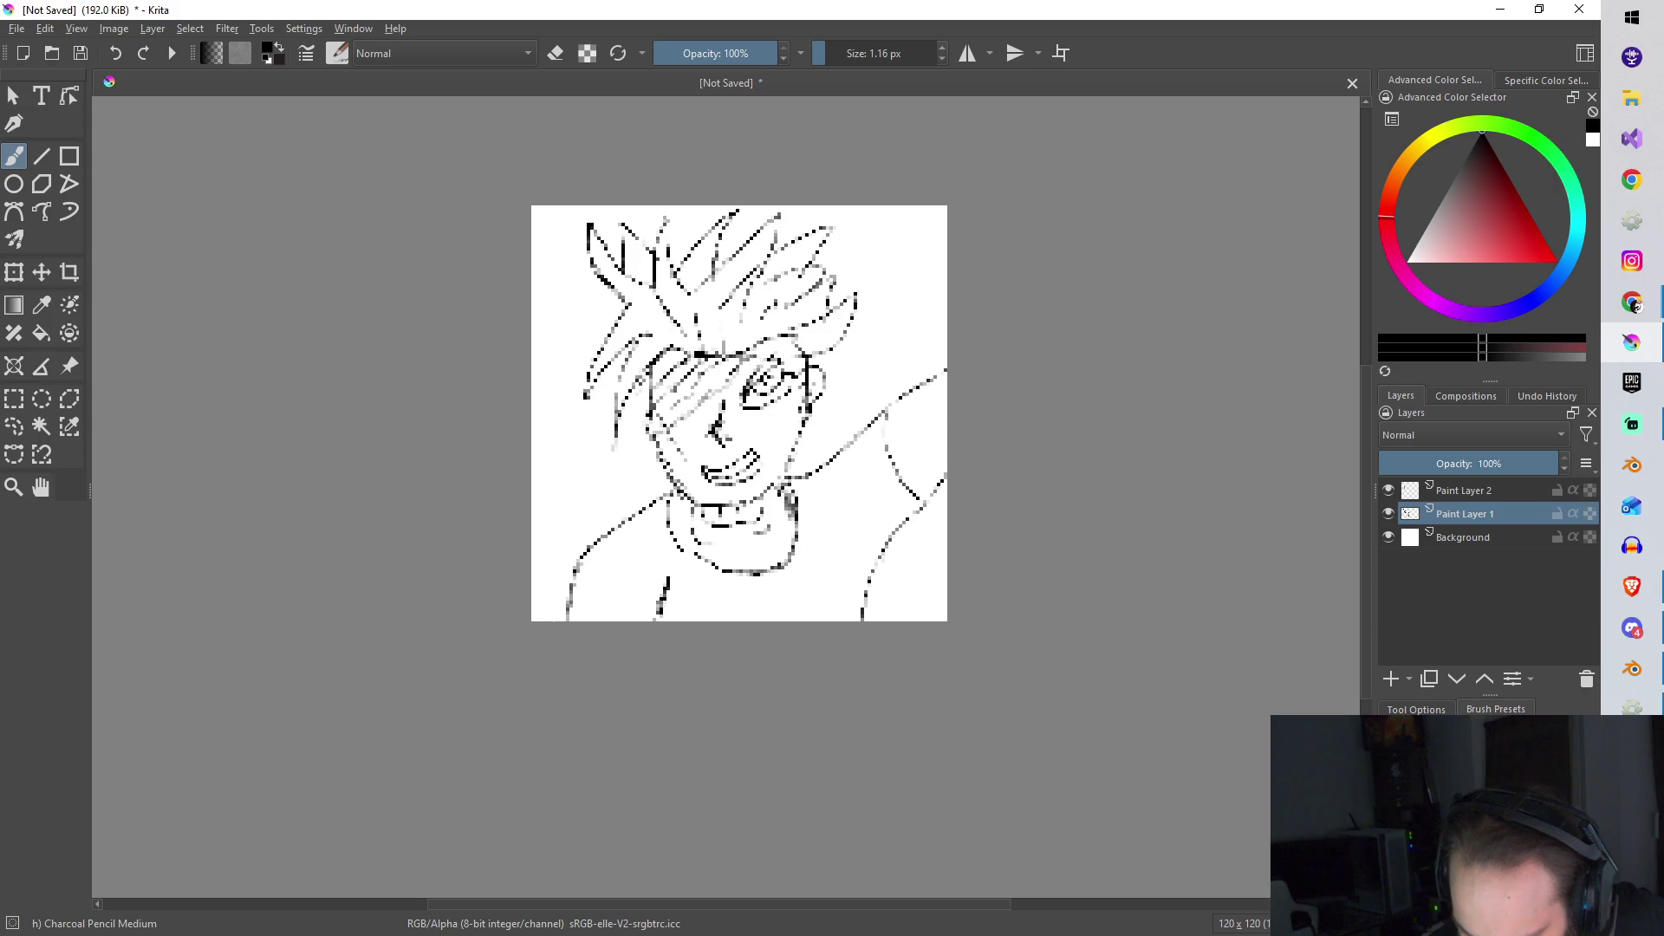
Step: Erase the stray grey pixels from Paint Layer 1's line art with a tiny eraser
key(e)
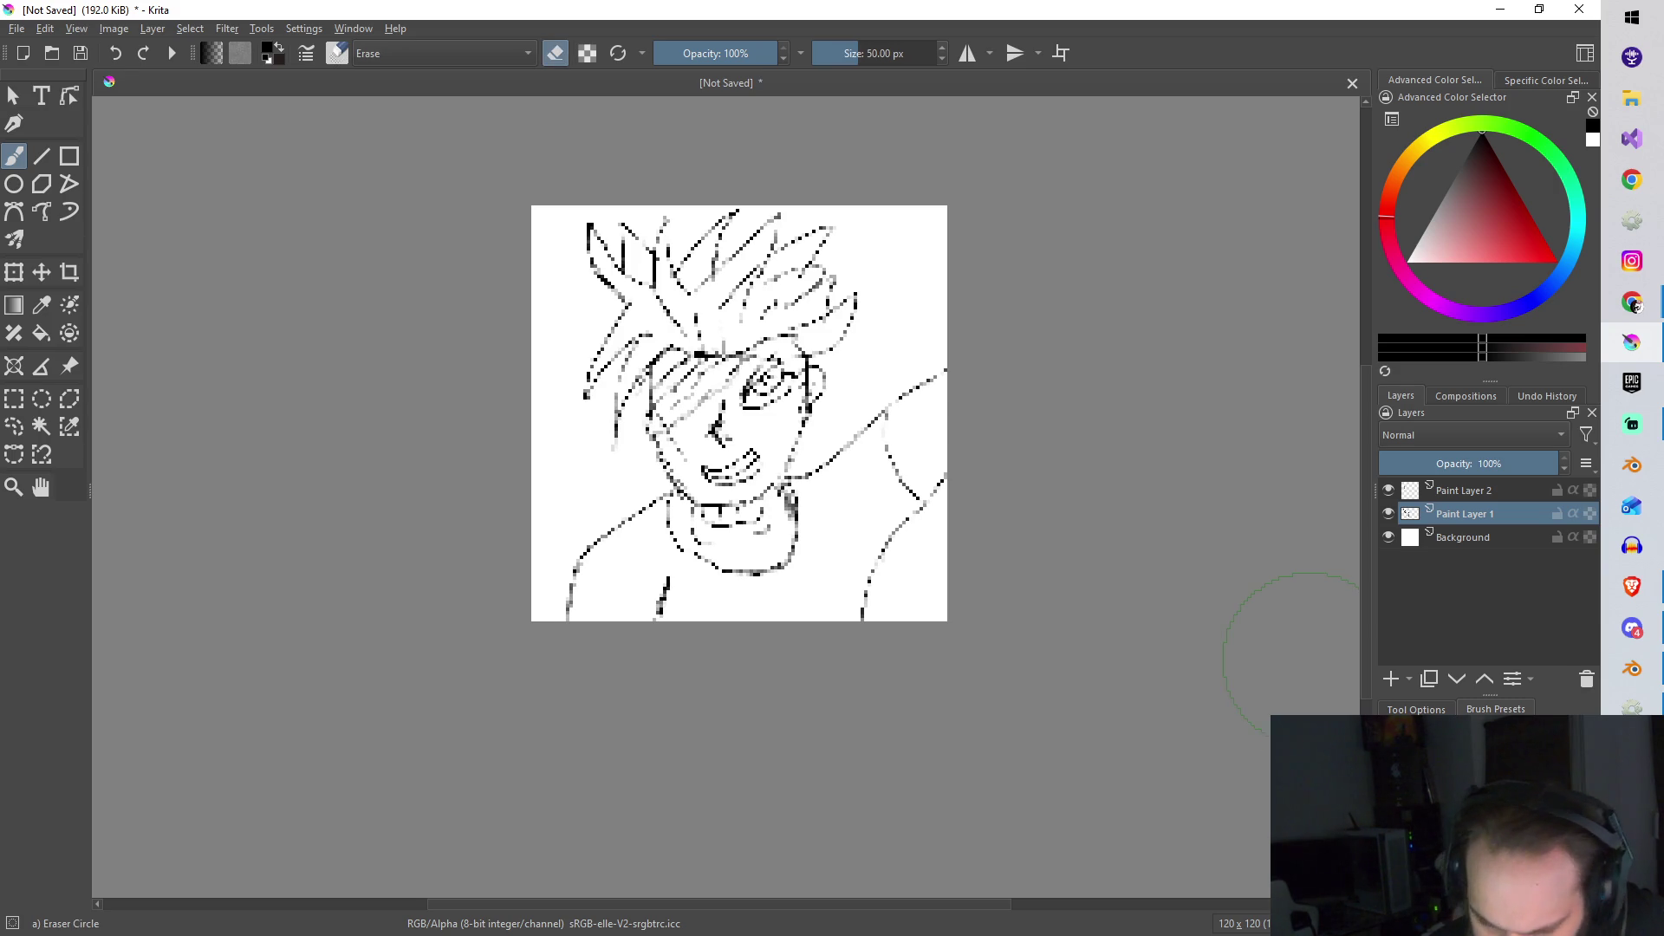
scroll(558, 538, up, 3)
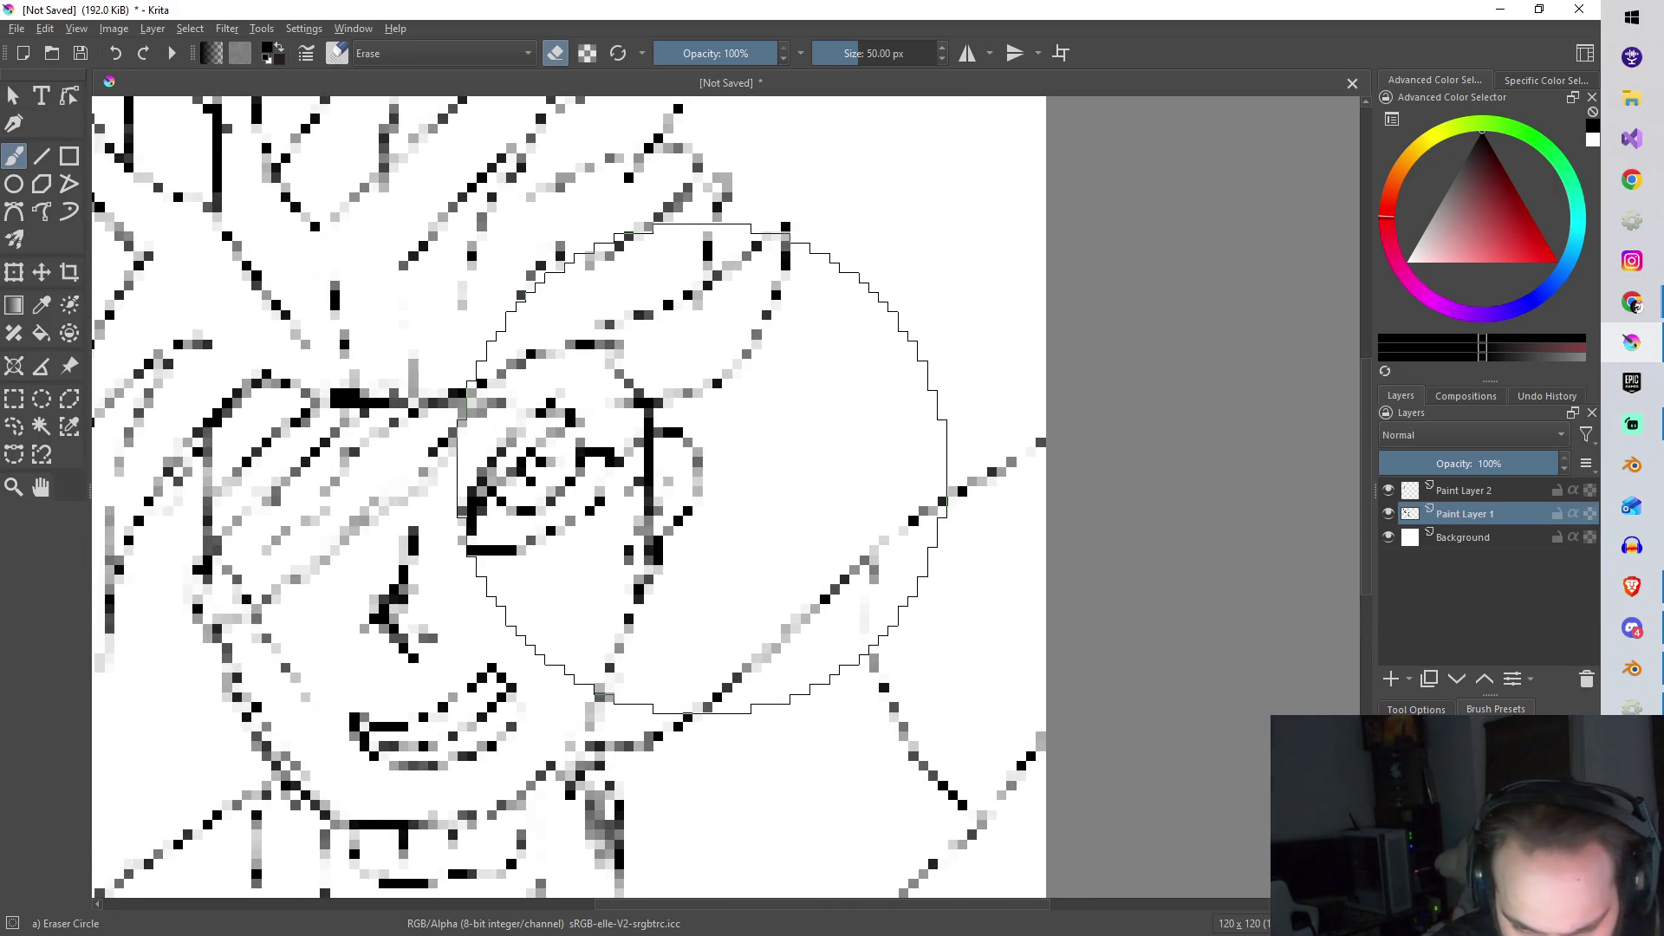
click(819, 52)
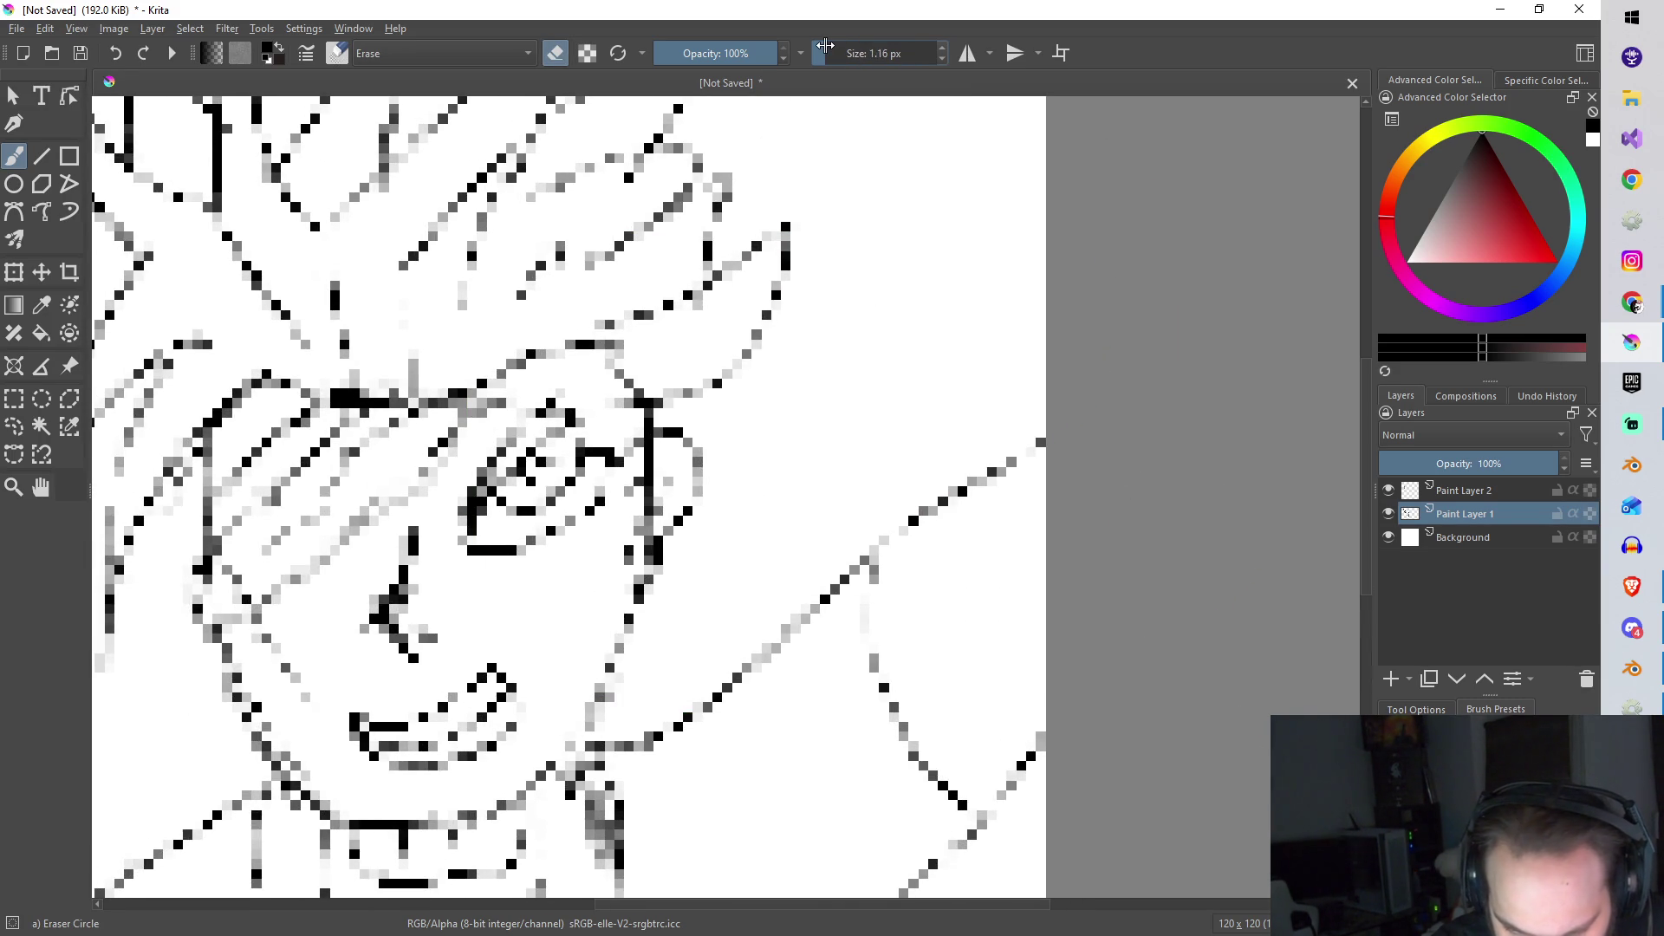
drag(652, 527, 662, 433)
scroll(662, 433, down, 3)
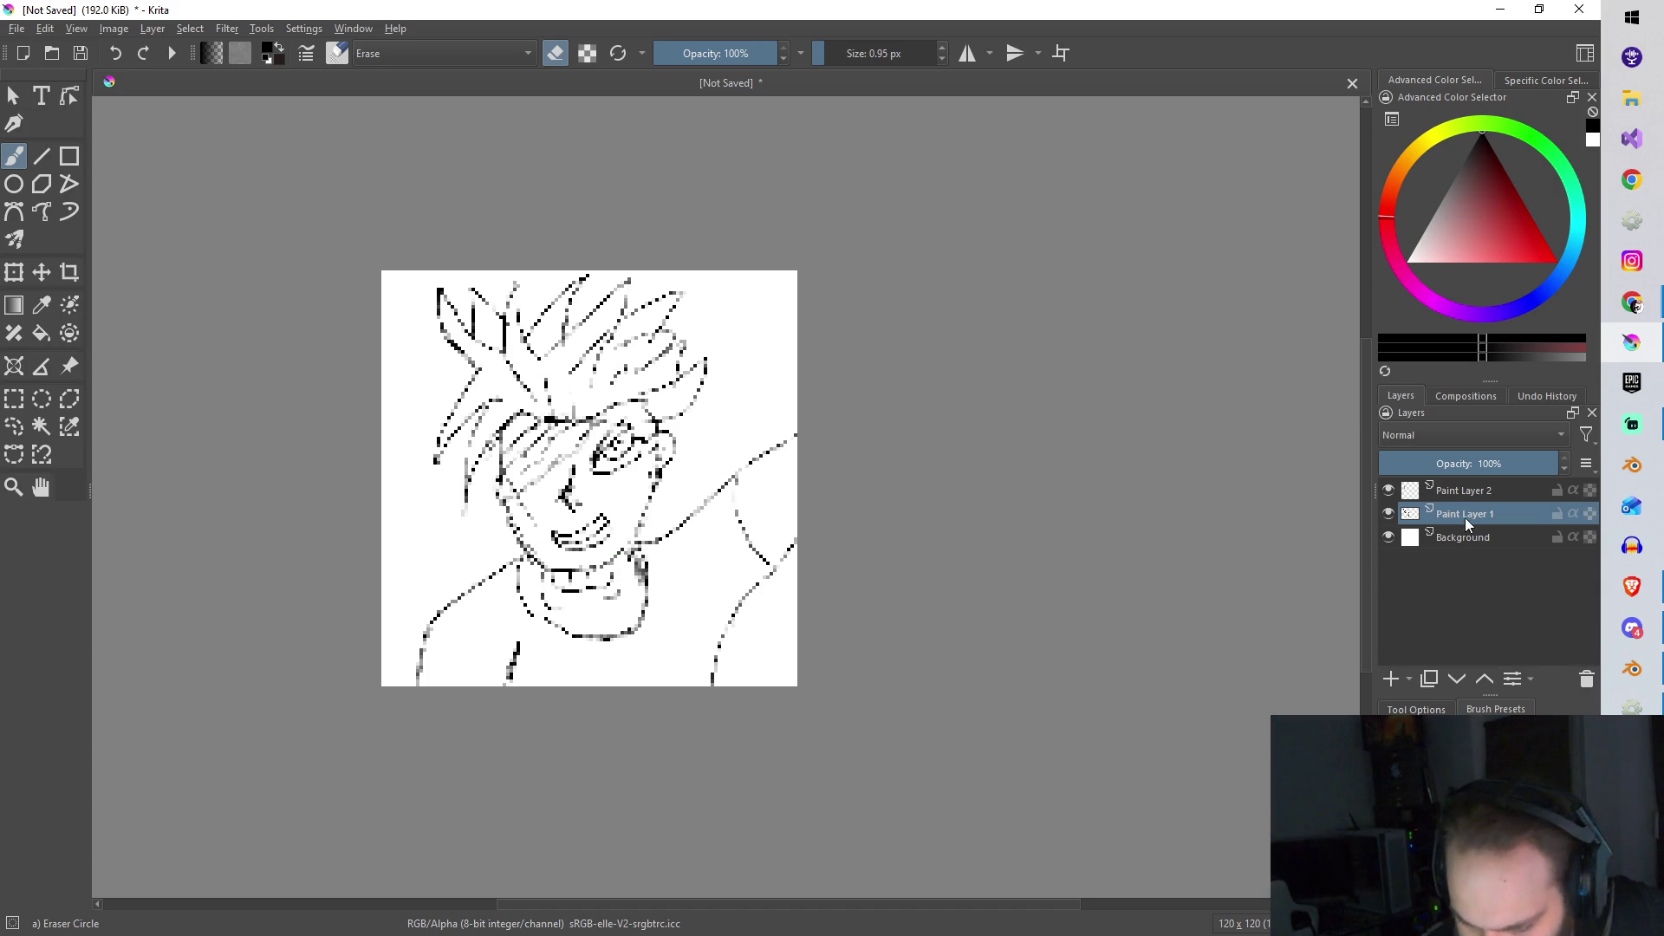
Step: On Paint Layer 2, shade the neck with the sketch pencil and lower the layer opacity to 49%
click(1465, 490)
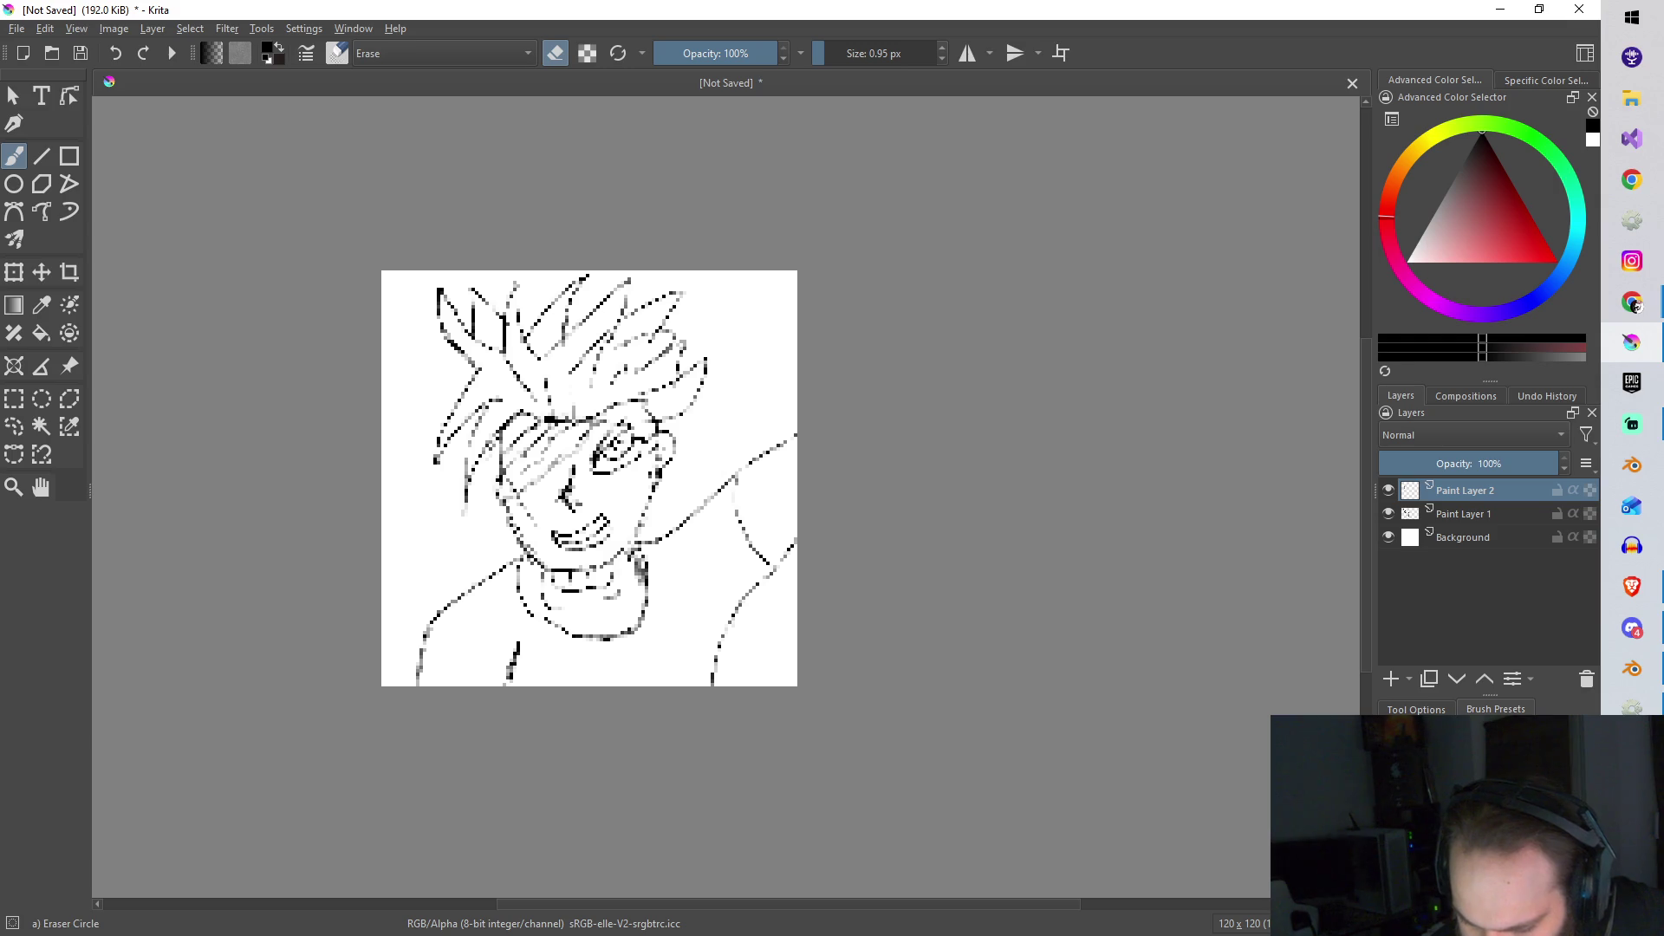
key(slash)
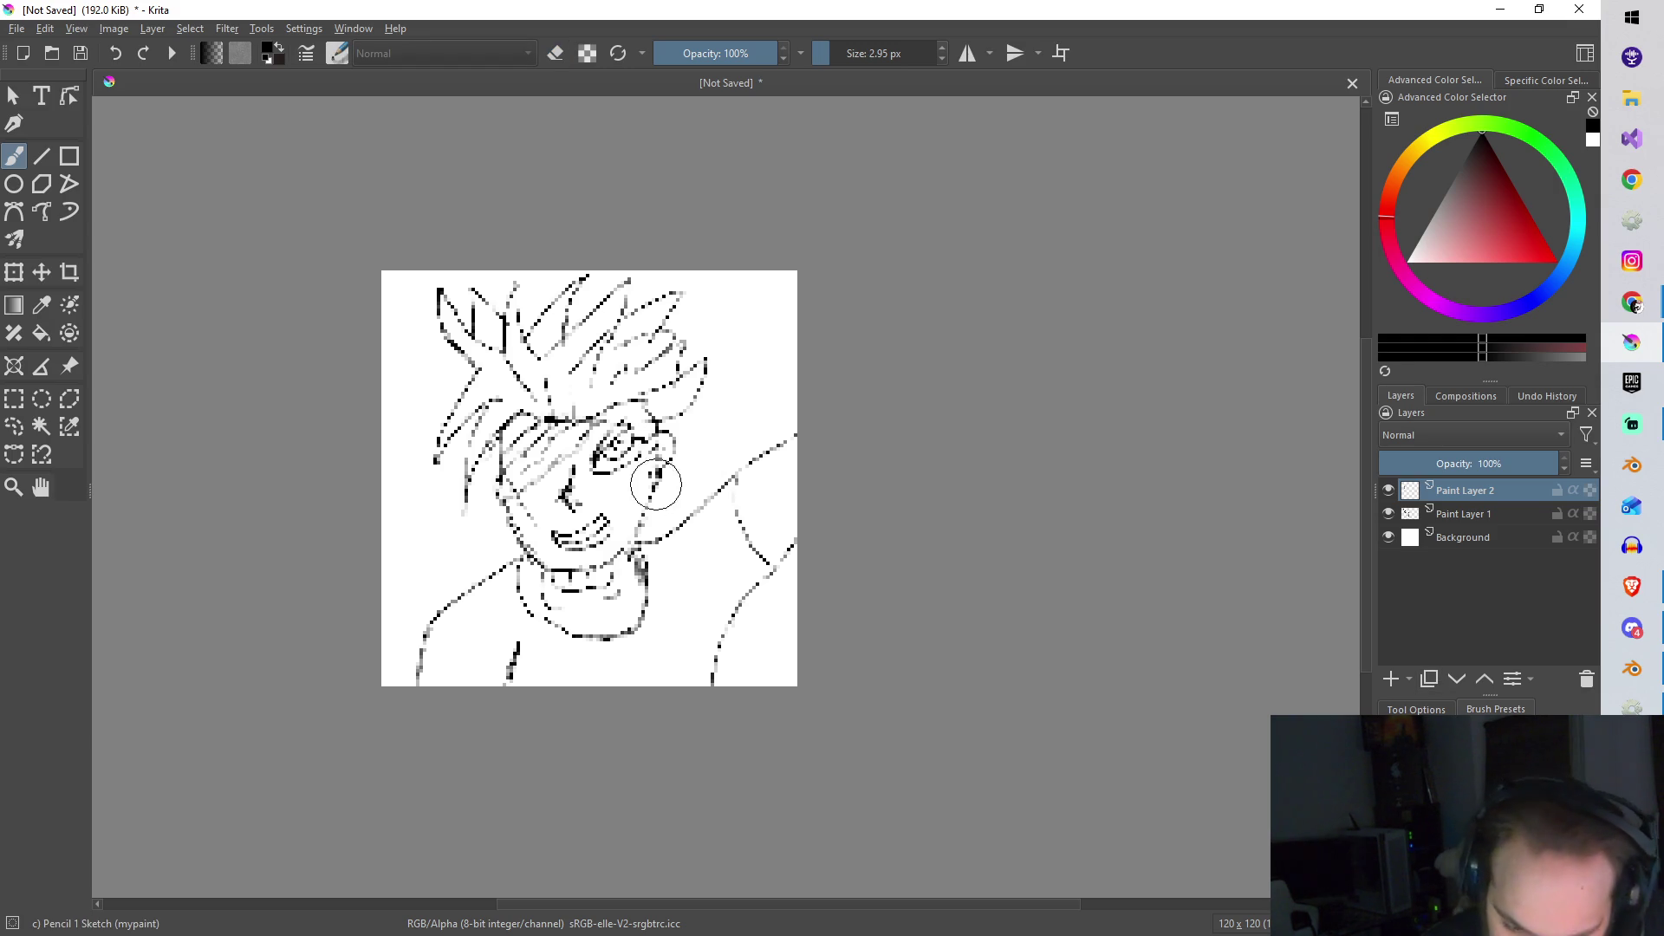
mouse_move(636, 571)
mouse_down()
mouse_move(637, 585)
mouse_move(628, 551)
mouse_move(637, 590)
mouse_move(642, 559)
mouse_up()
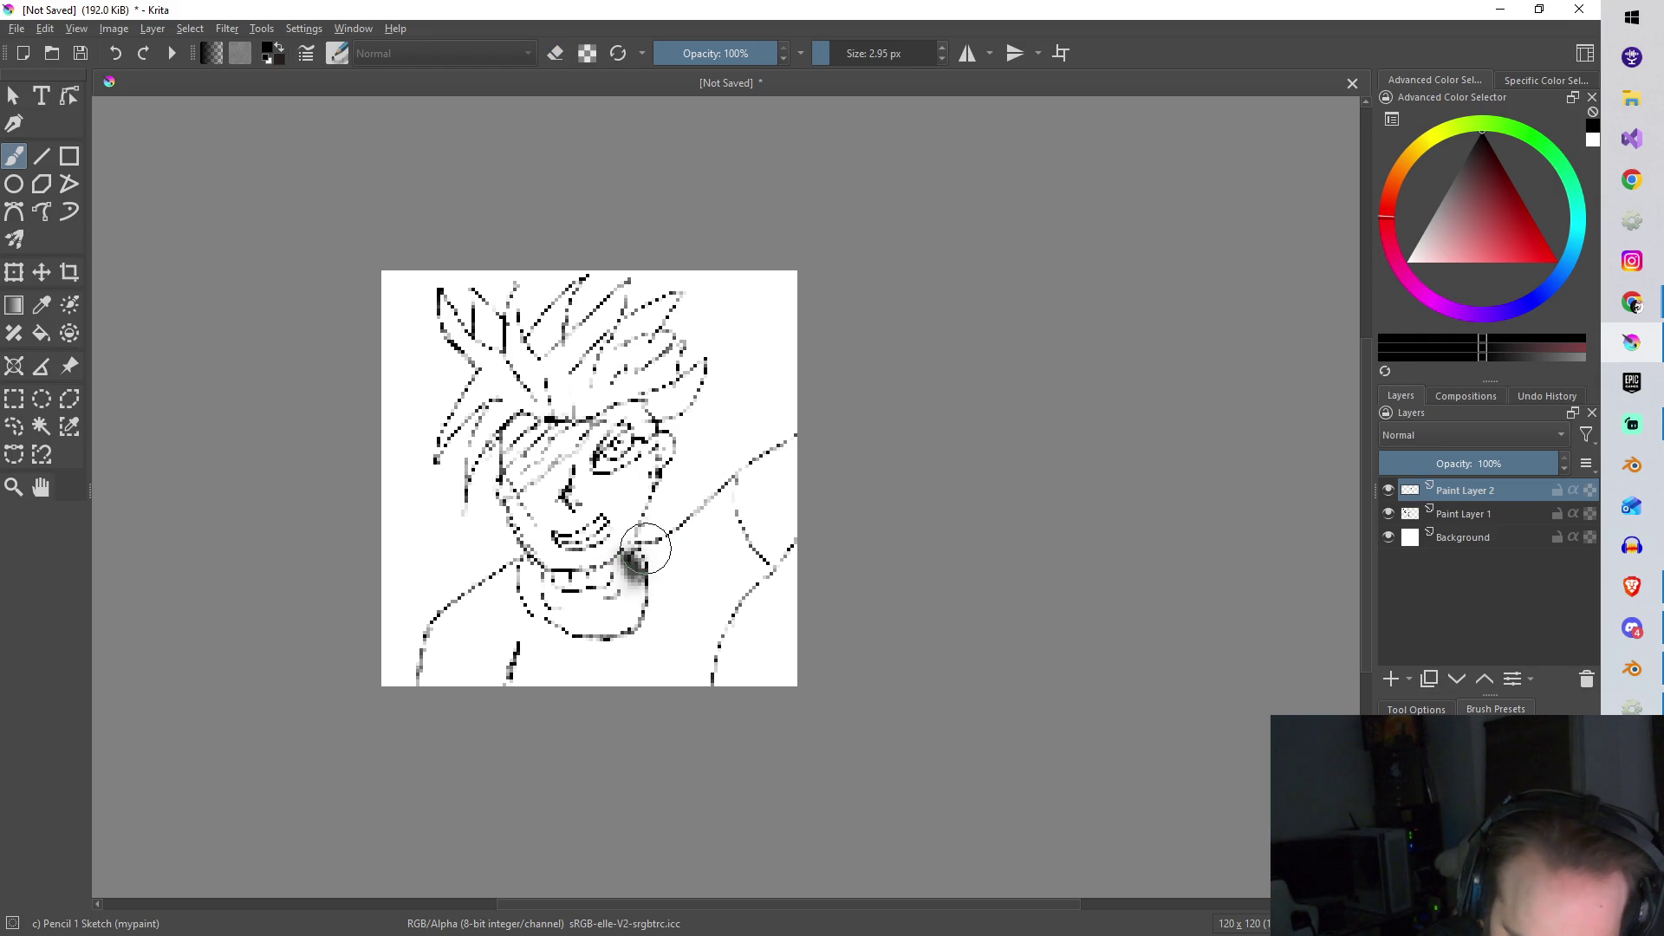
drag(1491, 473, 1468, 458)
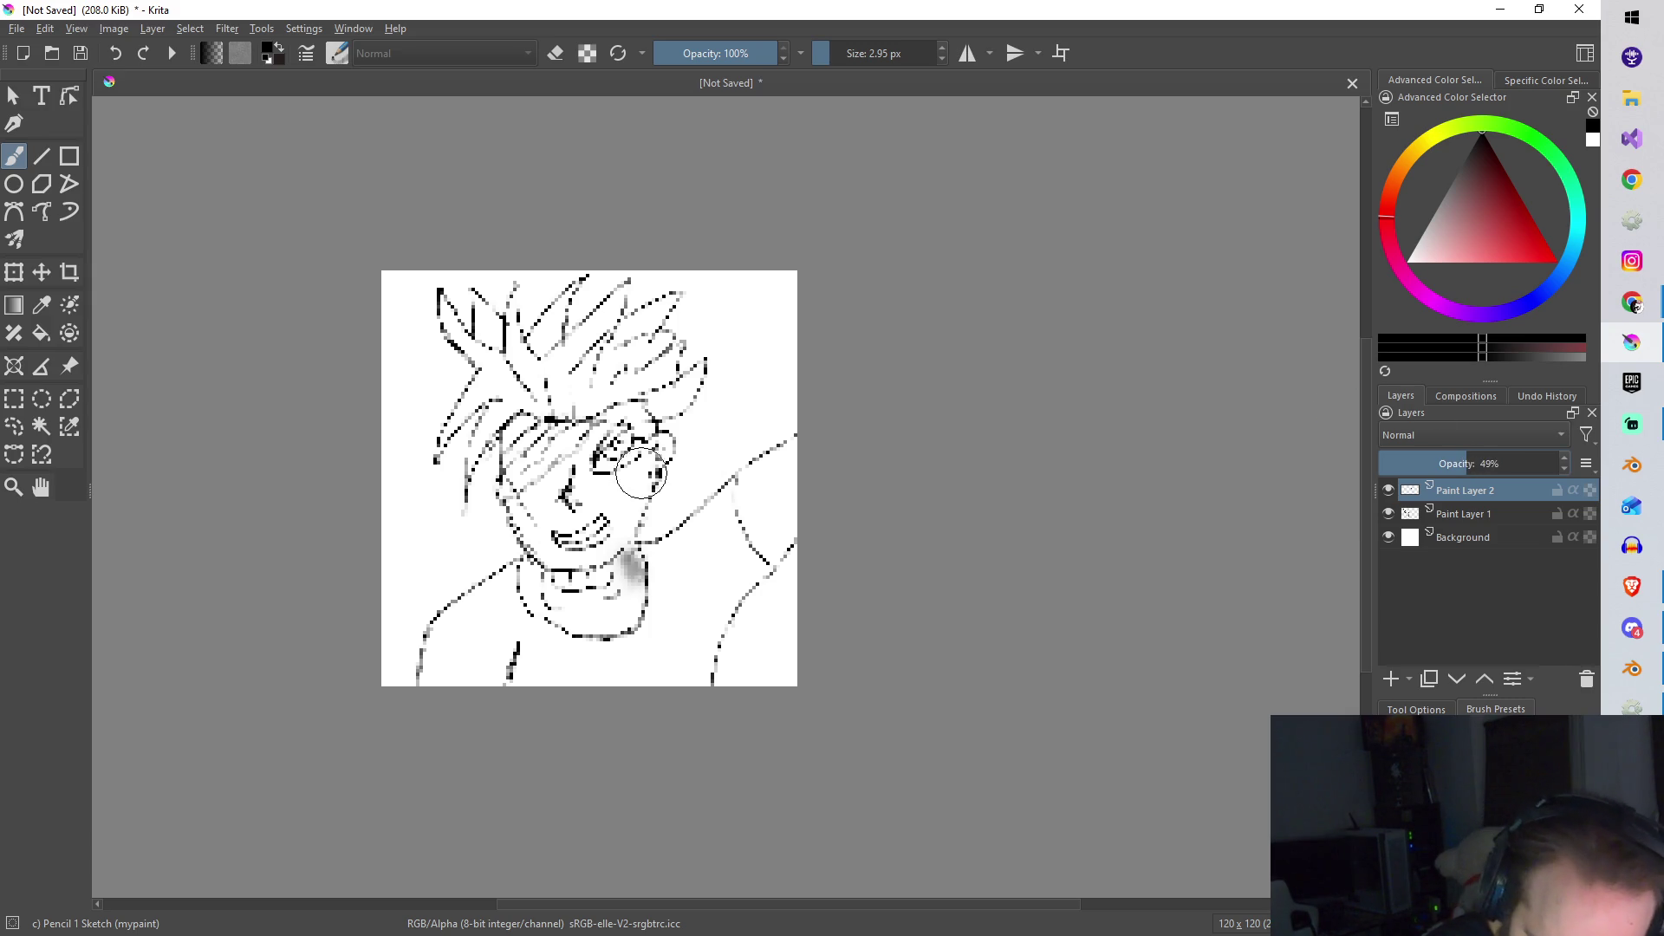
Step: Add light pencil shading to the cheek, right shoulder line and lower chest
mouse_move(649, 490)
mouse_down()
mouse_move(620, 539)
mouse_move(655, 511)
mouse_move(650, 438)
mouse_move(632, 464)
mouse_up()
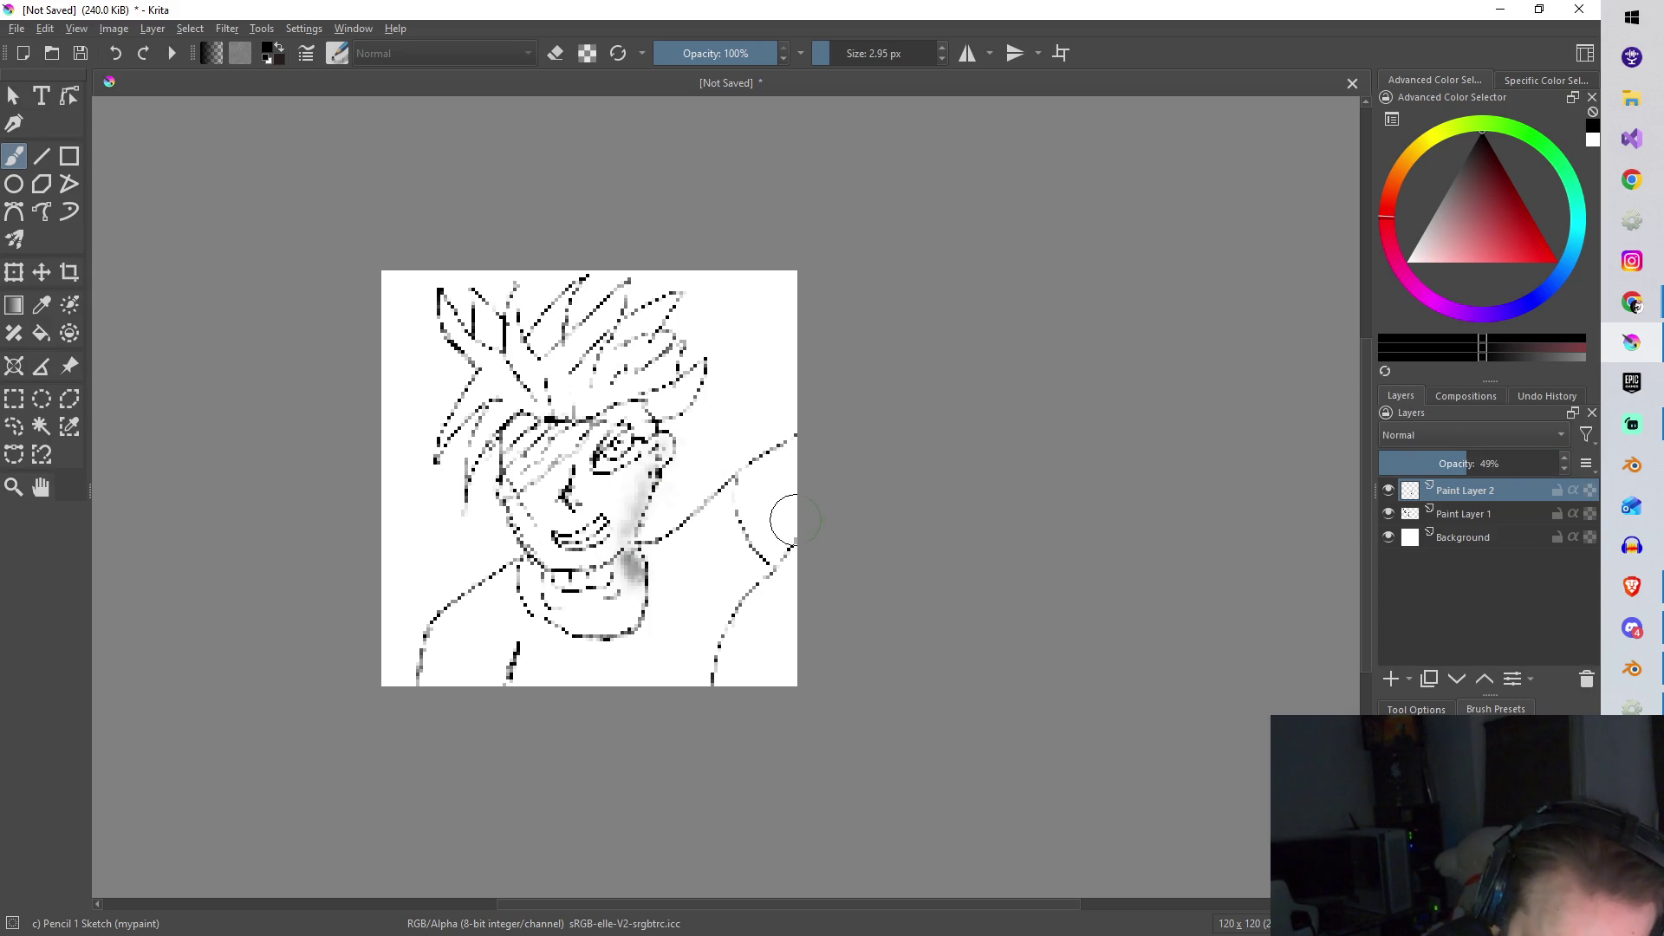
drag(798, 510, 743, 583)
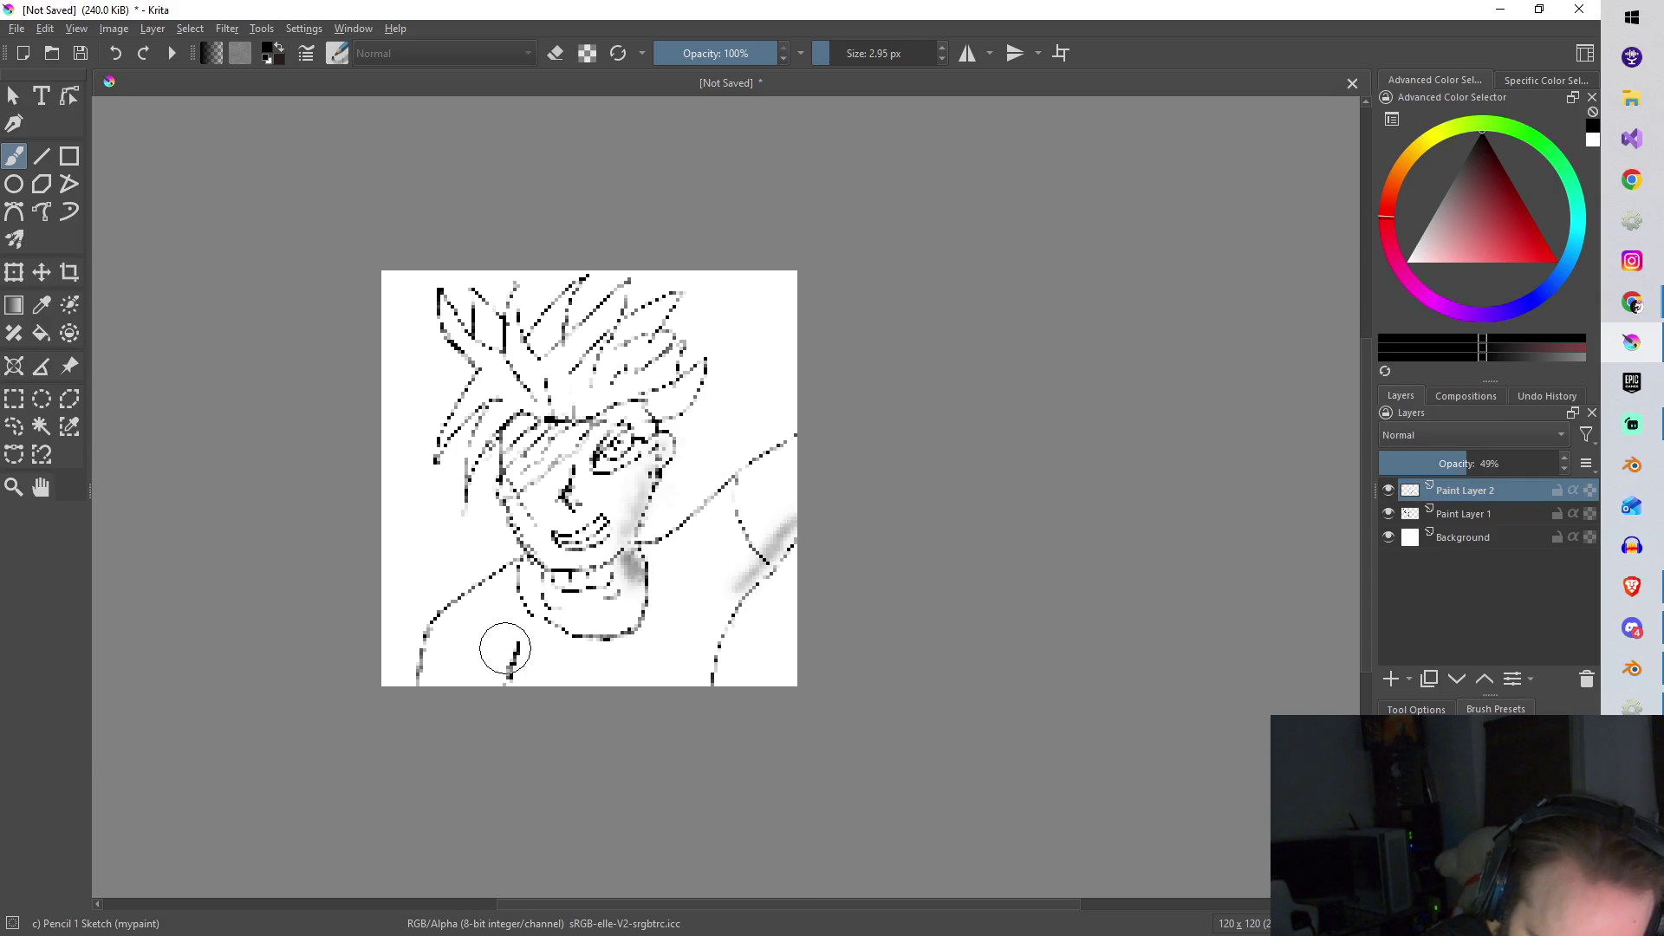
mouse_move(448, 623)
mouse_down()
mouse_move(472, 617)
mouse_move(510, 663)
mouse_move(495, 666)
mouse_move(523, 636)
mouse_up()
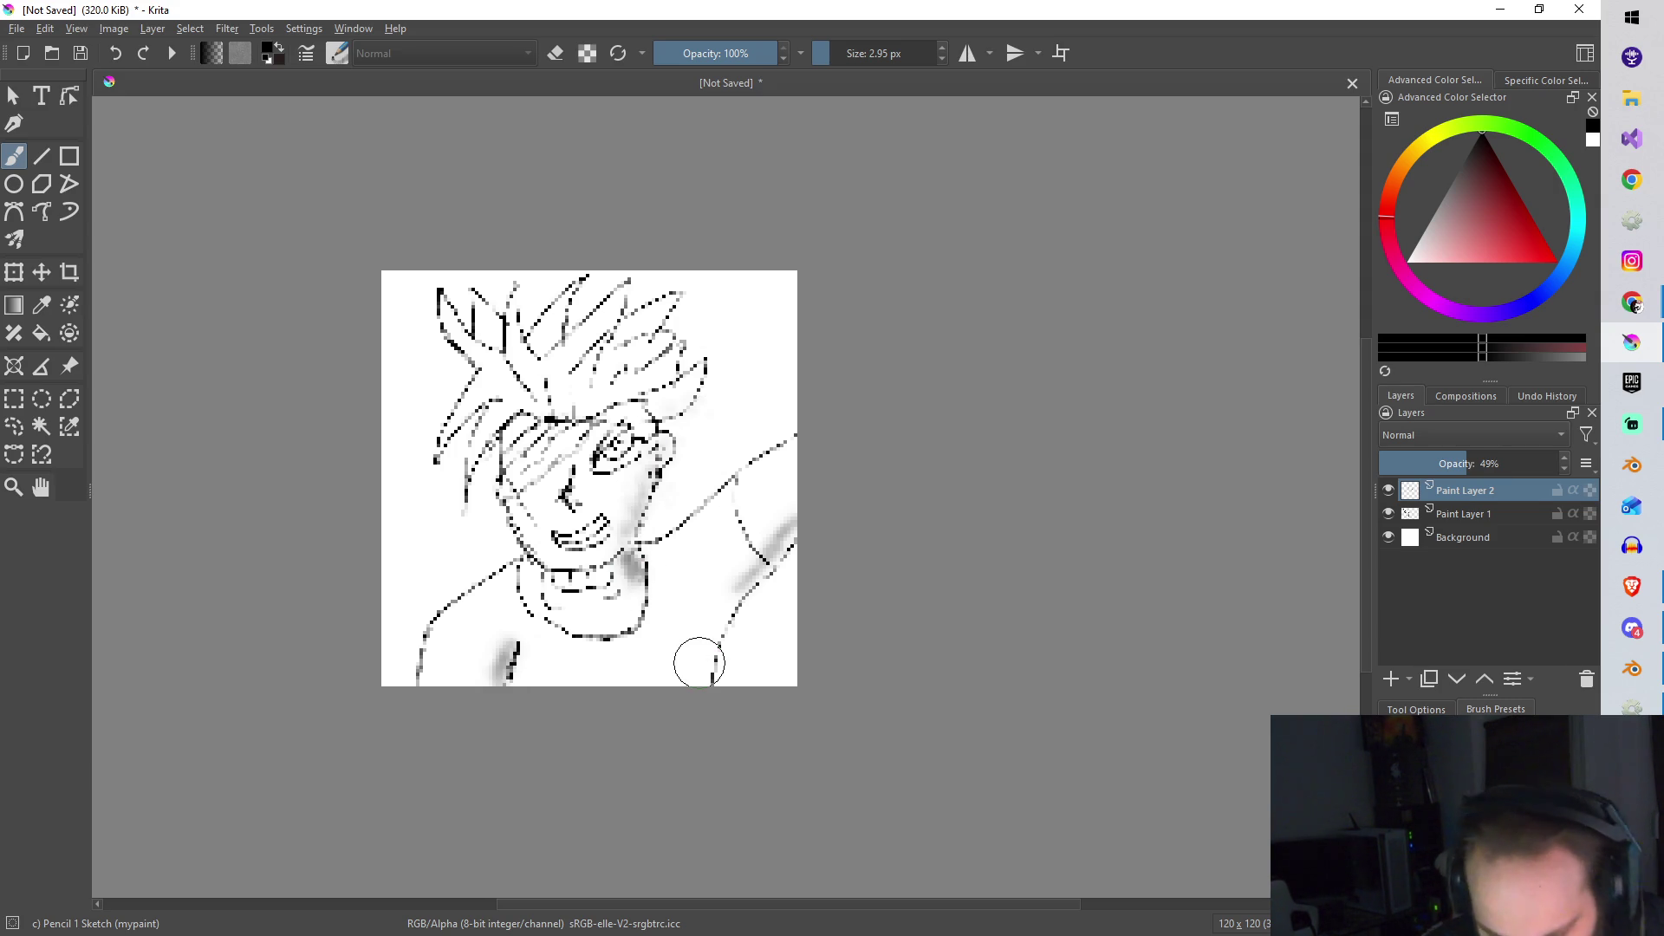
scroll(699, 662, down, 7)
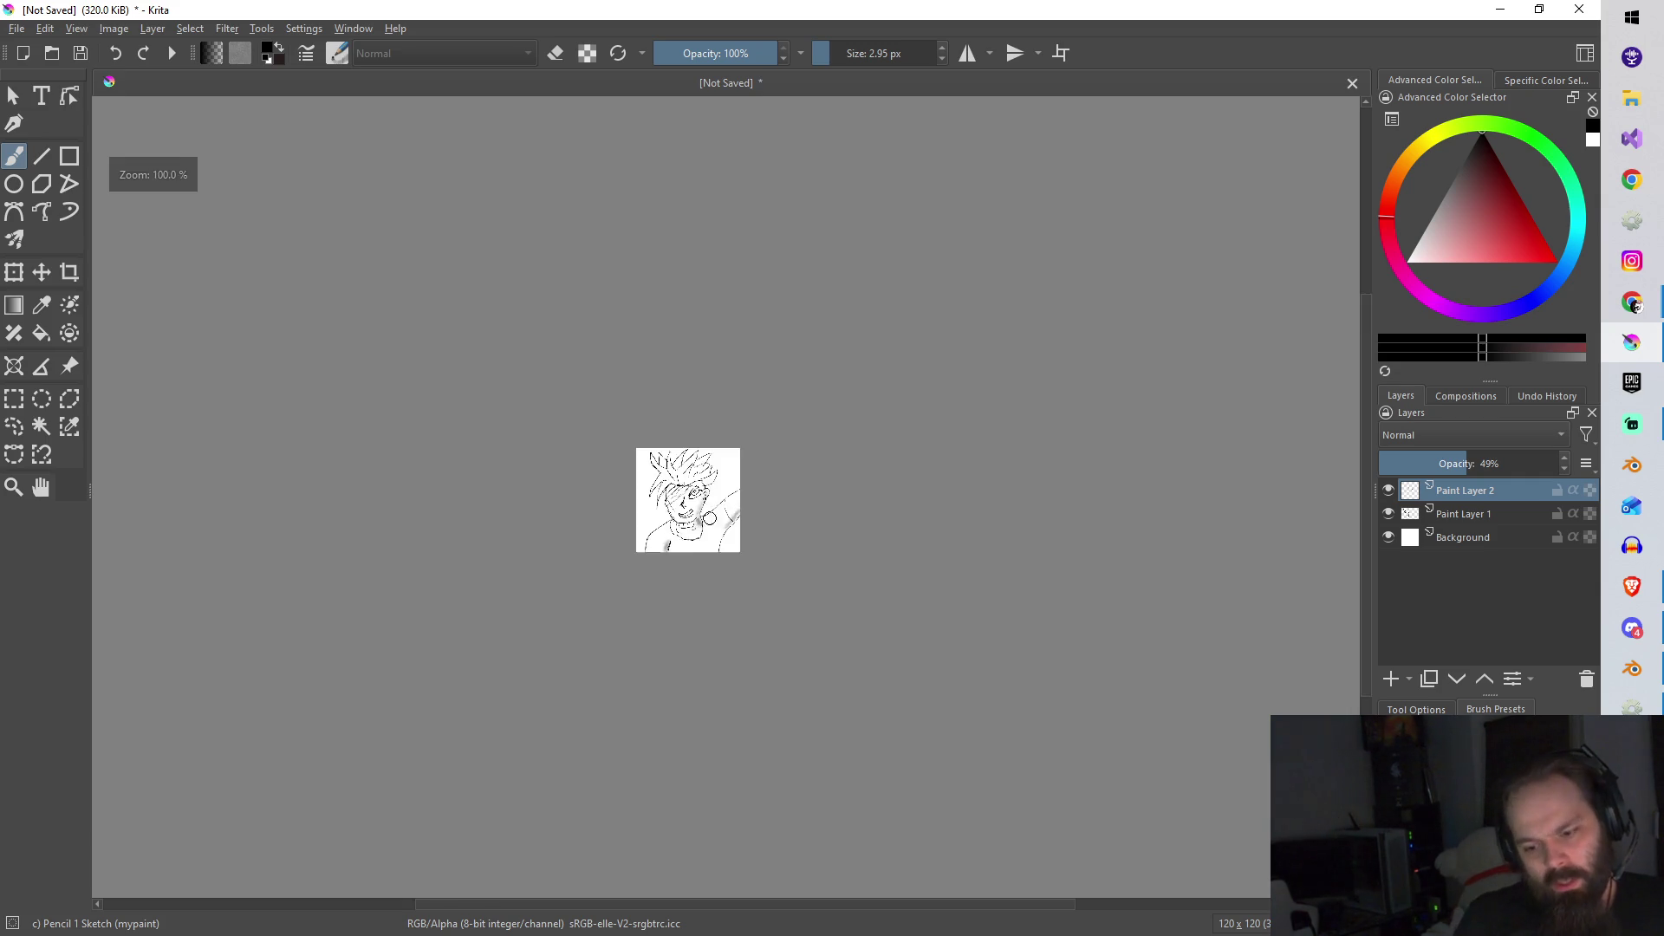
scroll(689, 537, up, 8)
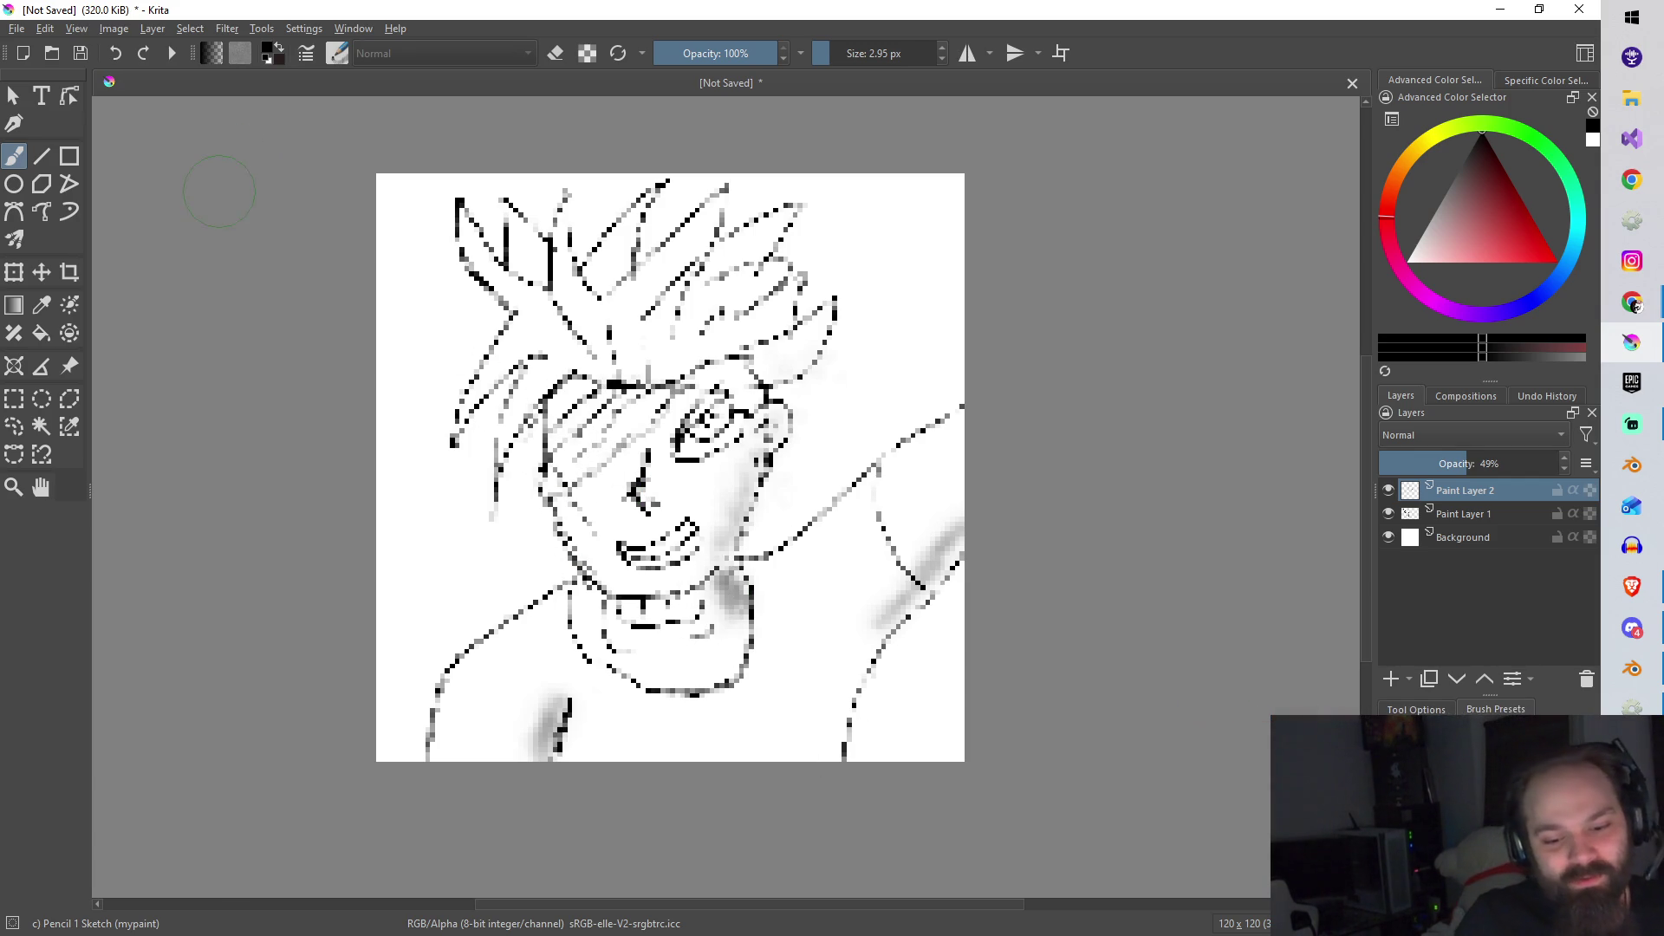
Step: Save the drawing as AnimeCharacter.kra
click(15, 28)
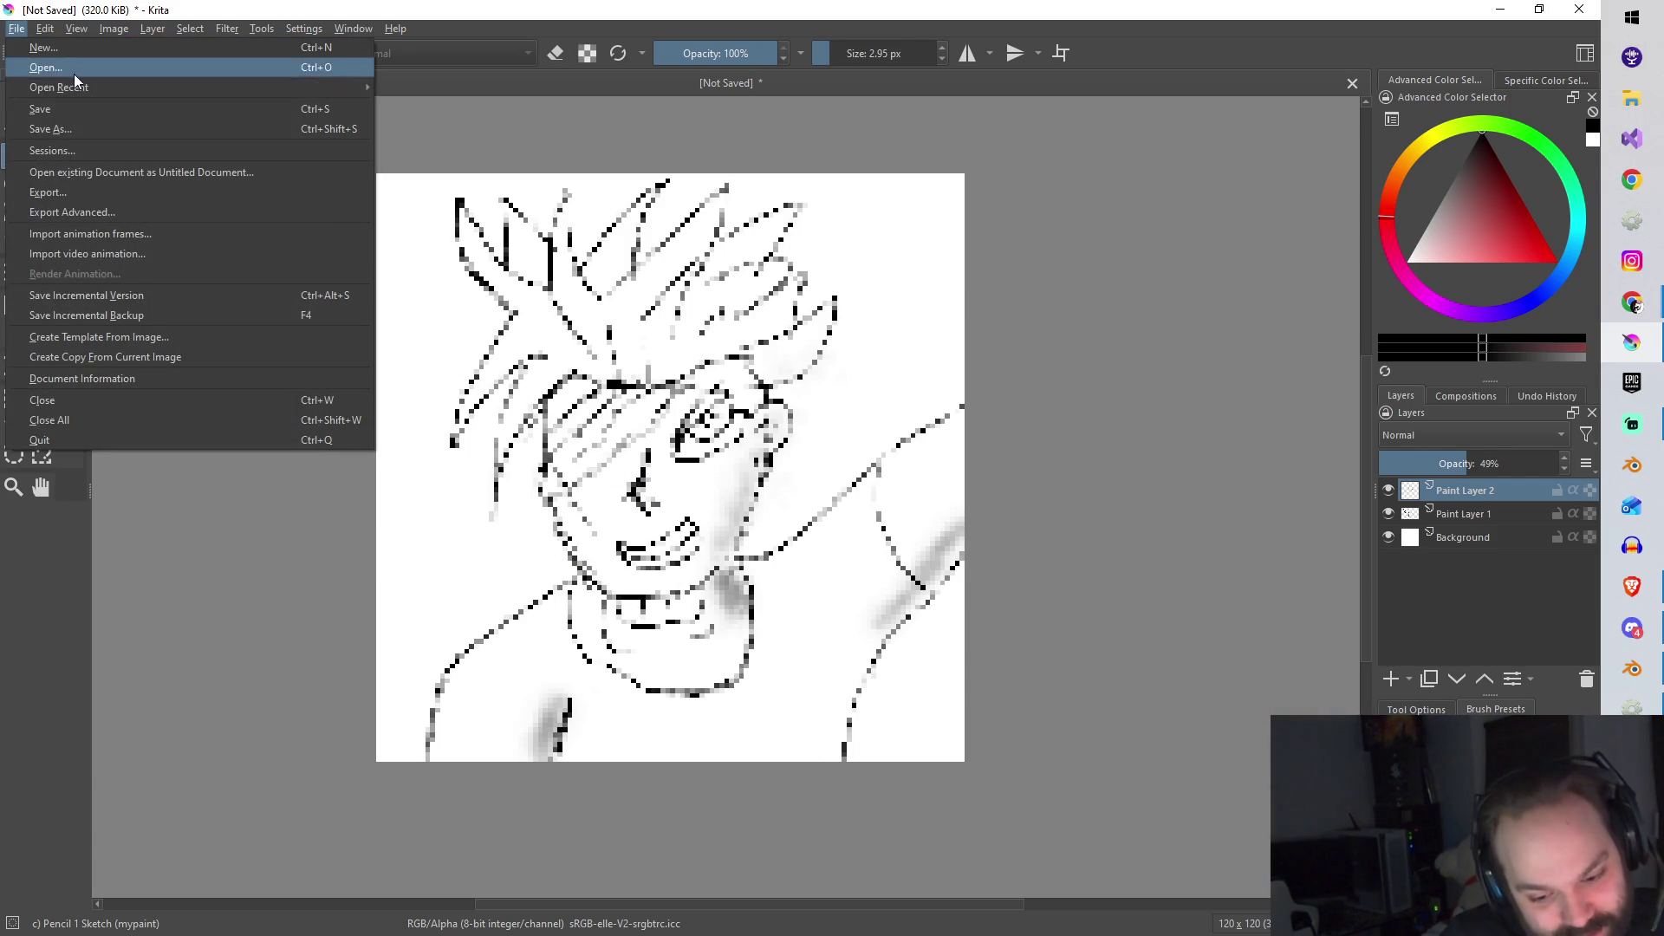
key(Escape)
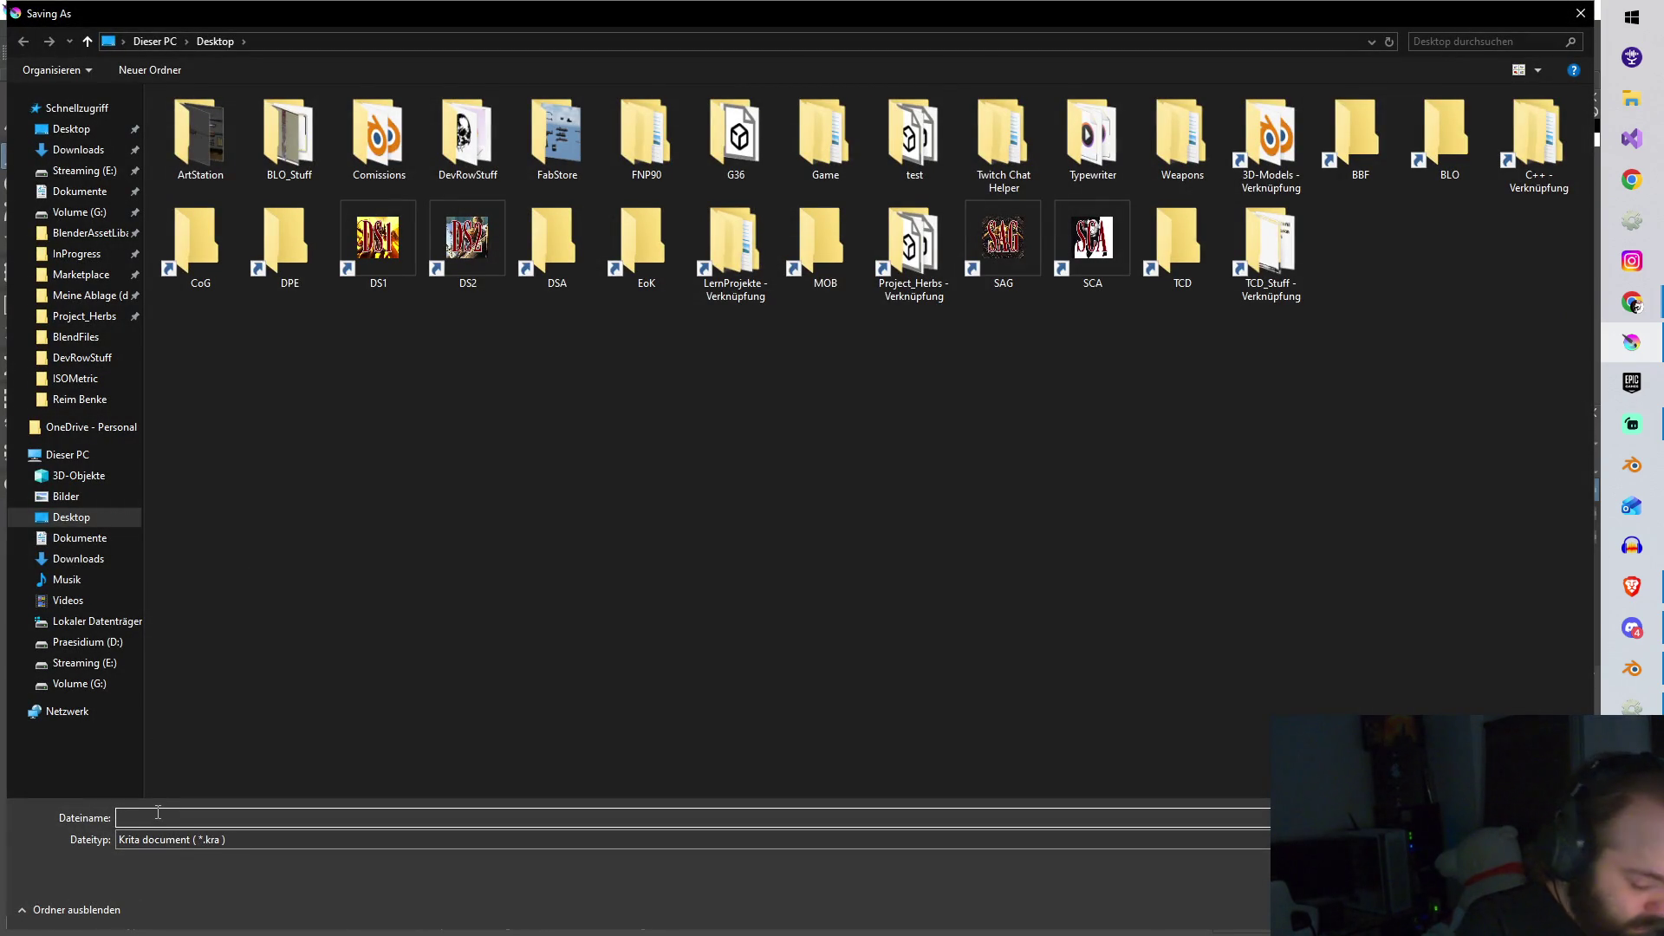
text(krit)
key(BackSpace)
key(BackSpace)
key(BackSpace)
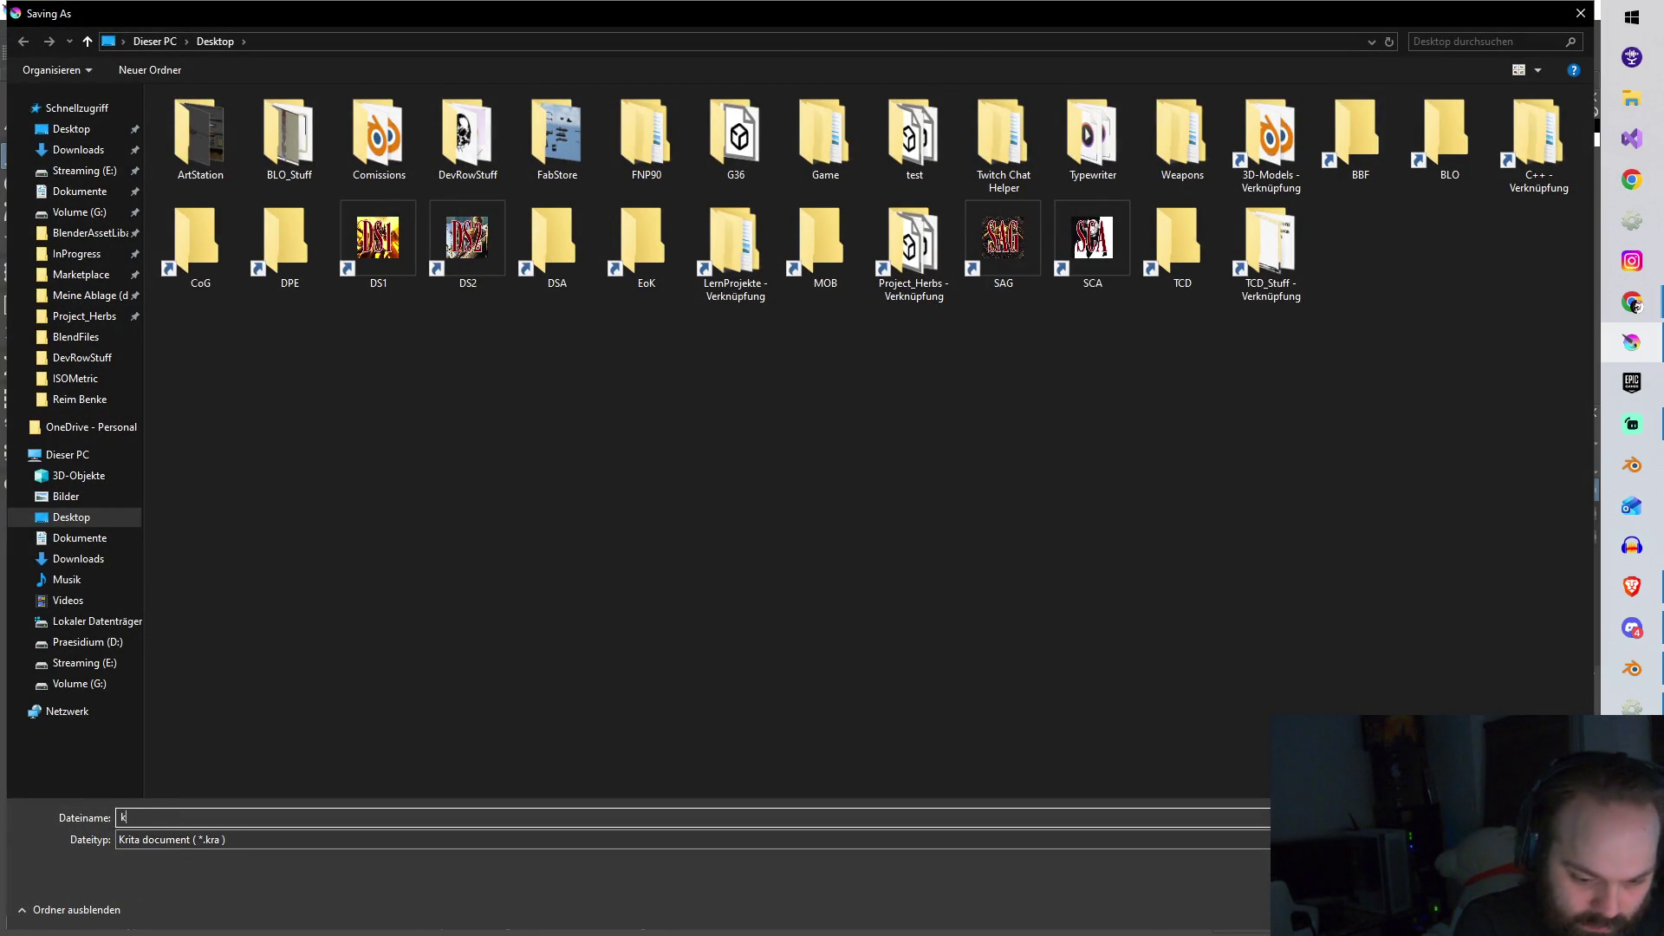
text(AnimeCharacter)
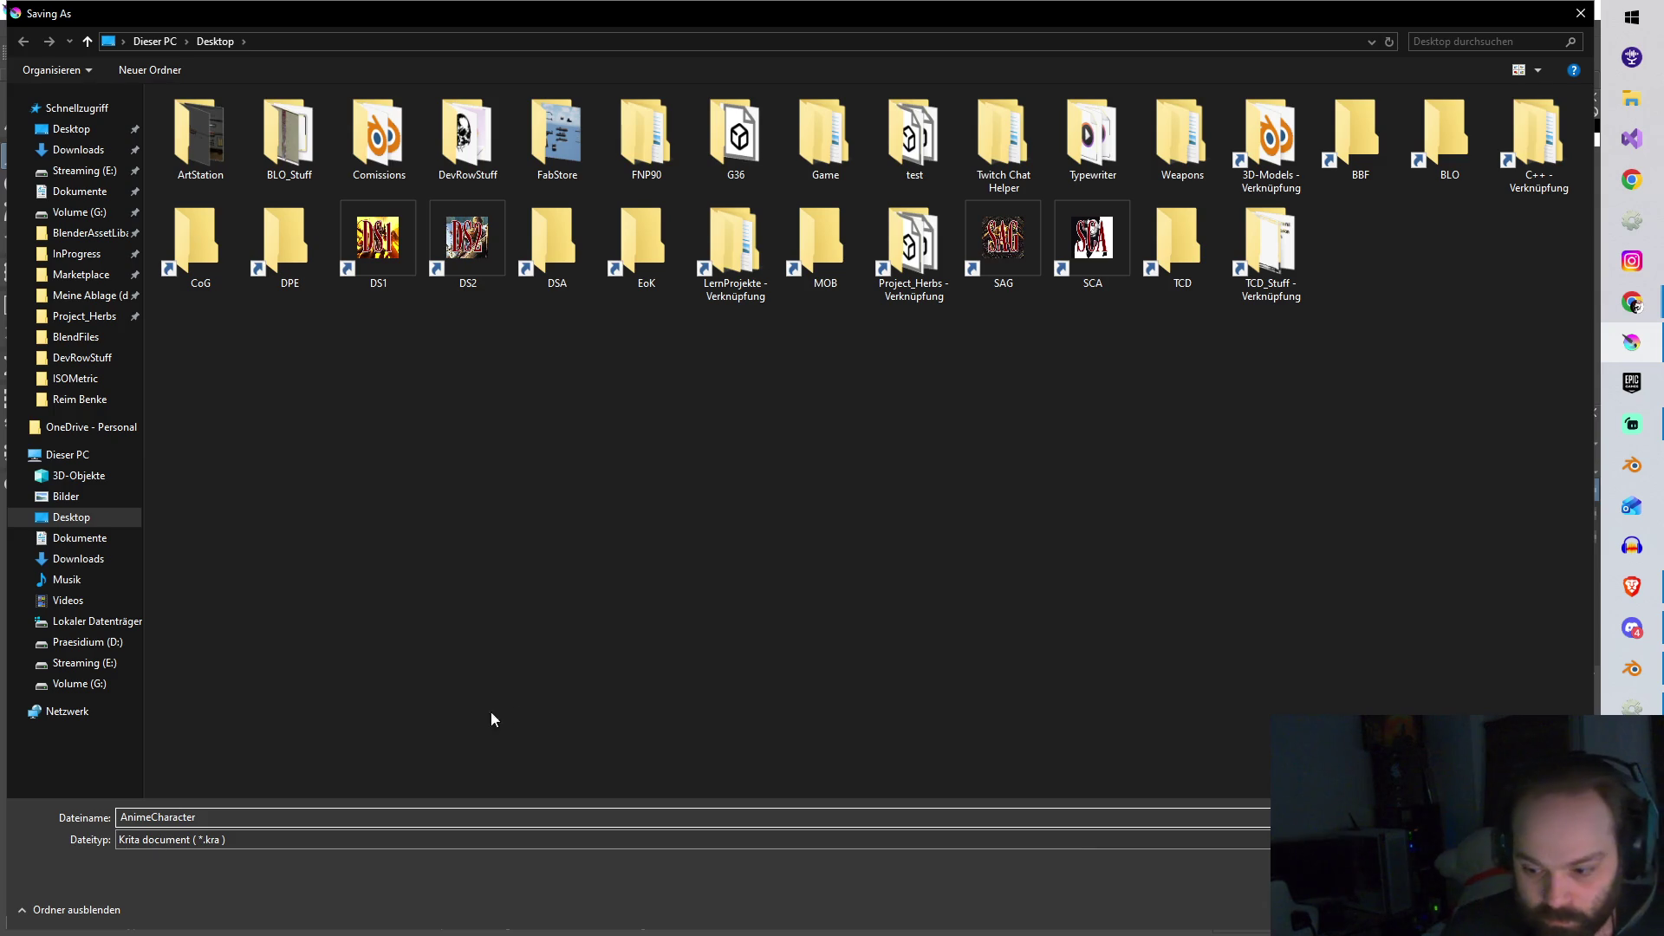
click(1474, 909)
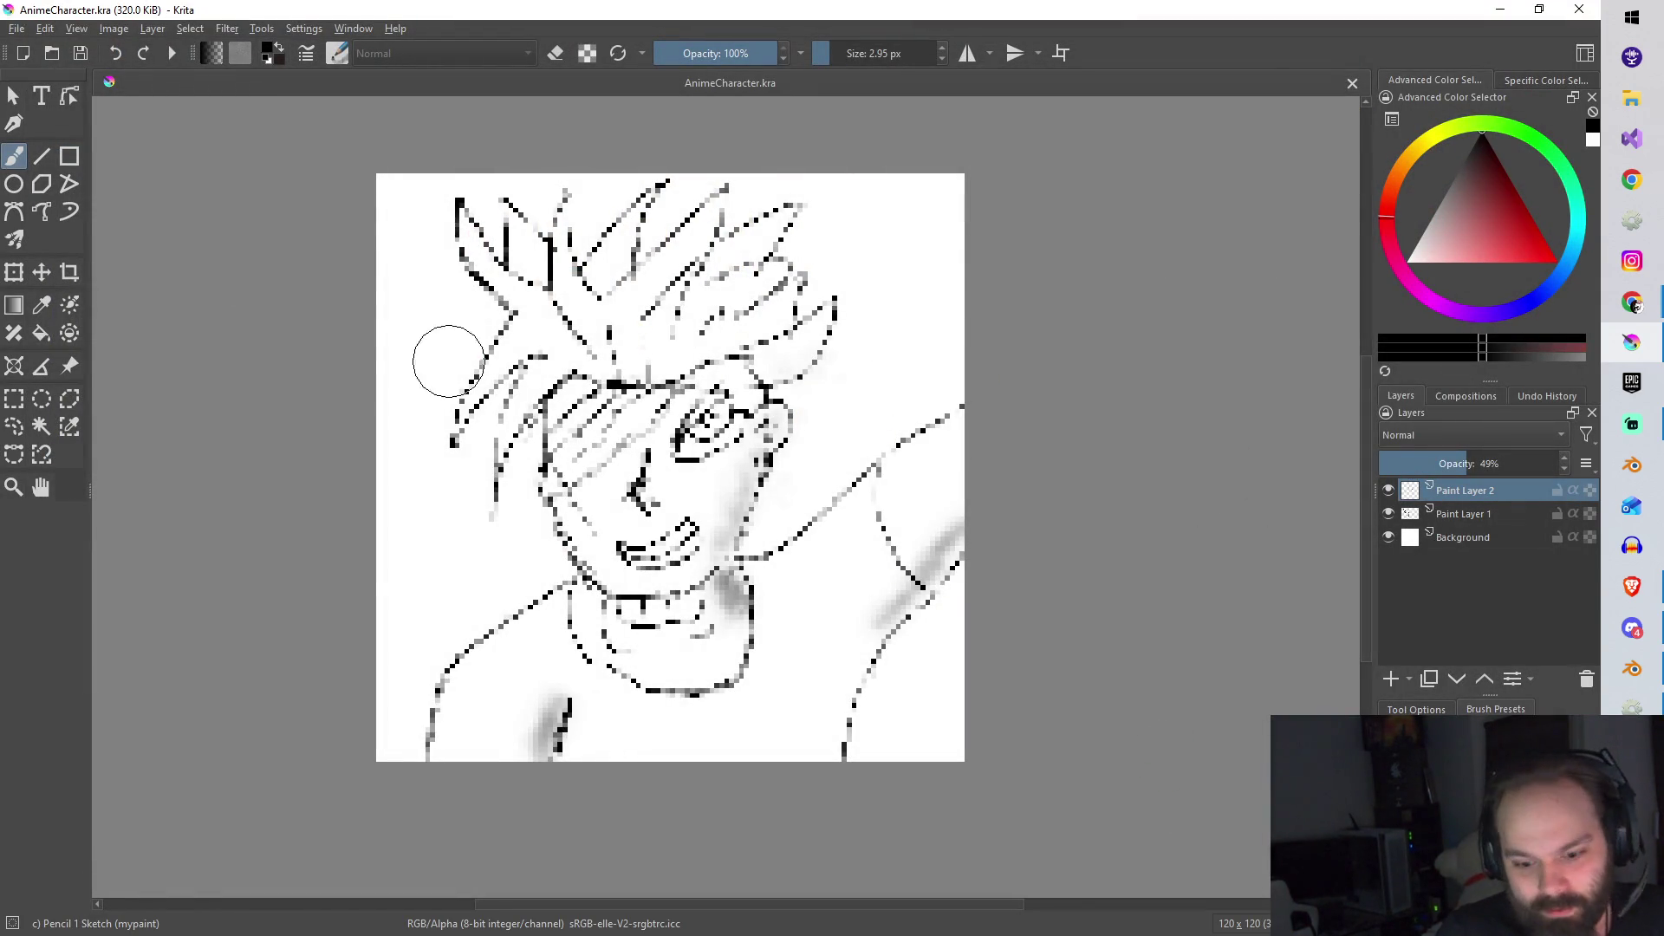
Step: Export a copy as AnimeCharacter.png, accepting the PNG export settings
click(21, 31)
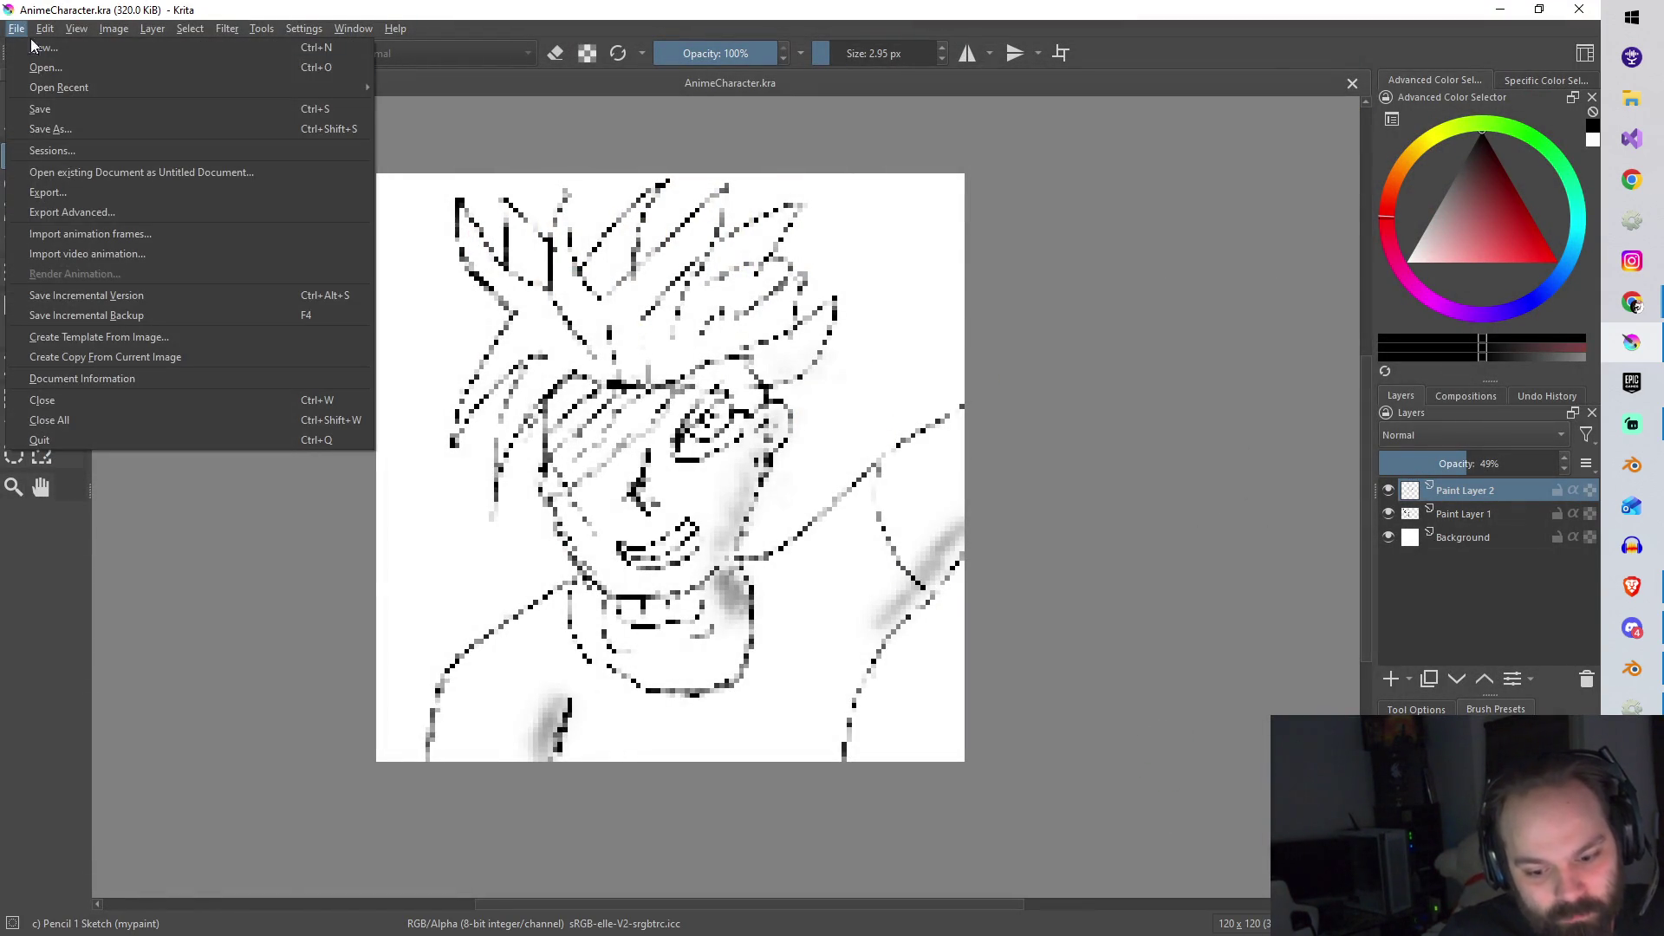
click(93, 122)
click(221, 841)
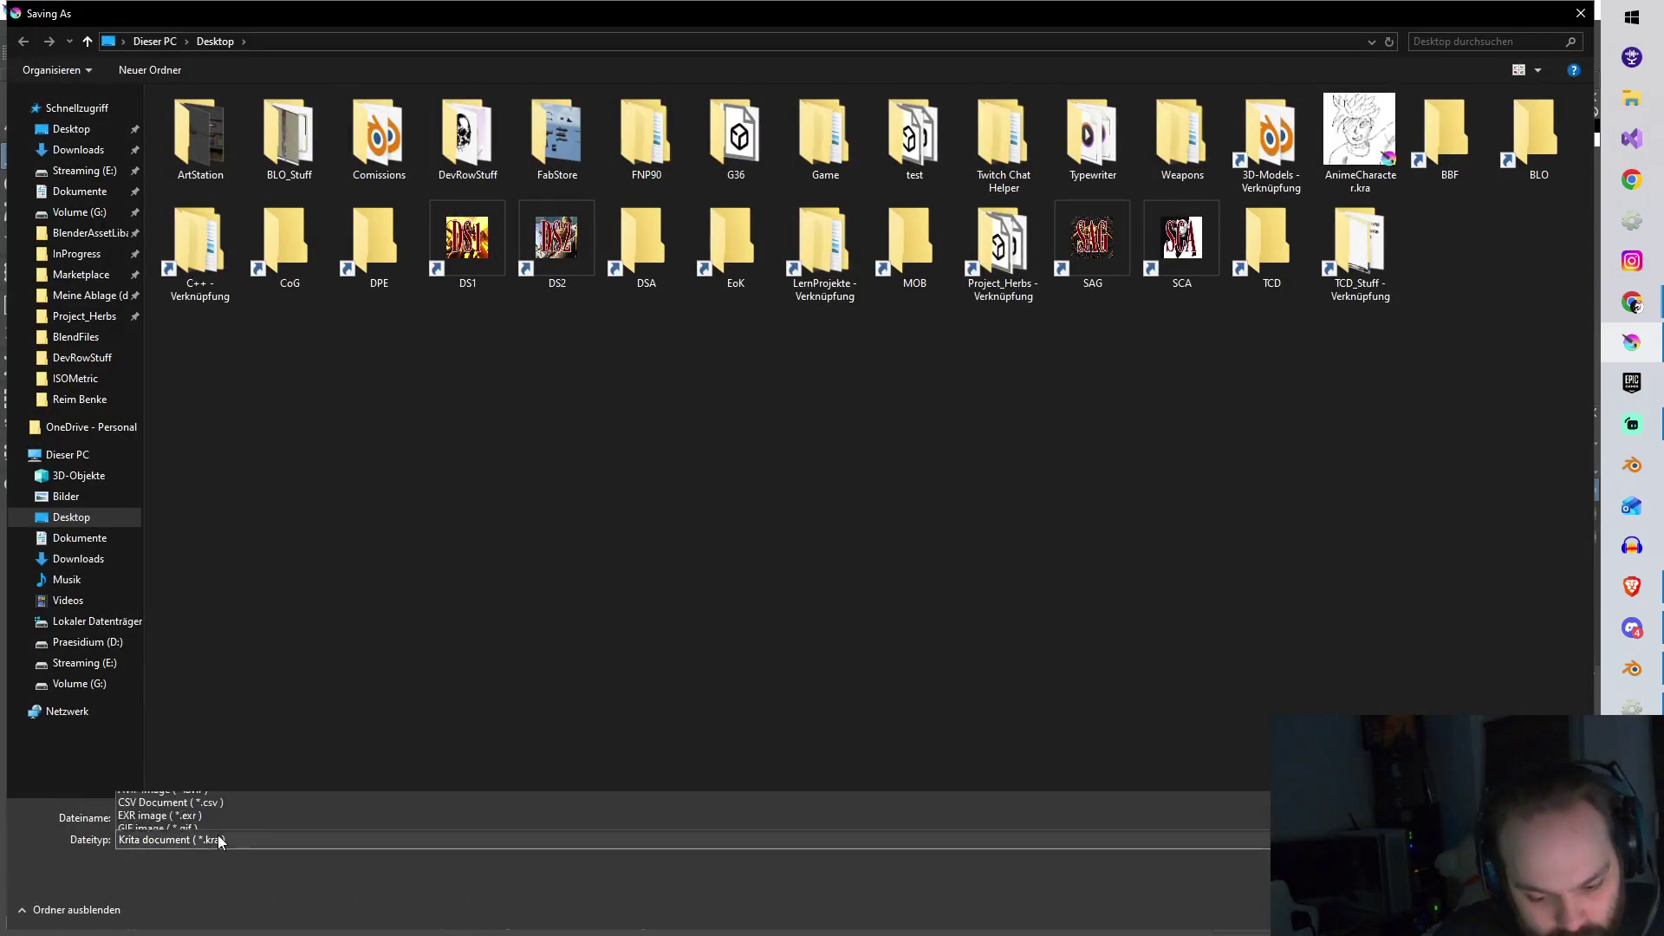
click(213, 658)
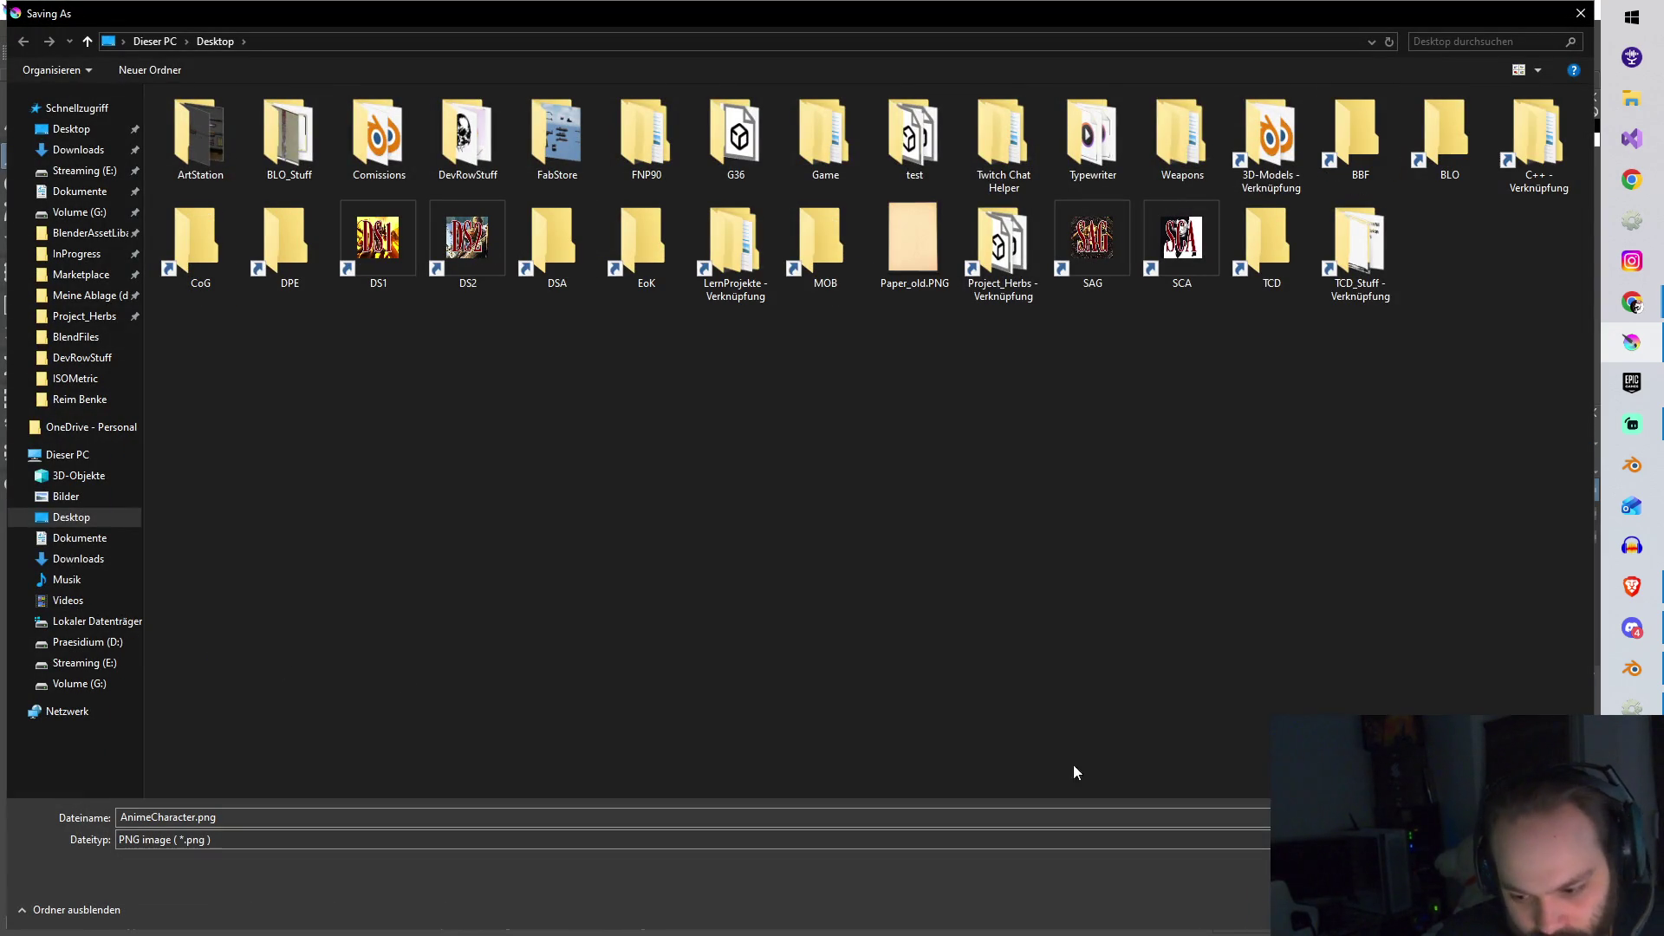
key(Return)
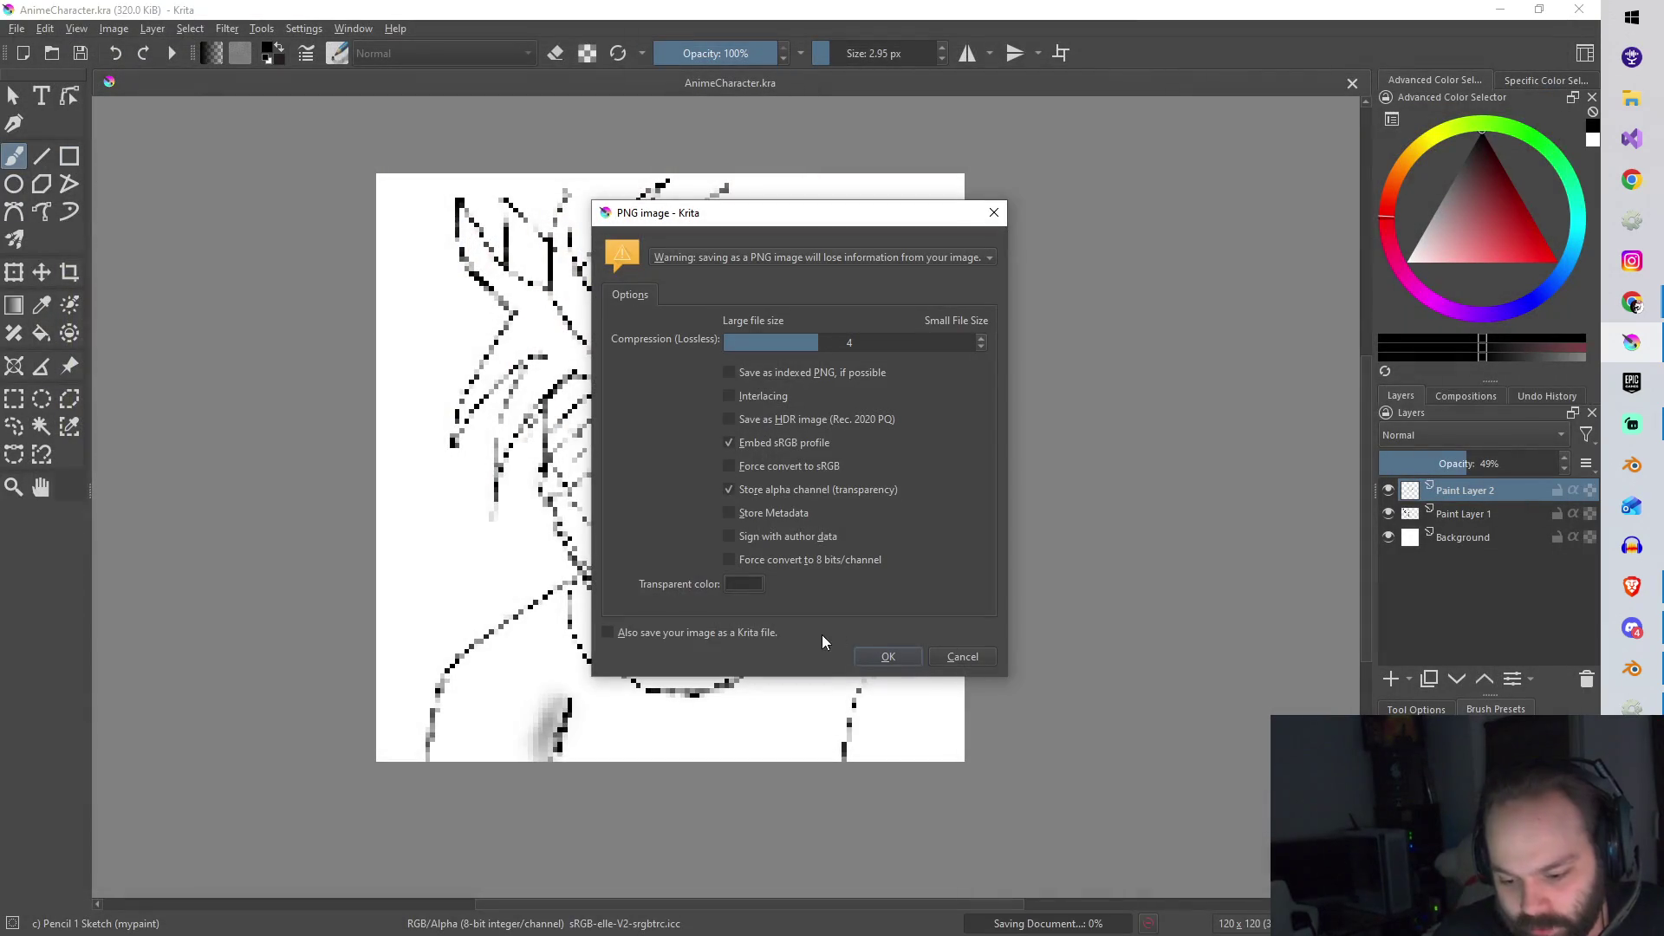
click(872, 656)
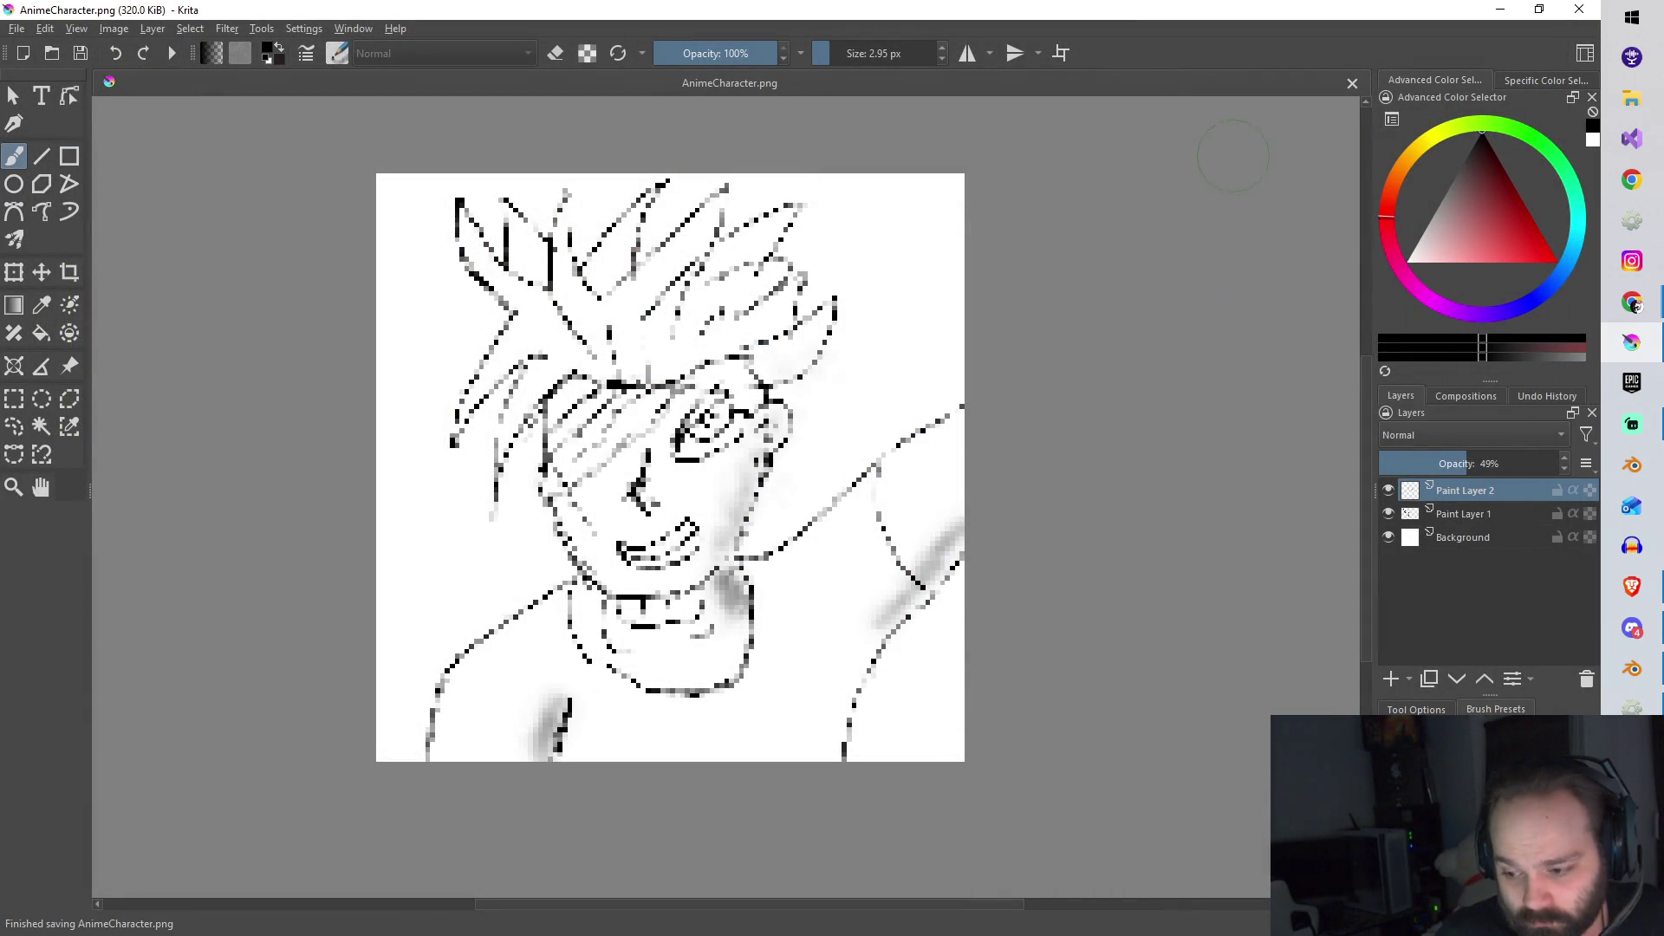
click(1633, 629)
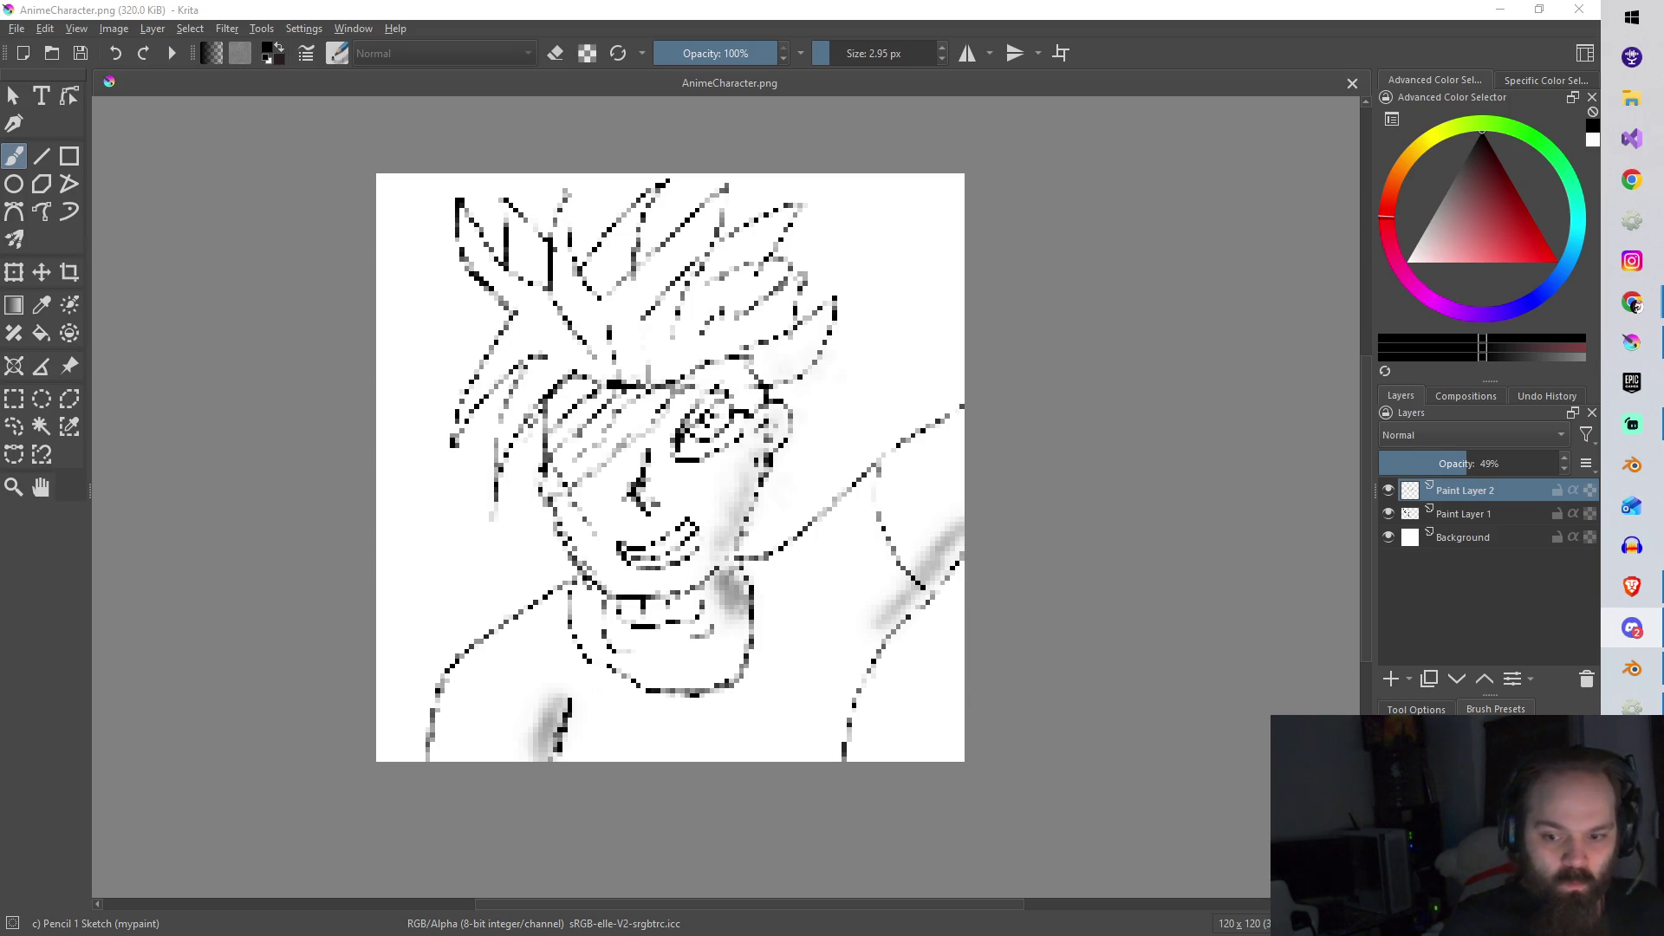
Step: Return briefly to Krita, then switch over to Blender
click(1197, 112)
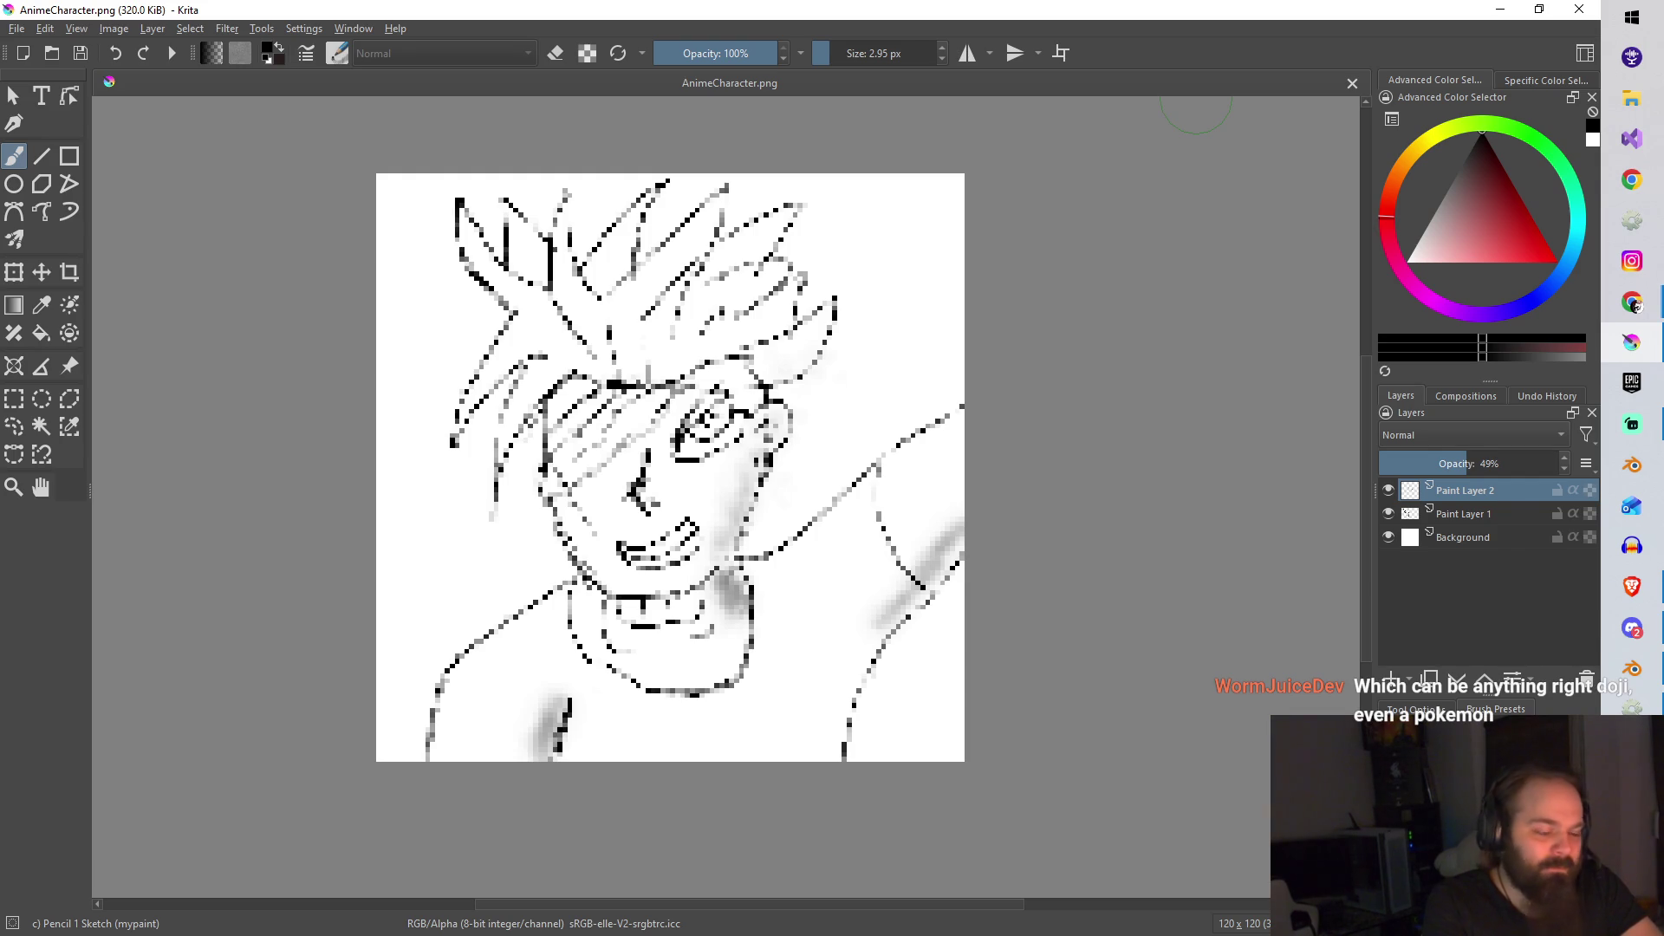
click(1632, 668)
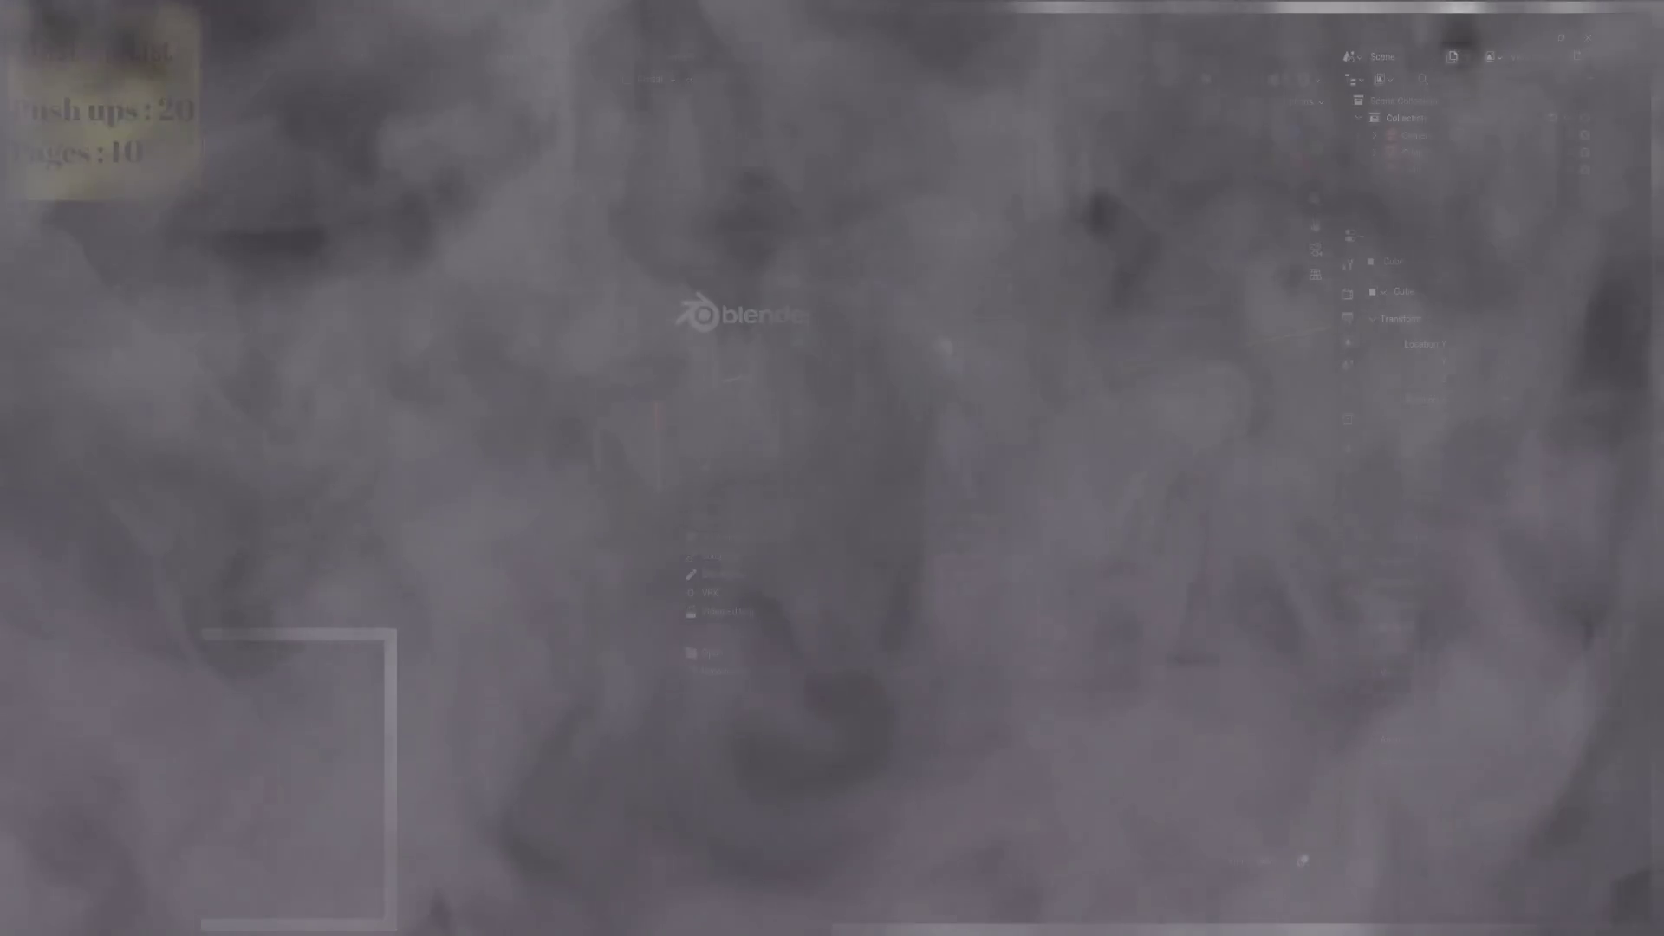
Step: Clear the default scene and add a fresh cube at the origin, viewed from the front
click(600, 341)
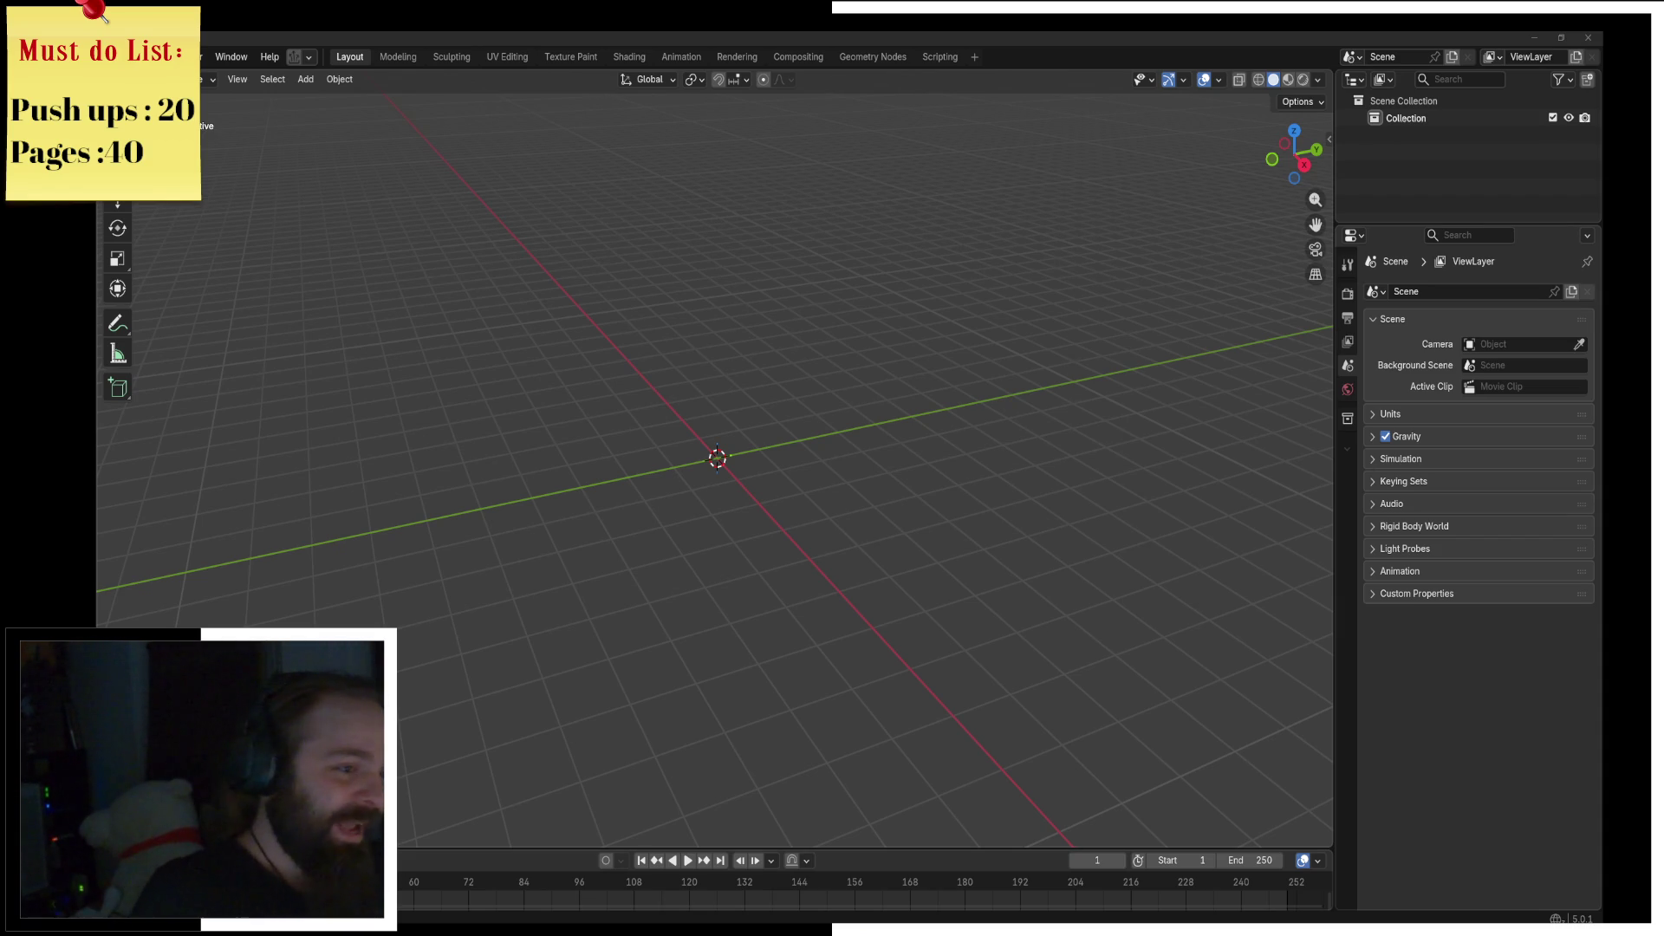
mouse_move(351, 313)
middle_down()
mouse_move(604, 406)
mouse_move(655, 408)
middle_up()
key(shift+a)
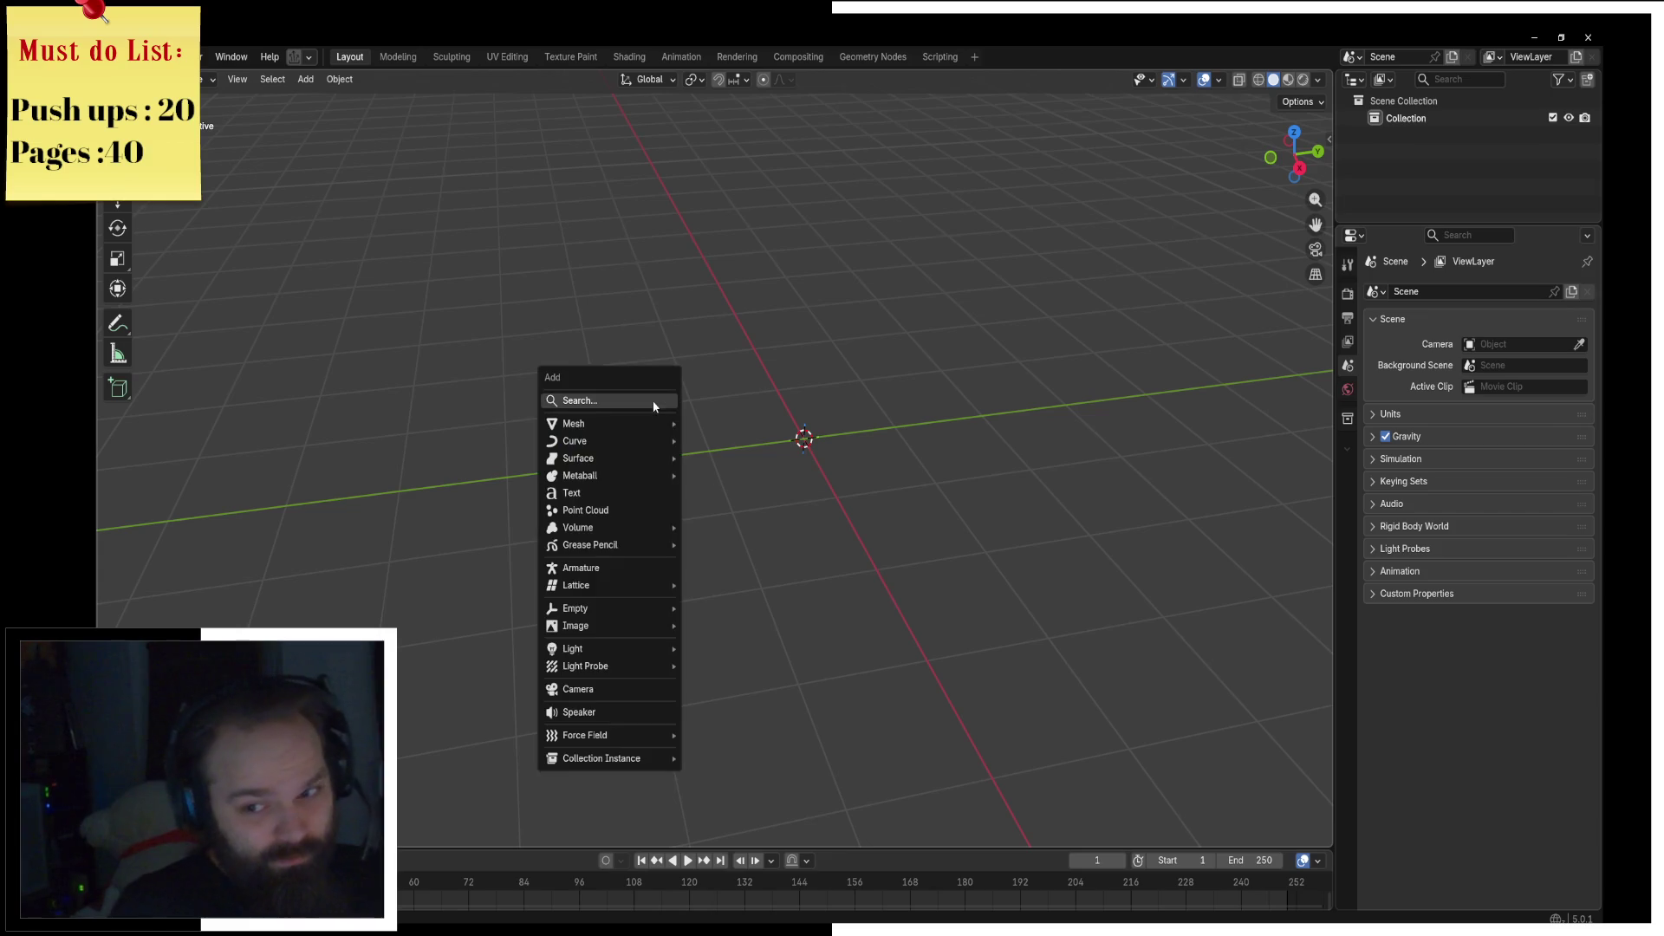
mouse_move(640, 427)
click(720, 441)
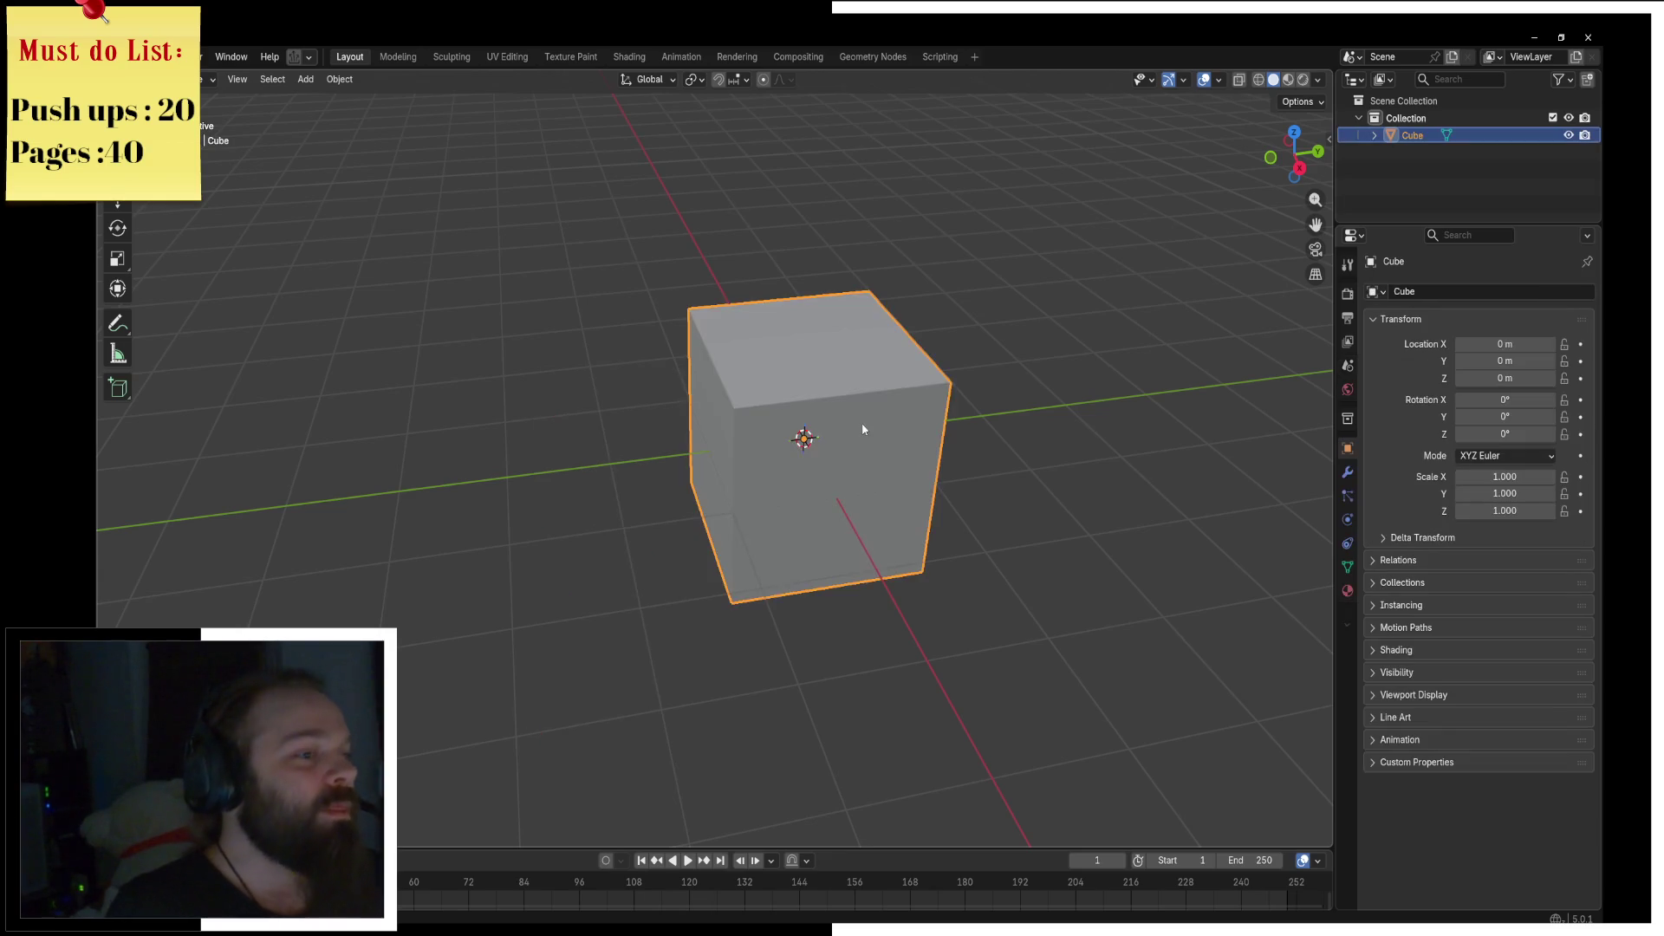
key(KP_1)
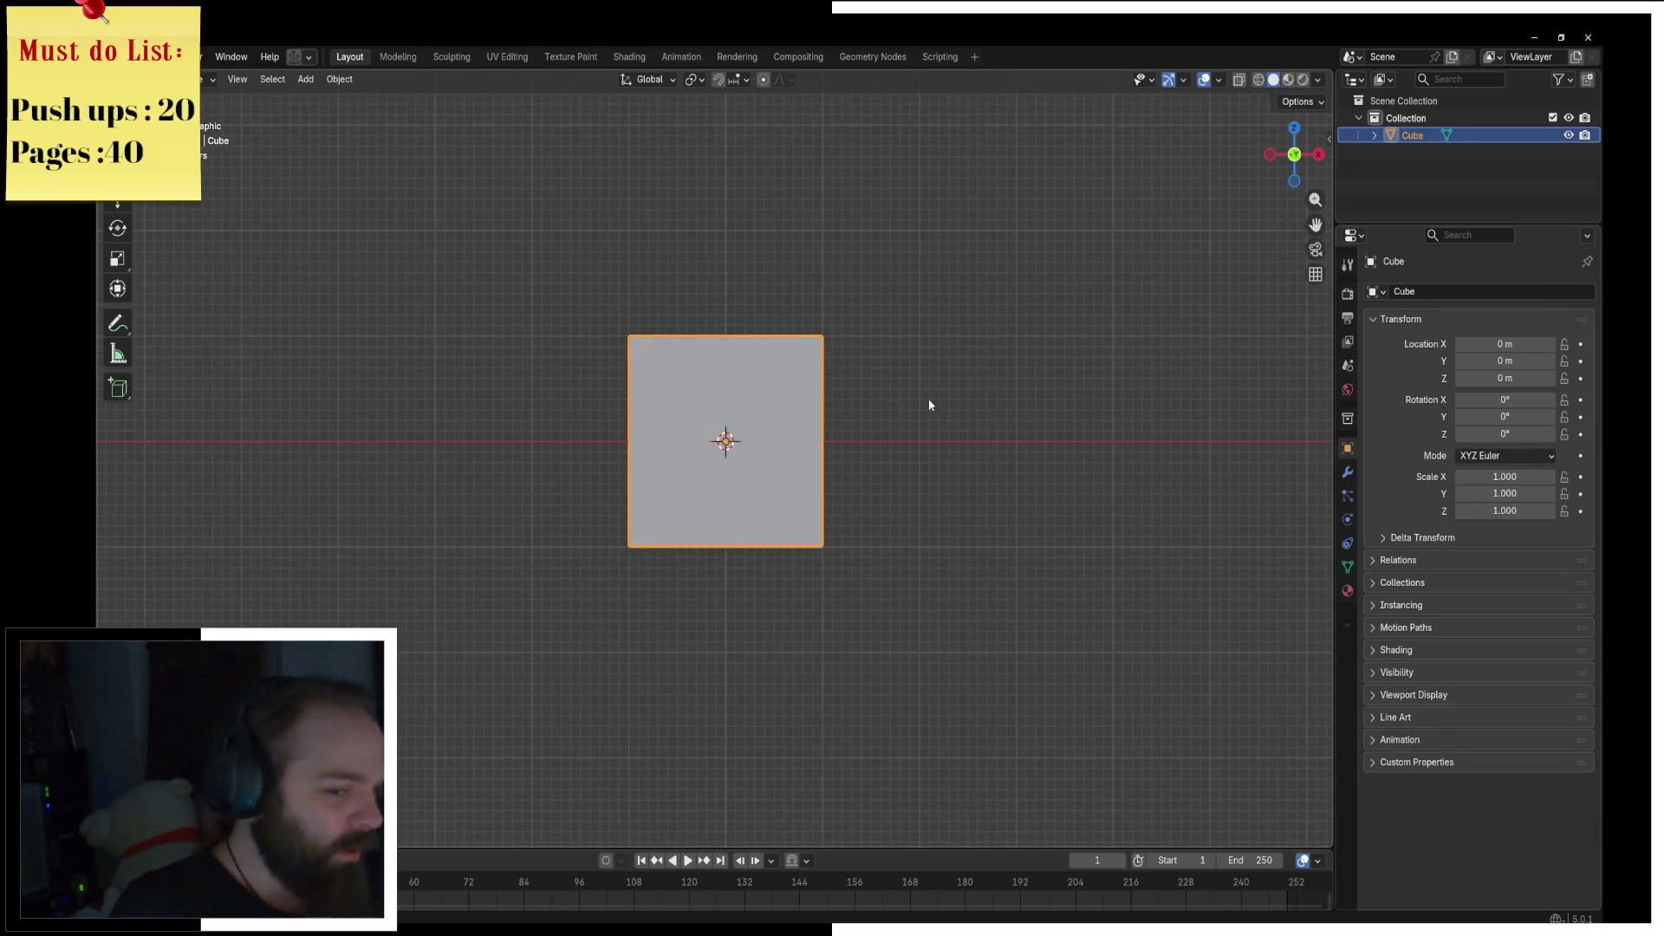
Step: Add a Subdivision Surface modifier and flatten the cube's mesh along Z in Edit Mode
click(1348, 472)
click(1406, 291)
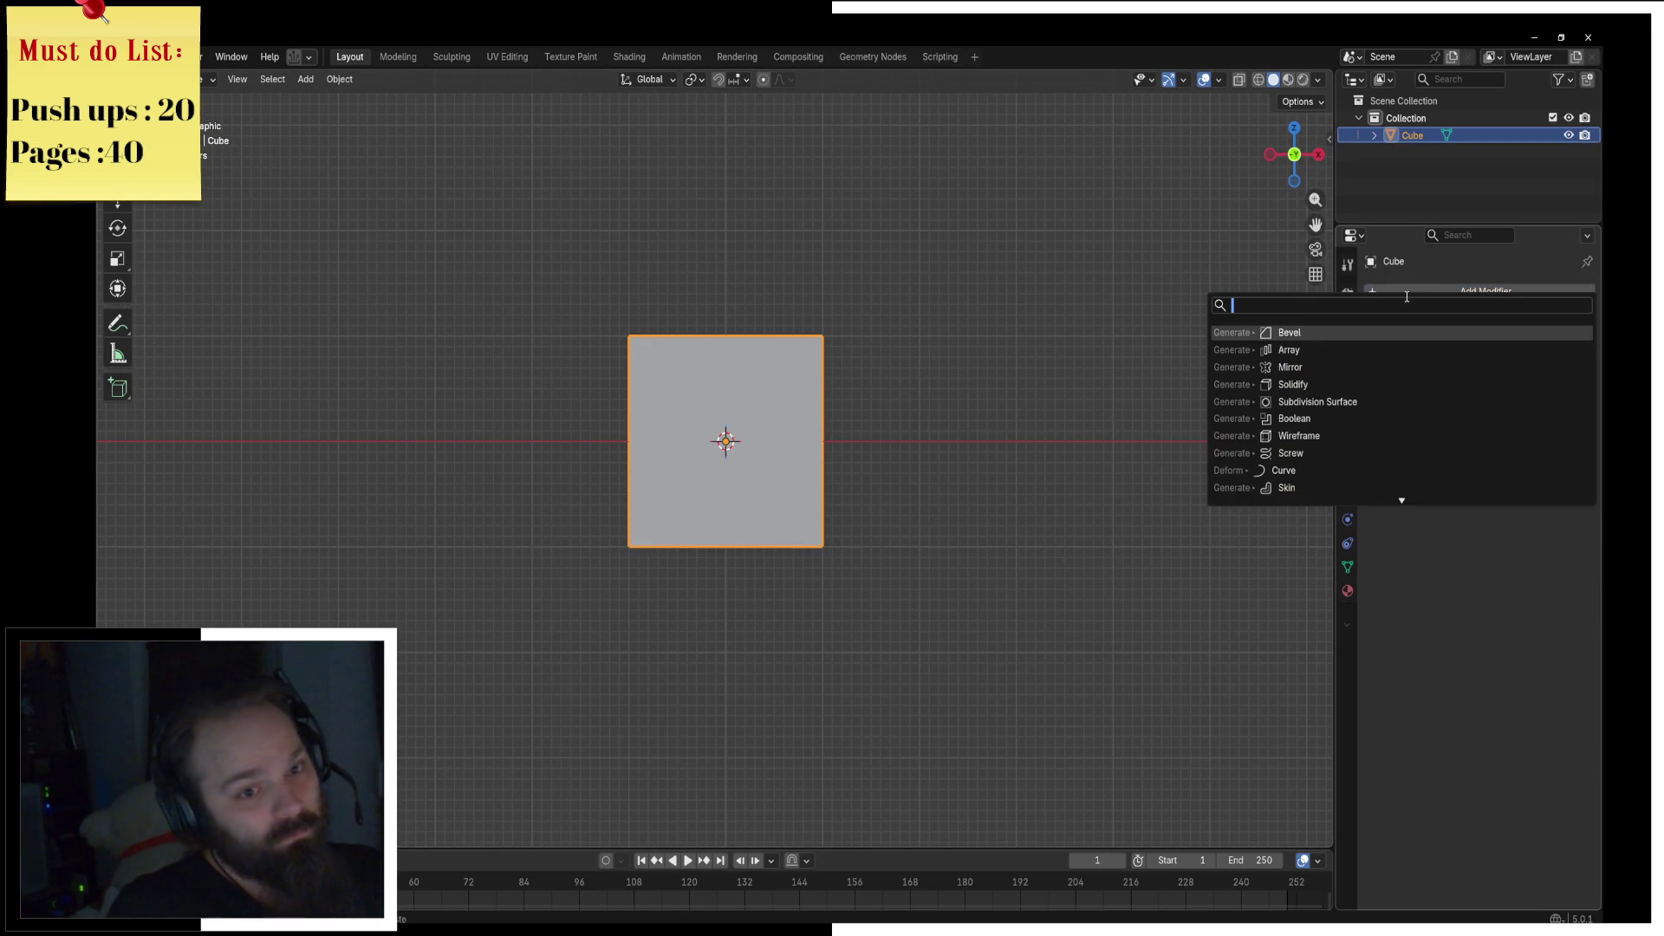
key(Return)
key(ctrl+Tab)
click(1032, 397)
key(s)
key(z)
click(894, 401)
Step: Raise the flattened mesh along Z and set the viewport subdivision levels to 2
key(g)
key(z)
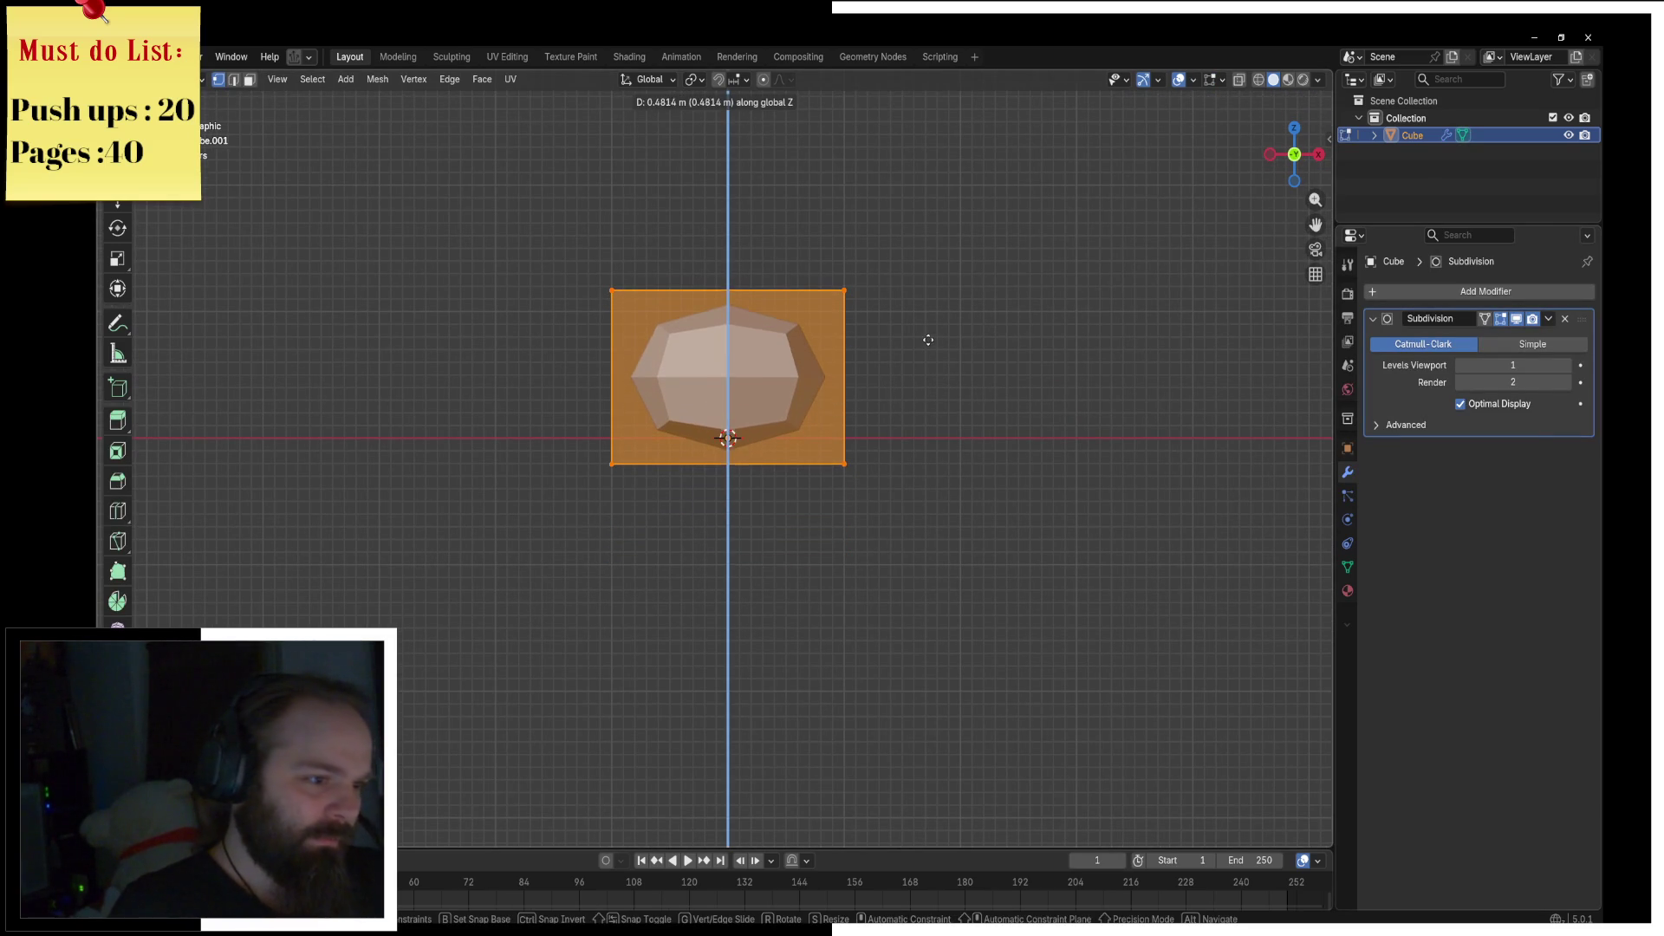
click(925, 342)
click(1566, 365)
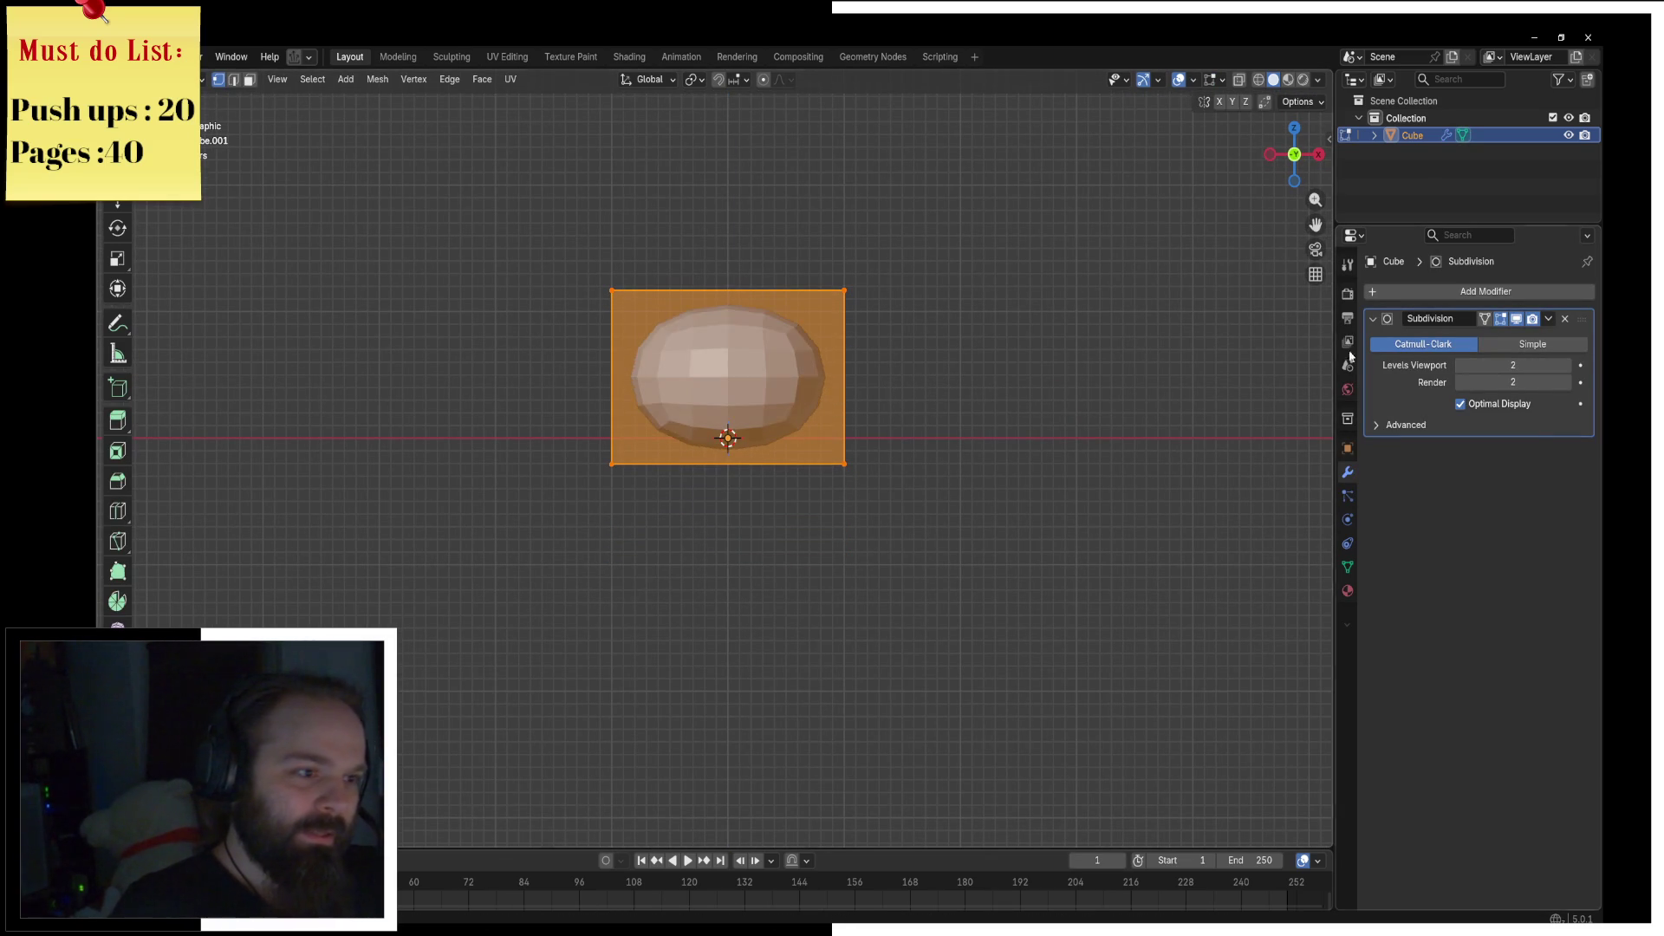
mouse_move(973, 335)
middle_down()
mouse_move(798, 297)
mouse_move(670, 329)
mouse_move(524, 159)
middle_up()
key(3)
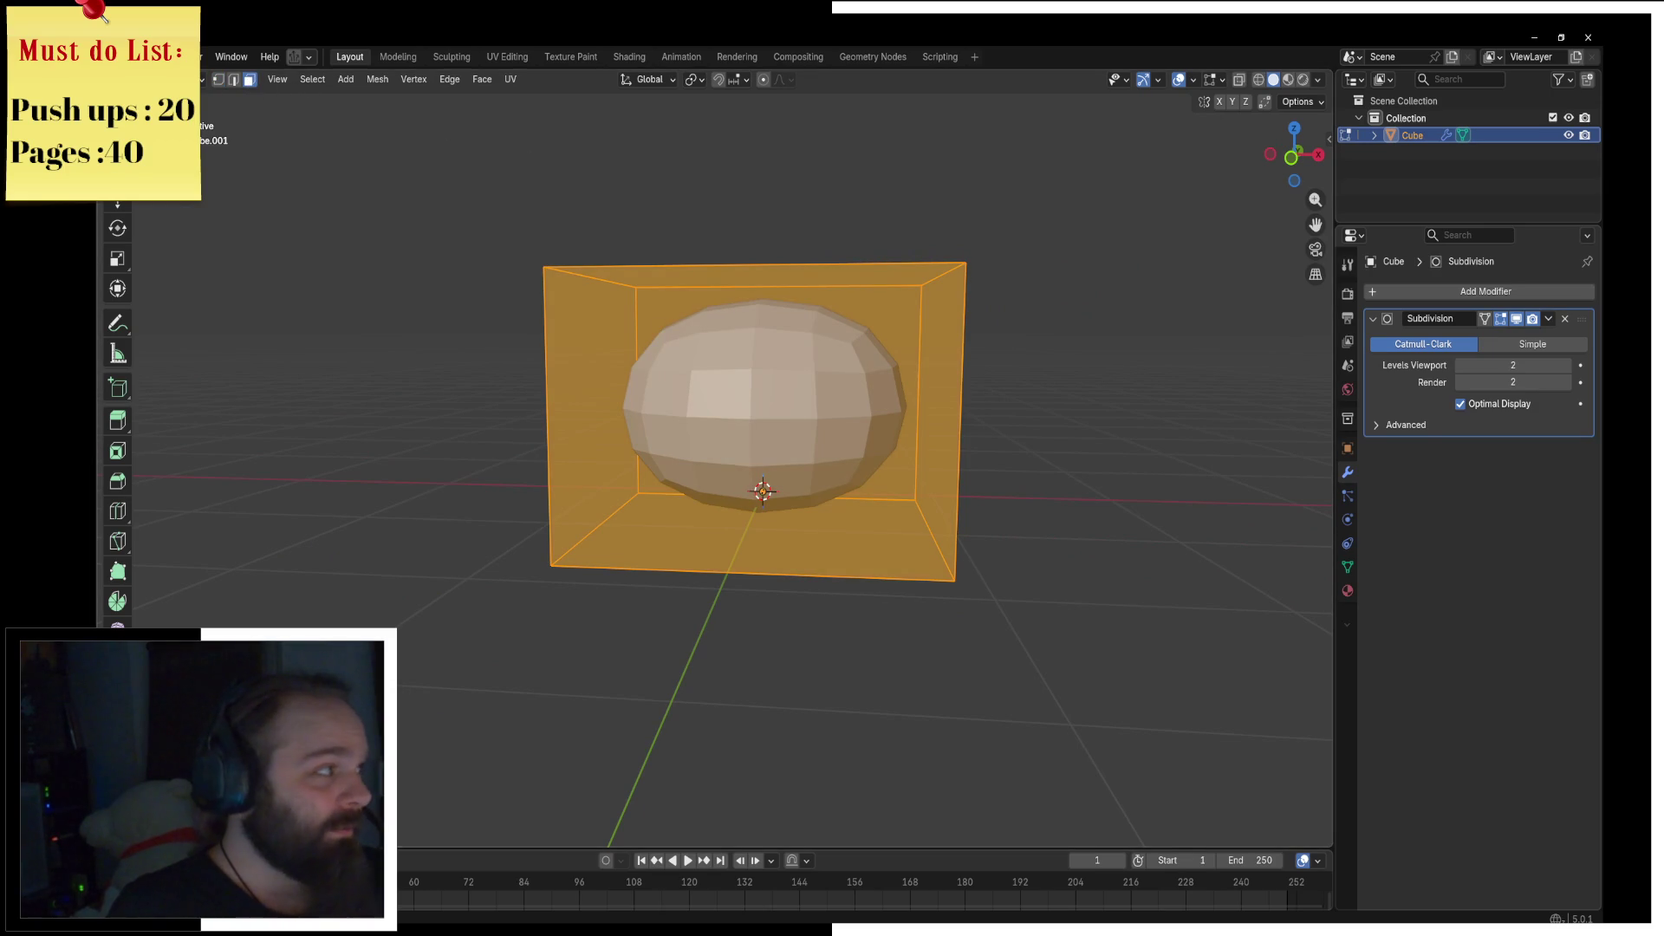
key(alt+Tab)
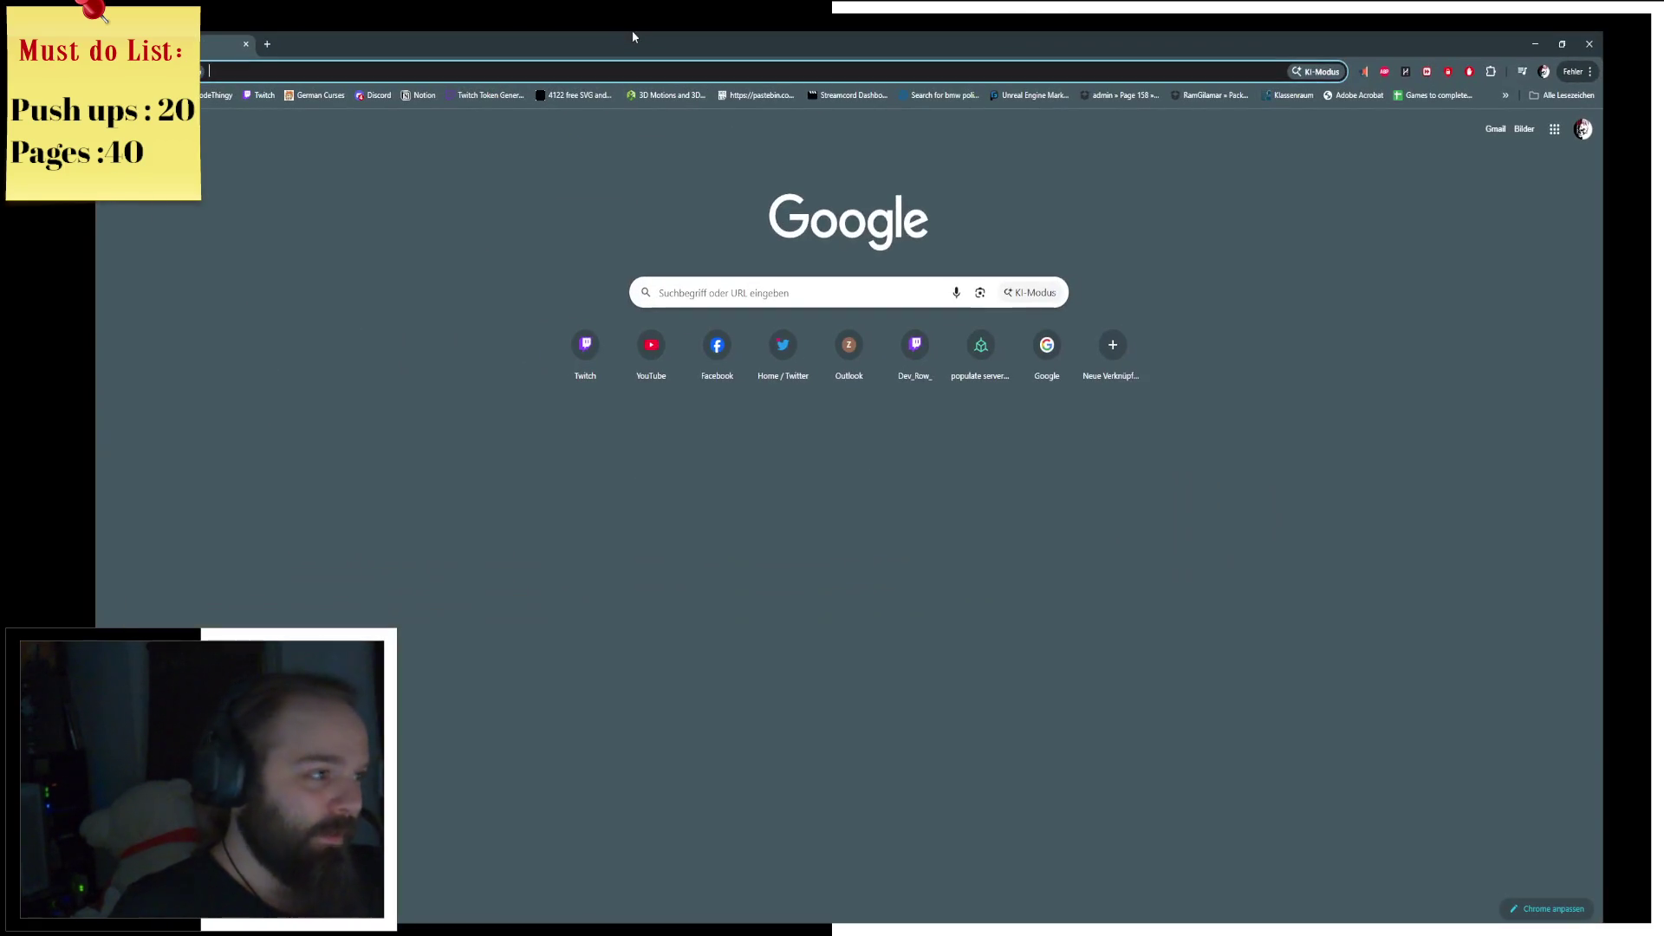
Step: Search Google for 'dragonquest slime', view its image results, then minimize Chrome
text(dragonqu)
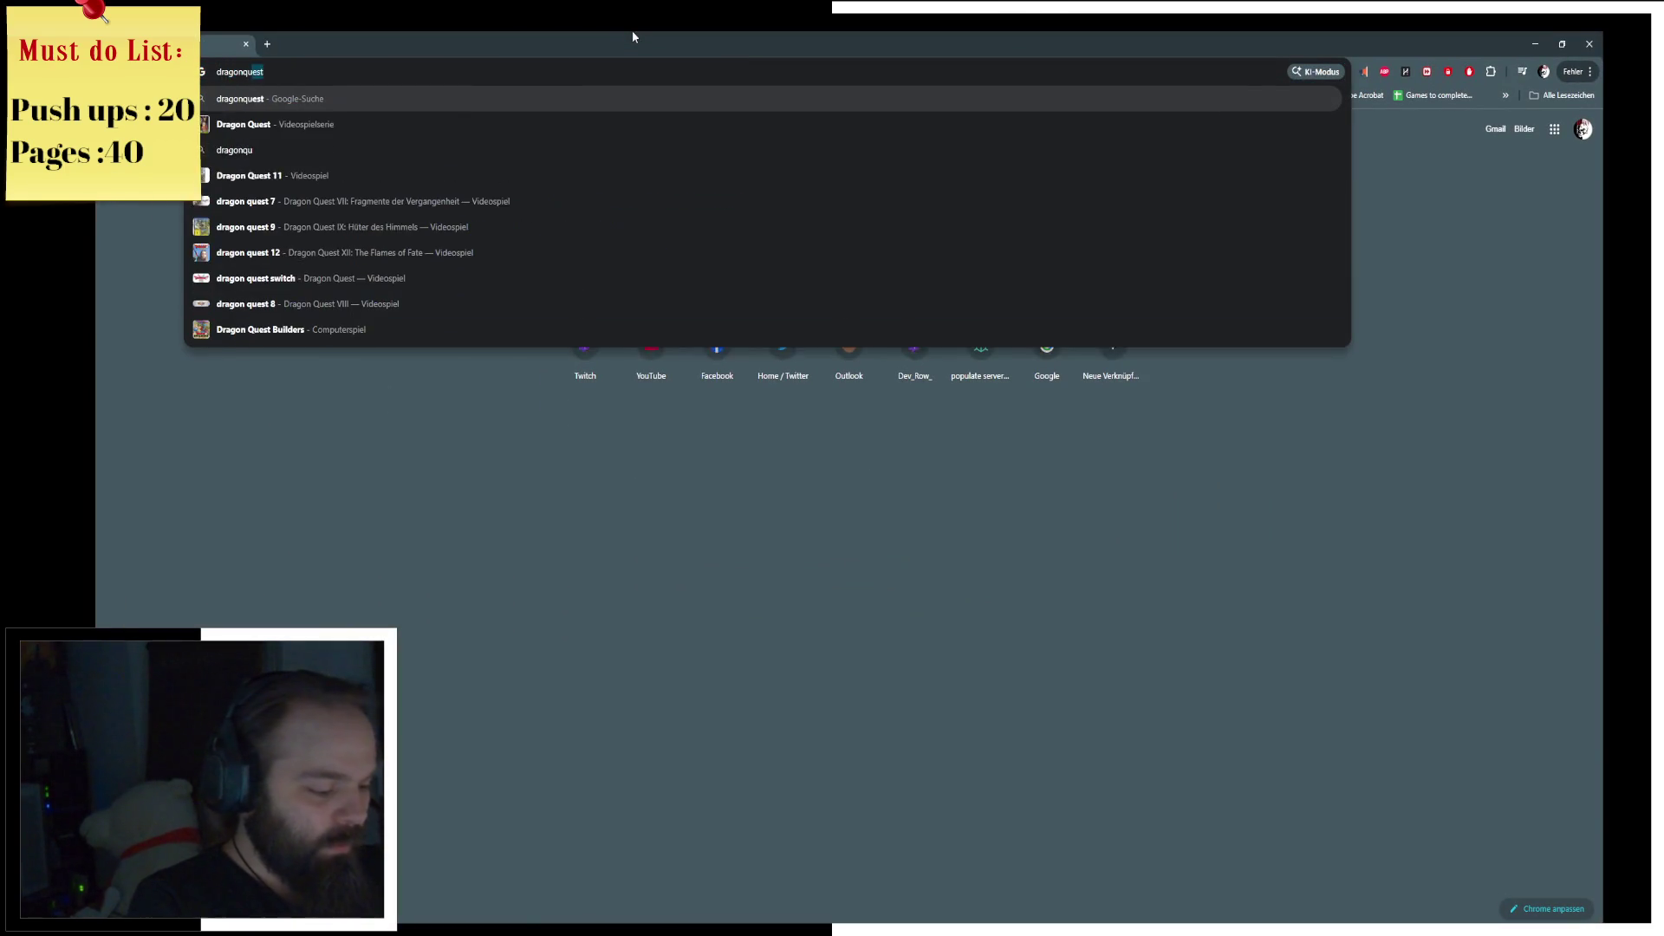
text(est slime)
key(Return)
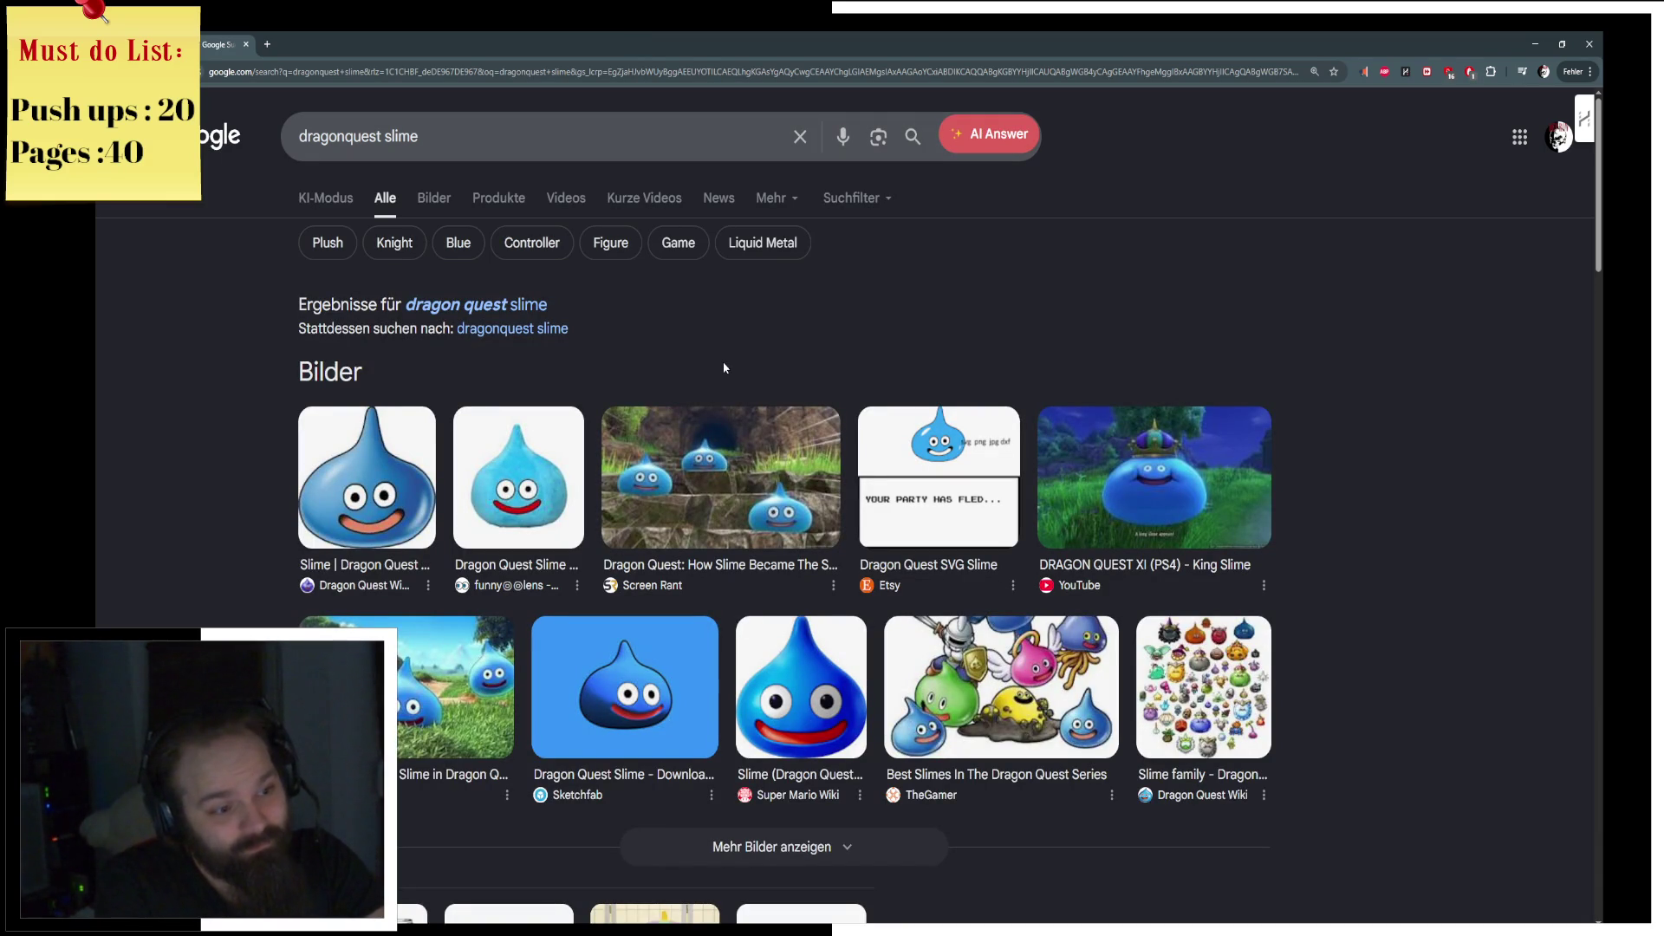
click(433, 198)
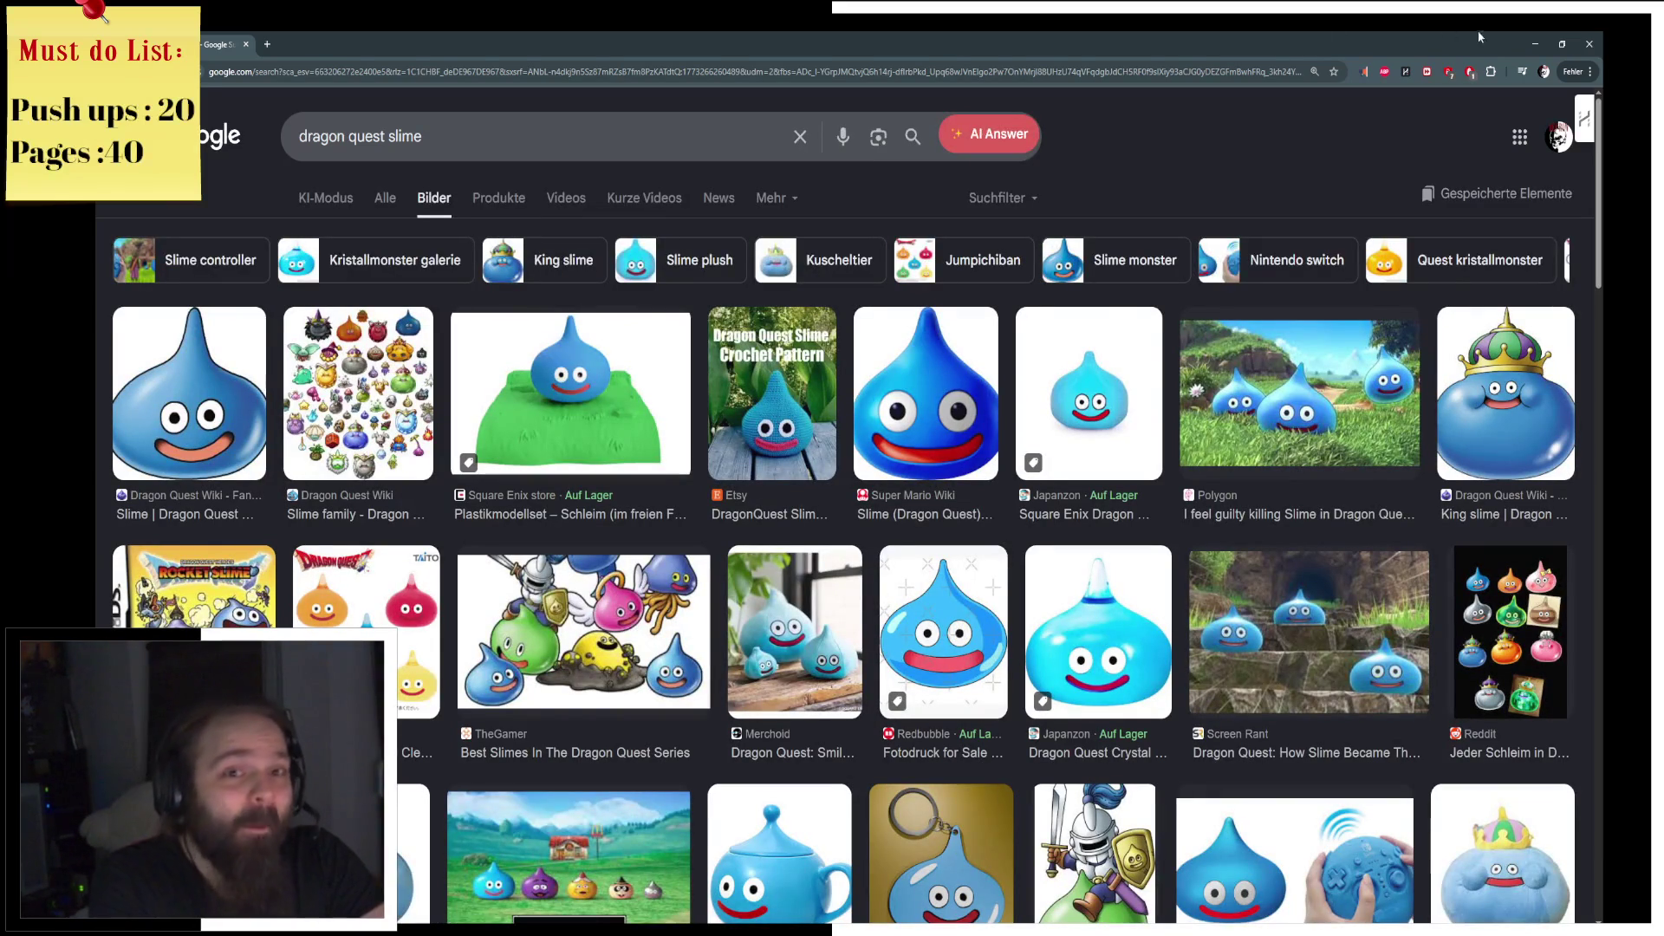
click(1533, 38)
middle_drag(693, 364, 686, 286)
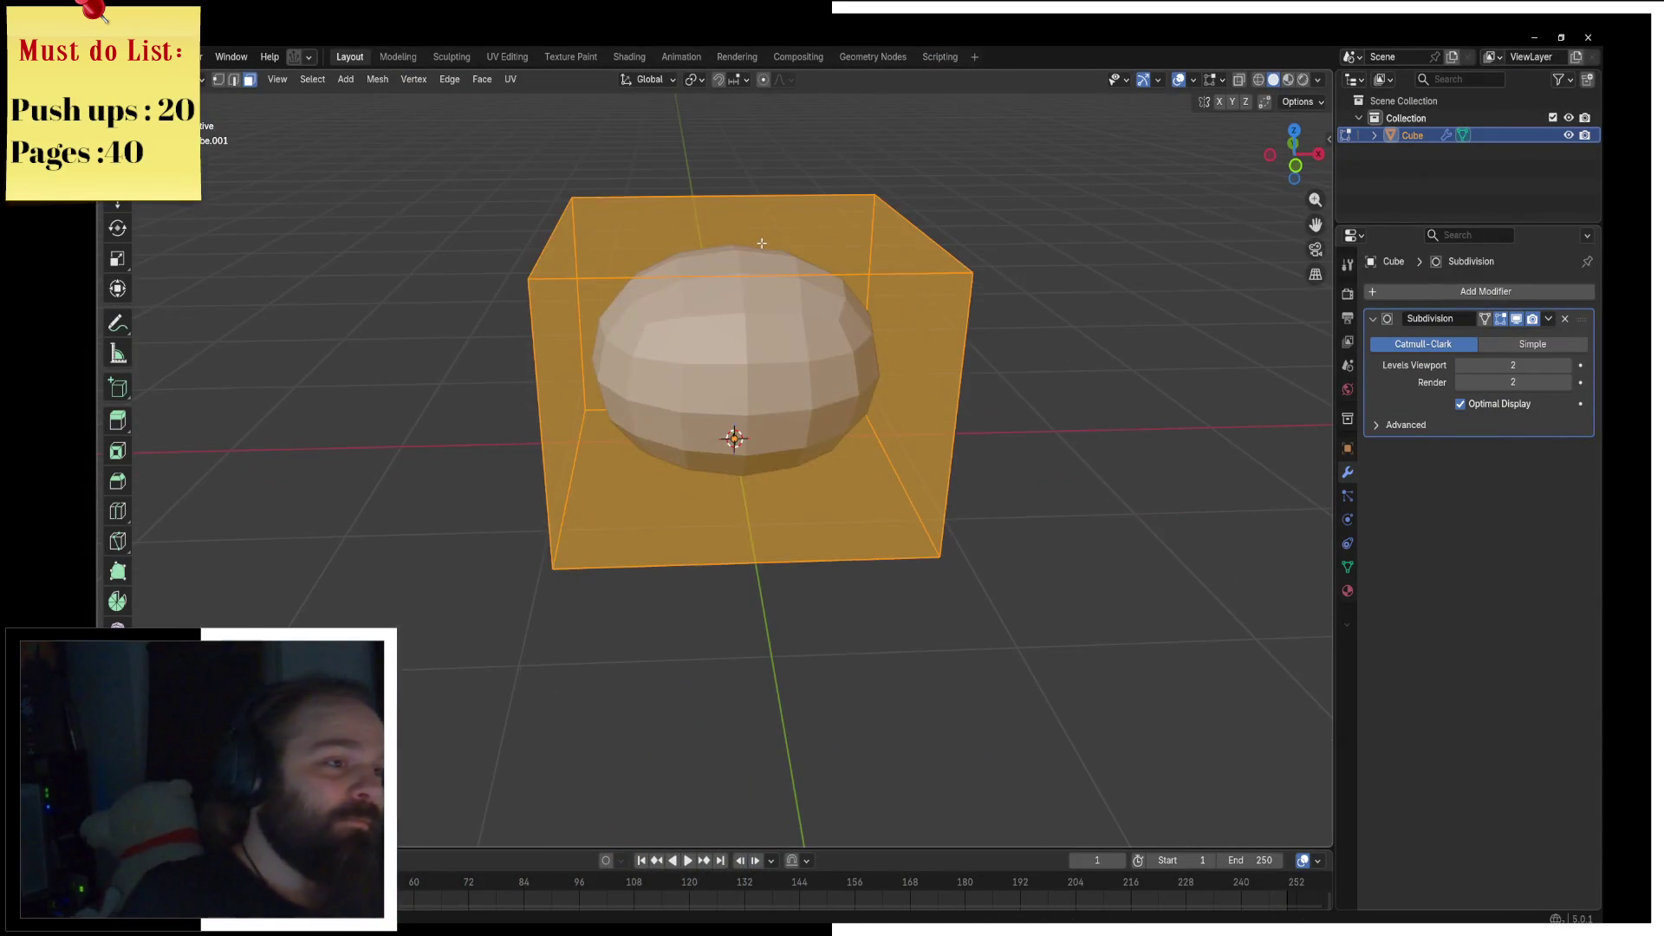
Step: Extrude and shrink the top face, pull up a neck, and bend its tip along X
click(686, 222)
key(e)
right_click(997, 208)
key(s)
click(822, 197)
key(e)
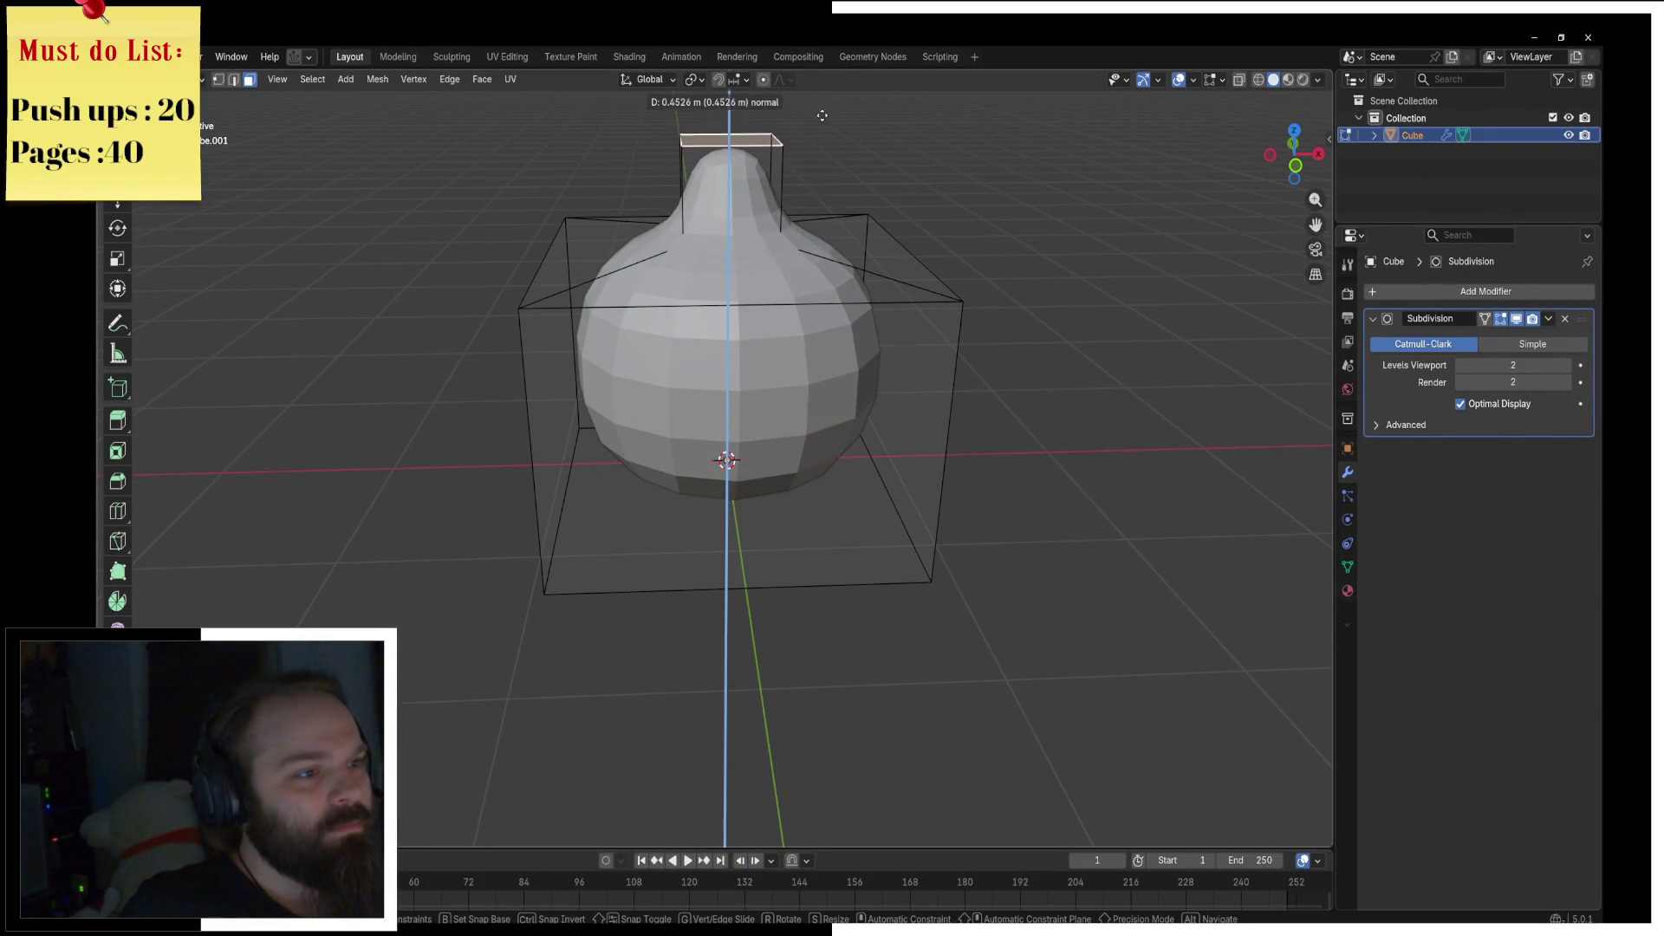
click(841, 73)
mouse_move(861, 678)
middle_down()
mouse_move(786, 481)
mouse_move(870, 494)
mouse_move(897, 593)
middle_up()
key(g)
key(x)
click(793, 482)
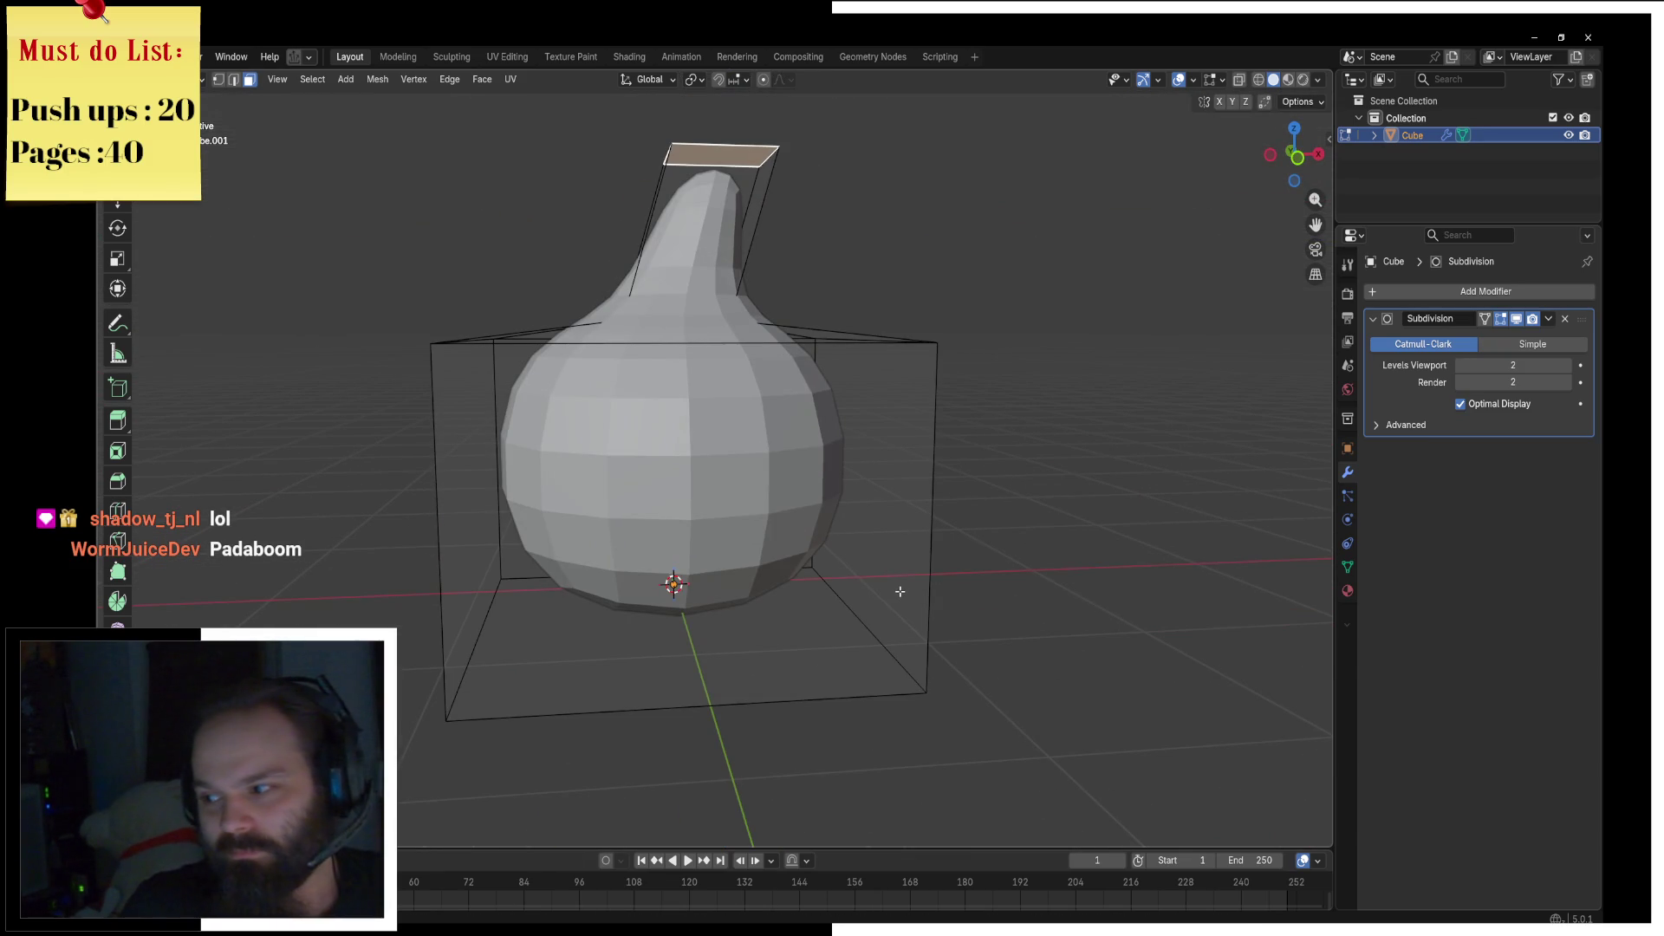
mouse_move(899, 590)
middle_down()
mouse_move(894, 570)
mouse_move(726, 563)
mouse_move(791, 502)
middle_up()
Step: Back in Object Mode, apply Shade Auto Smooth to the slime shape
click(729, 563)
key(Tab)
key(Tab)
key(F3)
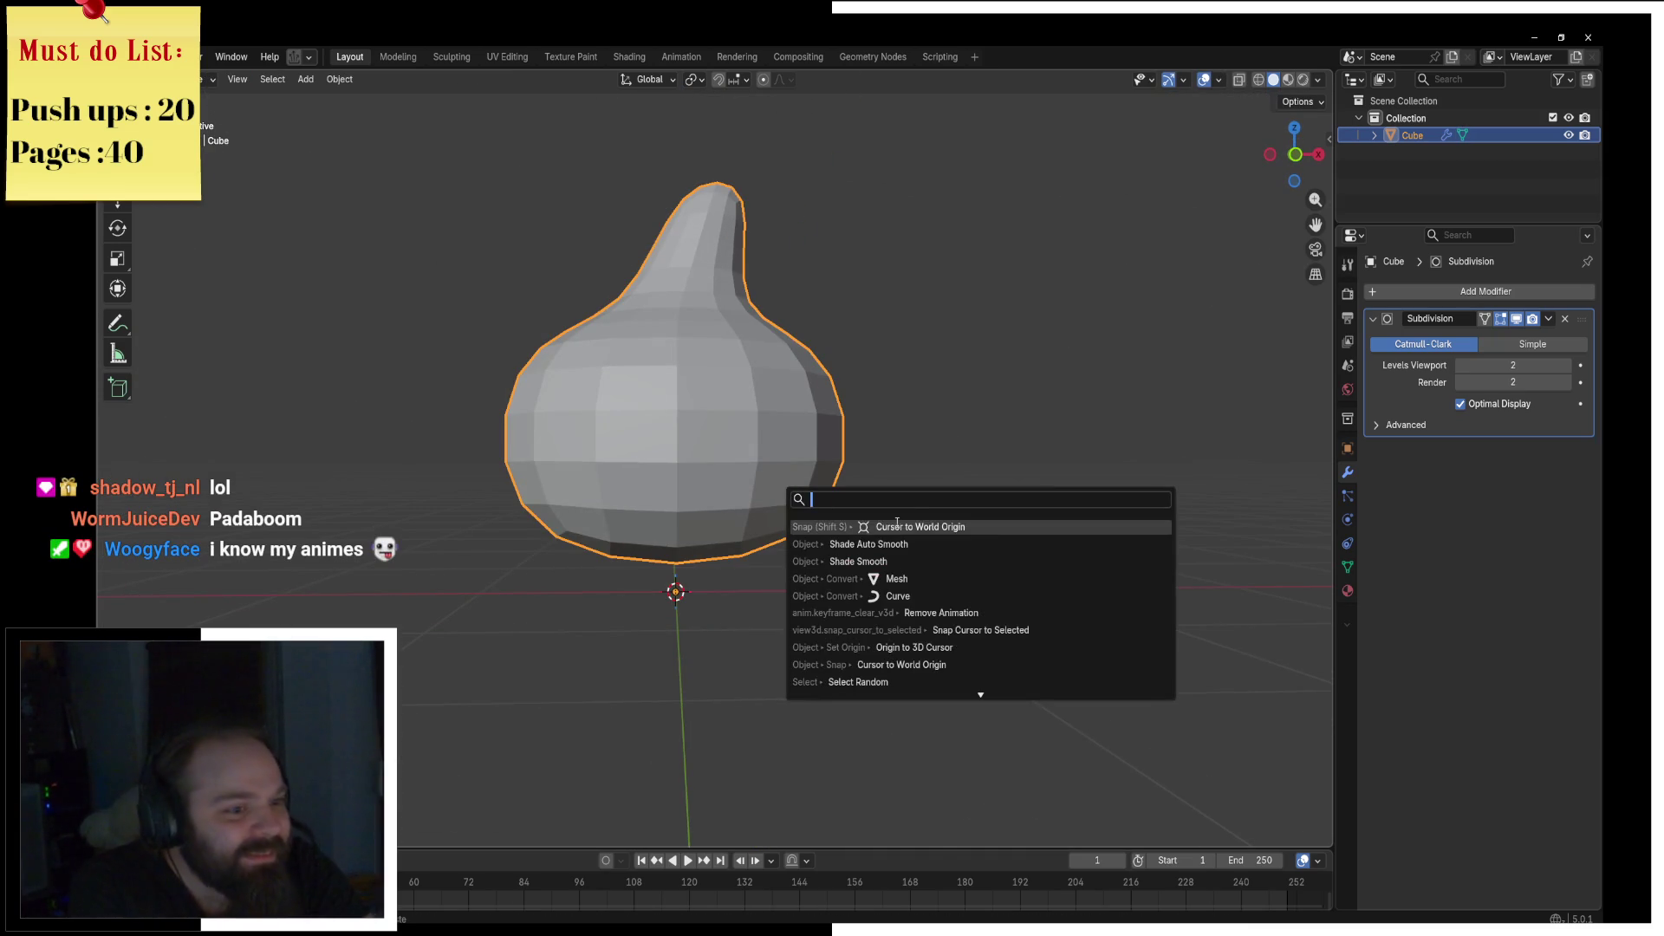
click(914, 544)
mouse_move(917, 557)
middle_down()
mouse_move(792, 483)
mouse_move(1121, 519)
mouse_move(885, 514)
mouse_move(1052, 546)
mouse_move(920, 527)
mouse_move(885, 486)
mouse_move(893, 475)
middle_up()
key(KP_1)
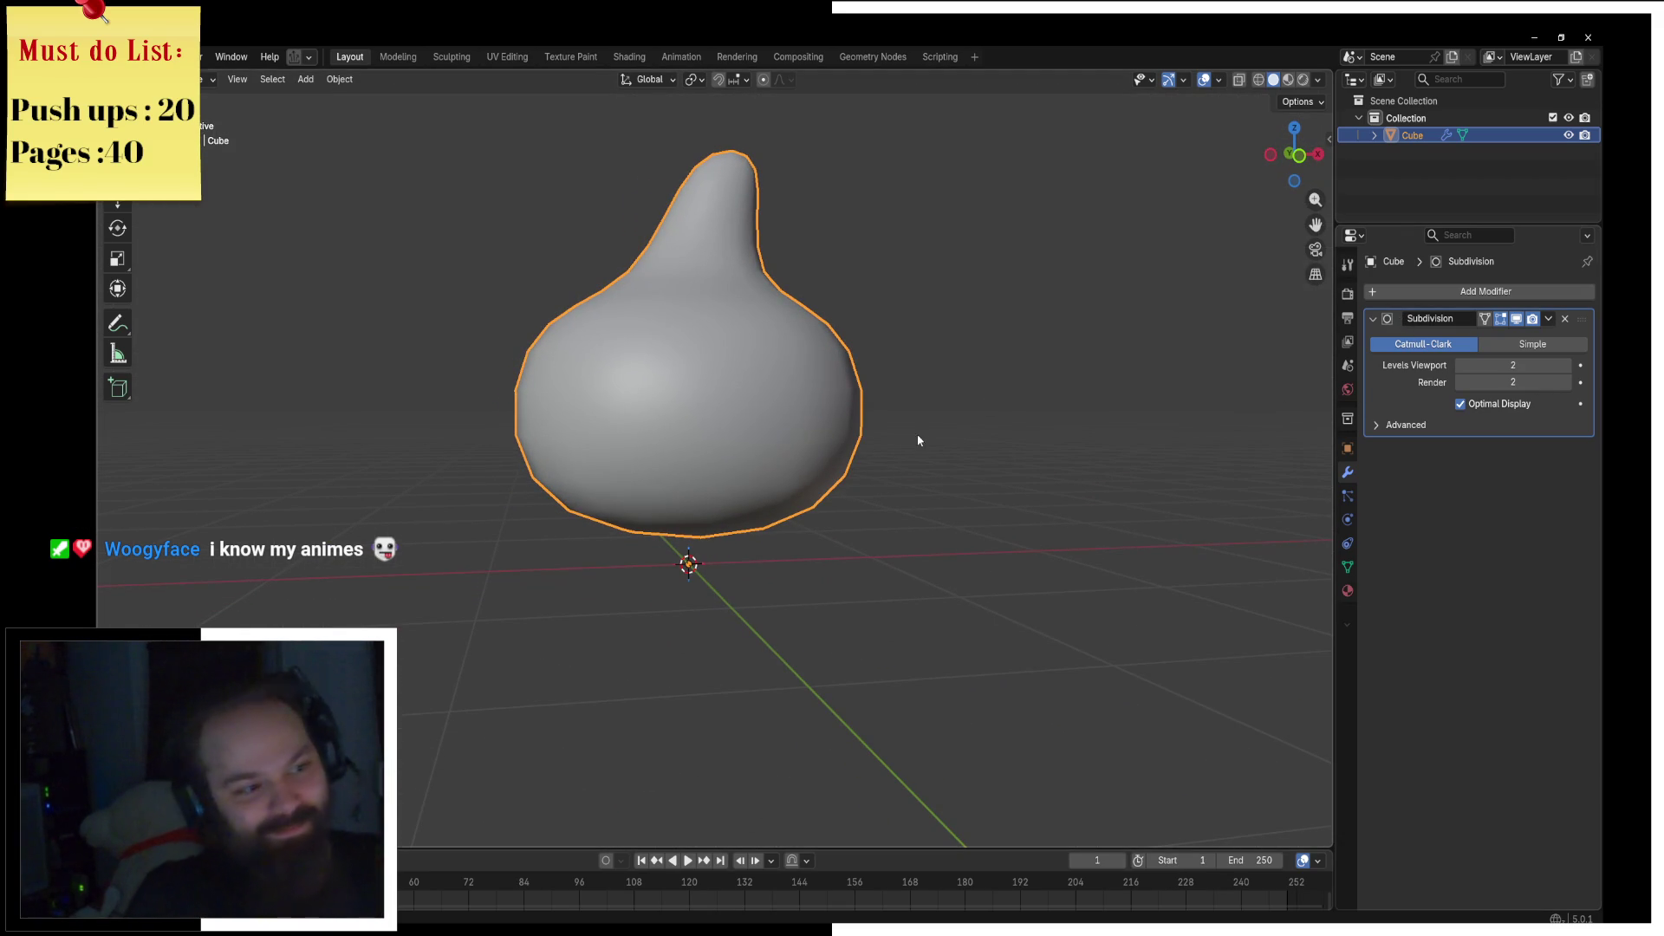
Step: Switch to Material Preview shading and turn the timeline into an enlarged Shader Editor
key(z)
click(924, 501)
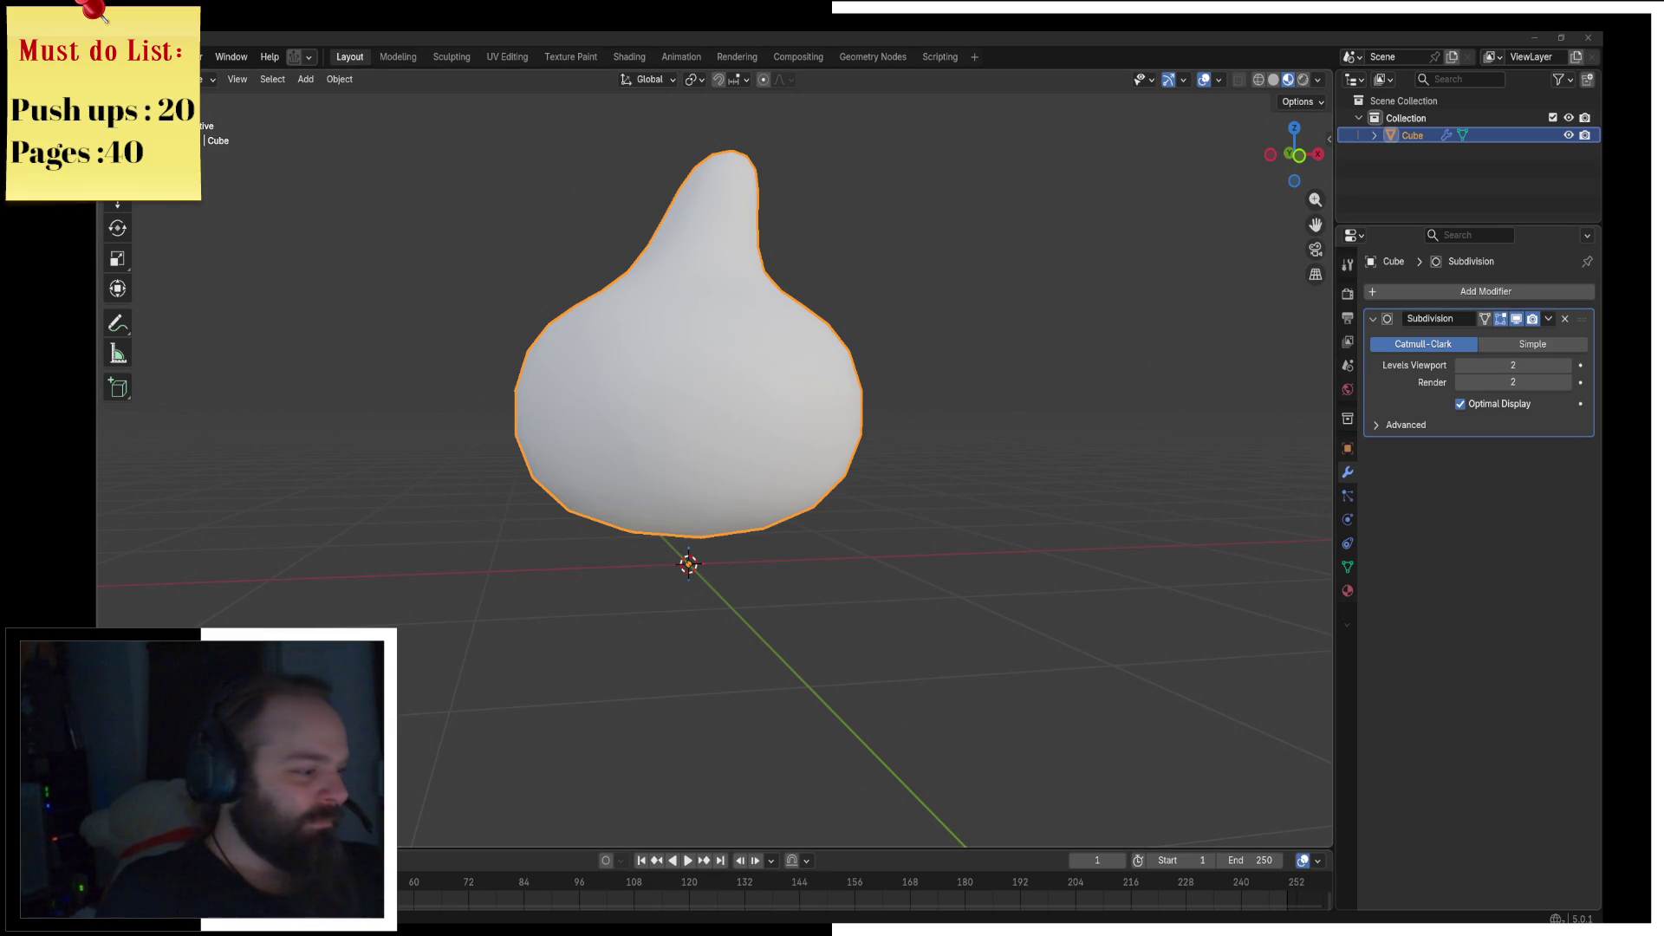
click(113, 860)
click(173, 803)
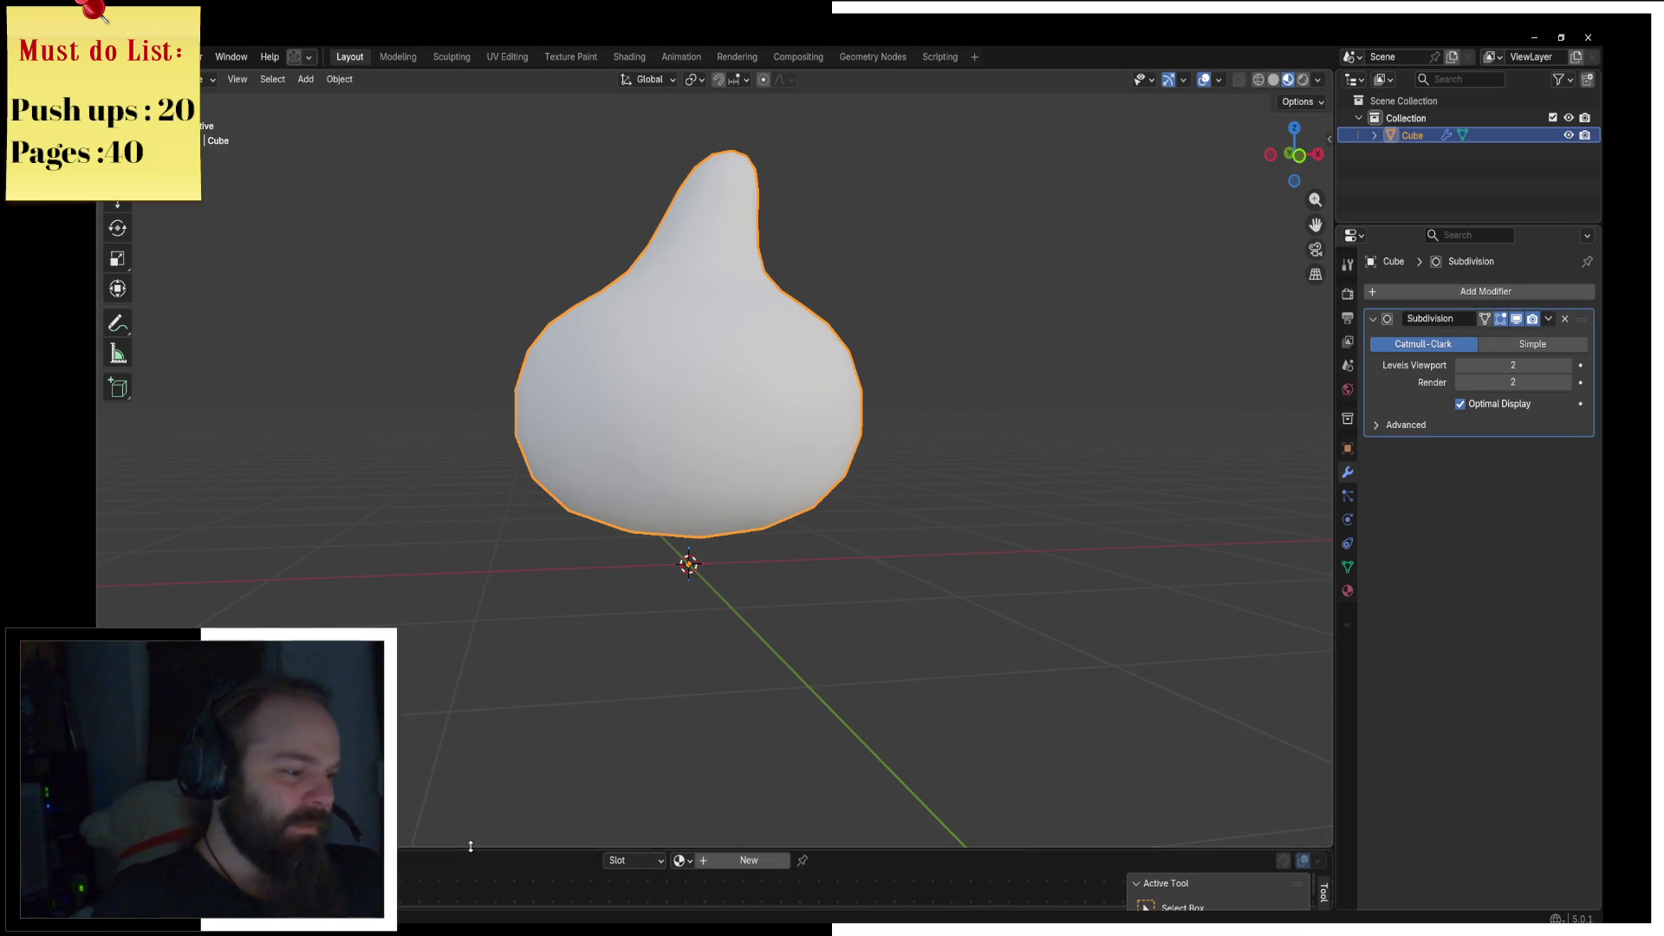
drag(480, 848, 480, 661)
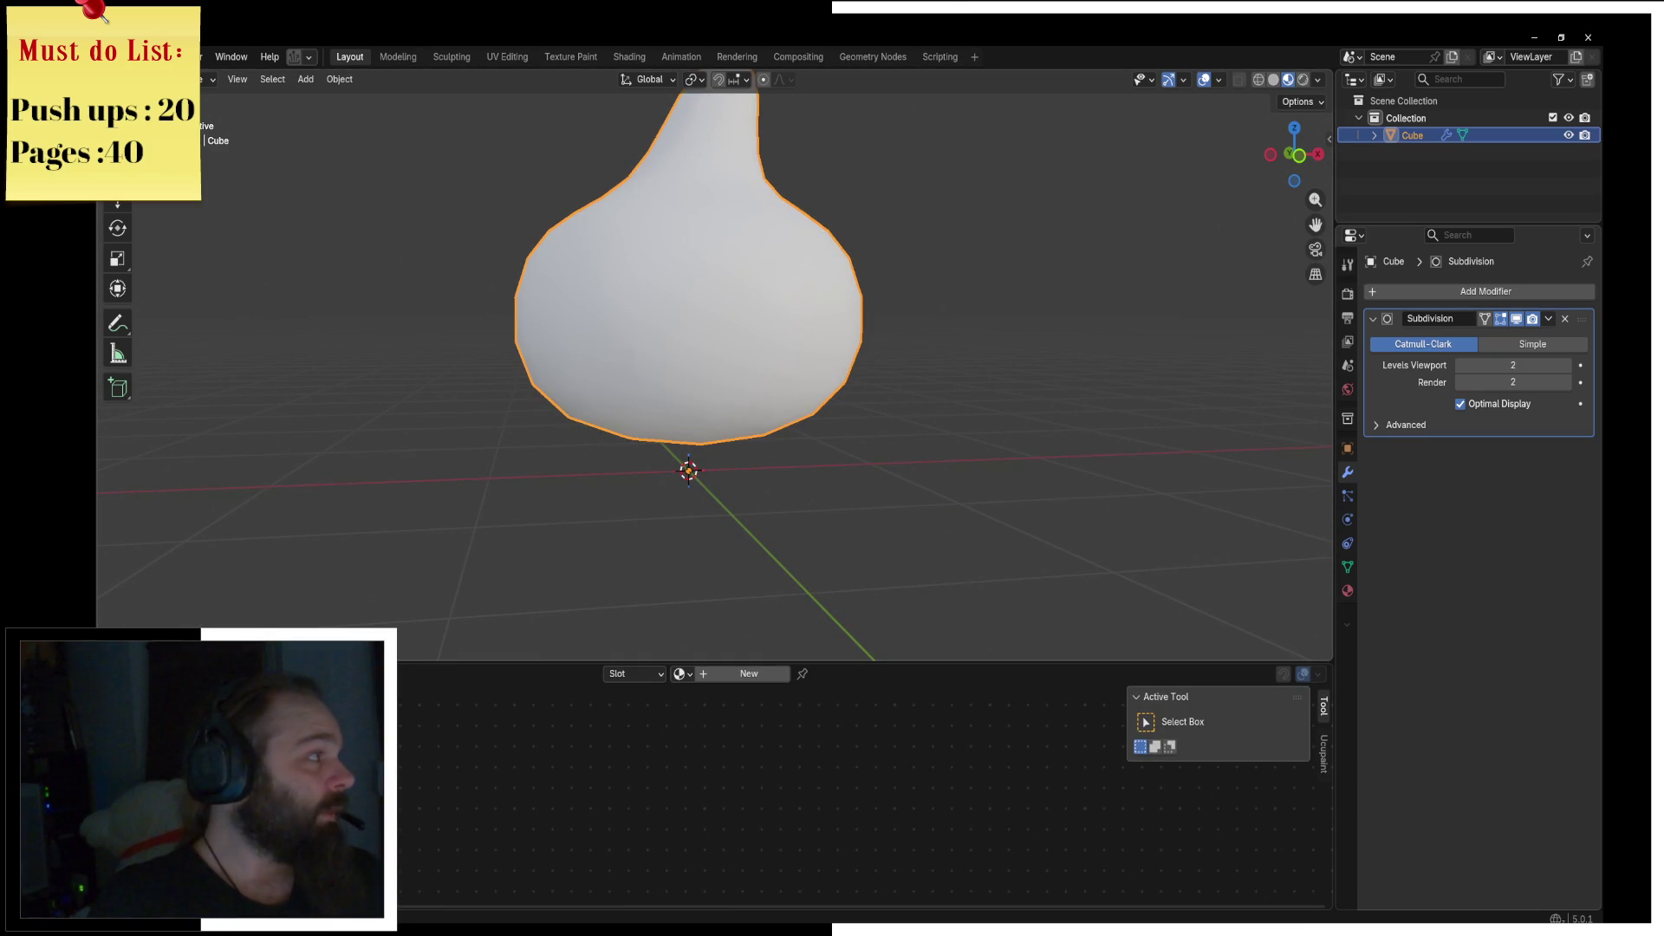
key(alt+Tab)
key(alt+Tab)
key(alt+Tab)
key(alt+Tab)
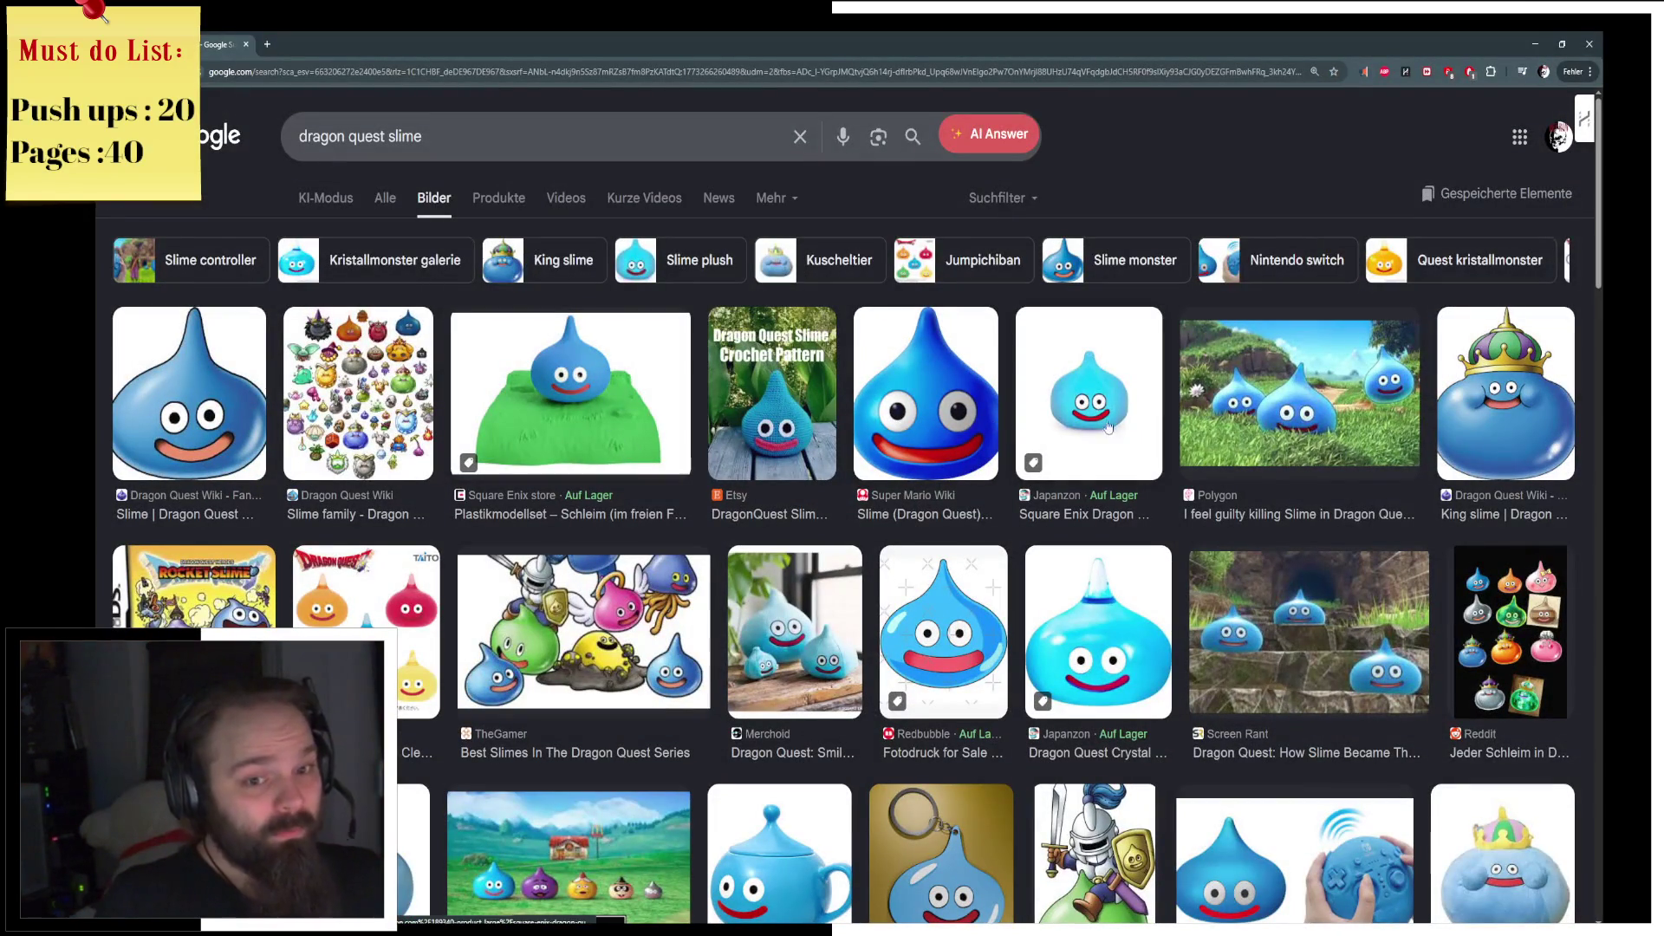
Step: Scroll through the slime image results and open the Reddit bead-art slime in preview
scroll(997, 583, down, 2)
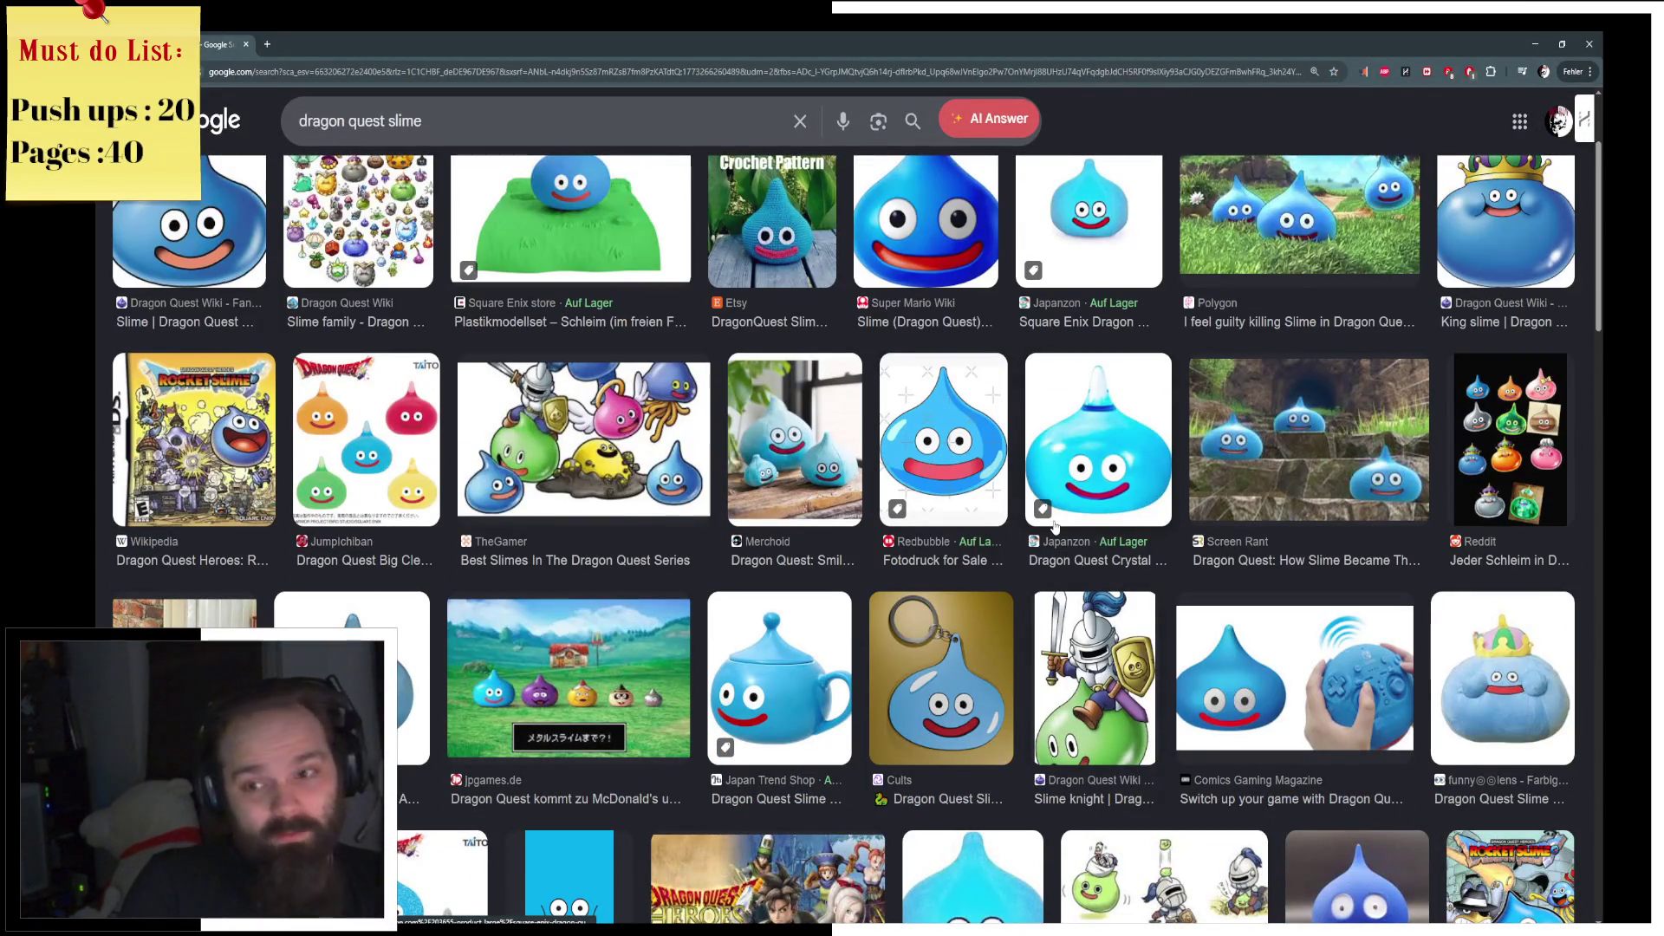
scroll(1042, 562, down, 2)
scroll(1041, 568, down, 4)
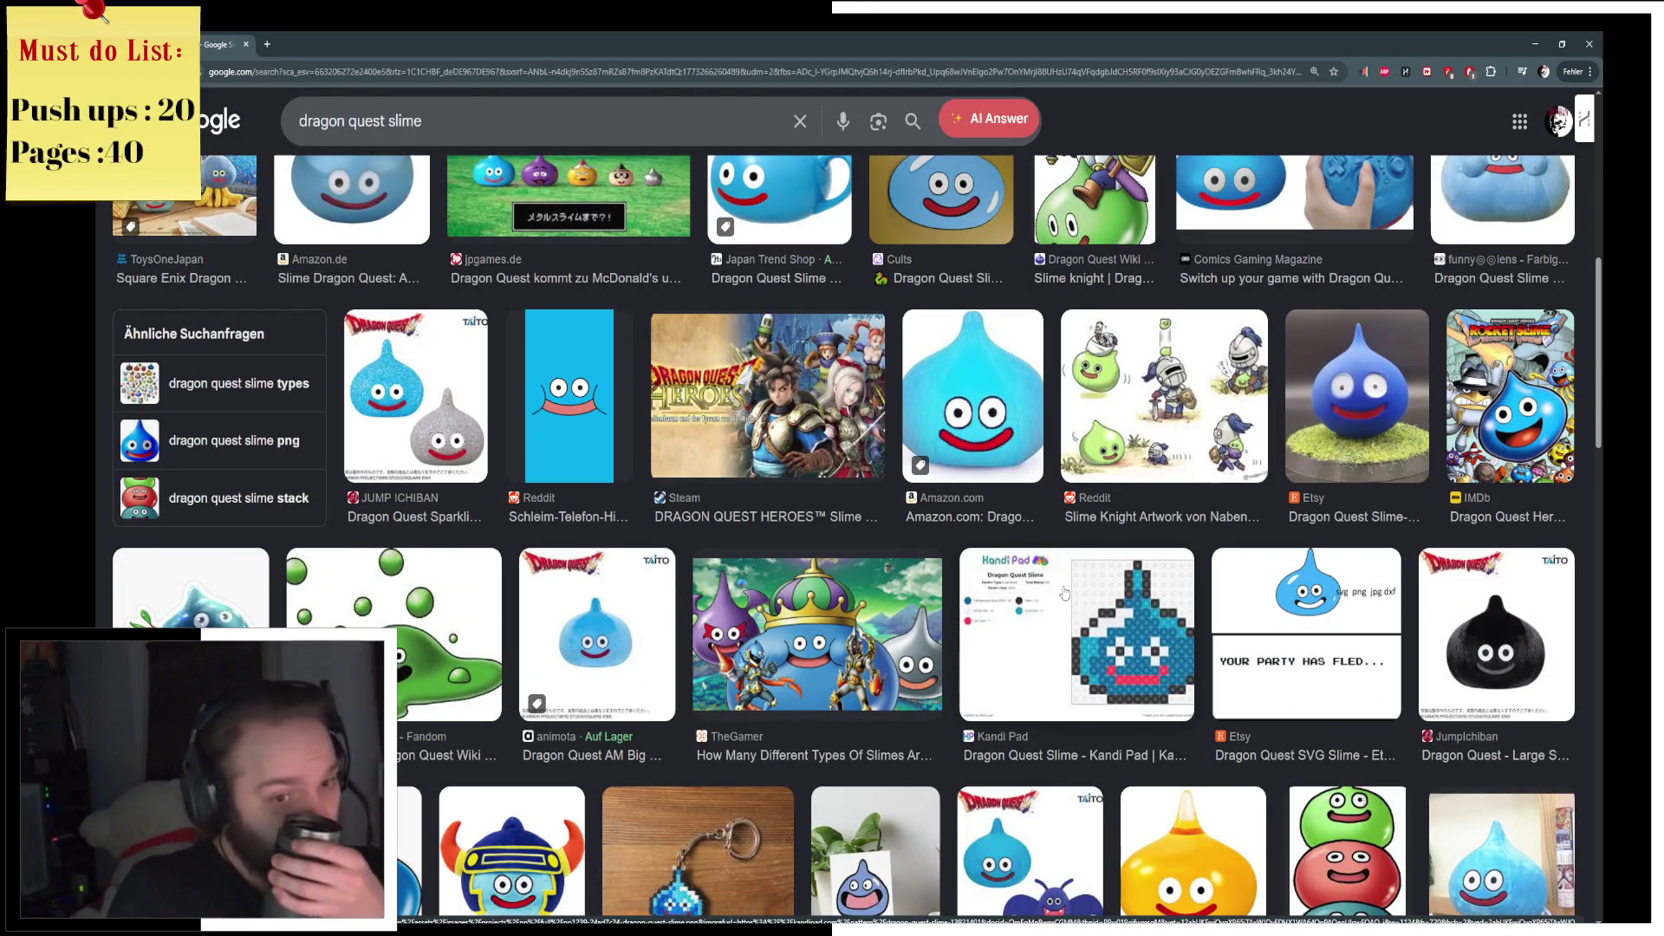
scroll(925, 552, down, 4)
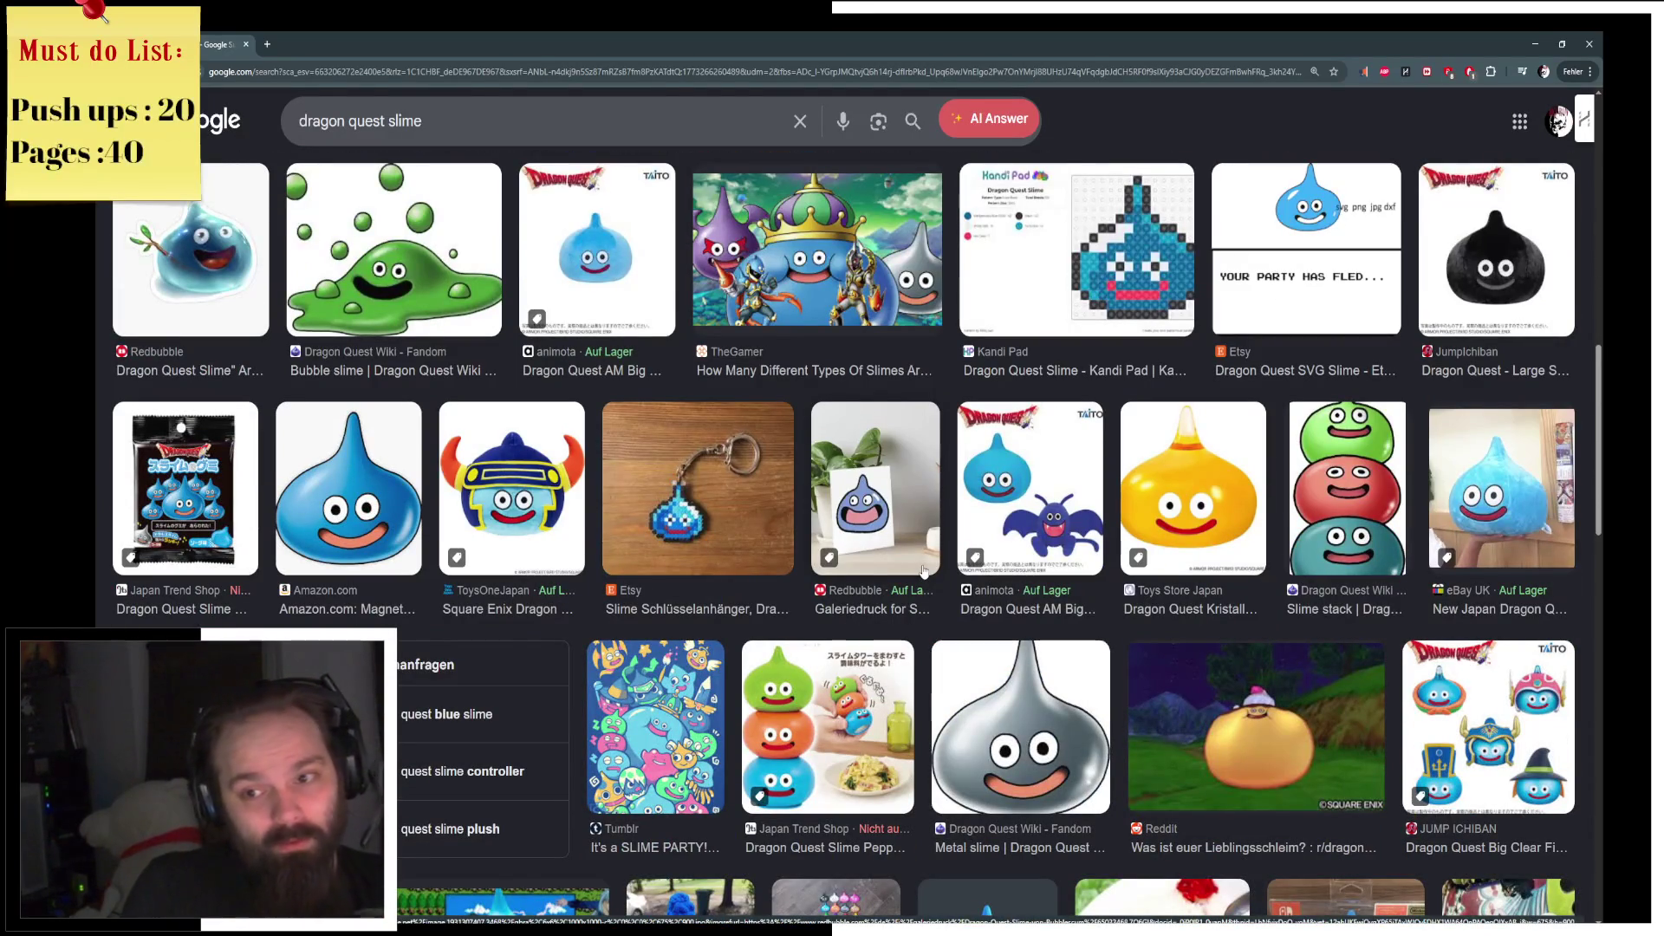
scroll(924, 571, down, 3)
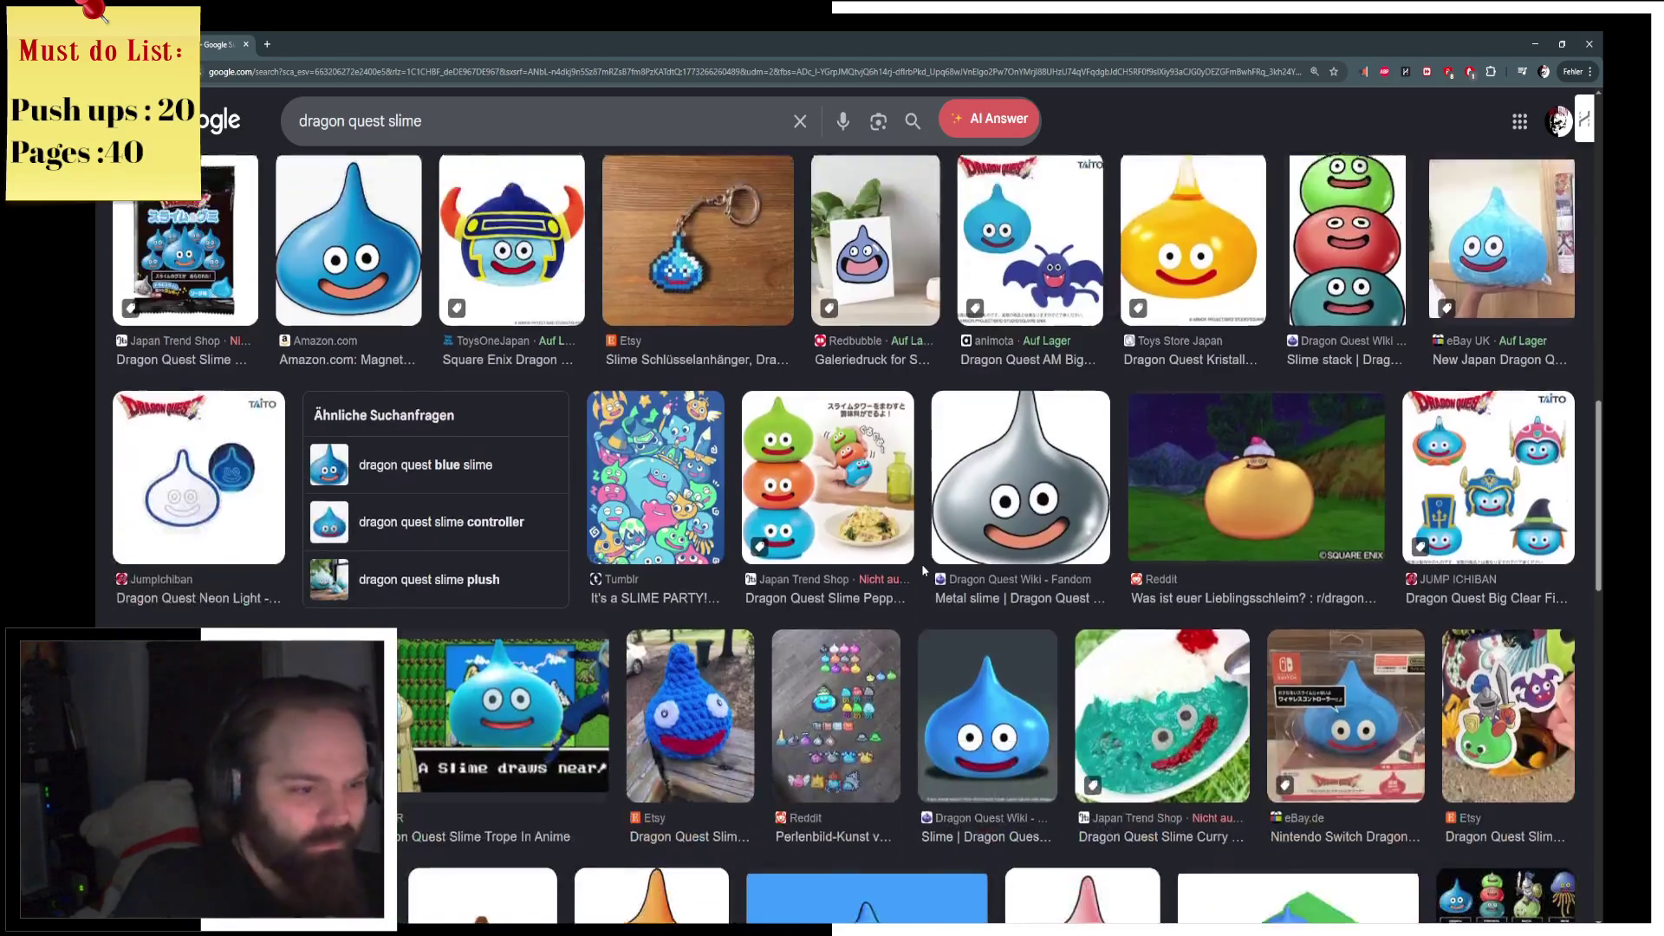
scroll(919, 574, down, 3)
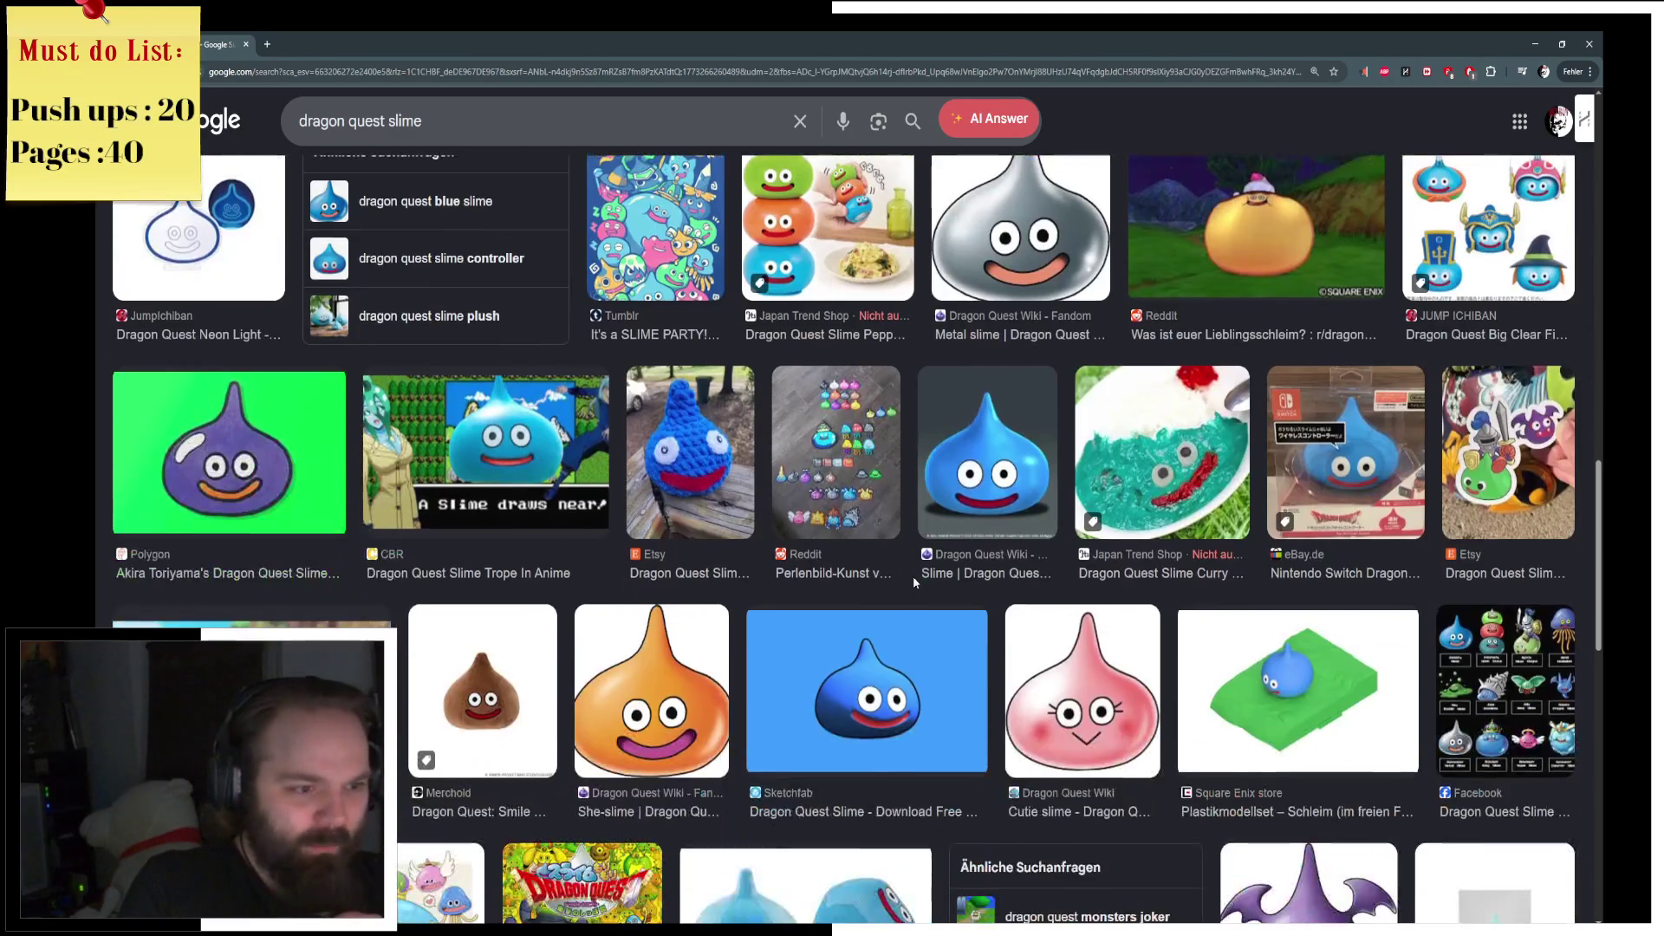
click(874, 507)
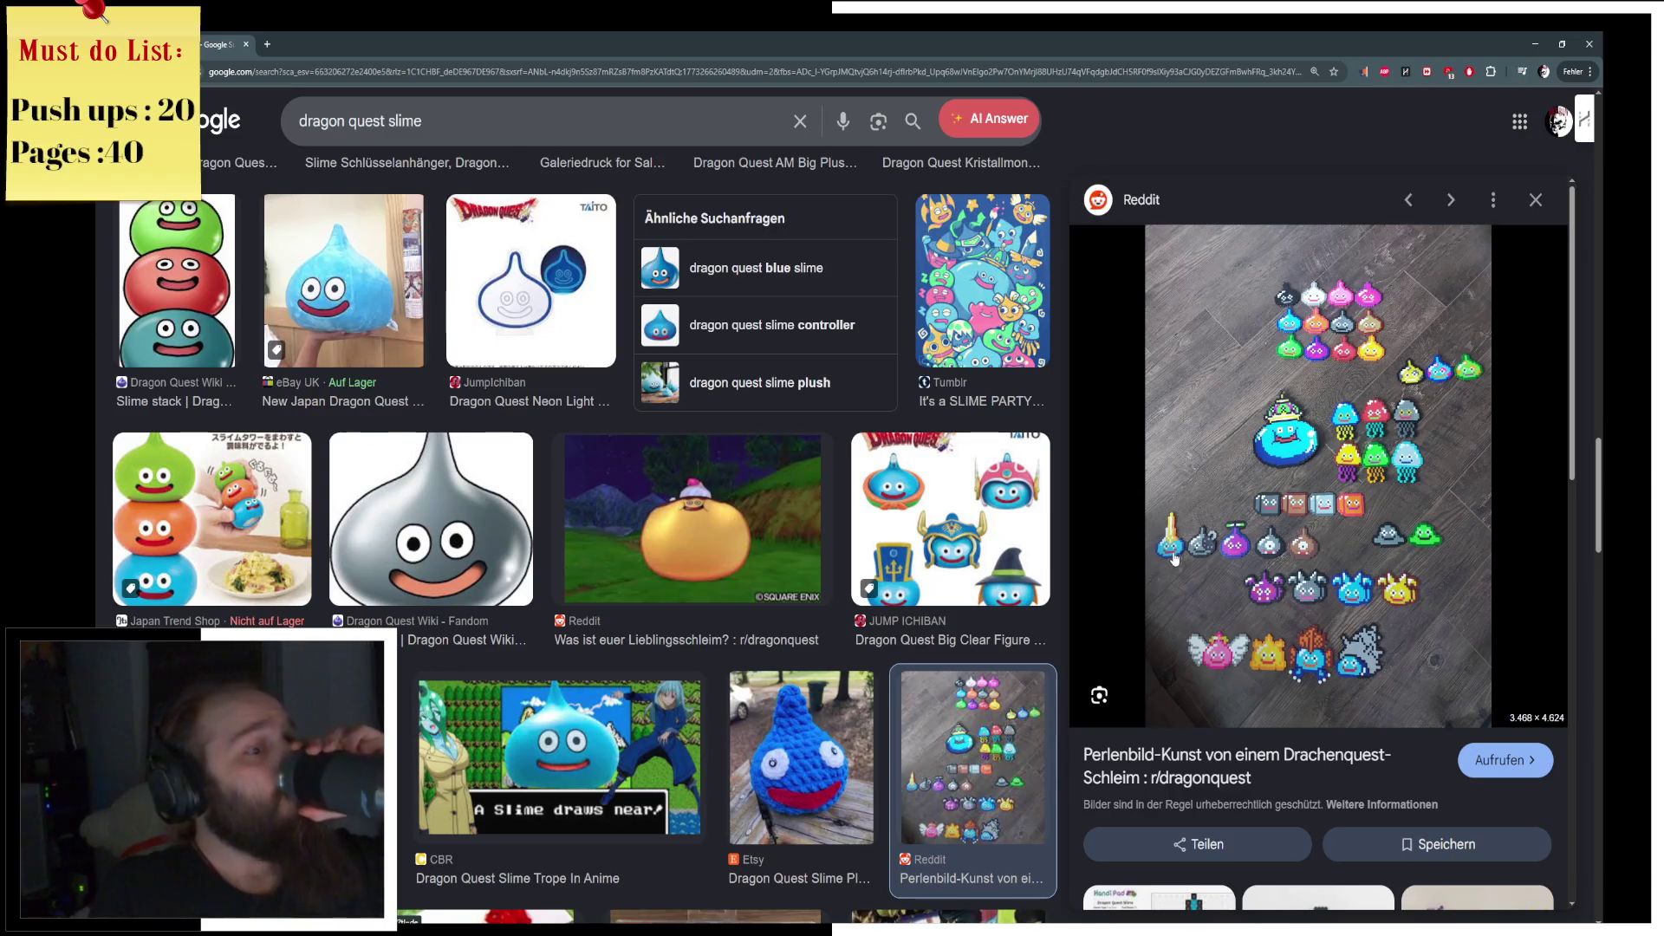
Step: Look over the bead-art preview, then minimize Chrome to return to Blender
scroll(544, 495, down, 2)
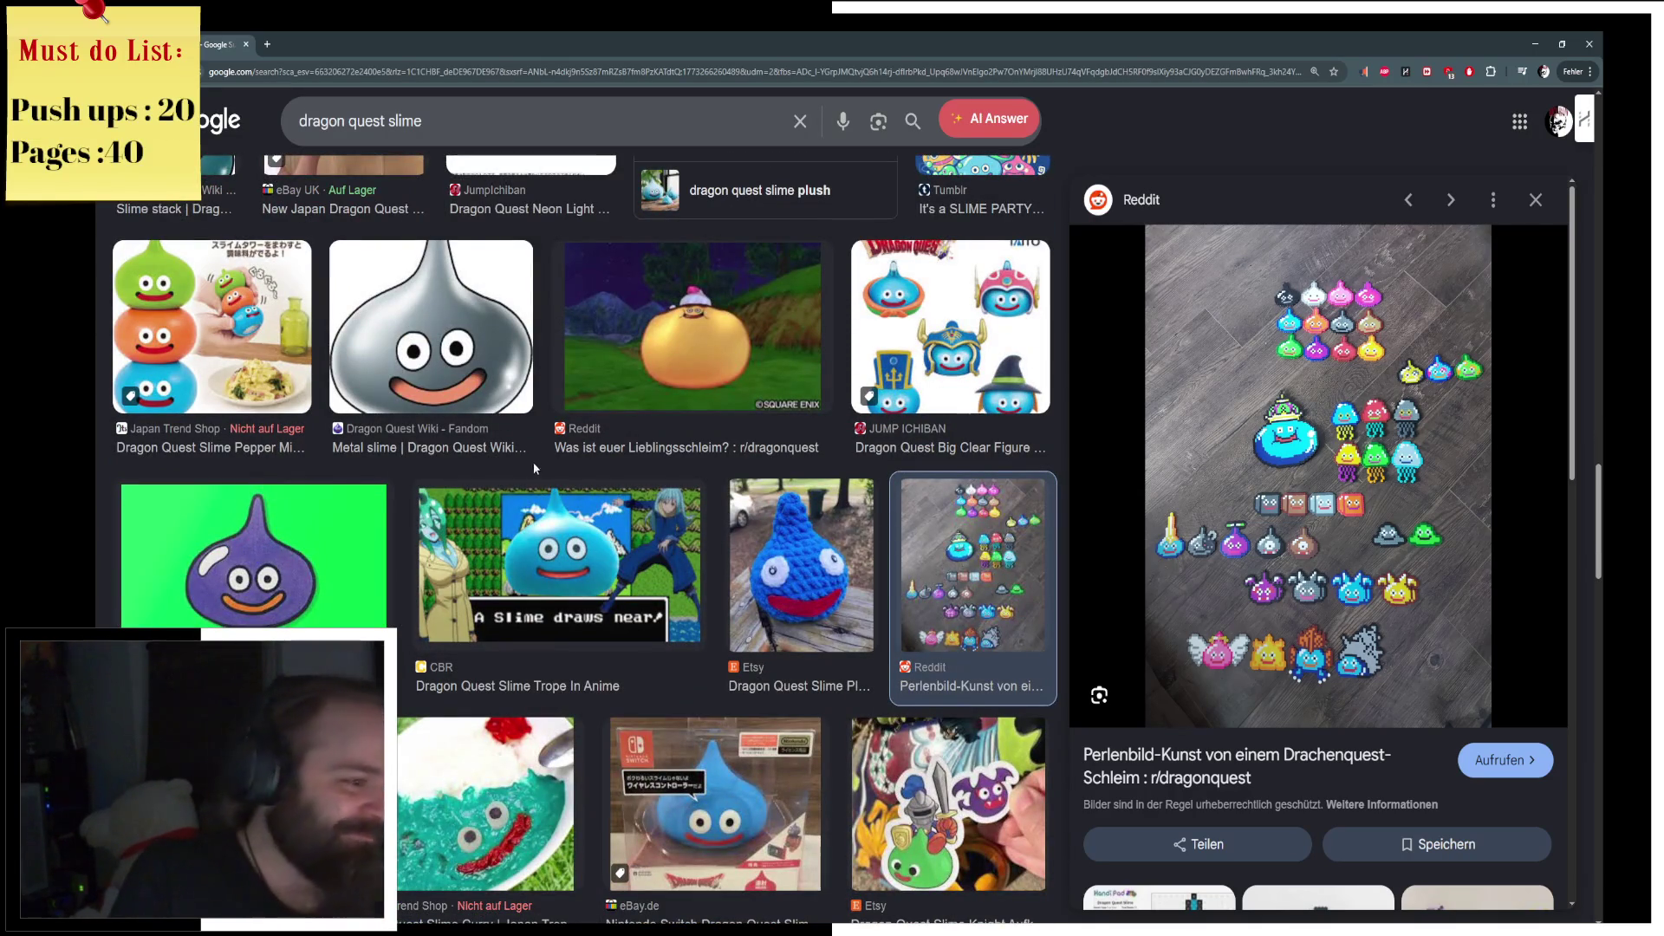
scroll(538, 416, up, 6)
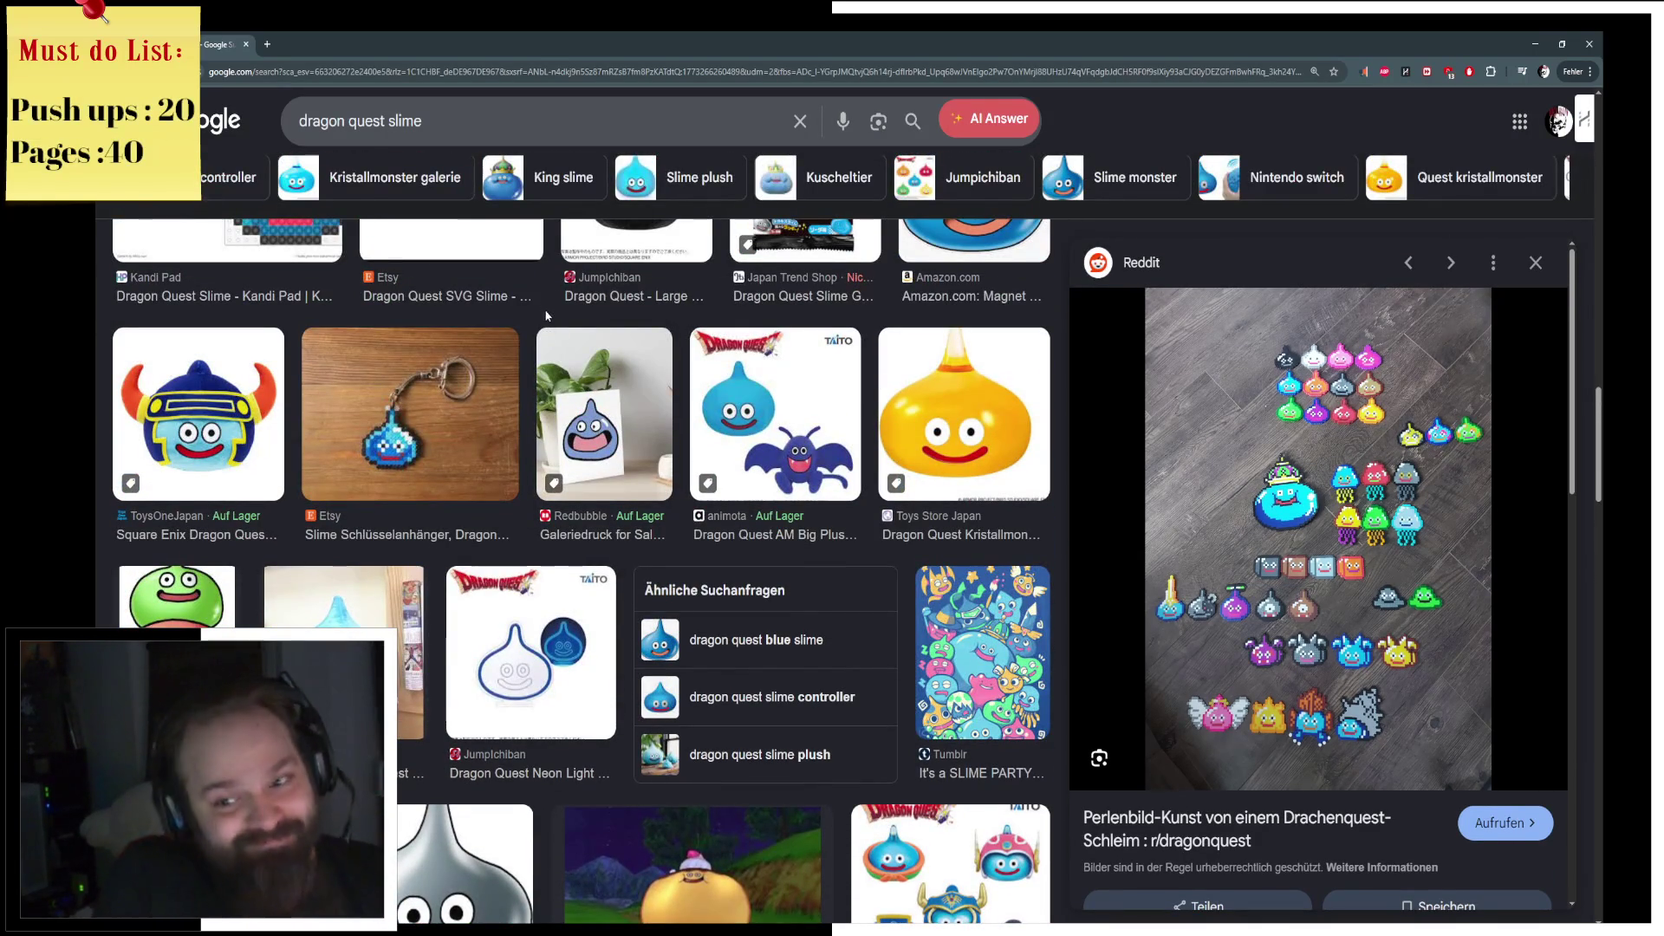
scroll(546, 316, up, 4)
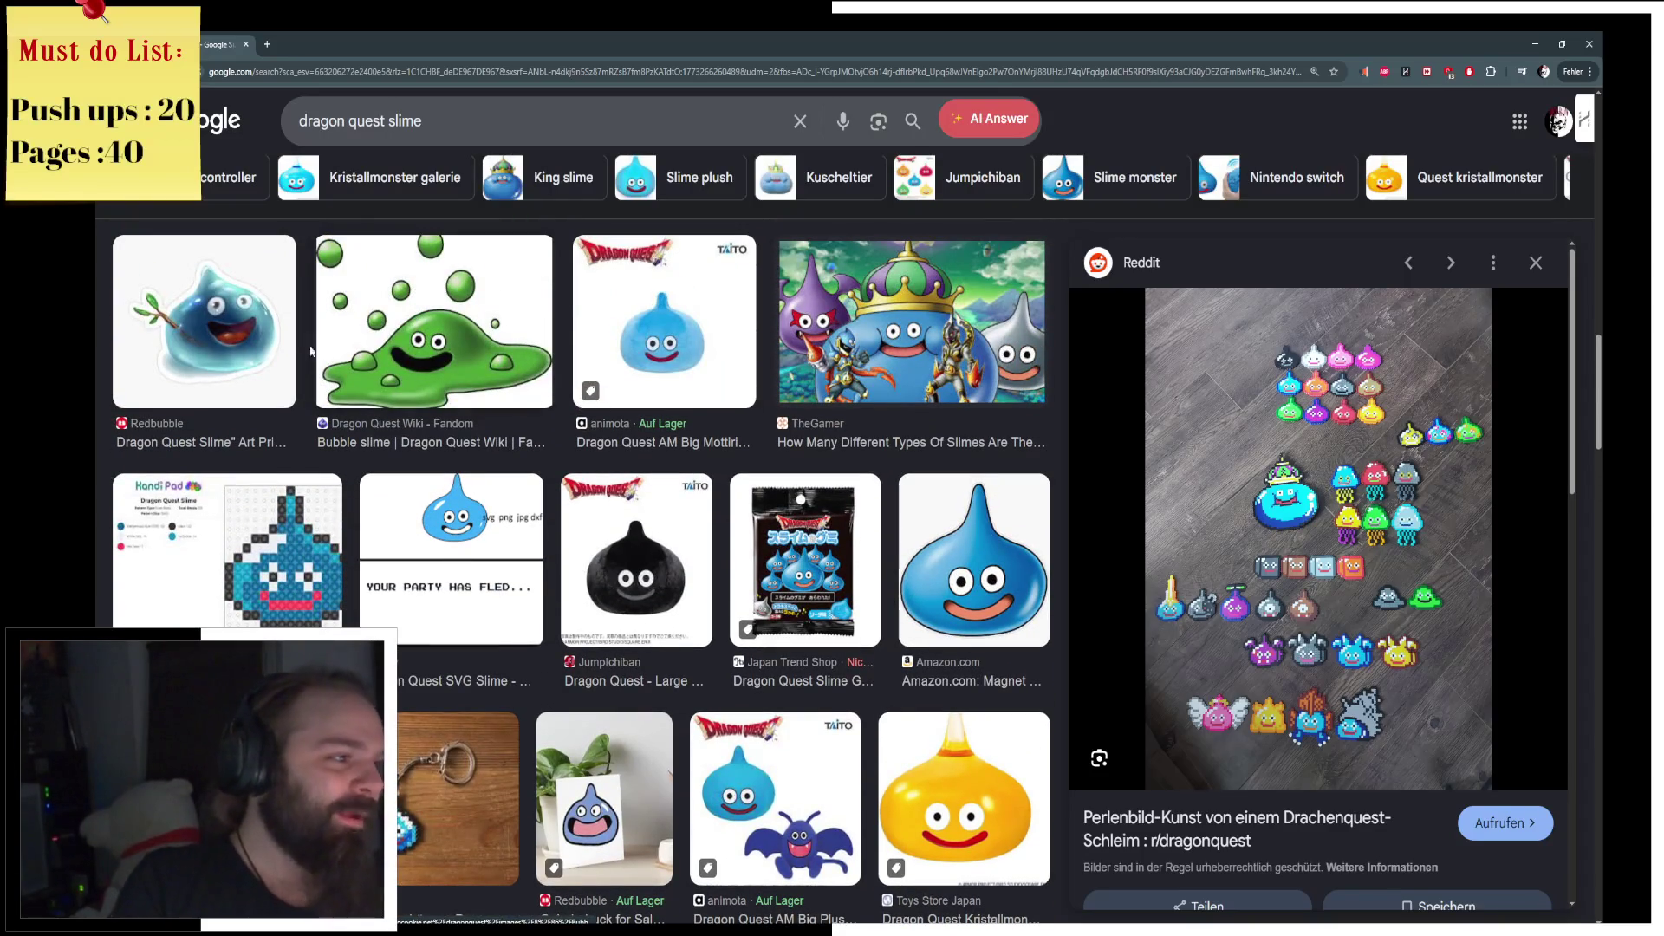
scroll(310, 351, up, 10)
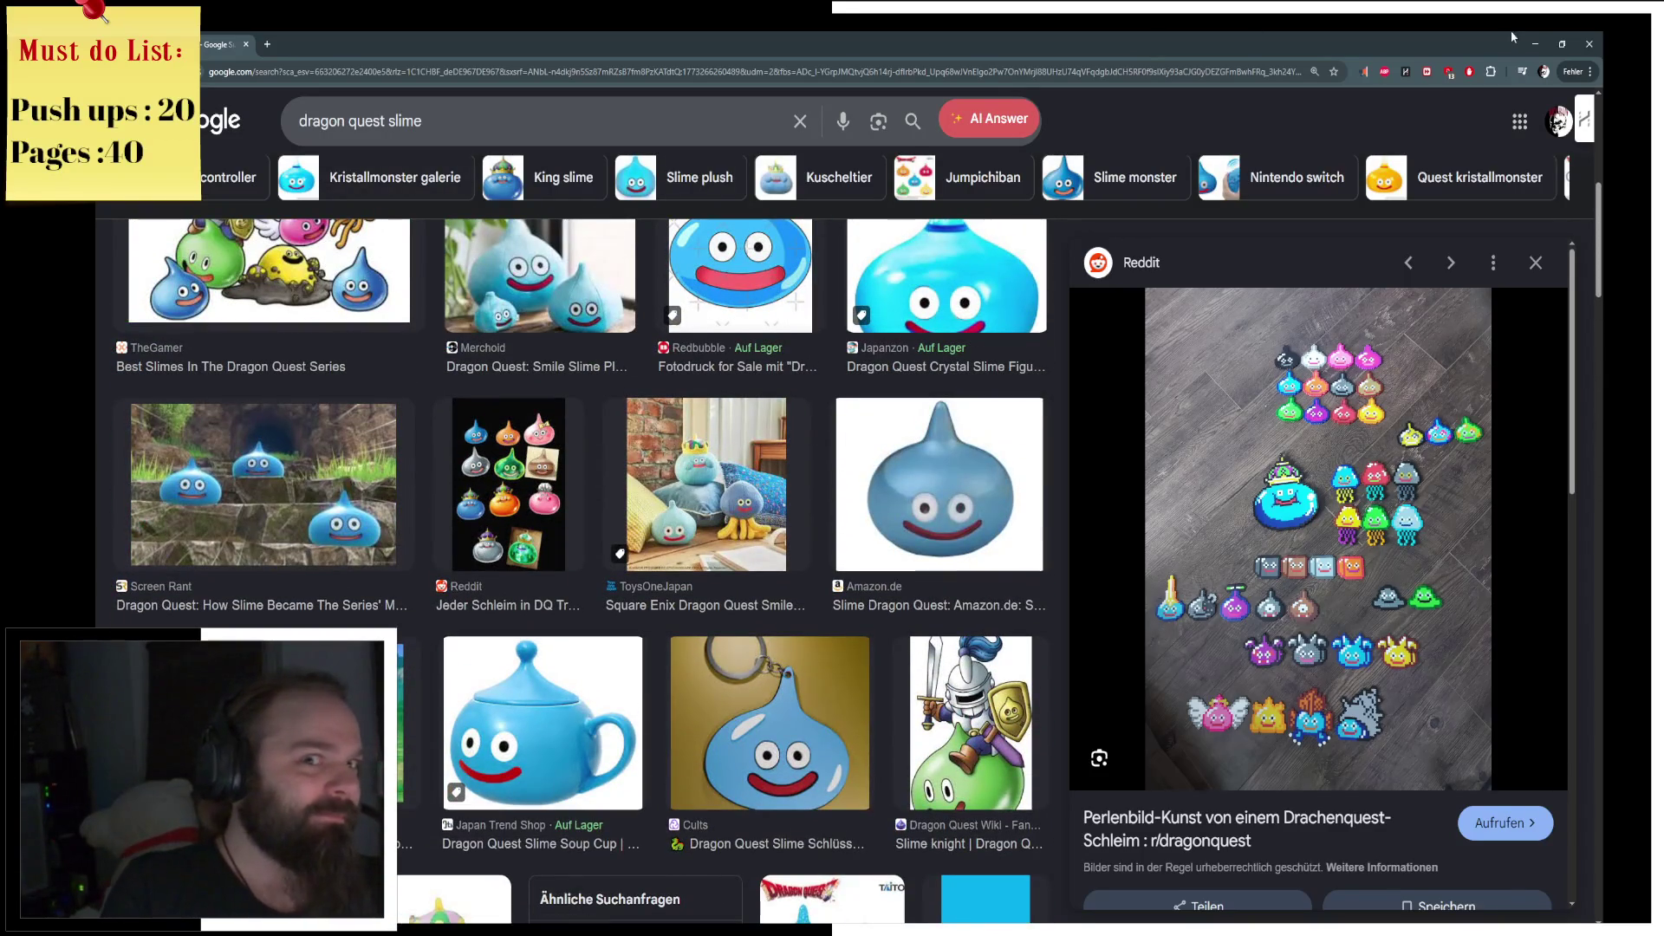
click(1535, 43)
middle_drag(876, 291, 873, 309)
key(z)
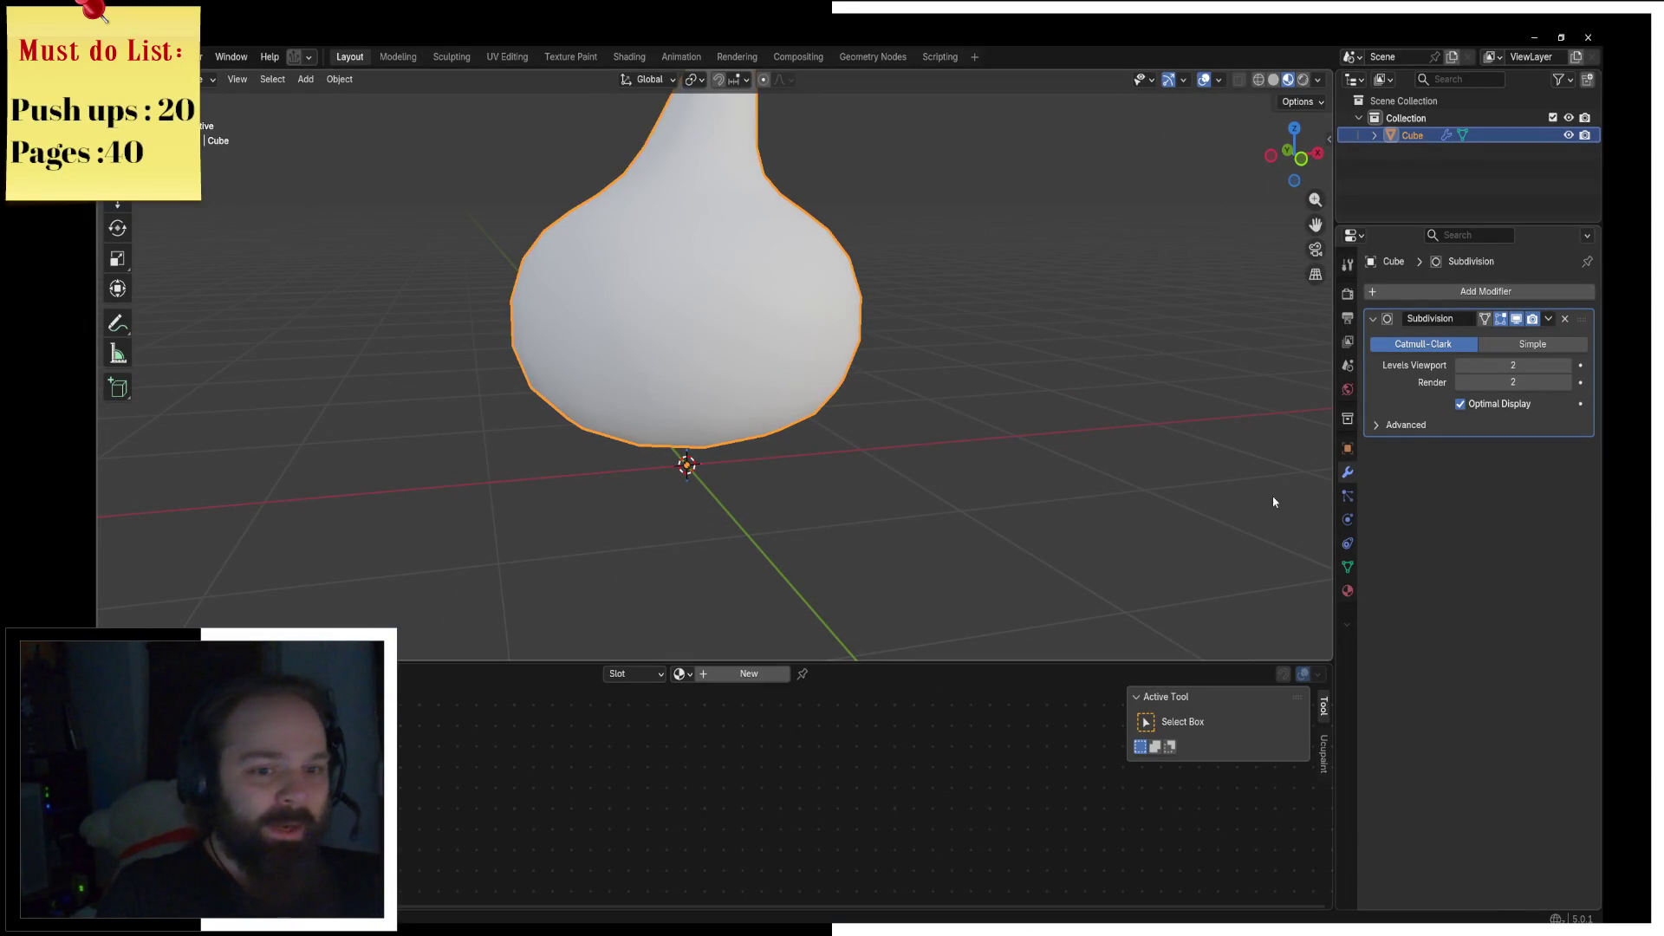
Step: Create a new material for the slime with a saturated blue base colour
click(1349, 592)
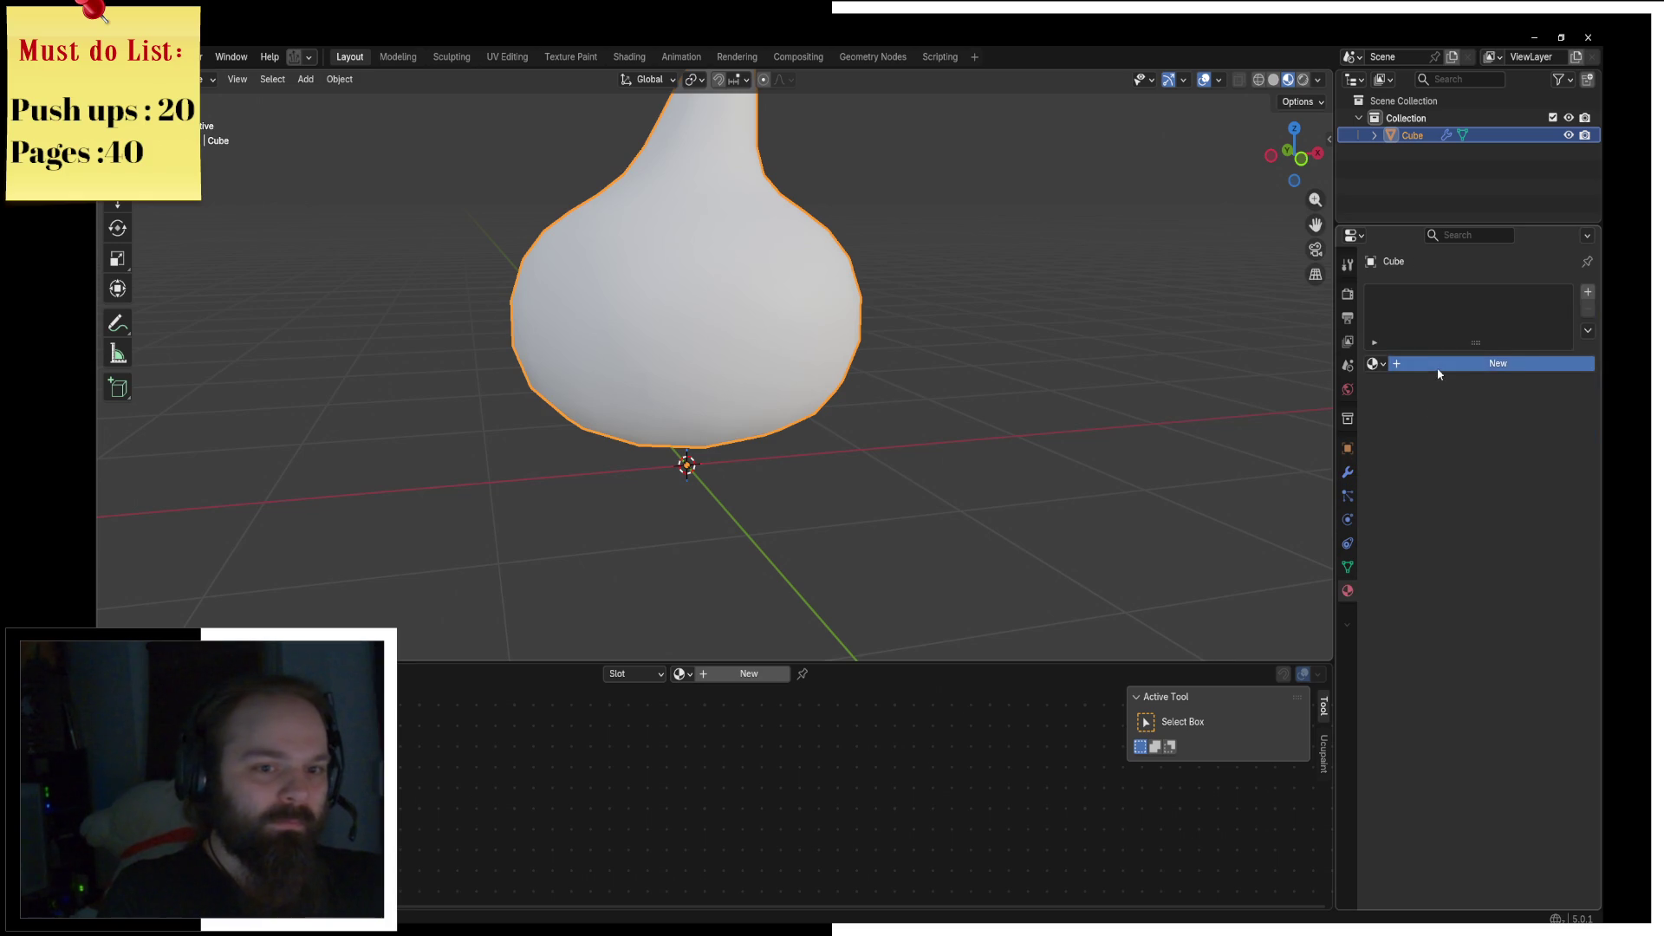
click(1441, 365)
click(1485, 466)
drag(1489, 238, 1532, 215)
mouse_move(1011, 308)
middle_down()
mouse_move(943, 385)
mouse_move(907, 389)
middle_up()
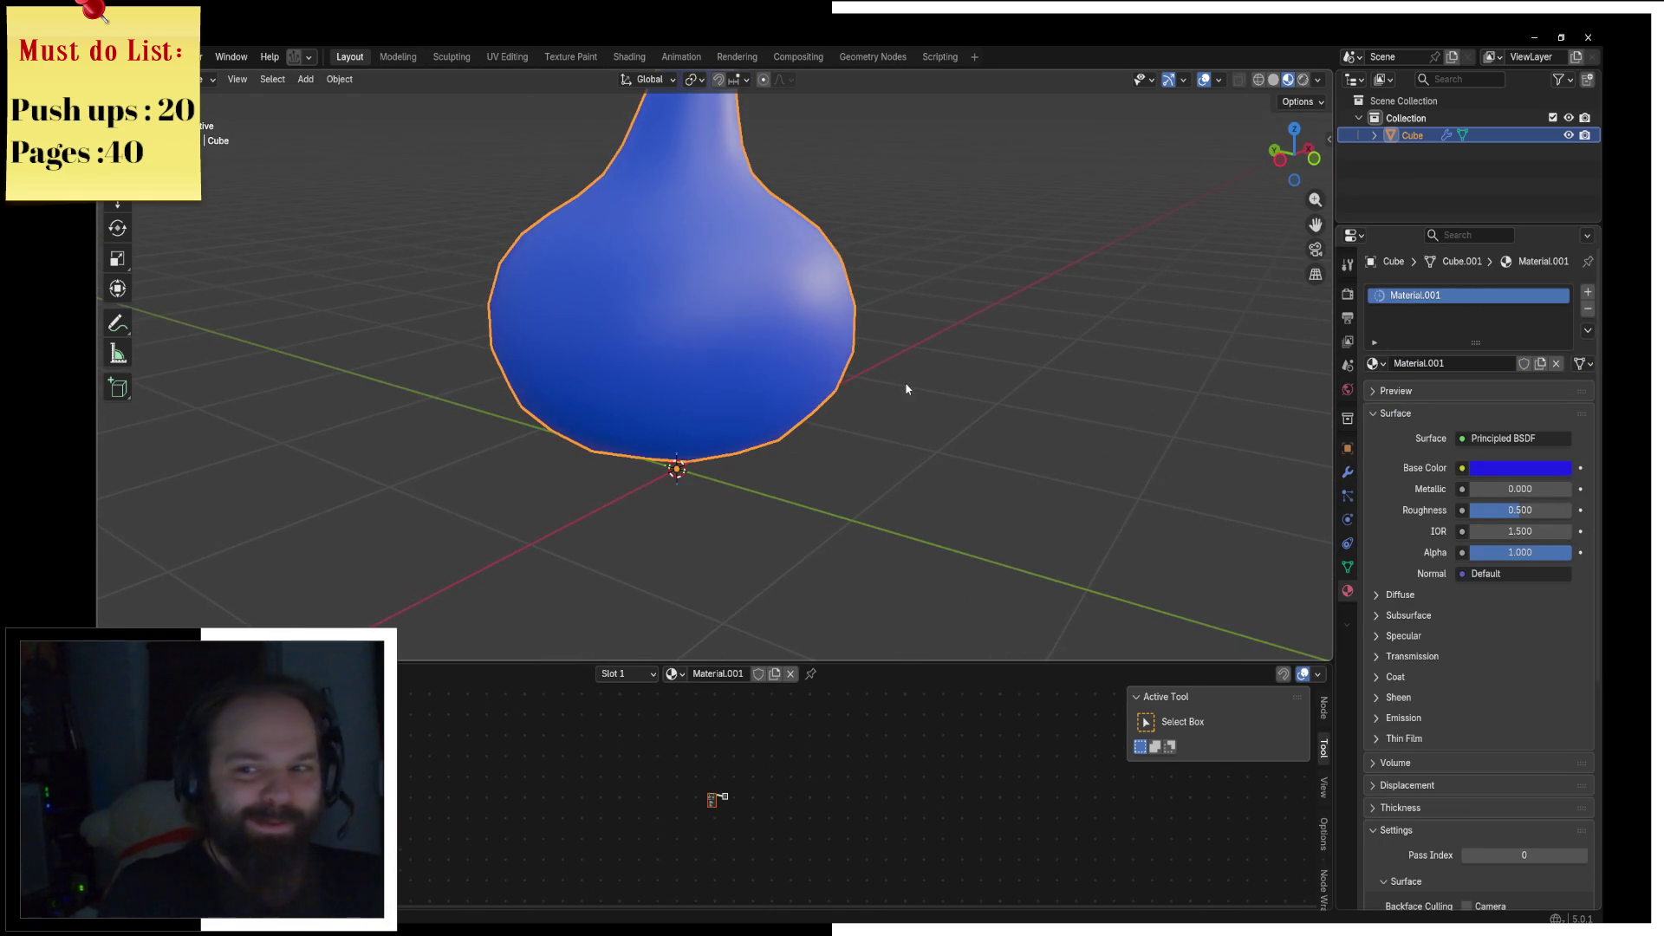
Step: Enlarge the Shader Editor and add a Glass BSDF node above the Principled BSDF
drag(754, 661, 753, 358)
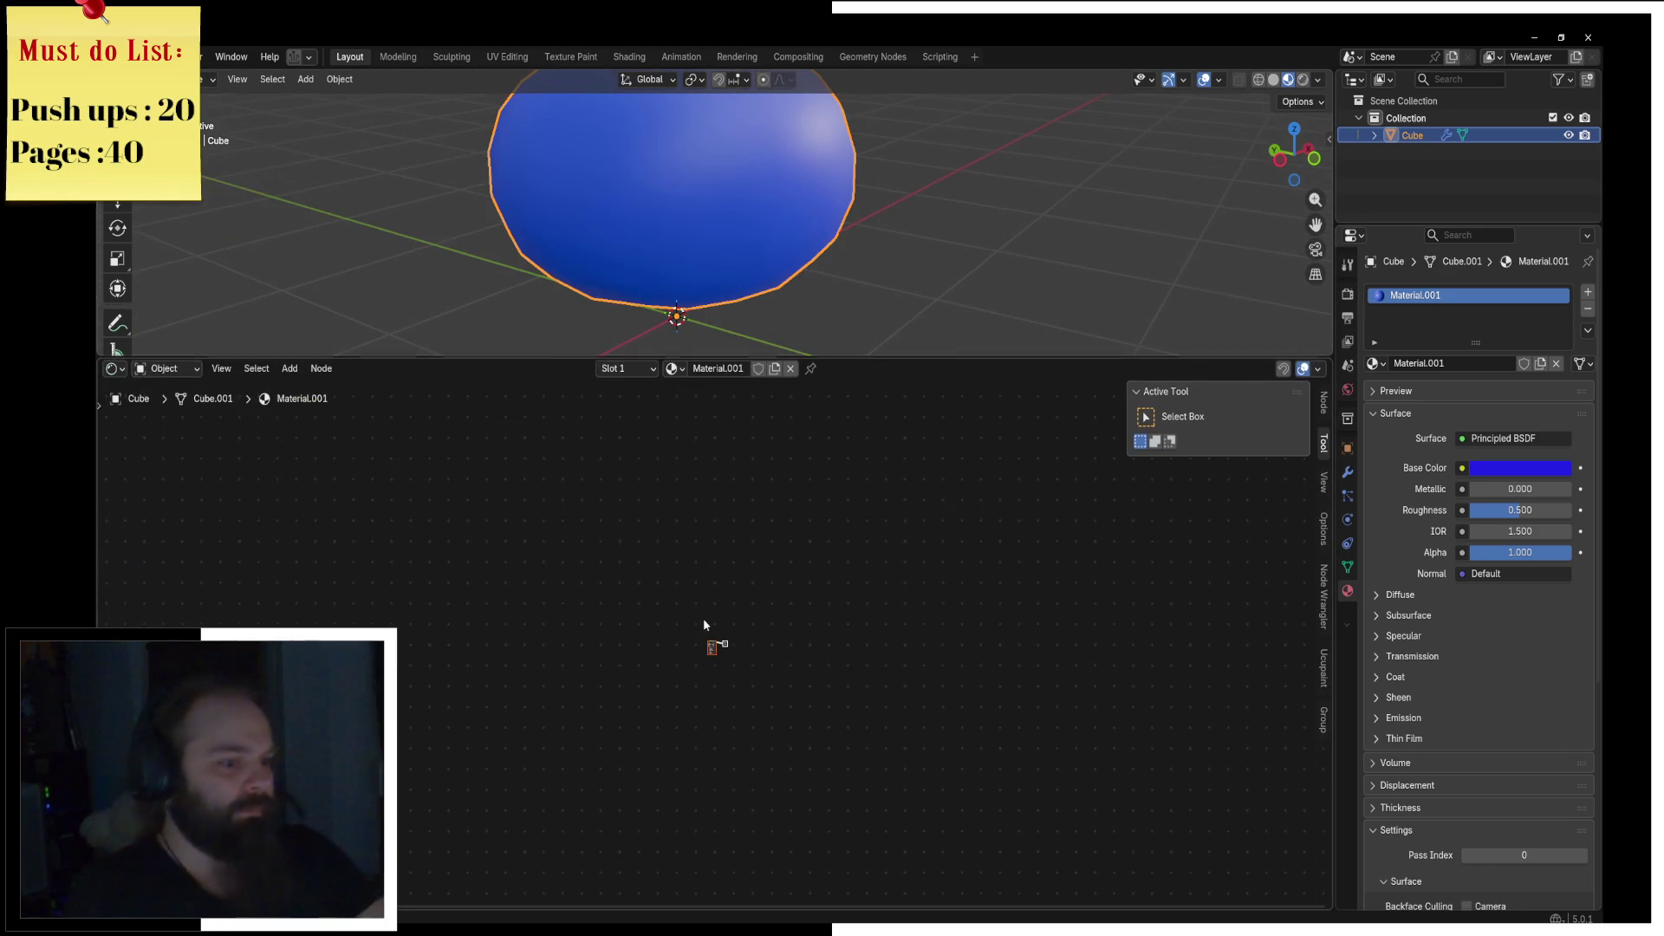
scroll(679, 628, up, 4)
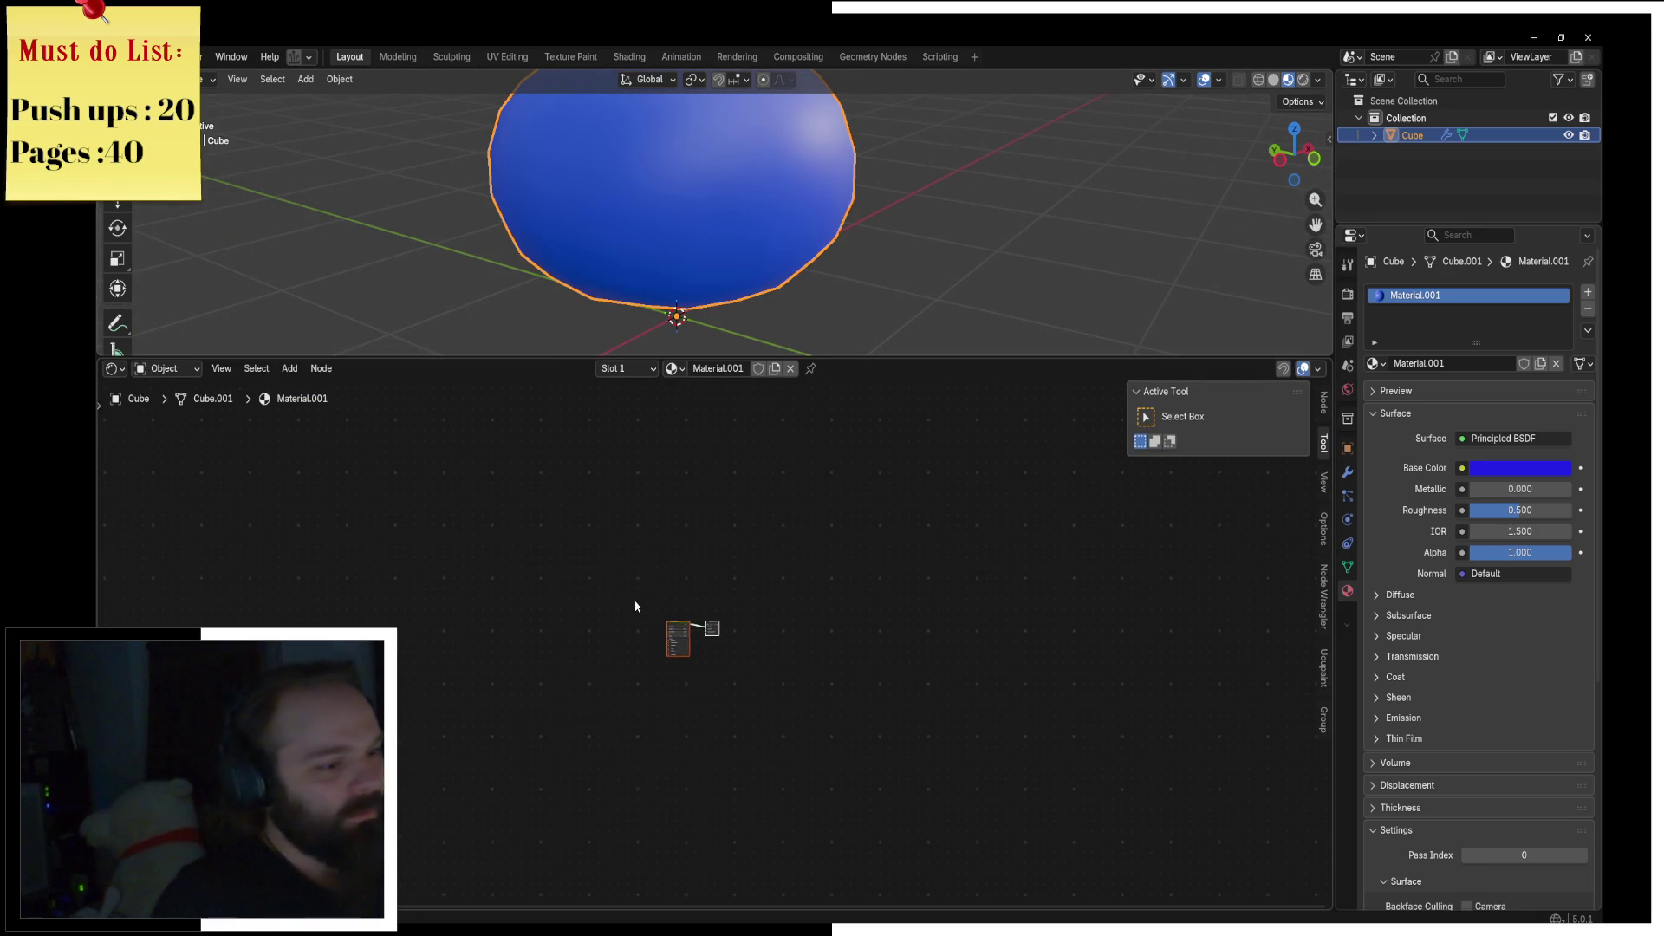
key(shift+a)
text(glas)
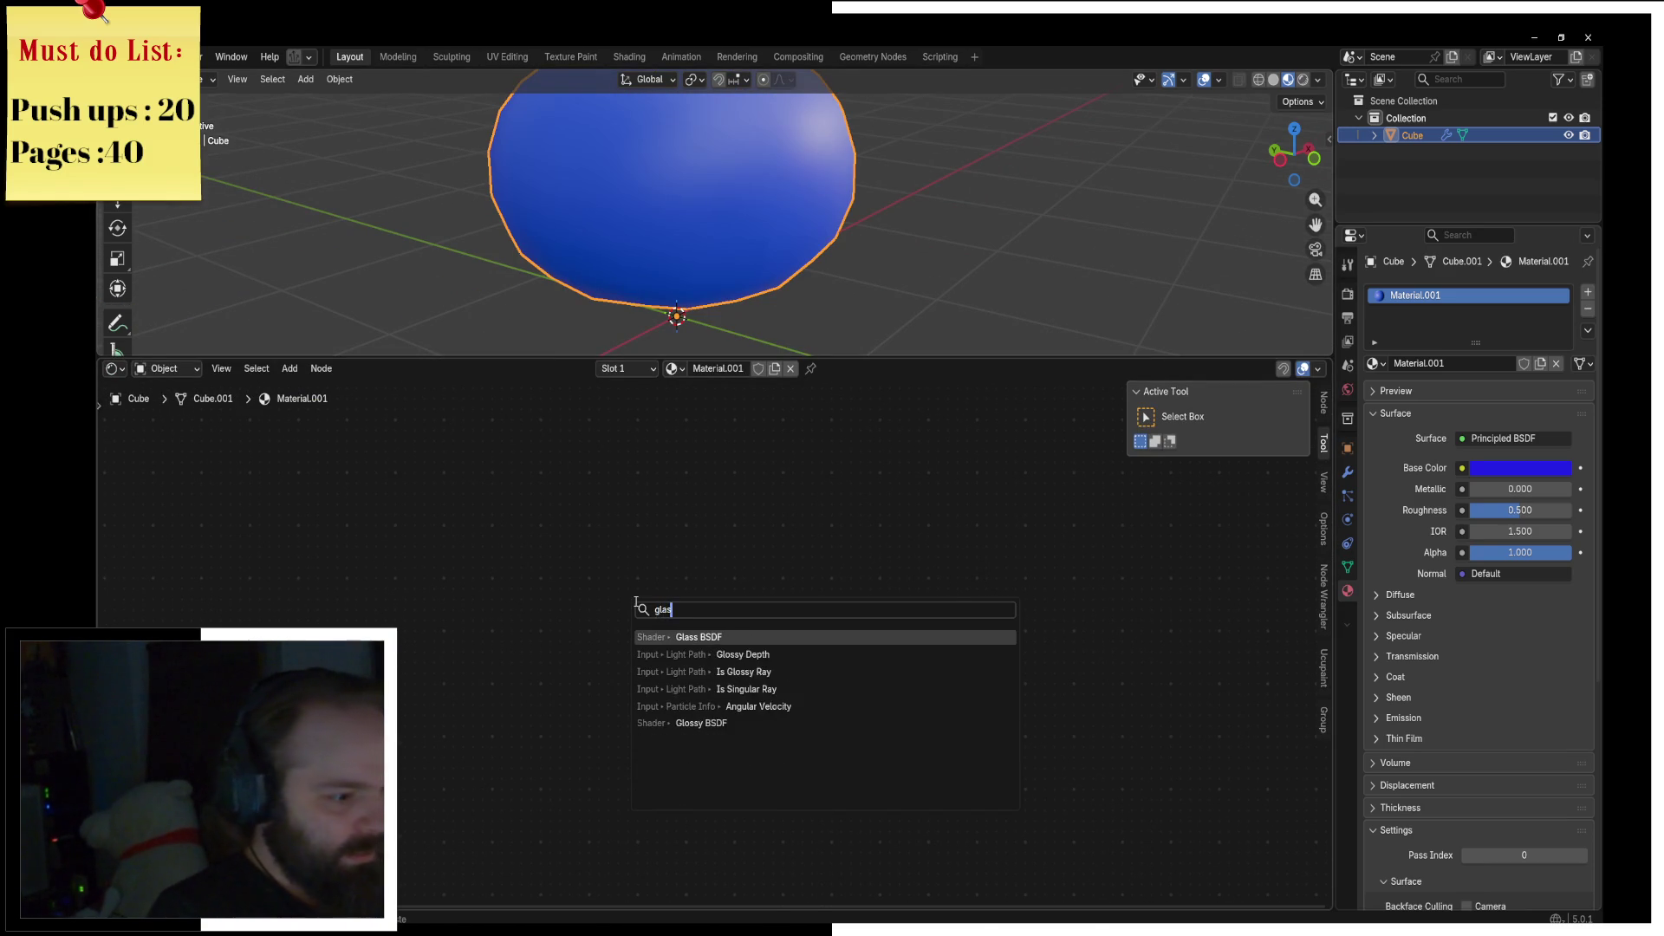
key(Return)
click(639, 606)
scroll(640, 607, down, 2)
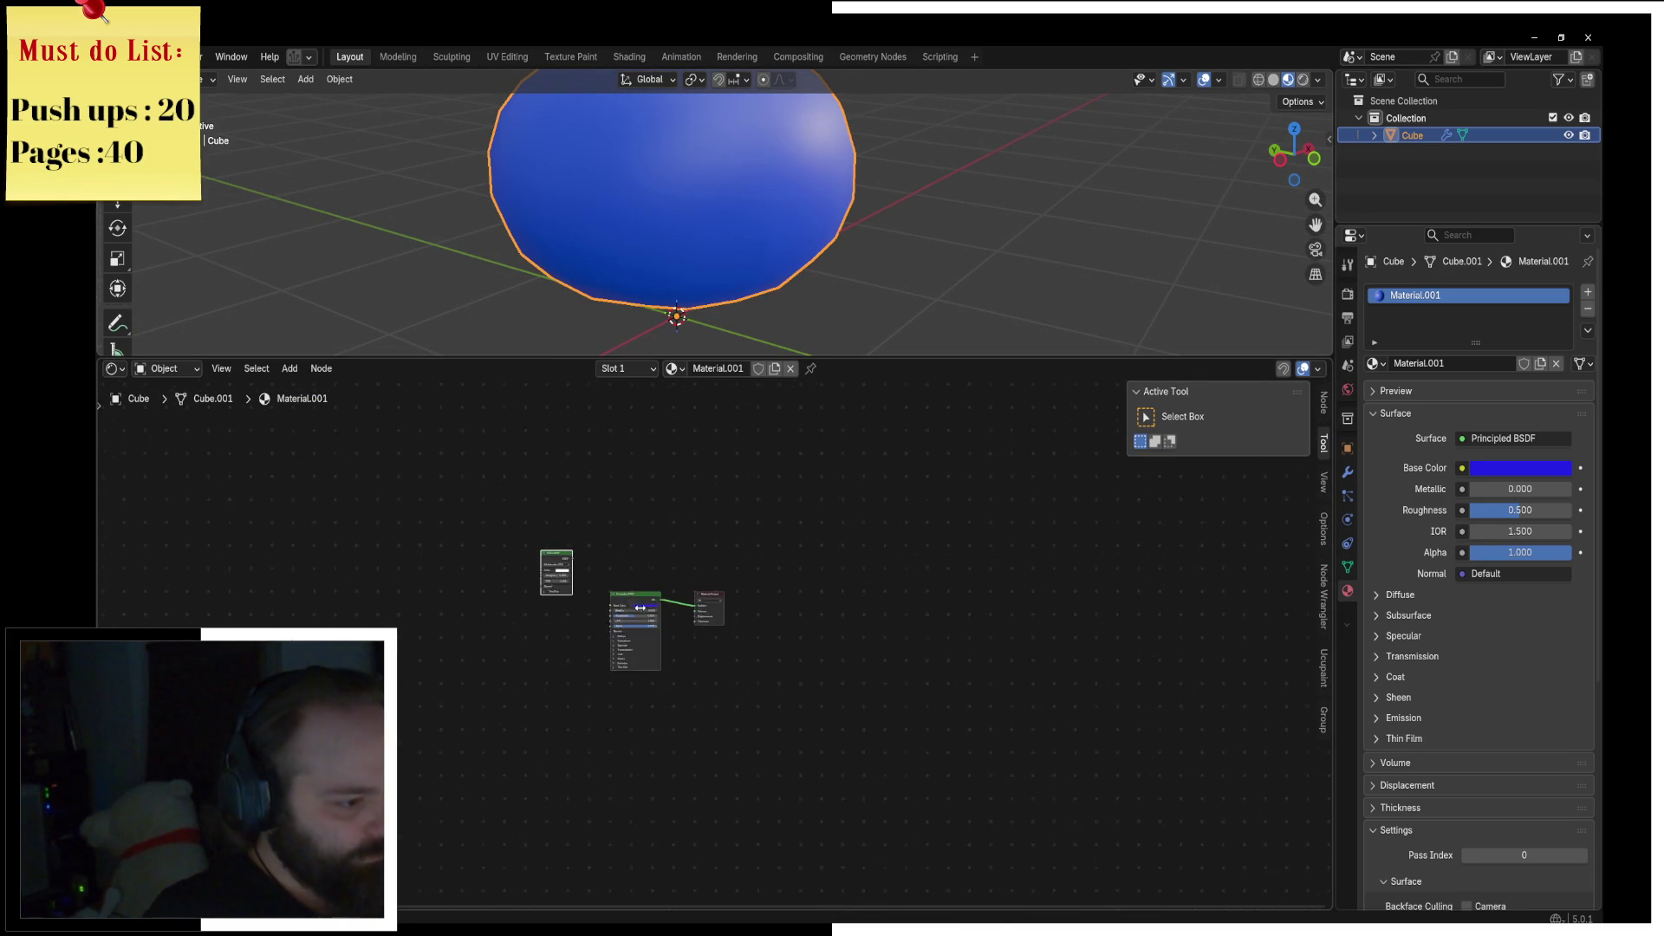
scroll(640, 608, up, 2)
drag(744, 641, 638, 680)
mouse_move(676, 538)
middle_down()
mouse_move(754, 587)
mouse_move(643, 614)
middle_up()
scroll(755, 621, up, 2)
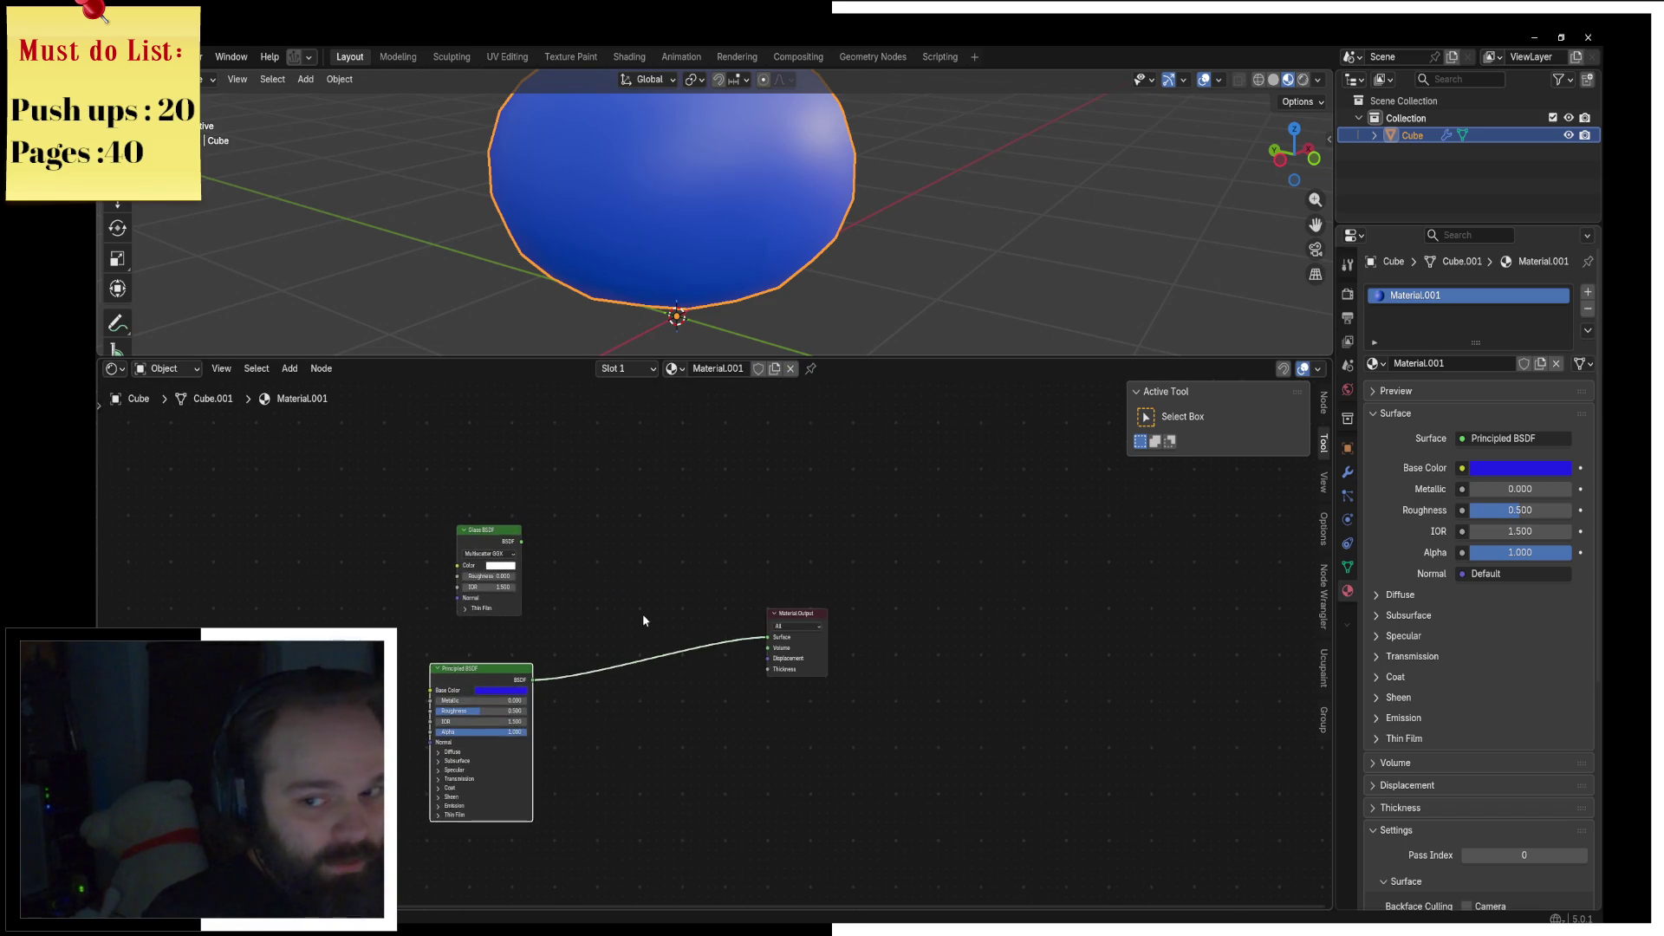
key(shift+a)
Step: Insert a Mix Shader before the output and connect the Glass BSDF into it
text(mix)
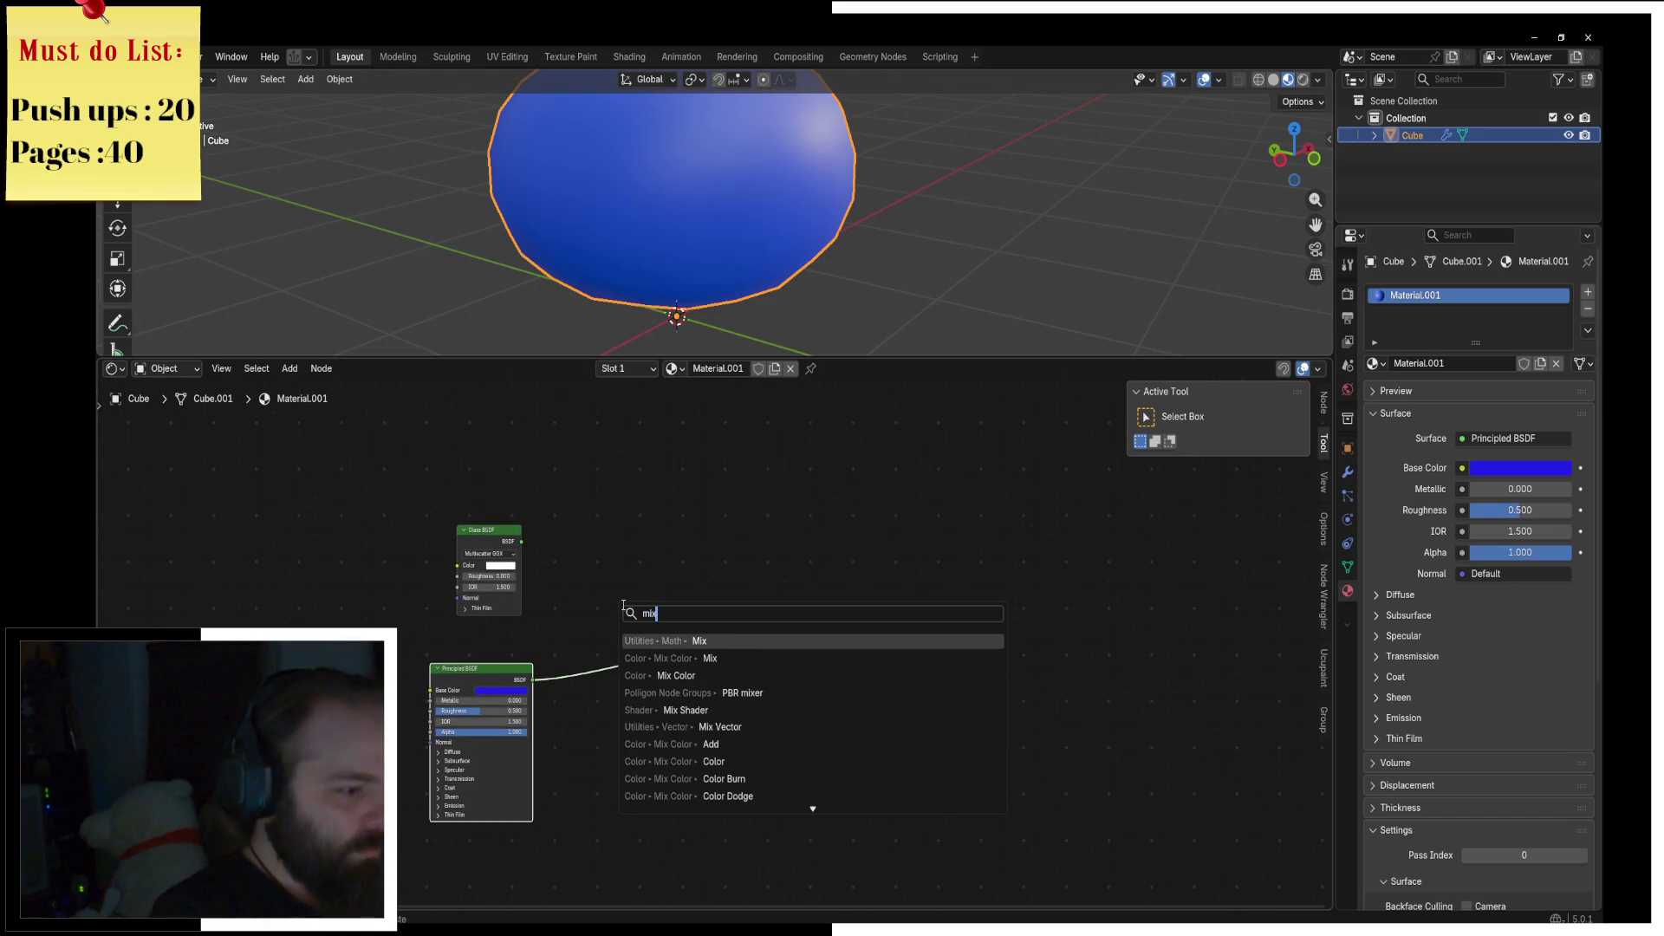
text( colo)
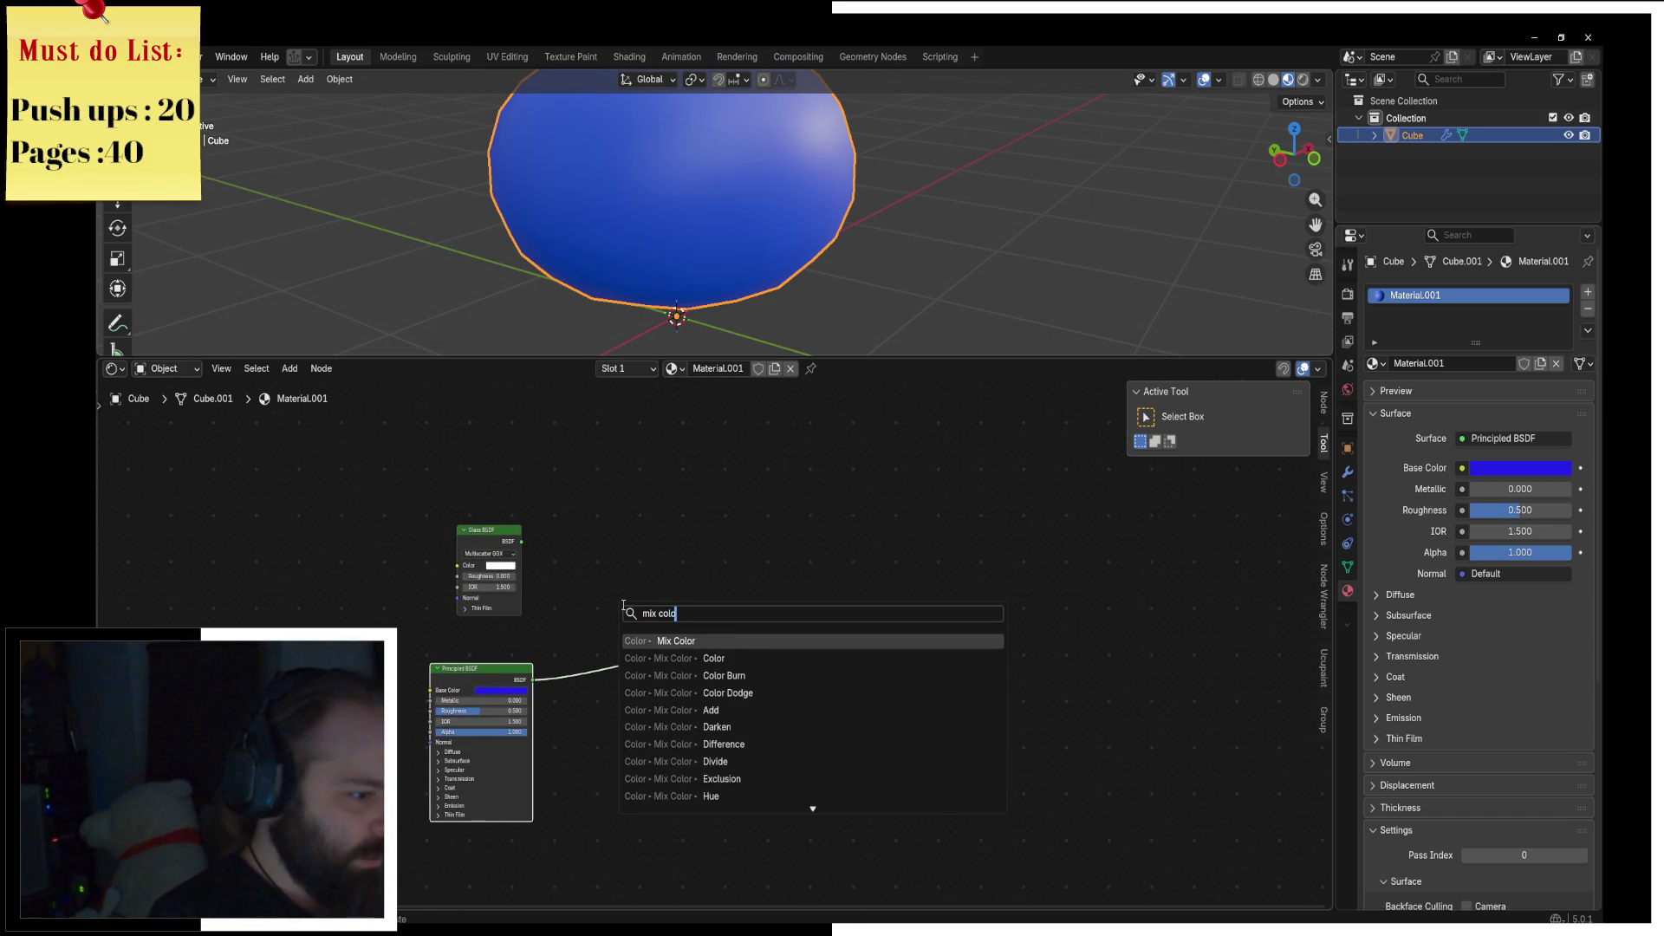
key(BackSpace)
key(BackSpace)
key(BackSpace)
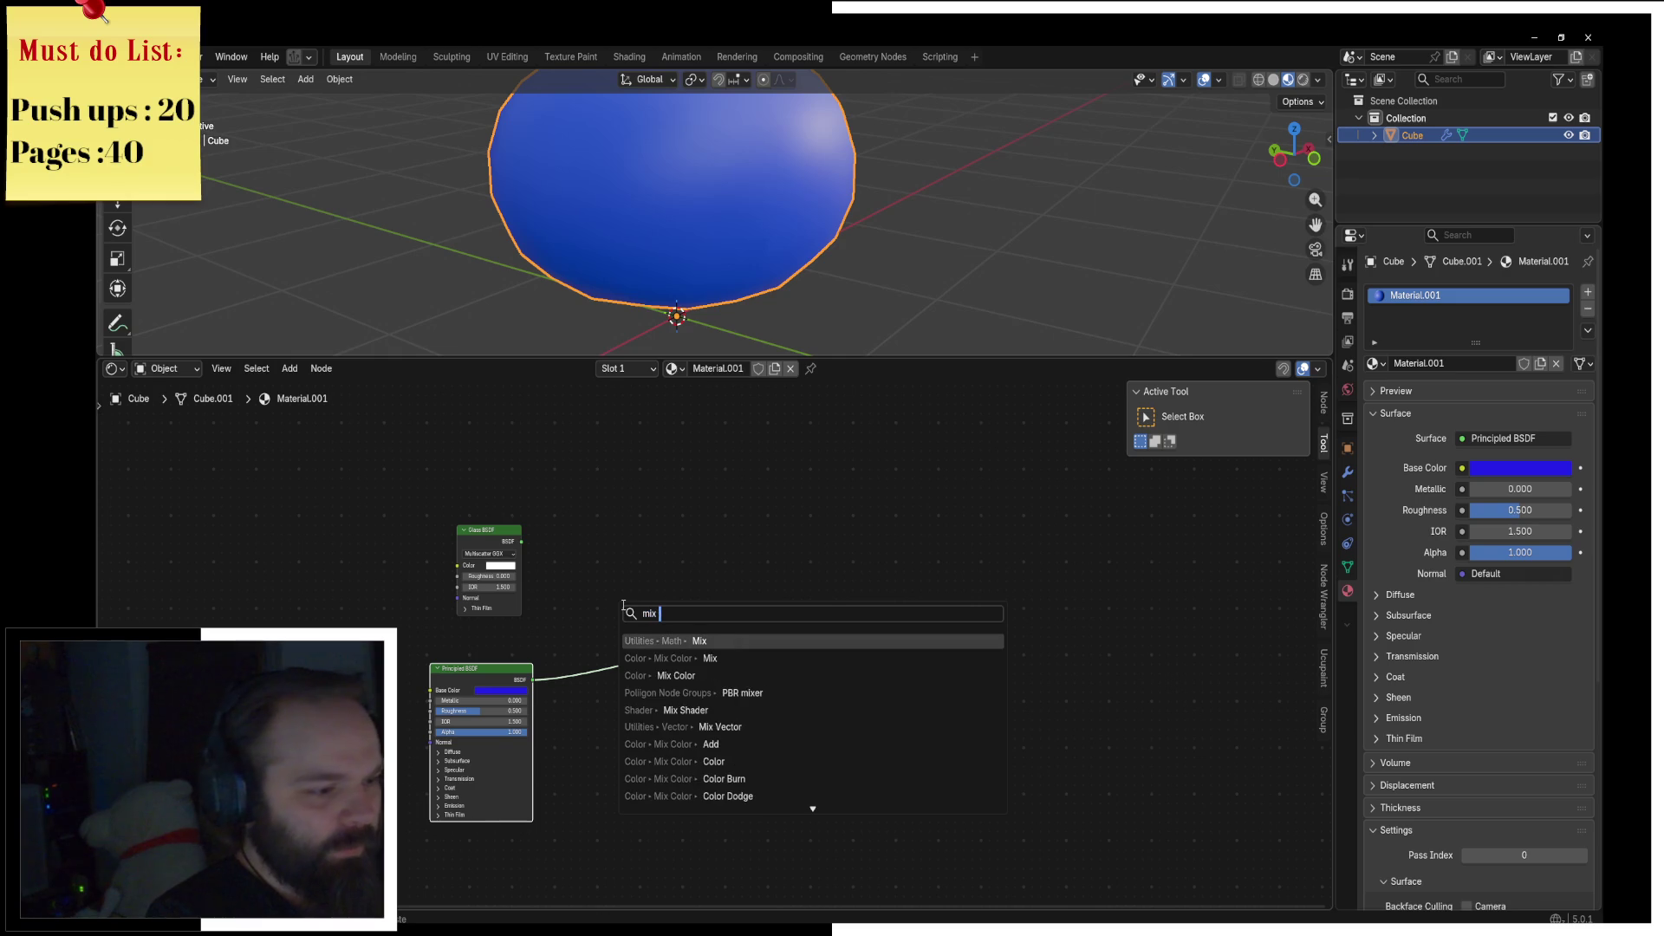
text(shader)
key(Return)
click(644, 606)
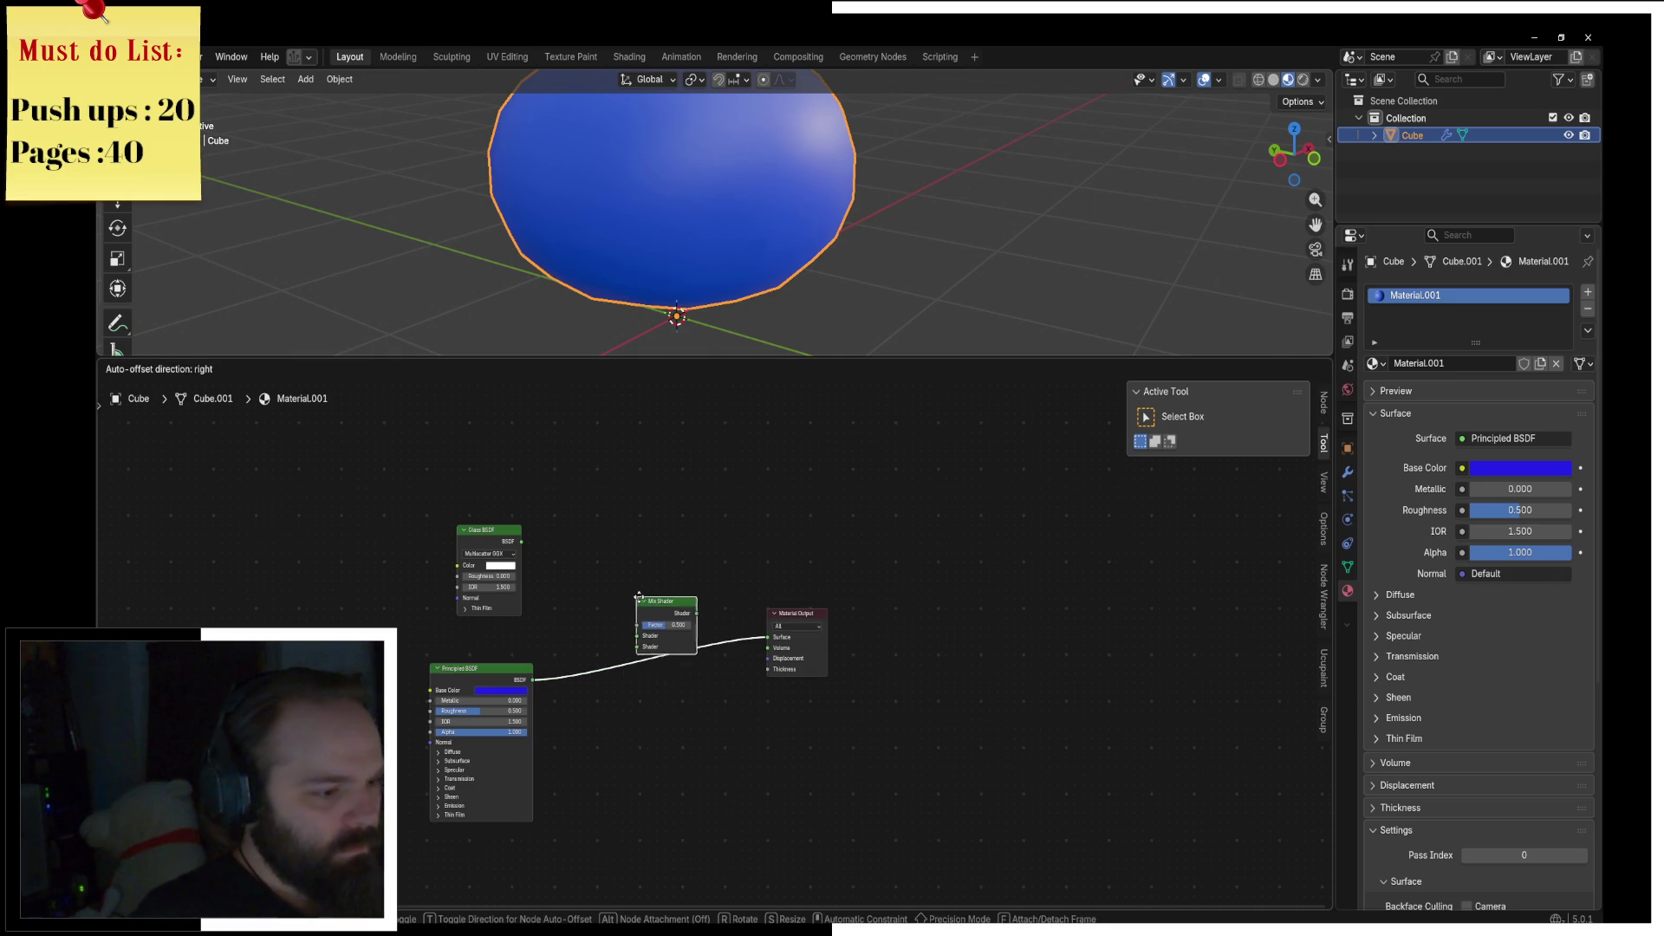
drag(521, 541, 645, 649)
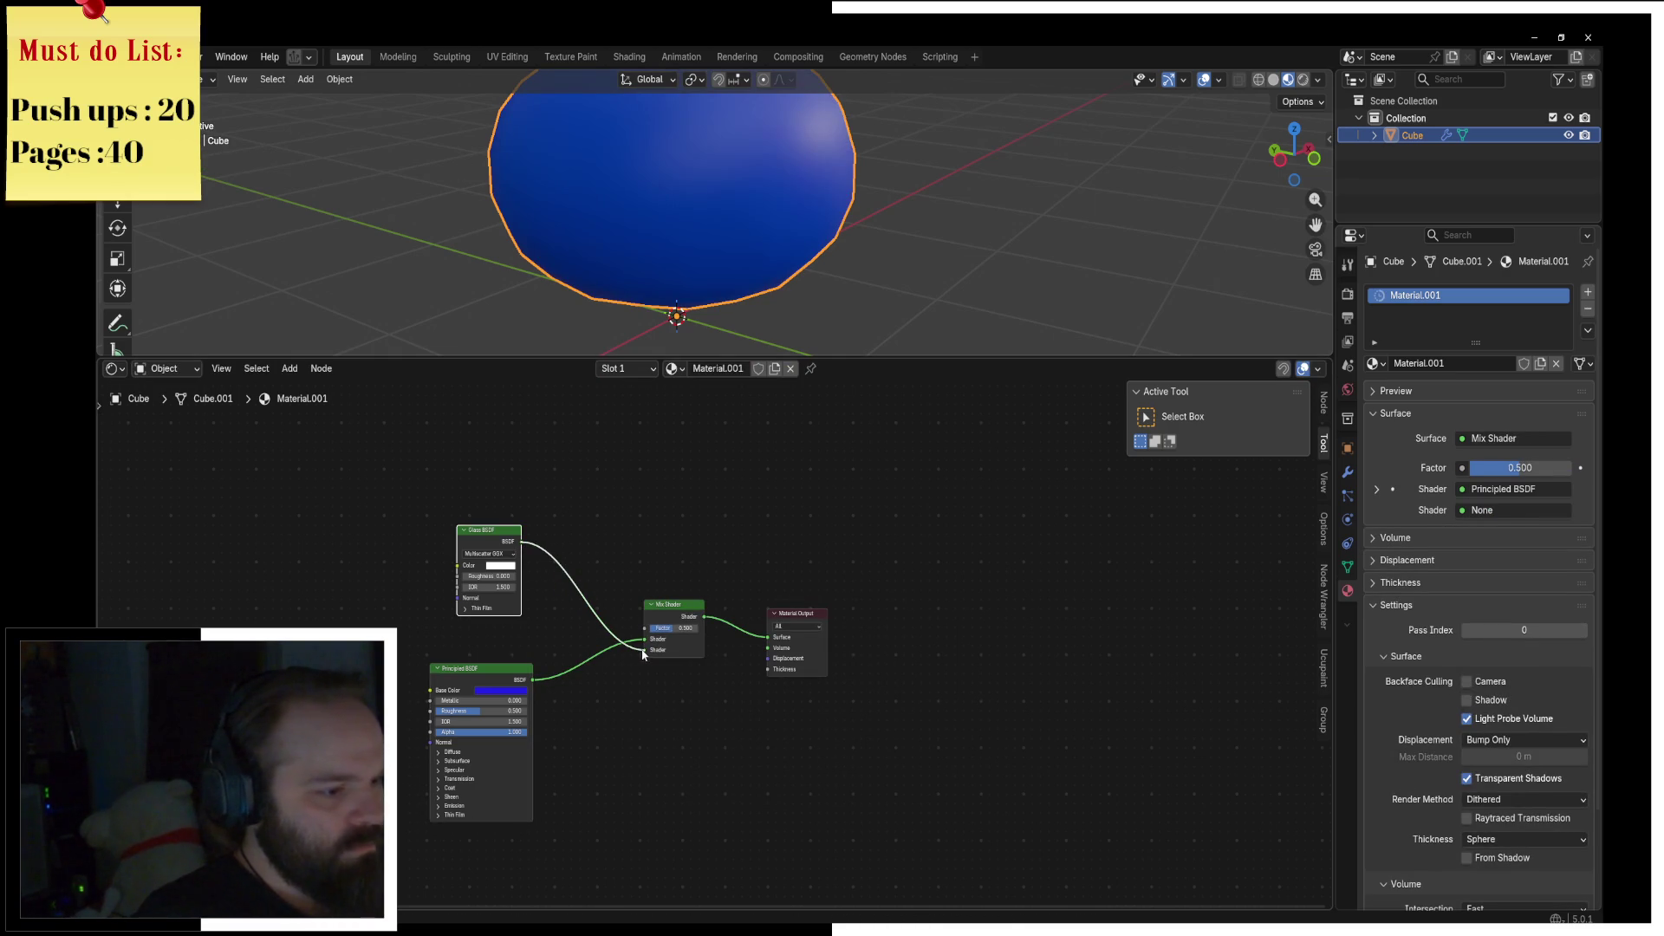
middle_drag(623, 594, 720, 603)
scroll(719, 603, down, 1)
Step: Drive the Mix Shader Factor with a Noise Texture mapped by Object coordinates
key(shift+a)
text(no)
key(Return)
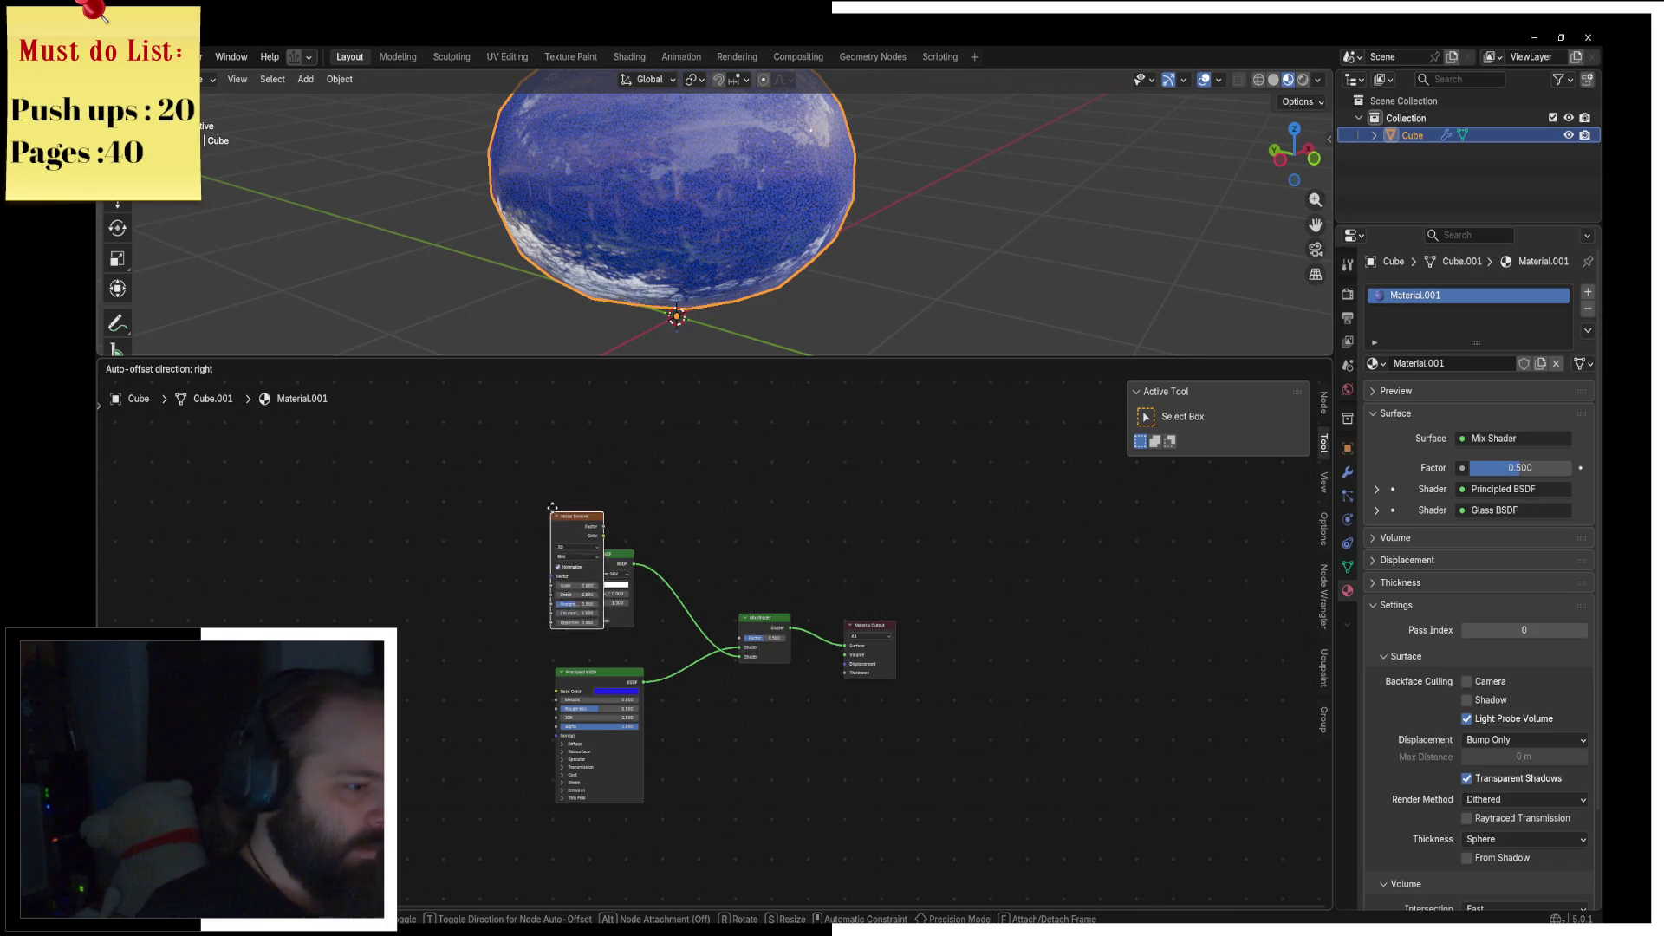
click(588, 426)
mouse_move(612, 422)
mouse_down()
mouse_move(739, 638)
mouse_move(734, 621)
mouse_up()
key(ctrl+t)
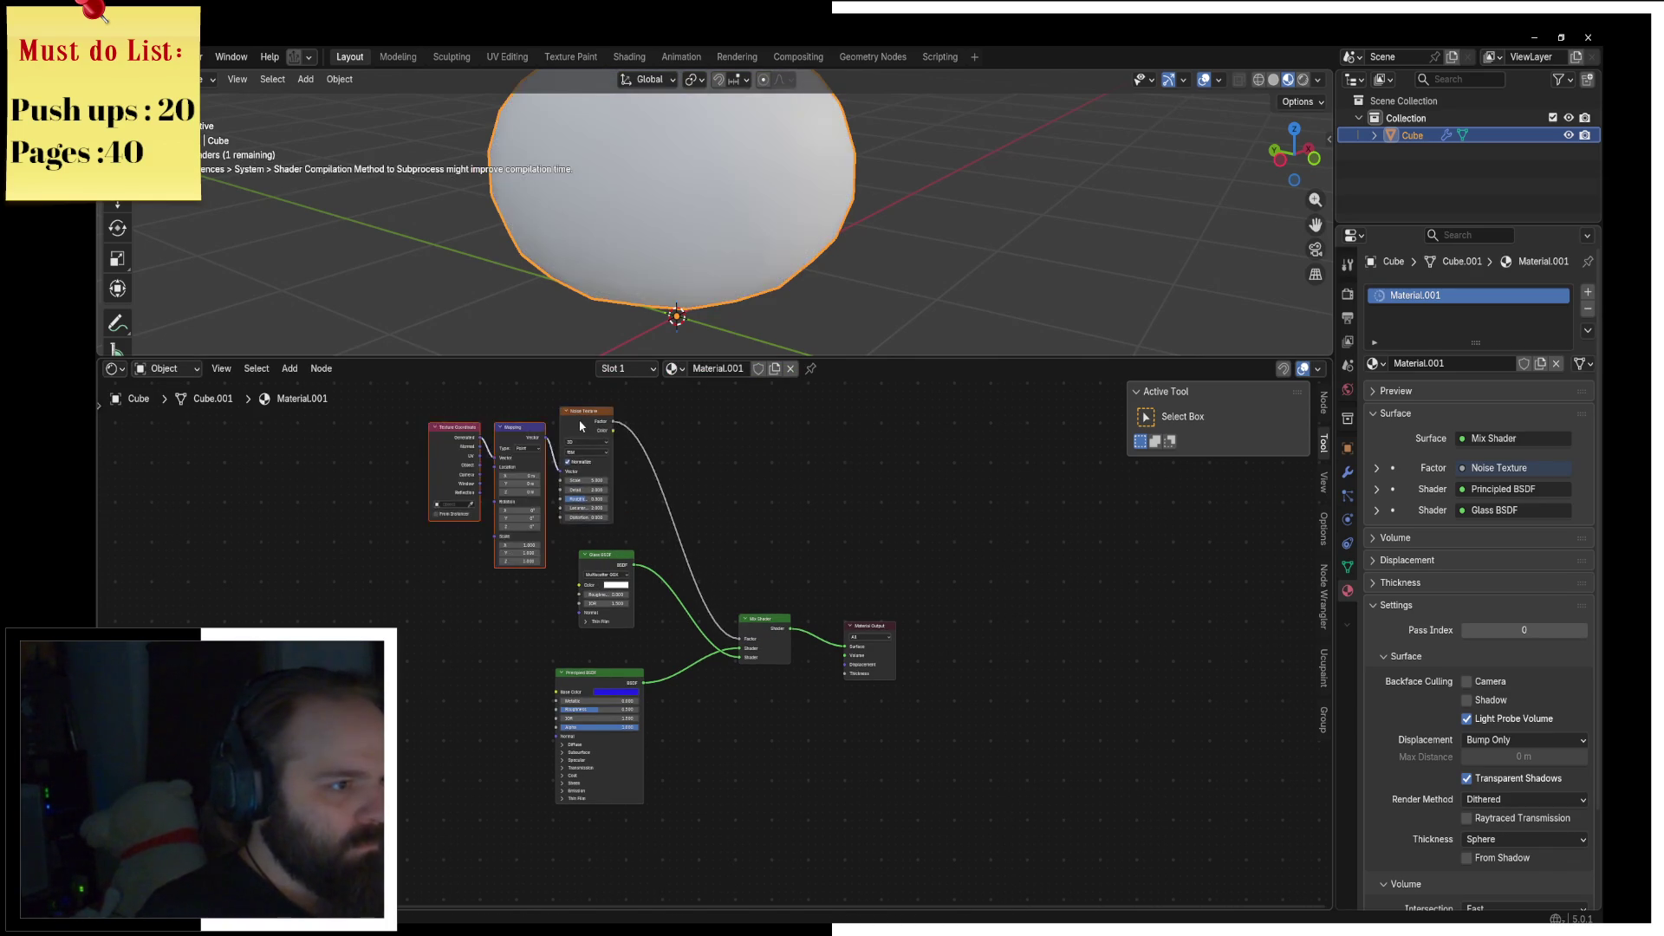
scroll(584, 549, up, 3)
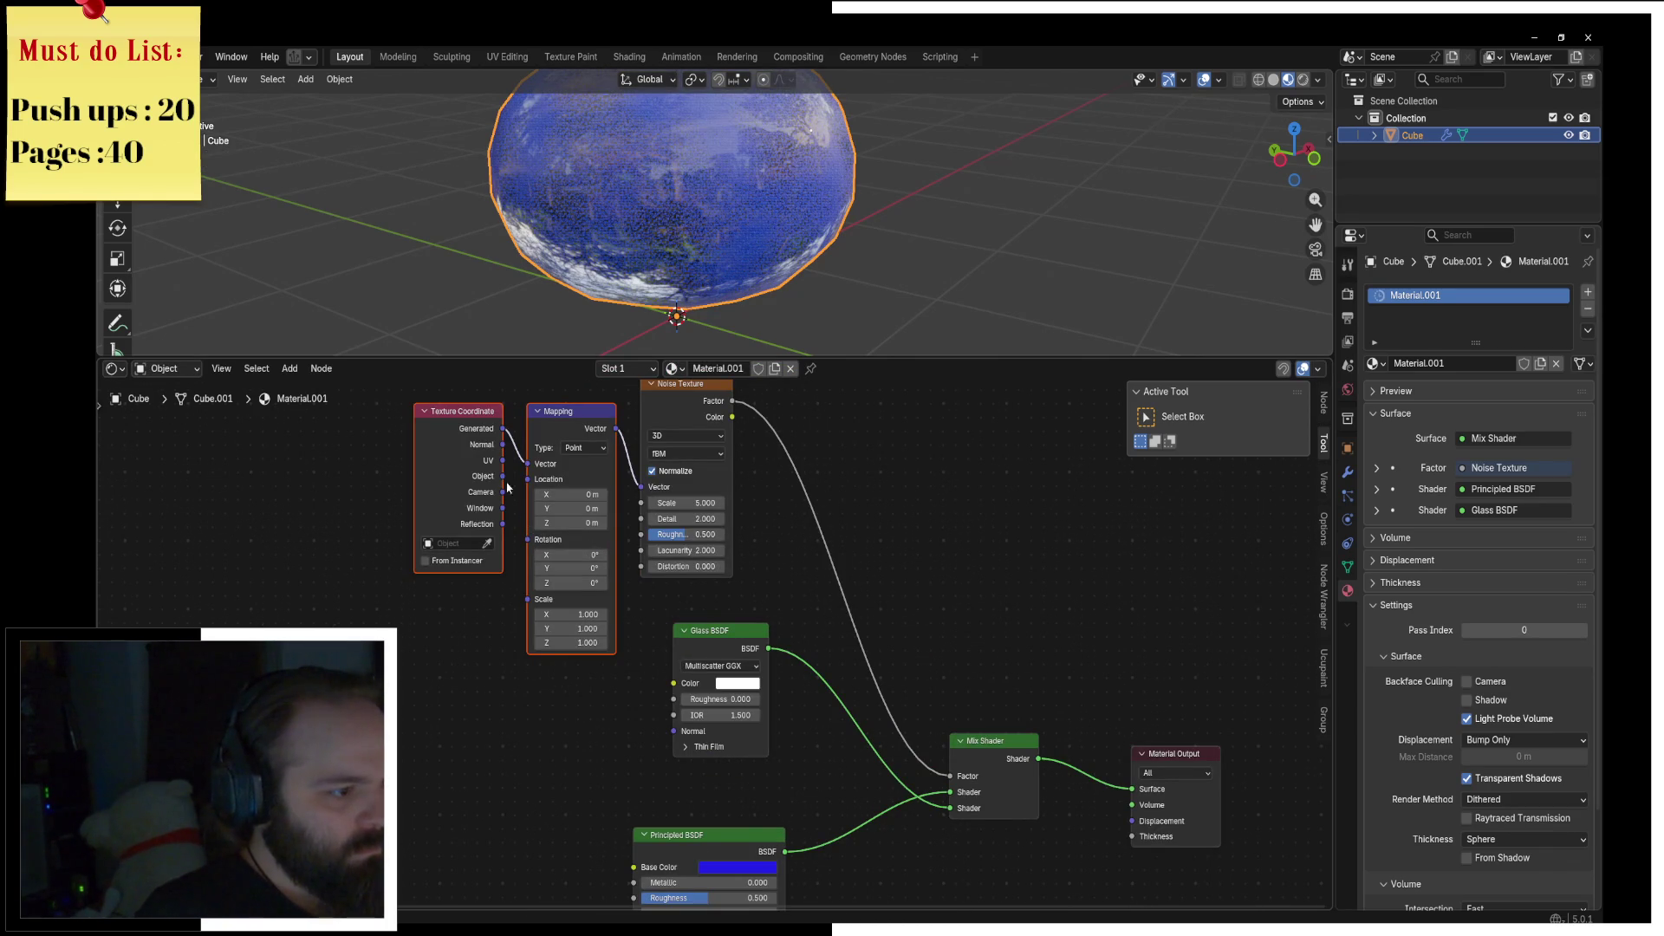
drag(526, 470, 528, 464)
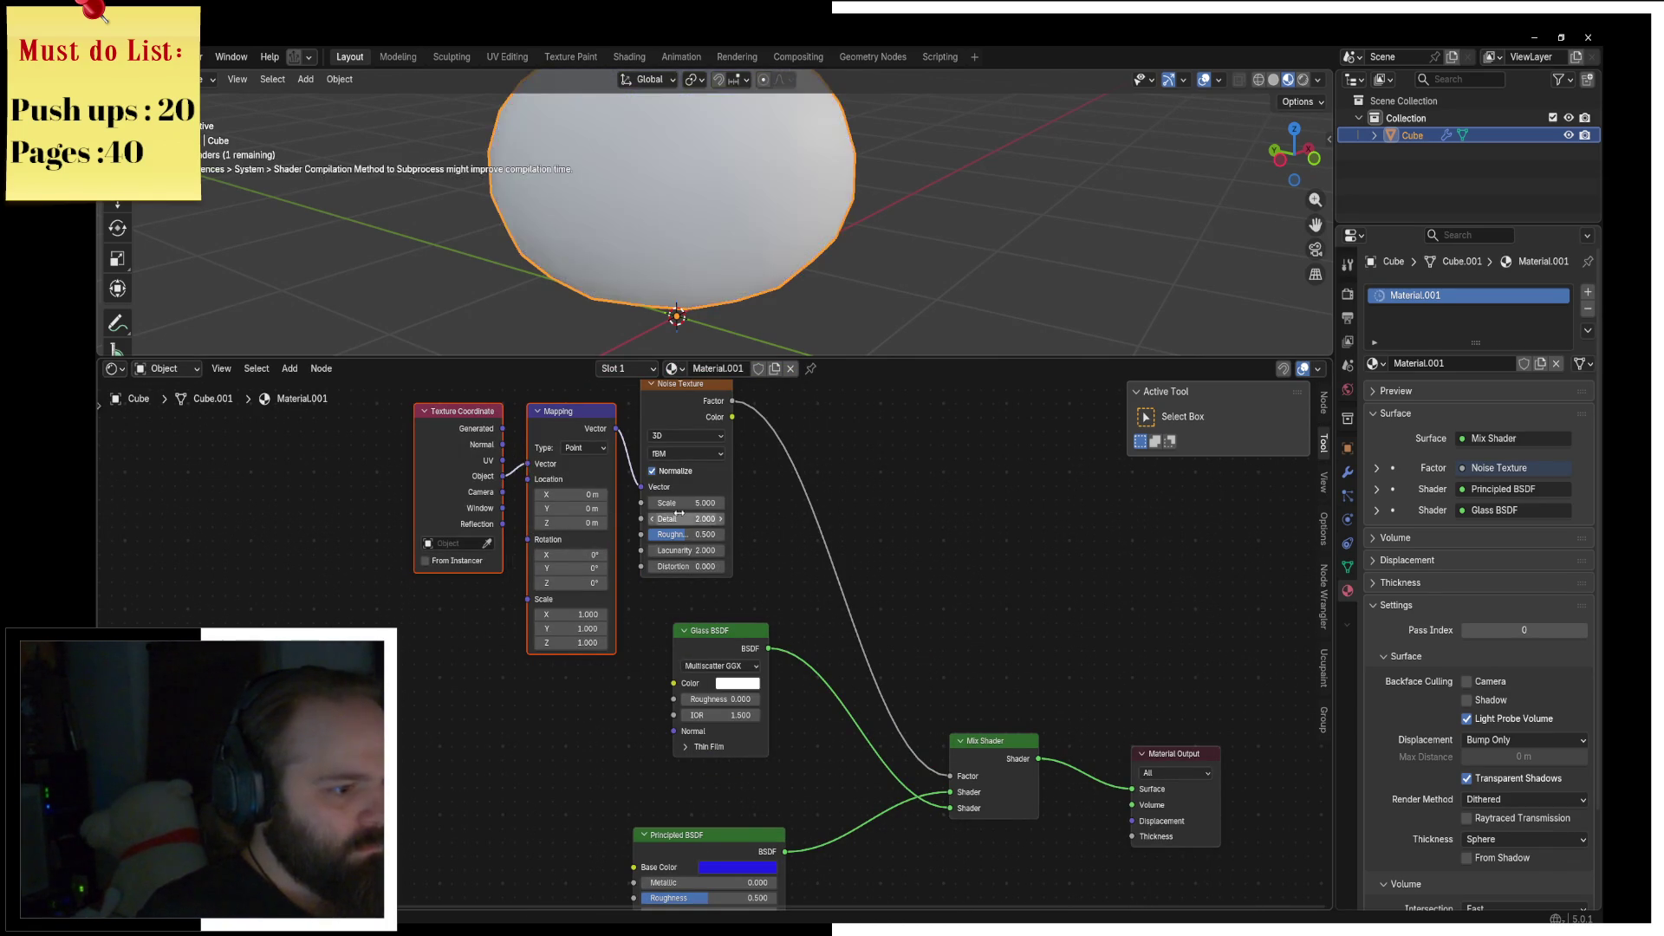
Step: Set the noise Scale to 3.6 and the glass Roughness to 0.741
mouse_move(685, 503)
mouse_down()
mouse_move(640, 503)
mouse_move(719, 518)
mouse_up()
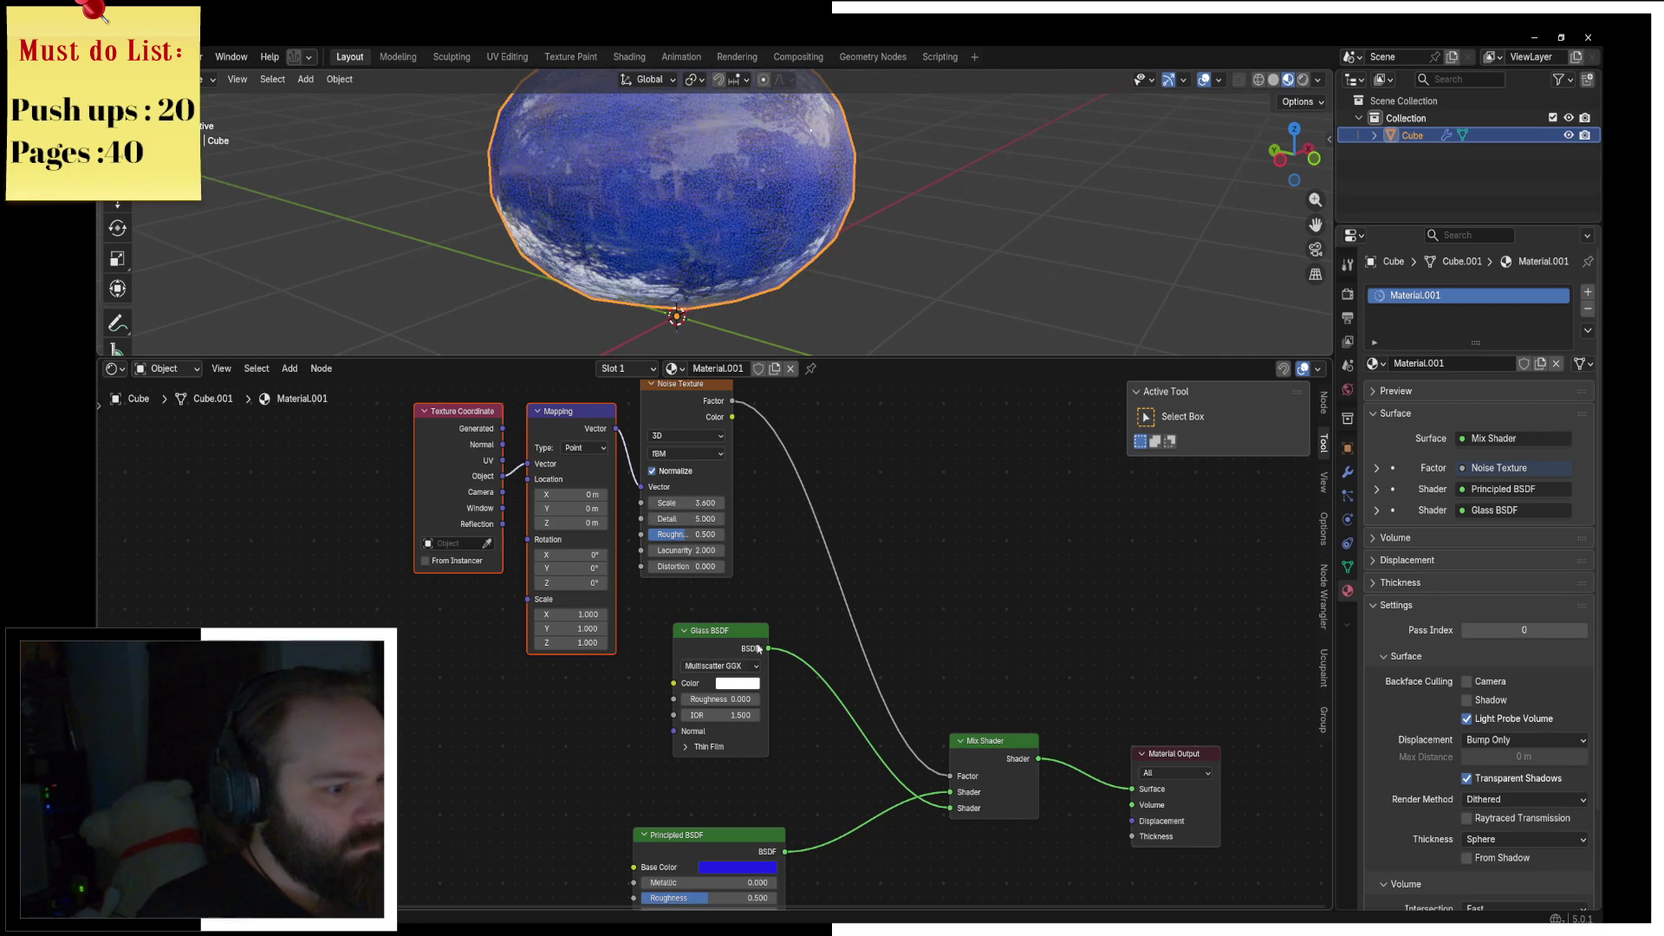
mouse_move(730, 701)
mouse_down()
mouse_move(775, 685)
mouse_move(798, 625)
mouse_up()
middle_drag(807, 357, 760, 213)
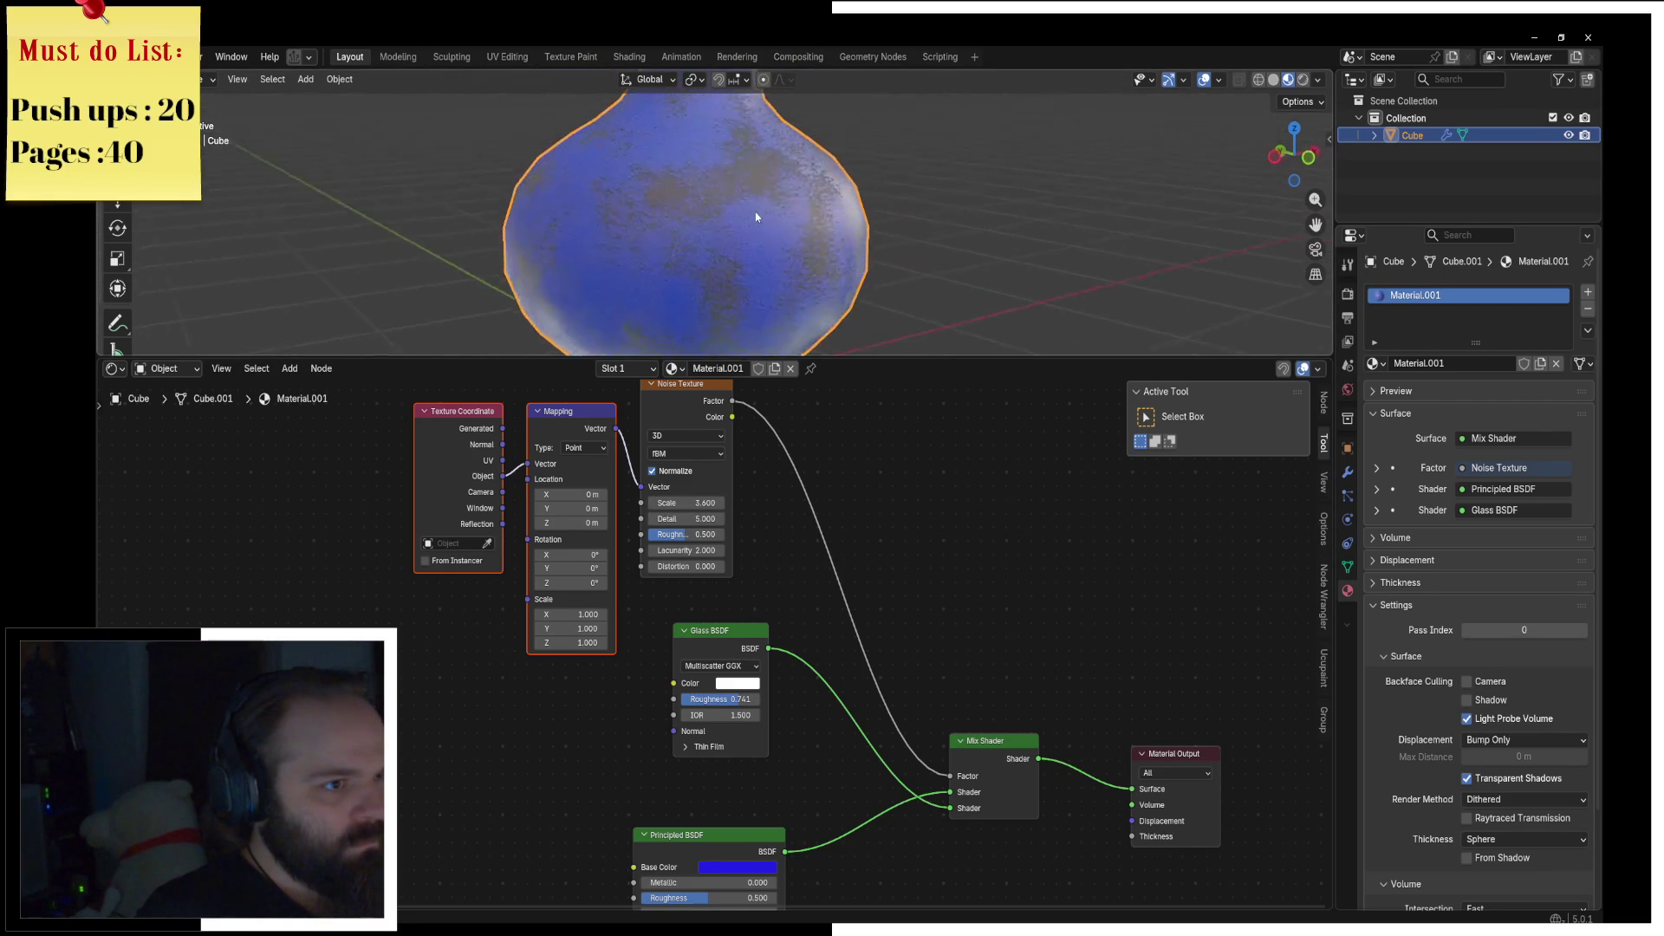
scroll(760, 212, up, 3)
scroll(744, 646, up, 1)
Step: Switch the viewport to Rendered shading and set the render engine to Cycles
key(z)
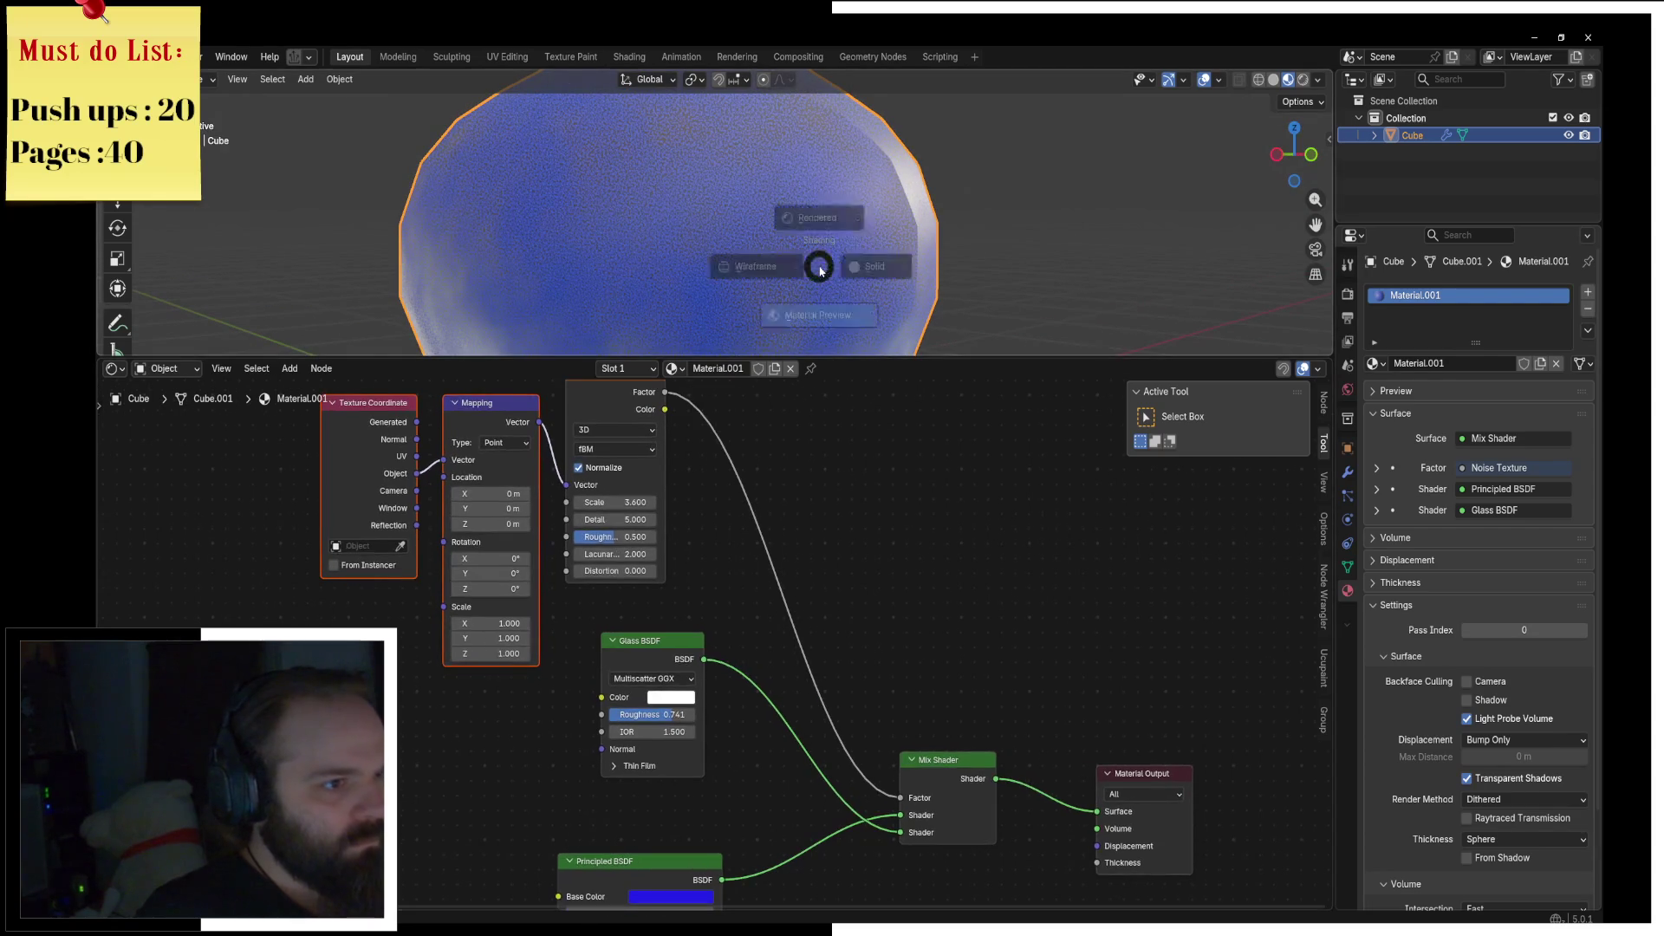
click(827, 186)
scroll(801, 252, down, 3)
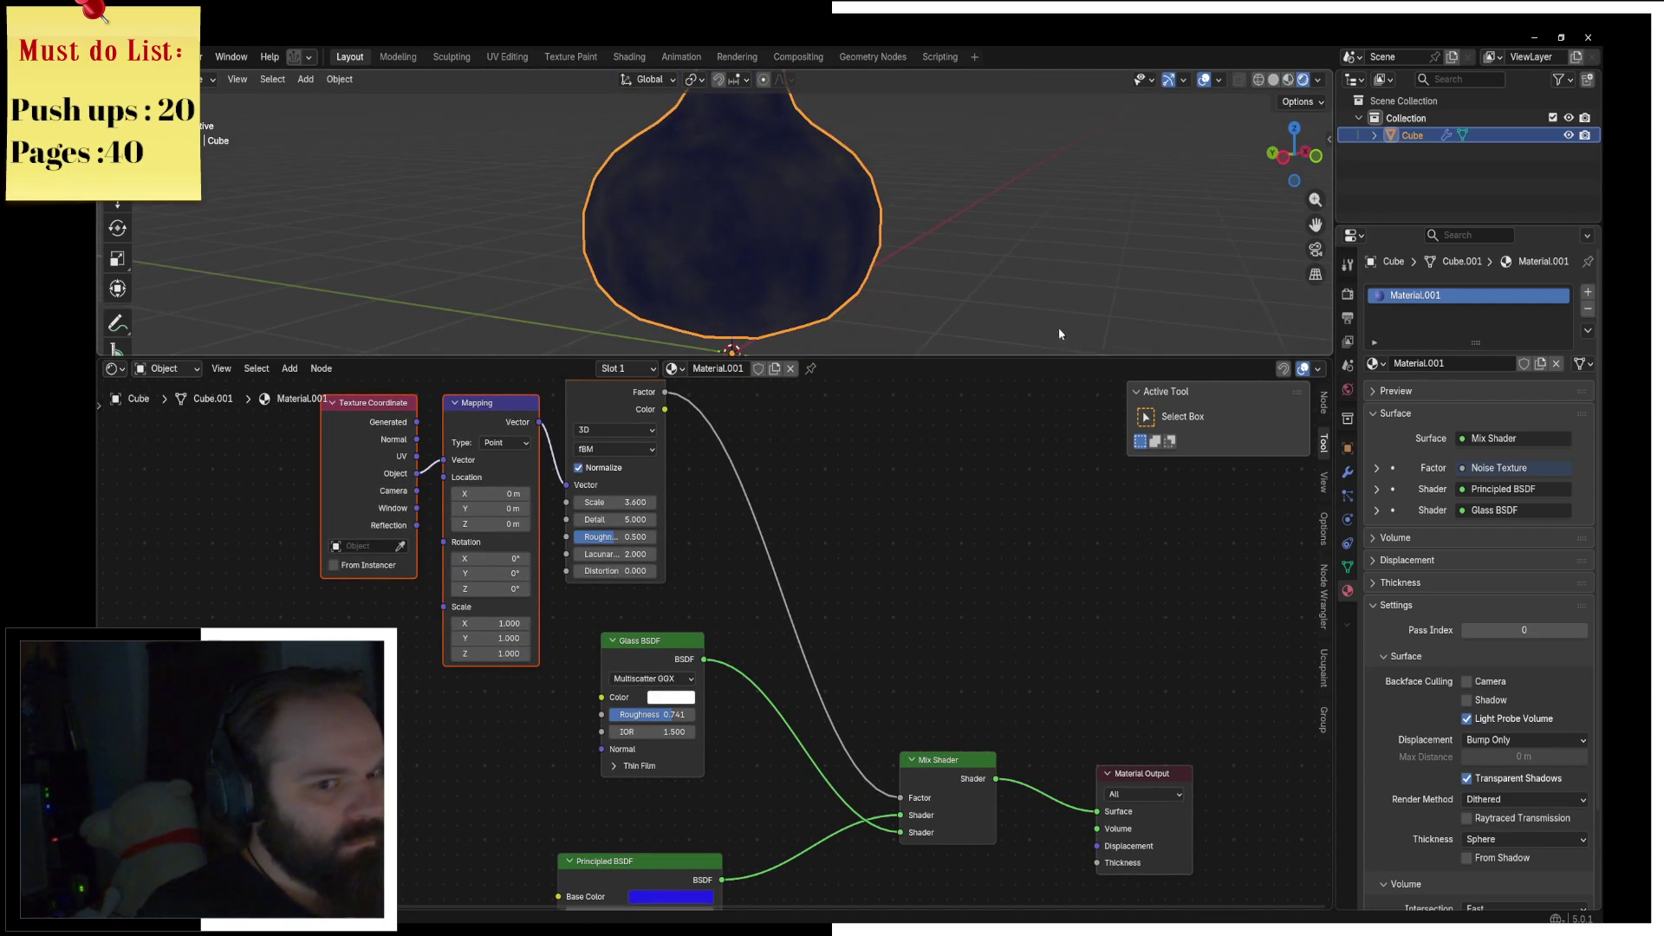
click(1348, 294)
click(1526, 291)
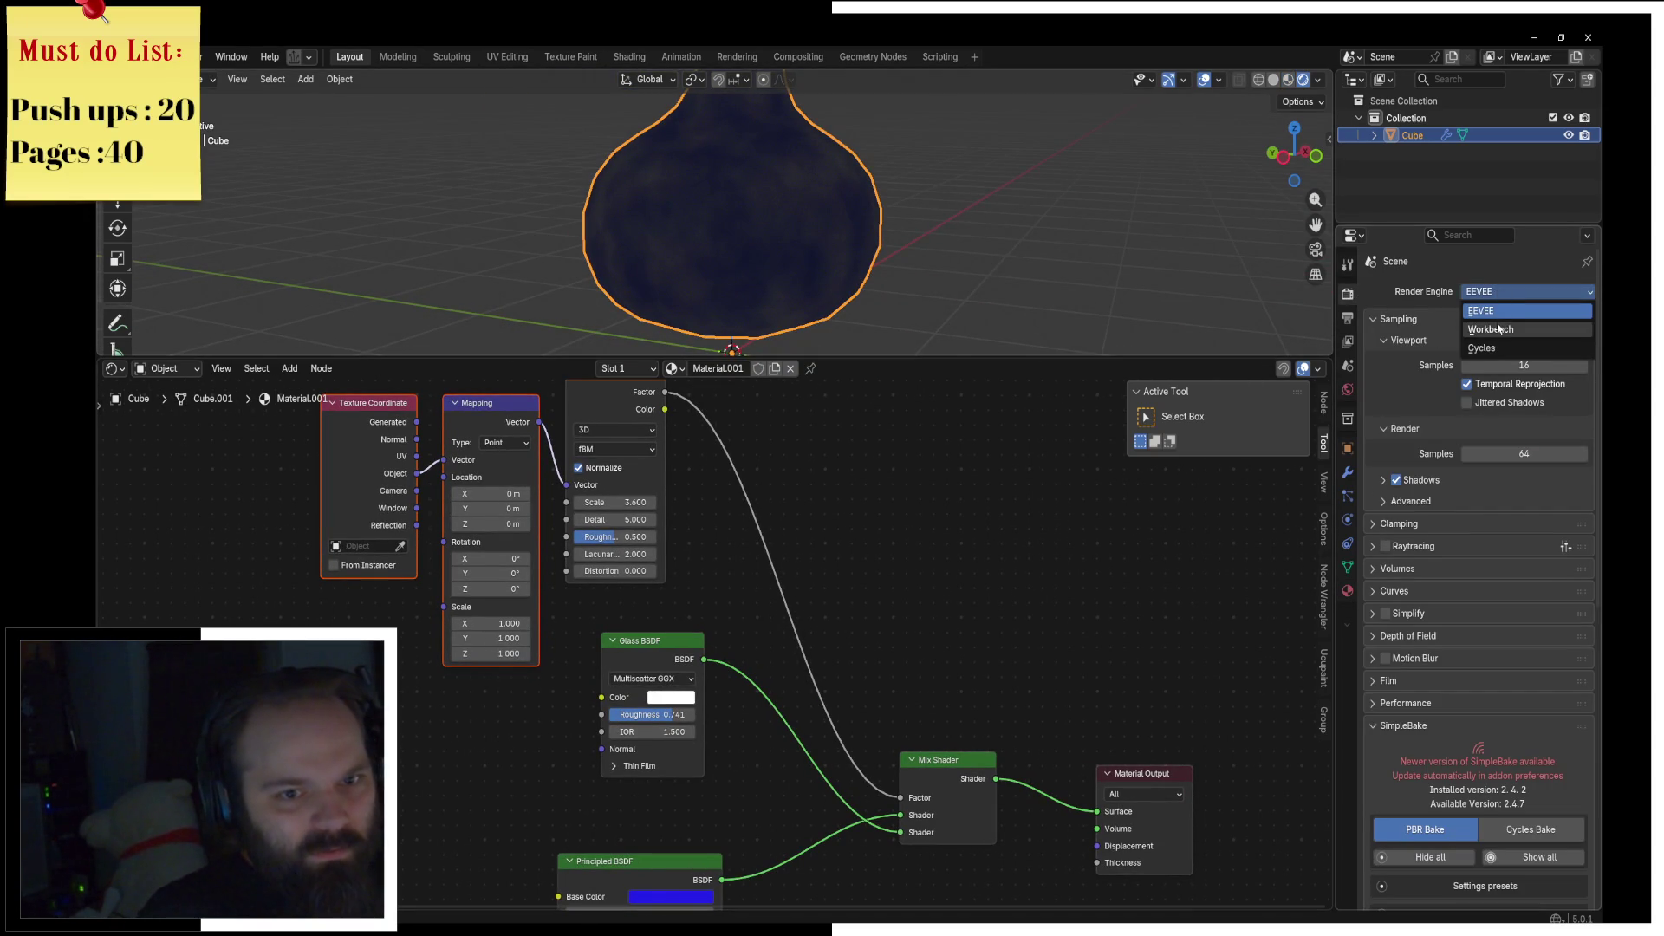
click(1508, 346)
mouse_move(1002, 229)
middle_down()
mouse_move(895, 244)
mouse_move(925, 221)
middle_up()
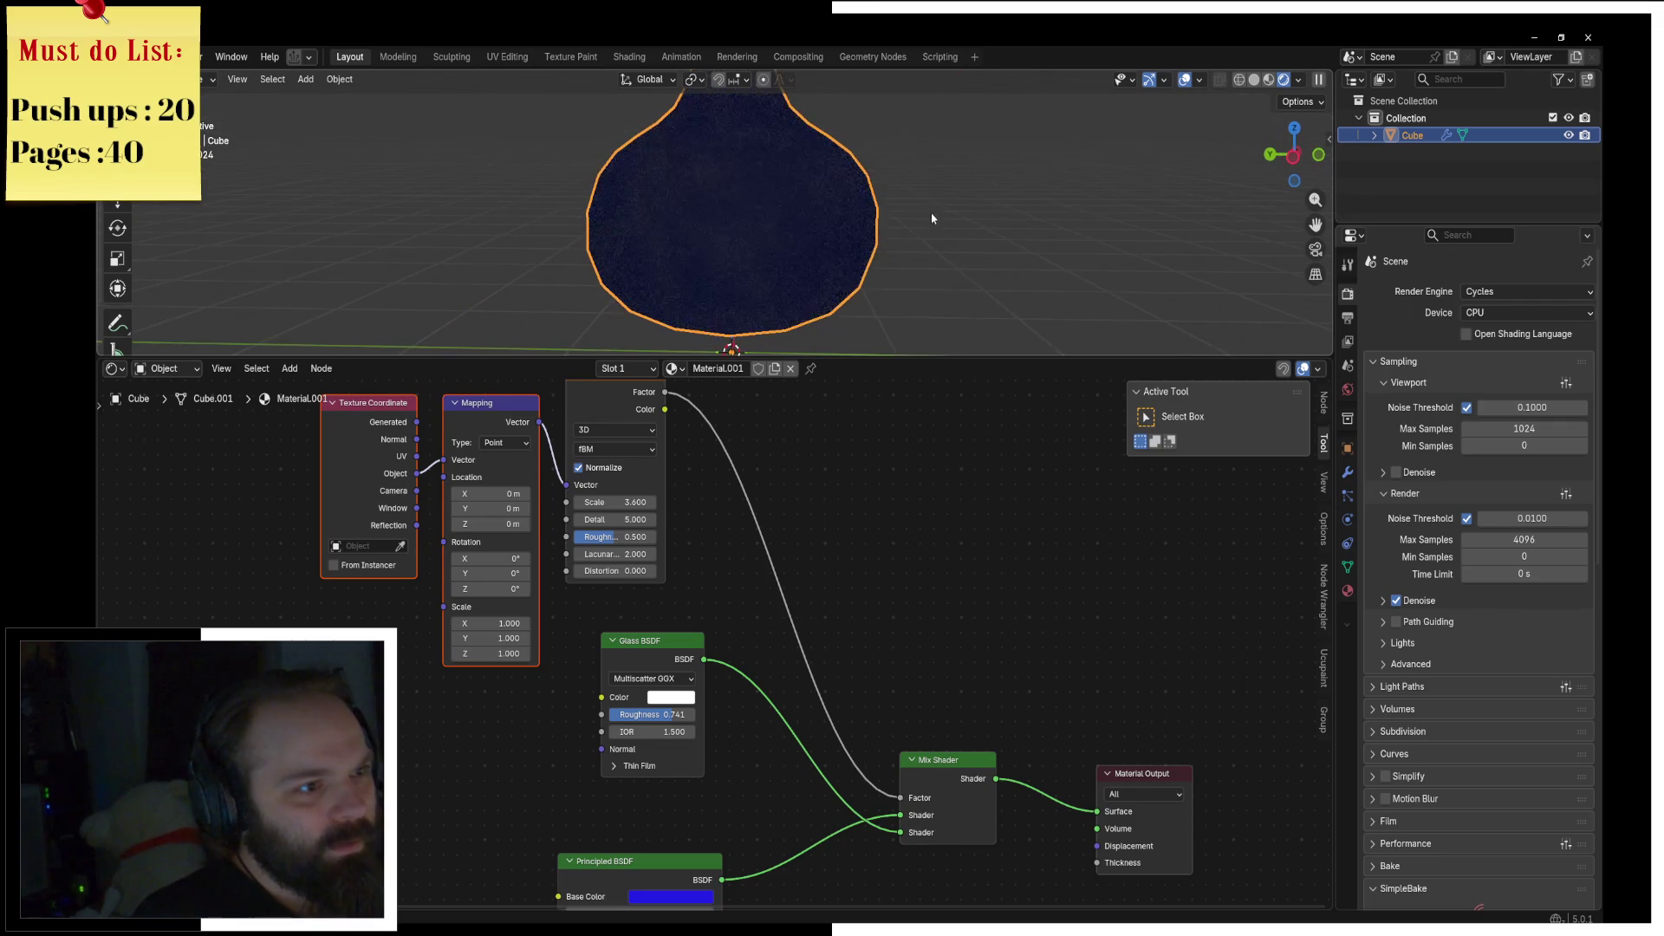
Step: Add a Sun light and raise it along Z above the vase
key(shift+a)
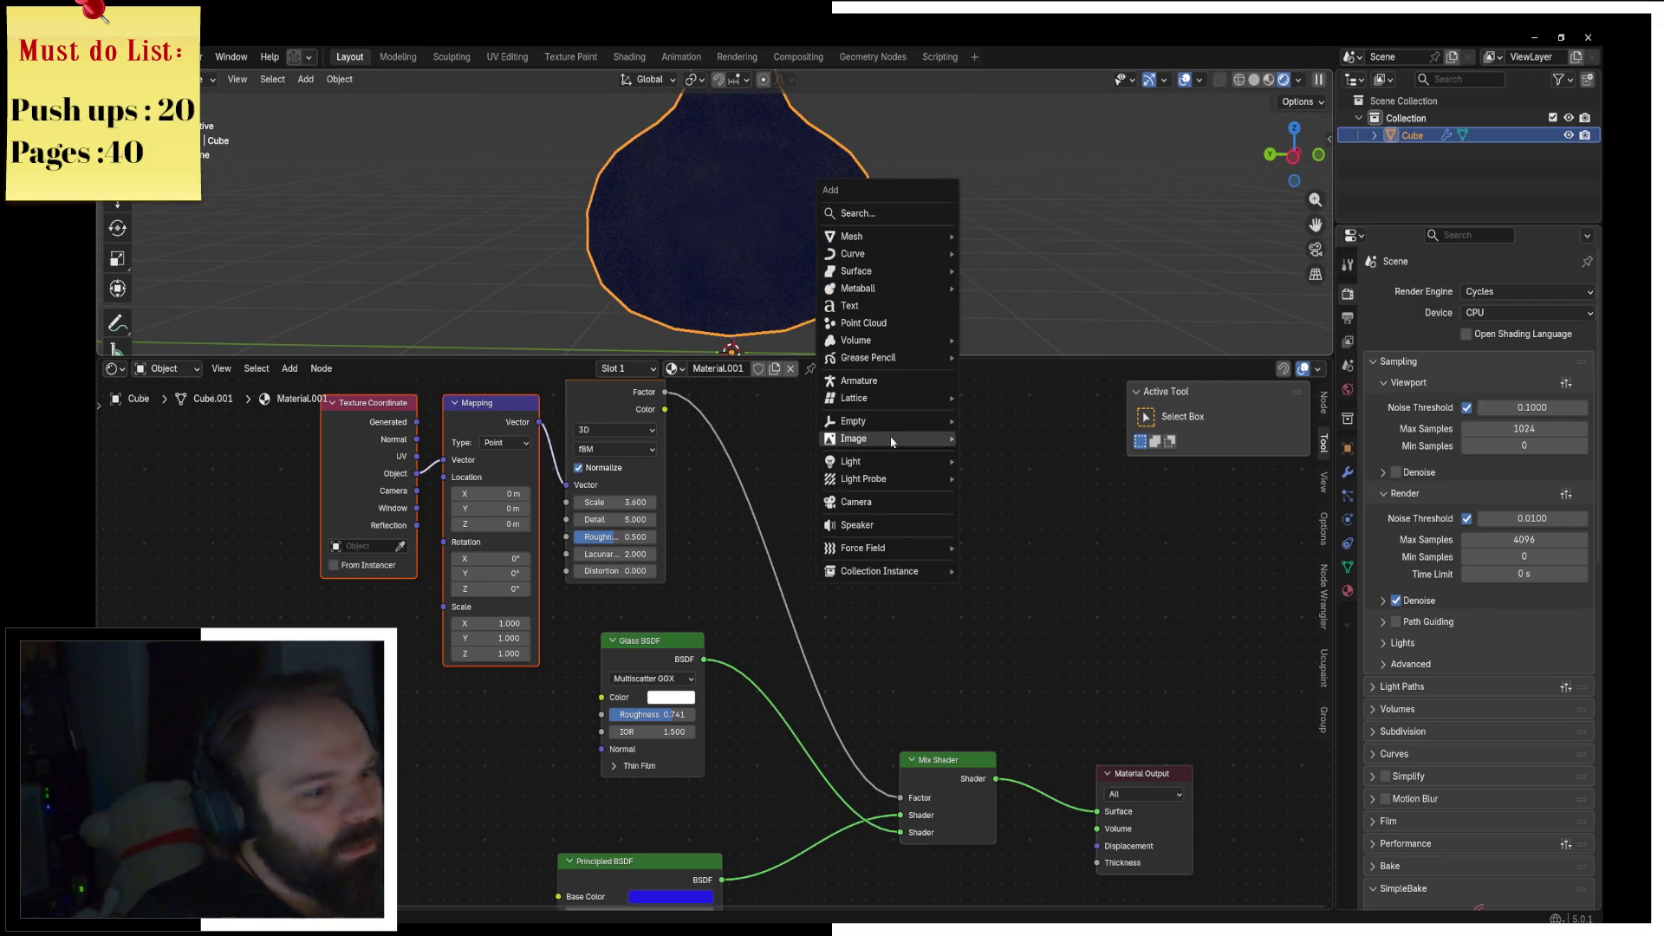
mouse_move(885, 462)
click(987, 479)
key(g)
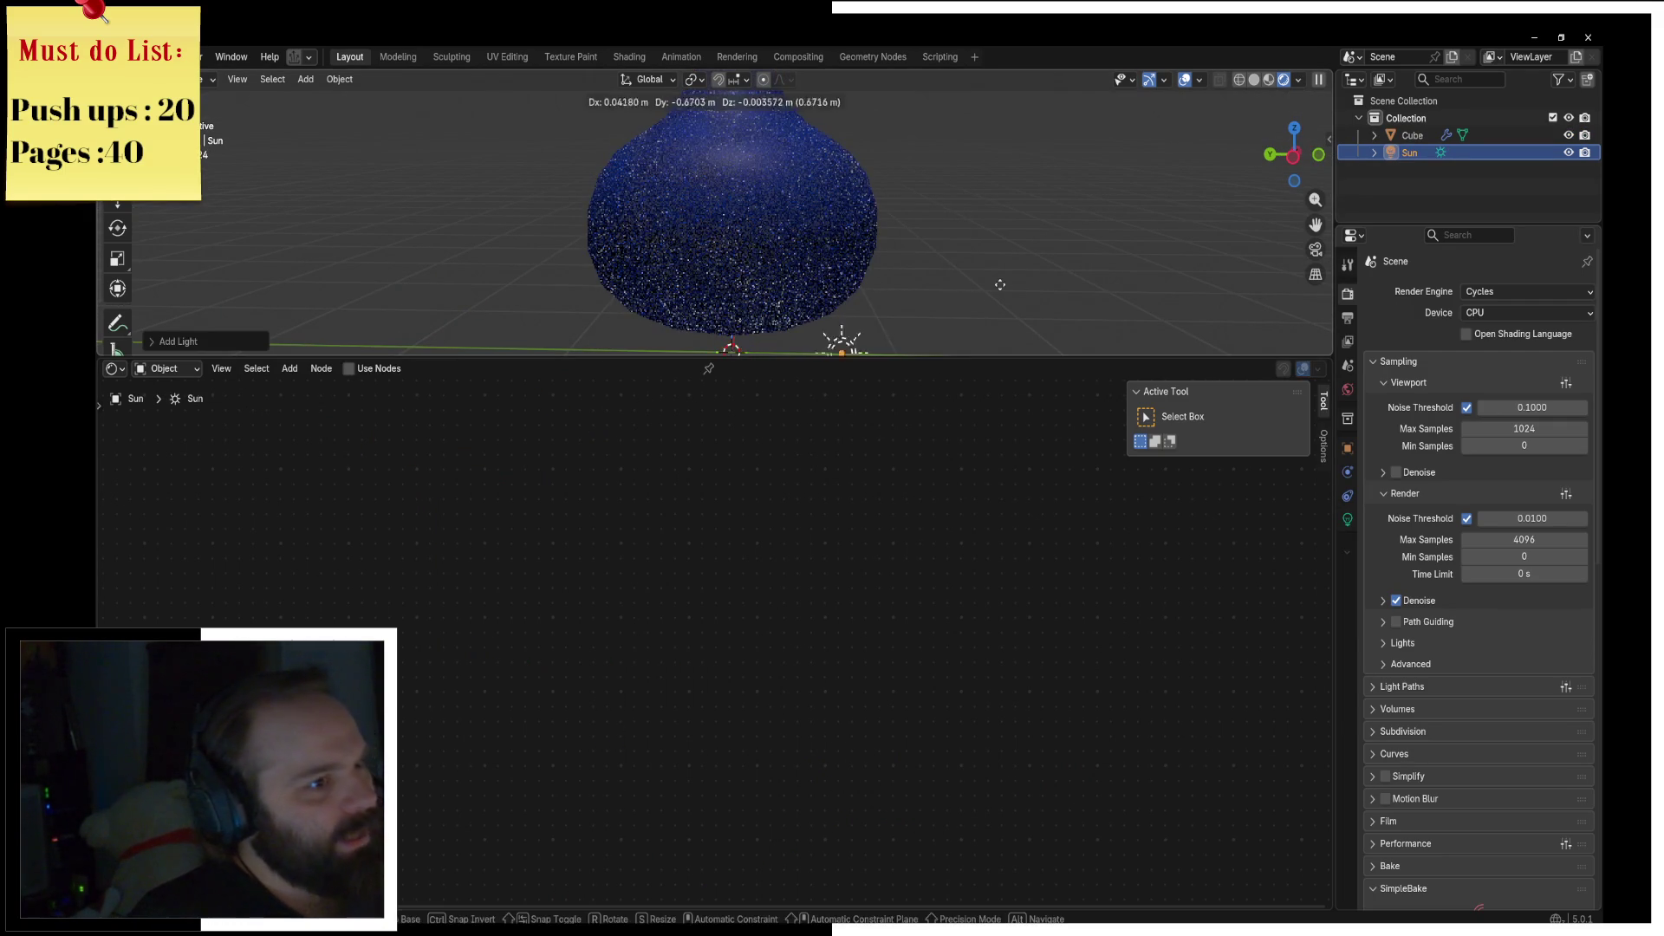
key(z)
click(1082, 159)
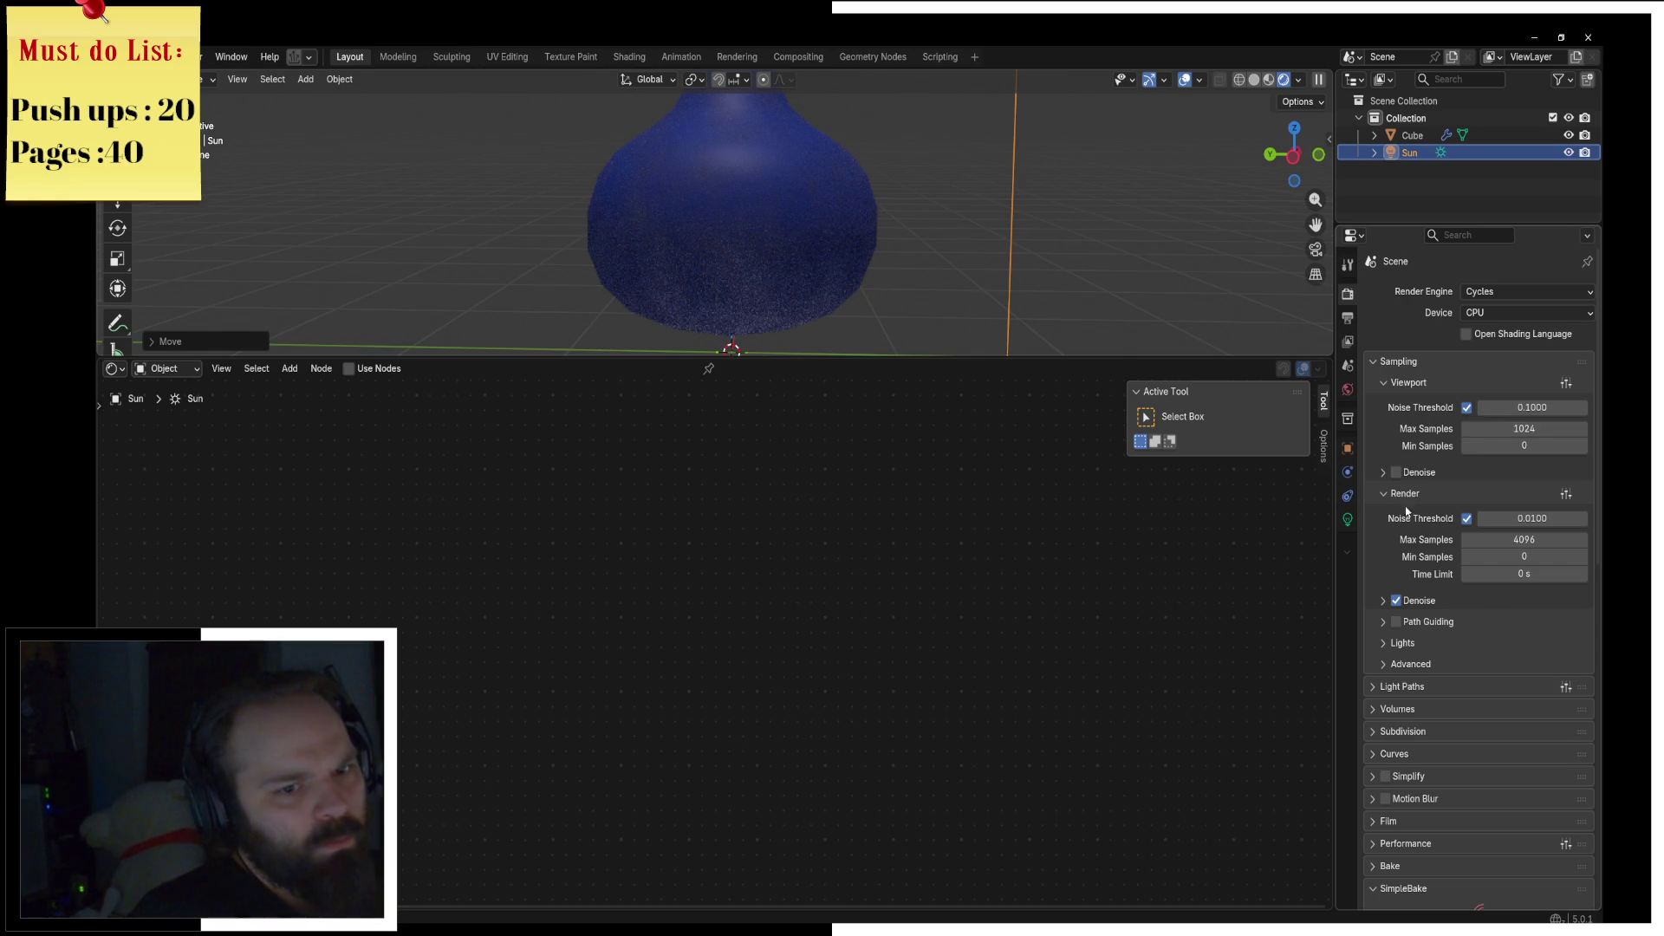
Step: Reposition the Sun and give it strength 1.930 with a pale yellow #FFF4C7 colour
click(1349, 517)
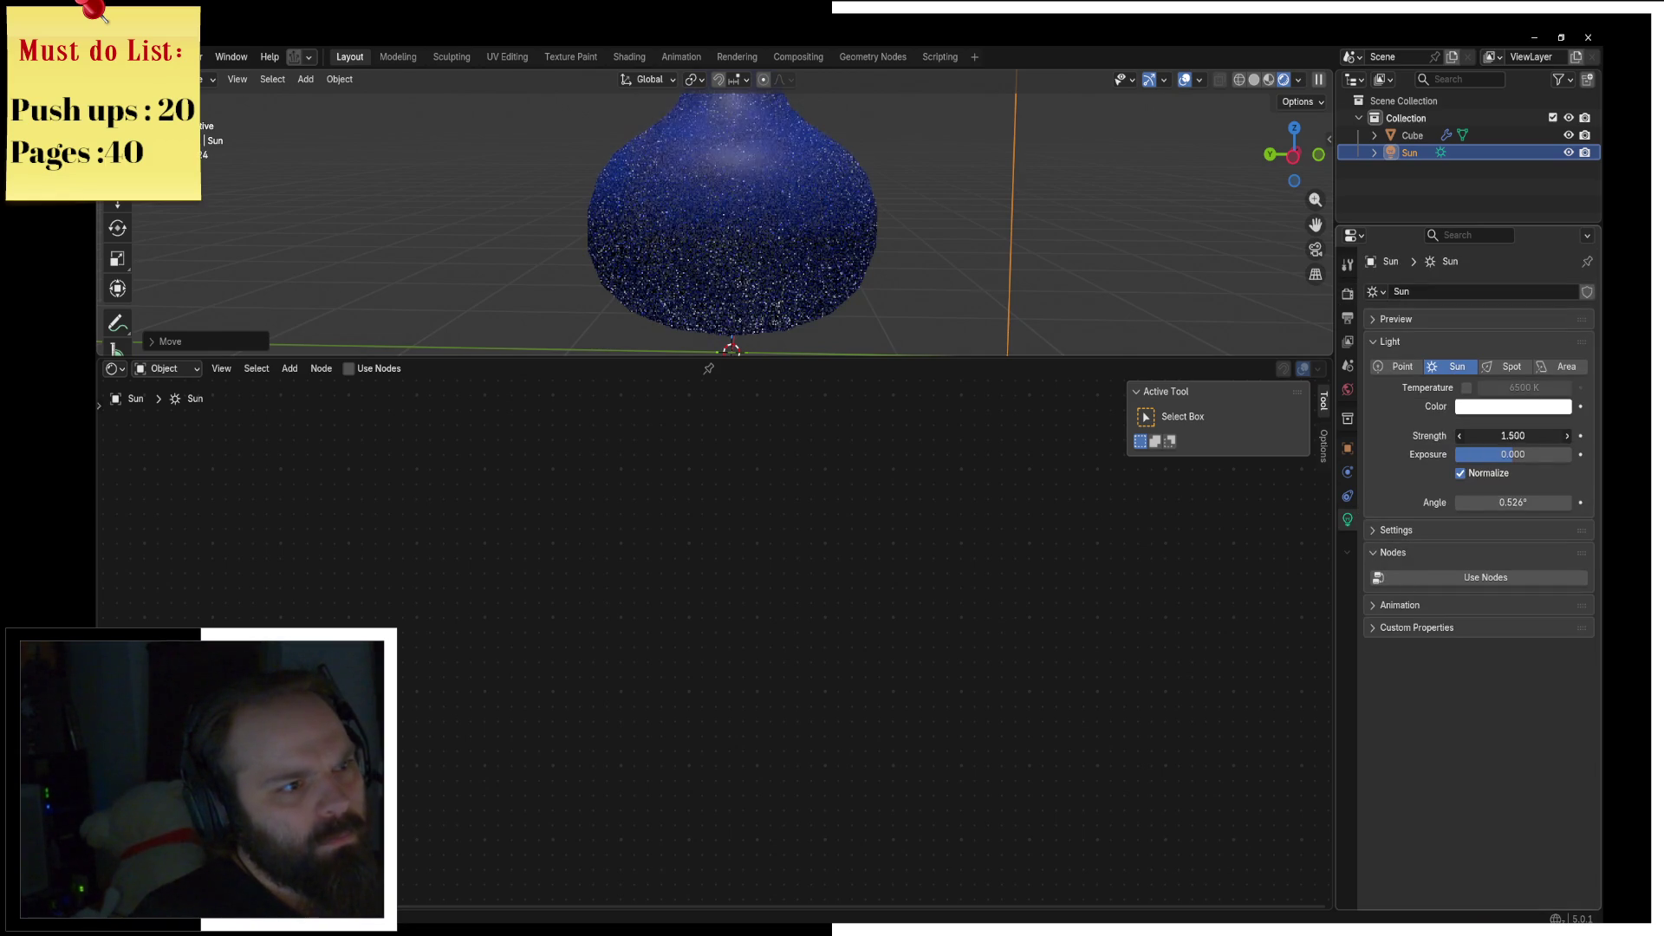
key(g)
click(1162, 117)
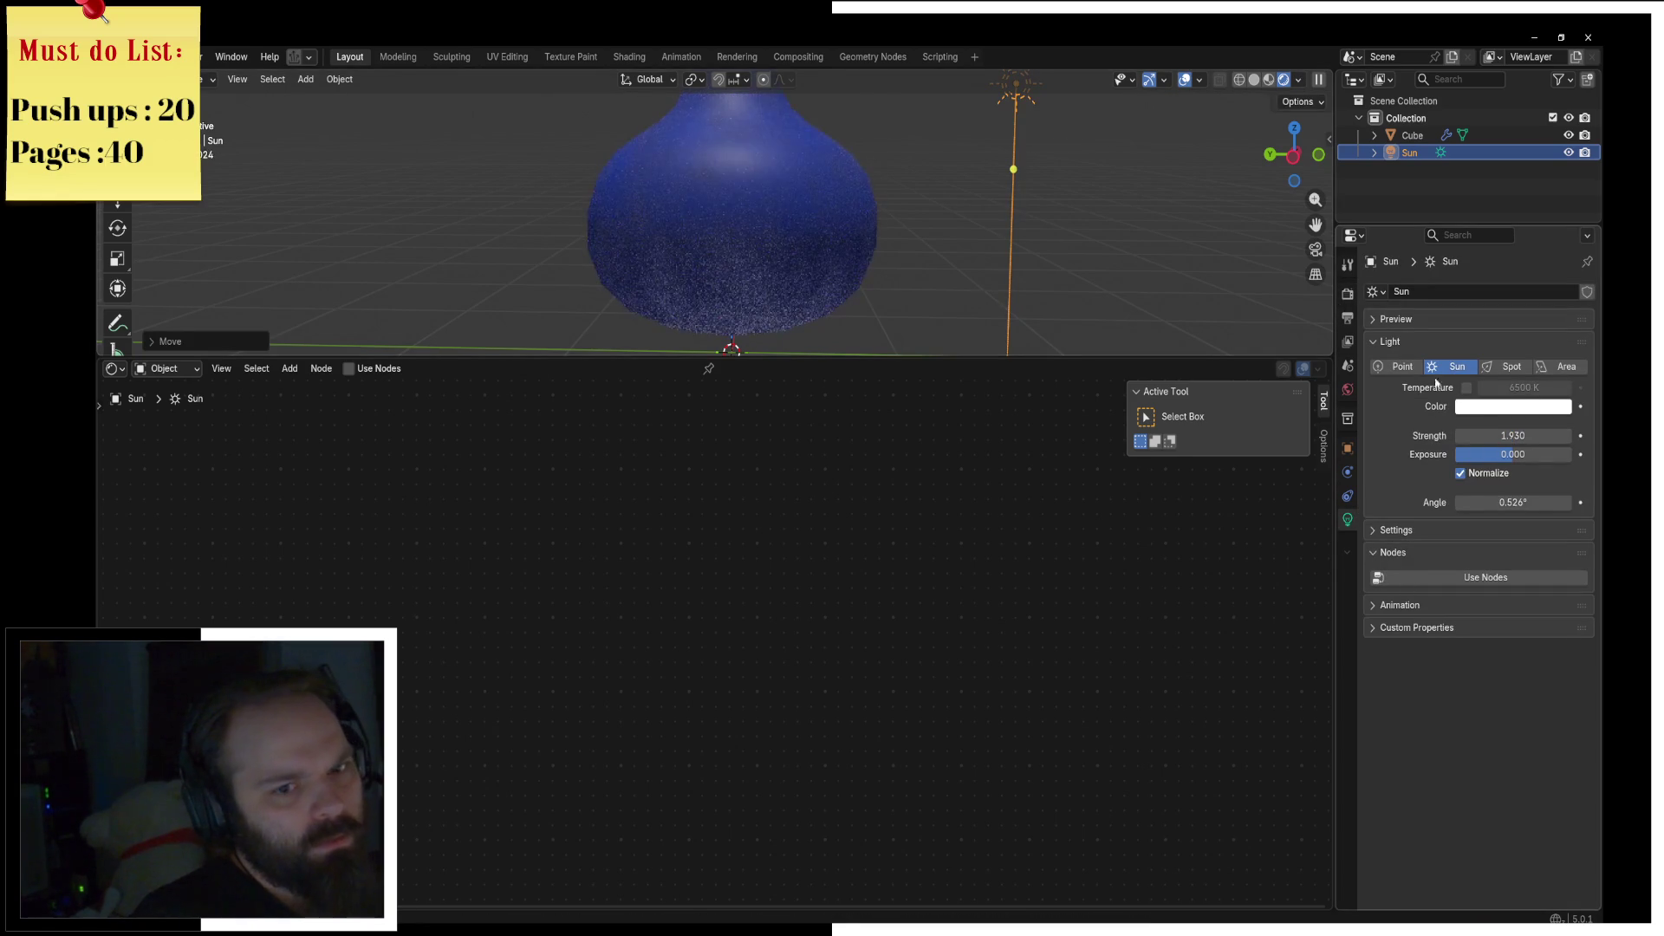
click(1484, 408)
click(1479, 205)
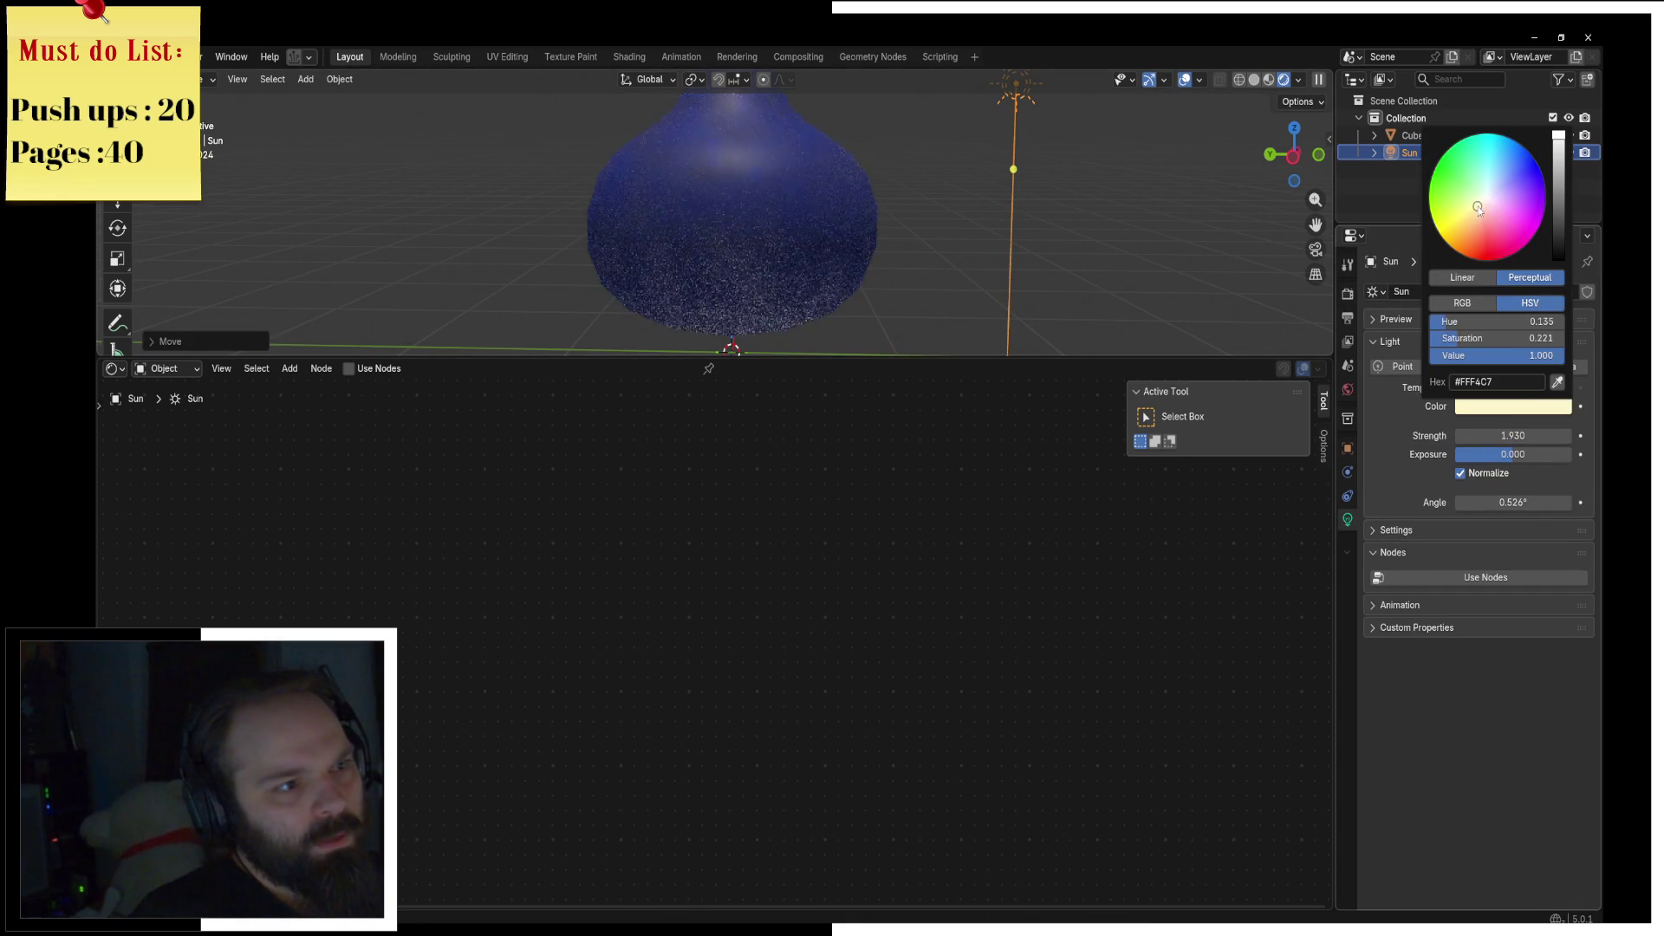
Step: Reselect the Cube and bring up its Principled BSDF base colour
click(784, 211)
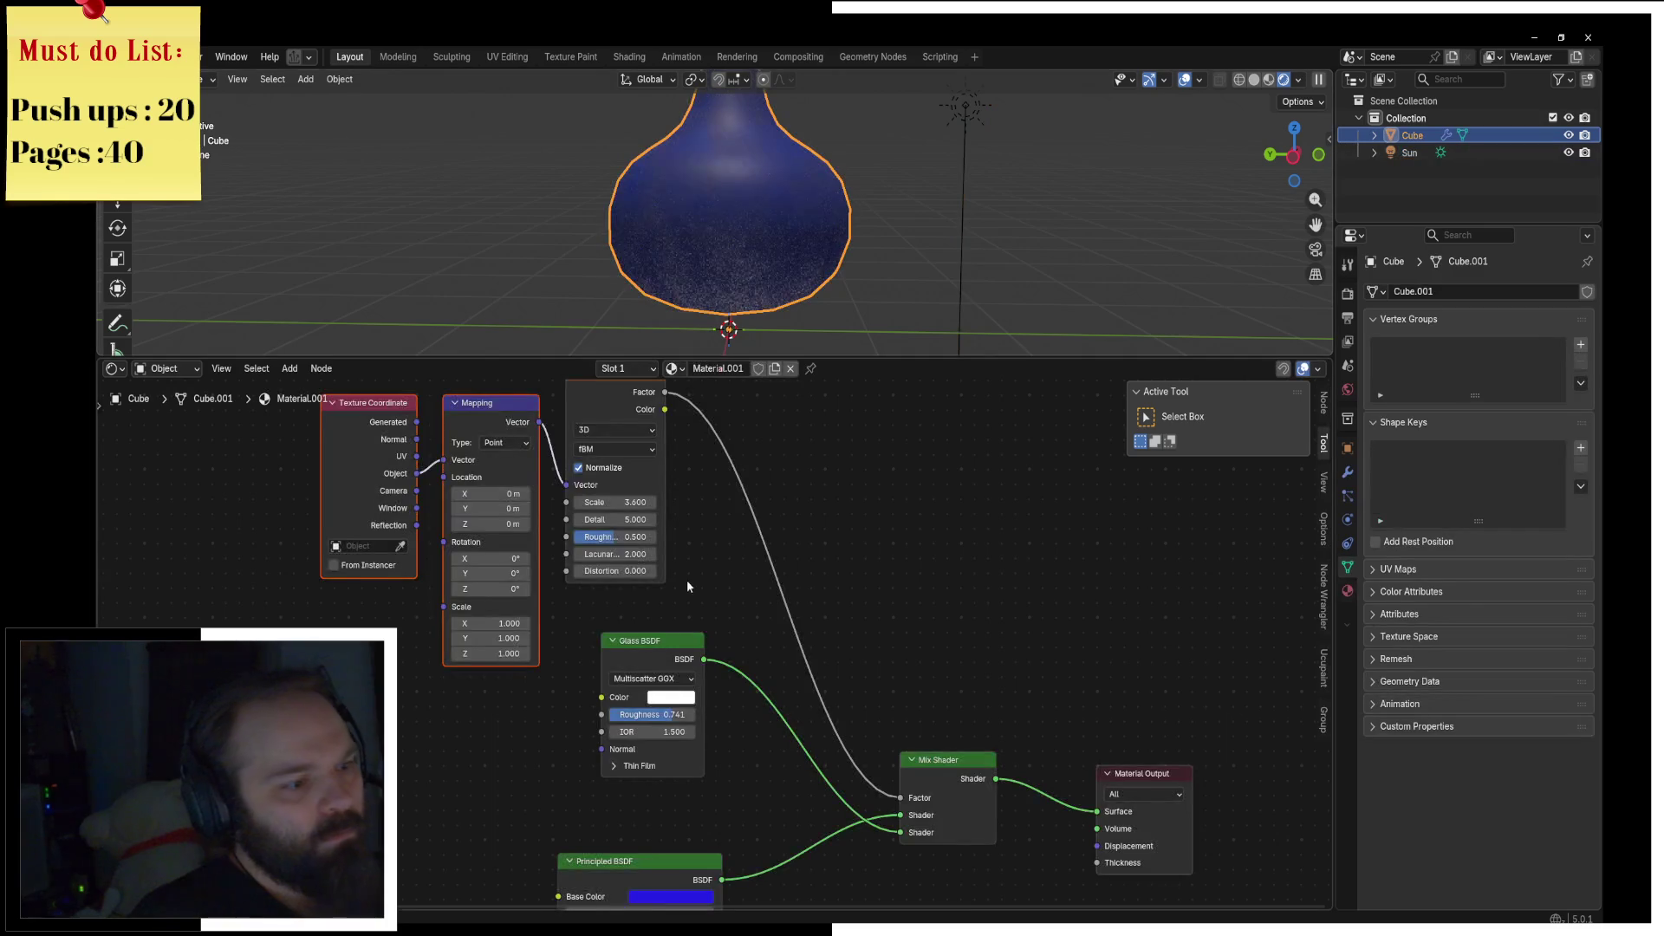
scroll(719, 646, up, 2)
click(793, 801)
click(794, 801)
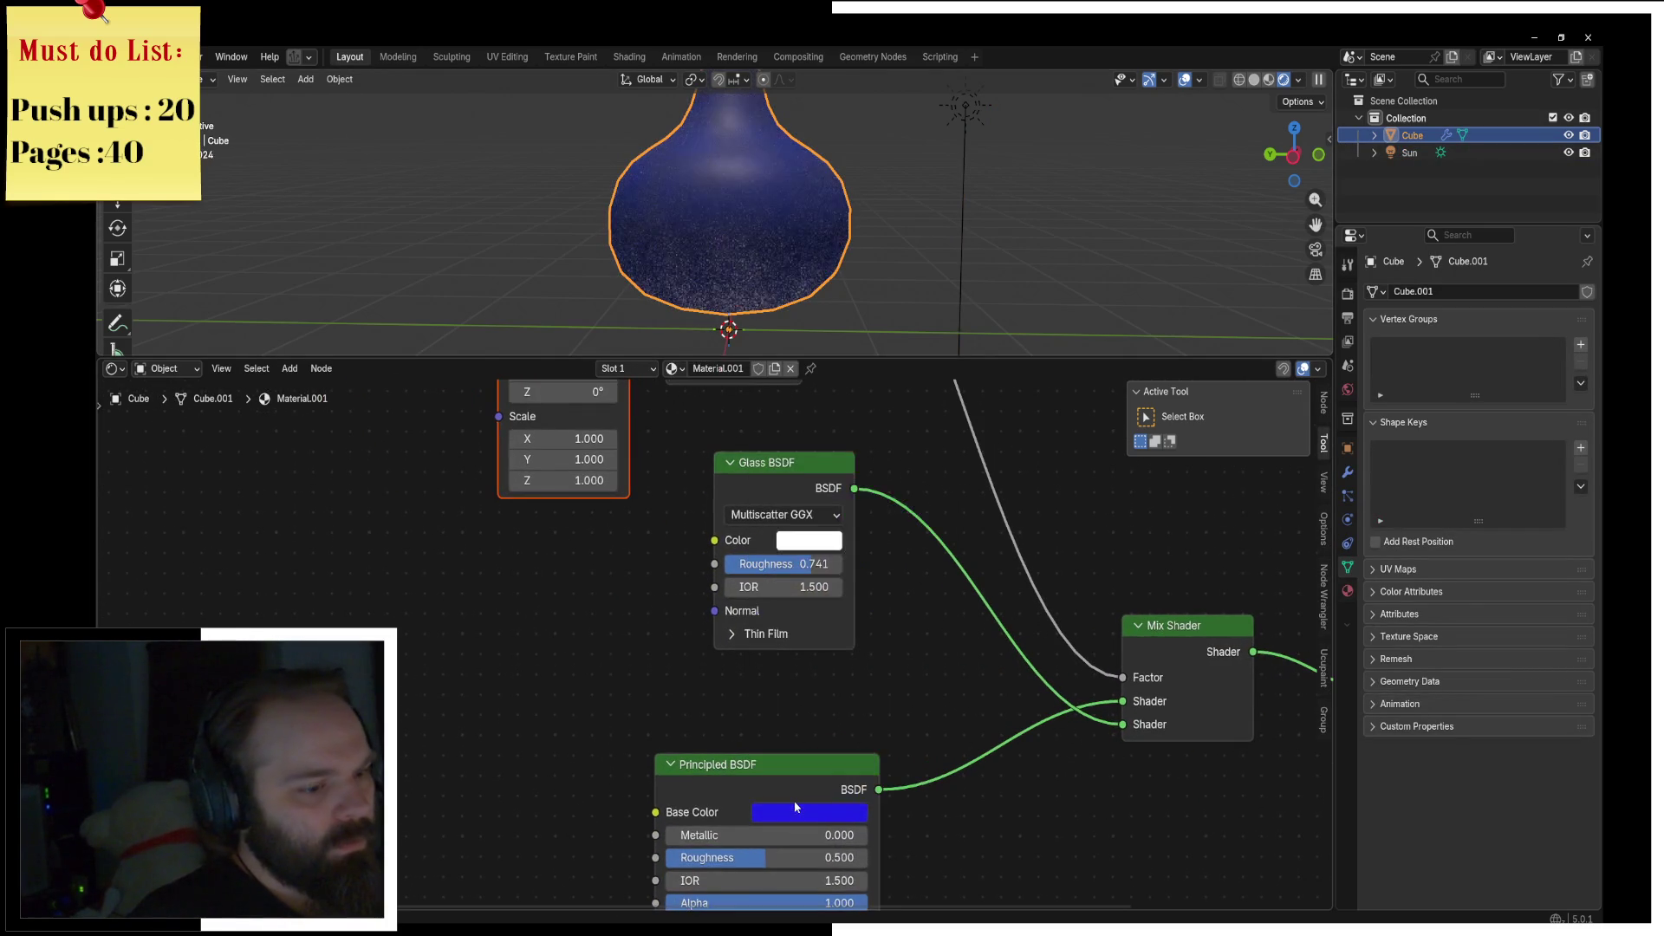
Step: Brighten the base colour, tint the glass light blue, and lower Glass roughness to 0.536
click(795, 802)
drag(885, 502, 872, 488)
middle_drag(573, 547, 659, 548)
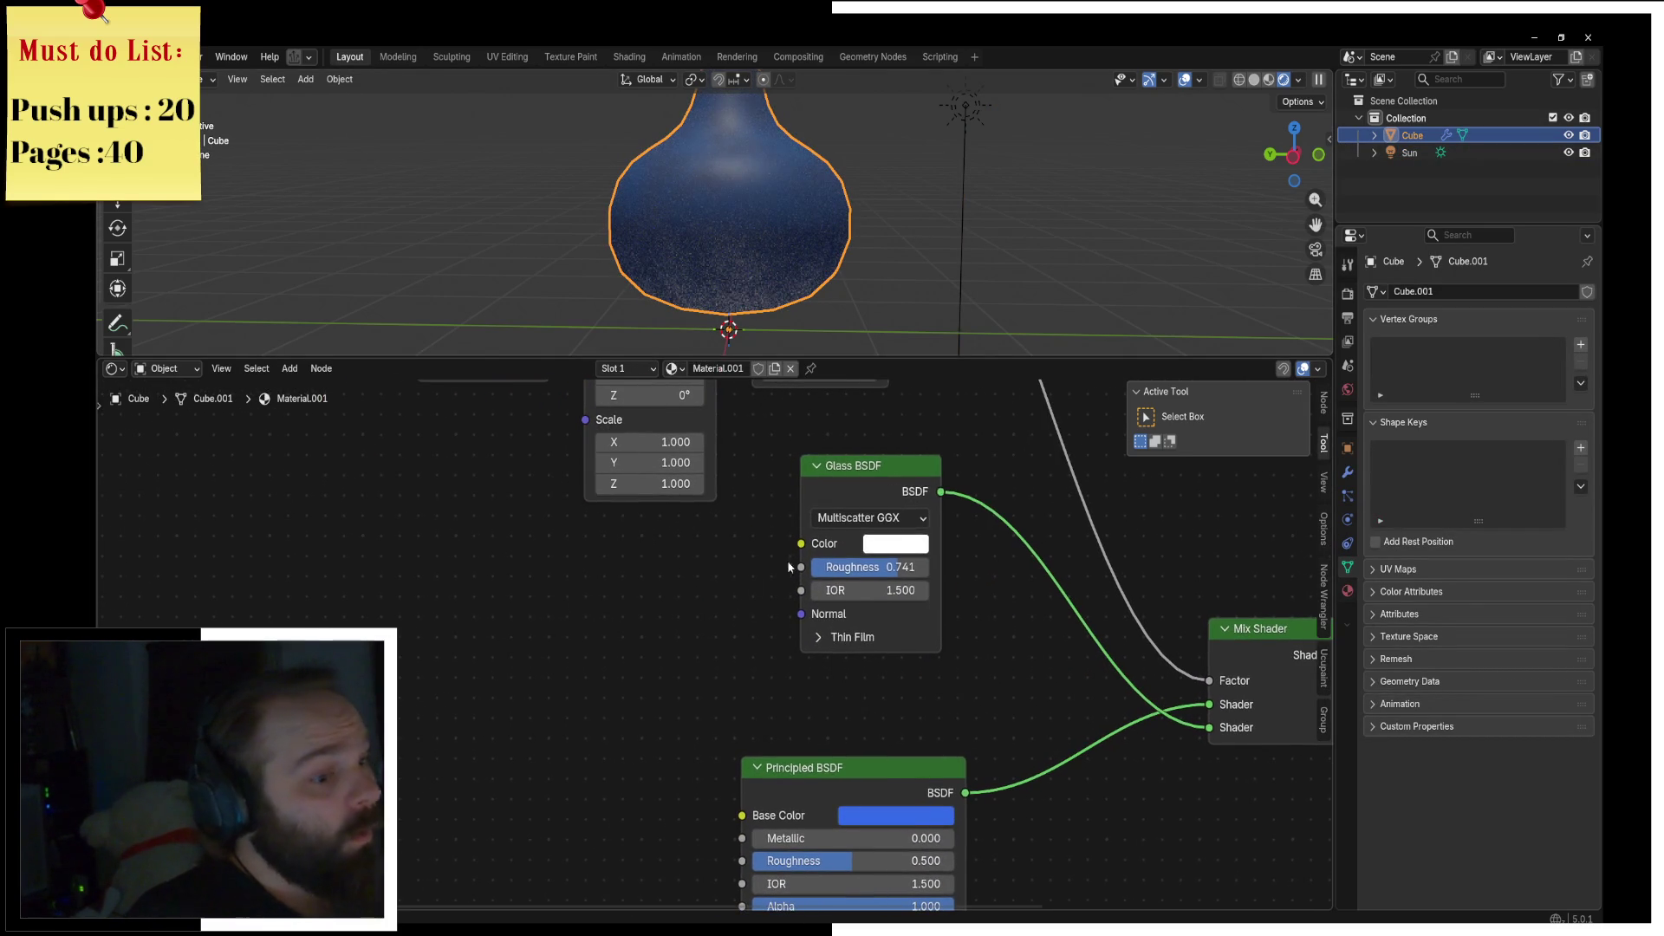
click(897, 545)
drag(967, 231, 968, 226)
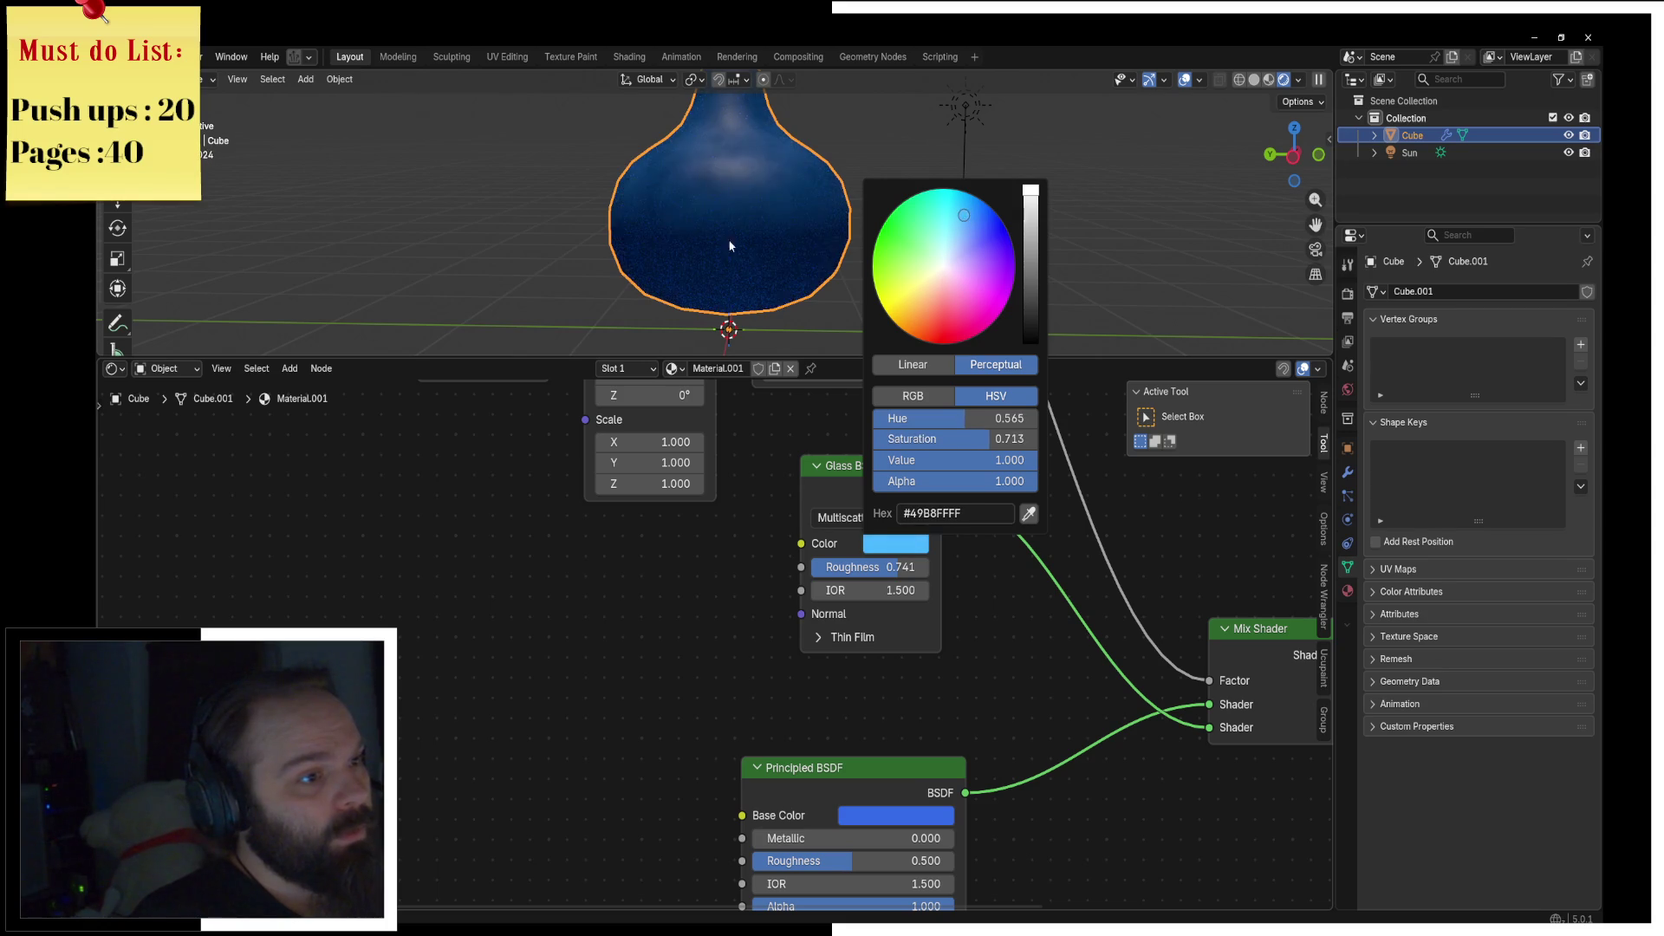
middle_drag(778, 201, 692, 216)
scroll(644, 565, up, 1)
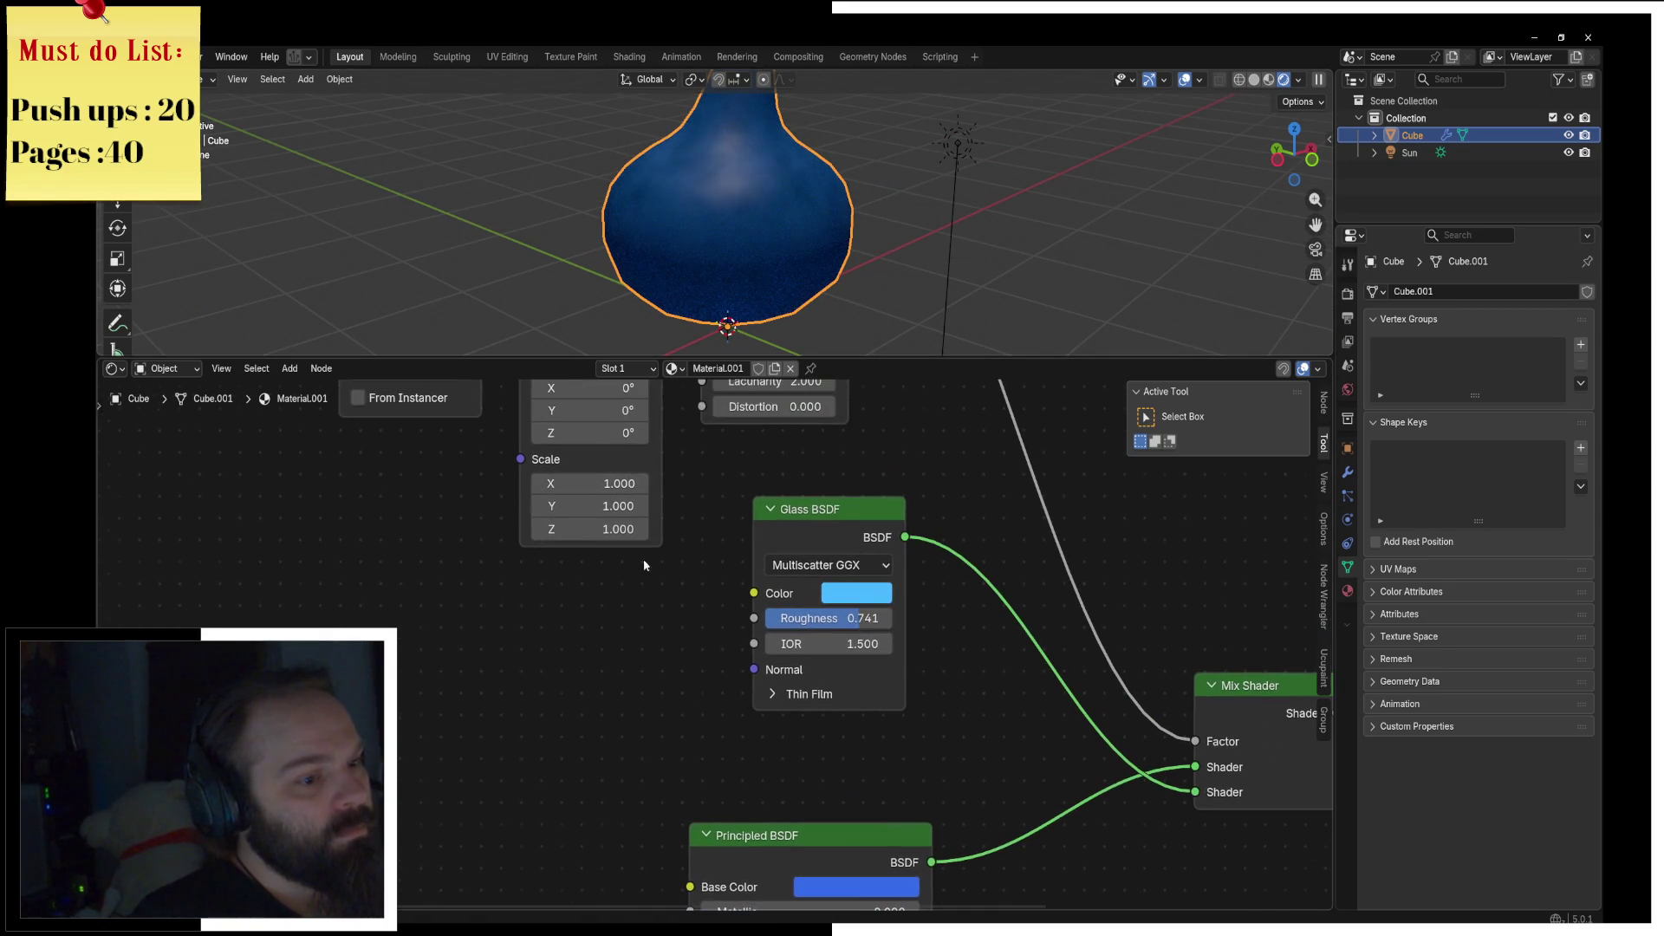
drag(816, 619, 799, 618)
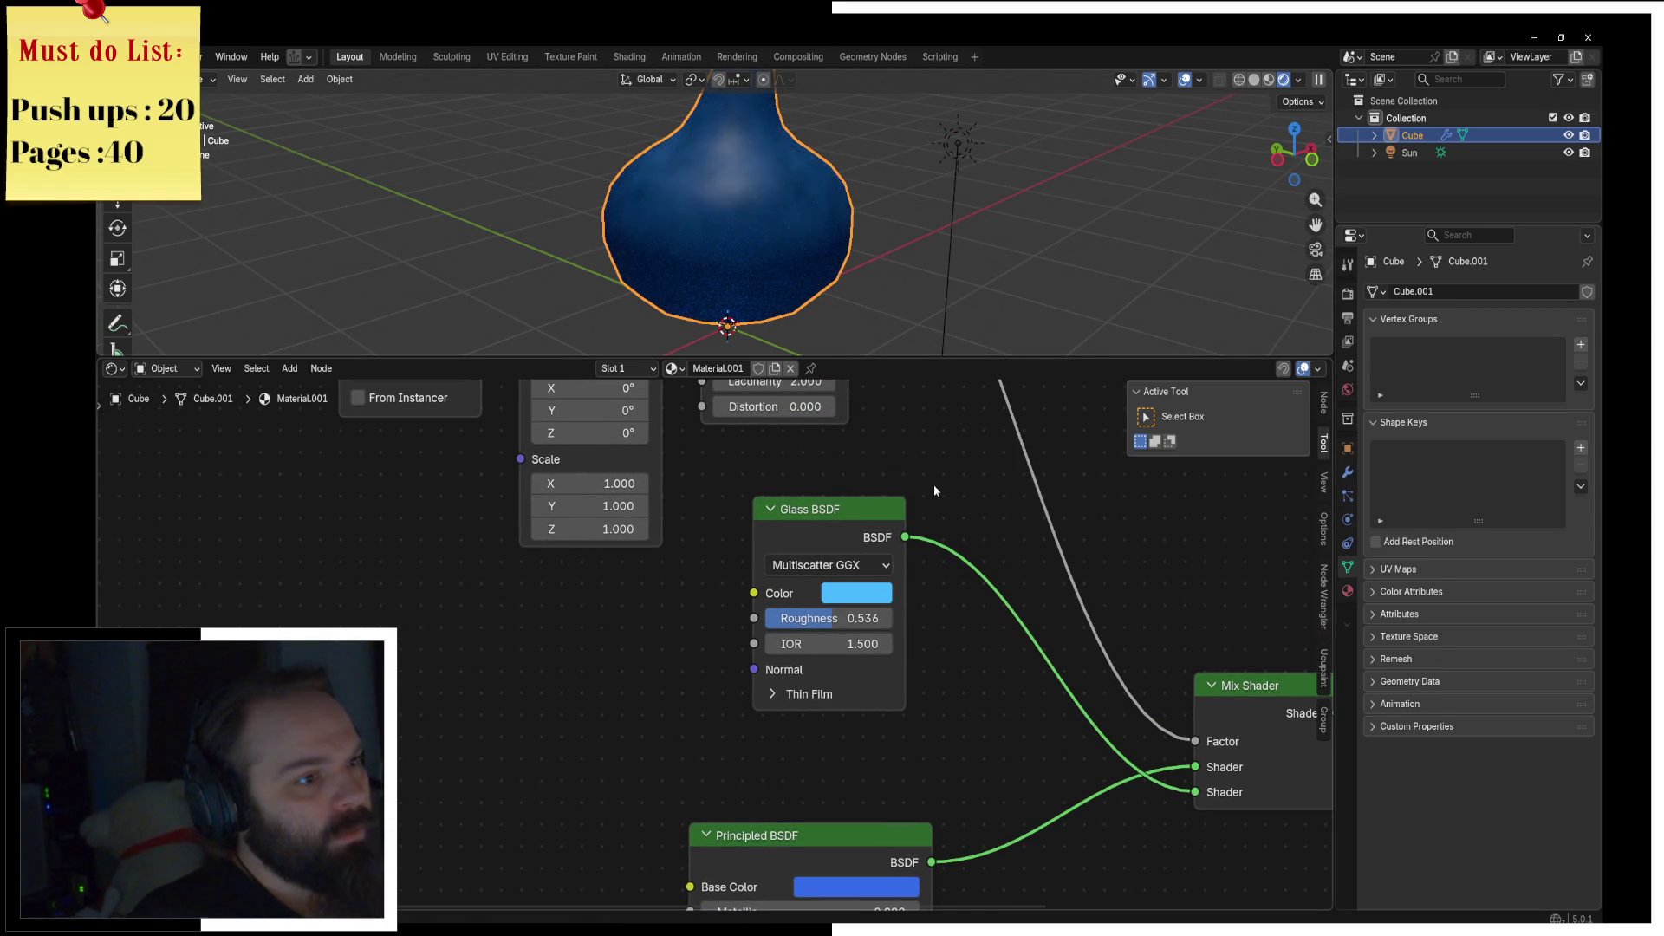
Step: Preview the noise texture, adjust its Scale, then preview the mixed shader on the slime
middle_drag(851, 458, 859, 520)
scroll(859, 520, up, 1)
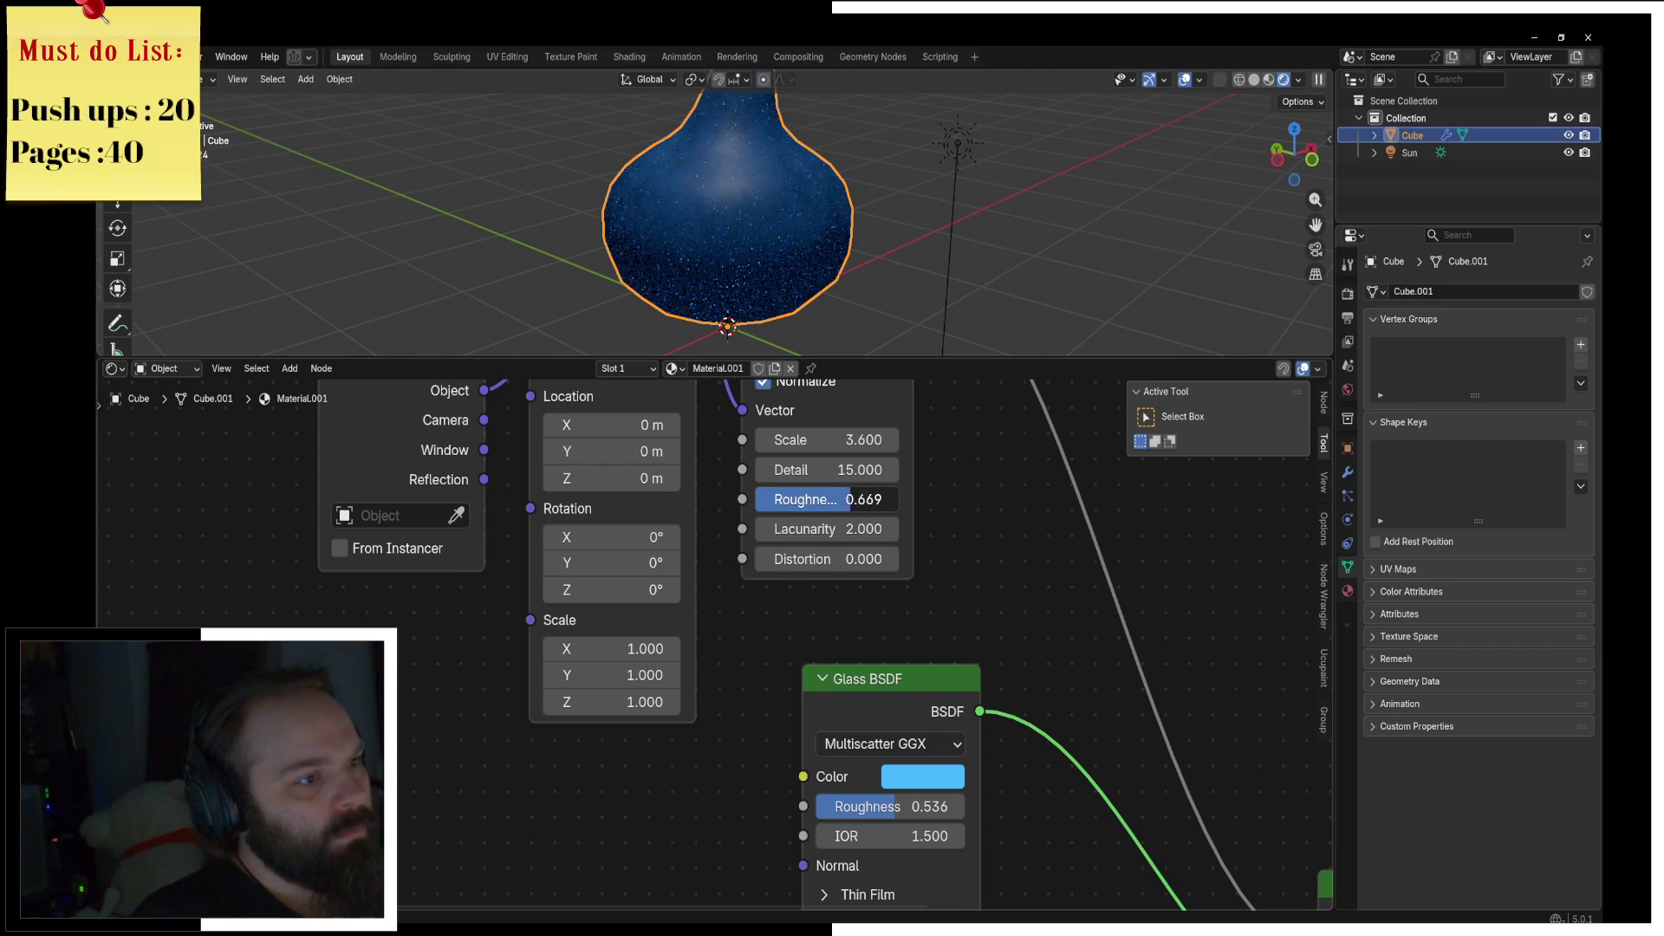
middle_drag(827, 431, 830, 564)
ctrl+shift+click(831, 564)
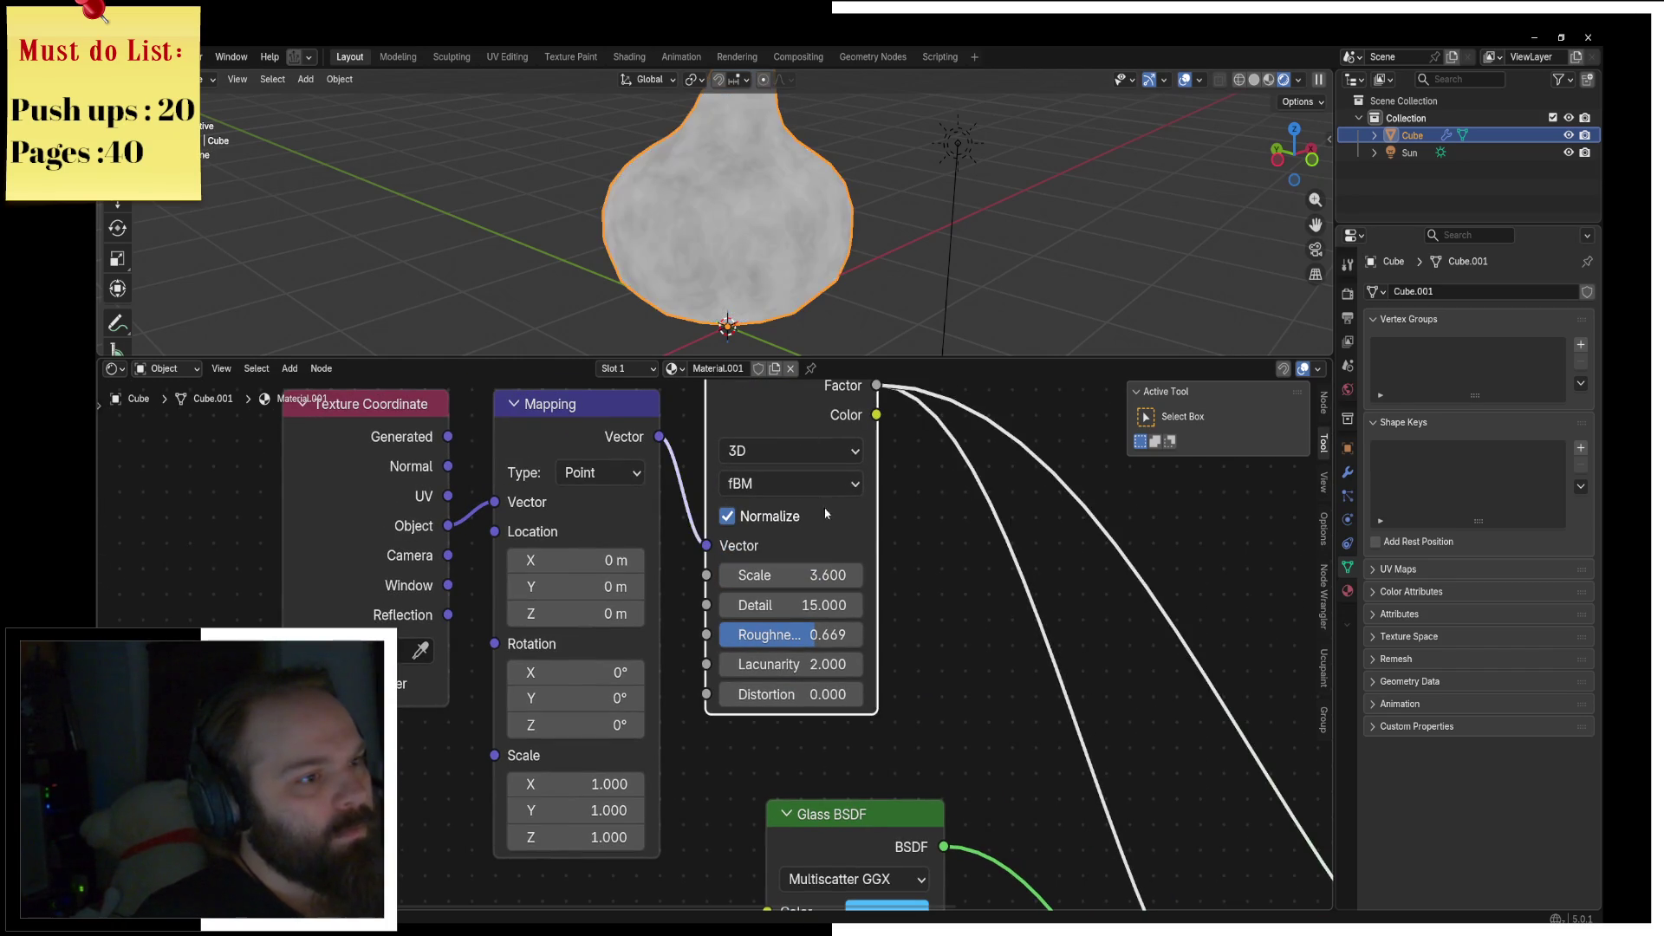
scroll(832, 572, up, 1)
mouse_move(832, 572)
mouse_down()
mouse_move(884, 572)
mouse_move(729, 572)
mouse_move(780, 564)
mouse_up()
scroll(966, 659, down, 5)
scroll(966, 659, right, 5)
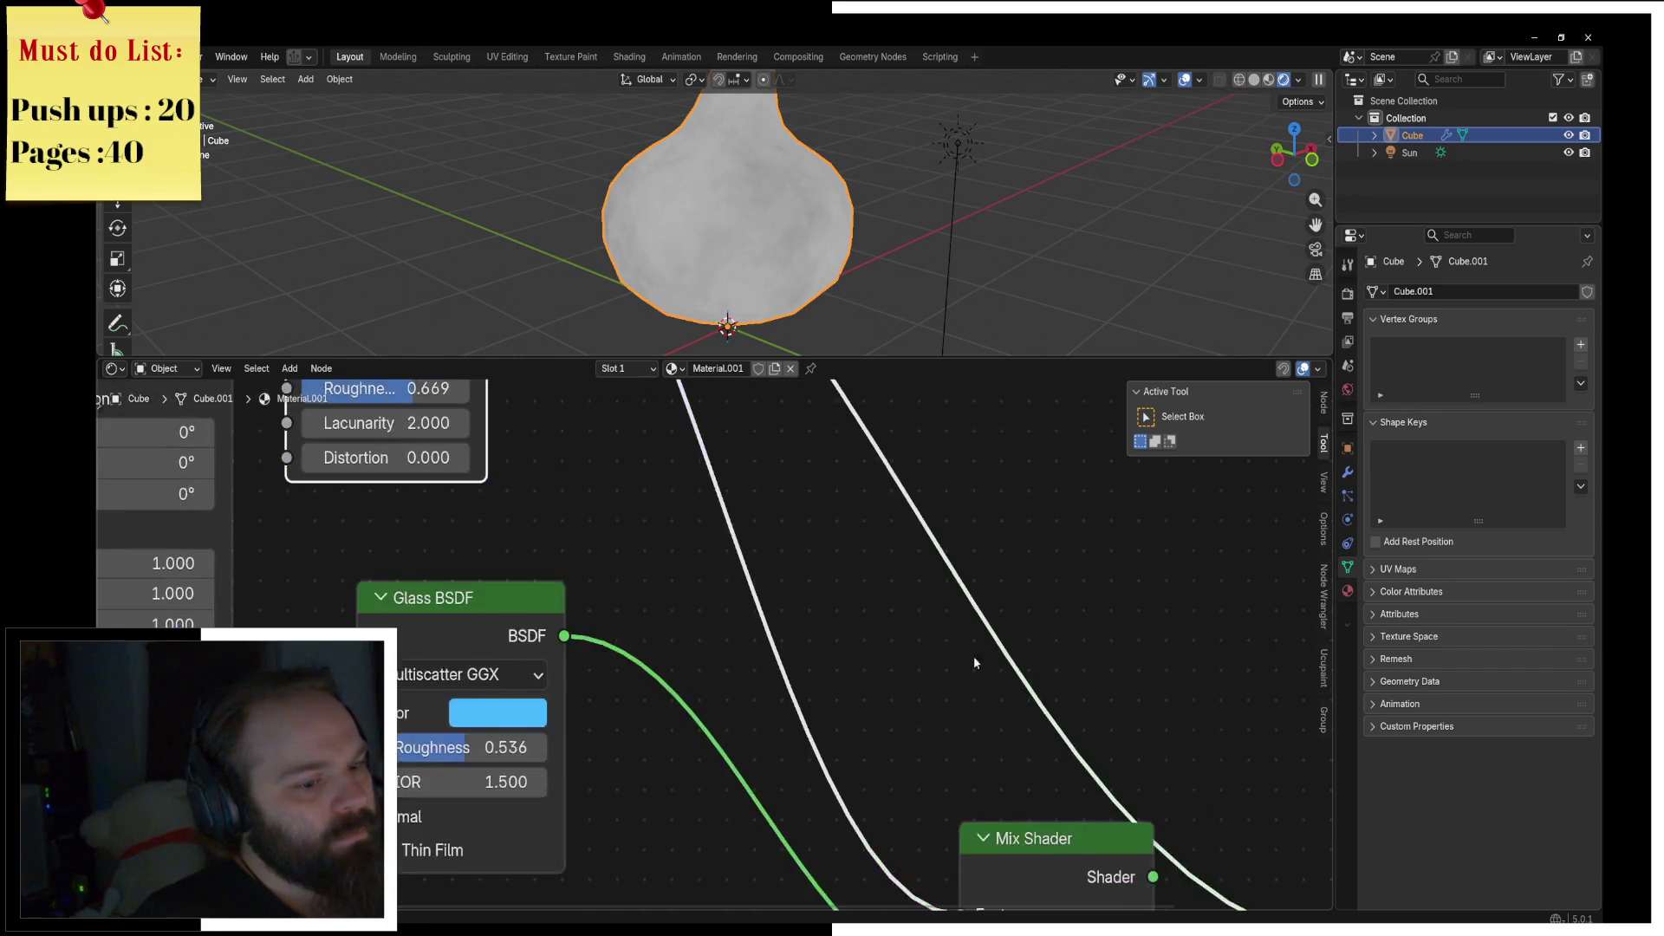
ctrl+shift+click(807, 672)
Step: Lighten the Glass BSDF colour to paler cyan #7CEAFF and enlarge the 3D viewport
middle_drag(780, 252, 805, 230)
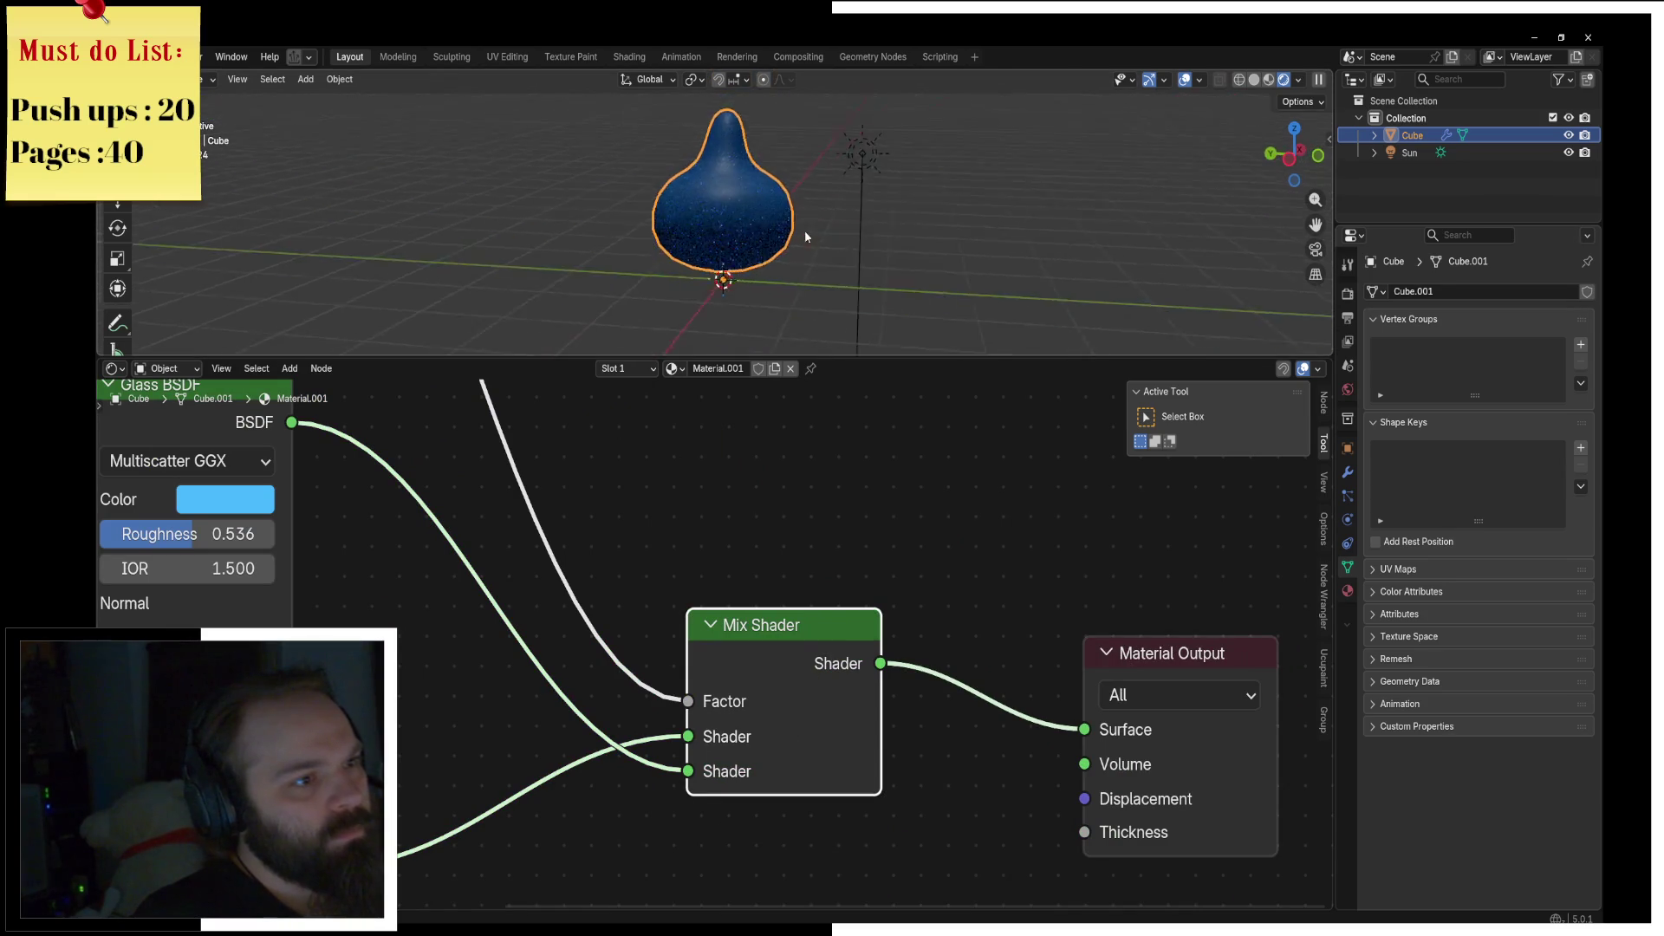
scroll(805, 230, up, 1)
scroll(588, 583, left, 5)
scroll(619, 644, down, 4)
scroll(619, 643, left, 3)
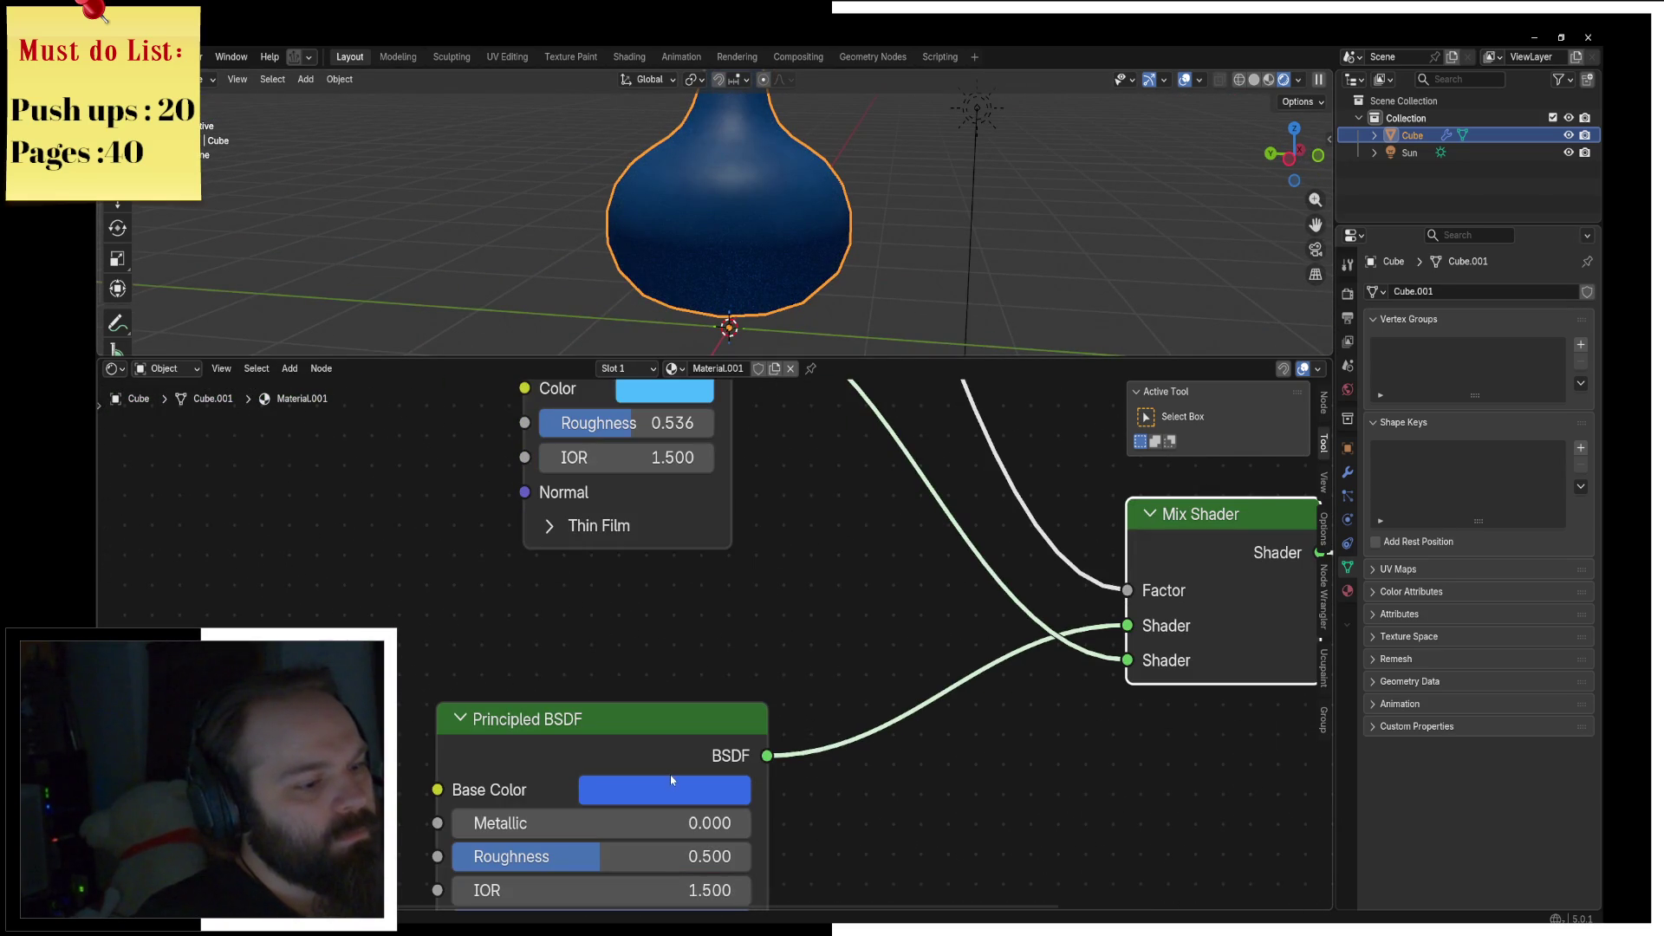
click(669, 775)
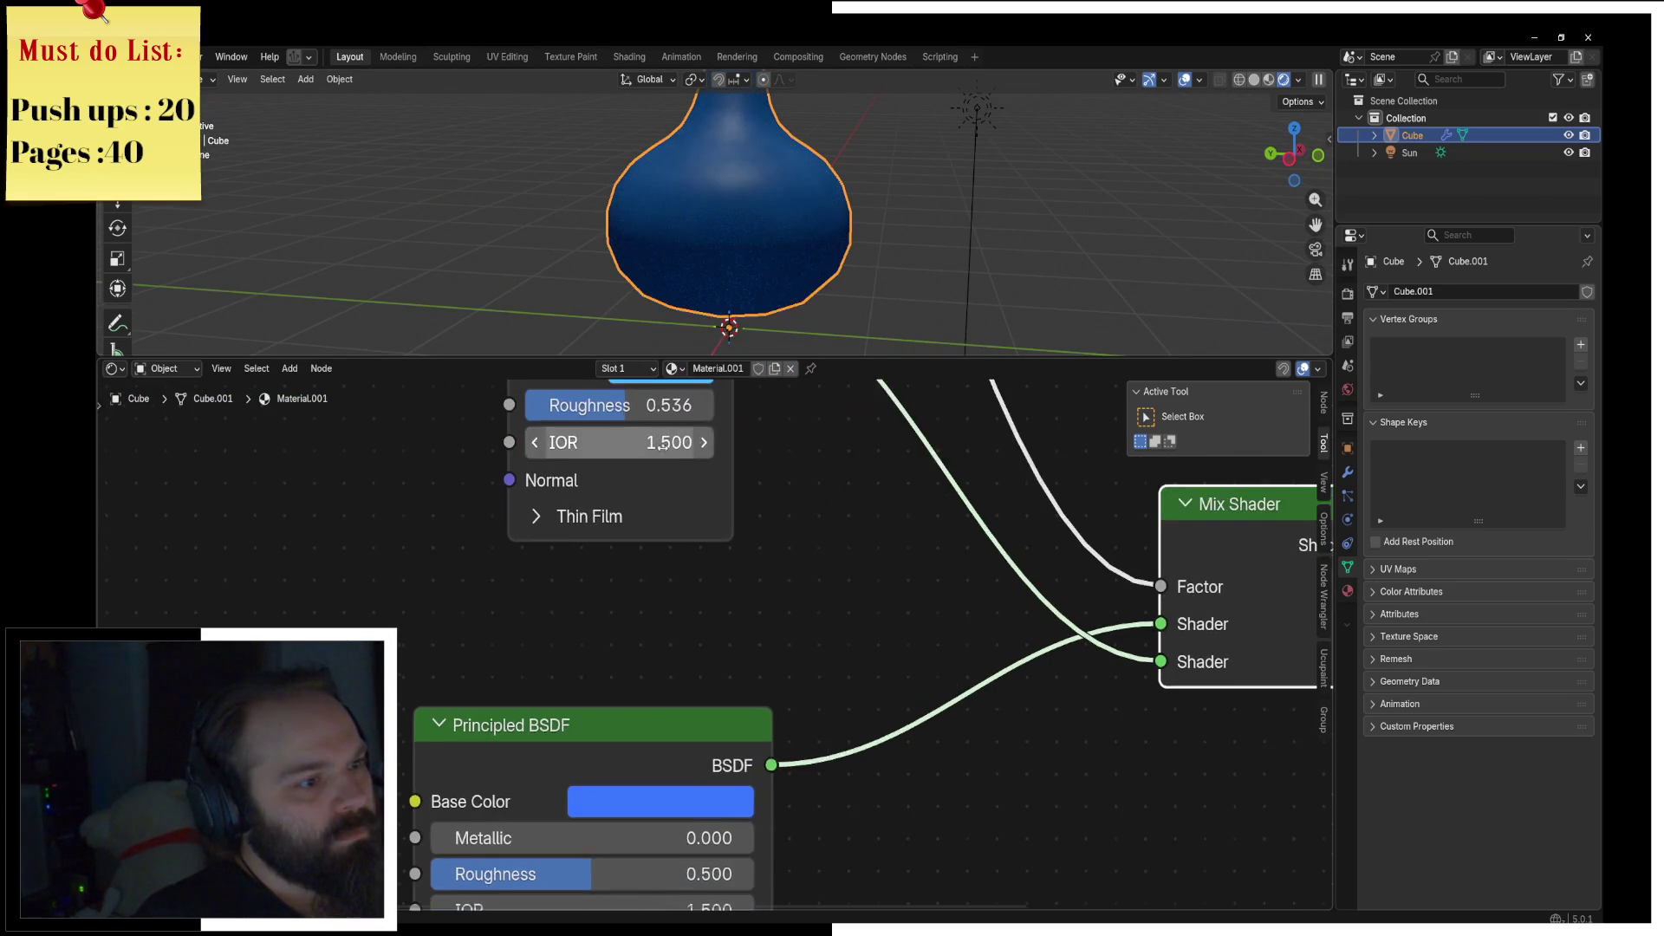
scroll(632, 572, up, 2)
click(704, 476)
mouse_move(770, 430)
mouse_down()
mouse_move(780, 449)
mouse_move(773, 428)
mouse_up()
scroll(754, 338, up, 3)
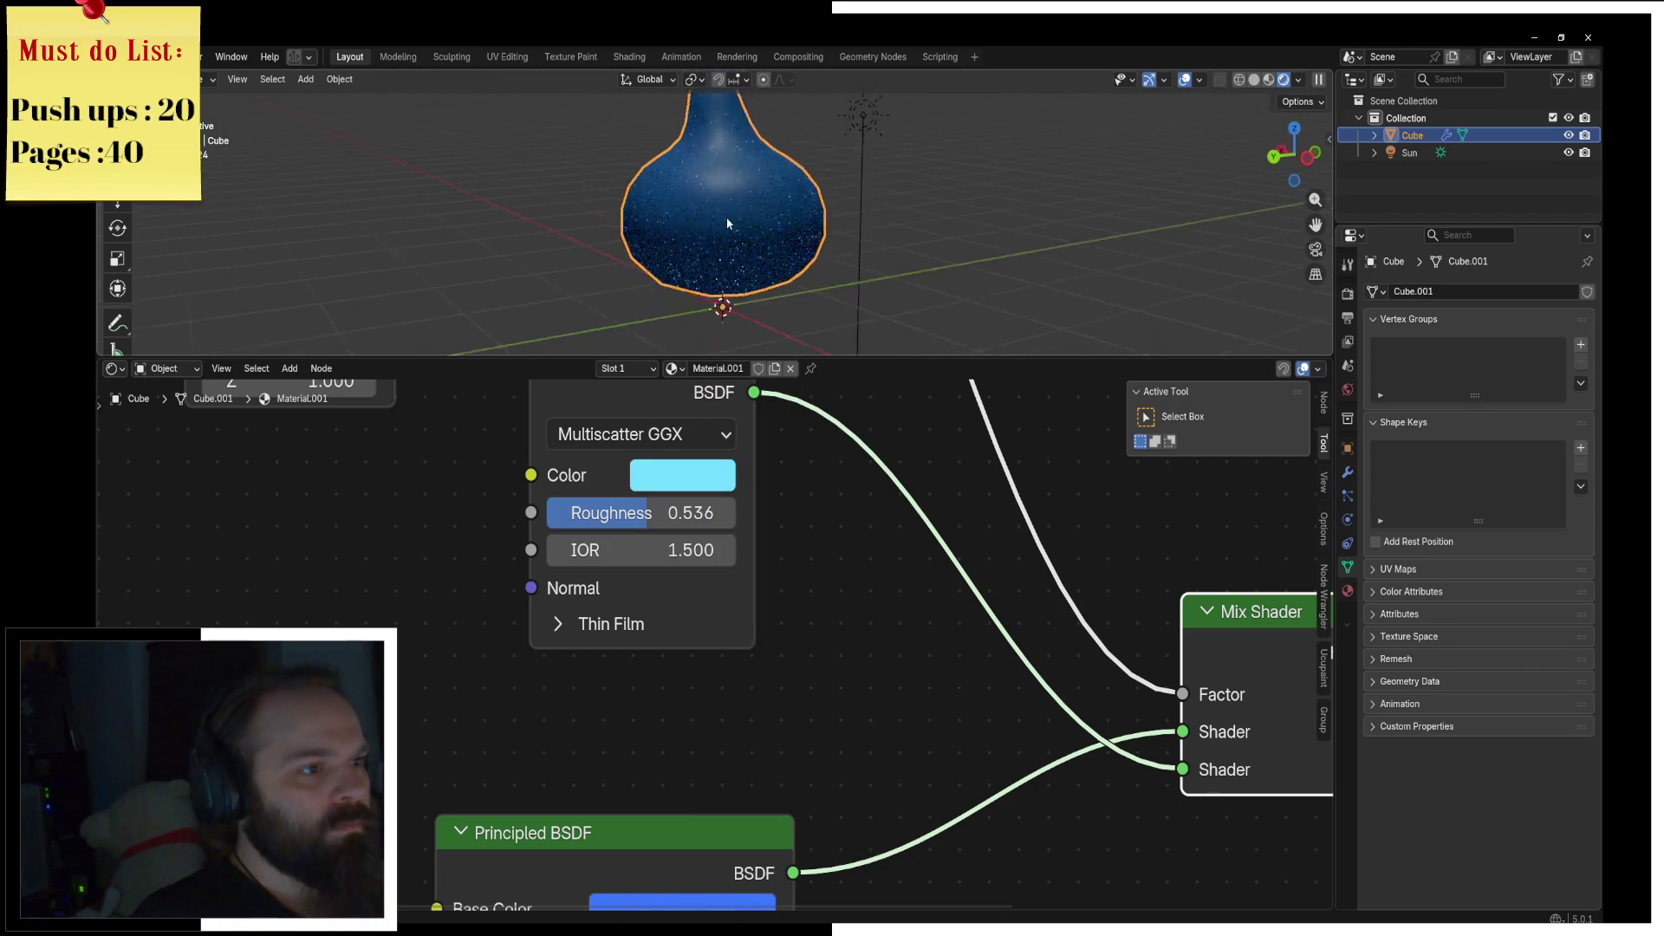
drag(766, 359, 766, 685)
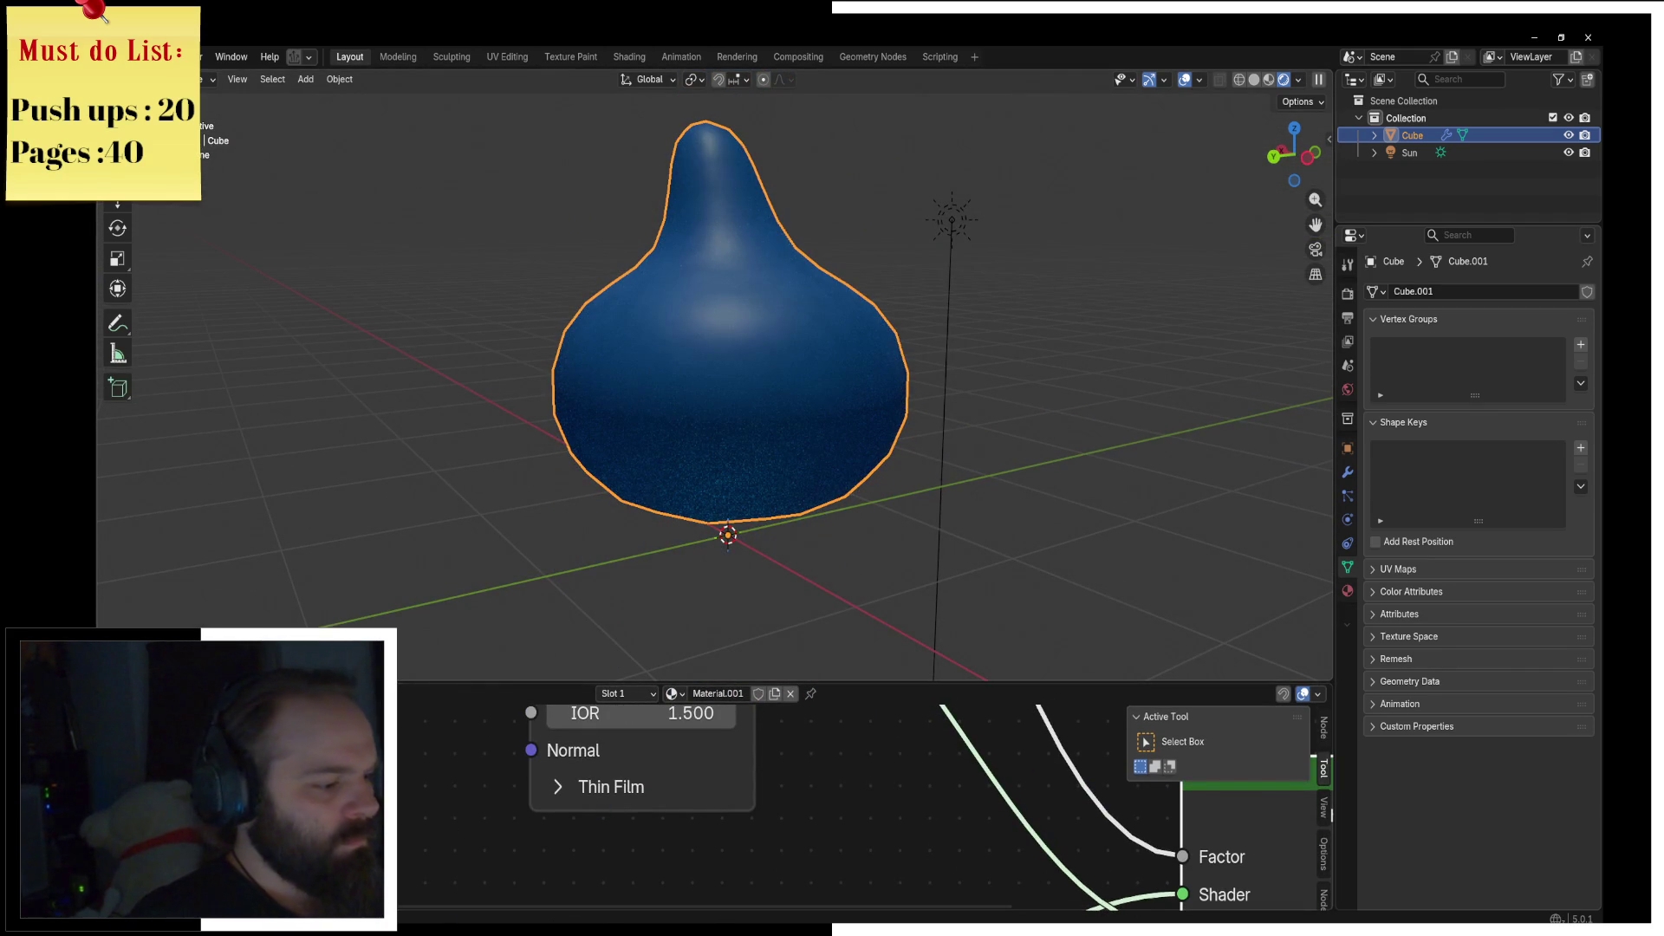
key(alt+Tab)
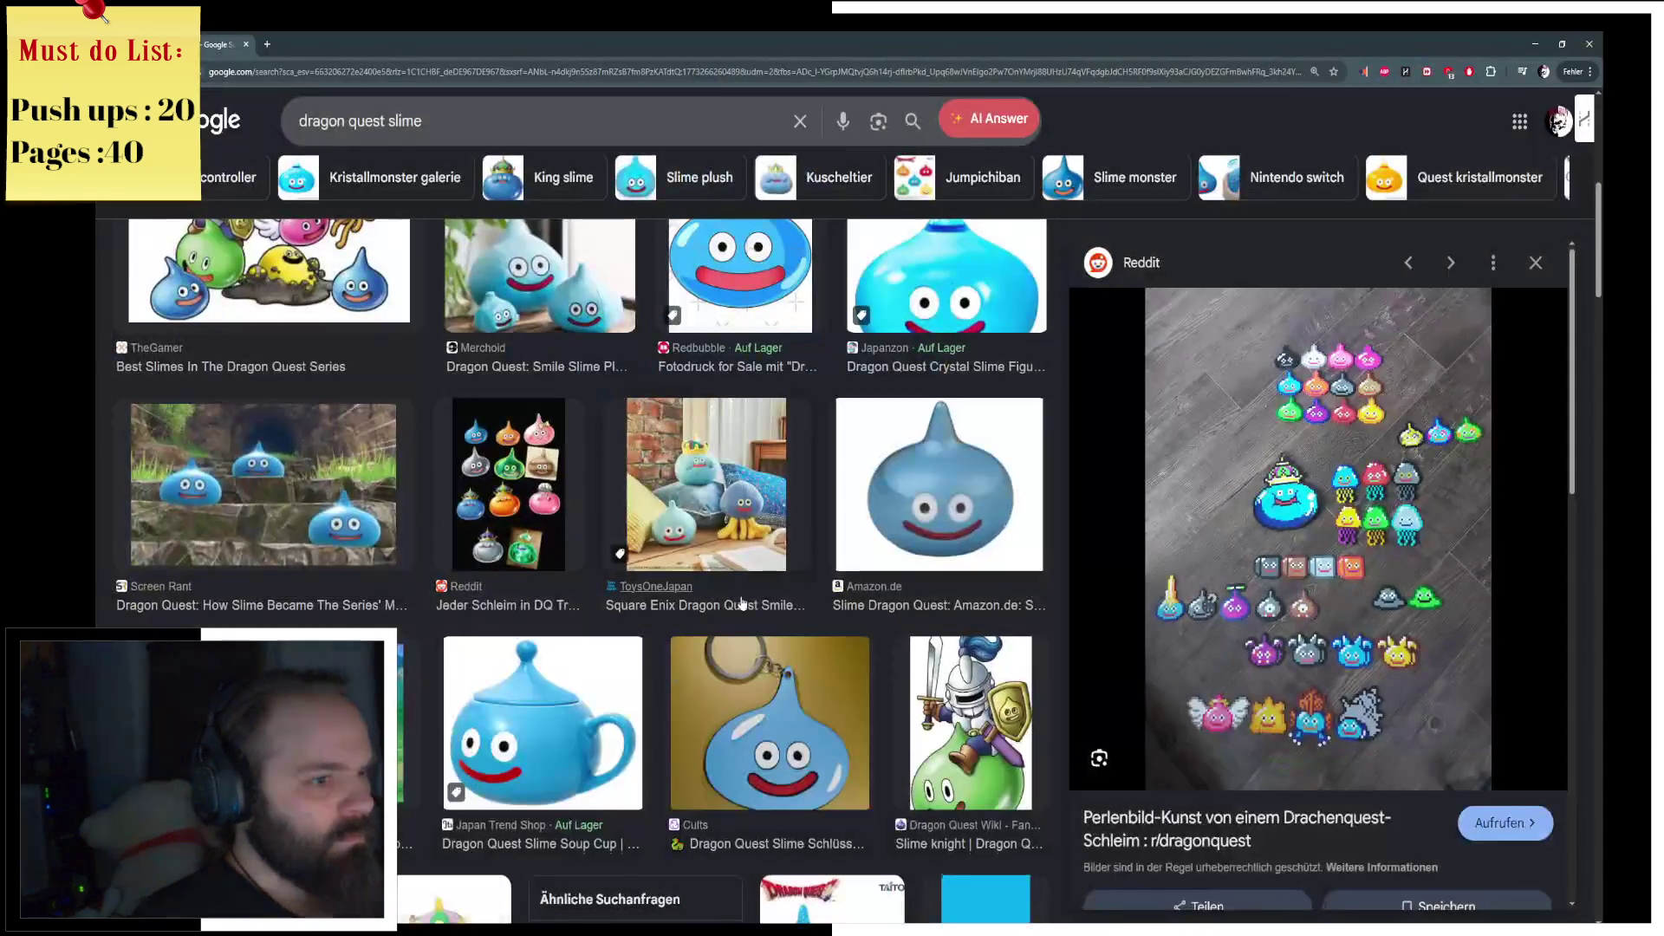
scroll(572, 540, up, 10)
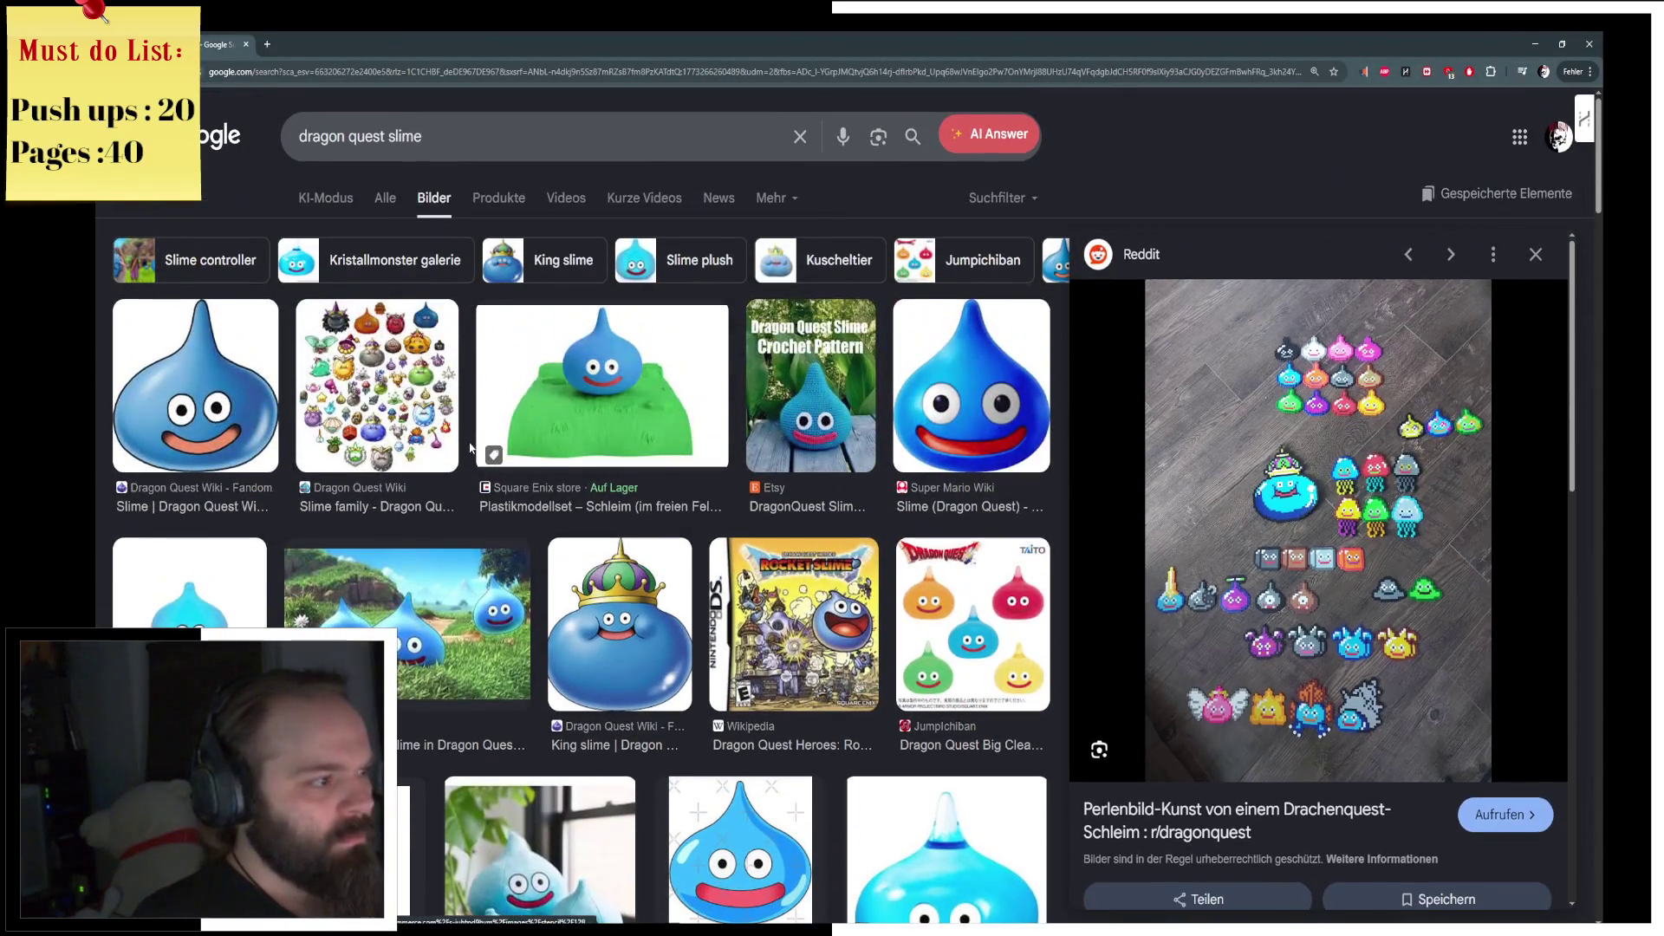
click(196, 382)
mouse_move(992, 44)
mouse_down()
mouse_move(992, 152)
mouse_move(1314, 30)
mouse_move(1316, 48)
mouse_up()
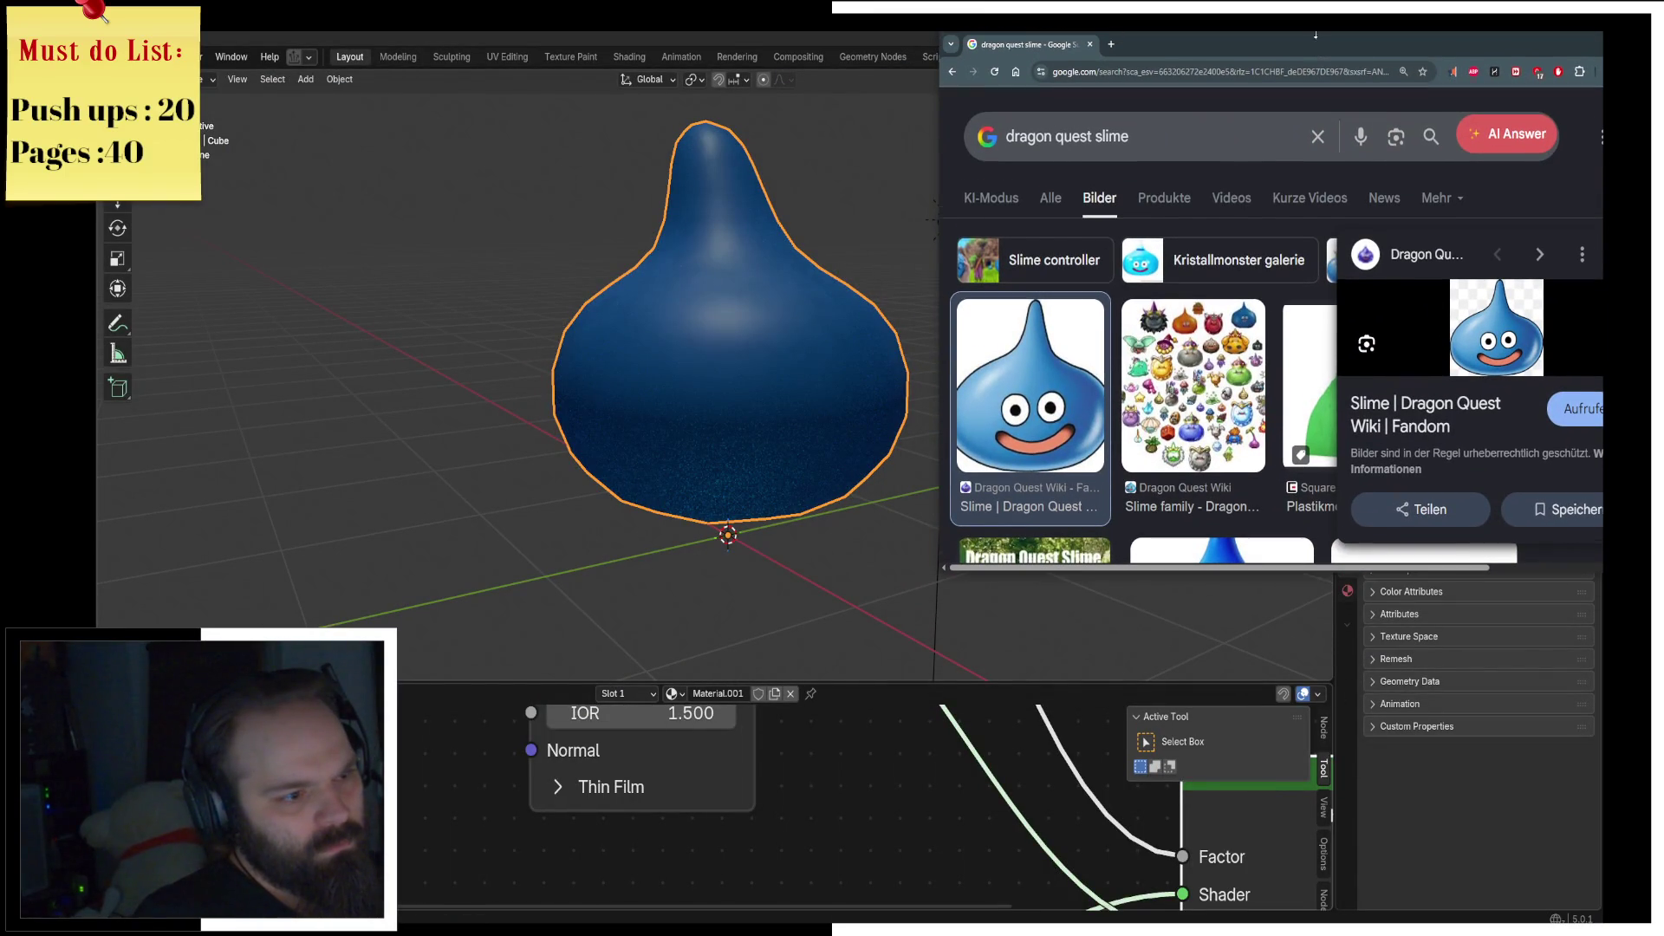
click(800, 508)
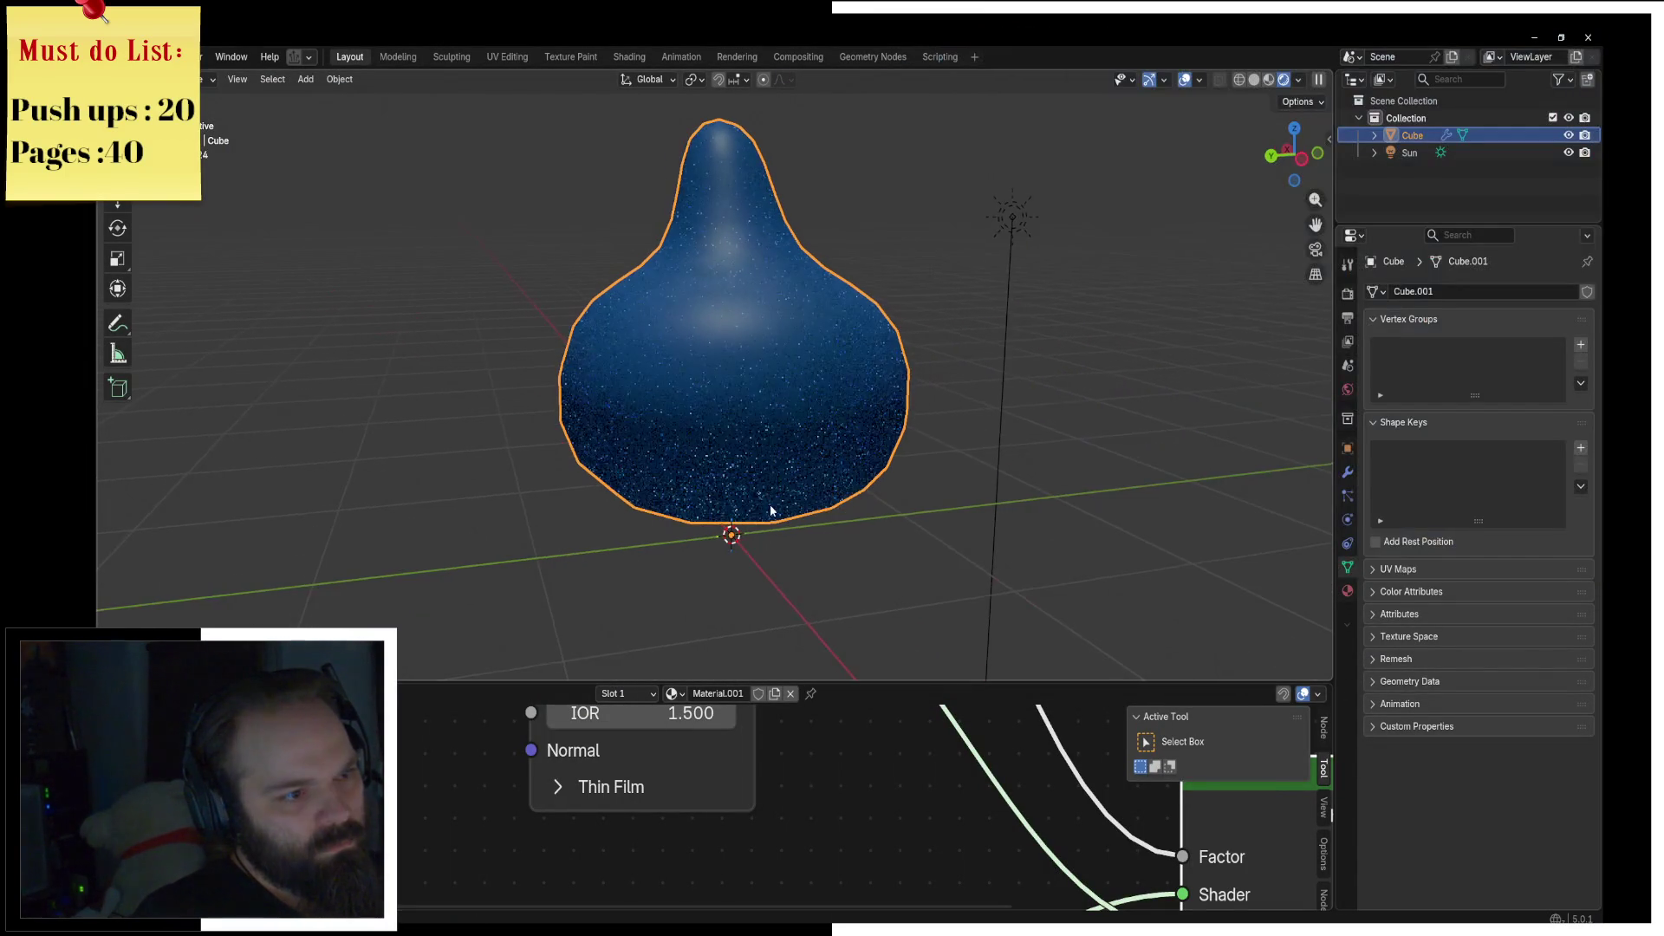
Step: Look at the slime from the front orthographic view
scroll(772, 431, up, 4)
scroll(774, 429, down, 4)
mouse_move(781, 428)
middle_down()
mouse_move(602, 398)
mouse_move(779, 409)
mouse_move(787, 468)
mouse_move(810, 472)
mouse_move(788, 450)
mouse_move(890, 468)
mouse_move(824, 464)
middle_up()
key(KP_1)
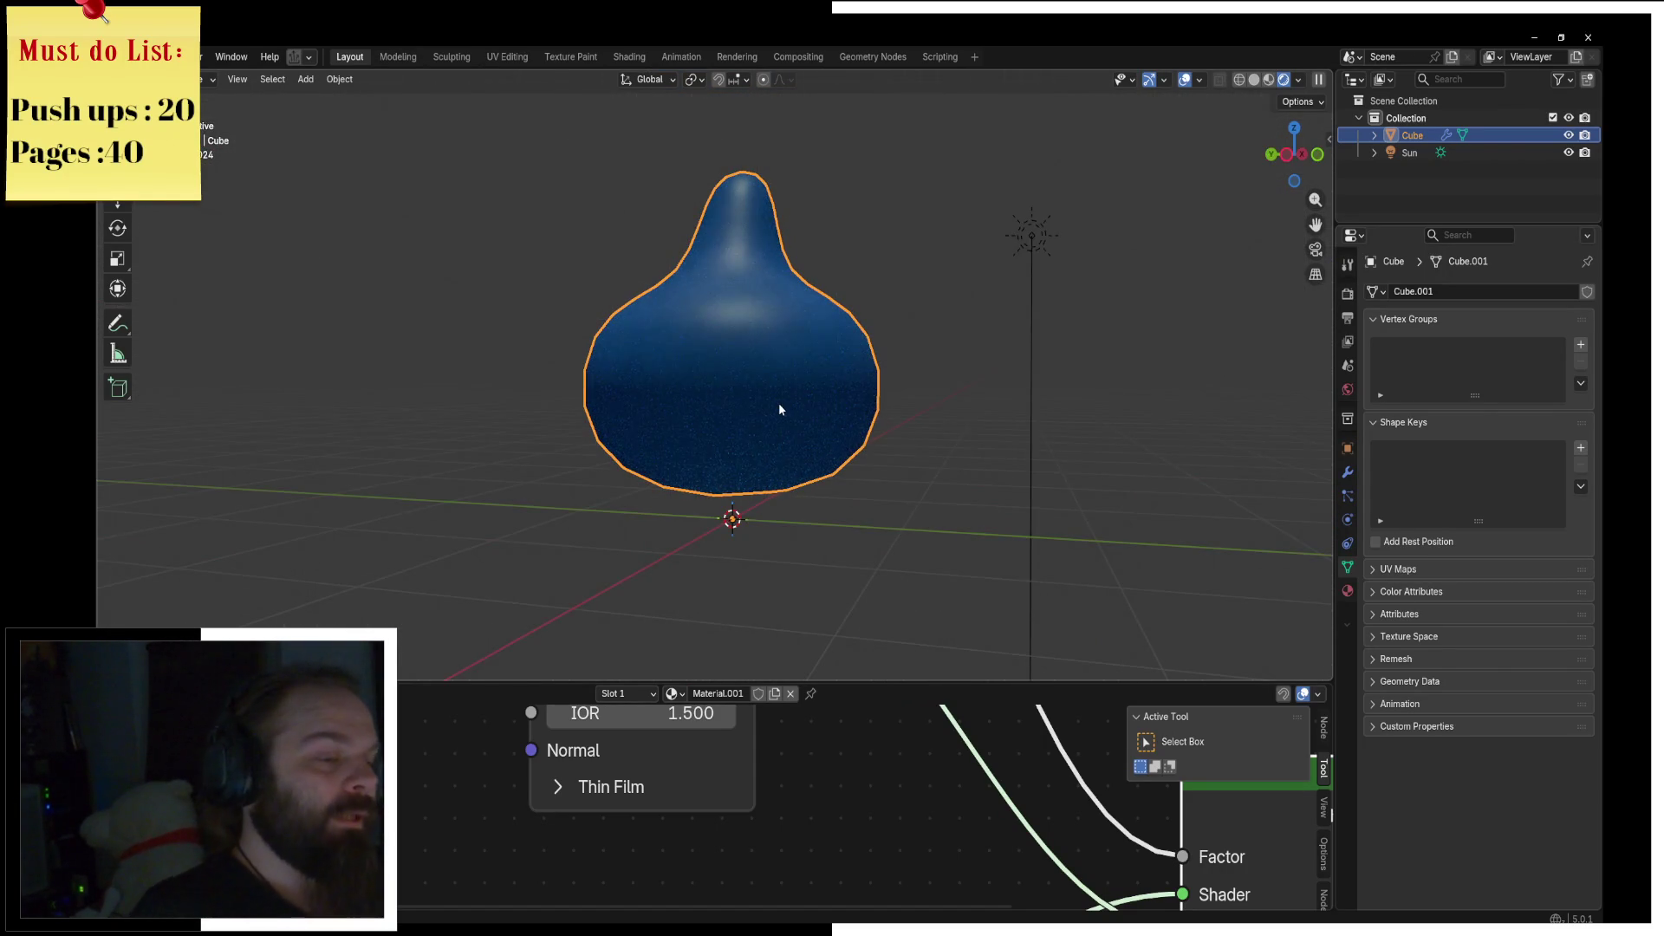
scroll(780, 407, up, 2)
Step: Enter Edit Mode on the slime mesh and select all of its geometry
key(ctrl+Tab)
click(814, 413)
key(a)
key(ctrl+Tab)
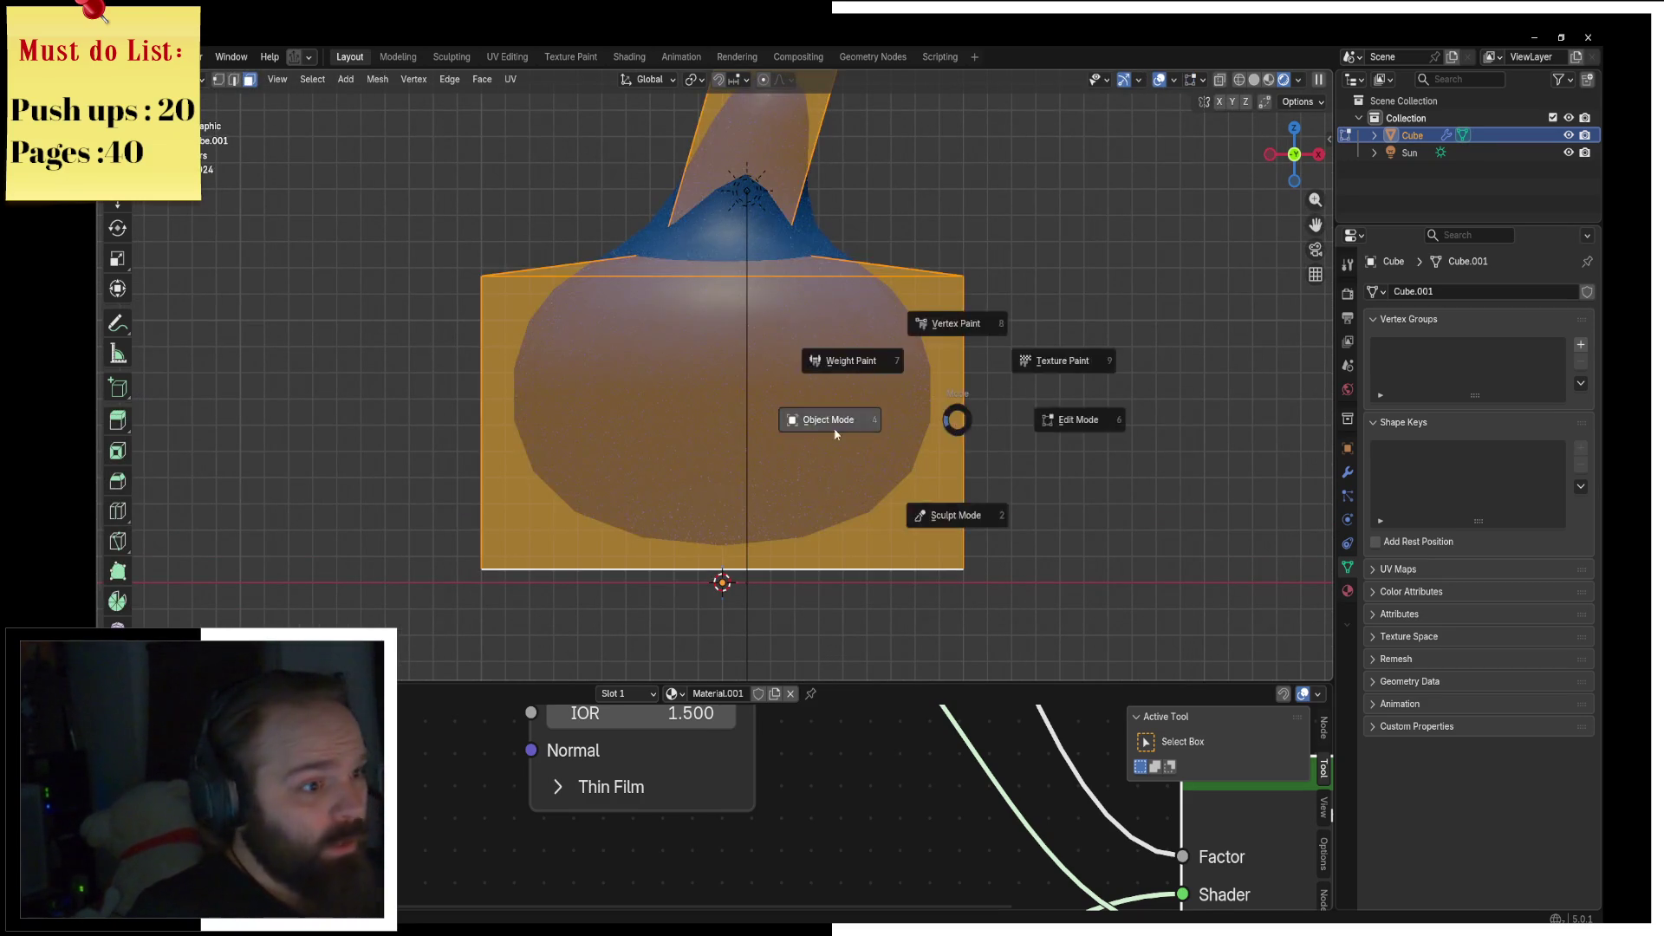
click(1040, 416)
key(Tab)
Step: Switch to edge select and pick an edge loop on the slime mesh
middle_drag(1099, 416, 923, 424)
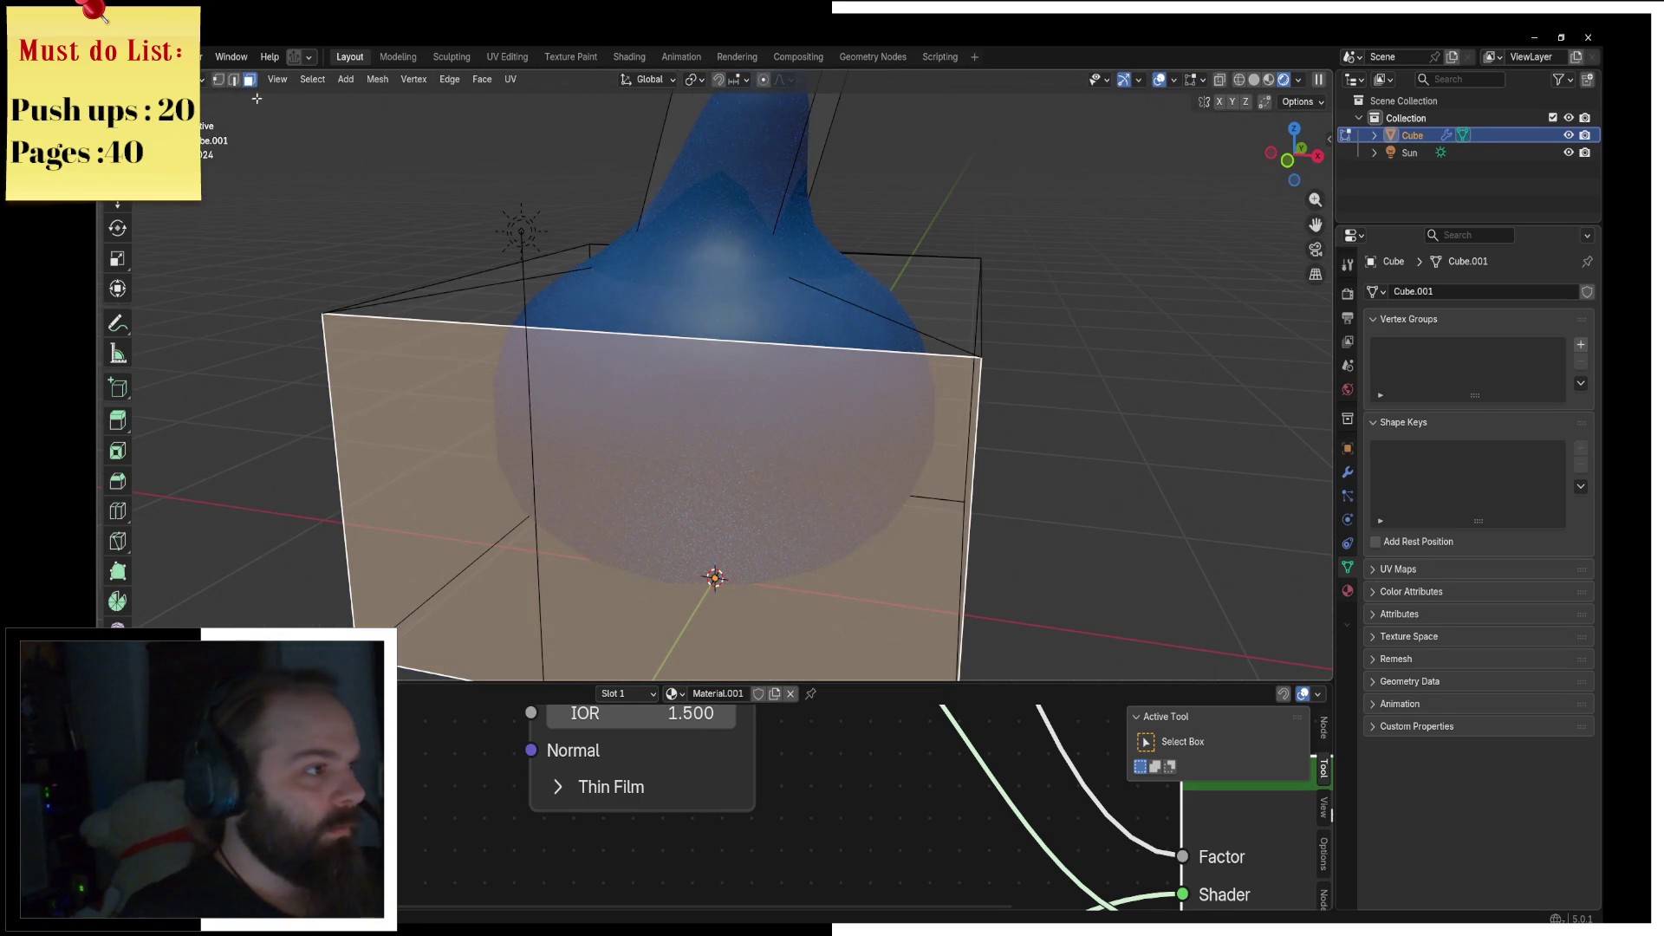
key(2)
key(a)
alt+click(973, 406)
middle_drag(973, 406, 721, 384)
mouse_move(738, 426)
middle_down()
mouse_move(840, 452)
mouse_move(921, 515)
middle_up()
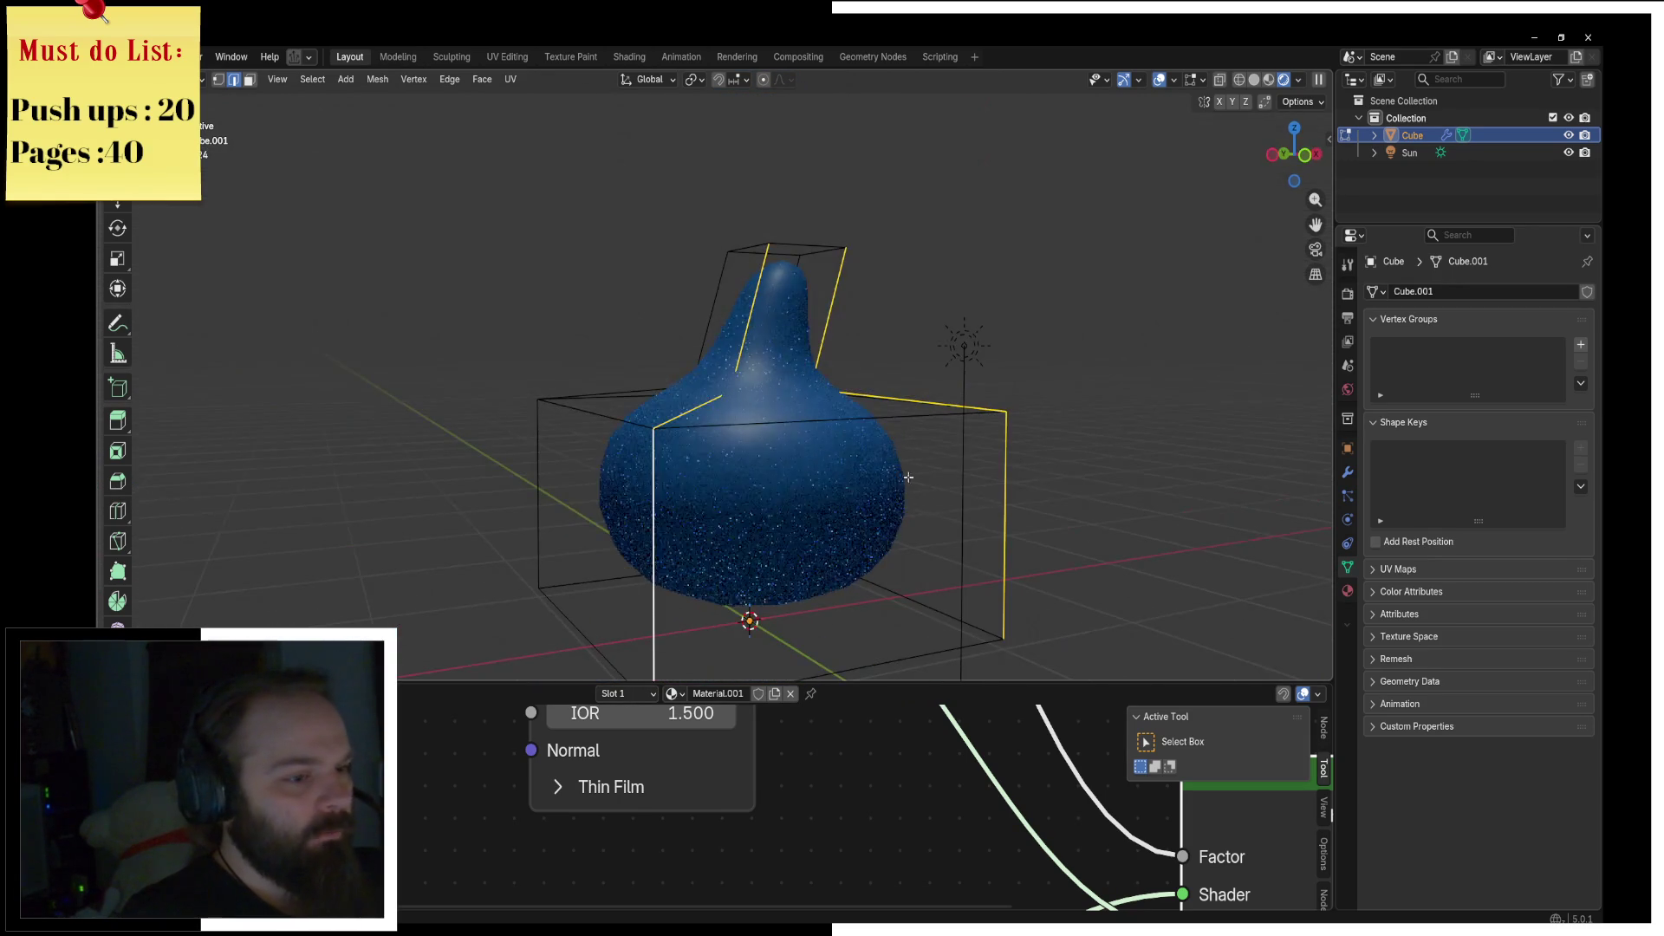
middle_drag(868, 441, 891, 439)
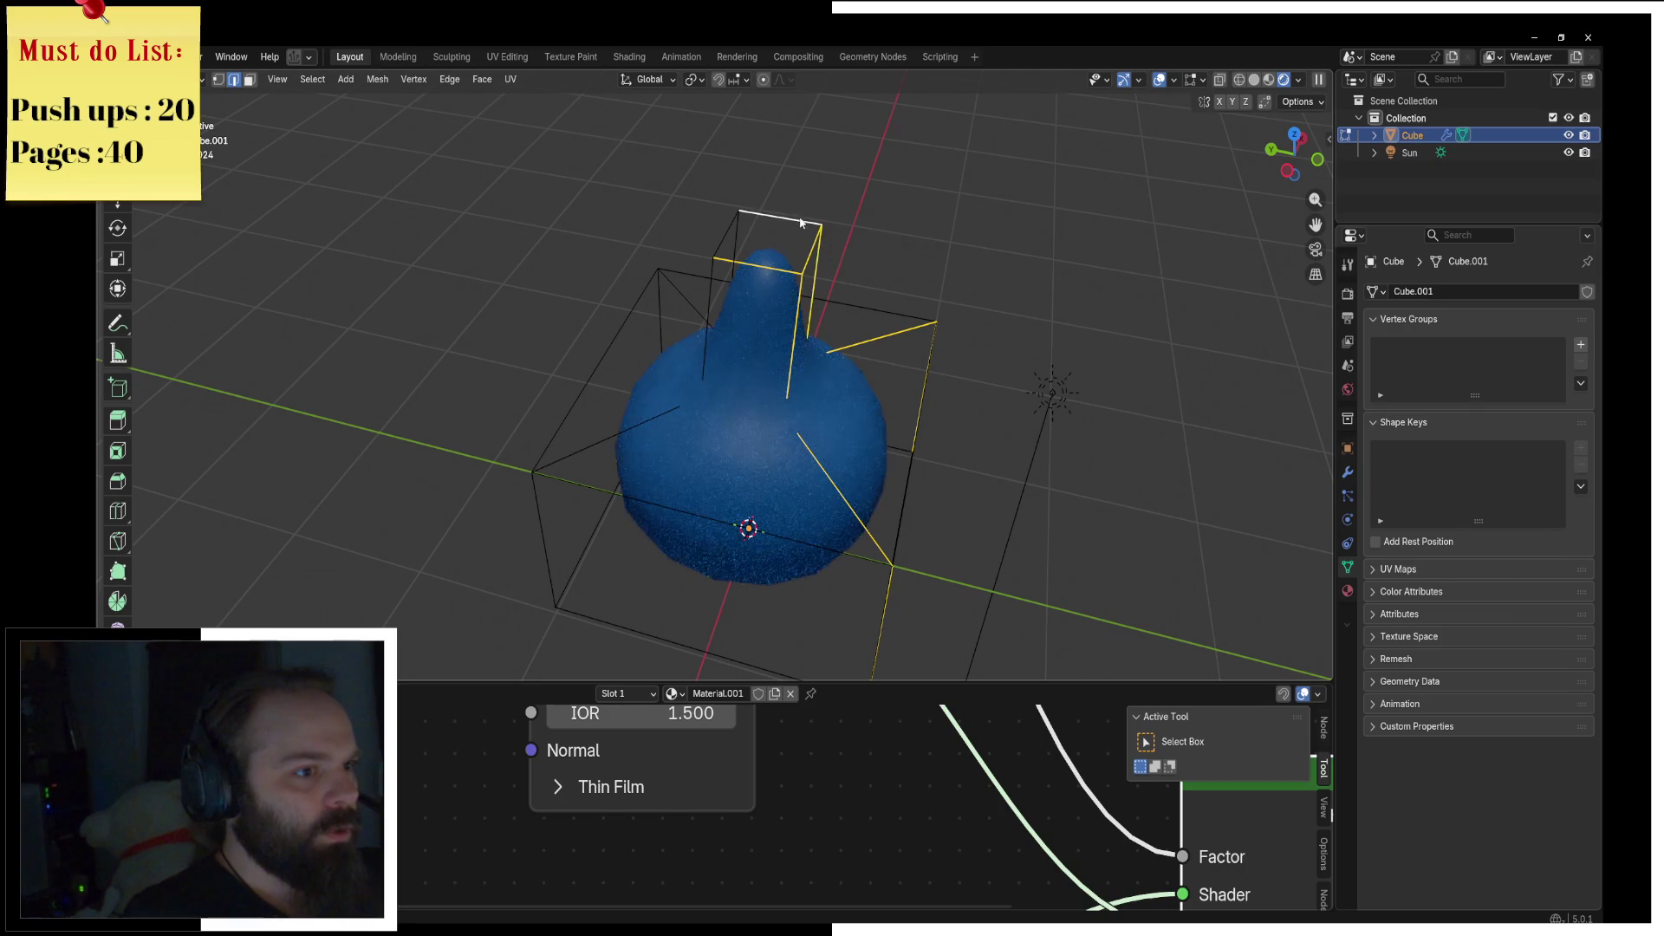
Step: Select the whole mesh, unwrap its UVs Angle Based, then re-apply the unwrap
key(a)
click(519, 81)
click(525, 98)
key(alt+a)
middle_drag(621, 356, 772, 406)
key(u)
click(807, 421)
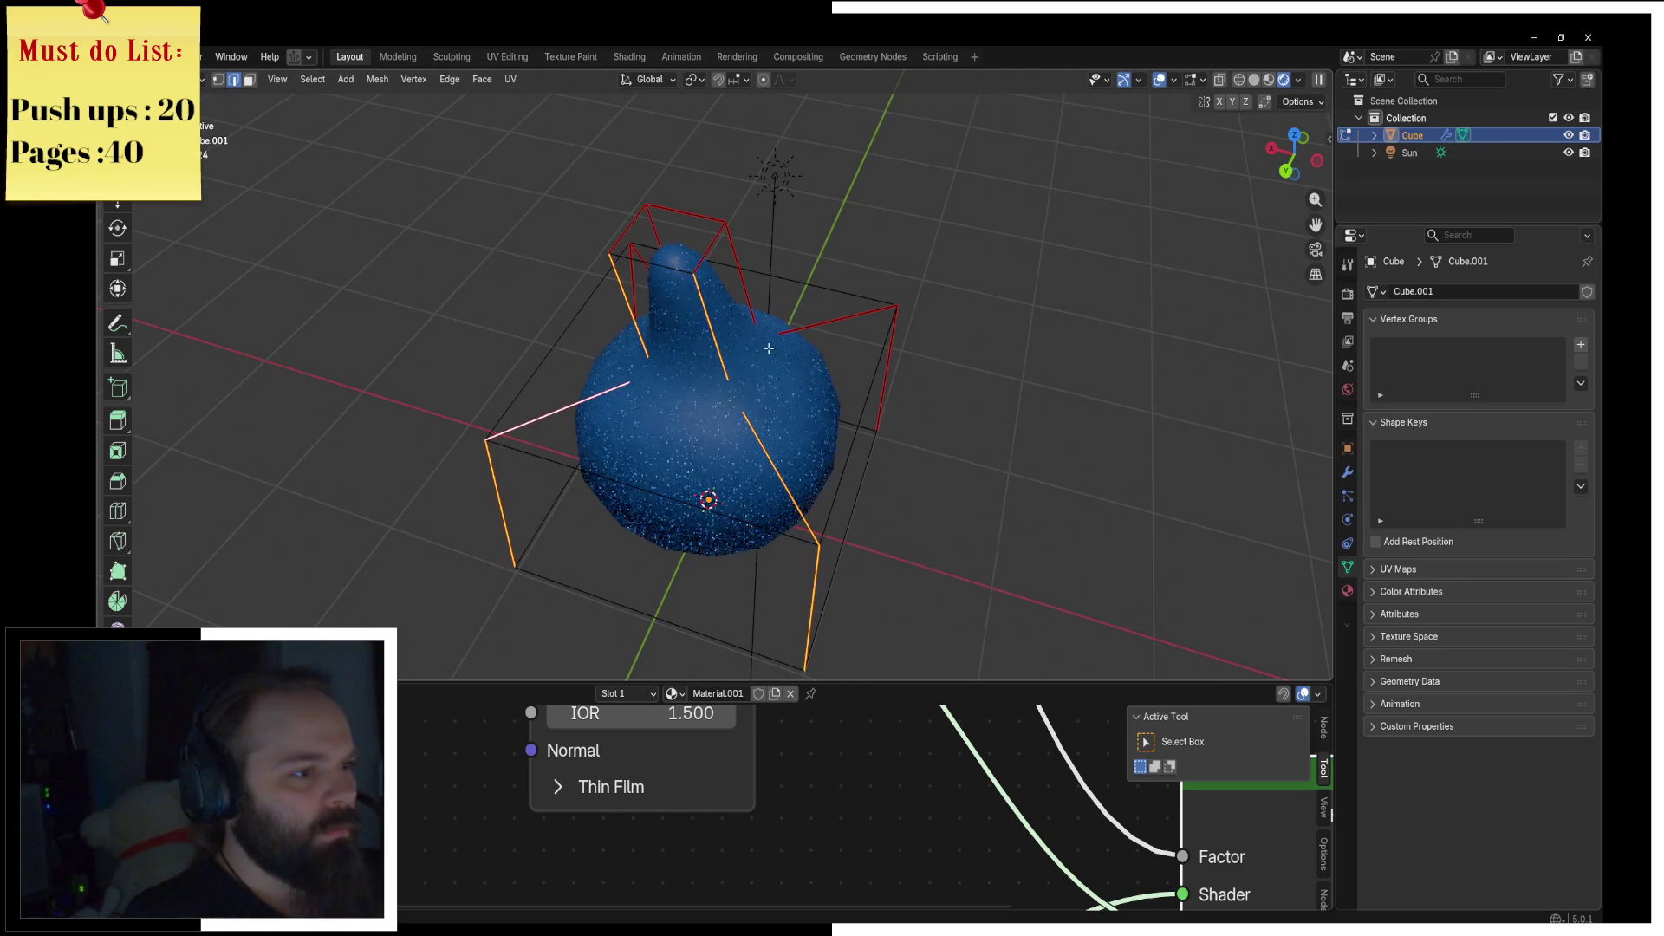
Step: Run Clear Seam from the F3 search and return to the front view
mouse_move(741, 347)
middle_down()
mouse_move(774, 477)
mouse_move(832, 528)
middle_up()
key(F3)
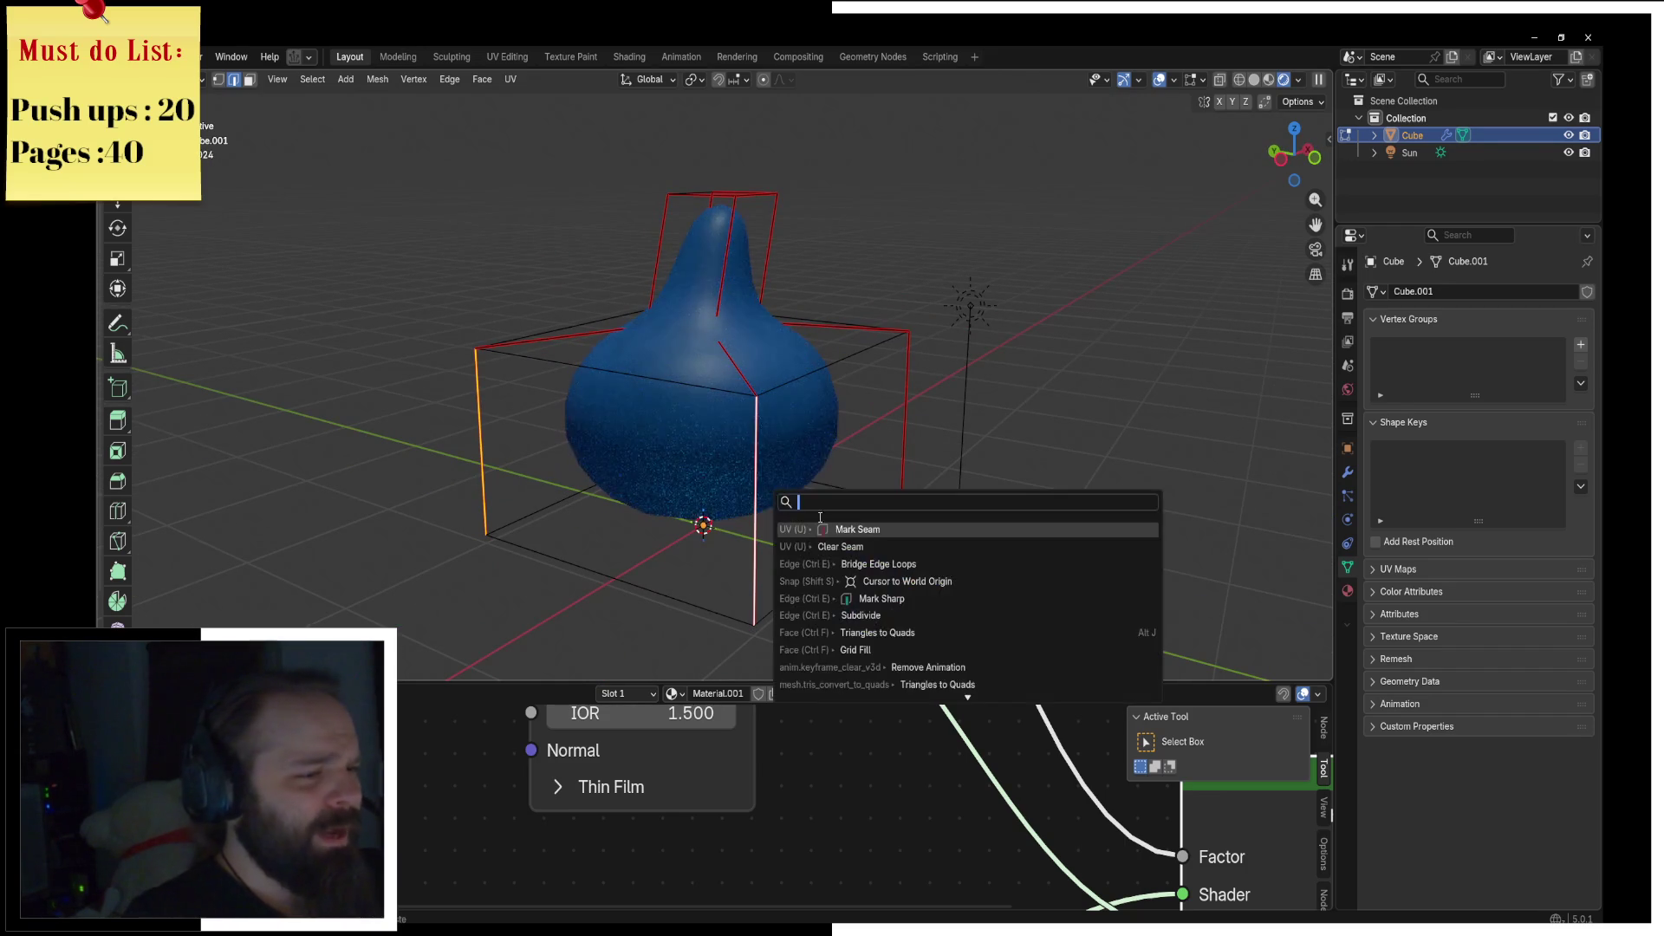
click(854, 547)
key(KP_1)
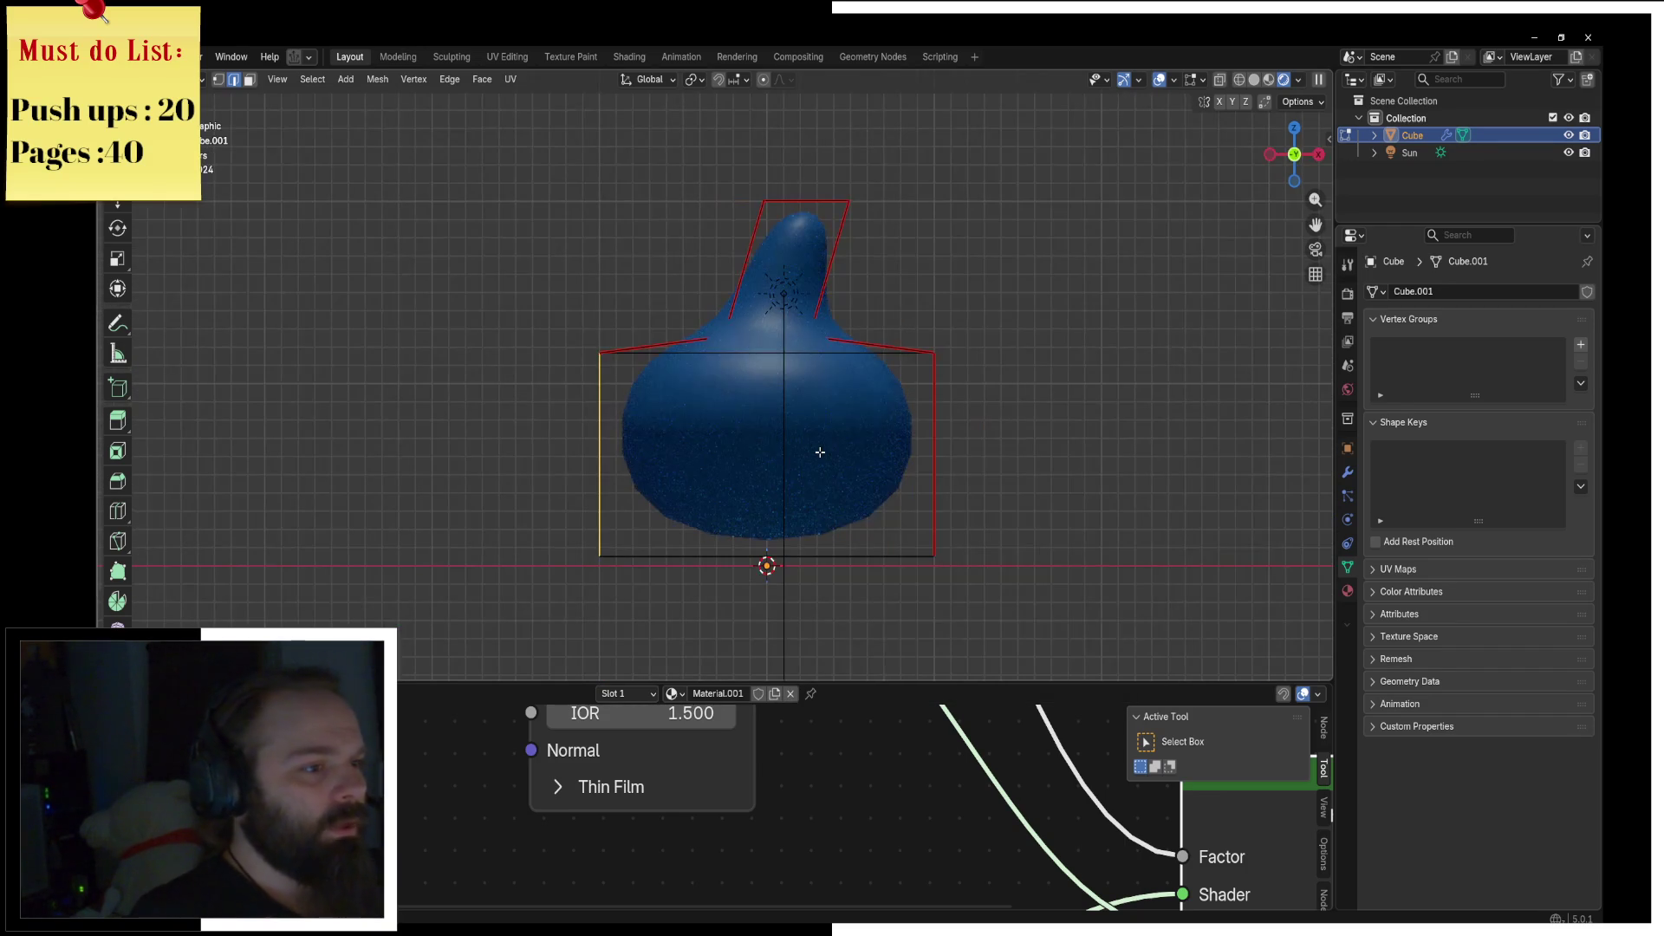
scroll(815, 455, up, 2)
key(a)
key(z)
key(Escape)
right_click(516, 100)
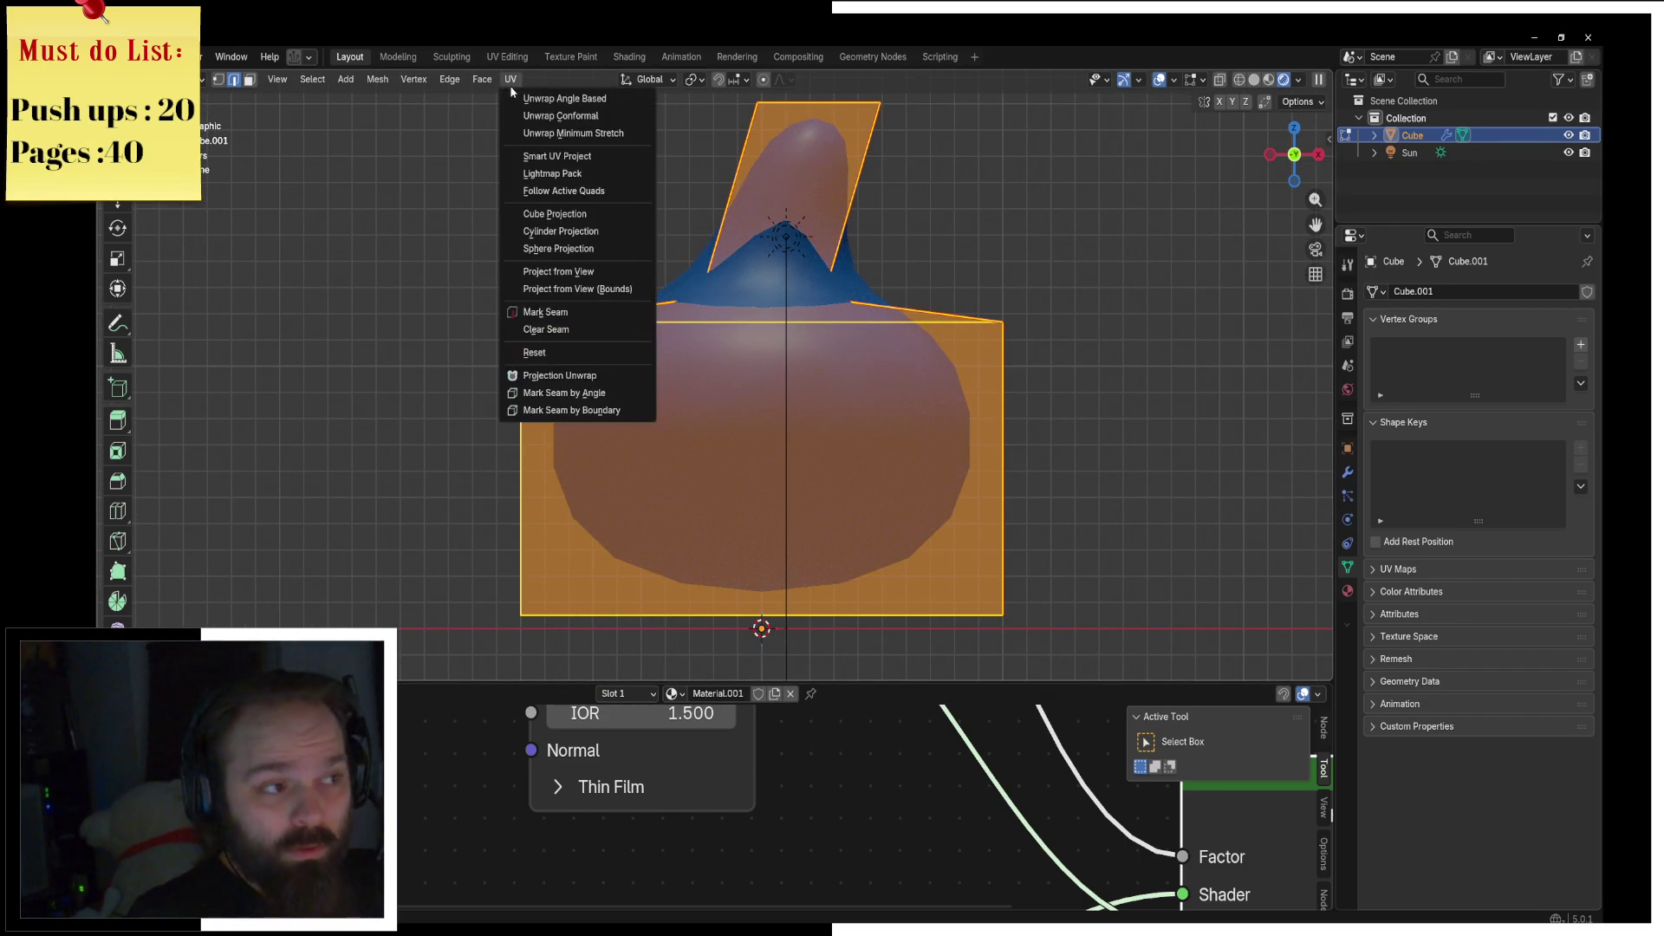
shift+middle_drag(706, 411, 654, 338)
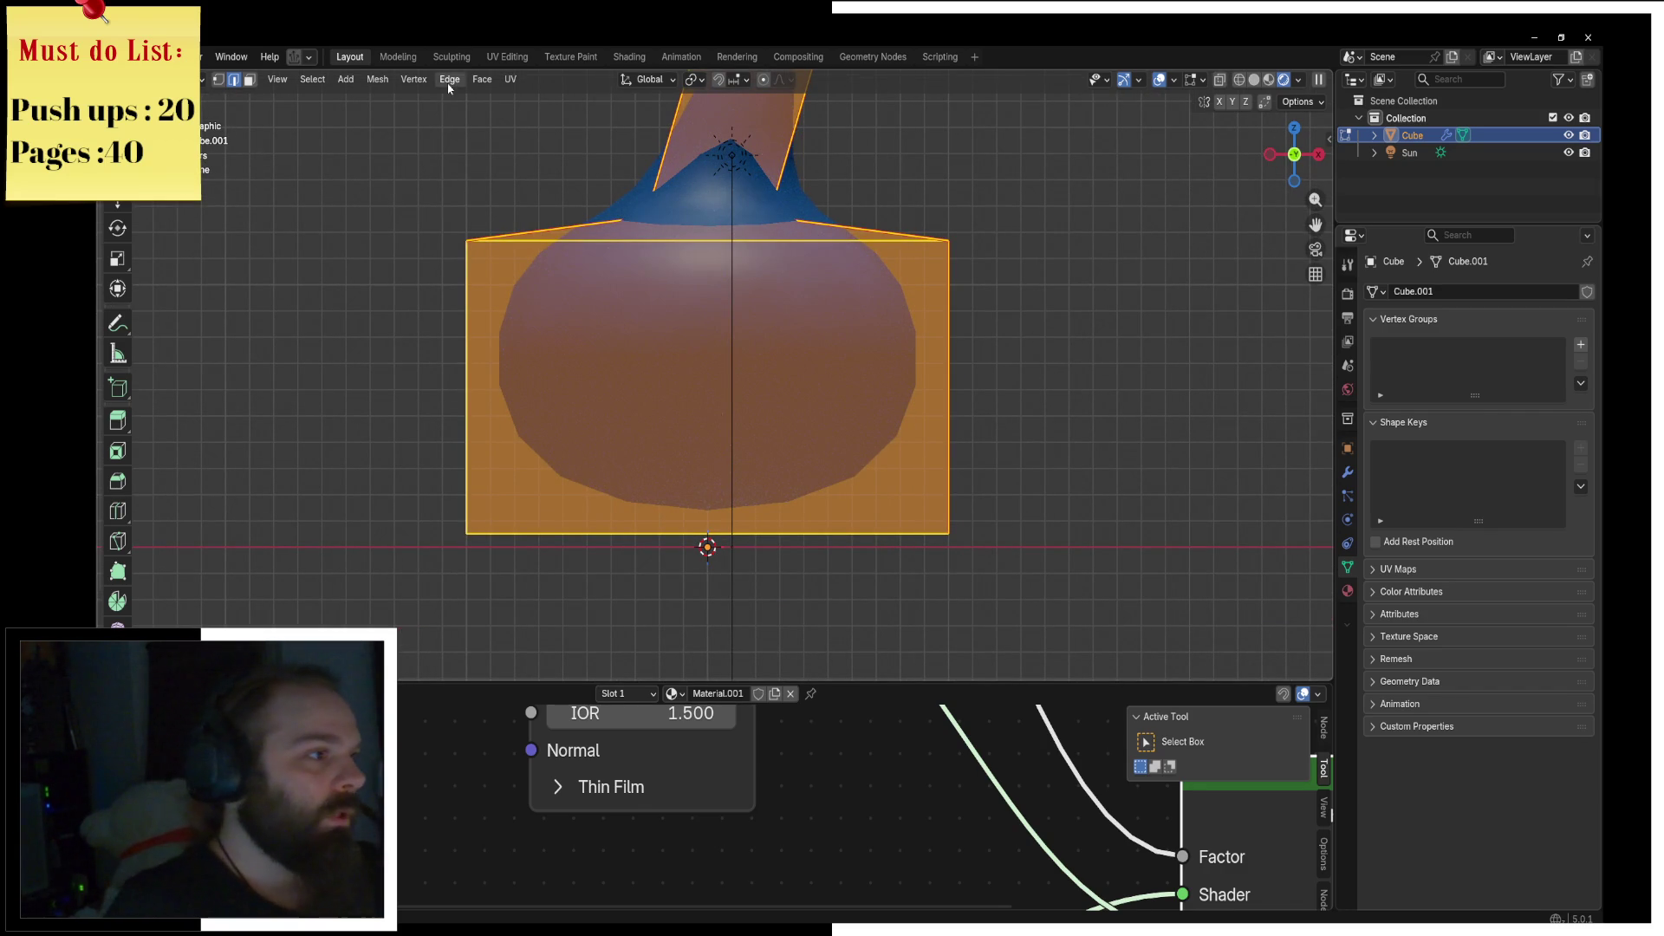
click(164, 79)
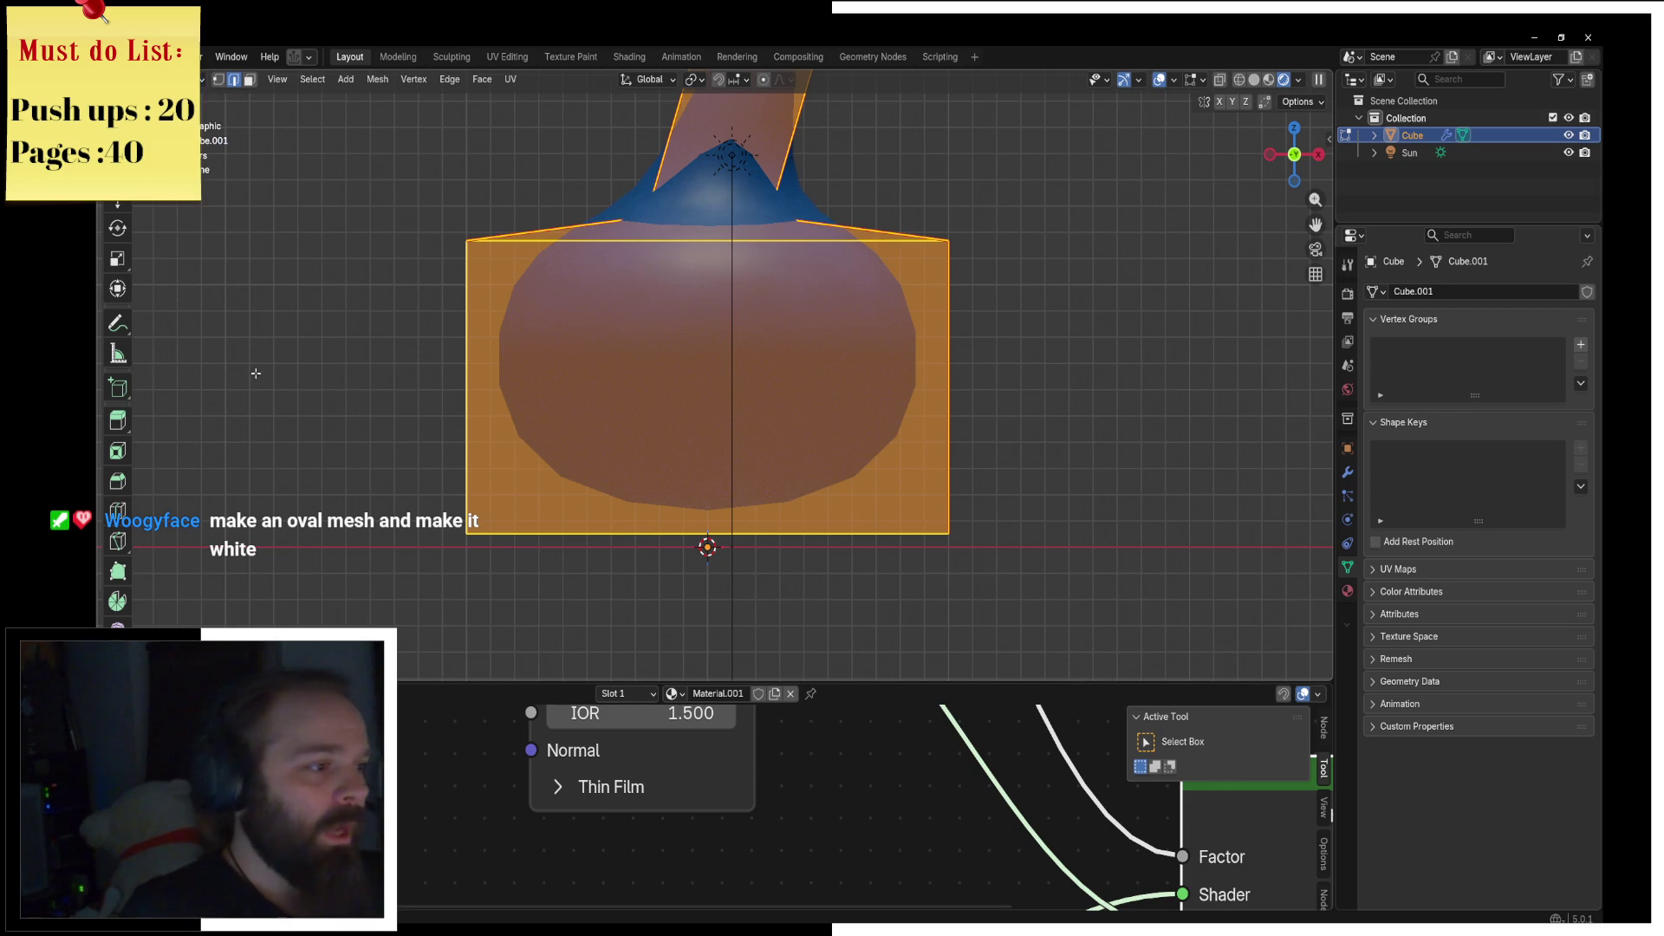
key(alt+Tab)
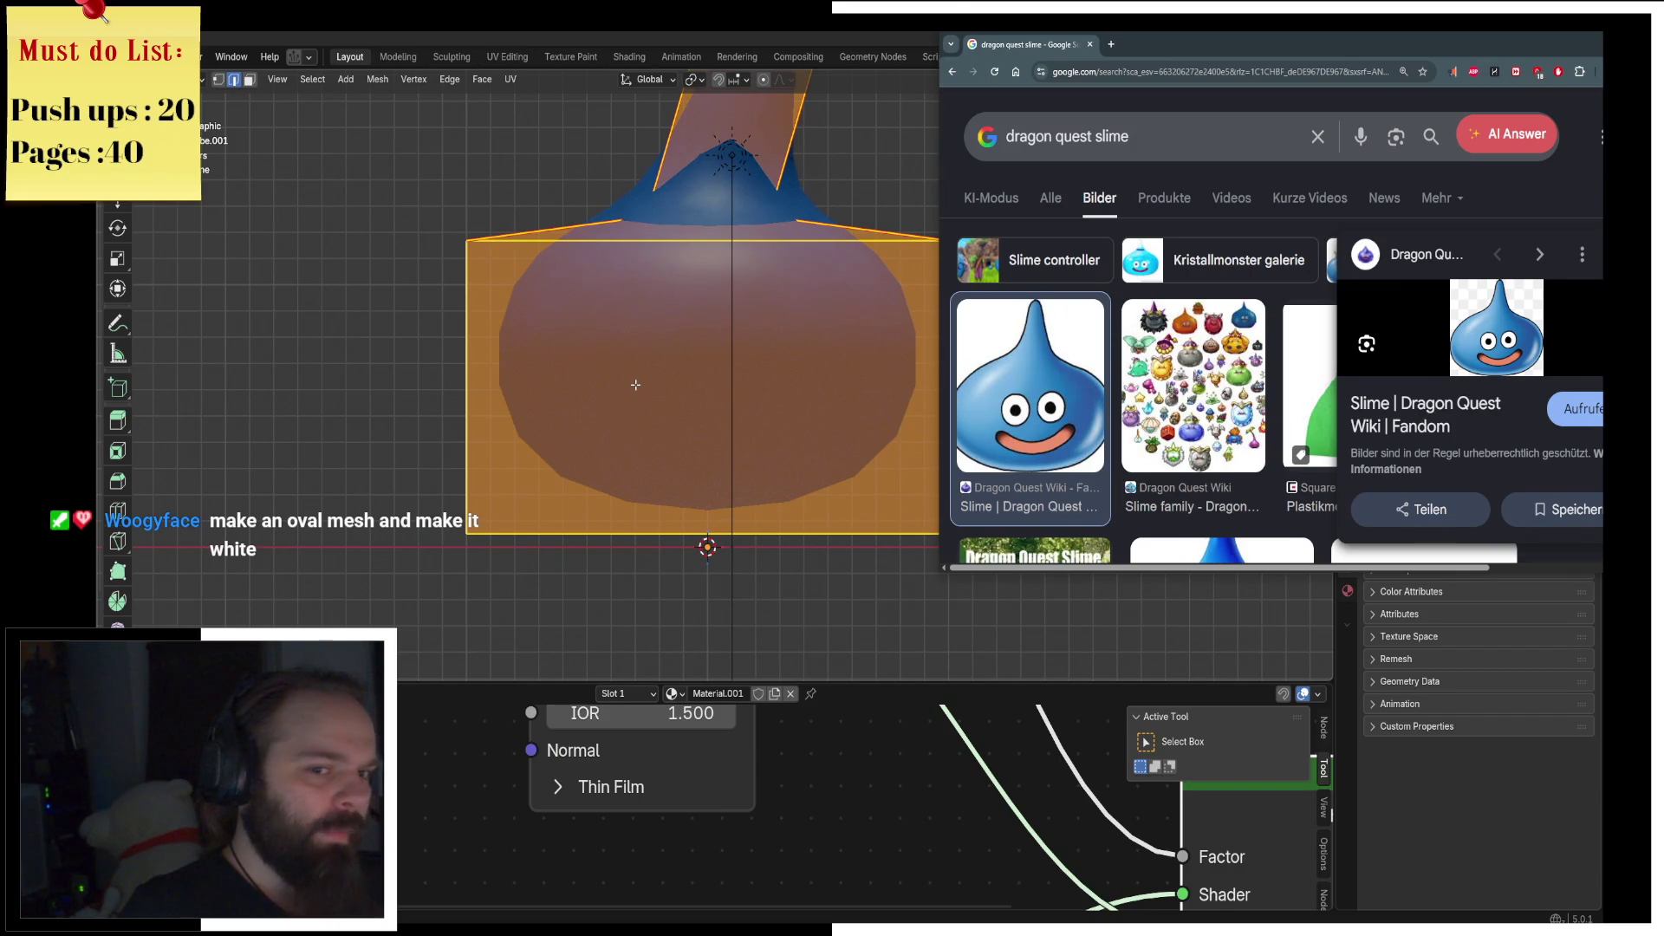
key(alt+Tab)
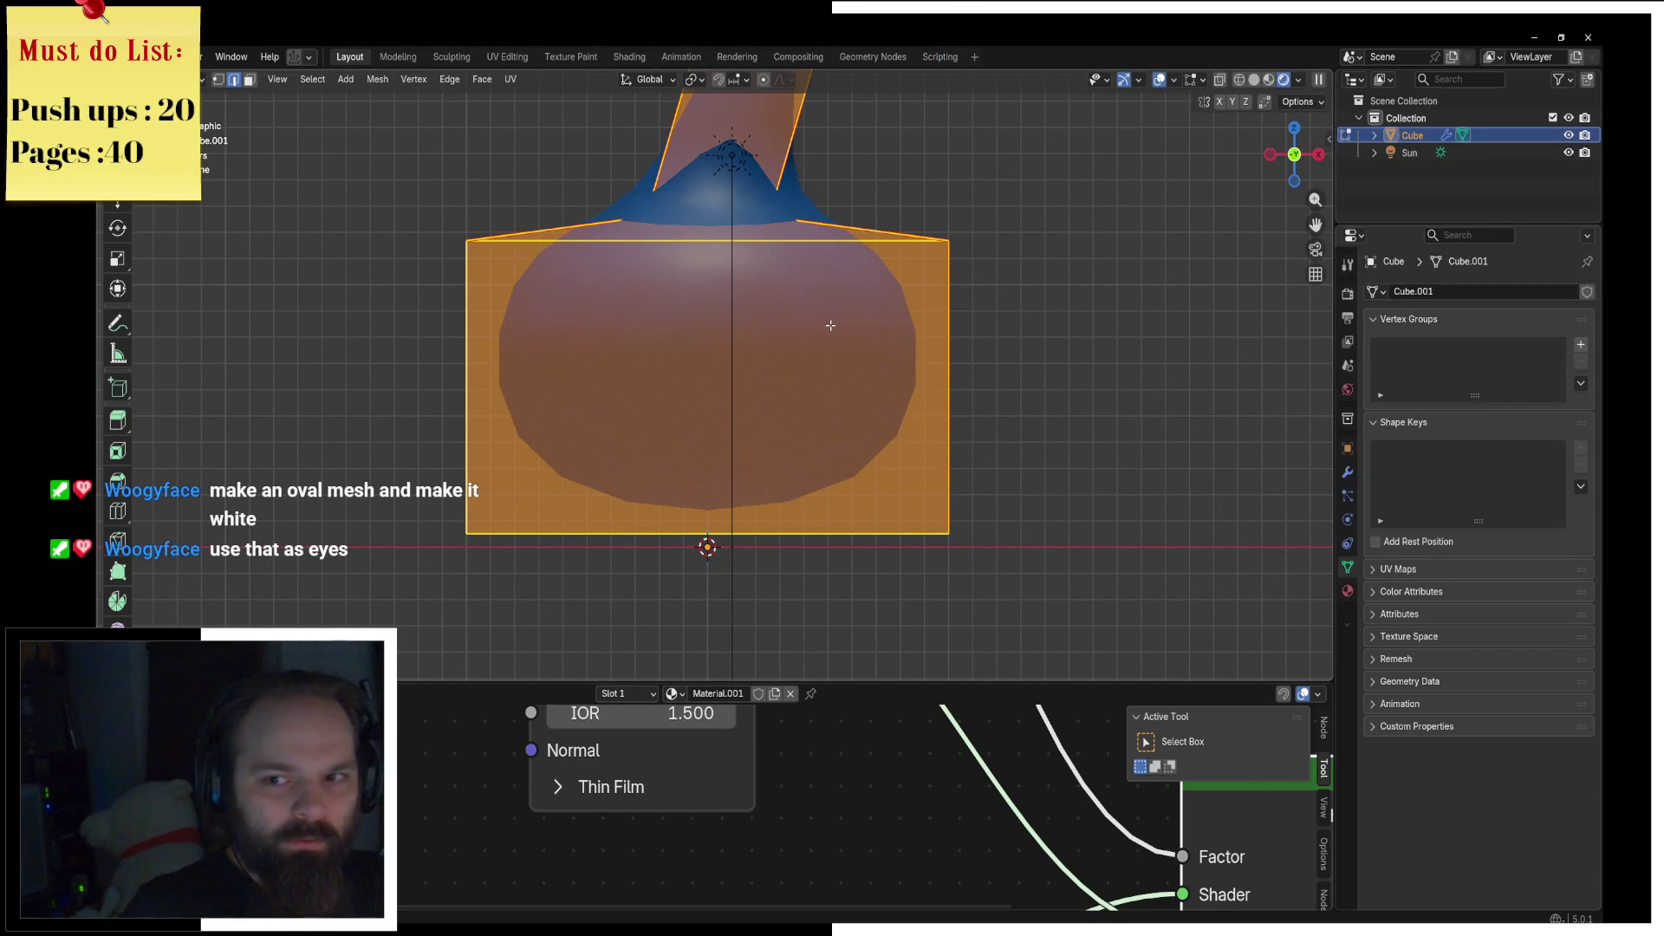
key(ctrl+Tab)
key(alt+Tab)
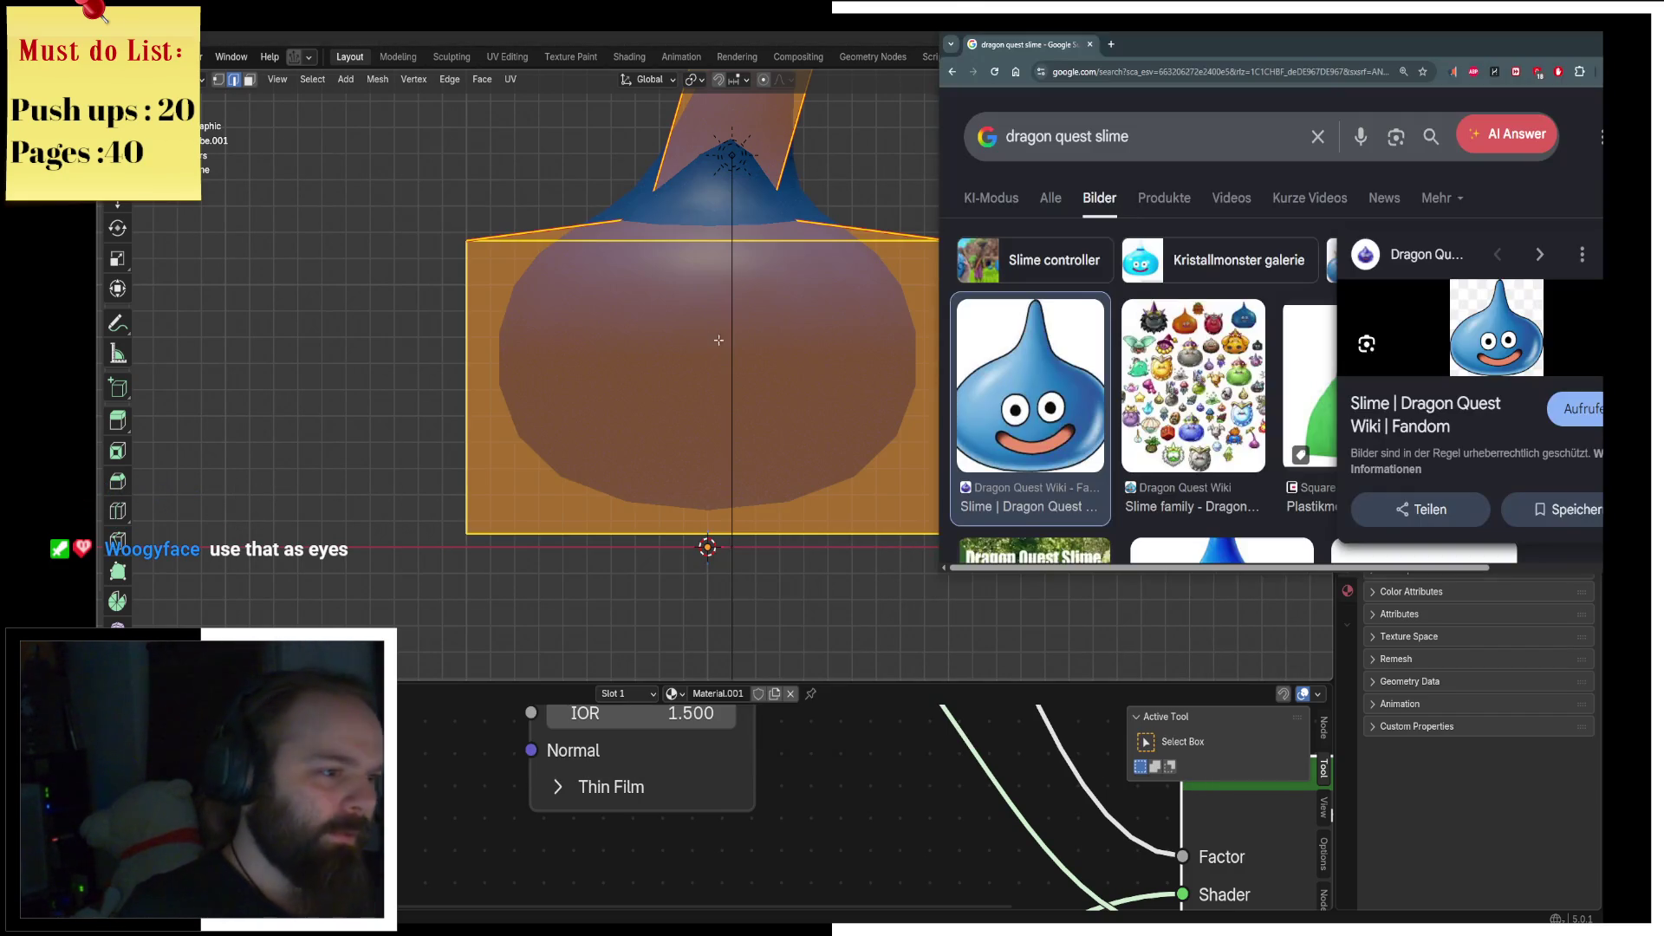
key(alt+Tab)
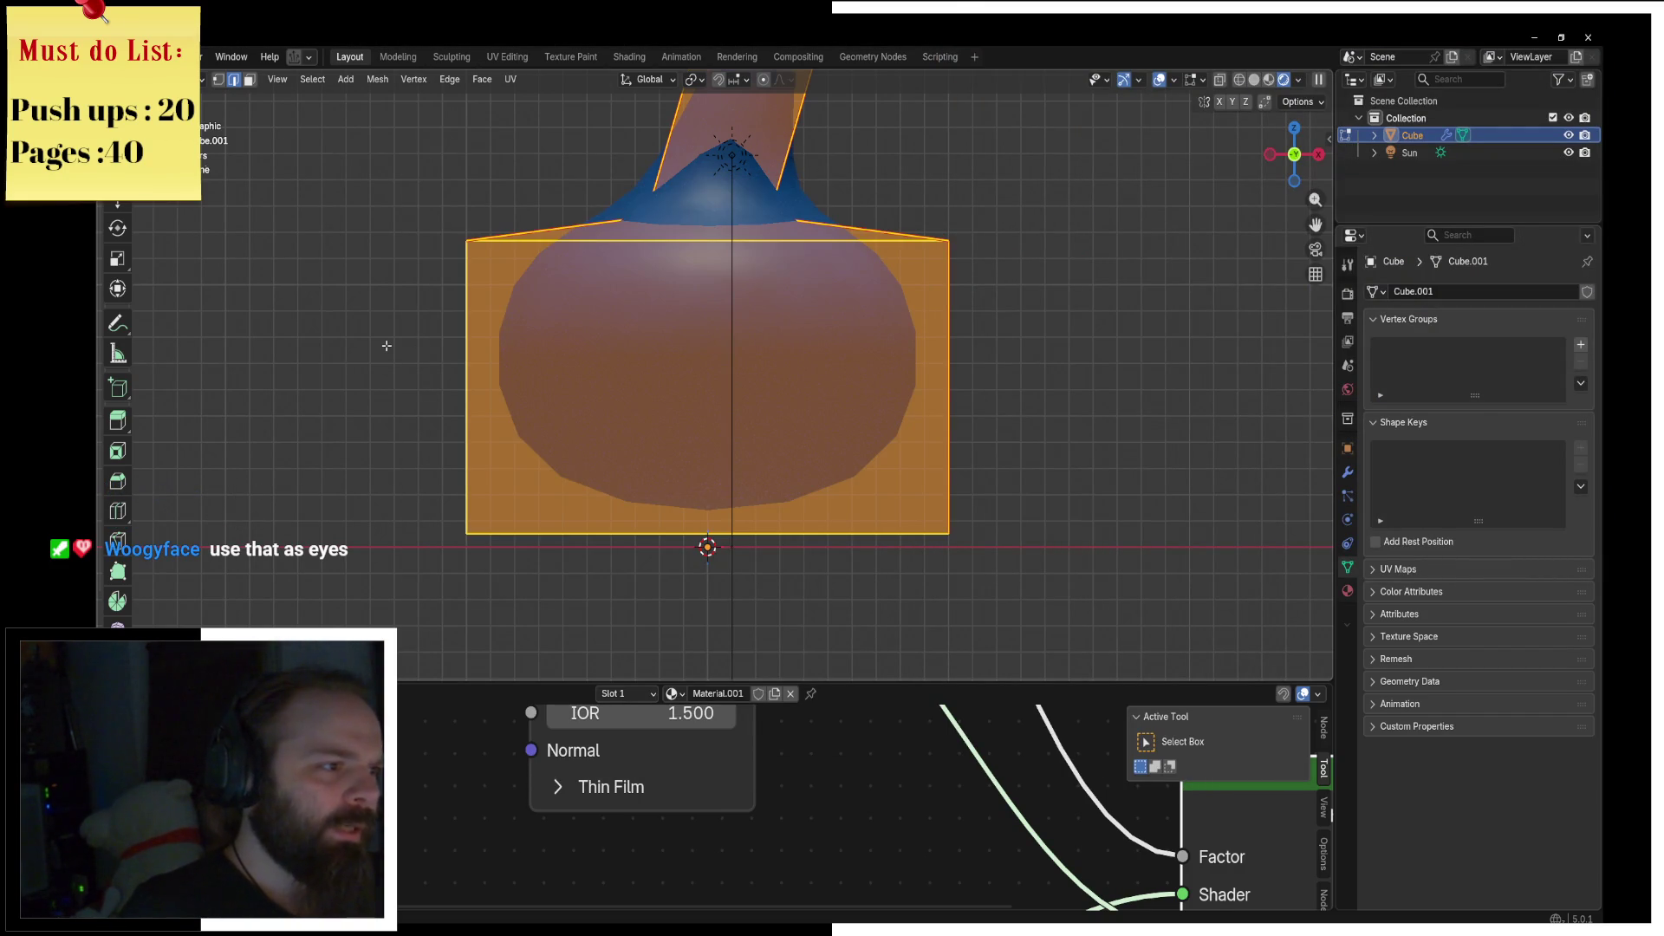
click(387, 345)
middle_drag(597, 419, 520, 407)
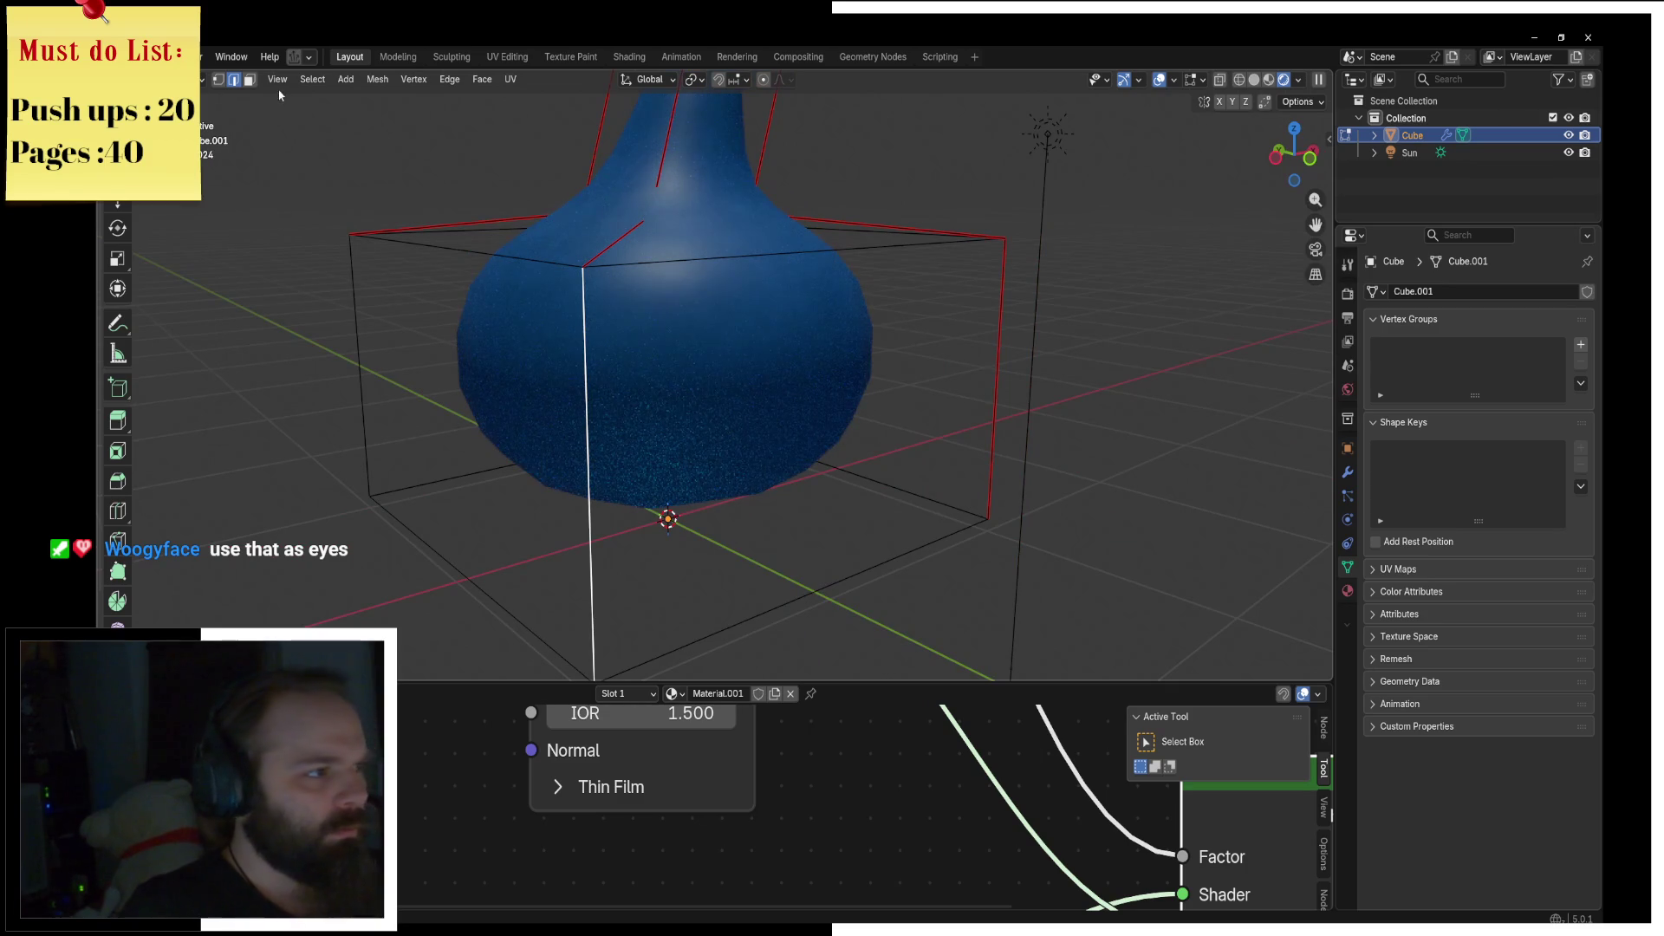
Step: Select all the box geometry, shrink it, and pull it forward along Y
key(shift+g)
click(632, 341)
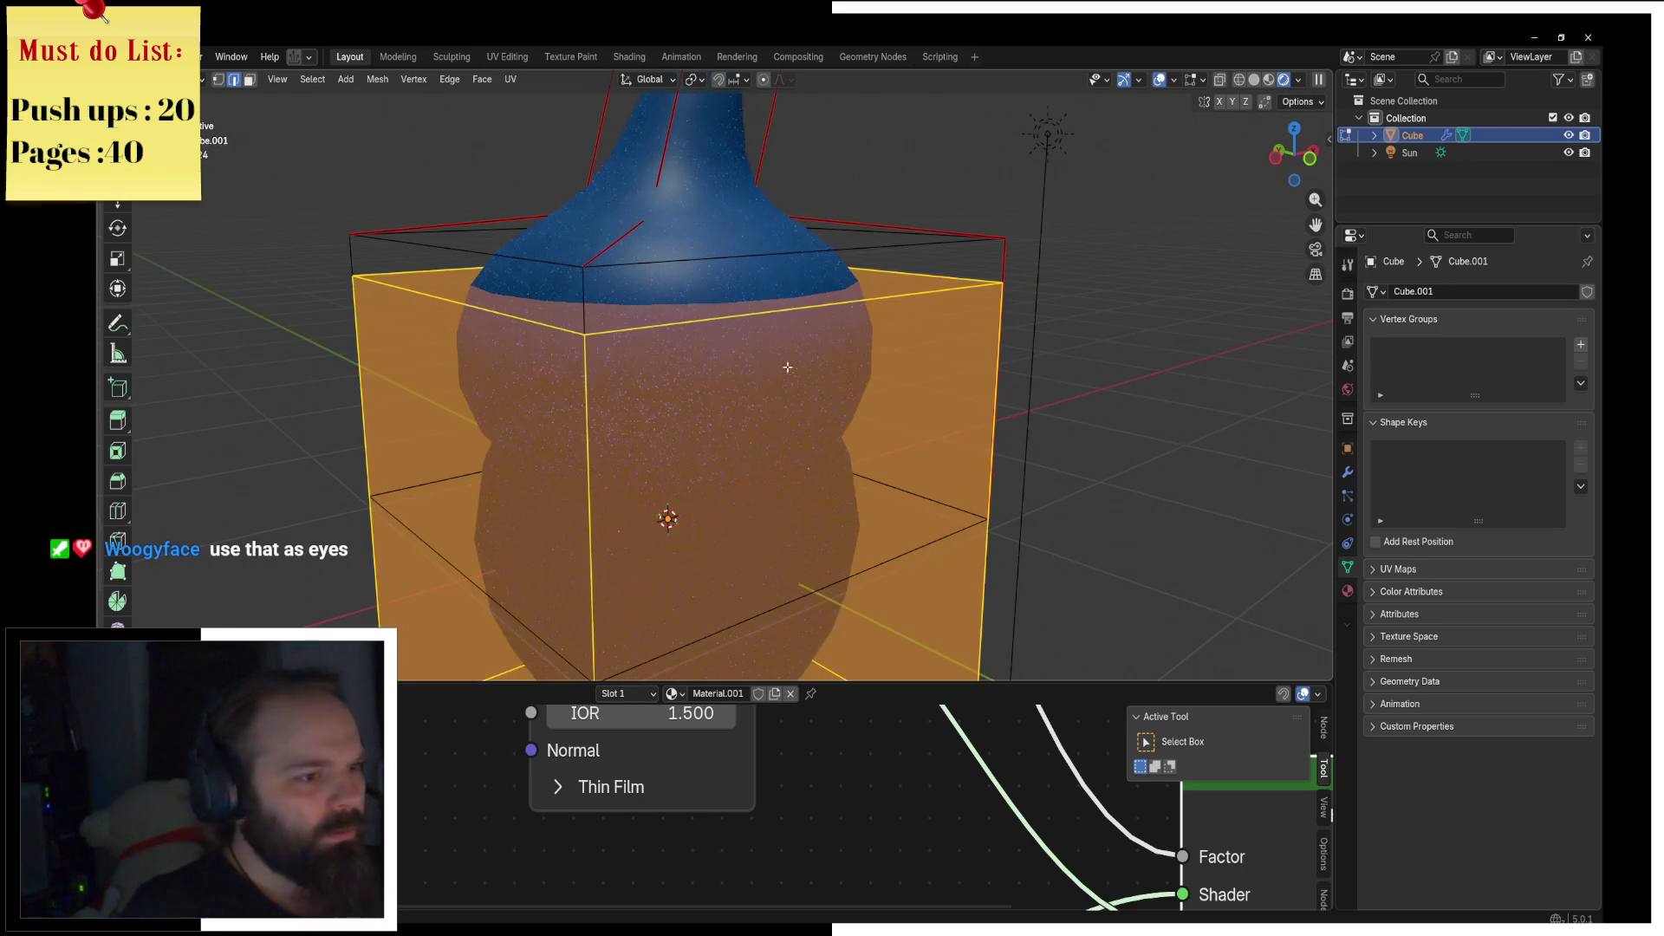
key(s)
key(0)
key(Return)
key(g)
key(y)
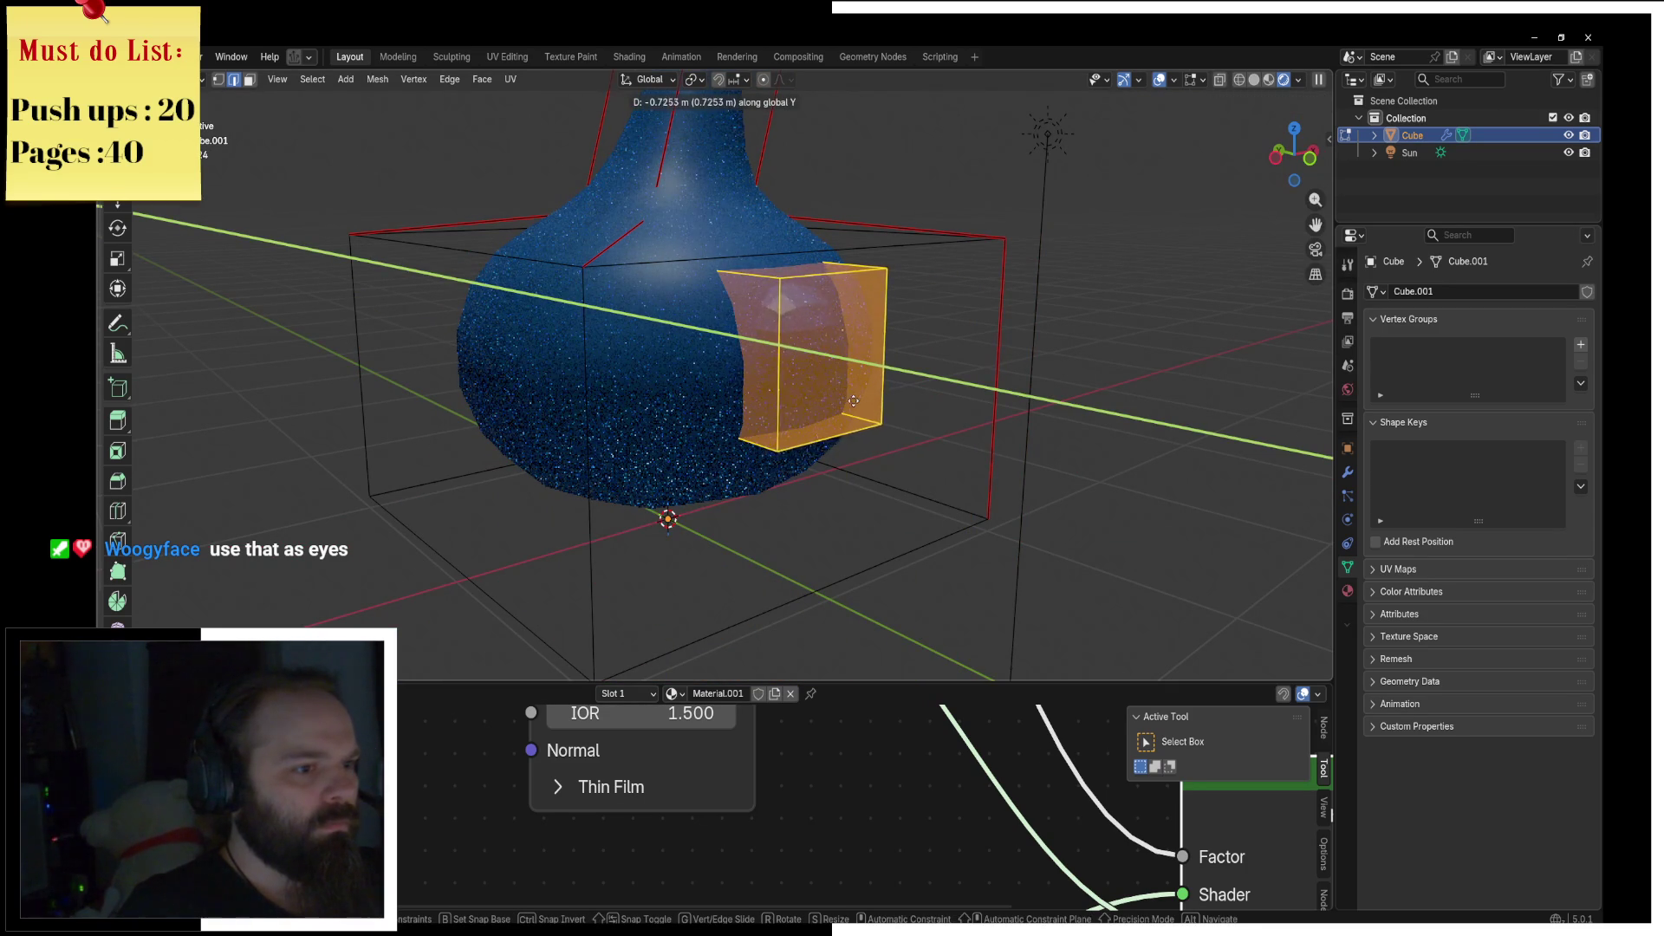
click(854, 401)
Step: In front view, shift the box right along X and duplicate a copy to the left
key(KP_1)
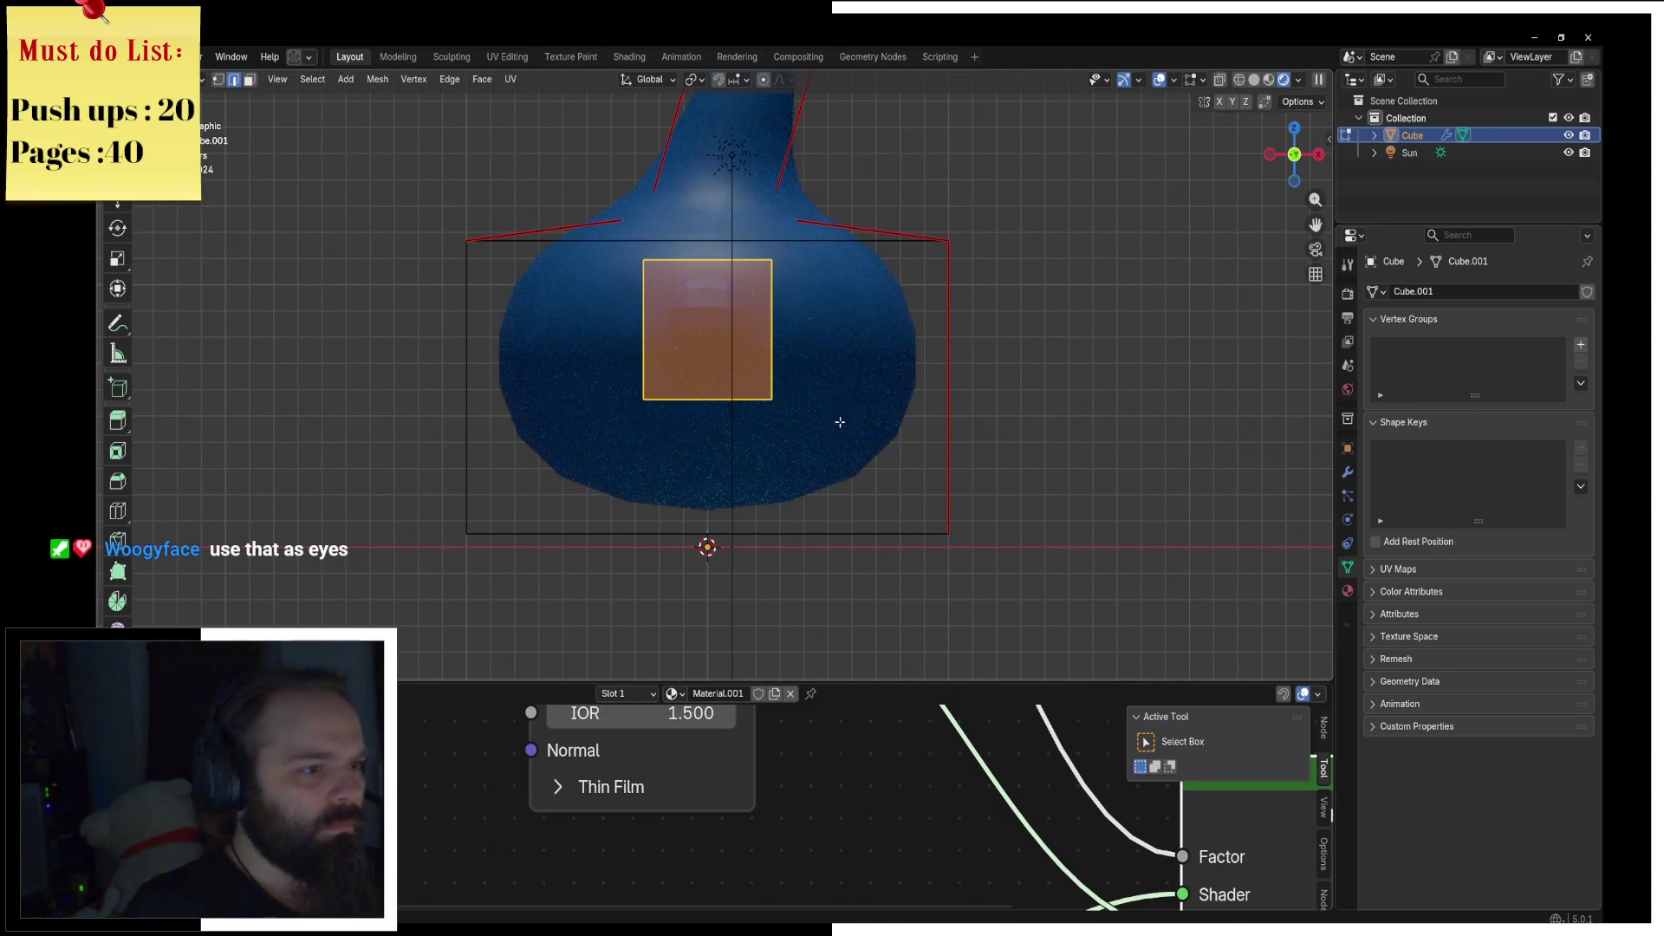
key(g)
key(x)
click(924, 423)
key(shift+d)
key(x)
click(773, 395)
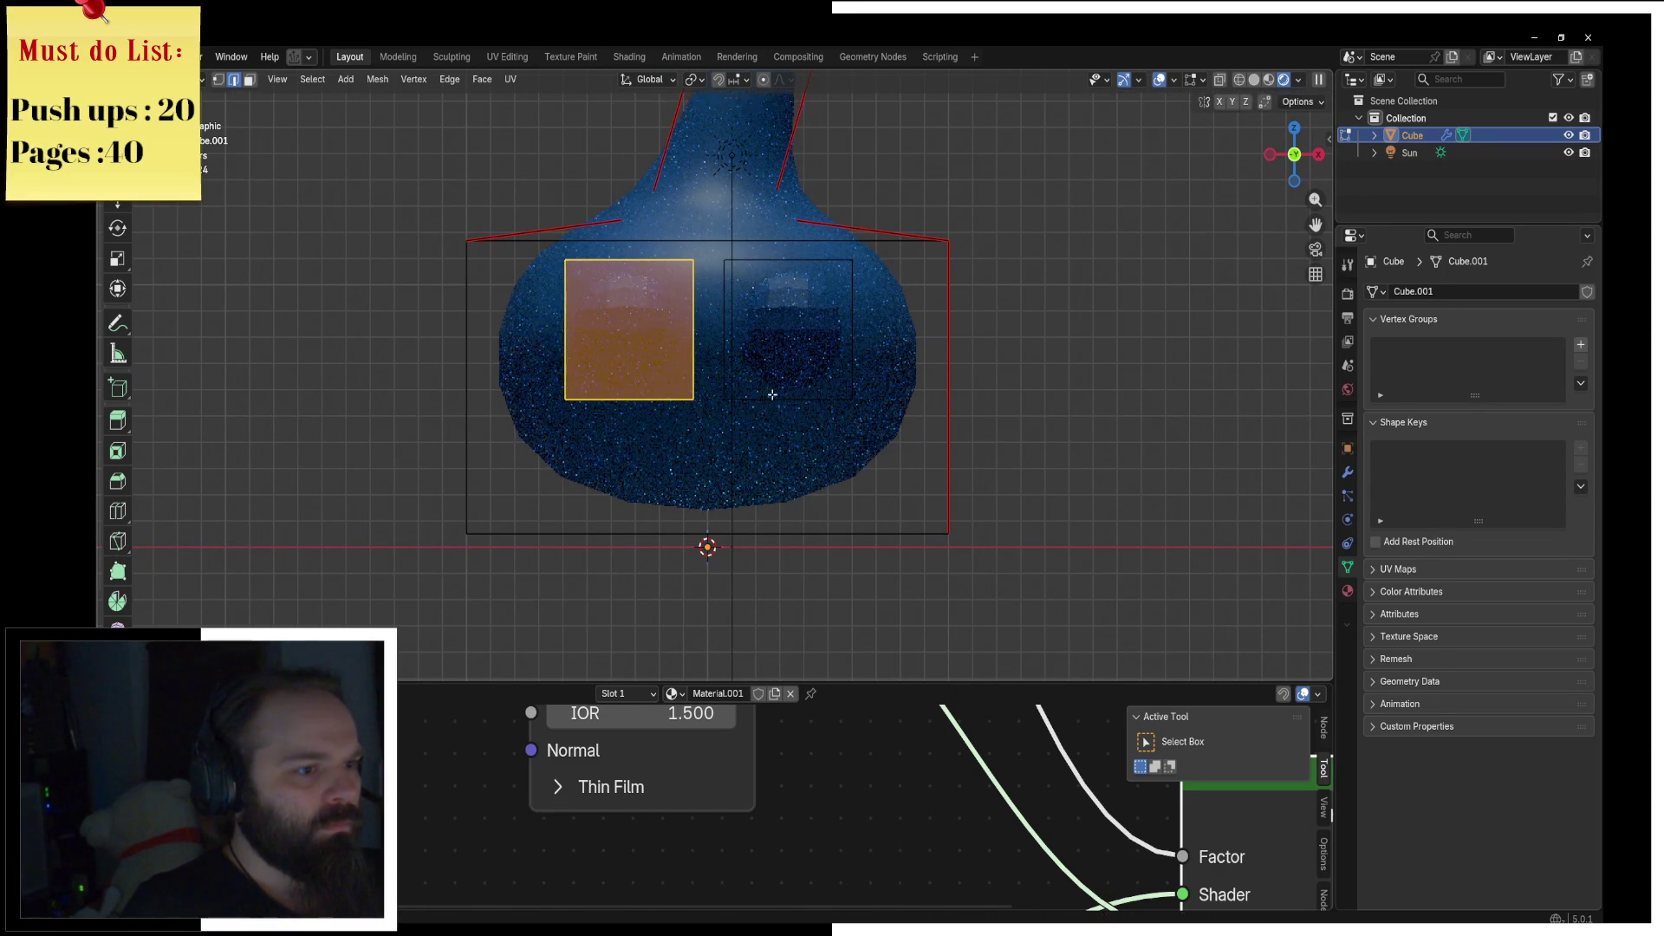
Step: Switch to face select and select the outer box's large front face
key(alt+a)
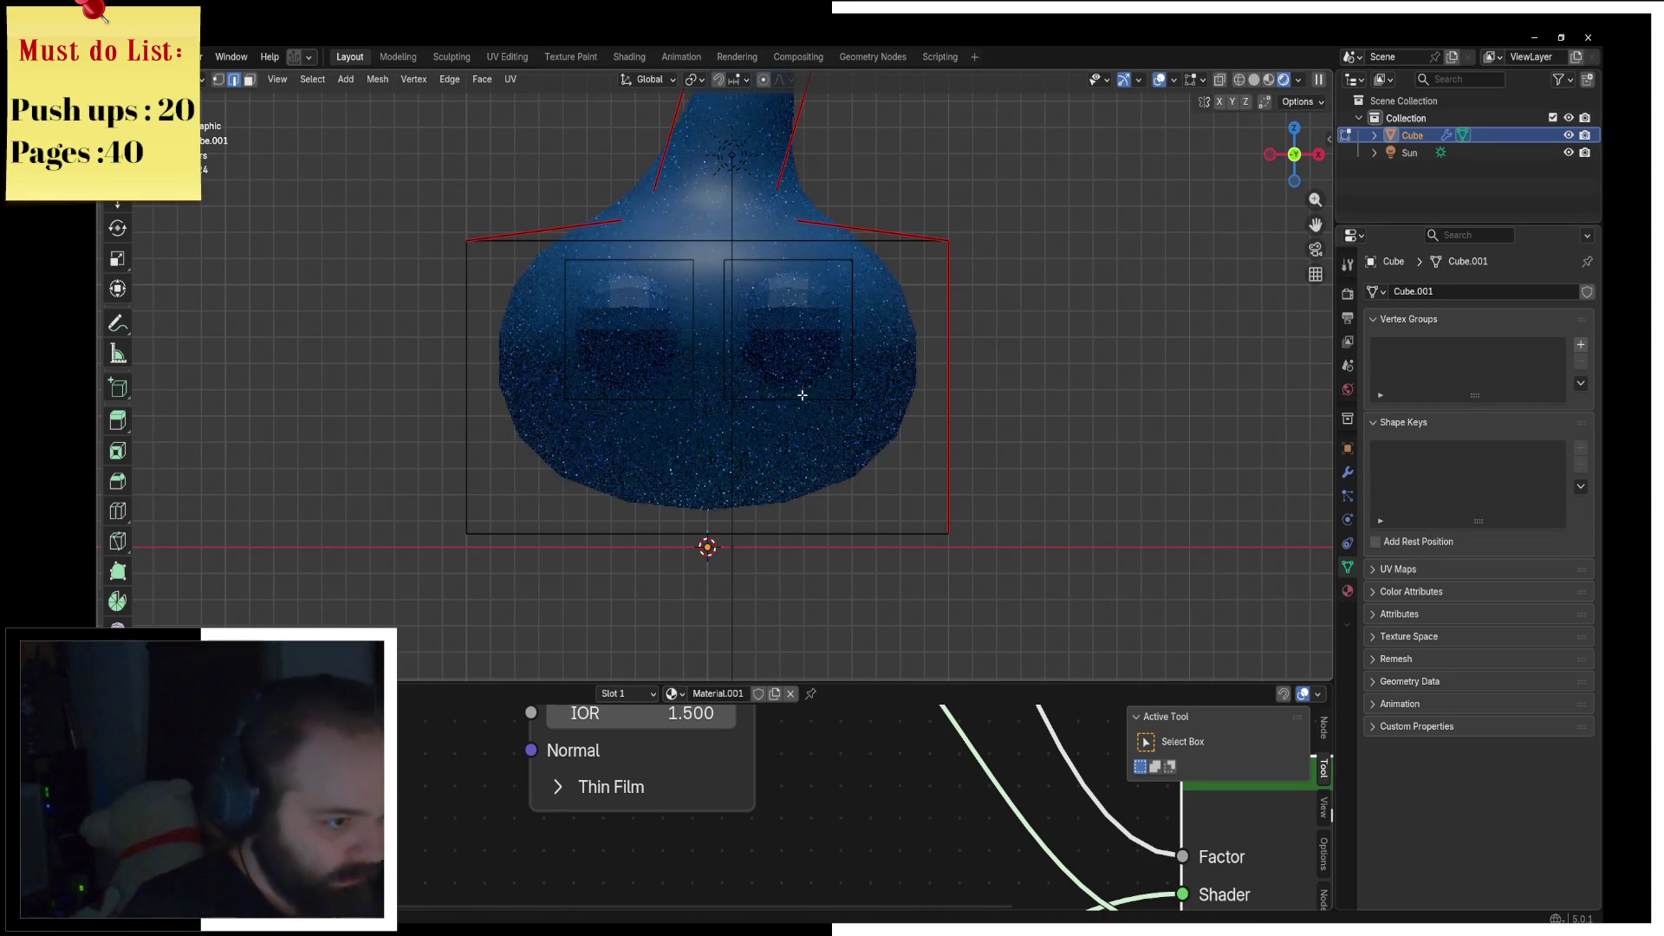
click(250, 80)
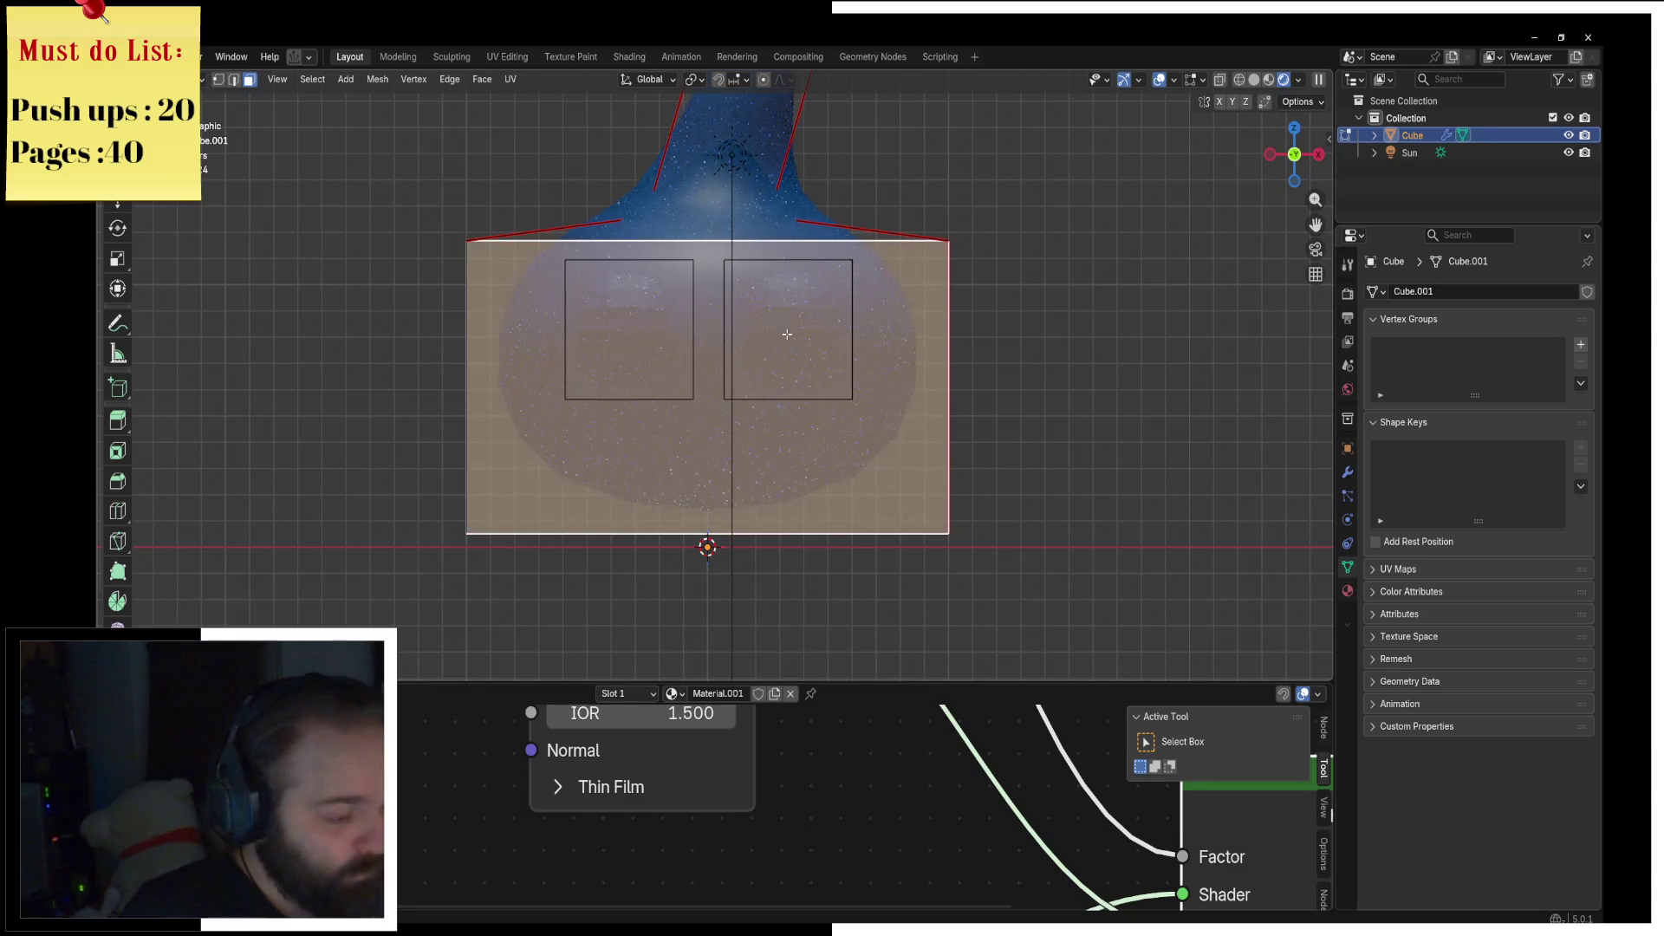
click(828, 375)
middle_drag(828, 378, 692, 403)
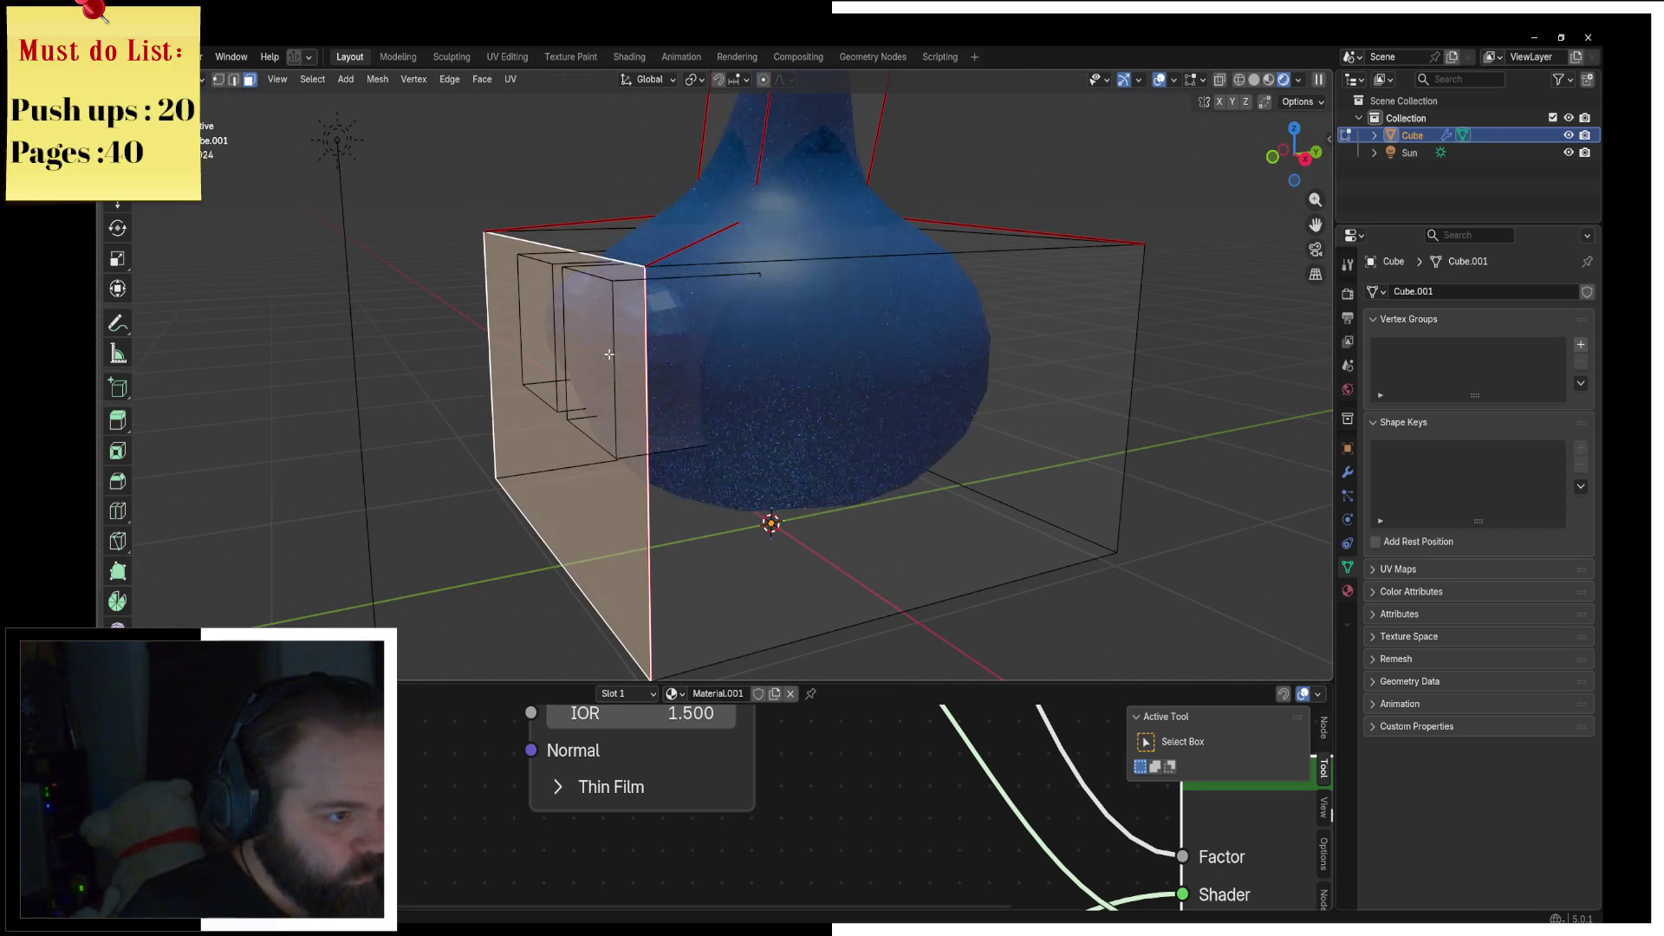
middle_drag(603, 330, 564, 297)
Step: Select the linked eye boxes and separate them into their own object
right_click(564, 297)
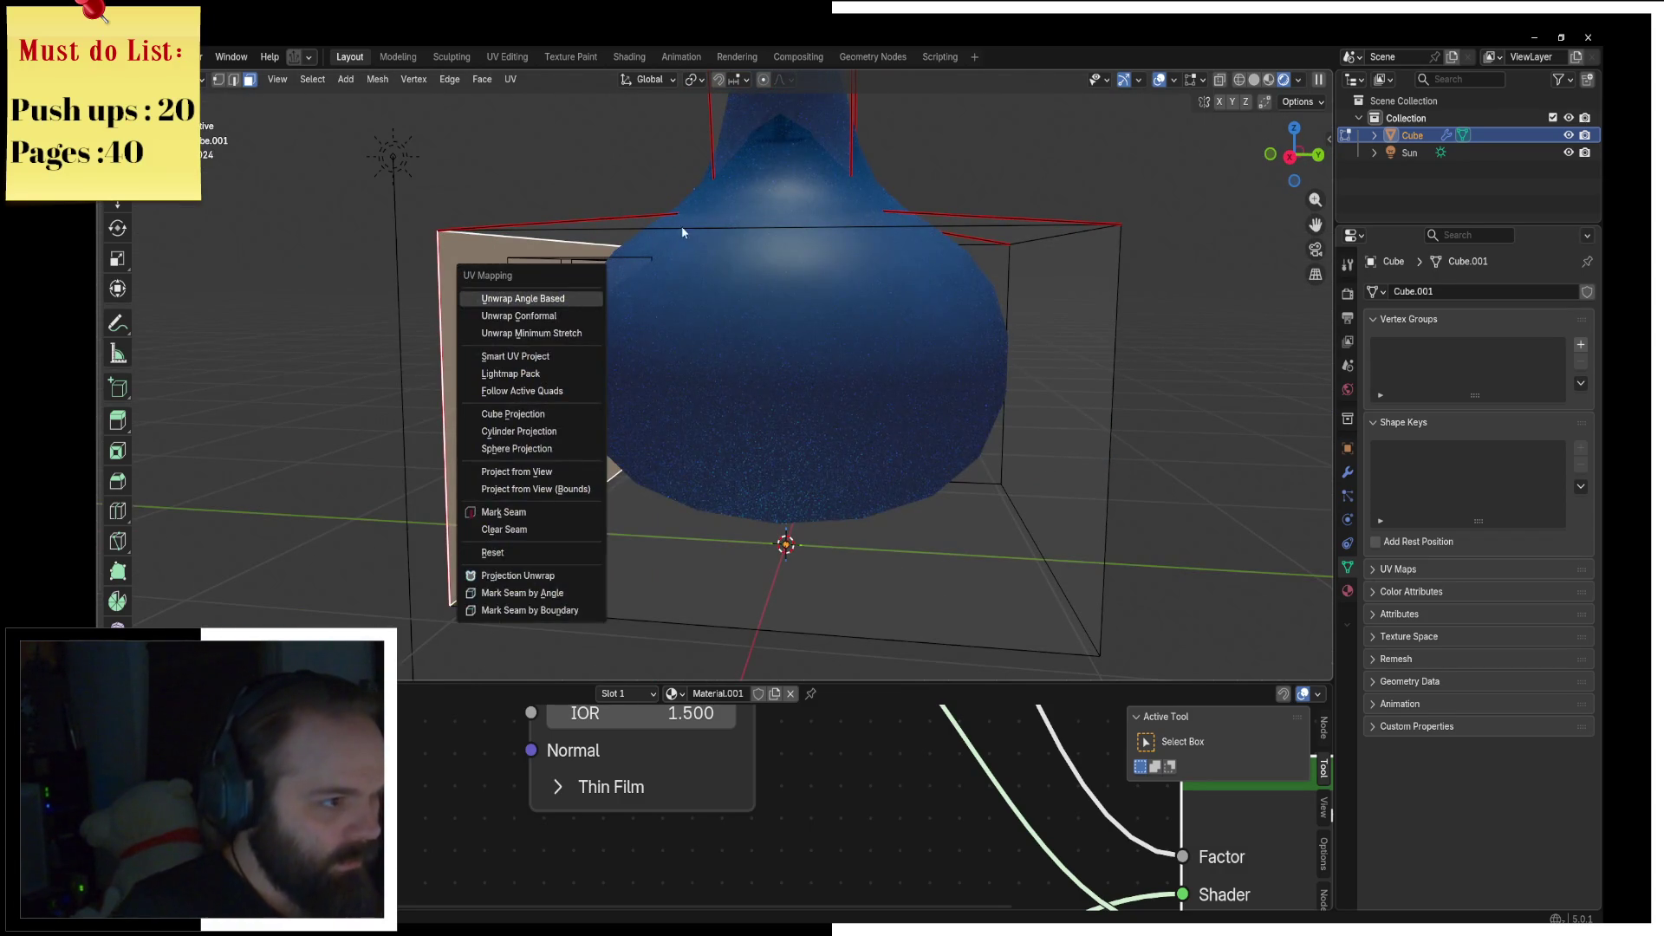
key(Escape)
right_click(650, 267)
right_click(658, 252)
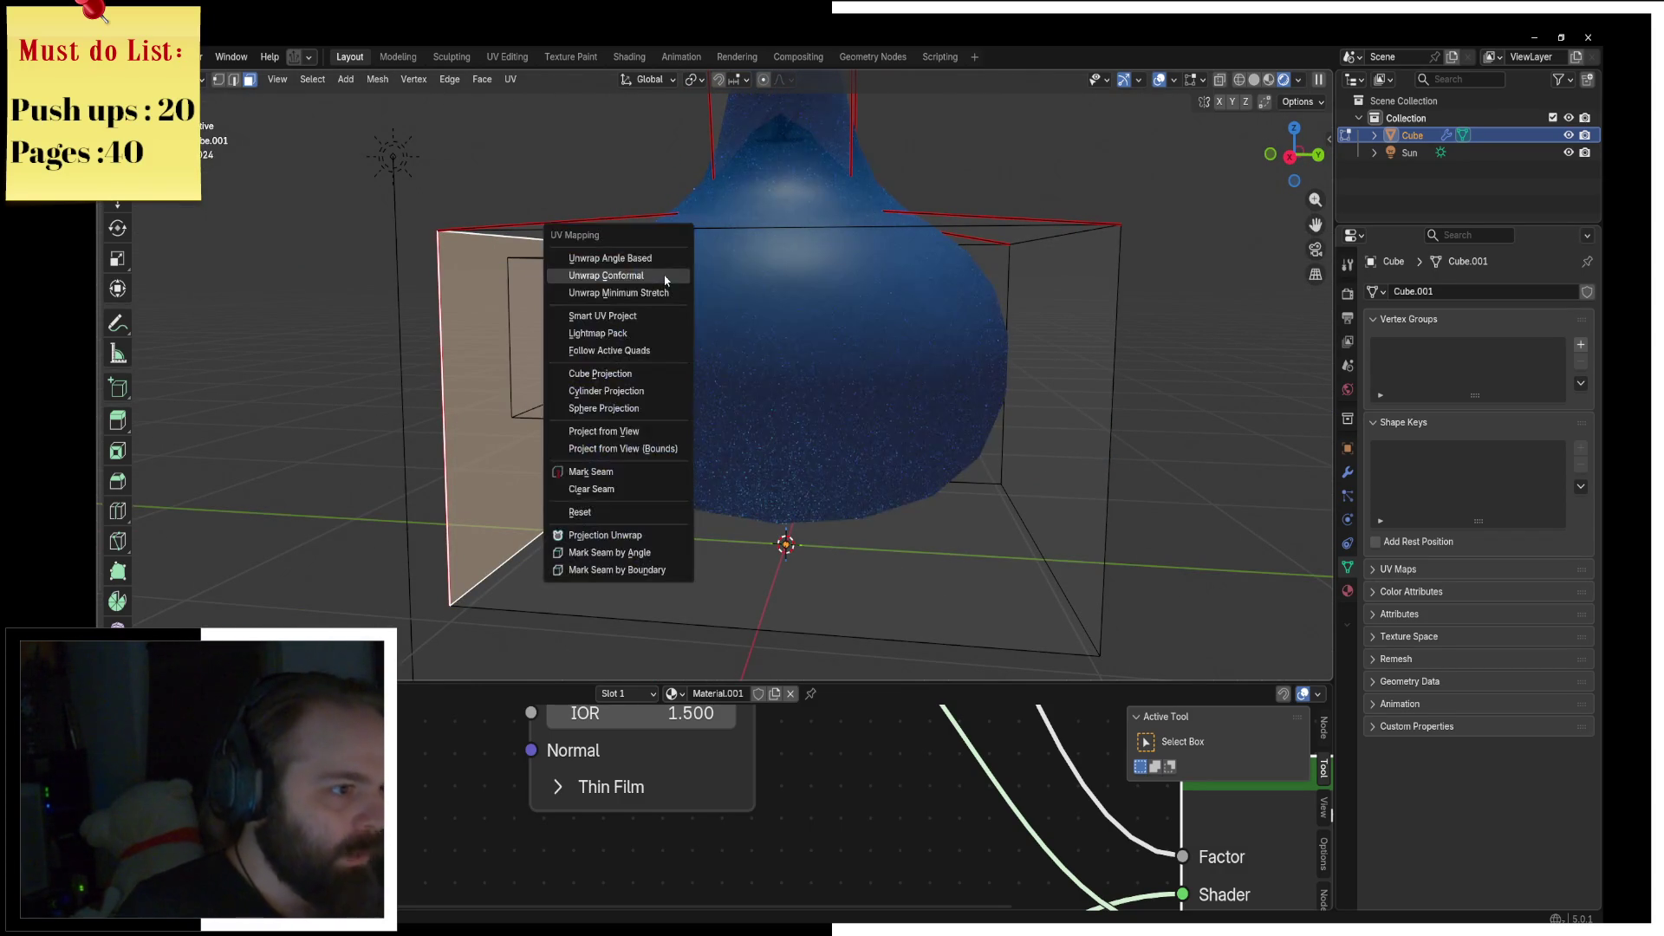
click(794, 298)
key(l)
key(p)
click(733, 303)
Step: Return to Object Mode and select the new Cube.001 eye object
key(ctrl+Tab)
click(760, 332)
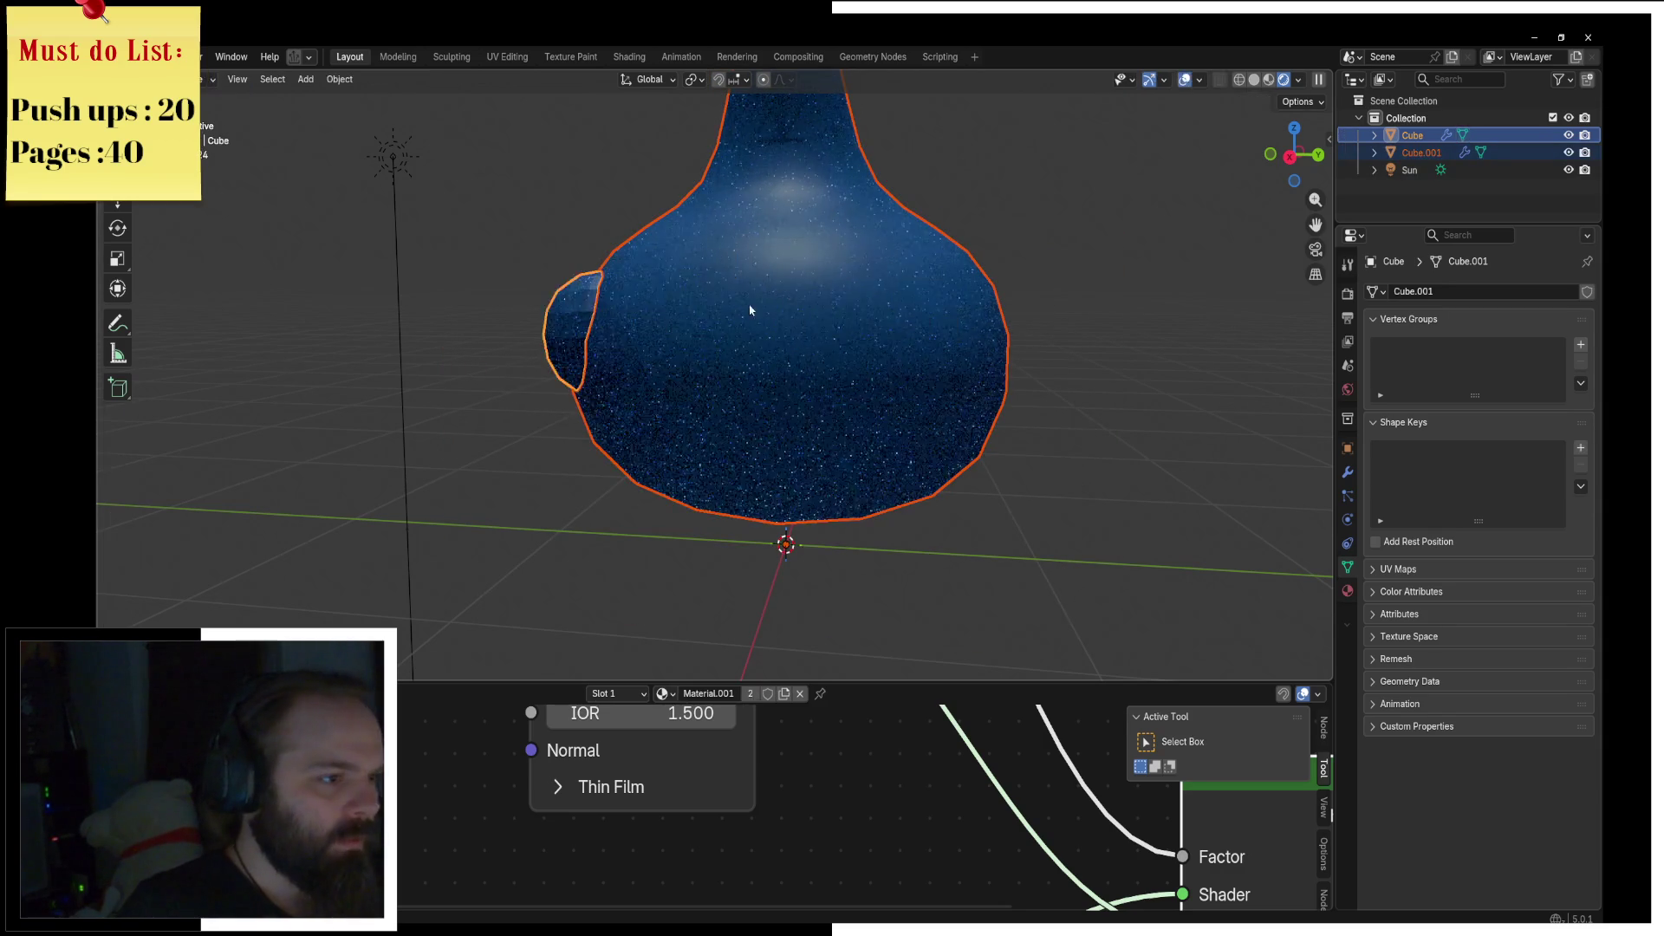
click(610, 290)
mouse_move(610, 289)
middle_down()
mouse_move(690, 375)
mouse_move(770, 367)
middle_up()
click(691, 376)
scroll(770, 366, up, 2)
Step: In Edit Mode, set the pivot to Individual Origins and scale each eye down
key(ctrl+Tab)
click(993, 331)
click(694, 79)
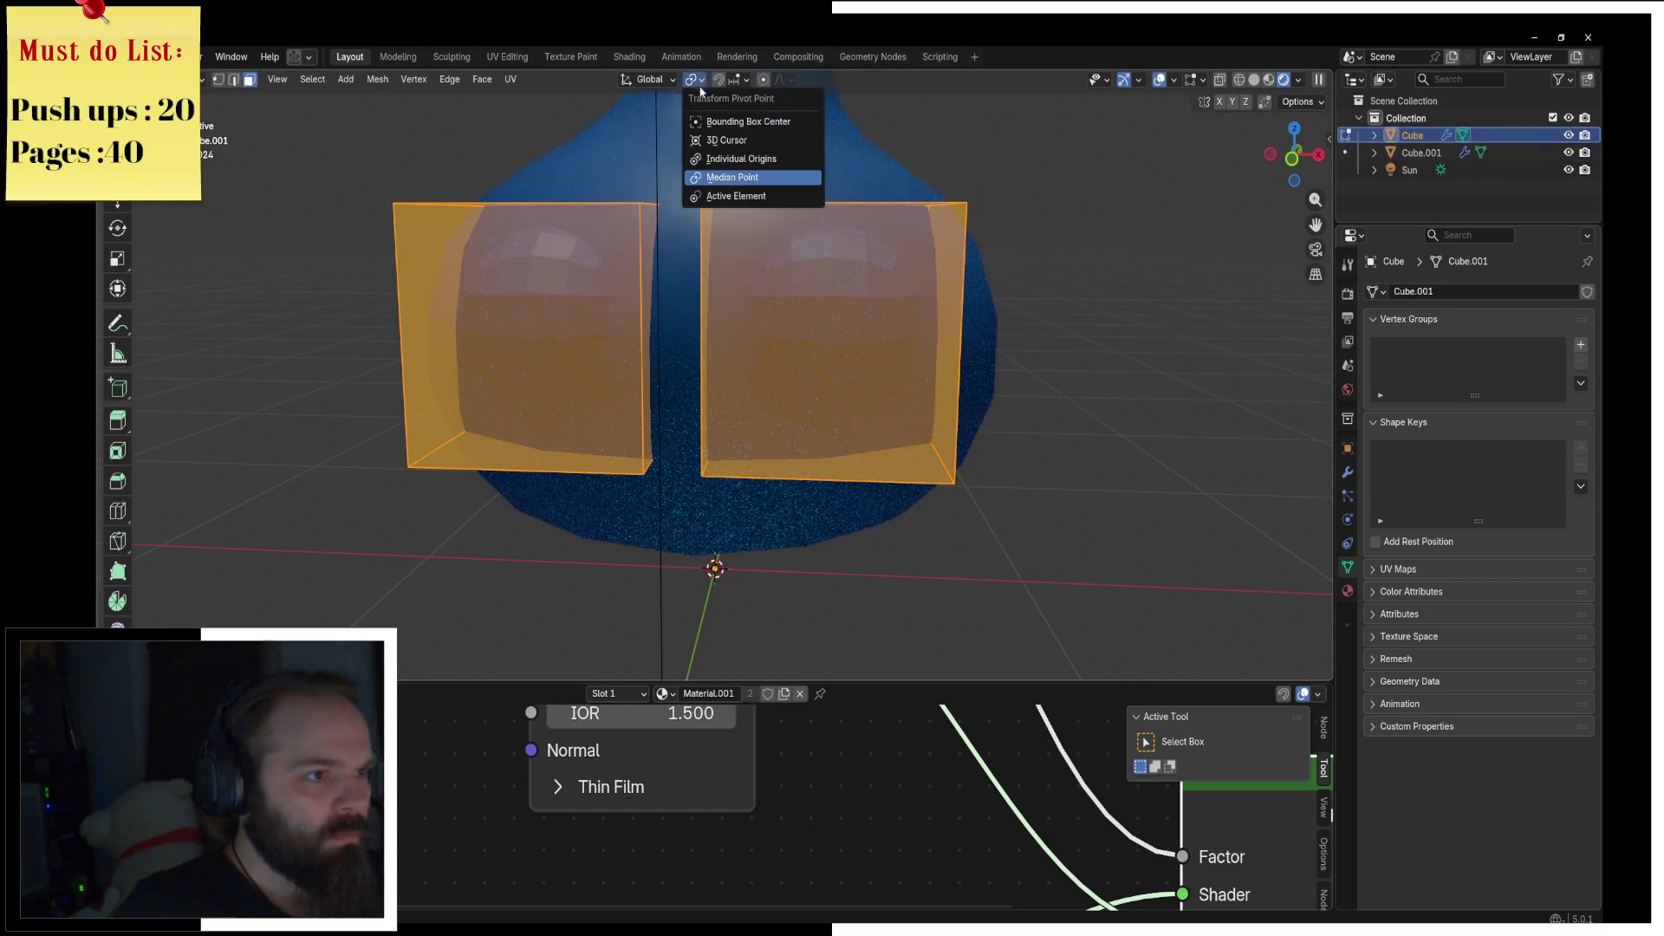
click(728, 158)
key(s)
click(855, 249)
Step: Raise the eyes along Z and give them a new white material in a new slot
key(g)
key(z)
click(863, 236)
click(1348, 592)
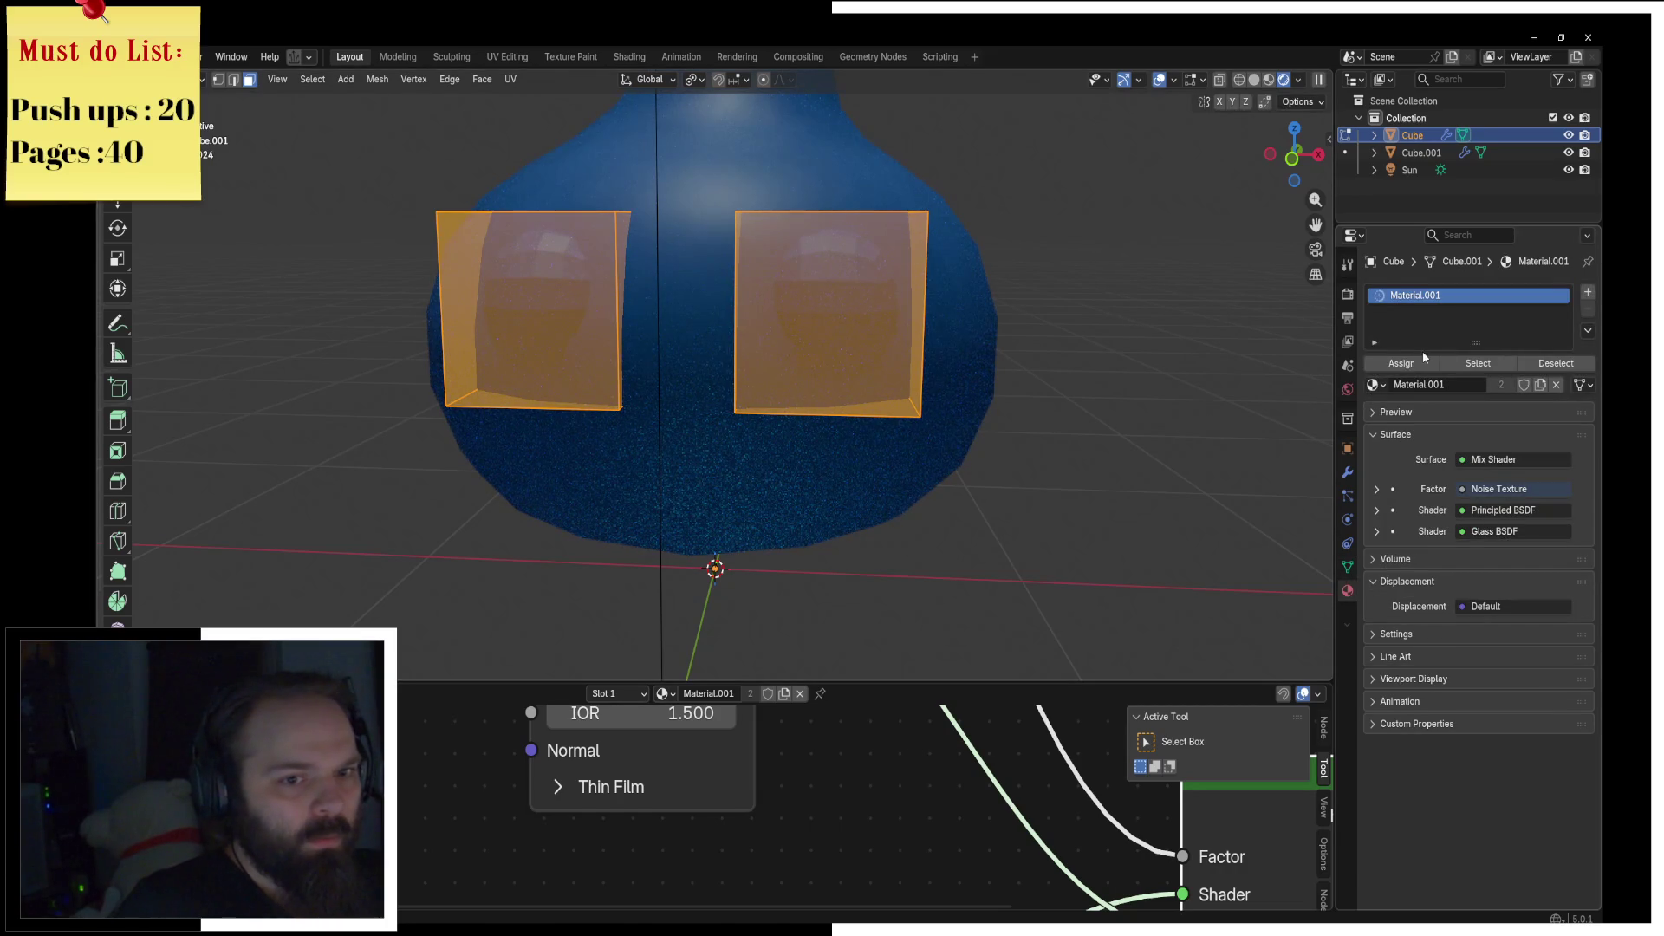
click(1589, 295)
click(1478, 412)
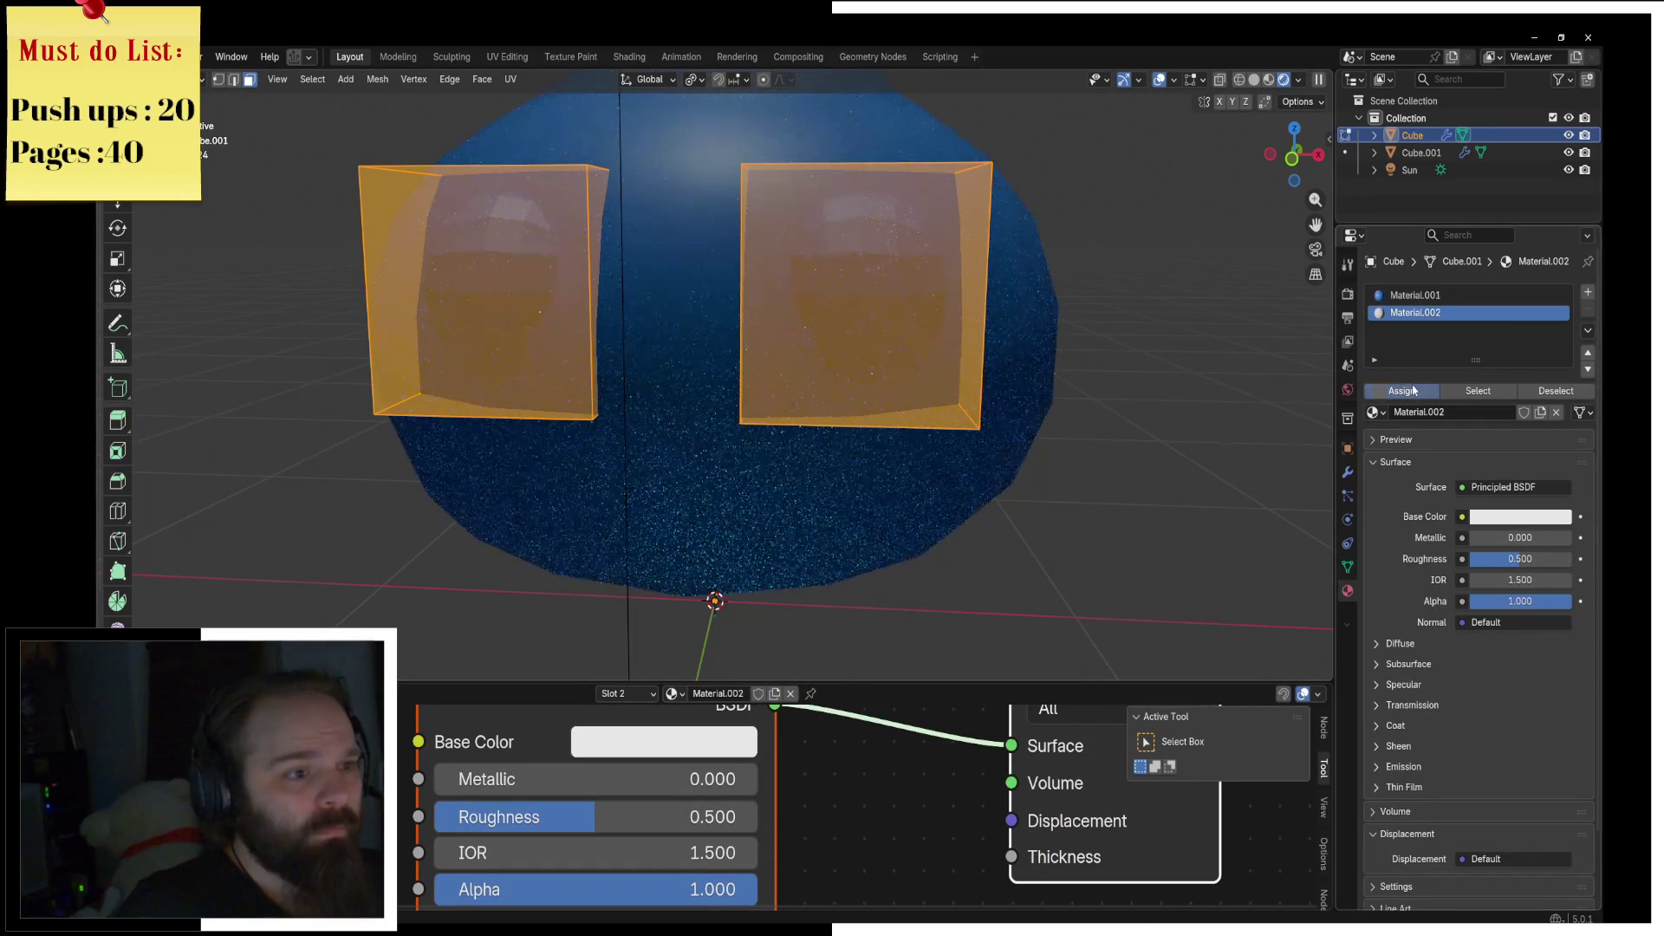
scroll(1007, 363, up, 2)
Step: Apply smooth shading to the eyes in Object Mode and switch to front view
key(Tab)
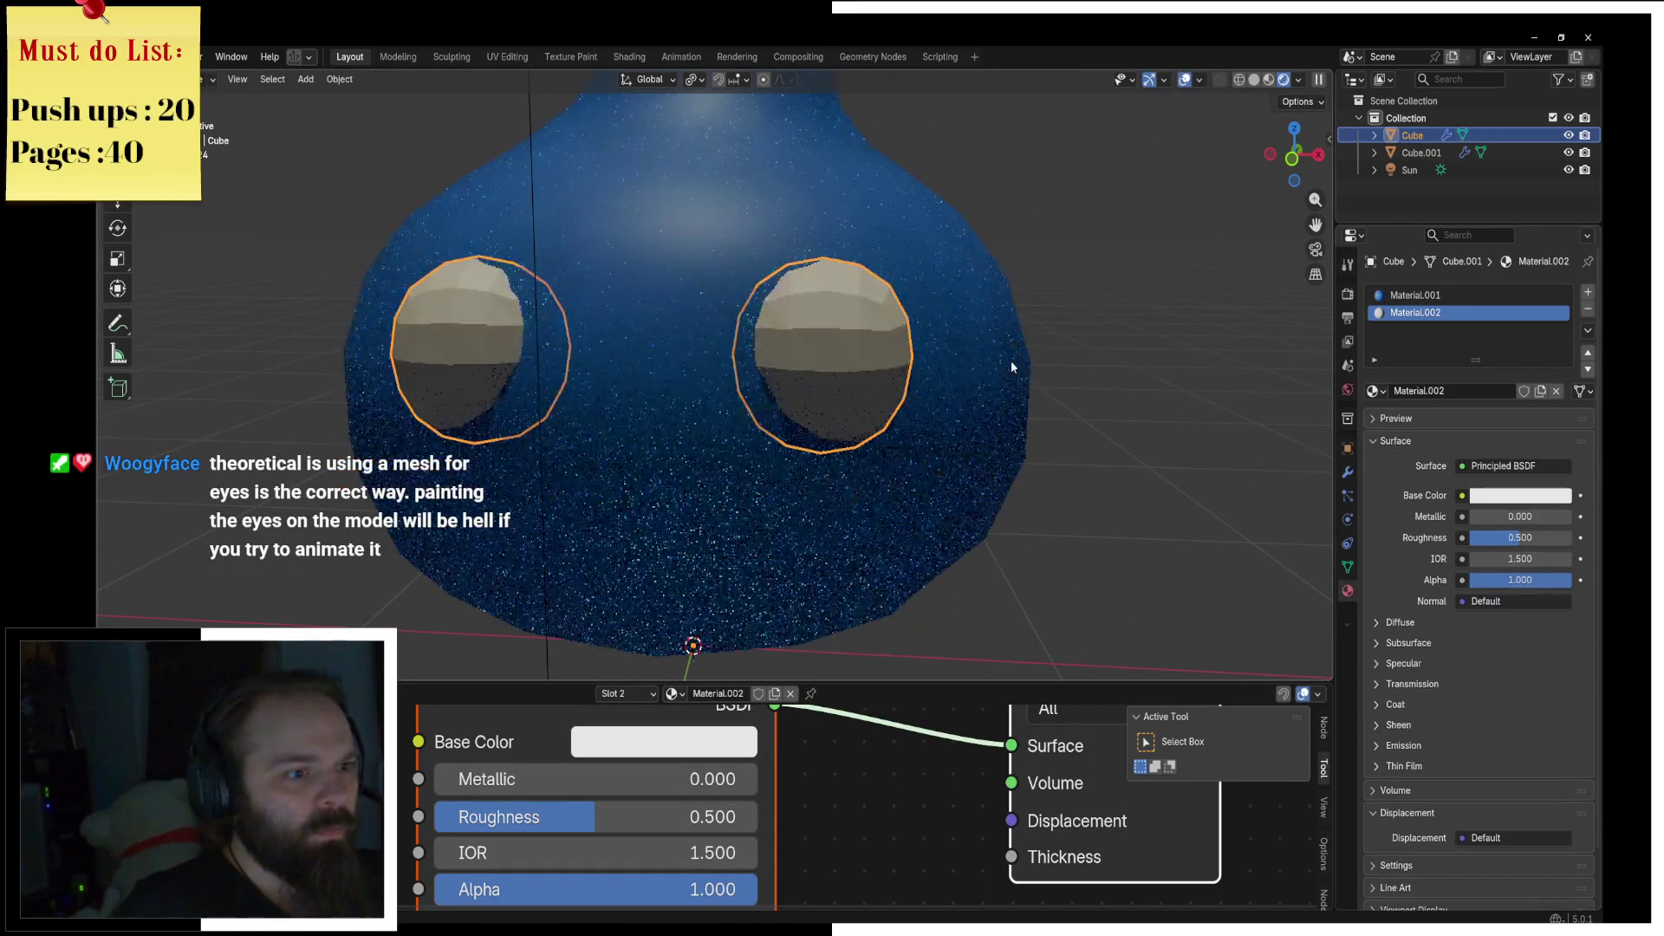
key(F3)
click(1127, 431)
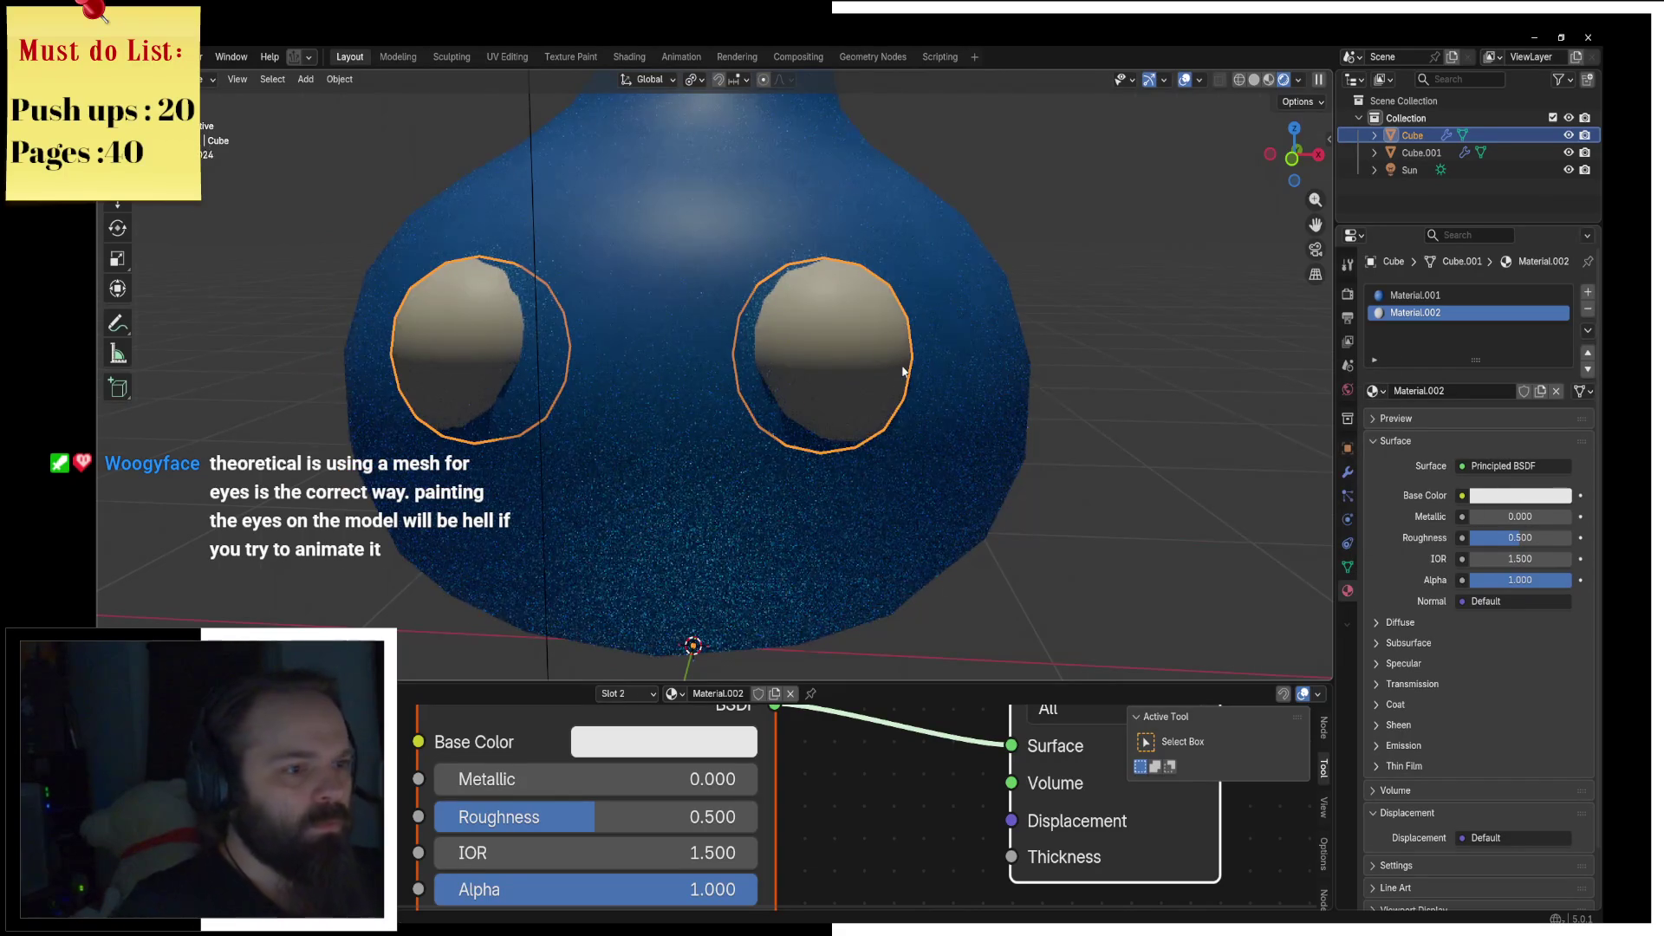
key(KP_1)
Step: Flatten the eye geometry front-to-back by scaling along Y
key(Tab)
click(970, 371)
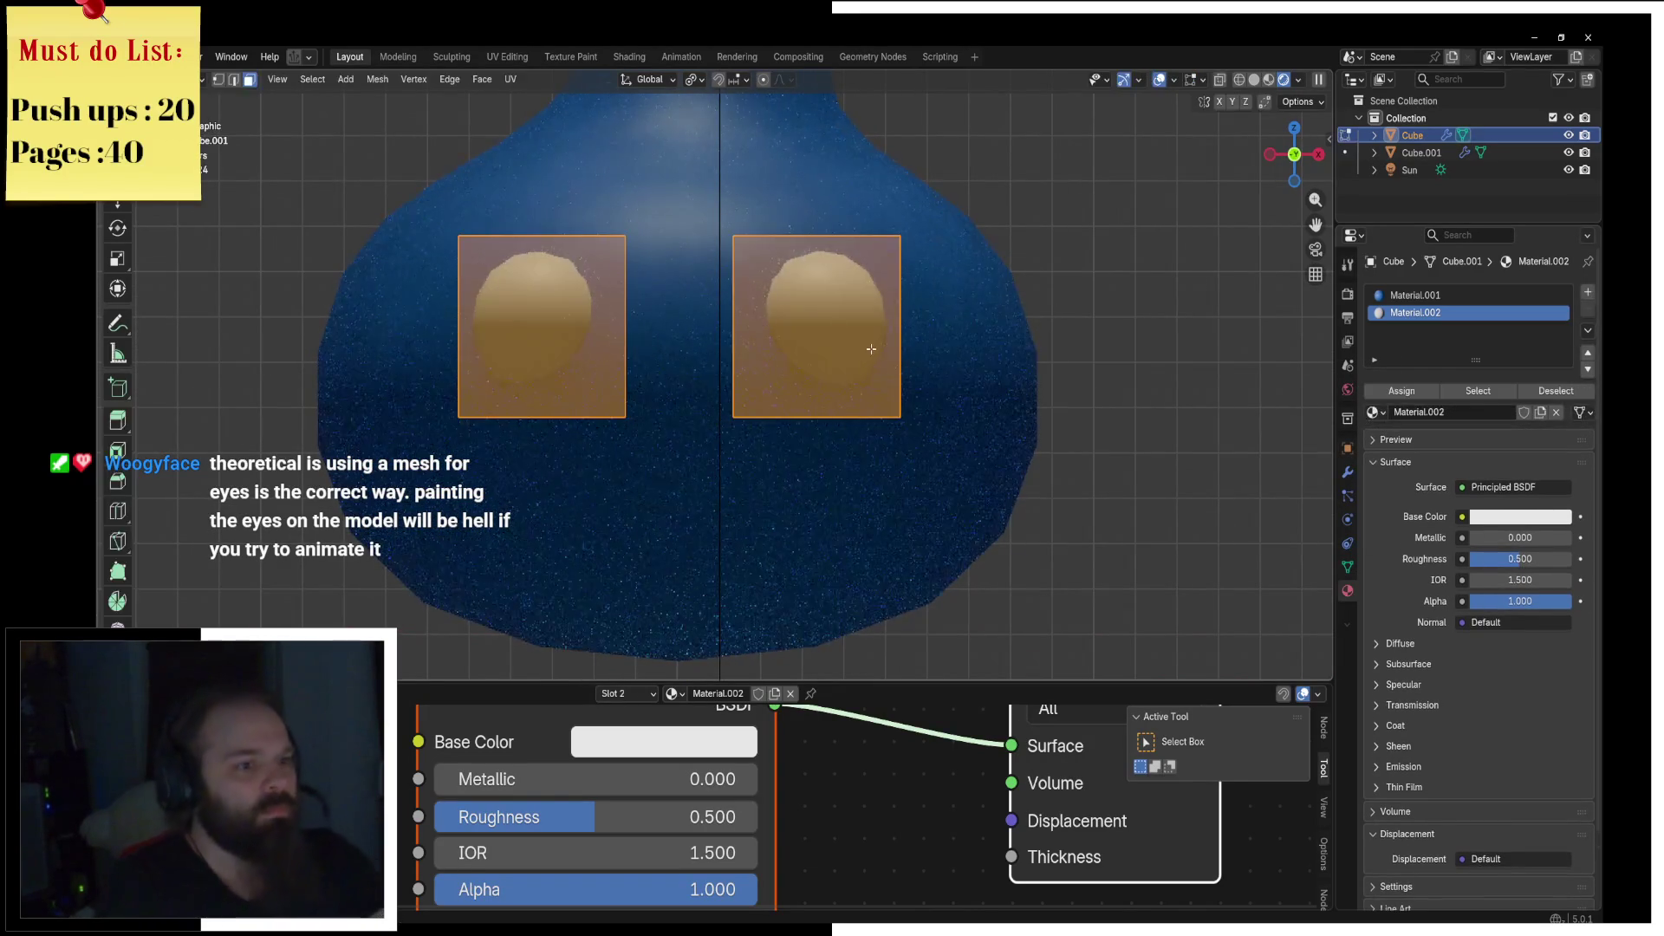
middle_drag(970, 371, 731, 376)
key(g)
key(y)
key(s)
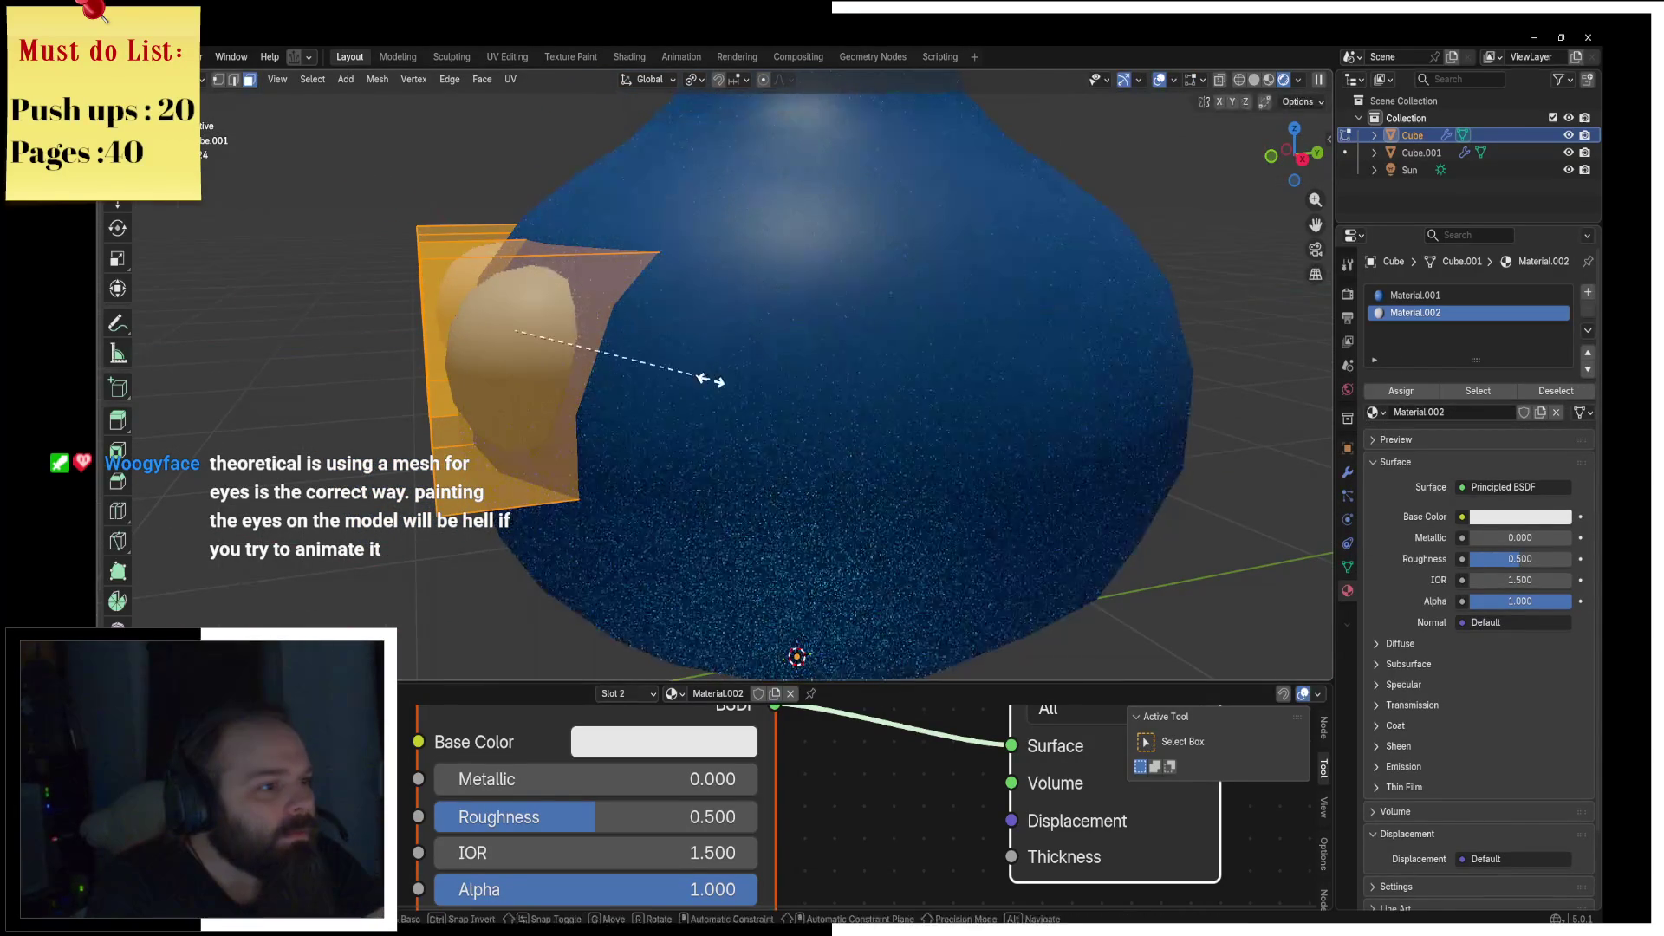
click(617, 371)
Step: Shrink the front squares of both eyes to leave smaller pupil faces
middle_drag(617, 371, 534, 352)
key(a)
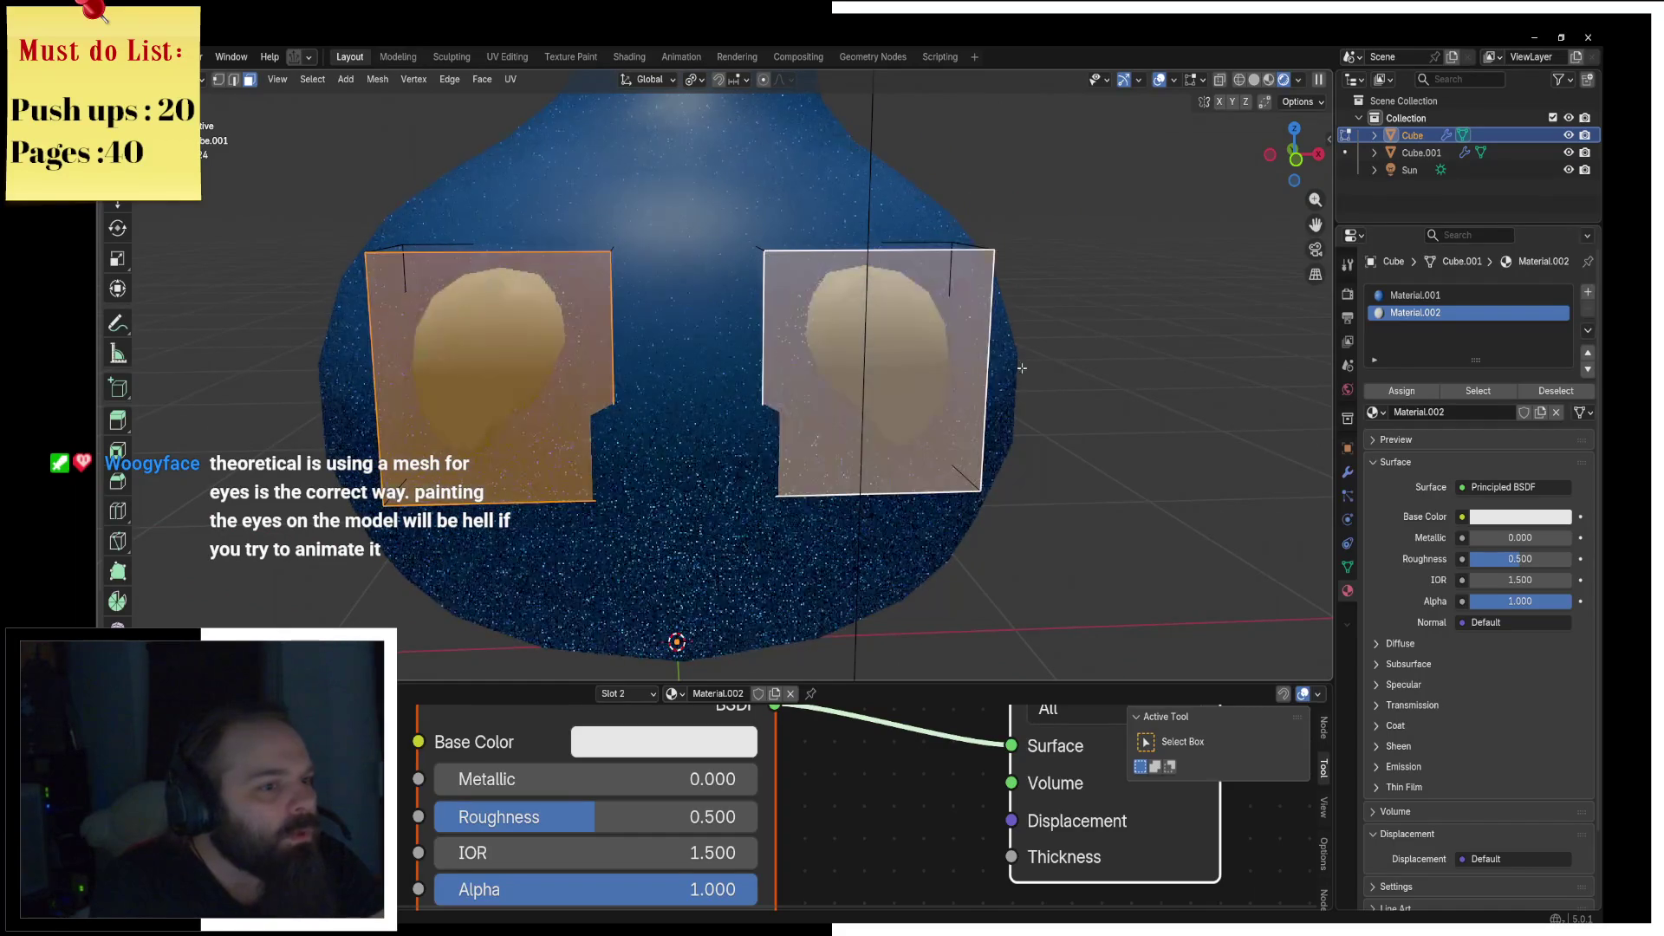
key(s)
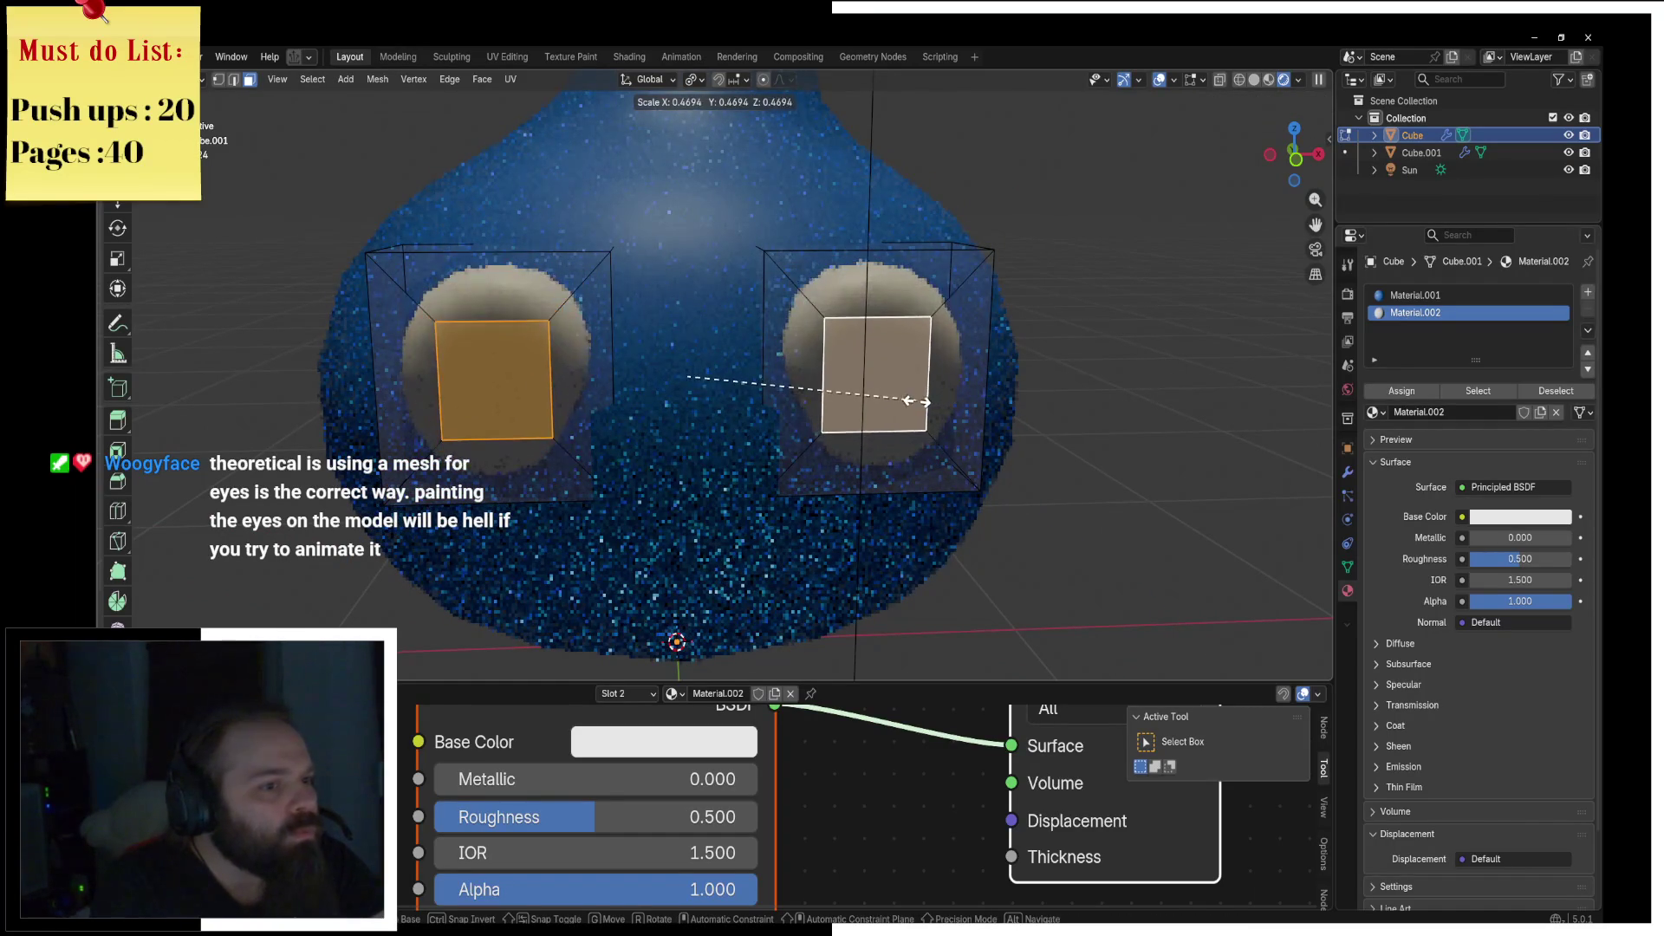
click(810, 387)
Step: Glance at another open window for reference, then add another material slot
key(alt+Tab)
key(Tab)
key(Tab)
key(Tab)
key(Tab)
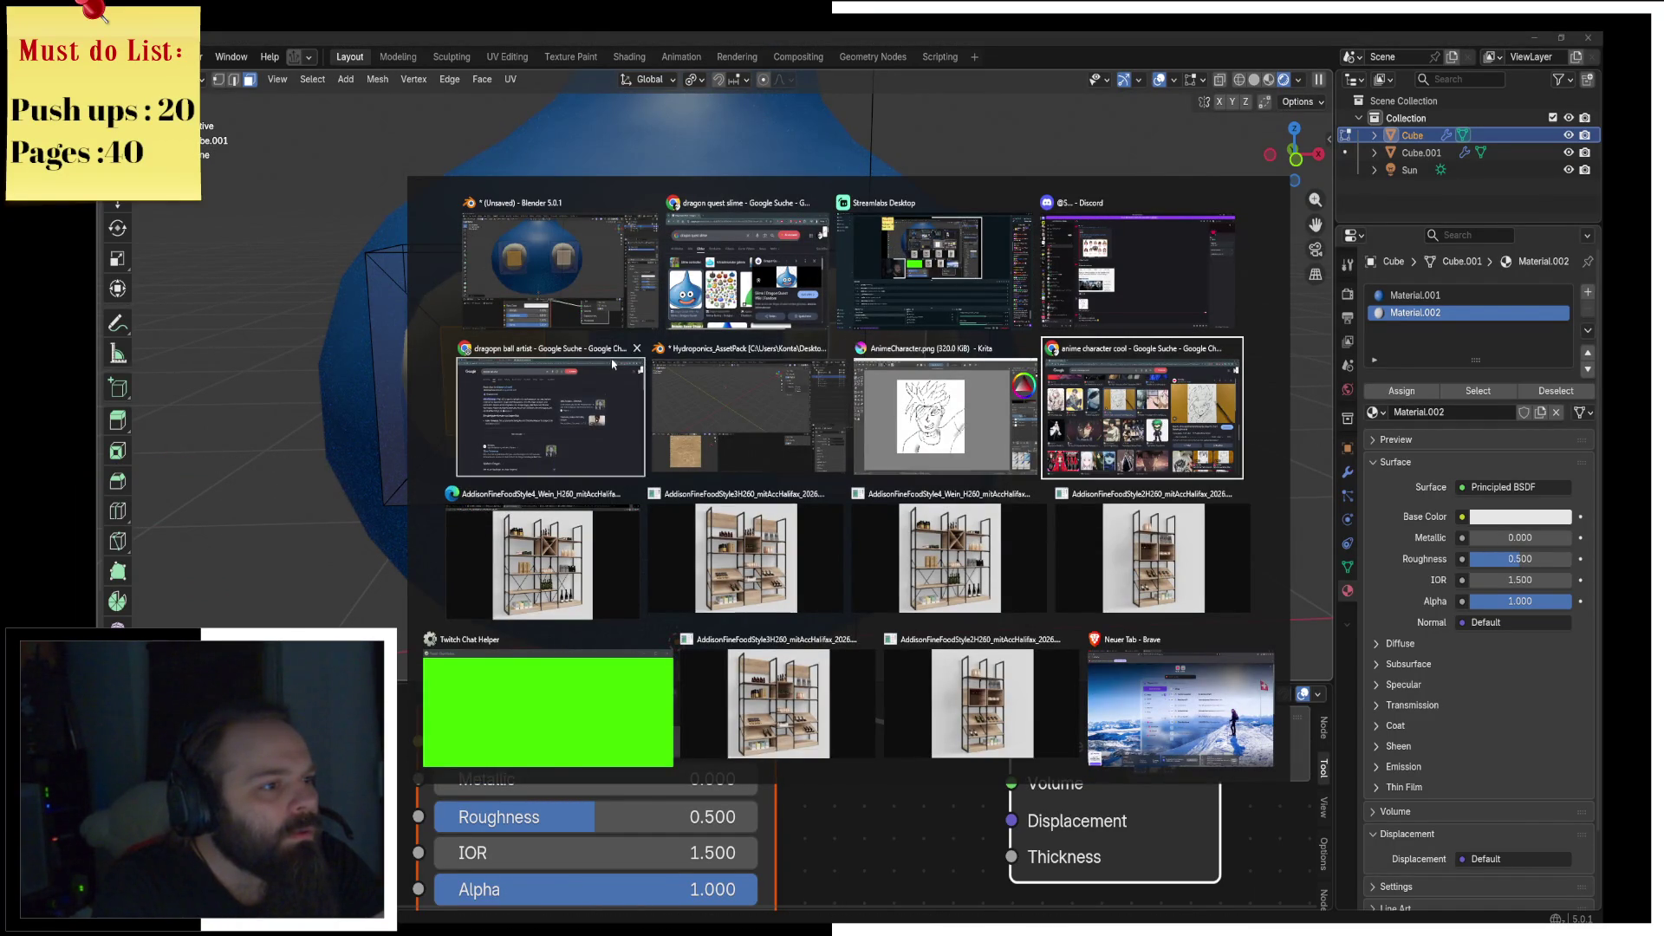
key(Escape)
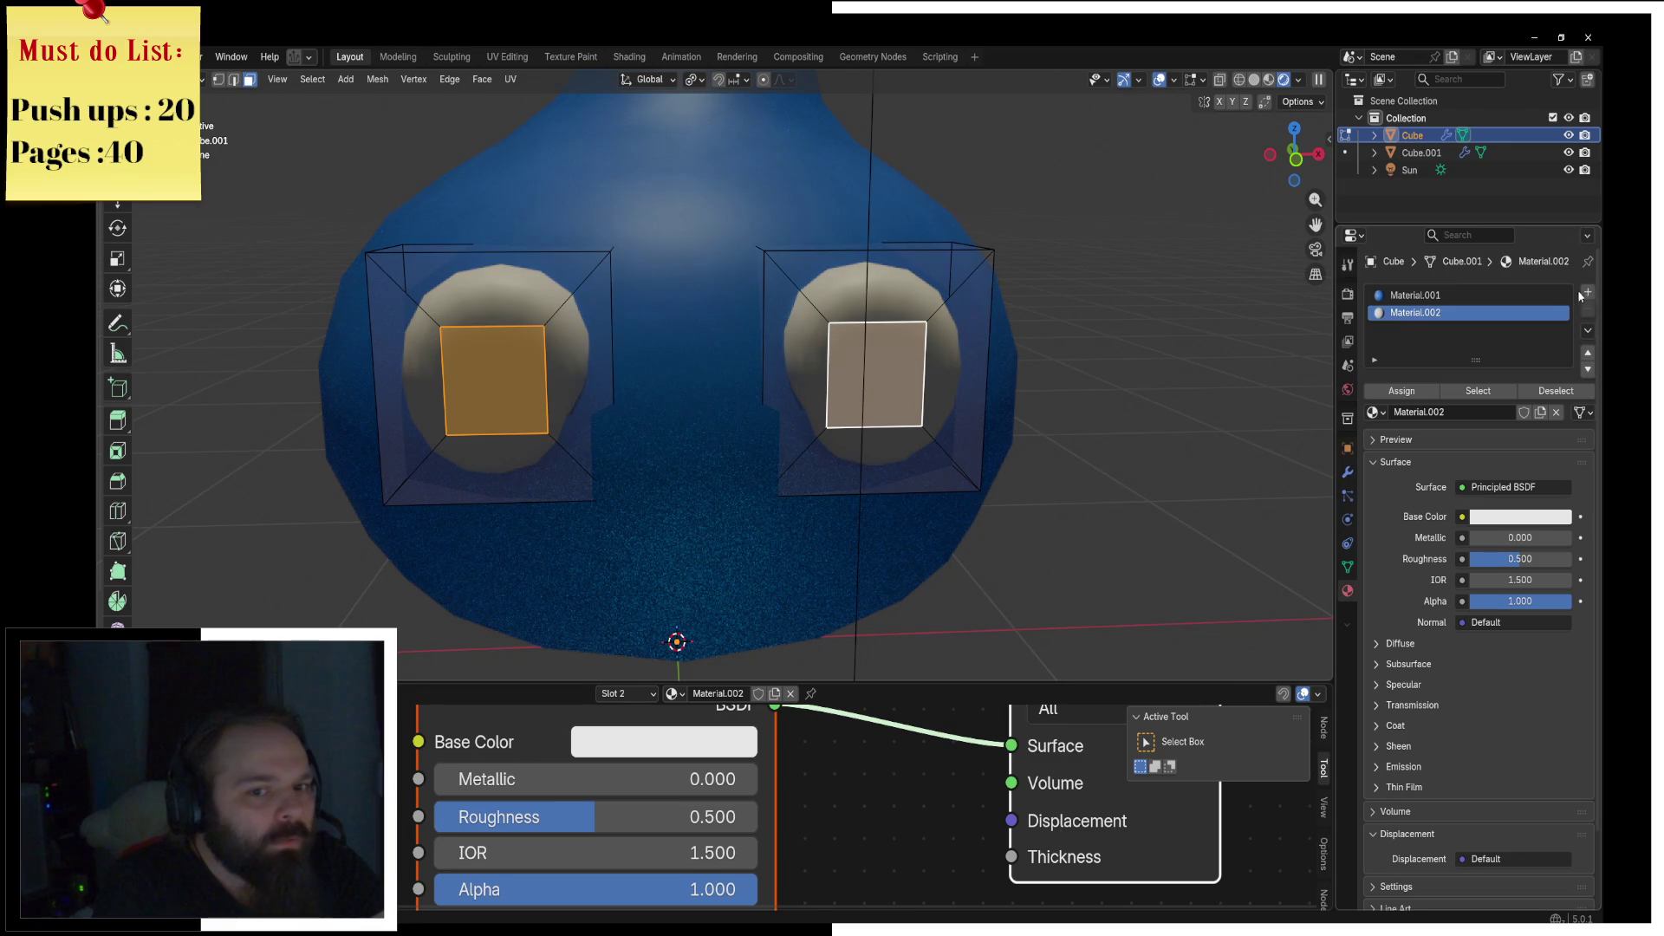
click(1590, 293)
Step: Create a new black material, Material.003, and assign it to the pupil faces
click(1445, 413)
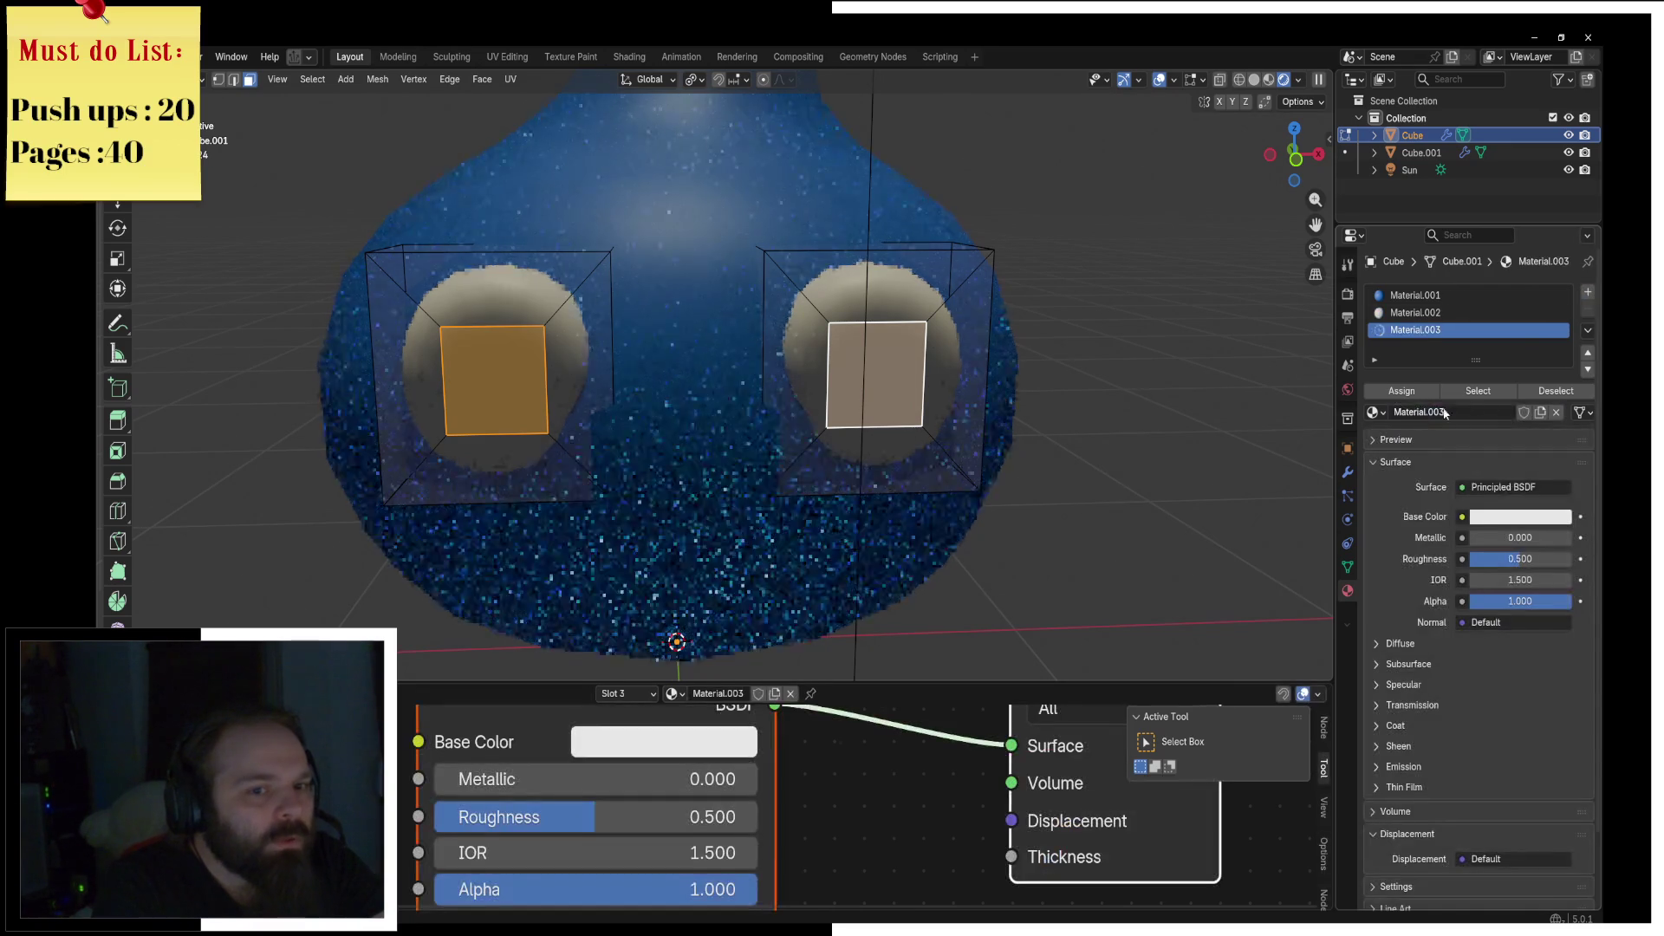
click(1507, 523)
drag(1553, 234, 1554, 351)
click(1403, 392)
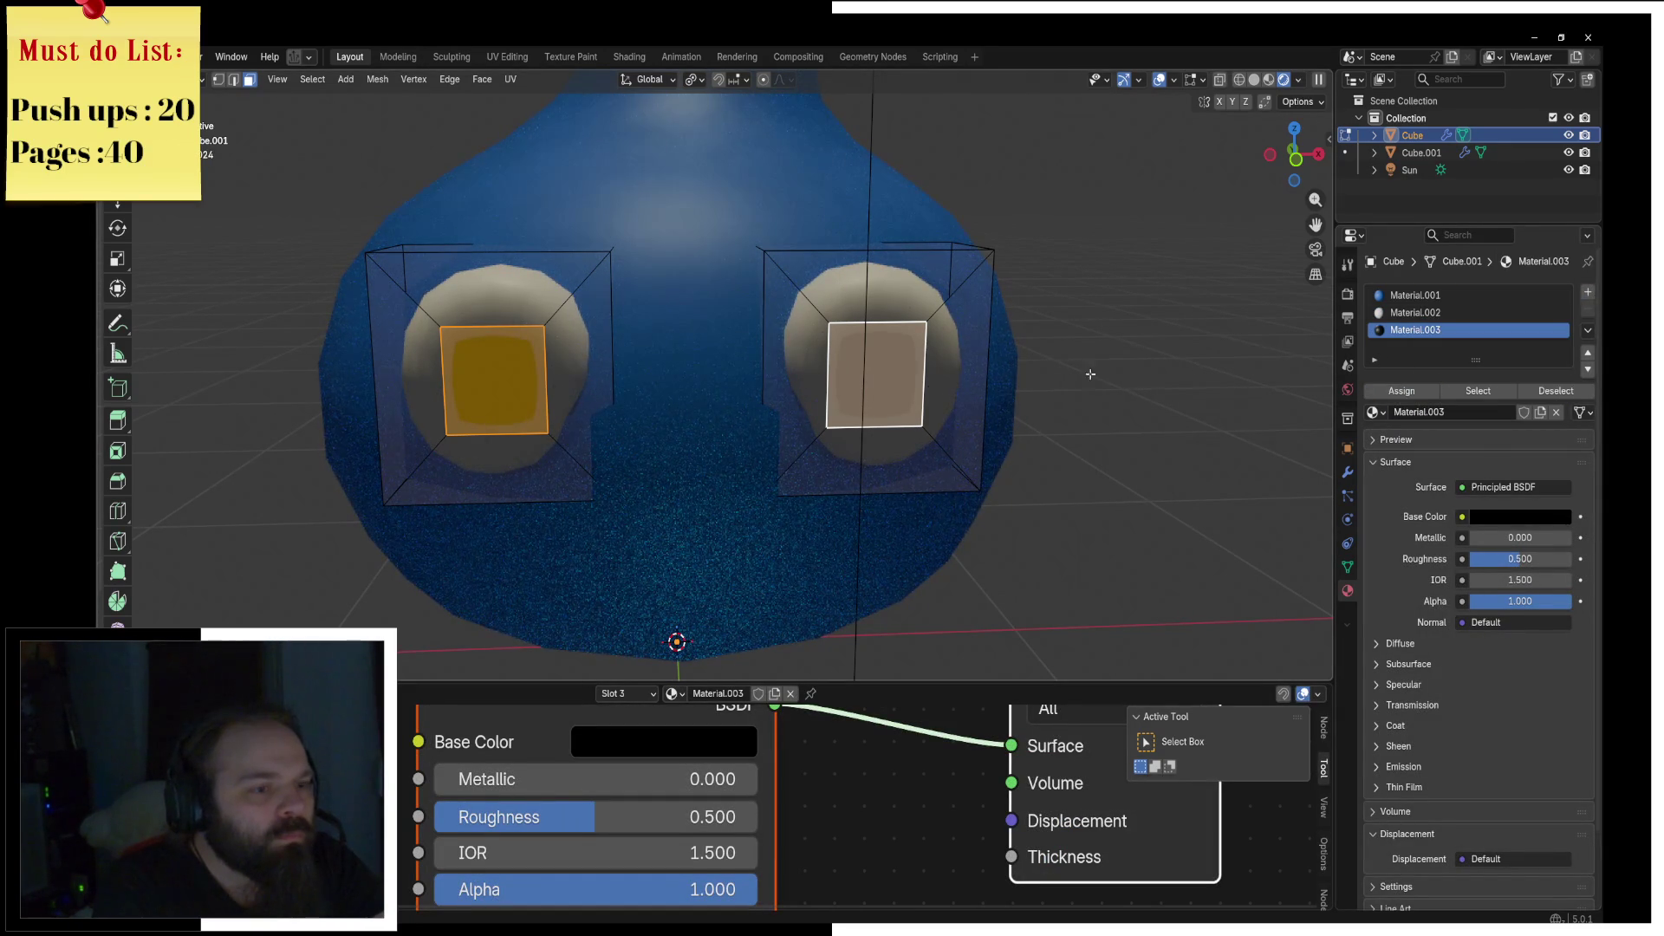
Step: Add centred loop cuts through the left eye and begin rounding the pupil into a circle
key(ctrl+r)
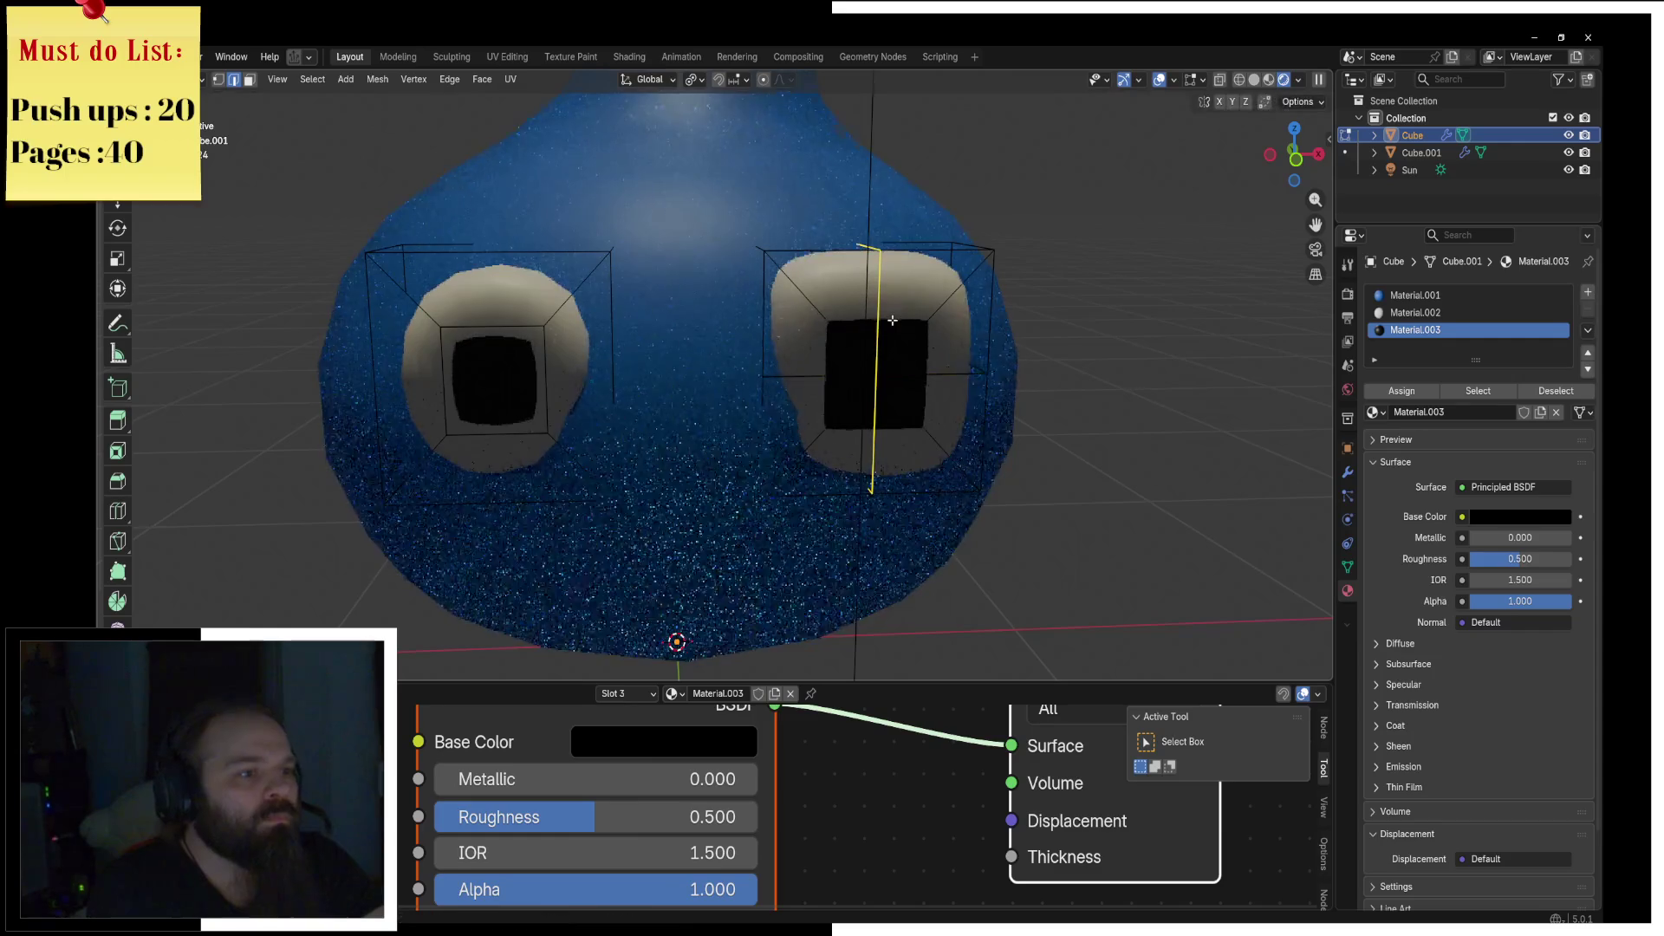
click(521, 347)
right_click(539, 348)
key(ctrl+r)
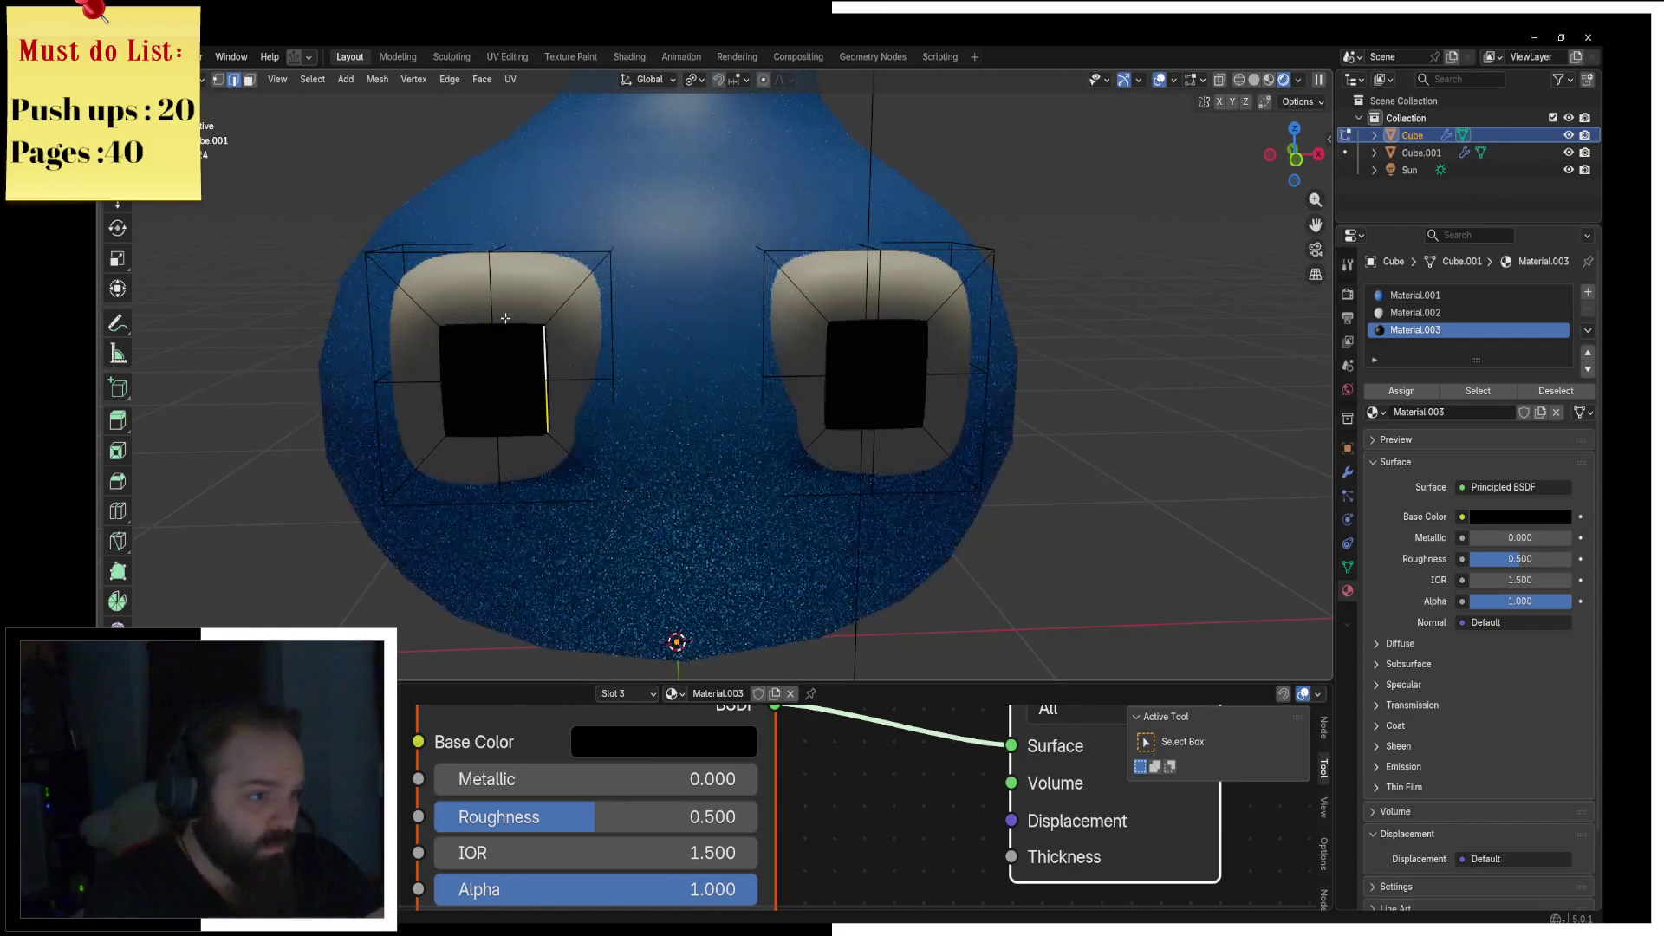
key(shift+alt+s)
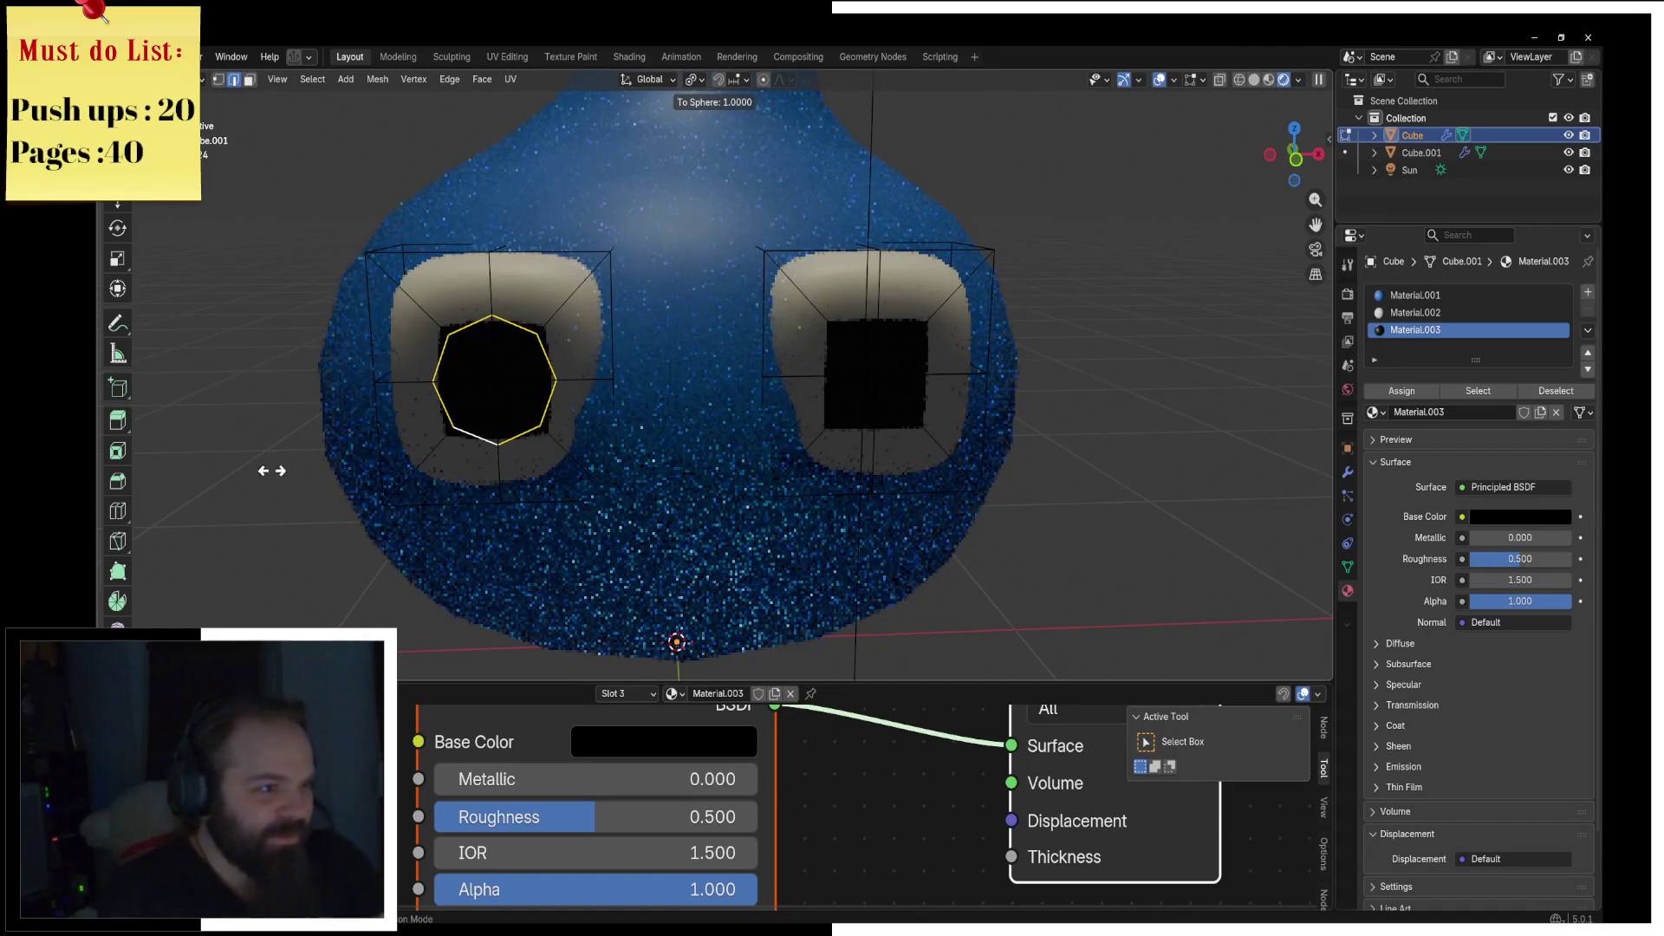
click(539, 403)
click(768, 347)
key(KP_Divide)
key(KP_Divide)
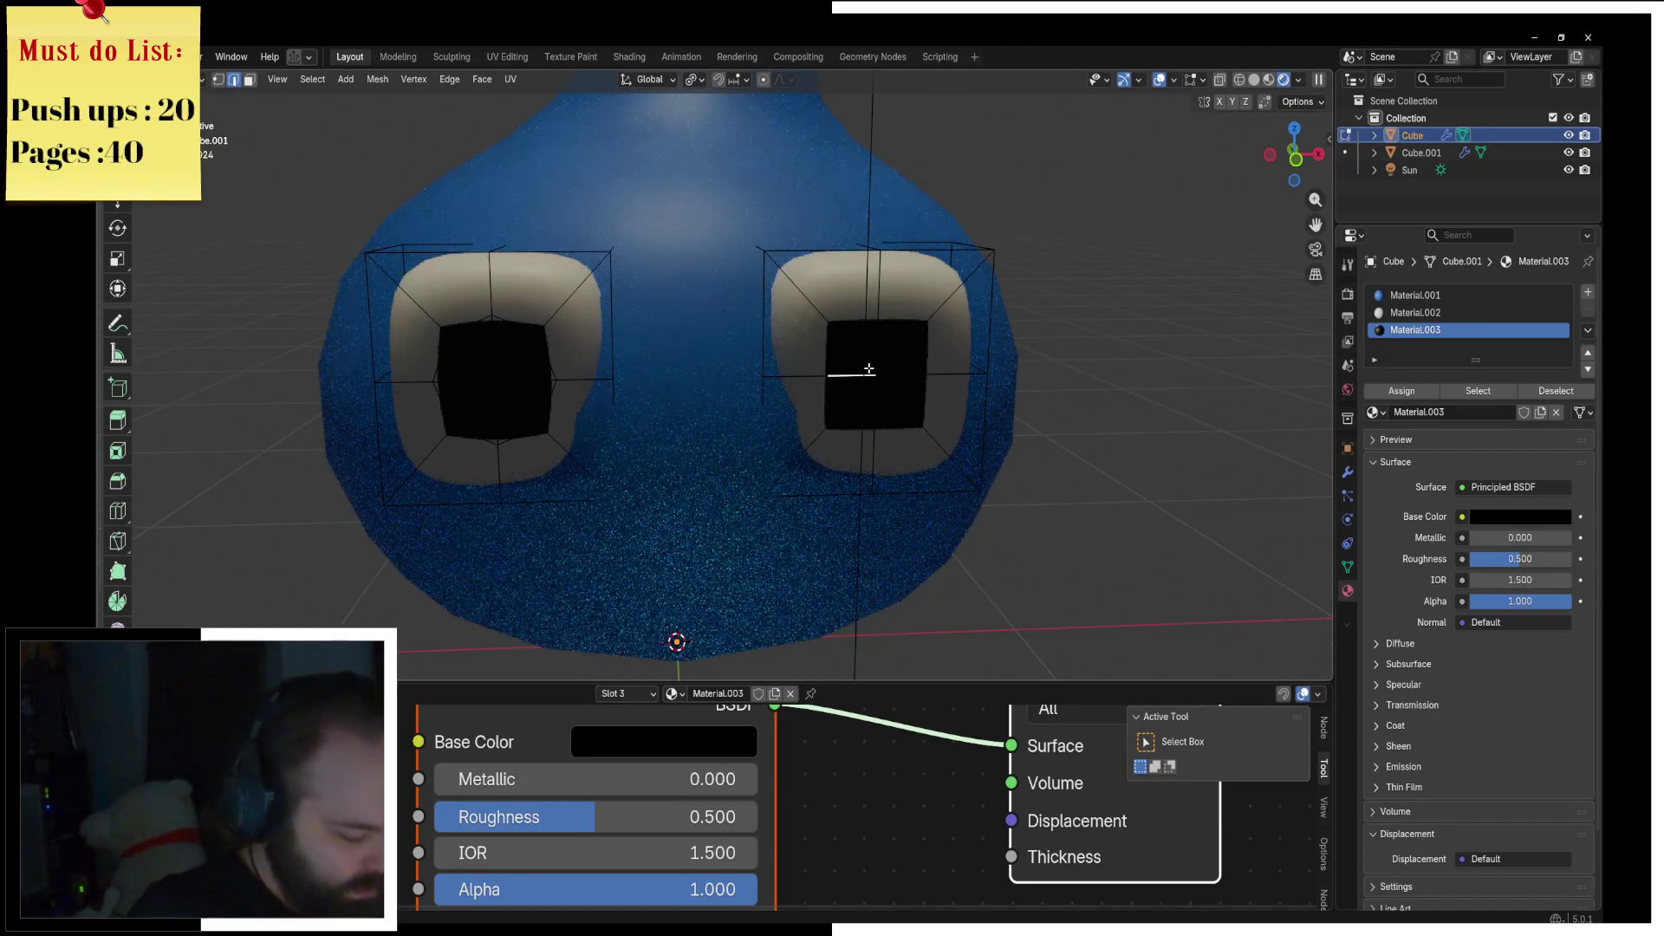
key(l)
key(x)
click(853, 397)
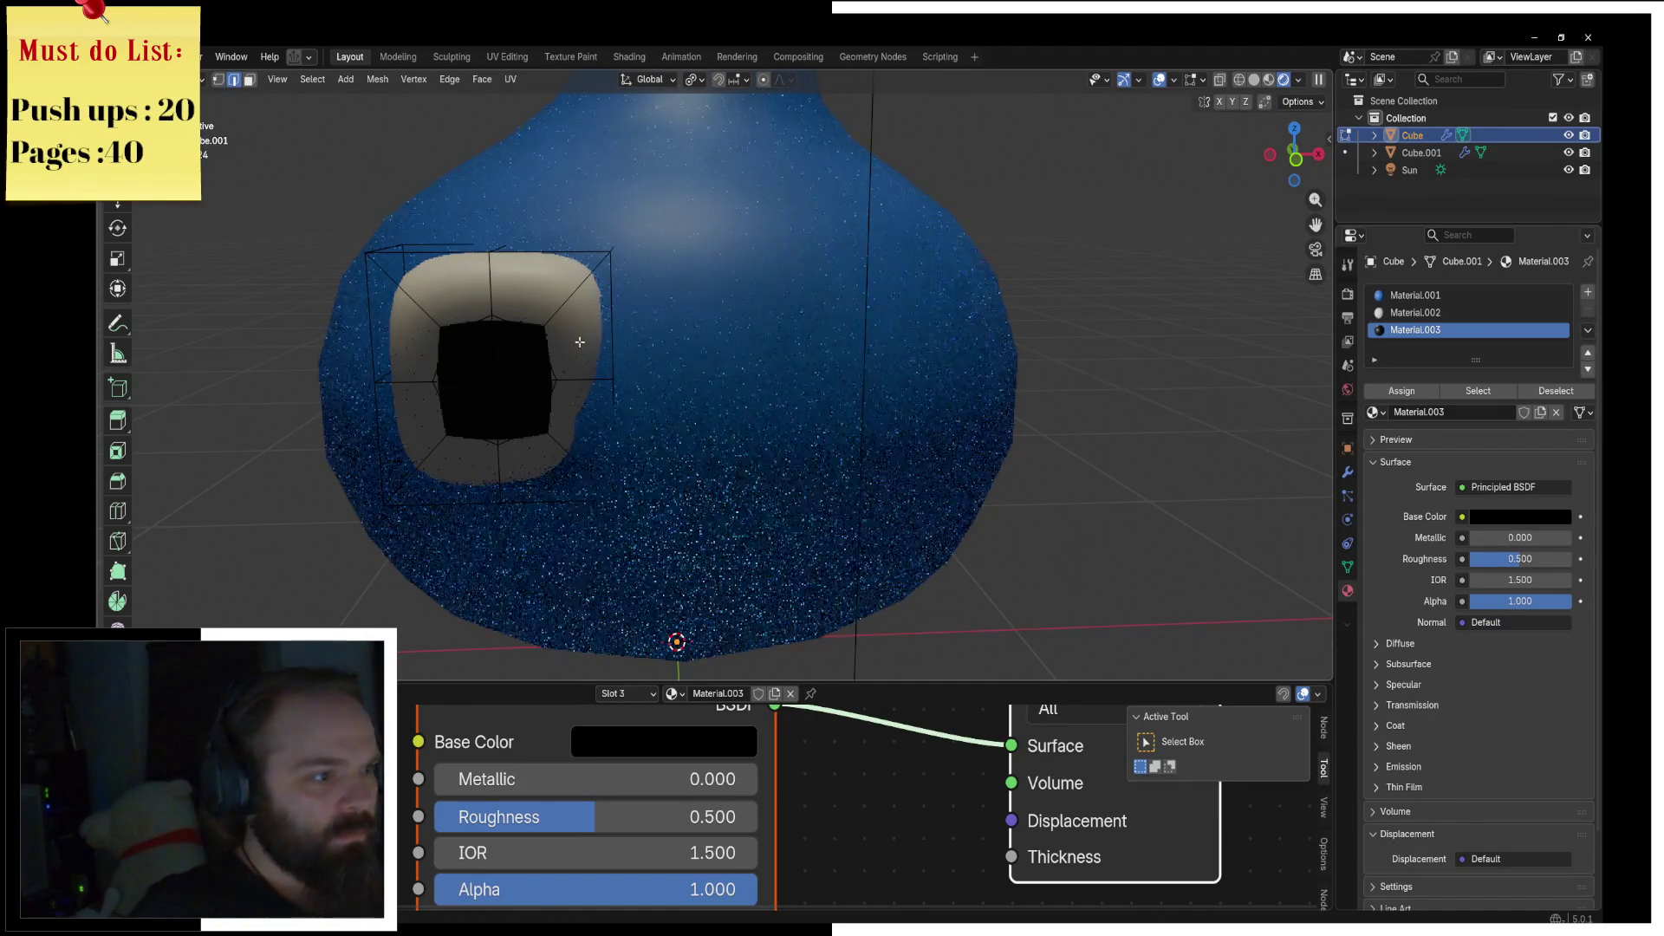
click(607, 300)
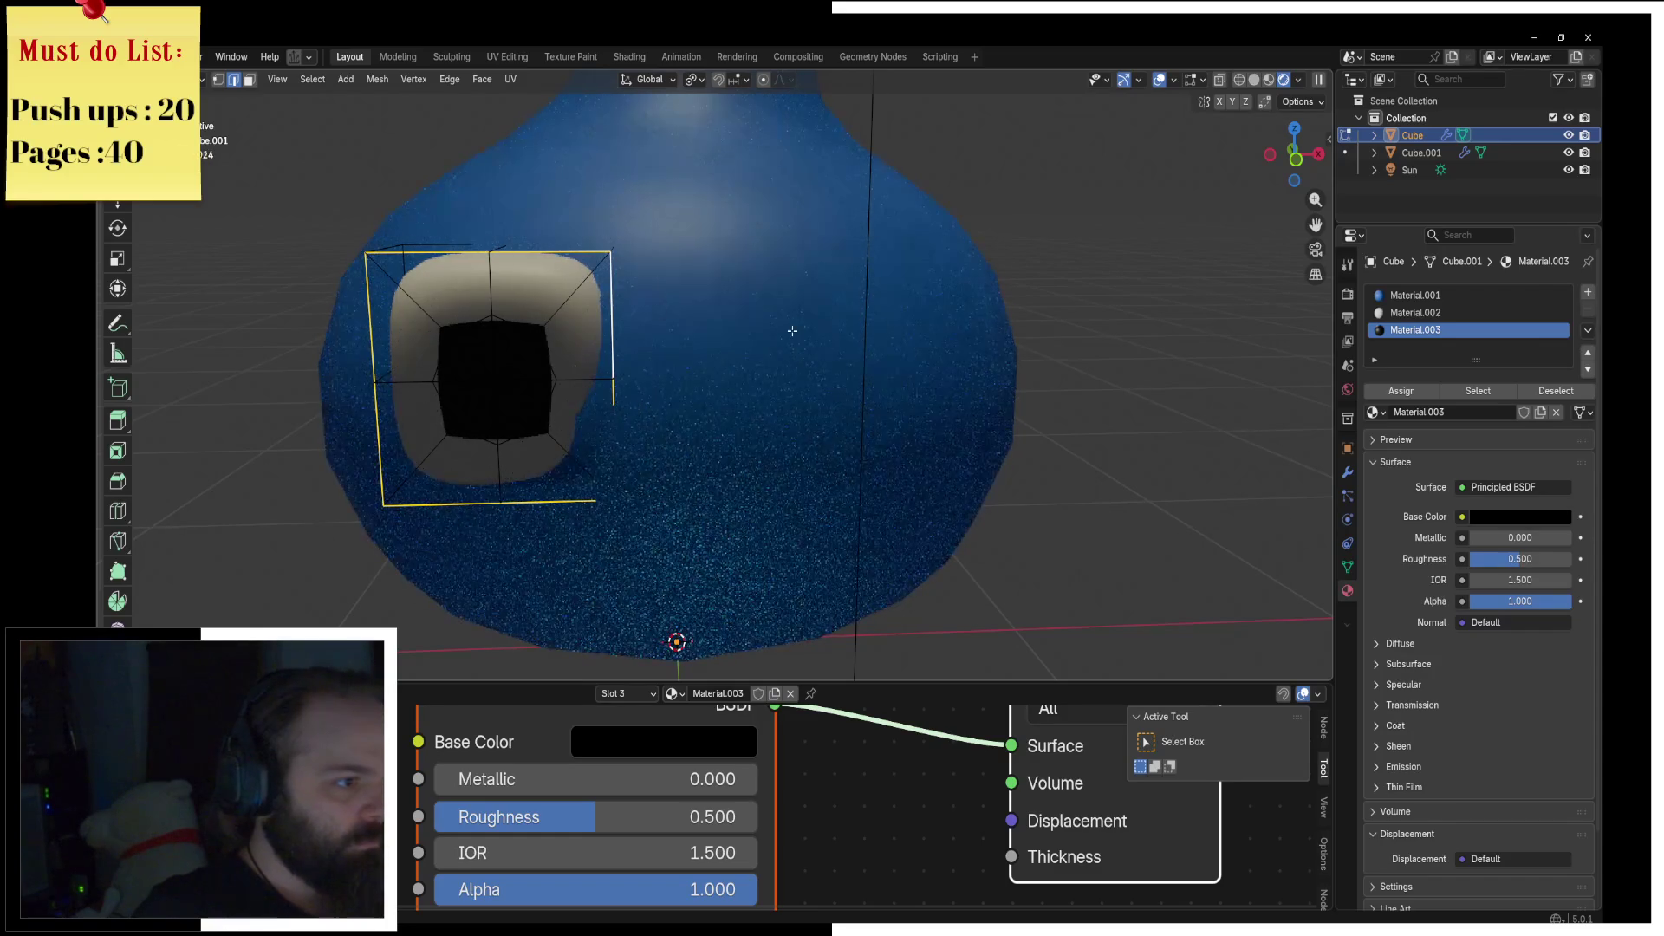
key(shift+alt+s)
click(529, 395)
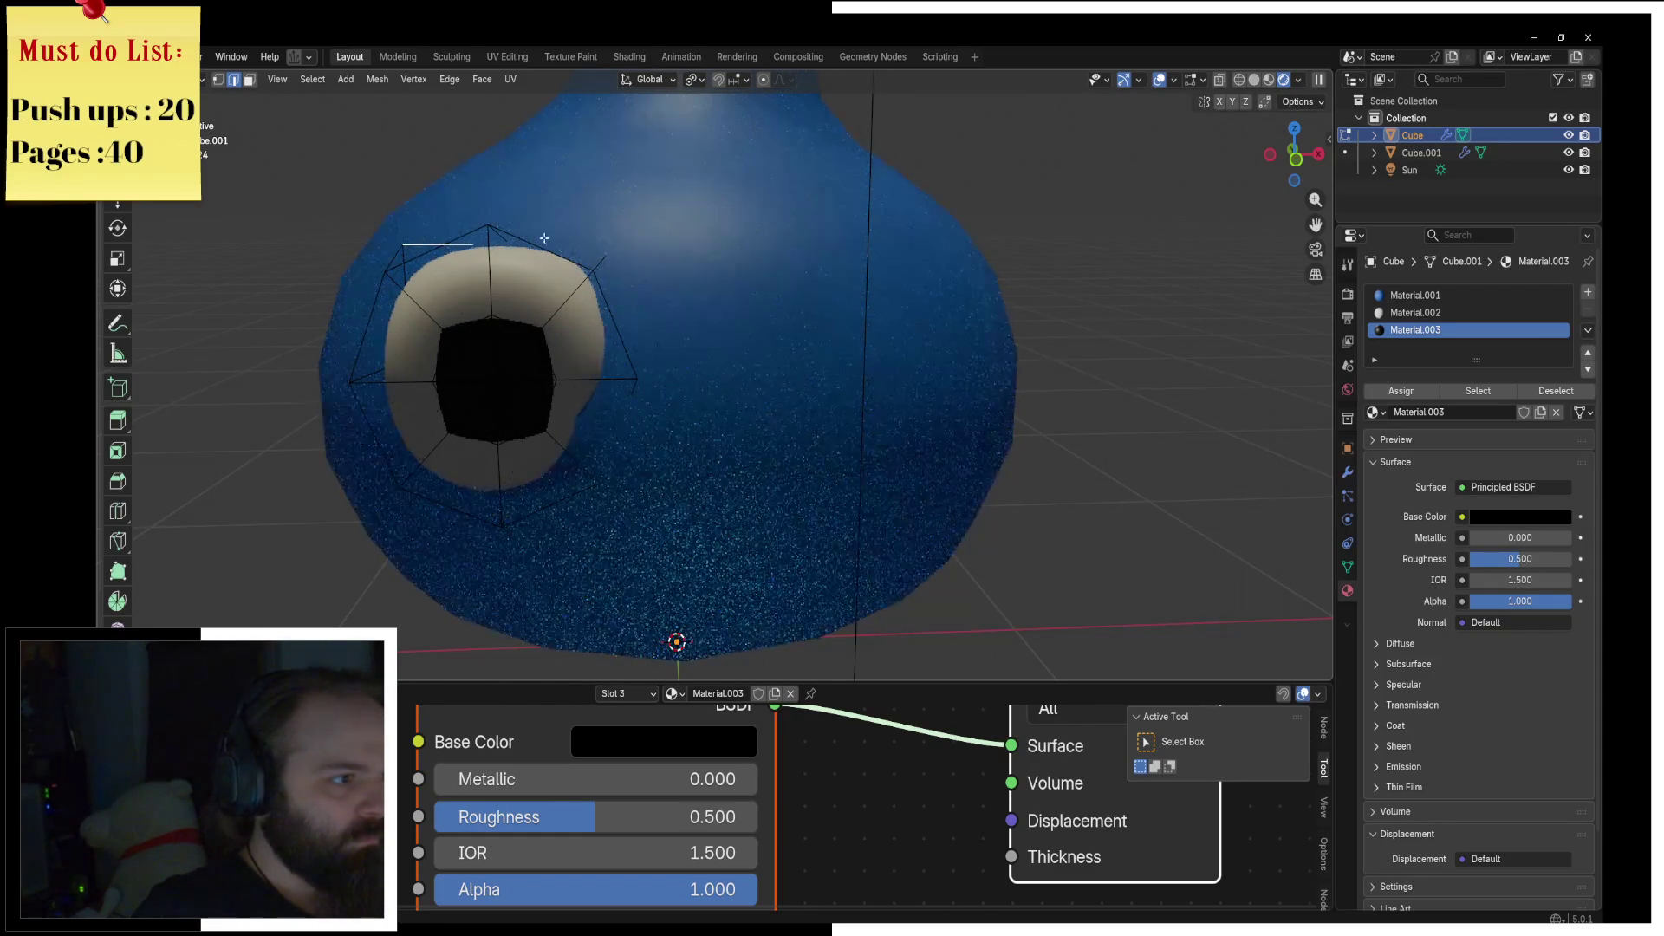
middle_drag(555, 260, 670, 258)
key(z)
click(686, 331)
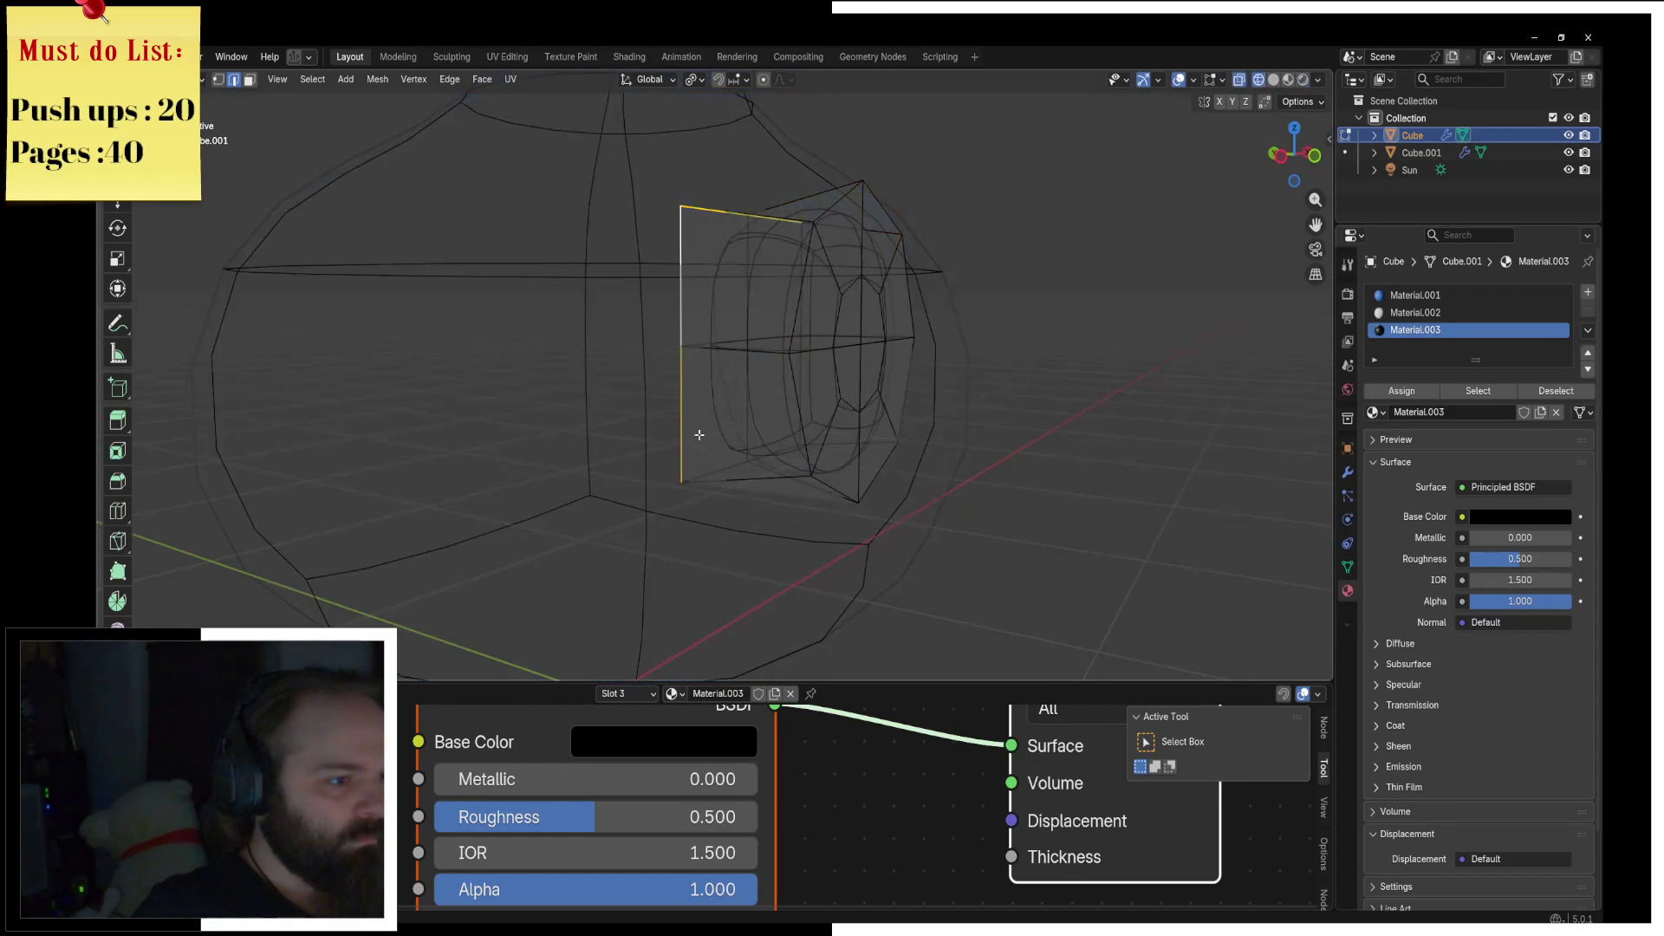
mouse_move(710, 474)
middle_down()
mouse_move(902, 479)
mouse_move(636, 440)
middle_up()
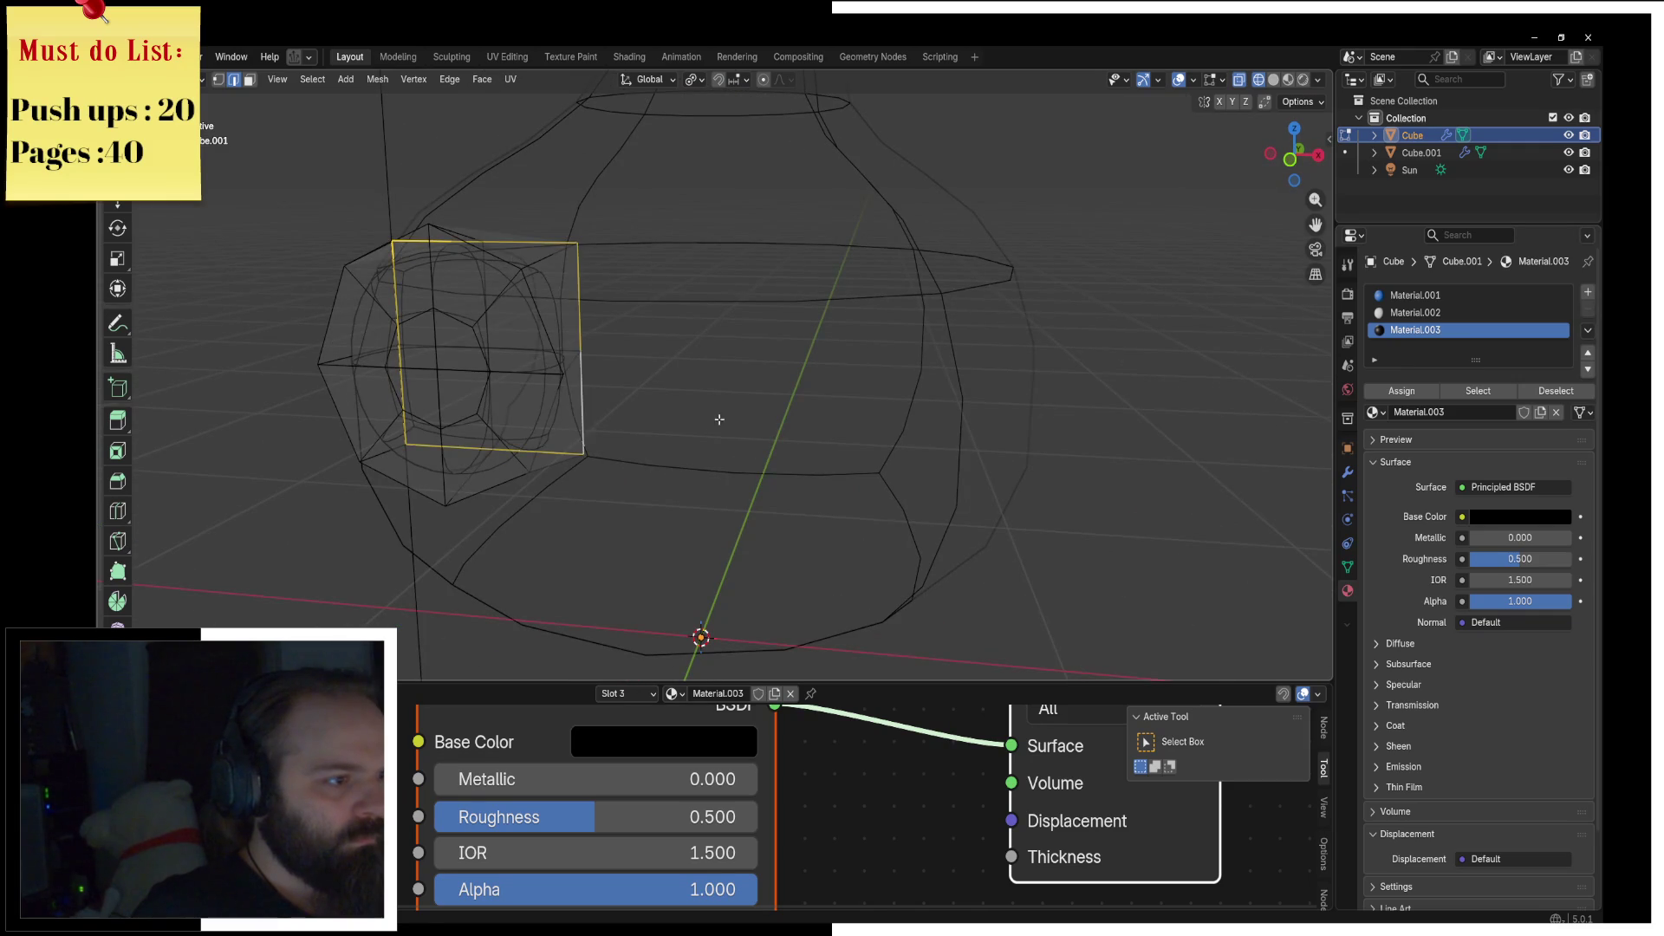
key(z)
click(593, 506)
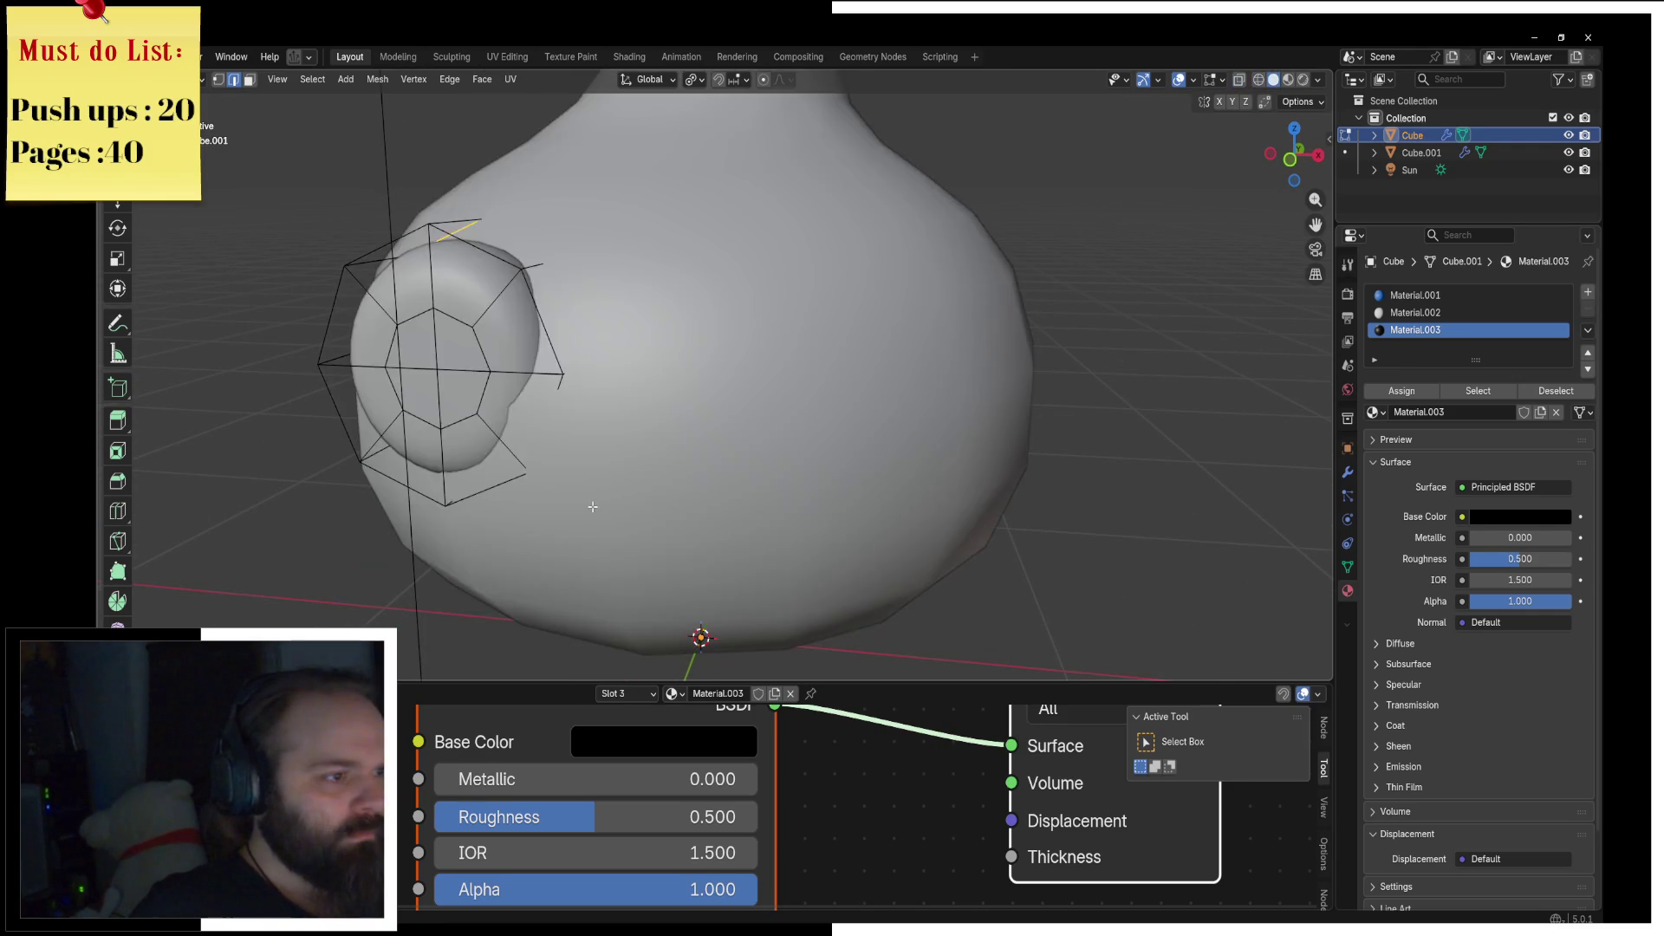
key(KP_1)
key(z)
click(576, 597)
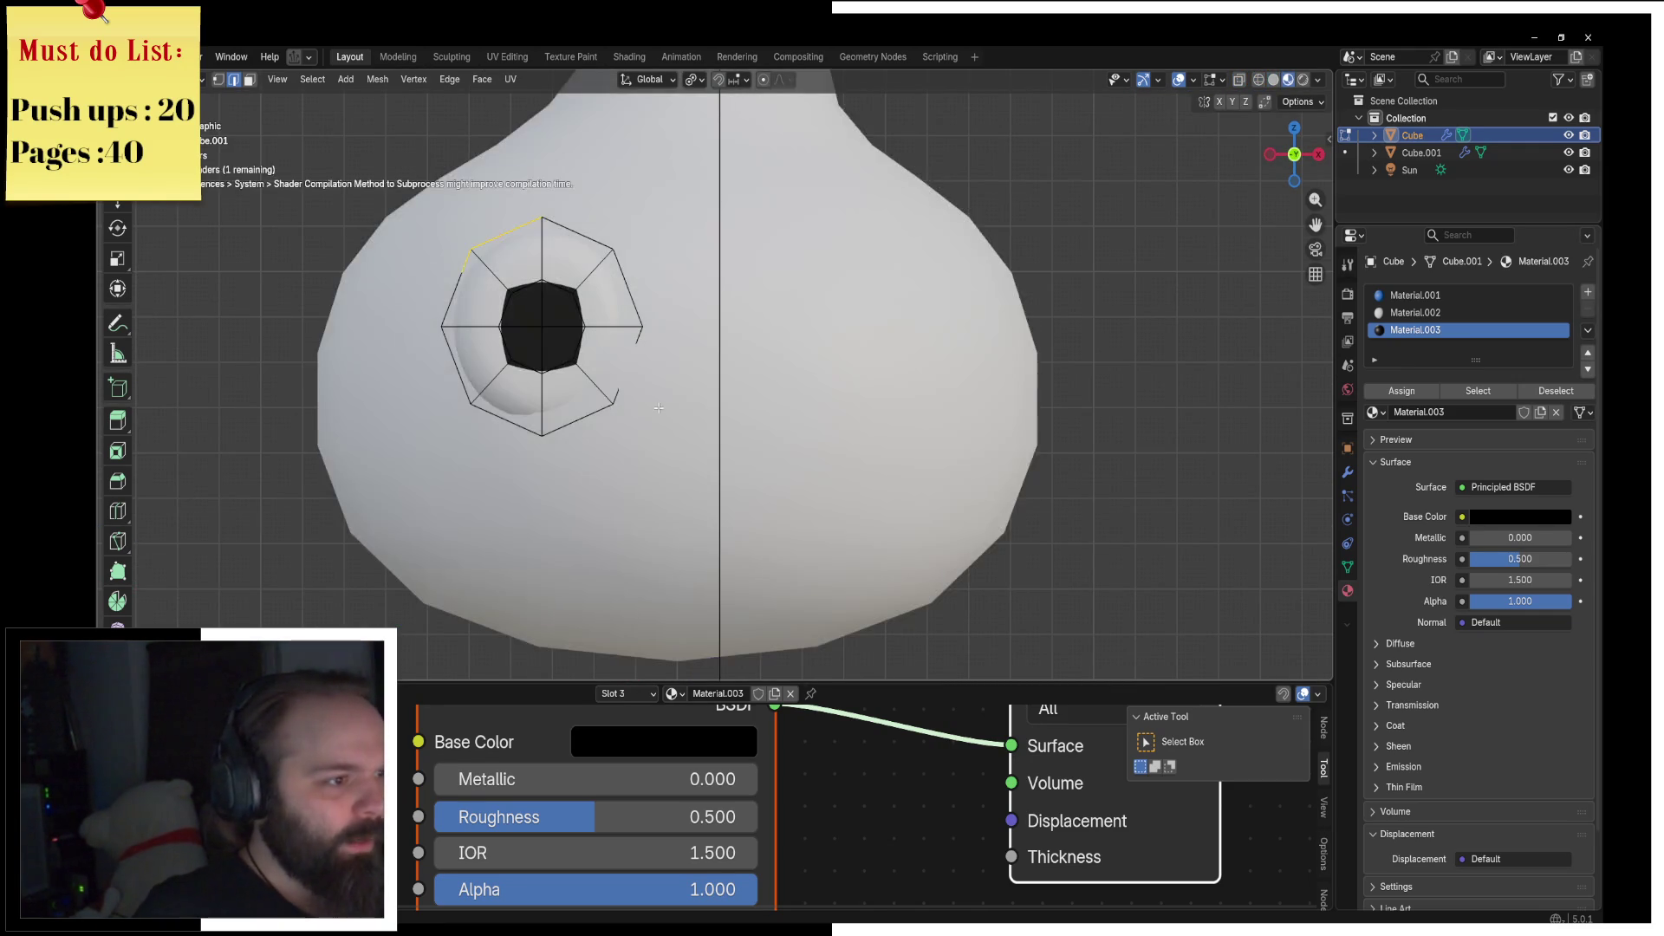
key(ctrl+Tab)
click(648, 455)
key(ctrl+Tab)
click(737, 433)
middle_drag(737, 433, 739, 418)
key(Tab)
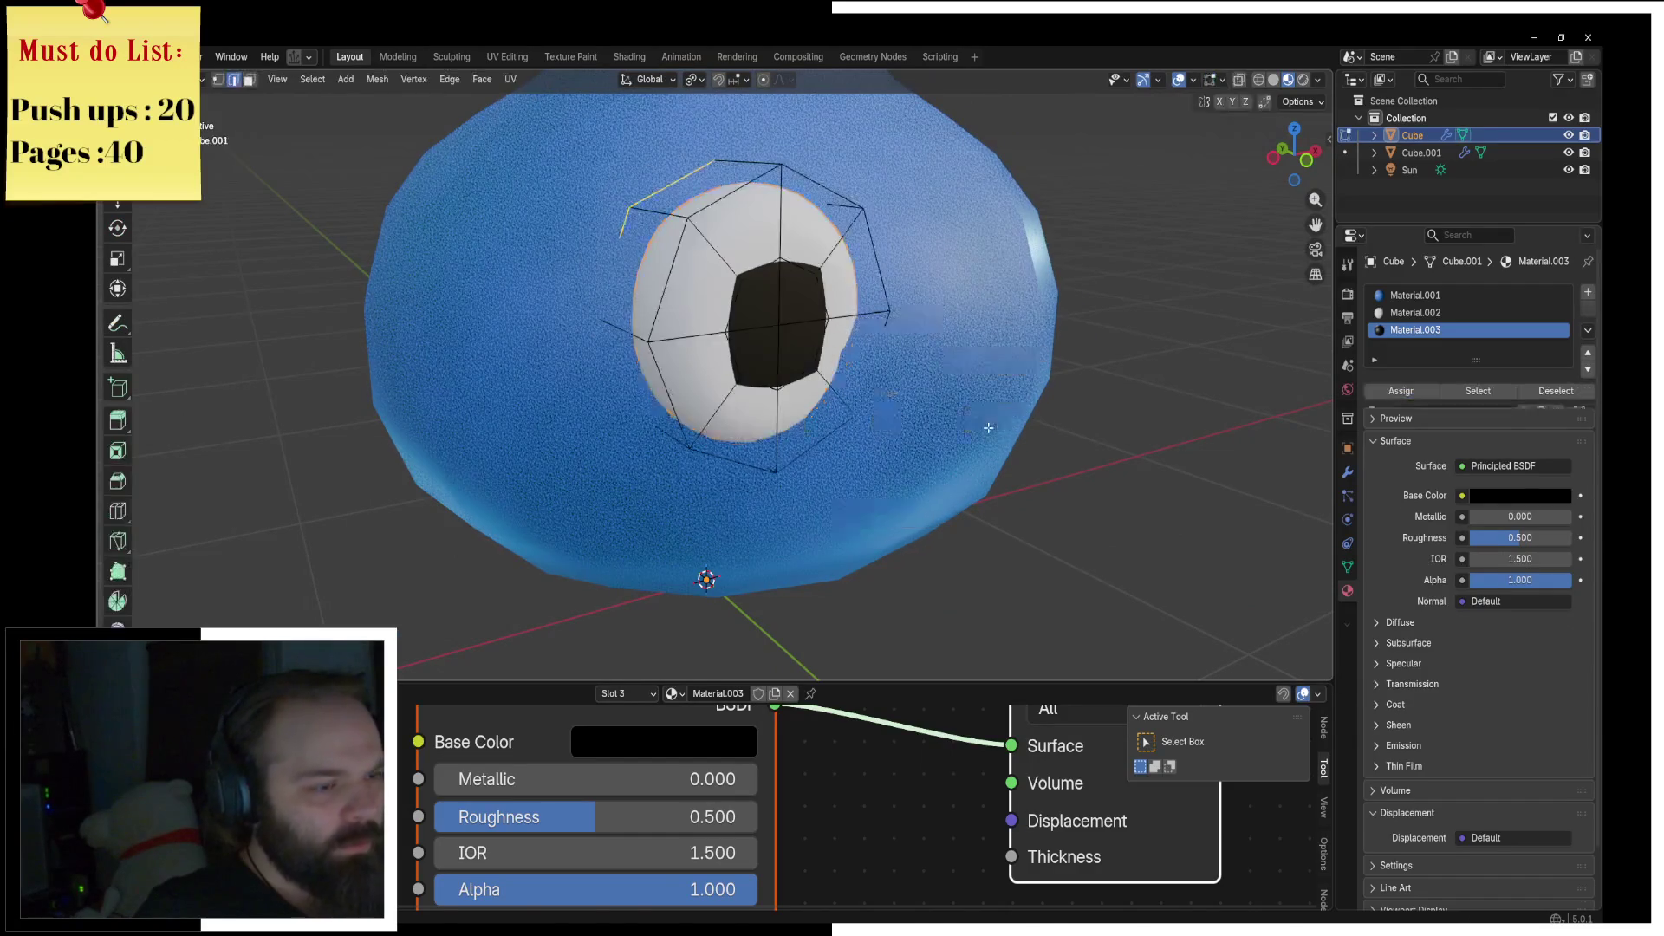
Step: Rotate the whole eye slightly around Z and return to Object Mode
key(a)
key(r)
key(z)
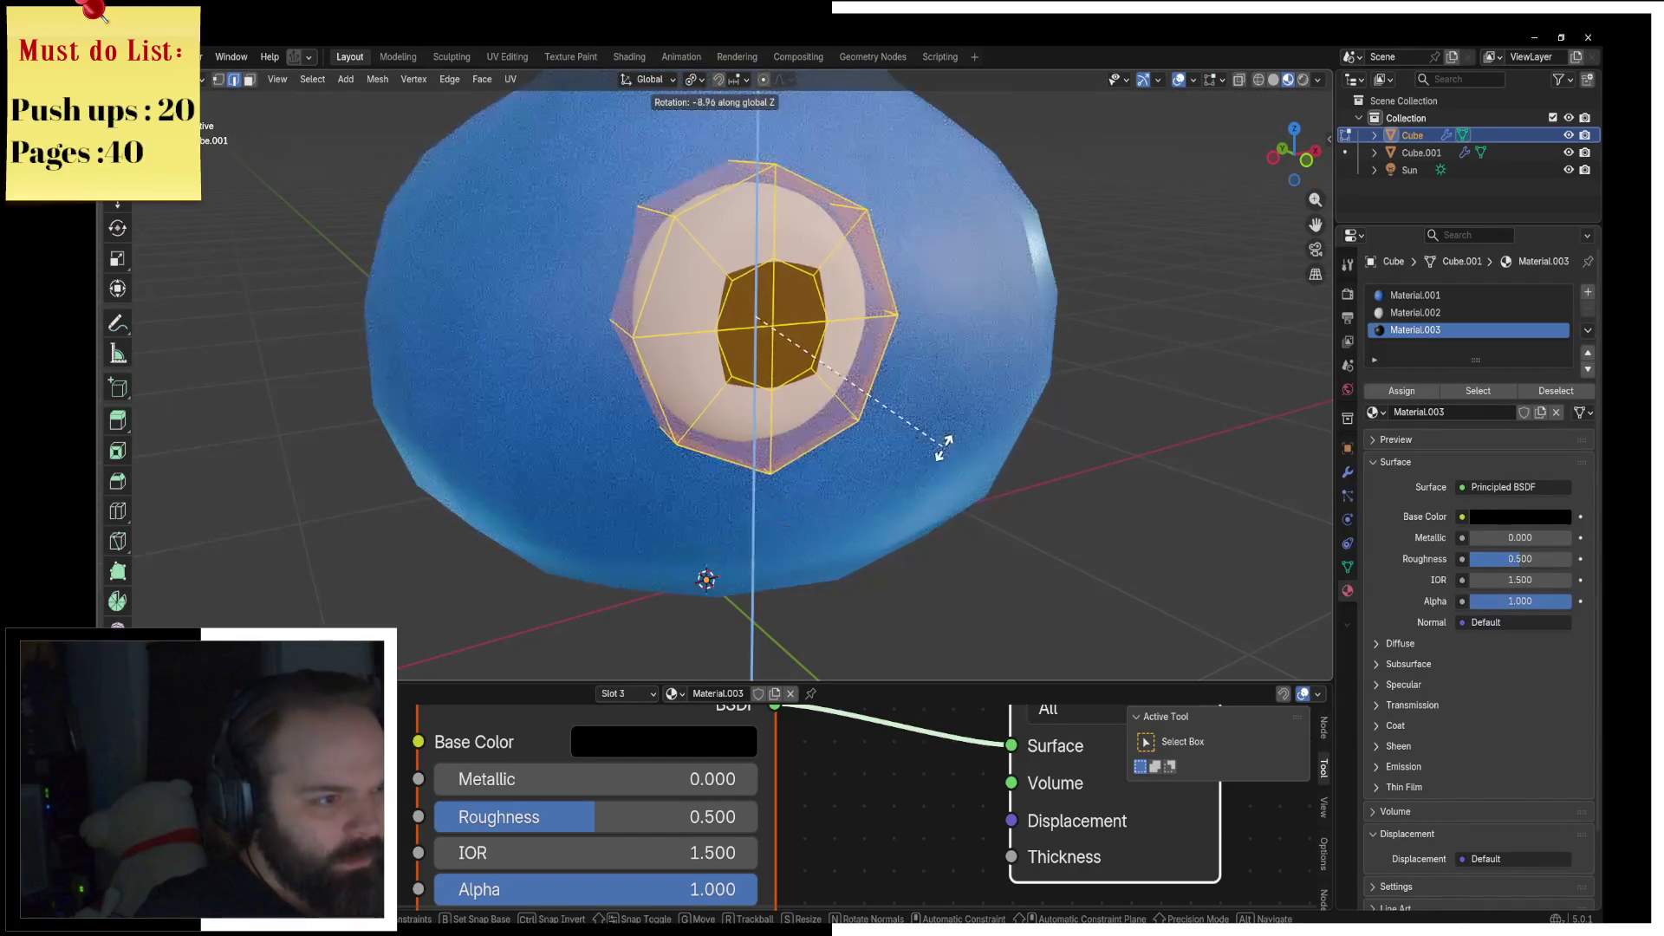
click(945, 447)
key(ctrl+Tab)
click(858, 455)
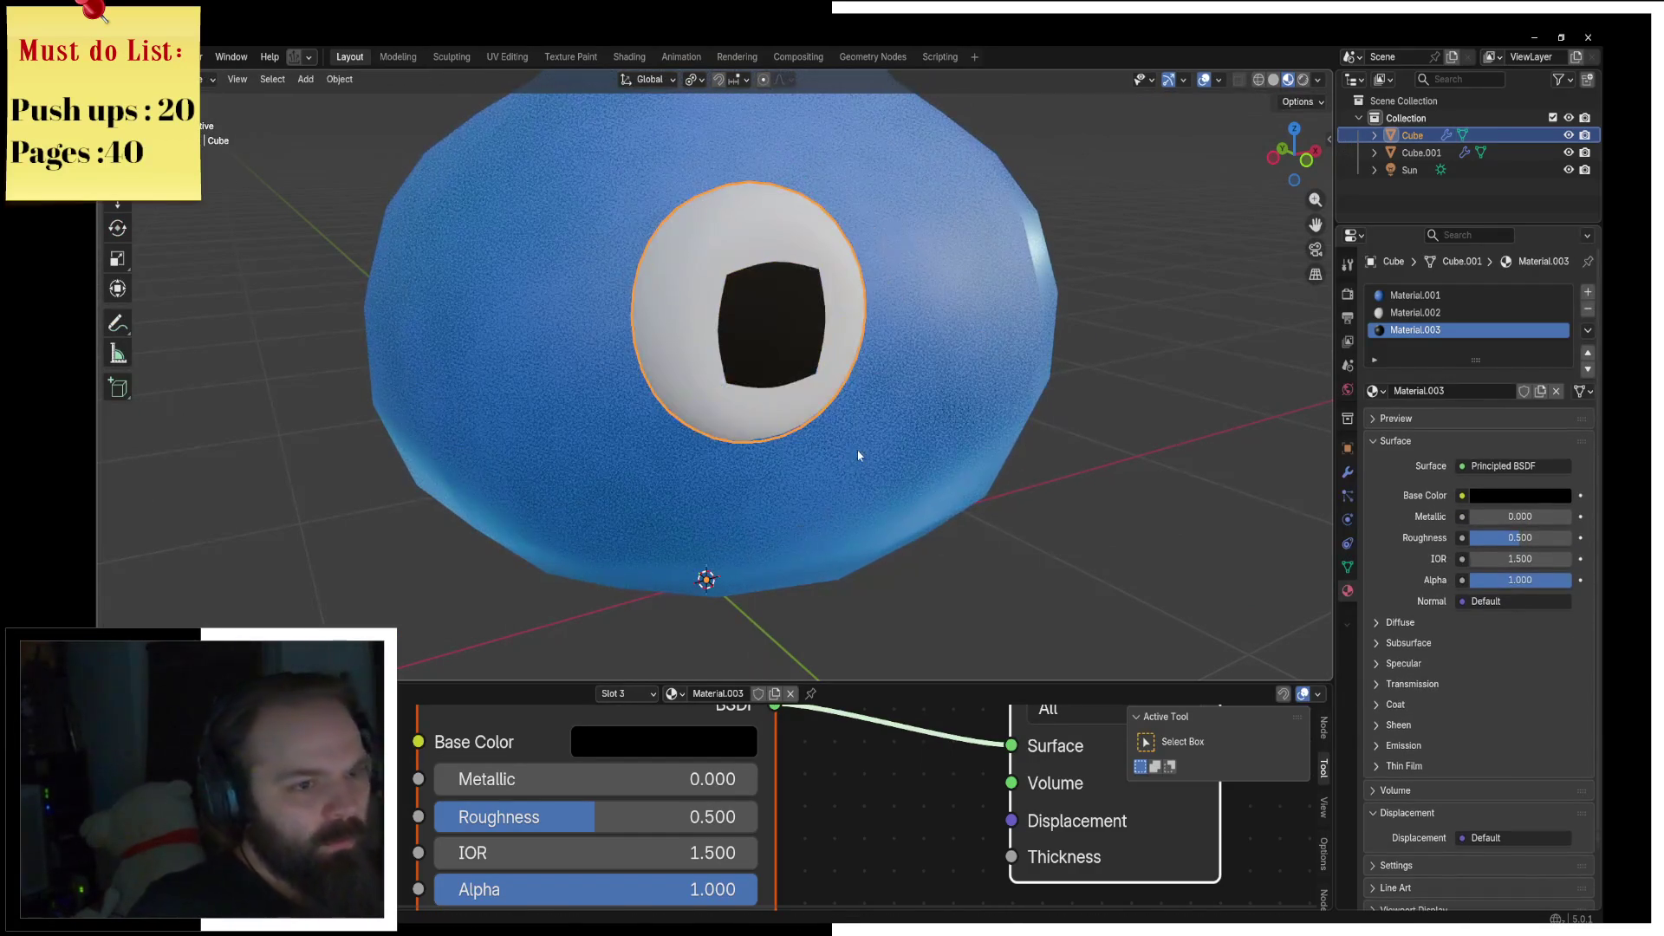
Step: Add a Mirror modifier so a matching right eye appears, viewed from the front
click(1348, 472)
click(1393, 299)
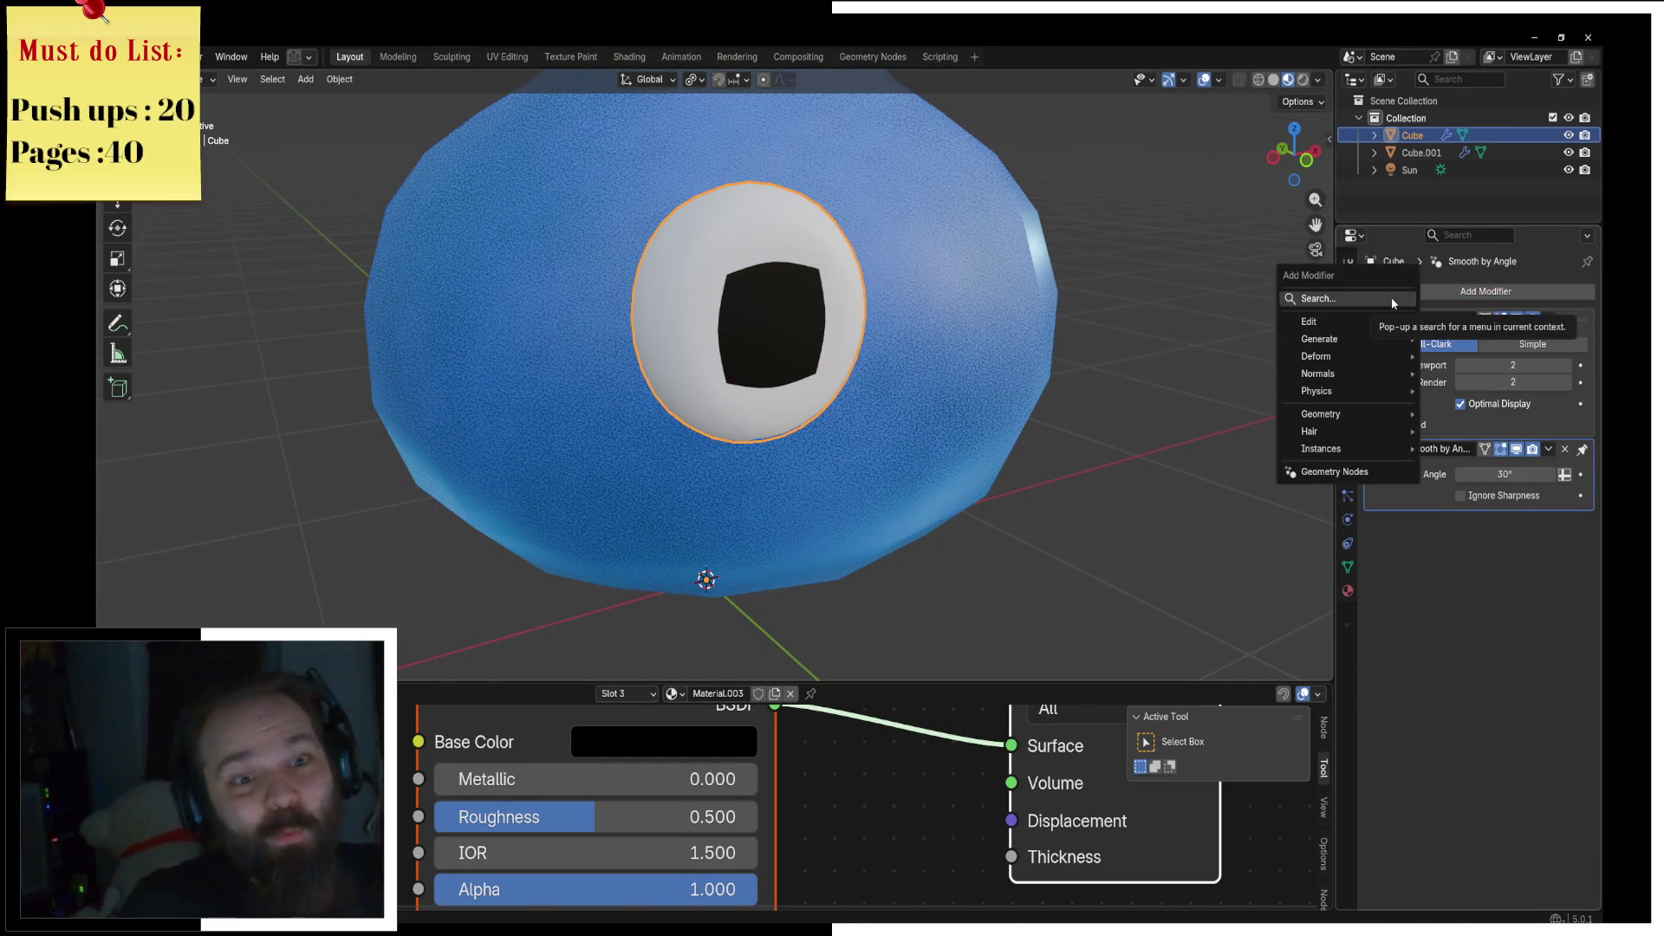
key(space)
click(1396, 386)
middle_drag(1092, 382, 968, 383)
key(KP_1)
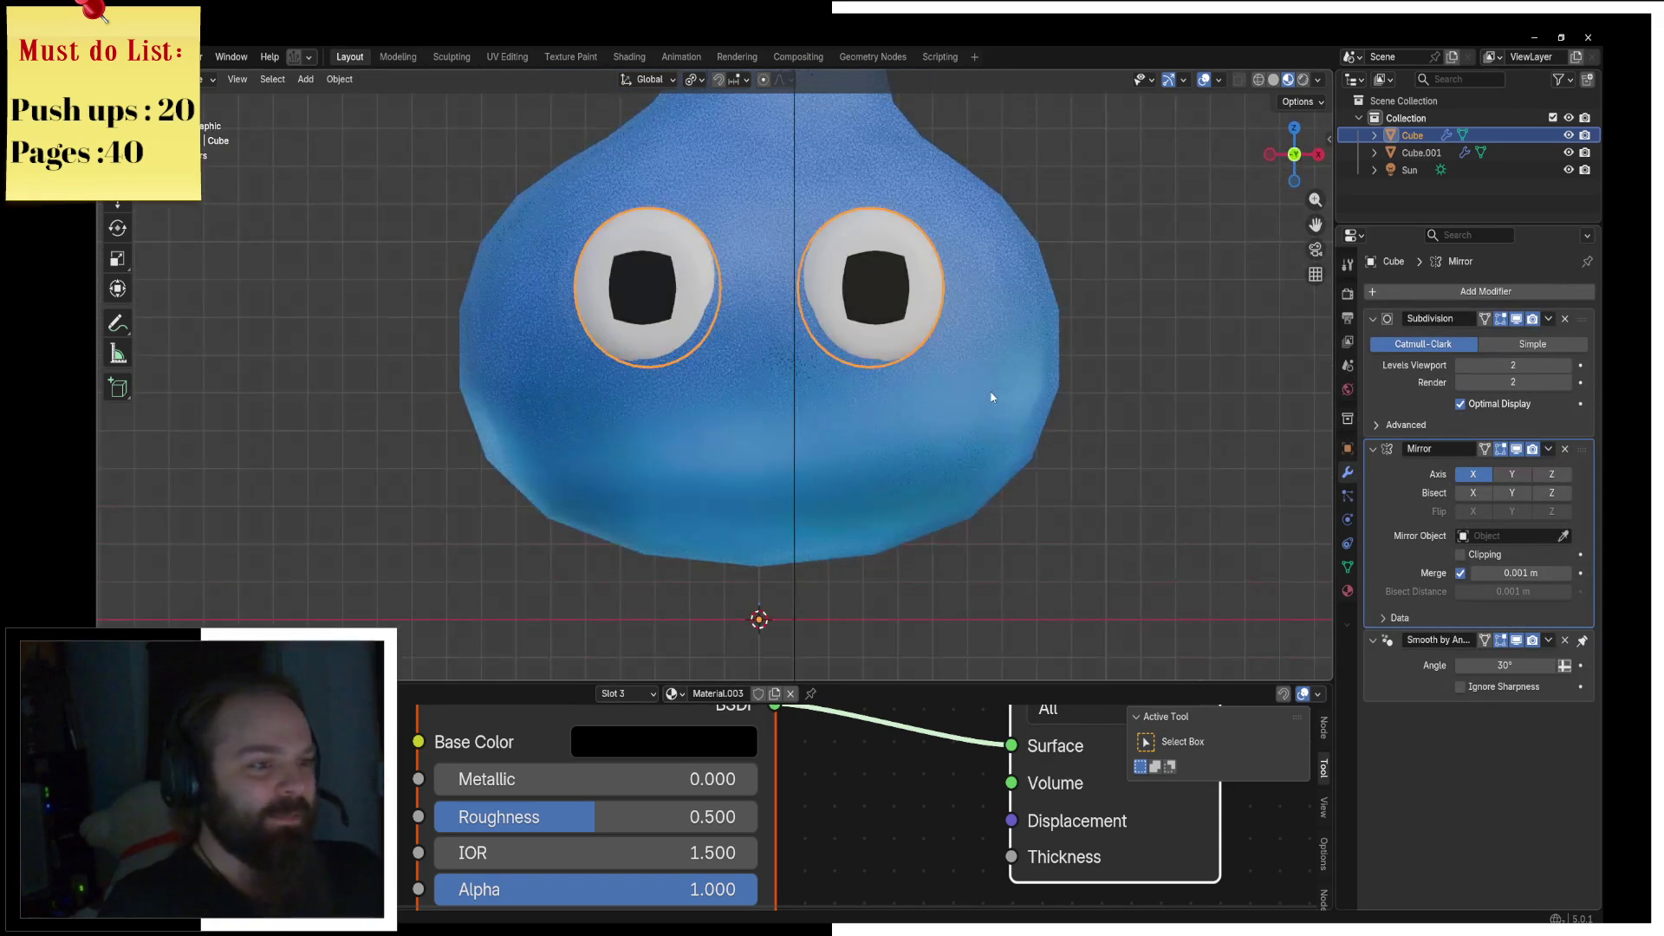
Step: In Edit Mode, duplicate the eye geometry and place the copy below the left eye
scroll(780, 449, up, 2)
key(ctrl+Tab)
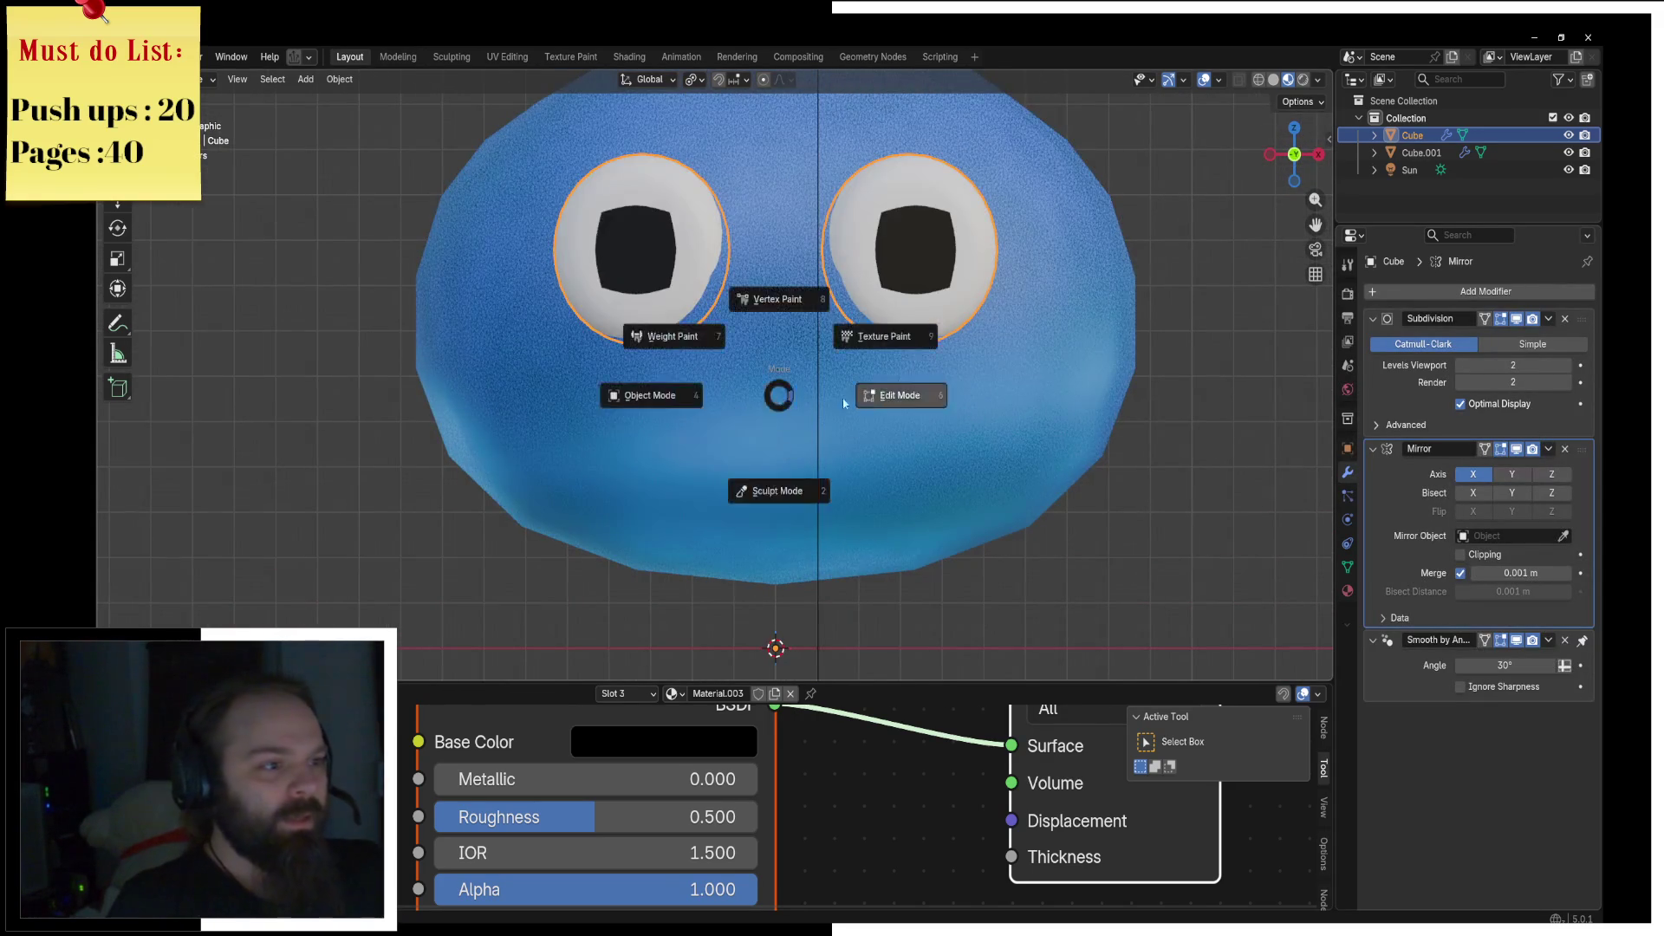
click(853, 397)
key(g)
click(804, 556)
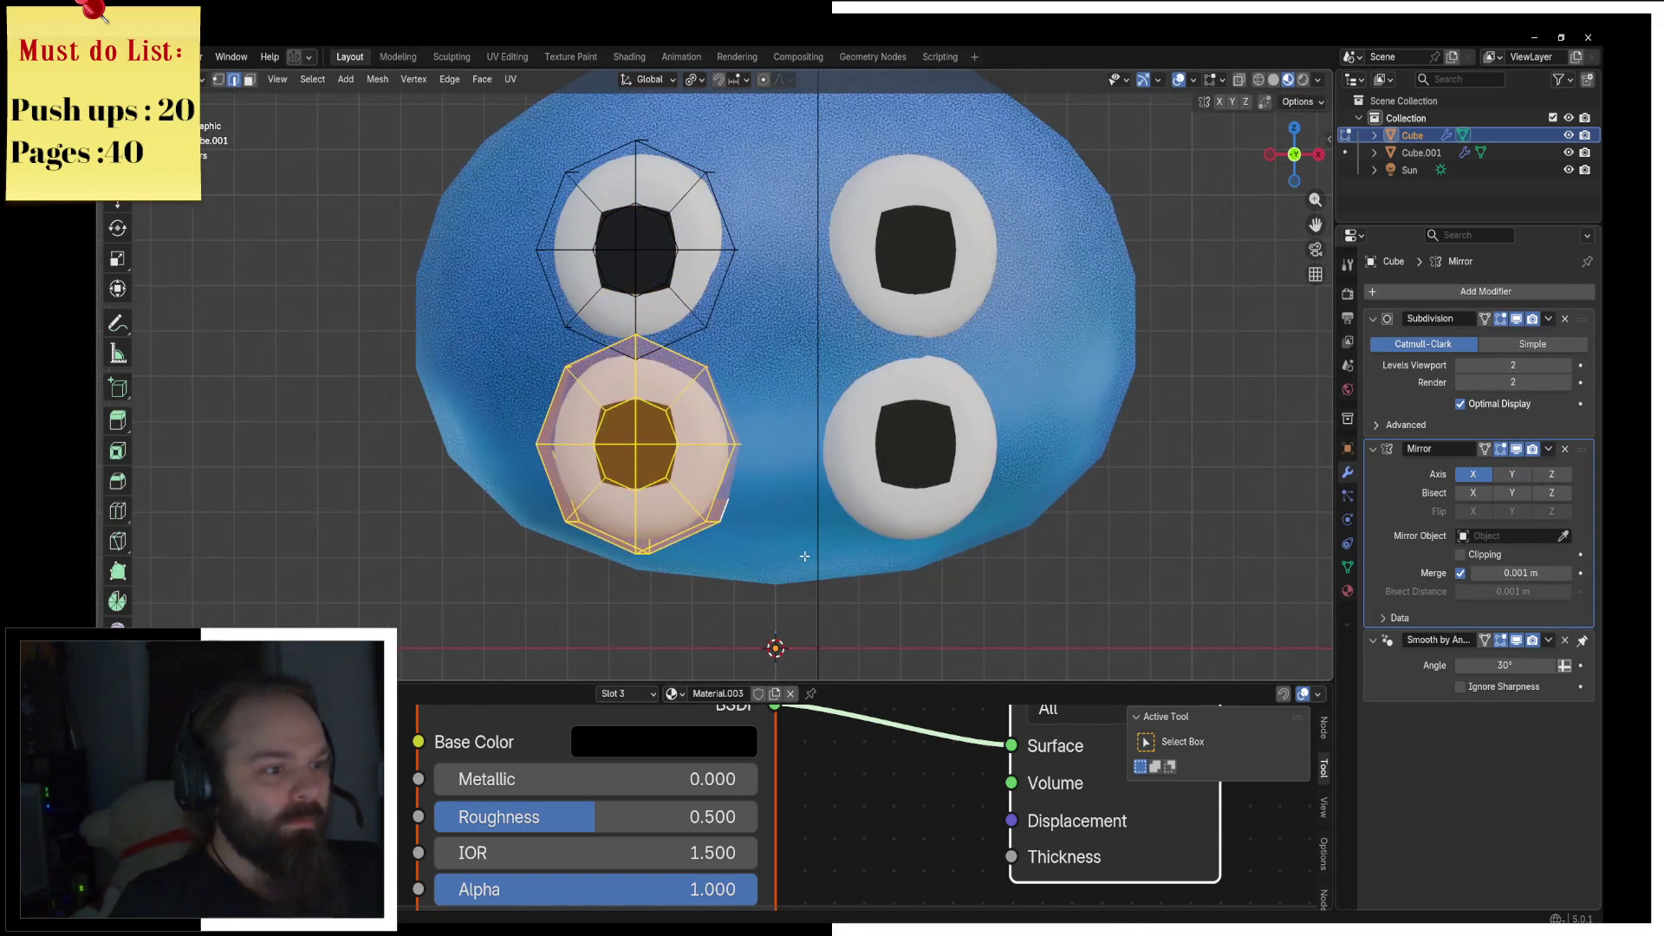
Step: Separate the lower eye copy into its own object, Cube.002, and remove its Mirror modifier
key(p)
click(805, 556)
key(ctrl+Tab)
click(676, 556)
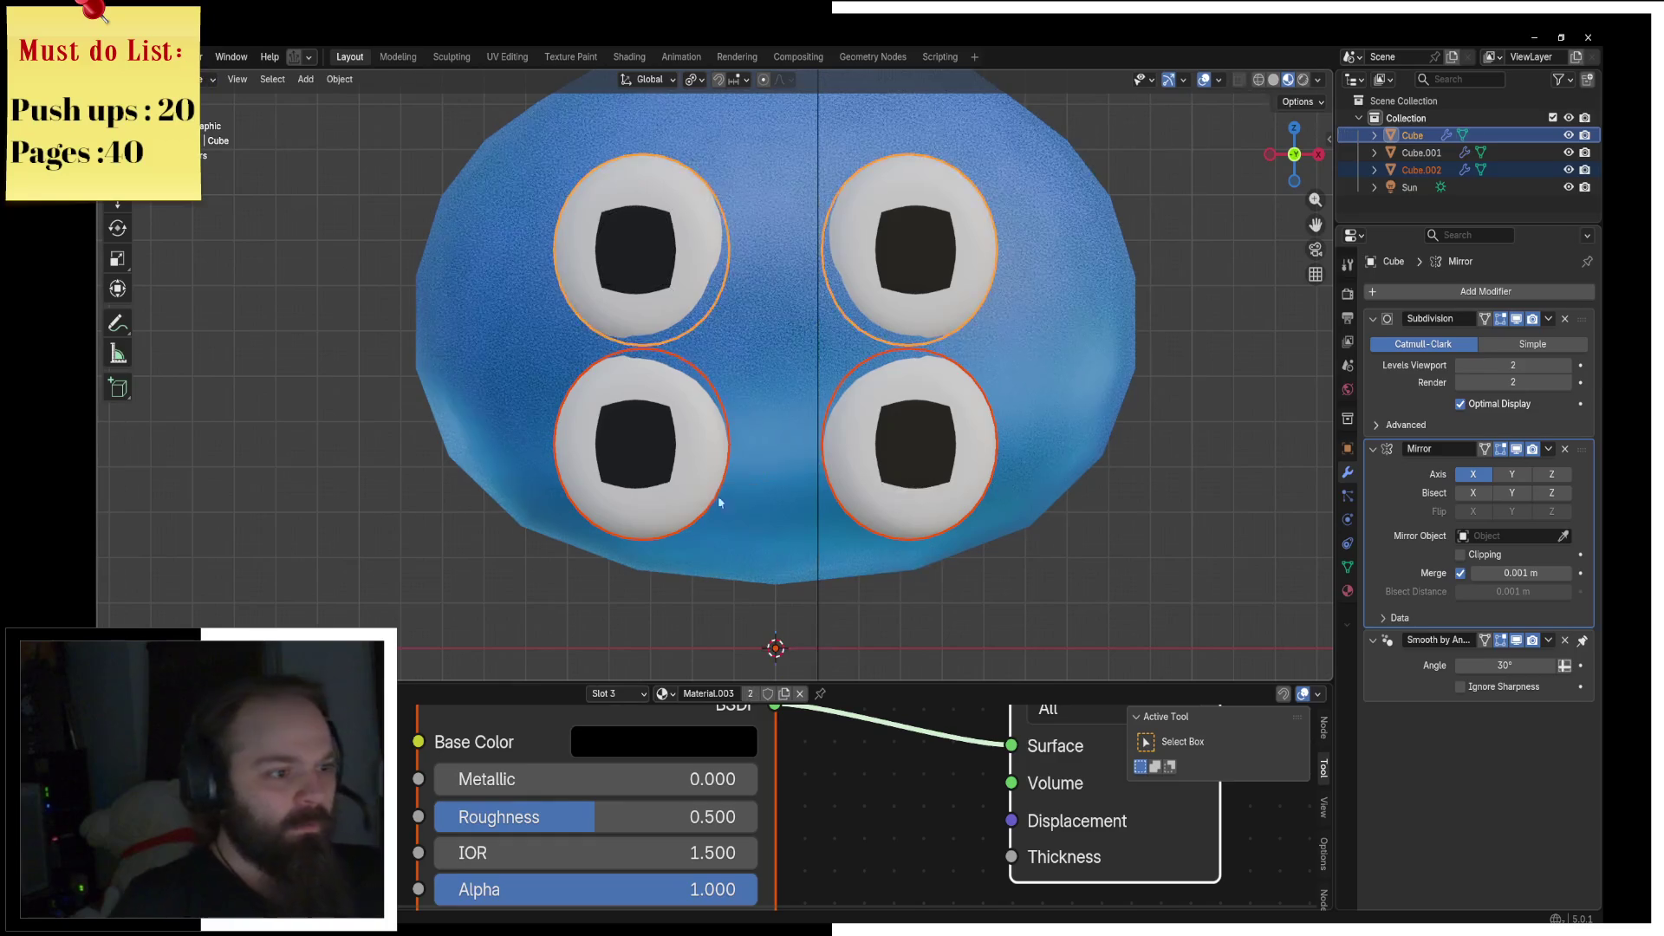
click(710, 487)
key(ctrl+Tab)
click(863, 486)
key(ctrl+Tab)
click(700, 484)
click(1568, 449)
Step: Squash the lower piece along Z in Edit Mode and switch to wireframe display
key(ctrl+Tab)
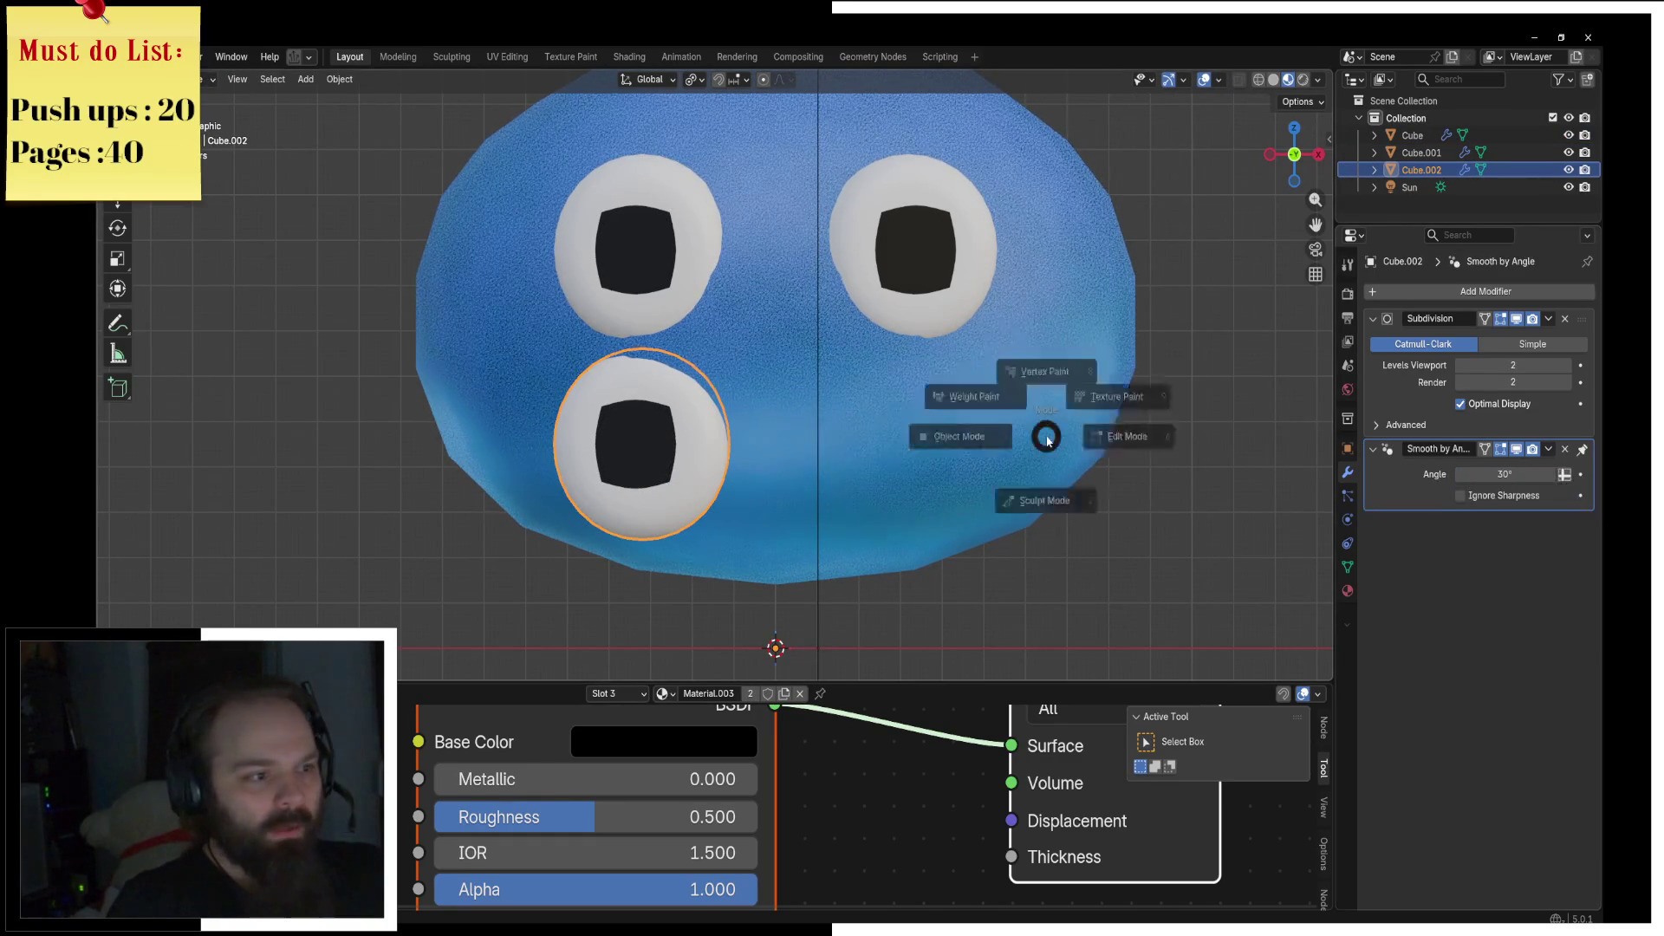
click(1115, 434)
key(s)
key(z)
click(940, 443)
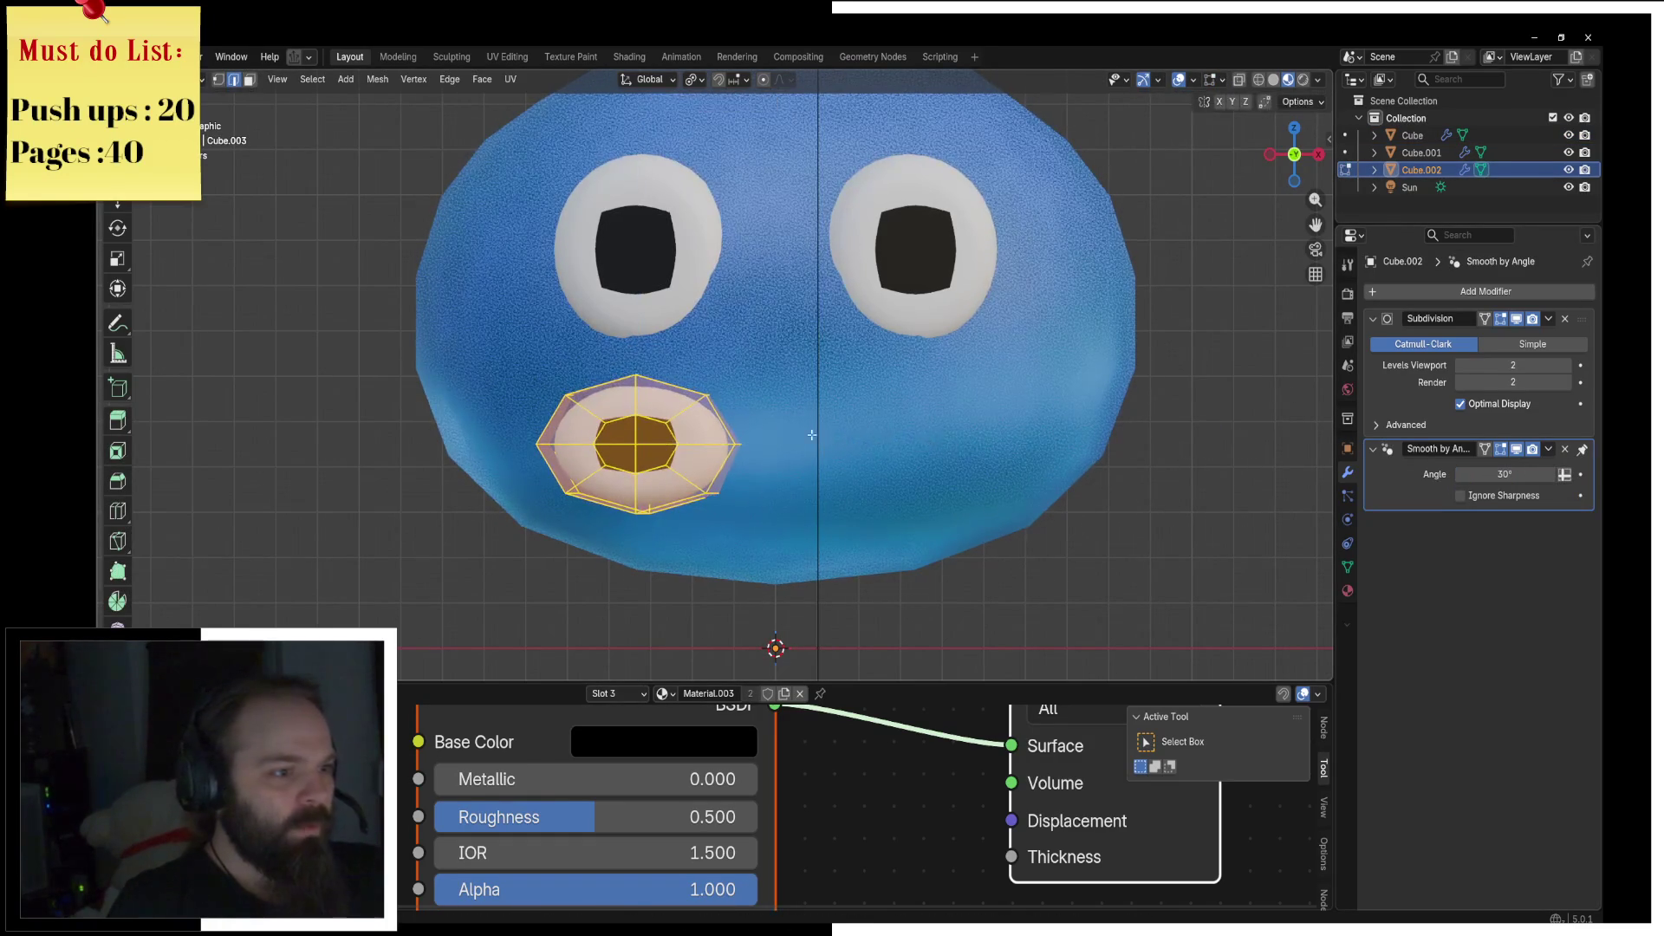
key(z)
click(424, 180)
Step: Select the right half of the mouth's faces and stretch them rightward along X
key(3)
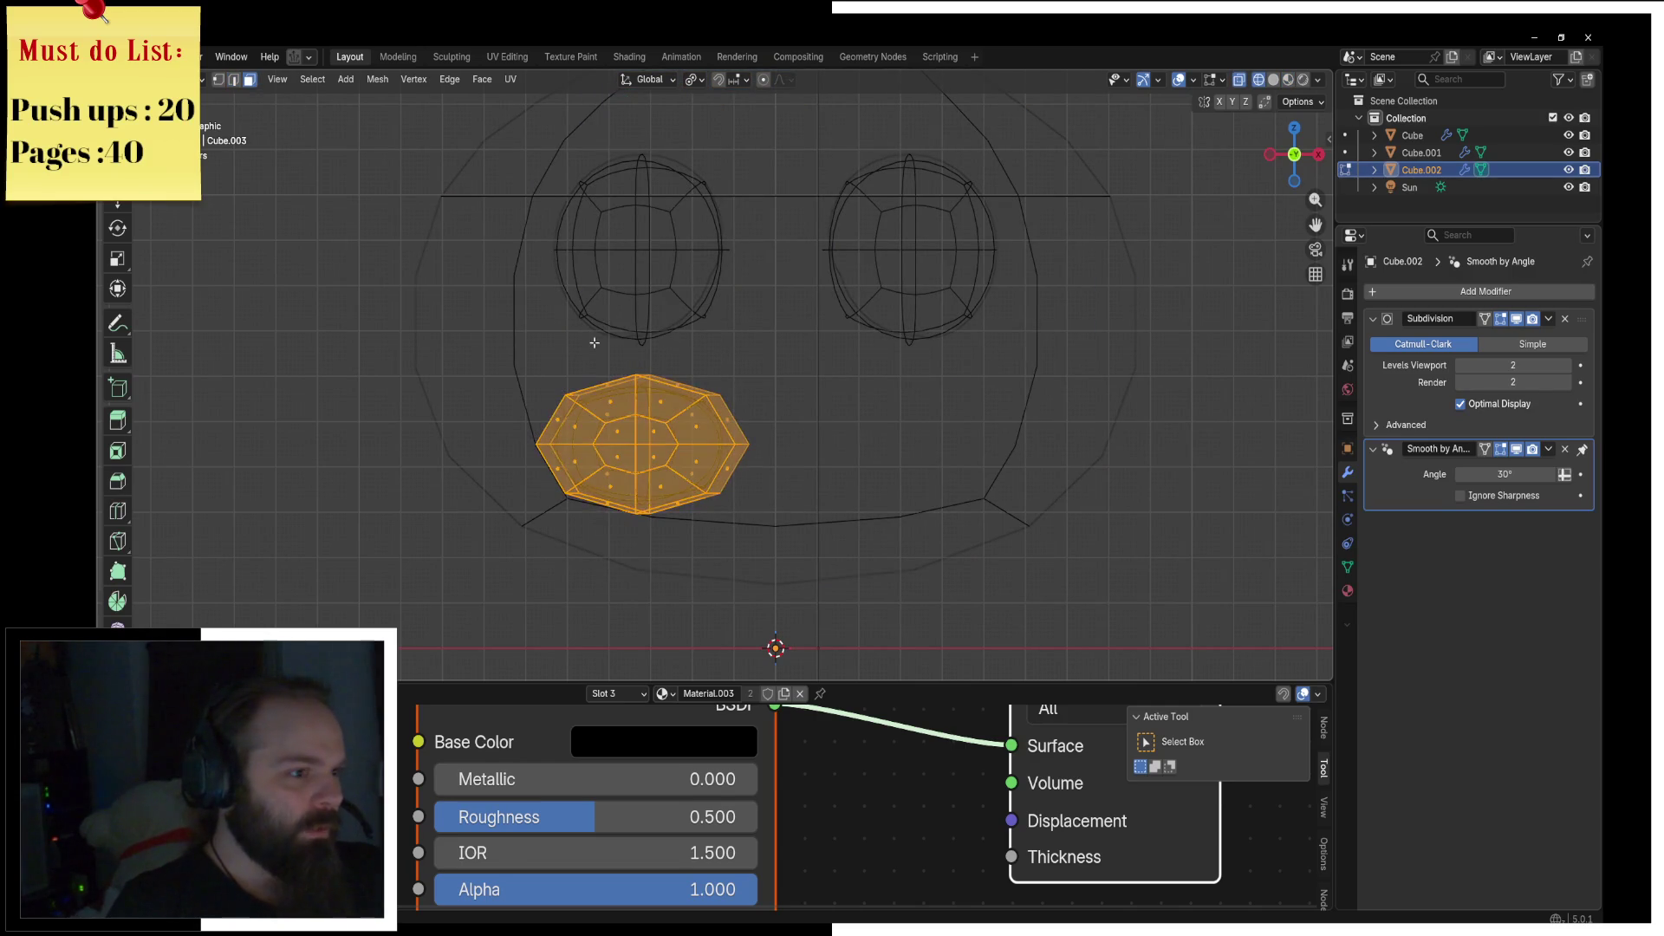
click(686, 384)
mouse_move(656, 397)
mouse_down()
mouse_move(658, 483)
mouse_move(735, 444)
mouse_up()
key(z)
click(881, 412)
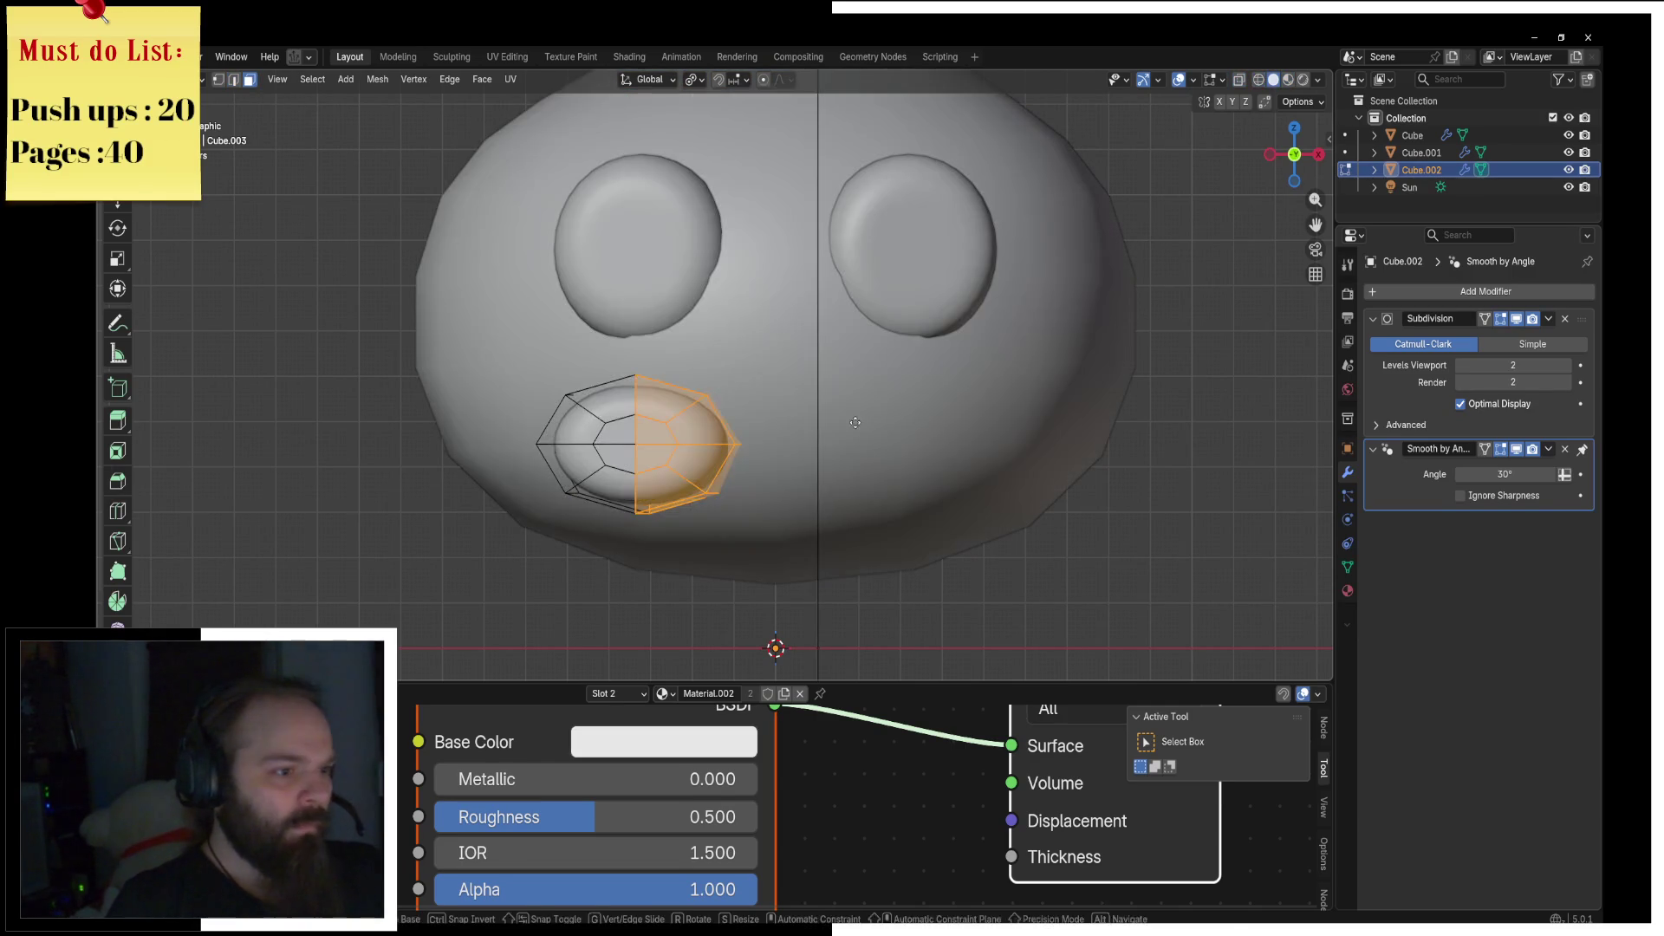
key(g)
key(x)
click(1094, 439)
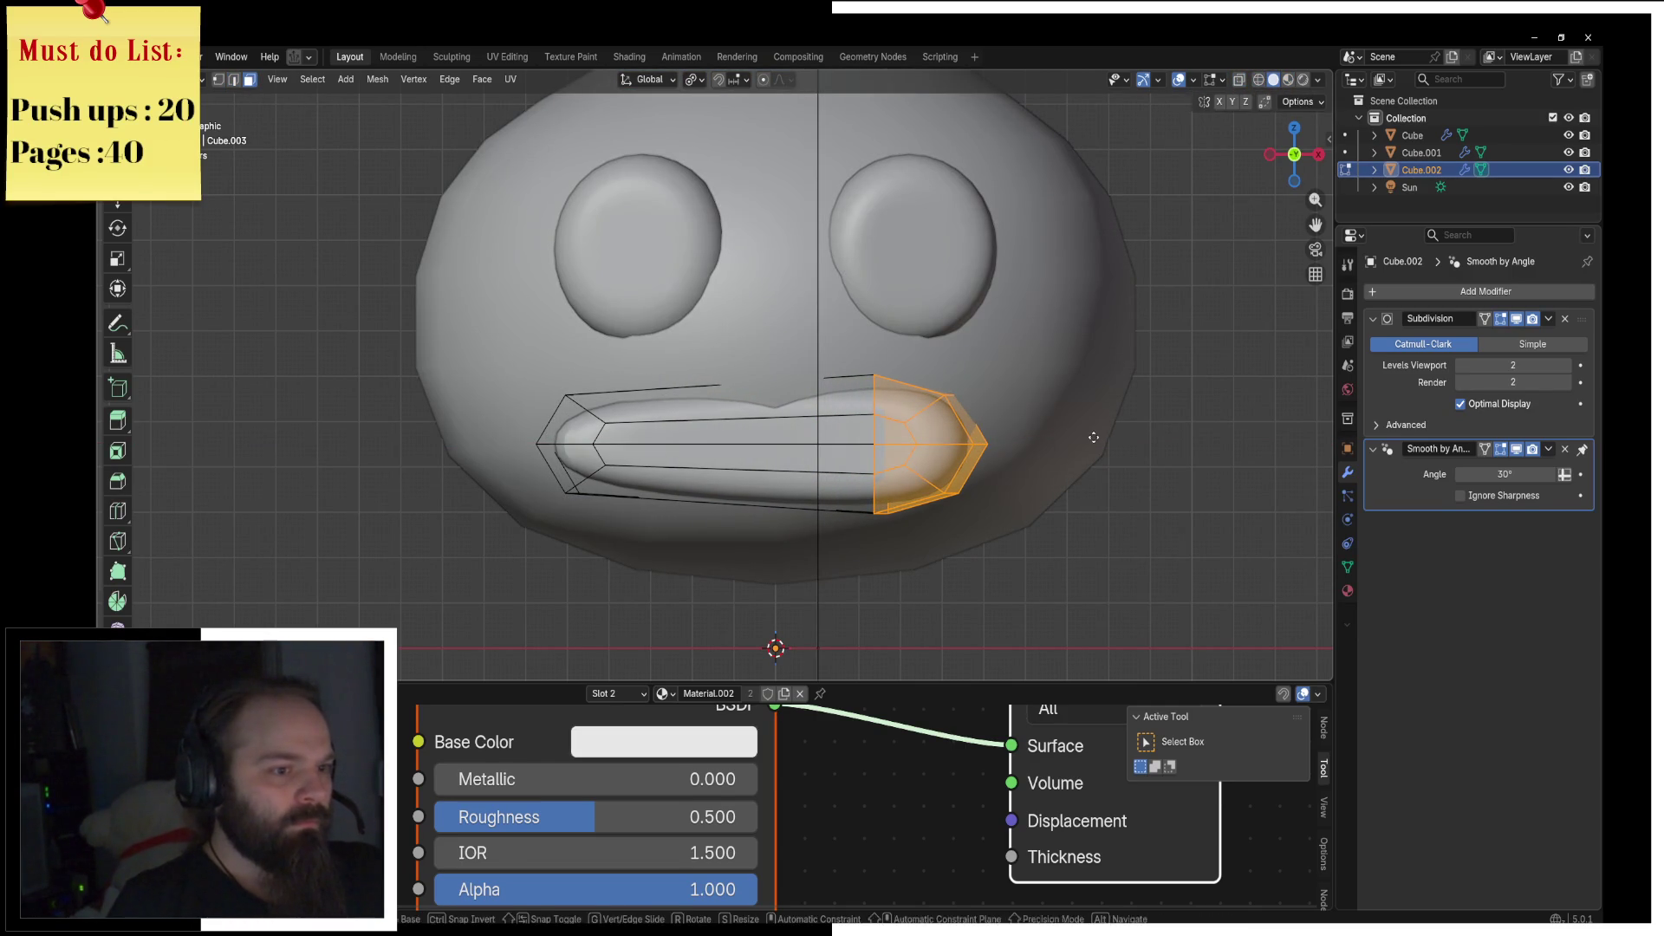
Step: Add a centred edge loop across the mouth
key(ctrl+r)
click(847, 389)
right_click(847, 390)
key(l)
mouse_move(847, 389)
middle_down()
mouse_move(930, 416)
mouse_move(919, 494)
middle_up()
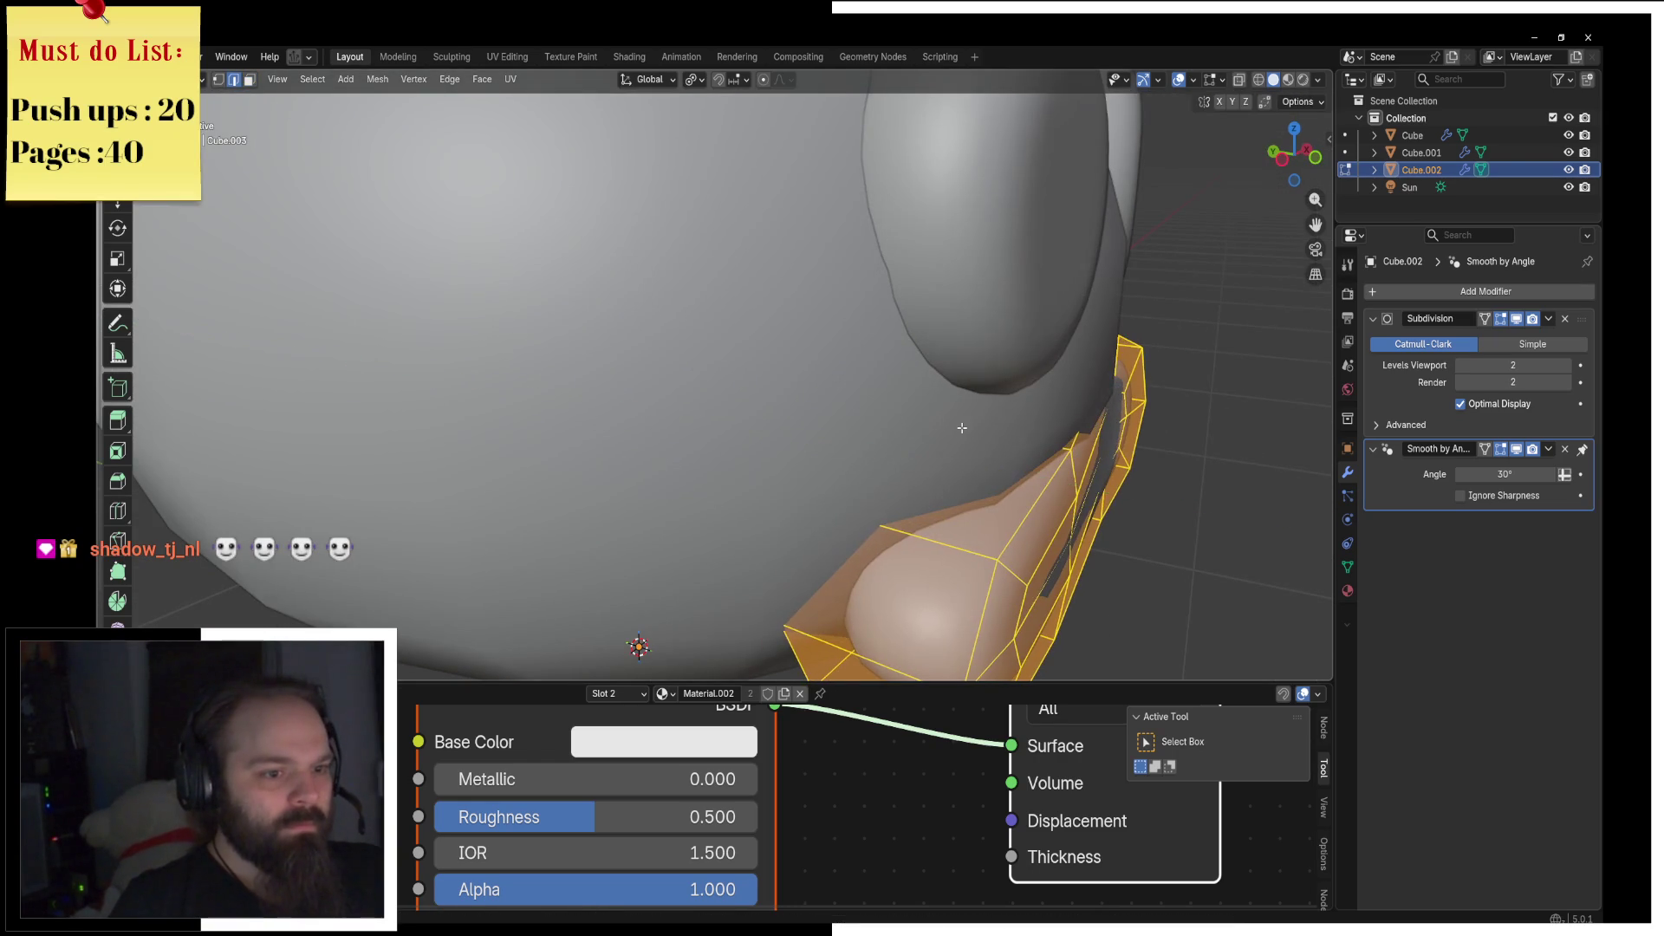
scroll(919, 503, up, 3)
Step: Slide an edge loop along the mouth to bend it into a wavy lip shape
click(917, 517)
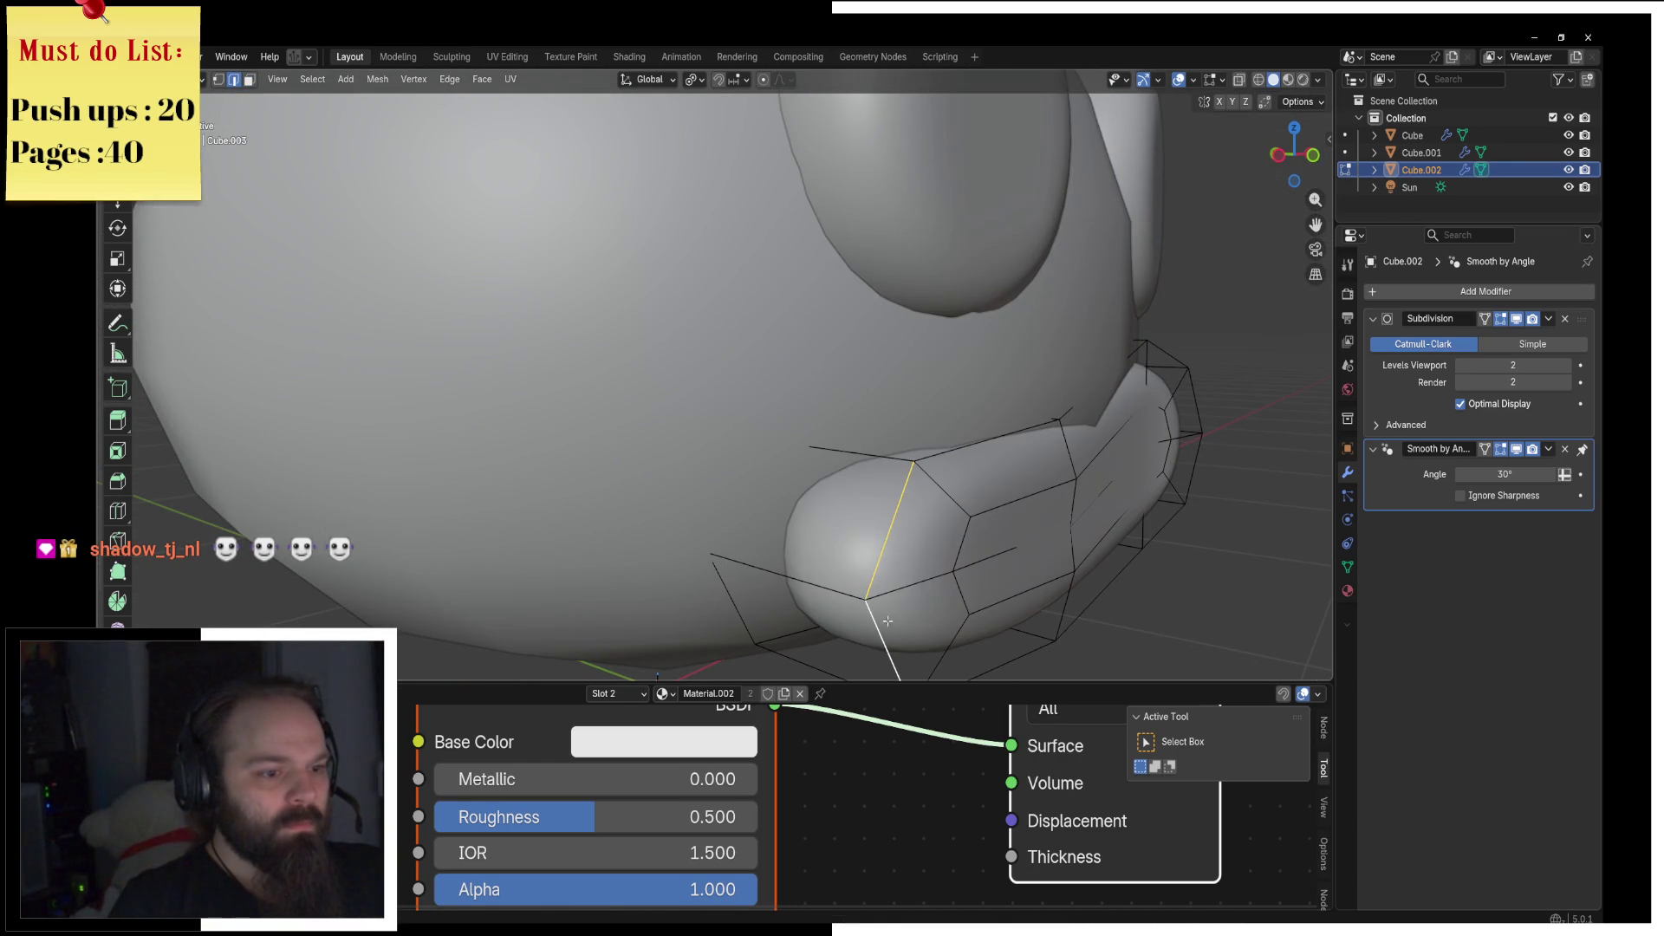
key(g)
key(g)
click(851, 595)
middle_drag(945, 547, 966, 464)
key(l)
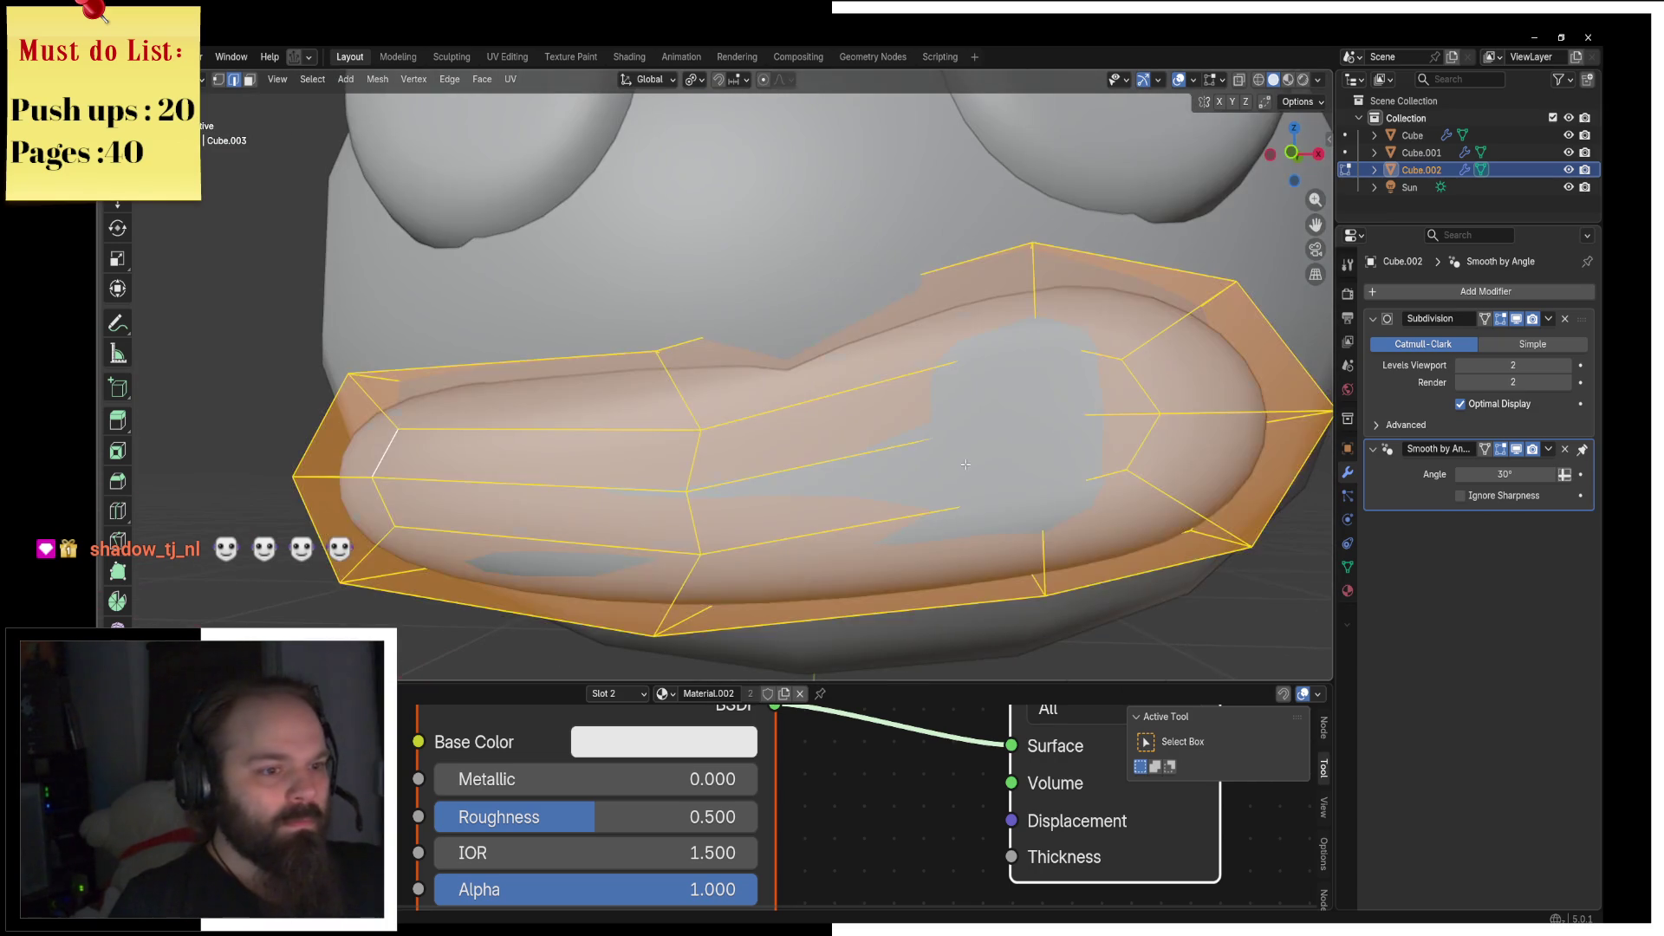
key(KP_1)
key(z)
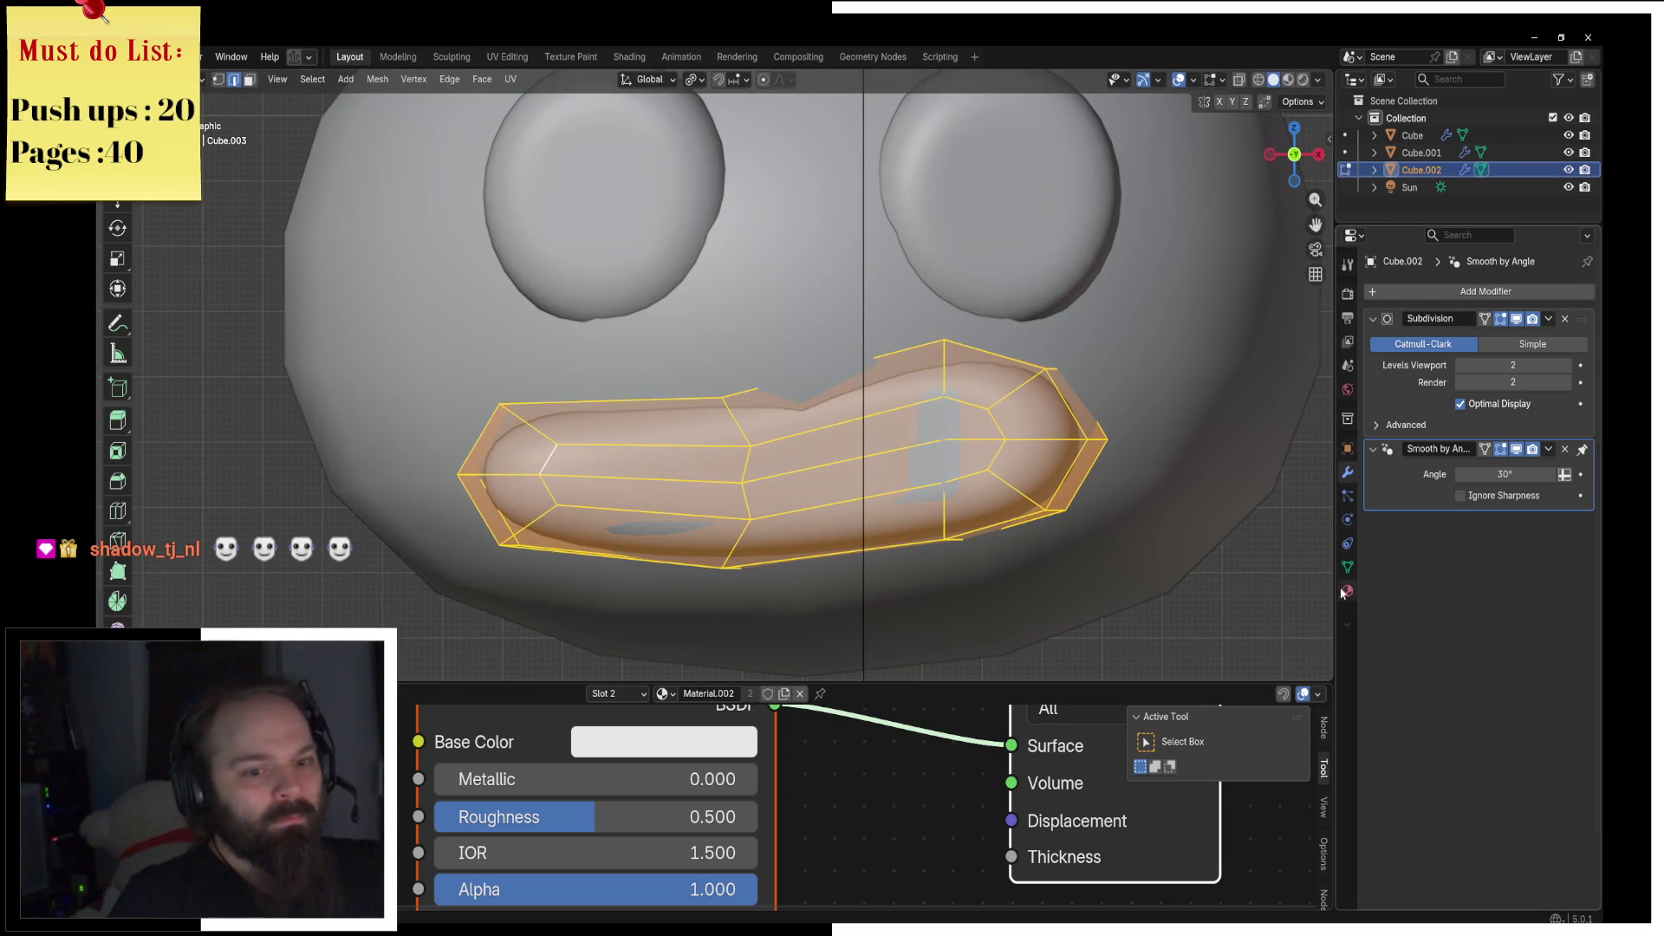
click(1345, 593)
key(alt+Tab)
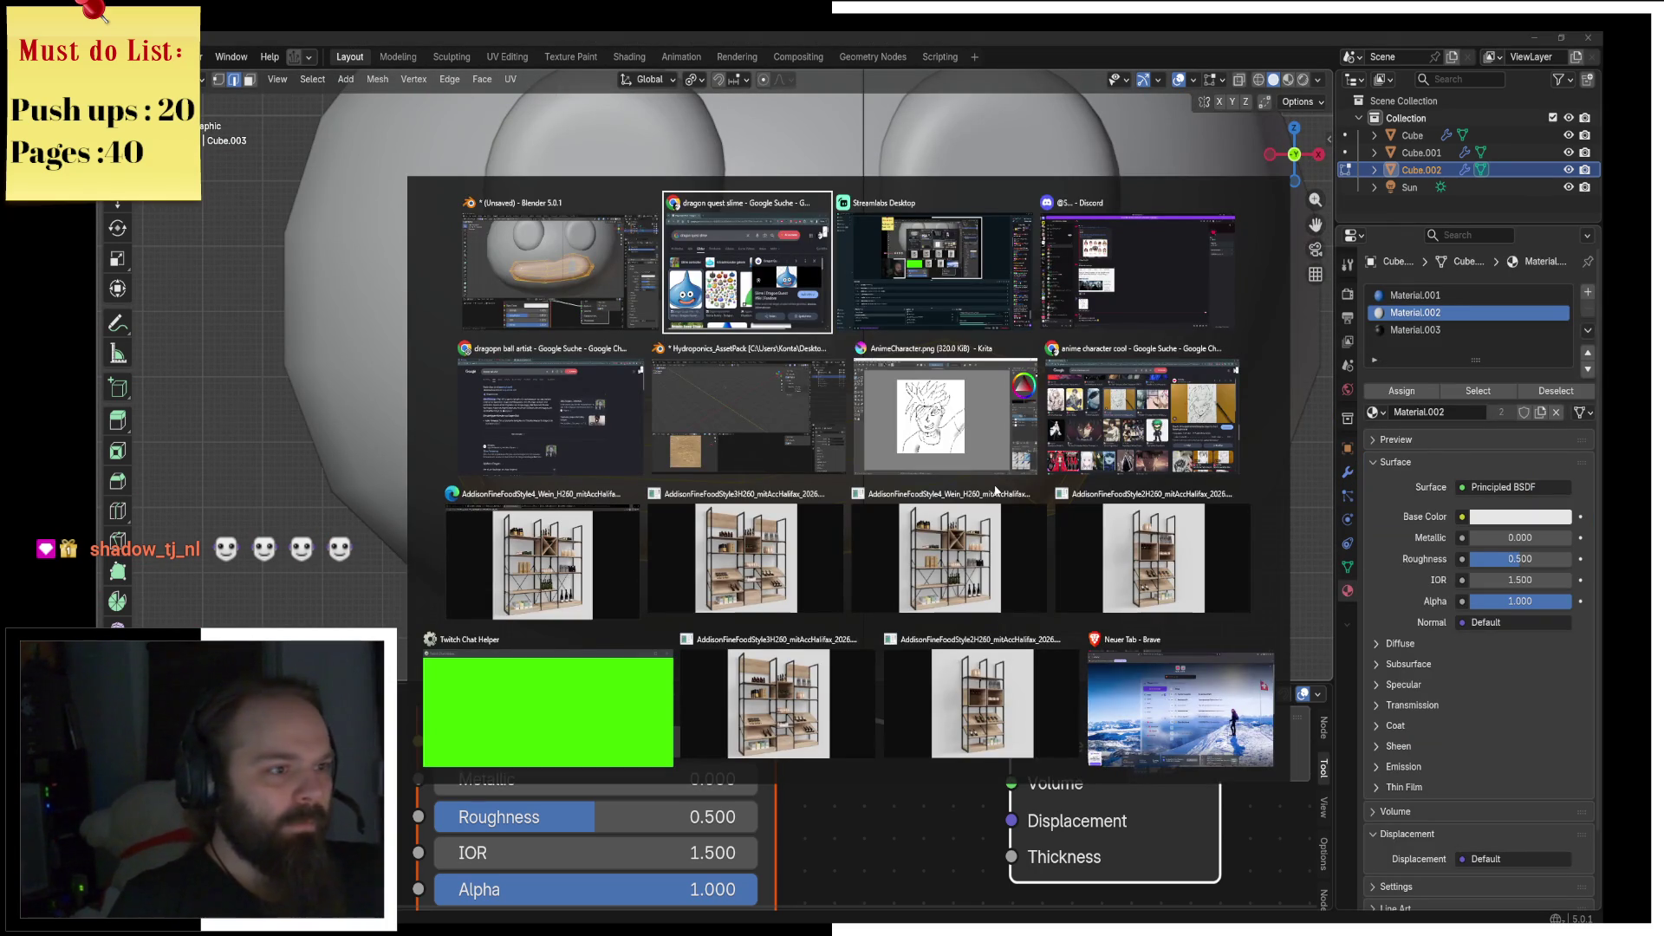
Step: Add a new material slot with a pink Material.004 for the mouth
key(alt+Tab)
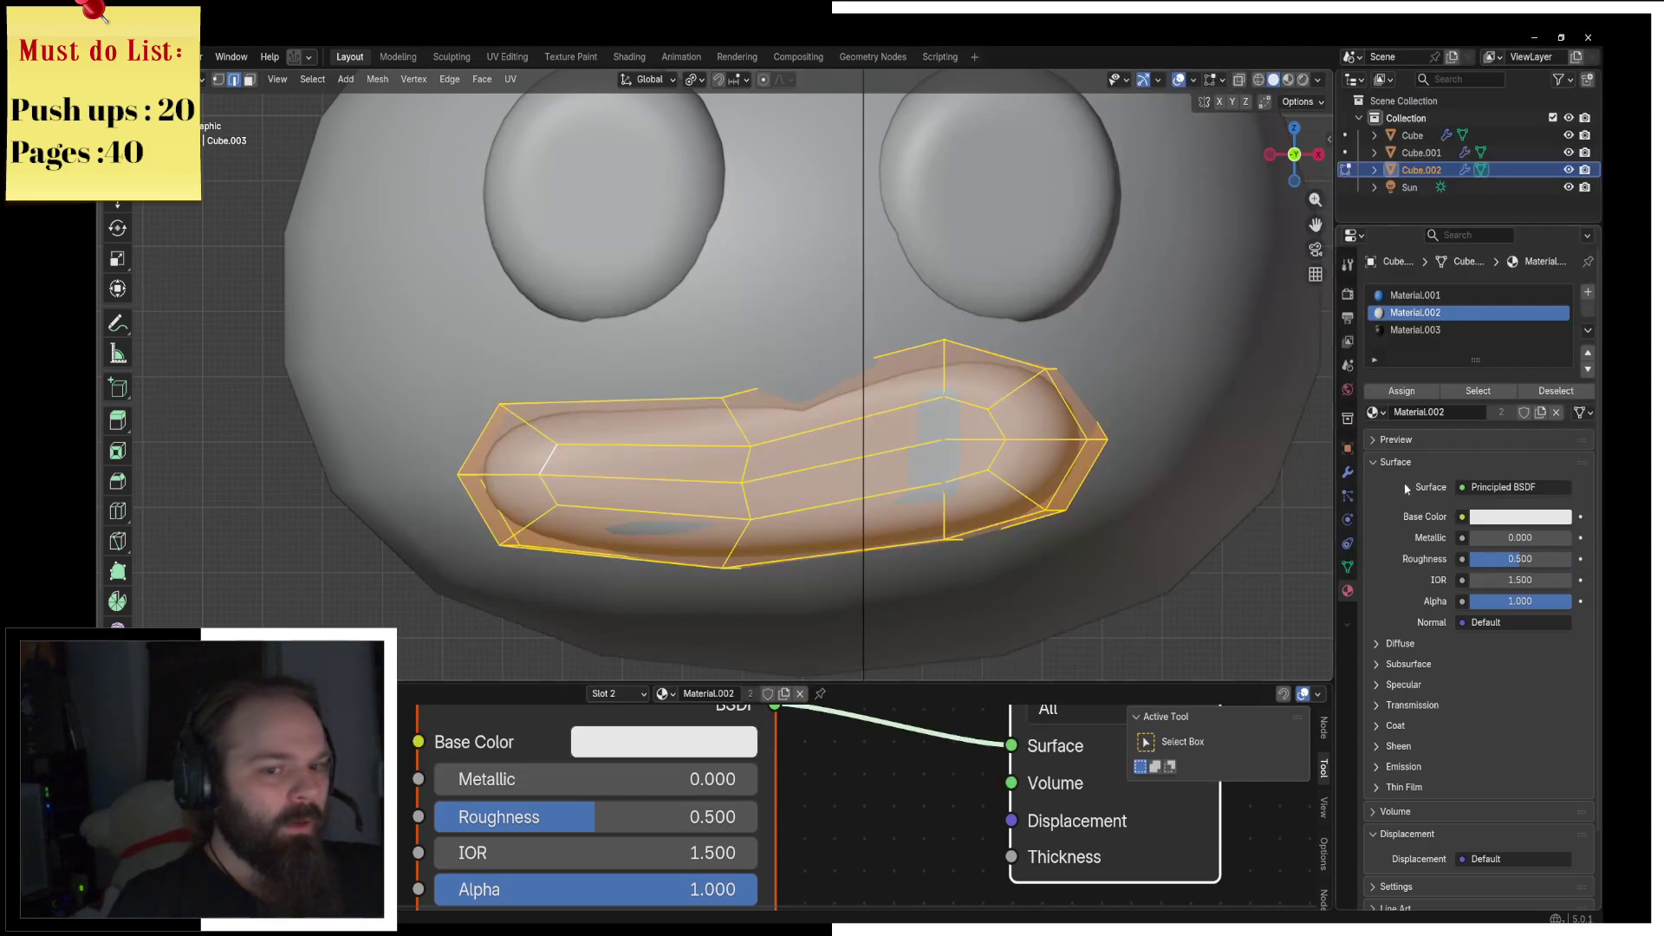
click(1588, 292)
click(1474, 412)
click(1491, 517)
click(1495, 330)
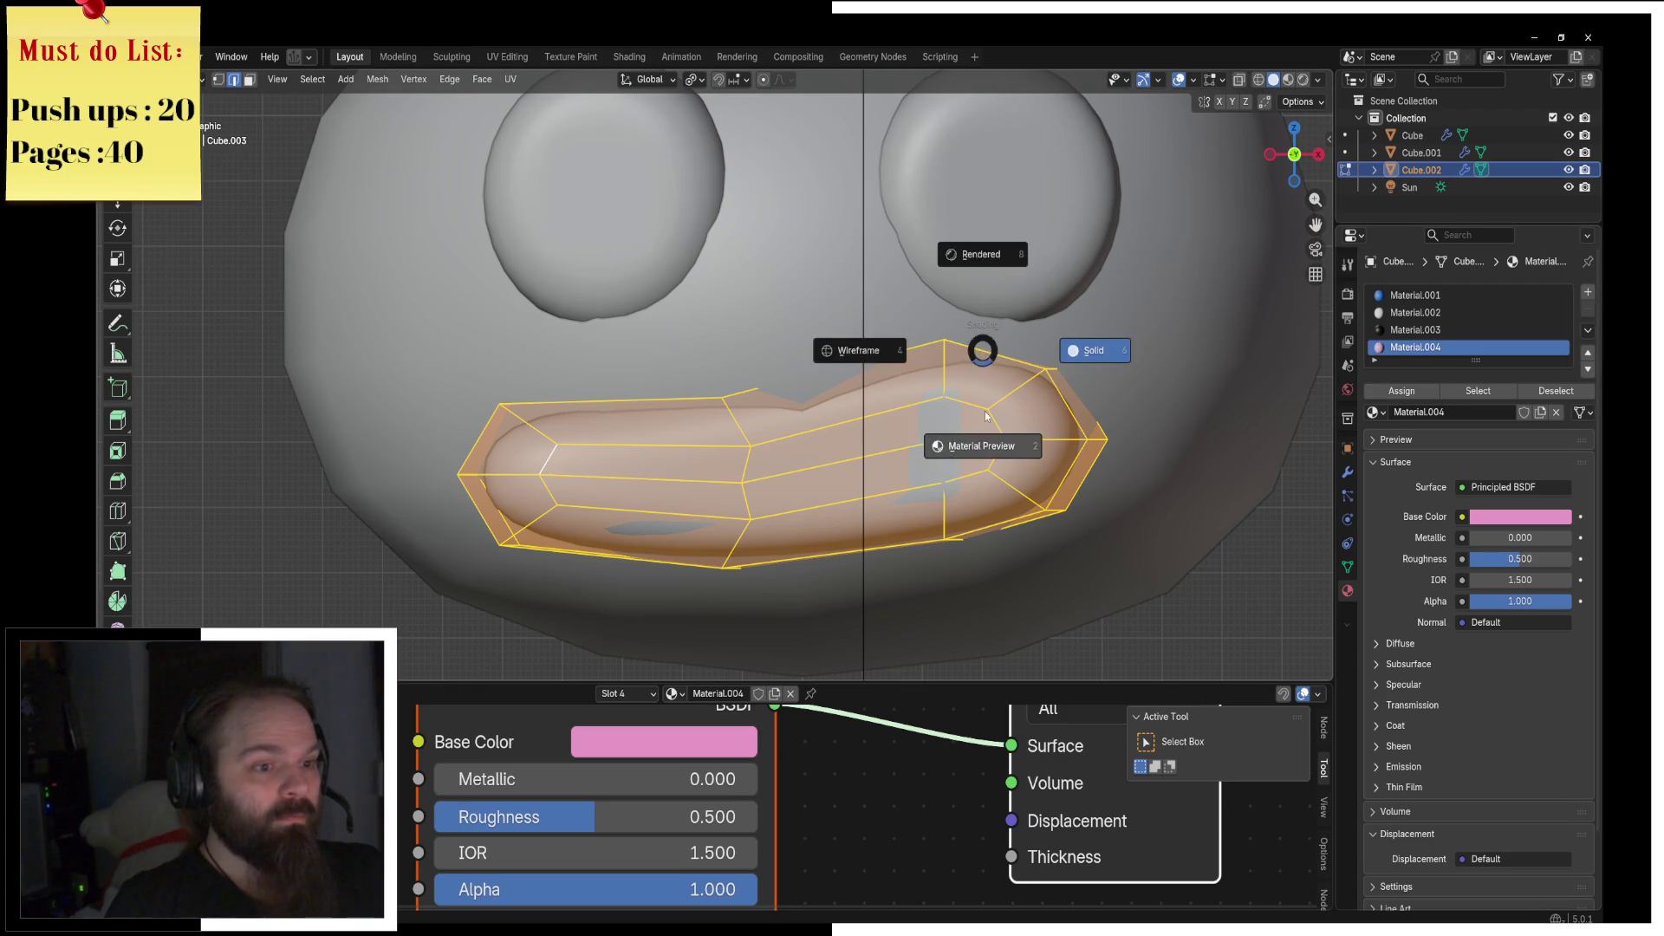
scroll(984, 350, down, 6)
Step: Return to Object Mode and orbit around to inspect the pink mouth
key(Tab)
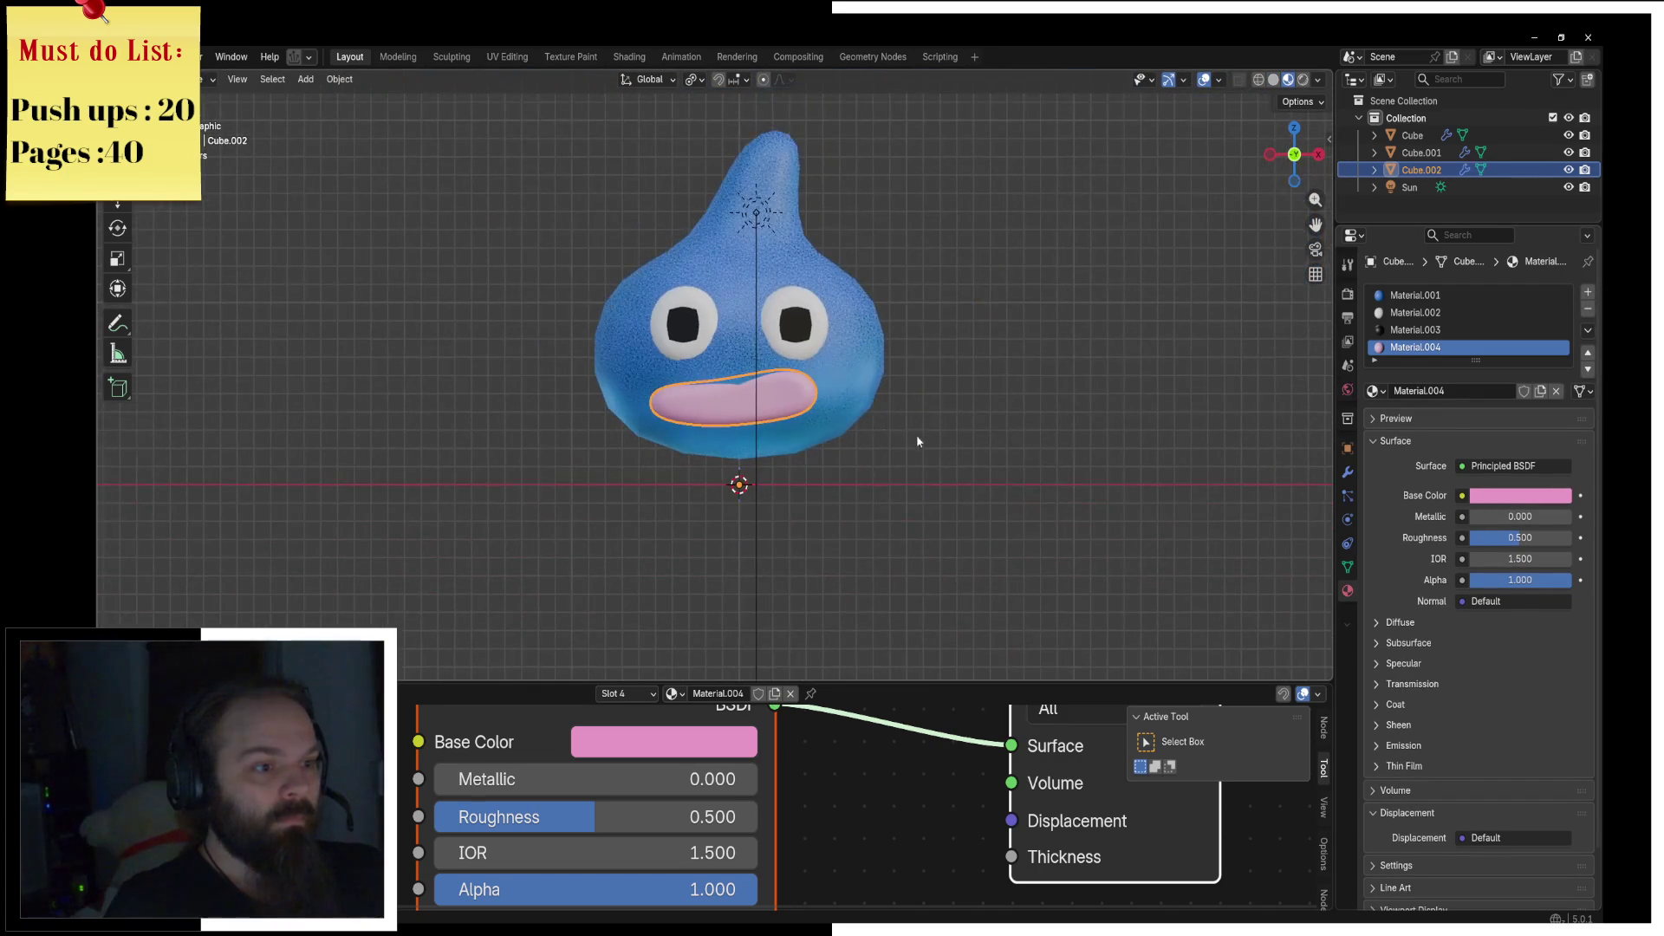
middle_drag(917, 434, 876, 438)
scroll(875, 439, up, 4)
shift+right_drag(877, 450, 1001, 469)
key(Tab)
middle_drag(1001, 469, 1191, 463)
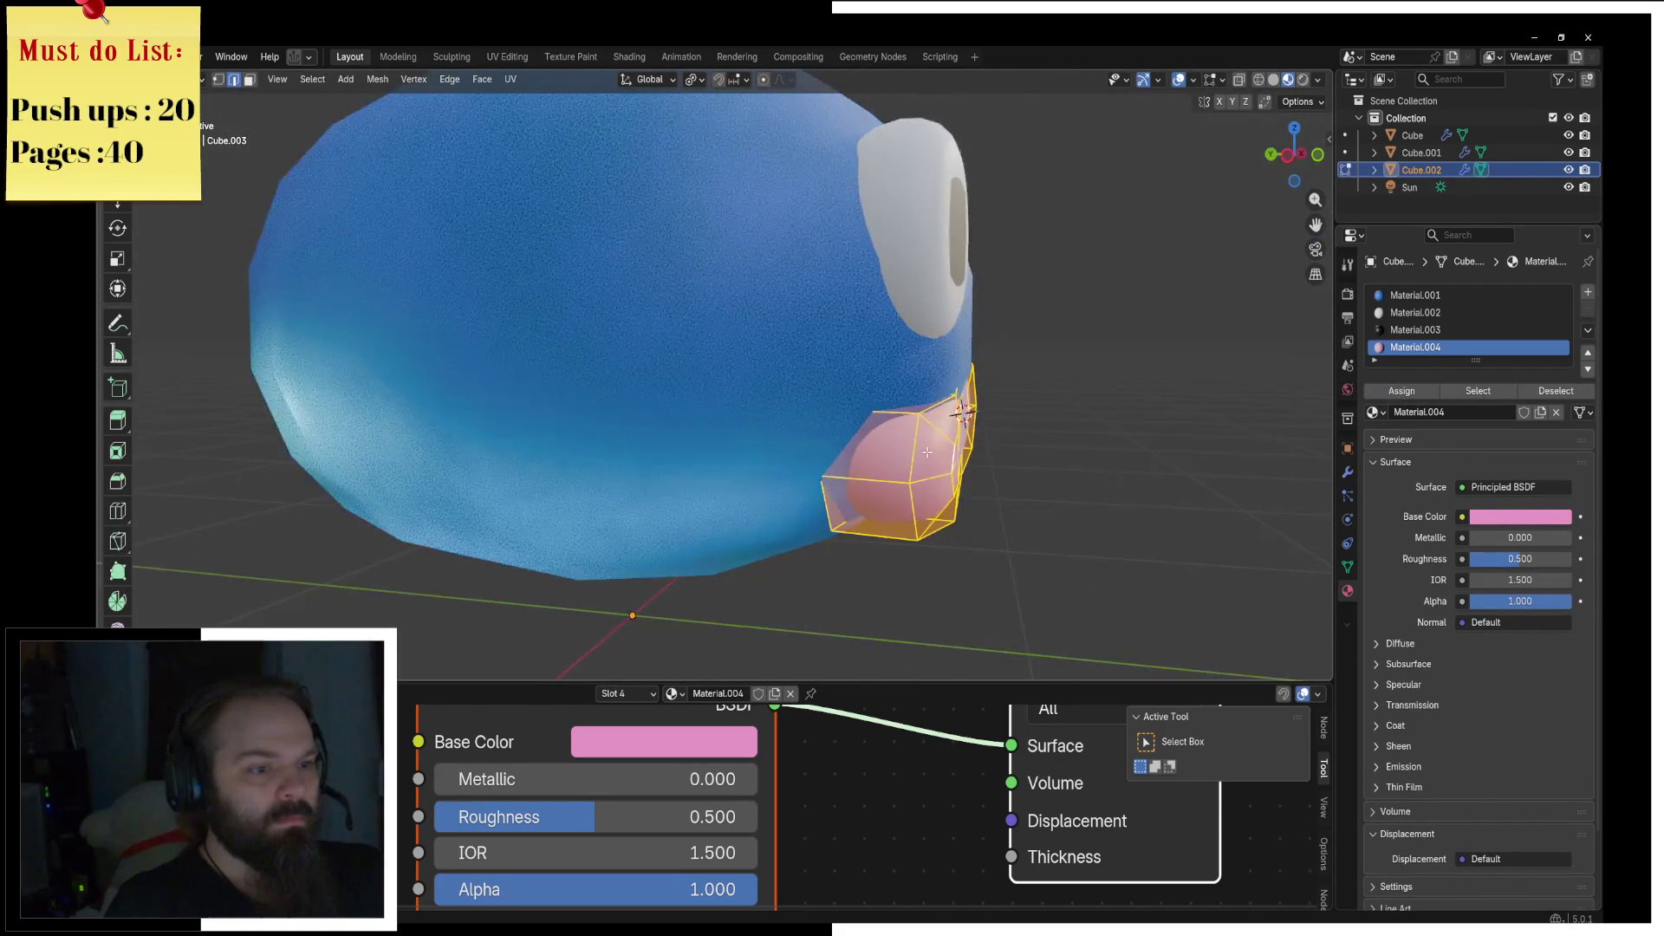
Step: Select the mouth's edges and zoom in on a front view of the mouth
click(893, 415)
key(ctrl+KP_Add)
key(ctrl+KP_Add)
key(ctrl+KP_Add)
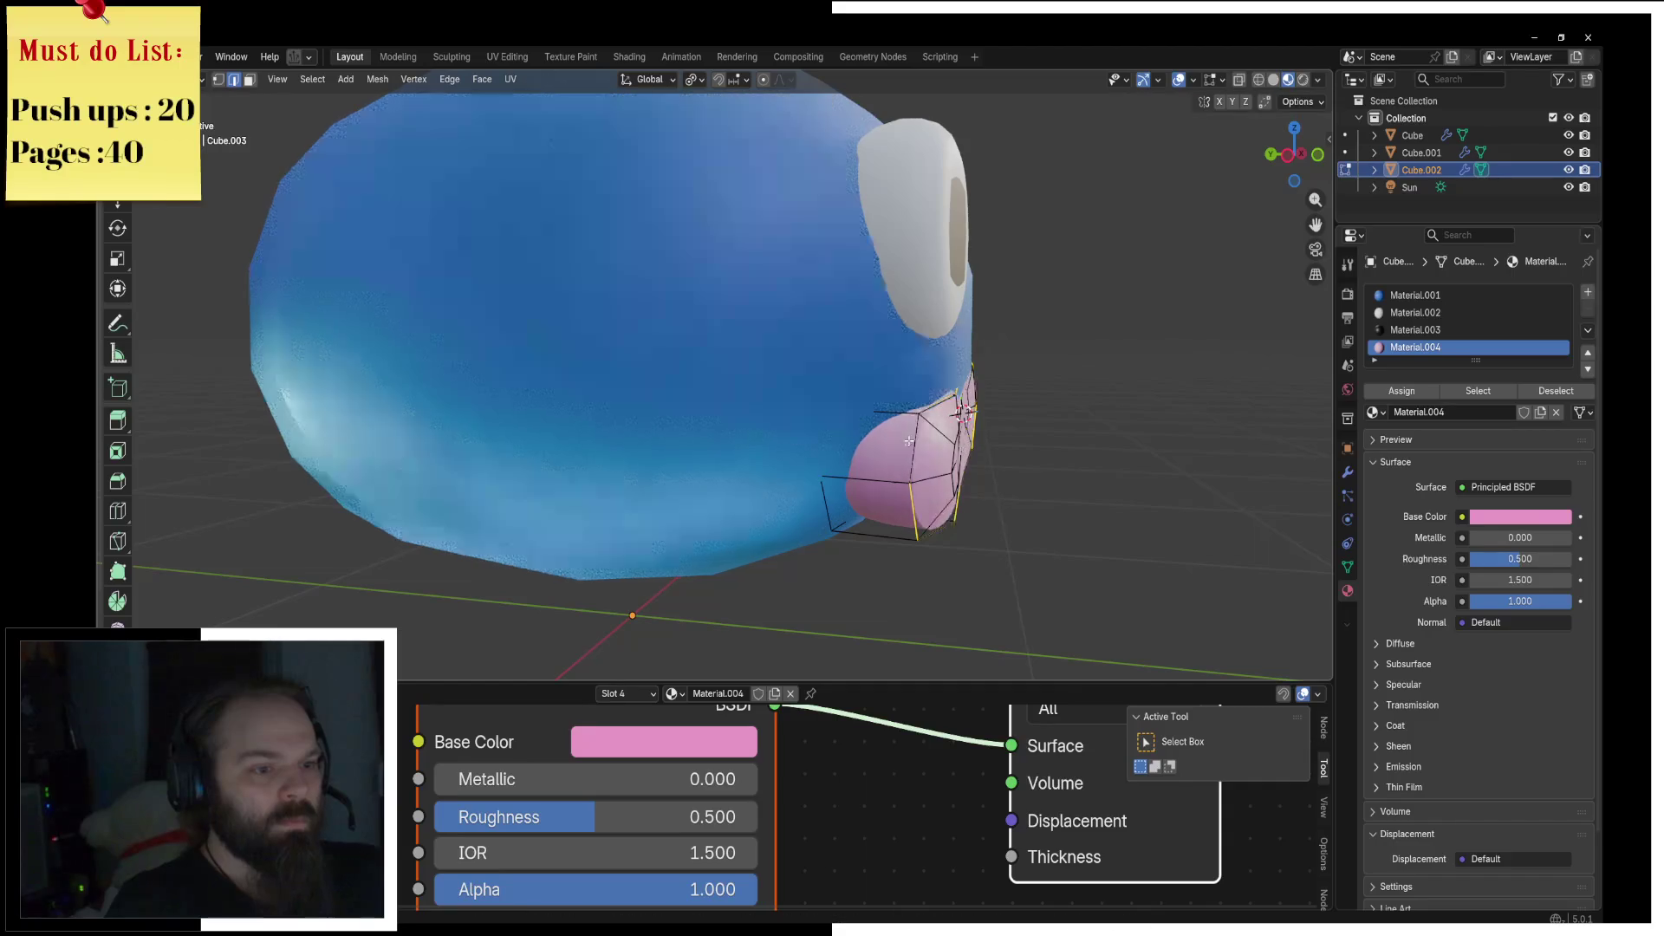
right_click(887, 463)
key(Escape)
key(KP_1)
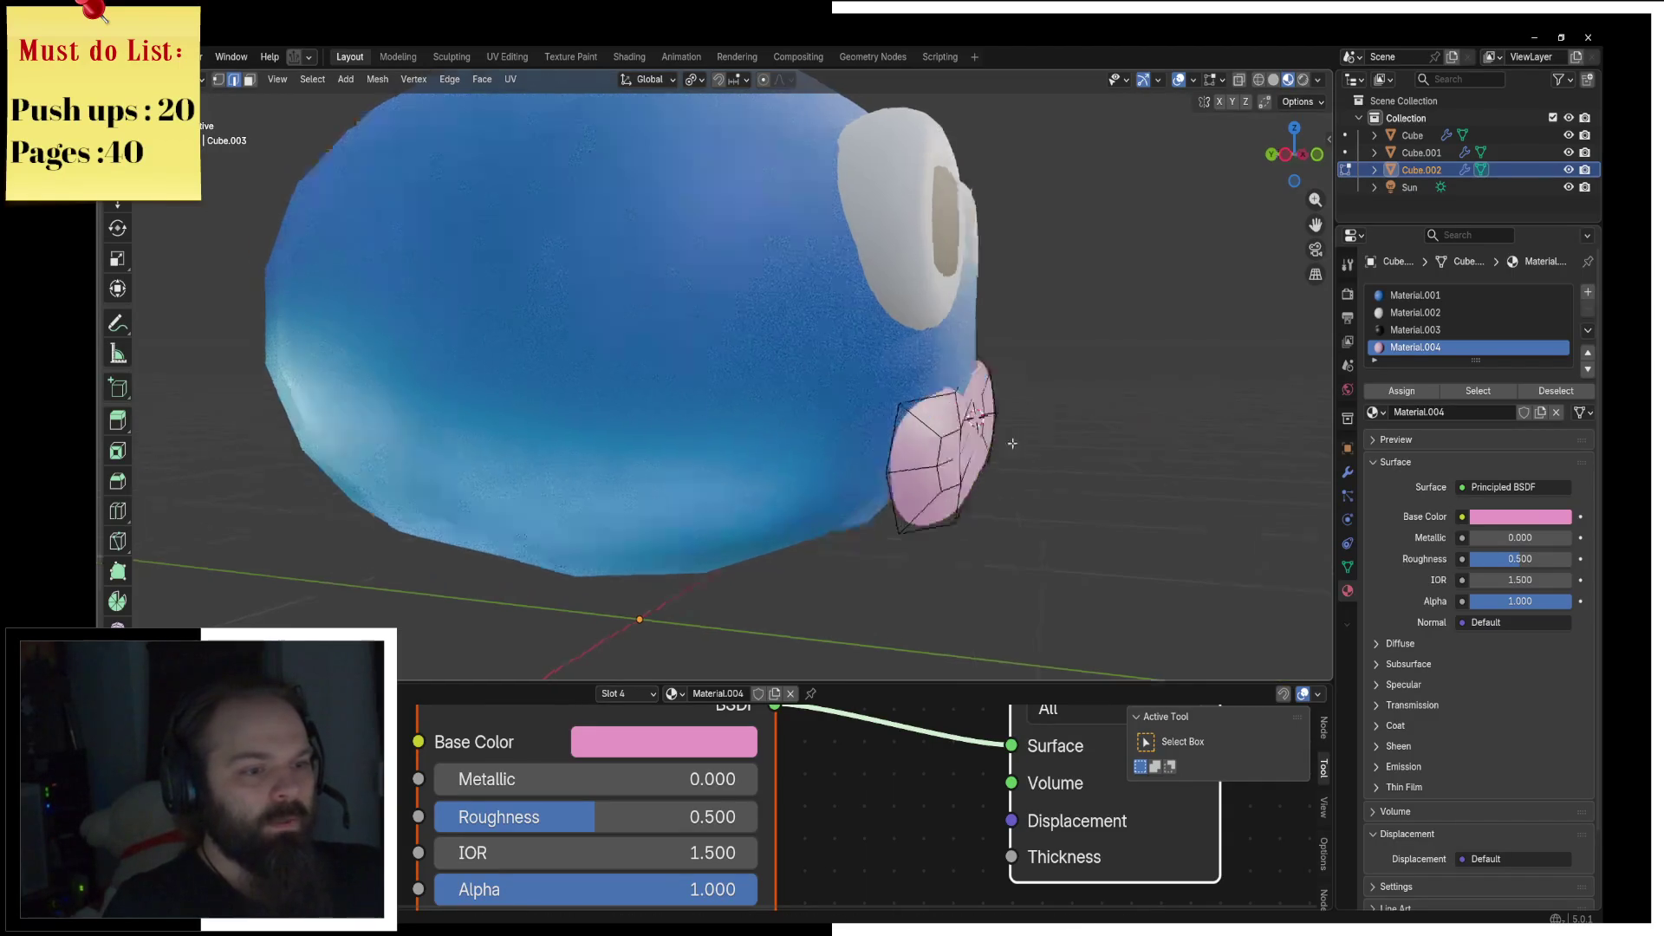
scroll(941, 434, up, 3)
scroll(944, 447, up, 4)
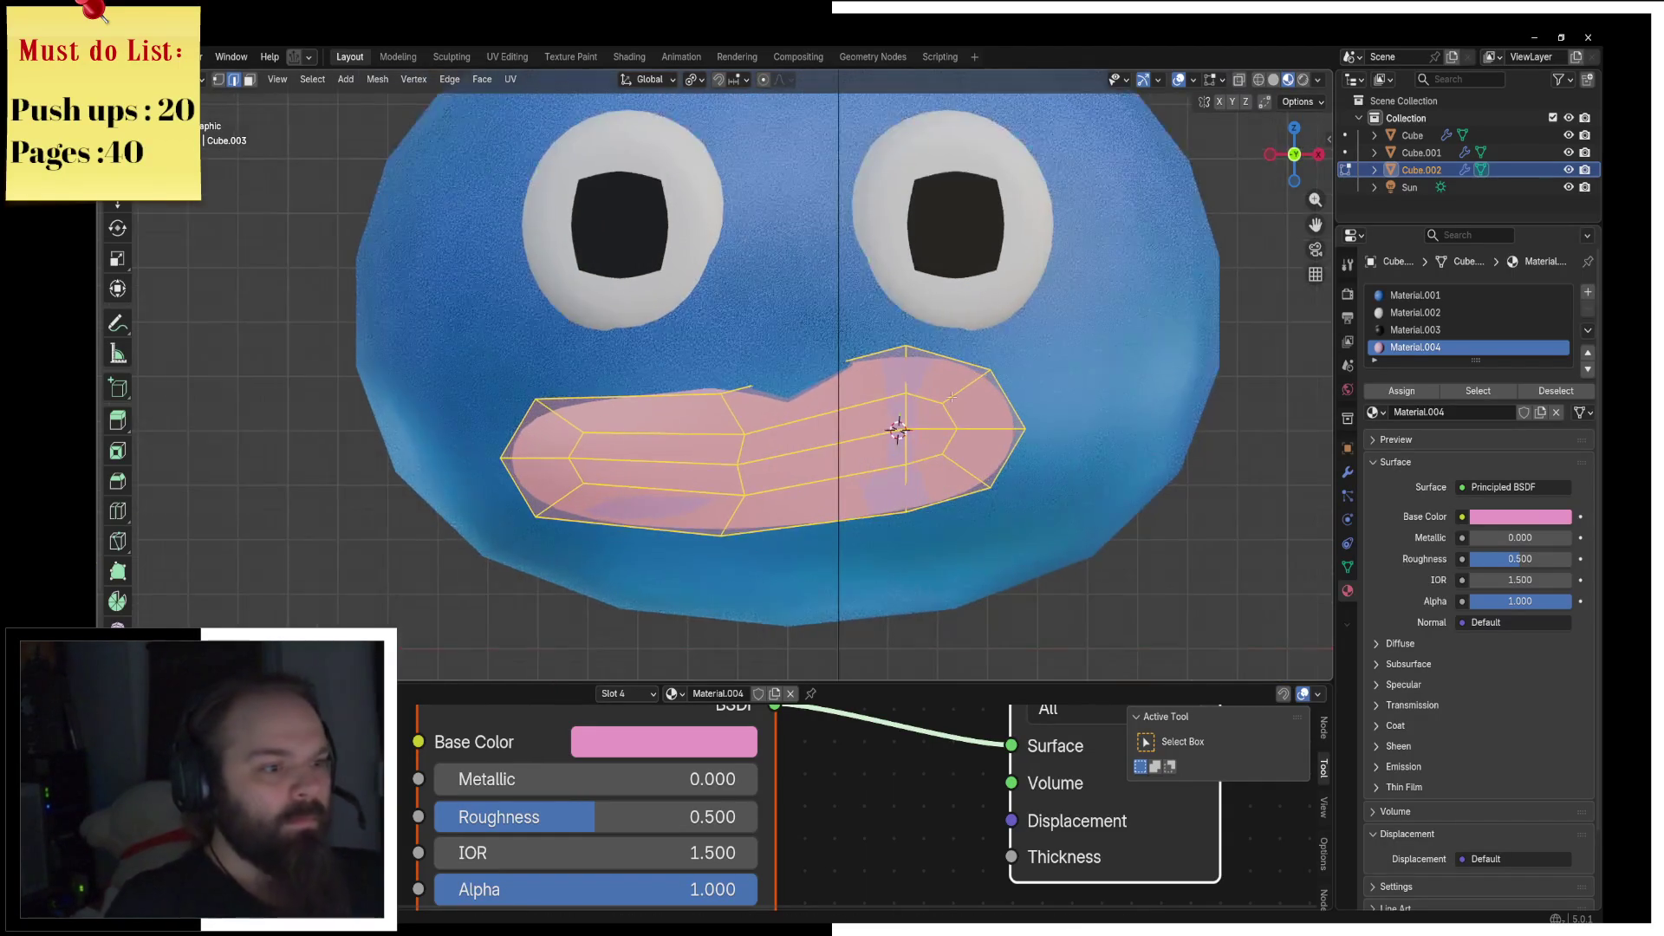
Step: Move a vertical edge loop of the mouth along Y to smooth it into an oval
alt+click(746, 442)
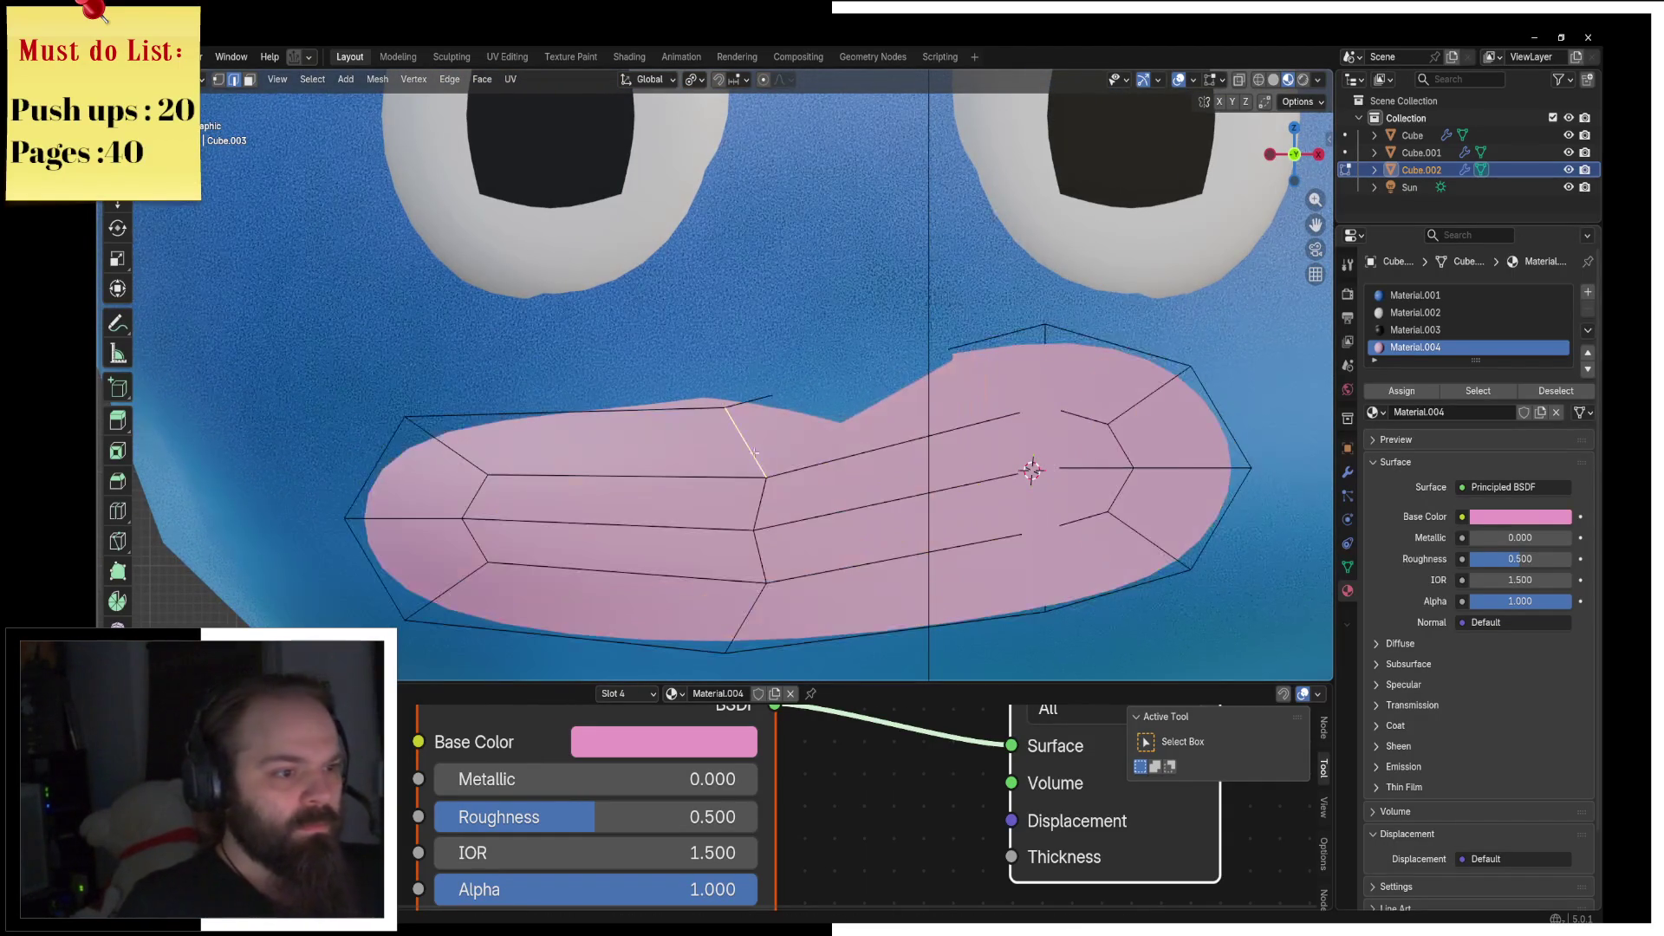
key(g)
key(g)
key(g)
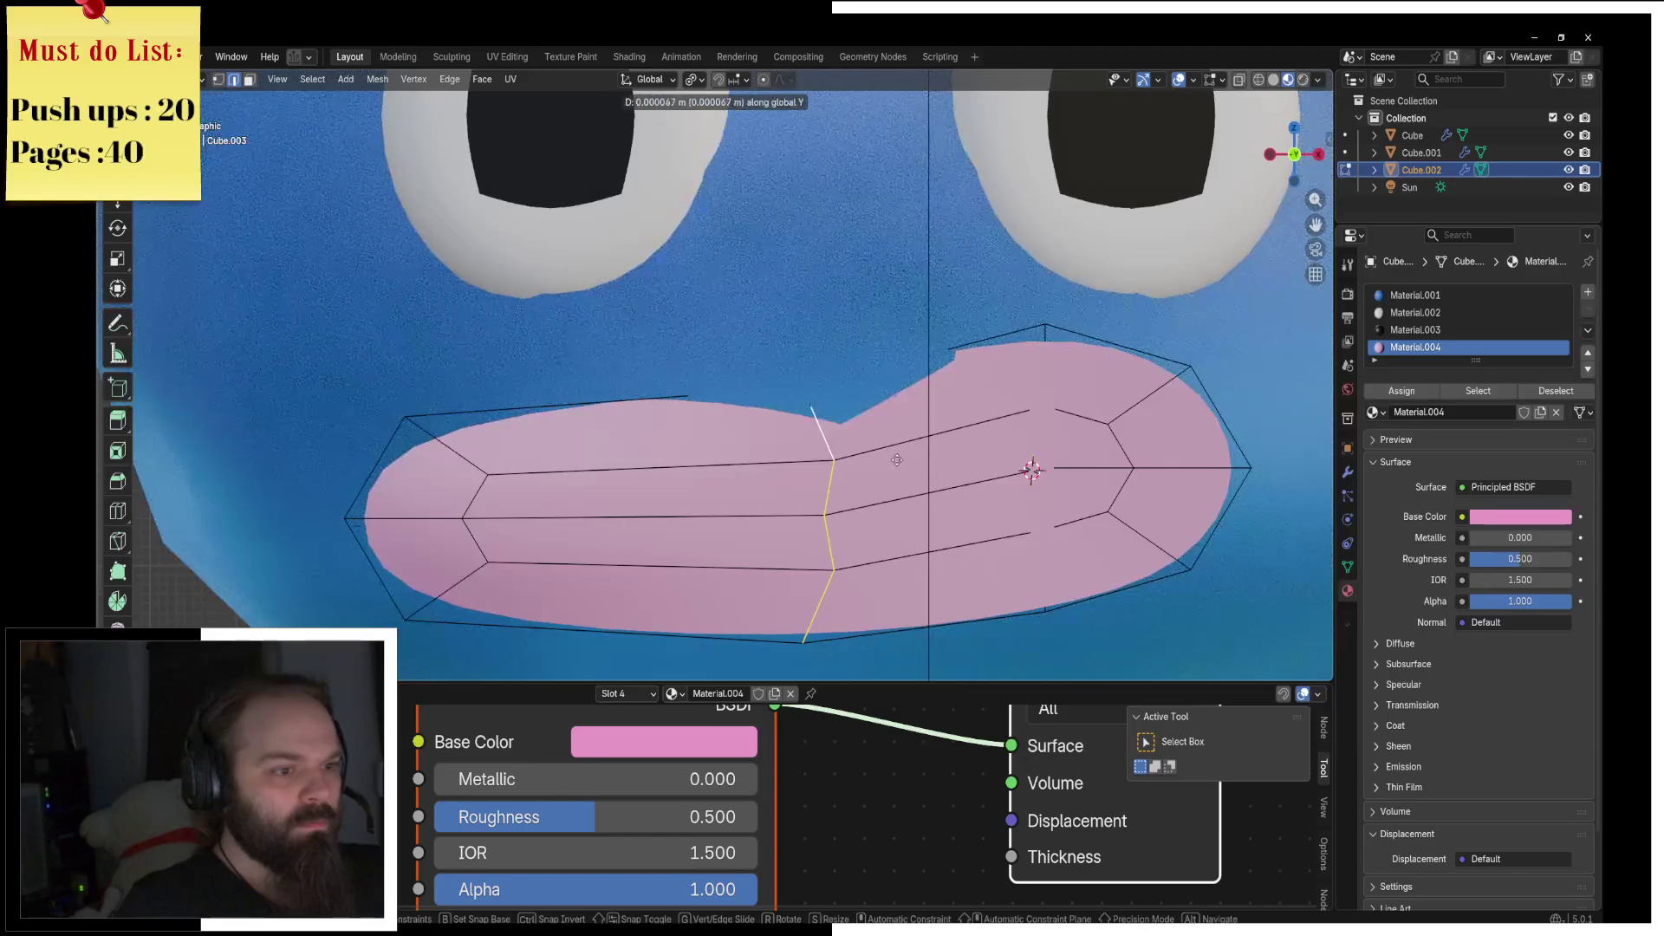
key(x)
key(y)
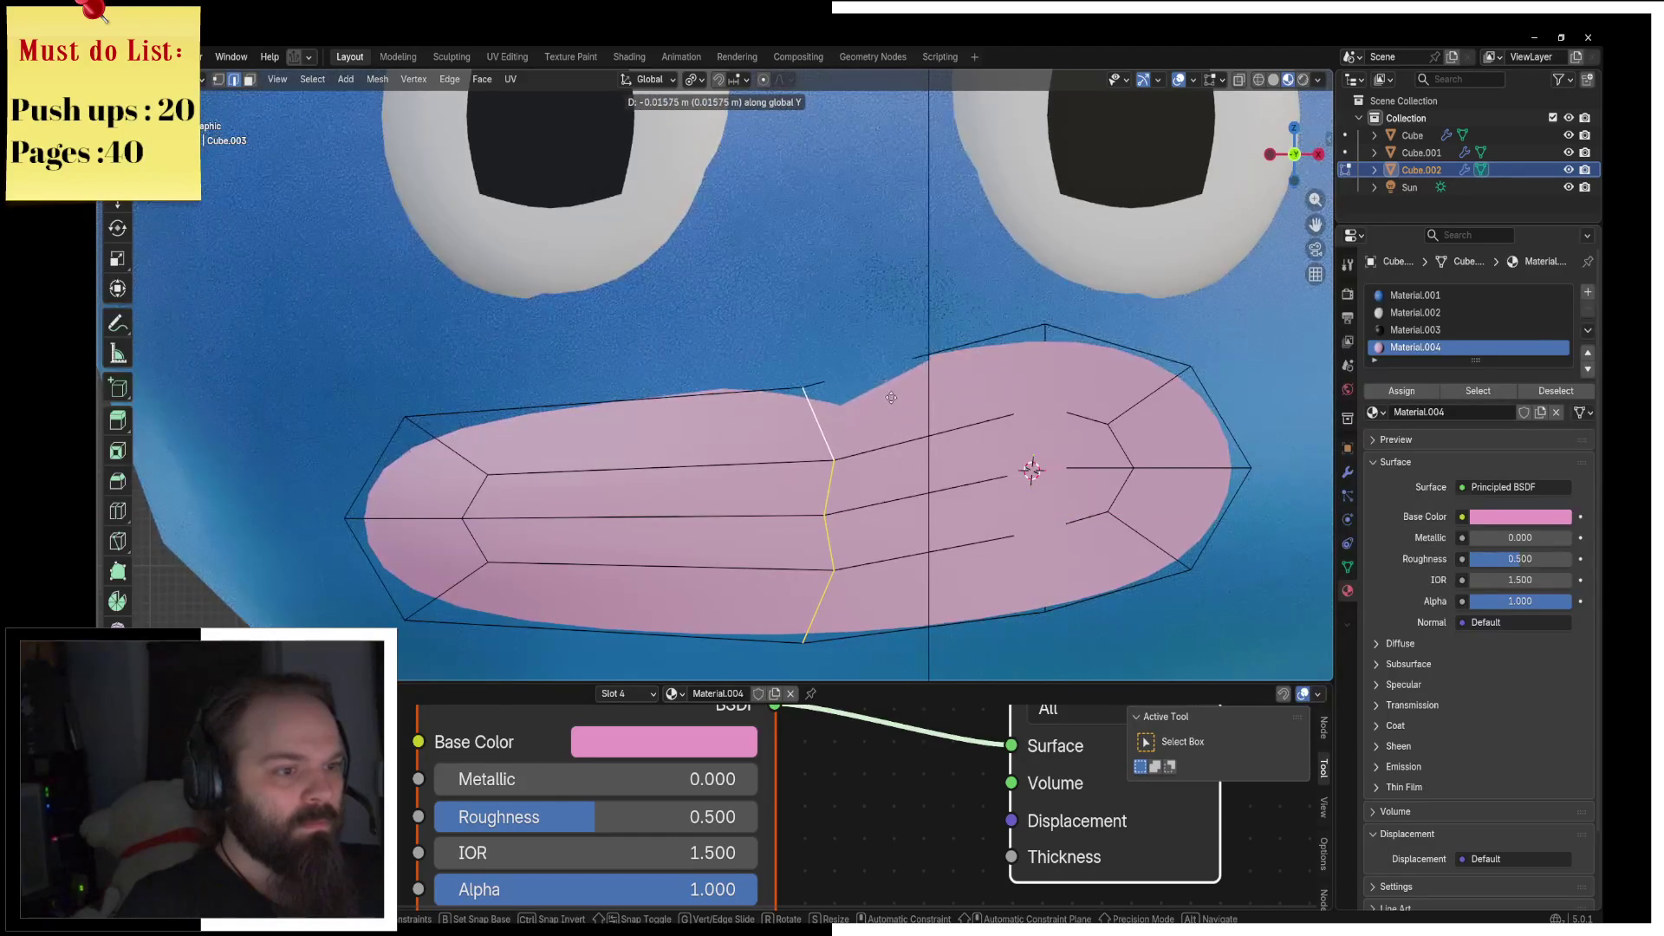
click(887, 358)
Step: Return to Object Mode, switch to Rendered shading and deselect everything
scroll(887, 358, down, 4)
key(ctrl+Tab)
click(844, 363)
scroll(818, 405, down, 5)
key(z)
click(818, 321)
click(911, 393)
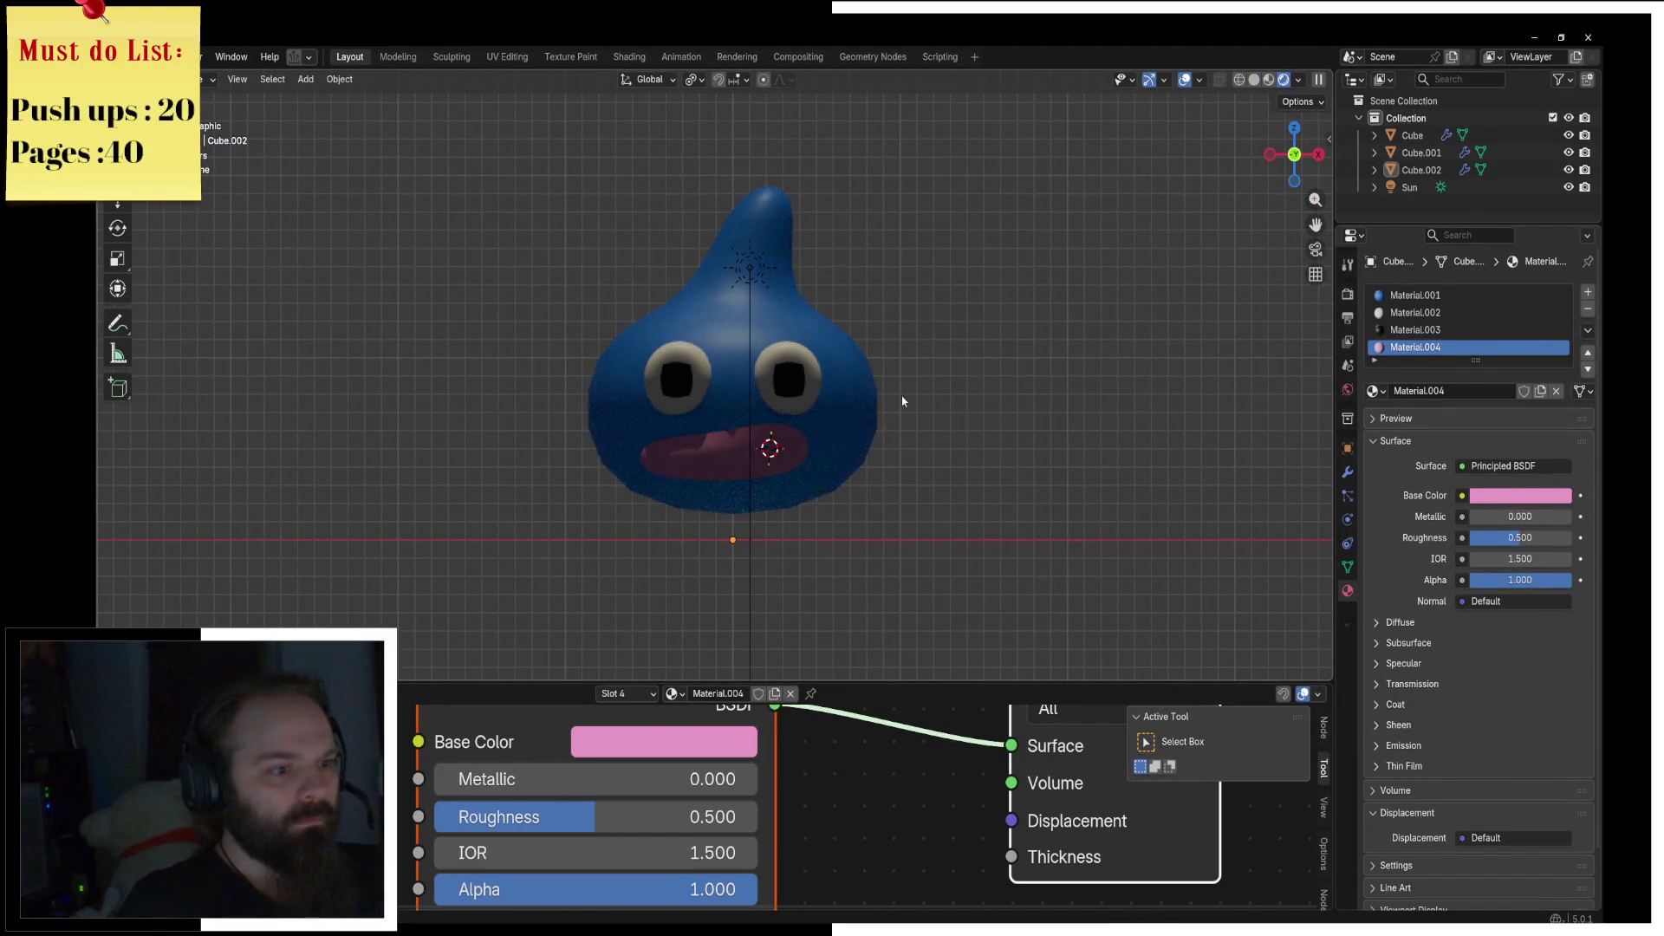
Step: Set a front orthographic view and snip the rendered slime region with Win+Shift+S
middle_drag(903, 401, 915, 393)
key(KP_1)
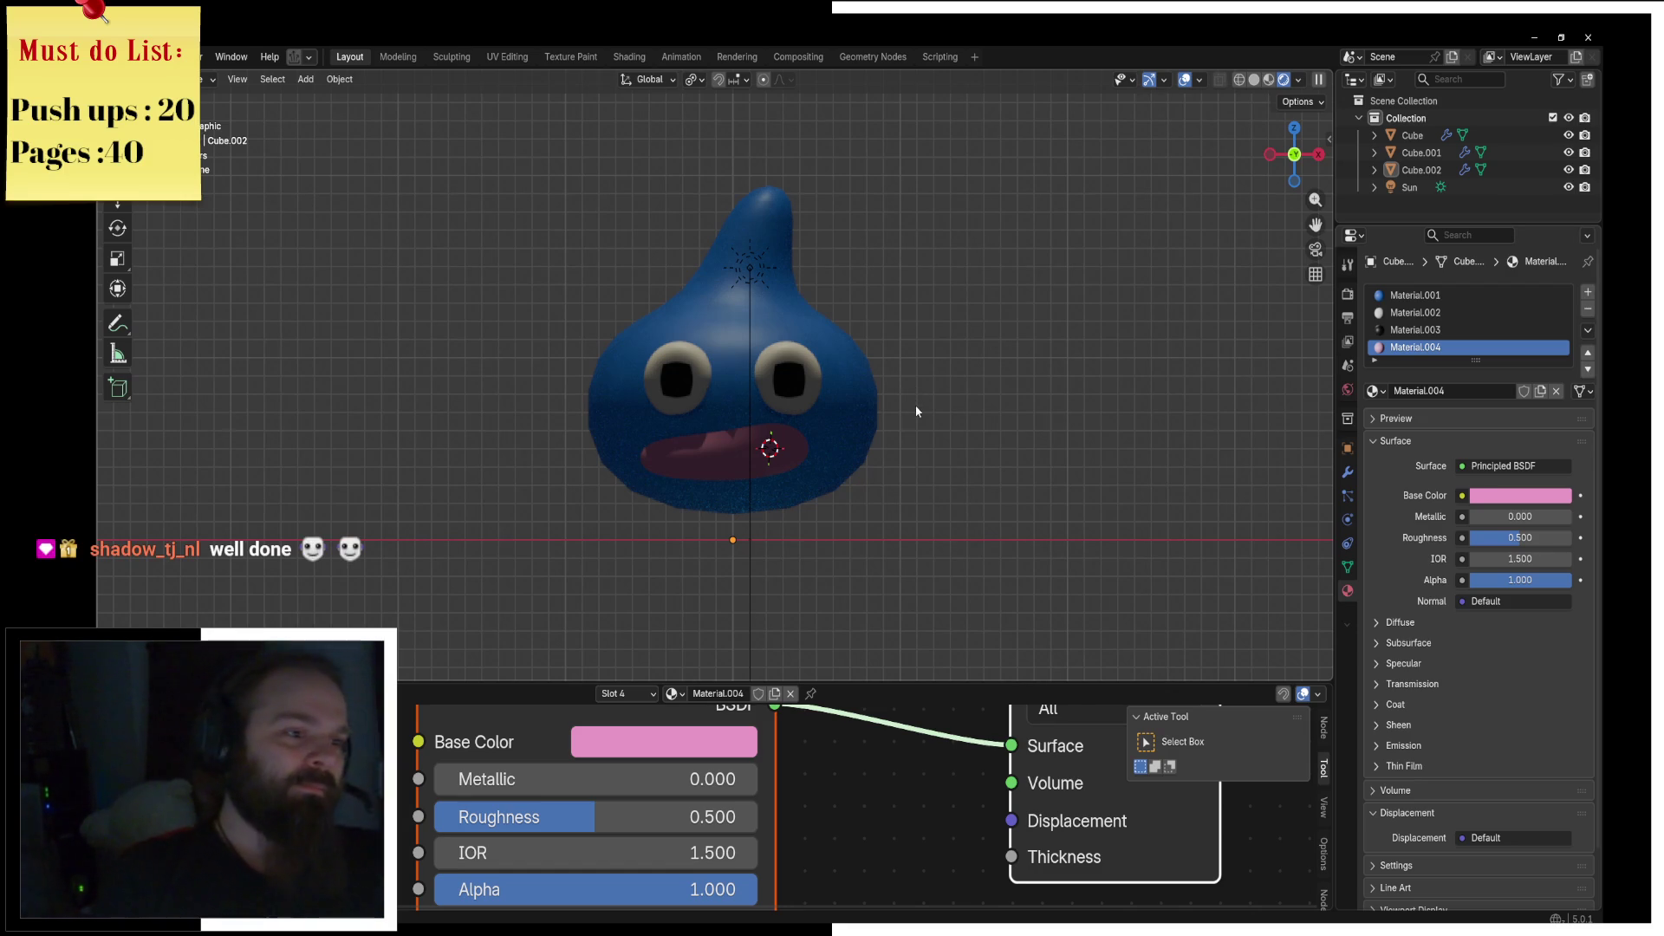
scroll(916, 403, up, 2)
key(super)
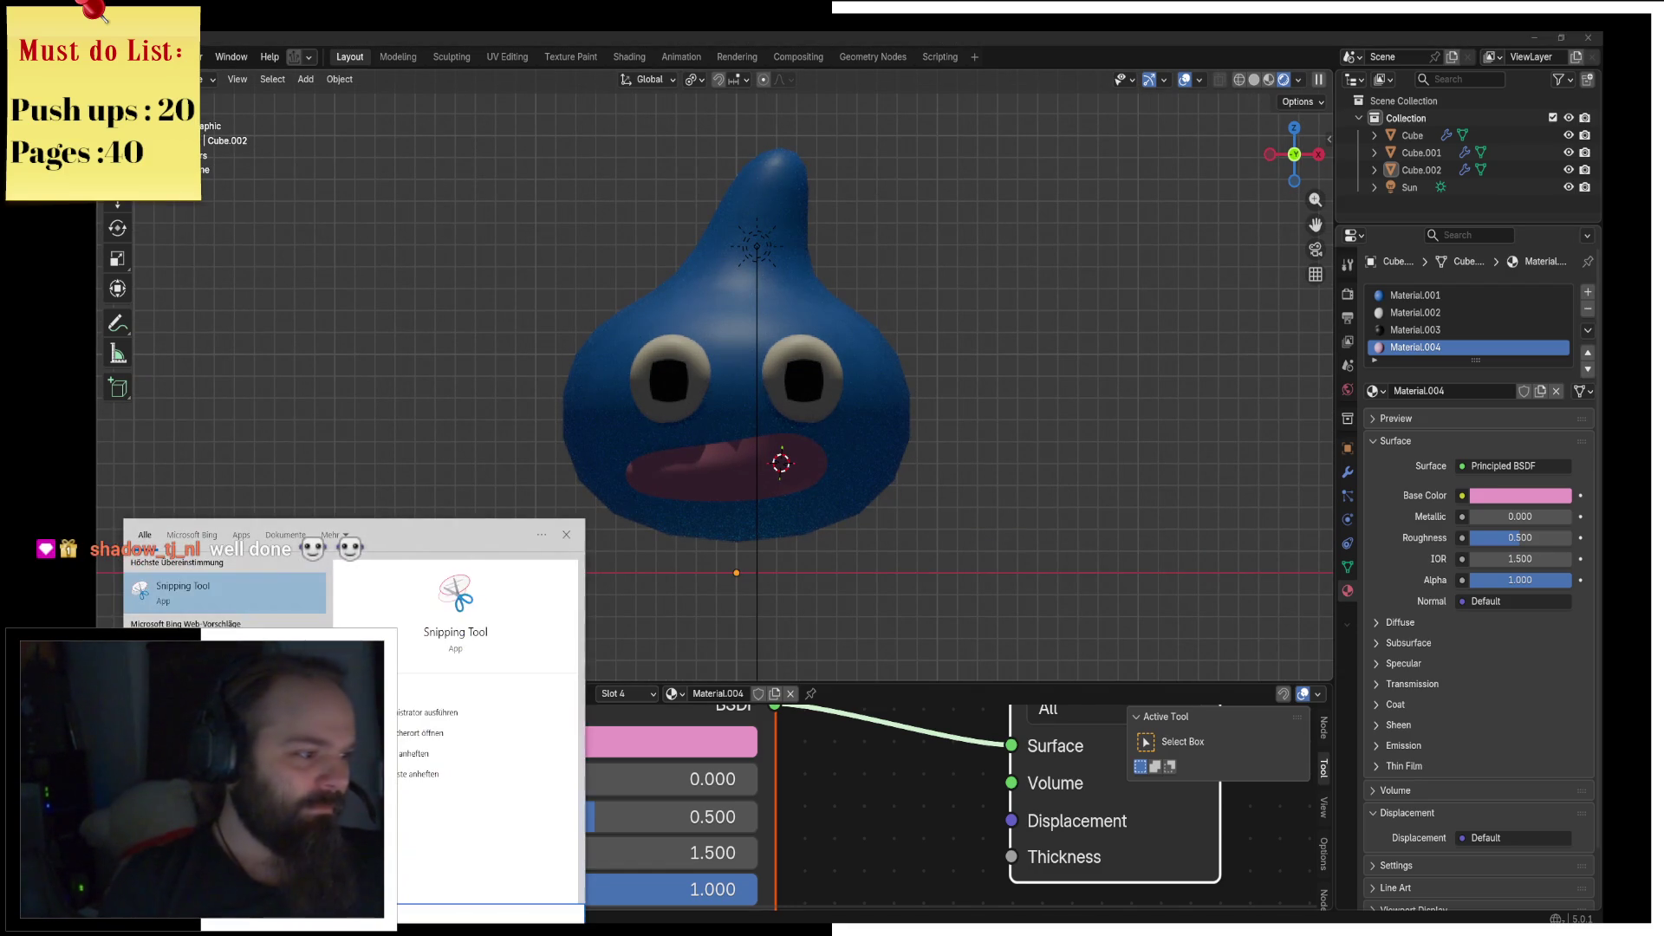
key(Escape)
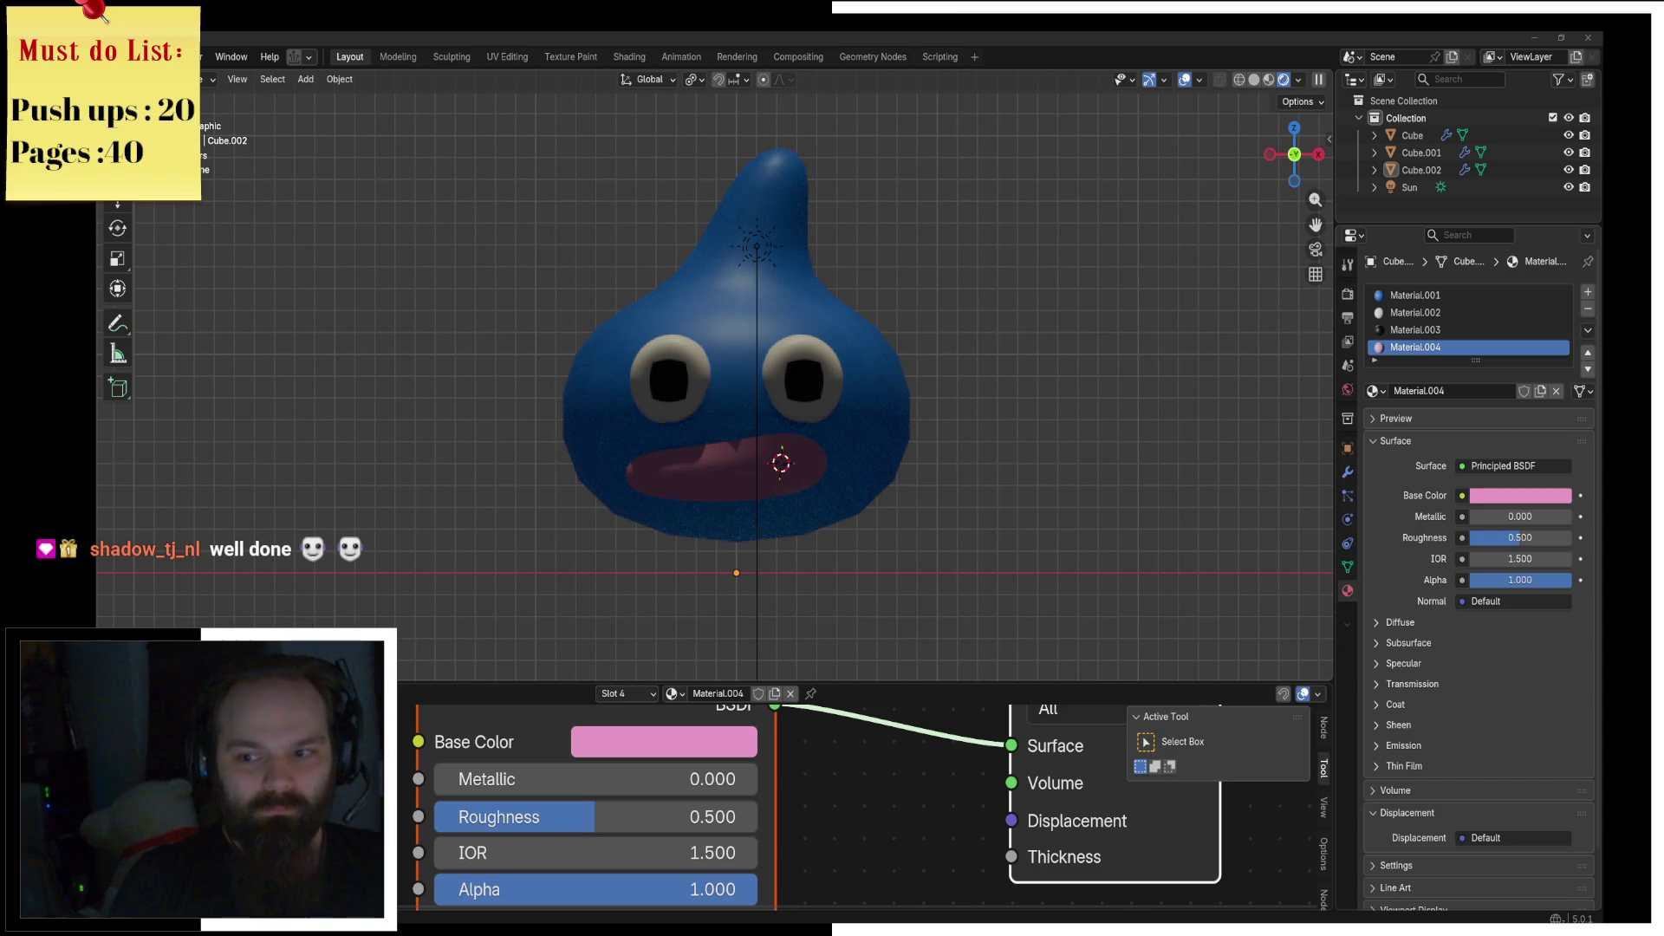
key(super+shift+s)
drag(489, 107, 994, 591)
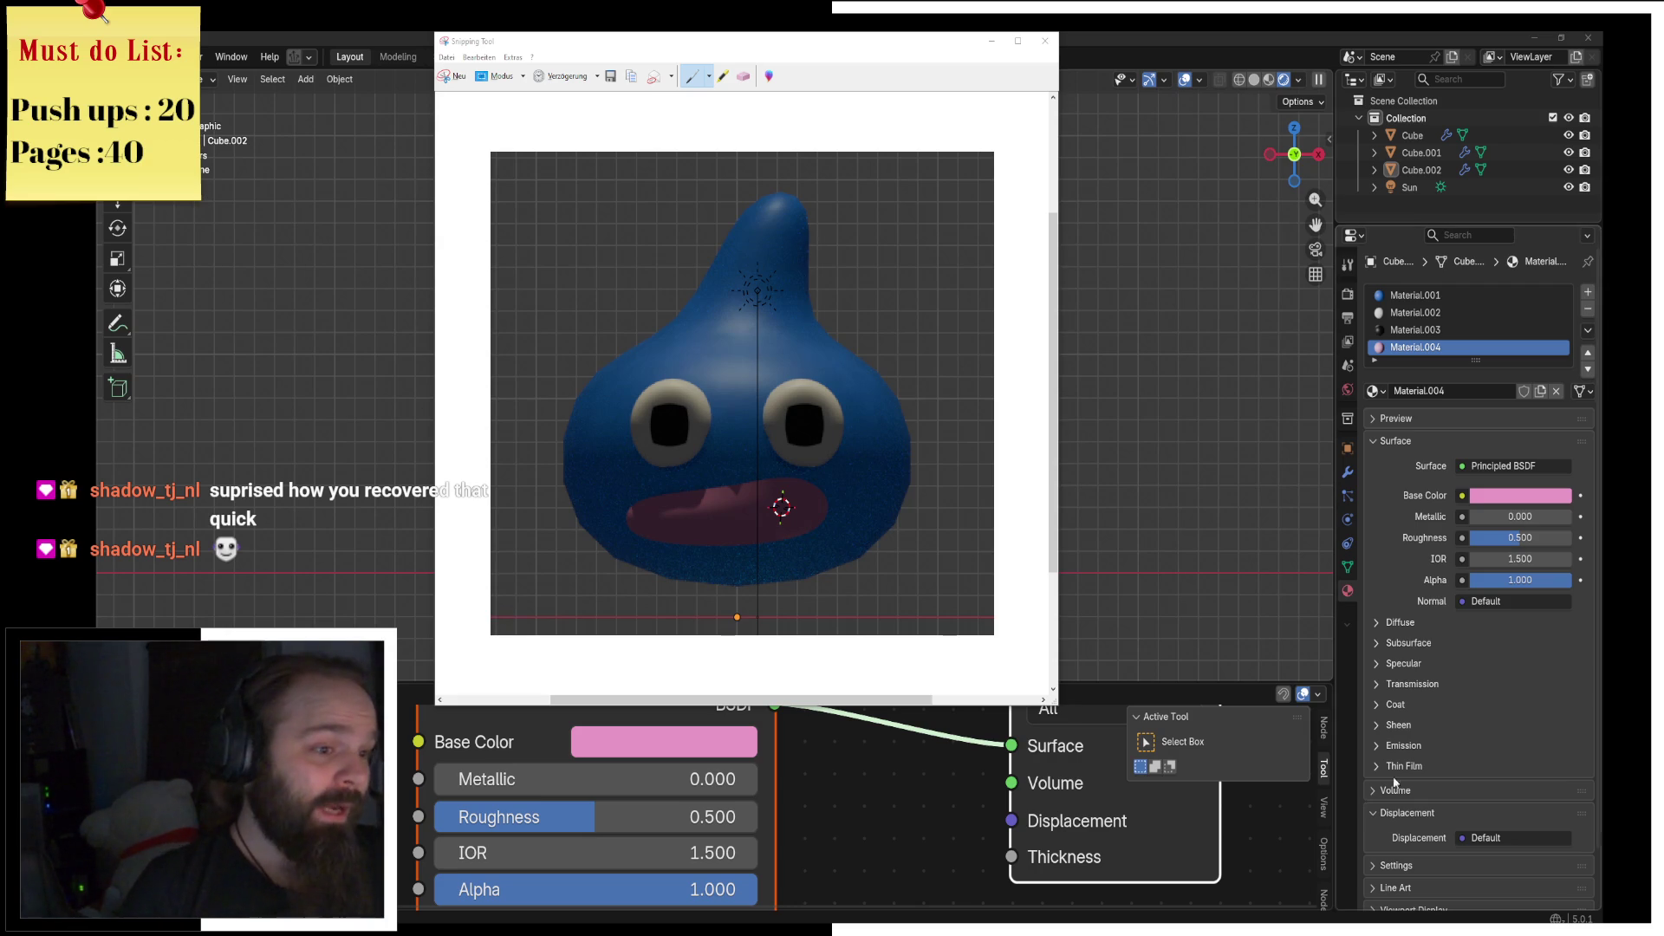
Step: Close Blender, saving the scene as Slime.blend on the Desktop
click(1208, 553)
shift+right_click(1209, 555)
key(z)
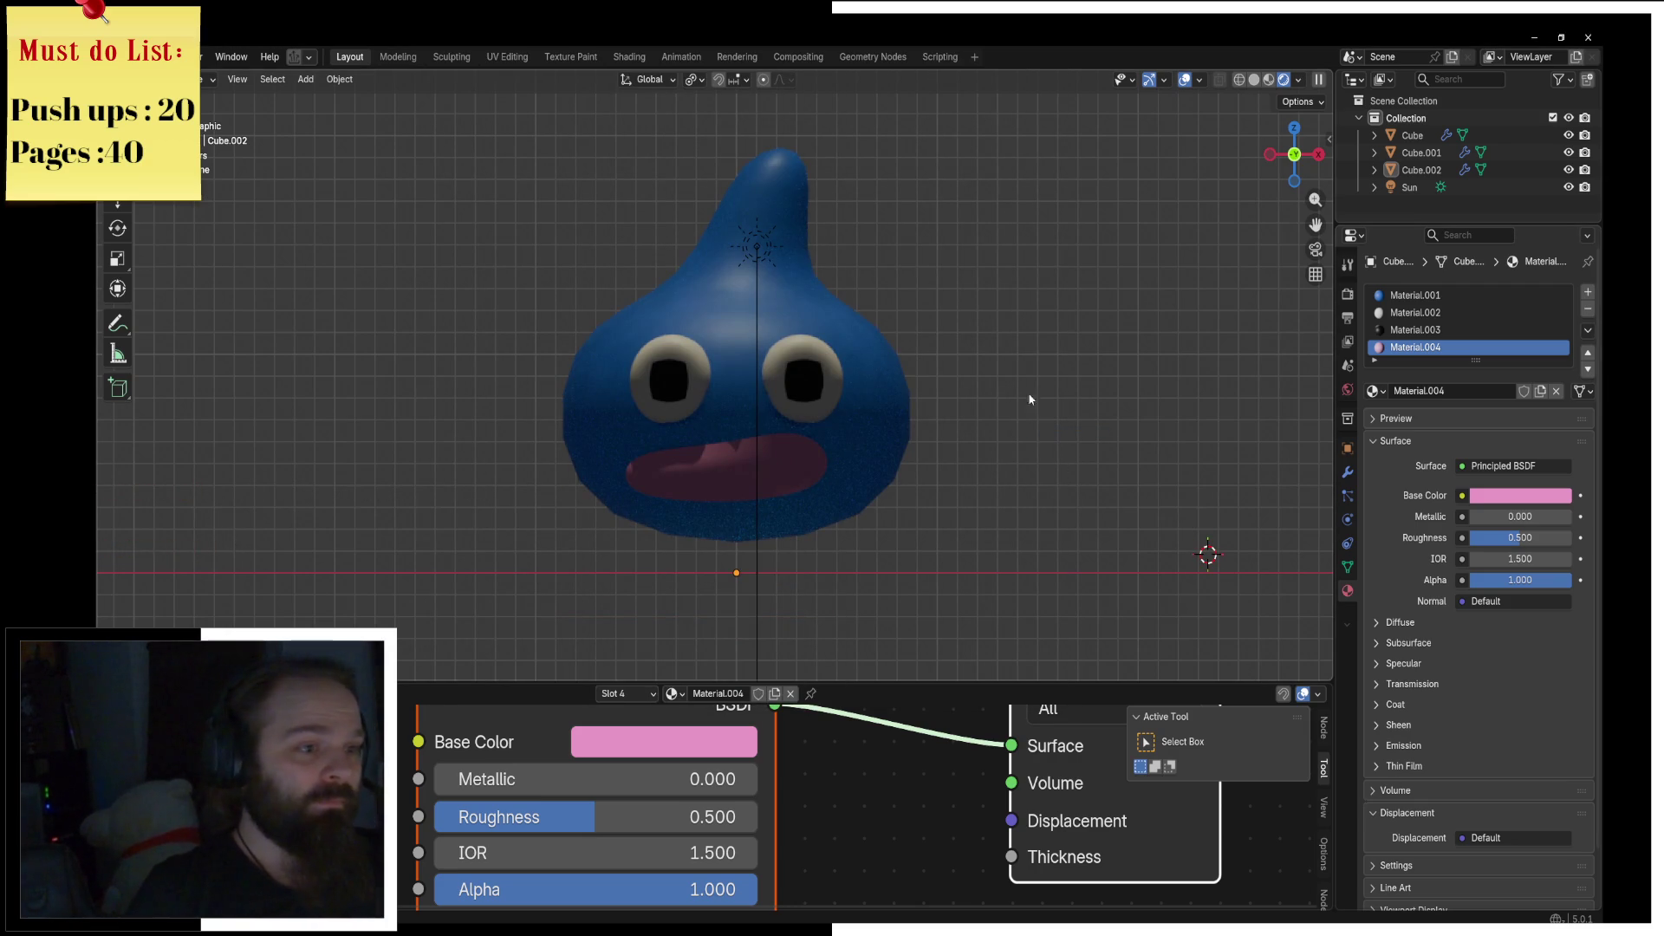
click(1588, 38)
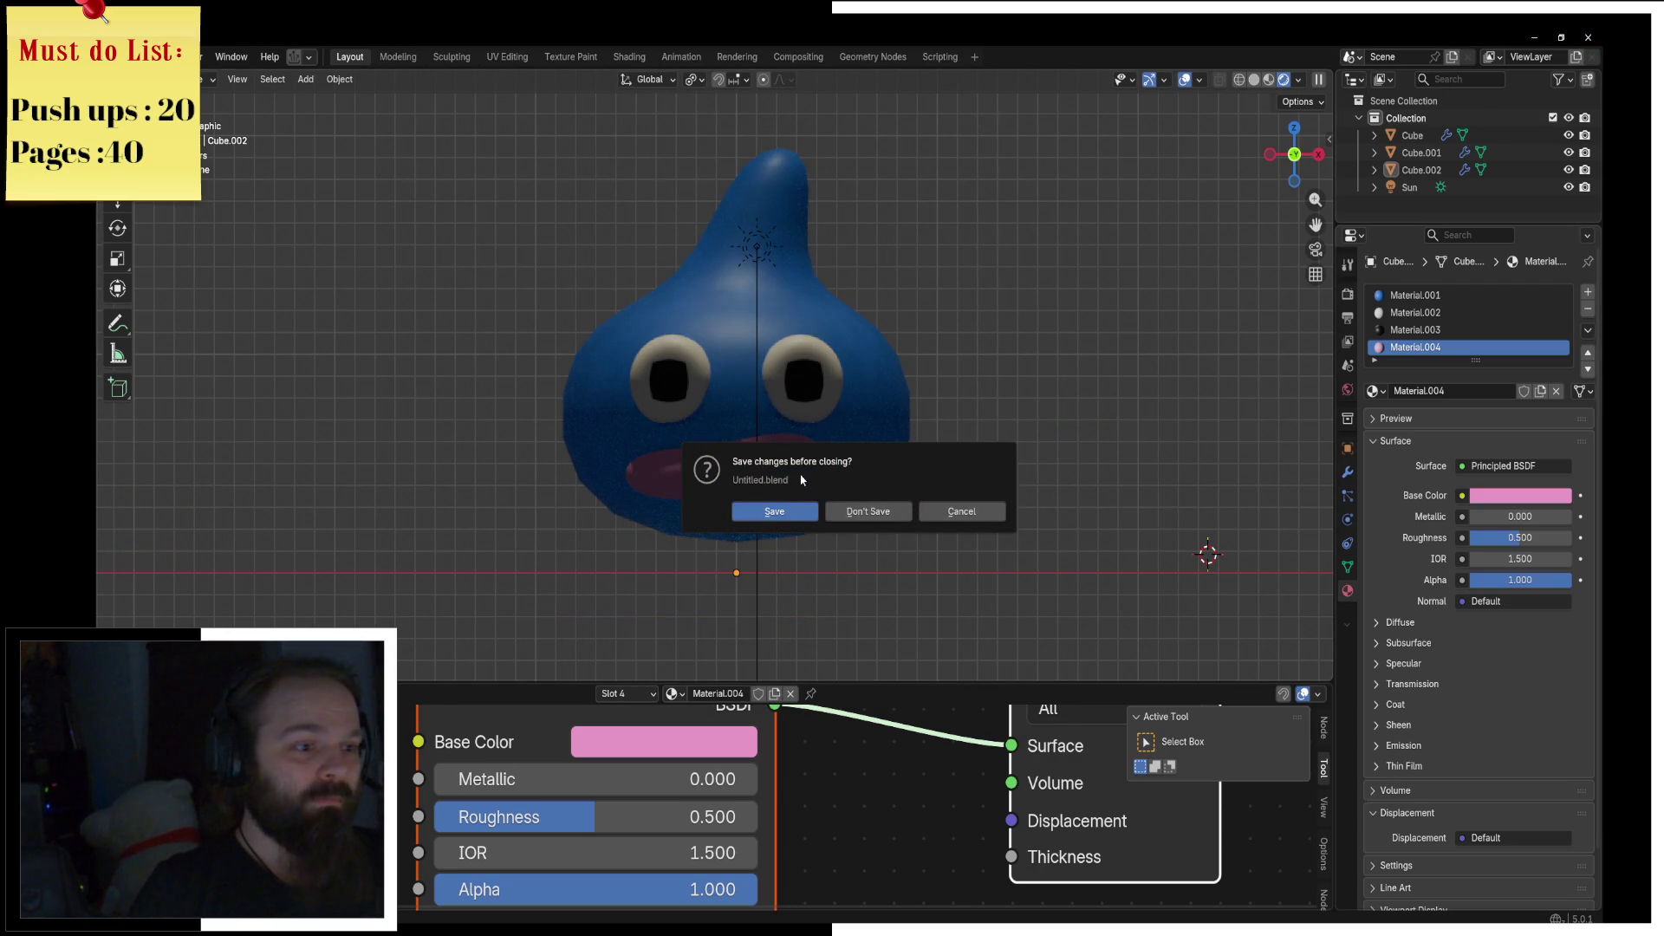
click(790, 509)
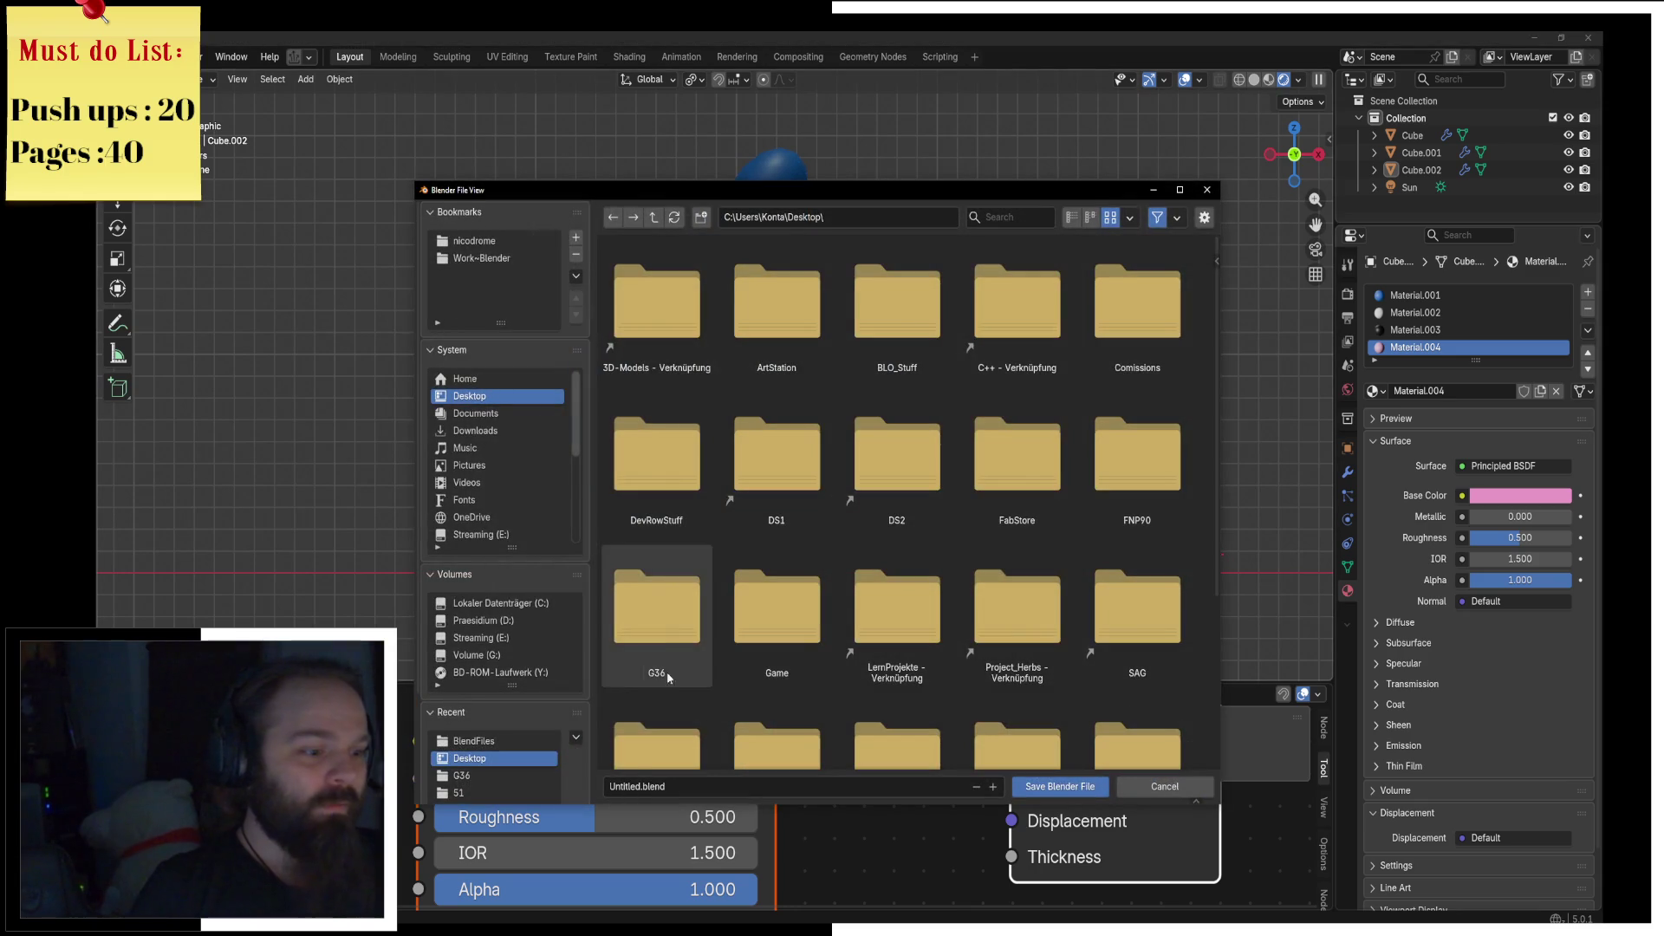
drag(642, 787, 604, 787)
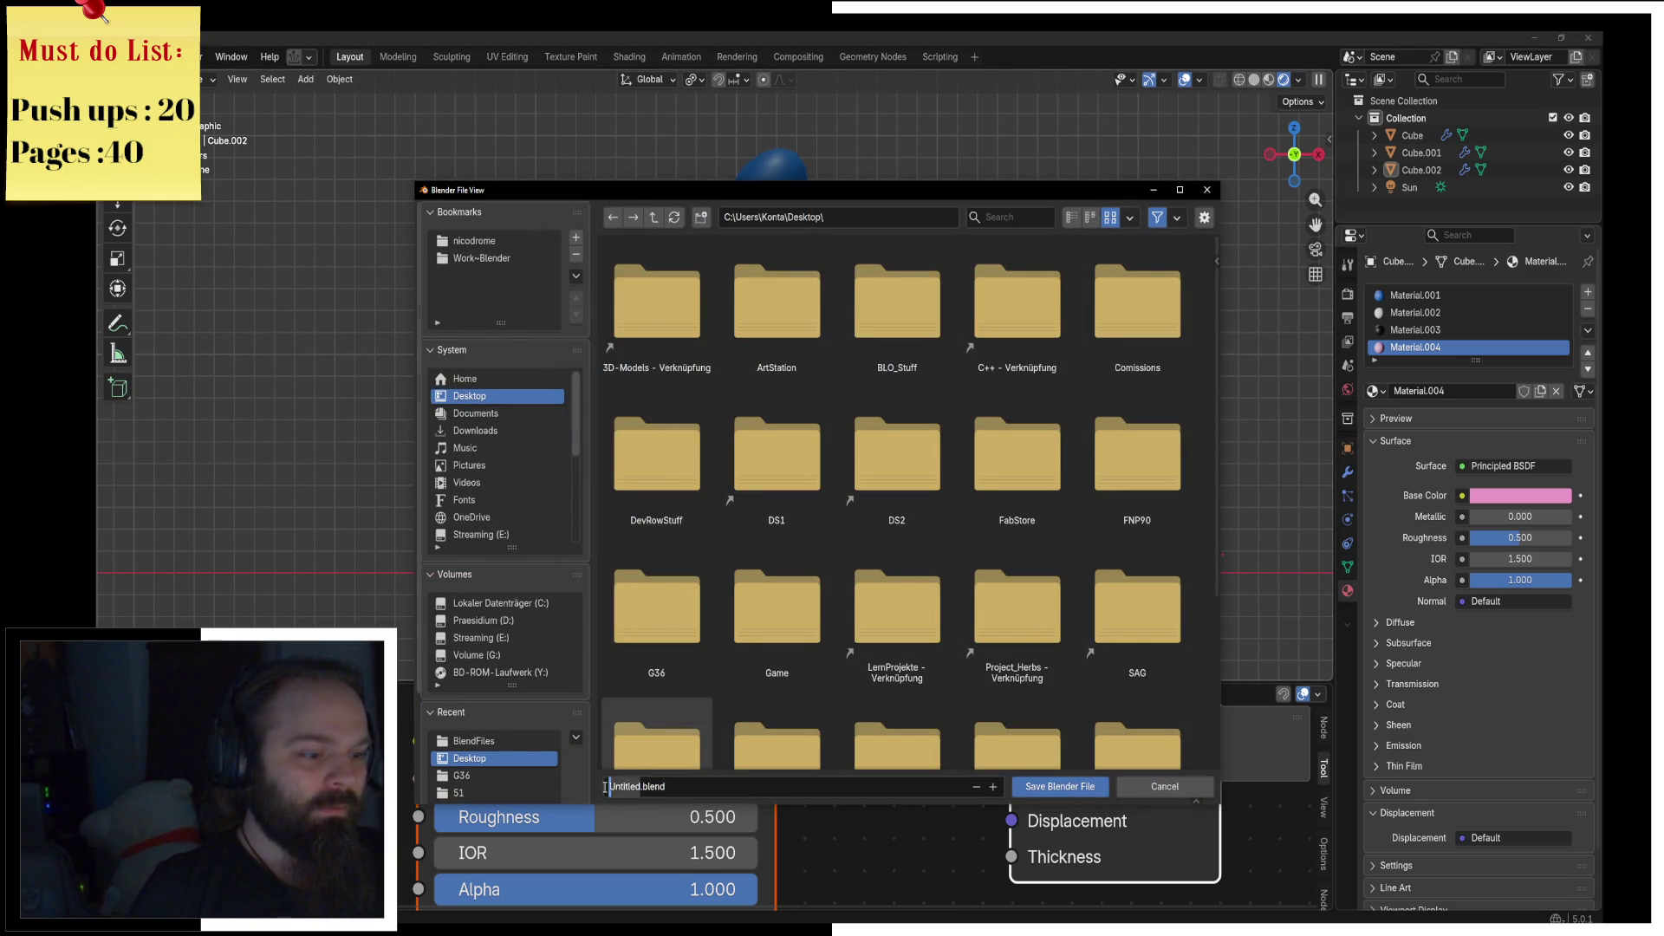
text(Slim)
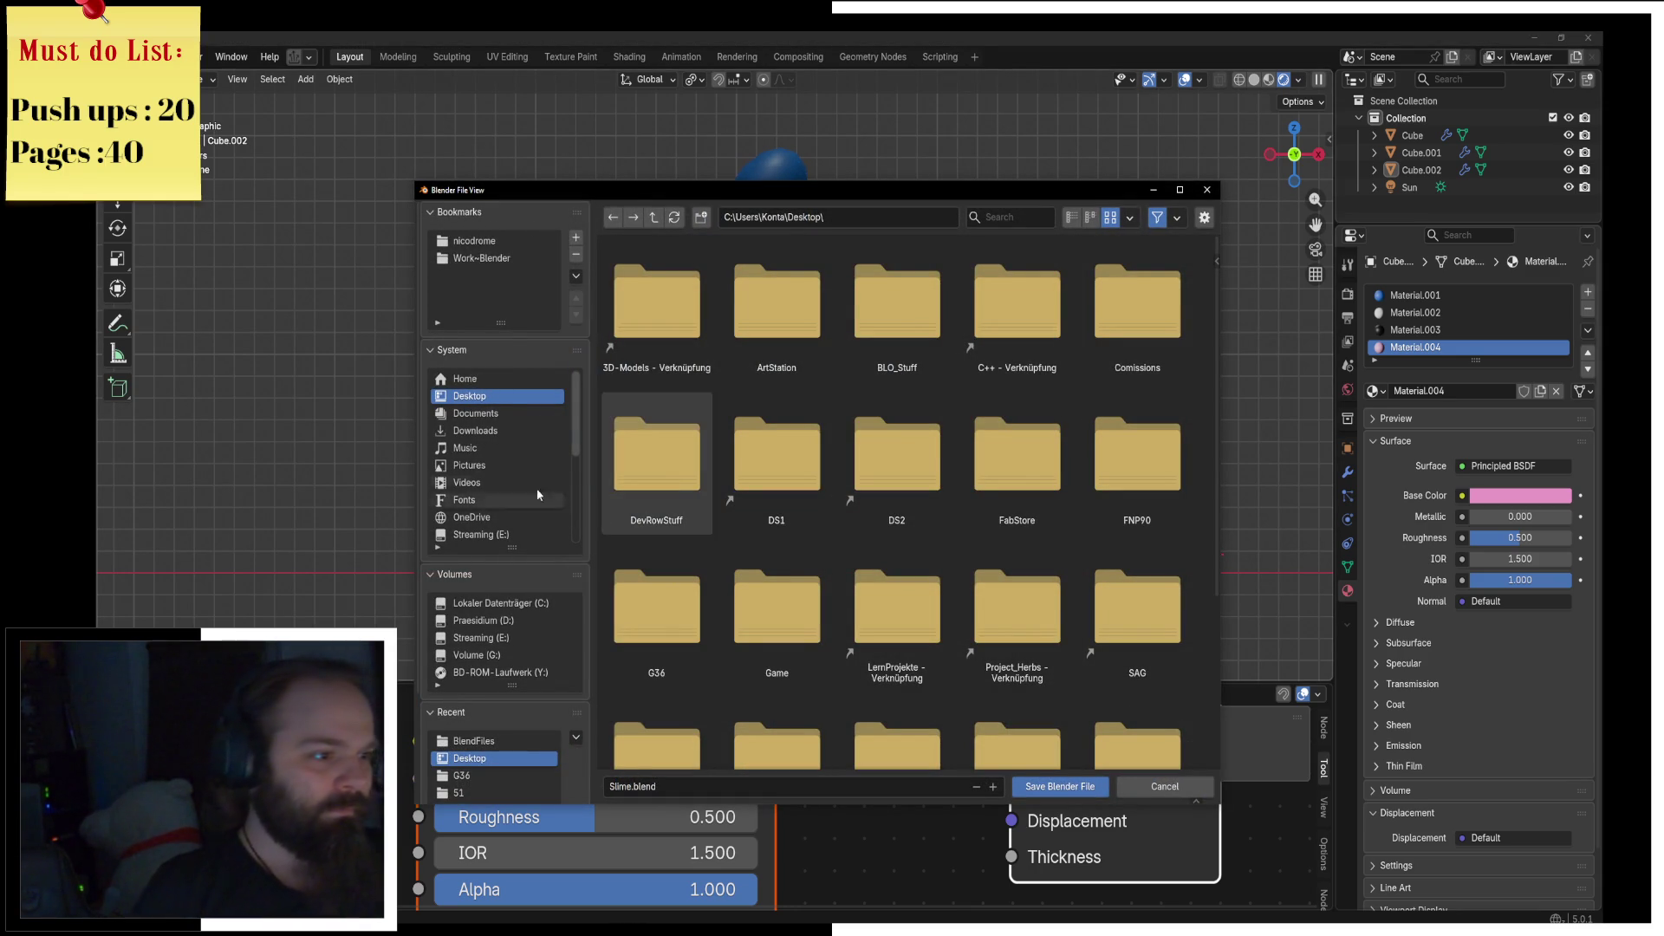
click(1049, 787)
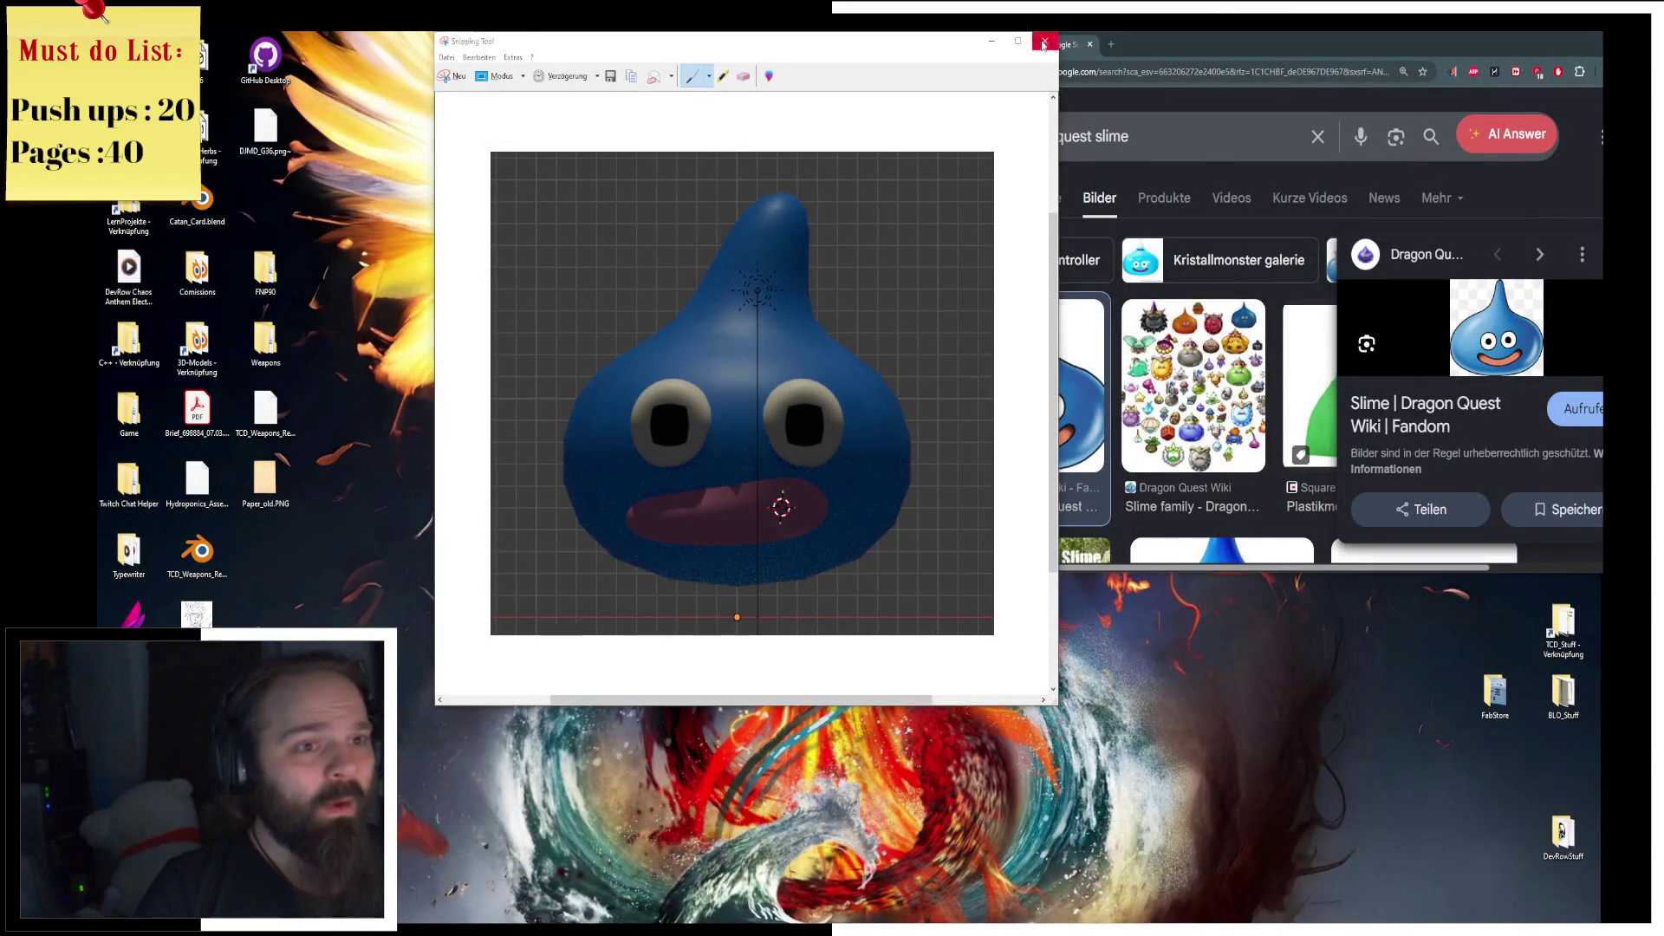
Step: Discard the unsaved screenshot and open the Dragon Quest Wiki Slime family page from the image results
click(1044, 41)
click(798, 392)
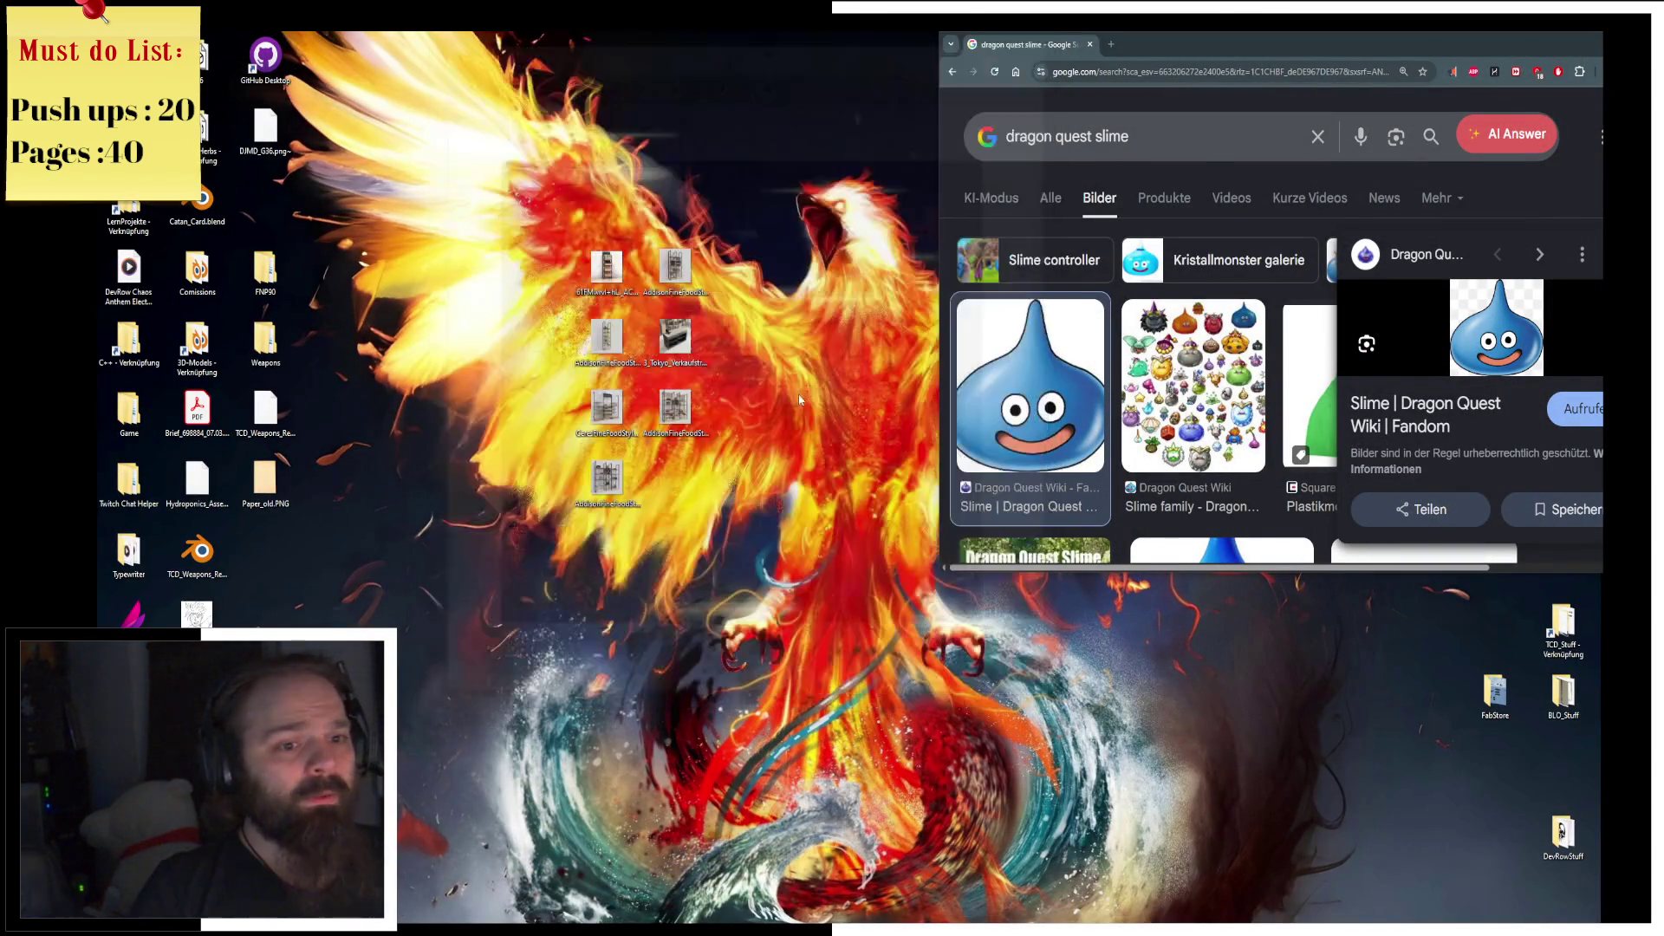
click(1150, 380)
key(super+Up)
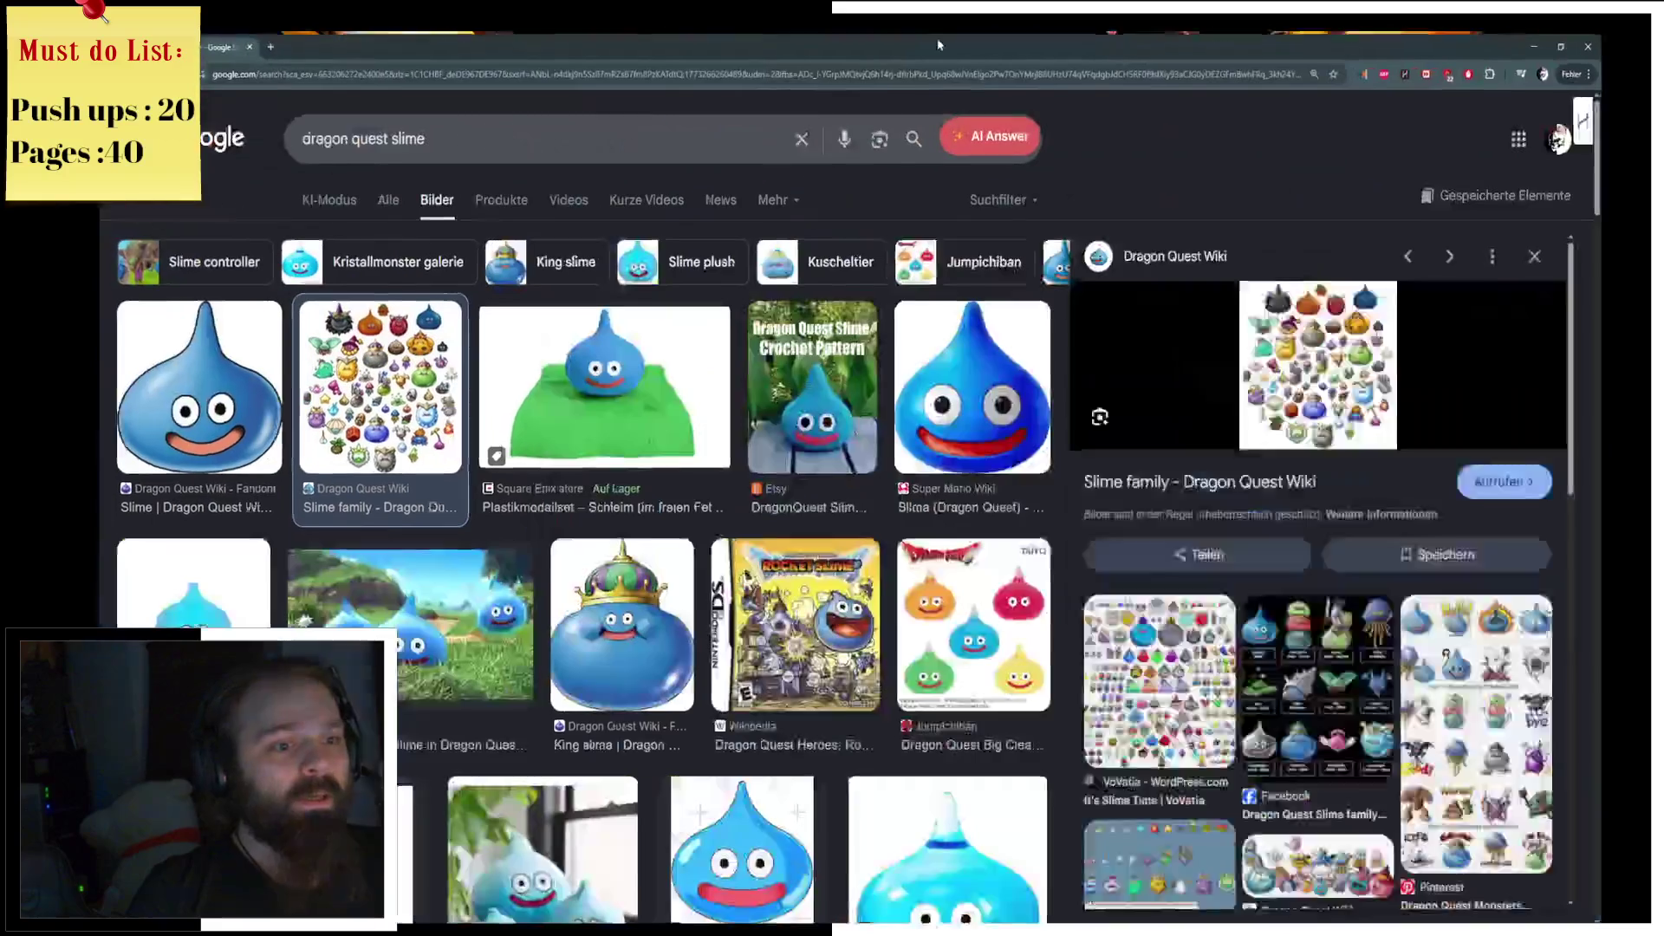
click(1266, 460)
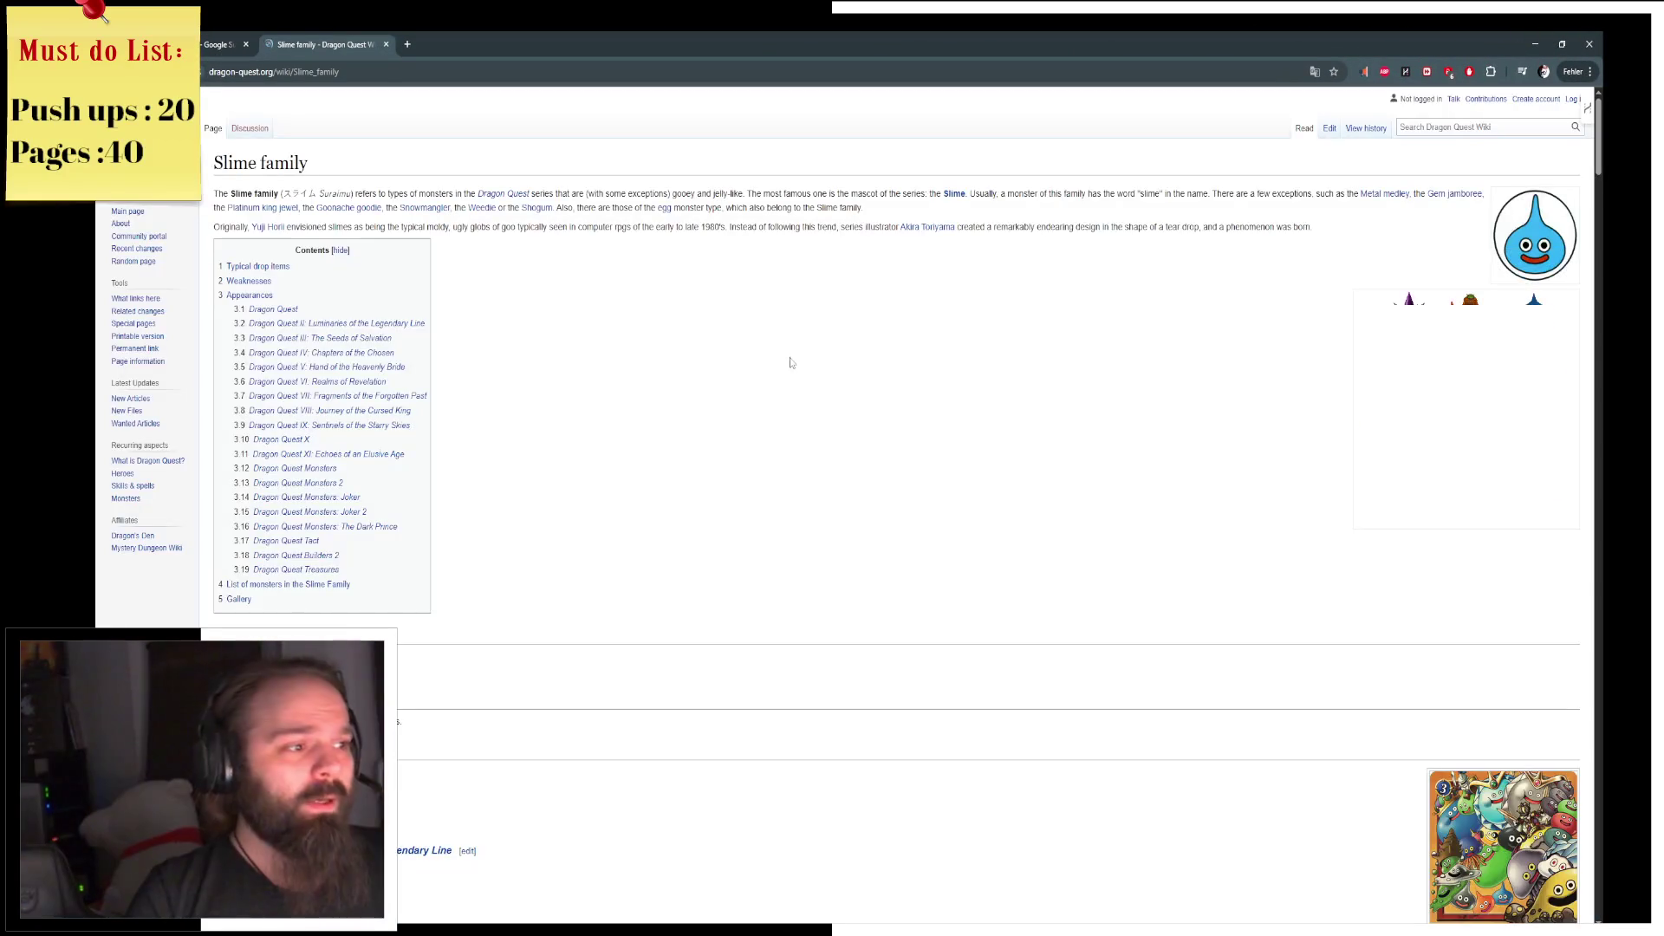
scroll(913, 428, down, 3)
middle_click(912, 428)
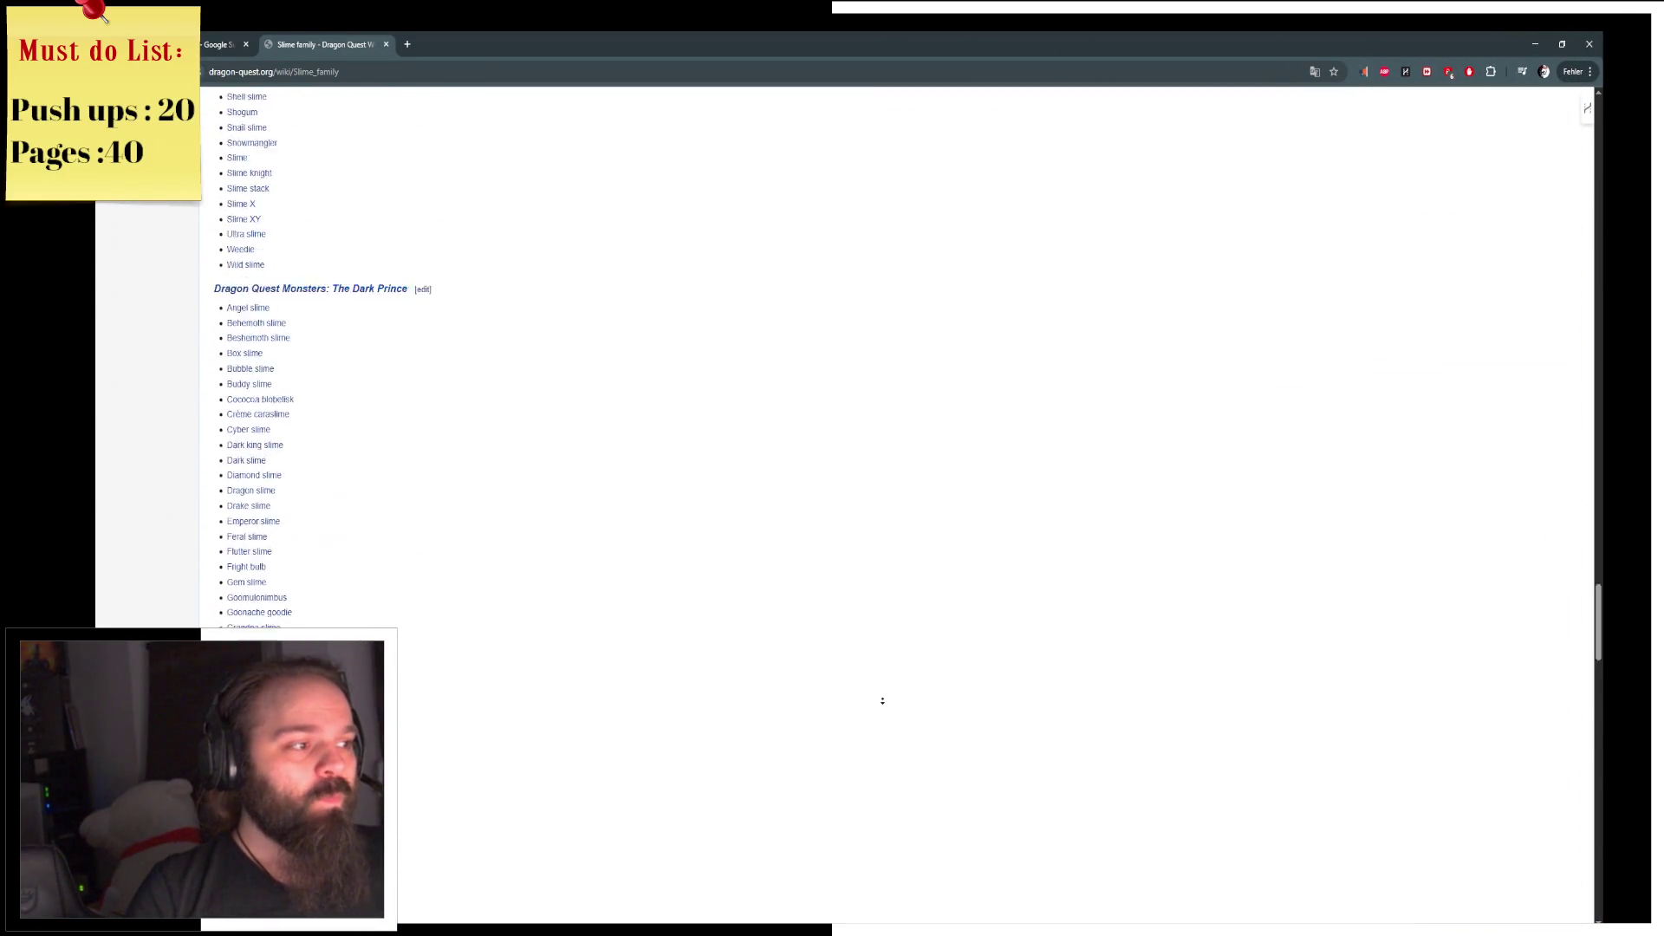
click(921, 537)
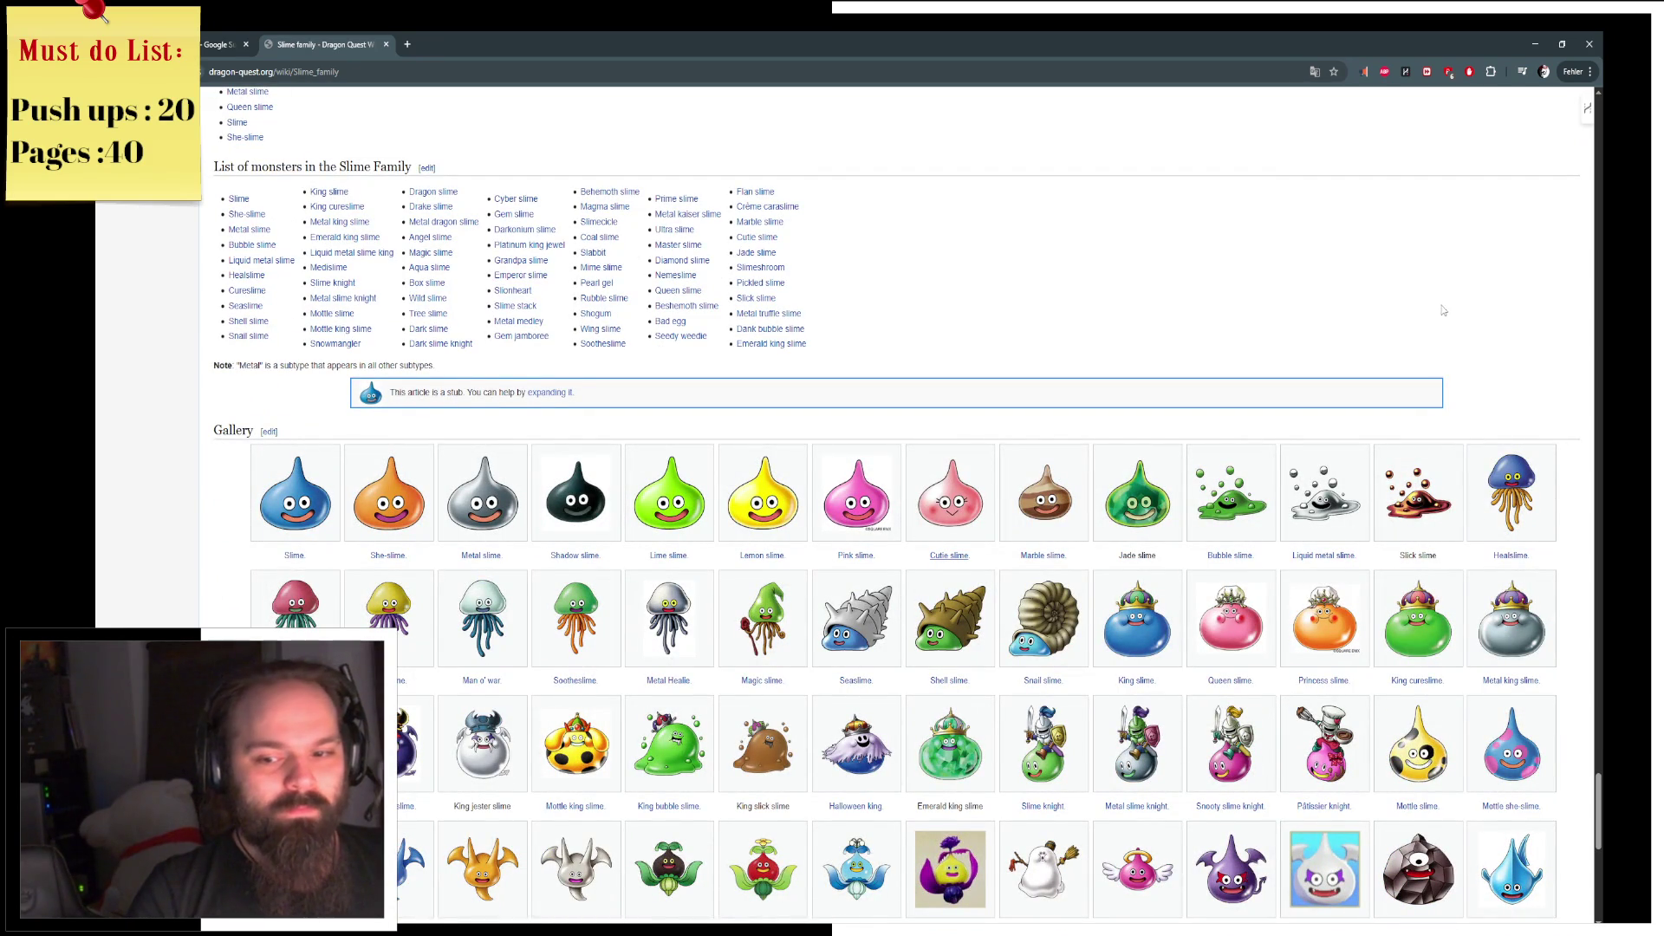
Step: Scroll through the Slime family gallery, then close the wiki tab and show the desktop
scroll(1444, 310, down, 3)
scroll(1443, 334, down, 3)
scroll(1444, 334, down, 3)
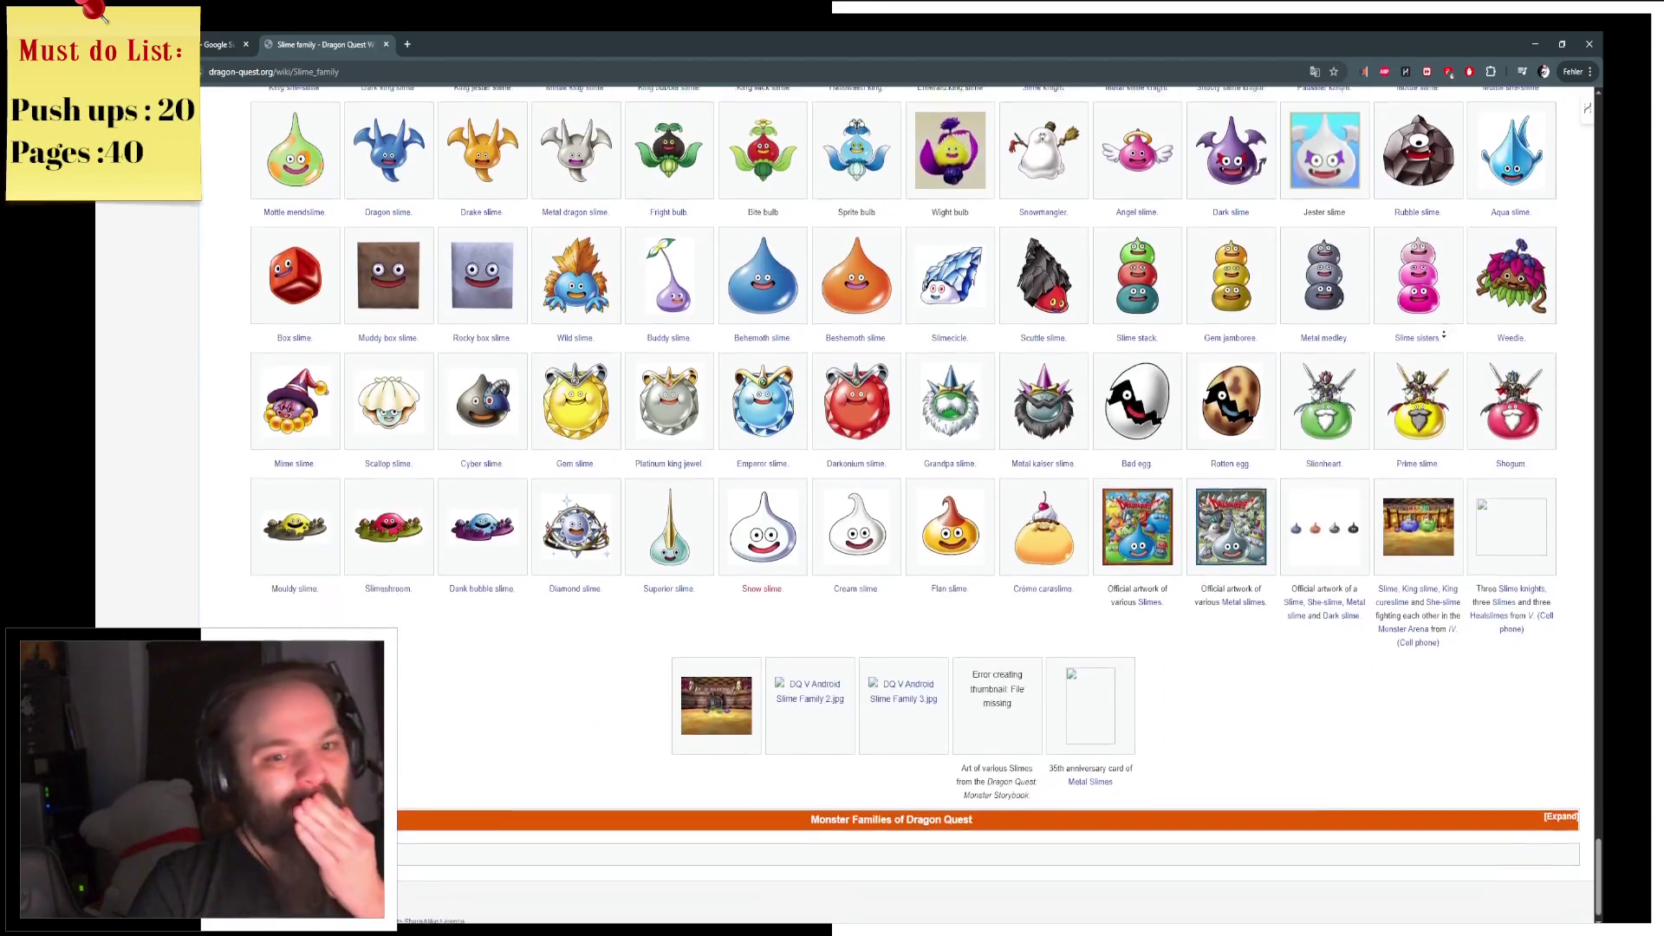
scroll(1443, 334, down, 1)
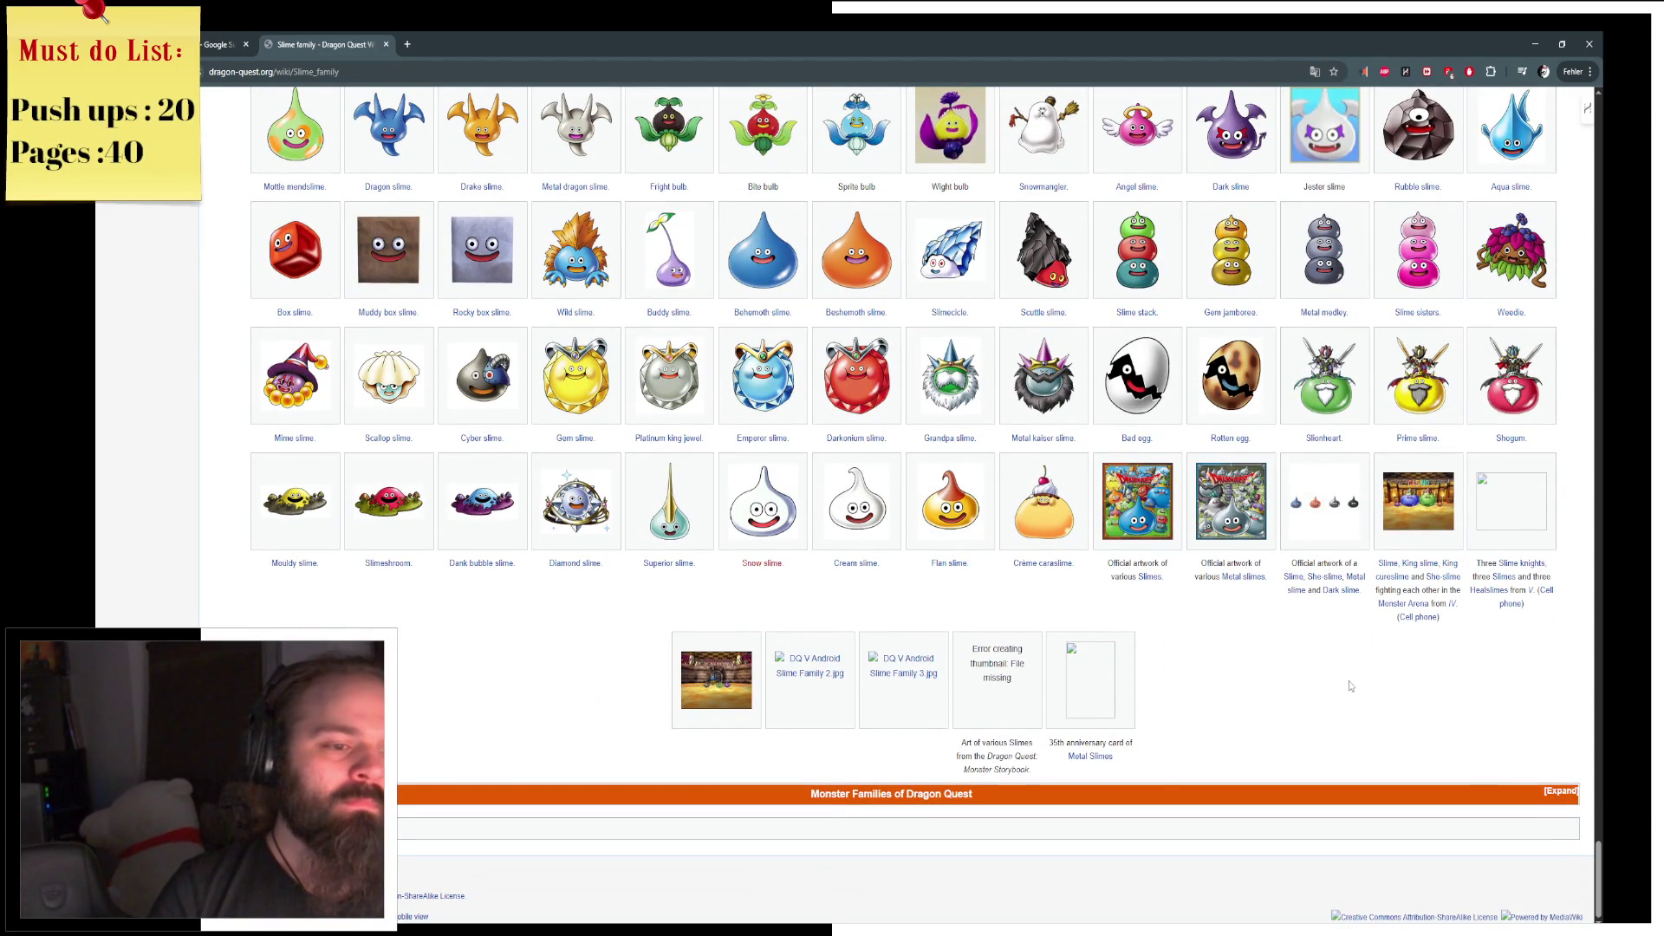
scroll(1351, 667, up, 2)
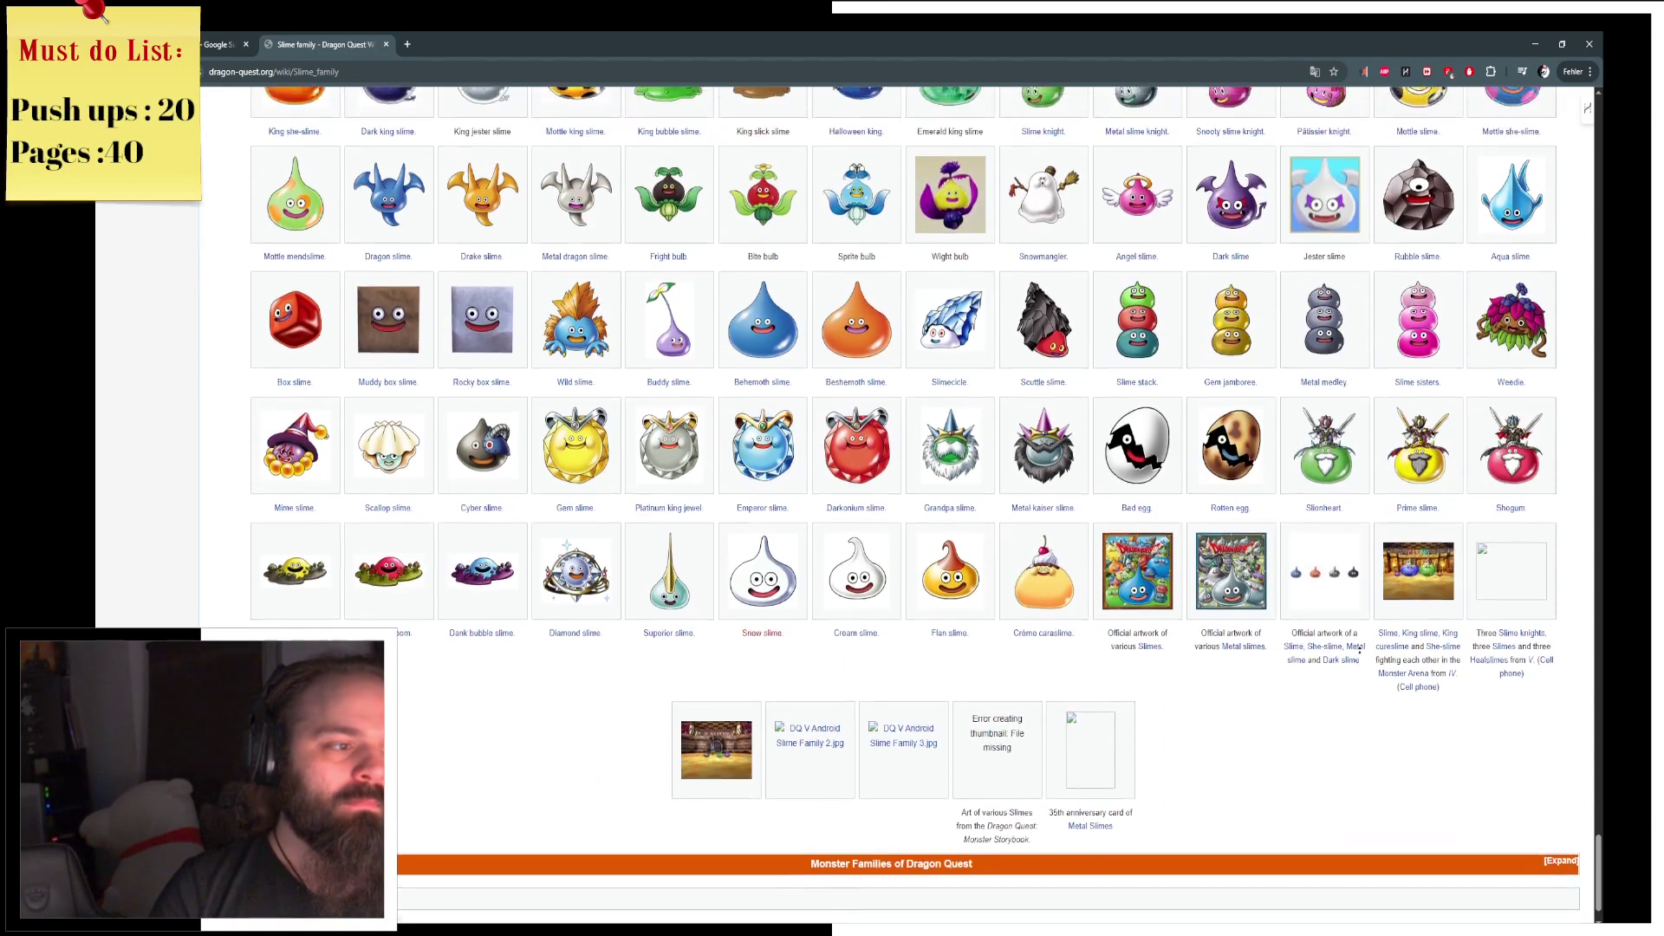
scroll(1359, 649, up, 3)
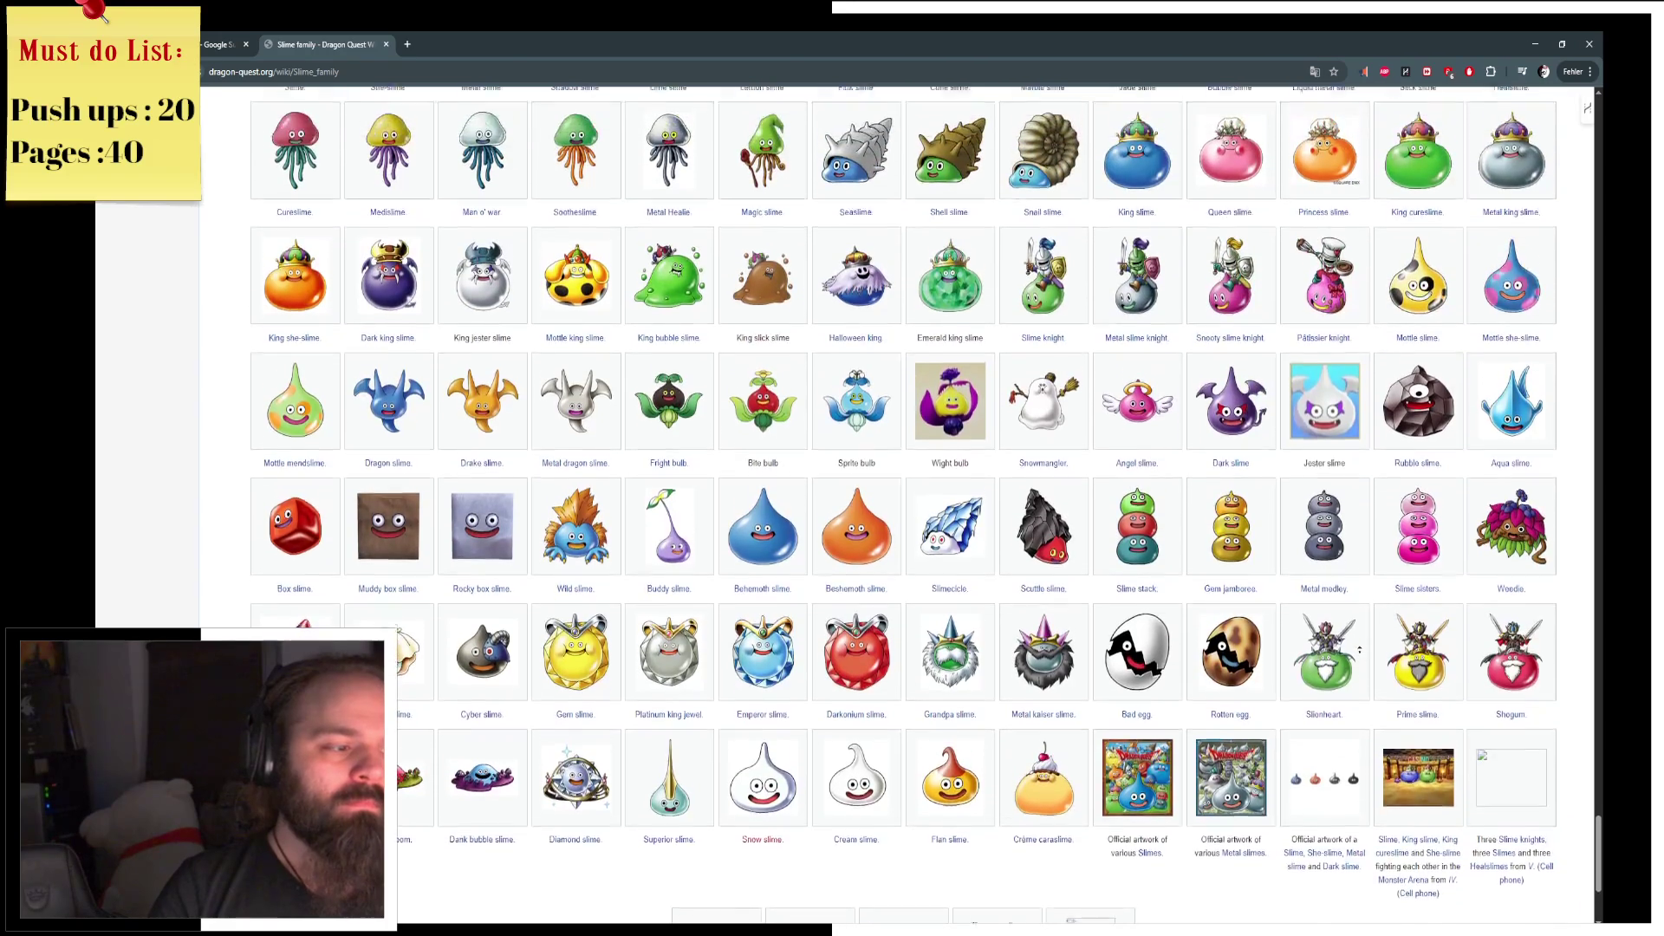
scroll(1360, 649, up, 3)
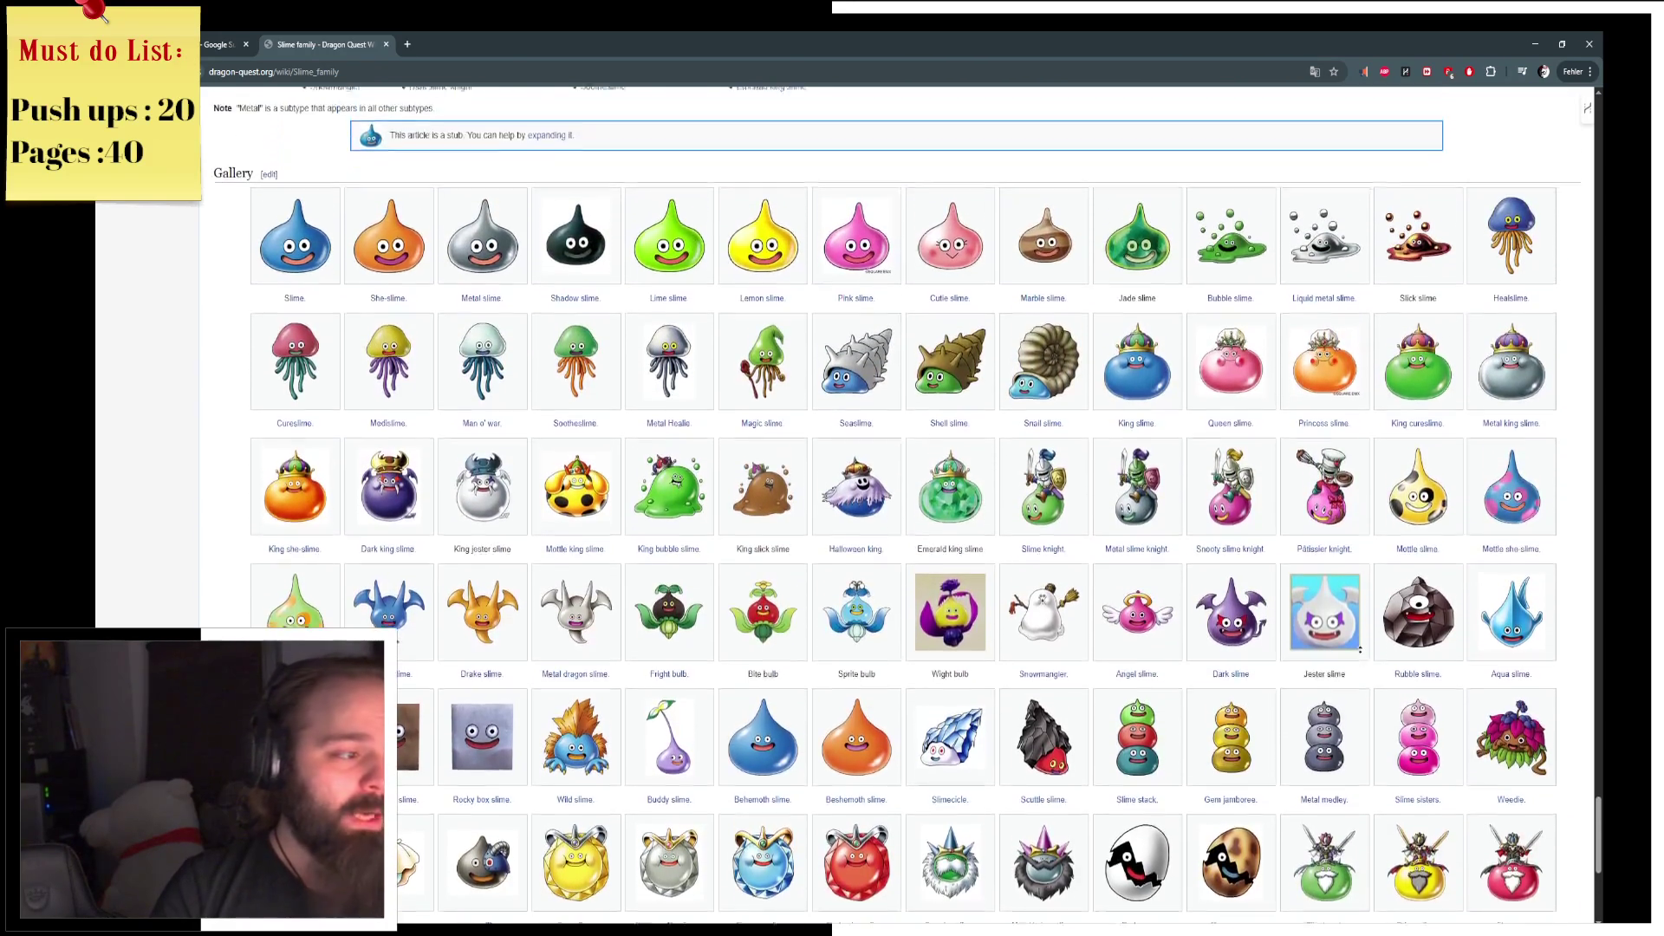
scroll(1360, 649, up, 3)
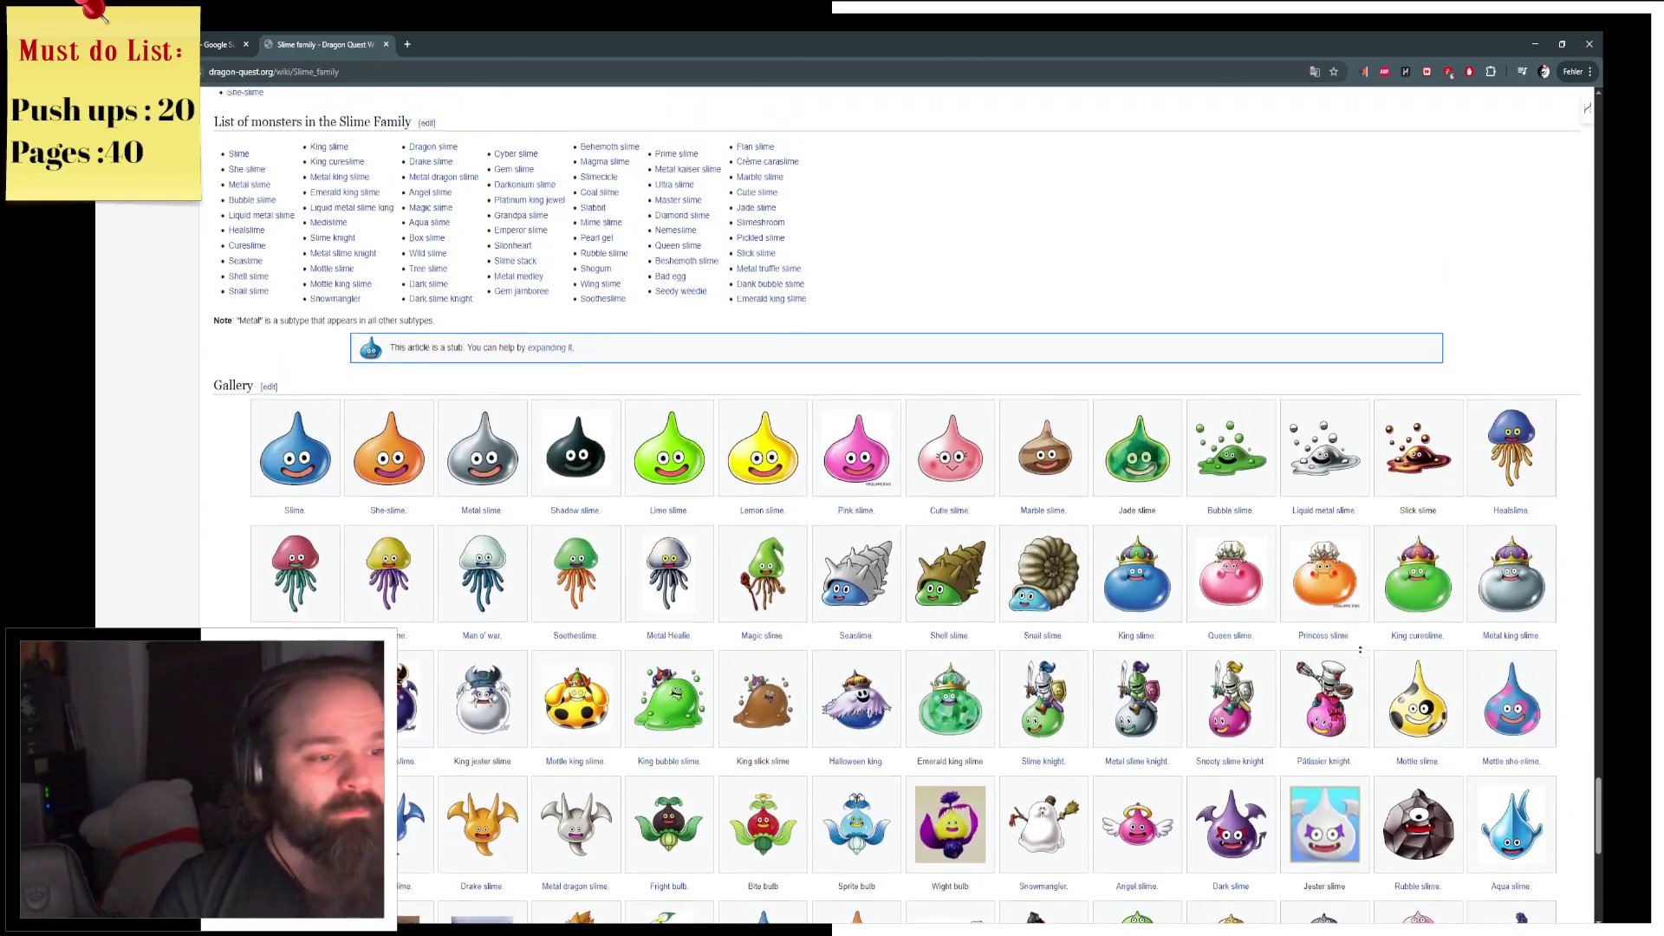
scroll(1360, 649, up, 10)
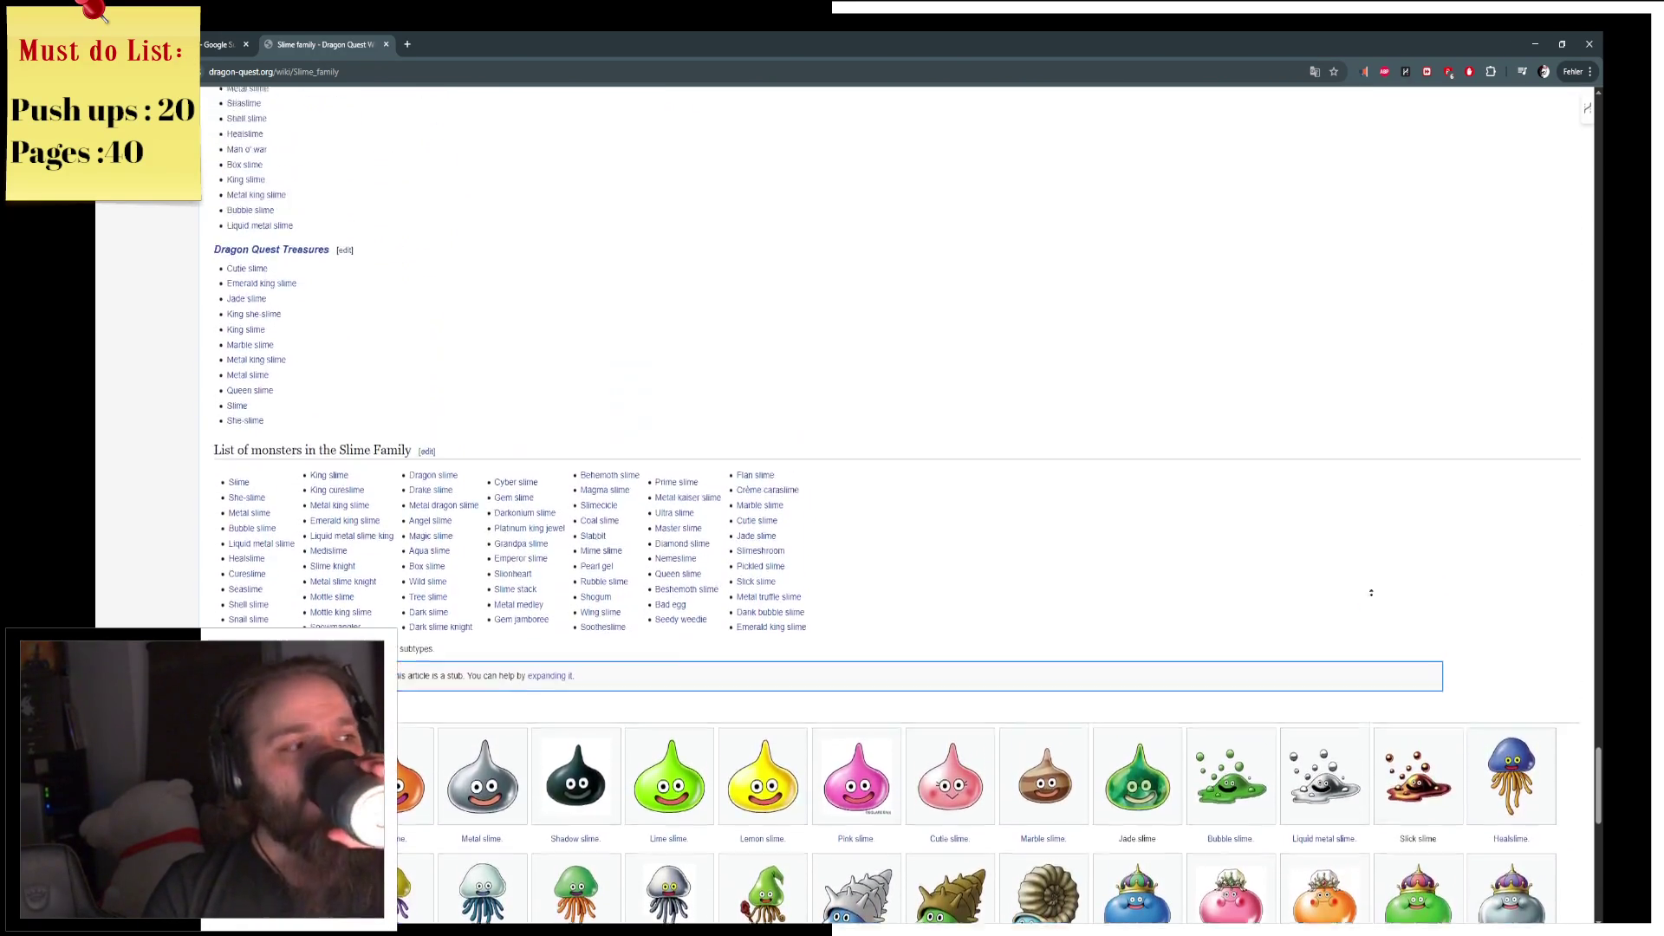
scroll(1223, 616, down, 5)
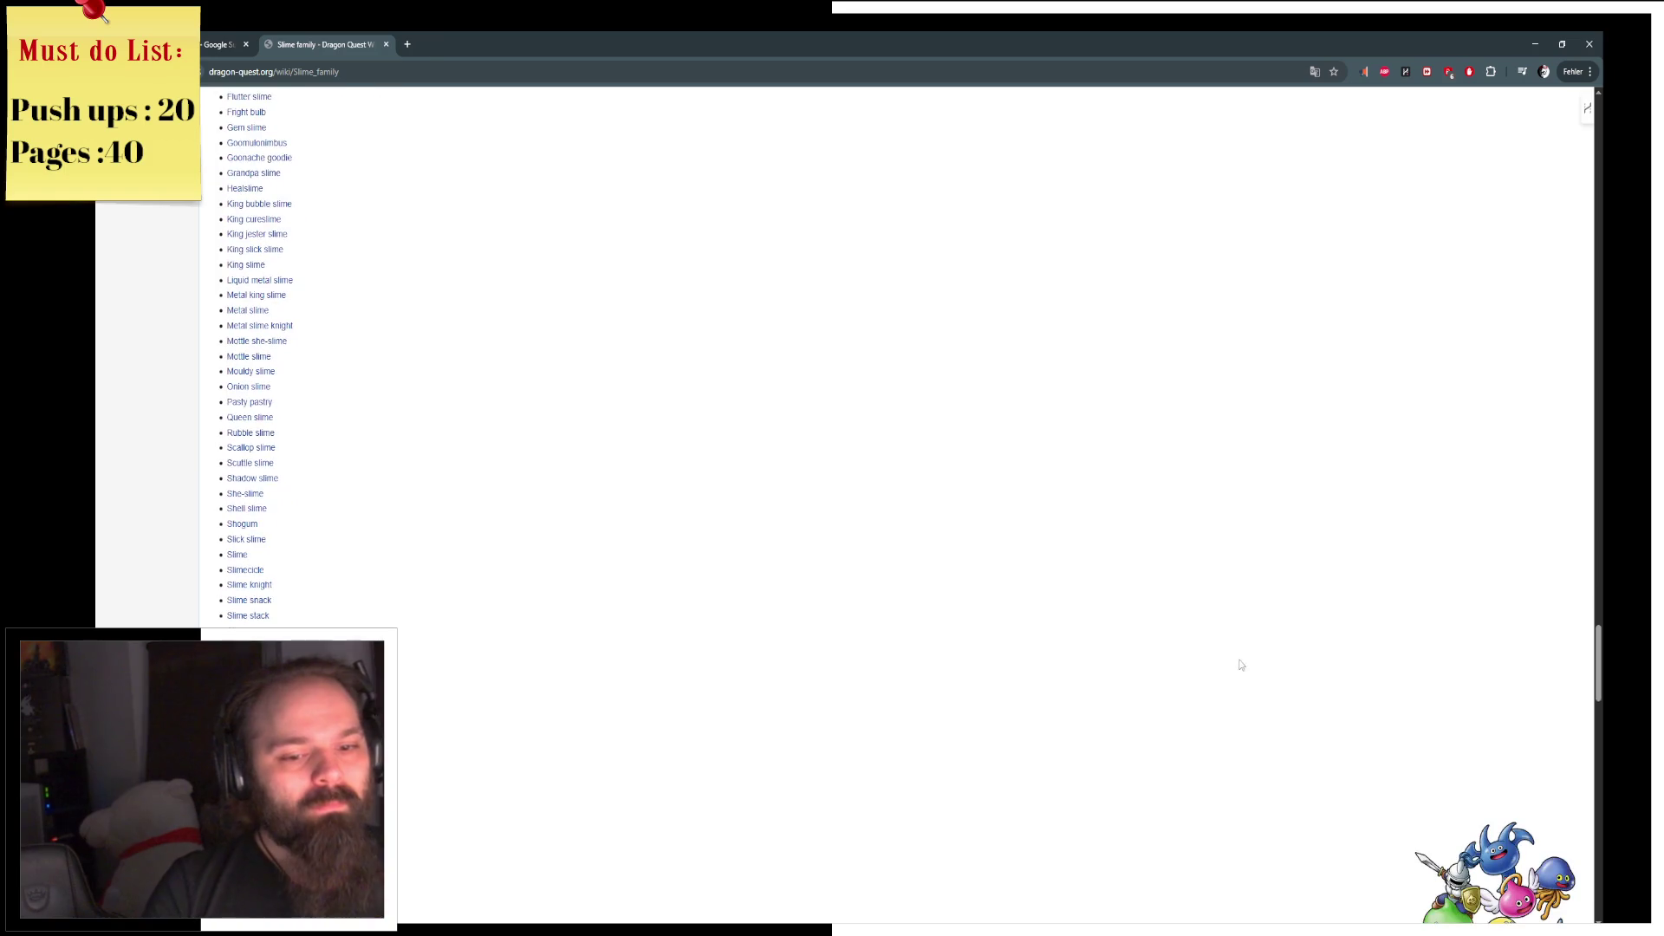
middle_click(317, 36)
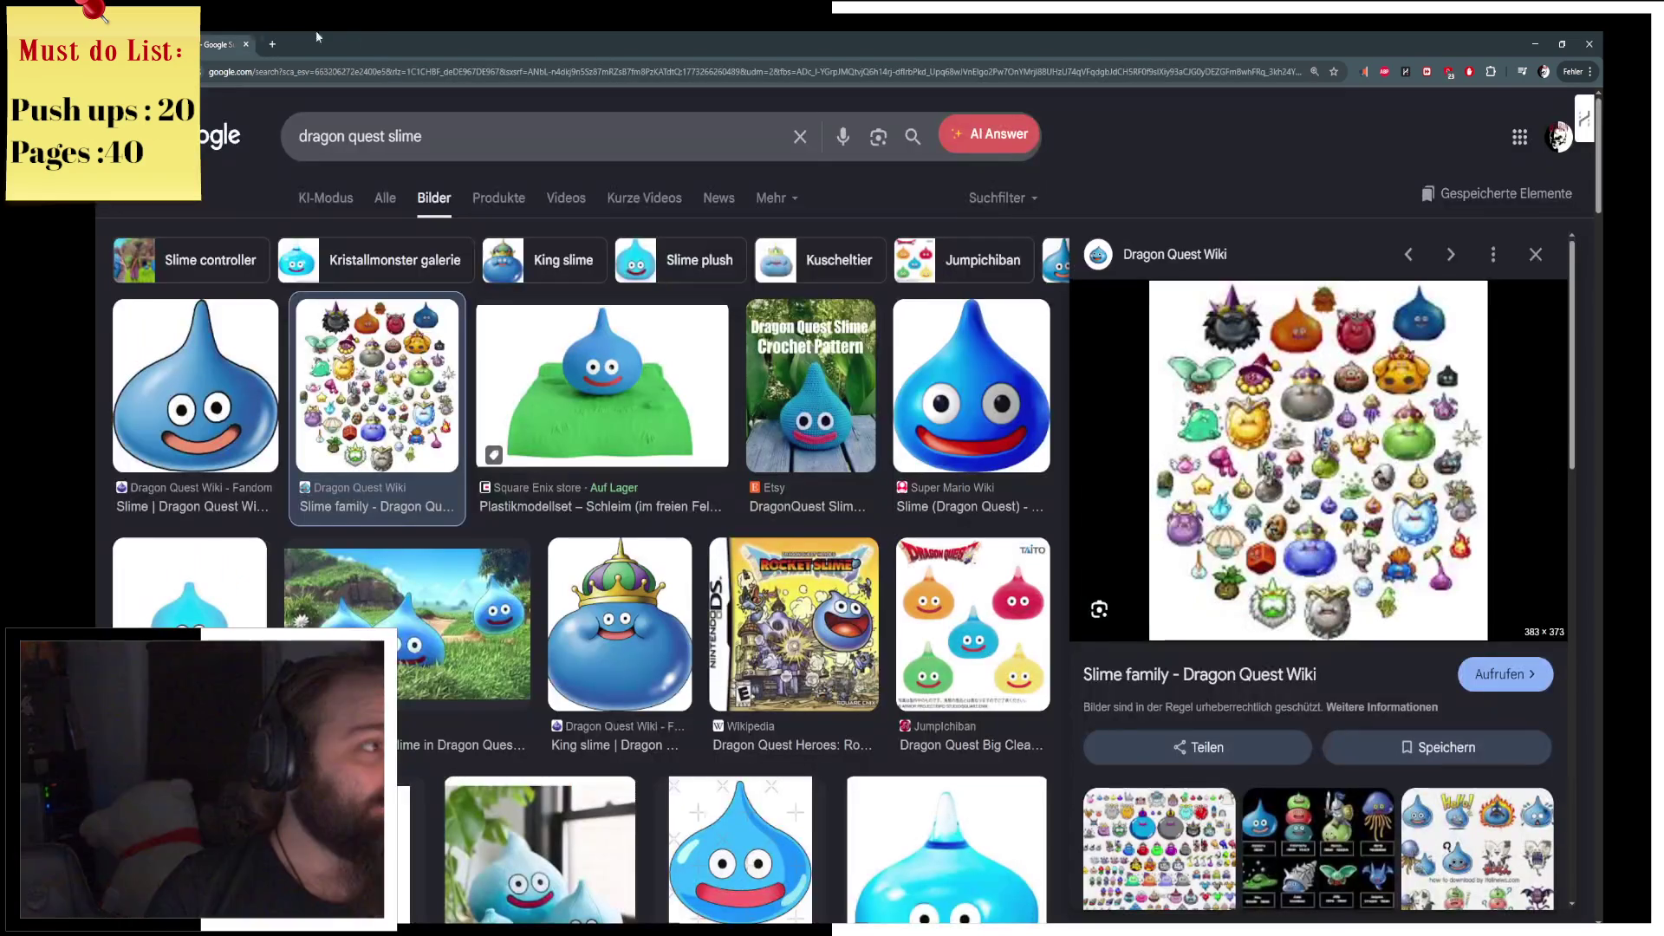
key(super+d)
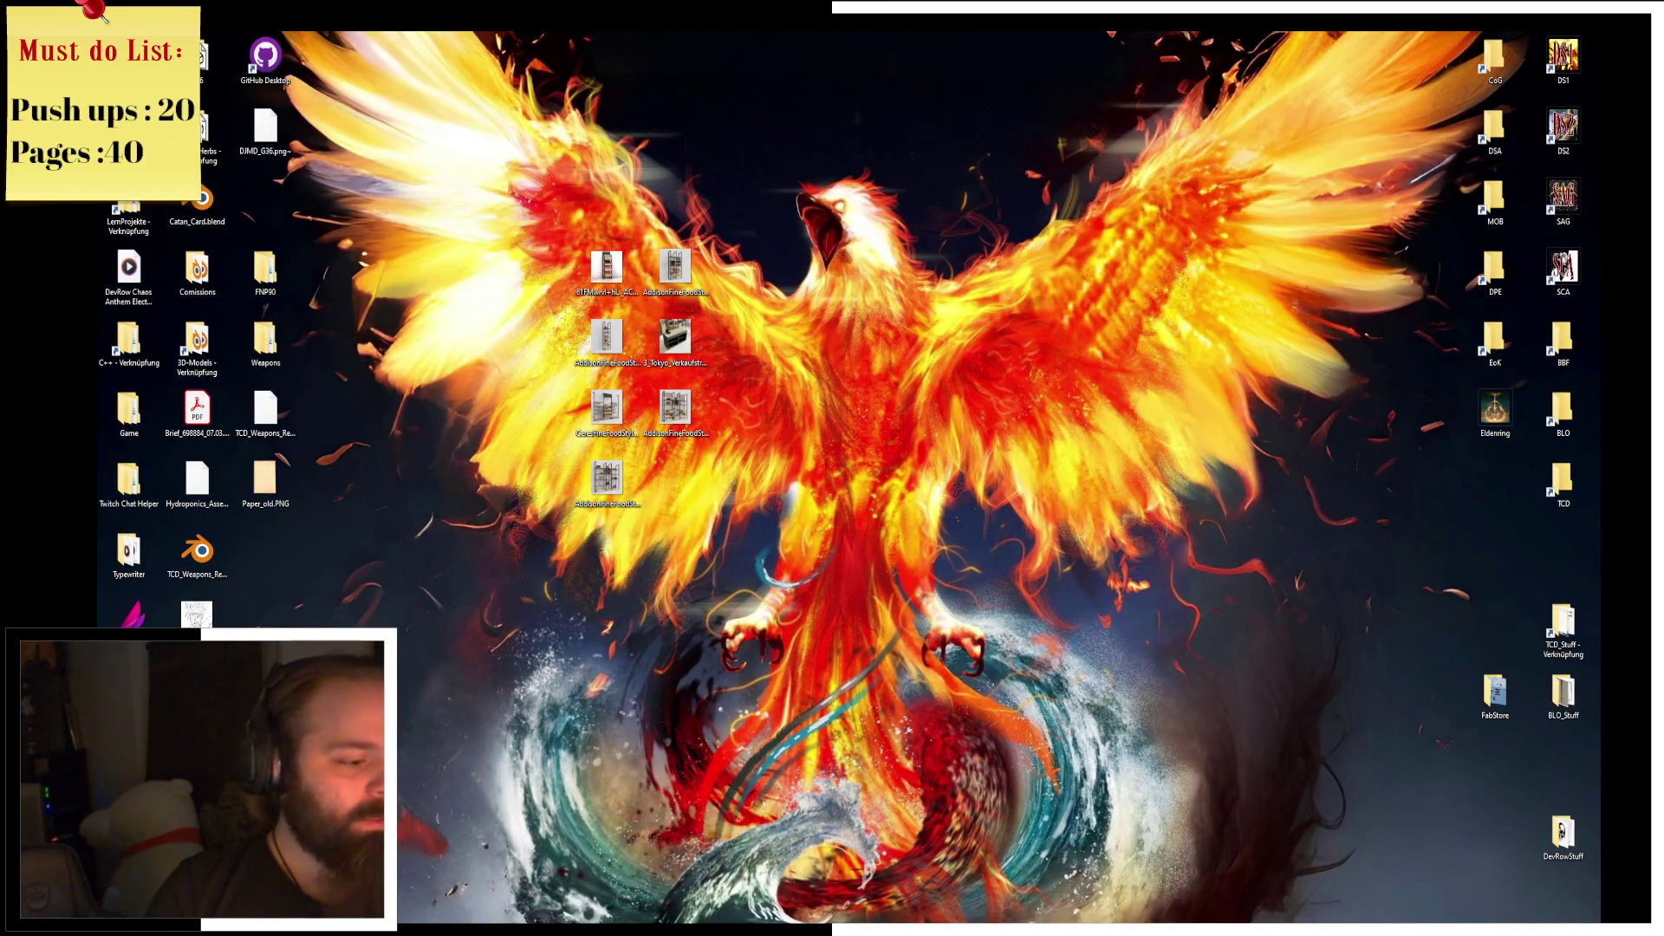
Step: Bring Hydroponics_AssetPack.blend forward, make Bigshelf visible, and select Shelf_Base
click(548, 917)
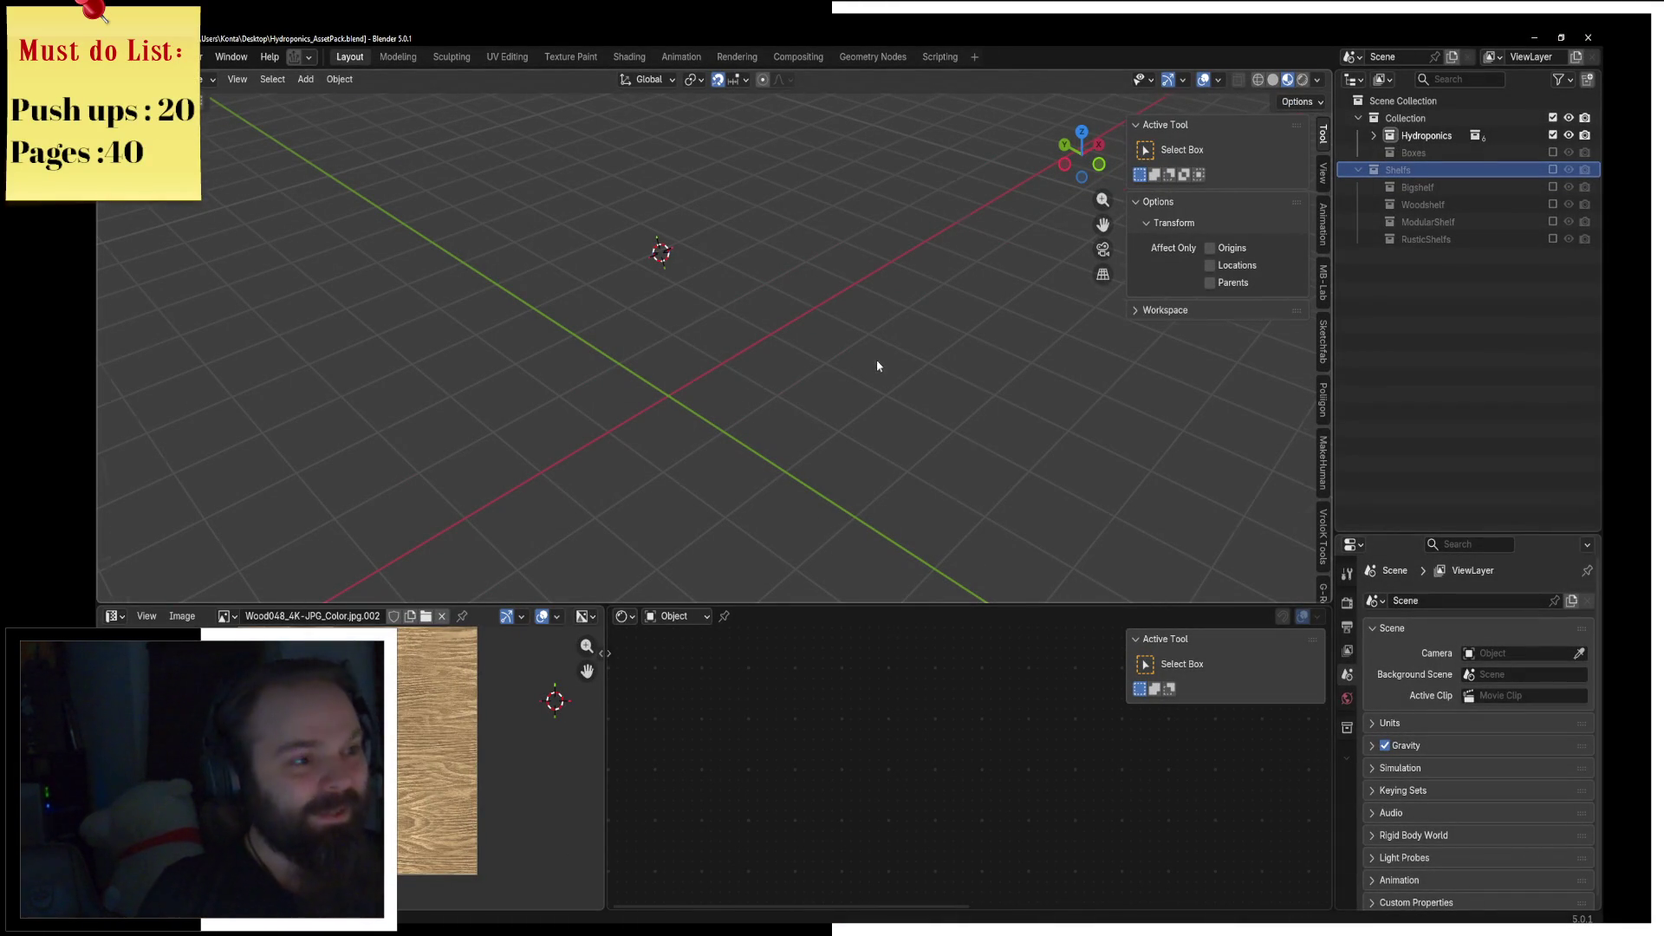
middle_drag(876, 360, 979, 347)
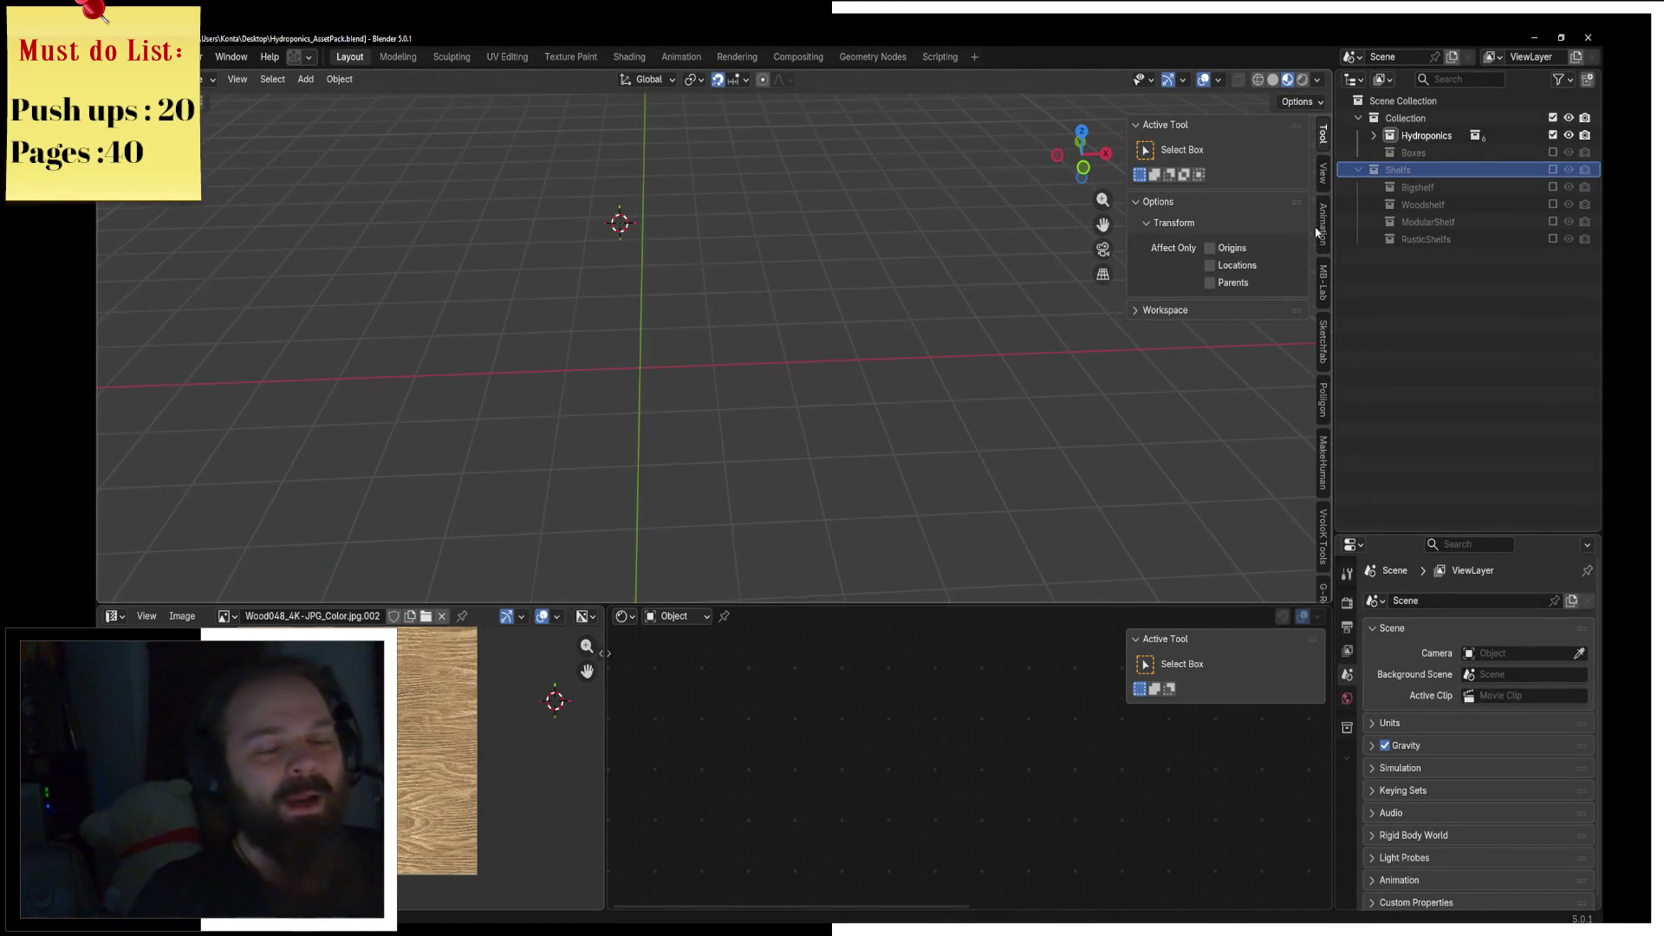
click(1553, 188)
middle_drag(866, 216, 765, 316)
scroll(607, 364, up, 5)
click(515, 382)
mouse_move(514, 382)
middle_down()
mouse_move(838, 431)
mouse_move(828, 394)
middle_up()
Step: Duplicate Shelf_Base in place and hide everything except the copy
key(shift+d)
key(Escape)
key(comma)
key(Escape)
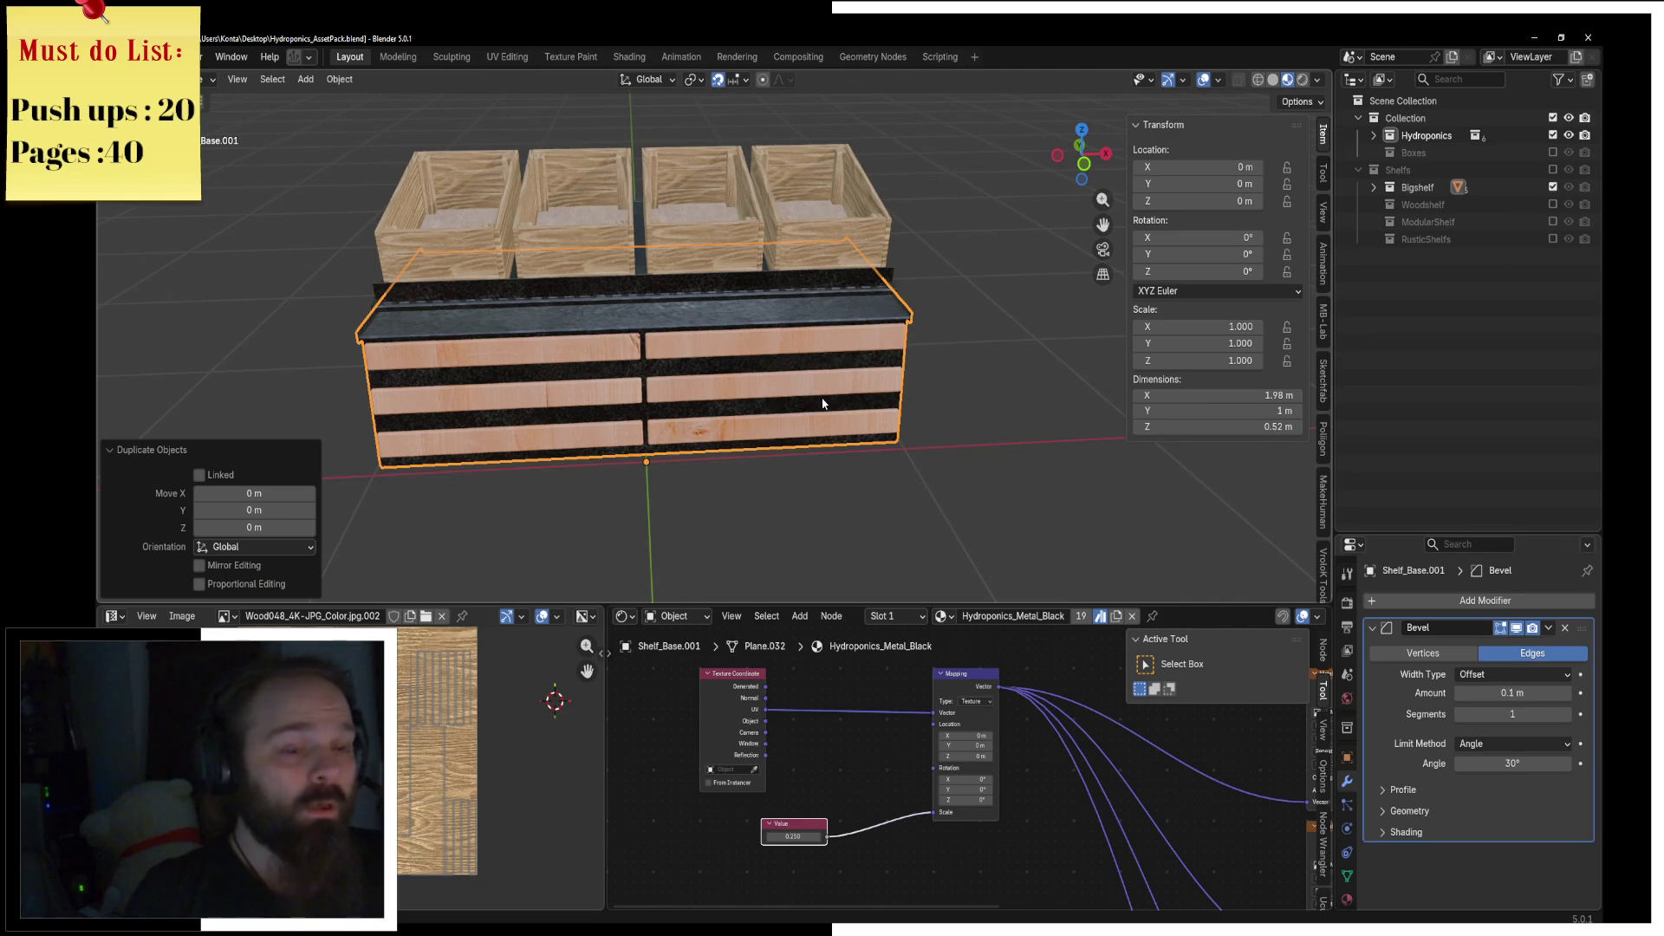
middle_drag(803, 398, 647, 372)
key(g)
key(y)
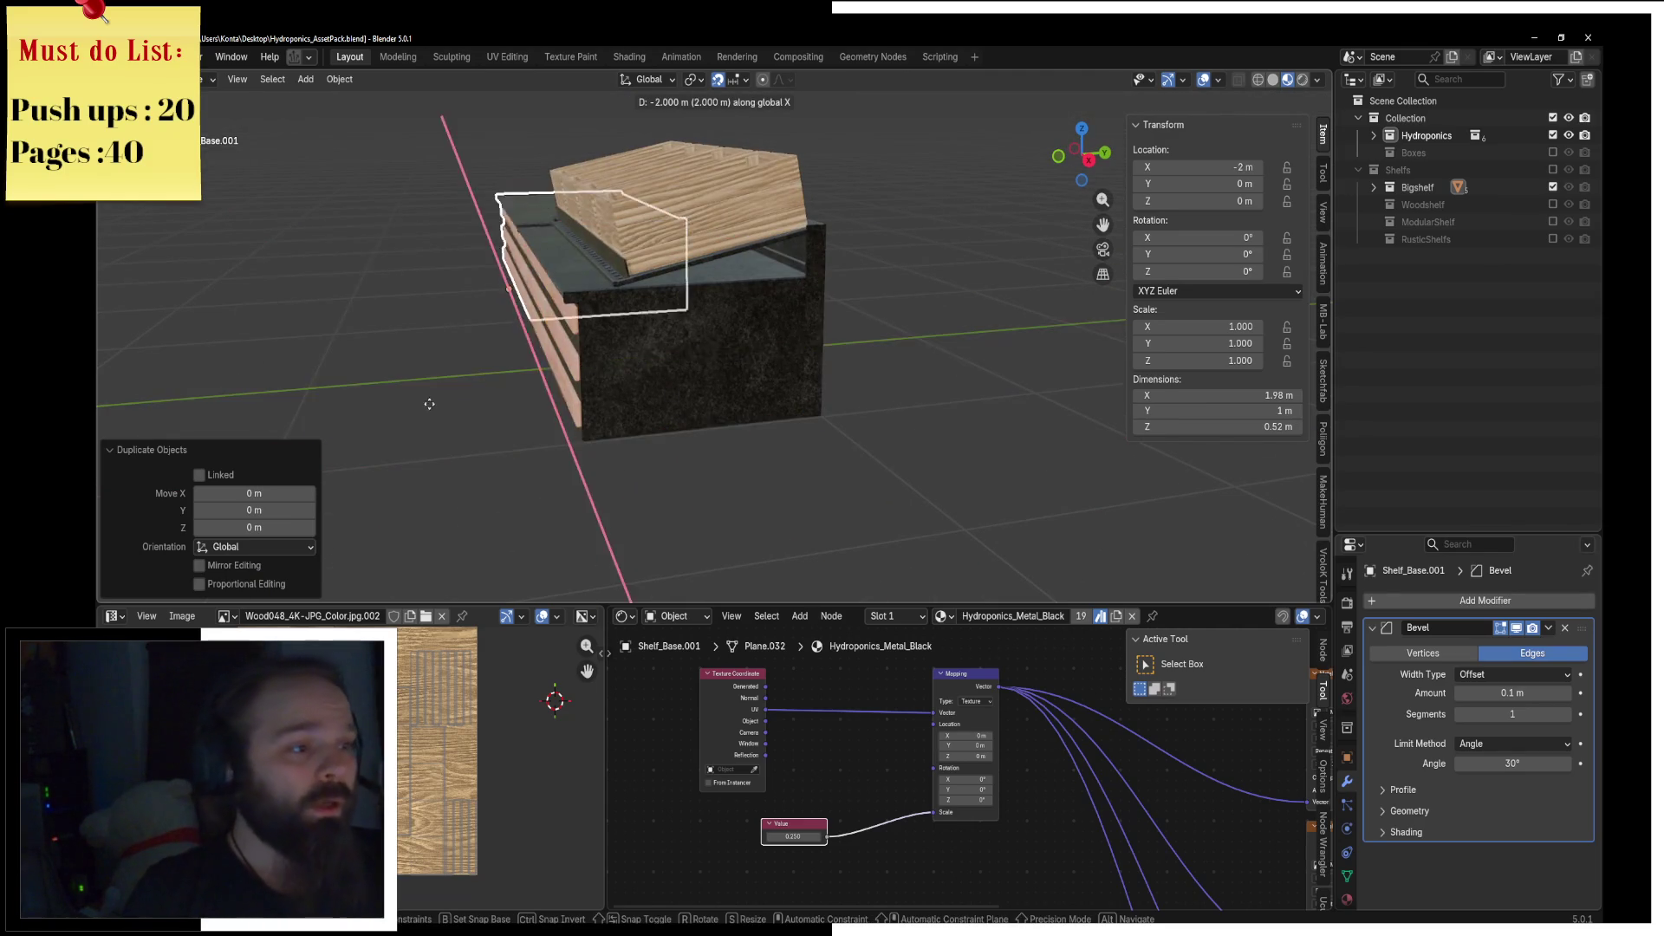
key(Escape)
key(shift+h)
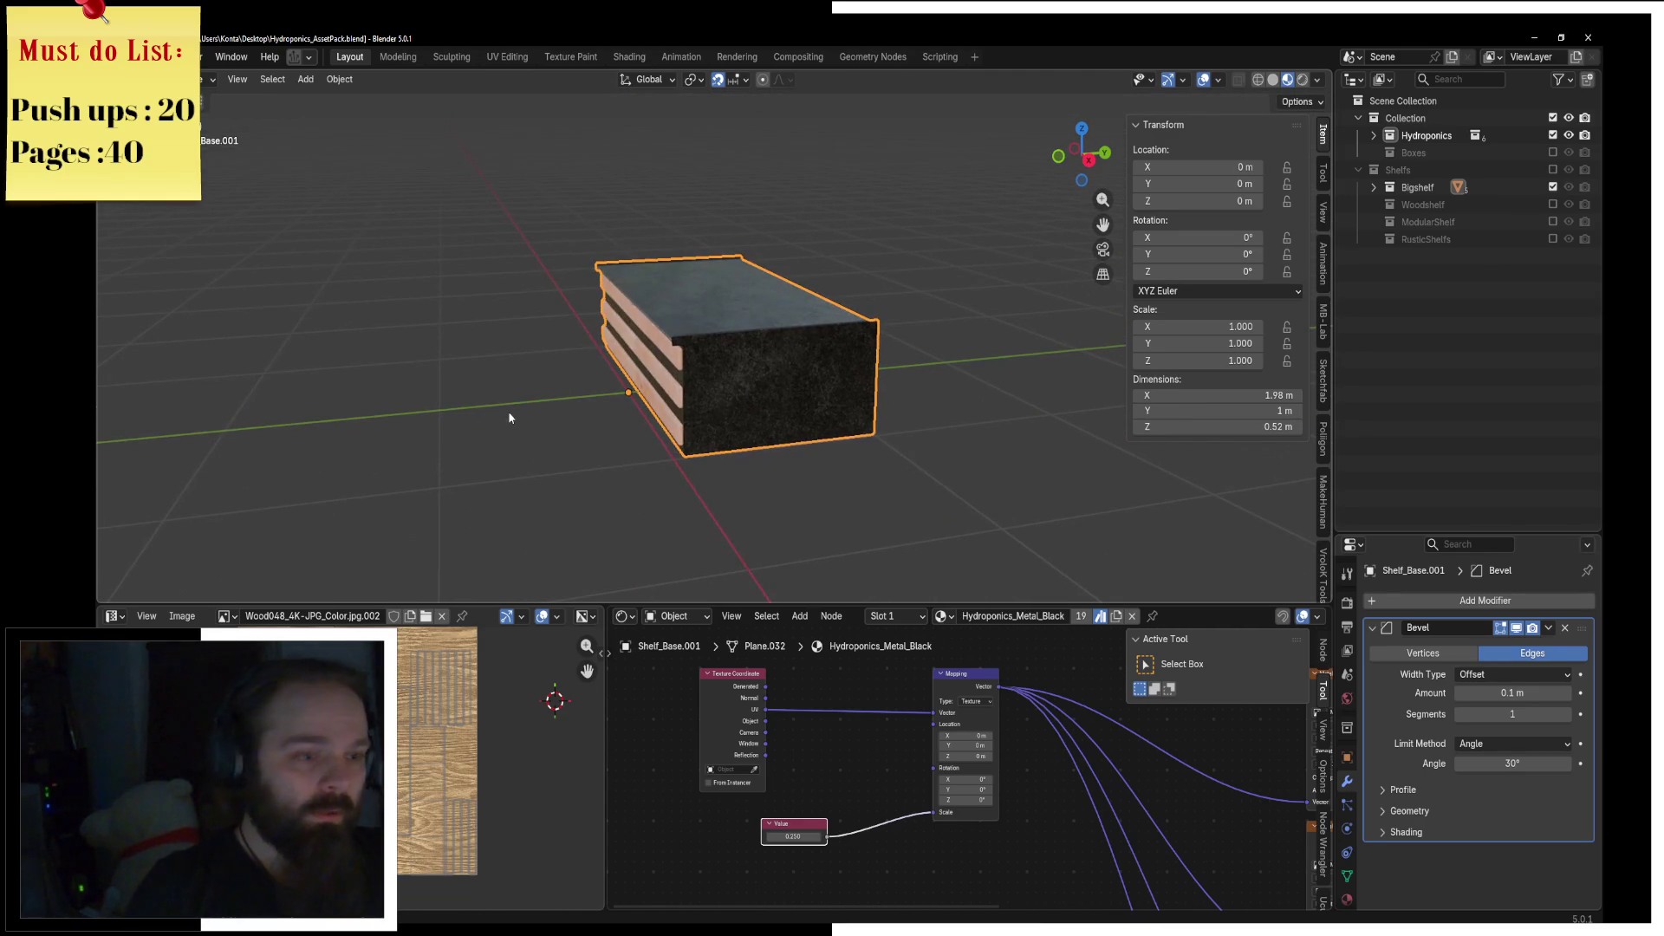
middle_drag(499, 411, 818, 386)
Step: In Edit Mode front view, select the top rail faces and raise them 0.12 m
key(ctrl+Tab)
click(924, 387)
key(KP_1)
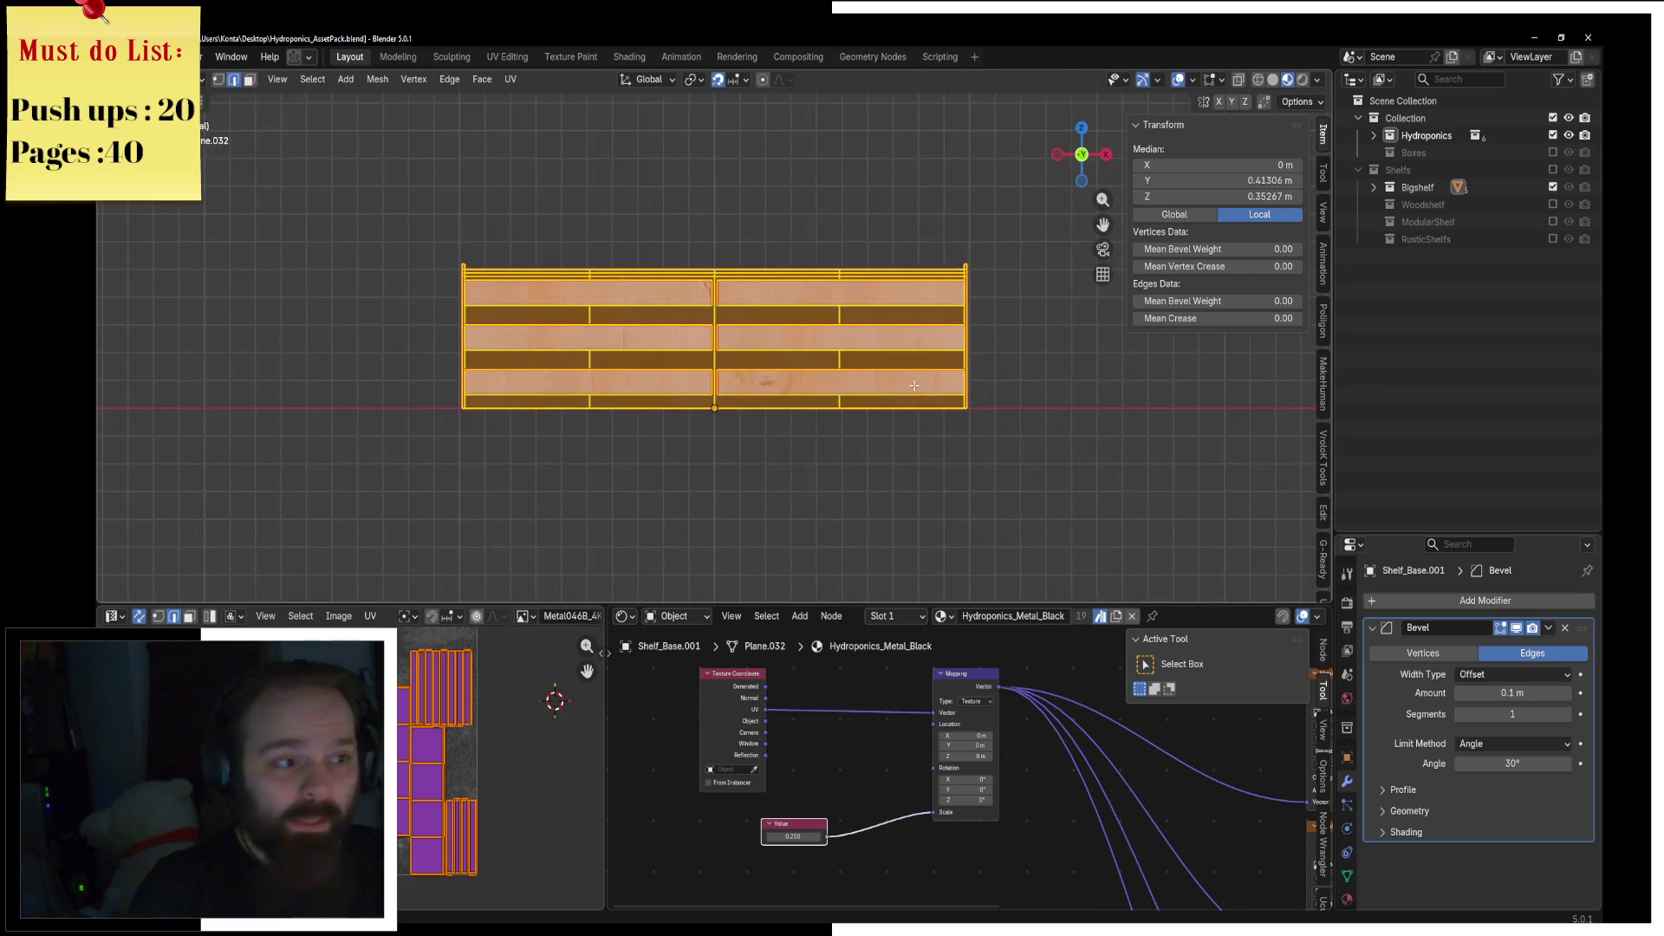
scroll(517, 340, up, 2)
click(249, 80)
click(299, 170)
mouse_move(237, 185)
mouse_down()
mouse_move(657, 289)
mouse_move(1144, 353)
mouse_move(1229, 347)
mouse_up()
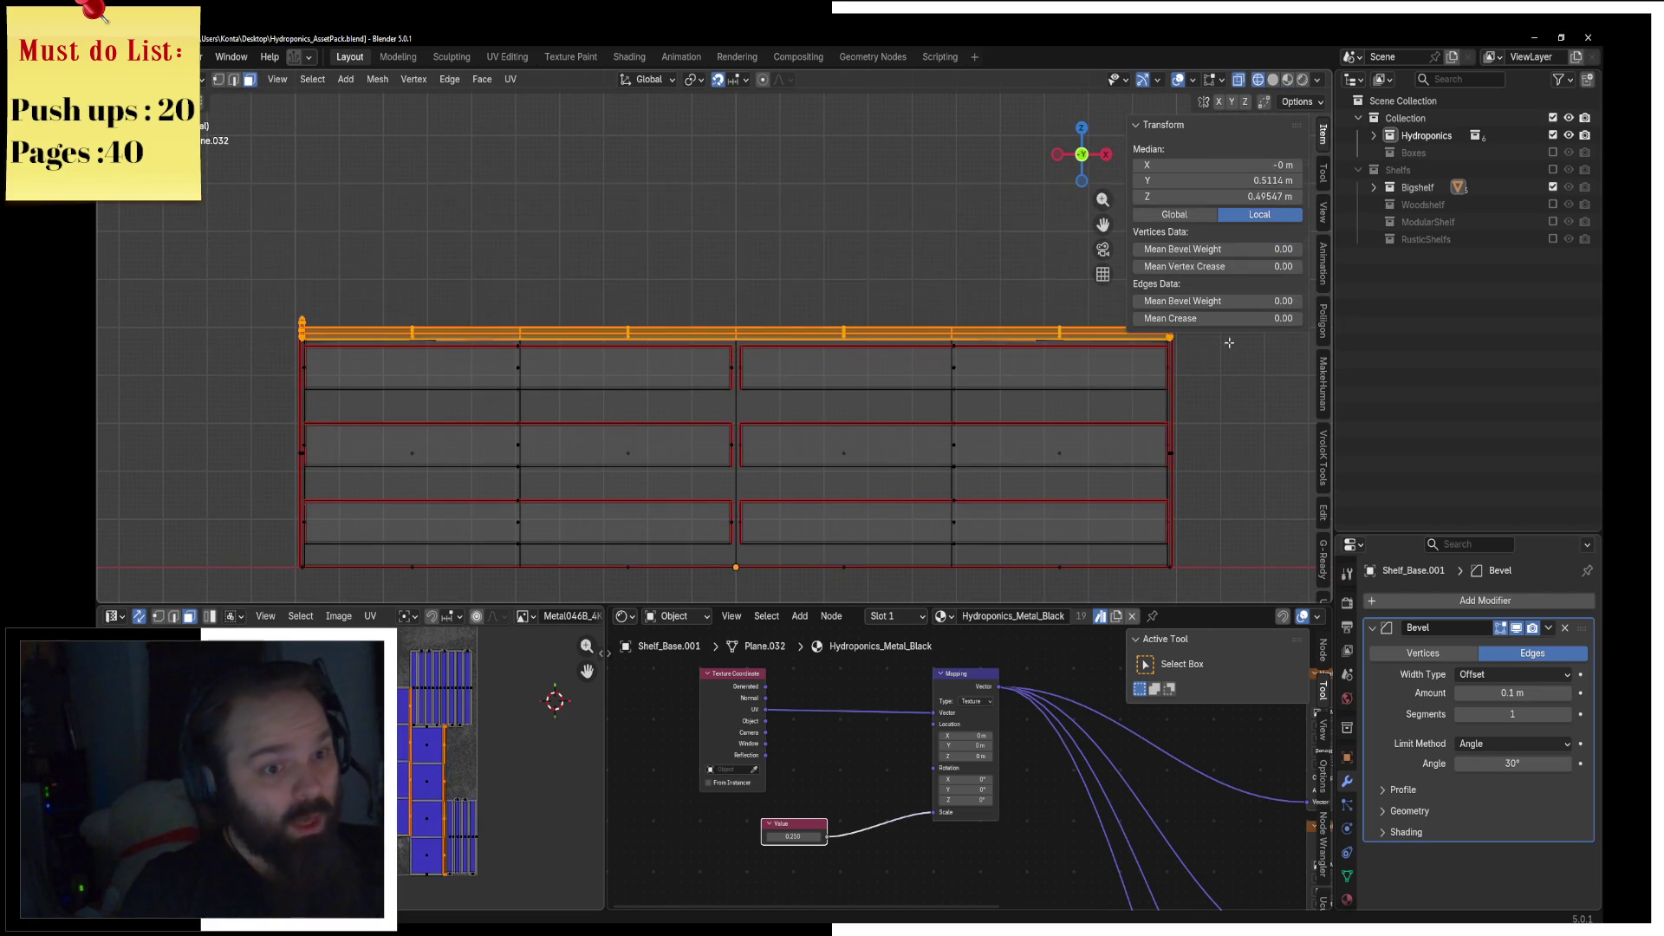
scroll(875, 328, up, 2)
shift+middle_drag(874, 328, 731, 343)
key(g)
key(z)
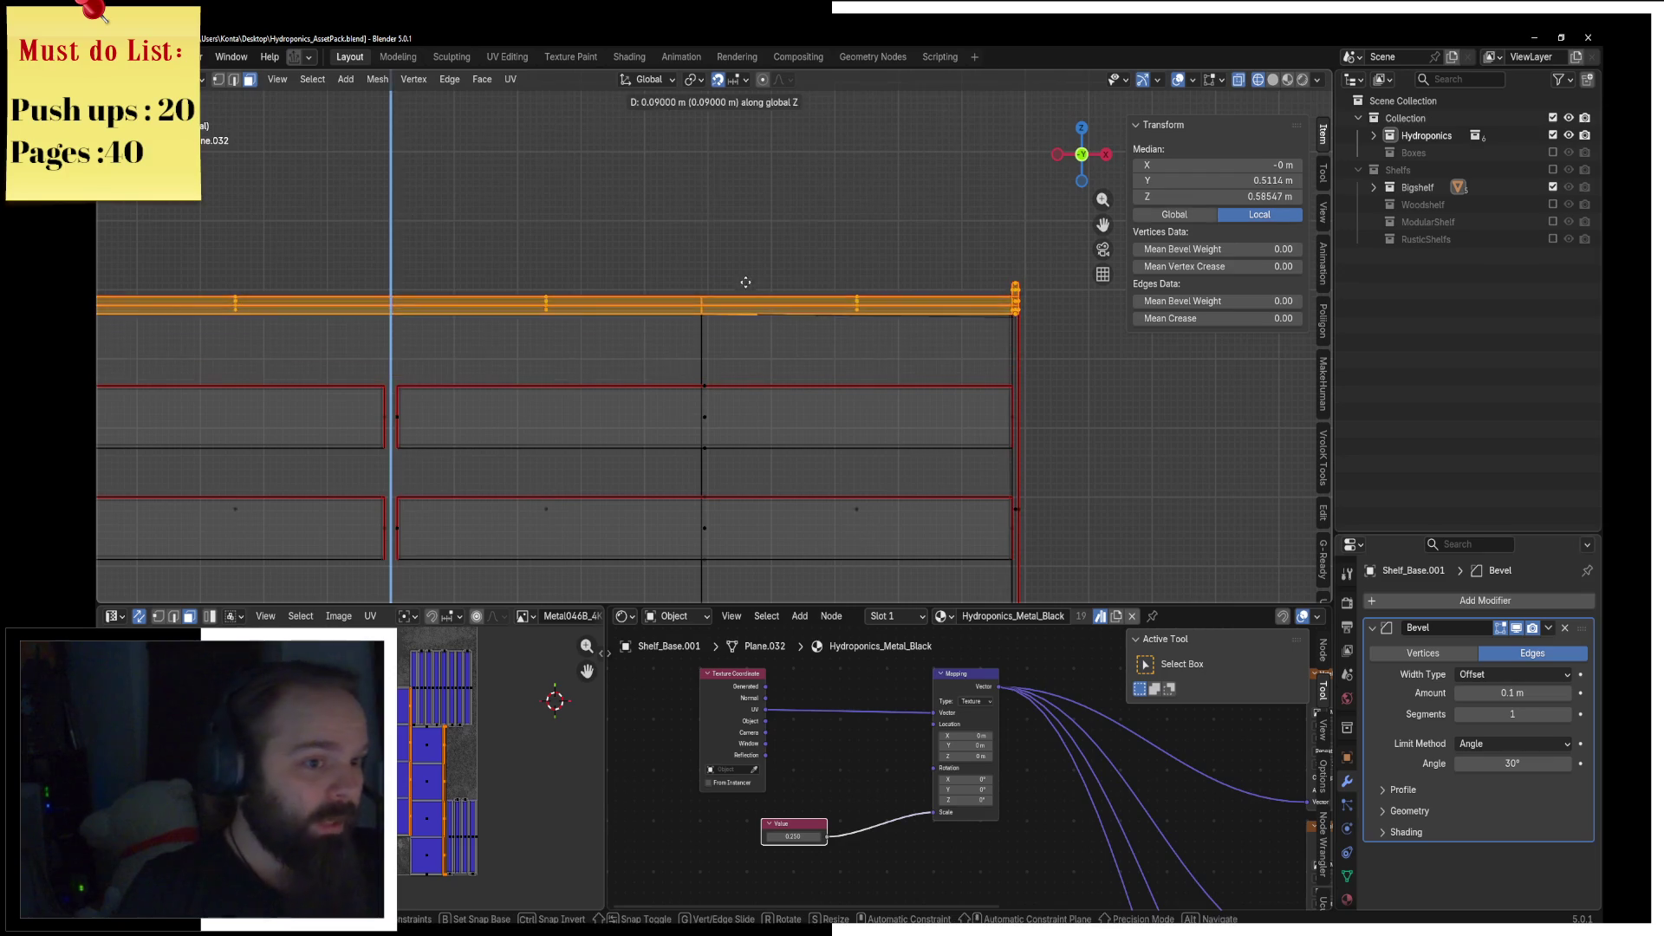
click(768, 260)
Step: In solid shading, raise the top trim further by 0.1 m, then another 0.1 m
key(z)
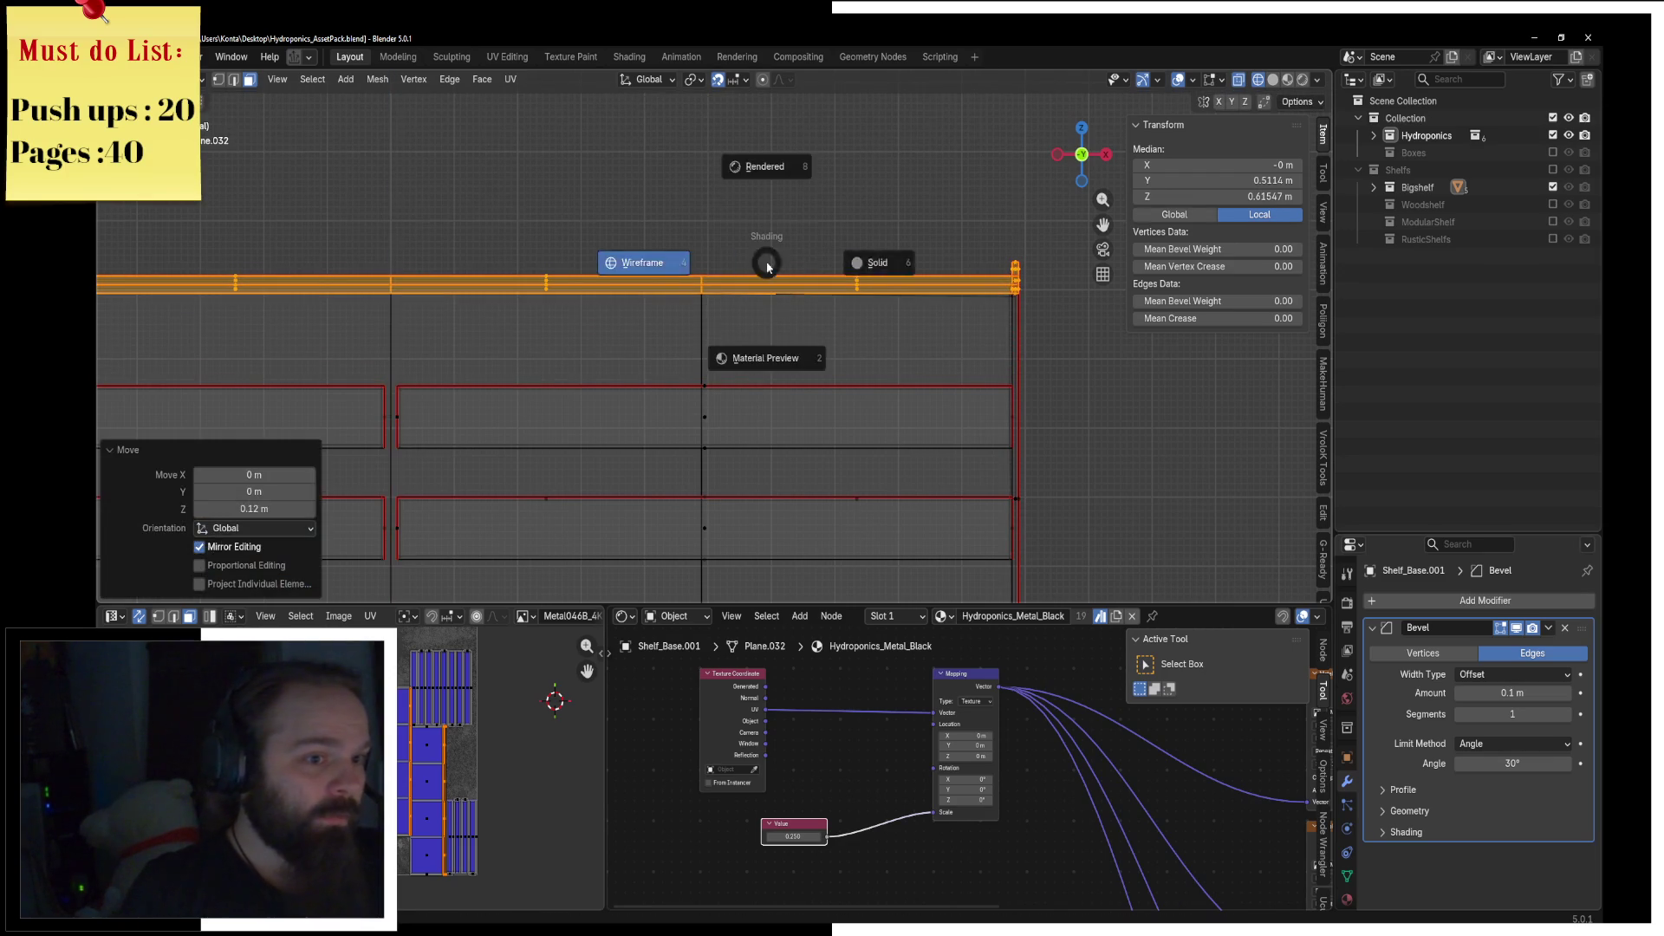
click(876, 263)
scroll(951, 278, down, 2)
key(KP_4)
key(KP_4)
key(KP_4)
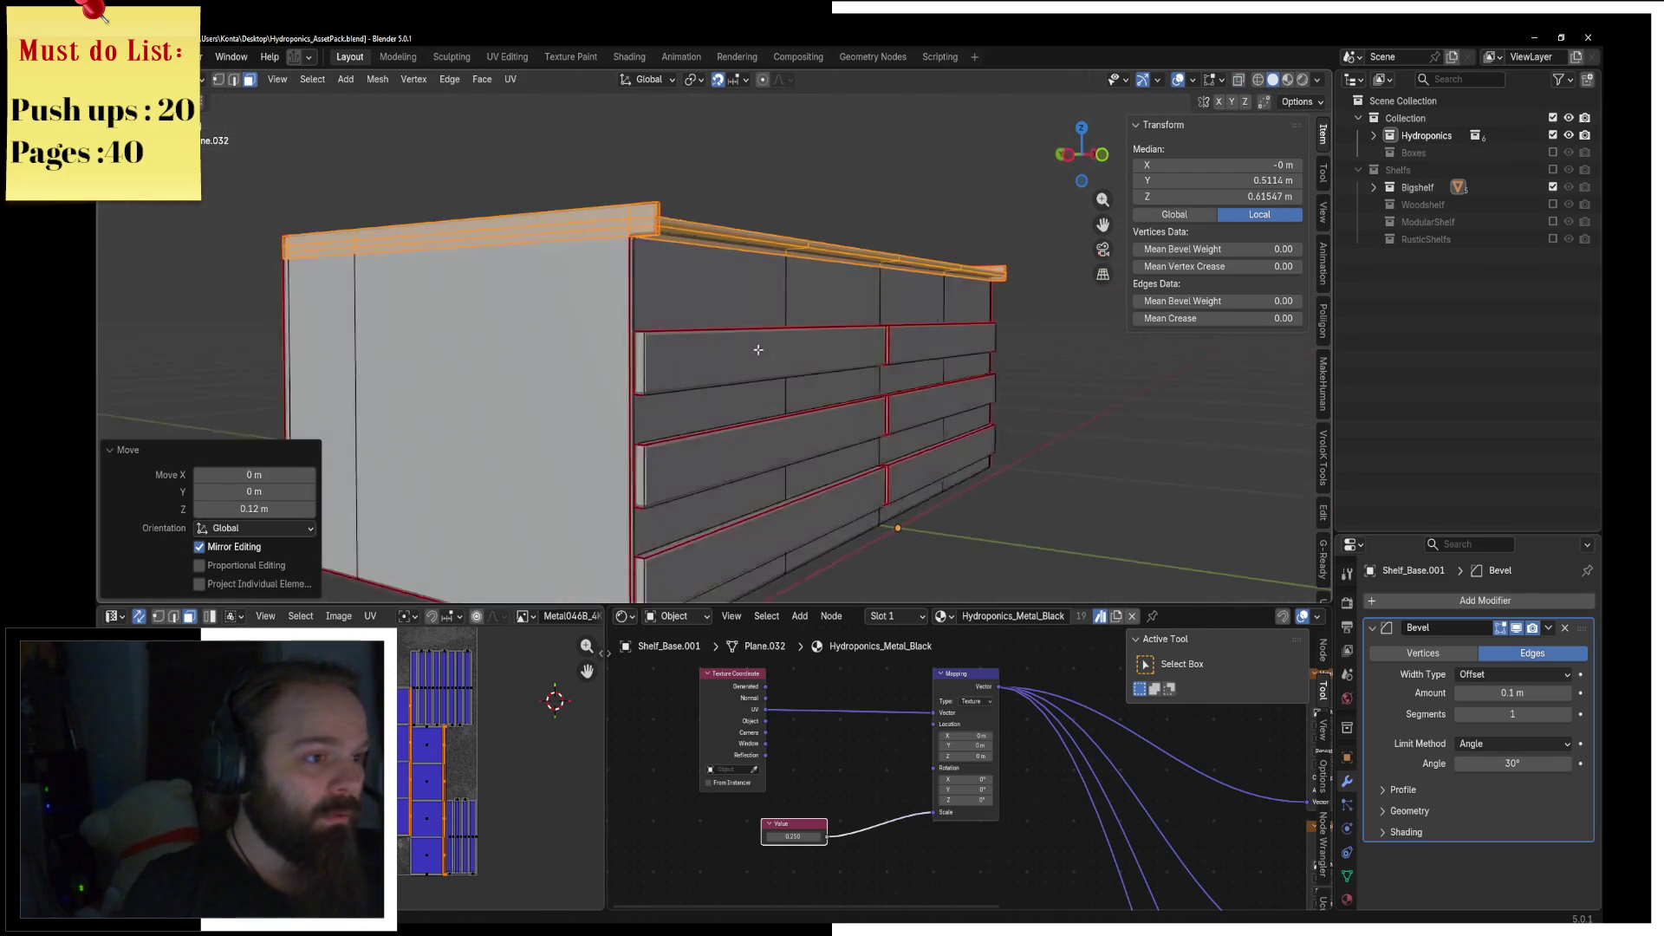
key(KP_1)
key(g)
key(z)
click(804, 329)
scroll(803, 328, down, 3)
middle_drag(804, 328, 807, 347)
key(KP_1)
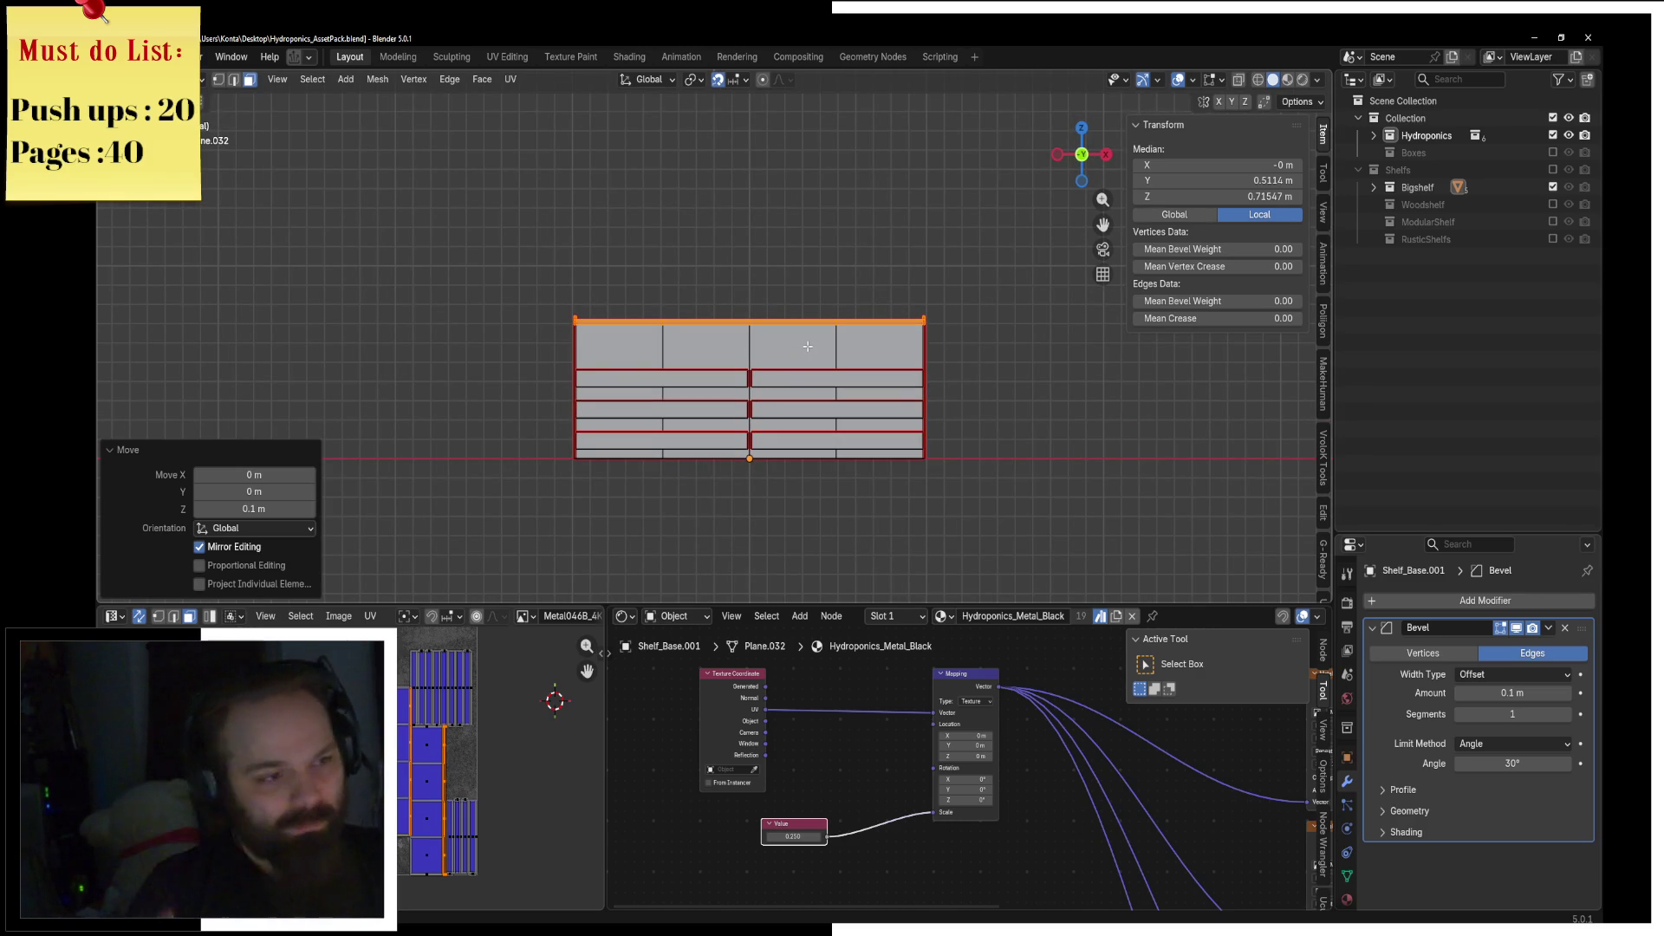
text(gz0.1)
key(Return)
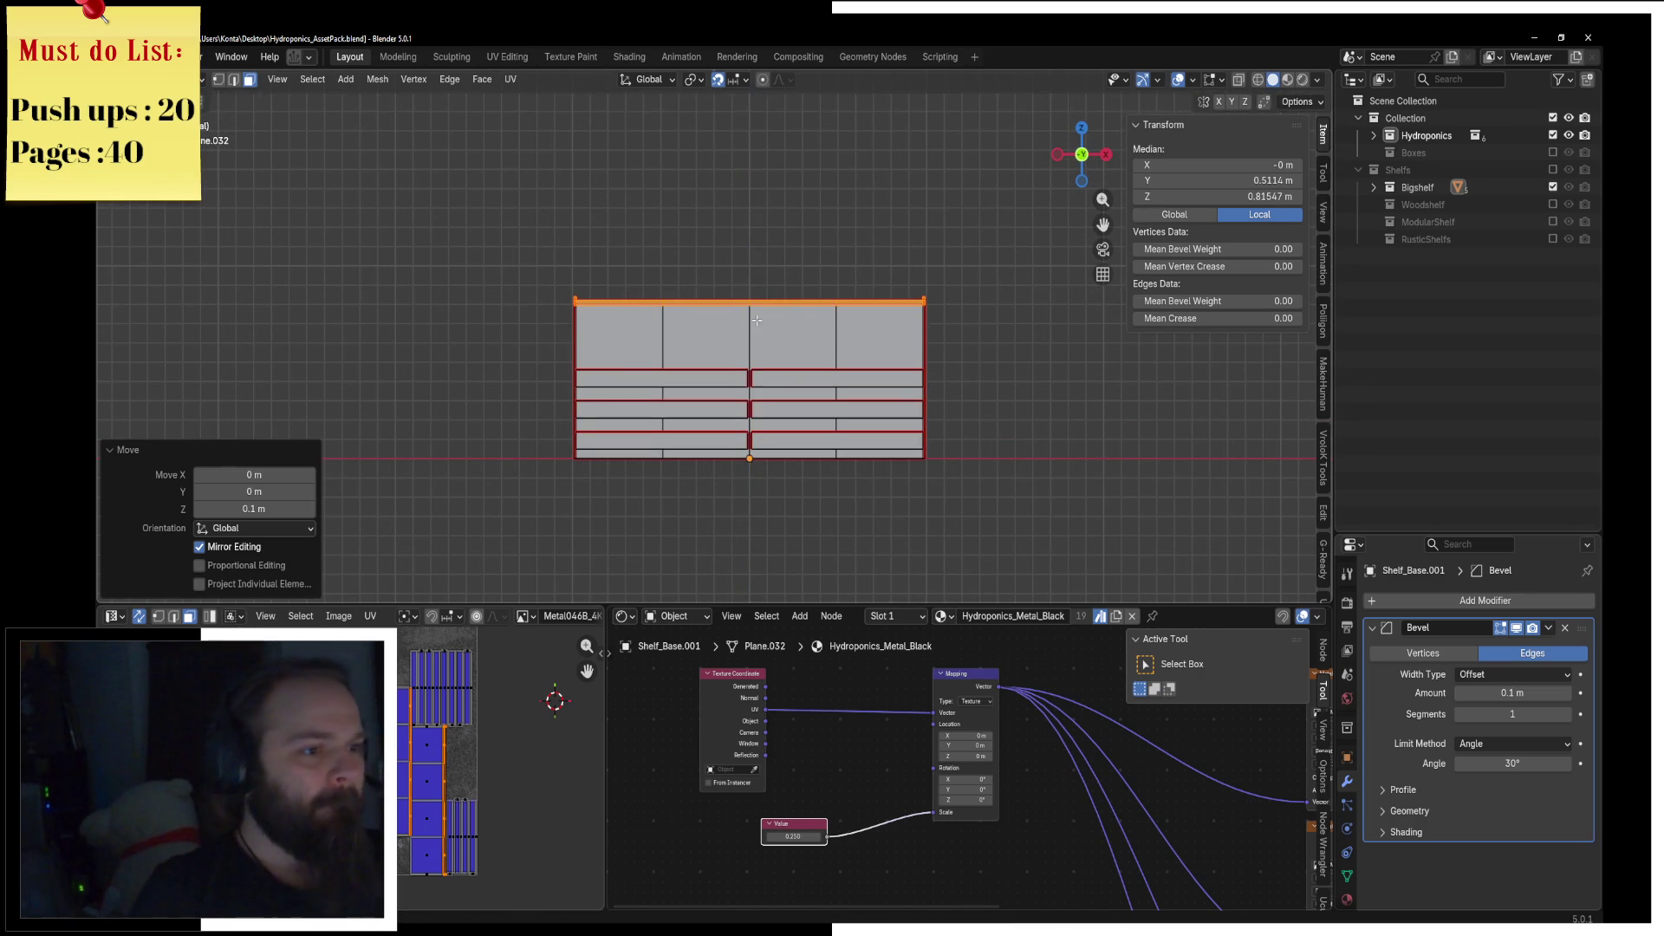
scroll(732, 356, up, 1)
mouse_move(732, 356)
middle_down()
mouse_move(700, 367)
mouse_move(814, 379)
middle_up()
Step: Select a connected drawer board, move it 1 m along Y, then back 0.03 m
key(a)
key(Tab)
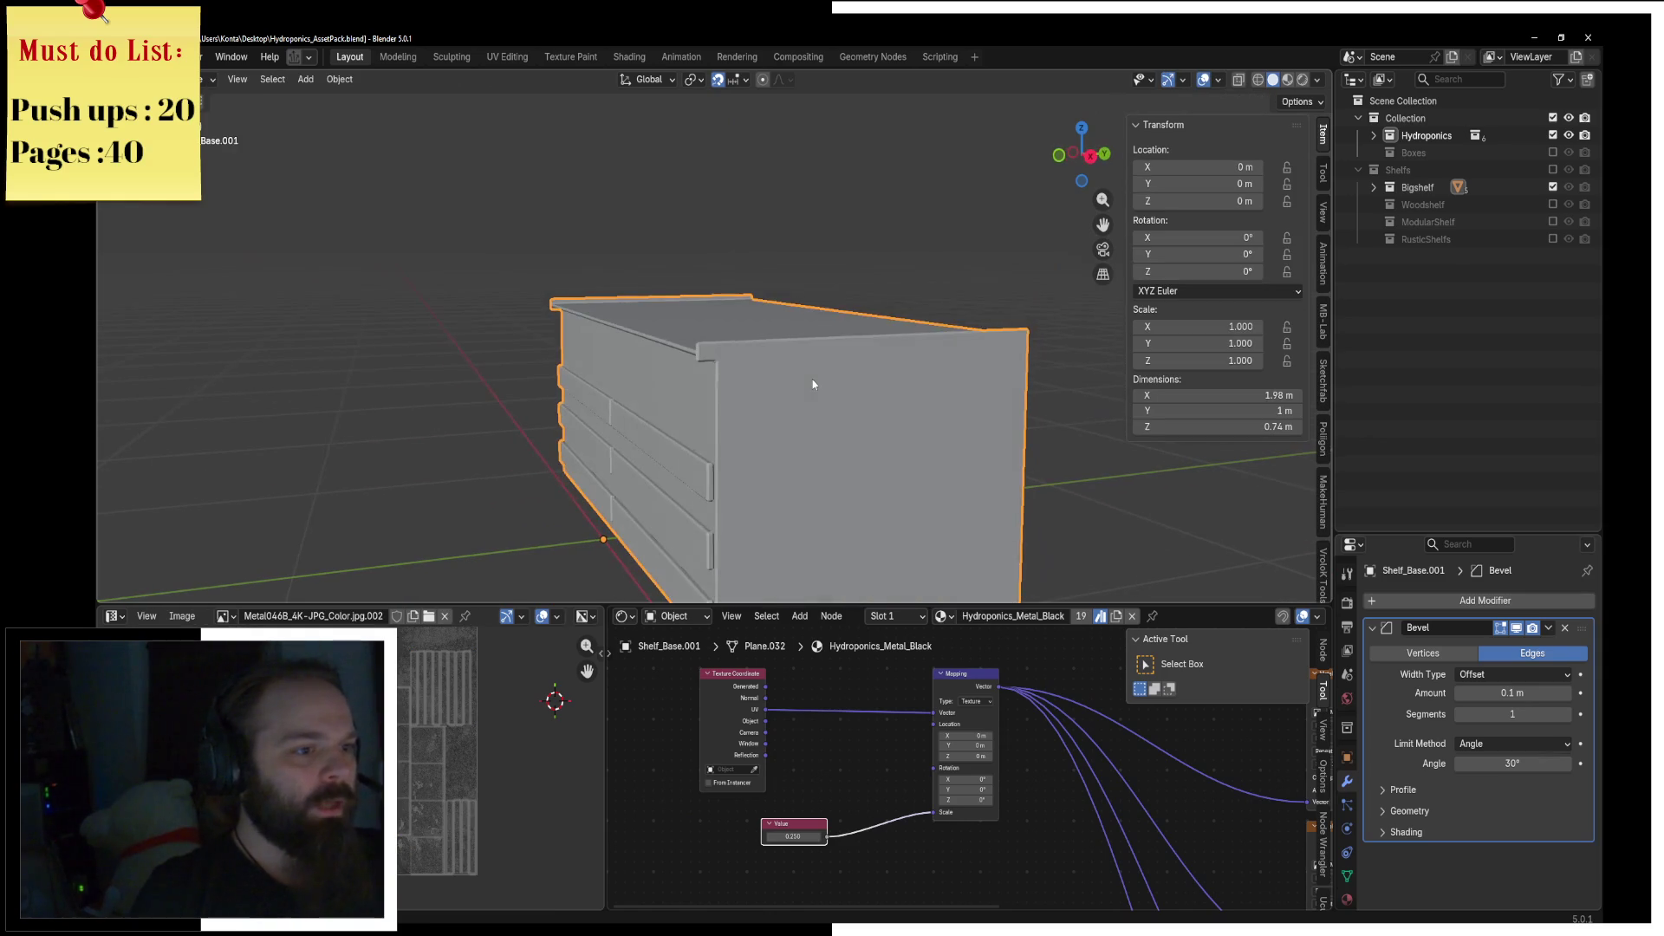
key(ctrl+Tab)
click(970, 402)
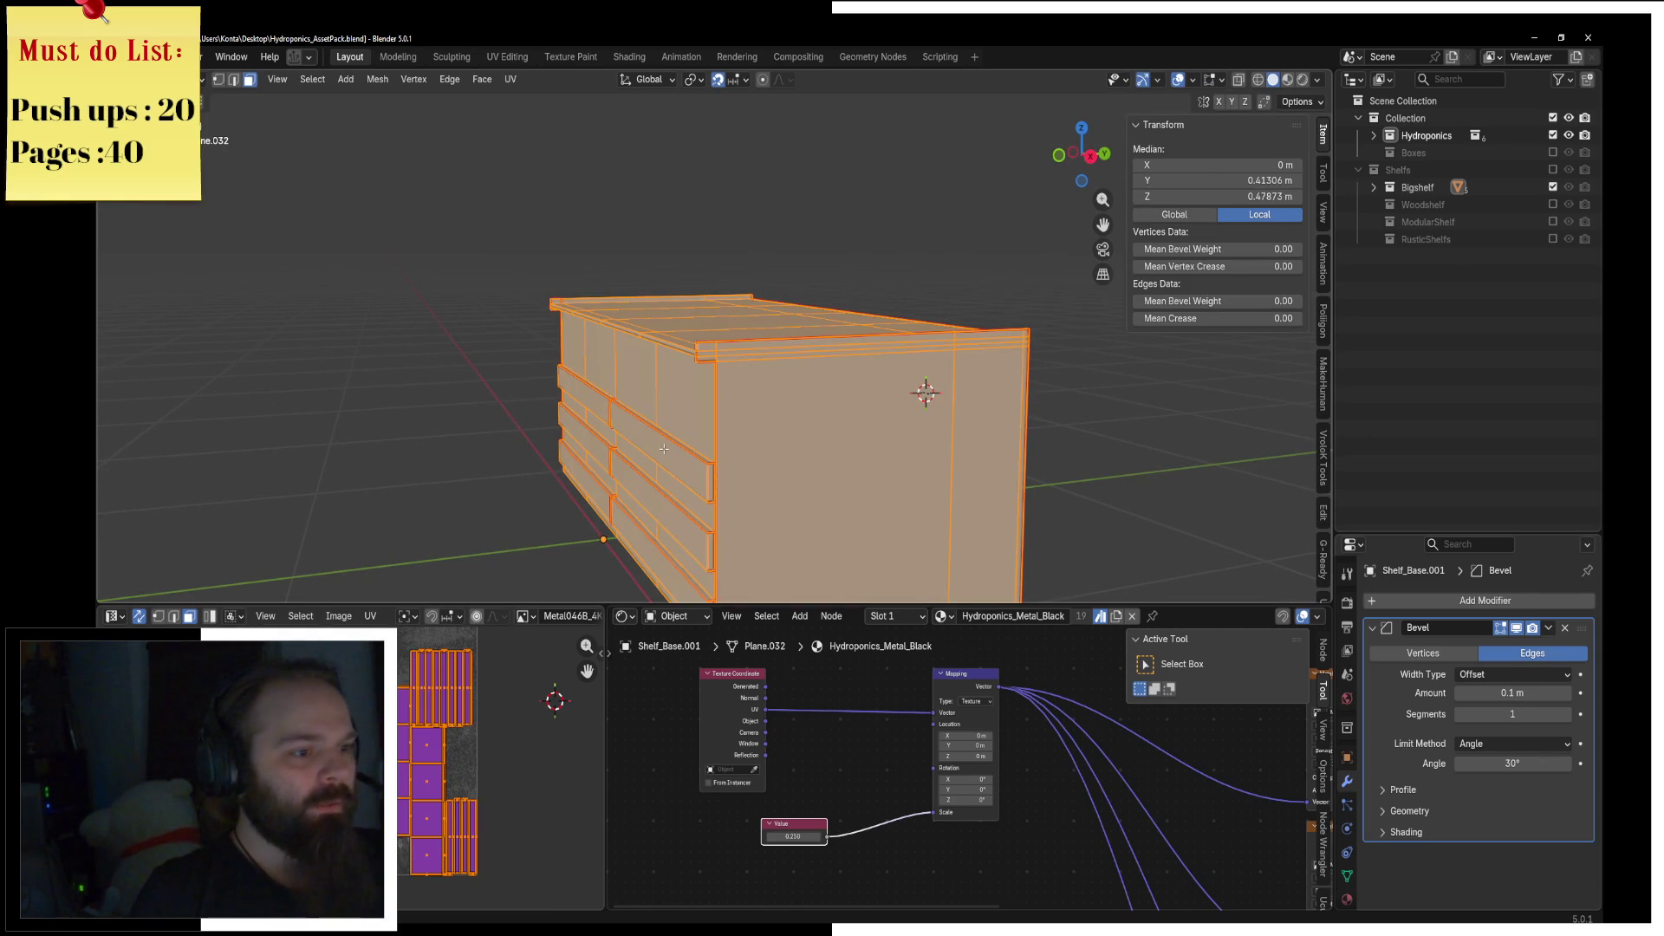
click(664, 448)
key(l)
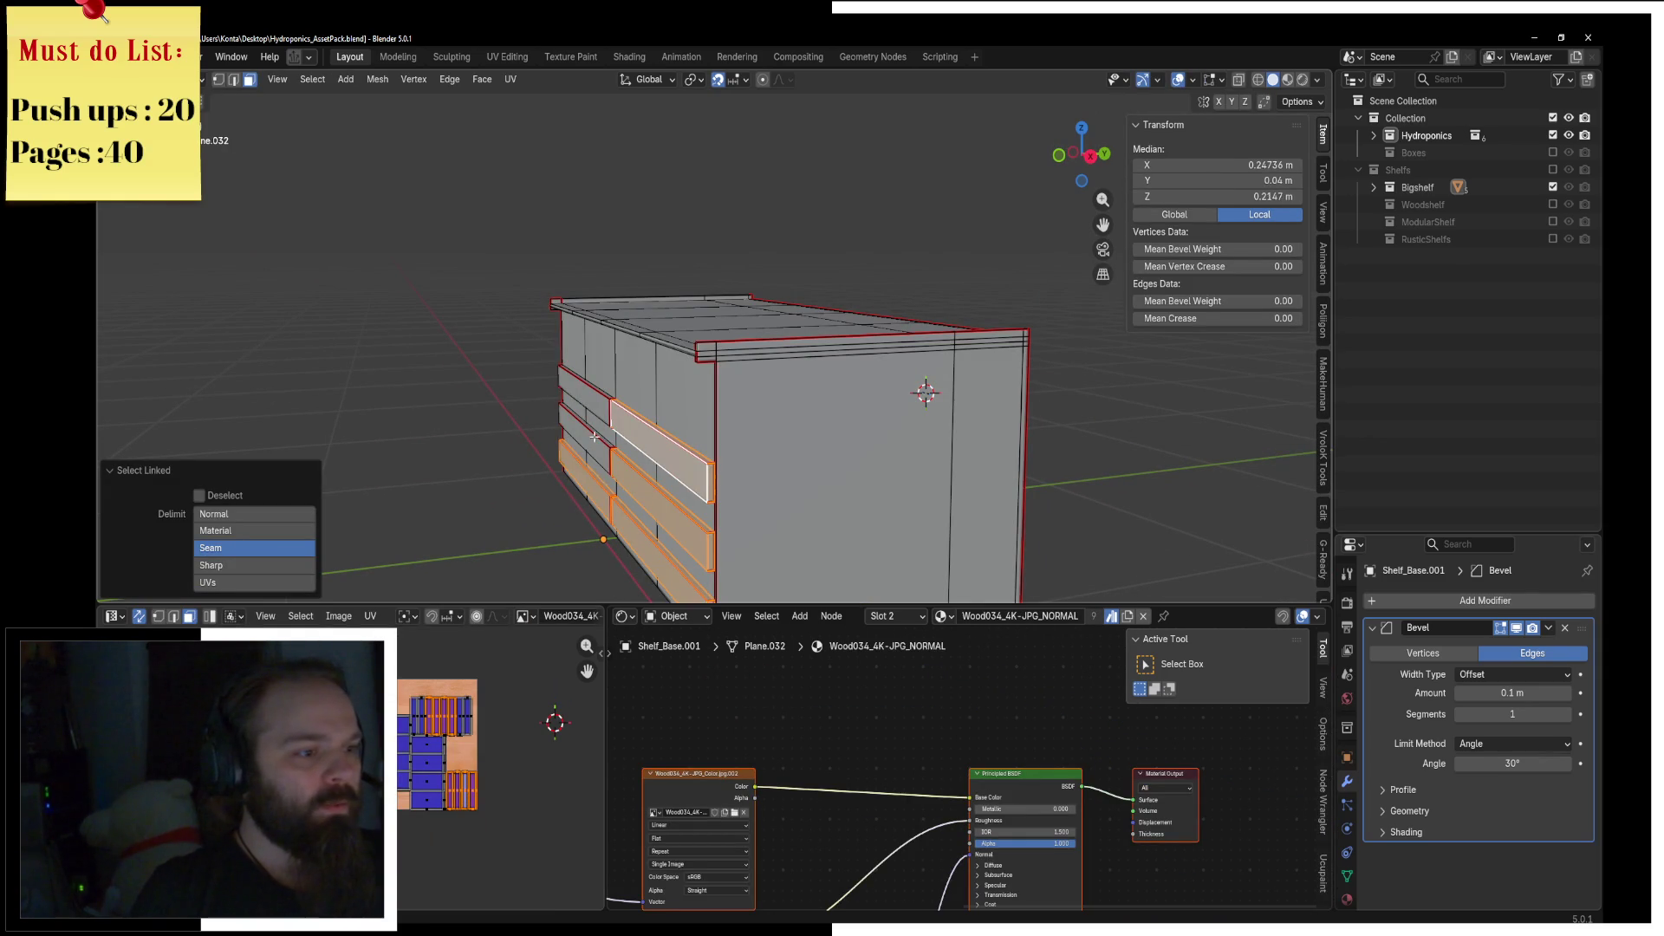
middle_drag(597, 410, 784, 446)
key(g)
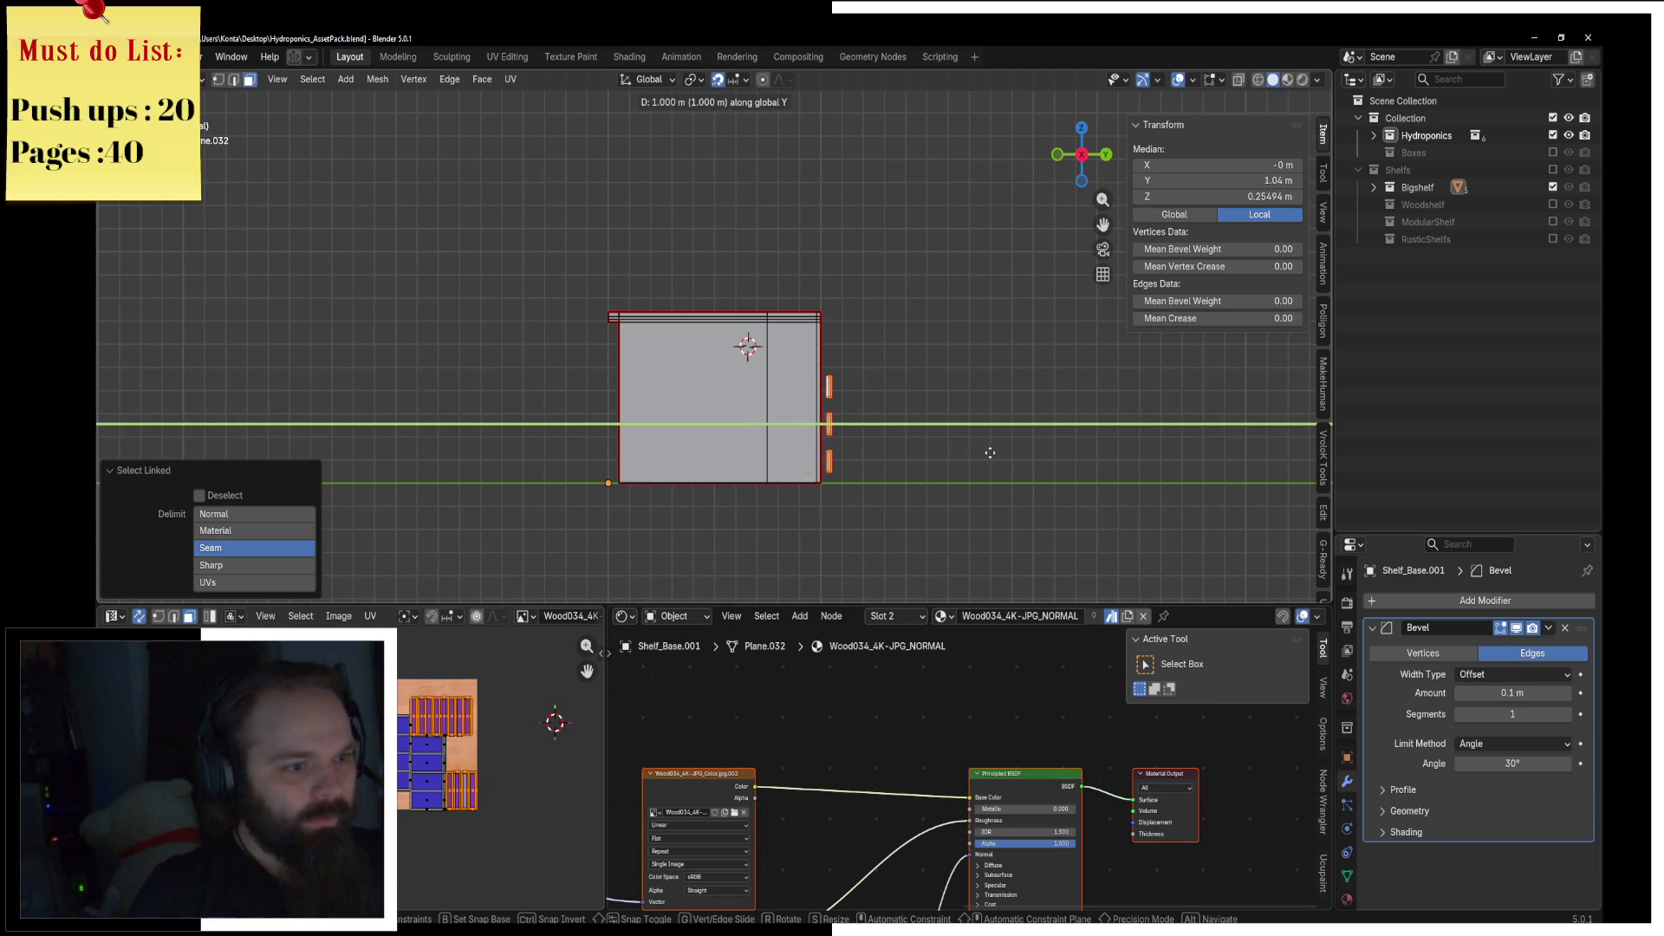
key(Return)
scroll(780, 355, up, 8)
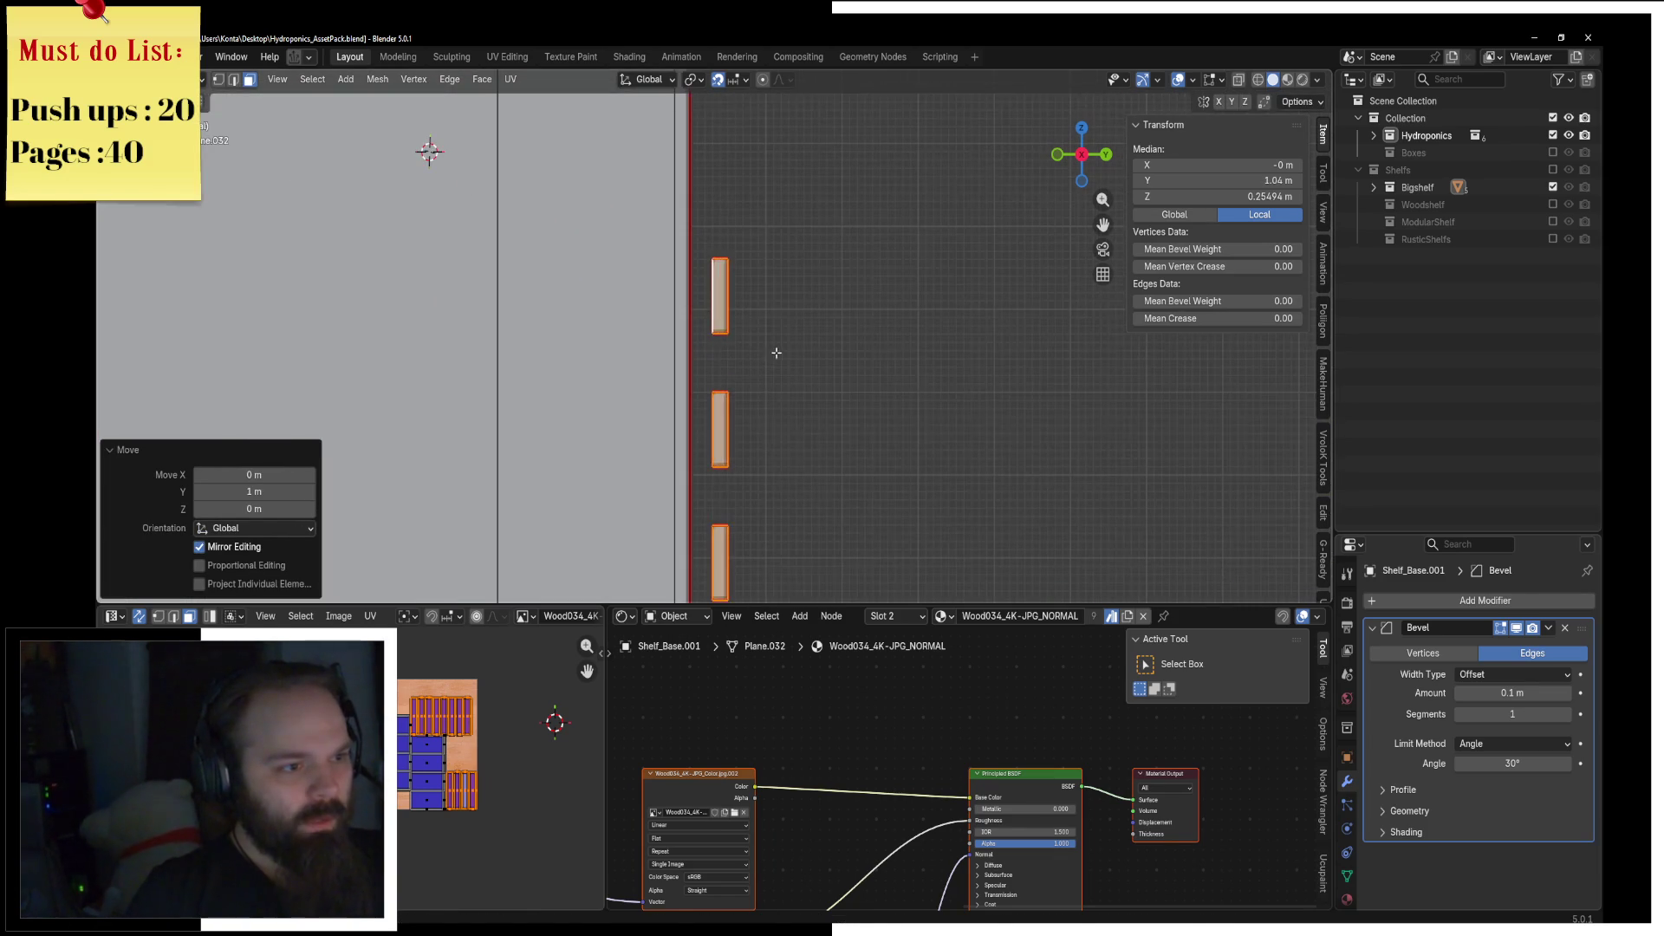
key(g)
key(y)
click(761, 351)
Step: Select the two upper board rows and delete their faces
mouse_move(761, 351)
middle_down()
mouse_move(751, 316)
mouse_move(695, 323)
middle_up()
click(695, 320)
key(grave)
key(Escape)
key(grave)
key(Escape)
key(ctrl+l)
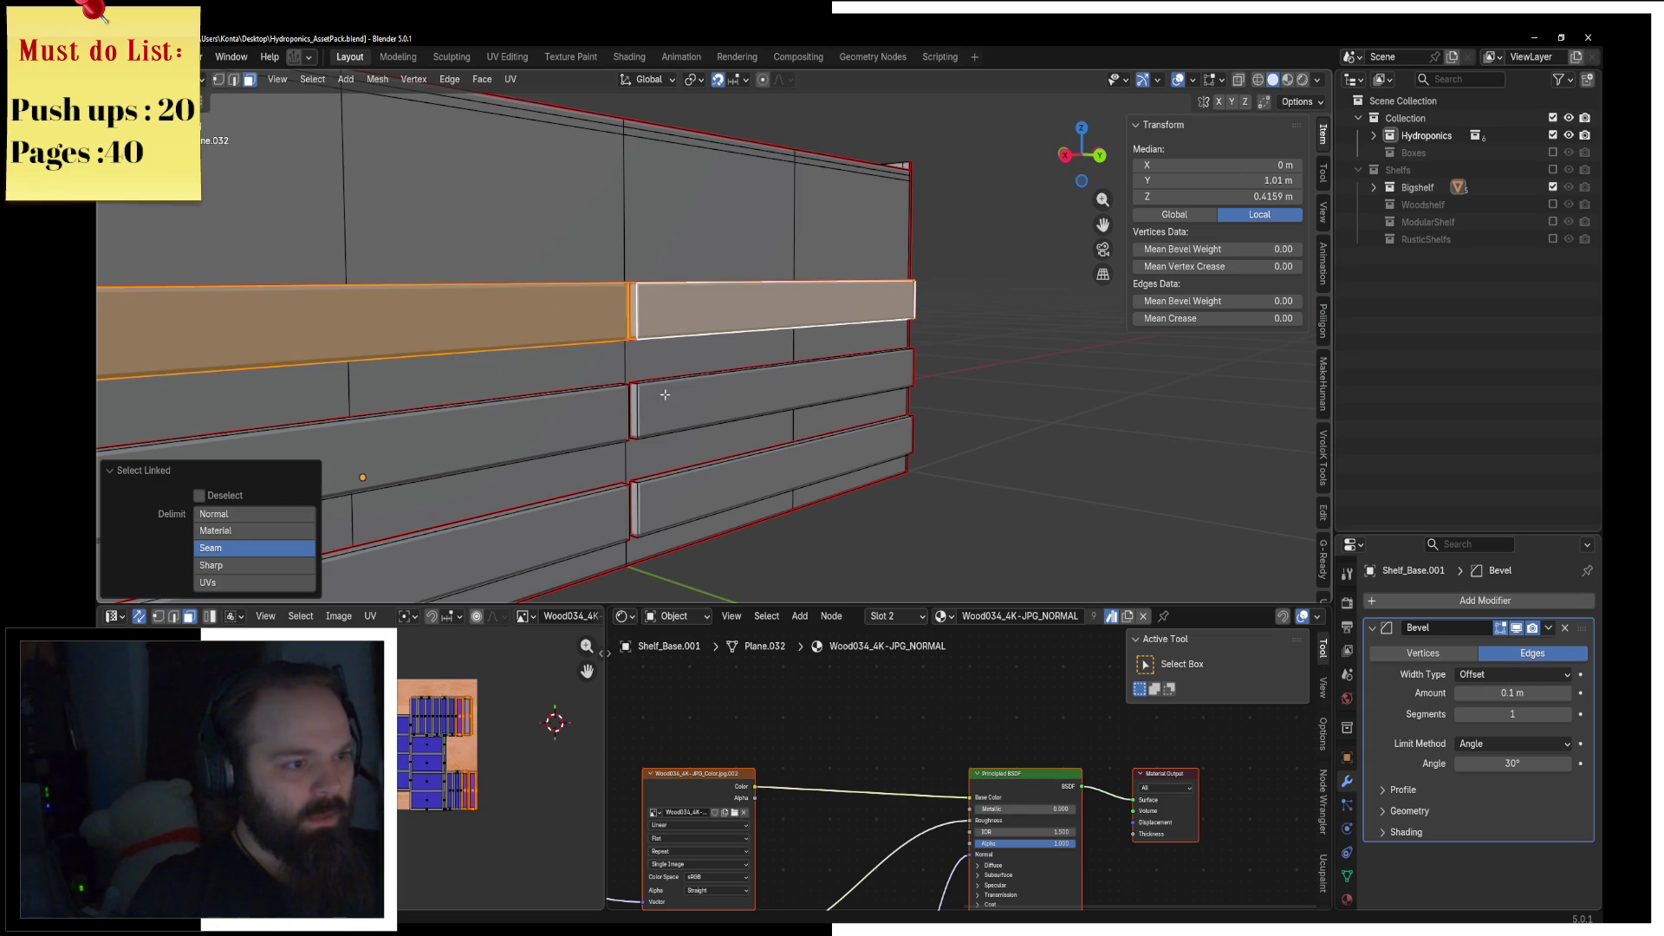
shift+click(665, 394)
key(ctrl+l)
key(x)
click(613, 431)
Step: Separate the lower pair of boards into the new object Shelf_Base.002
click(676, 491)
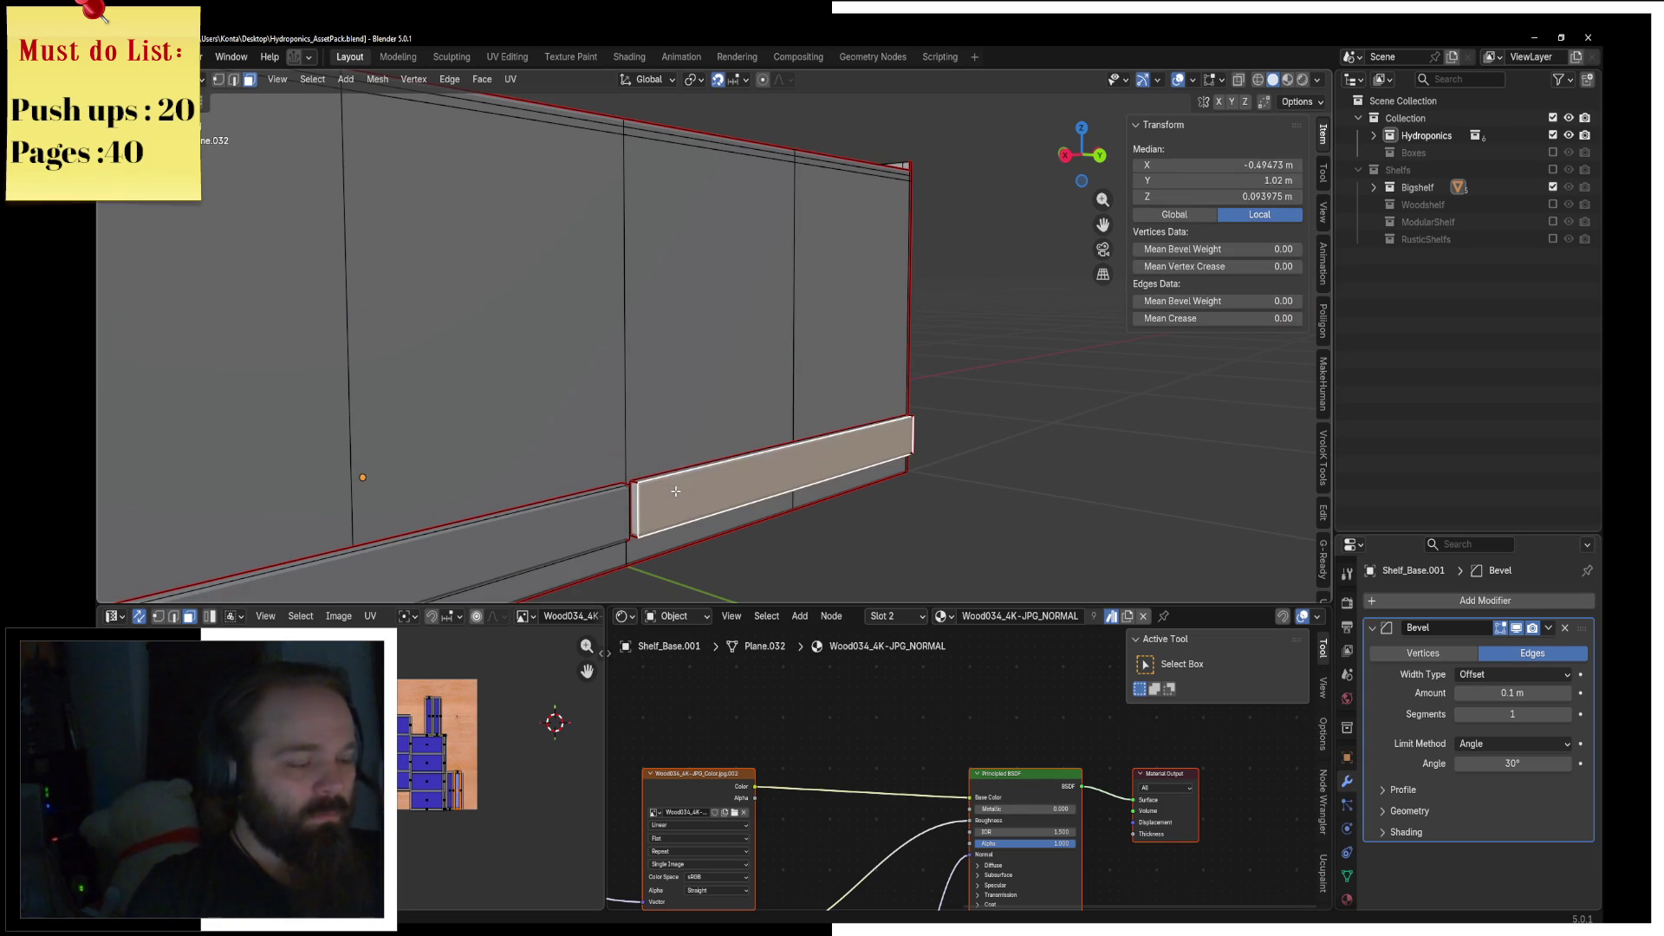
key(grave)
key(Escape)
key(ctrl+l)
key(l)
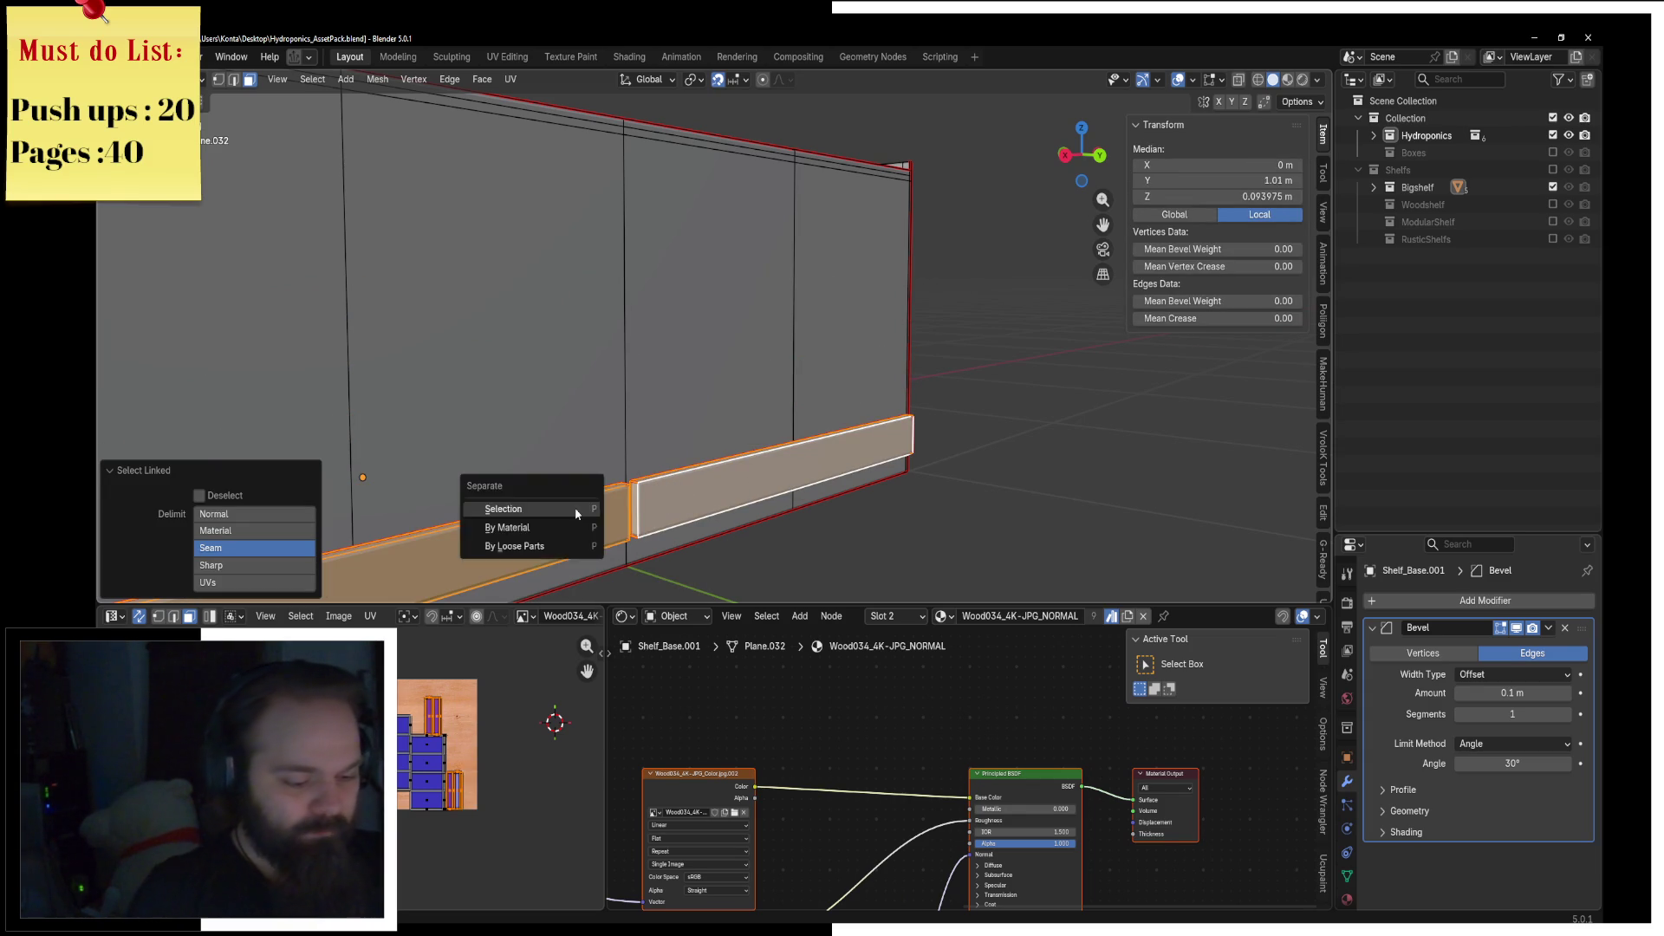
click(575, 510)
key(ctrl+Tab)
click(683, 500)
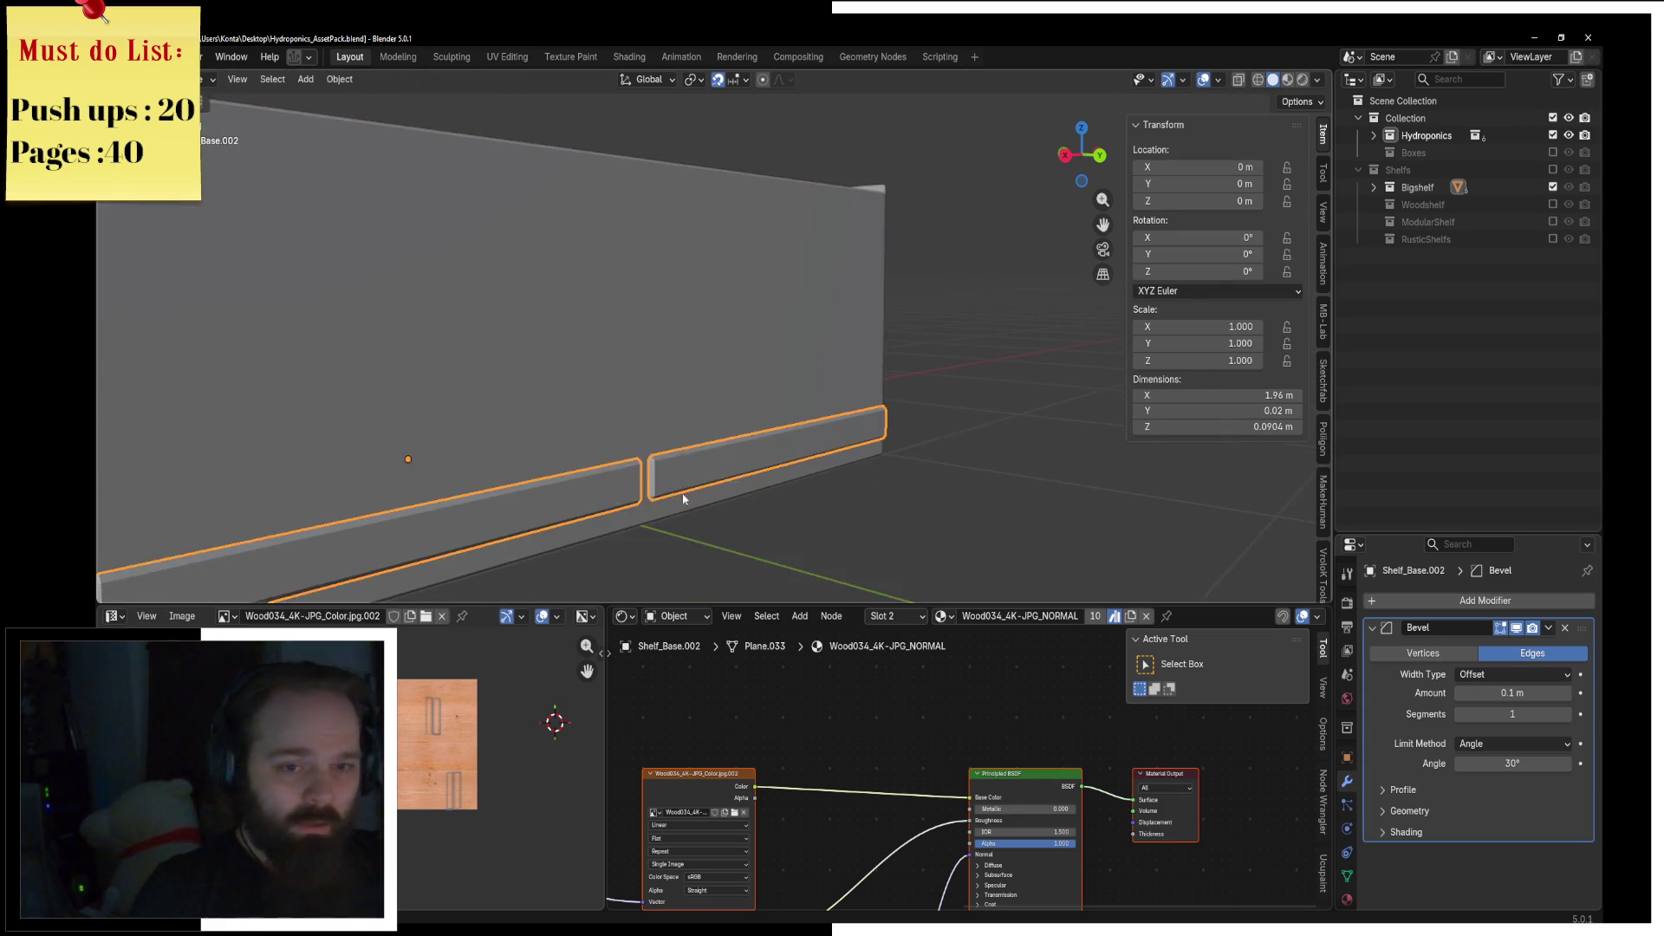
Step: Give the slats an Array modifier: 5 copies stacked at relative Z offset 1.5
middle_drag(683, 499, 1209, 605)
click(1387, 600)
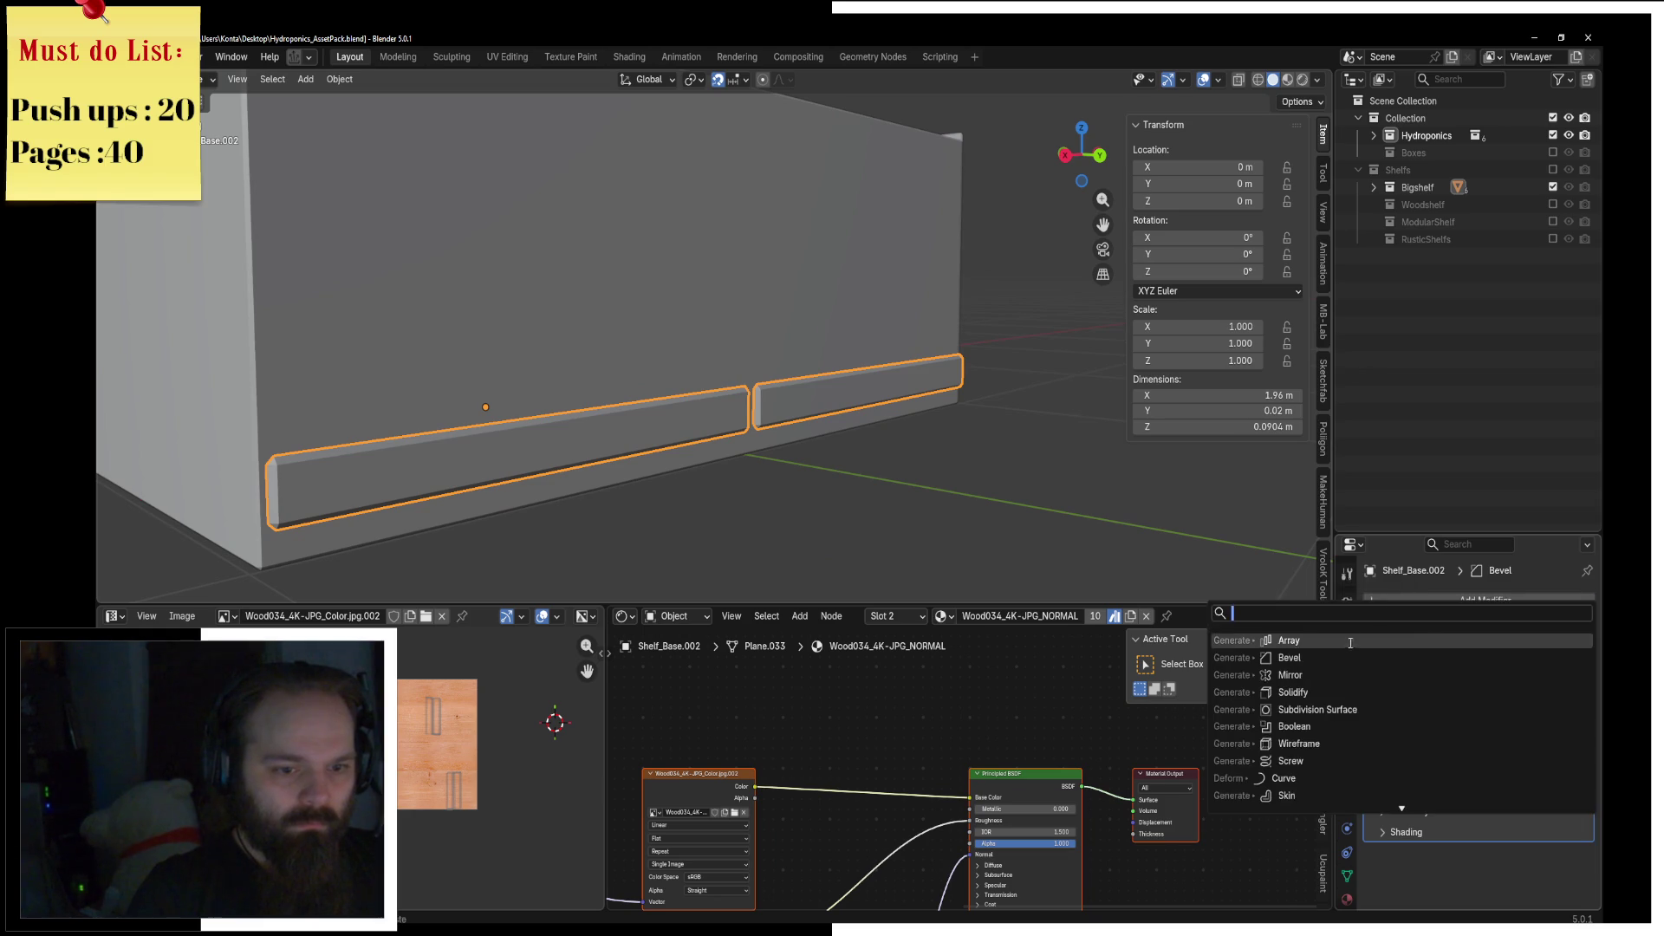
click(1350, 641)
scroll(1478, 676, down, 6)
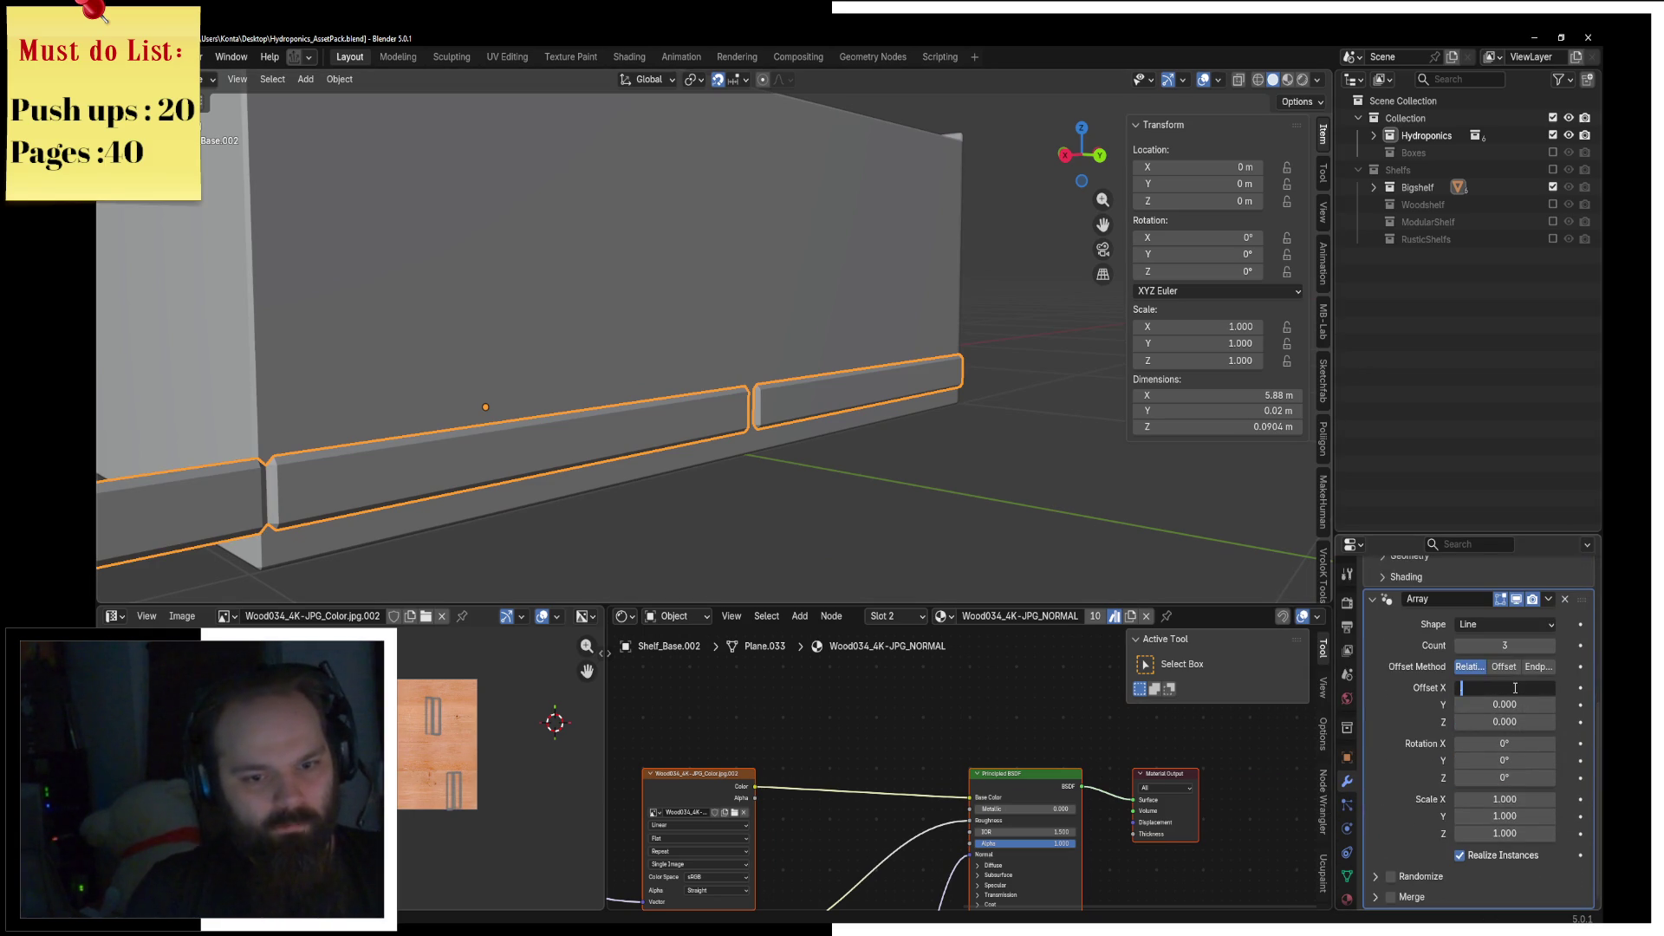
text(0)
key(Return)
click(1515, 722)
text(1)
key(Return)
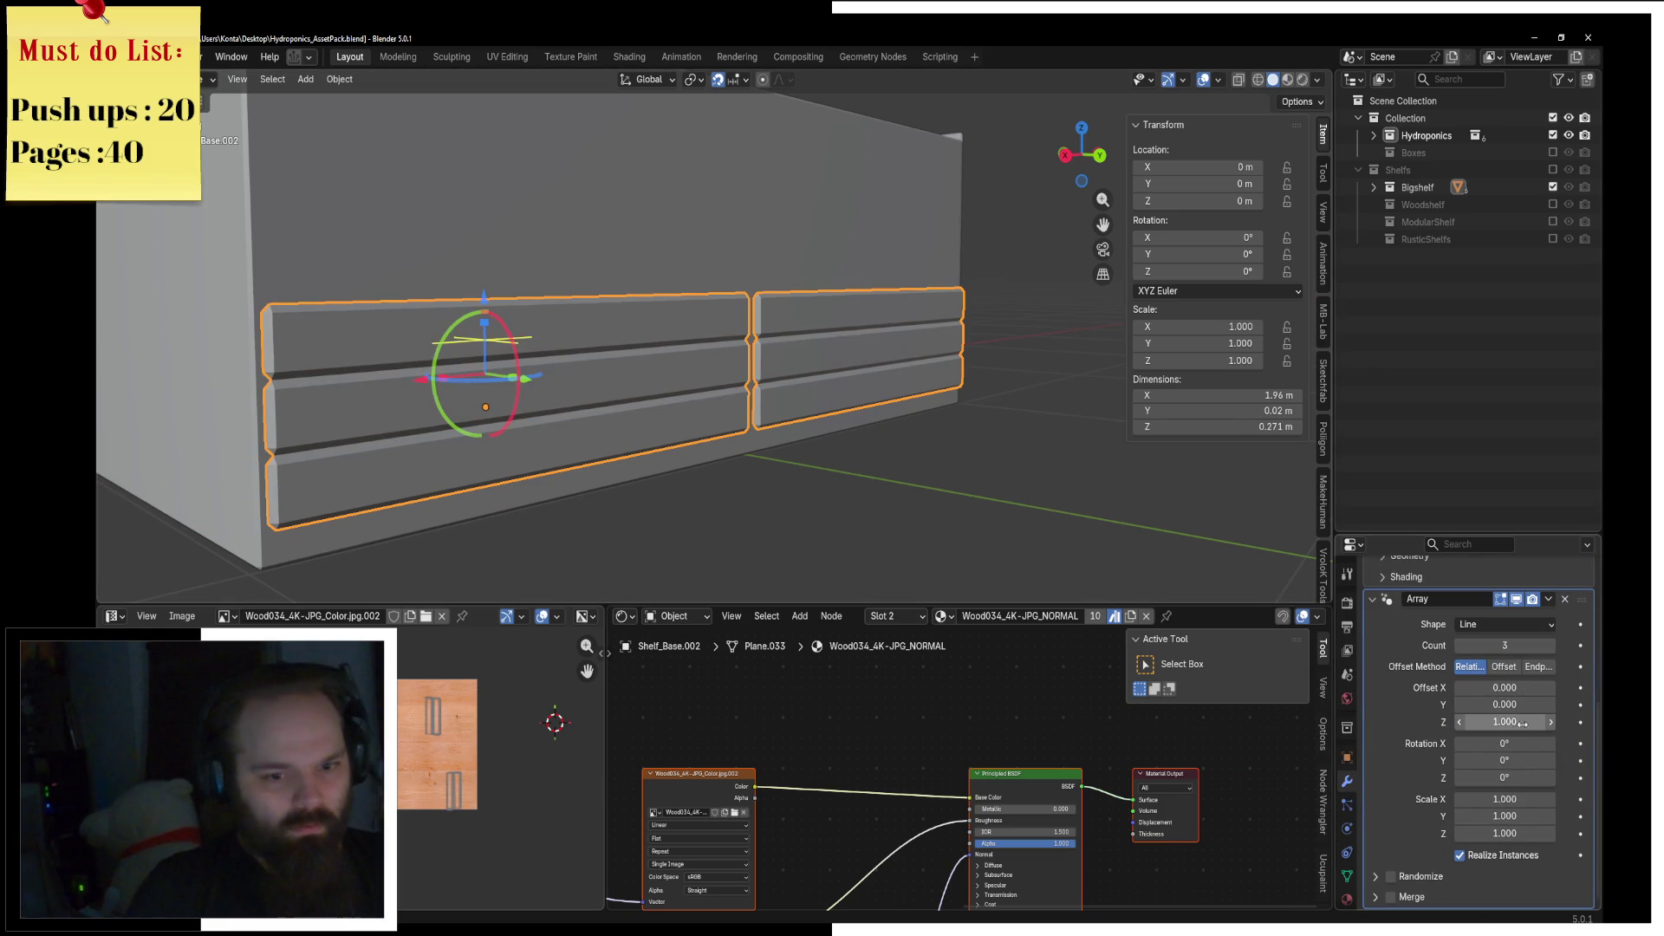
click(1529, 724)
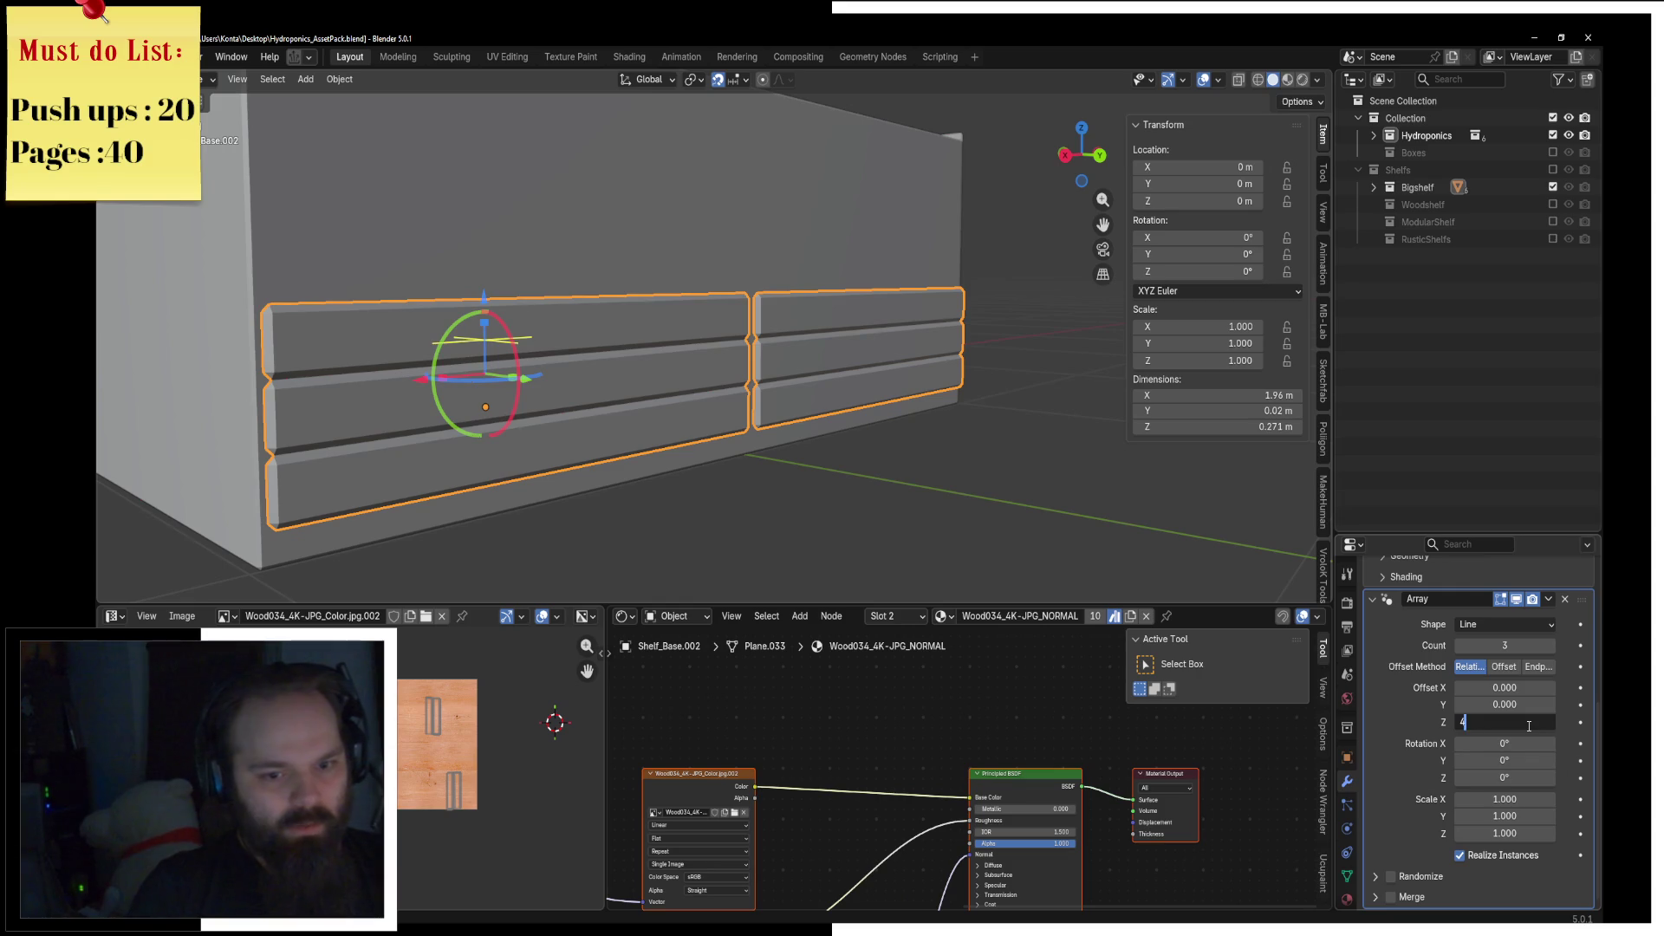
key(Return)
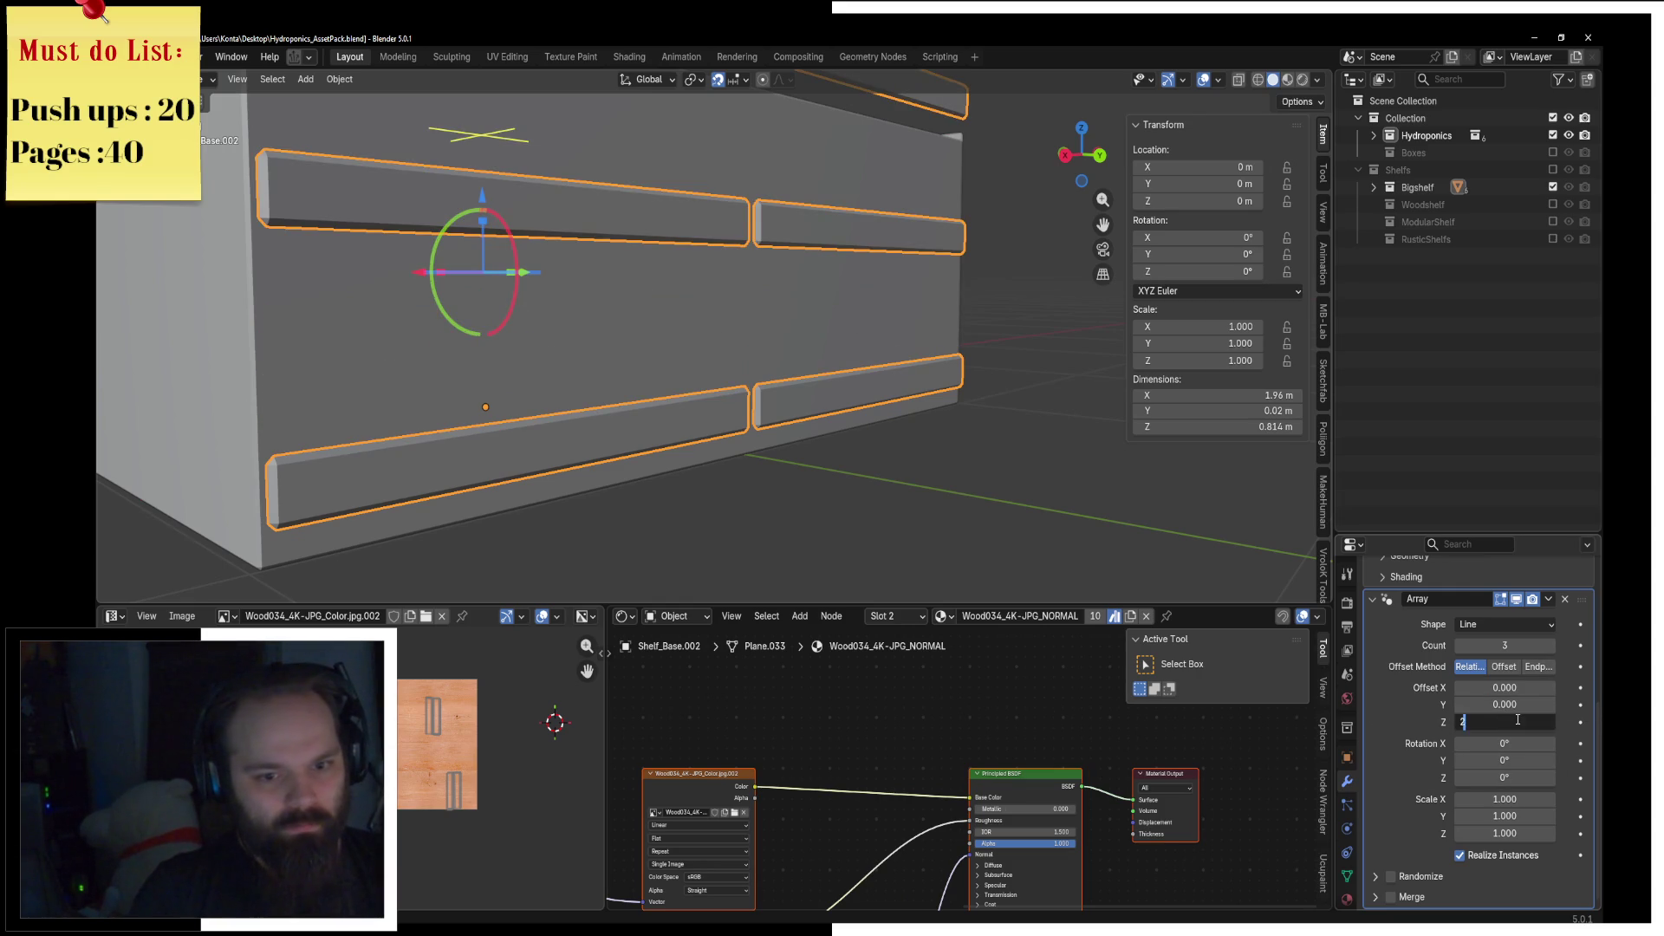
key(Return)
click(1552, 646)
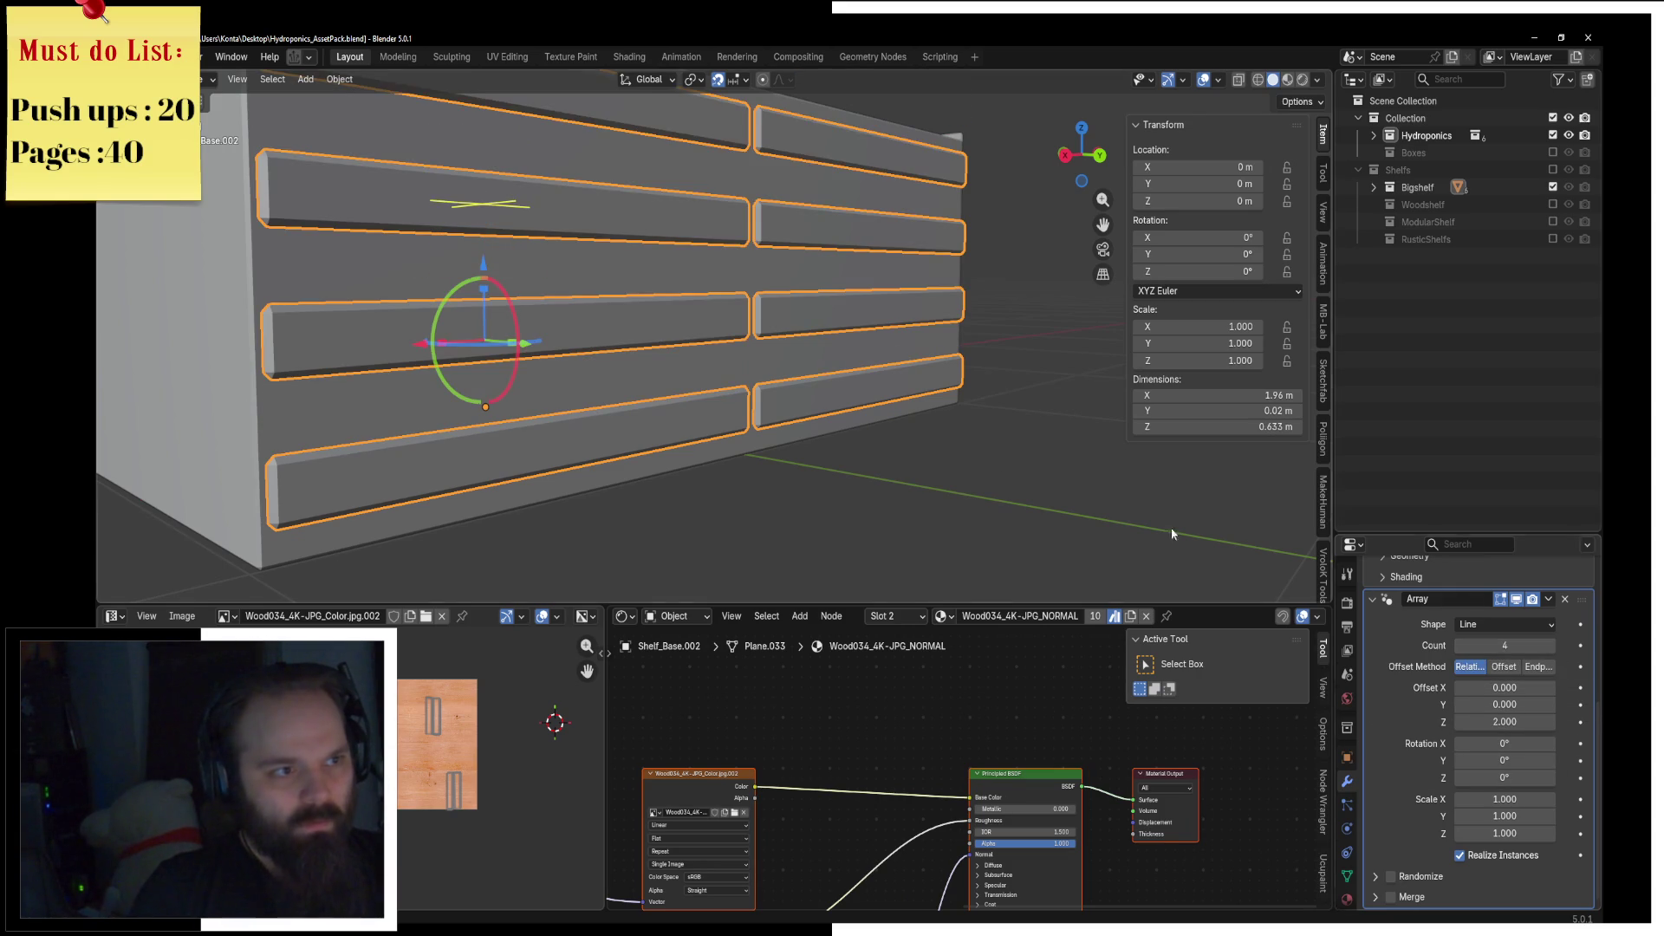
scroll(1014, 394, down, 4)
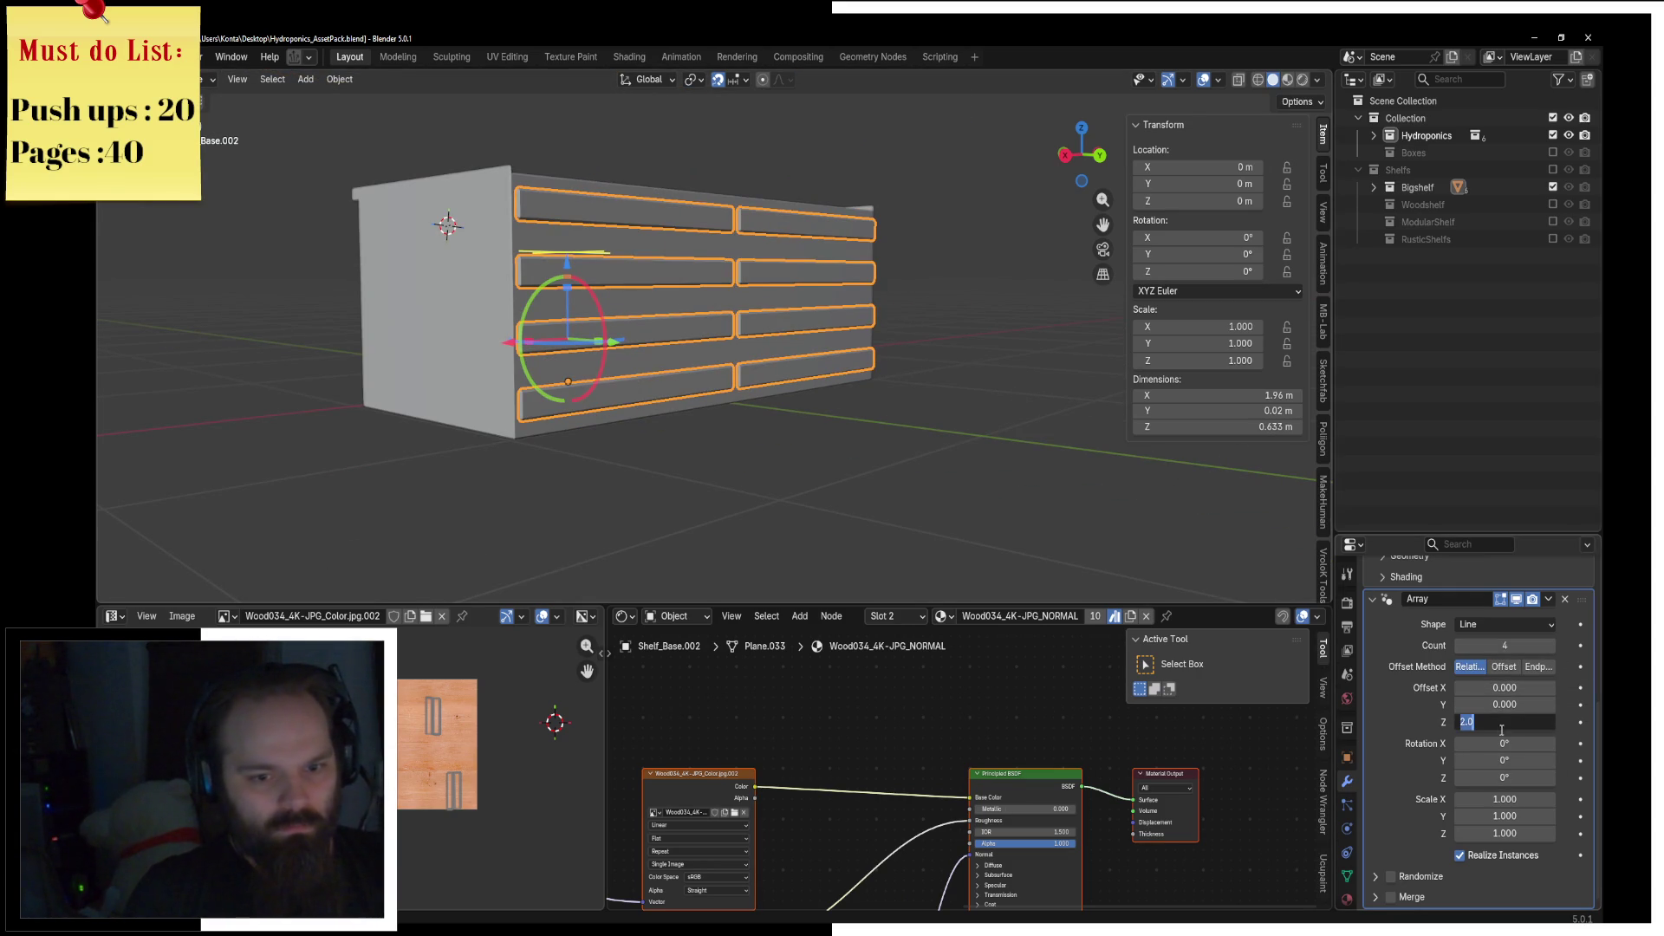
text(1)
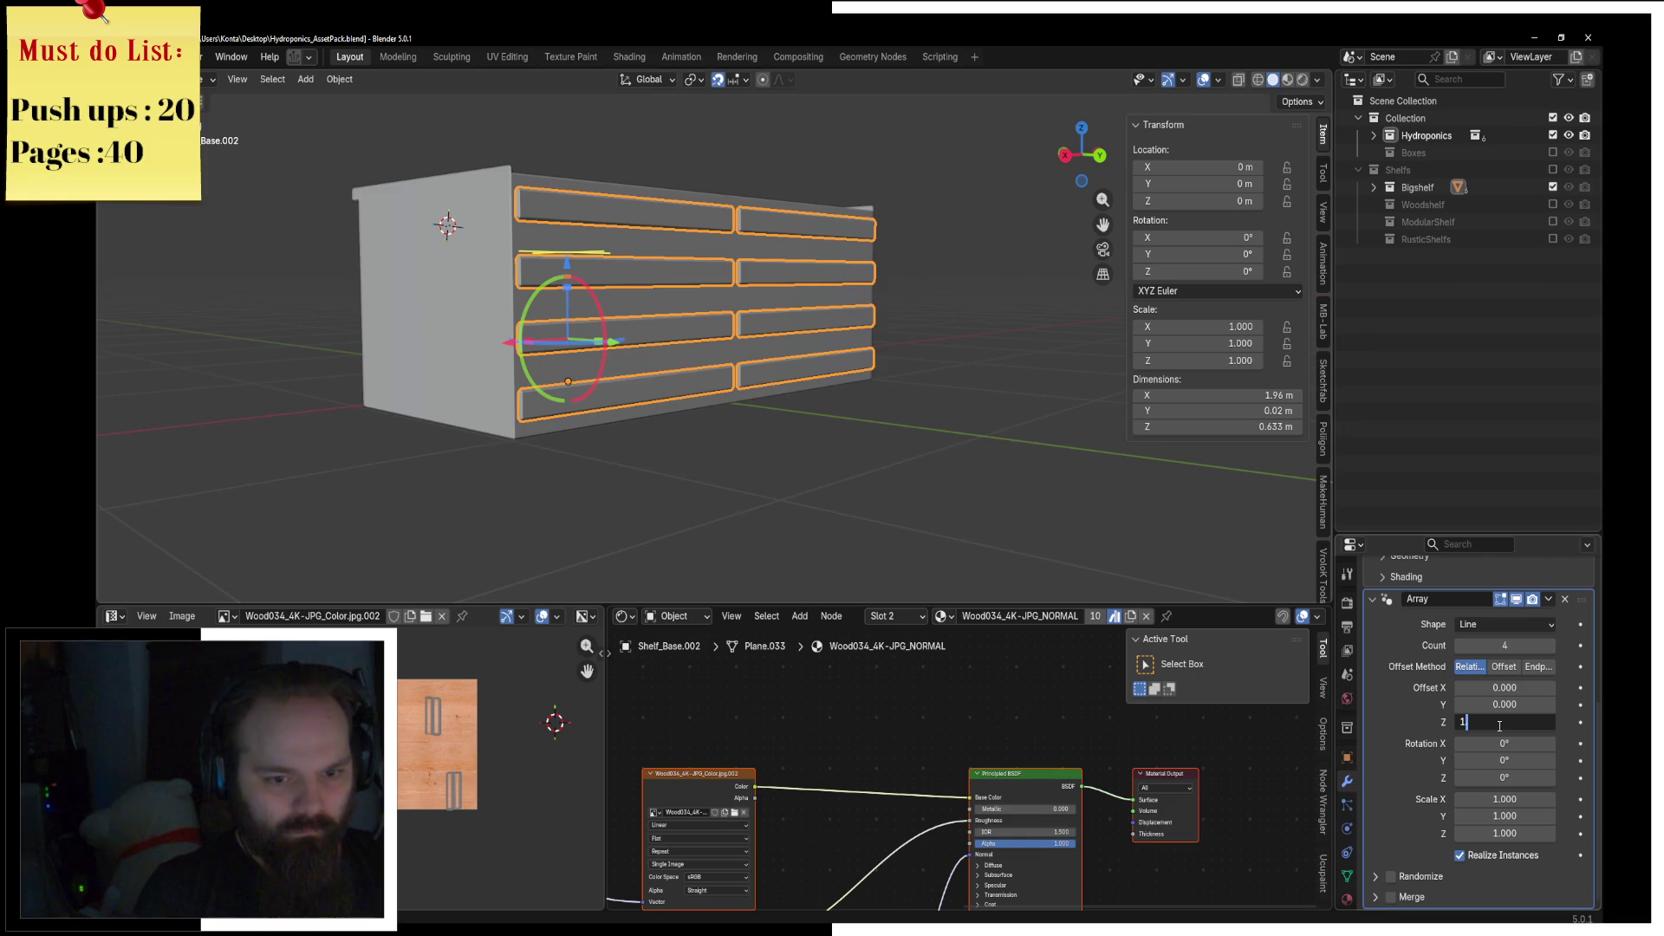
text(.5)
key(Return)
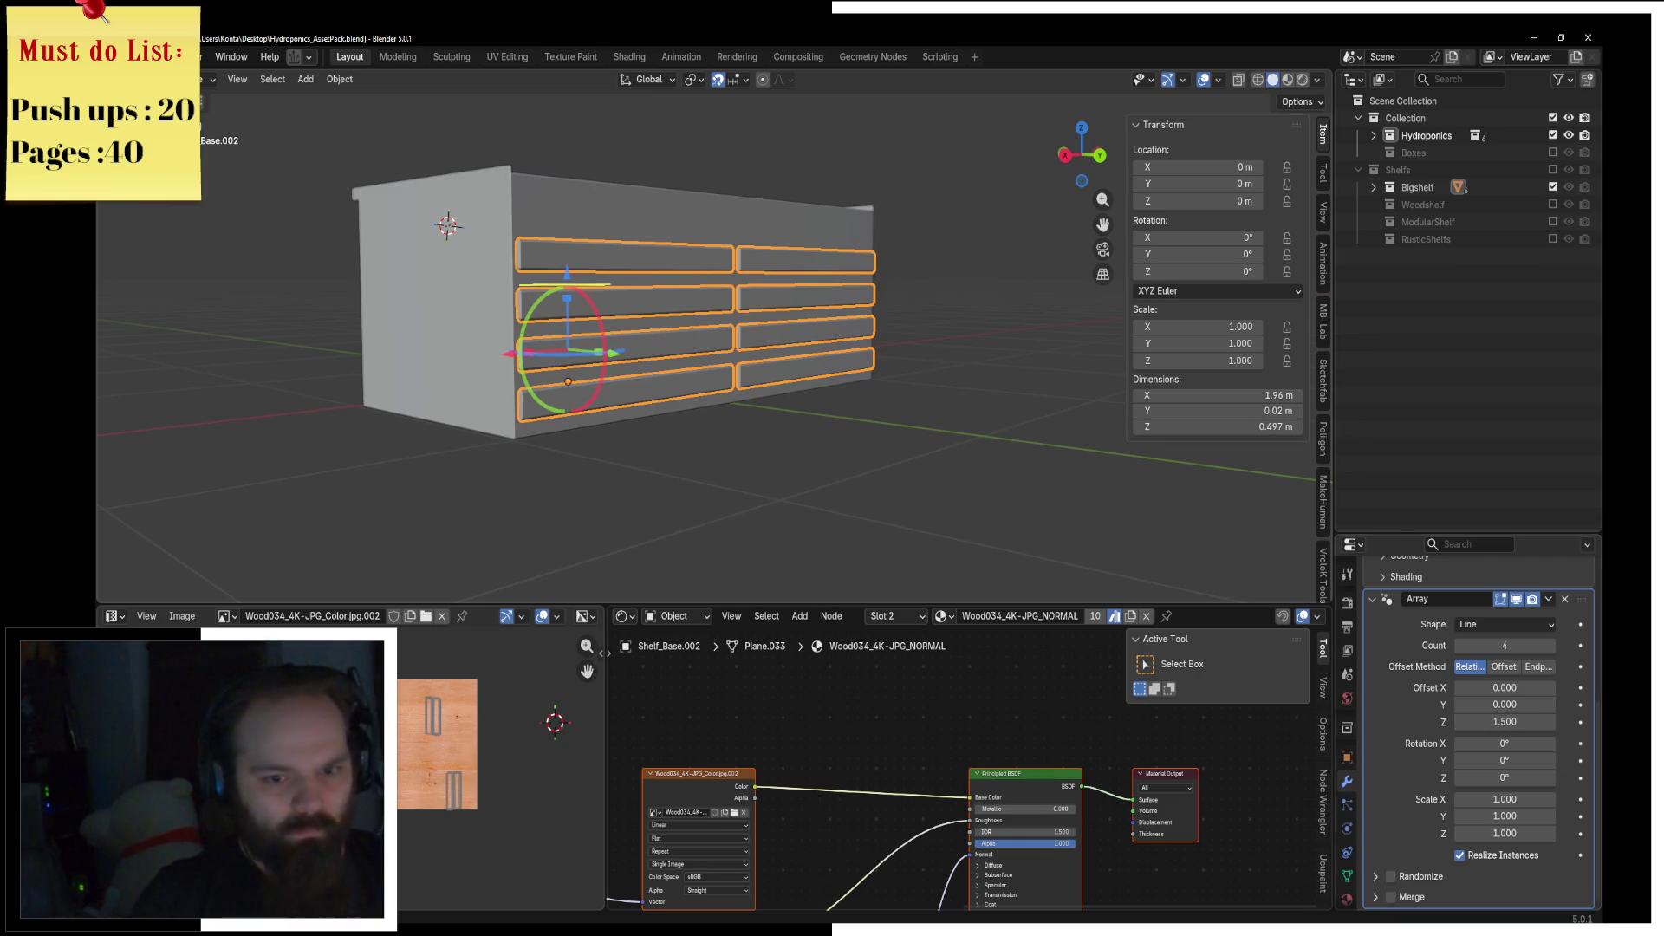
Step: Inspect the bottom board faces in Edit Mode, switching between wireframe and solid shading
mouse_move(949, 472)
middle_down()
mouse_move(825, 373)
mouse_move(858, 325)
middle_up()
scroll(863, 314, up, 2)
key(ctrl+Tab)
click(979, 310)
click(485, 446)
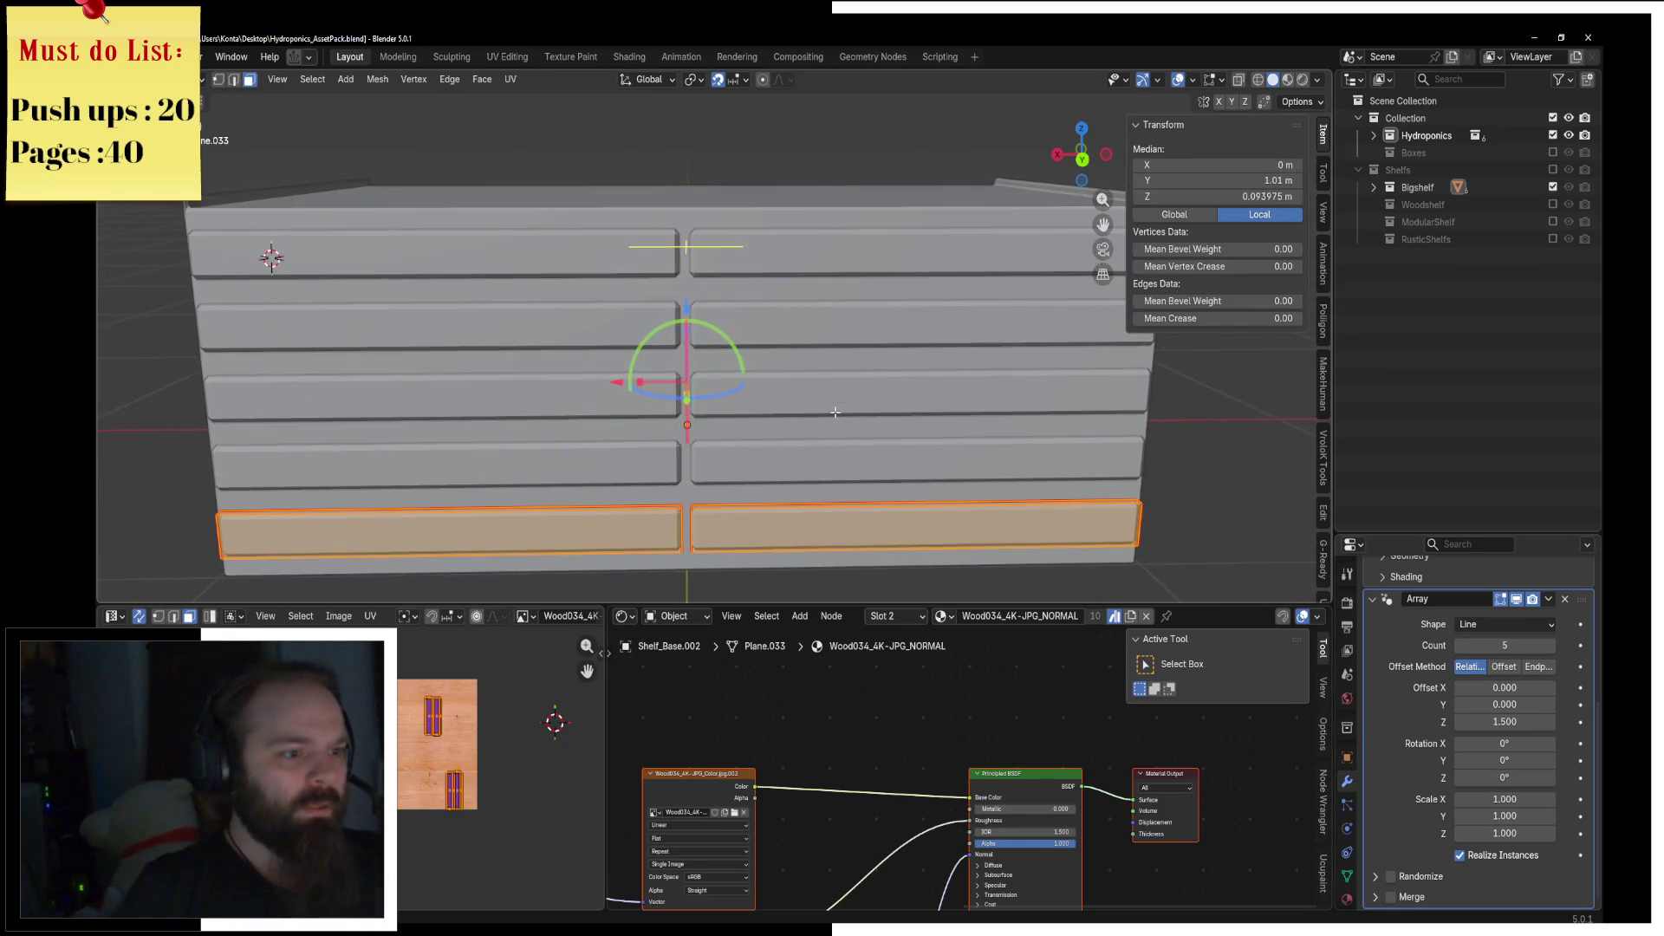
scroll(716, 331, up, 2)
key(z)
click(715, 330)
key(c)
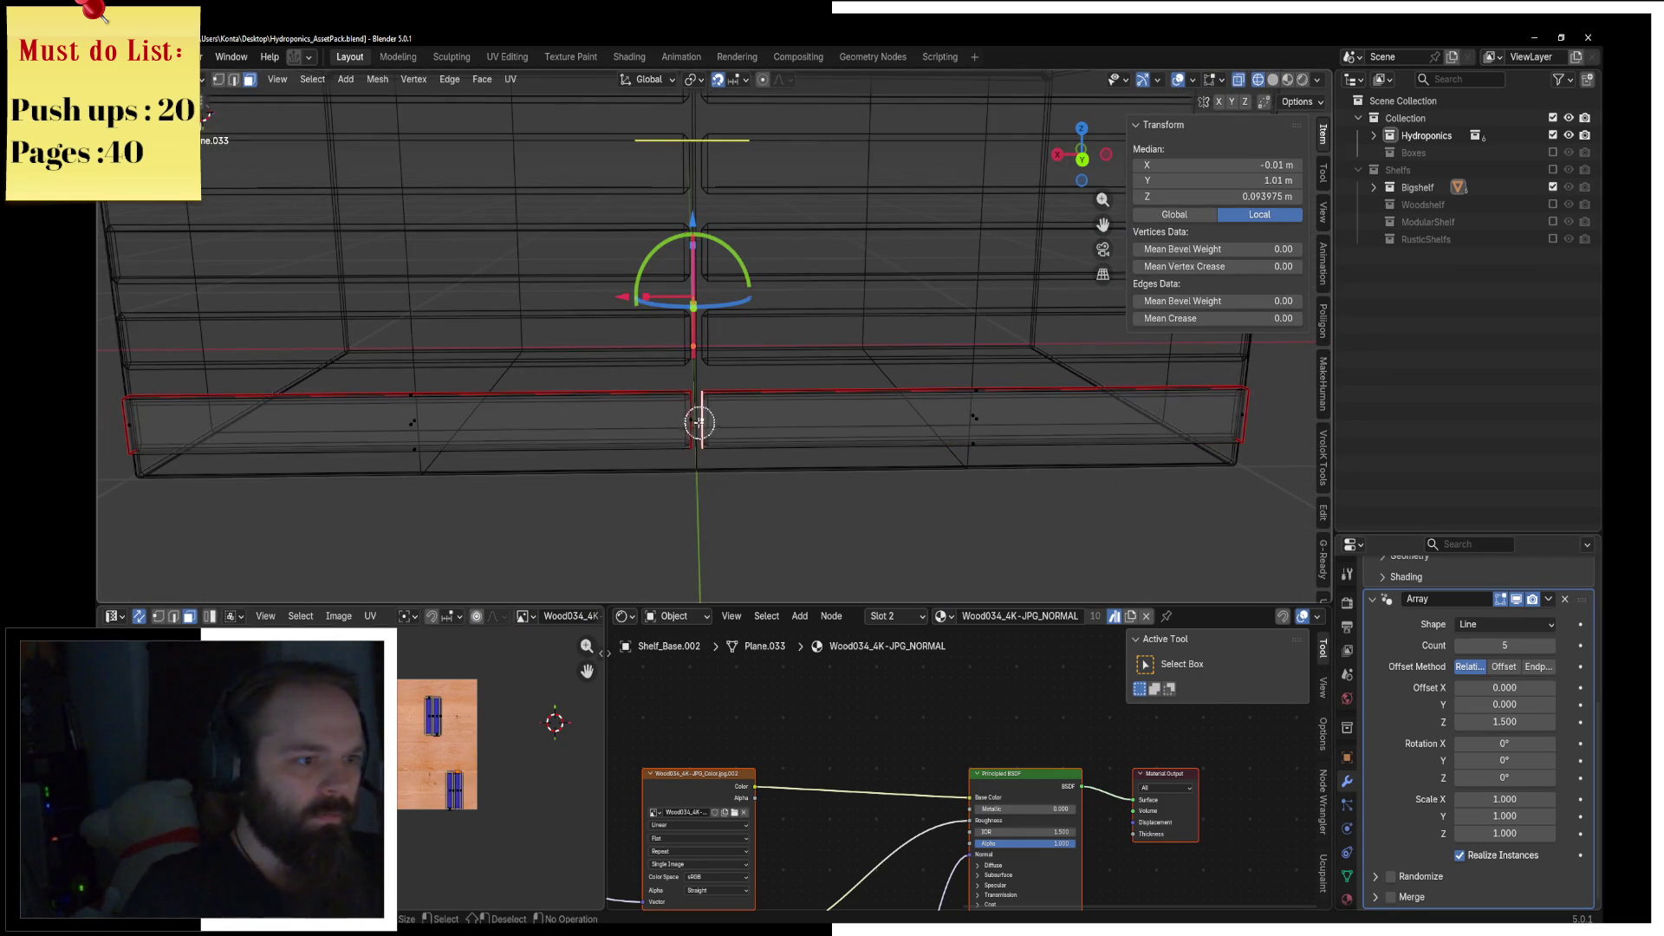
scroll(759, 417, down, 2)
key(z)
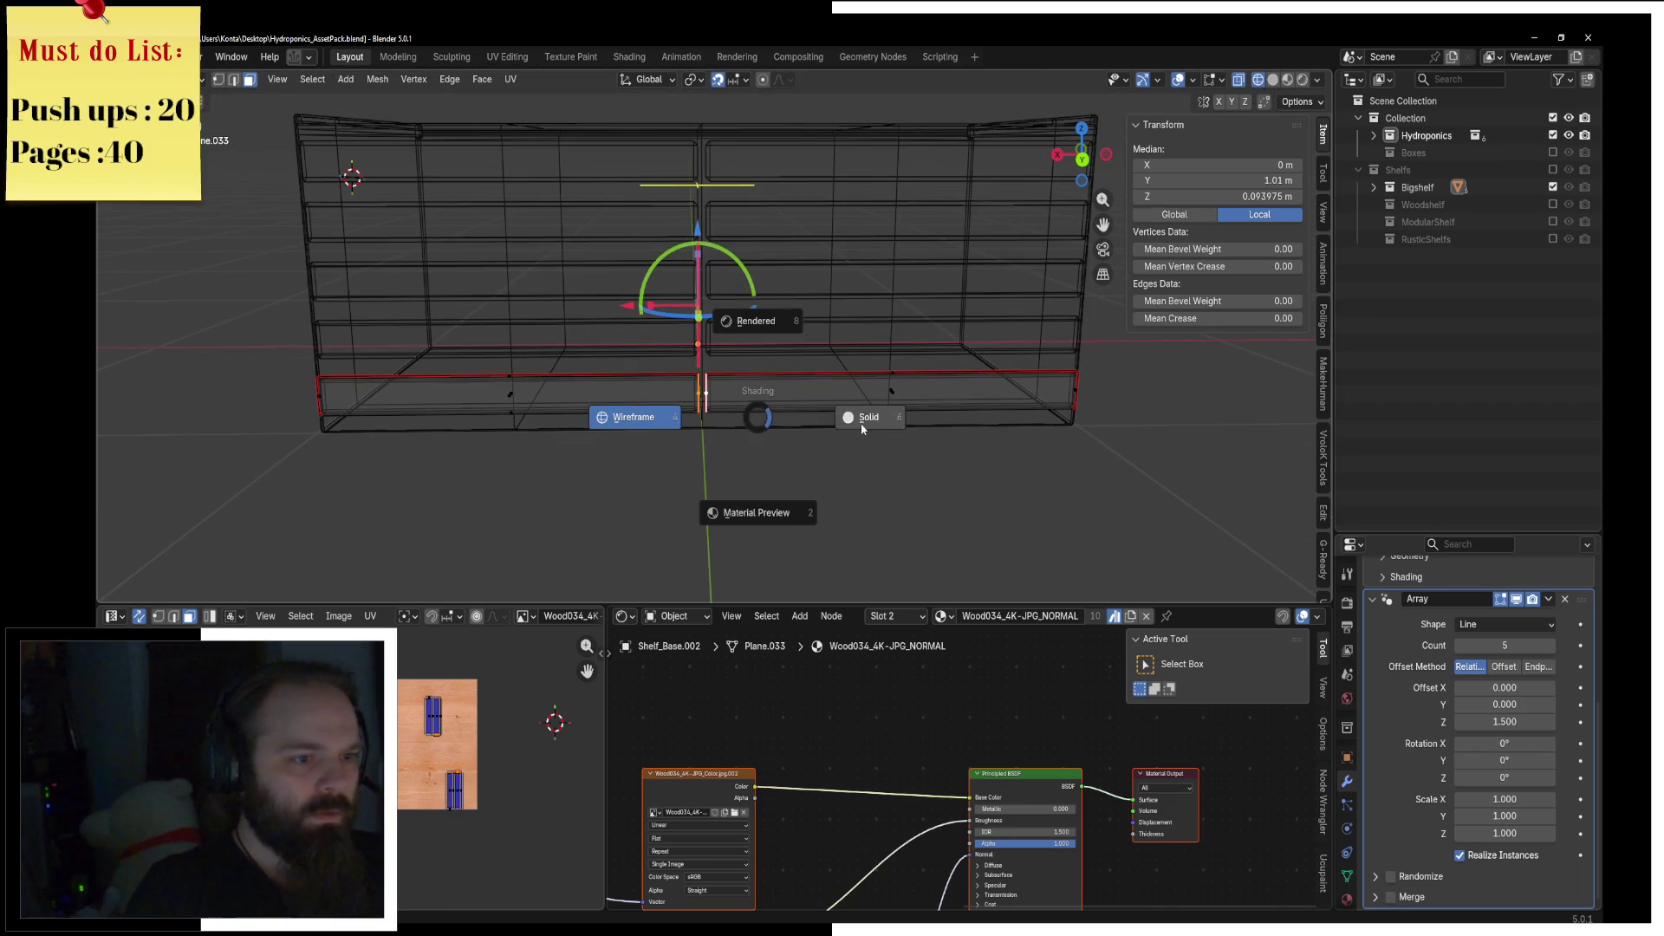
click(863, 418)
Step: Back in Object Mode, switch to Material Preview and select the dark metal Shelf_Base.001
key(Tab)
middle_drag(780, 381, 850, 375)
key(z)
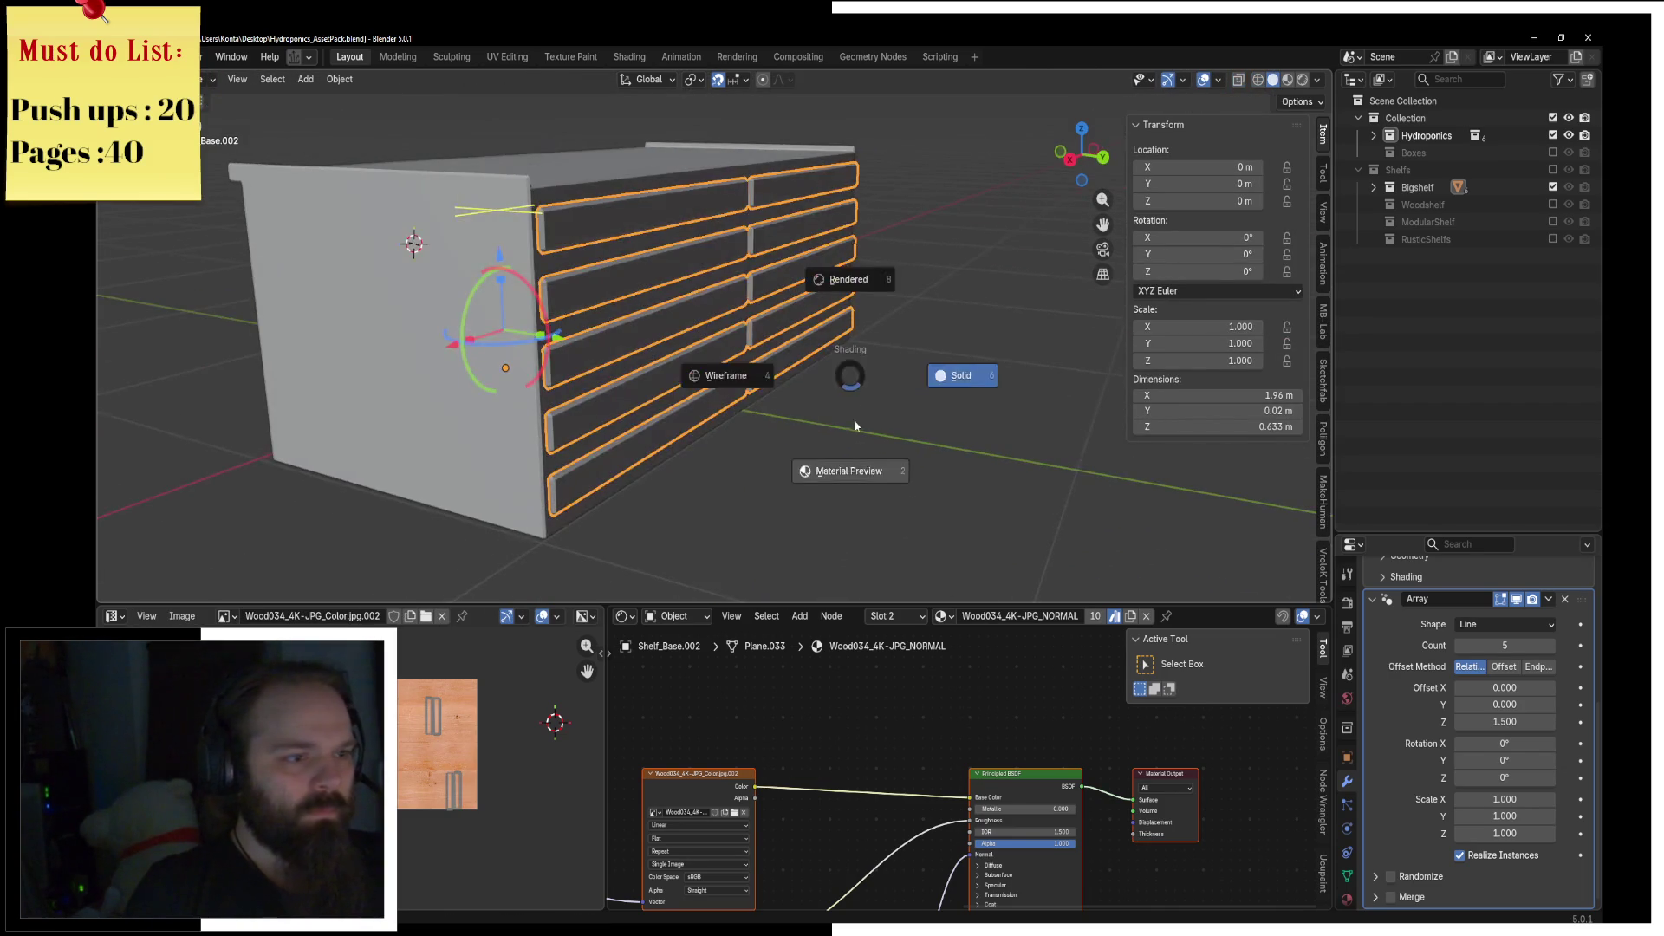
click(855, 426)
mouse_move(913, 423)
middle_down()
mouse_move(815, 421)
mouse_move(825, 334)
middle_up()
key(Tab)
key(ctrl+Tab)
click(815, 421)
click(824, 331)
key(ctrl+Tab)
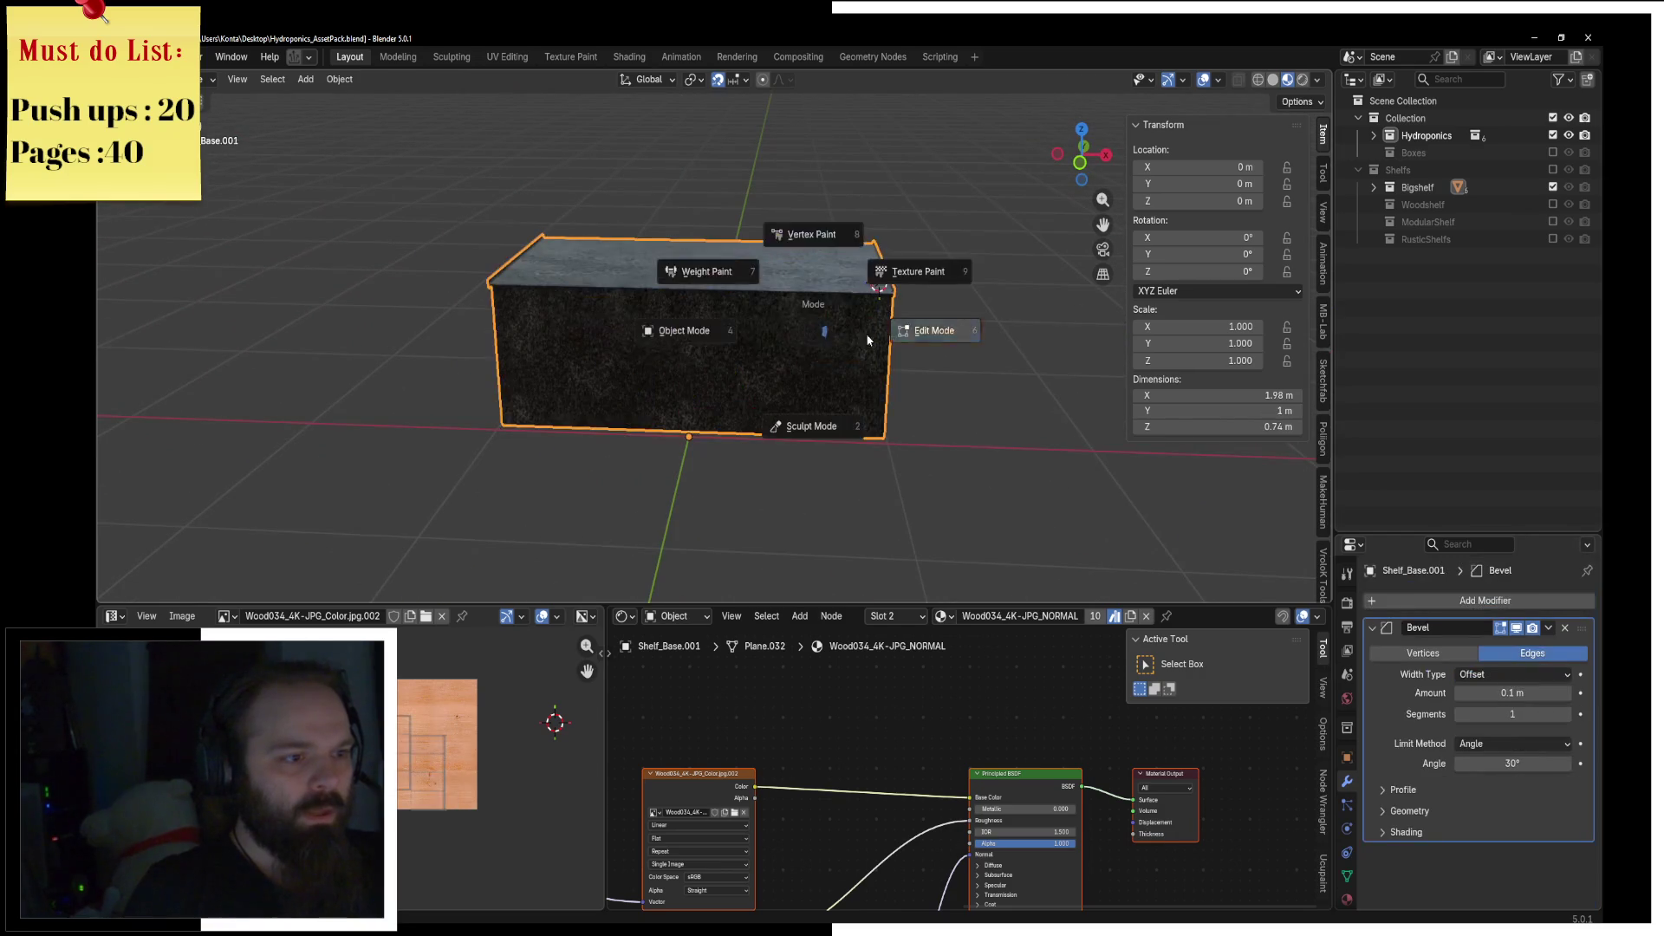
Step: In Edit Mode, add a centred edge loop across the metal shelf base
click(867, 340)
scroll(841, 323, up, 2)
key(ctrl+r)
scroll(841, 323, up, 1)
scroll(843, 322, down, 1)
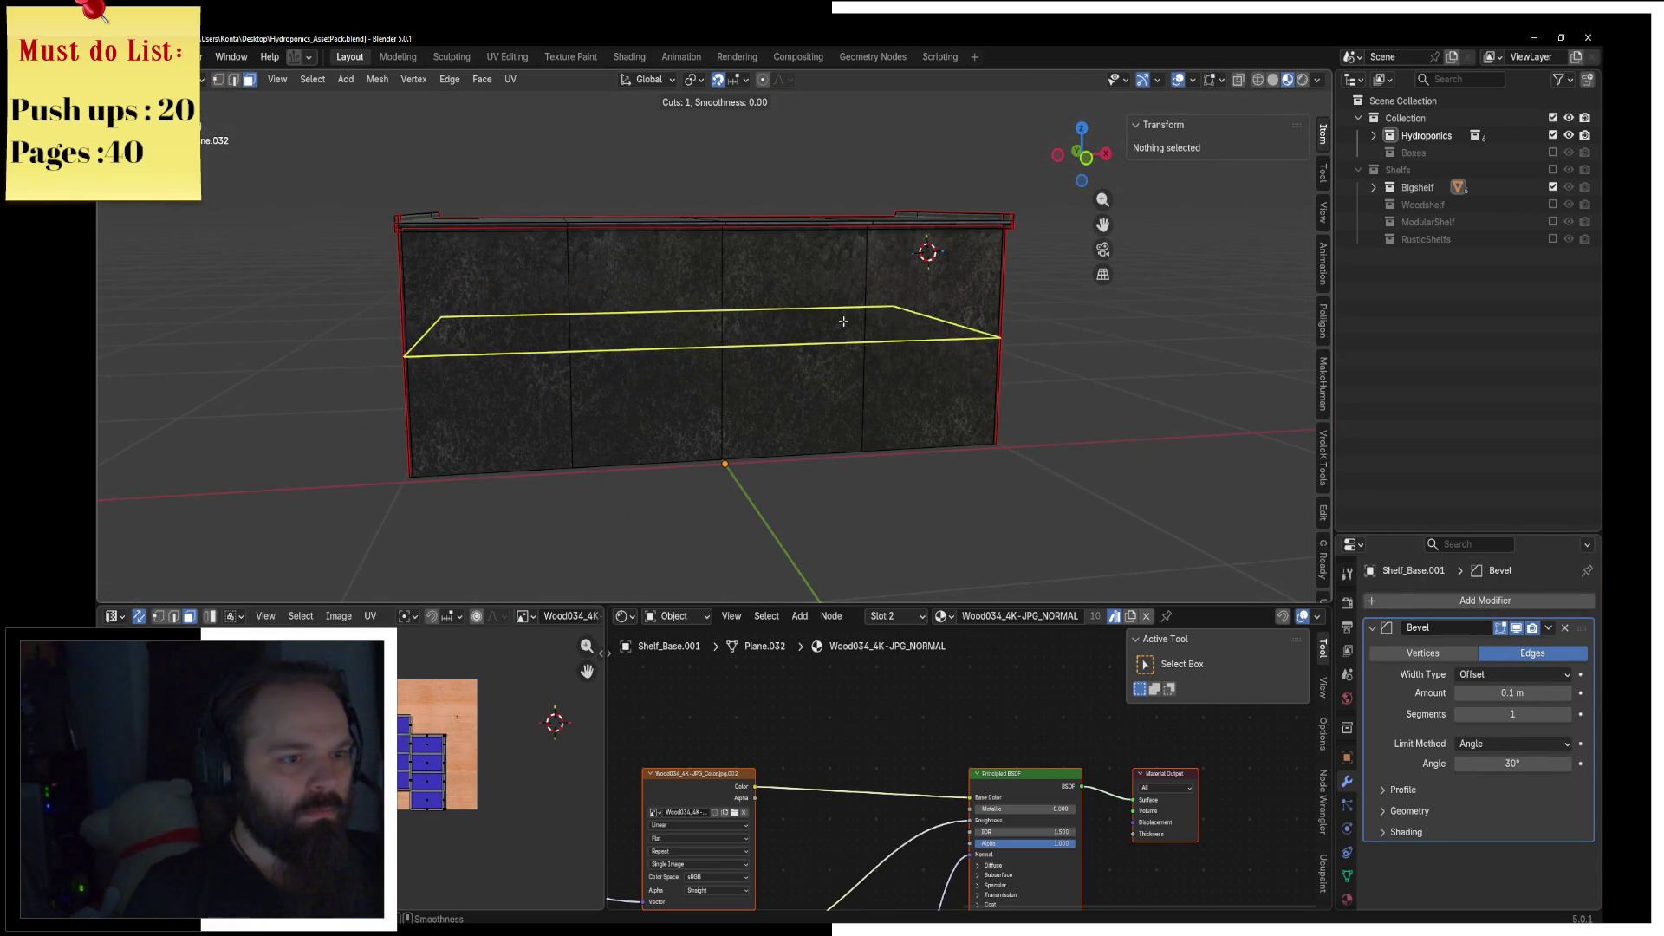
click(844, 322)
right_click(843, 322)
Step: Bevel the new loop into a band and scale it narrower along Z
key(ctrl+b)
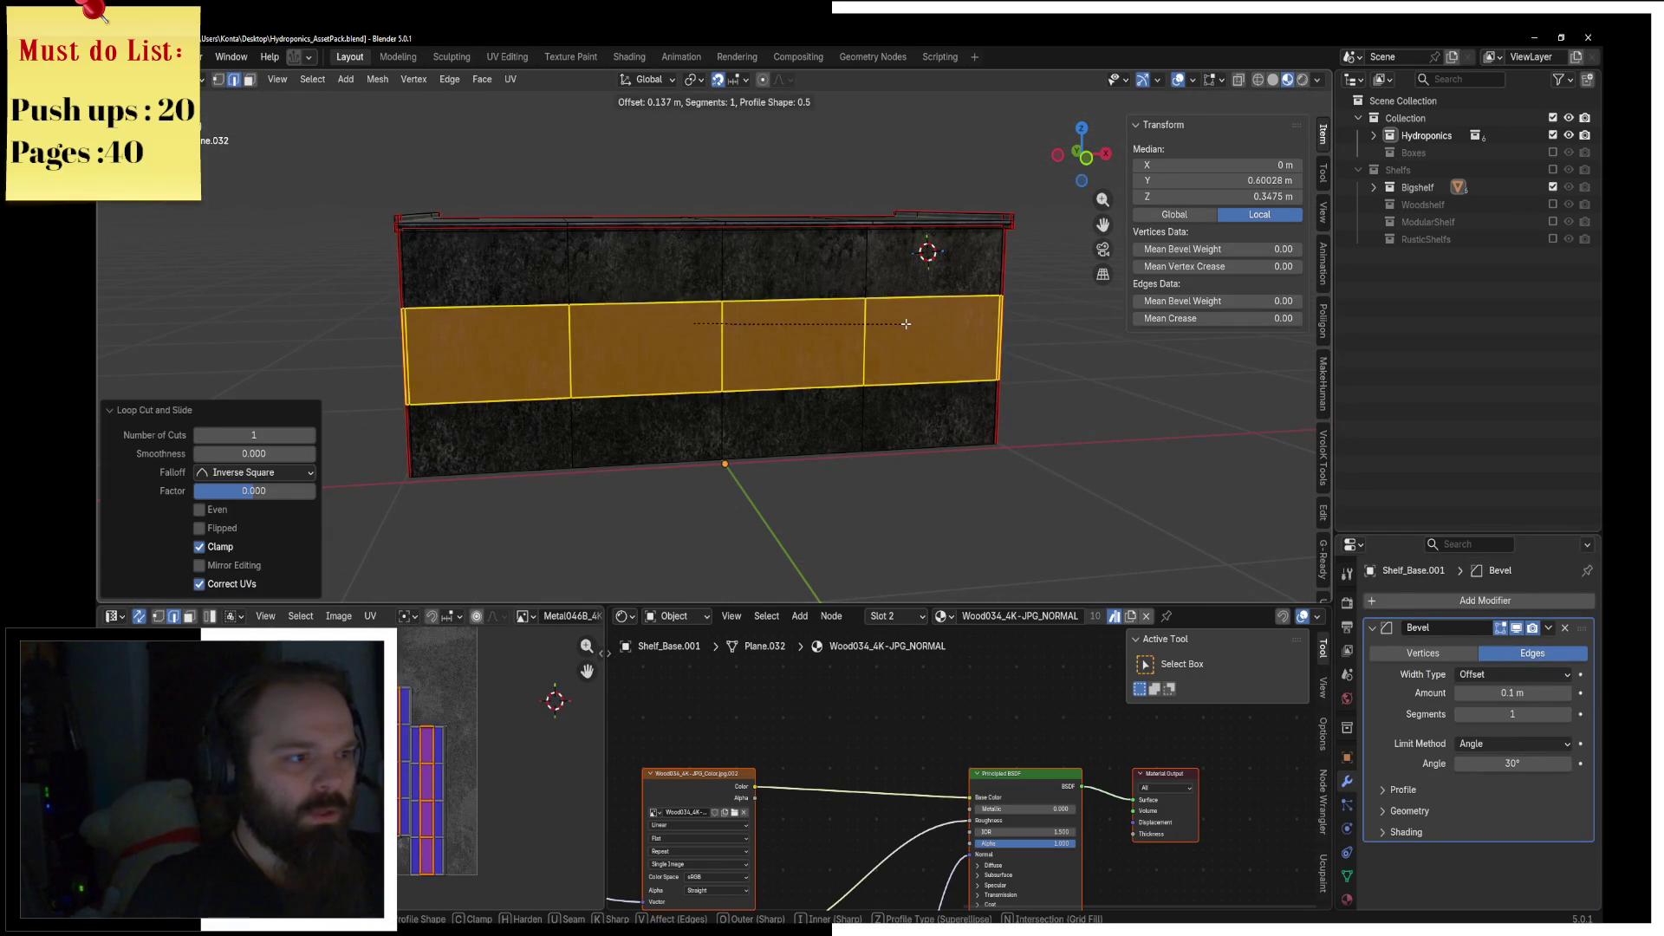
click(904, 324)
key(s)
key(z)
click(858, 329)
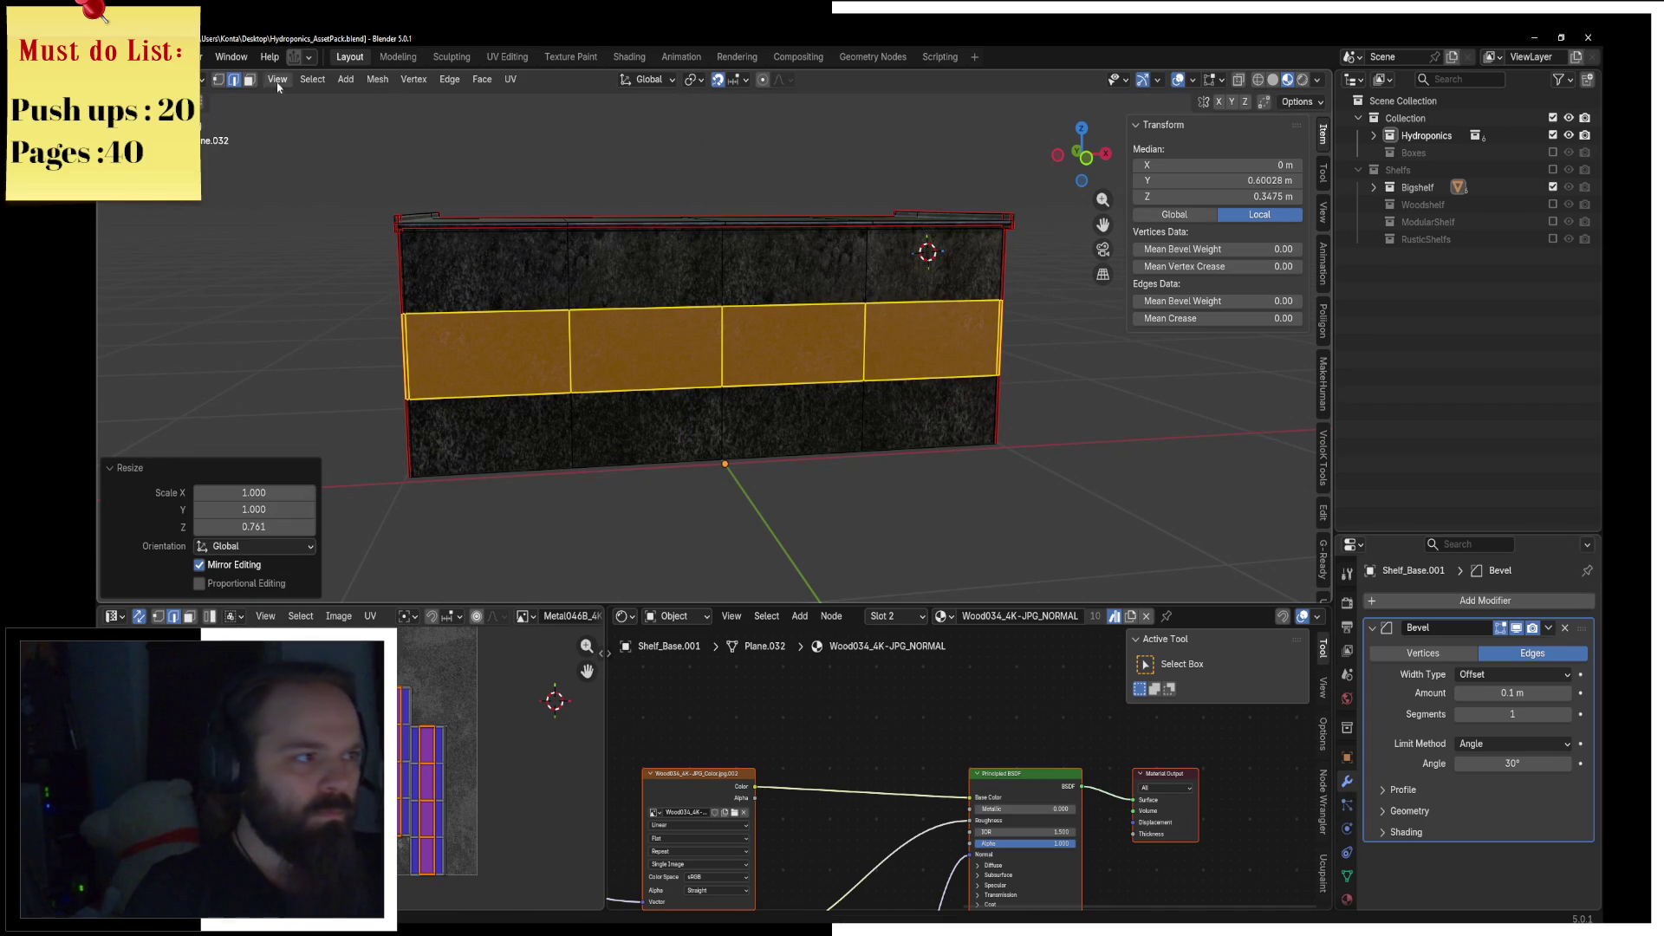
Step: In face mode, select the eight front panels of the top two rows
click(250, 80)
click(520, 252)
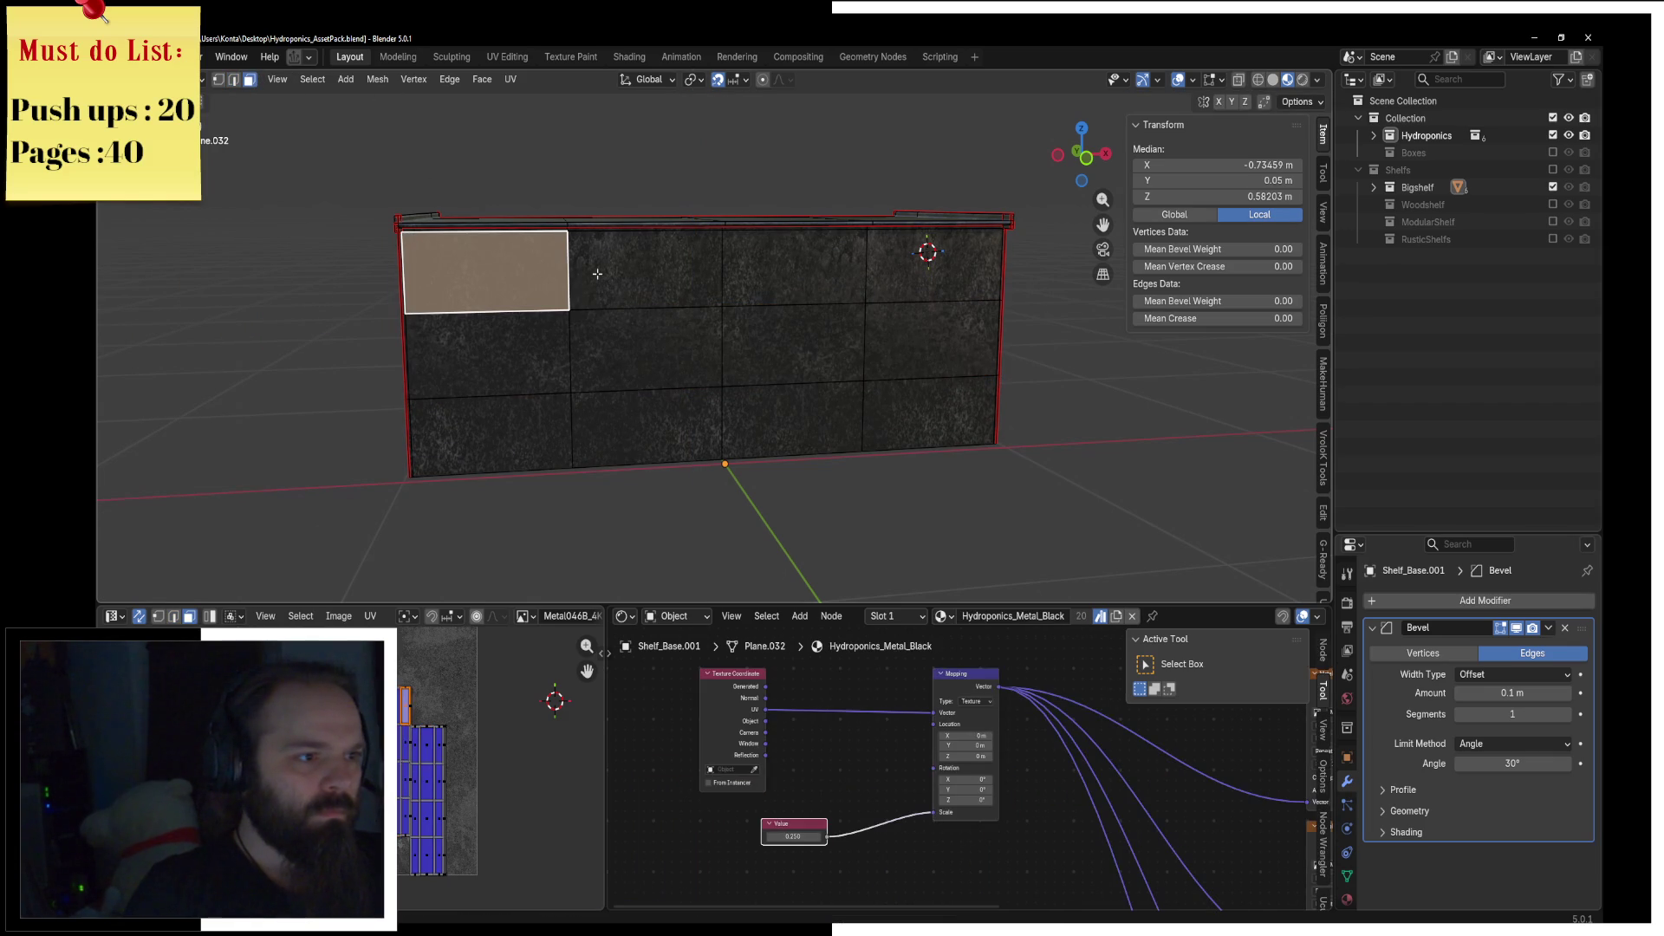
shift+click(646, 269)
shift+click(793, 264)
shift+click(936, 268)
shift+click(932, 340)
shift+click(794, 344)
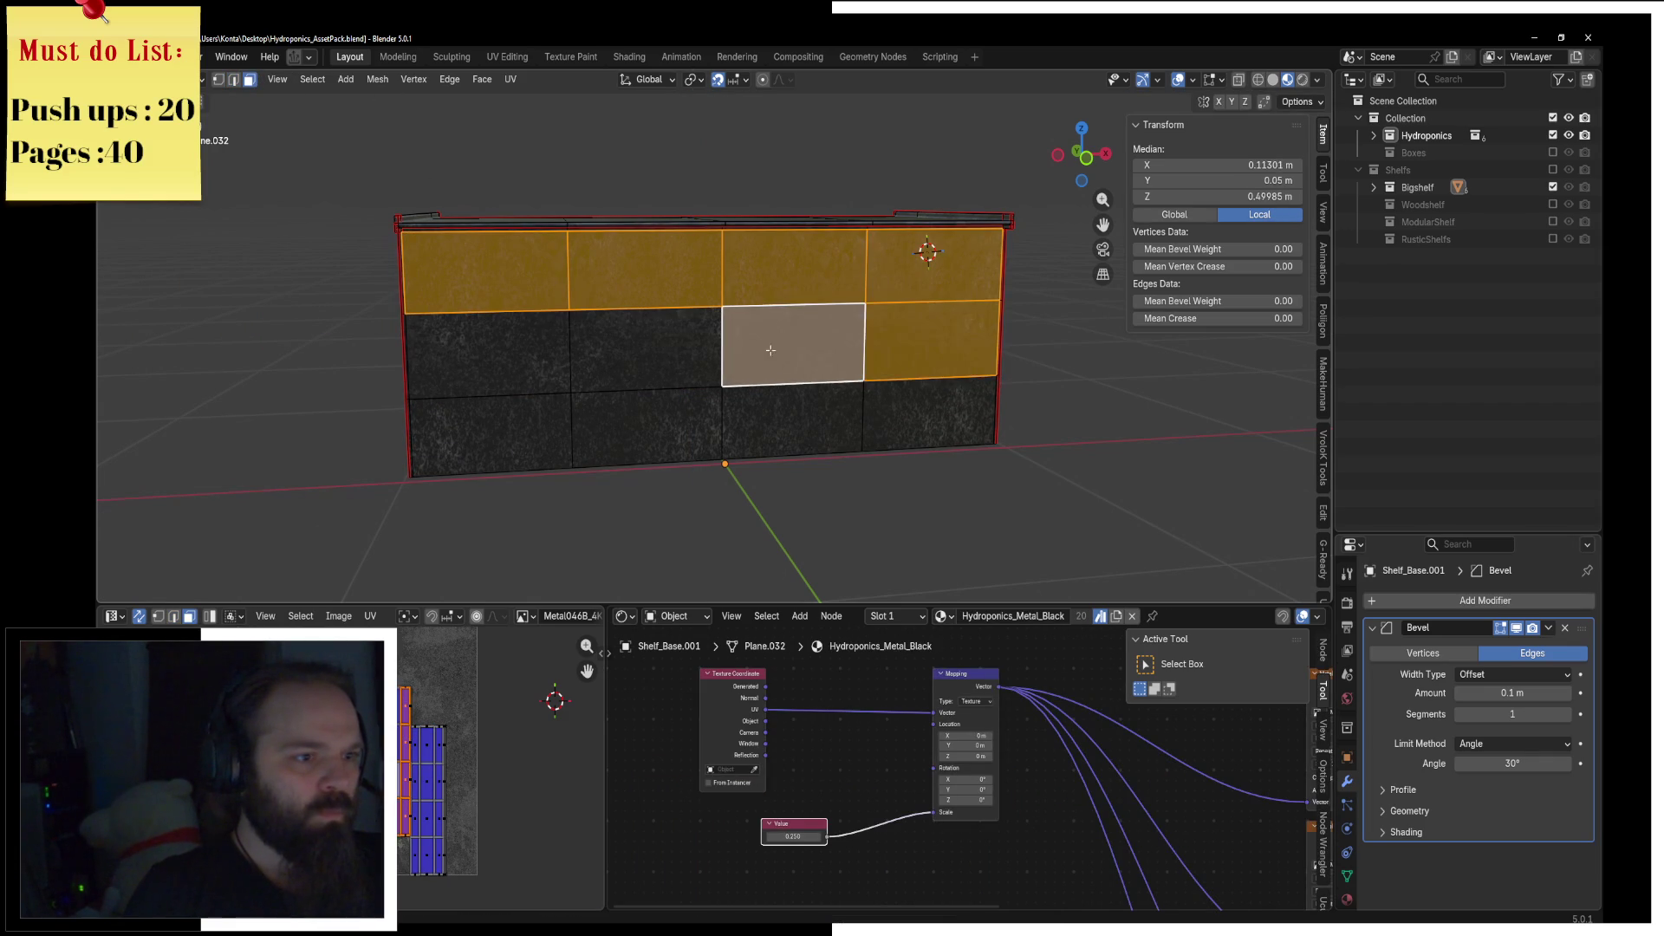
shift+click(581, 353)
shift+click(646, 351)
shift+middle_drag(646, 351, 738, 381)
Step: Extrude the panels individually, then shrink each in Z to 0.952 around Individual Origins
key(alt+e)
click(723, 410)
right_click(948, 383)
click(694, 79)
click(730, 158)
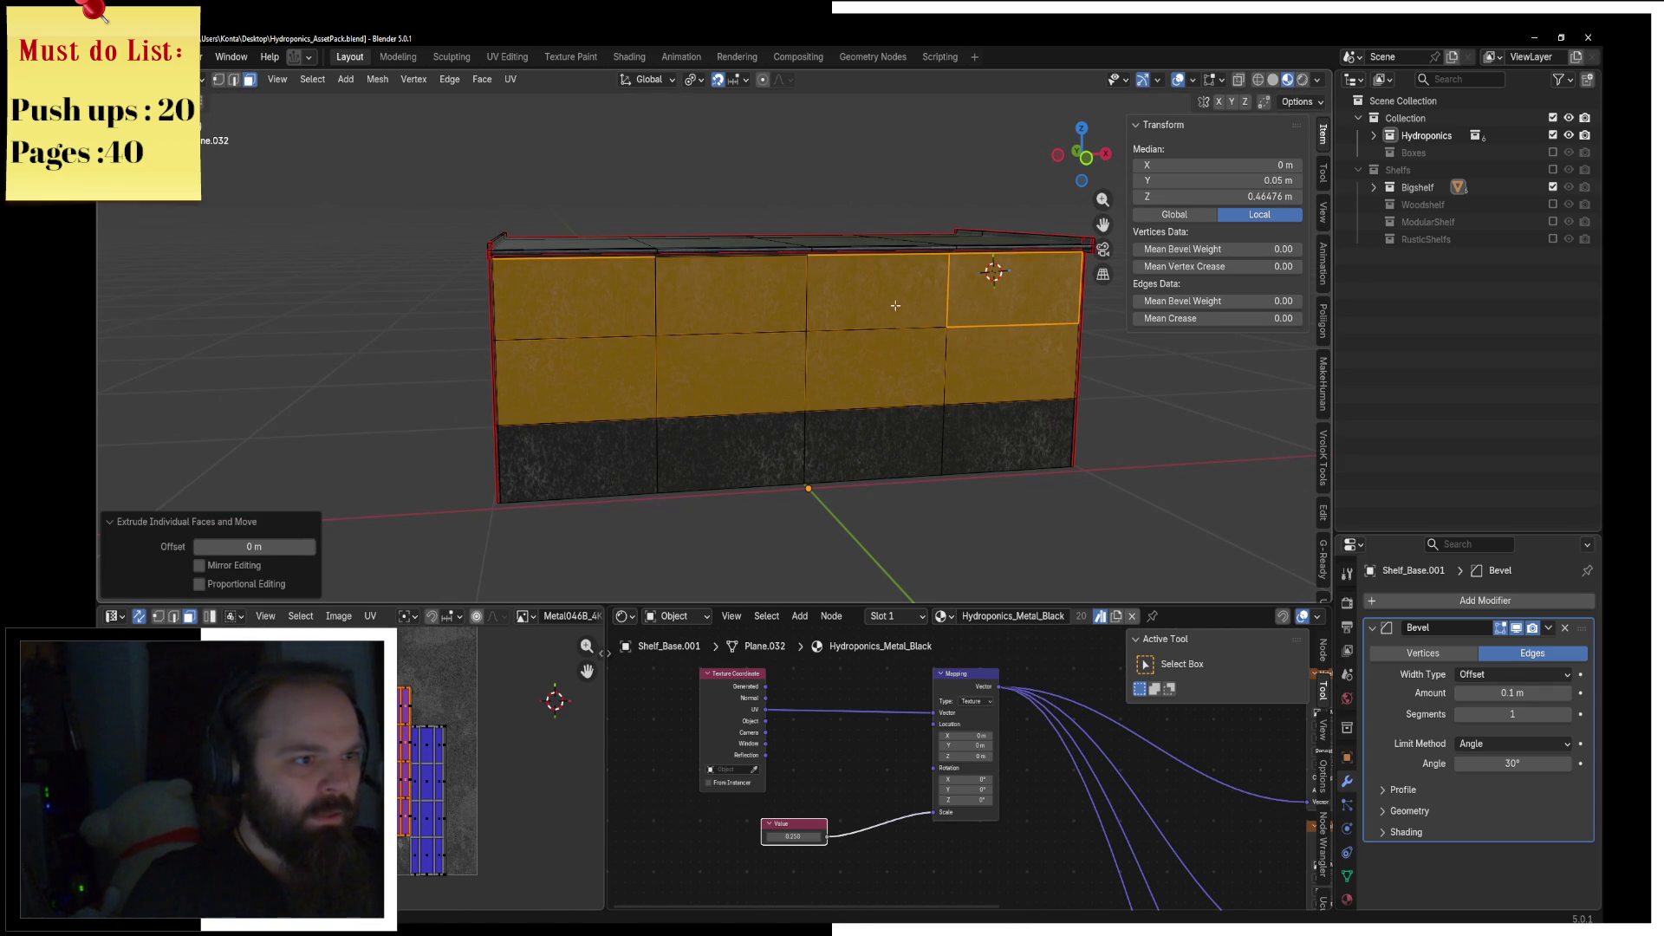
key(s)
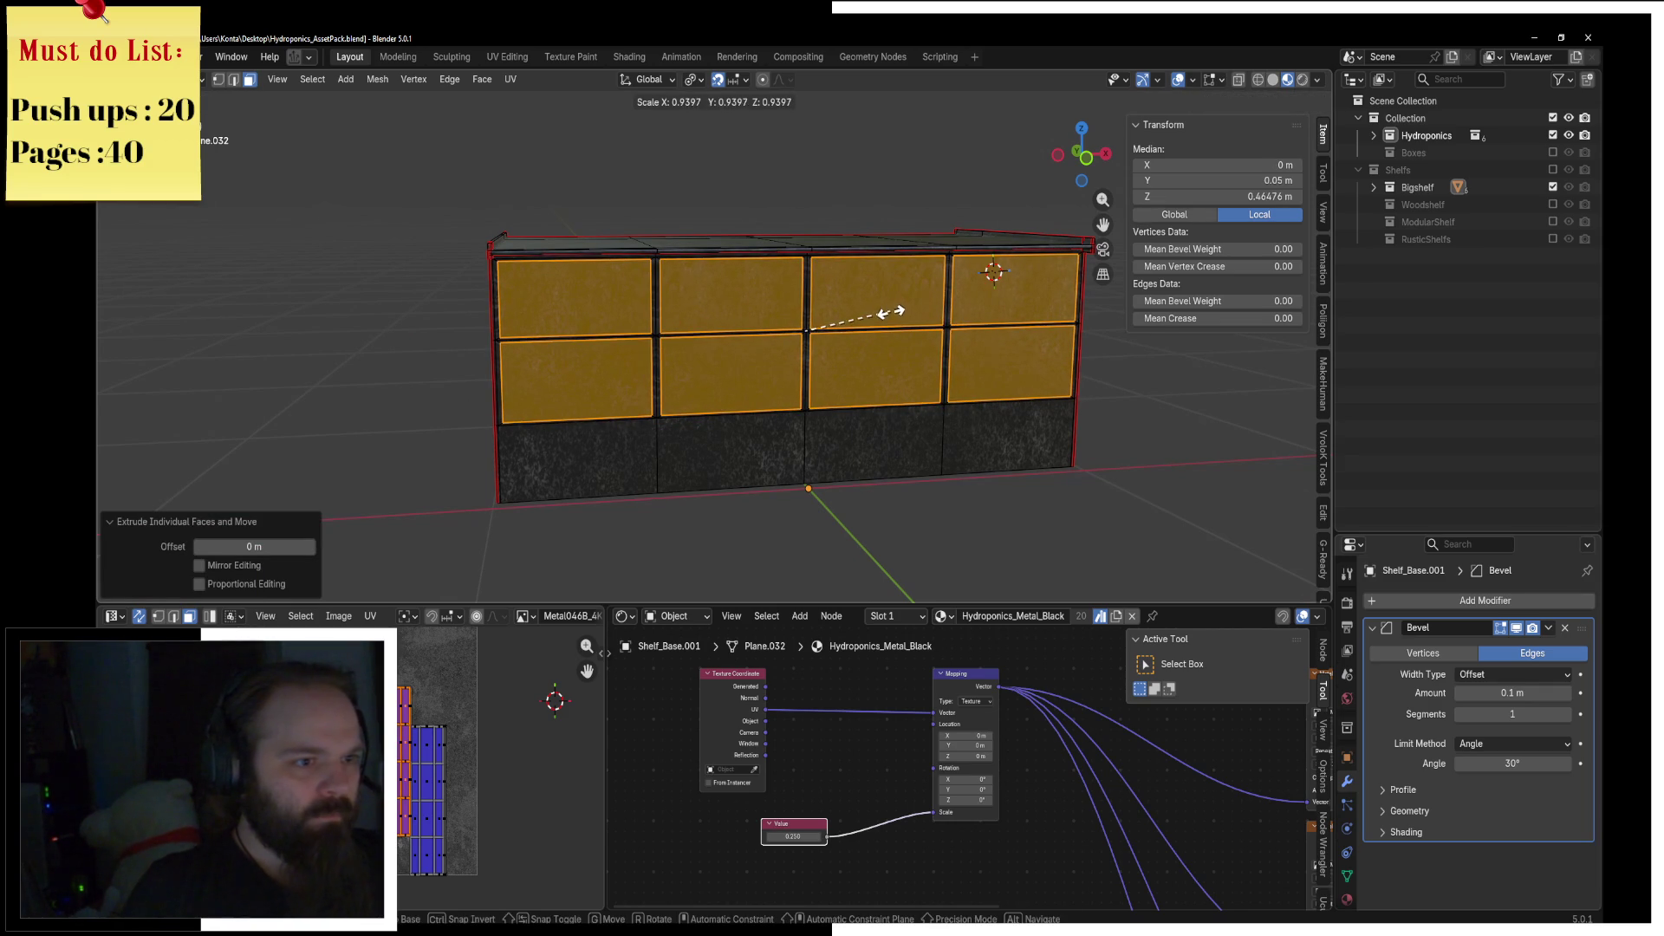
key(z)
click(884, 312)
Step: In wireframe side view, move the selected panels 0.6 m along Y
middle_drag(884, 312, 949, 318)
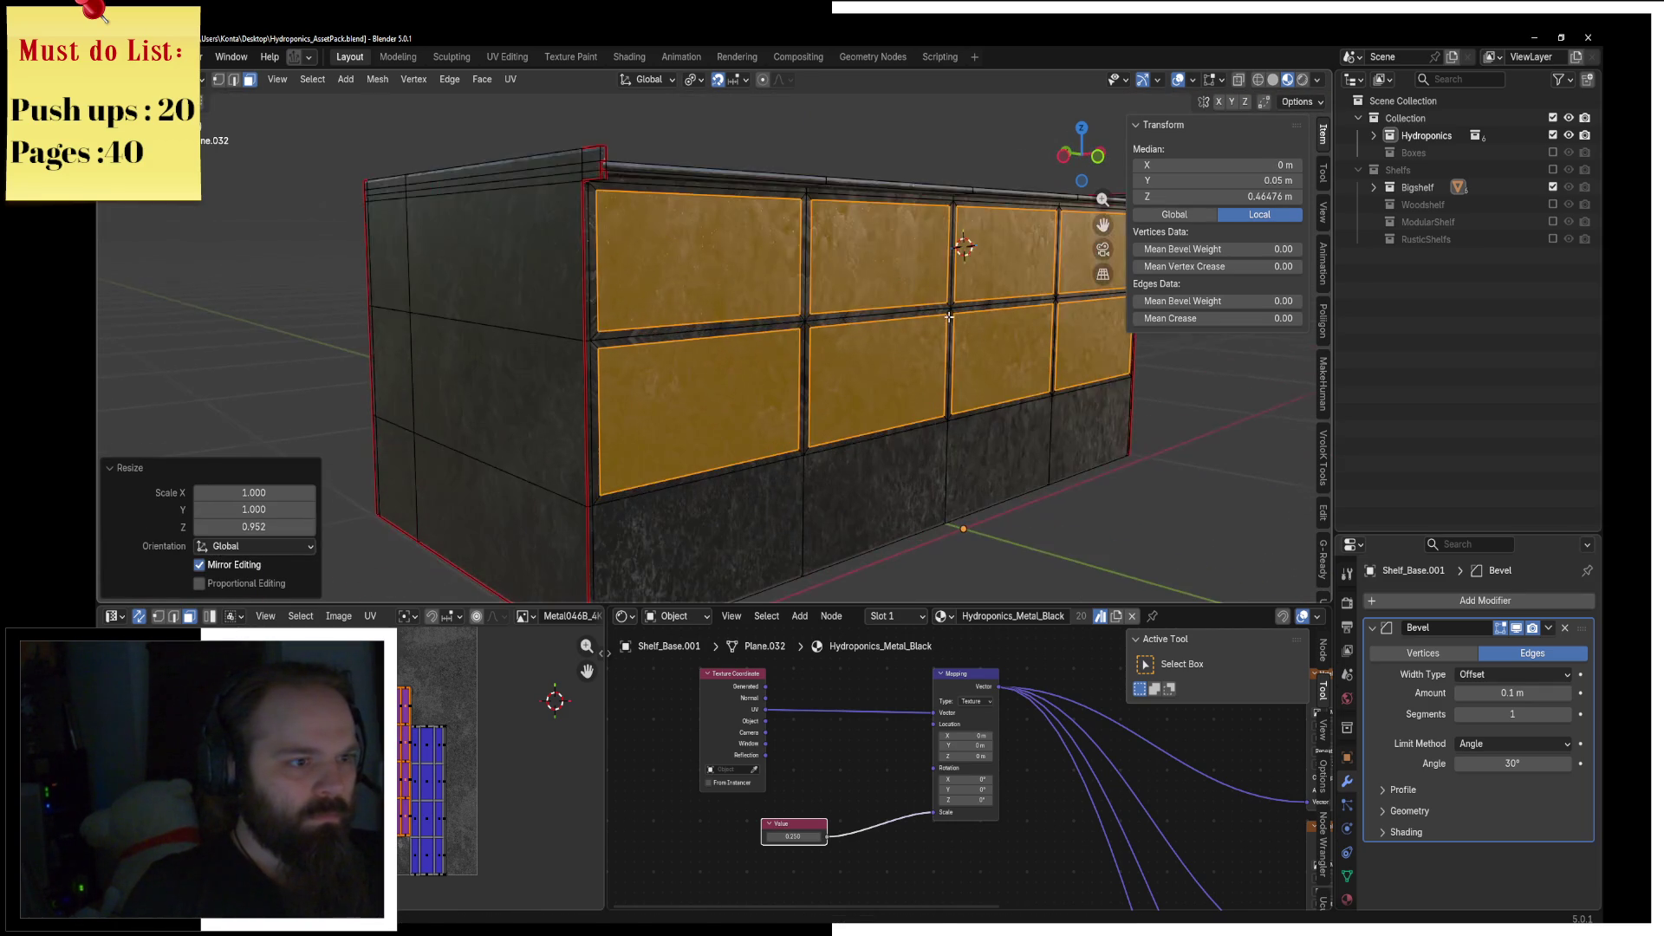
key(e)
right_click(863, 314)
key(KP_1)
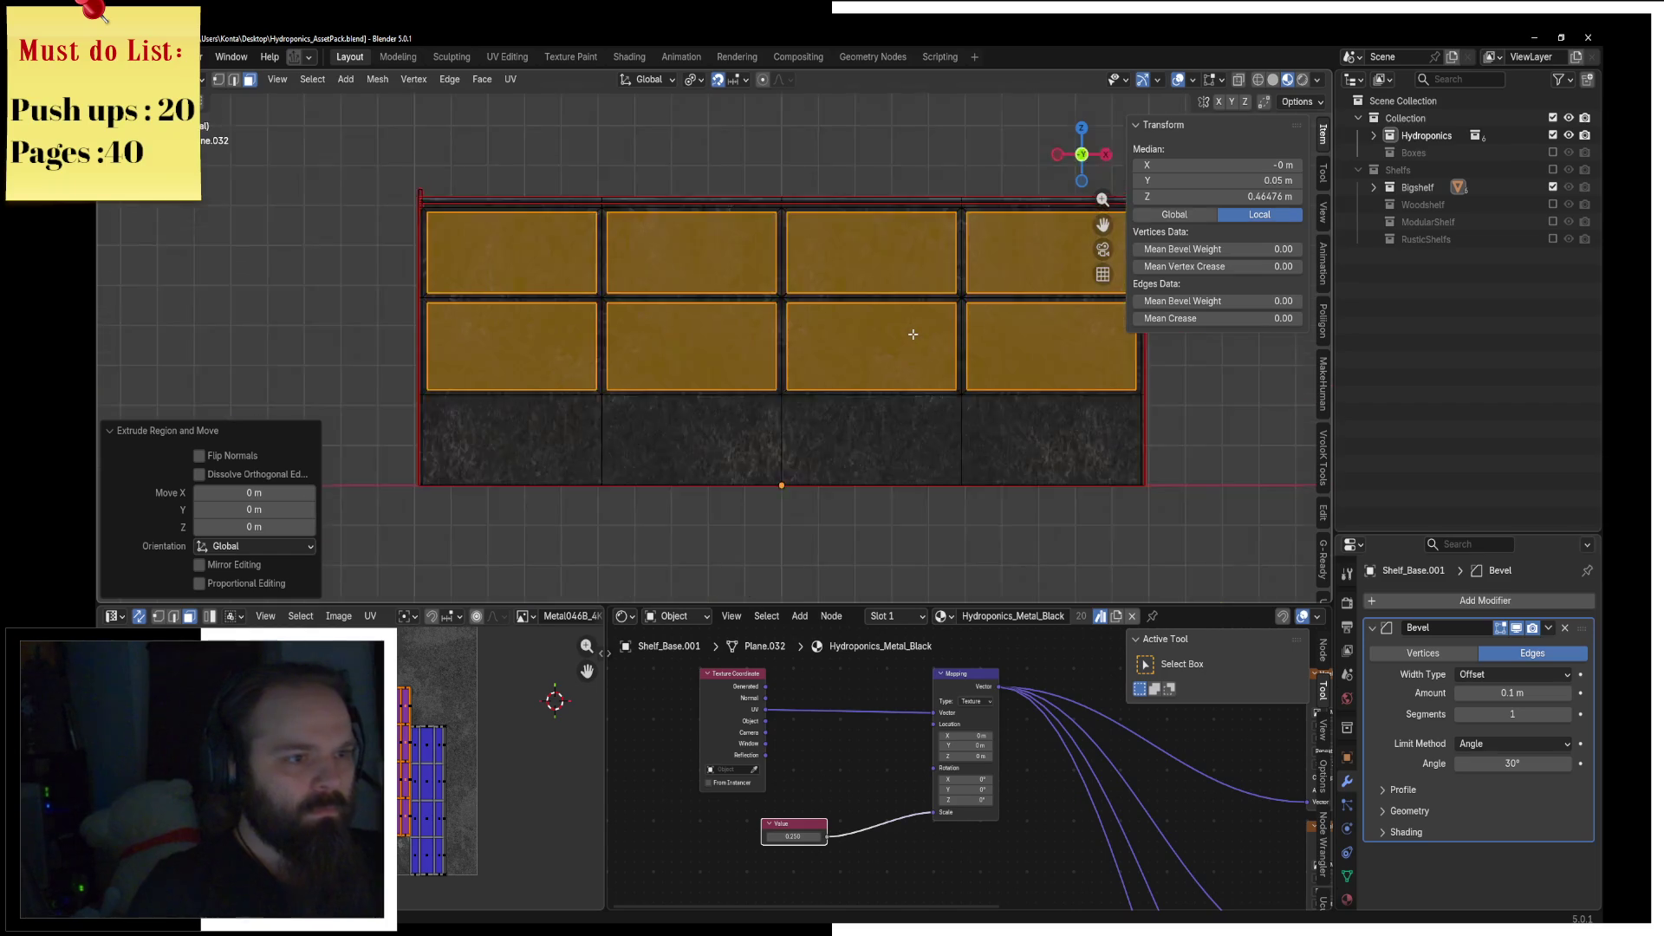
key(KP_3)
key(z)
click(810, 344)
key(g)
key(y)
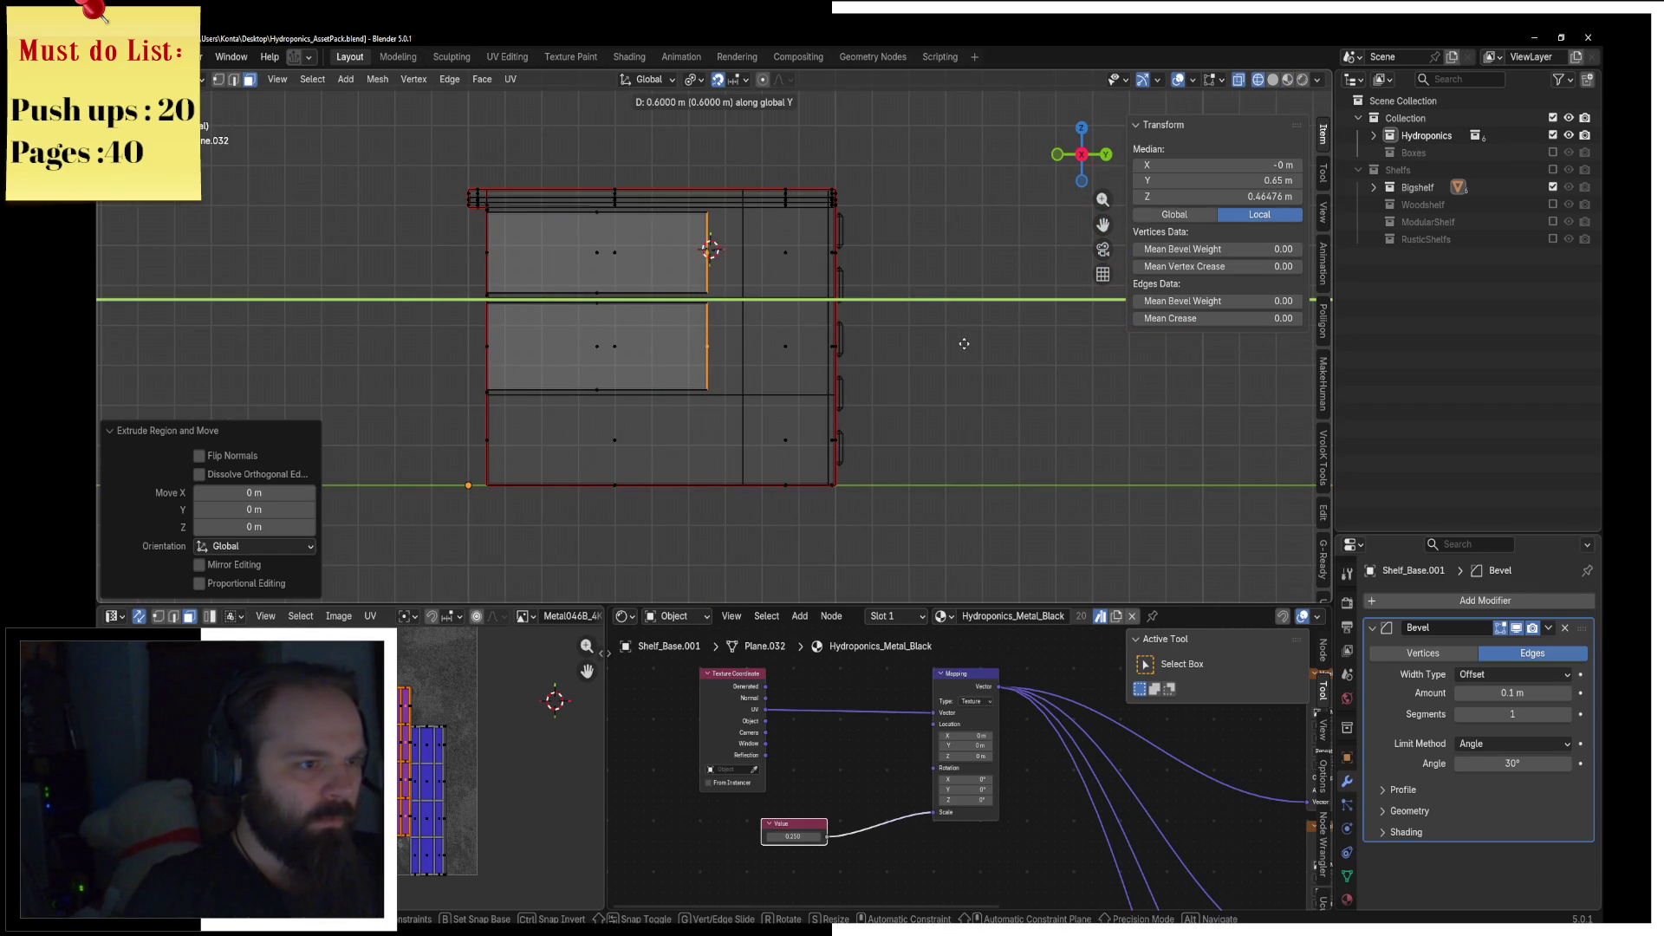
click(964, 344)
Step: Check the base in wireframe from an orbited view and the top view
key(z)
click(925, 312)
key(z)
click(758, 312)
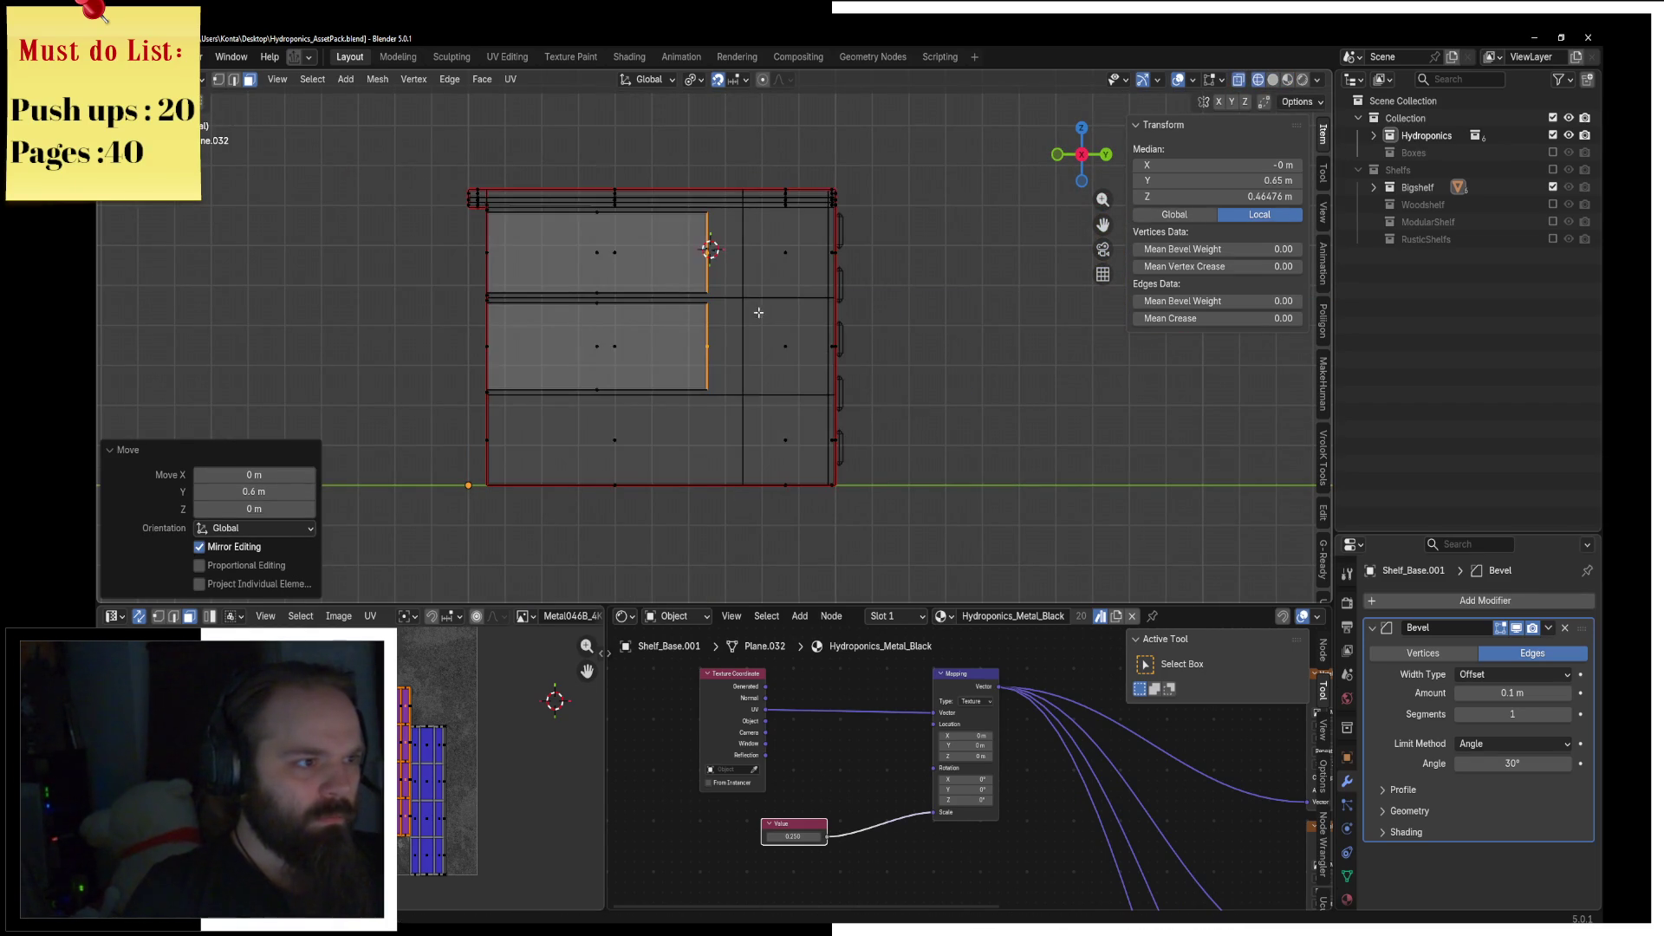
middle_drag(667, 393, 673, 434)
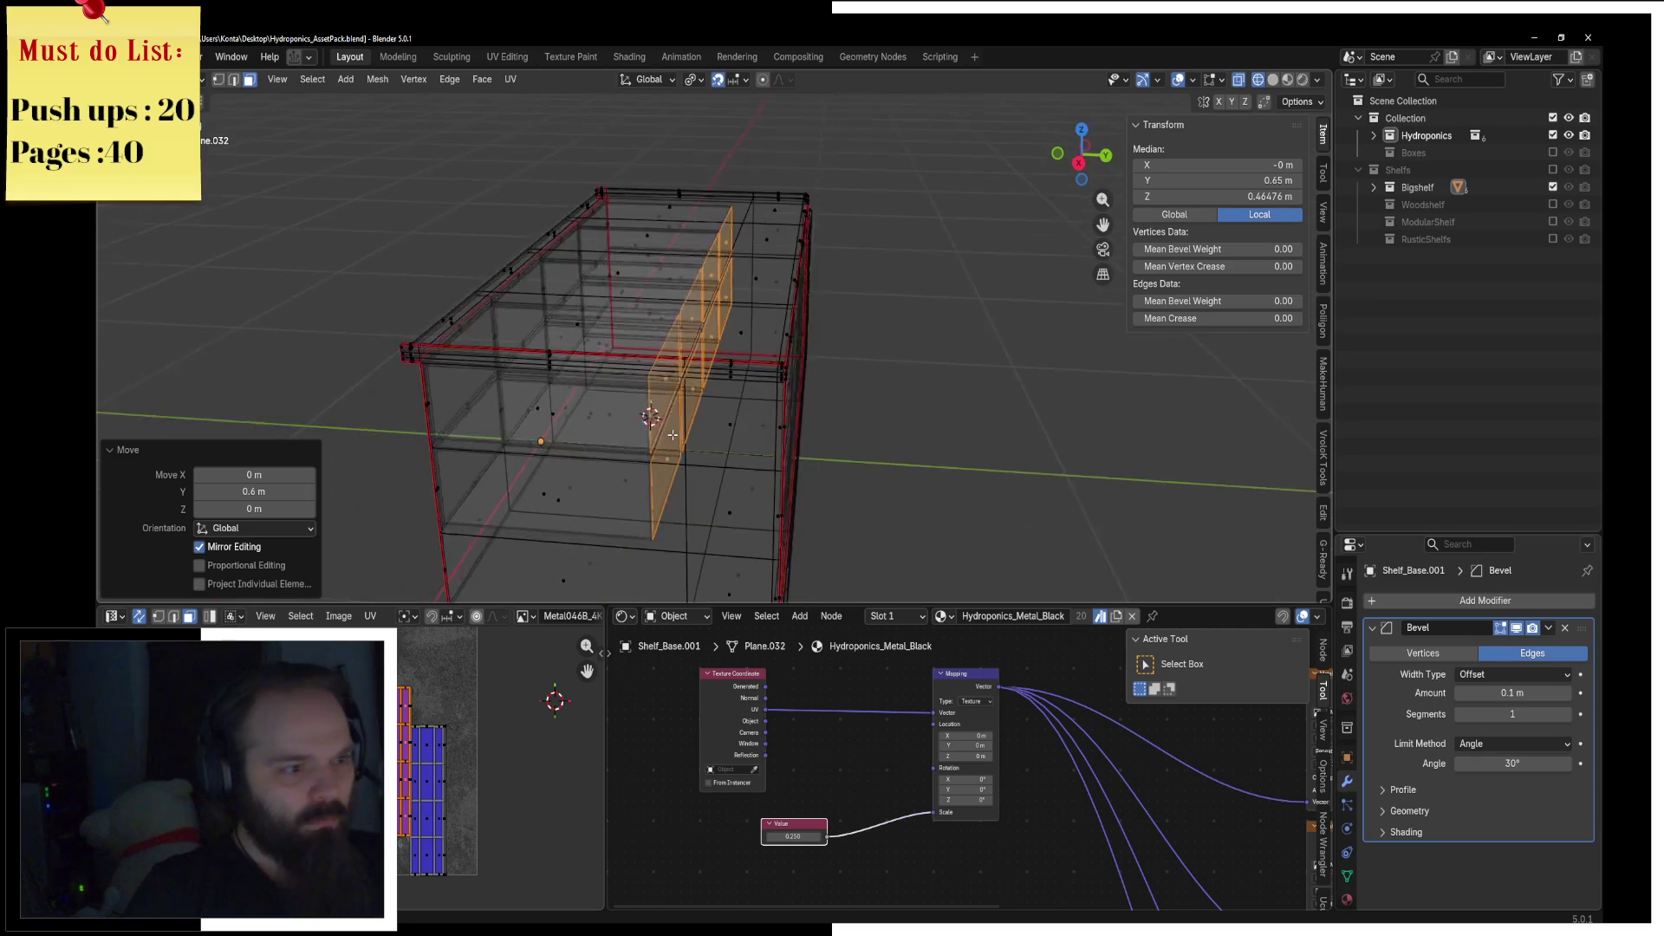
key(KP_7)
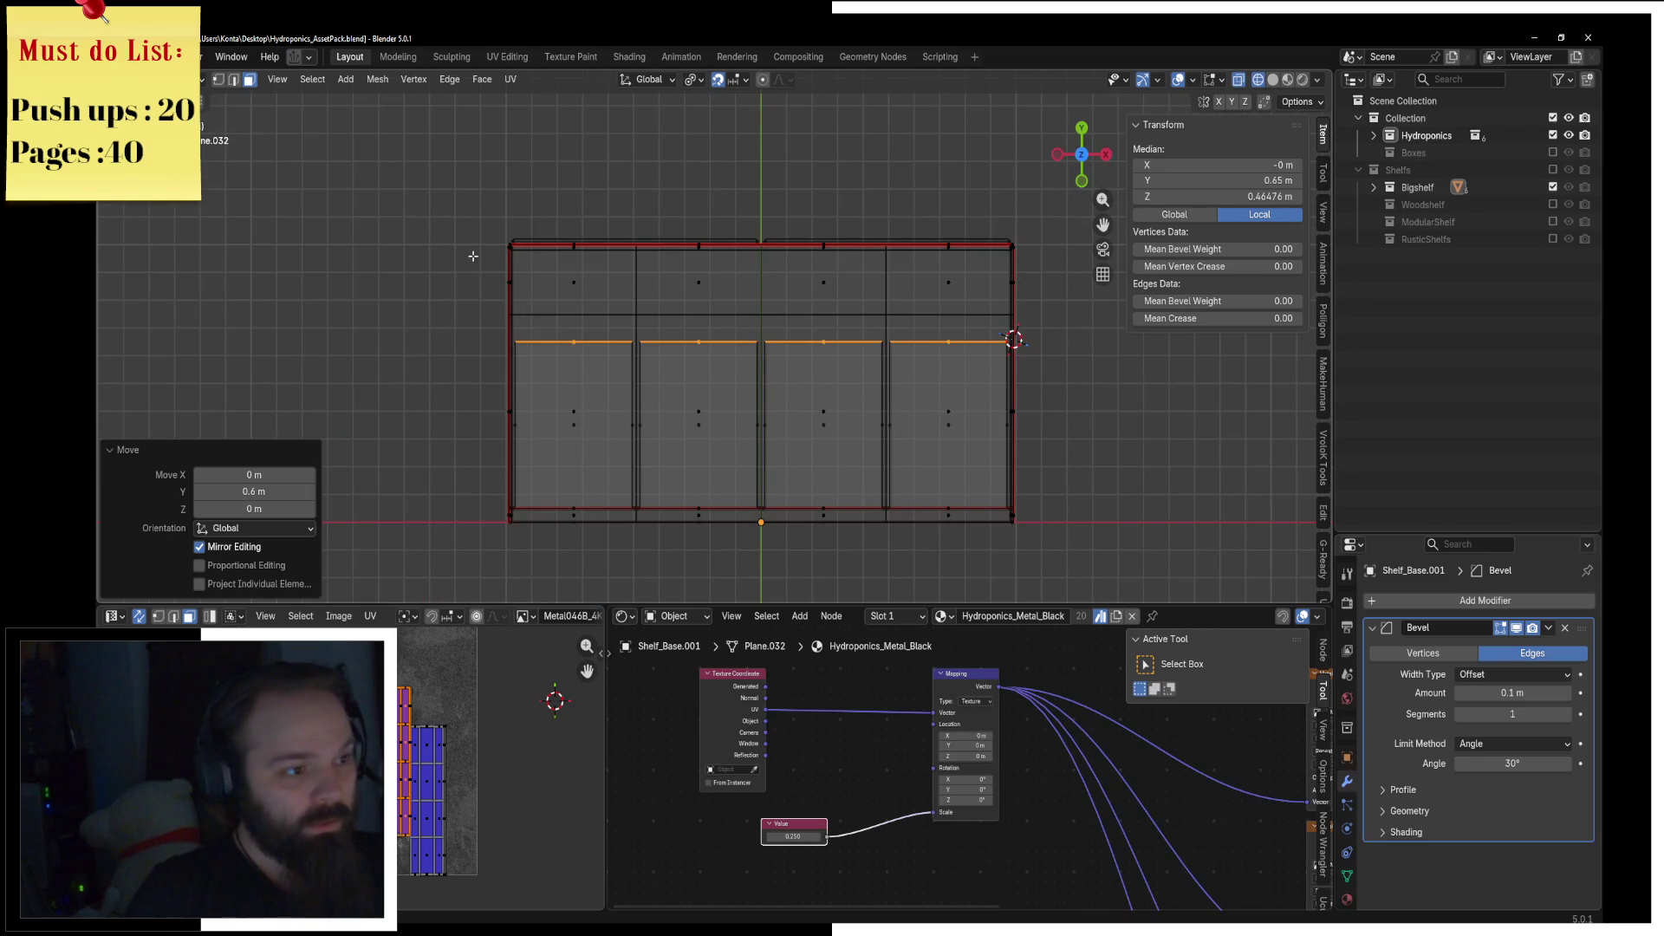
Step: Box-select the top row of faces, abandon the Y move, and return to Object Mode
click(473, 255)
drag(455, 182, 1027, 333)
key(g)
key(y)
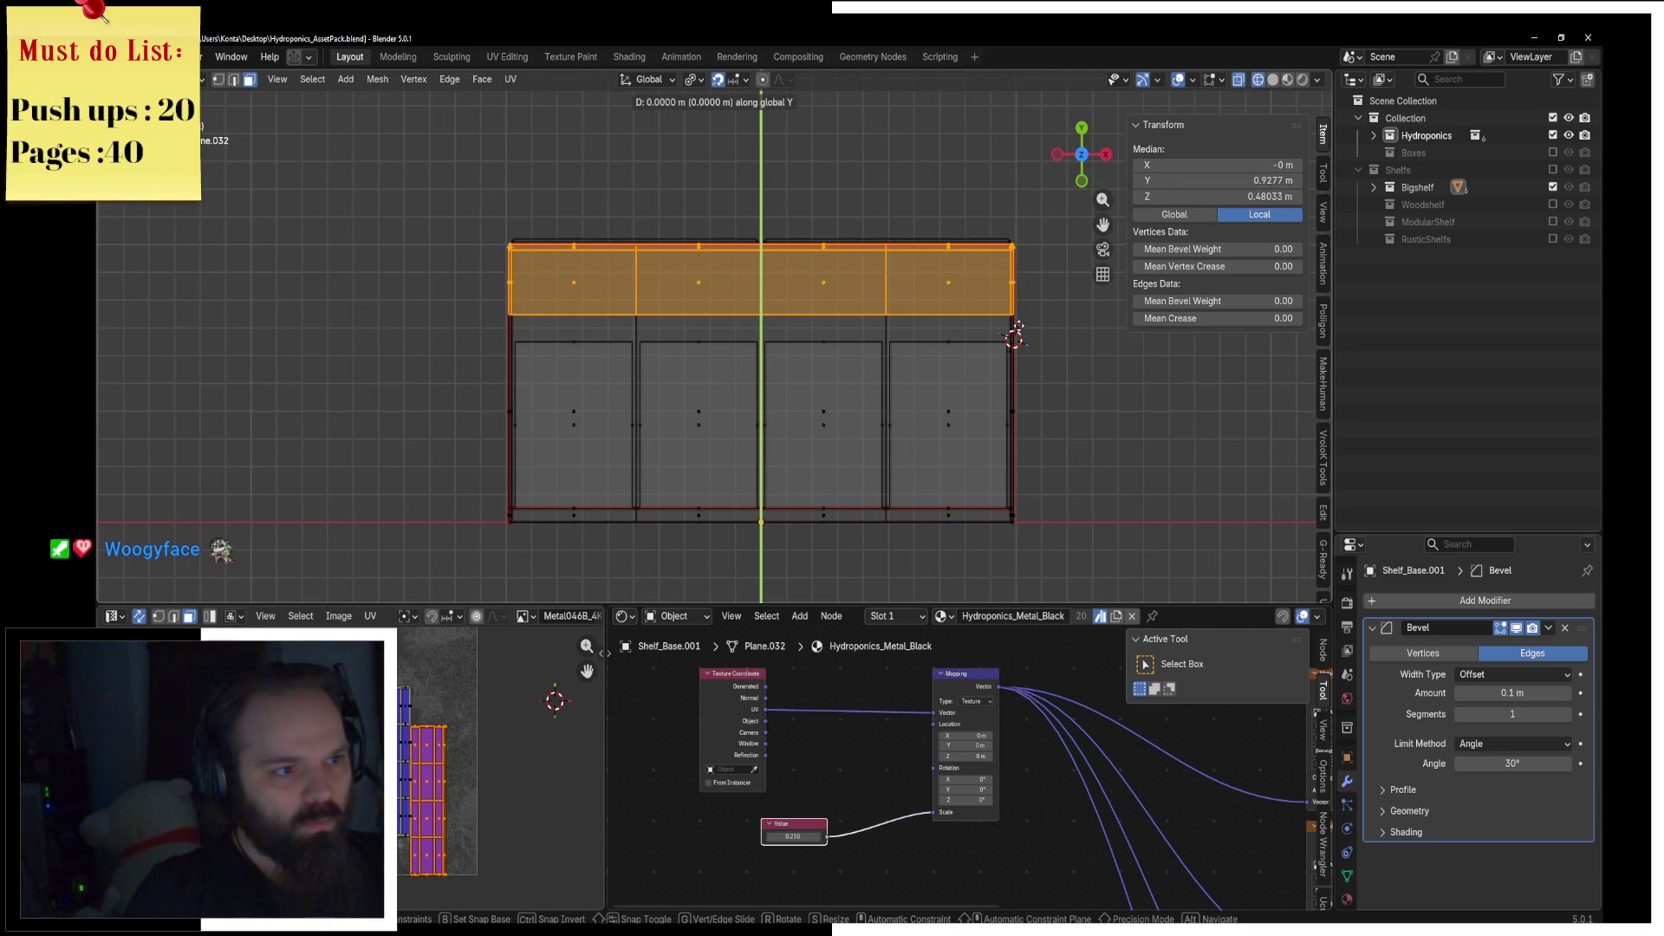
right_click(1015, 330)
key(ctrl+Tab)
click(815, 262)
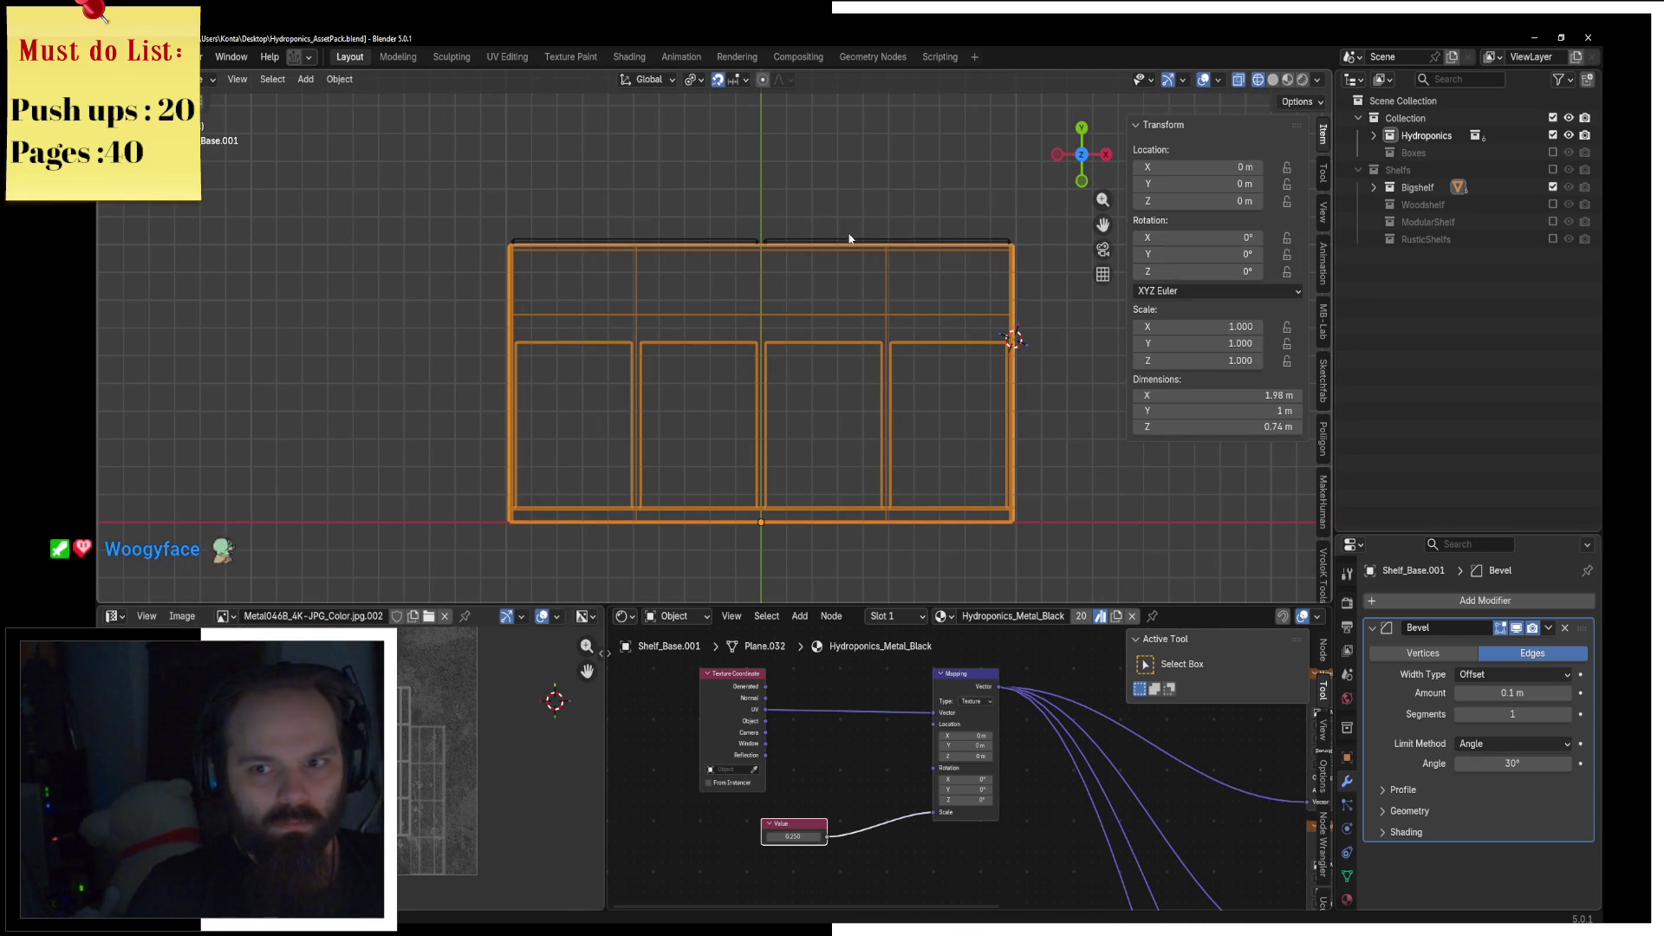
Step: Lower the top edge of the wooden trim board by 0.1 m along Y
click(822, 244)
key(Tab)
mouse_move(471, 173)
mouse_down()
mouse_move(1023, 321)
mouse_move(1045, 305)
mouse_up()
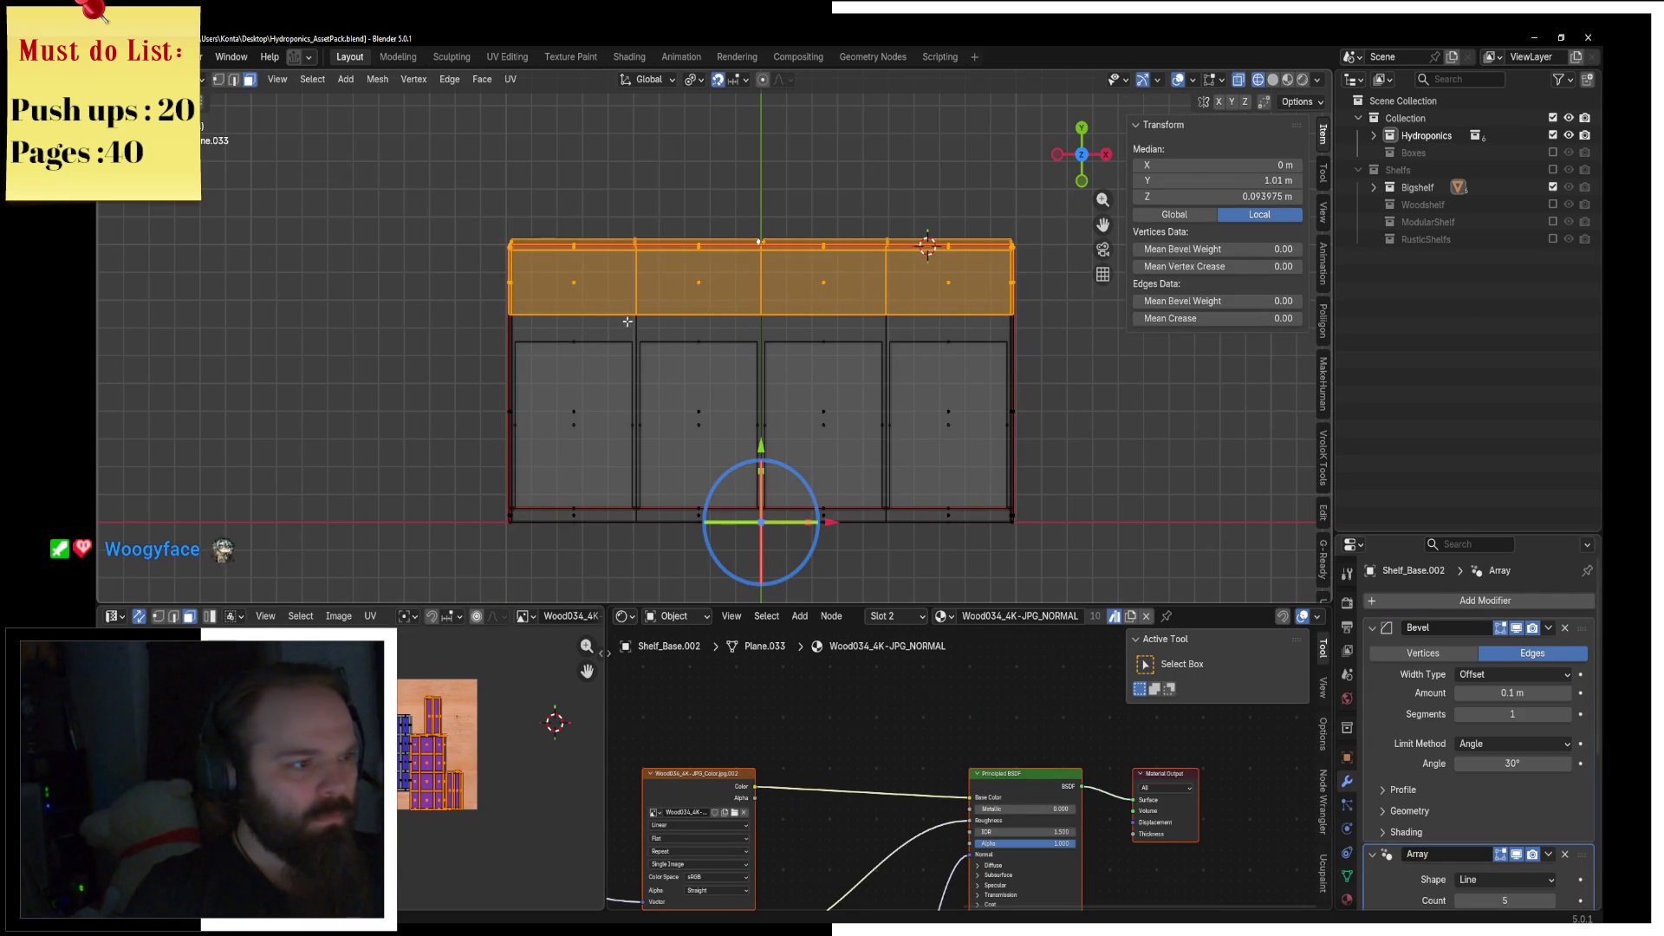
middle_drag(476, 313, 1041, 316)
key(Escape)
text(gy-0.1)
key(Return)
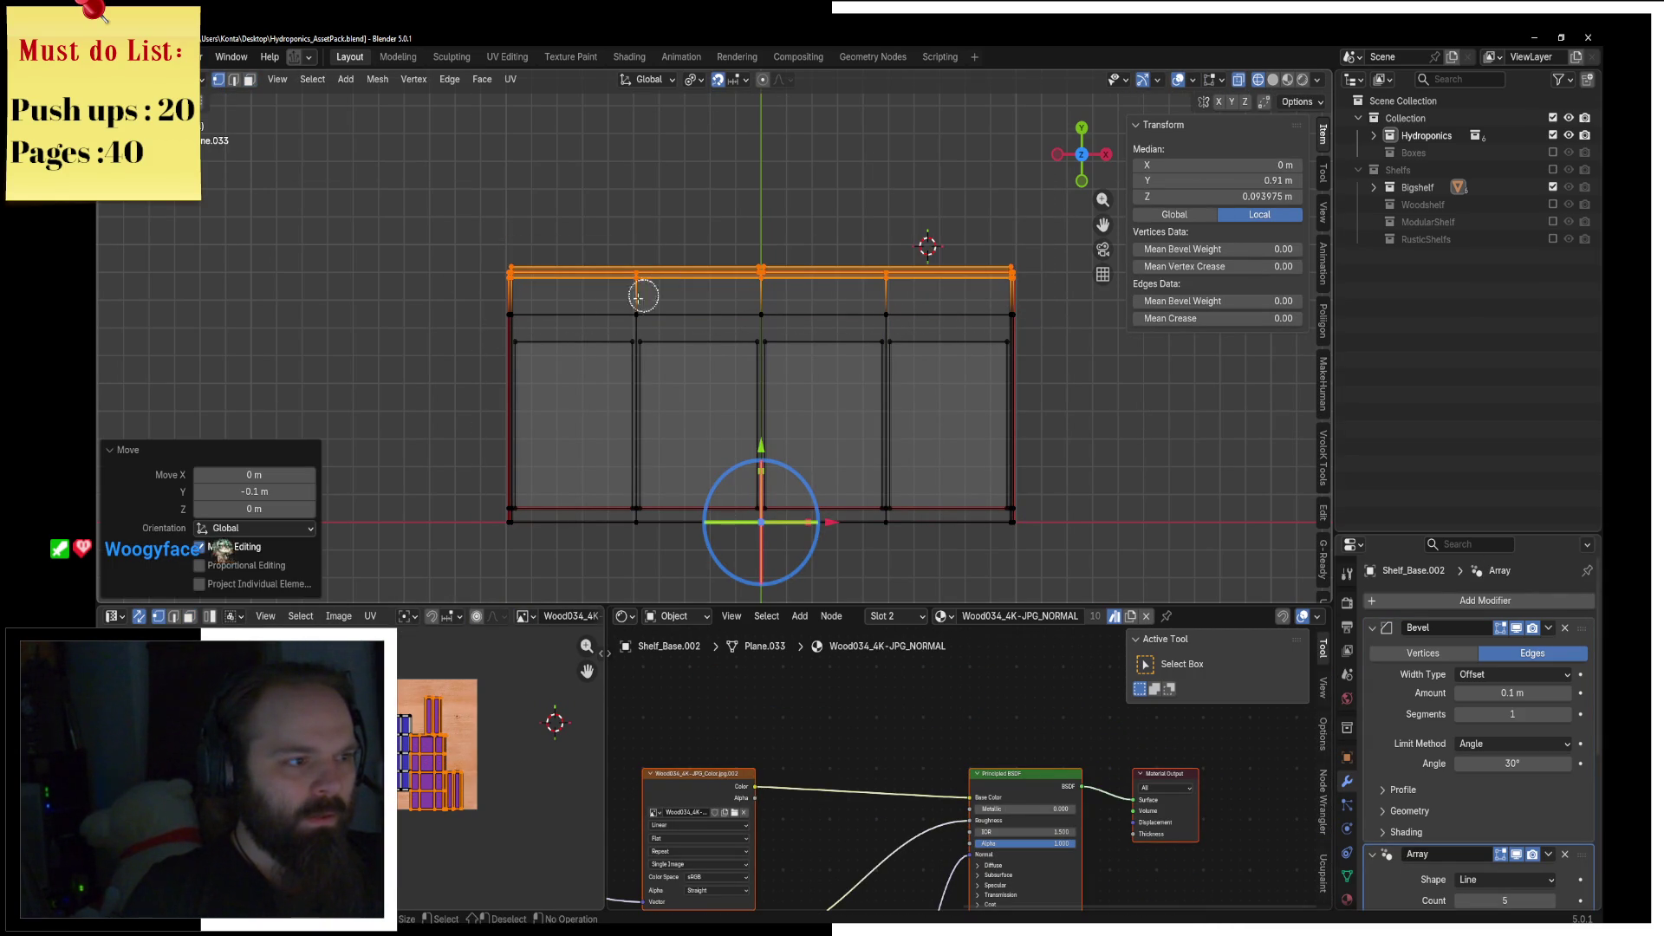
key(Tab)
Step: In the metal base's mesh, raise a horizontal edge 0.1 m along Y
click(500, 303)
key(Tab)
click(640, 313)
key(Escape)
text(gy0.1)
key(Return)
Step: Lower the metal base's top edges 0.2 m along Y so they sit beneath the trim
drag(495, 278, 946, 274)
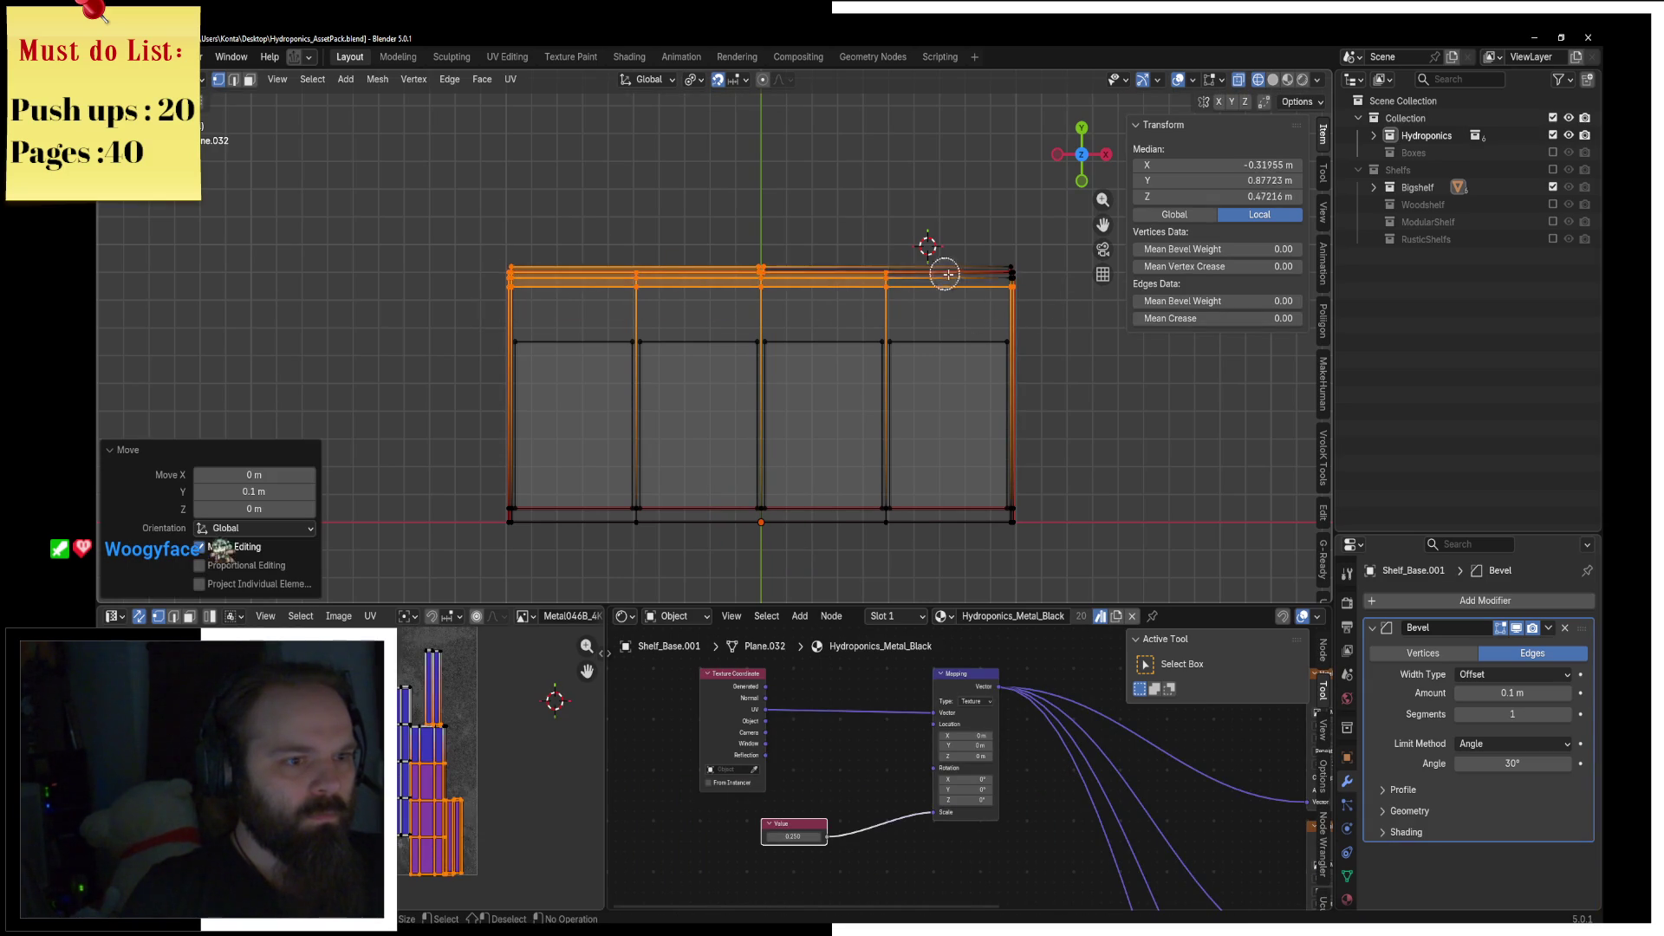
key(Escape)
text(gy-0.2)
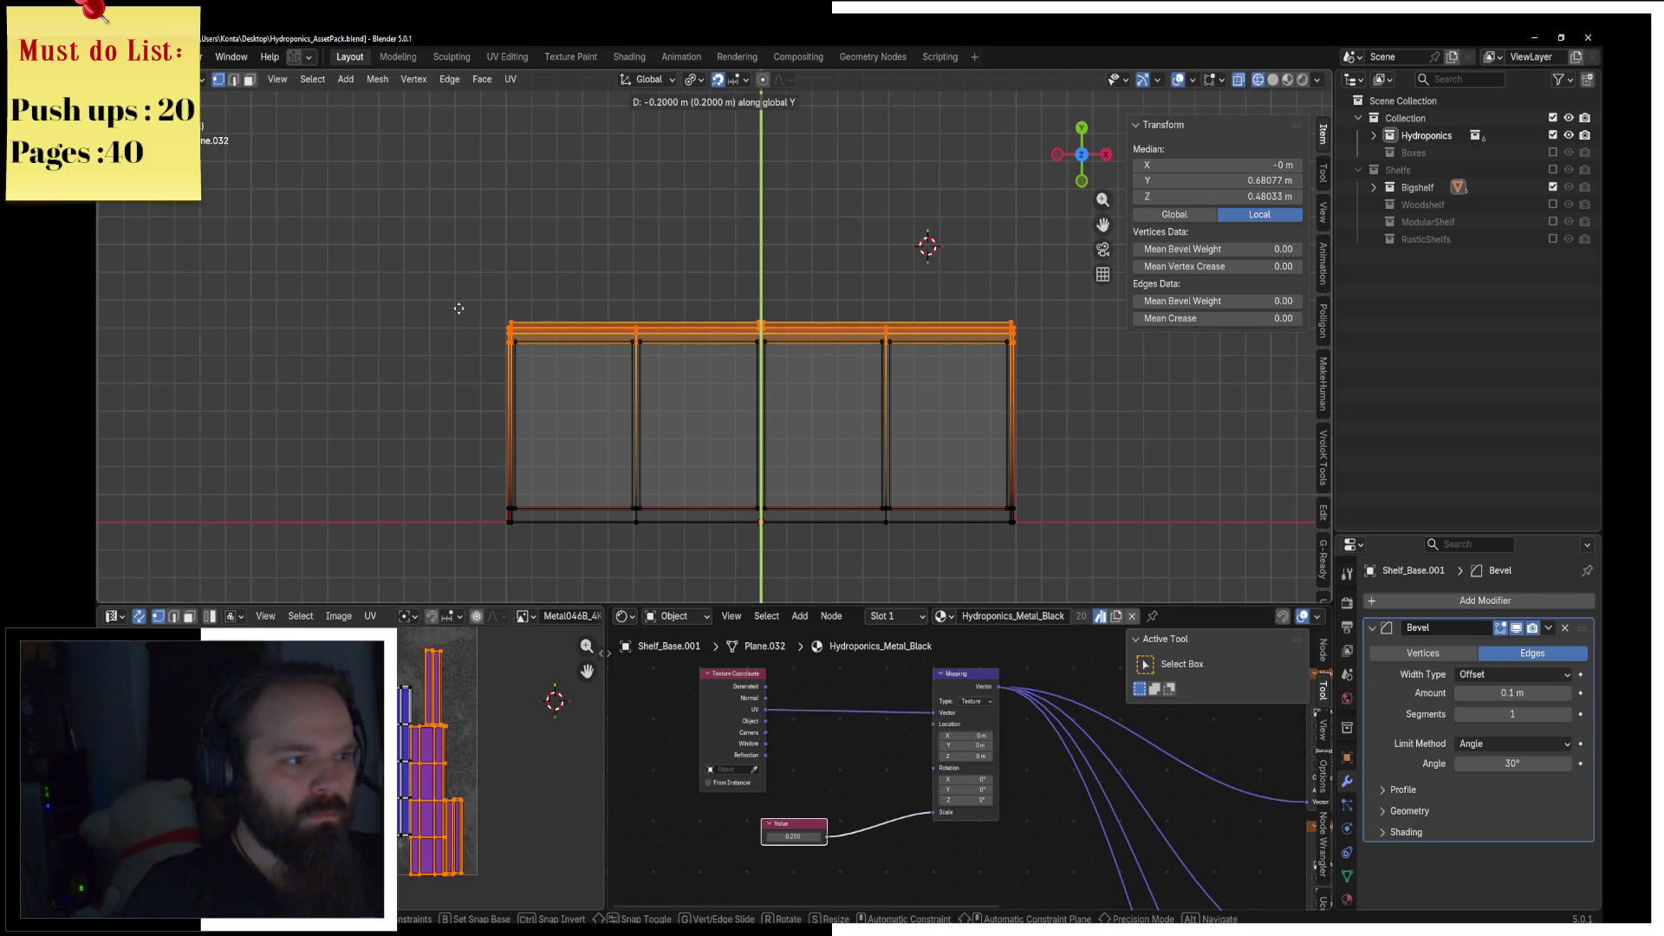
key(Return)
key(grave)
middle_drag(459, 307, 761, 271)
key(g)
key(y)
key(Escape)
Step: Return to Object Mode to inspect the shelf, then re-enter Edit Mode near the corner
key(ctrl+Tab)
click(882, 288)
mouse_move(882, 289)
middle_down()
mouse_move(673, 243)
mouse_move(563, 277)
mouse_move(752, 272)
mouse_move(676, 283)
middle_up()
key(ctrl+Tab)
click(822, 296)
mouse_move(823, 296)
middle_down()
mouse_move(747, 251)
mouse_move(628, 234)
middle_up()
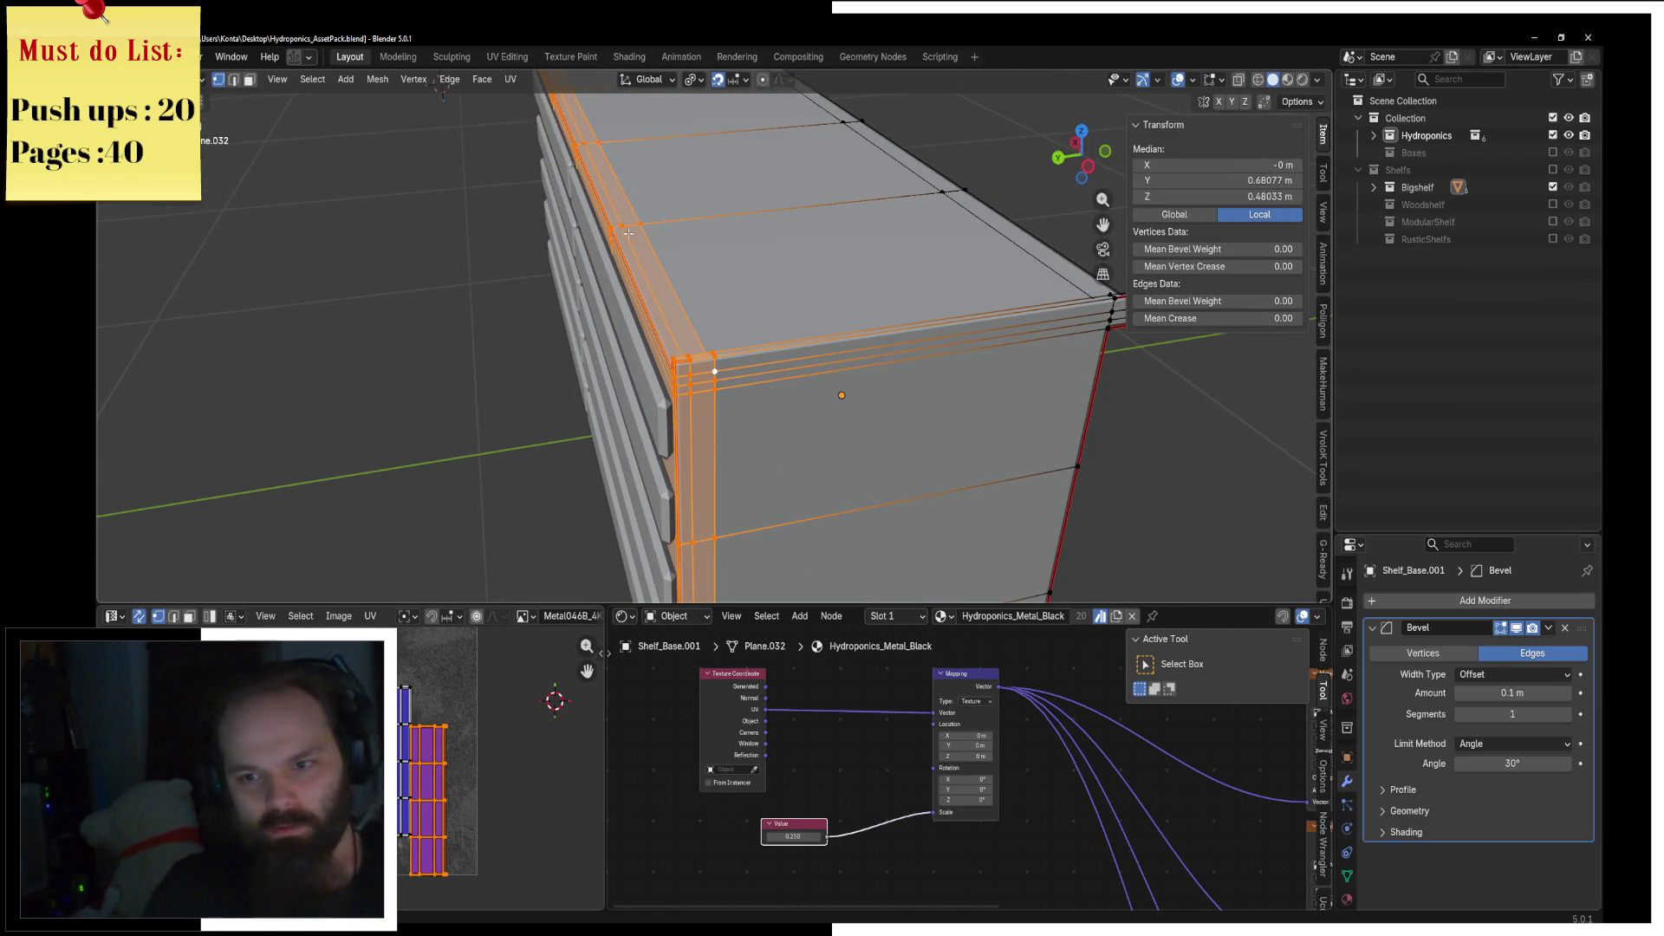
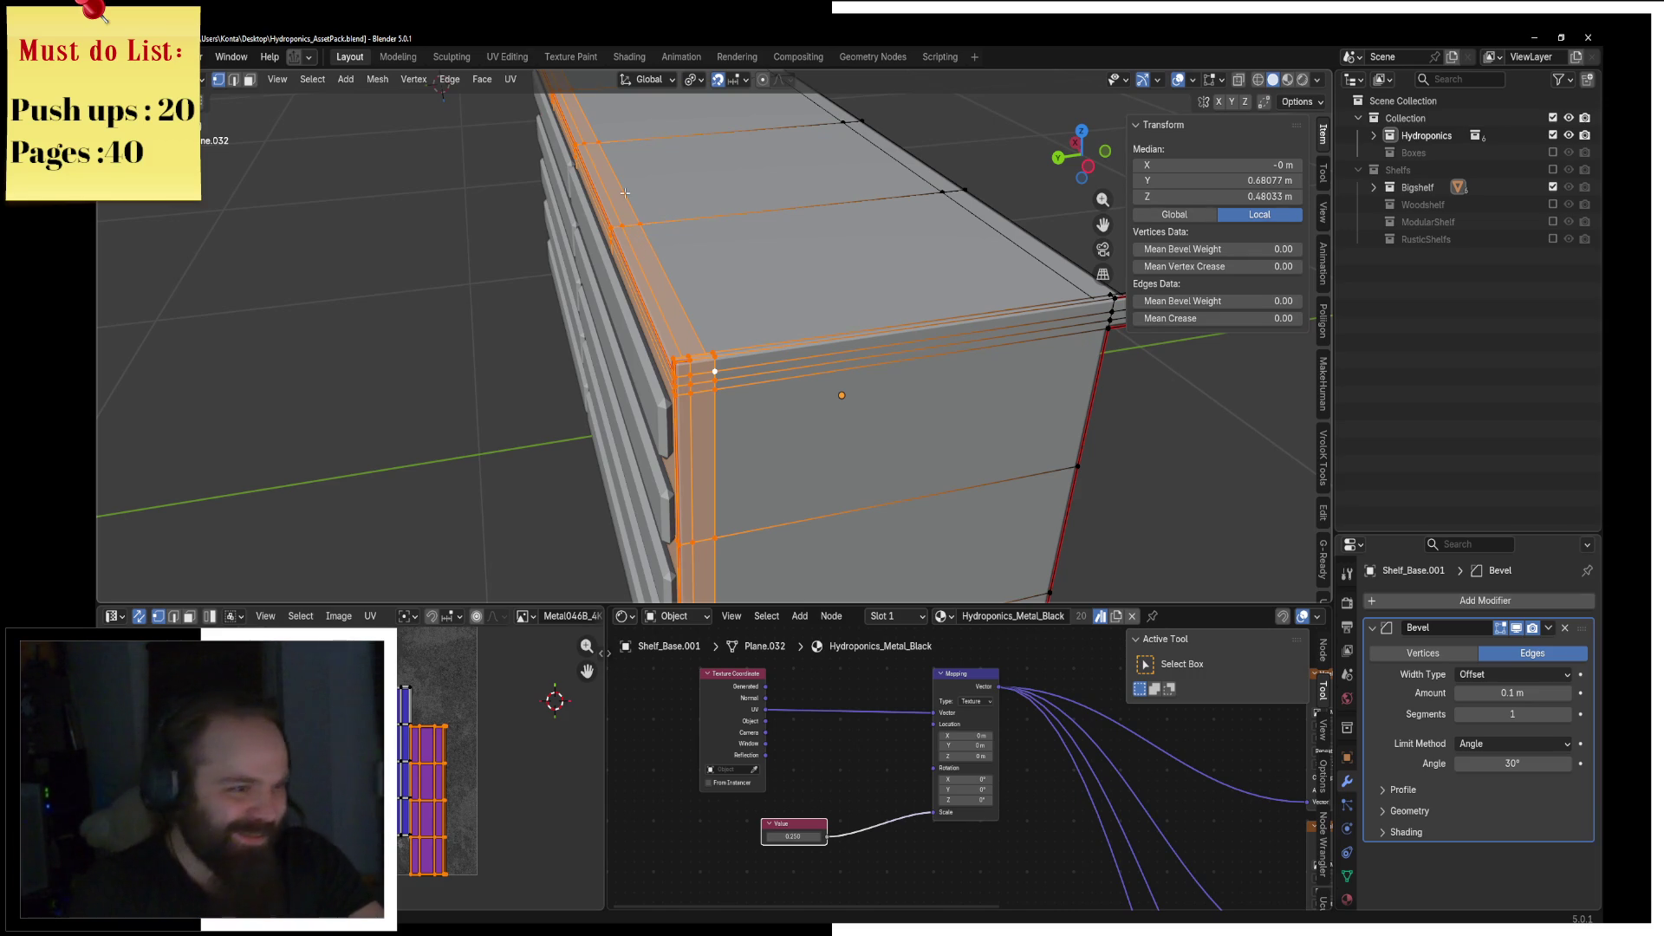
Step: In face select mode, select the strip of faces along the shelf's top edge
click(249, 79)
mouse_move(763, 286)
middle_down()
mouse_move(802, 299)
mouse_move(634, 255)
middle_up()
shift+click(634, 256)
shift+click(494, 183)
shift+click(378, 130)
mouse_move(460, 171)
middle_down()
mouse_move(833, 231)
mouse_move(627, 236)
middle_up()
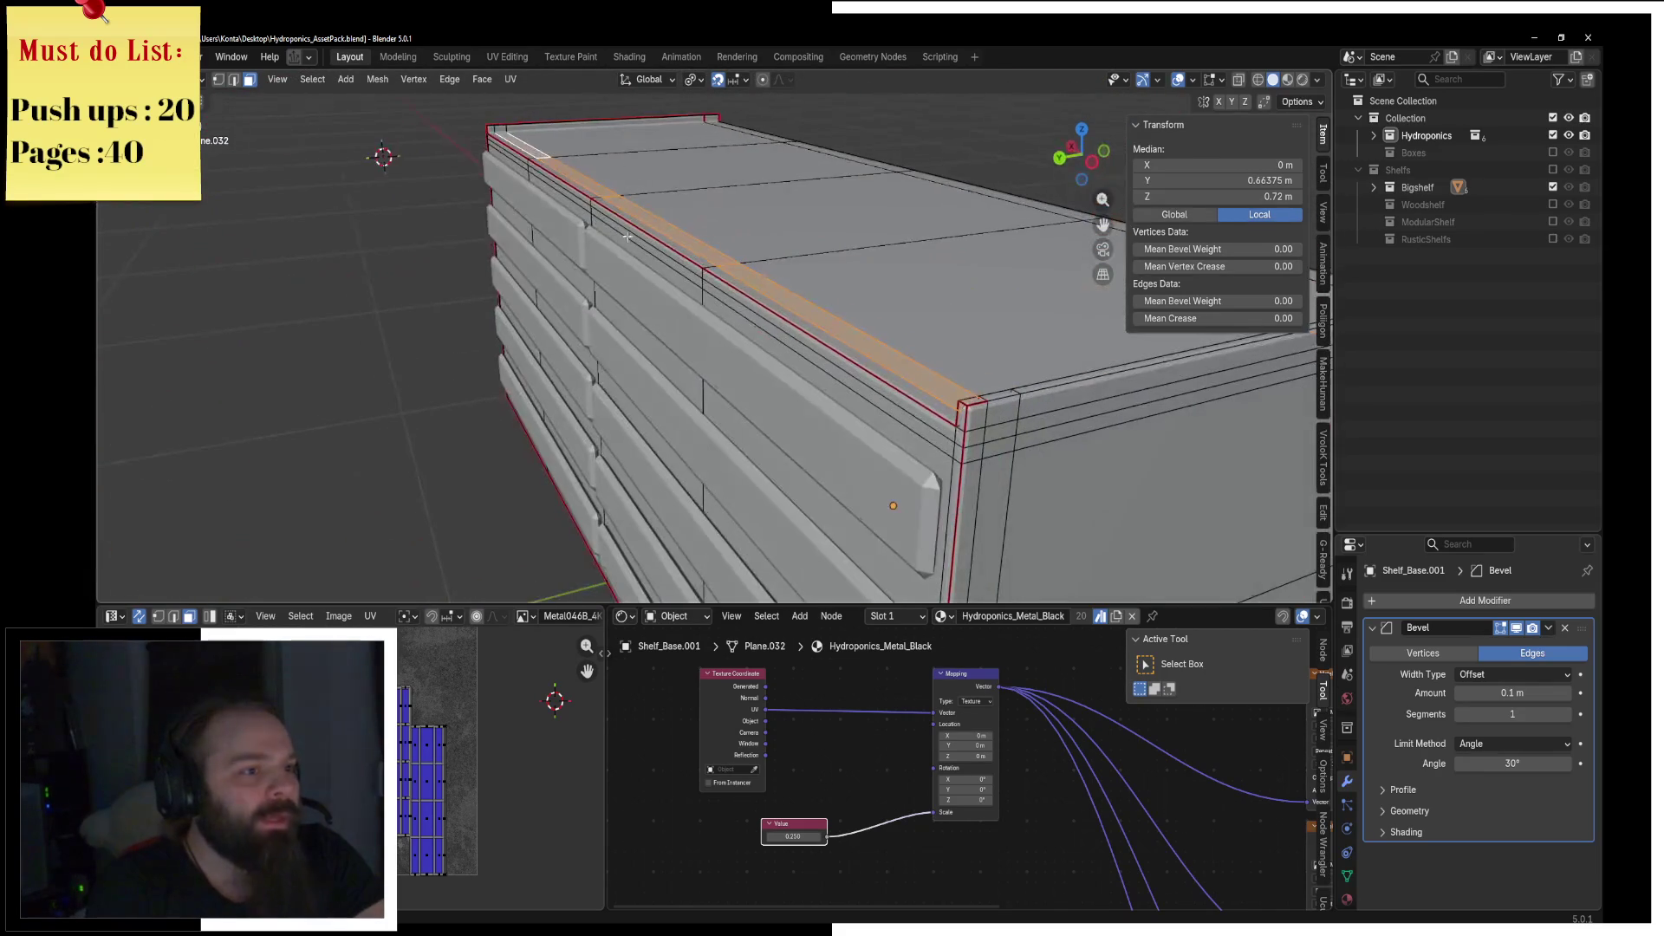
Step: Leave Edit Mode and start editing the Shelf_Base.003 mesh for cleanup
key(Tab)
middle_drag(736, 348, 598, 305)
key(ctrl+Tab)
click(694, 298)
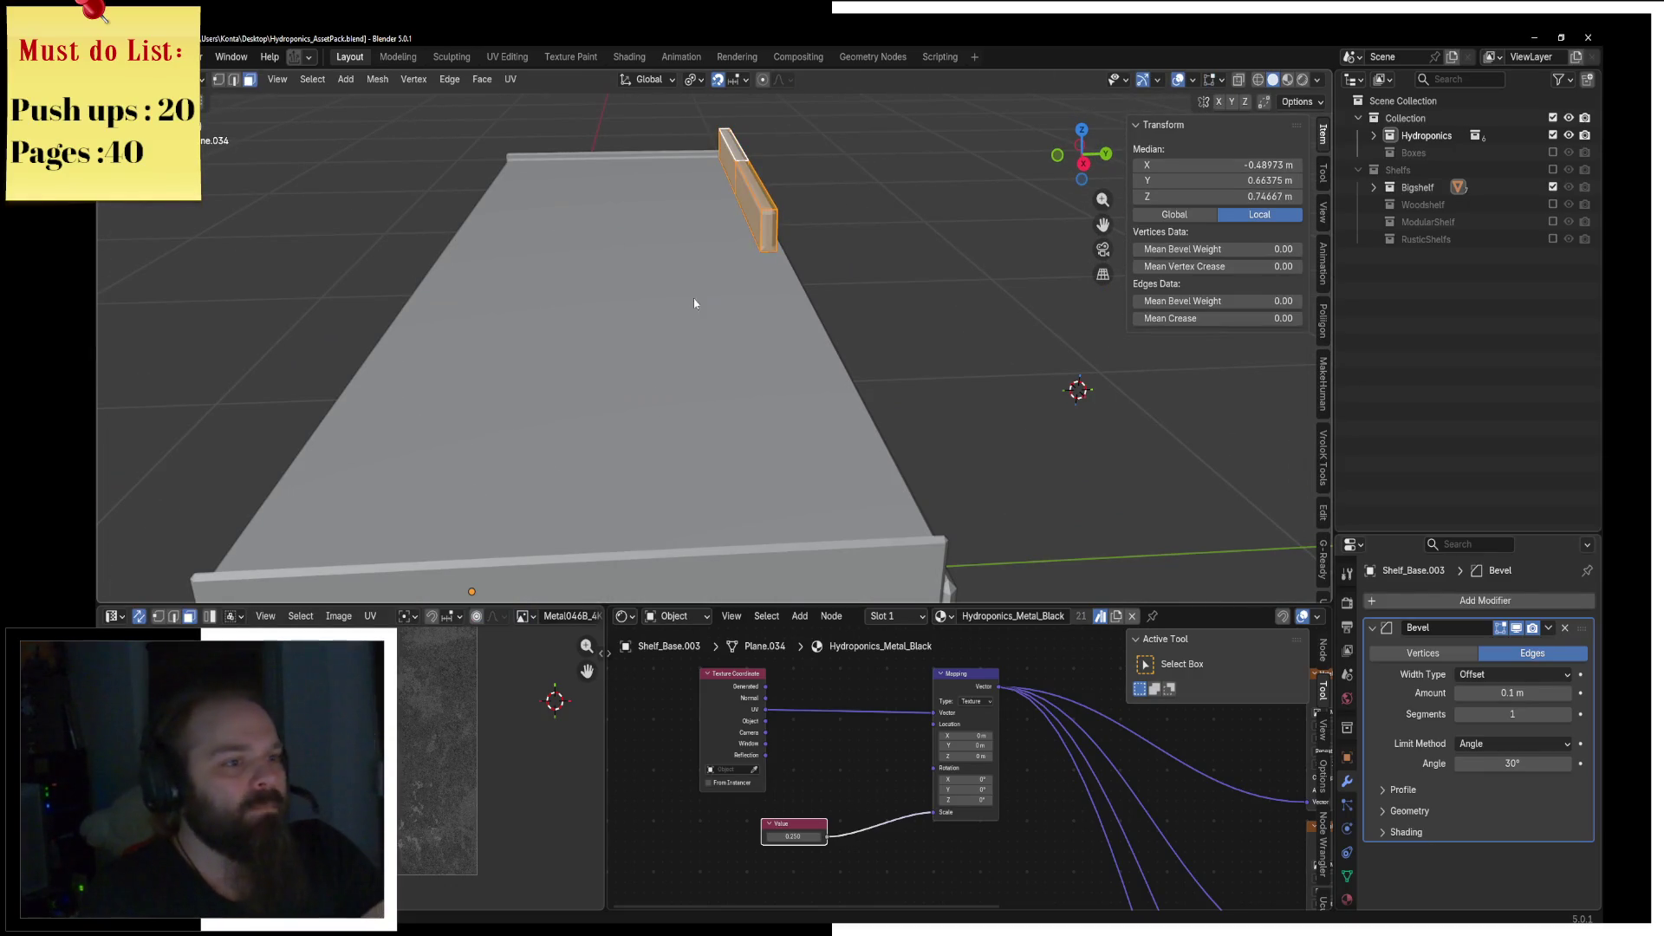
Step: Merge Shelf_Base.003's duplicate vertices by distance and stay in Object Mode
key(m)
click(694, 299)
key(ctrl+Tab)
click(770, 269)
middle_drag(770, 269, 787, 293)
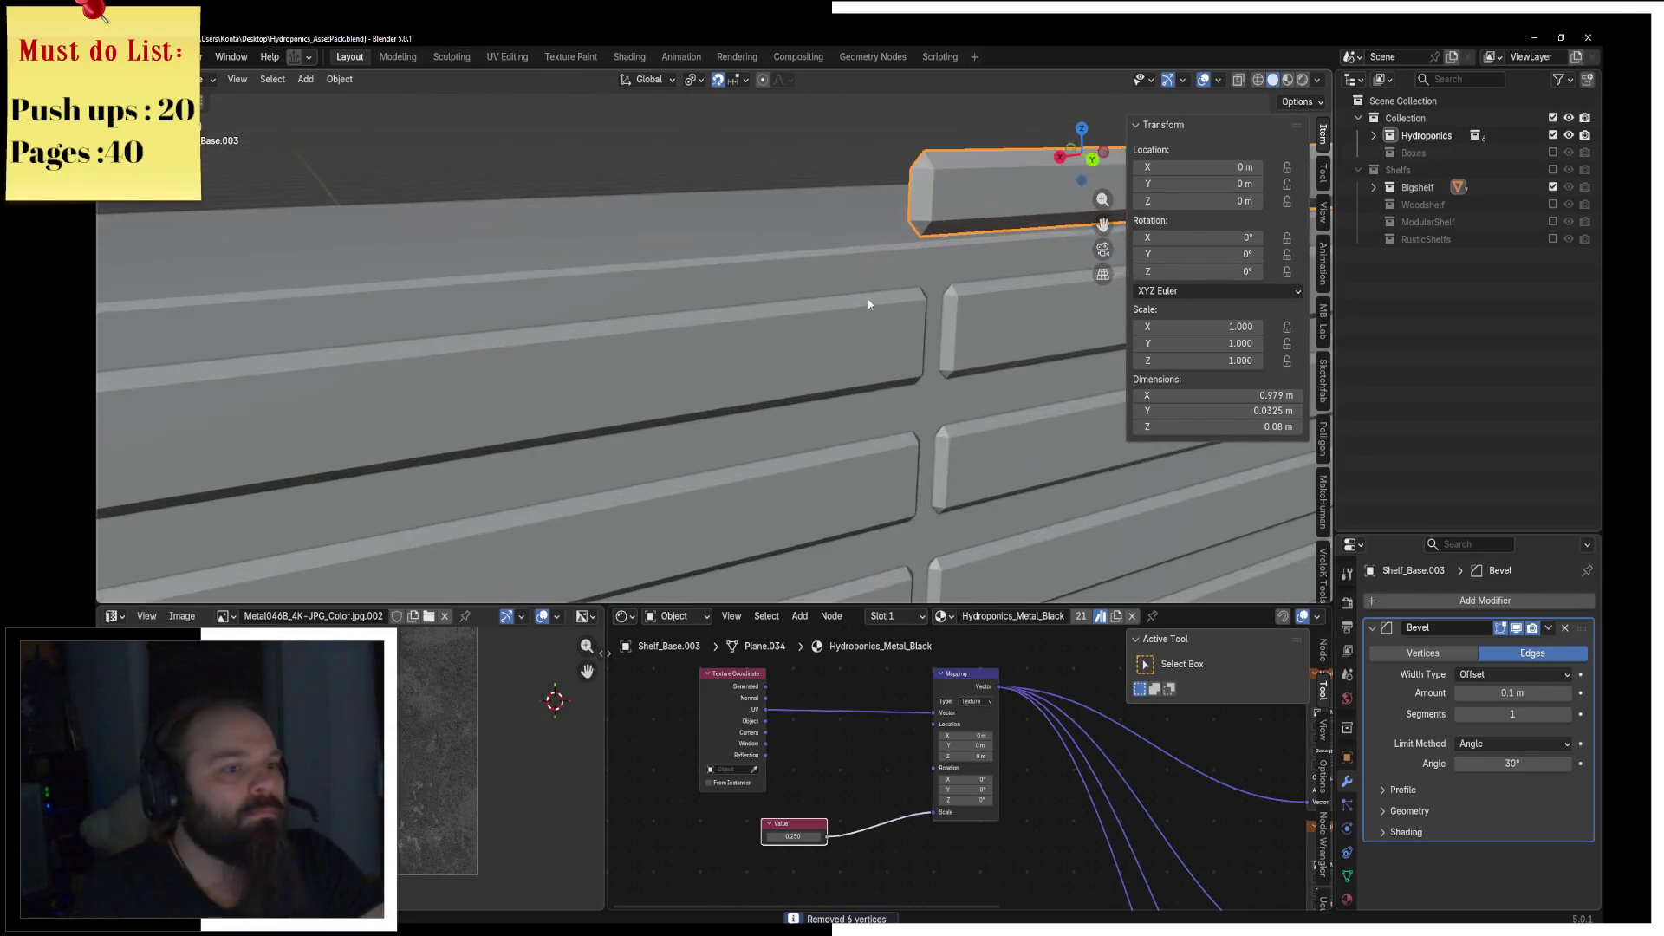
key(ctrl+Tab)
click(696, 297)
key(ctrl+Tab)
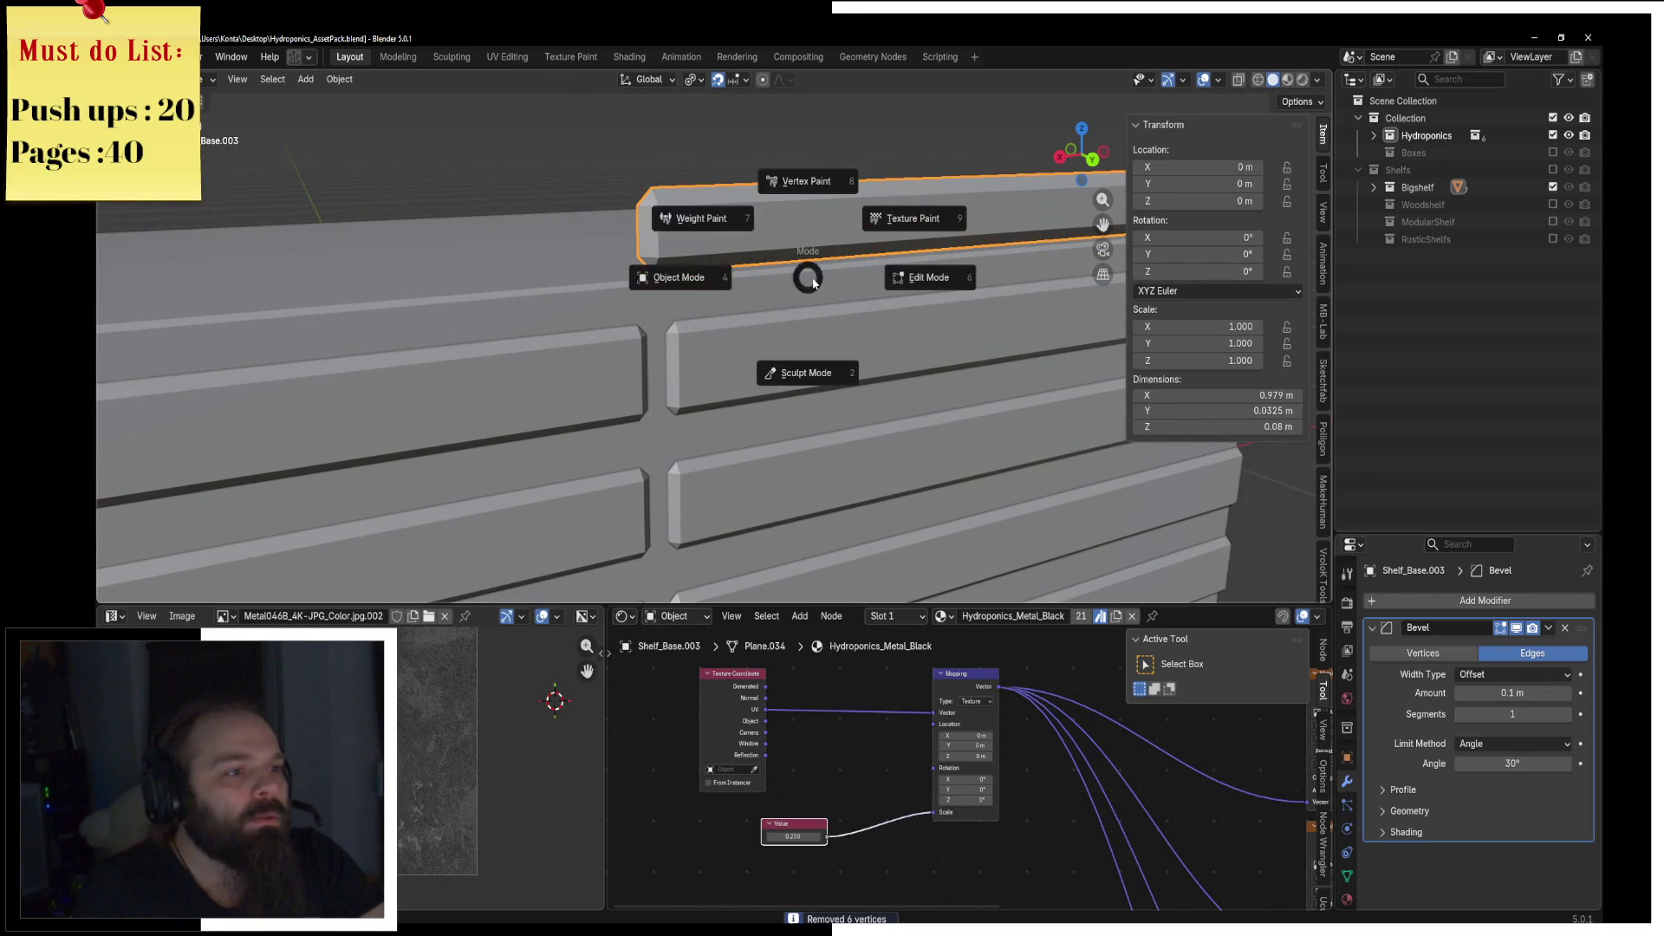
key(ctrl+Tab)
key(ctrl+Tab)
click(810, 276)
Step: Enter Edit Mode and select the strip's end faces
key(Tab)
mouse_move(810, 277)
middle_down()
mouse_move(829, 371)
mouse_move(785, 251)
mouse_move(795, 220)
middle_up()
click(772, 286)
shift+click(658, 230)
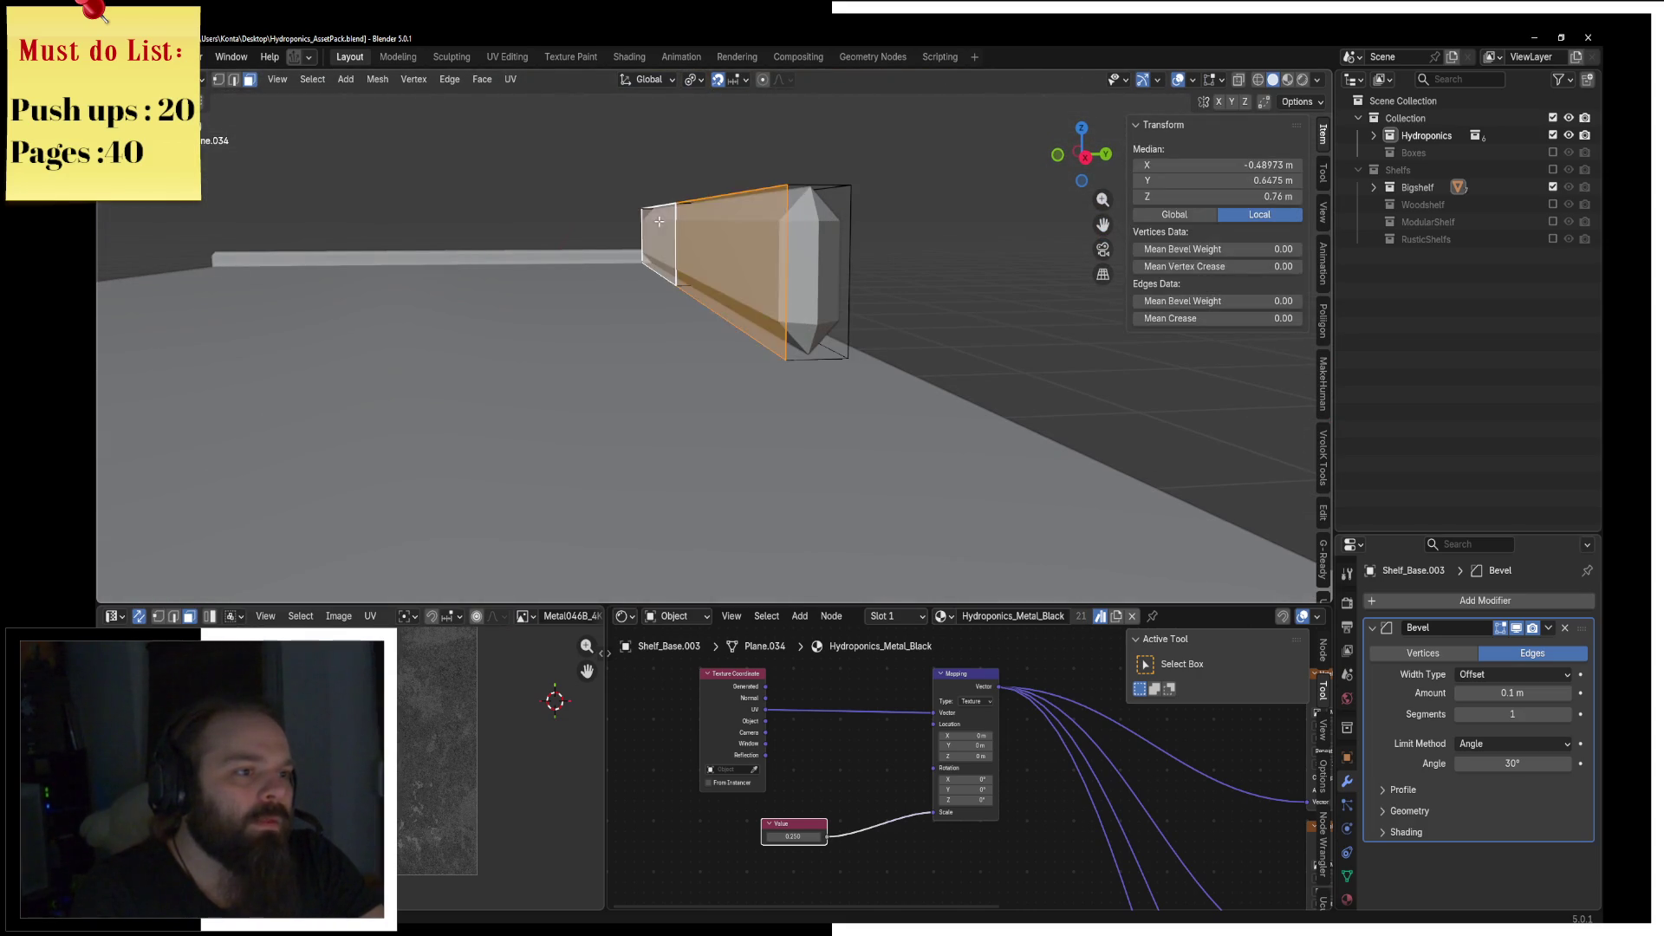
scroll(760, 220, up, 2)
Step: Shift the strip's end edge 0.01 m along Y in an X-ray side view
key(KP_3)
key(z)
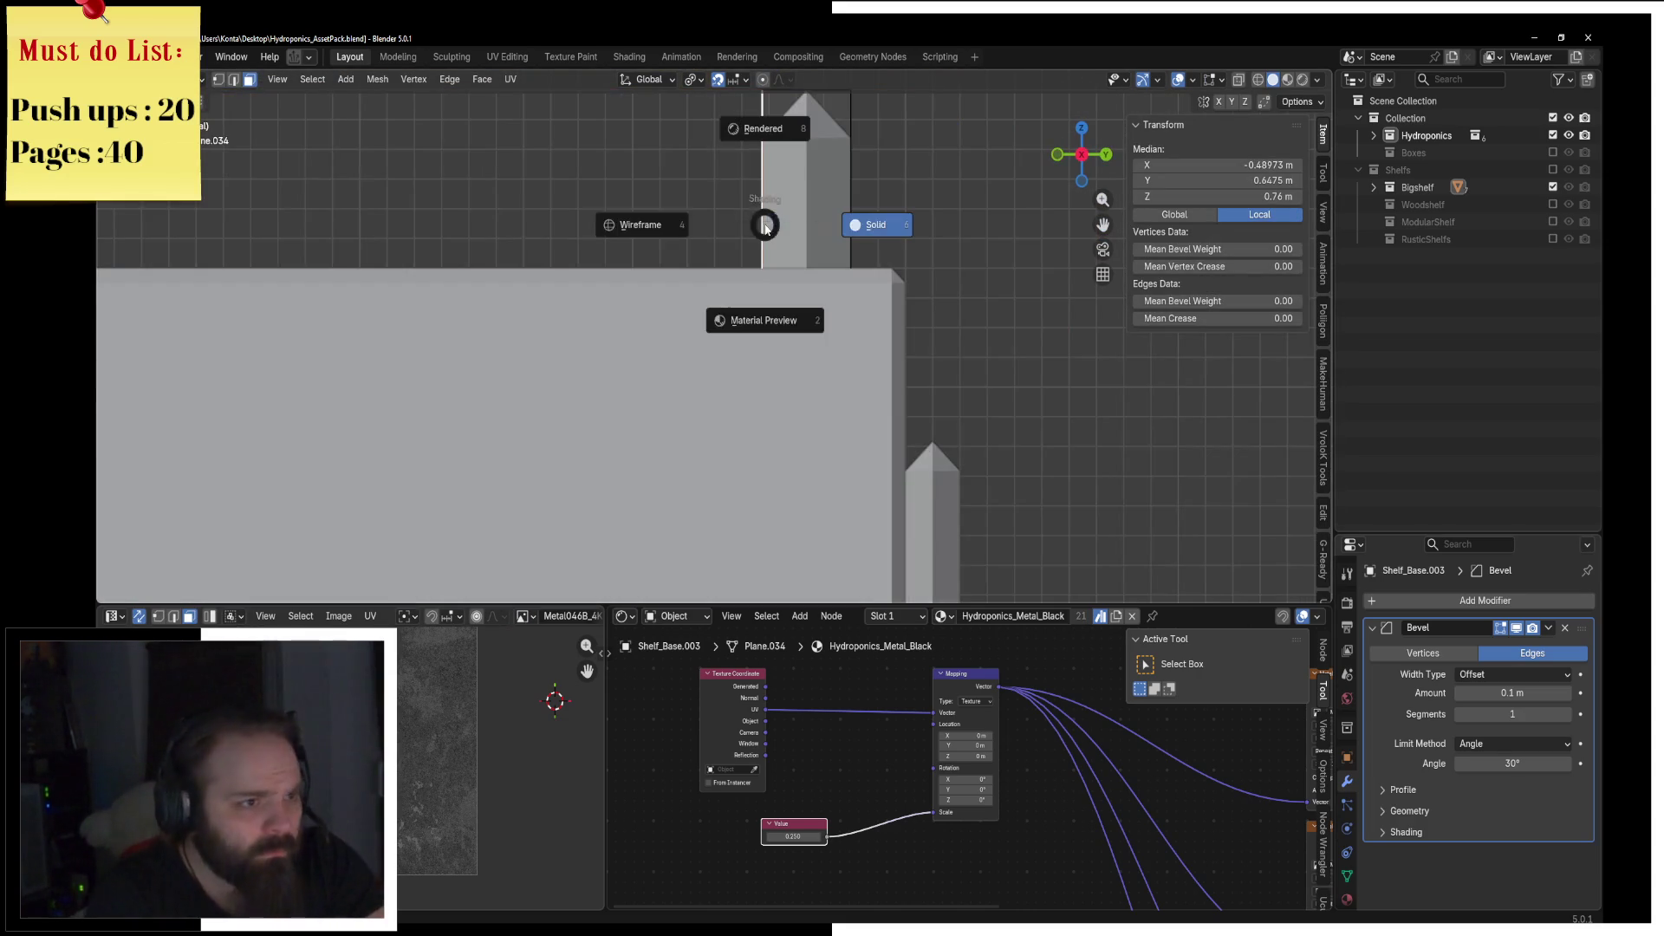
key(alt+z)
key(g)
key(y)
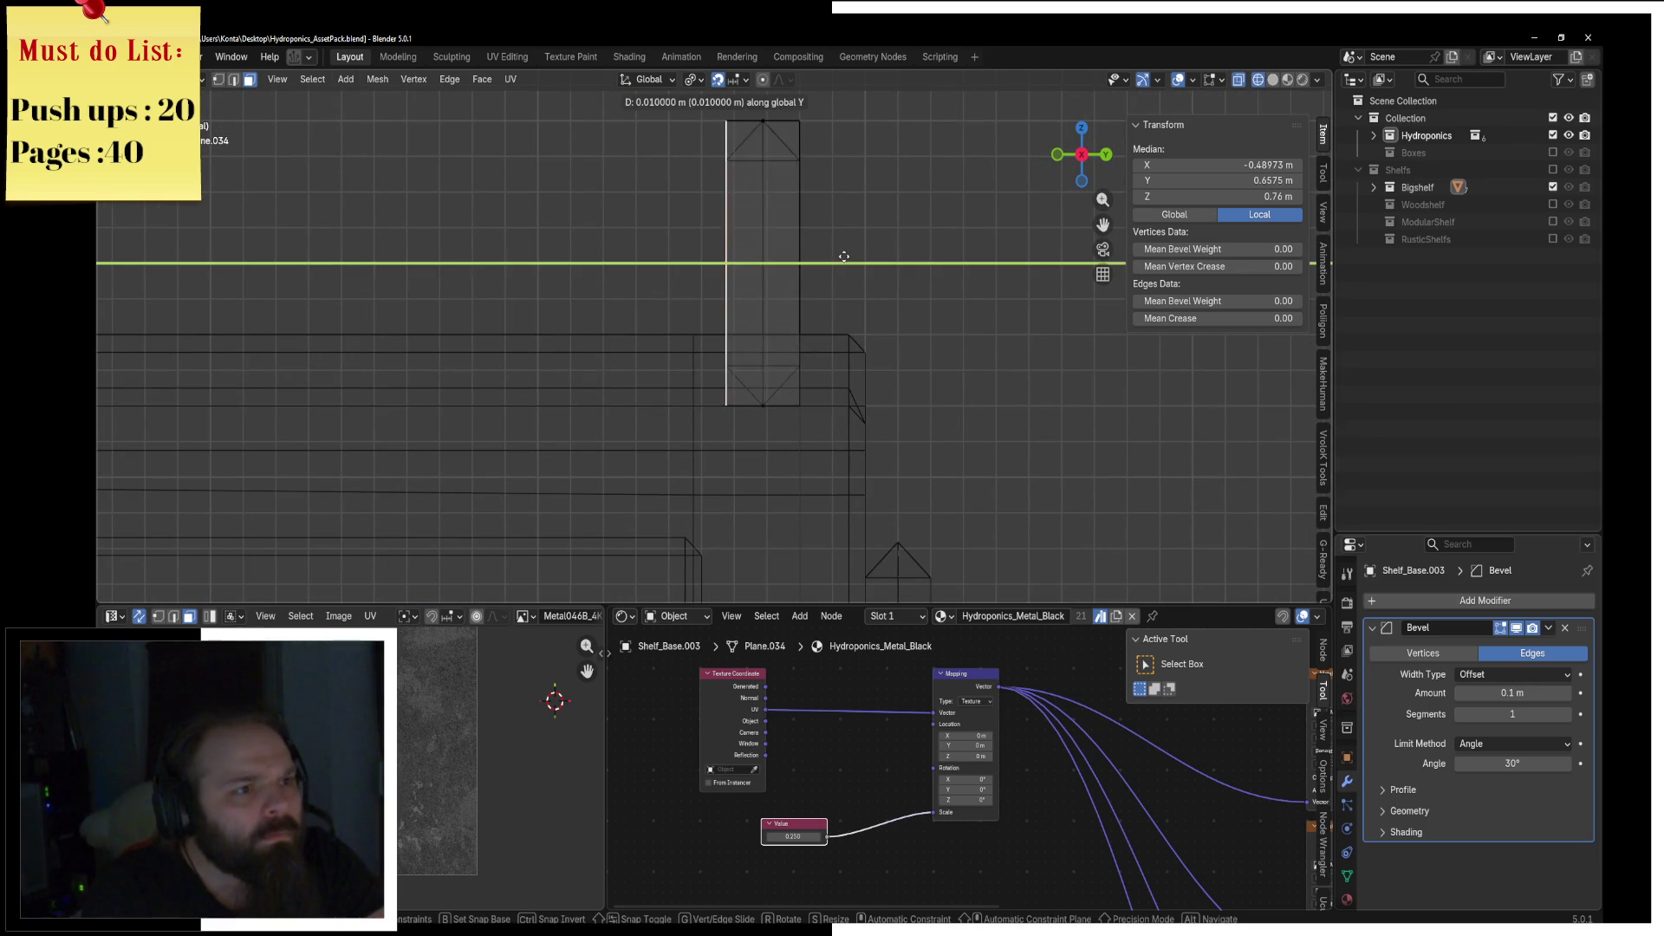
click(842, 263)
key(z)
click(871, 257)
middle_drag(859, 241, 754, 169)
Step: Add a loop cut near the strip's end at factor -0.9 and delete one end face
key(g)
key(g)
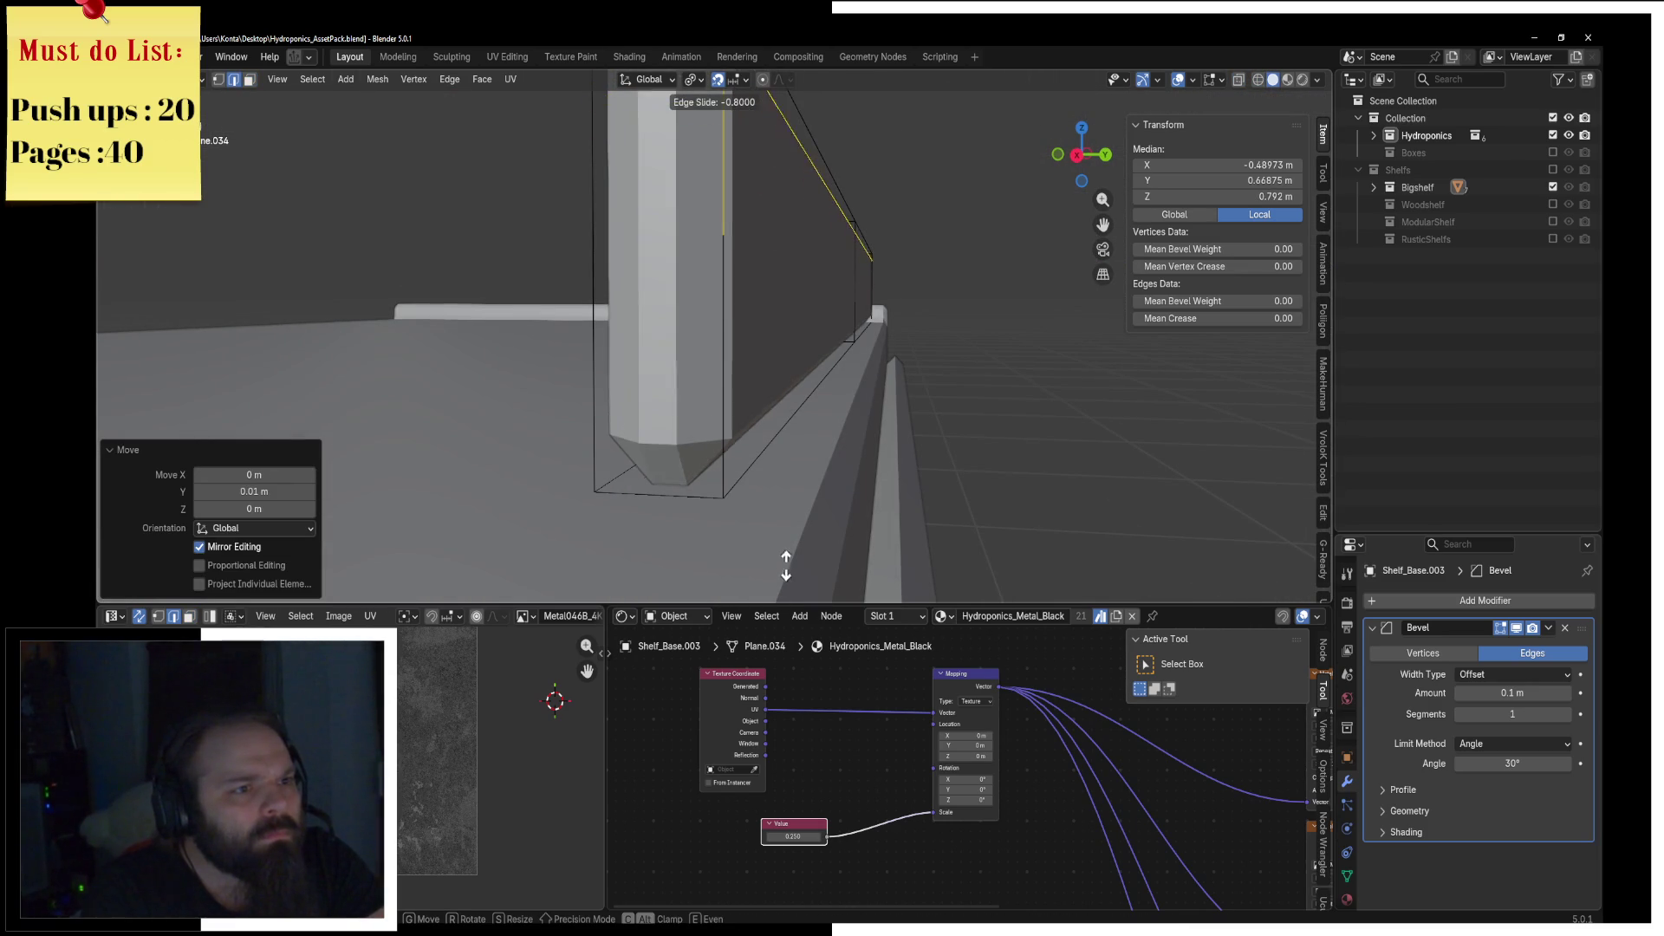
click(787, 480)
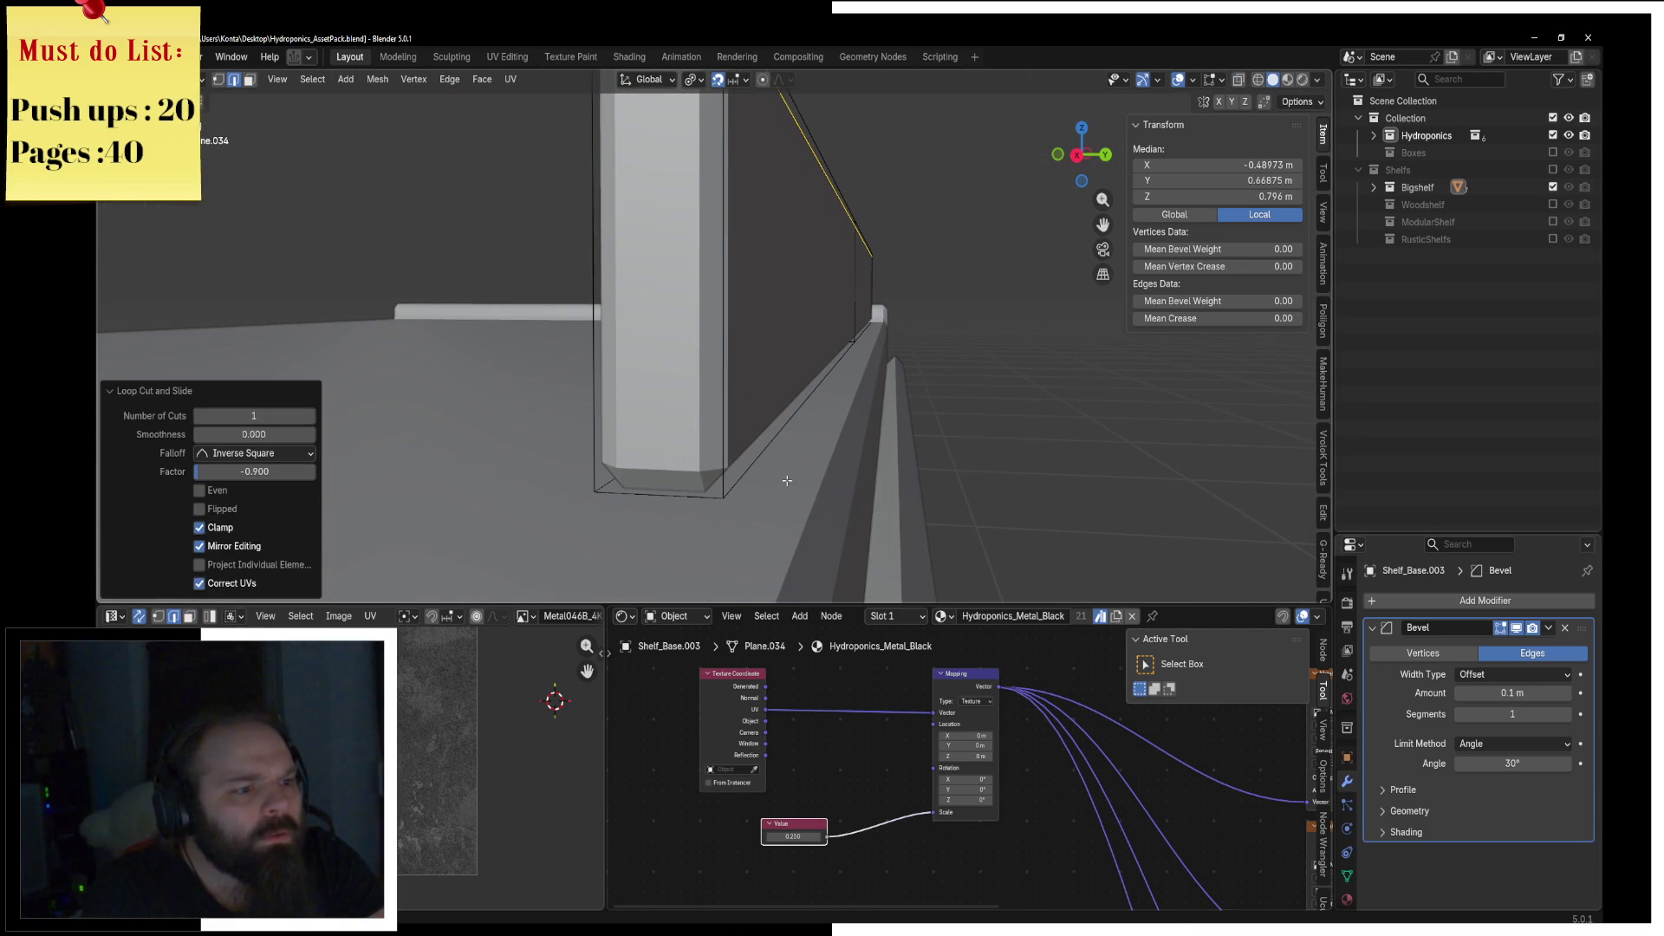
click(248, 82)
key(z)
click(673, 335)
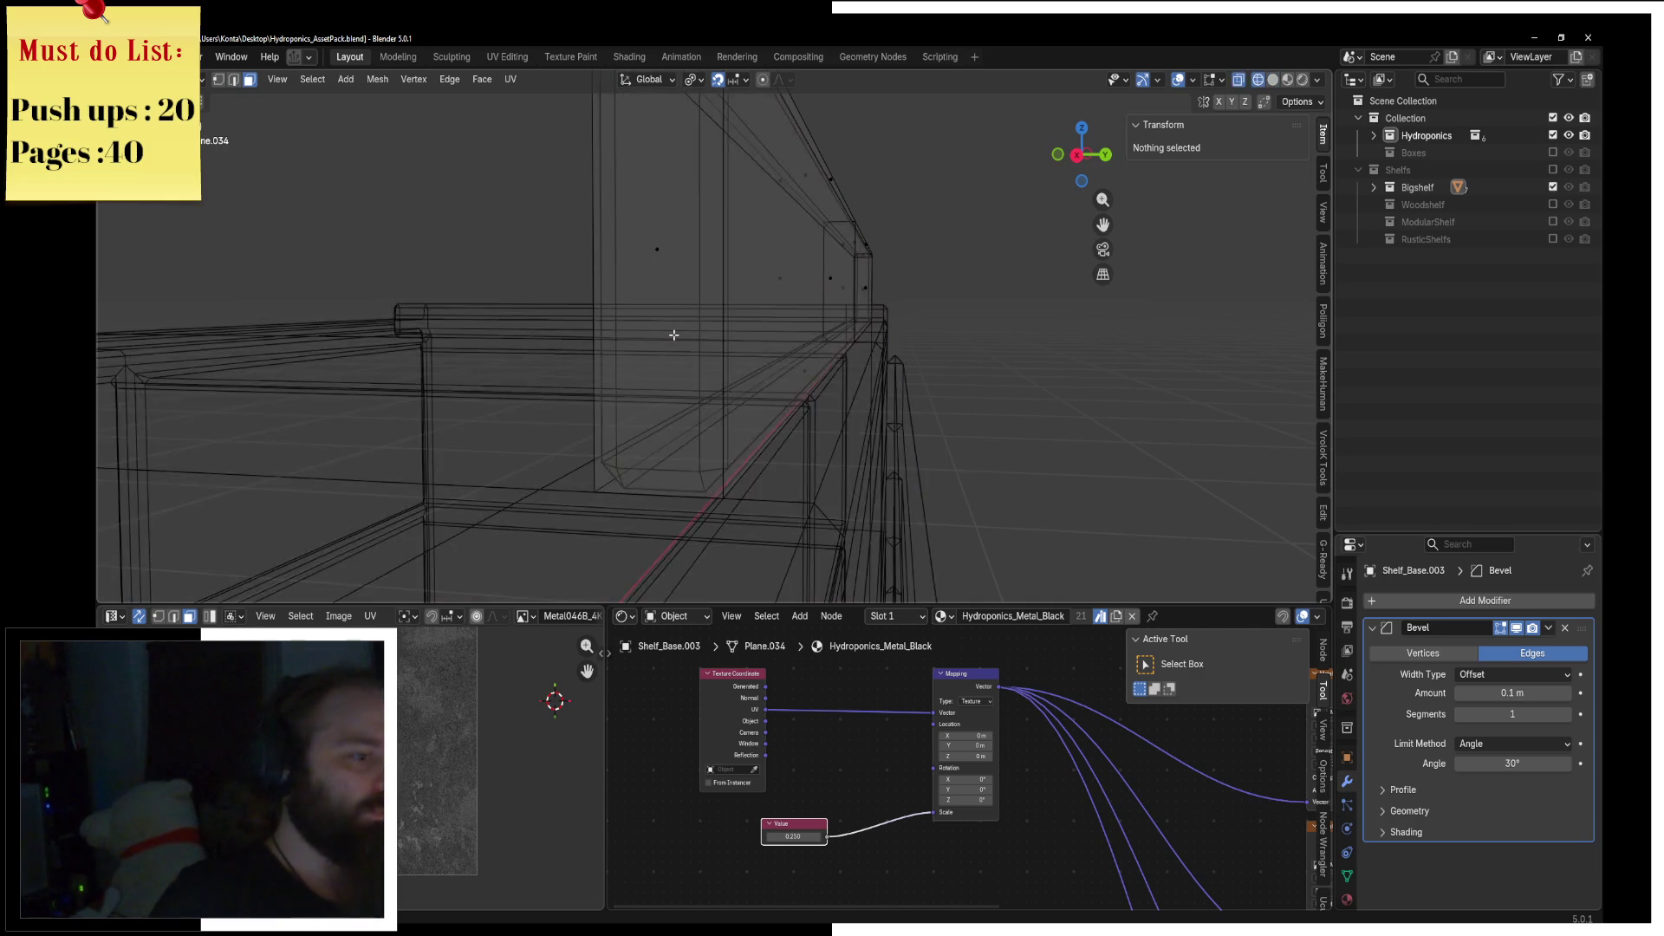
key(KP_3)
click(745, 392)
key(x)
click(747, 401)
key(z)
click(840, 407)
Step: Return to Object Mode, orbit into perspective, and re-enter Edit Mode
key(Tab)
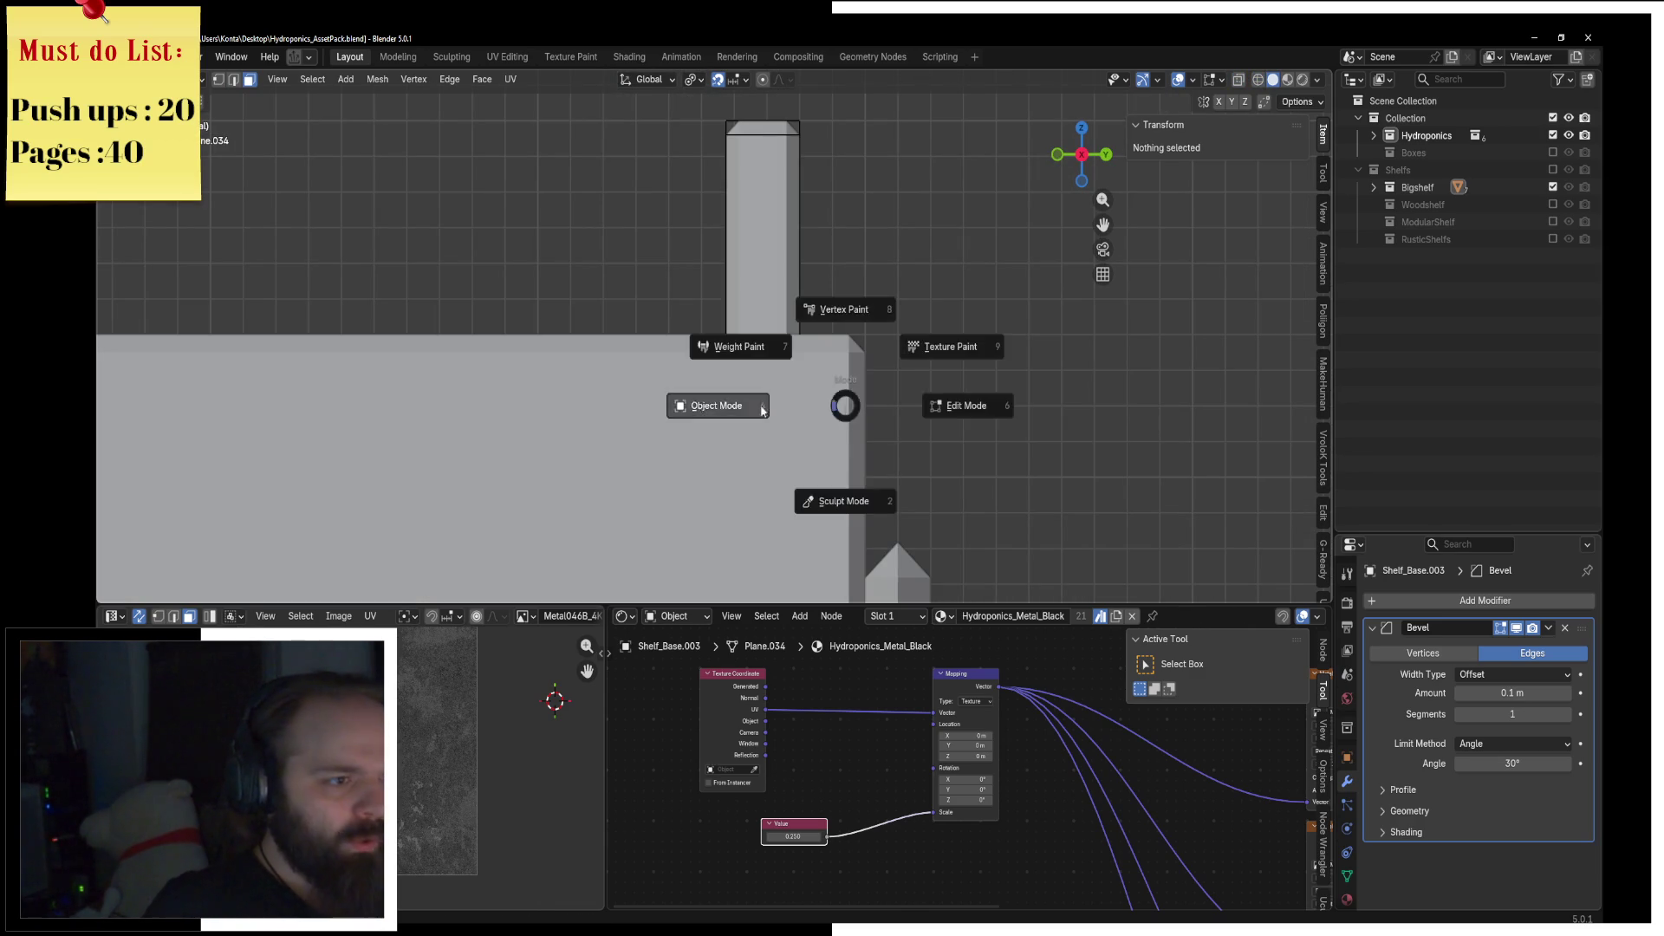
click(728, 402)
mouse_move(728, 401)
middle_down()
mouse_move(811, 377)
mouse_move(761, 376)
mouse_move(855, 367)
mouse_move(866, 401)
mouse_move(628, 505)
middle_up()
scroll(761, 376, down, 5)
key(Tab)
click(937, 373)
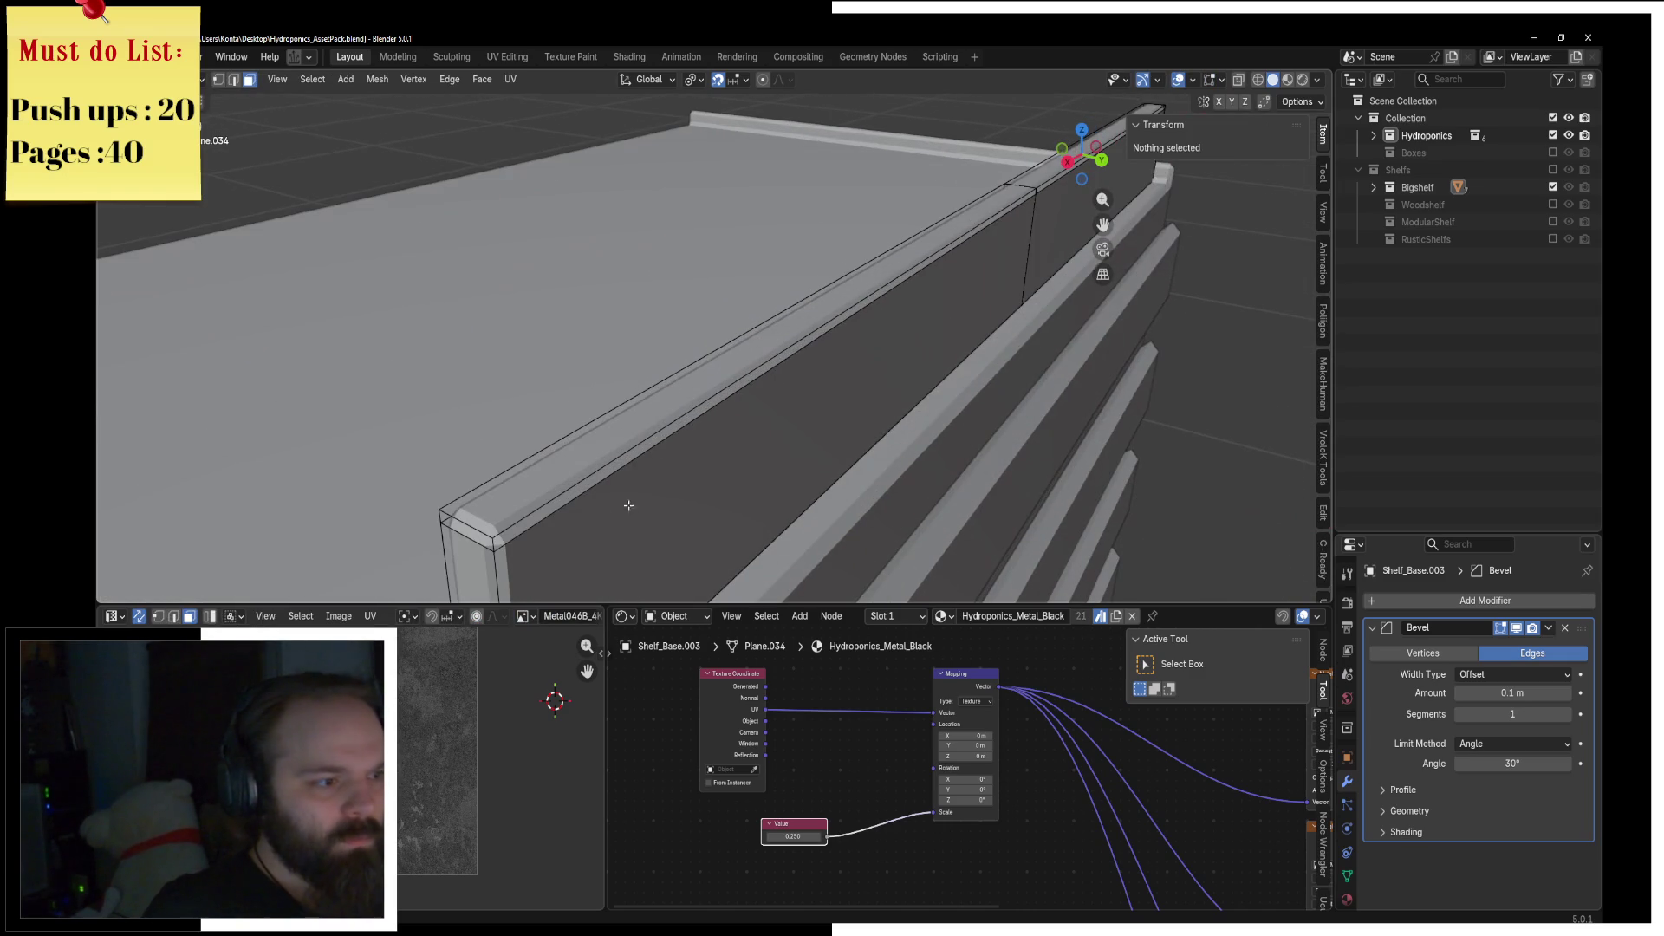
Step: Select the board's corner edges in edge mode and bring up the edge context menu
click(505, 575)
key(2)
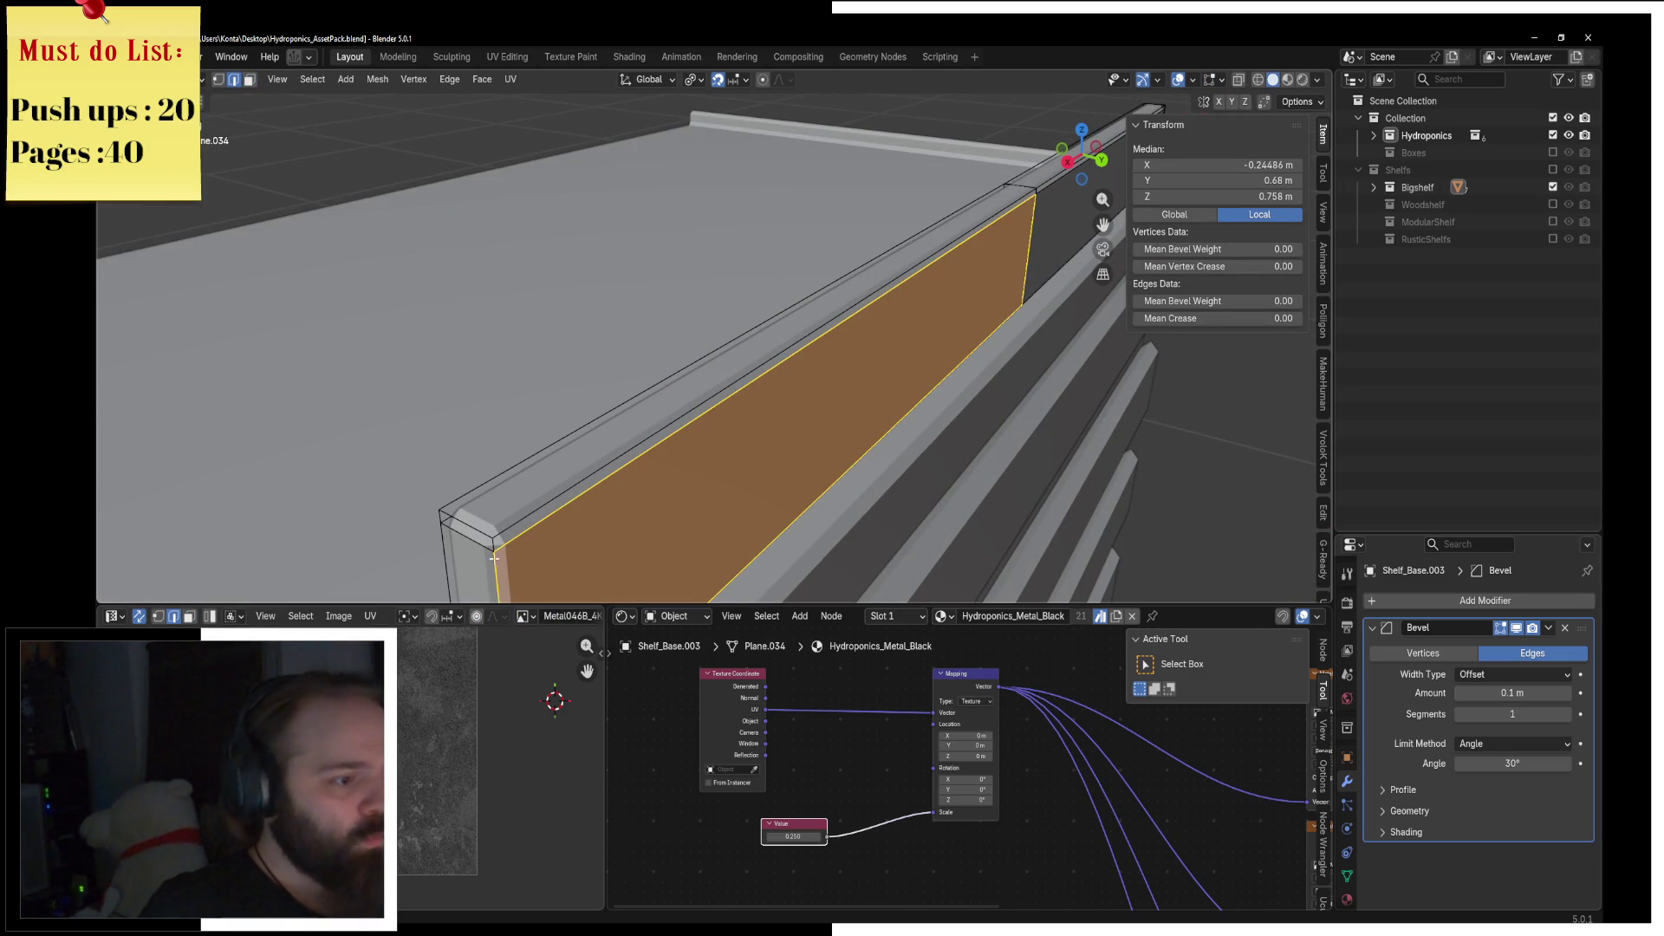
click(494, 558)
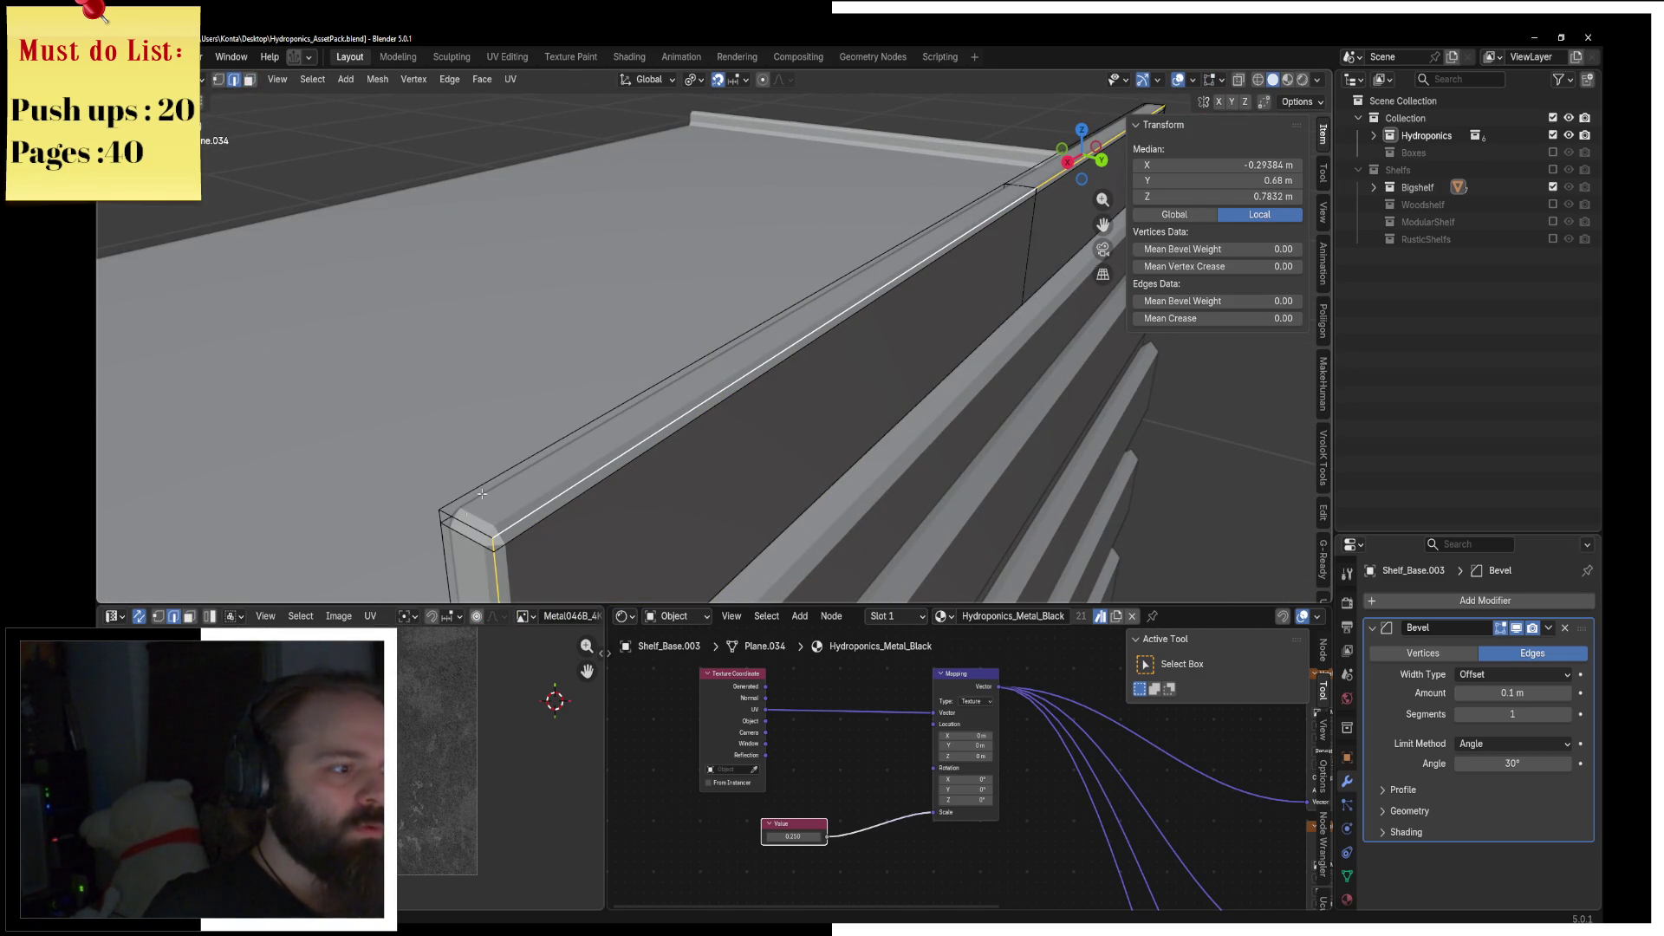
shift+middle_drag(456, 532, 537, 491)
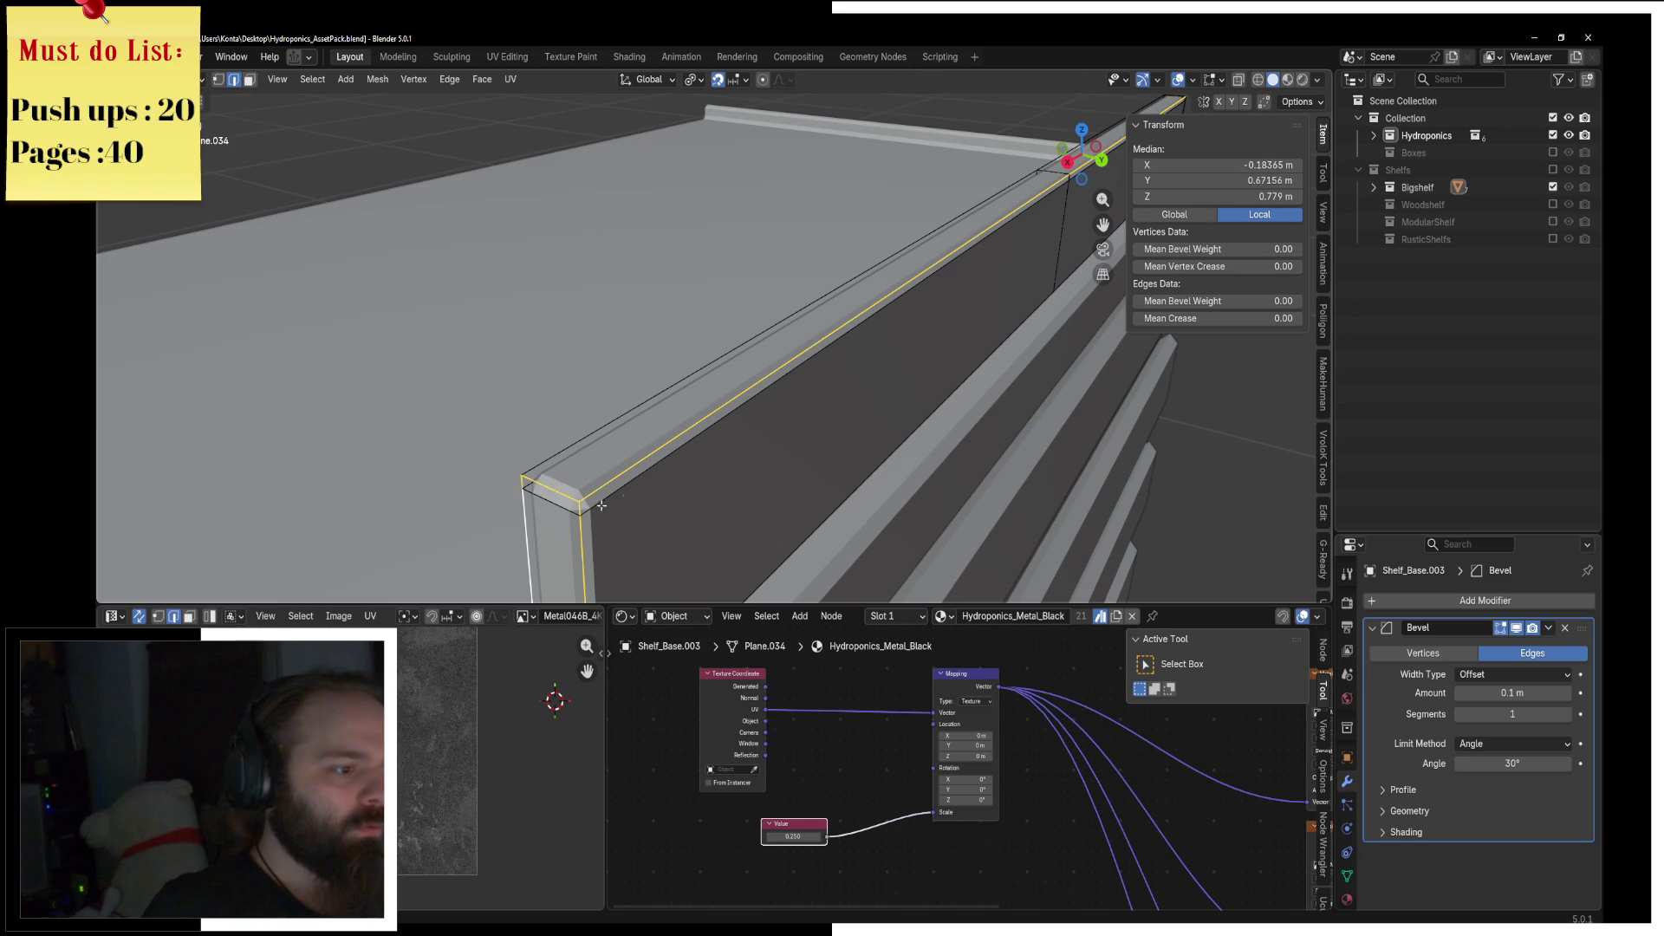
scroll(776, 456, down, 4)
scroll(642, 409, up, 3)
shift+click(590, 474)
right_click(736, 455)
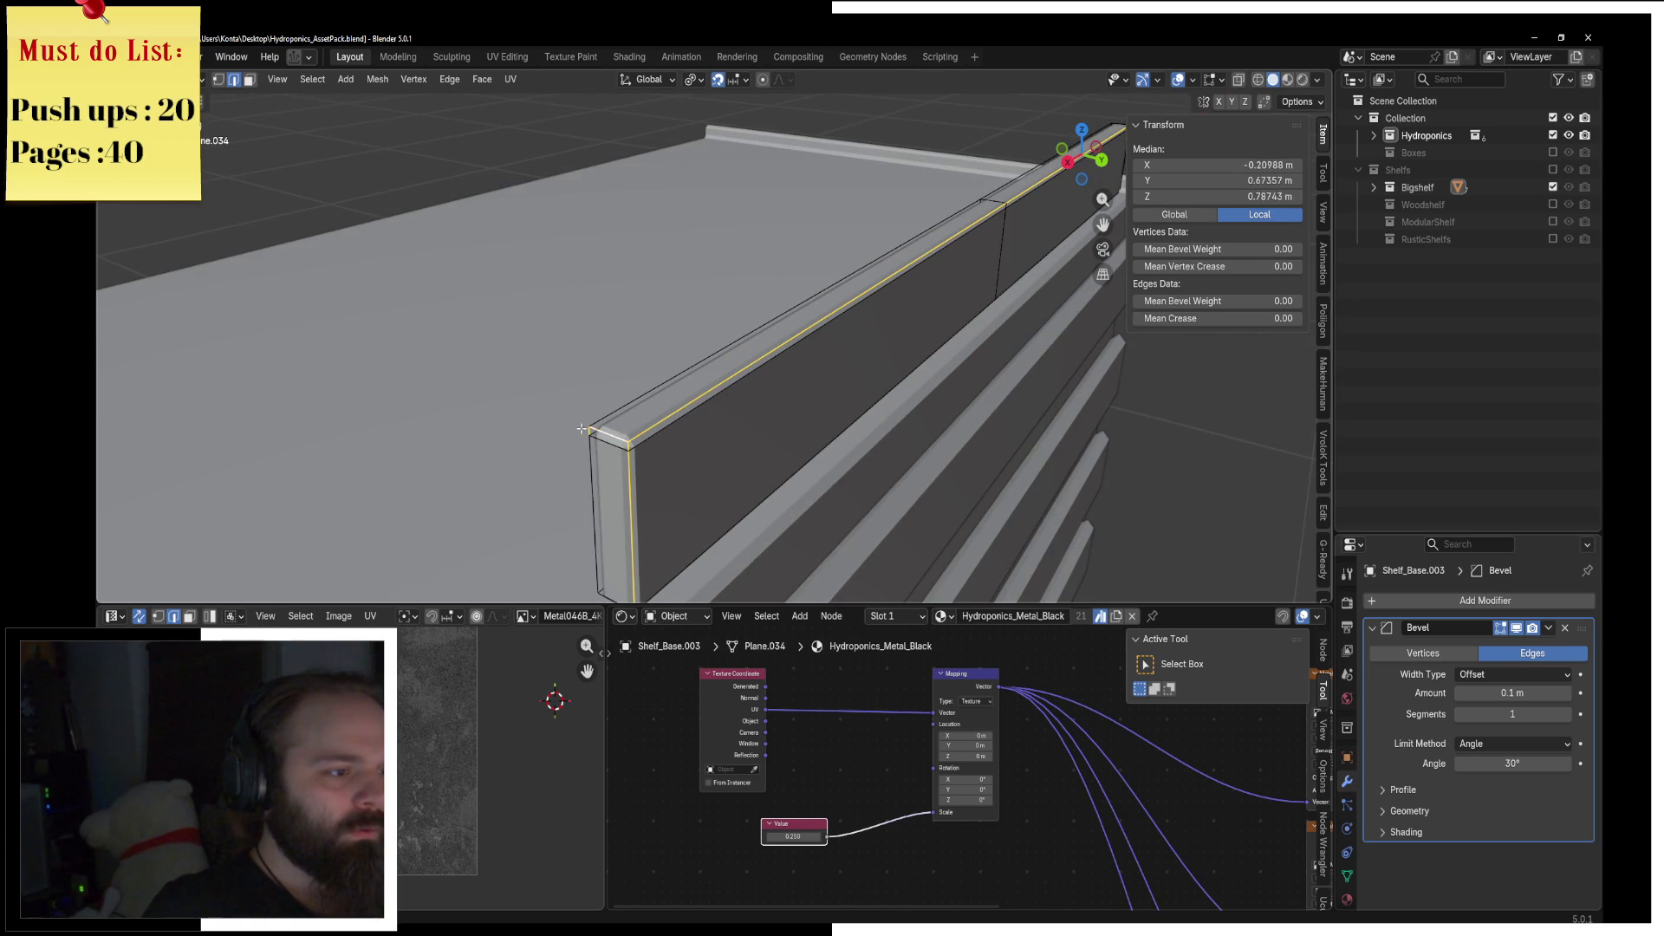
right_click(679, 462)
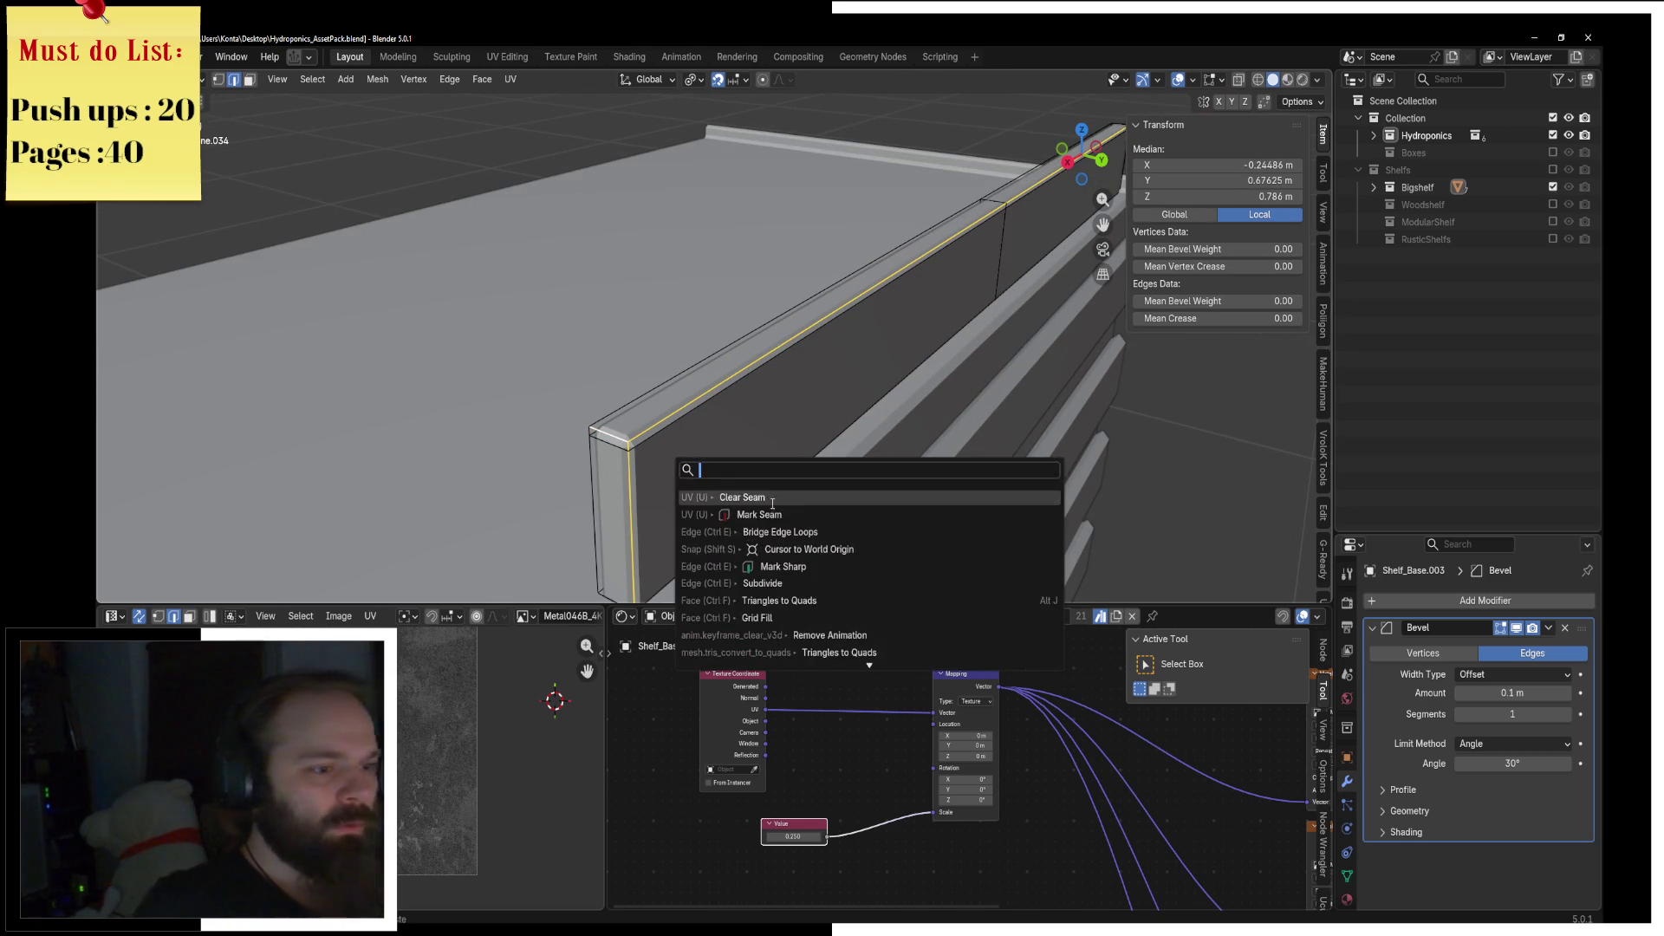
Step: Select the whole board piece and try a UV unwrap, then undo it
key(ctrl+l)
click(513, 79)
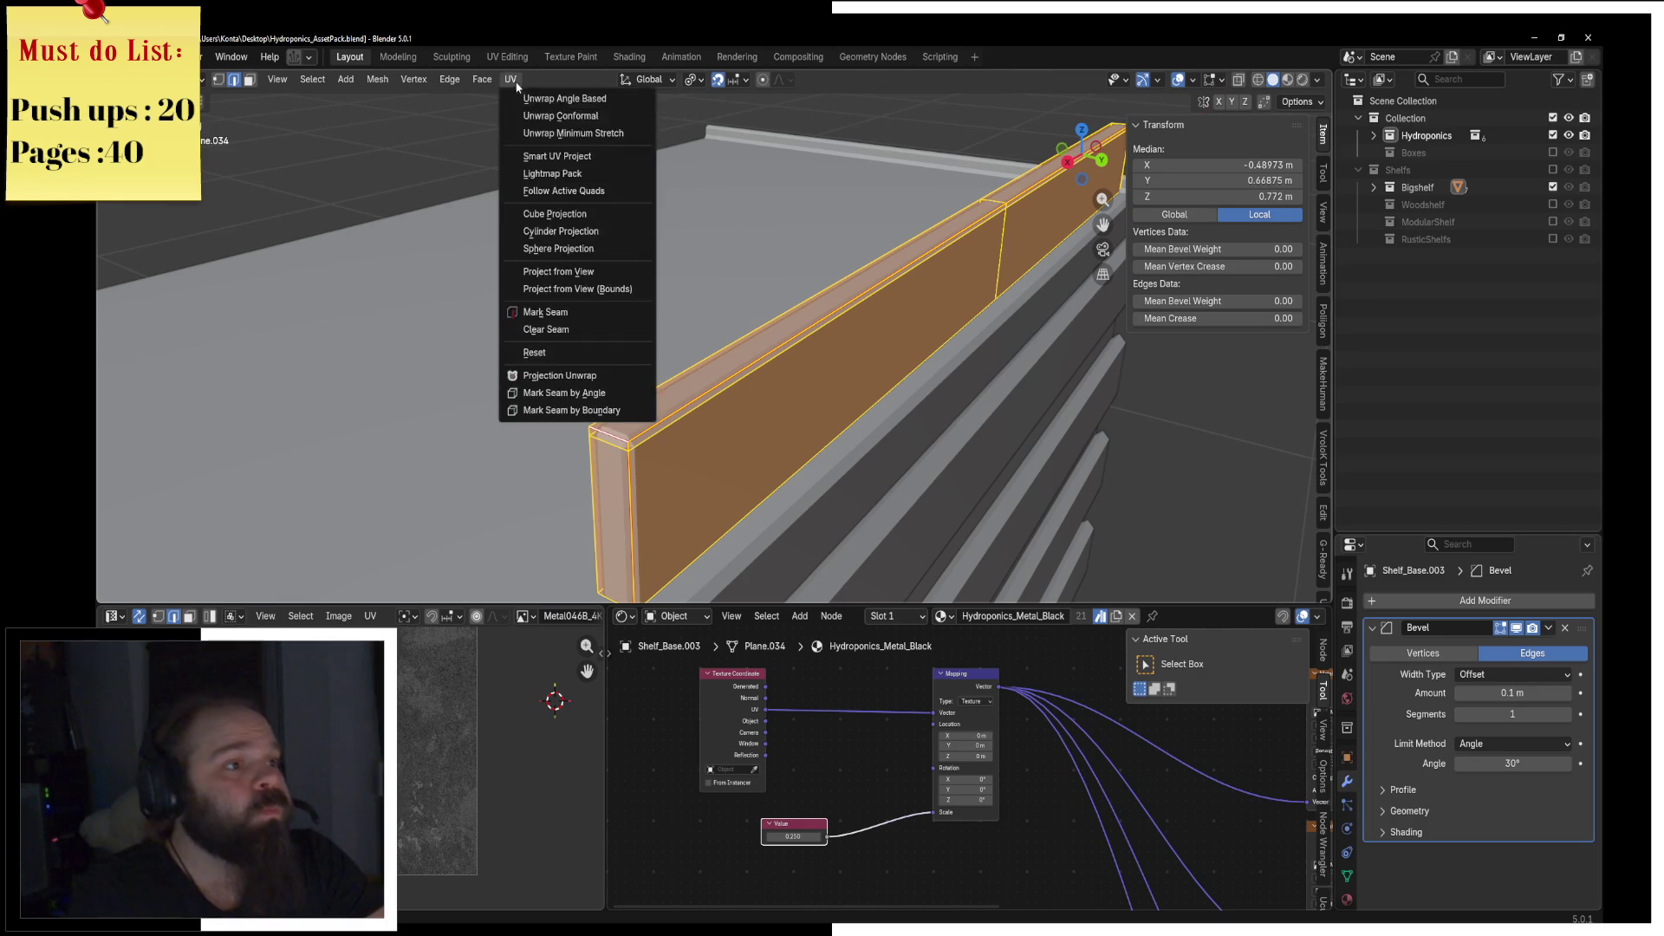
click(538, 95)
scroll(501, 769, up, 3)
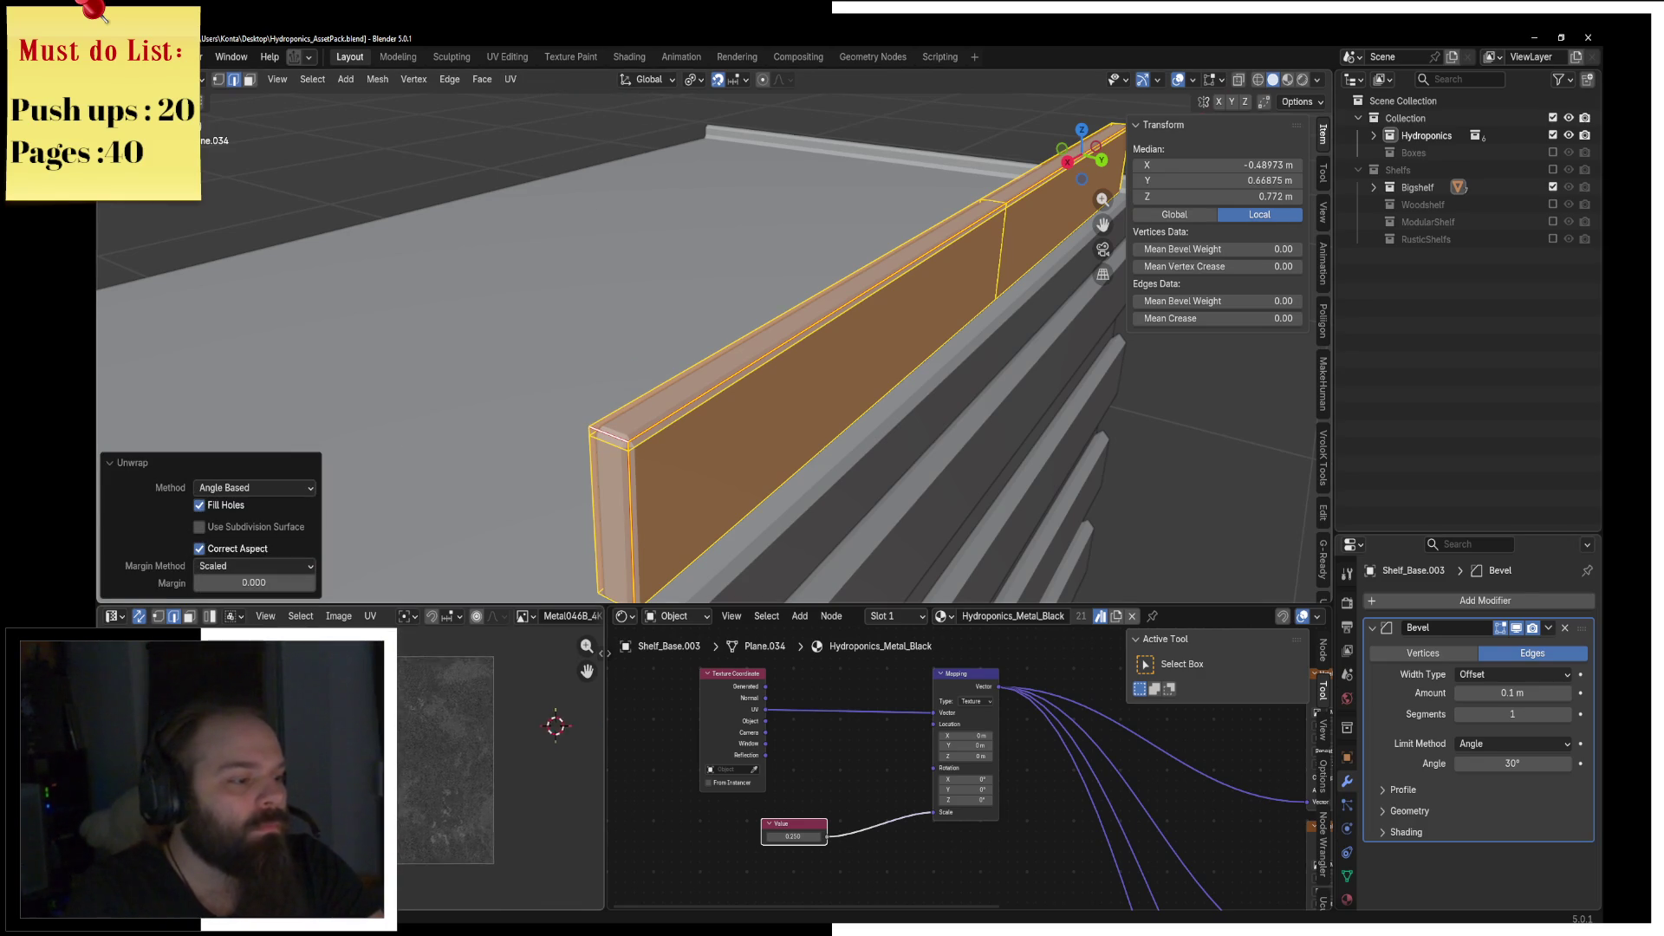
key(ctrl+z)
key(ctrl+z)
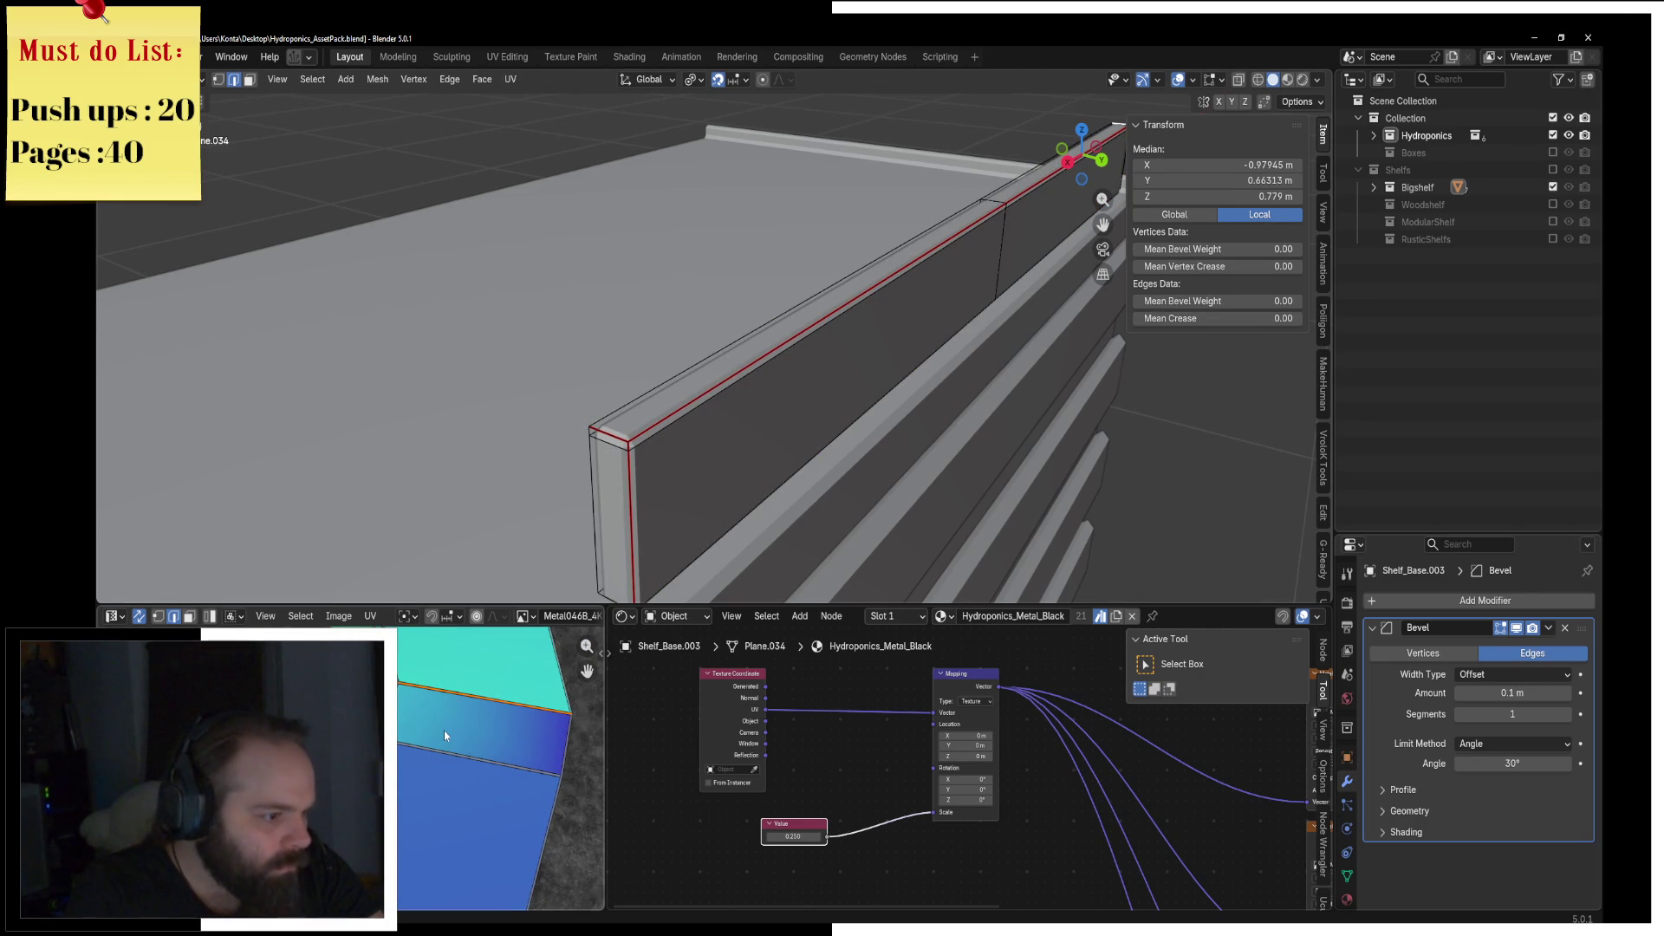
Step: Select the whole board via Select Similar and unwrap its UVs again
key(ctrl+e)
key(Escape)
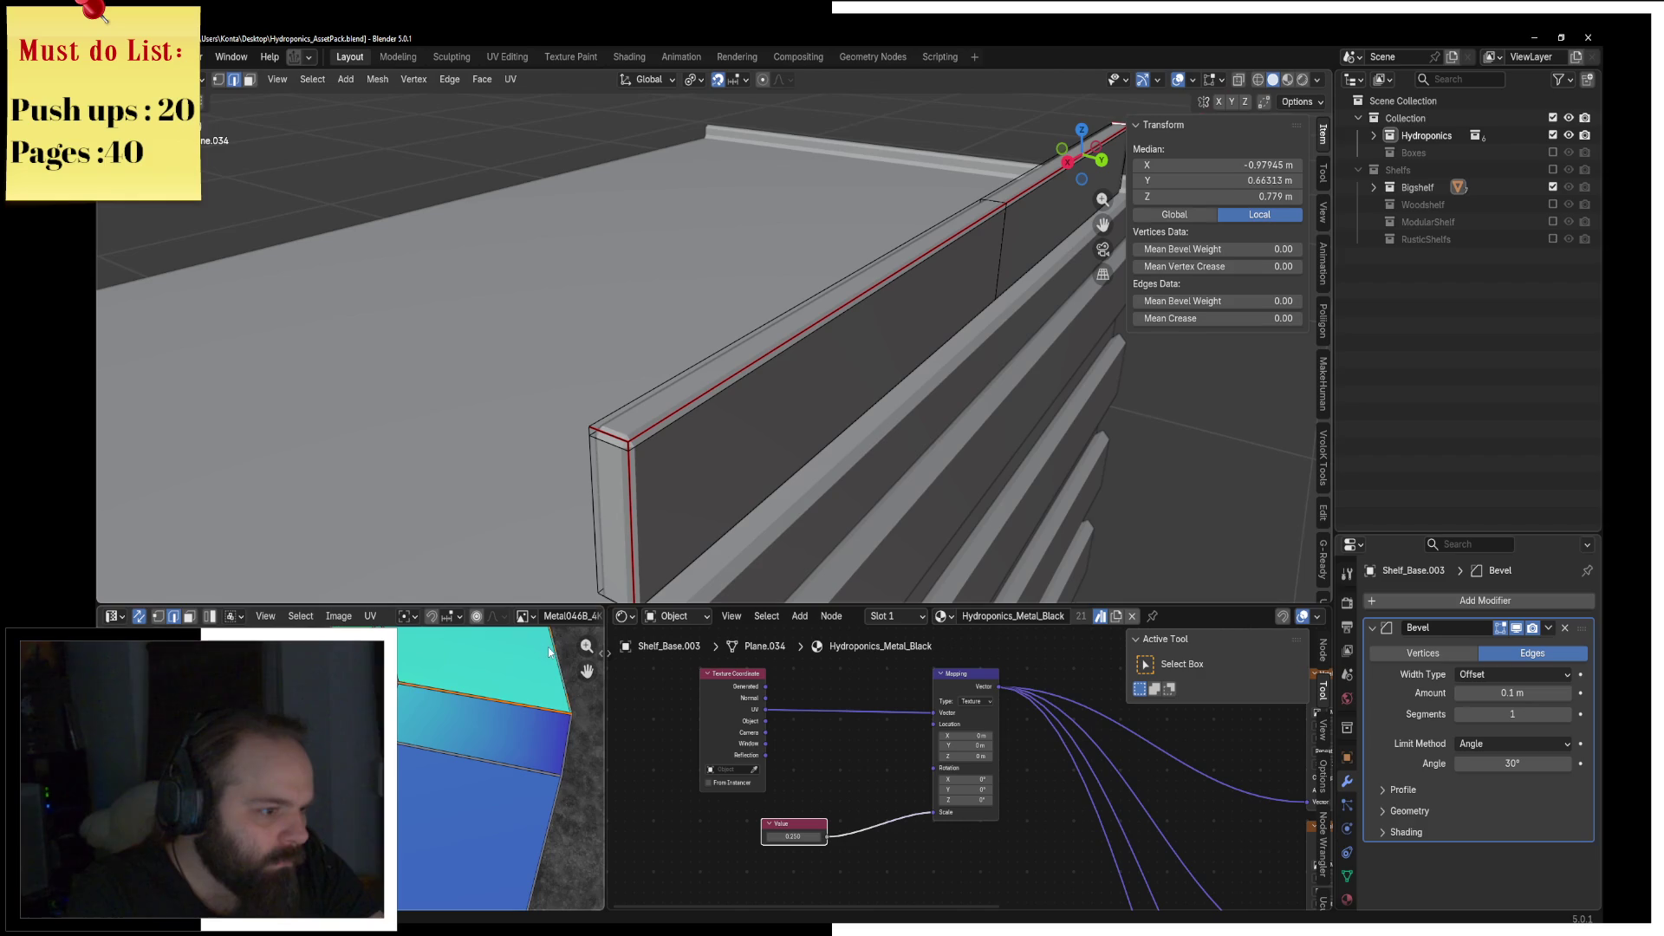
key(shift+g)
click(781, 473)
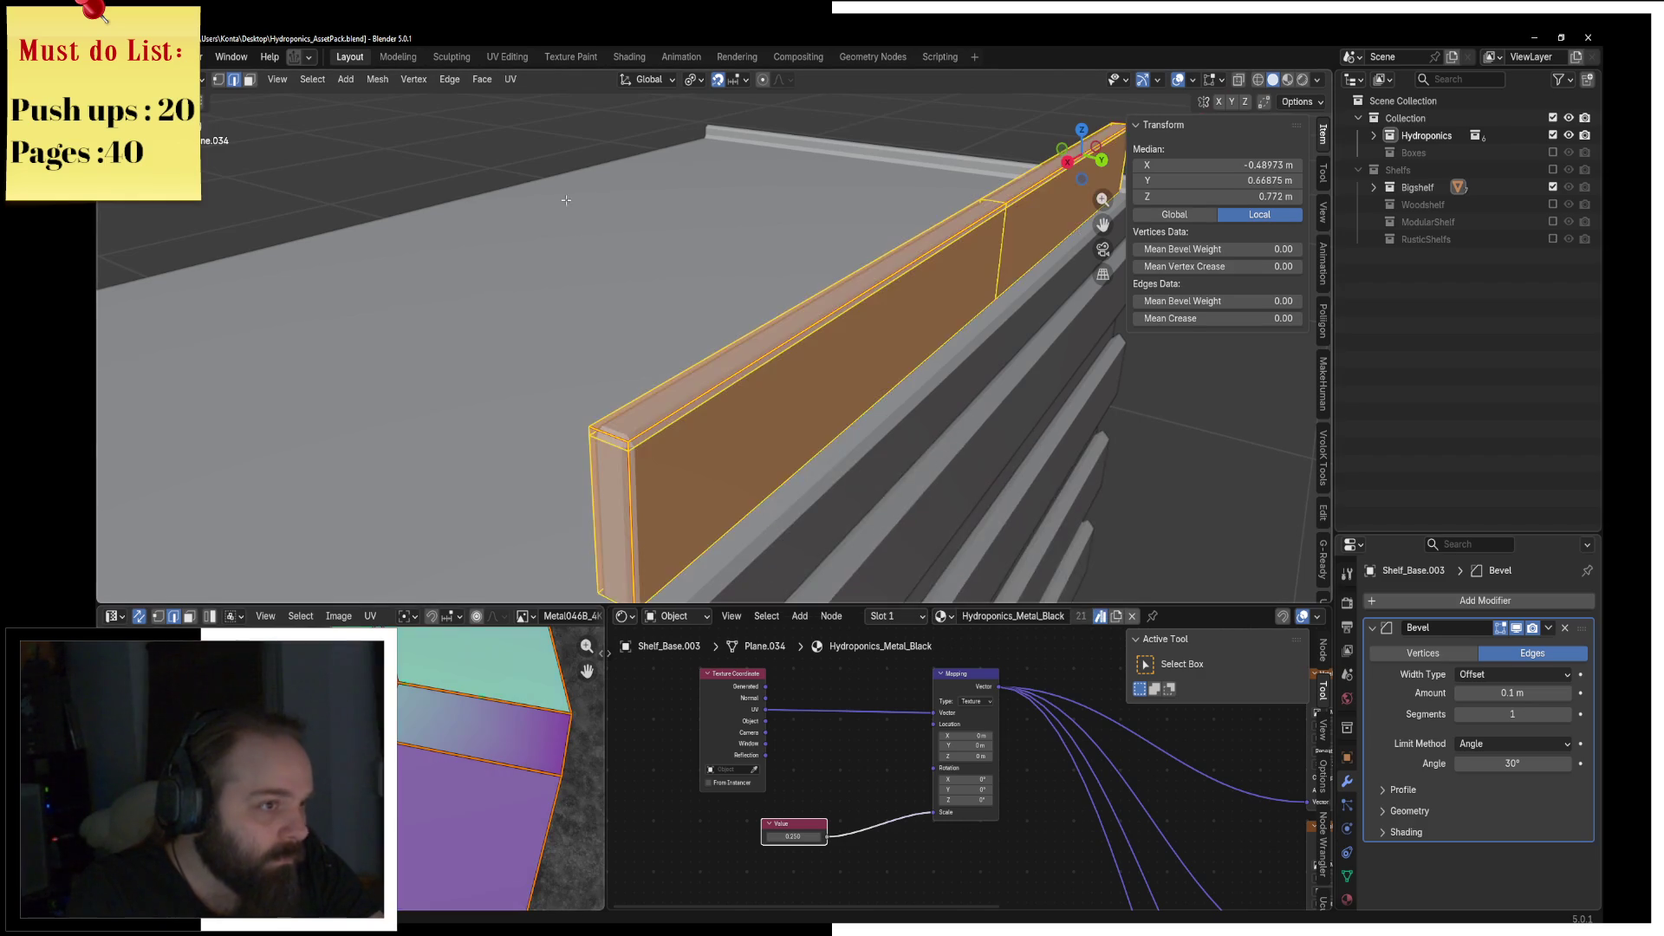
click(510, 79)
click(530, 98)
scroll(468, 390, down, 3)
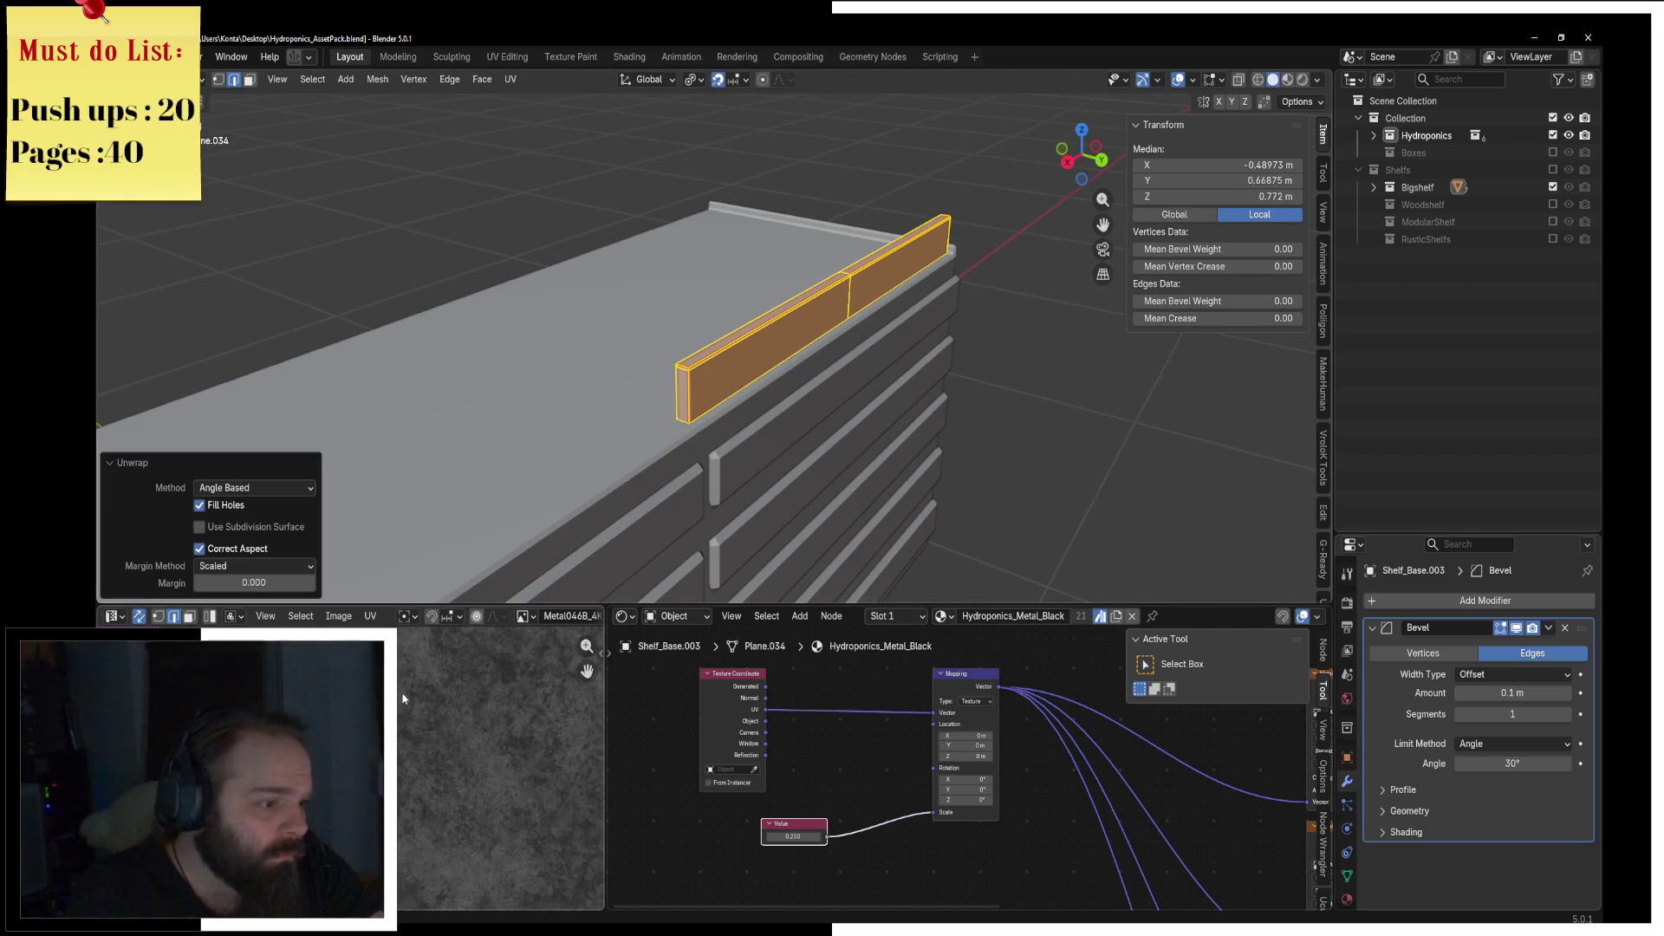
scroll(501, 768, down, 2)
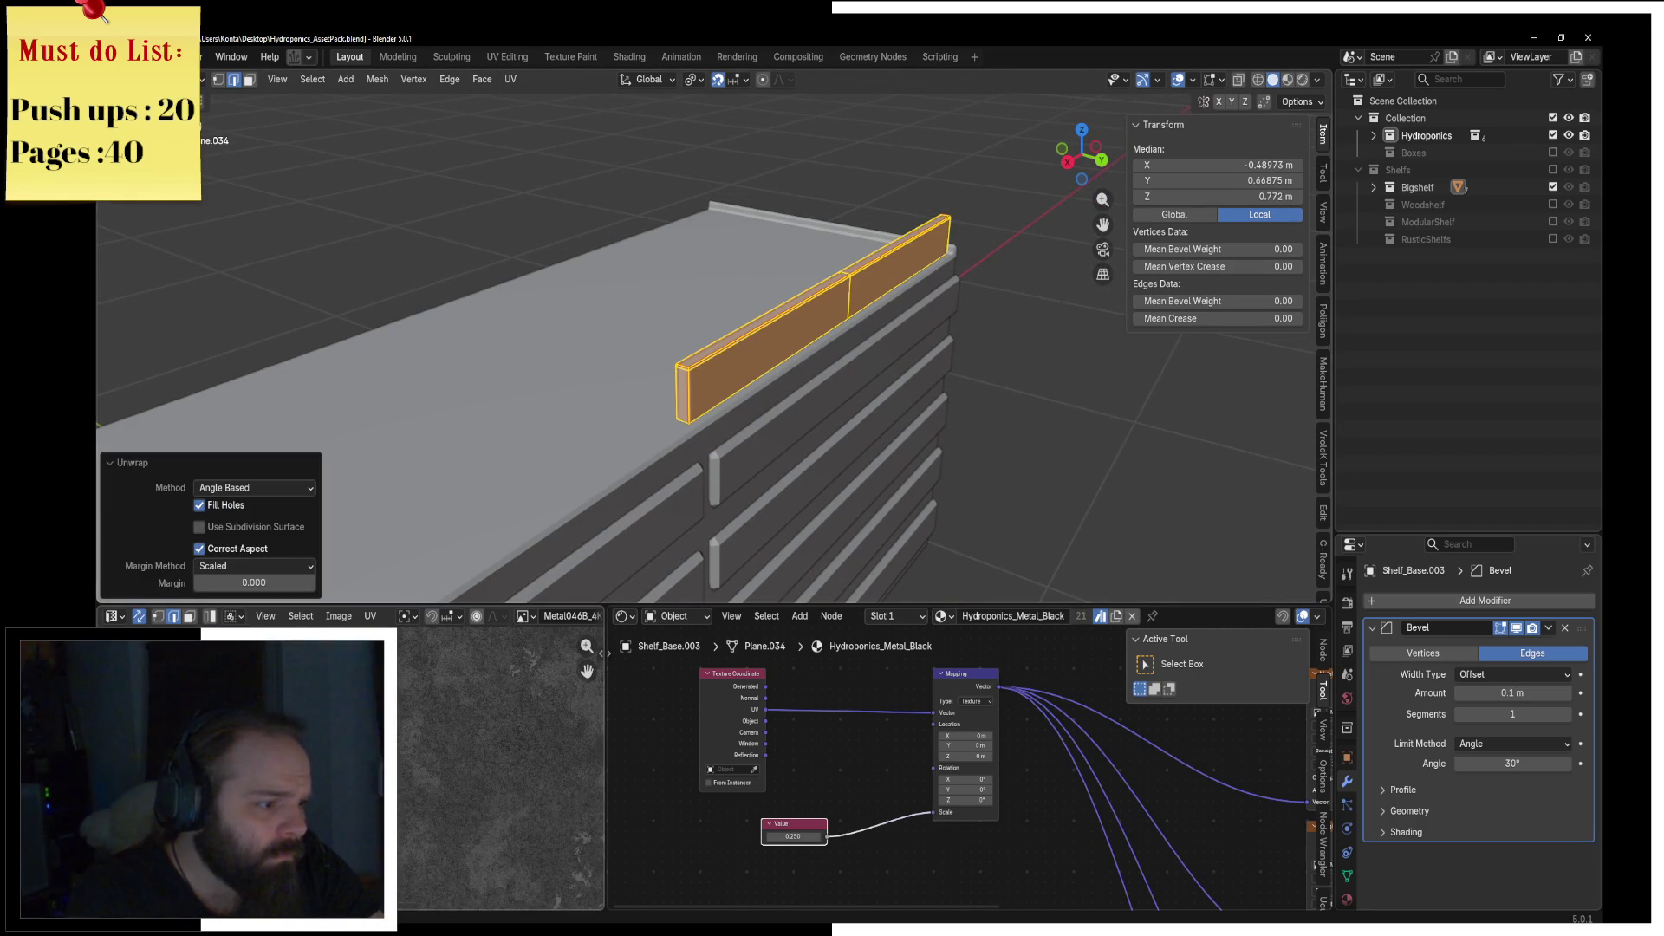
scroll(411, 756, down, 4)
Step: Dissolve the strip's middle vertical edge and unwrap the merged strip
middle_drag(764, 430, 675, 405)
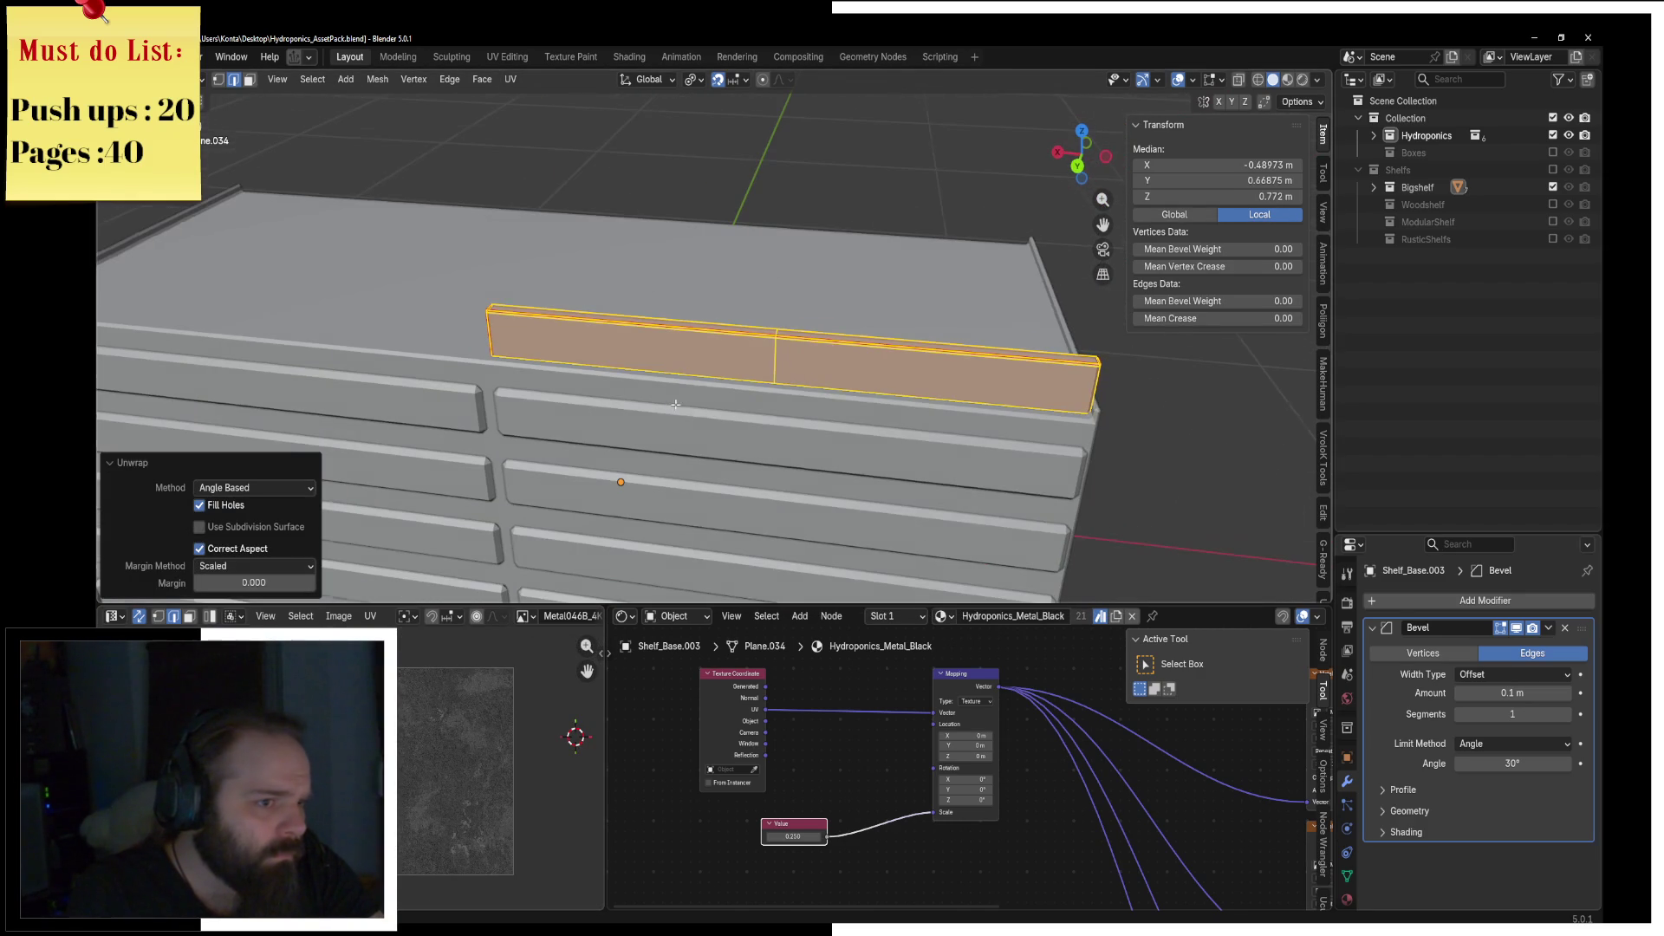
click(774, 376)
key(x)
click(854, 461)
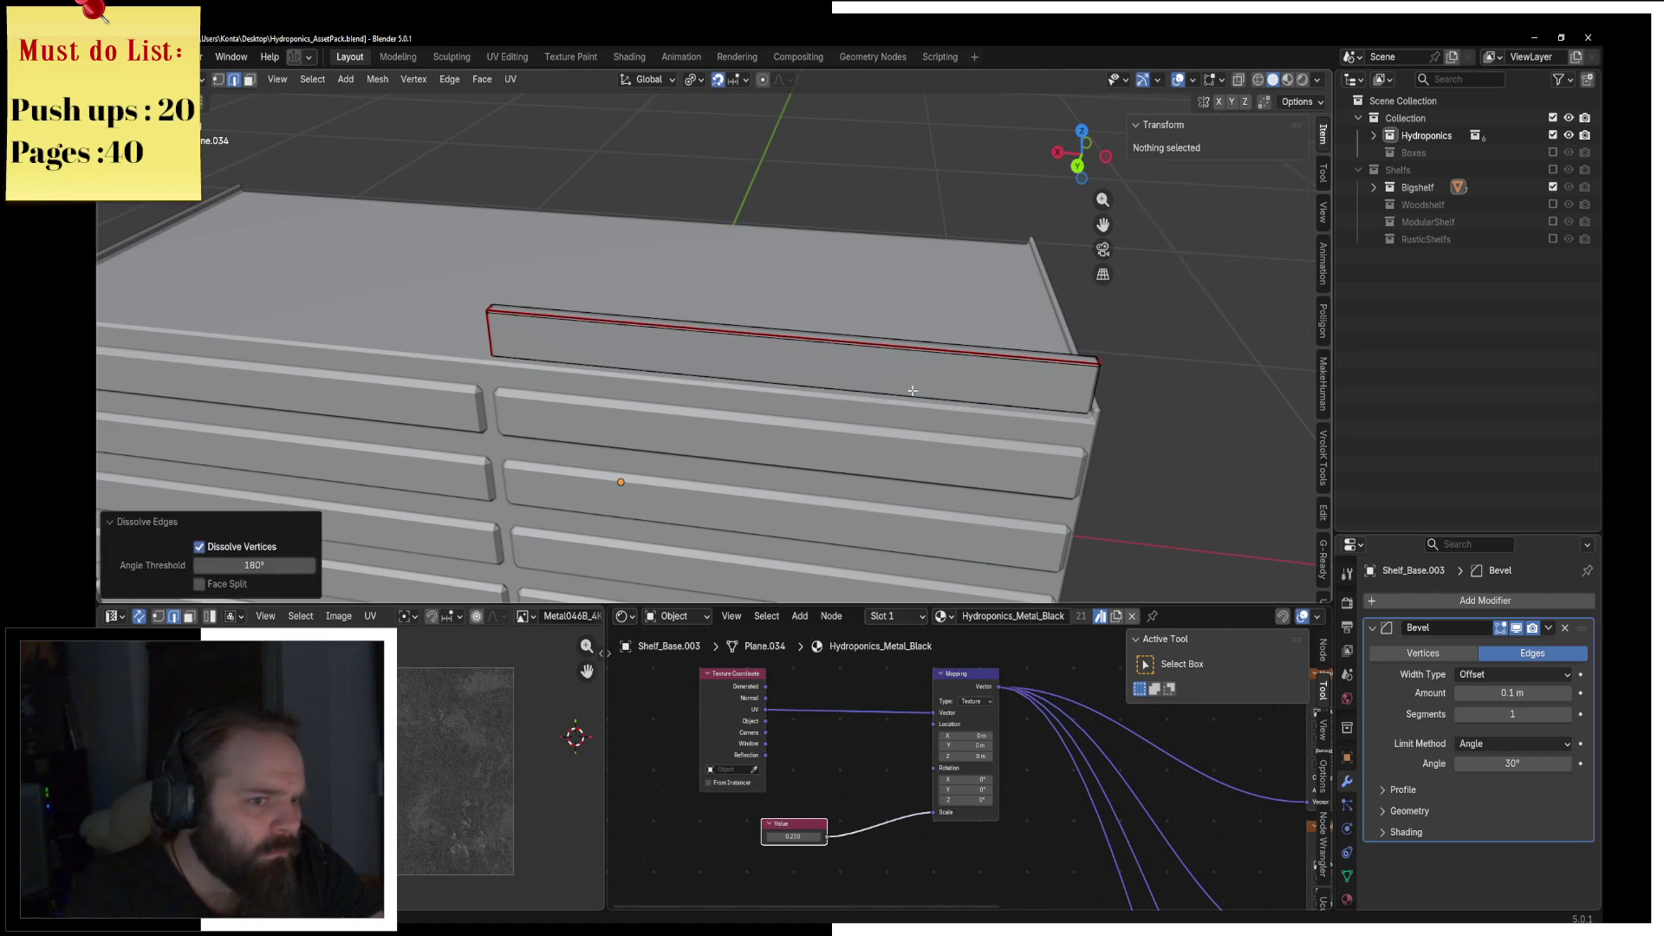
key(a)
click(510, 79)
click(521, 95)
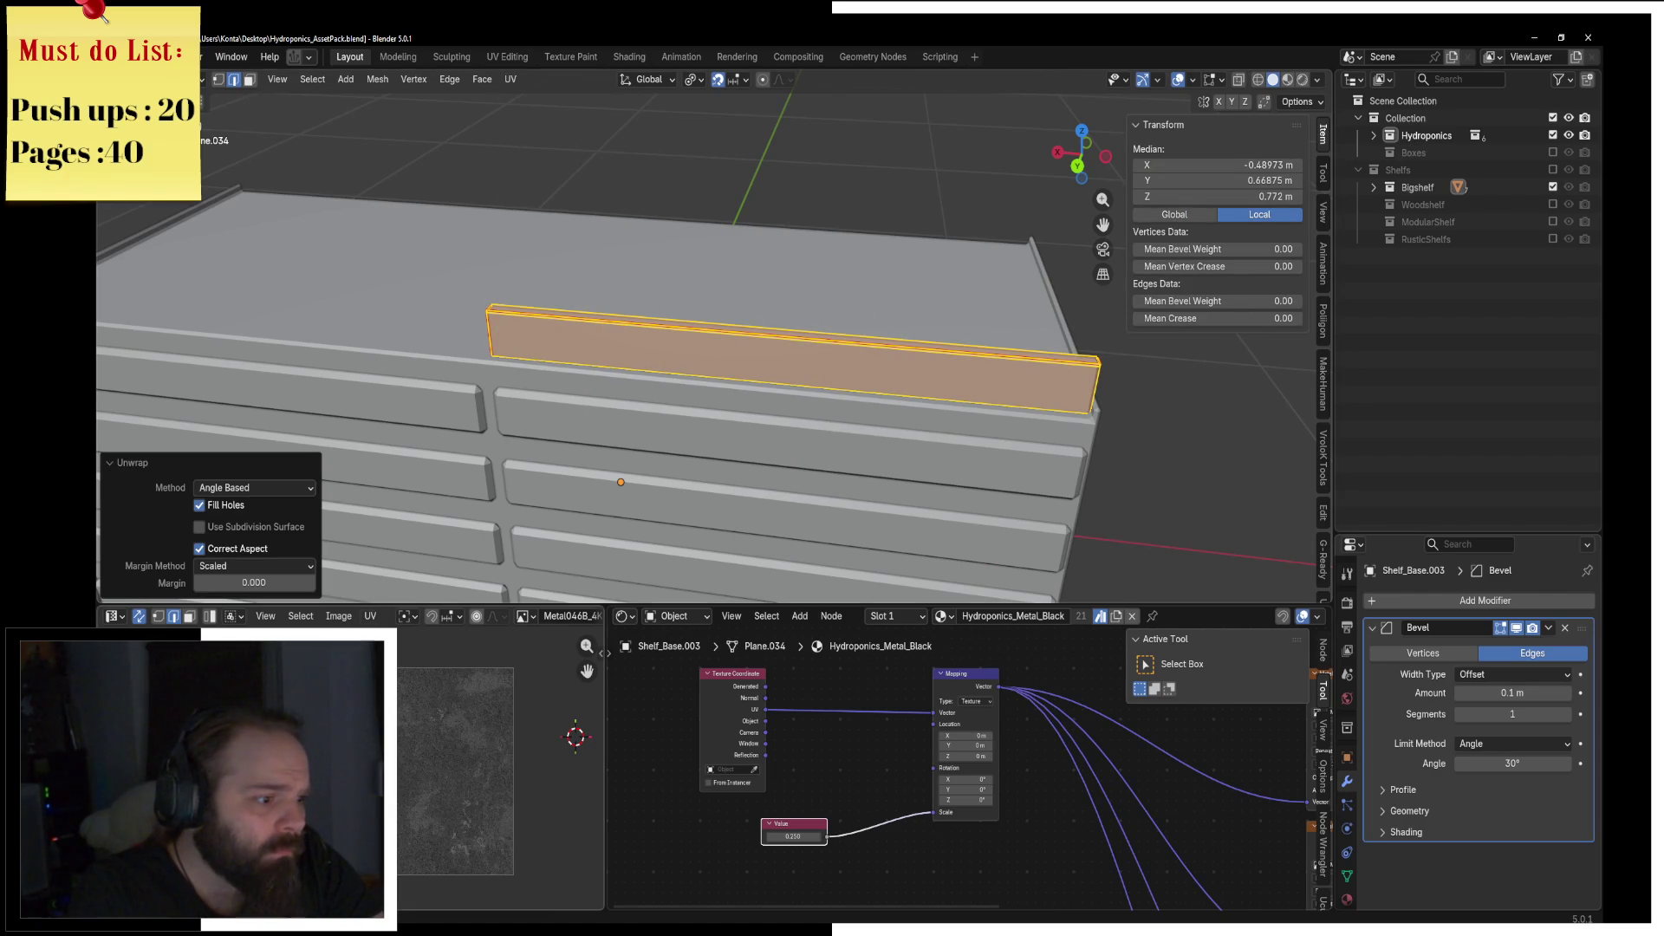
scroll(407, 781, up, 5)
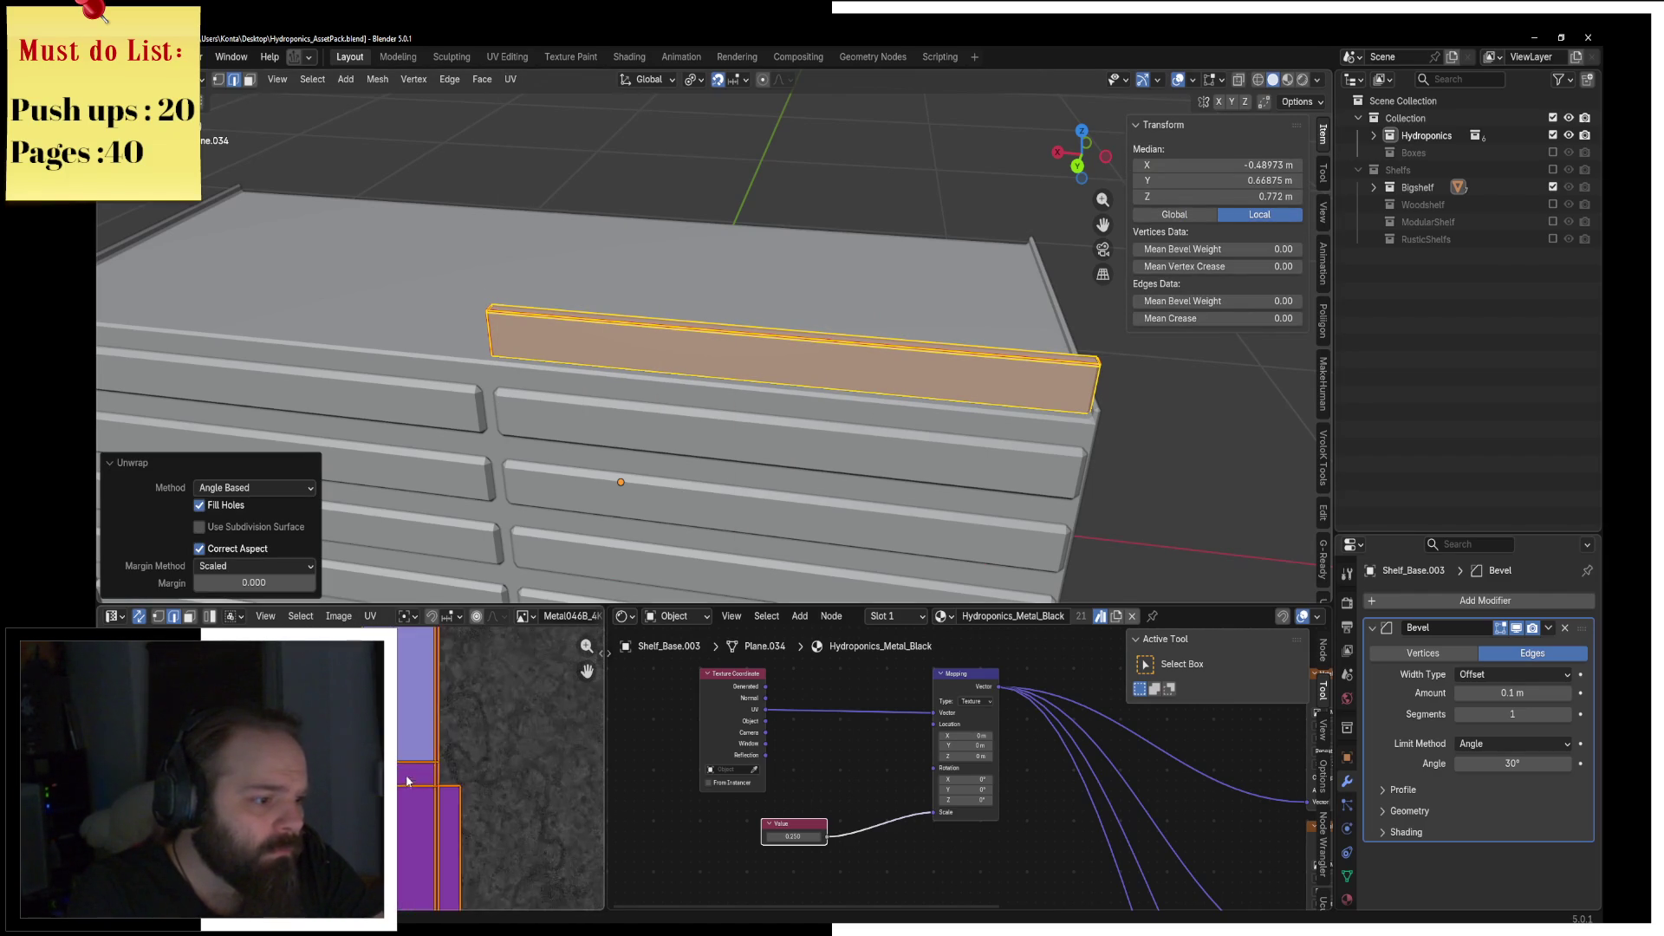
Step: Mark the strip's short right end edge as a seam, unwrap Angle Based, then go to Object Mode
click(1094, 388)
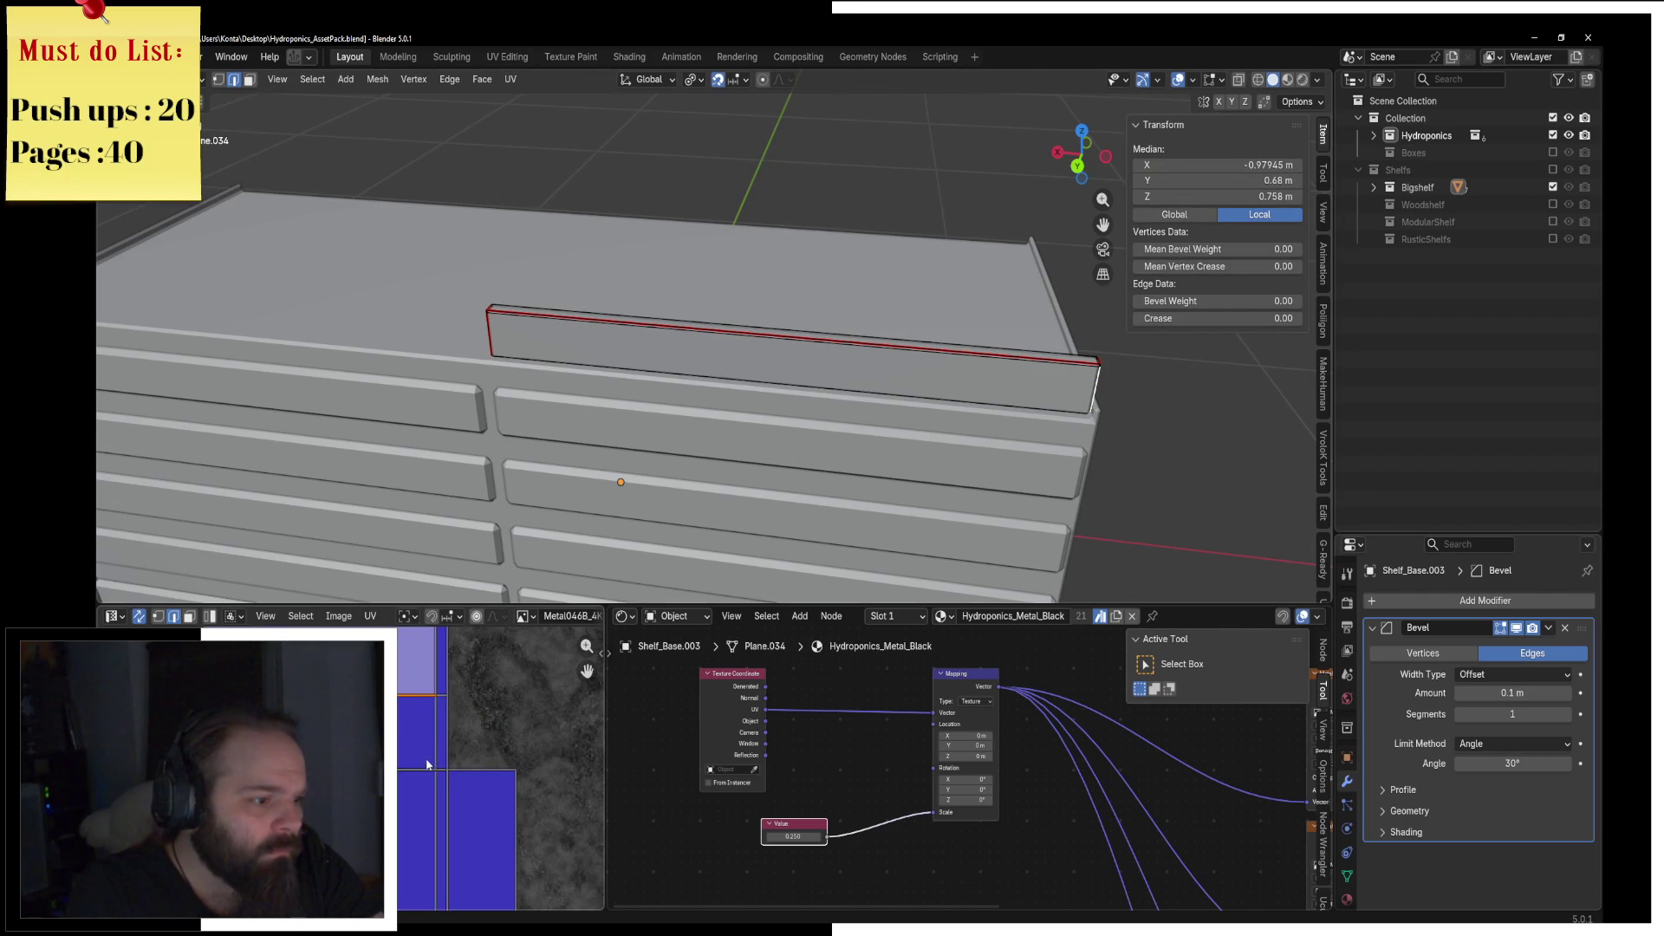
key(F3)
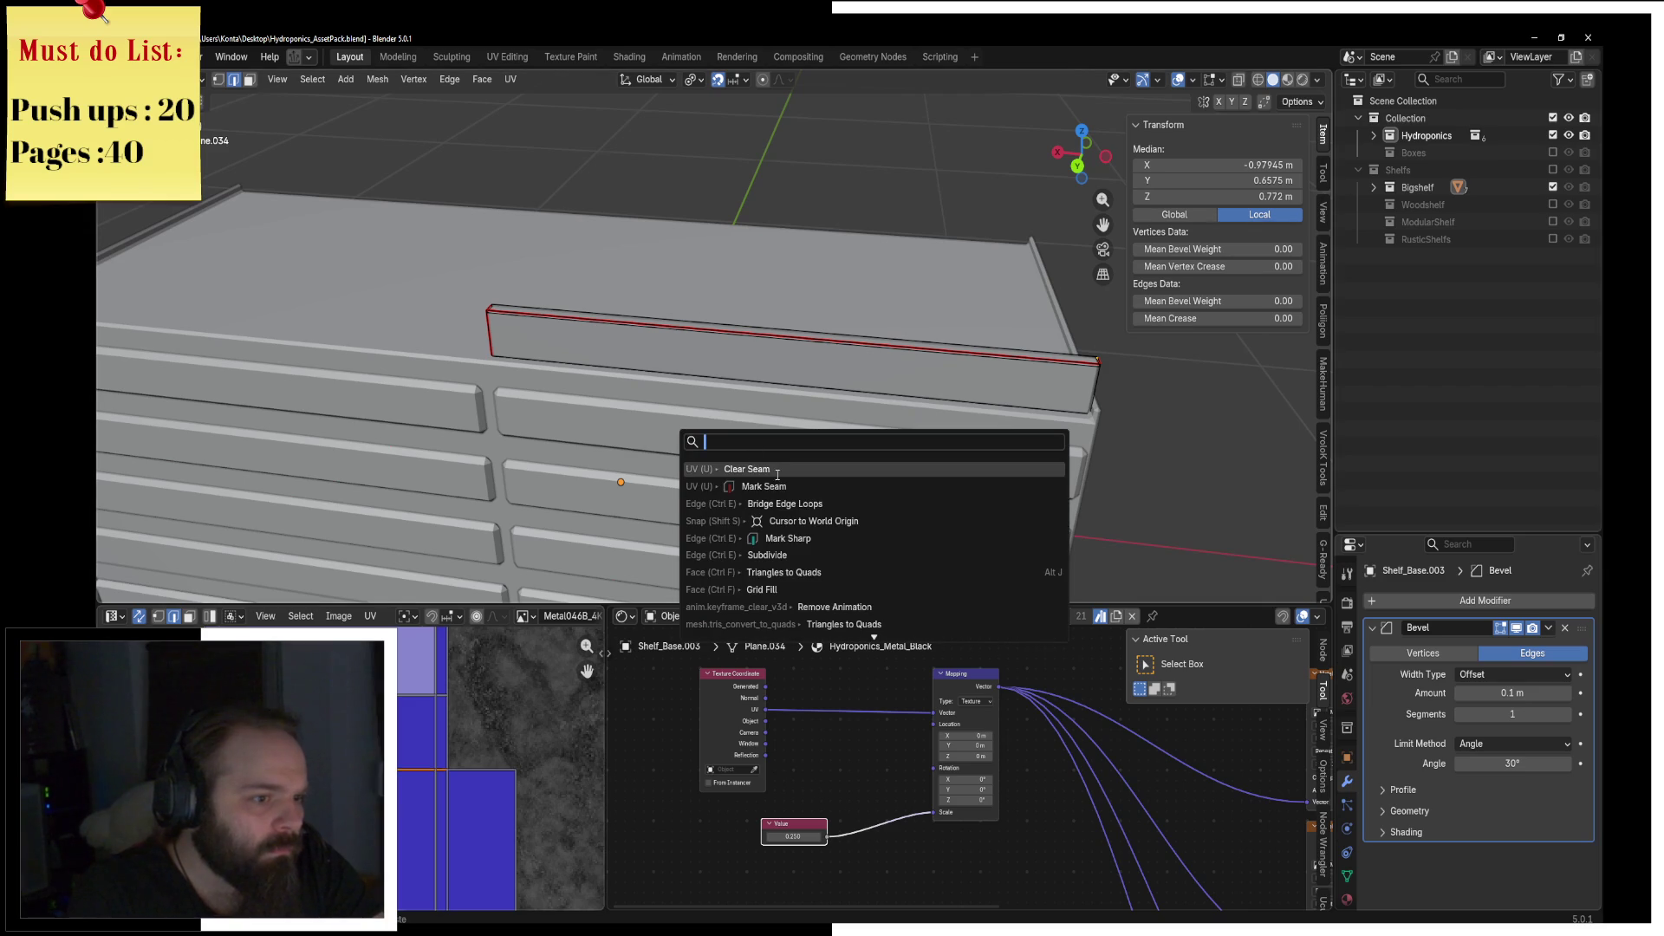
click(759, 488)
key(F3)
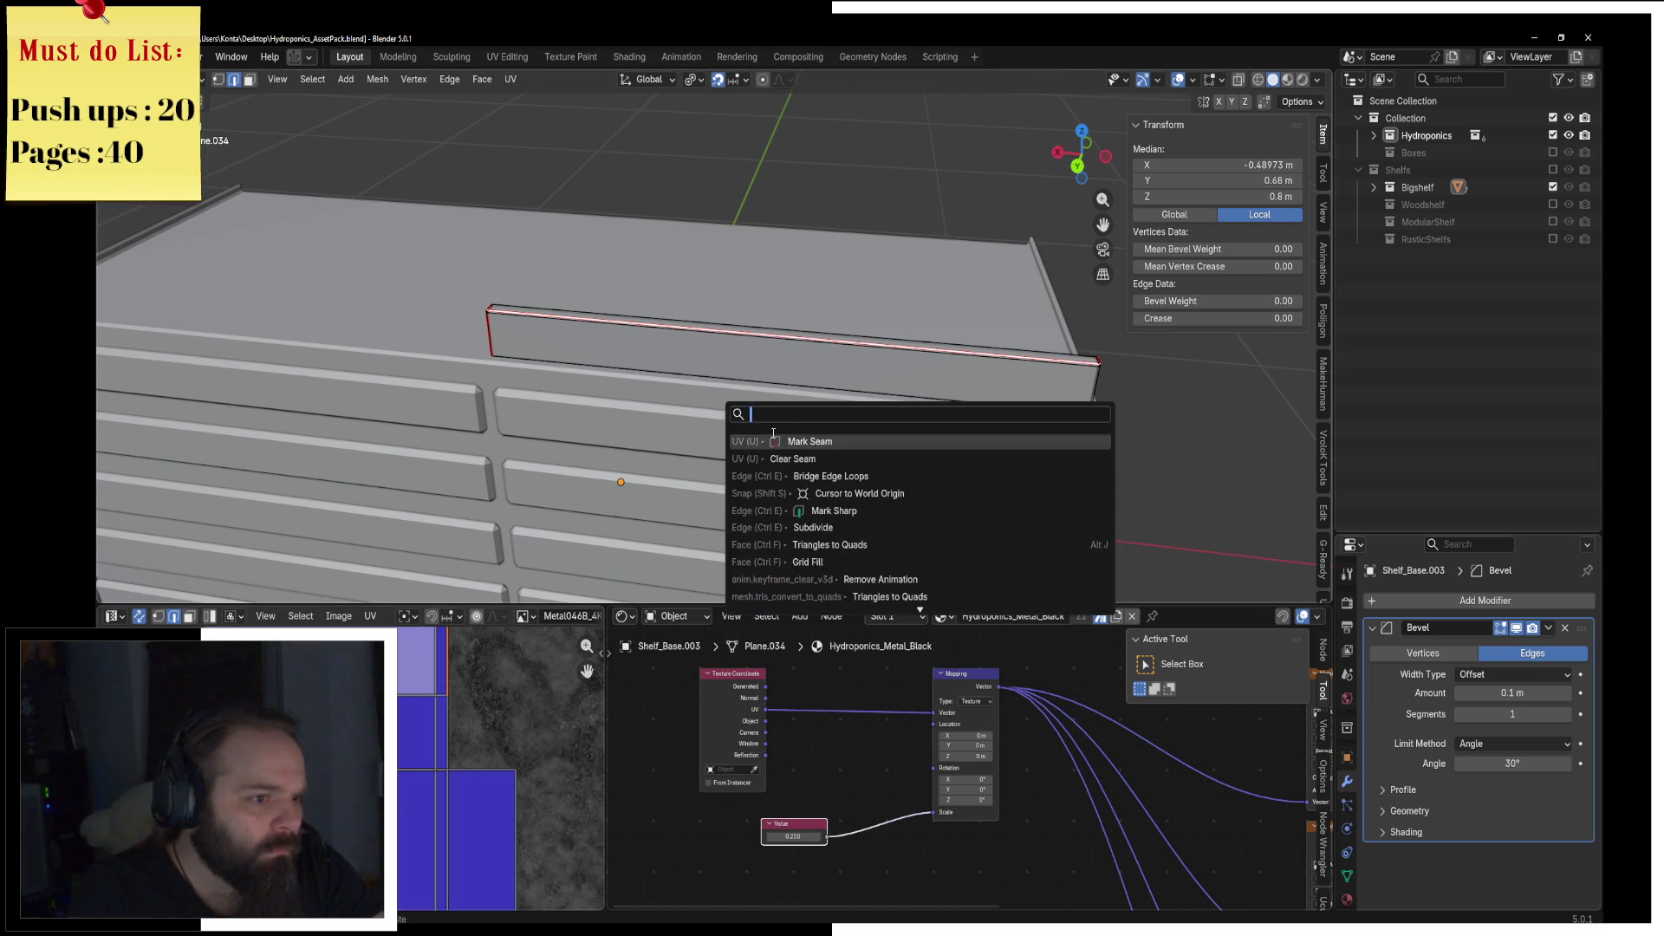
click(763, 461)
click(511, 79)
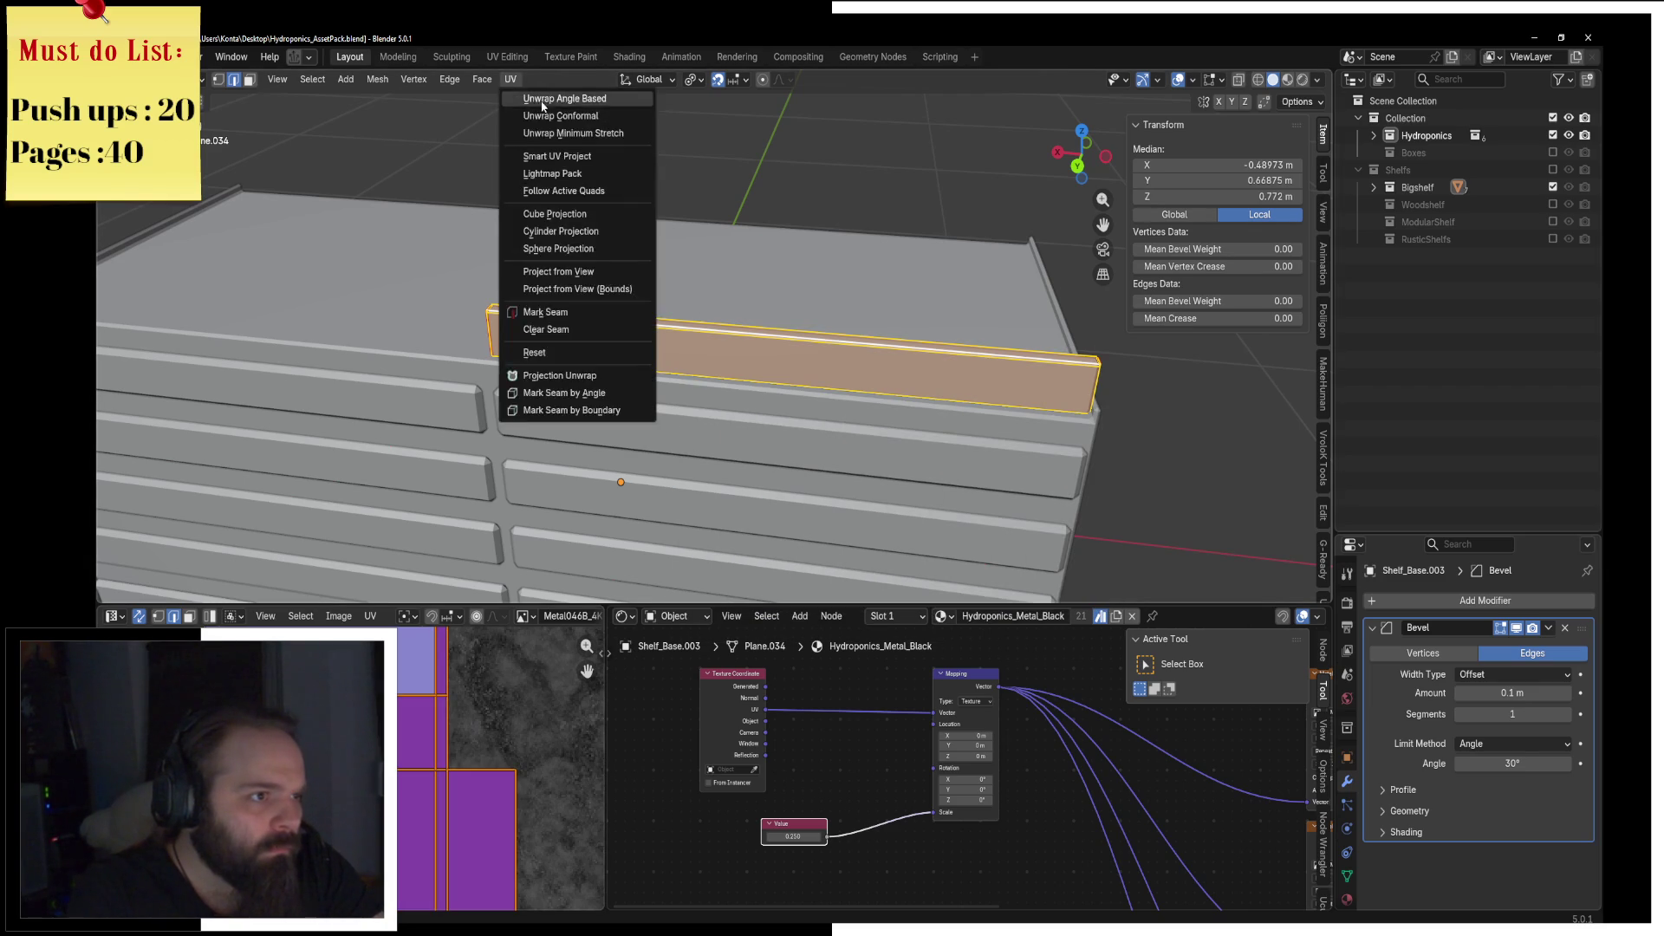
click(542, 98)
key(ctrl+Tab)
click(663, 436)
scroll(788, 447, down, 5)
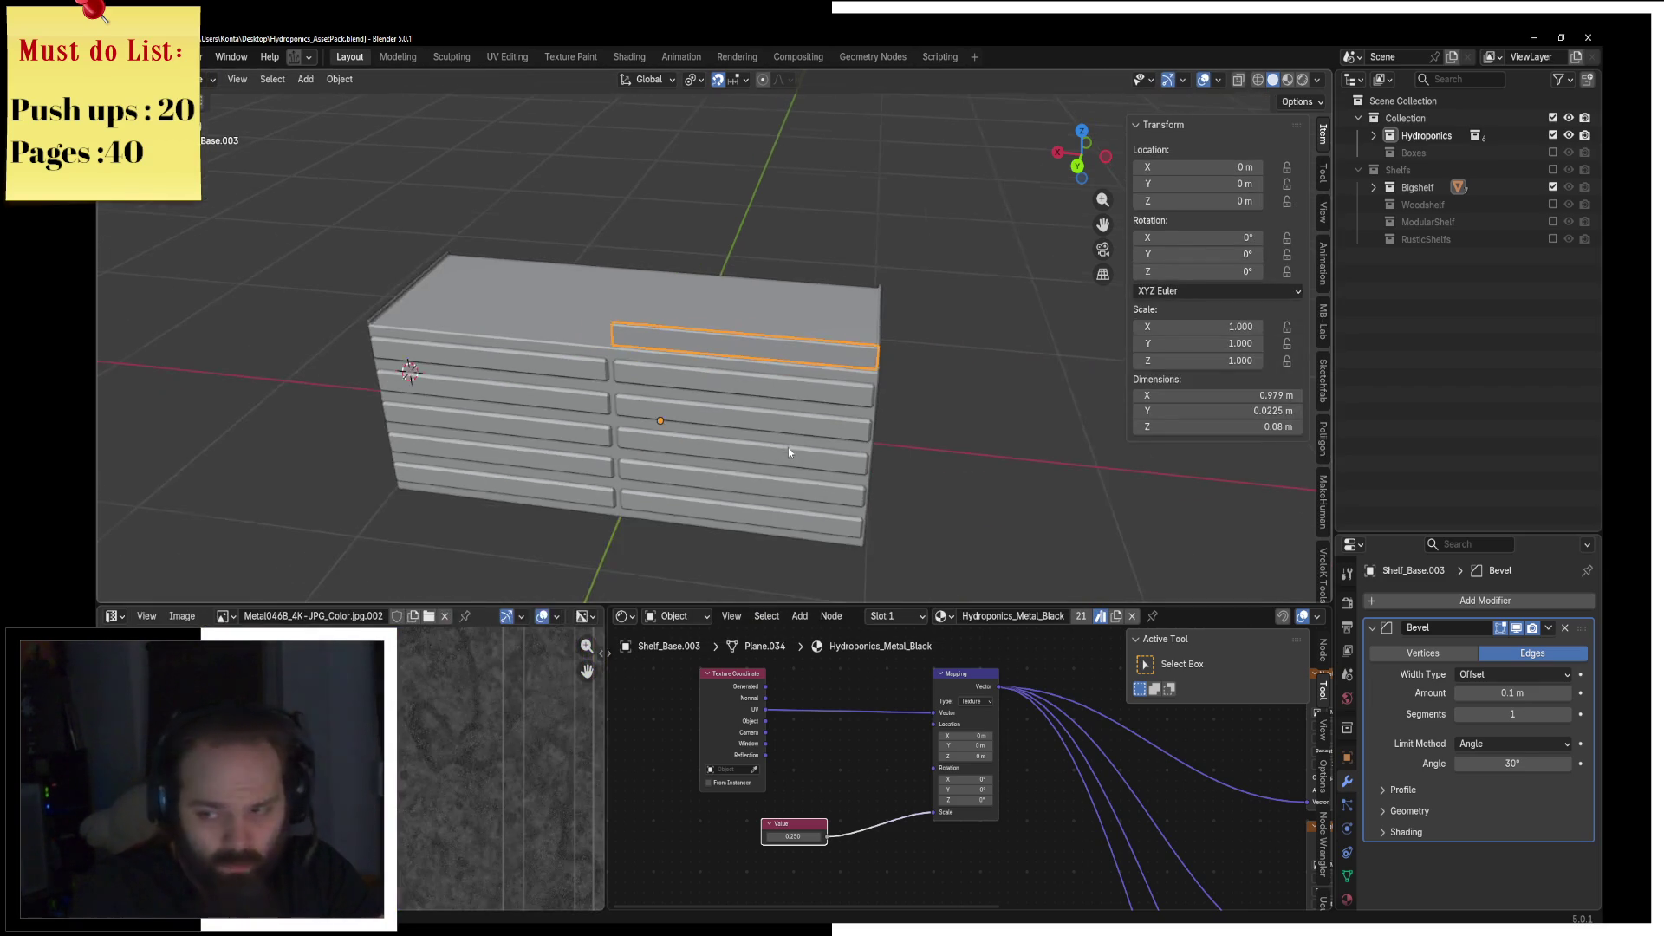
Step: In Edit Mode on Shelf_Base.001, select all compartment opening rim loops using Select Similar
mouse_move(788, 448)
middle_down()
mouse_move(747, 373)
mouse_move(719, 388)
mouse_move(499, 379)
mouse_move(558, 352)
mouse_move(667, 351)
mouse_move(590, 363)
middle_up()
click(720, 387)
key(ctrl+Tab)
click(709, 379)
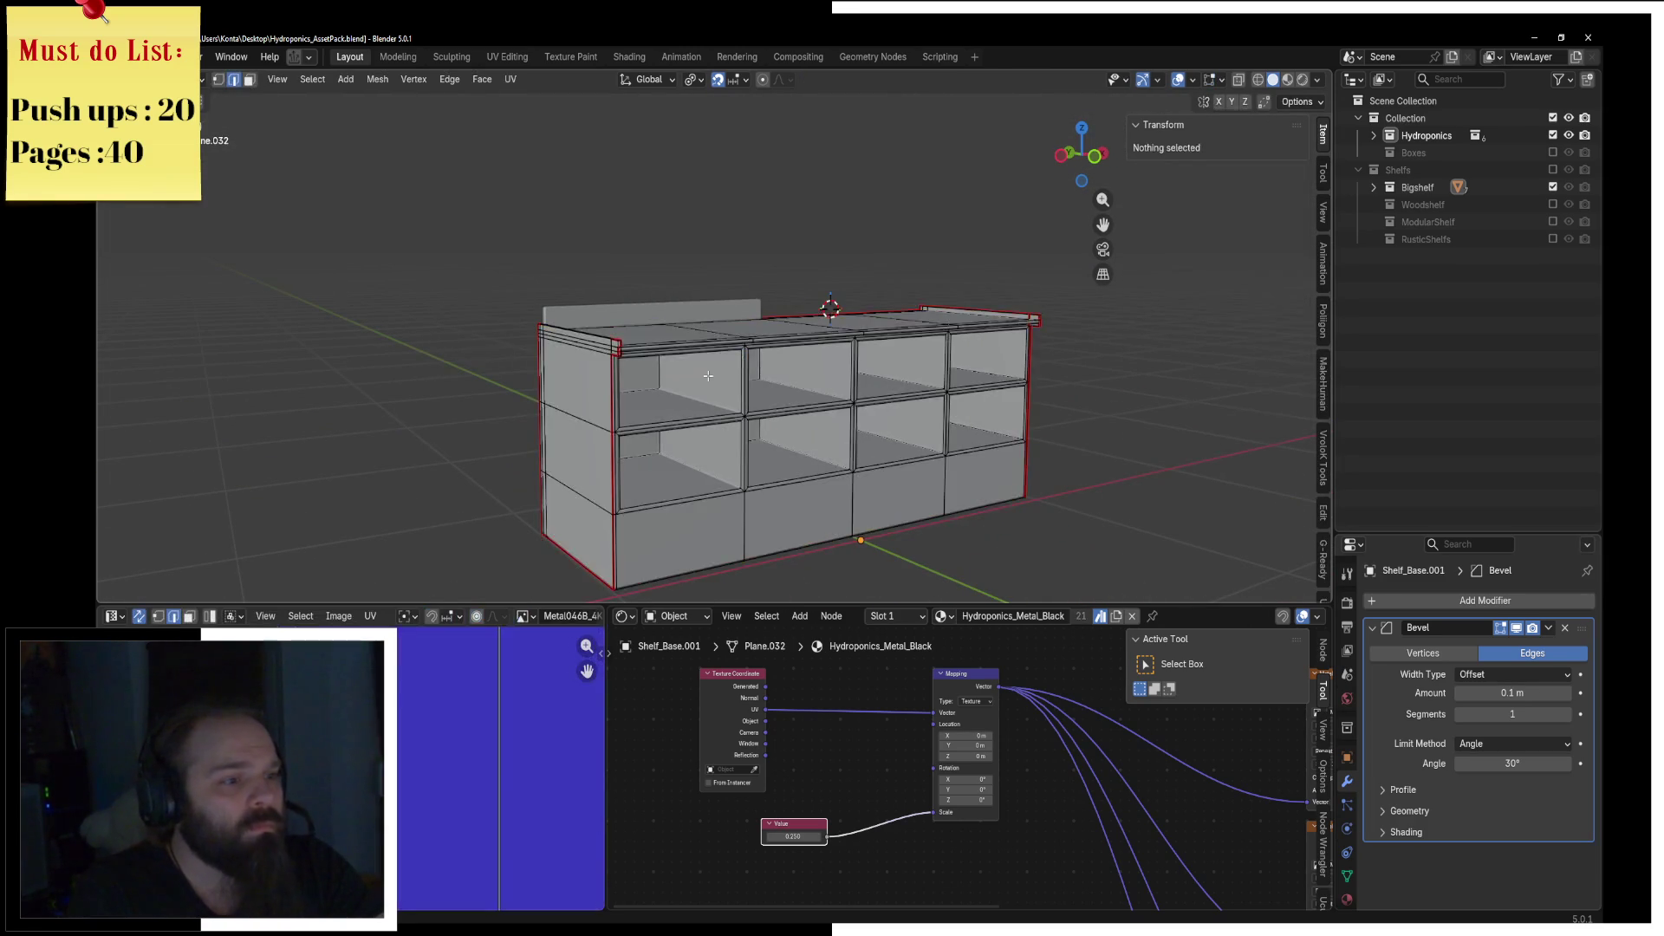
scroll(677, 395, up, 3)
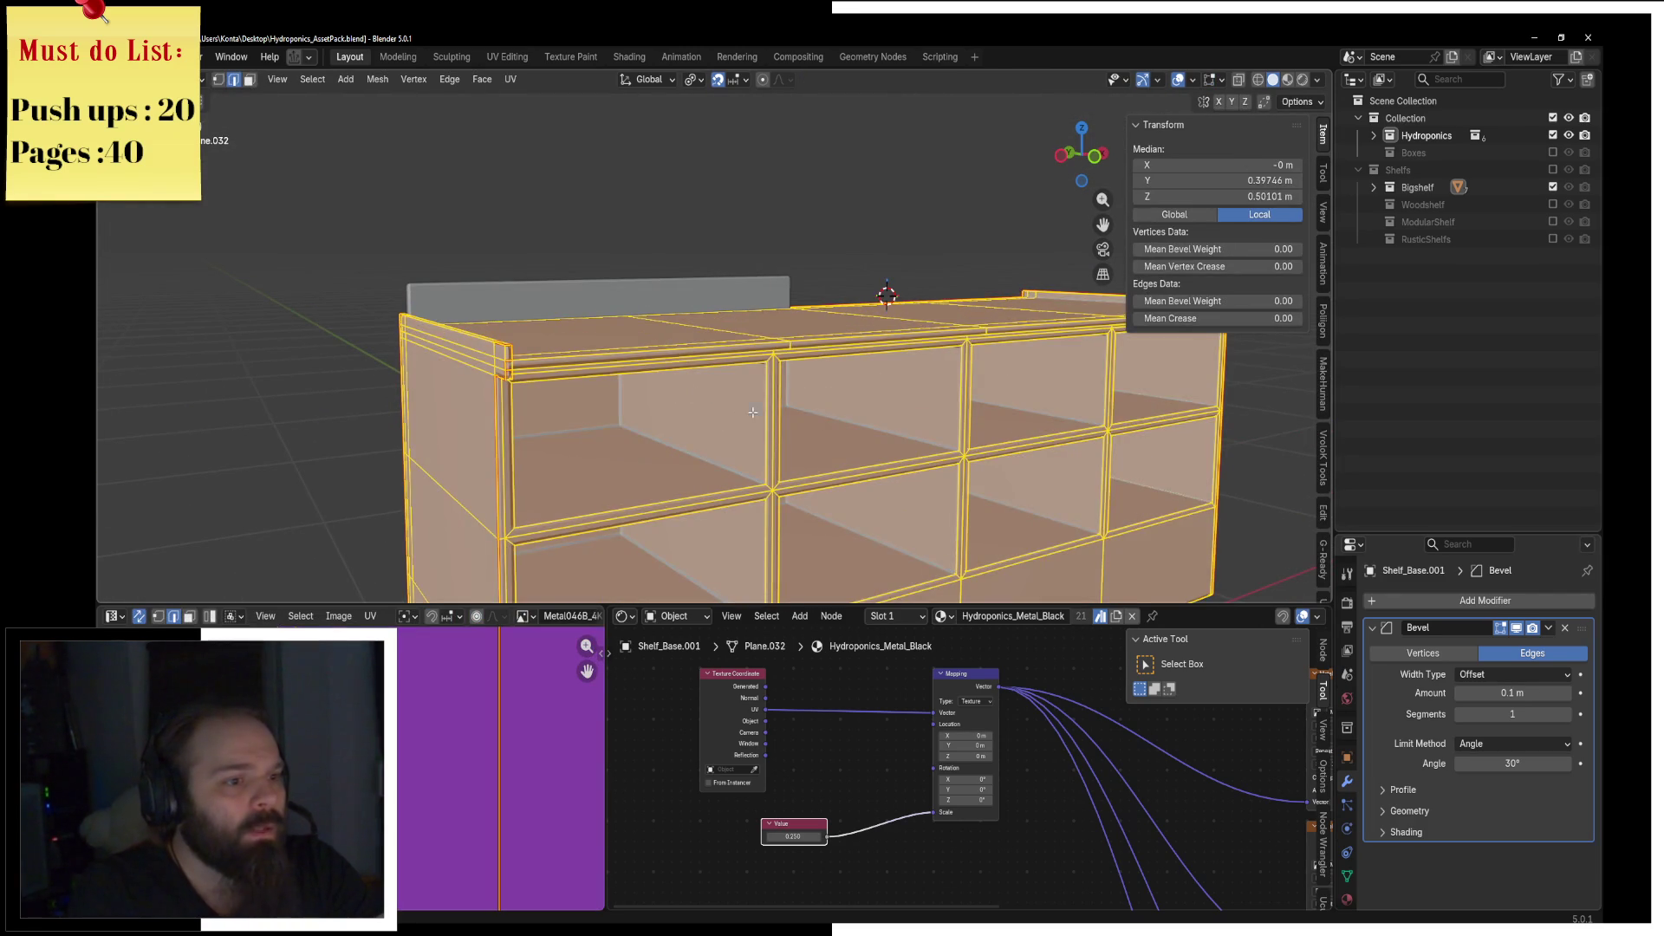
key(alt+a)
alt+click(762, 416)
alt+shift+click(781, 449)
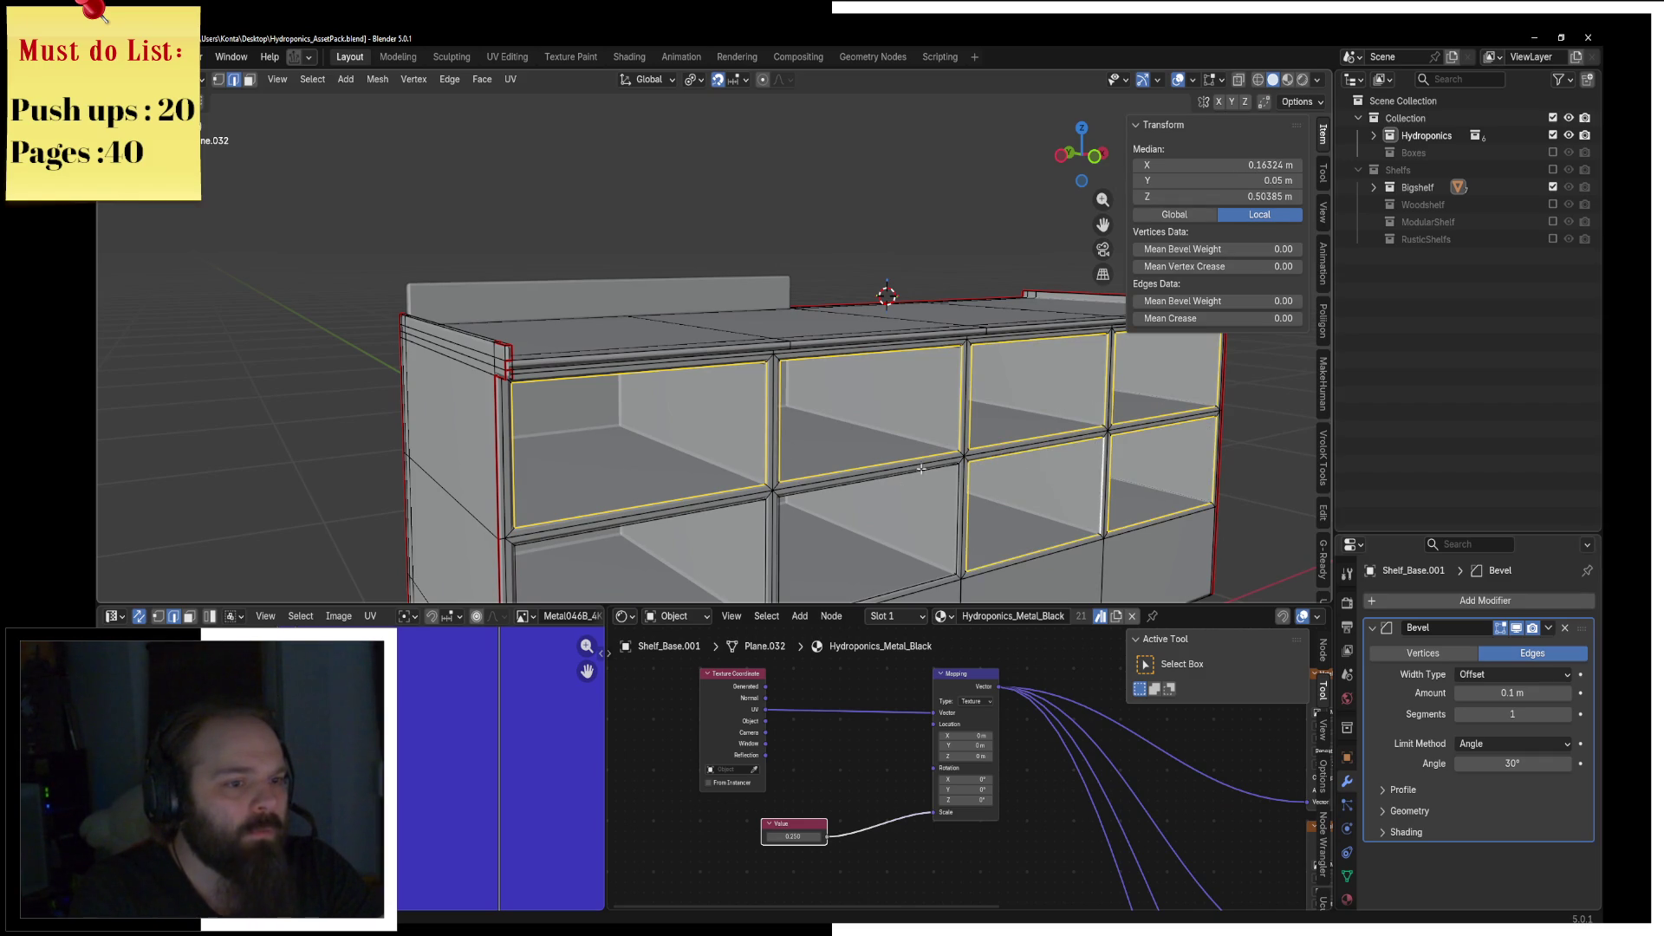
key(shift+g)
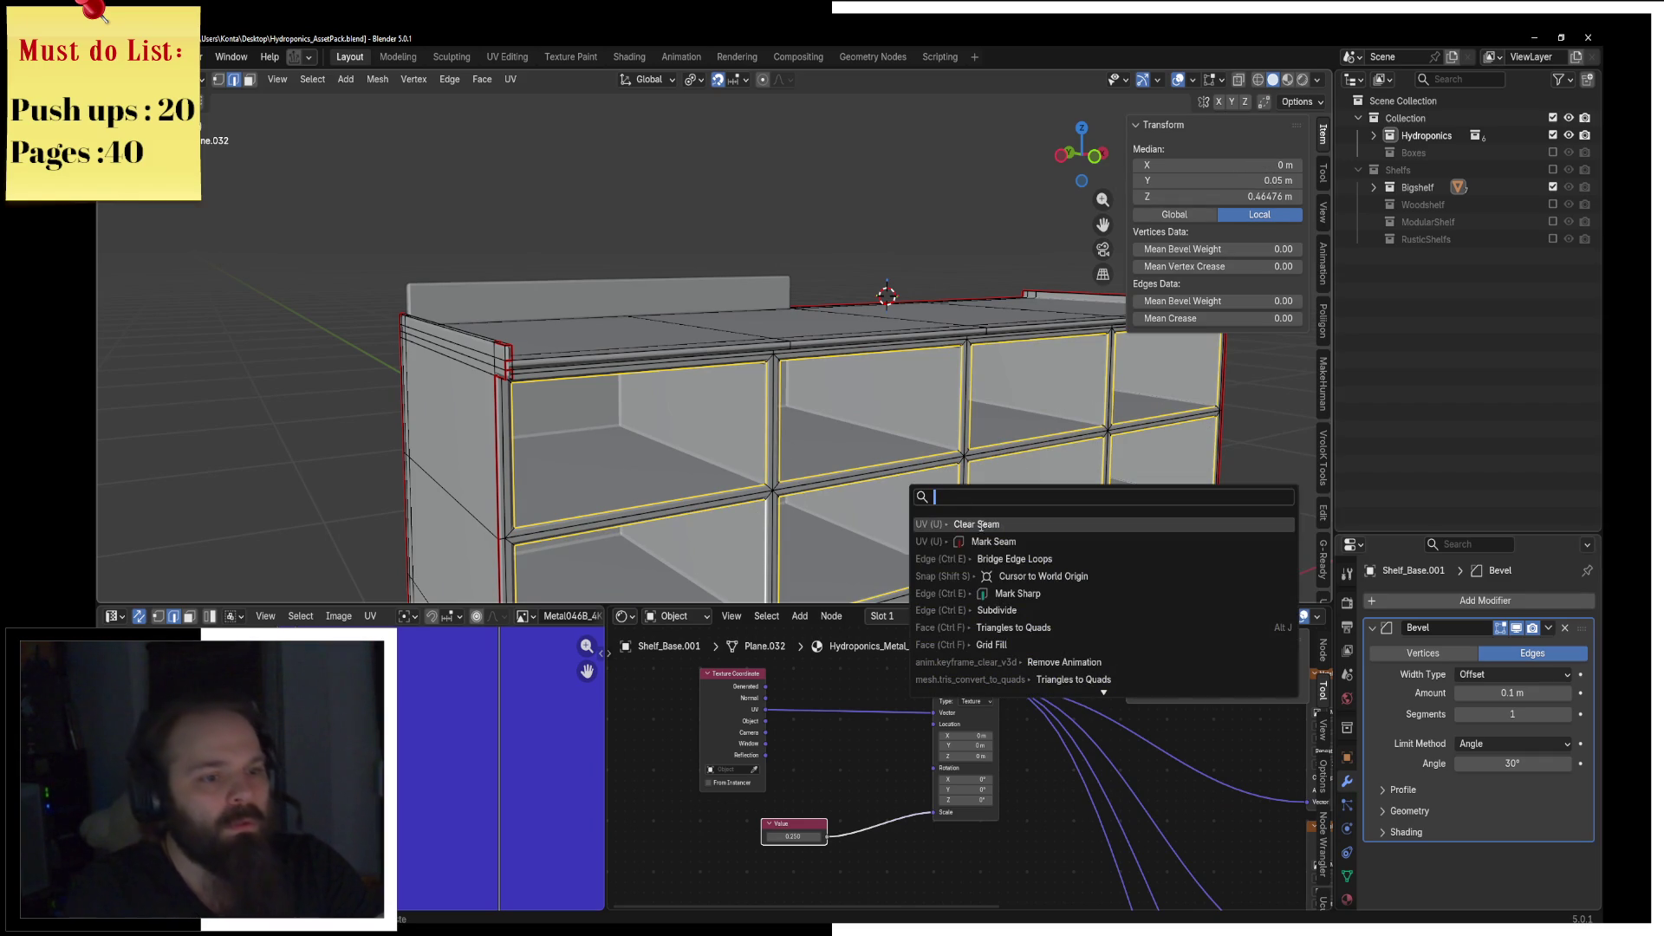
click(988, 531)
Step: Unwrap the whole shelf base angle-based and mark the selected edges as seams
key(a)
key(u)
click(524, 96)
scroll(410, 796, down, 6)
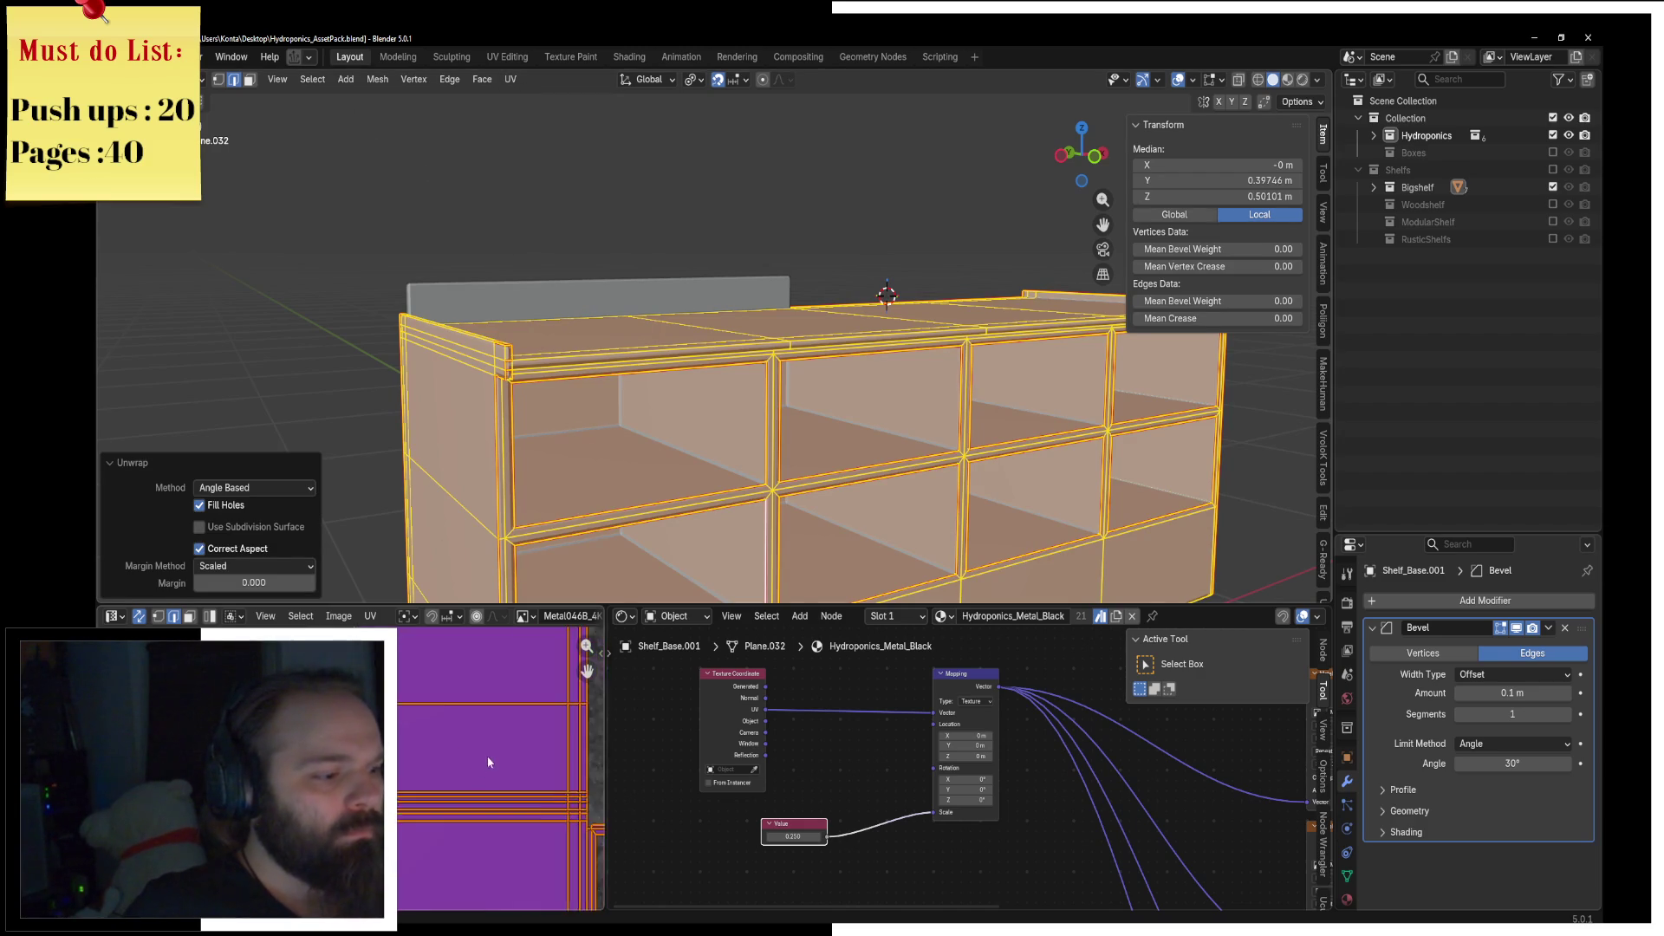
click(867, 484)
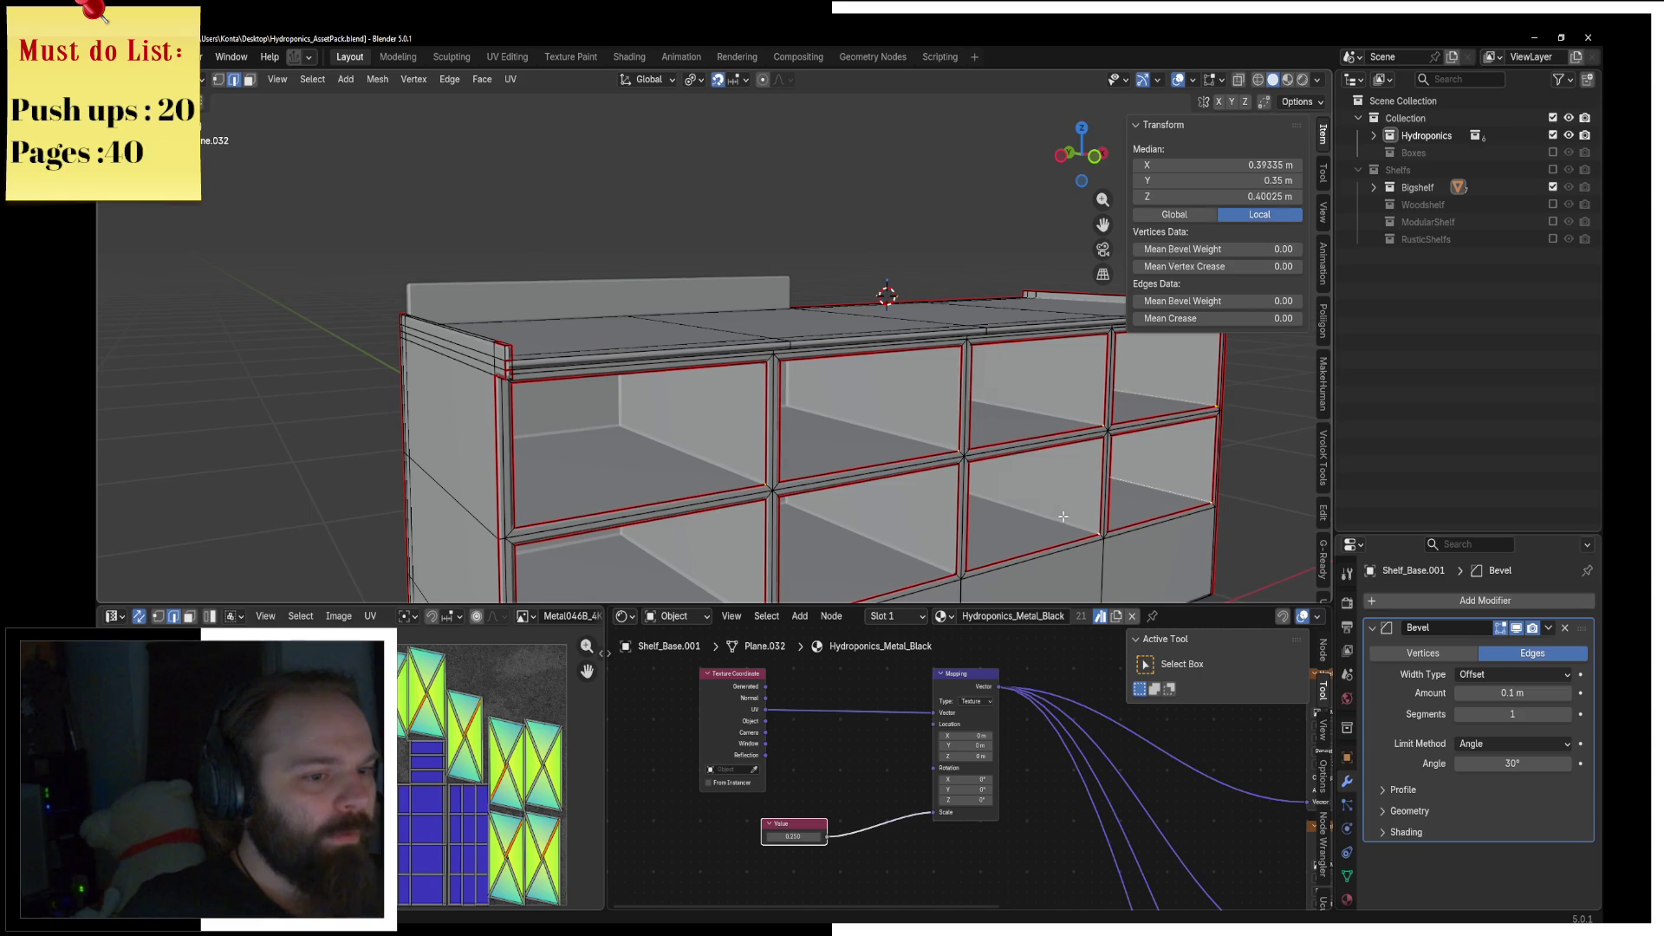
key(F3)
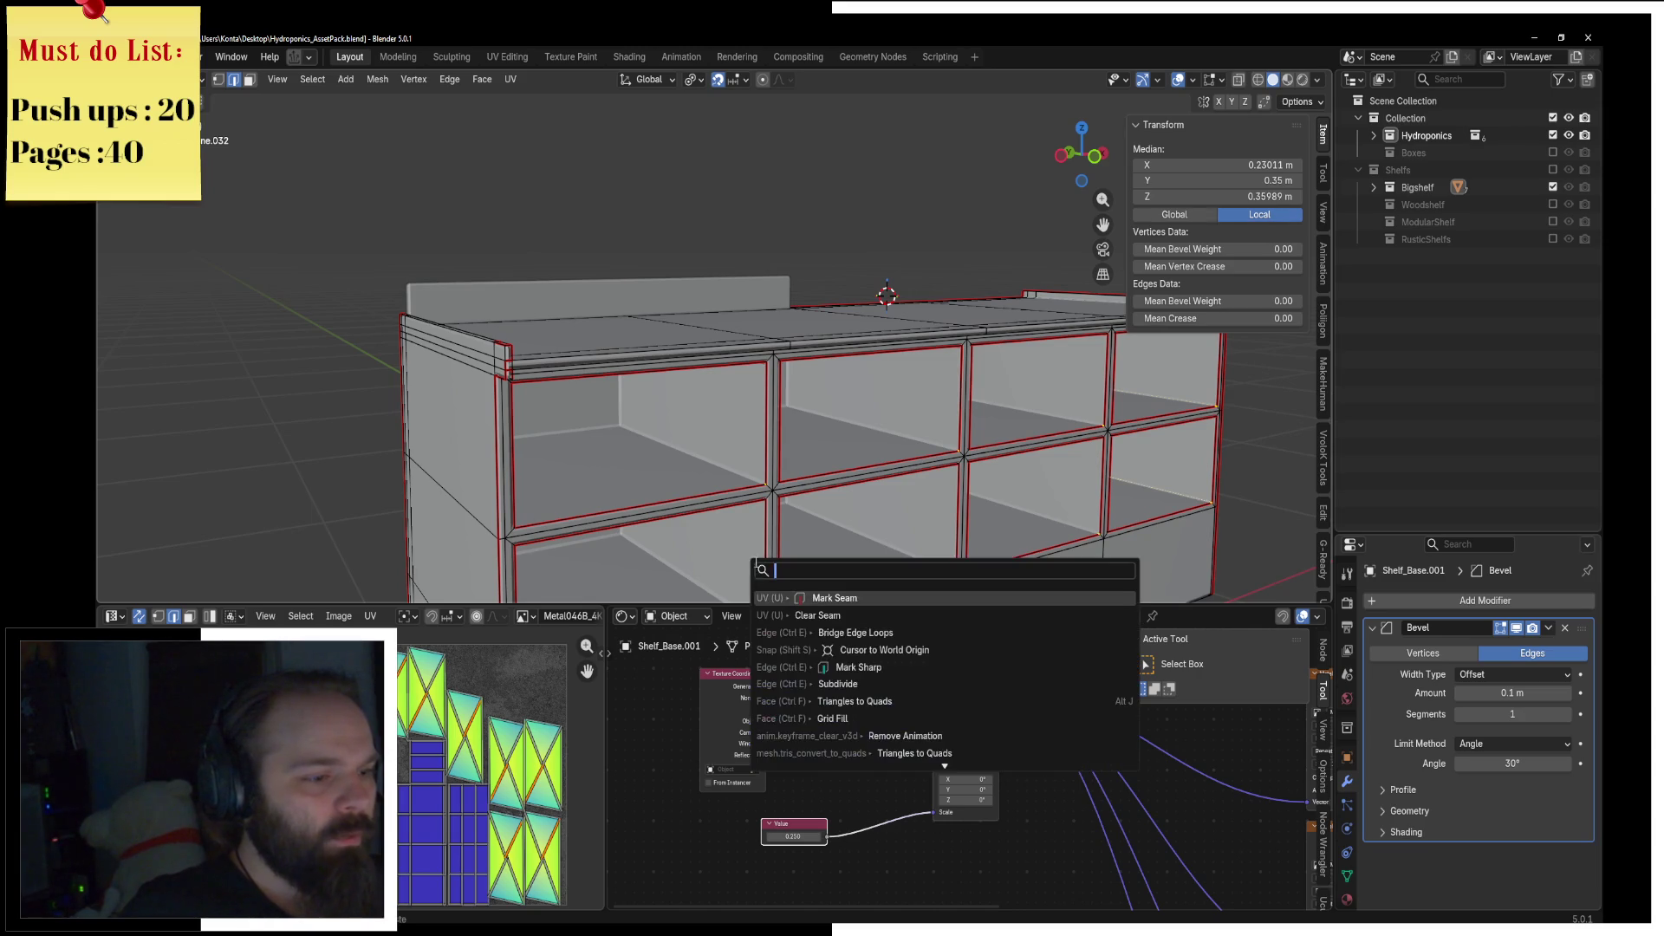
click(824, 597)
Step: Switch the viewport to Material Preview to check the metal texture on the shelf
key(a)
key(z)
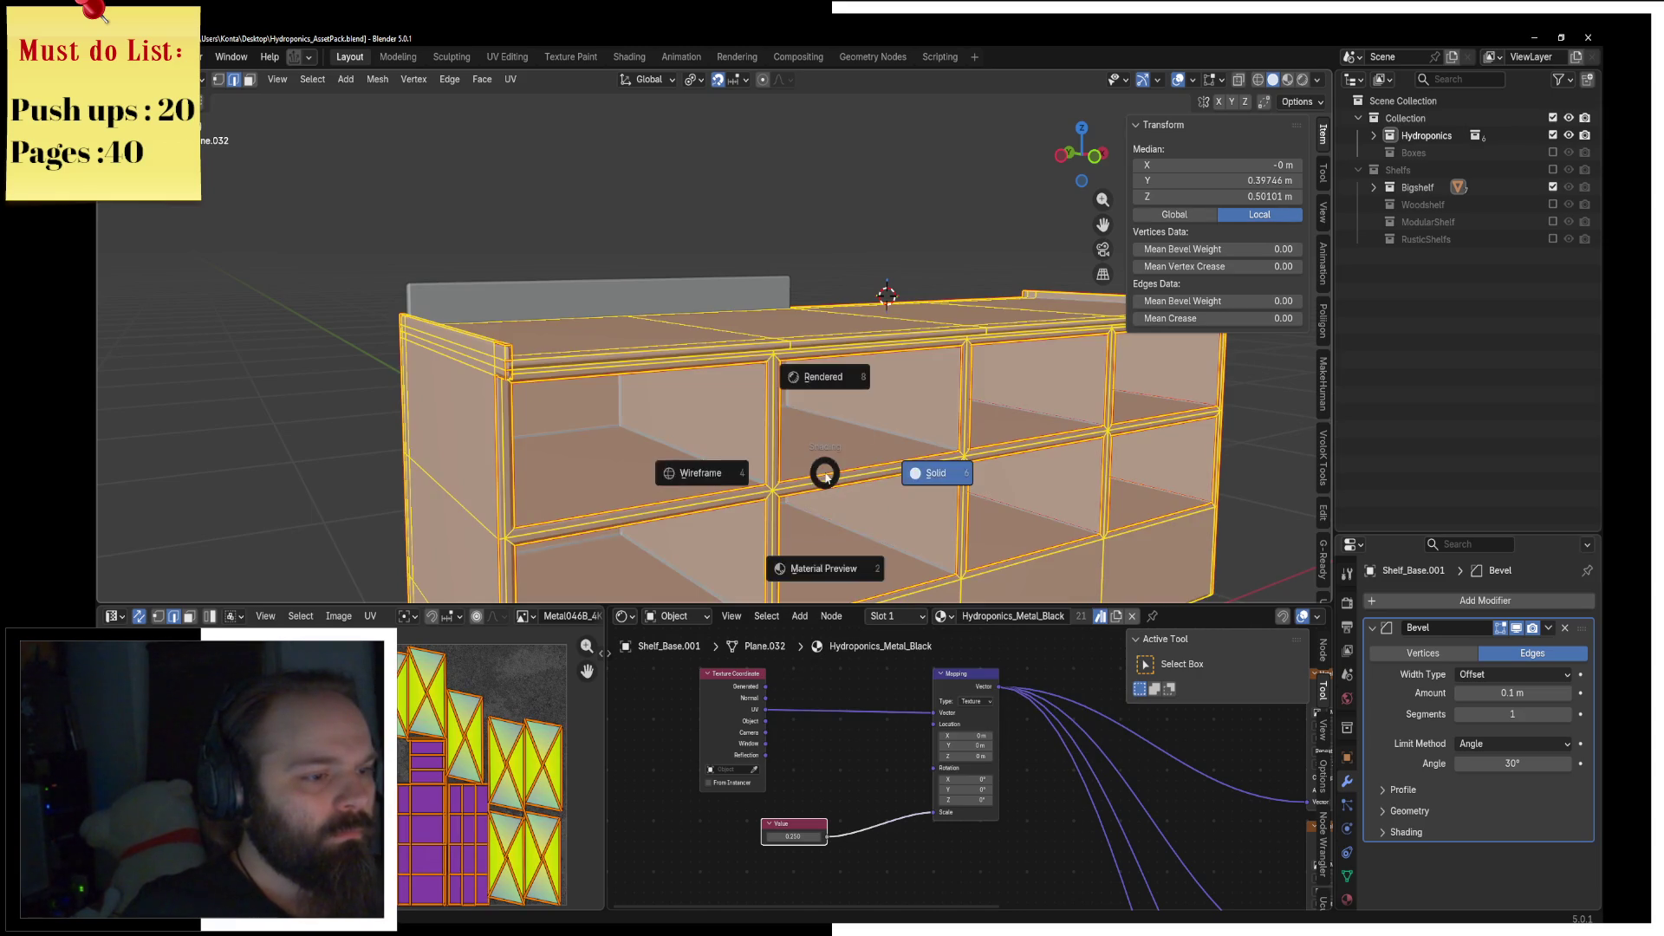
click(781, 477)
key(z)
click(864, 518)
scroll(864, 517, down, 2)
middle_drag(864, 517, 763, 482)
Step: Select the five shelf-floor faces across the compartments in face select mode
click(249, 80)
scroll(559, 322, up, 3)
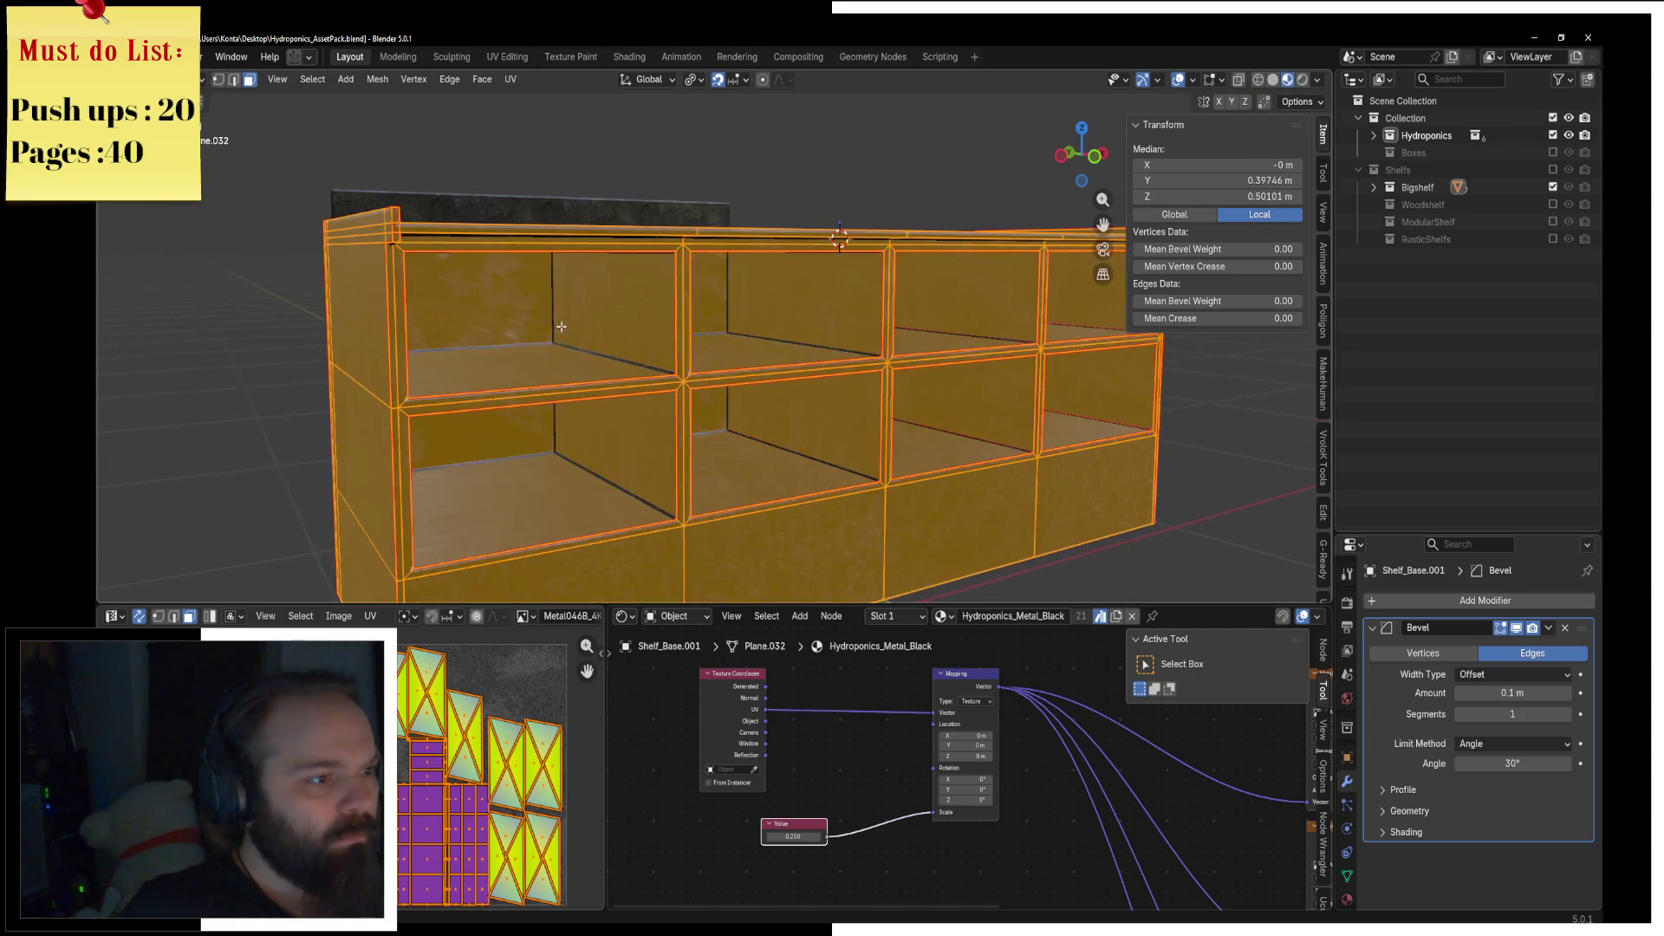
click(607, 368)
scroll(729, 350, up, 3)
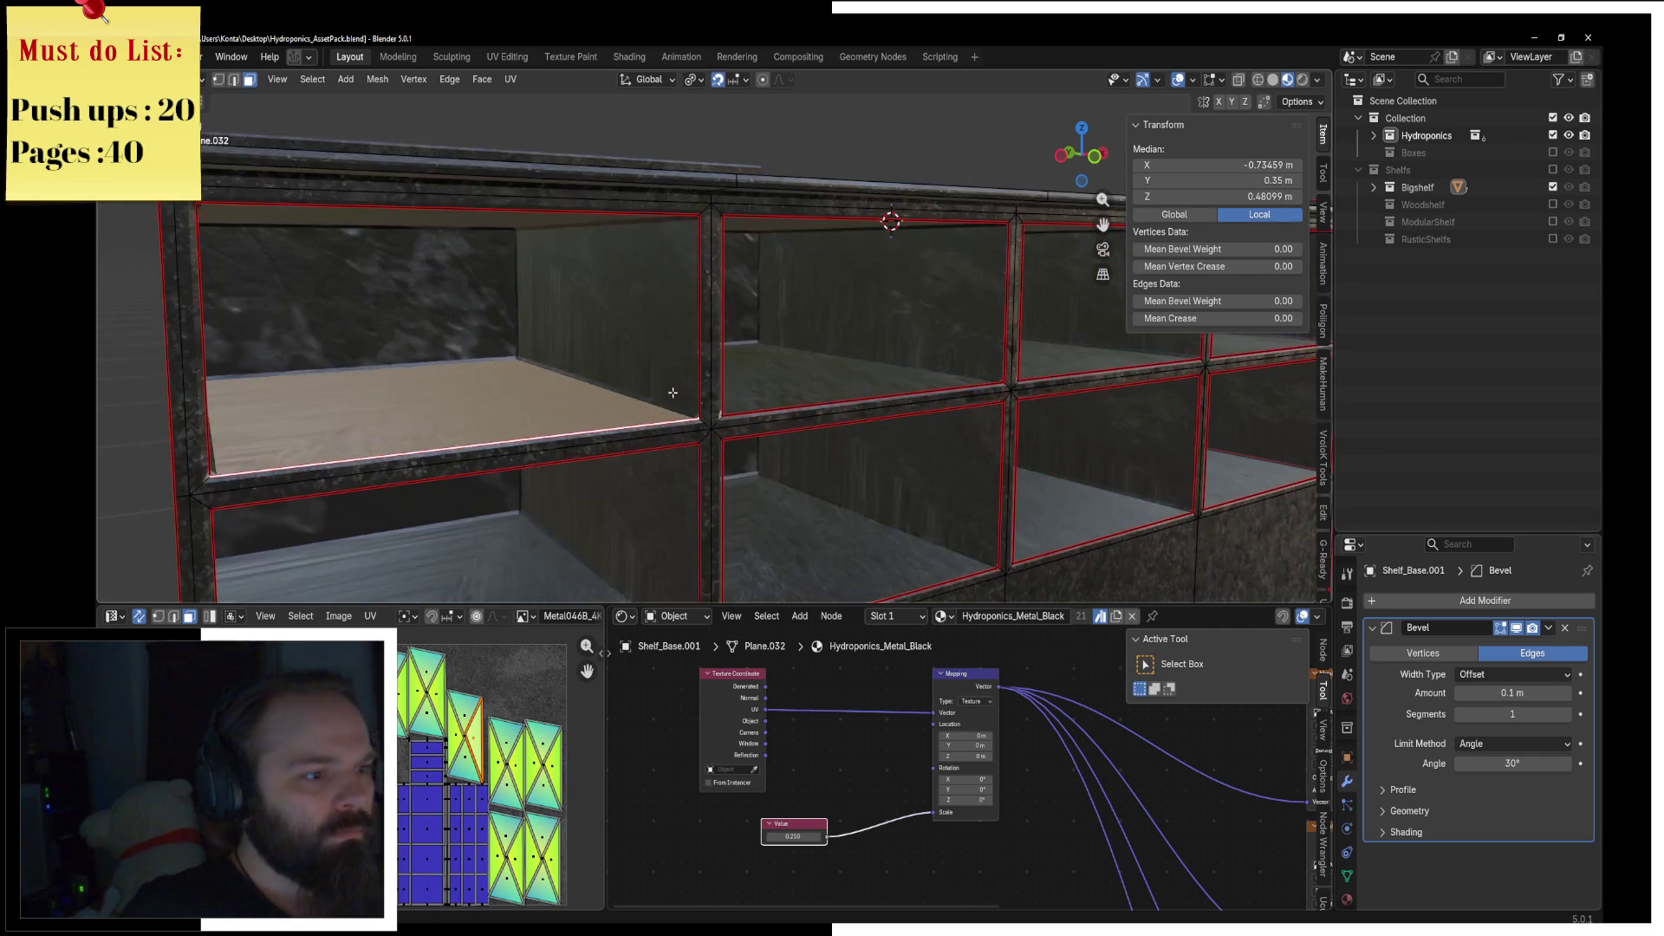
key(KP_1)
scroll(632, 419, down, 2)
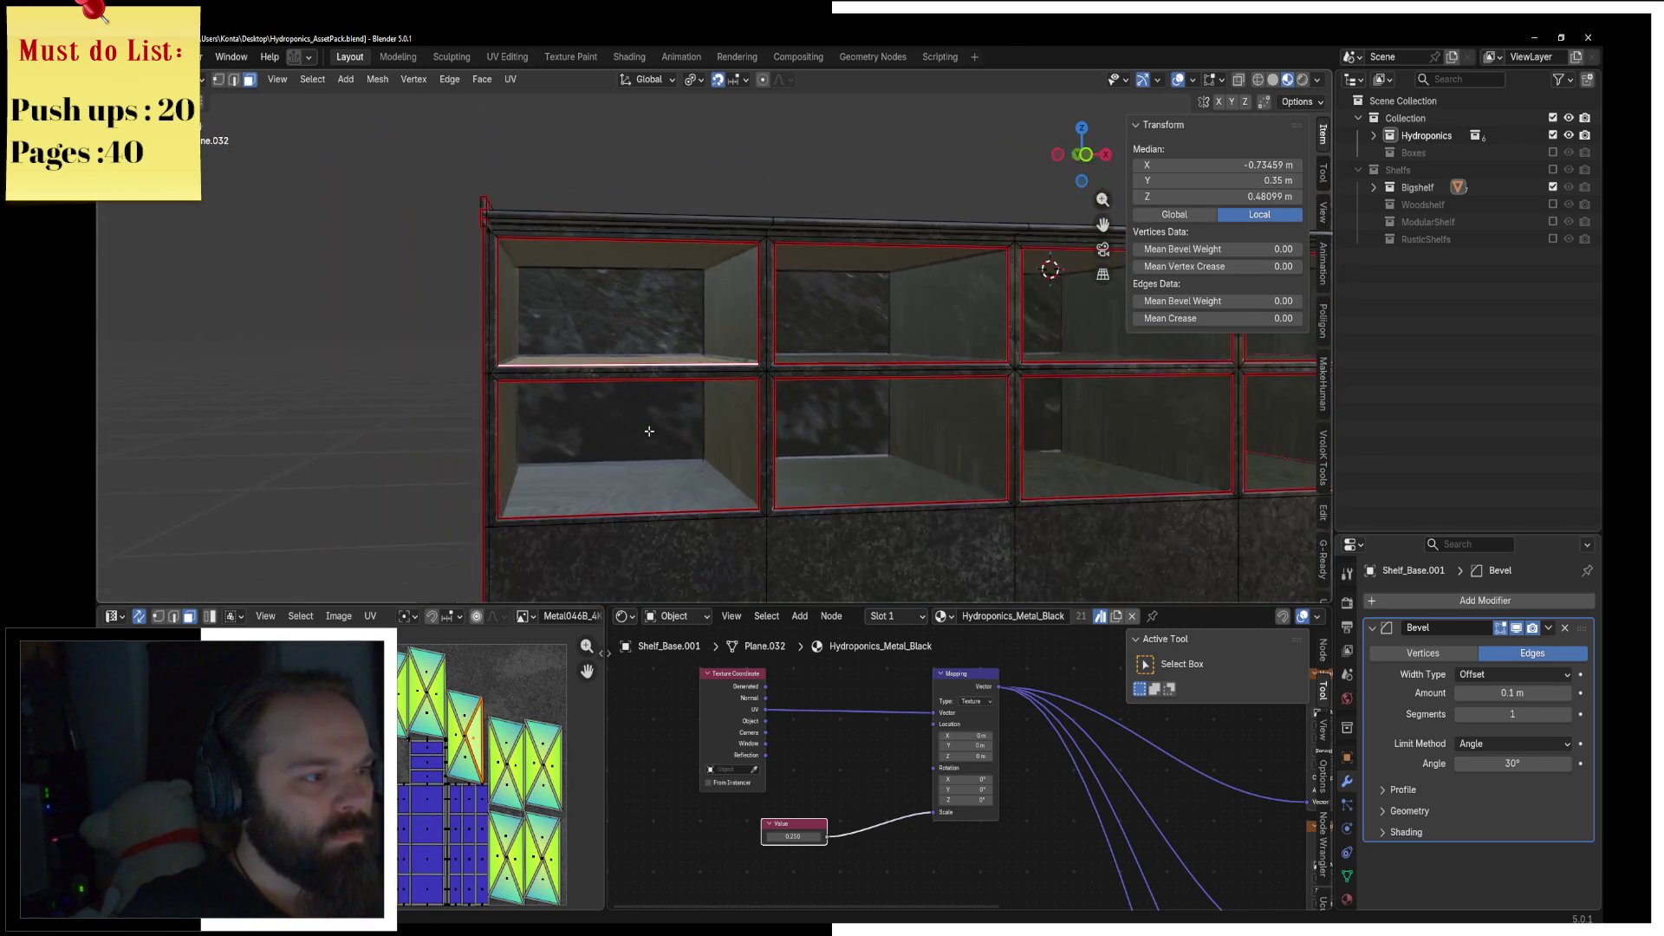
middle_drag(695, 410, 836, 375)
scroll(867, 390, up, 2)
shift+click(954, 404)
middle_drag(954, 404, 866, 373)
shift+click(910, 520)
shift+click(555, 524)
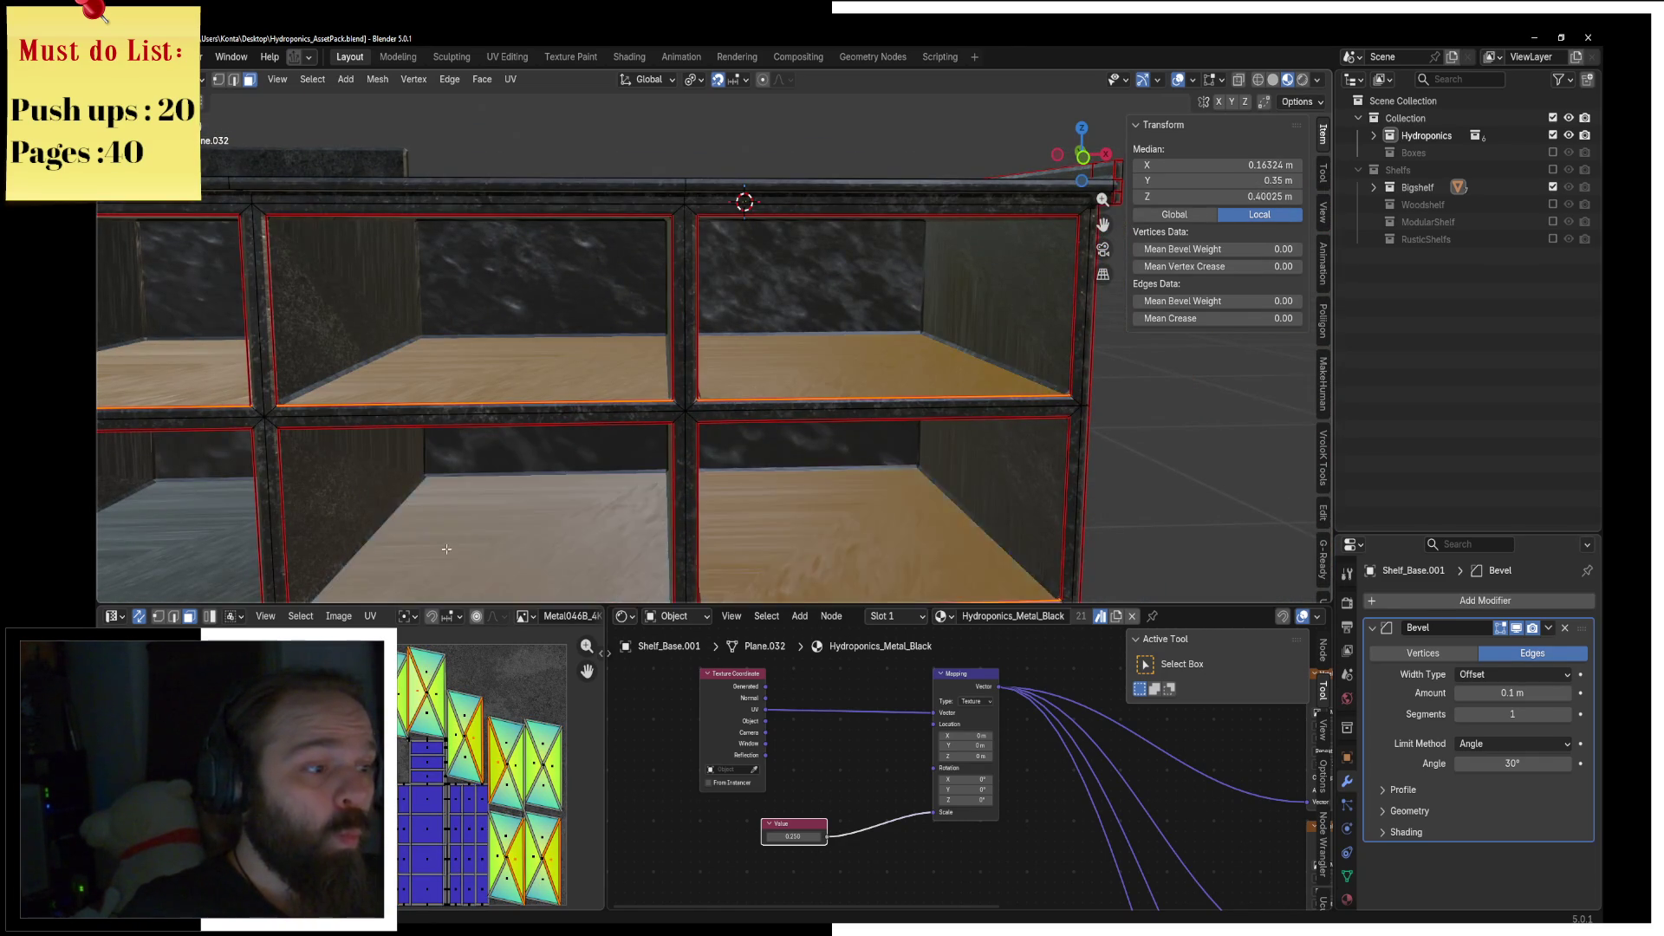
middle_drag(555, 523, 885, 511)
shift+click(407, 520)
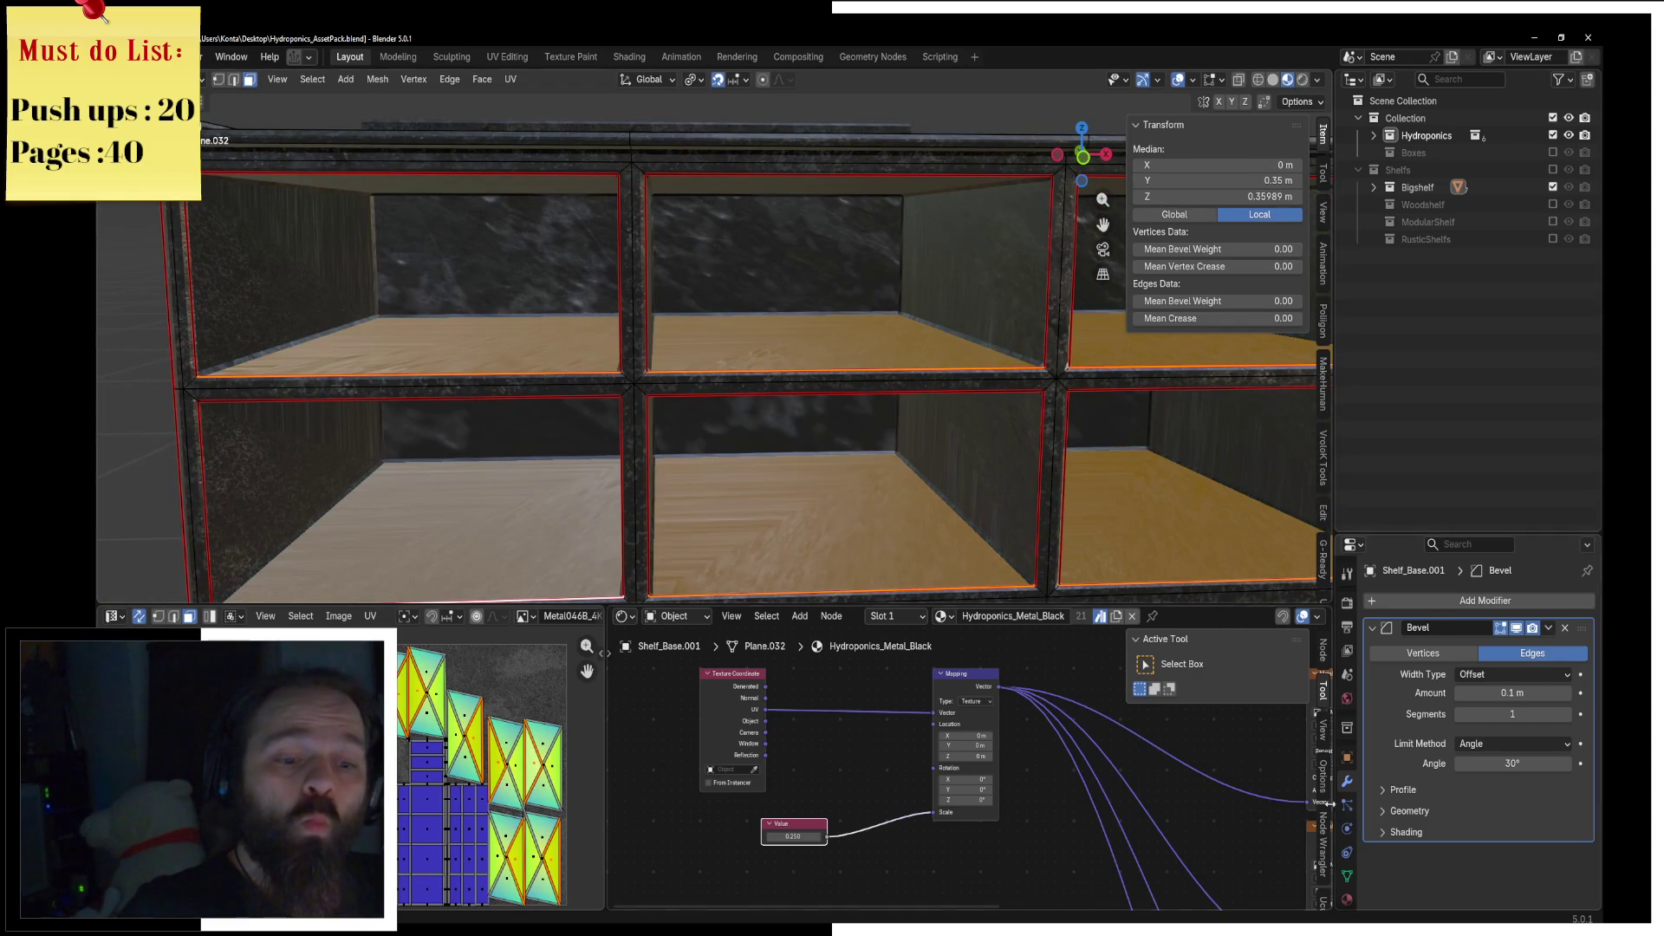
Step: Show the material settings and select a face on the slatted side
click(1347, 899)
scroll(771, 359, down, 4)
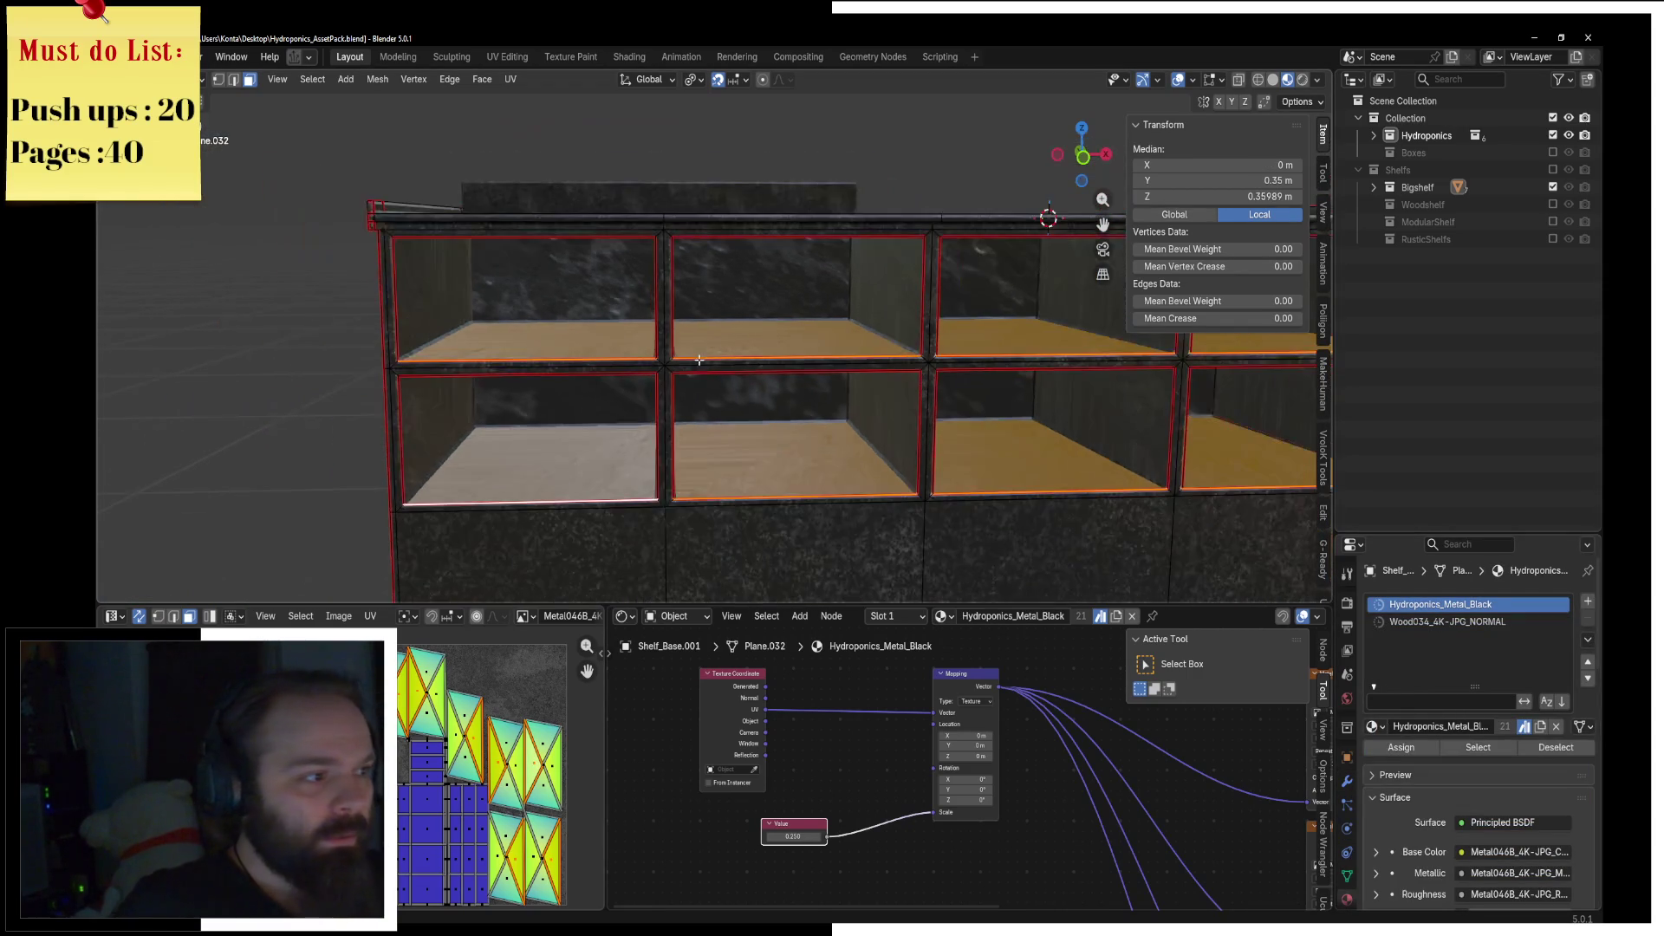
mouse_move(770, 359)
middle_down()
mouse_move(636, 342)
mouse_move(790, 315)
middle_up()
click(791, 315)
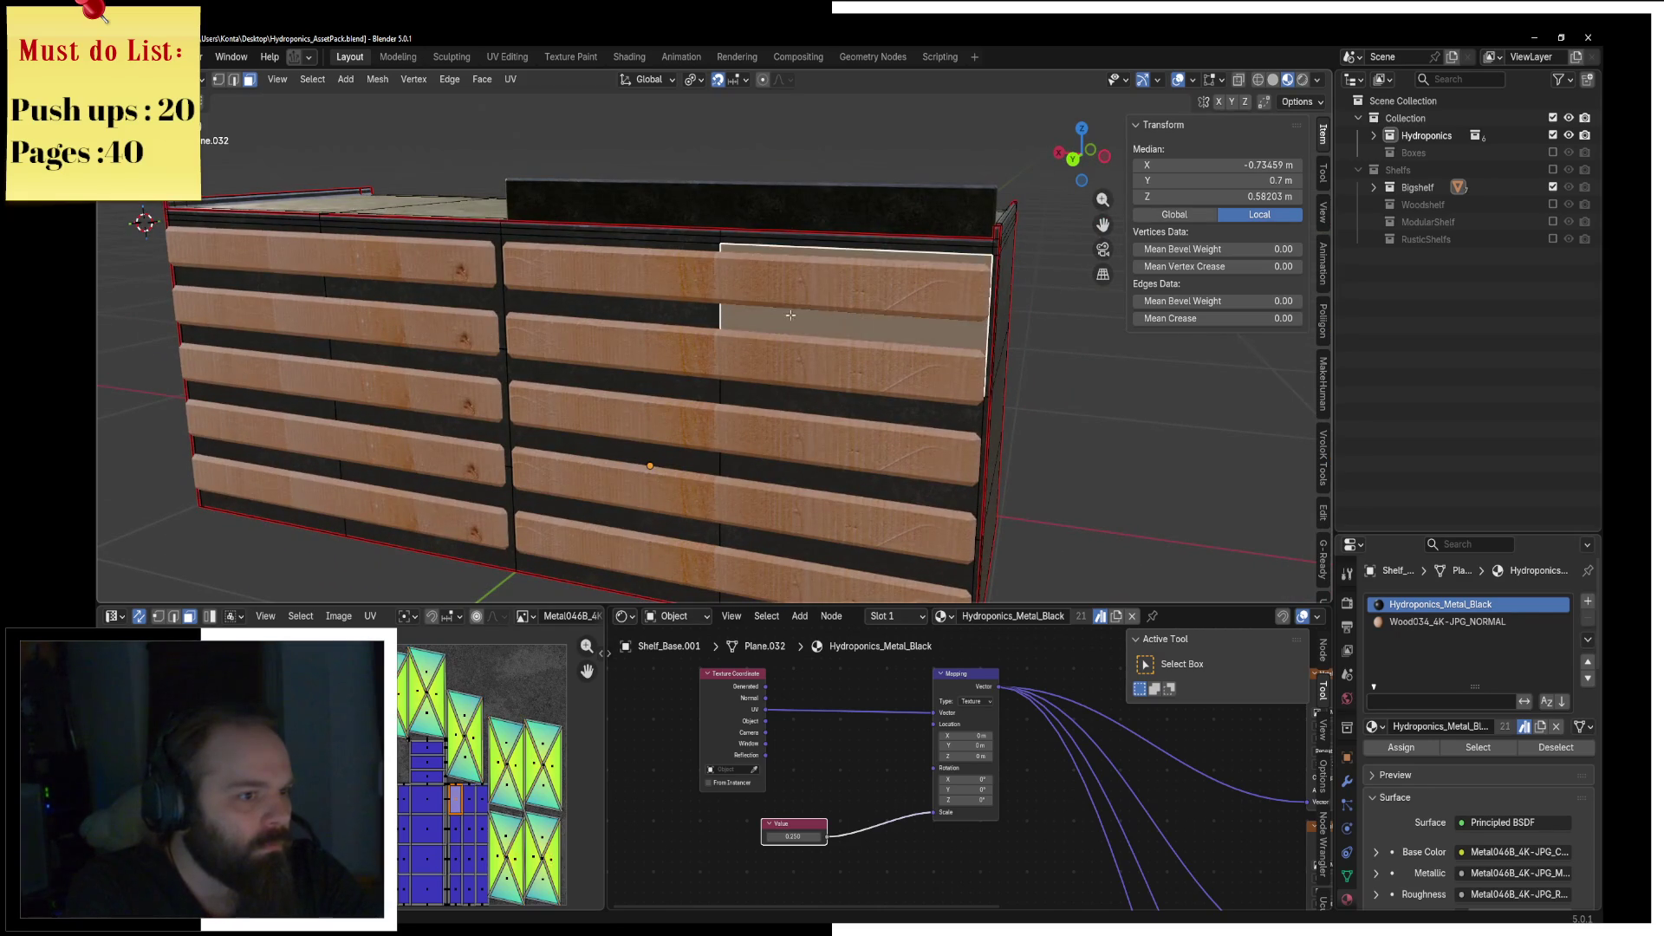
Step: Select the horizontal face loops behind the slats, including the lower row
click(722, 314)
alt+click(722, 314)
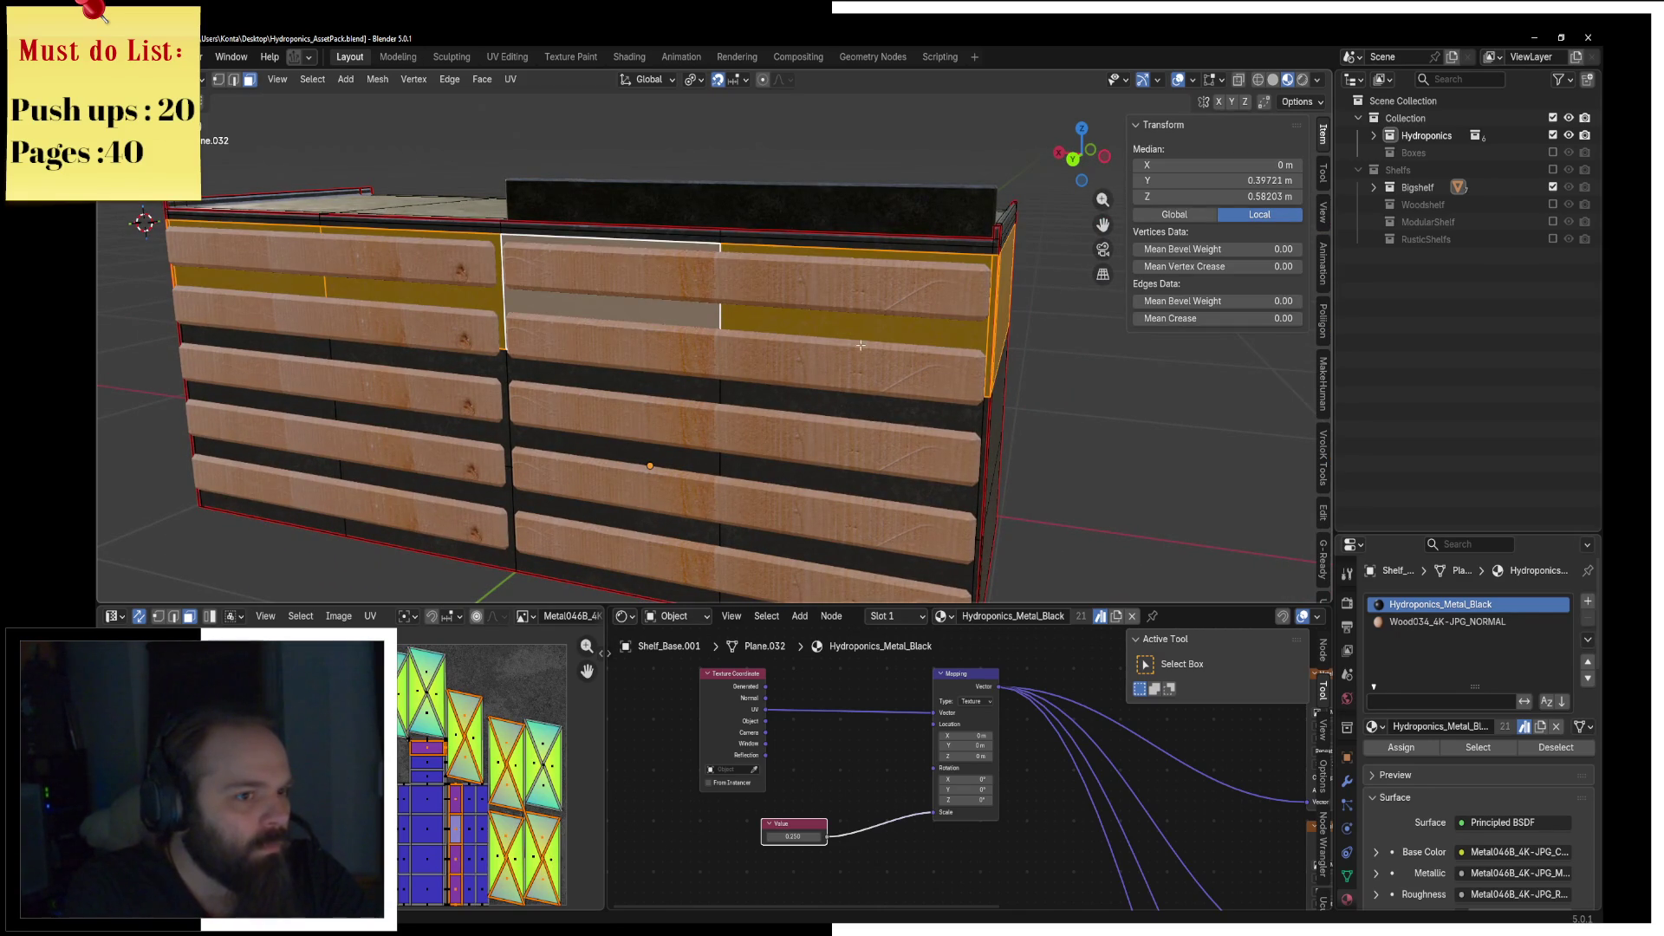
middle_drag(861, 345, 695, 366)
alt+shift+click(694, 366)
alt+shift+click(685, 514)
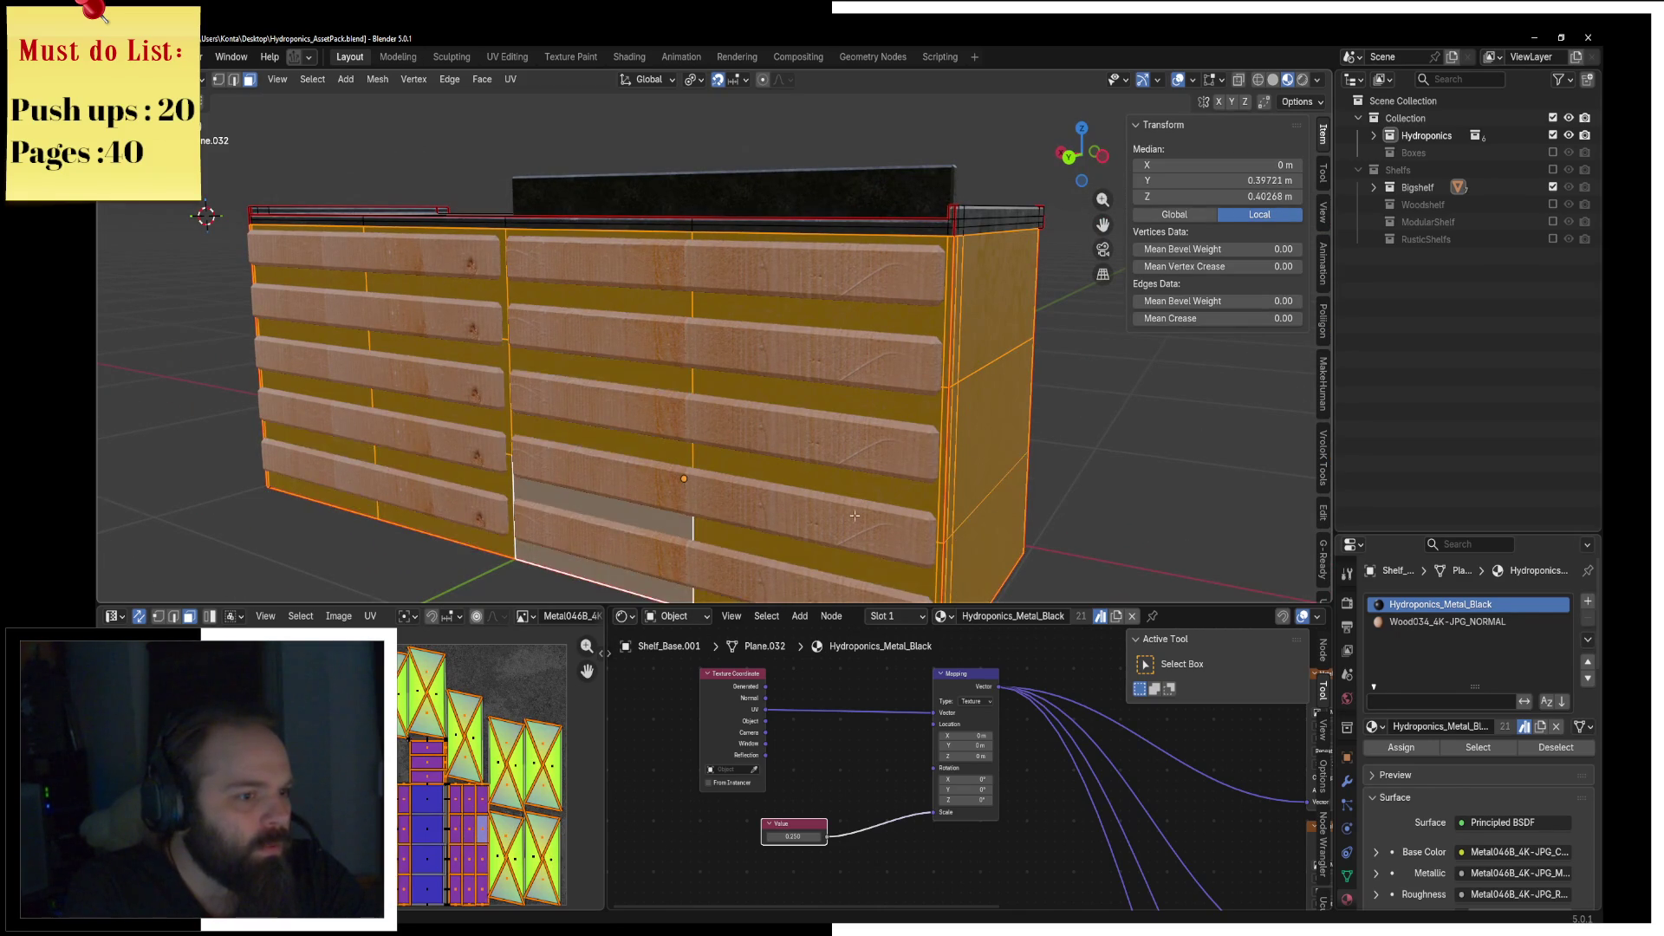
Step: In front ortho wireframe, box-deselect the vertices along the left and right end edges
mouse_move(934, 431)
middle_down()
mouse_move(669, 408)
mouse_move(613, 382)
mouse_move(780, 413)
middle_up()
key(KP_1)
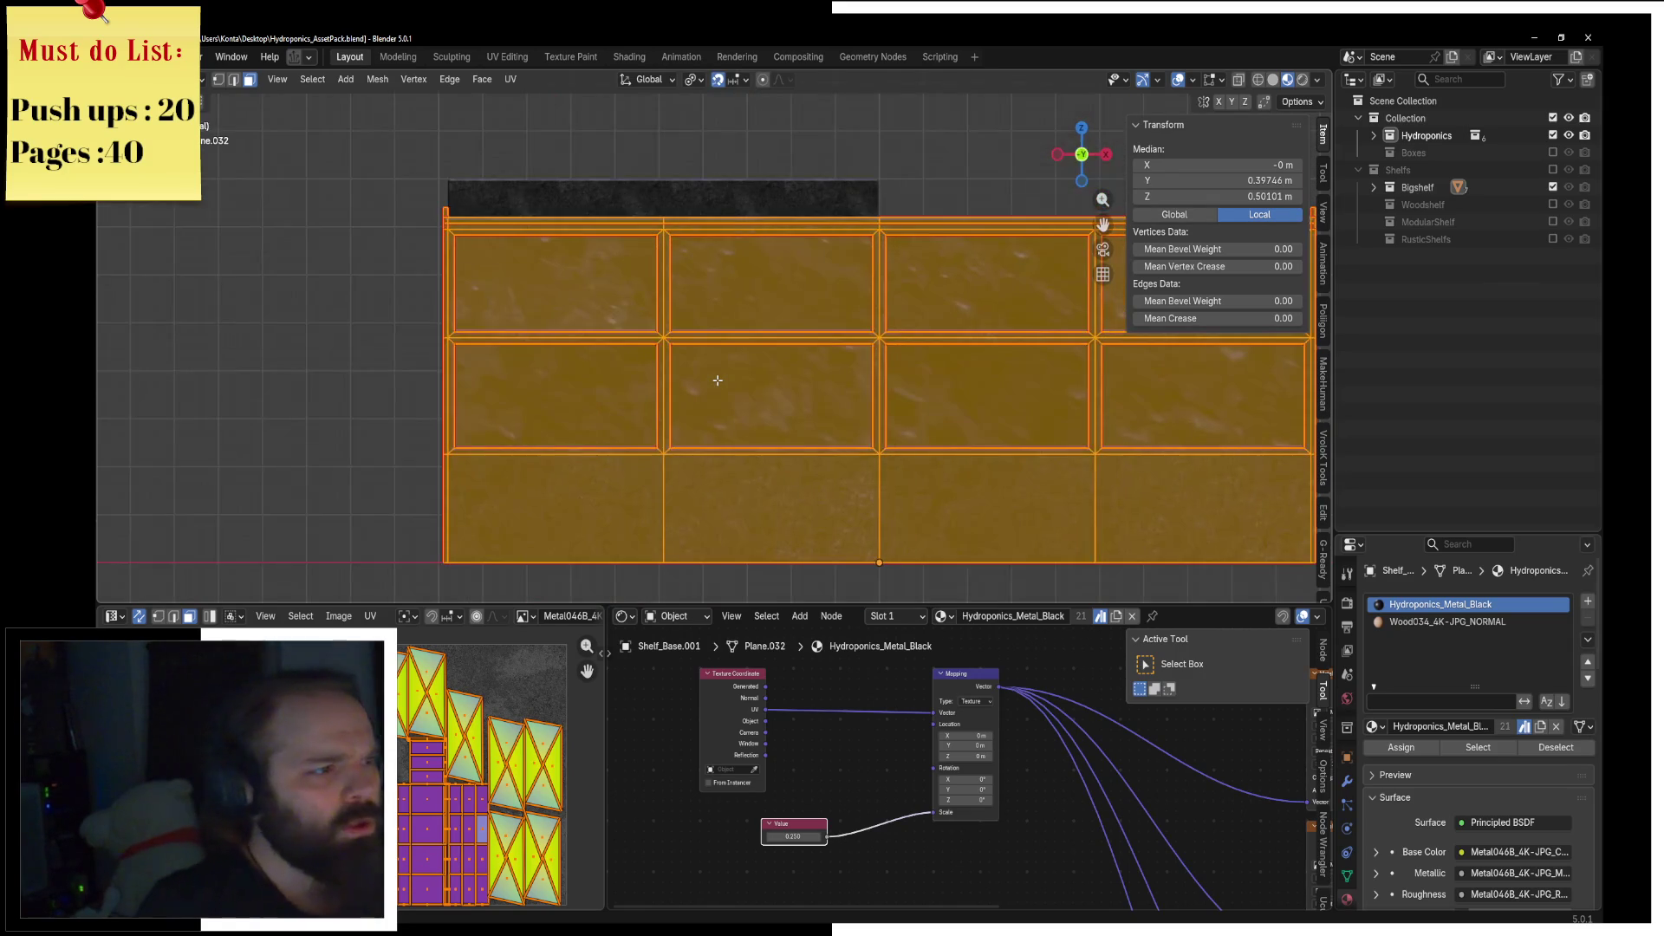
key(z)
click(611, 390)
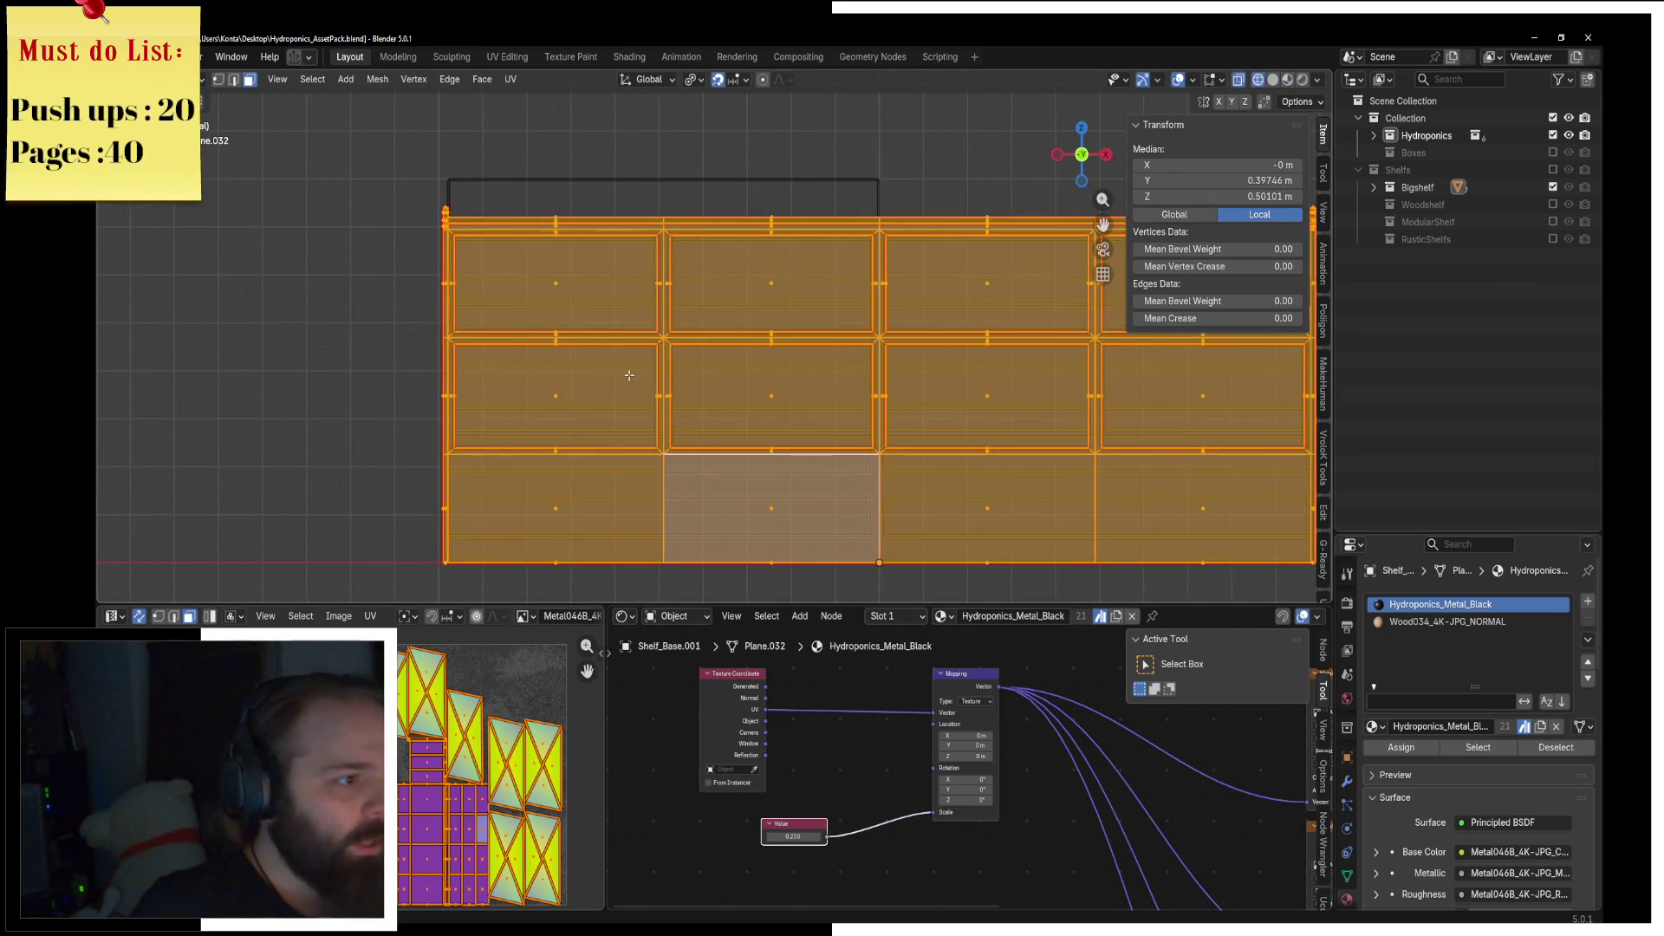
shift+middle_drag(611, 391, 702, 380)
key(b)
middle_drag(480, 159, 544, 582)
shift+middle_drag(828, 477, 327, 480)
key(b)
mouse_move(959, 169)
mouse_down()
mouse_move(899, 372)
mouse_move(894, 557)
mouse_up()
middle_drag(894, 556, 895, 558)
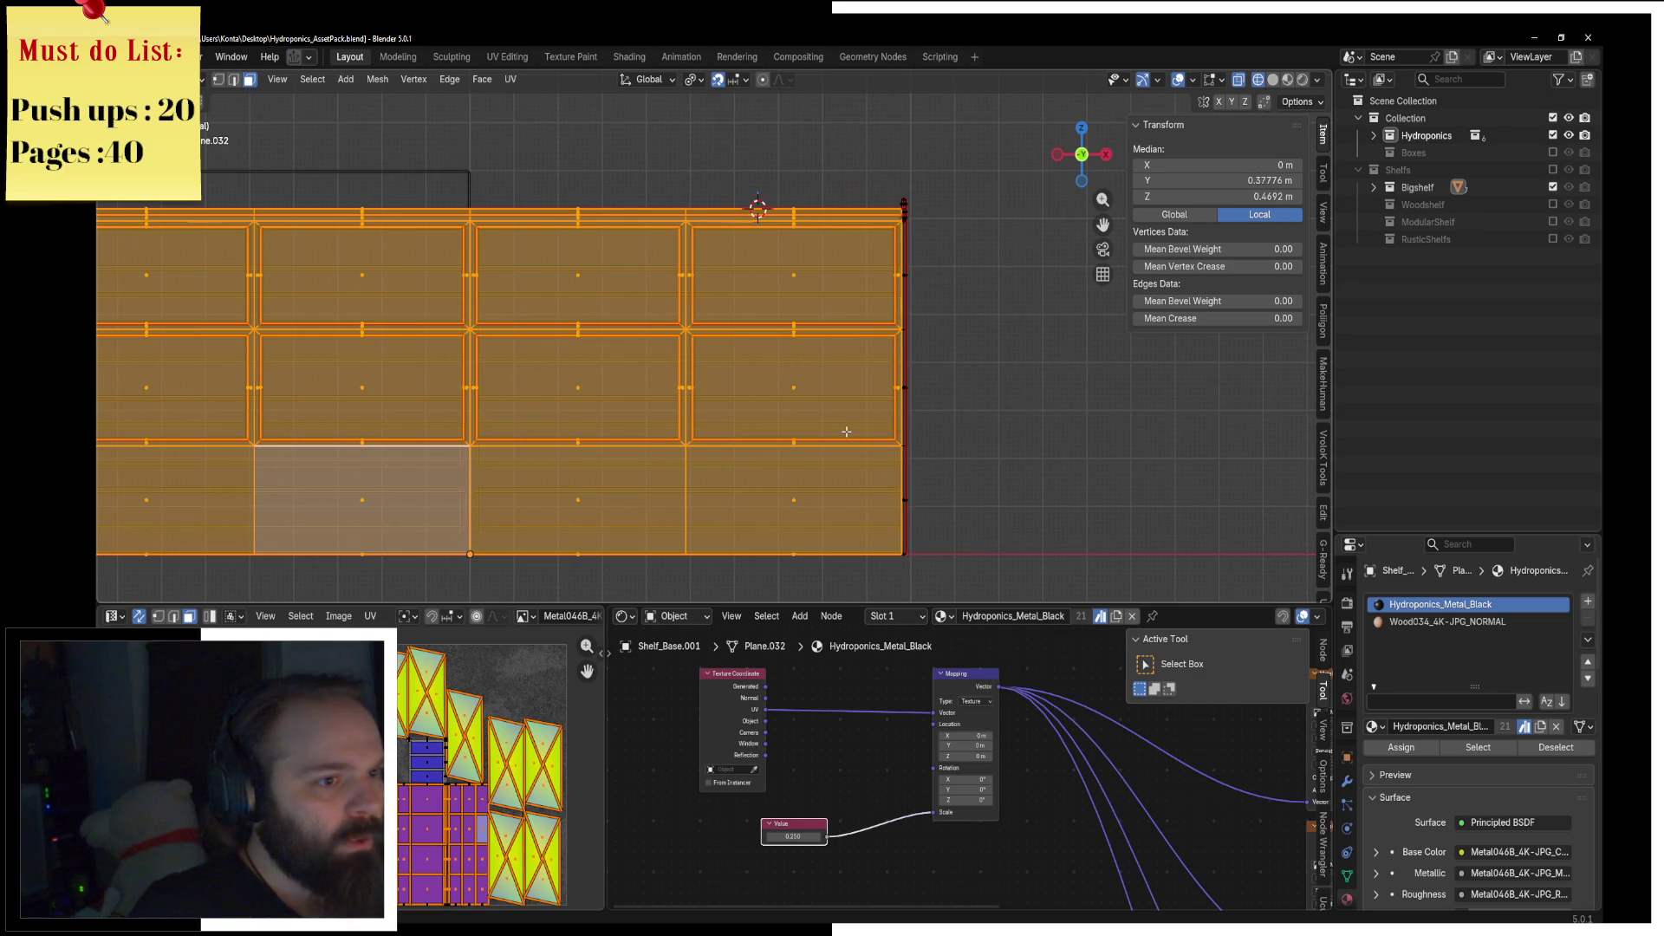
Step: Check the remaining selection from the top and side wireframe views
key(z)
click(958, 431)
mouse_move(958, 431)
middle_down()
mouse_move(789, 393)
mouse_move(763, 407)
mouse_move(877, 422)
middle_up()
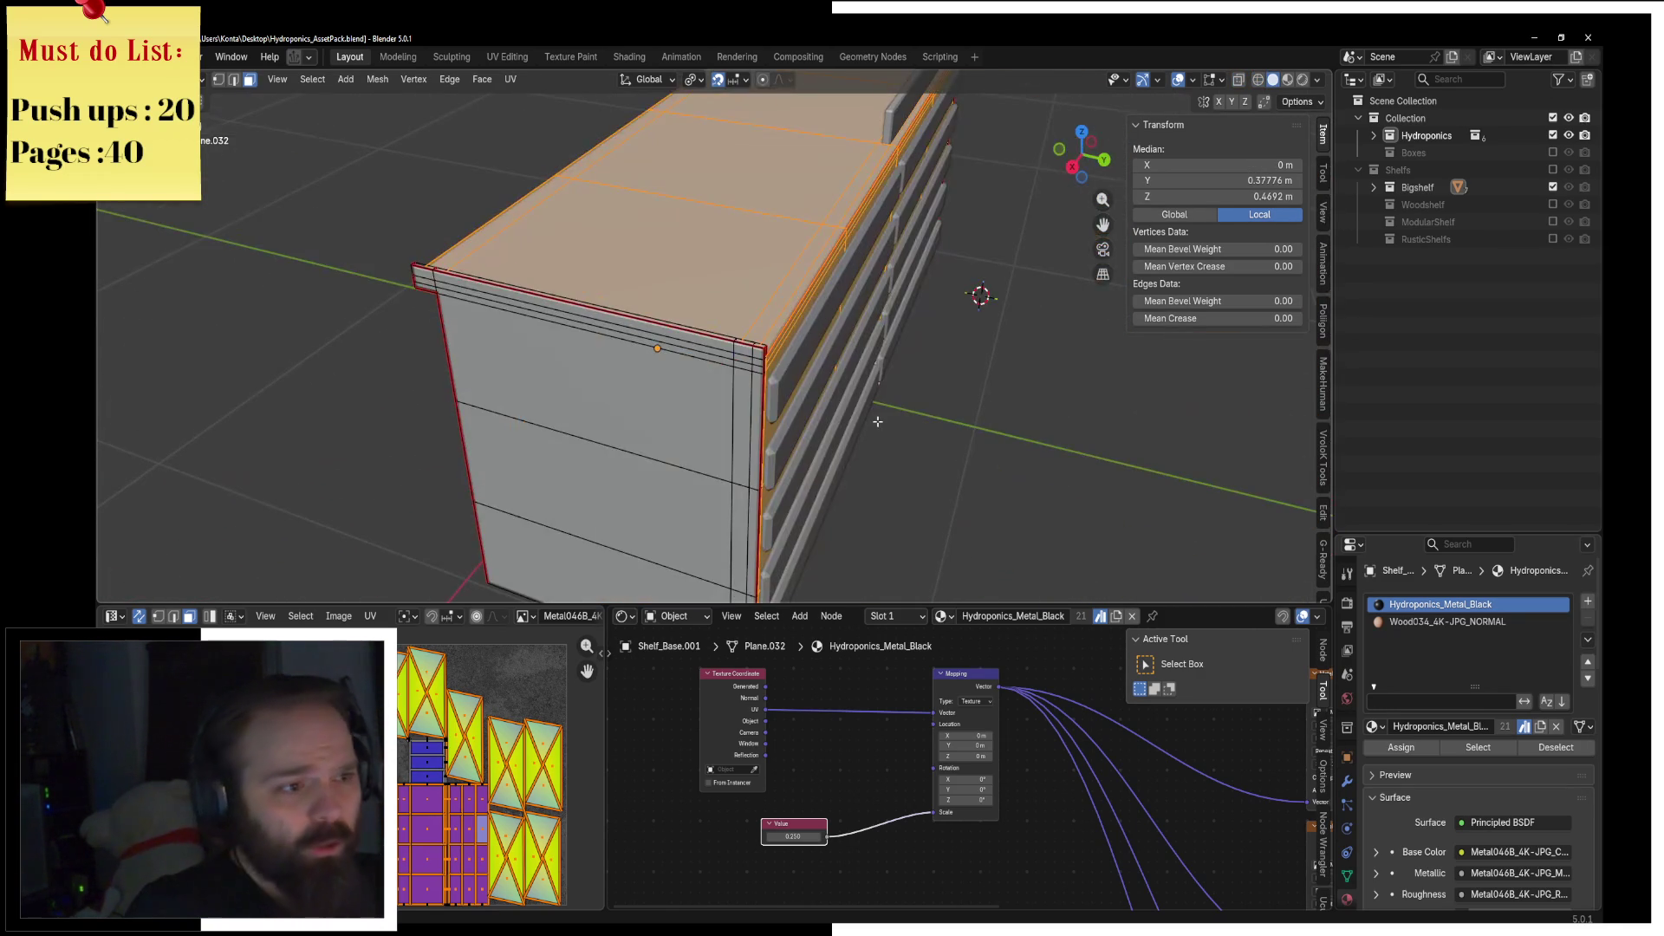
key(KP_7)
key(KP_3)
key(z)
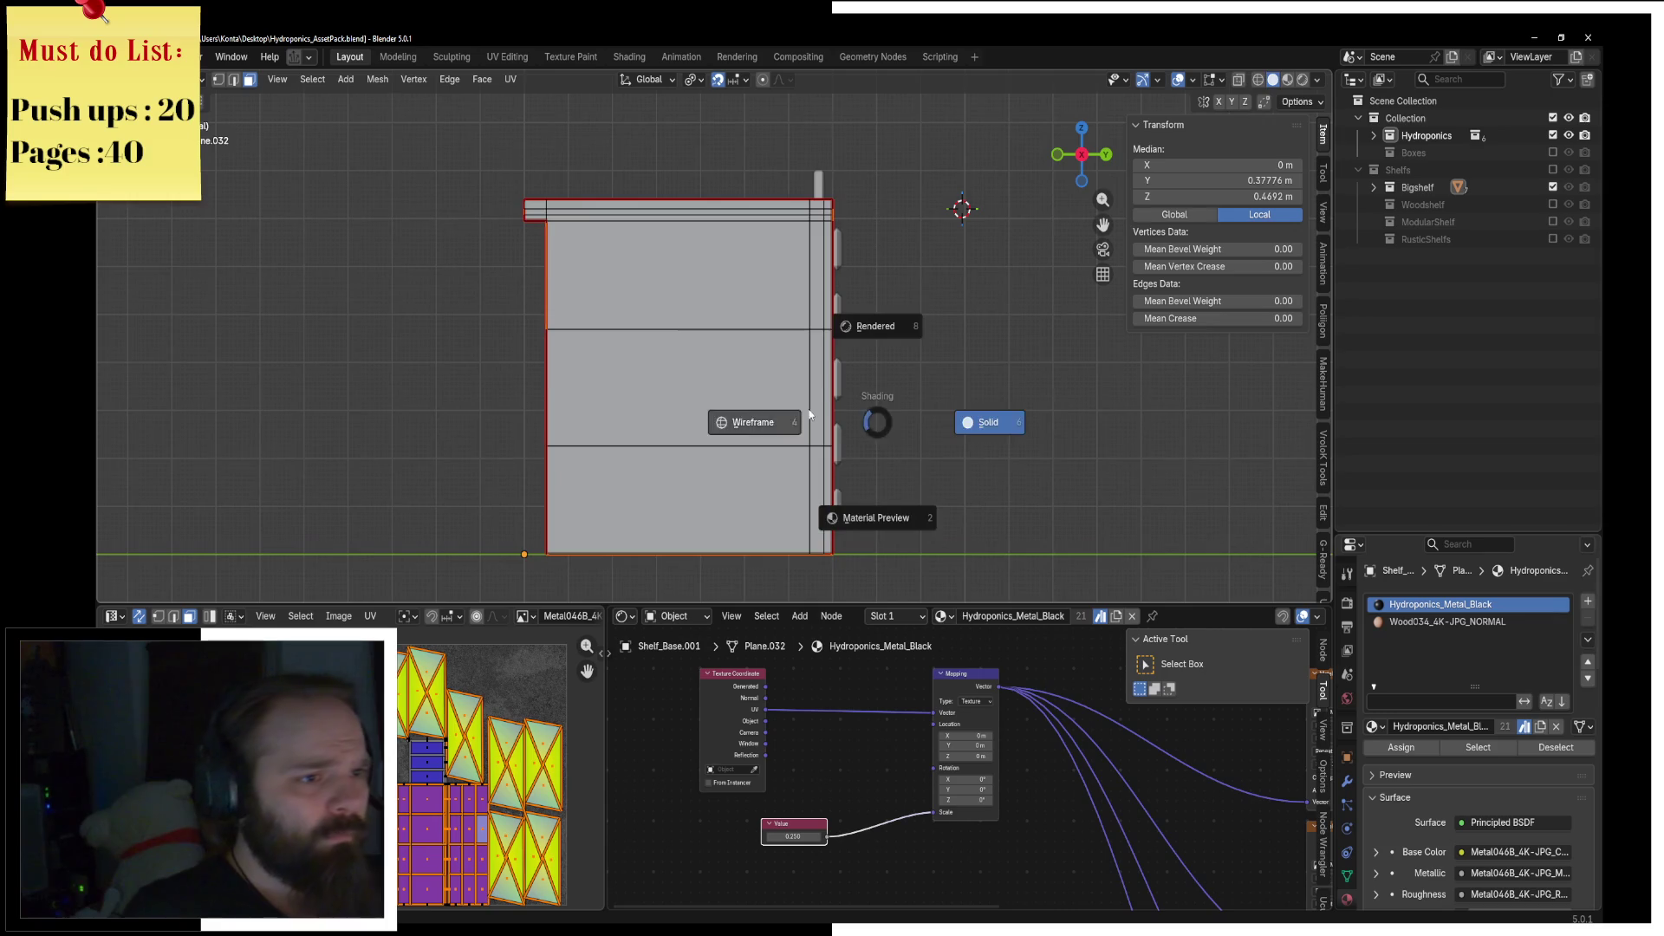
click(754, 423)
shift+middle_drag(754, 422, 609, 512)
scroll(609, 512, up, 10)
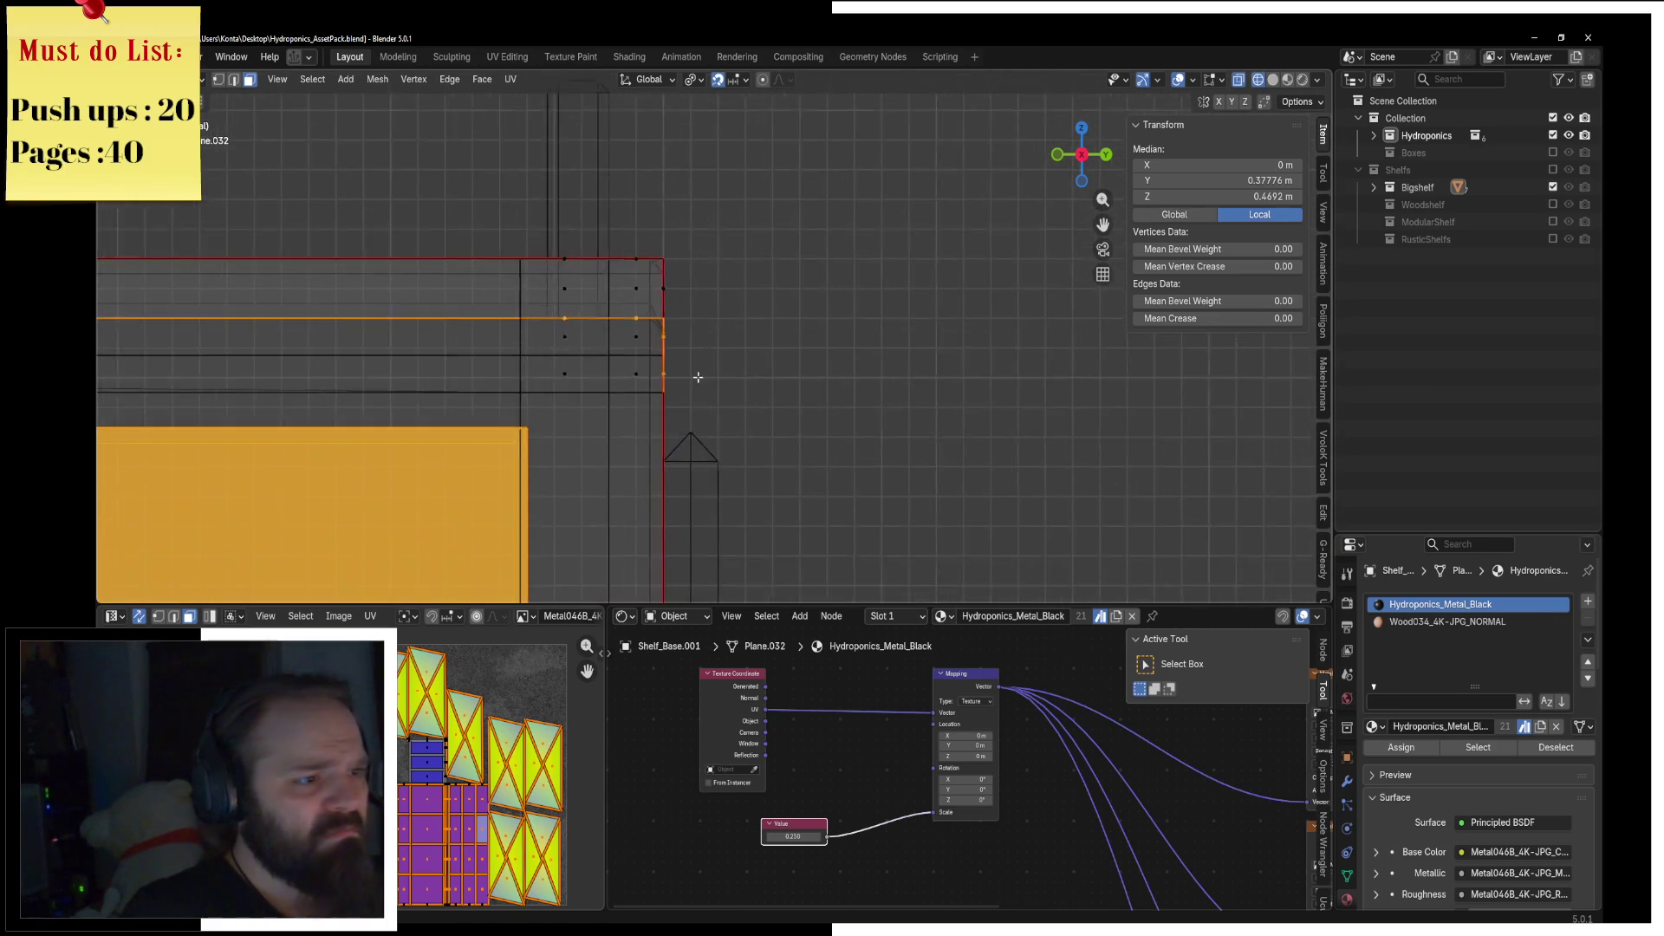
Step: Return to solid front view and add a new empty material slot to Shelf_Base.001
key(z)
click(676, 397)
scroll(806, 404, down, 2)
middle_drag(805, 404, 791, 393)
scroll(845, 421, down, 3)
key(KP_1)
scroll(844, 421, up, 5)
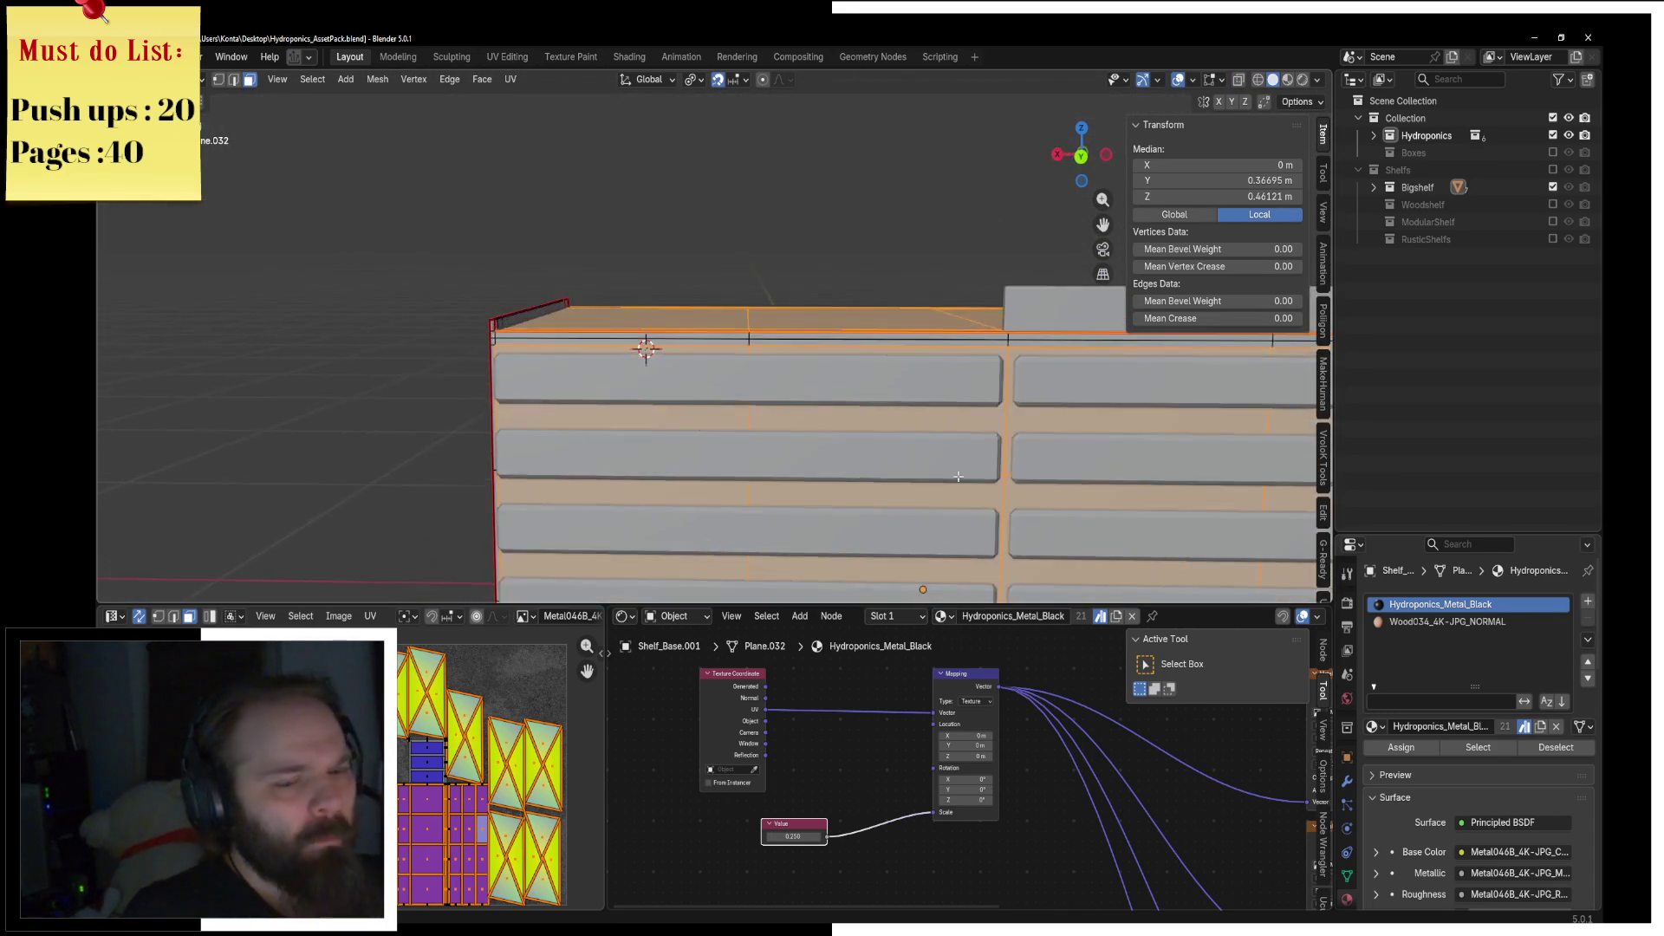
click(1588, 604)
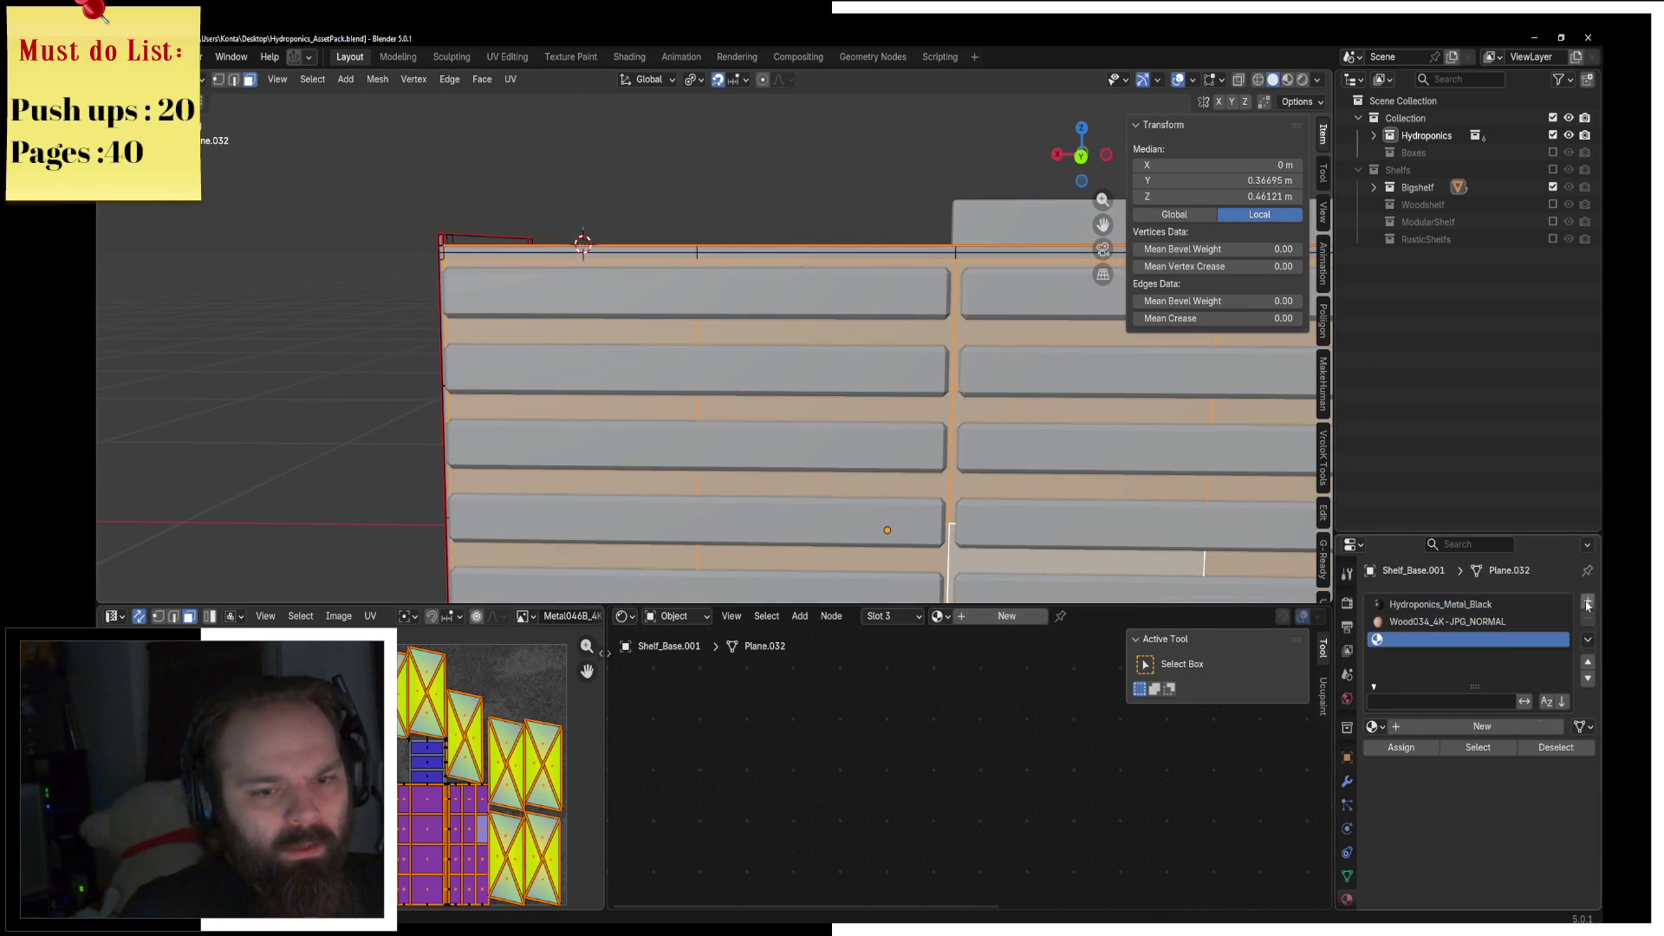
Step: Put Wood034_4K-JPG_NORMAL in the new slot and assign it to the selected faces
click(1374, 727)
click(1448, 622)
click(1400, 747)
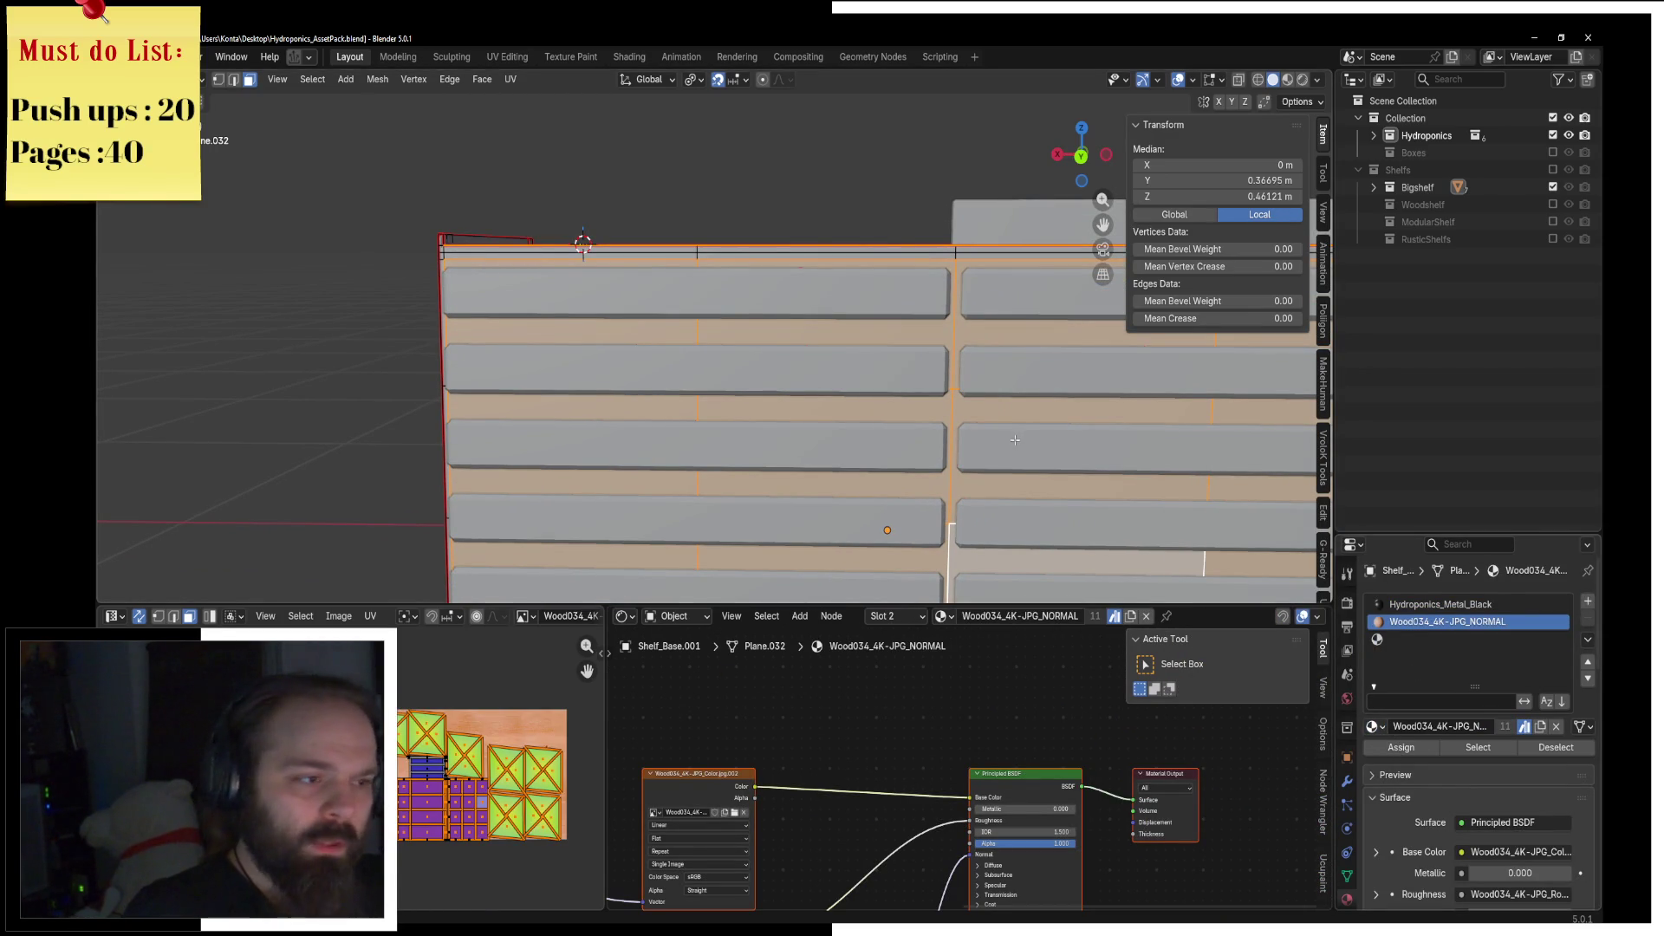
Step: Select the whole mesh and preview the shelf's materials in Material Preview shading
click(887, 406)
key(a)
key(z)
click(912, 477)
mouse_move(912, 476)
middle_down()
mouse_move(826, 377)
mouse_move(743, 378)
mouse_move(694, 325)
mouse_move(558, 545)
middle_up()
scroll(742, 378, down, 5)
scroll(683, 310, up, 4)
scroll(683, 309, down, 3)
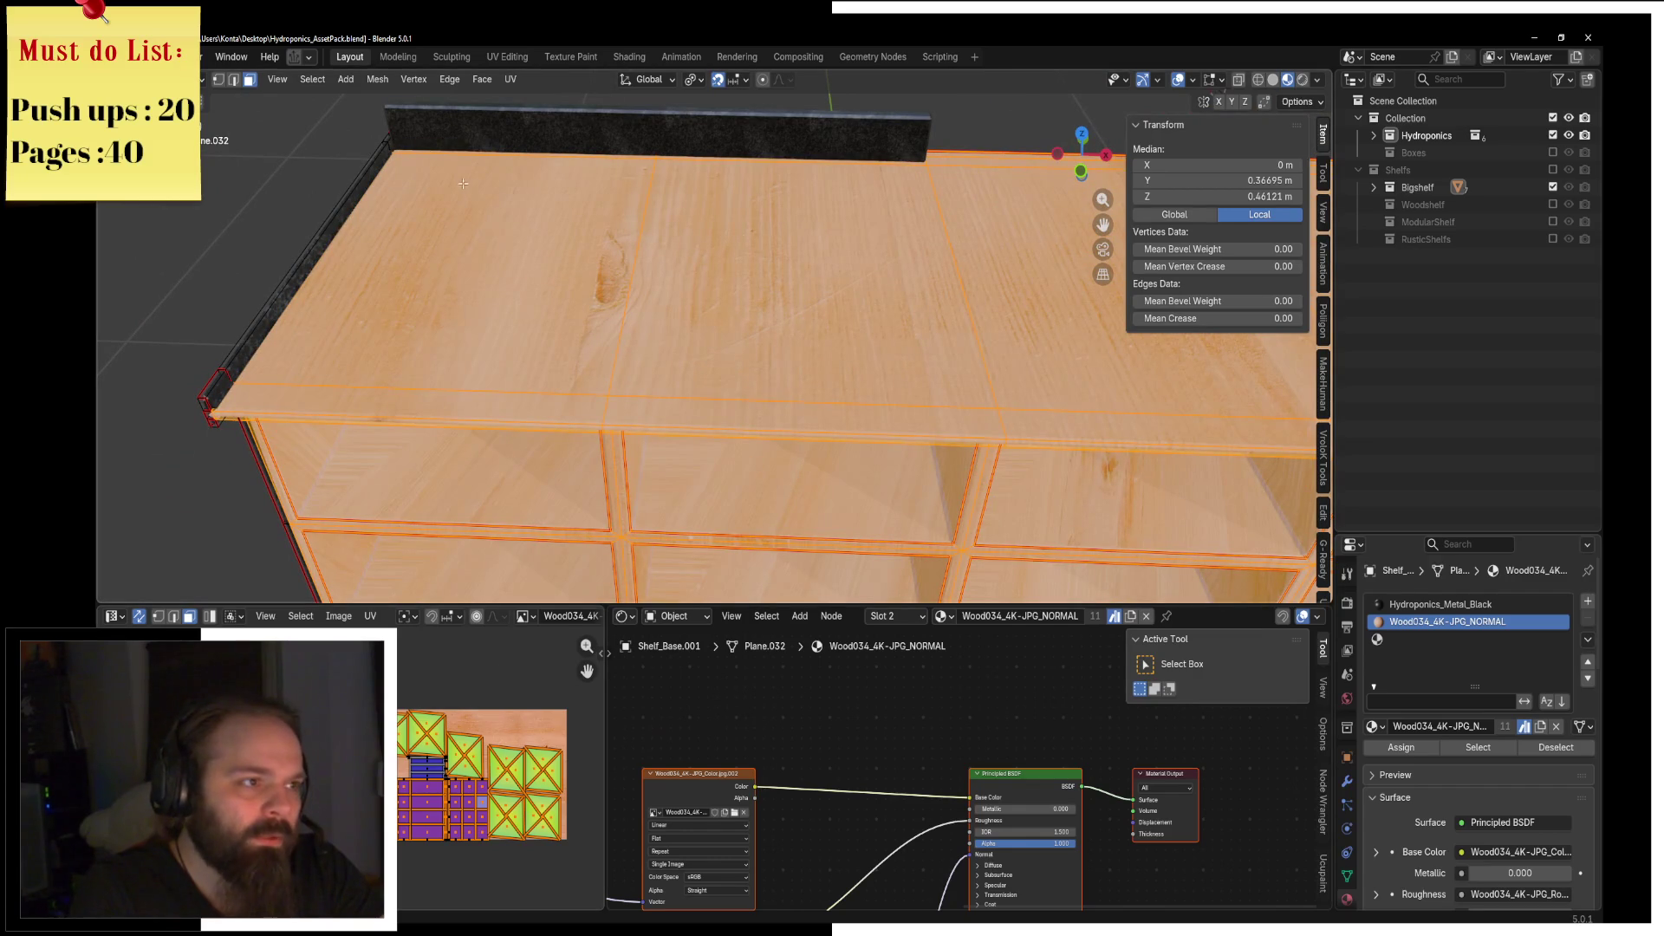
click(509, 80)
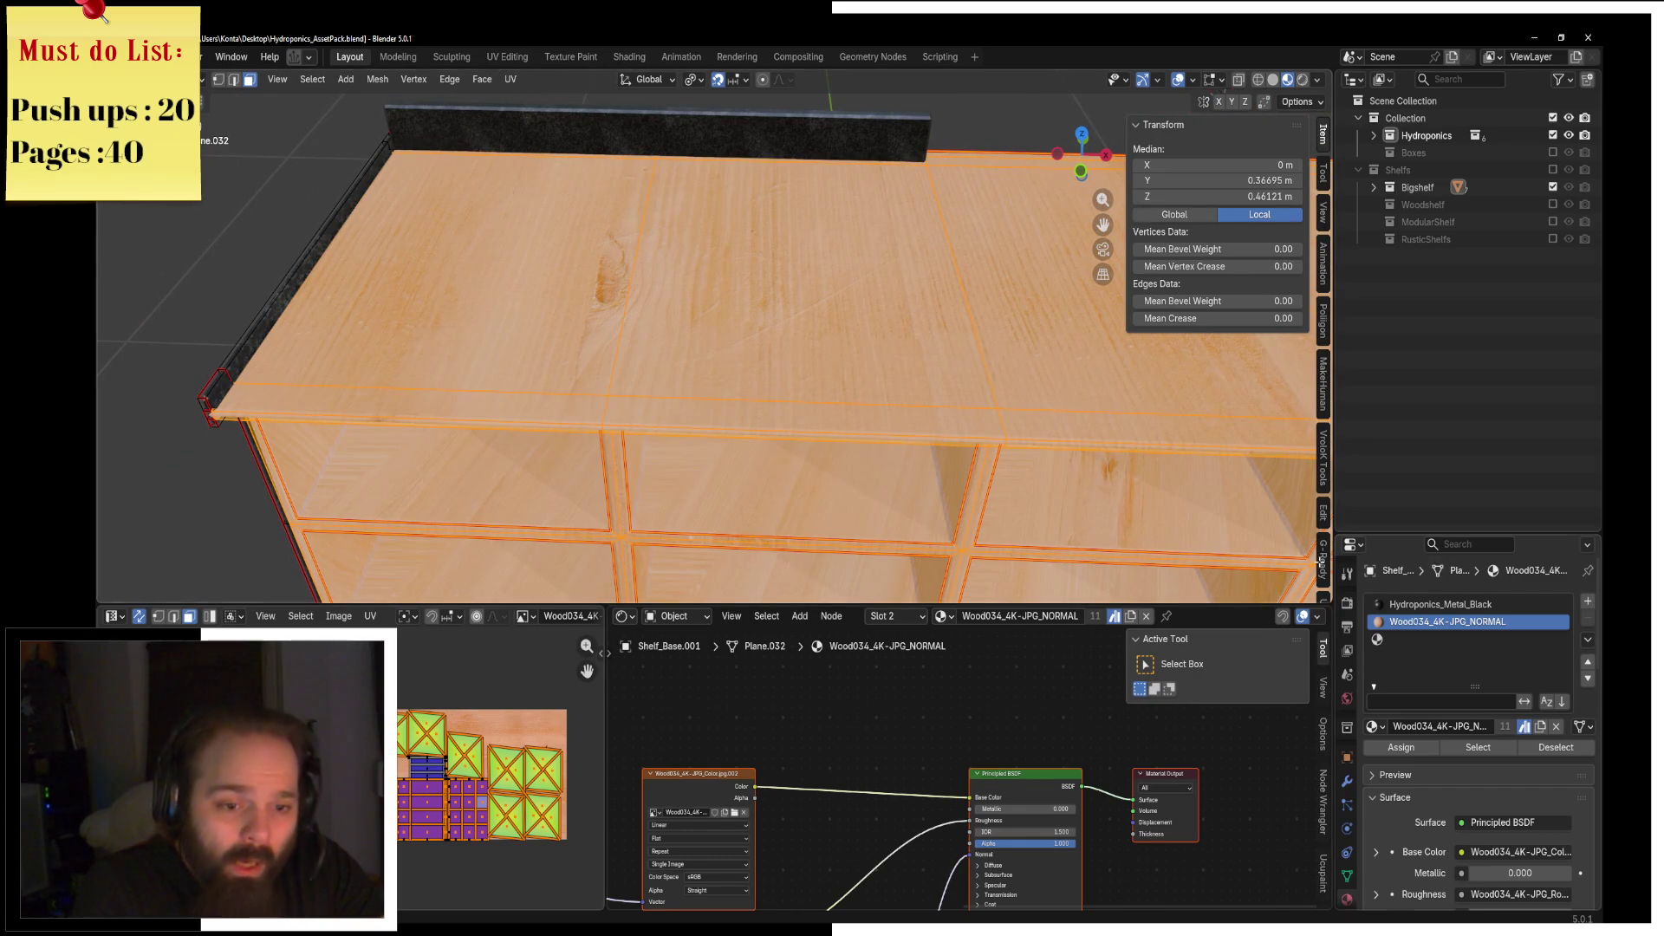
Step: Switch the slot to Wood048_4K-JPG_NORMAL and show its texture behind the UVs
click(1372, 727)
text(w)
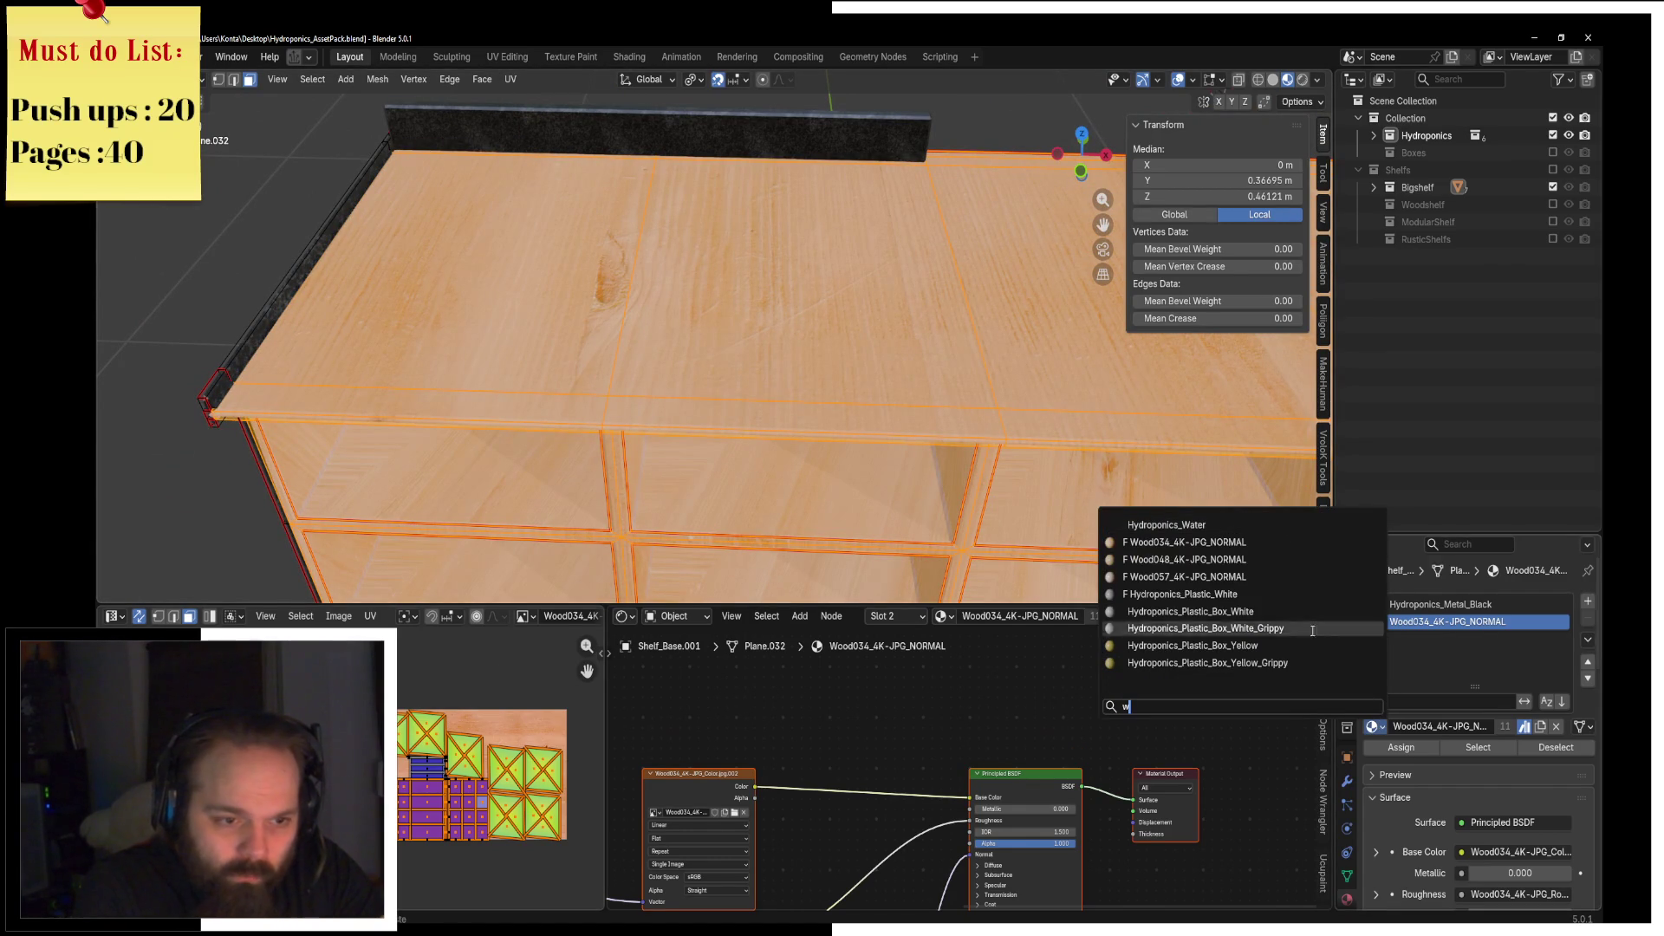
click(1292, 560)
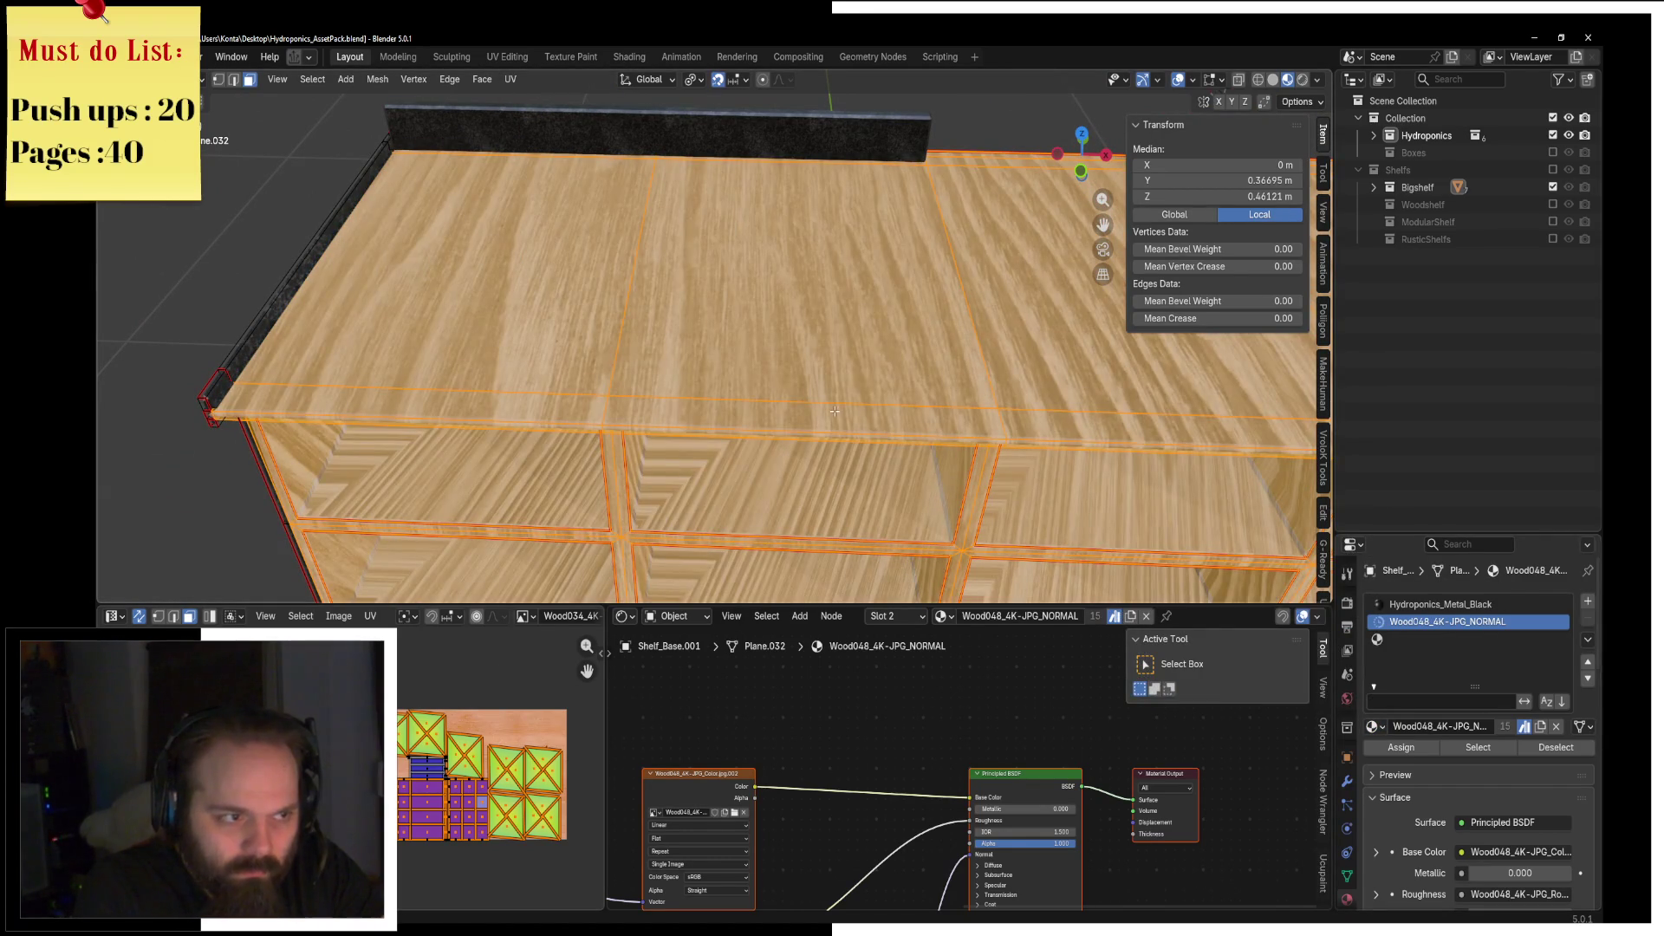
scroll(835, 410, down, 5)
click(1391, 622)
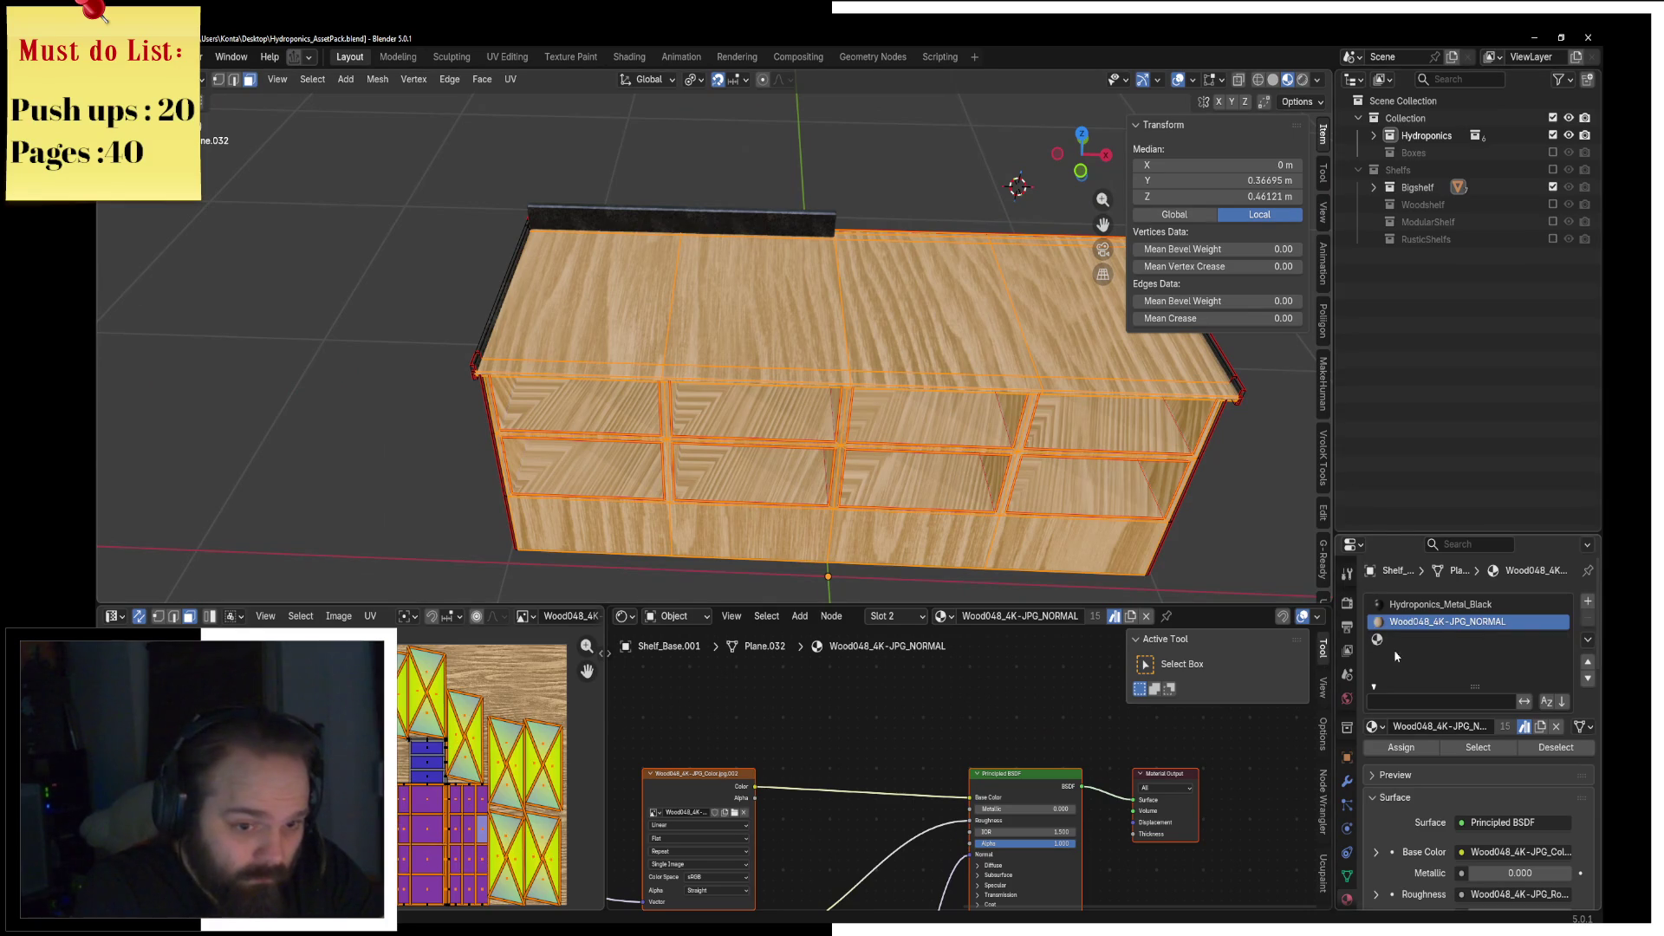
Step: Try Wood057_4K-JPG_NORMAL, then settle on Wood034_4K-JPG_NORMAL for the shelf body
click(1372, 728)
click(1187, 681)
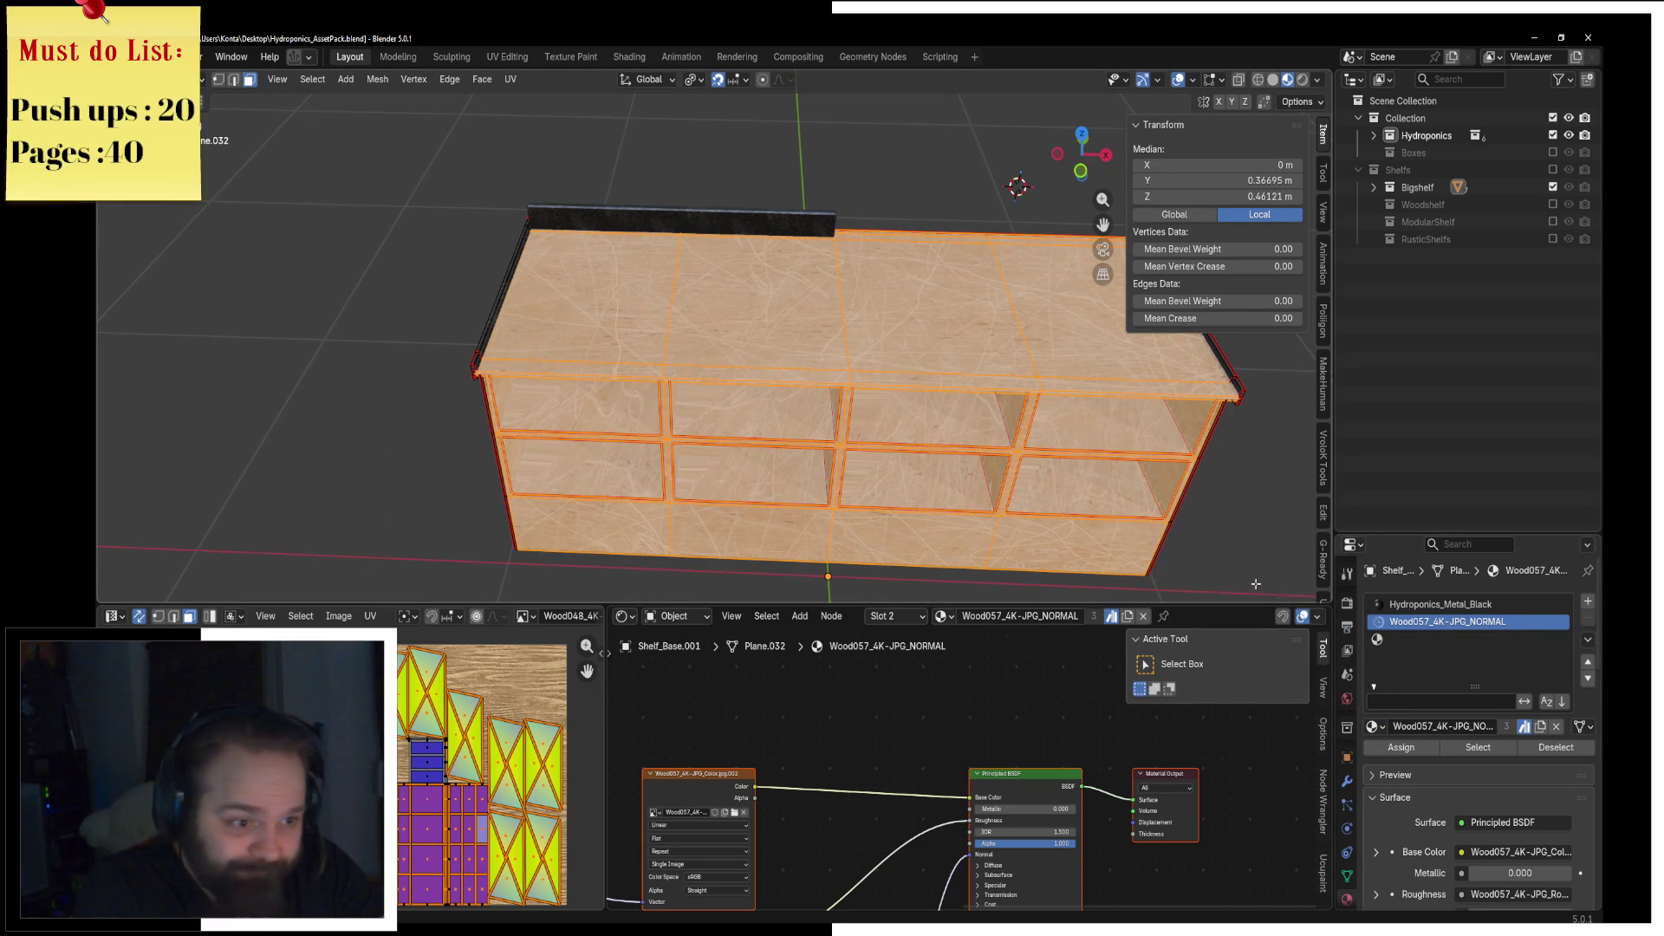
click(1372, 726)
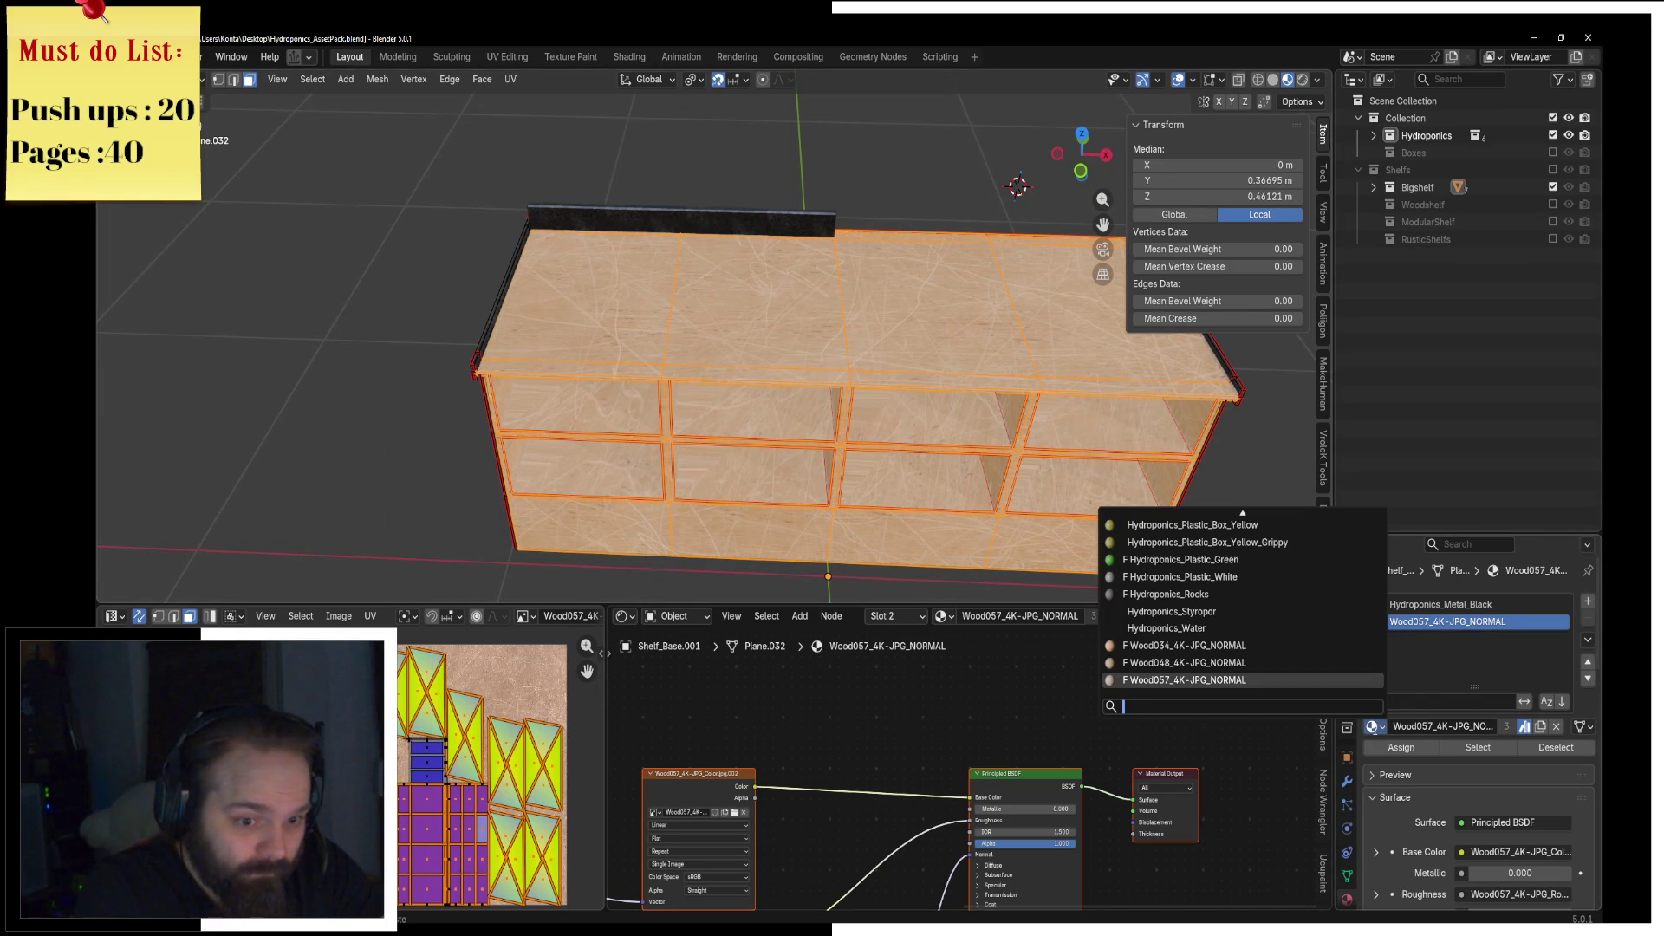
click(1274, 646)
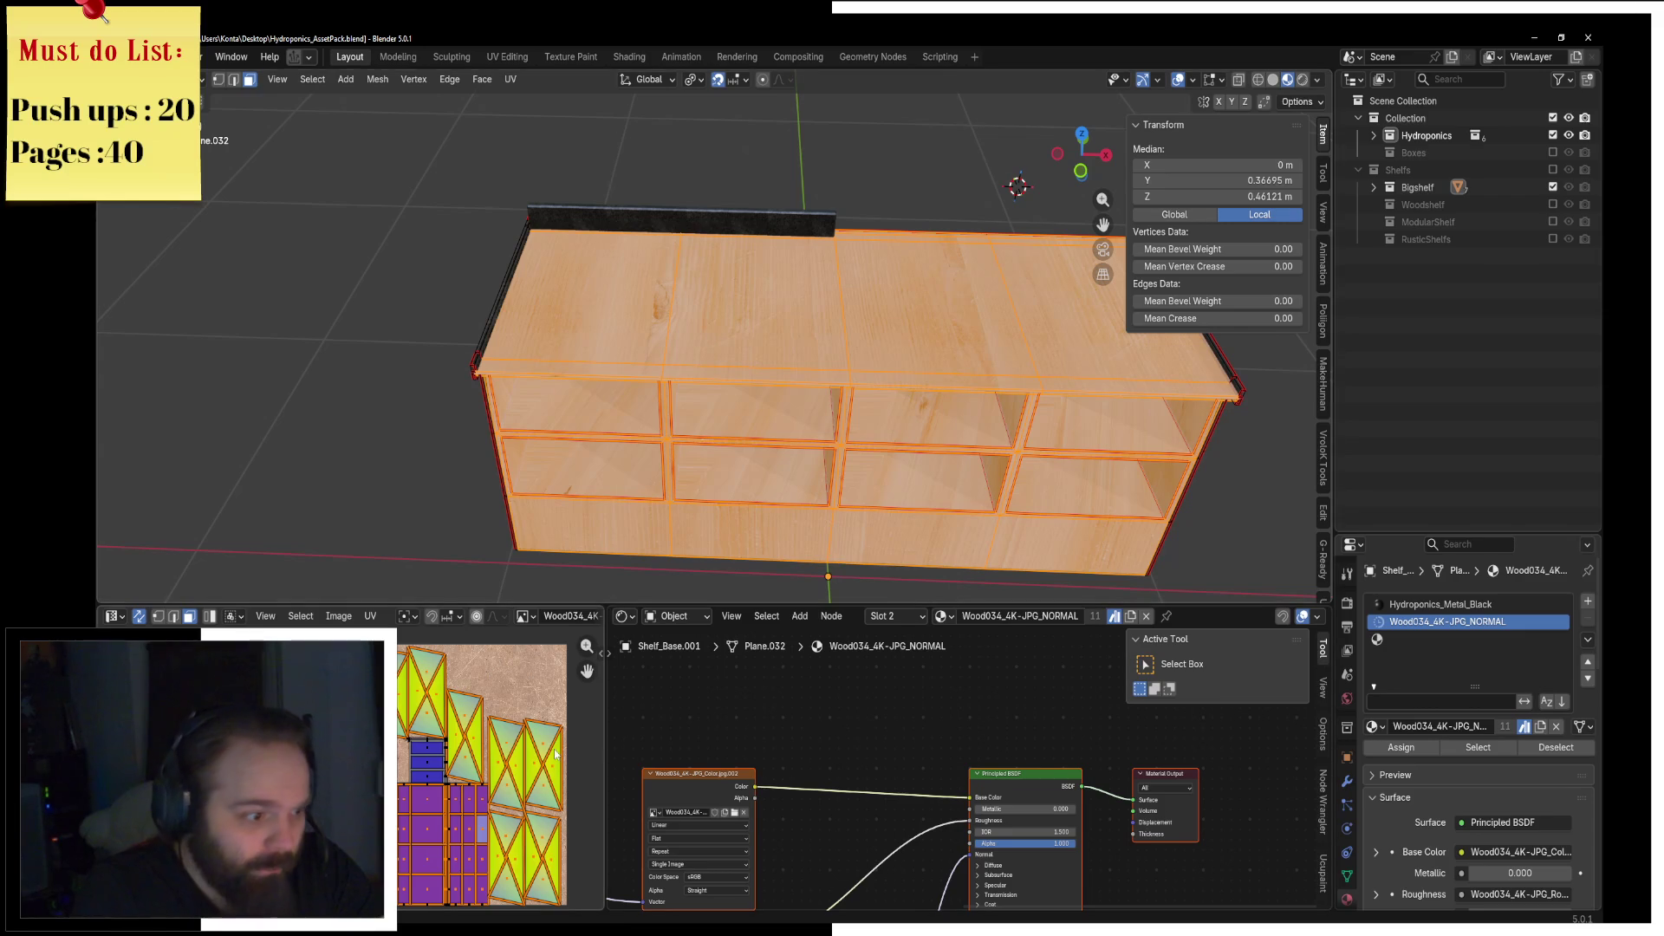
middle_drag(693, 483, 813, 316)
Step: Unwrap all of the shelf's faces
key(a)
key(u)
click(513, 94)
scroll(486, 772, up, 4)
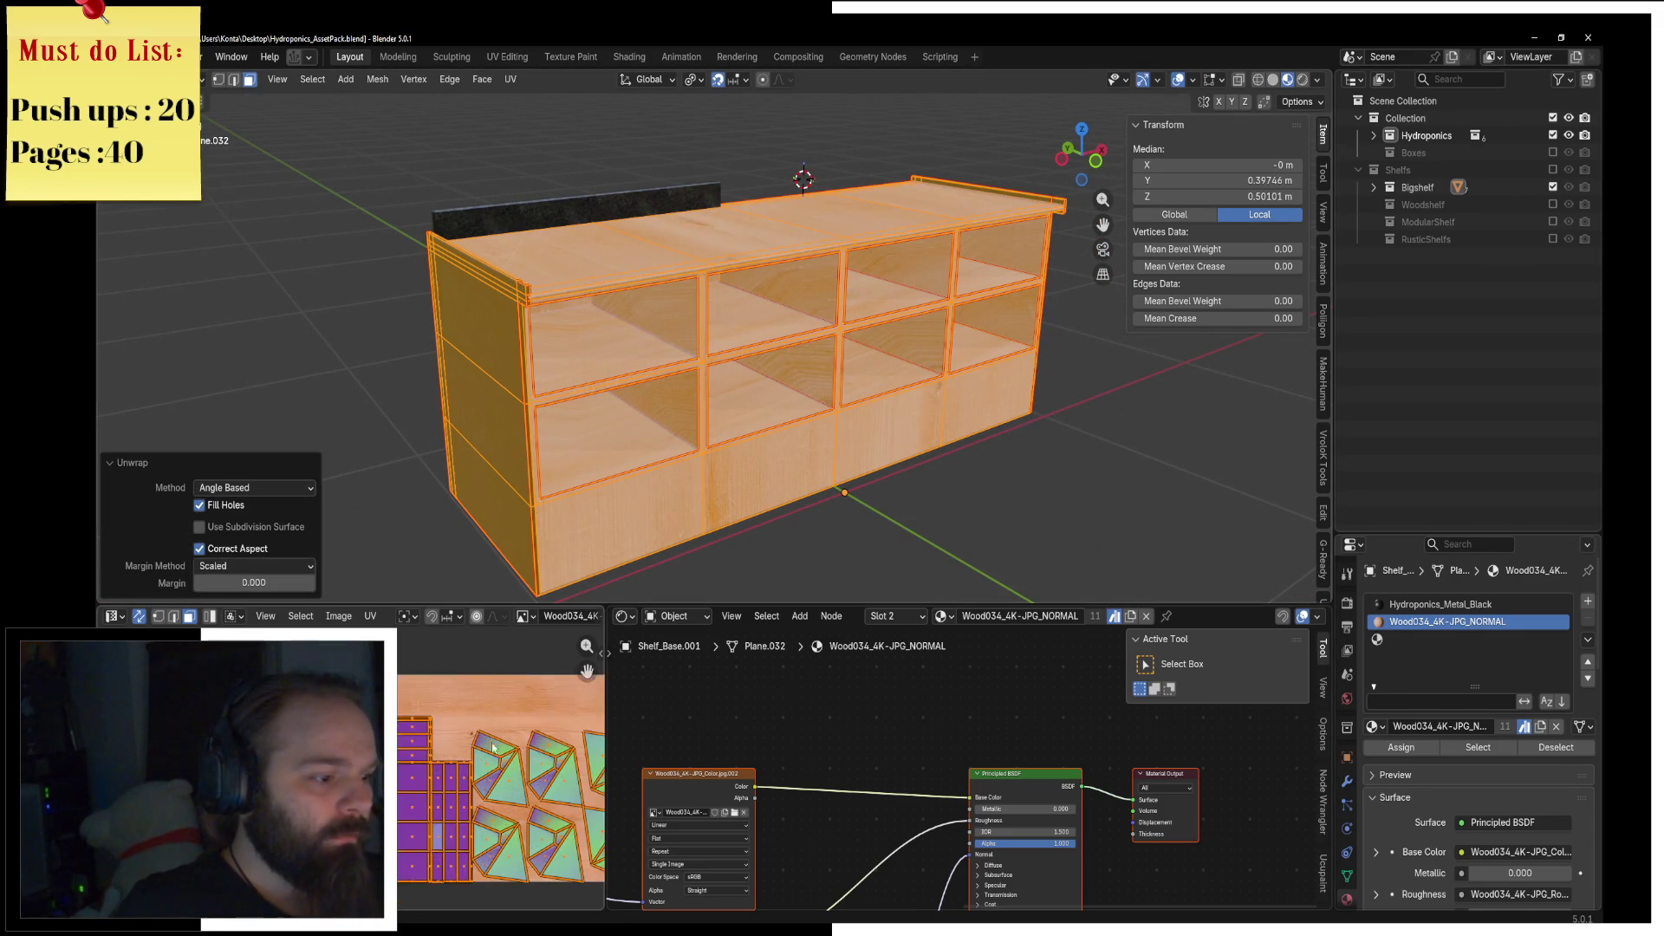
Step: In edge select, mark one shelf edge as a seam and re-unwrap the whole mesh
click(173, 616)
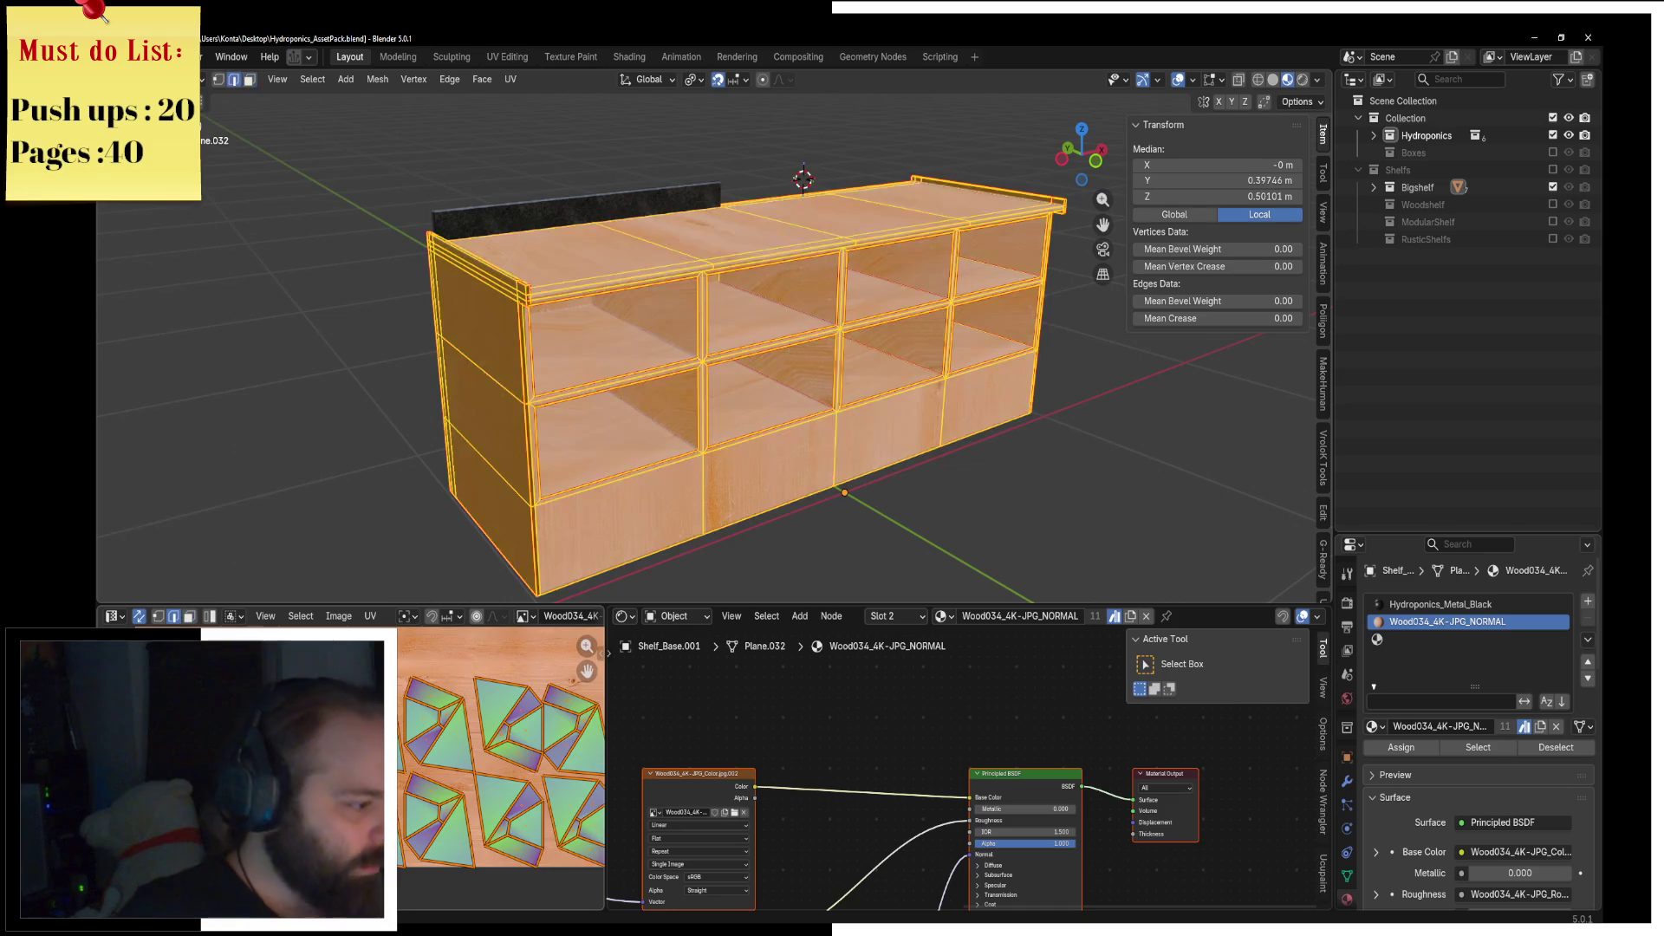
scroll(407, 687, up, 2)
click(499, 668)
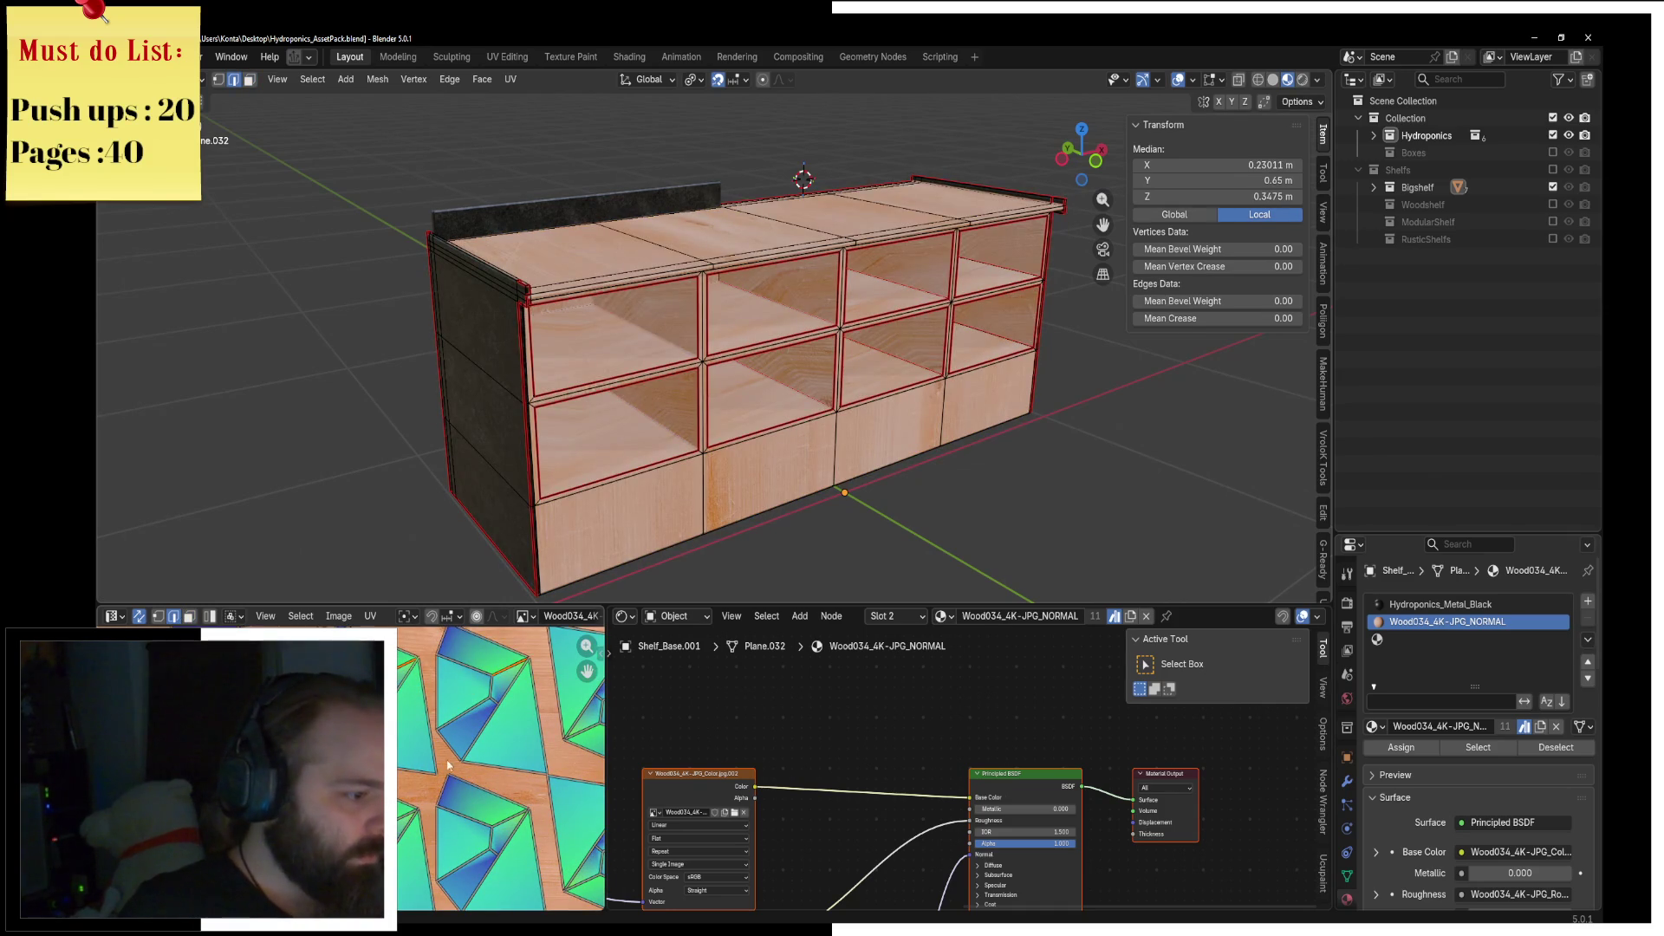
middle_drag(523, 801, 432, 856)
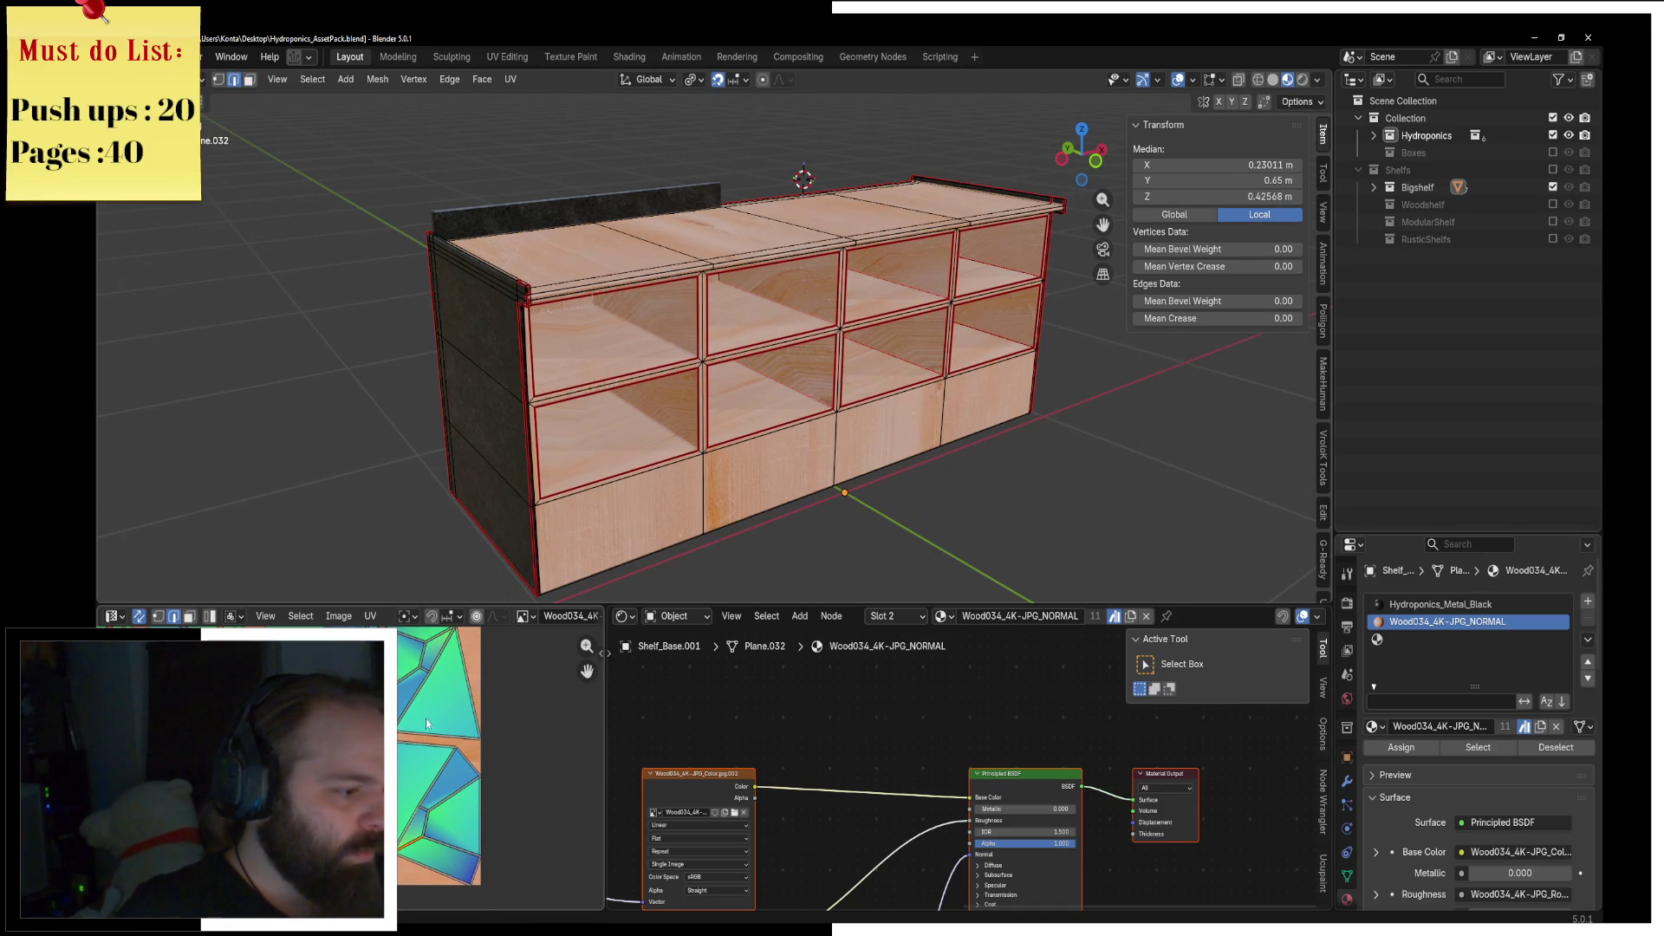
middle_drag(425, 723, 448, 727)
key(F3)
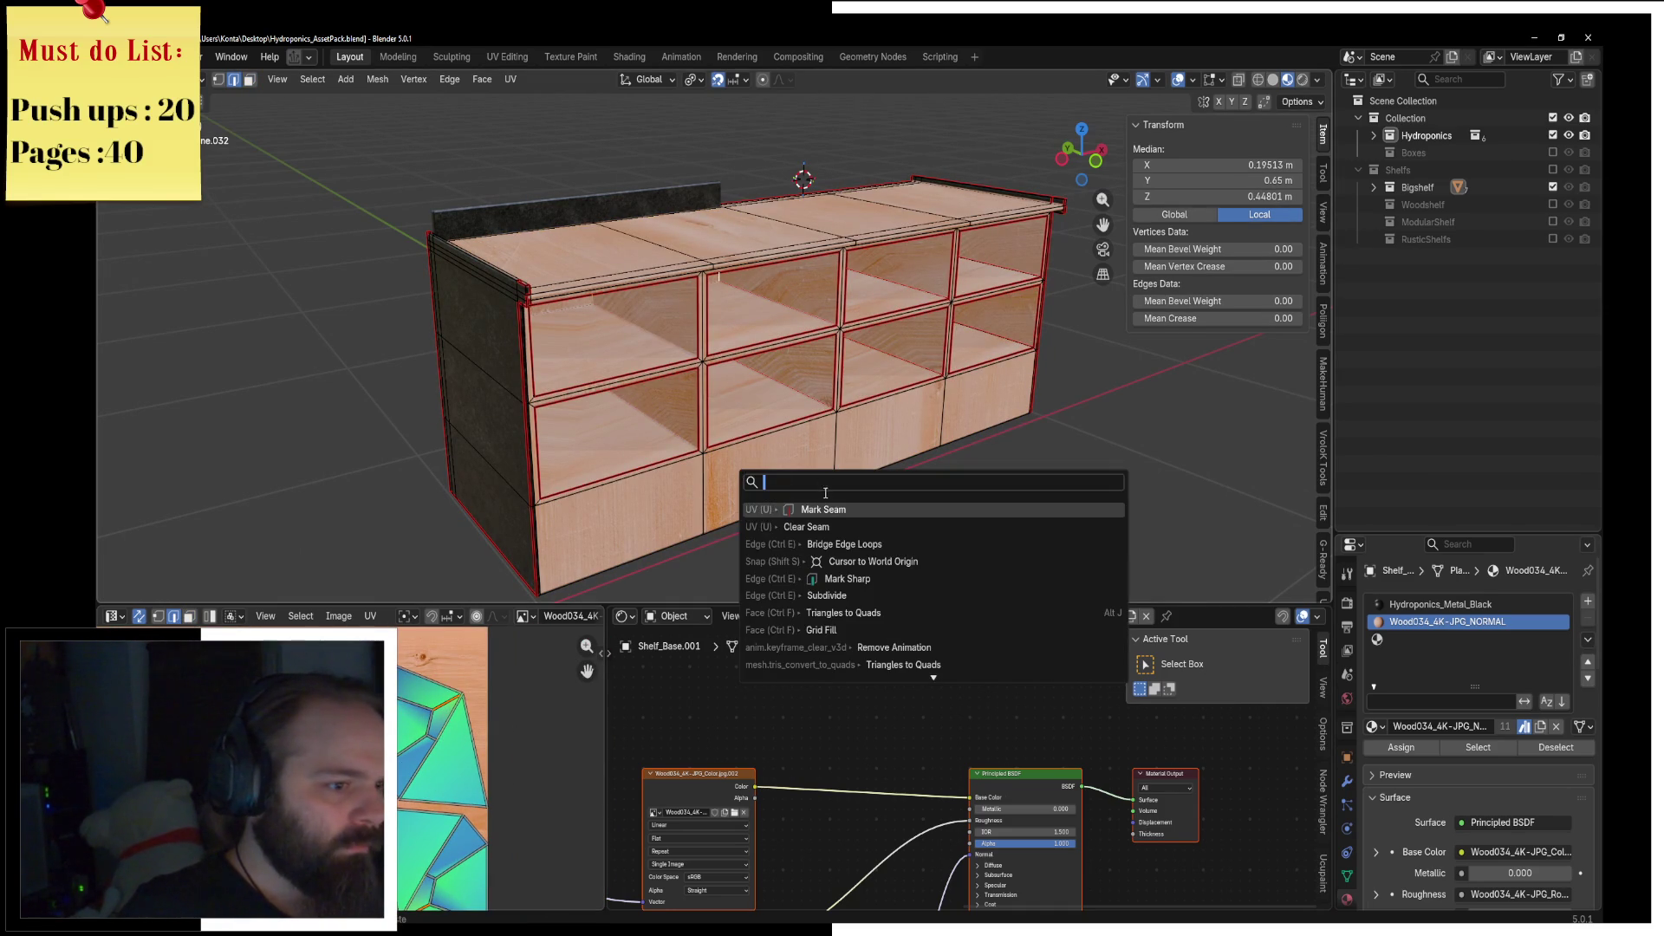
key(Escape)
key(a)
click(511, 78)
click(546, 88)
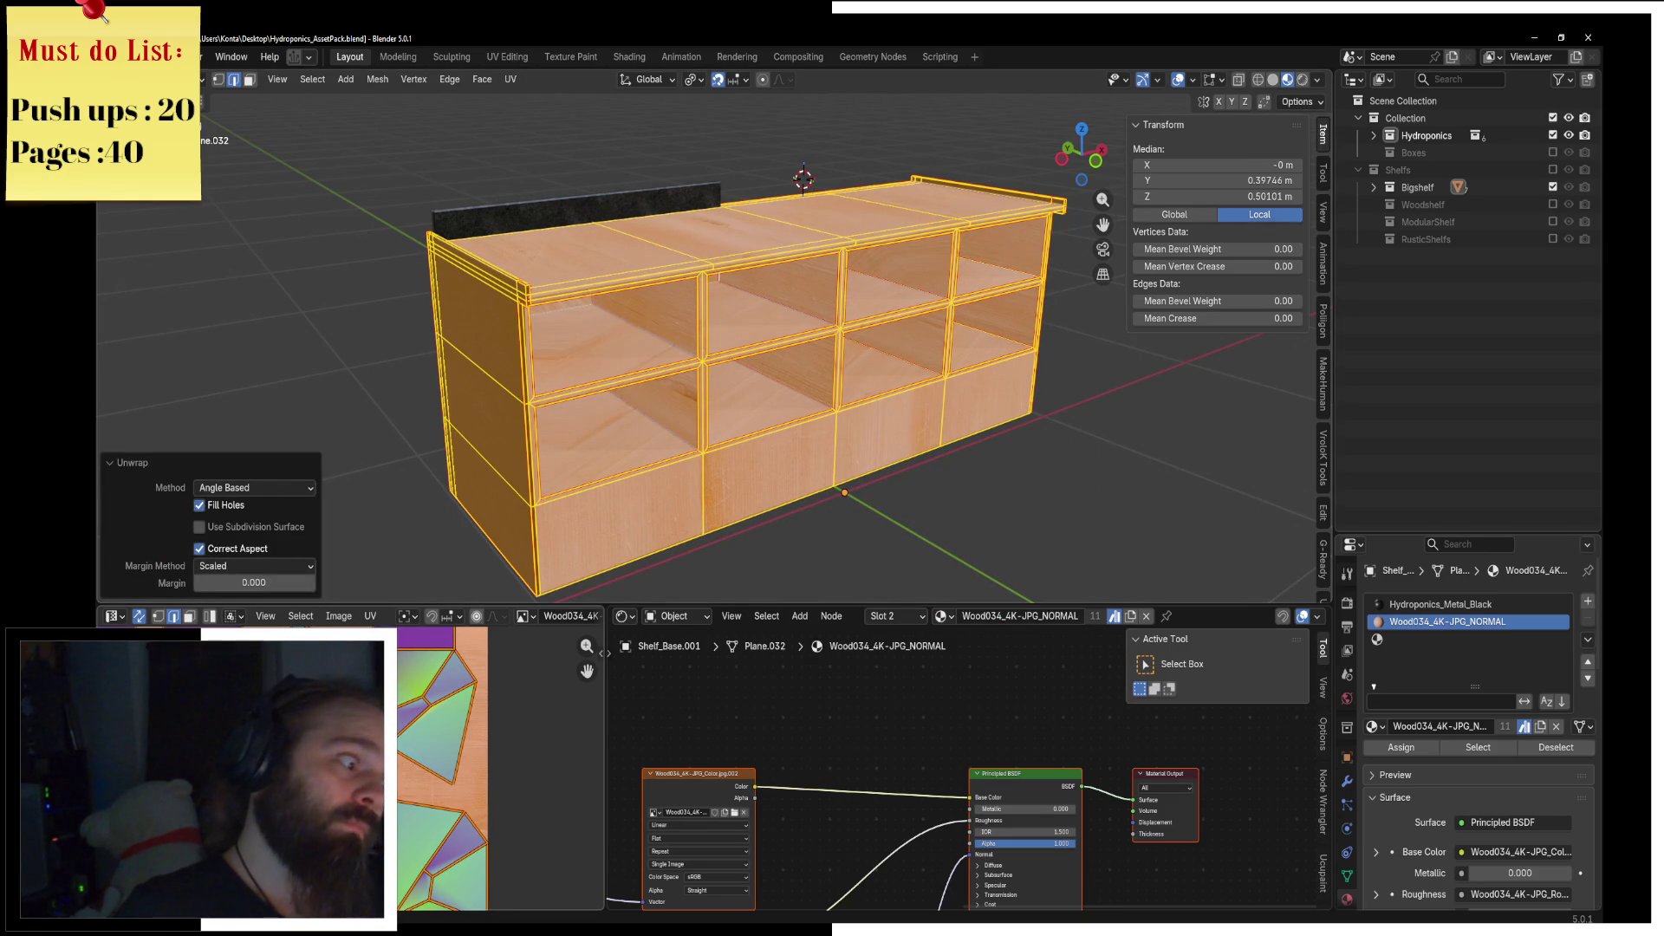
Step: Pick further shelf edges as seams and unwrap the shelf again
click(418, 743)
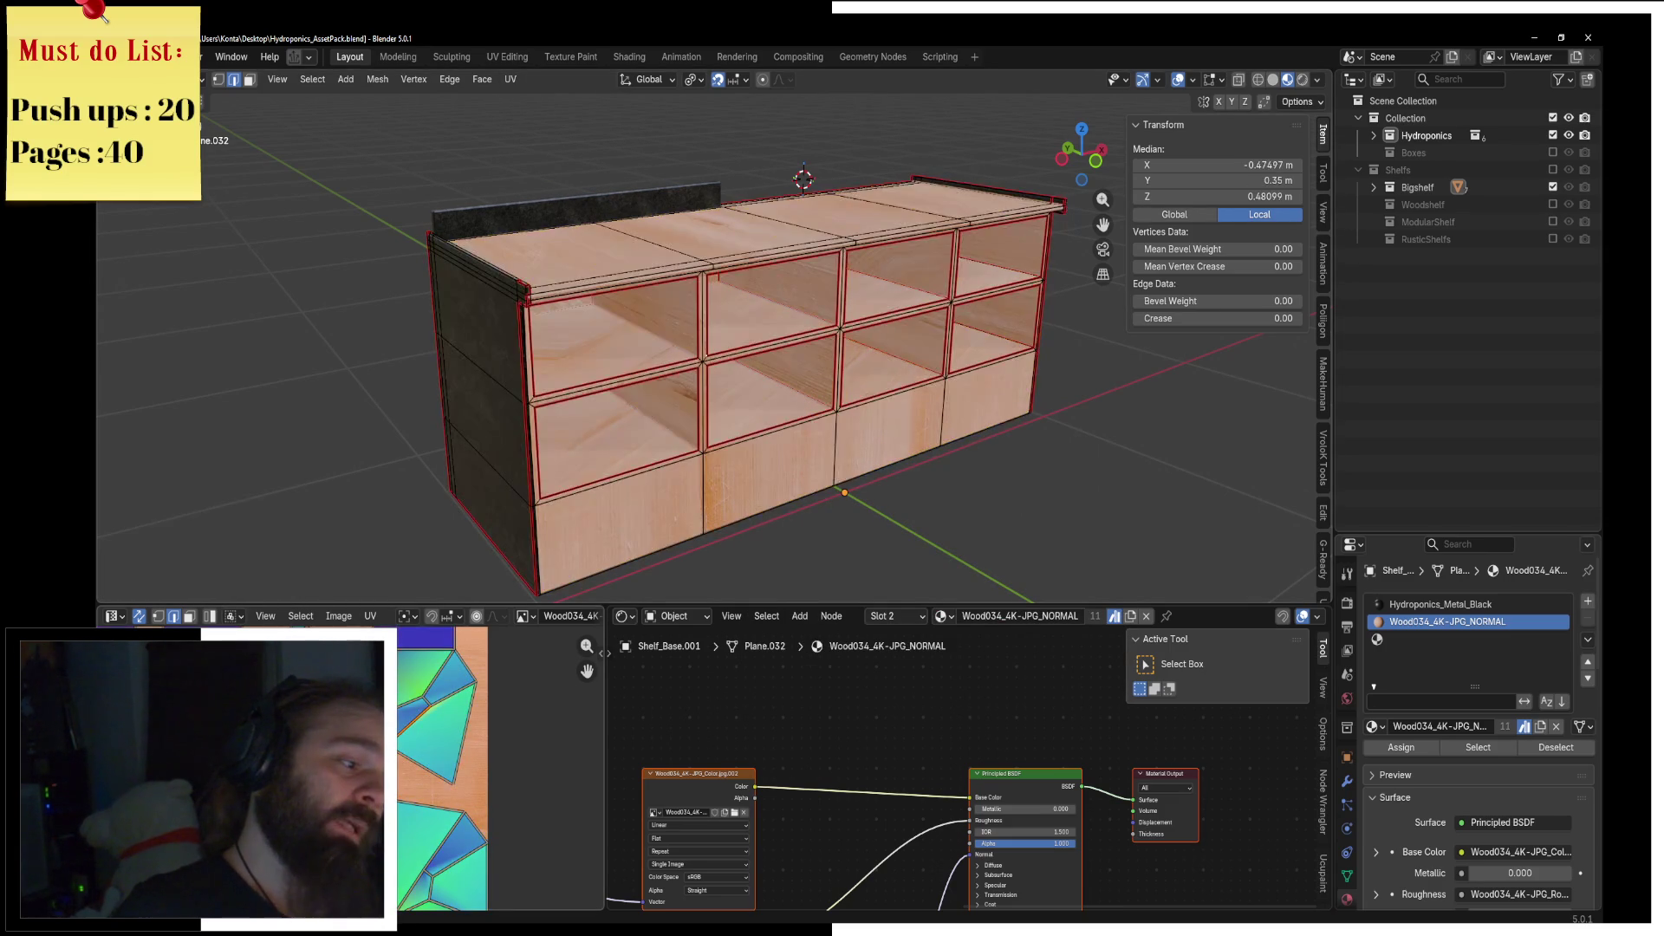
scroll(419, 743, up, 2)
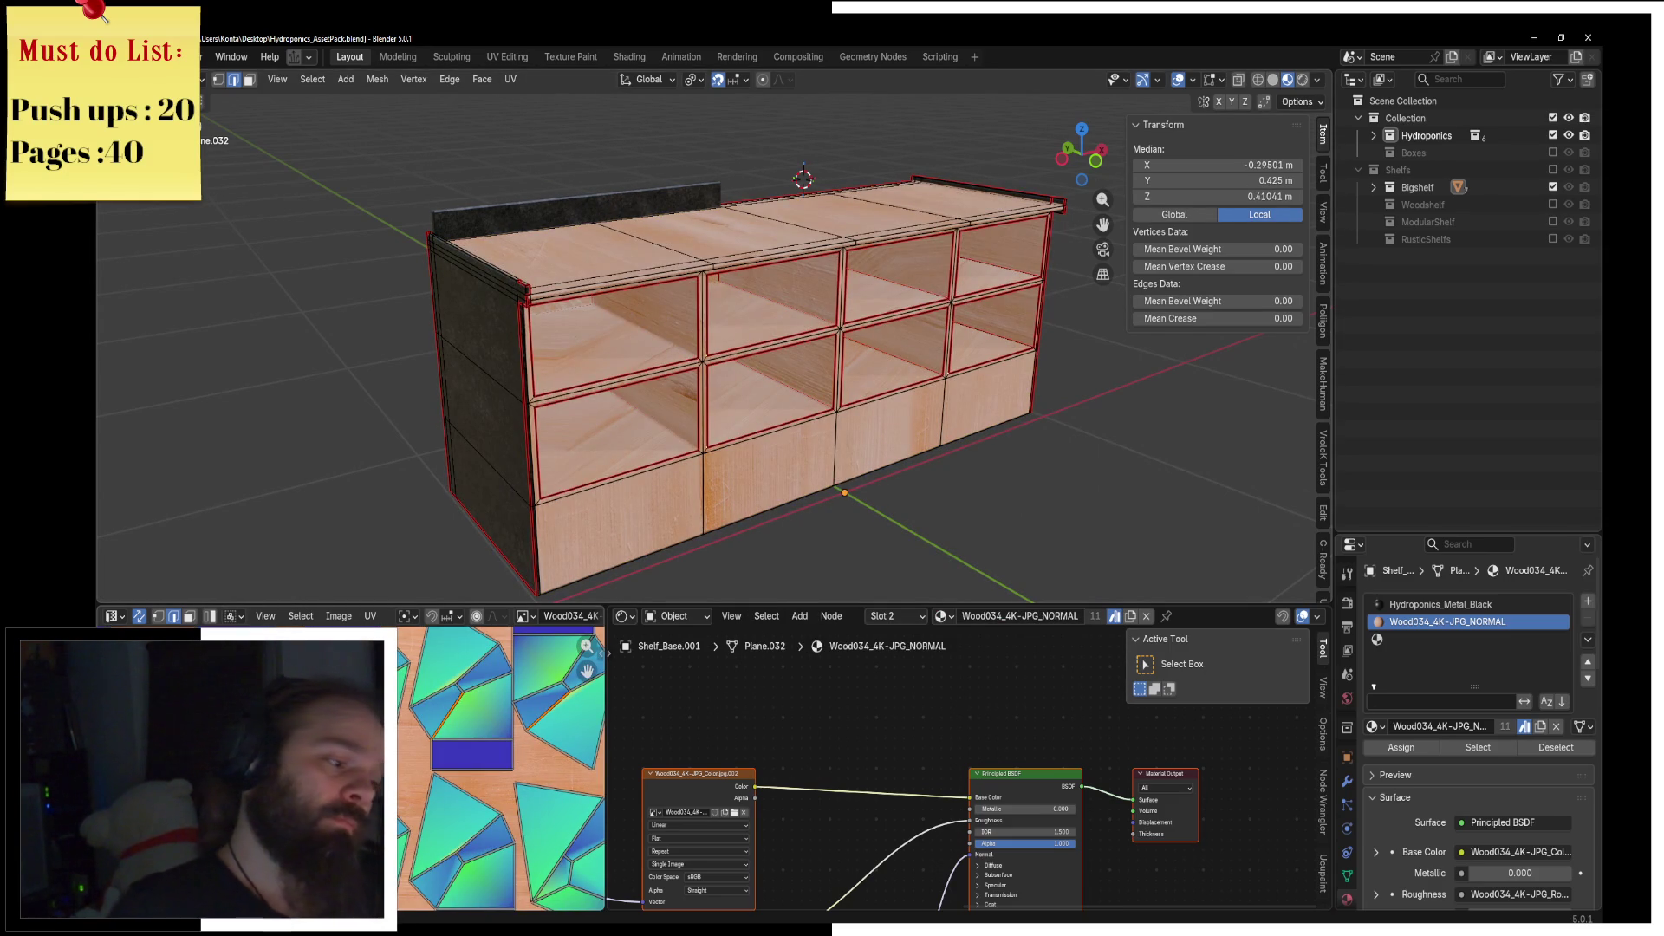
click(419, 743)
click(419, 743)
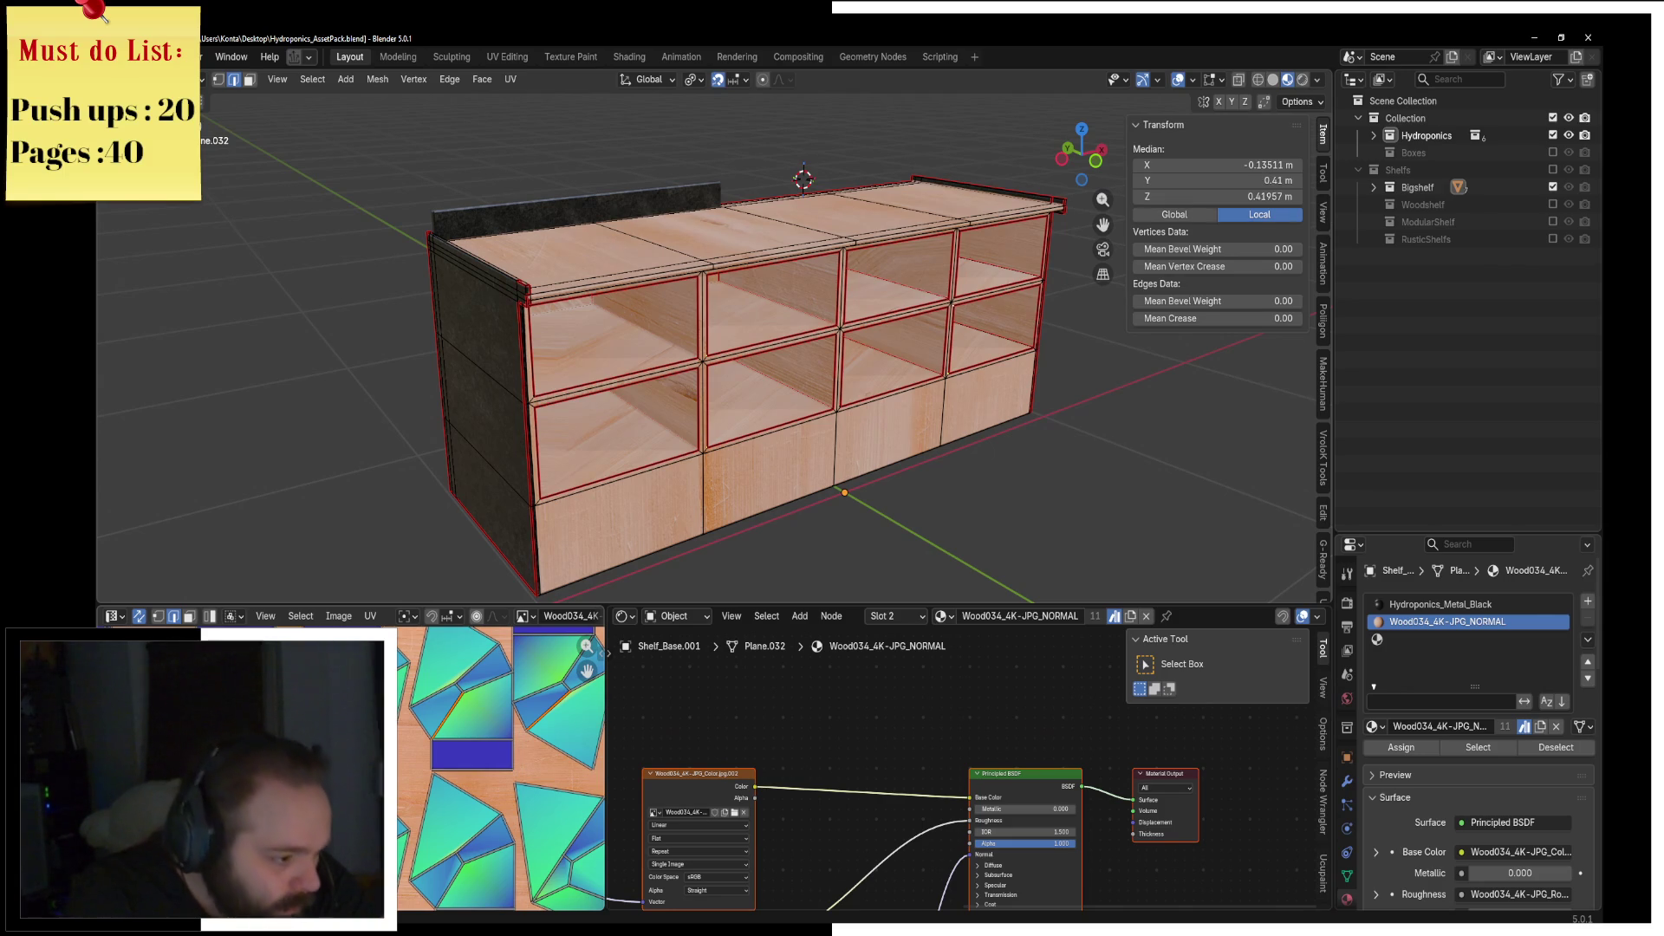
click(419, 743)
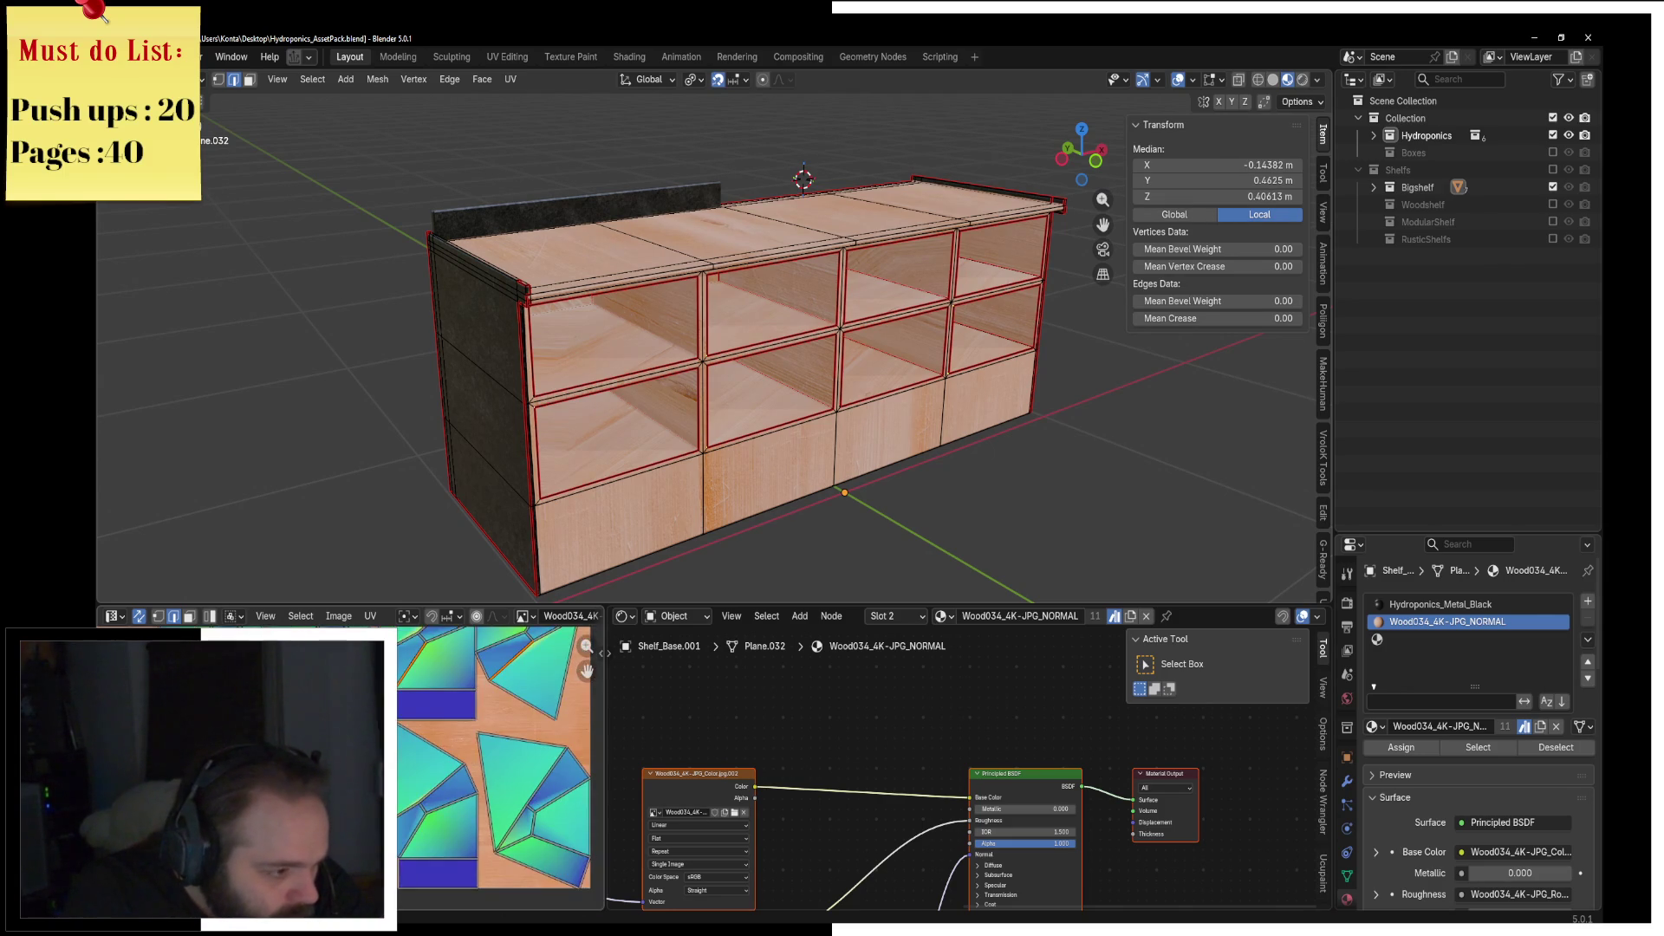
middle_drag(434, 816, 388, 750)
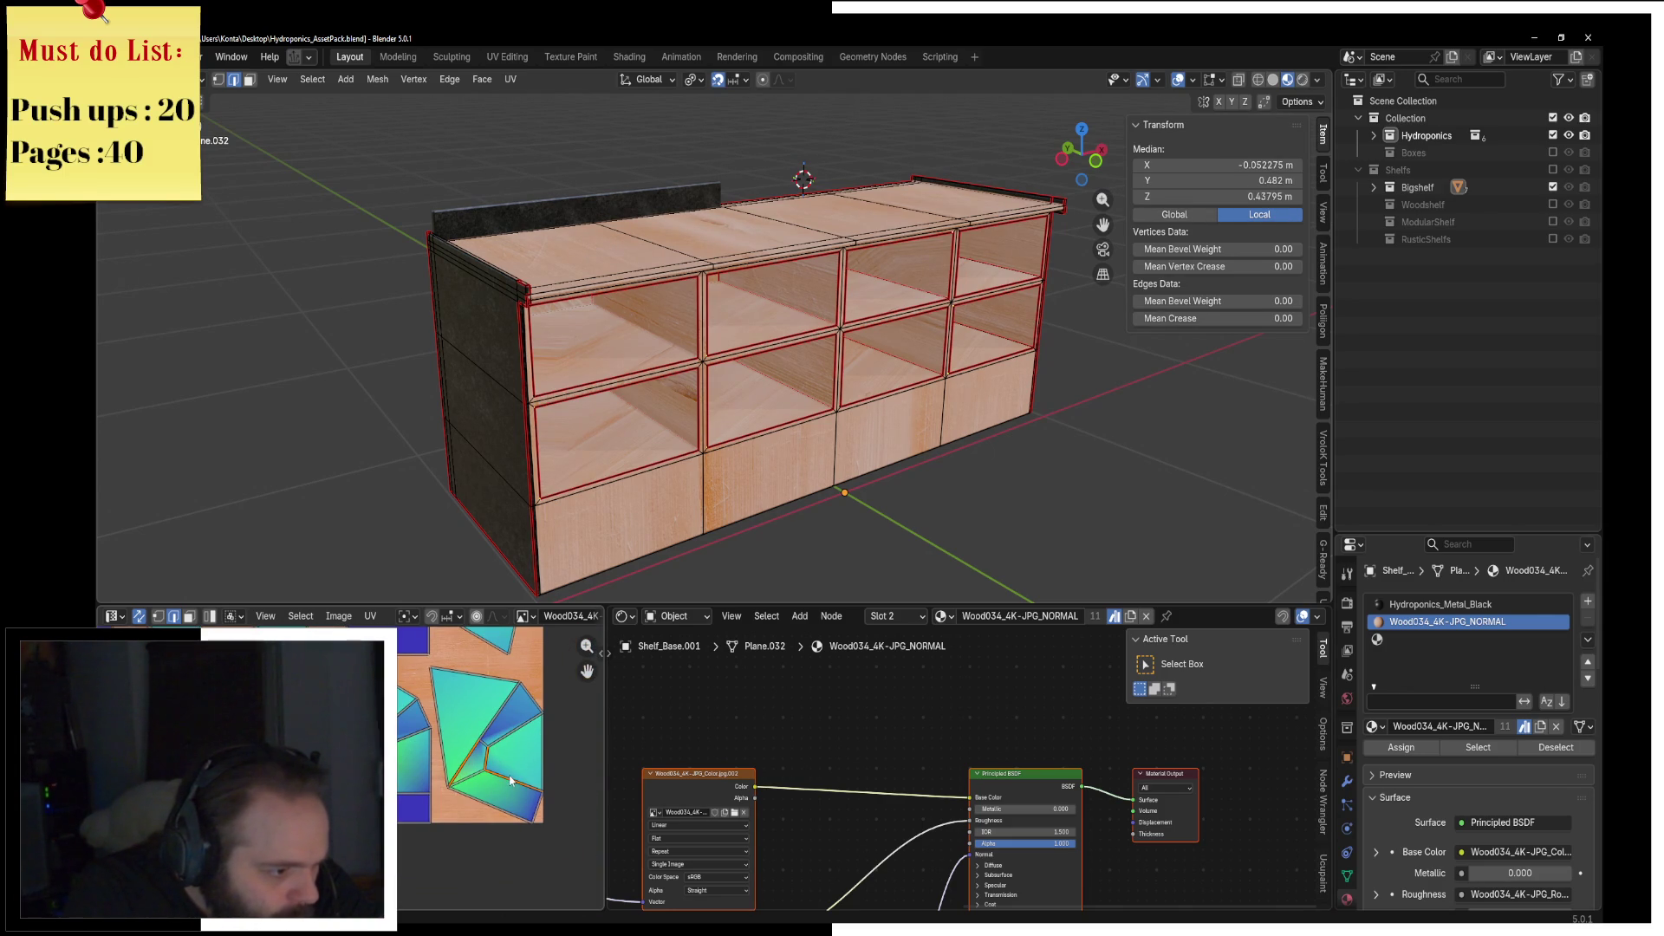
click(832, 616)
key(a)
click(511, 79)
click(555, 98)
Step: Unwrap the full mesh once more, then return to face select with nothing selected
key(alt+a)
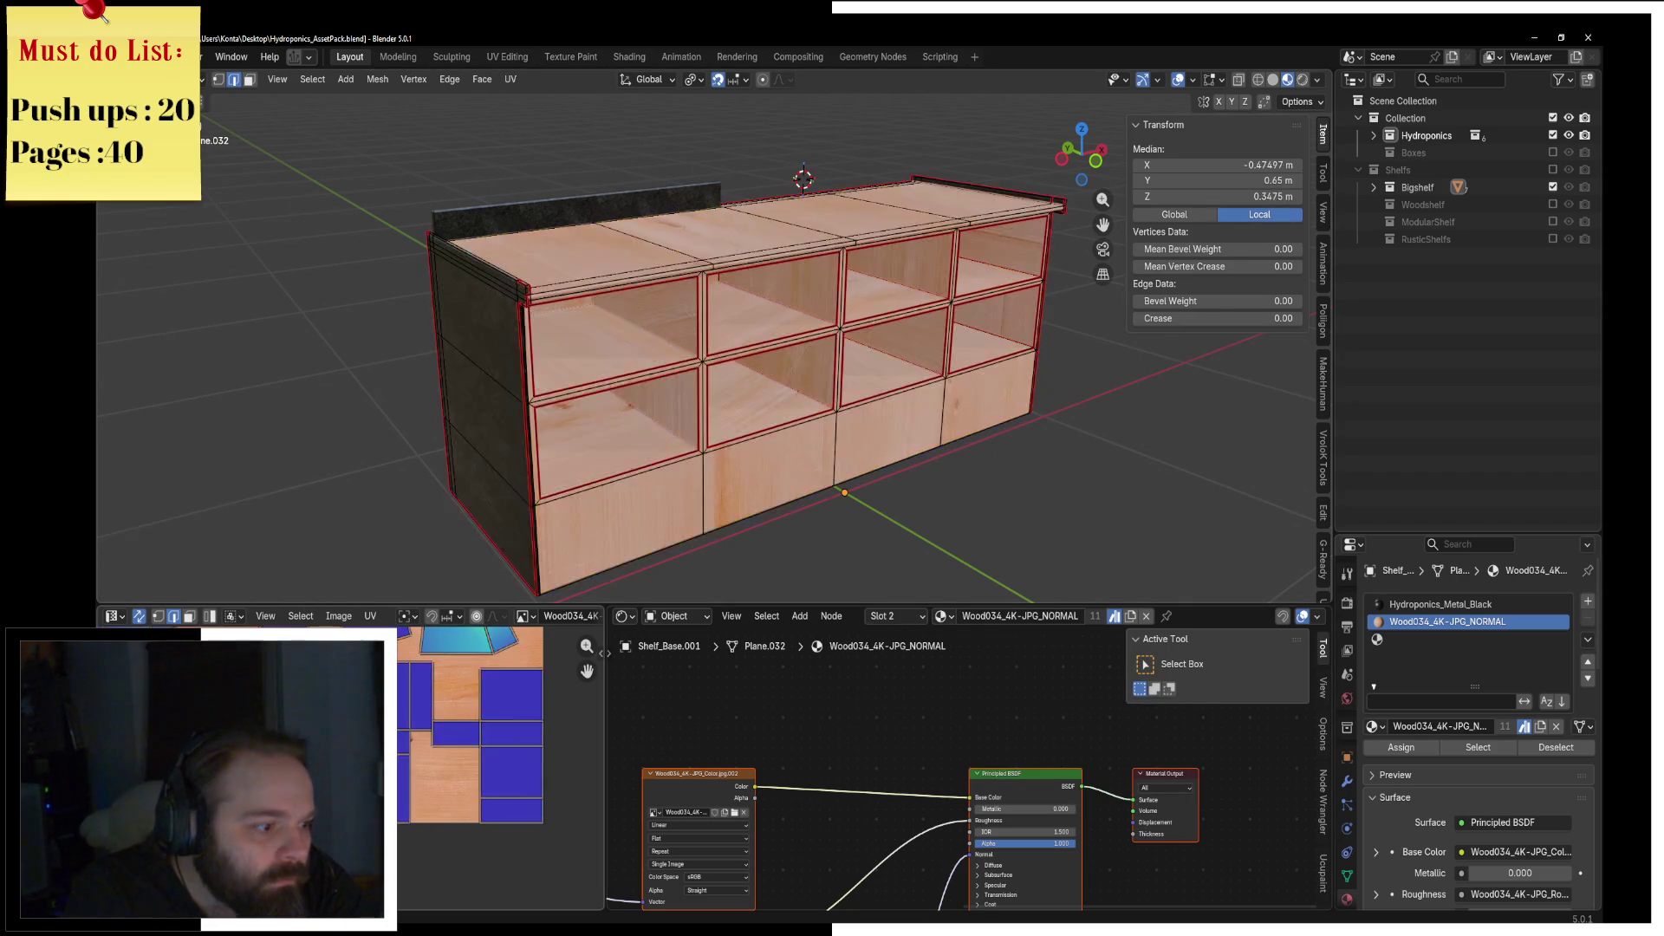
scroll(399, 779, up, 2)
scroll(444, 705, down, 3)
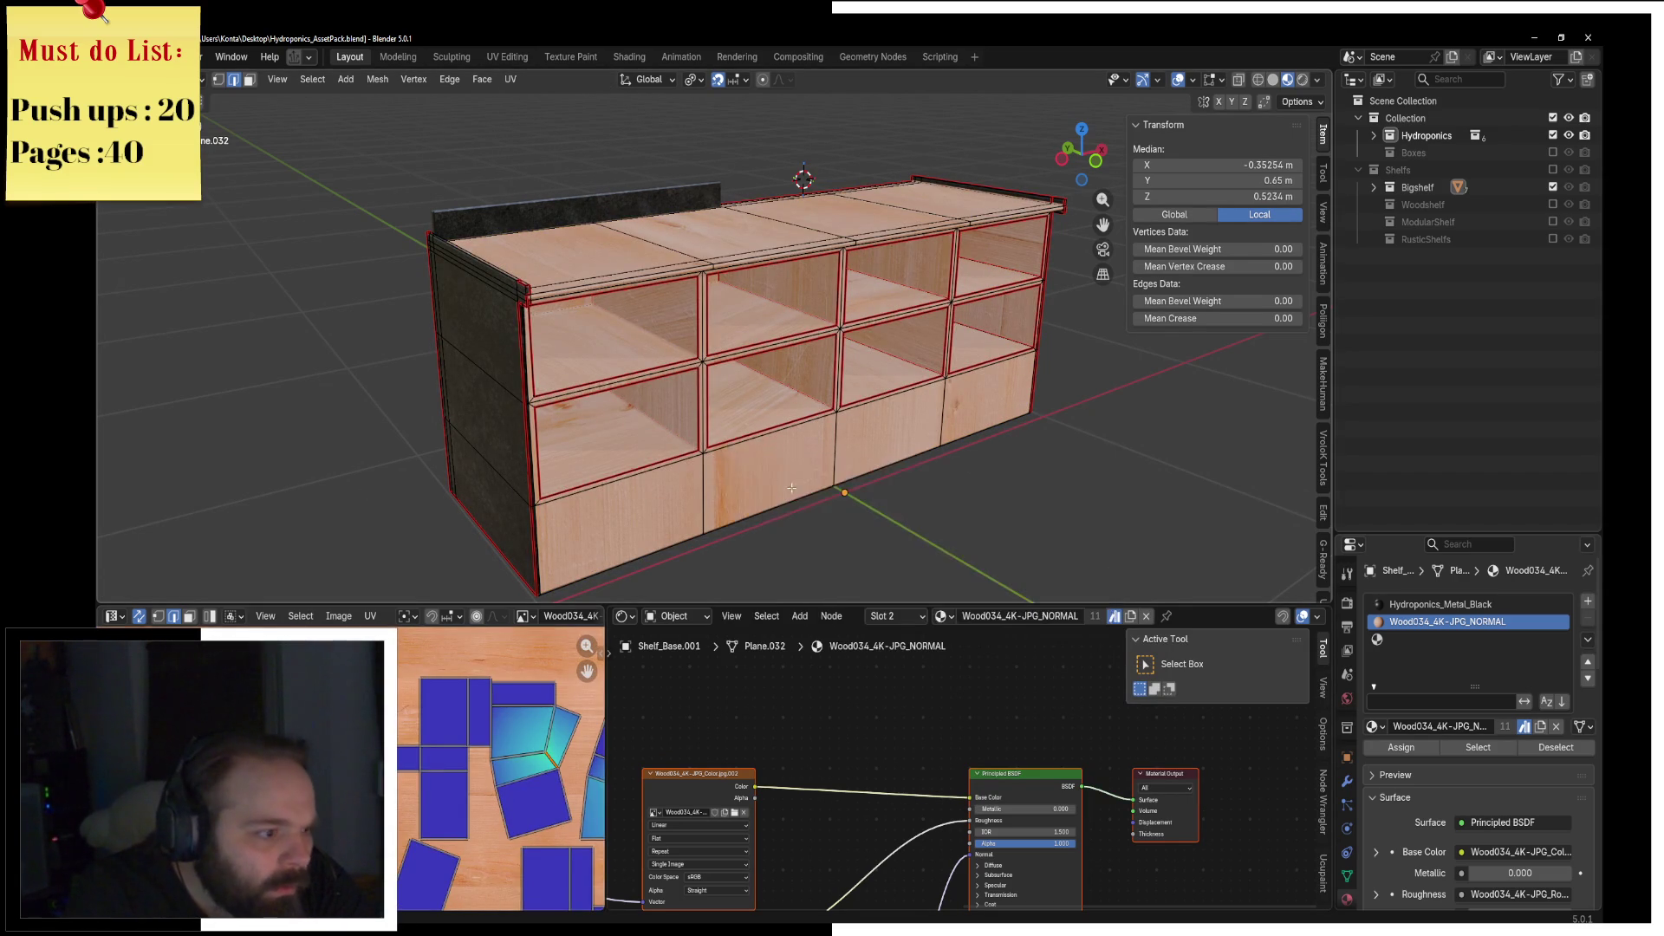
key(a)
click(511, 80)
click(551, 97)
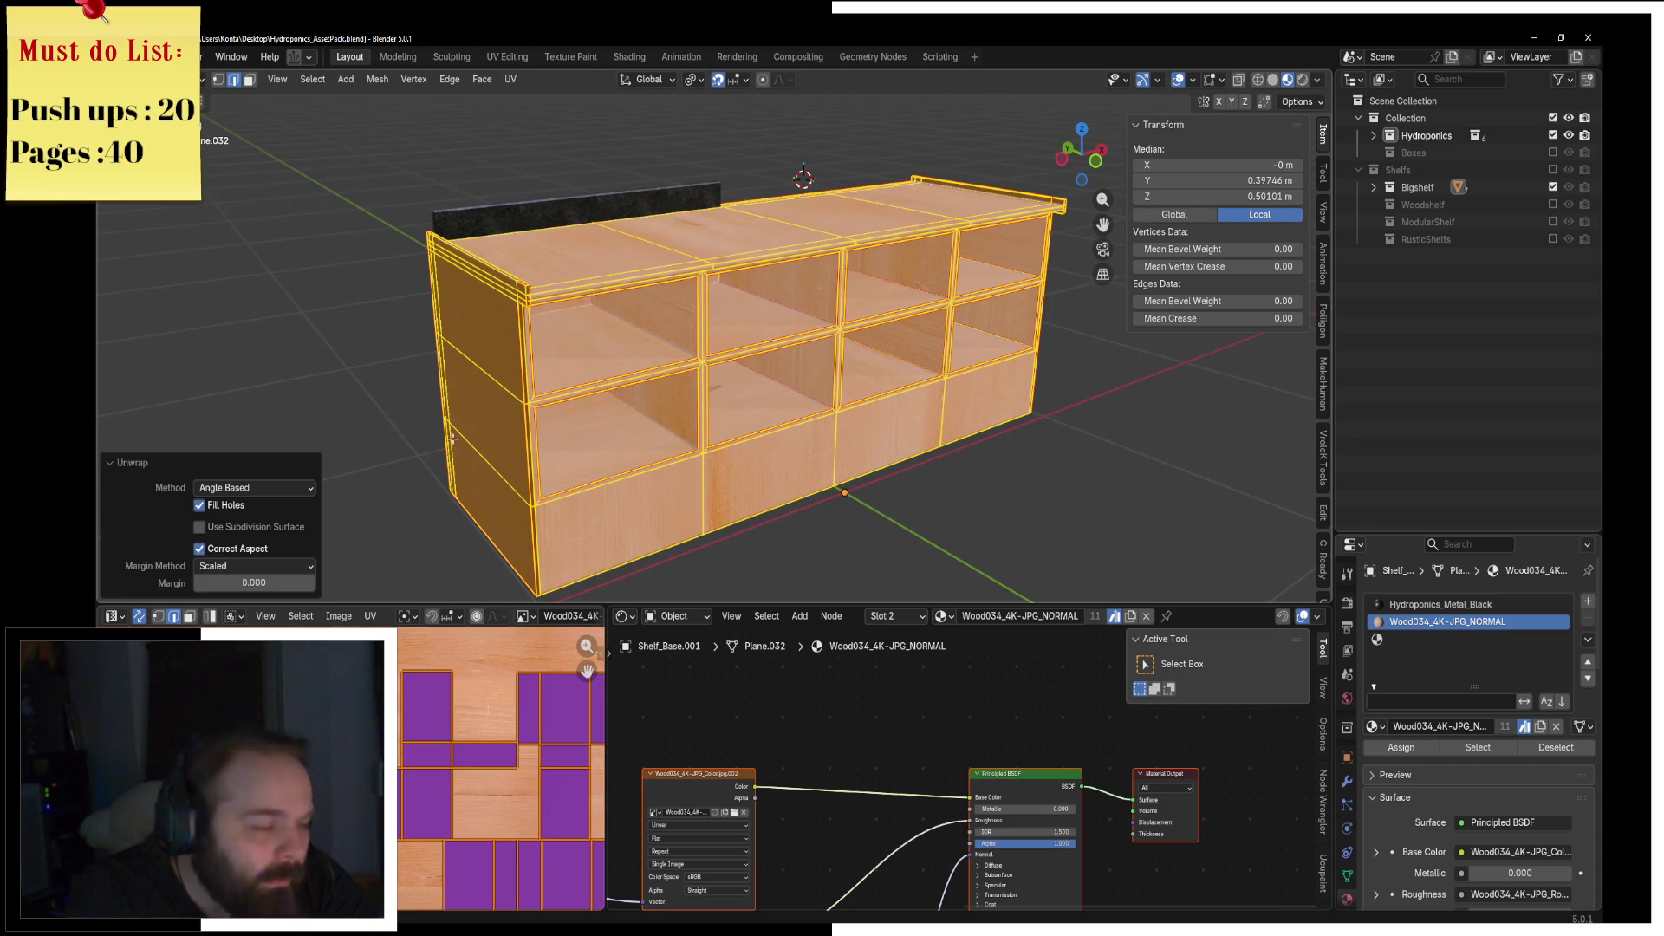
click(249, 79)
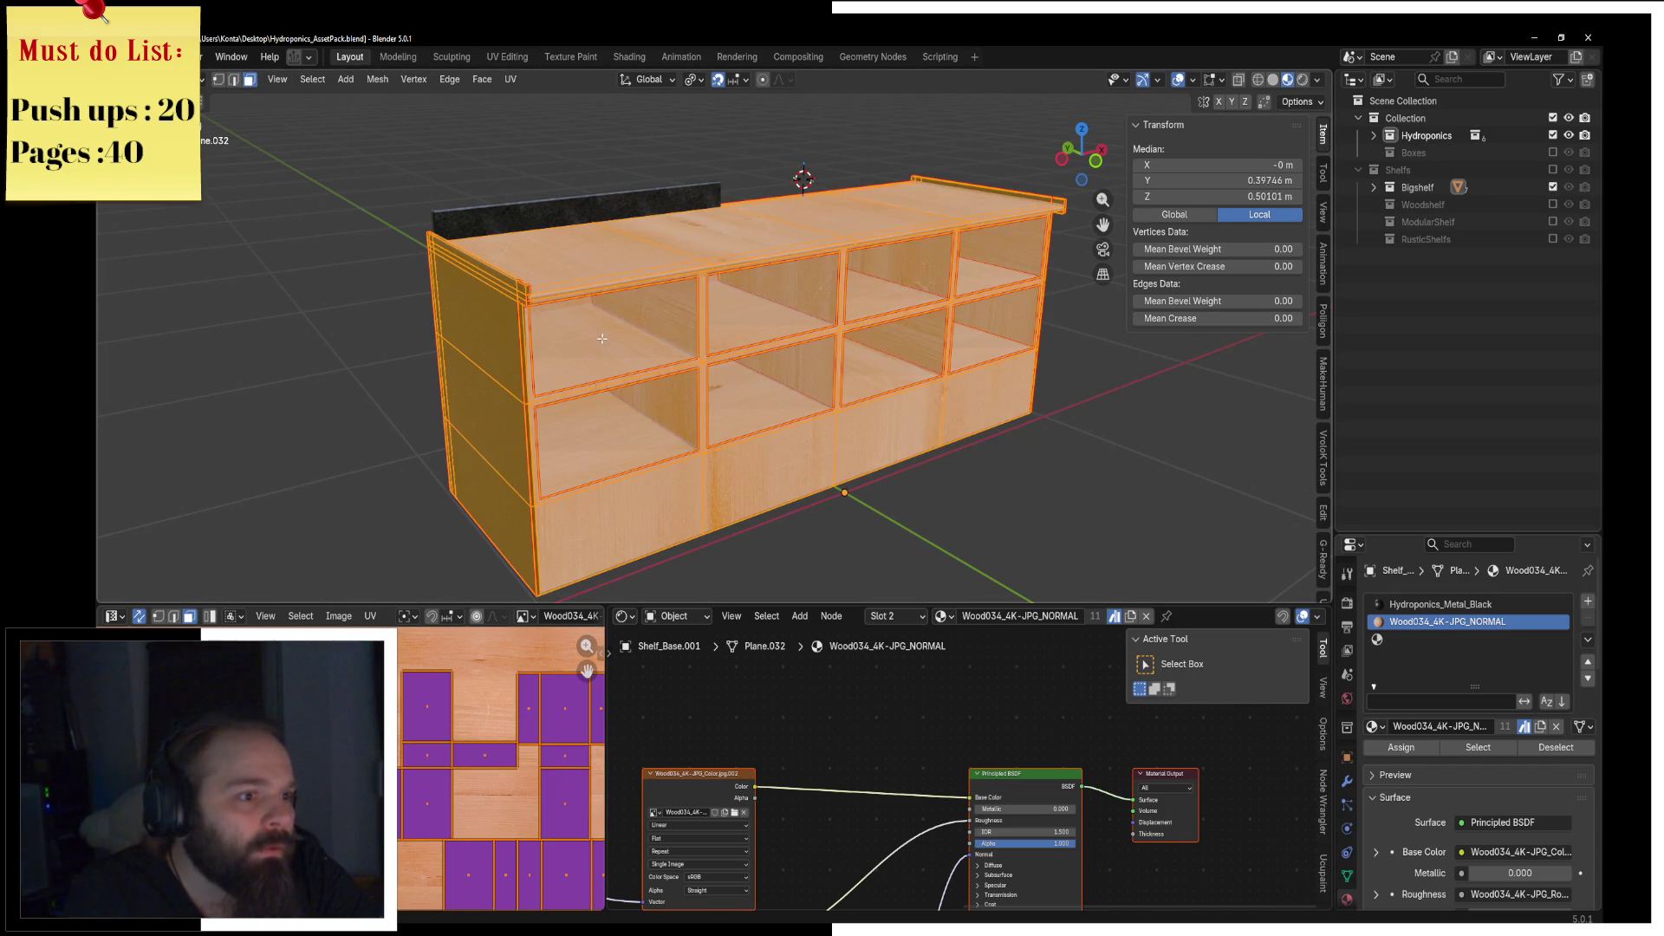
key(alt+a)
scroll(635, 335, up, 3)
scroll(635, 334, up, 2)
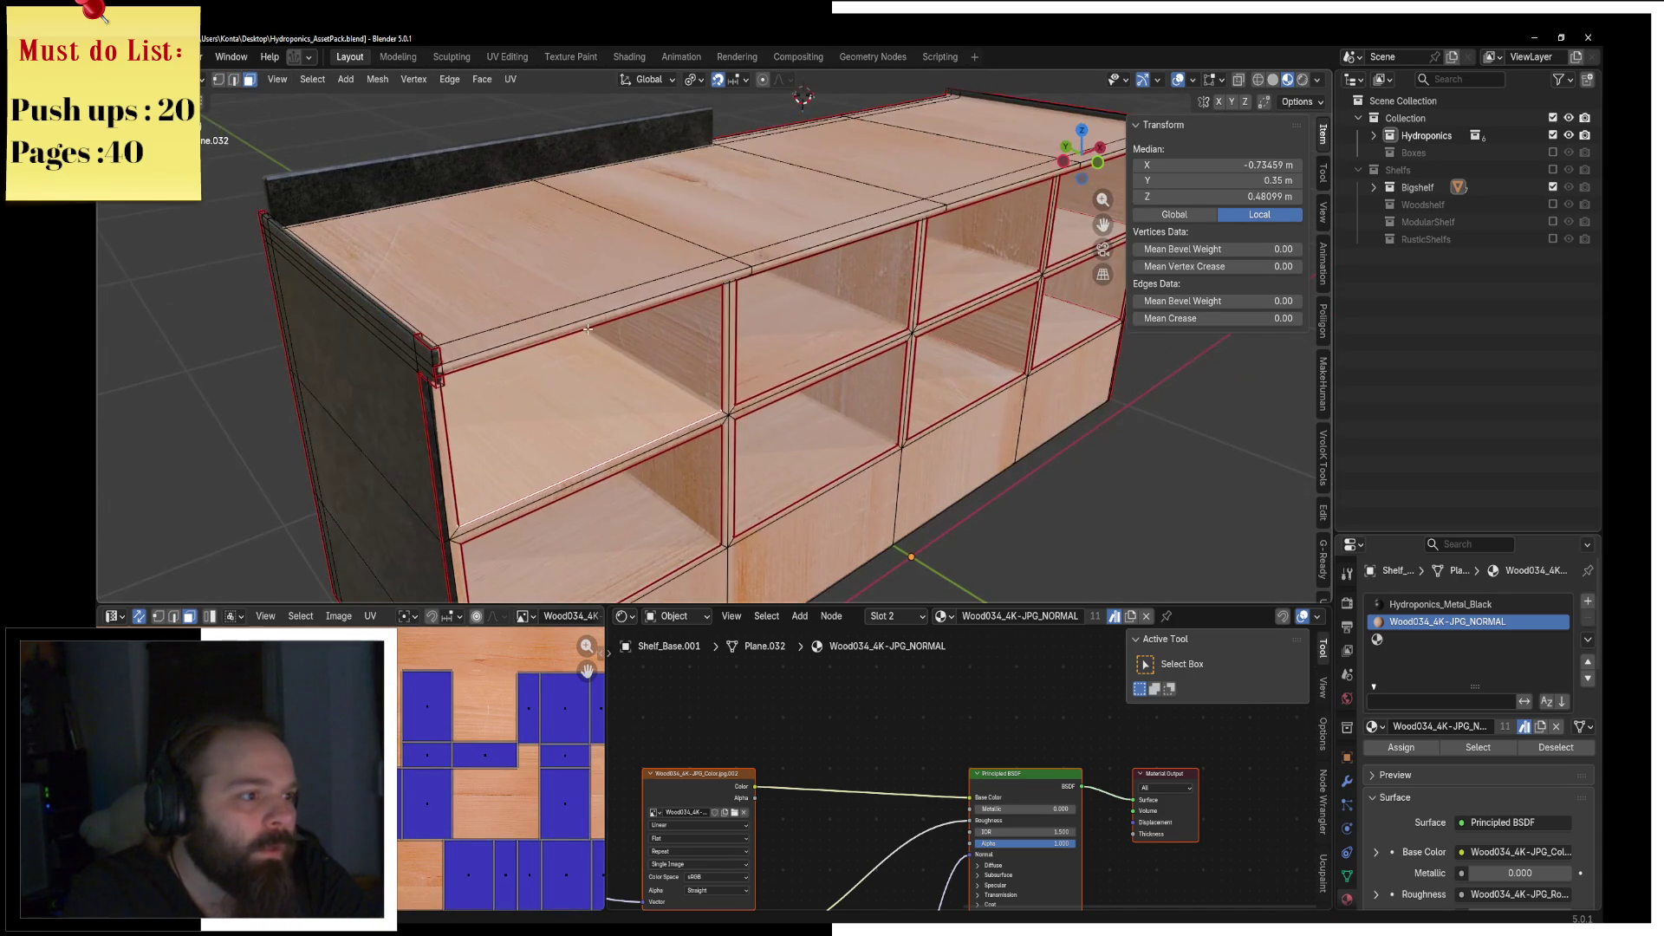
Step: In front wireframe view, circle-select the faces along the shelf's top strip
key(KP_1)
key(z)
click(464, 329)
scroll(356, 210, down, 3)
key(v)
key(c)
click(386, 204)
drag(603, 208, 892, 208)
right_click(892, 208)
shift+middle_drag(915, 208, 718, 210)
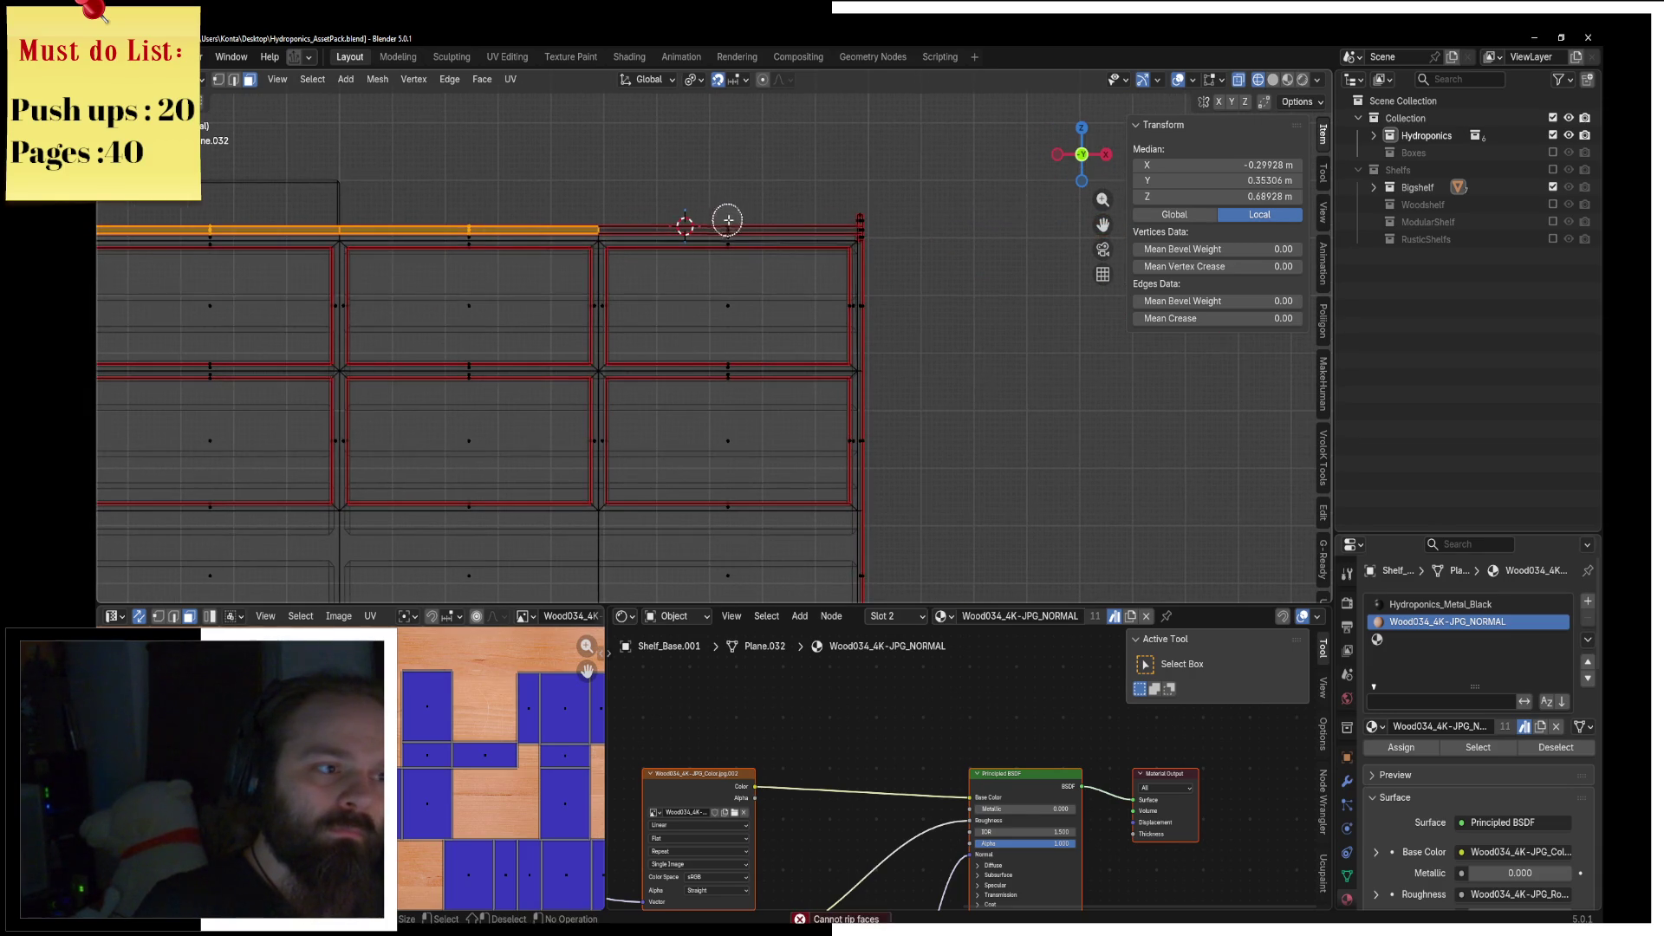
Step: Return to Material Preview shading with a wider view of the shelf
key(z)
mouse_move(782, 291)
middle_down()
mouse_move(705, 335)
mouse_move(729, 323)
middle_up()
key(z)
click(718, 347)
scroll(731, 323, up, 5)
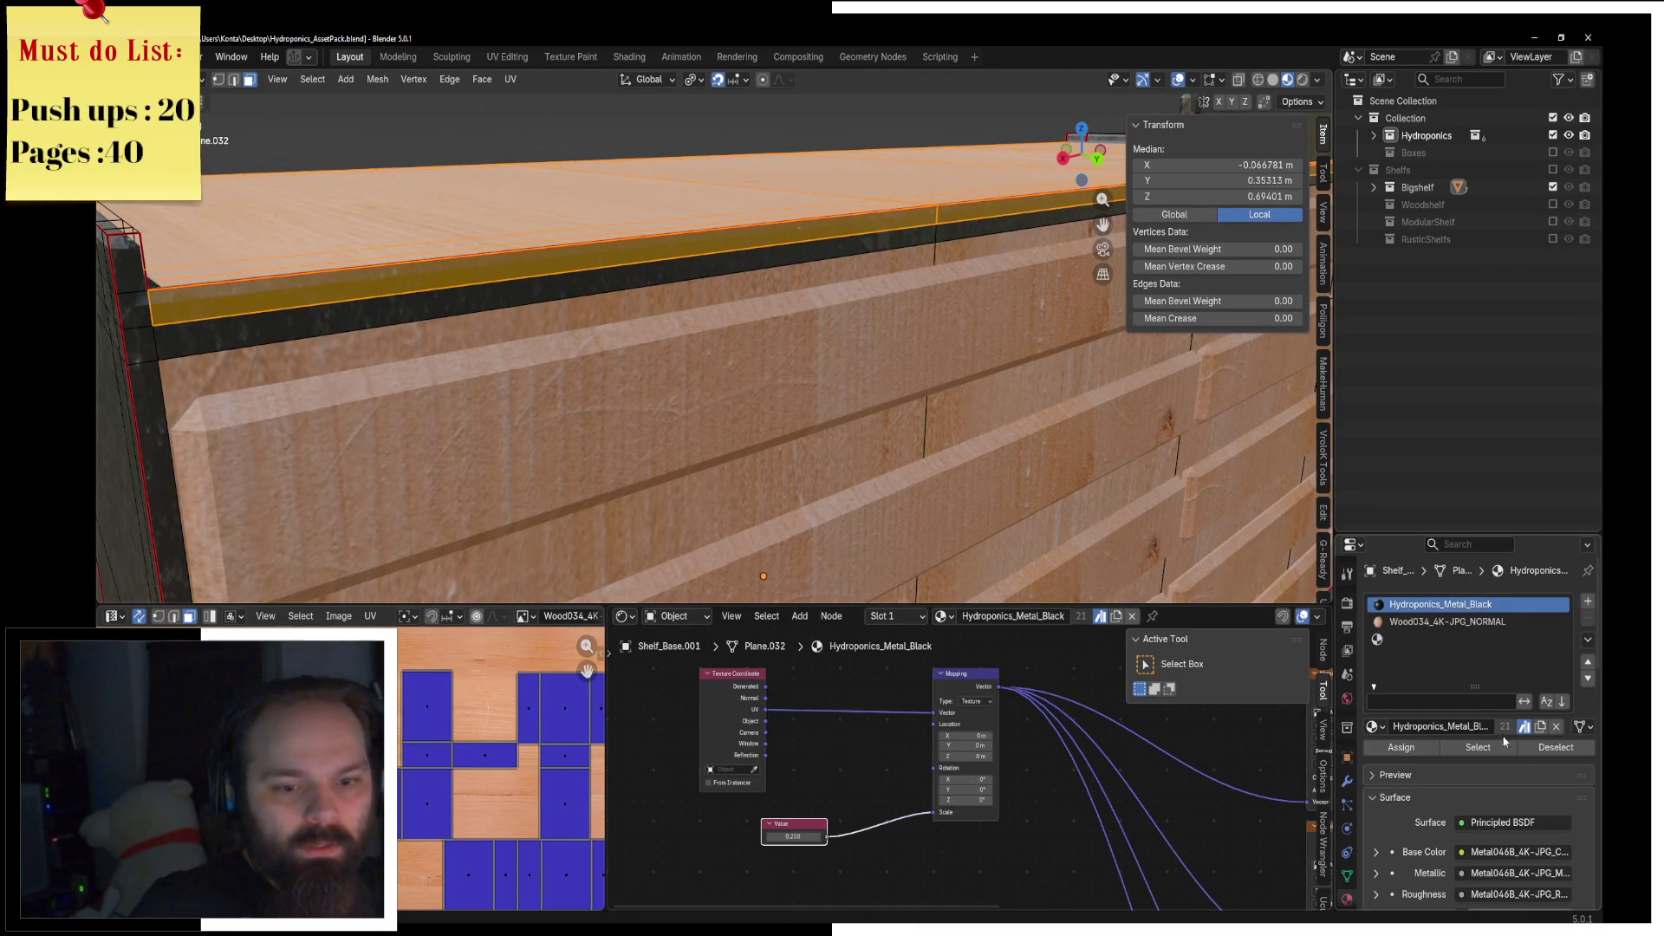
Step: Add a third material slot, assign the top faces to it, and set Wood034_4K-JPG_NORMAL
click(1556, 747)
click(1434, 640)
click(1402, 747)
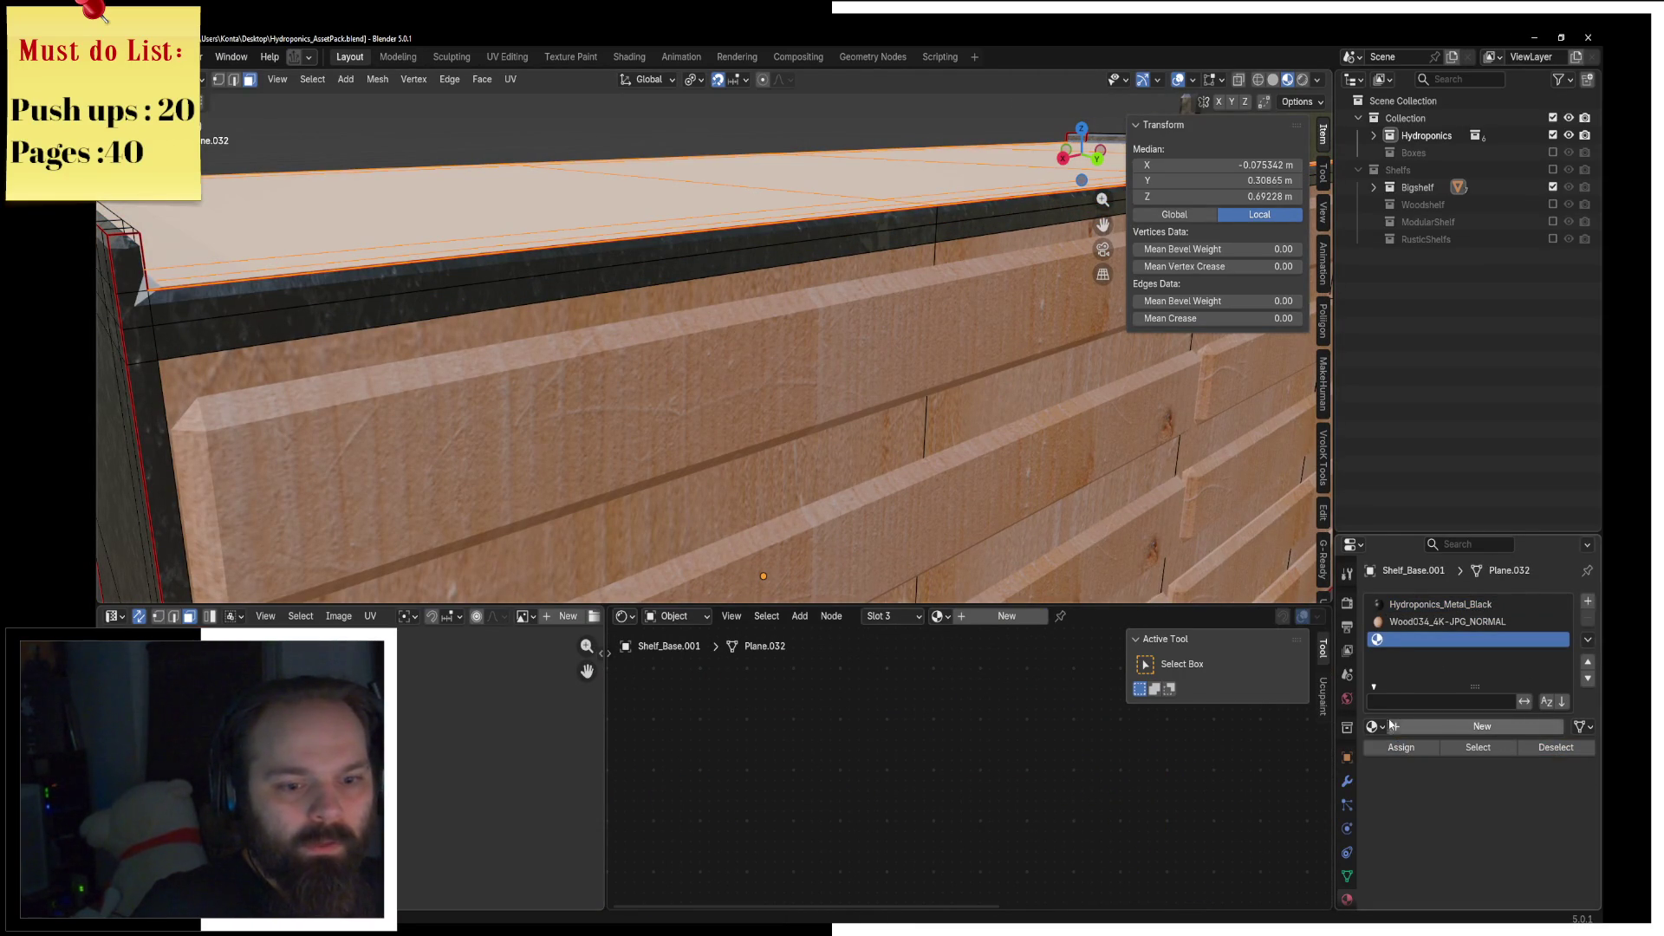
click(1378, 726)
click(1342, 550)
Step: Swap the top surface material to Wood048_4K-JPG_NORMAL and select its UV island
mouse_move(832, 364)
middle_down()
mouse_move(832, 272)
mouse_move(845, 331)
middle_up()
key(z)
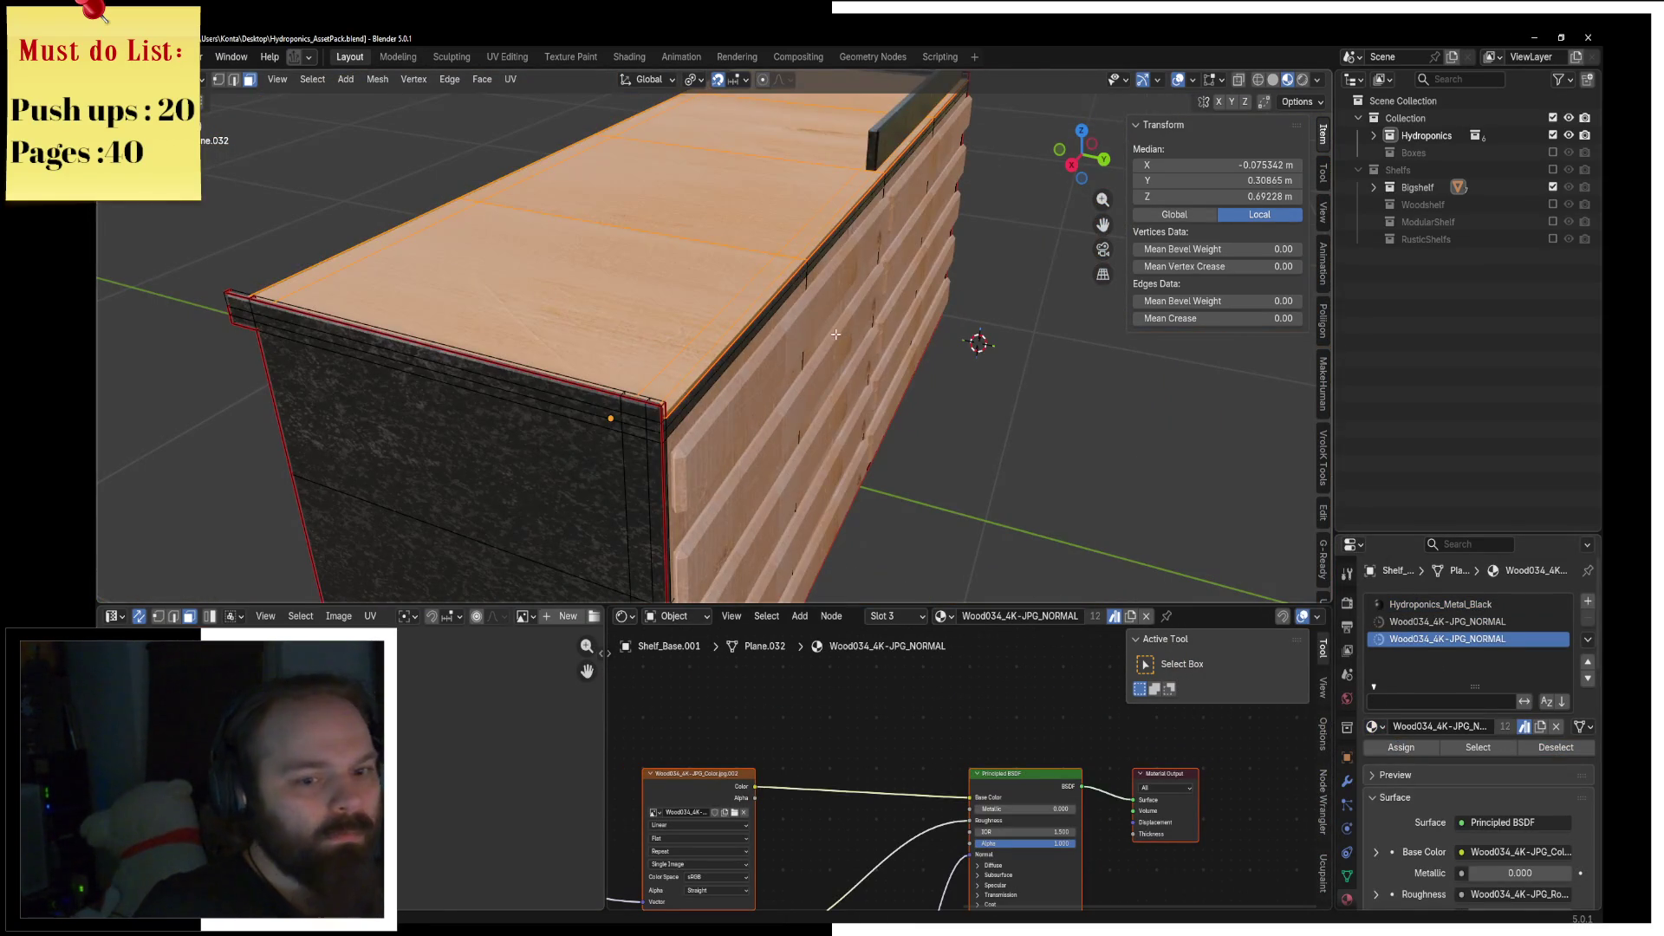
click(1372, 725)
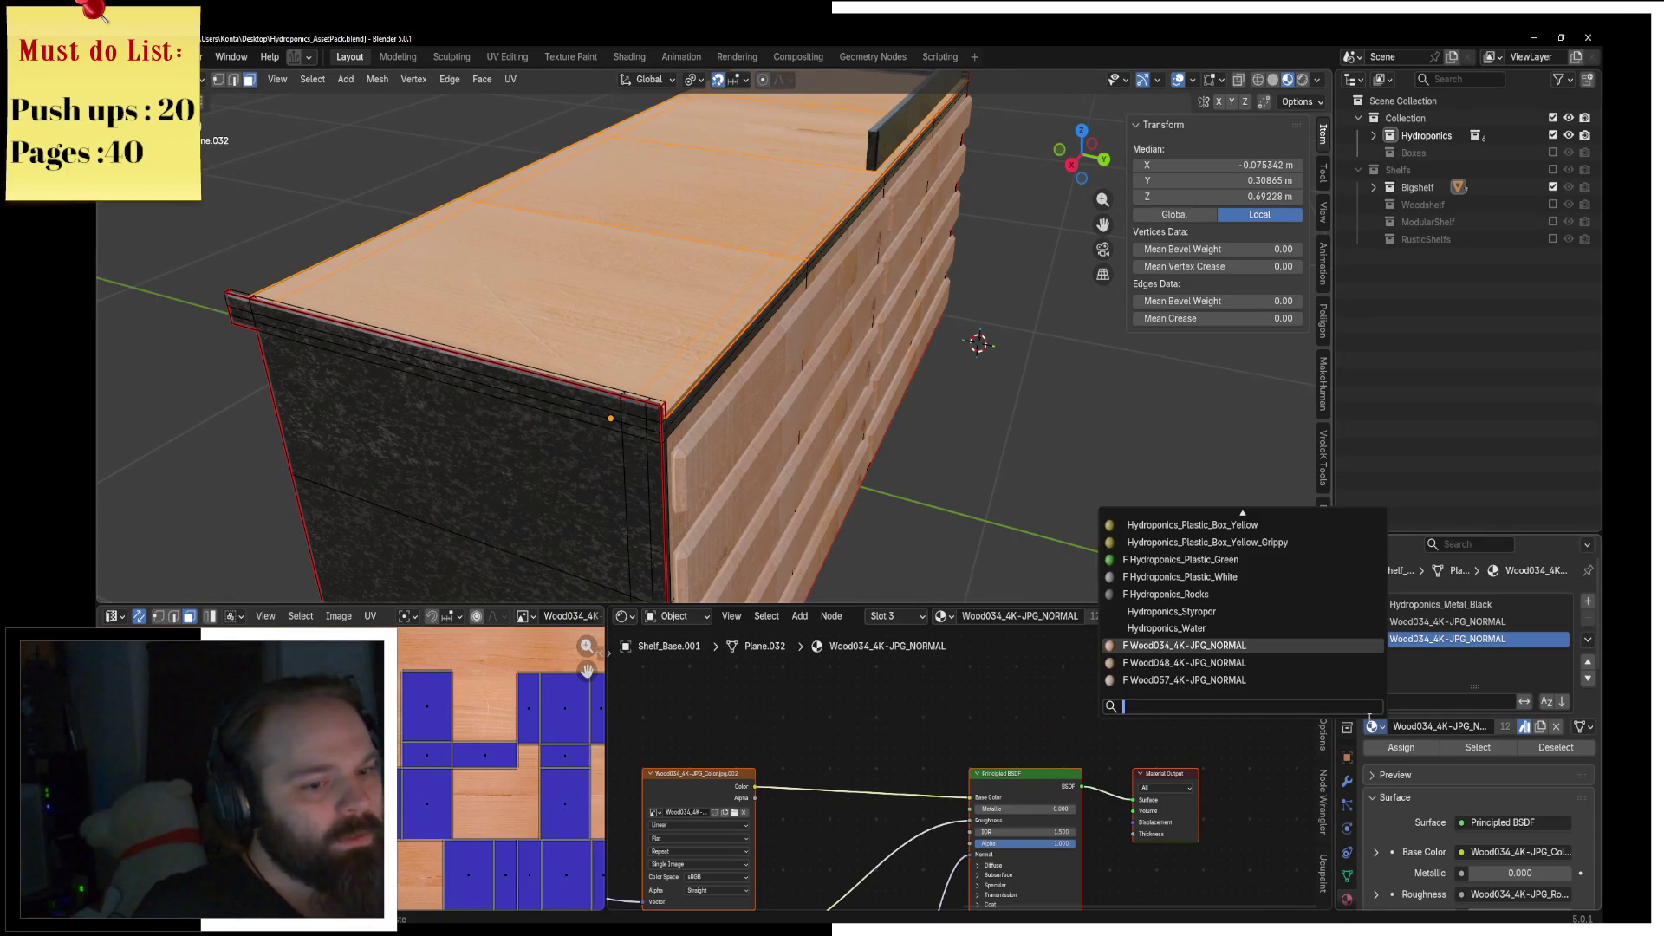
click(1184, 662)
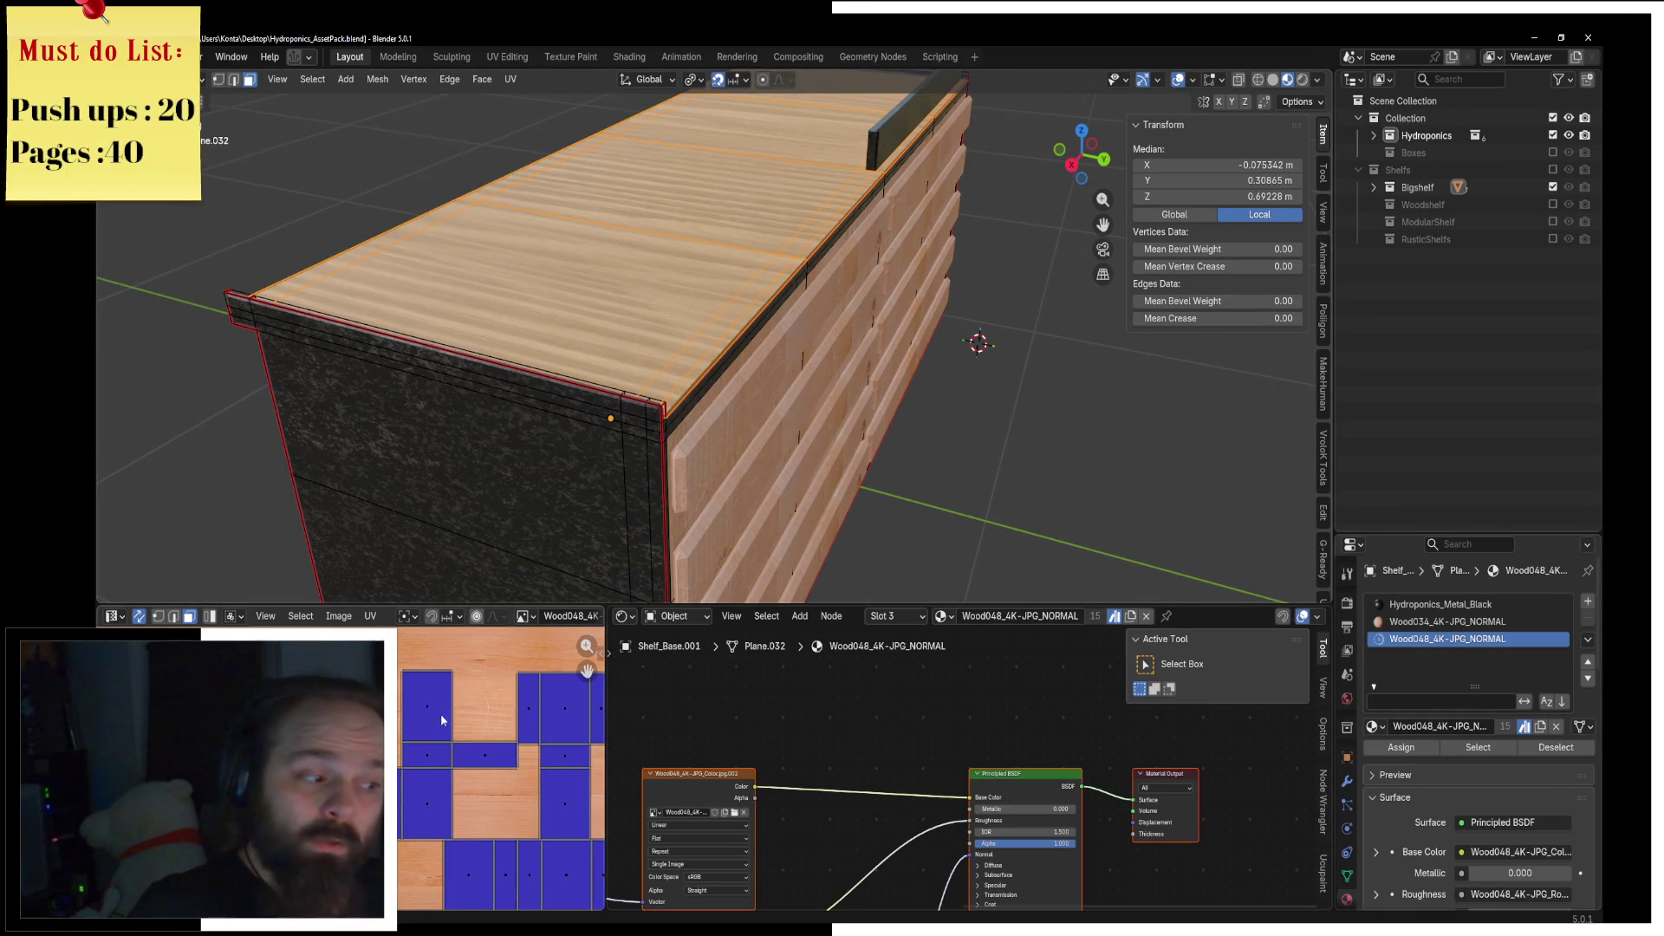
scroll(443, 796, down, 4)
click(443, 796)
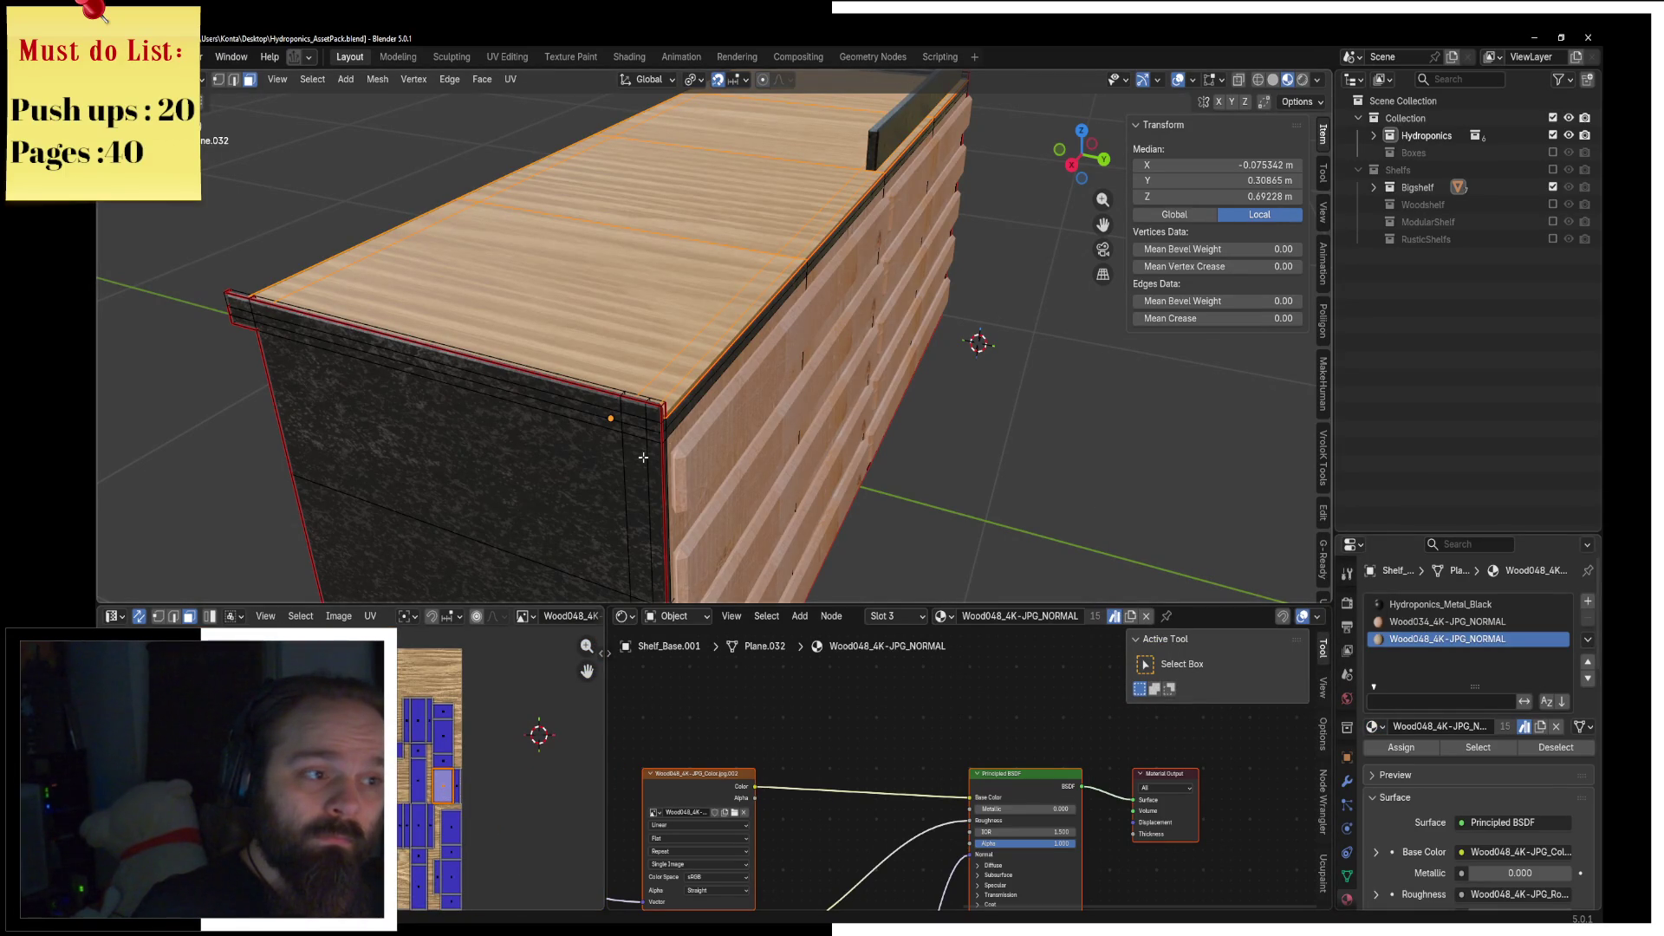
key(KP_1)
scroll(806, 406, down, 4)
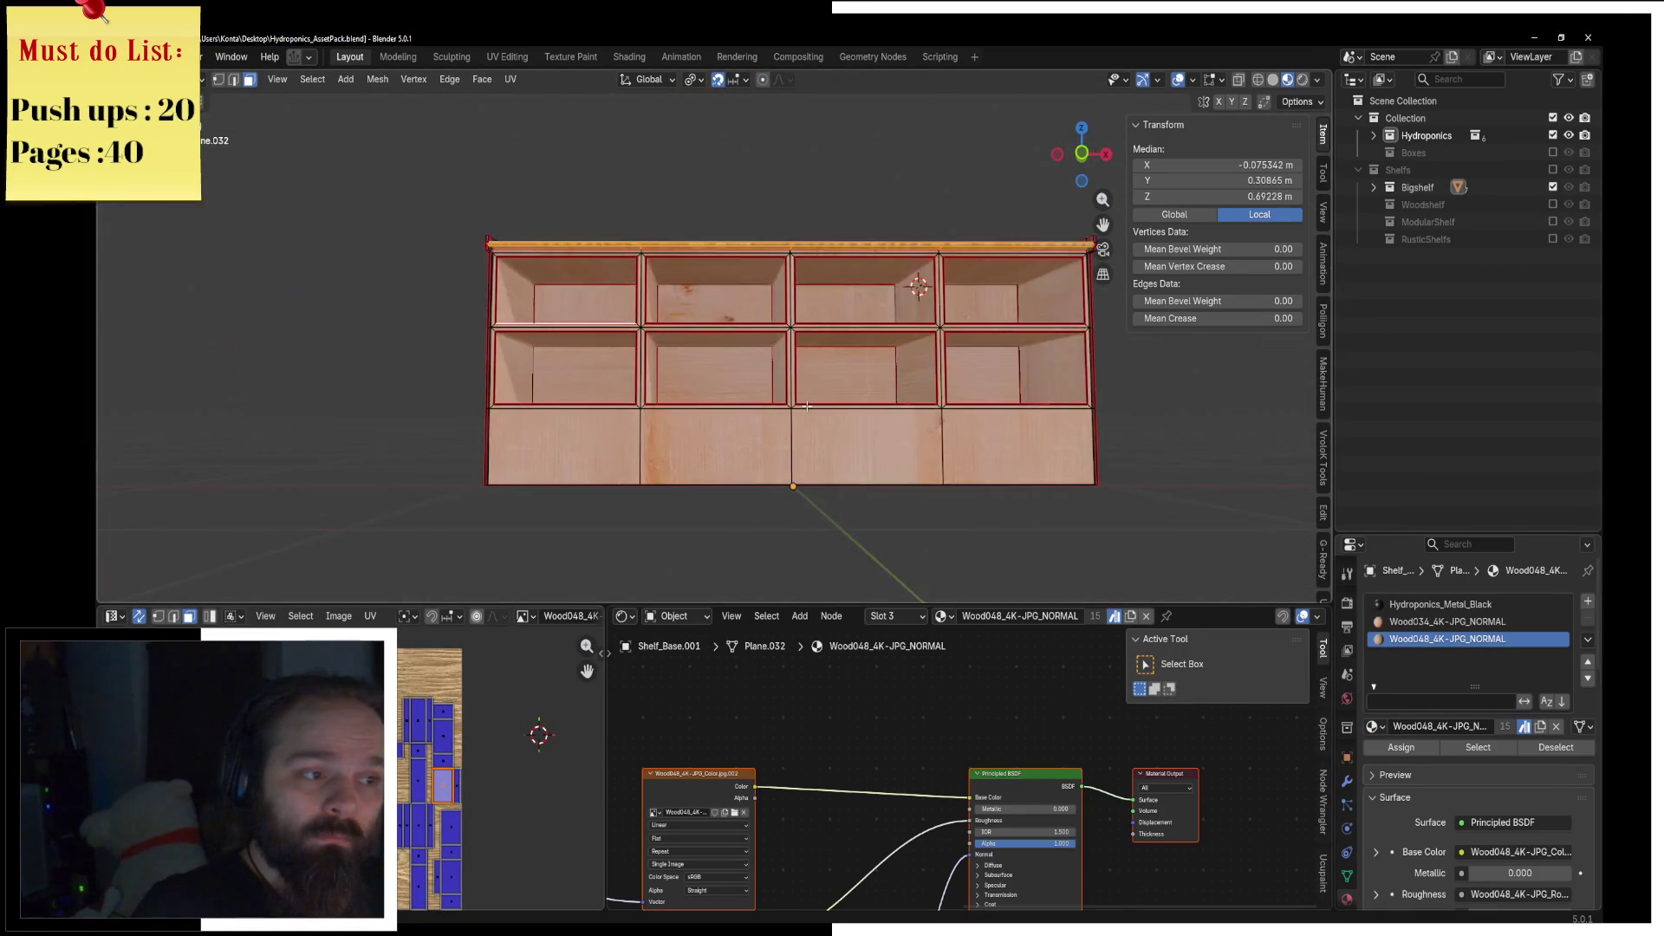
Step: Refine the UV selection, deselecting the shelf floor's island
middle_drag(807, 406, 830, 443)
scroll(743, 370, up, 4)
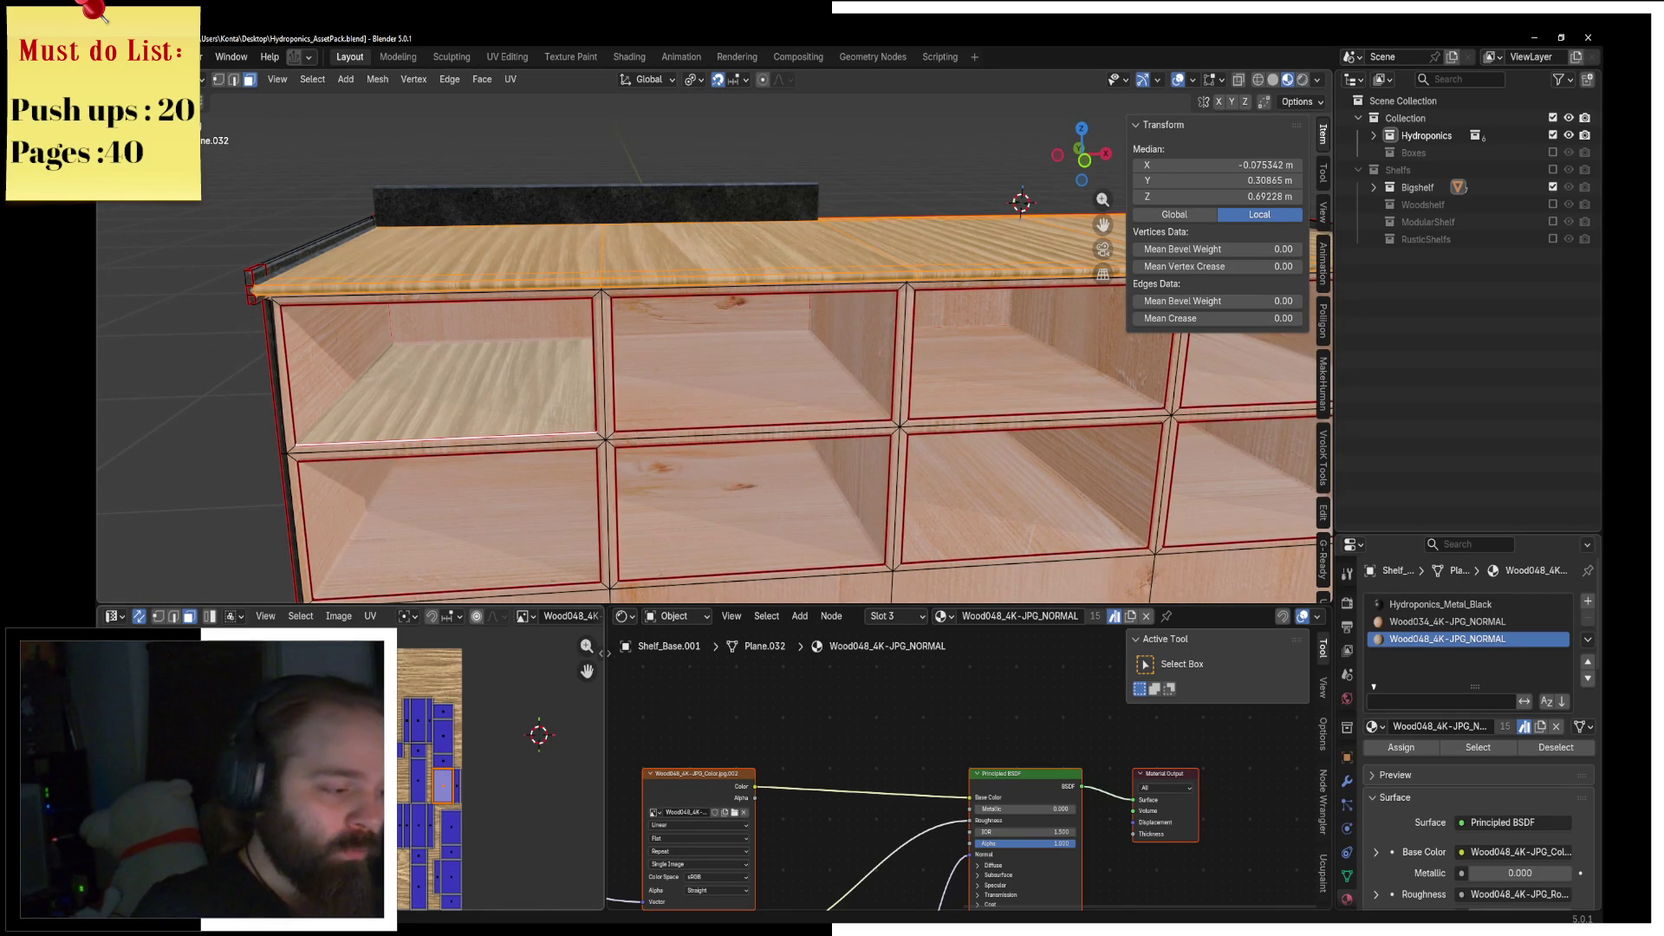
key(c)
middle_click(449, 787)
key(Escape)
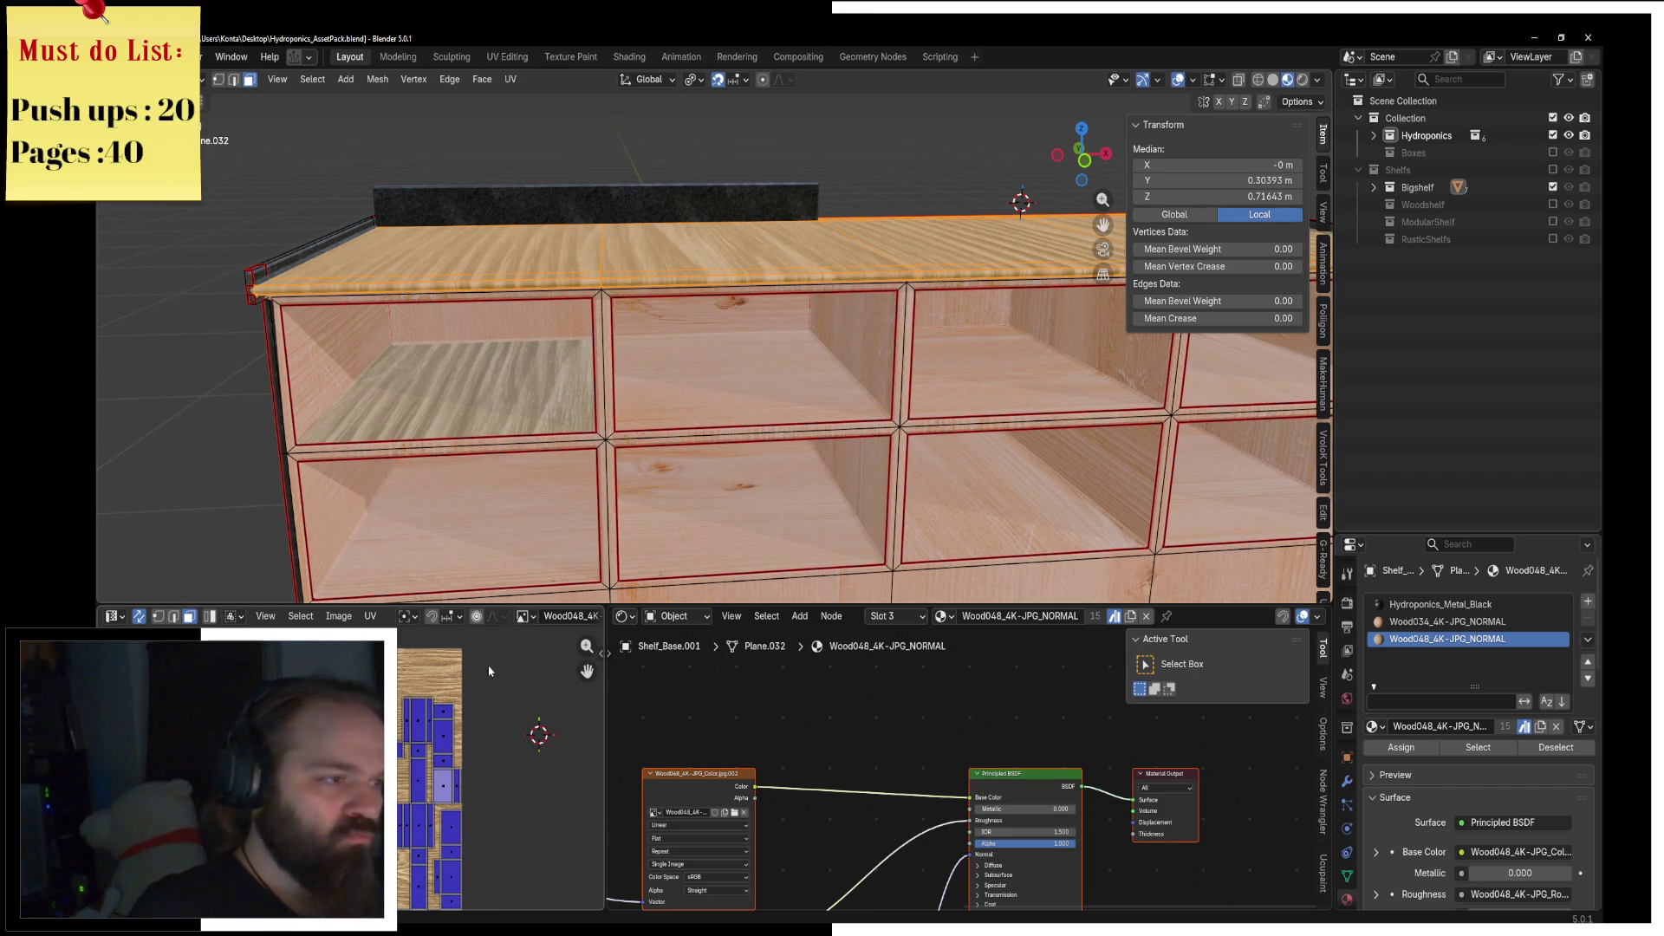
scroll(360, 198, up, 2)
Step: Unwrap the shelf's top surface and rescale its UV islands to change the grain scale
key(u)
click(520, 101)
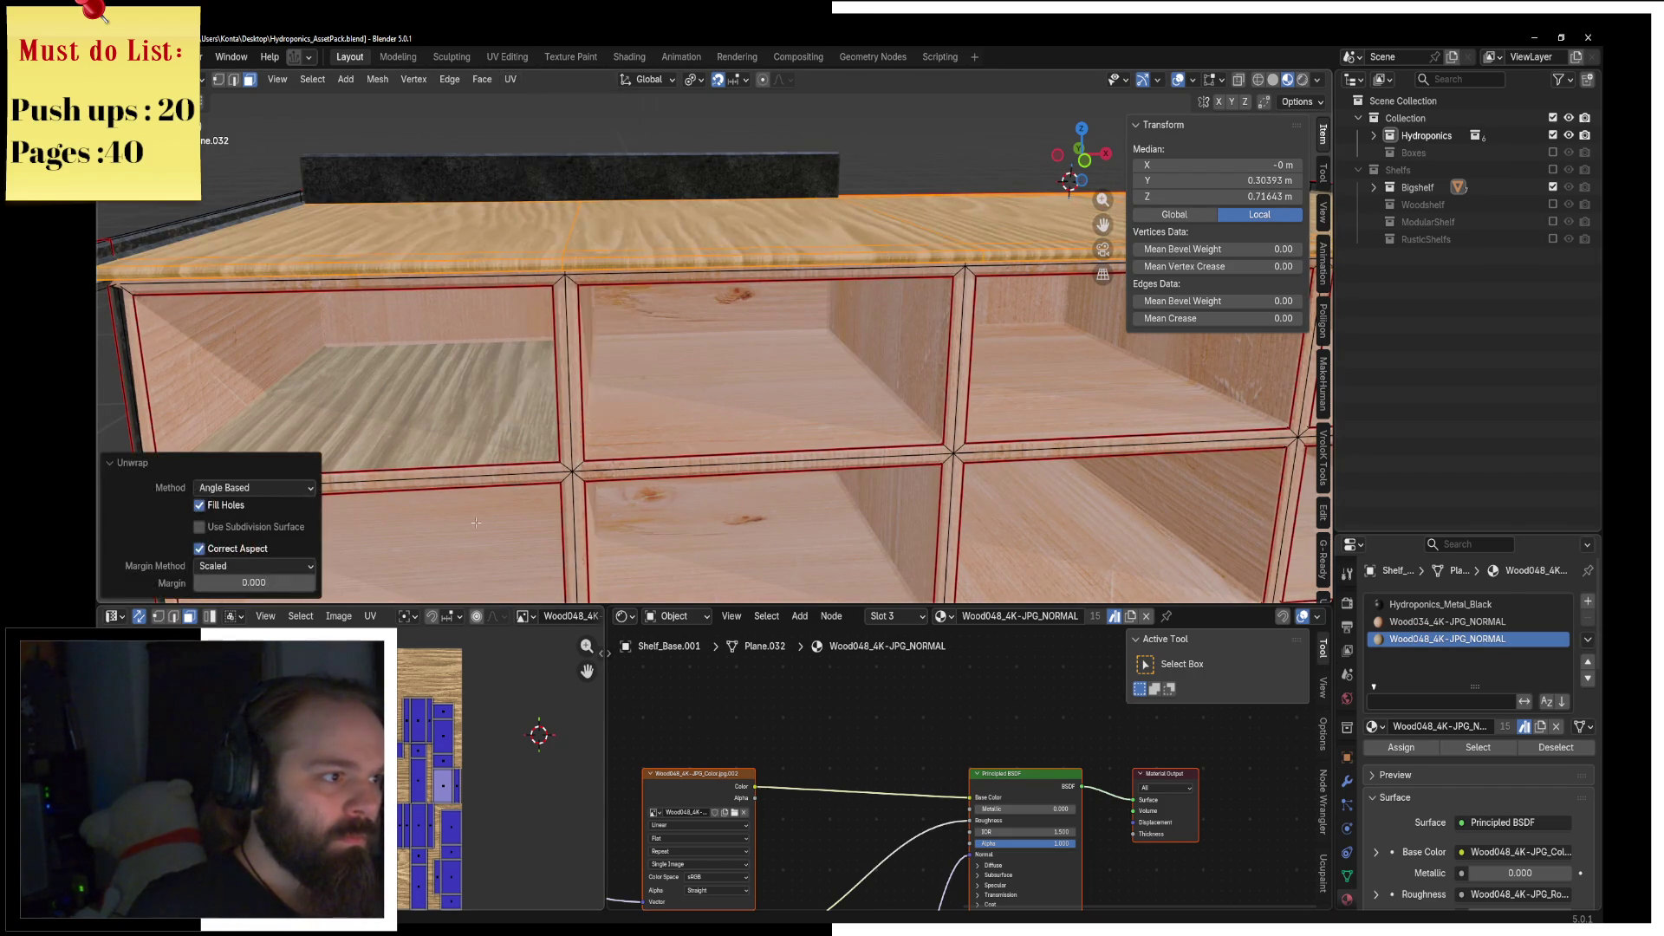
key(s)
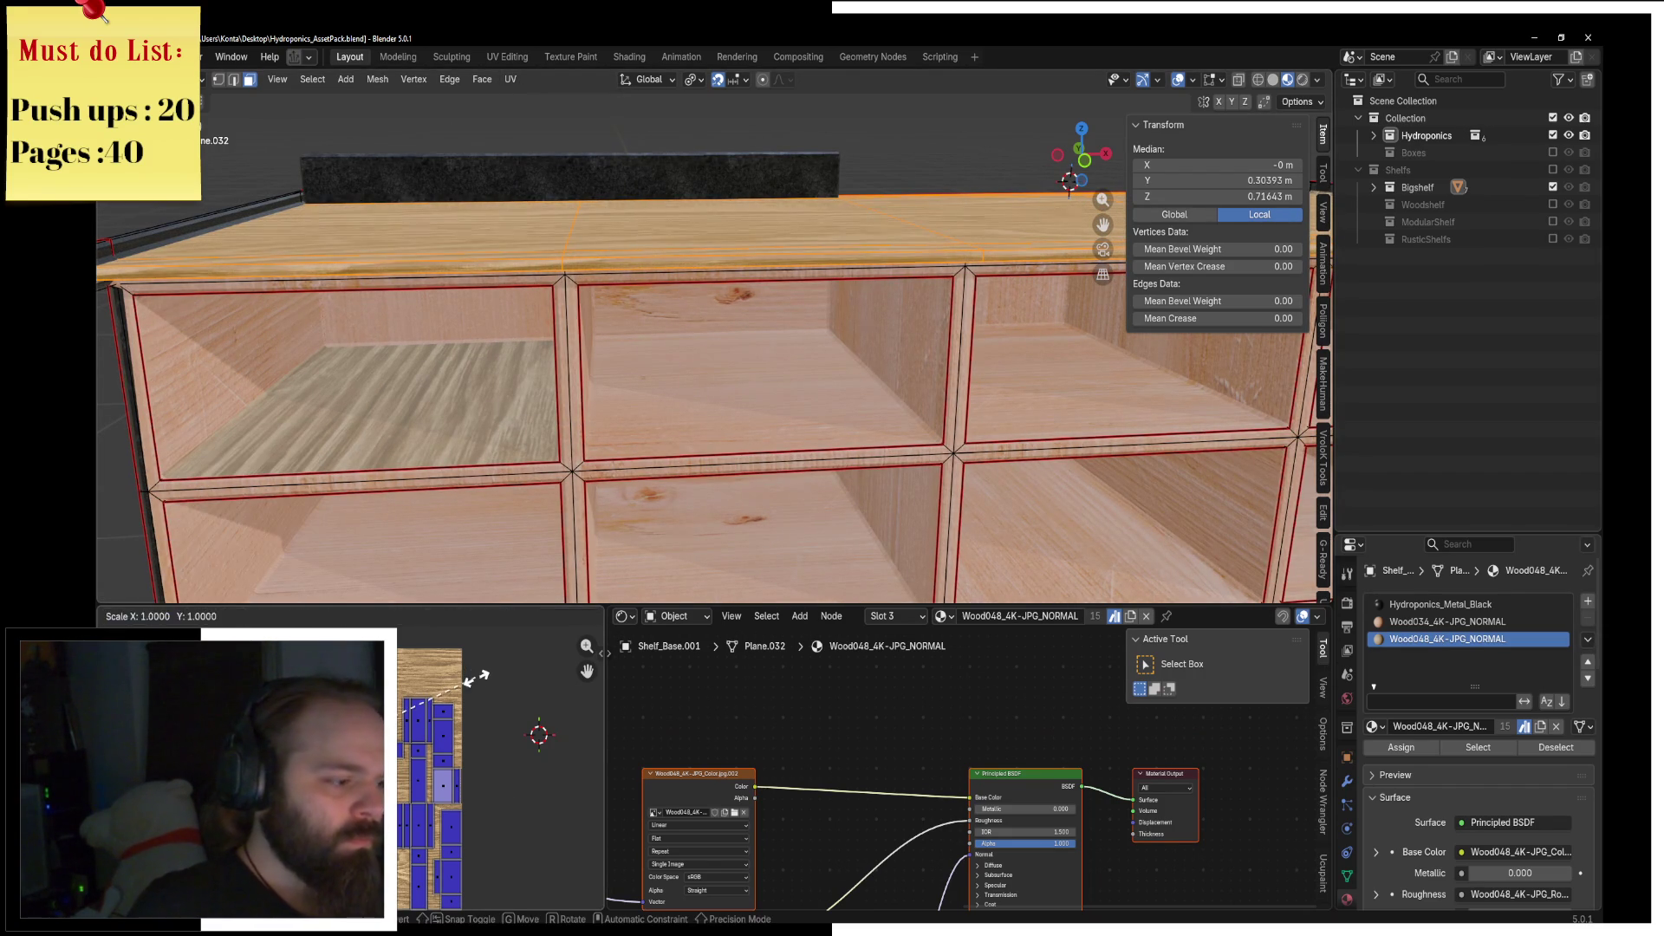
click(517, 501)
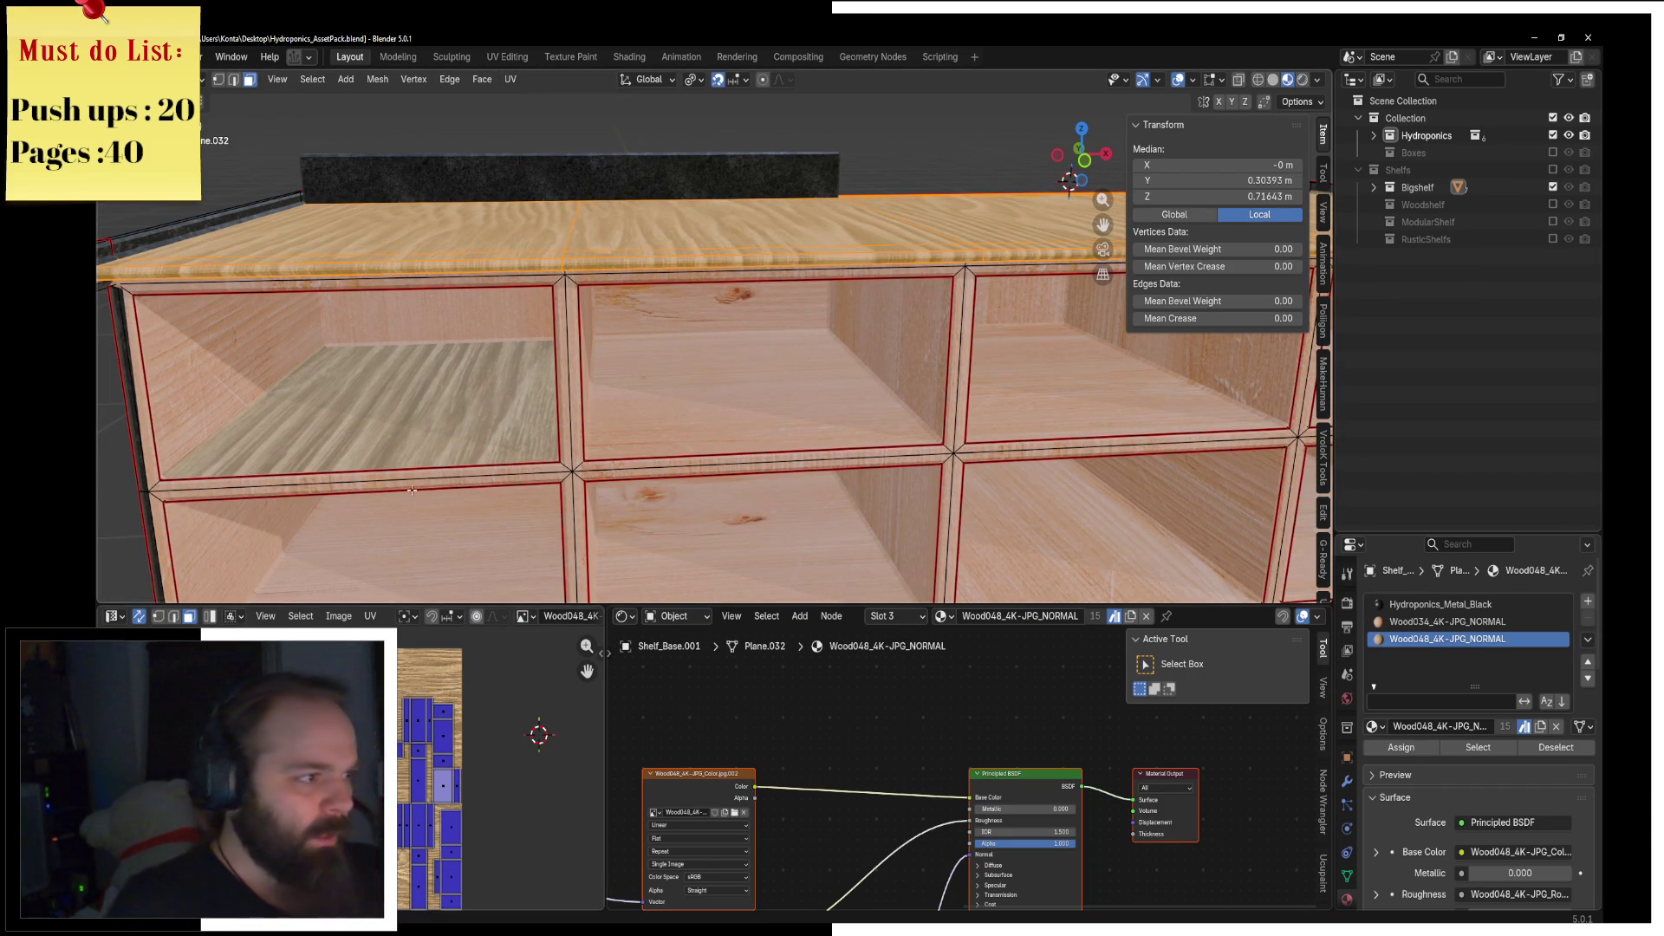
Step: Move the cubby faces' UVs so the wood grain shifts across them
middle_drag(516, 466, 451, 520)
scroll(457, 672, down, 2)
scroll(457, 672, up, 4)
key(g)
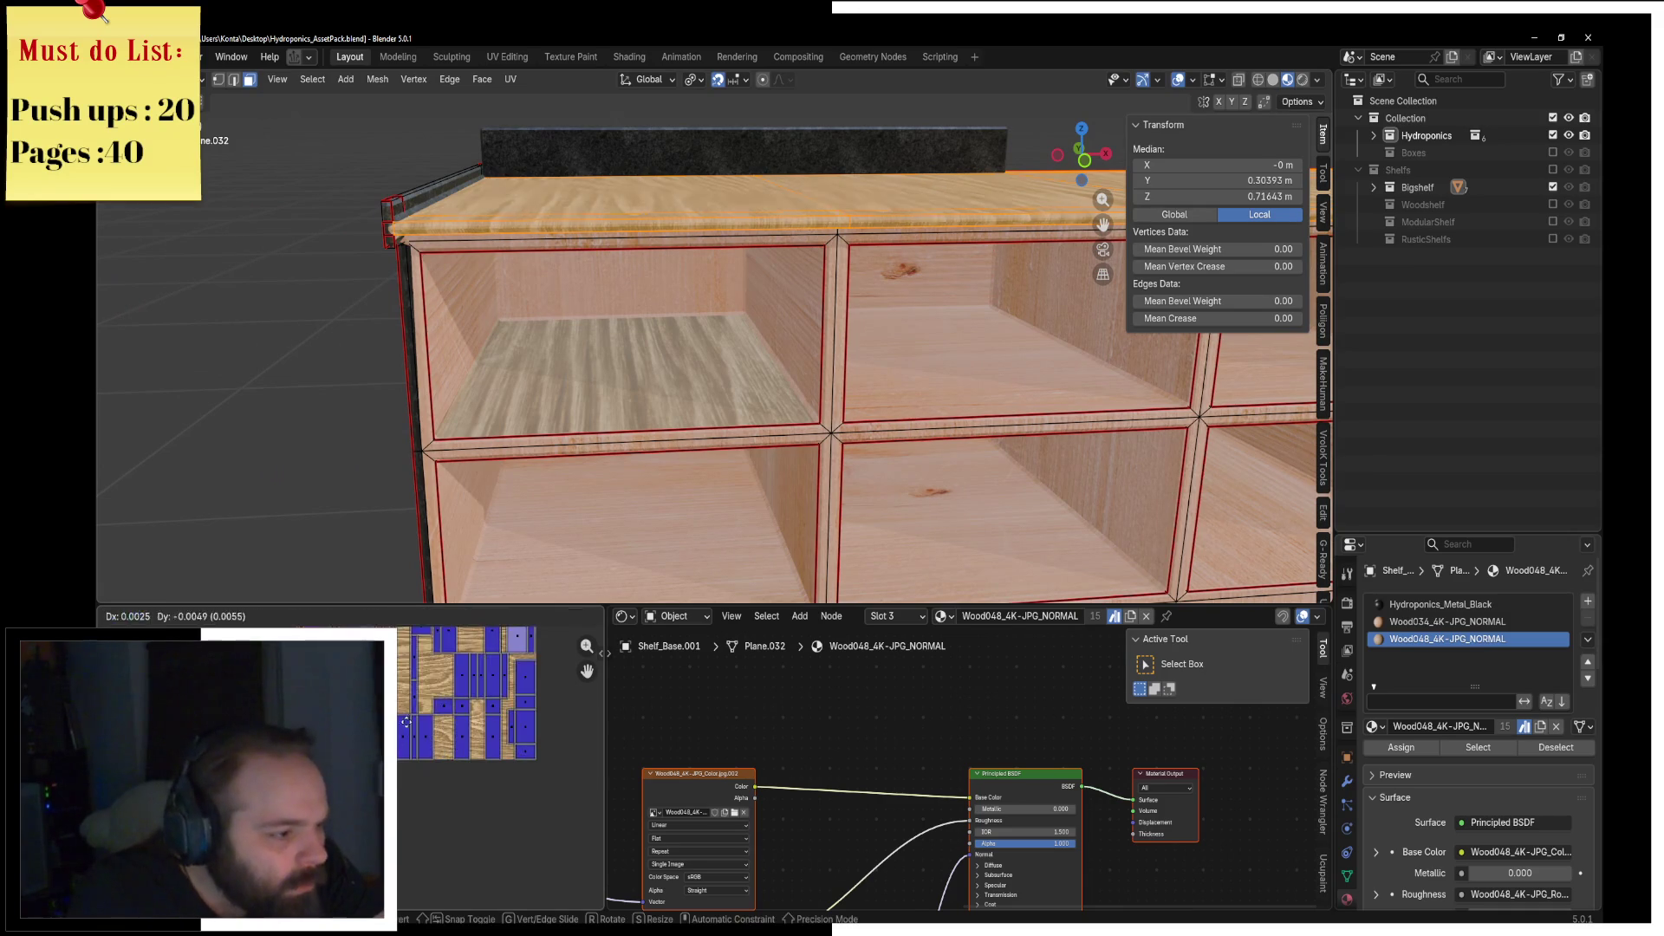
click(400, 688)
mouse_move(659, 390)
middle_down()
mouse_move(809, 373)
mouse_move(718, 332)
middle_up()
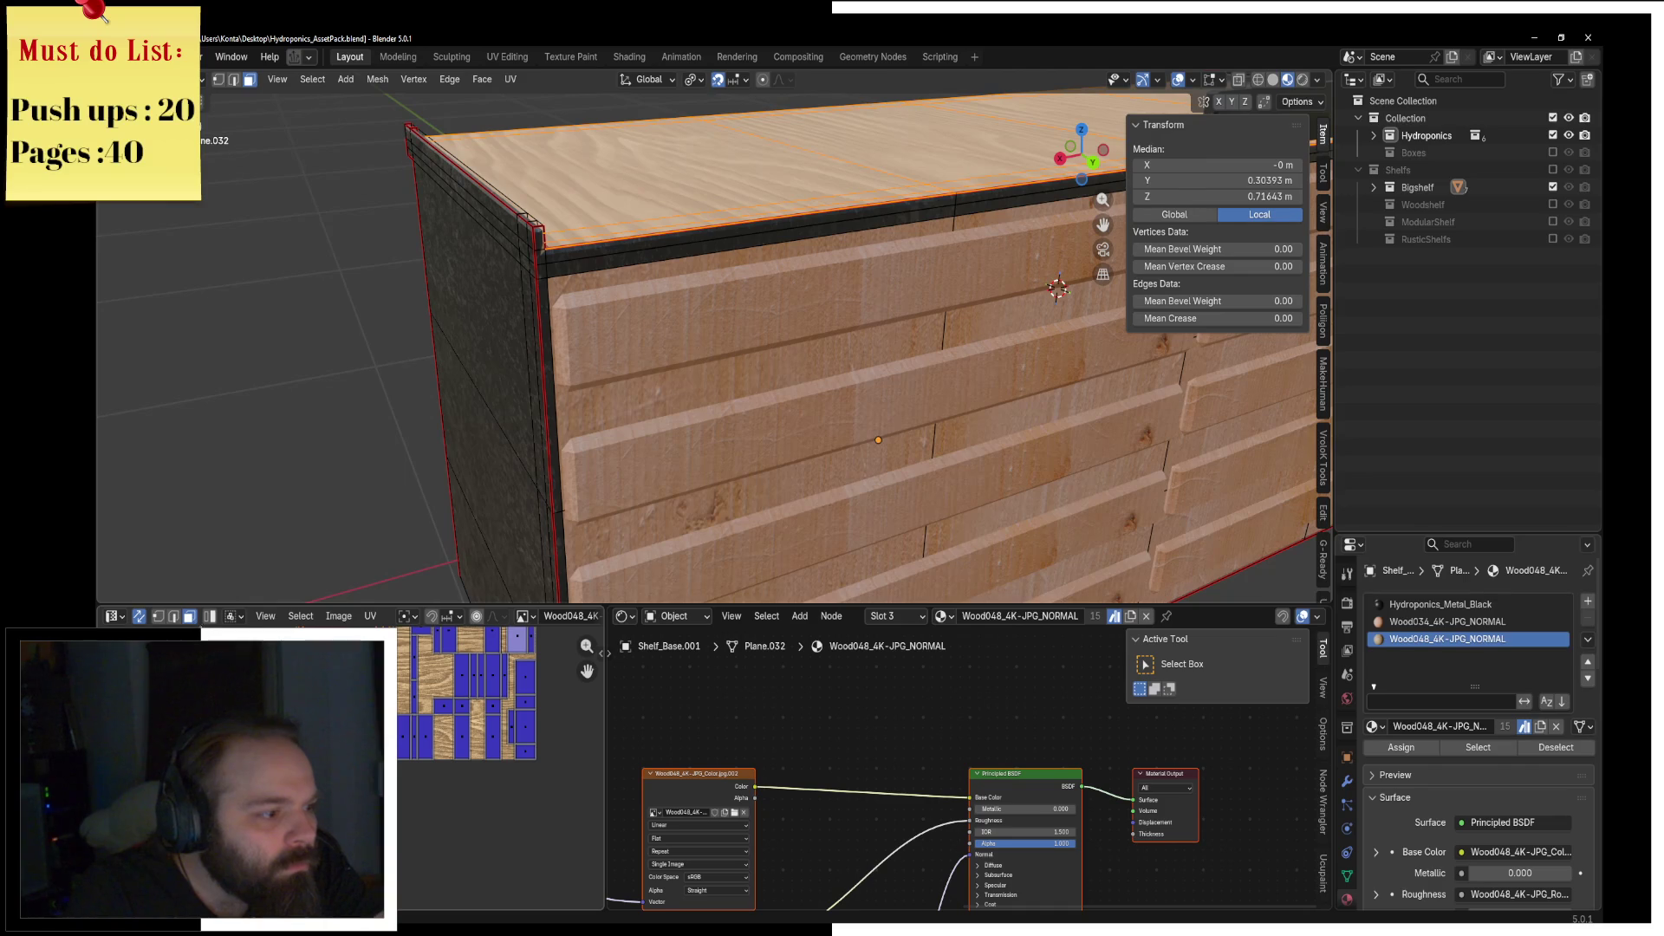
Step: Re-unwrap the selected shelf faces with Angle Based unwrapping
click(355, 622)
click(405, 616)
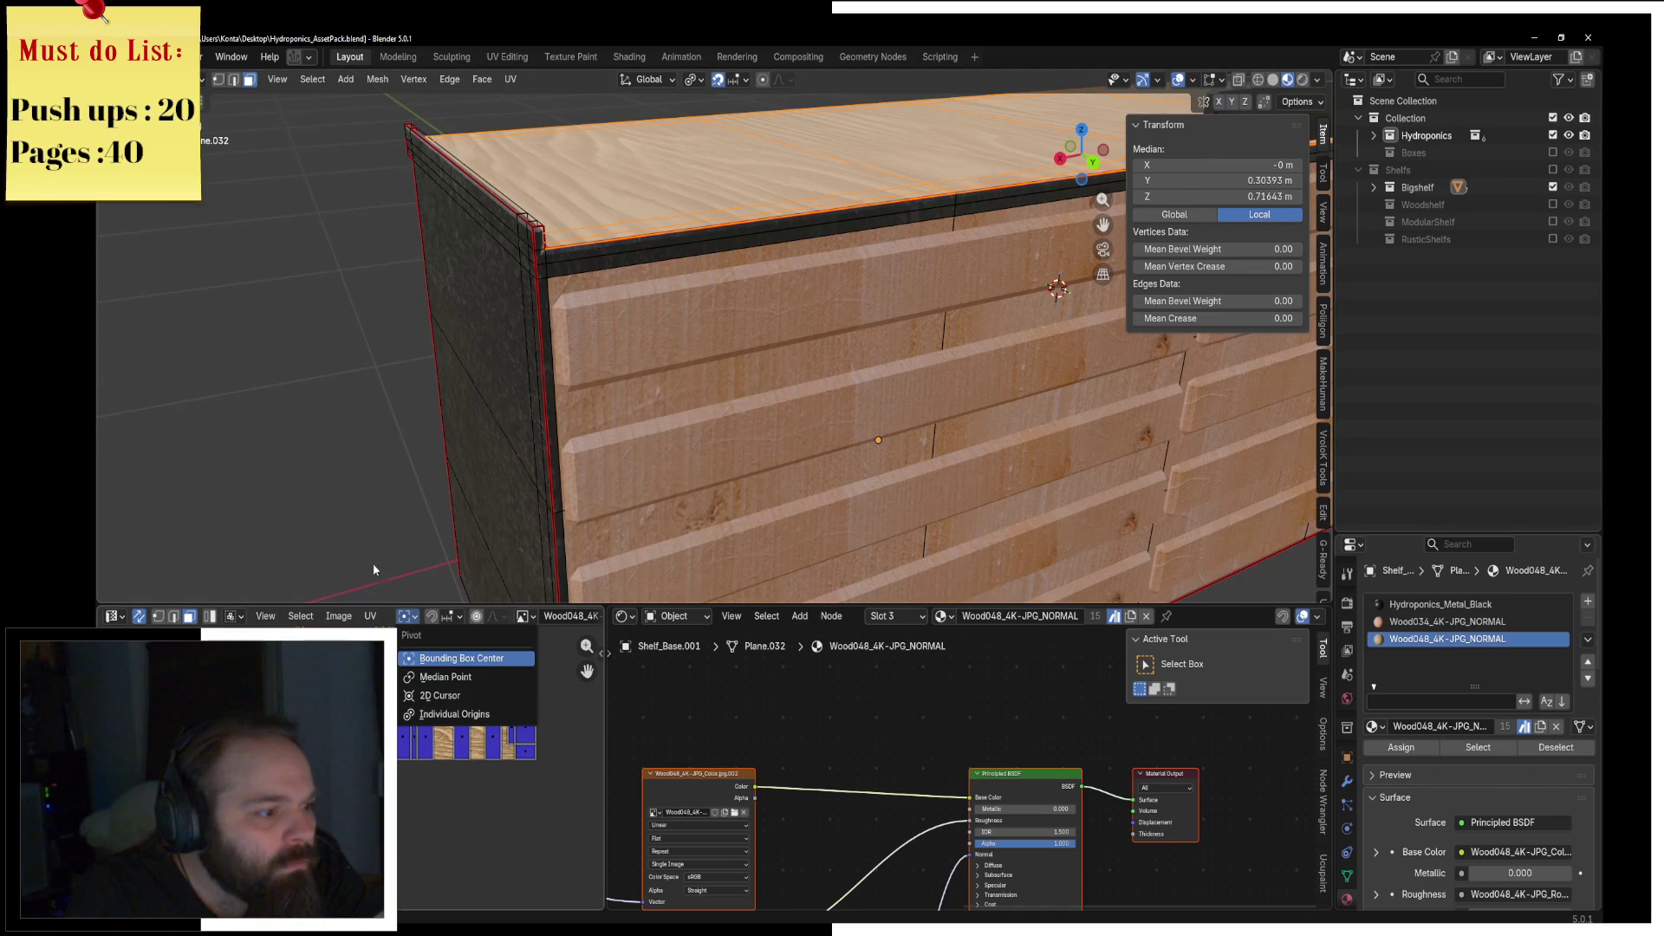
middle_drag(679, 375, 711, 382)
scroll(365, 754, up, 3)
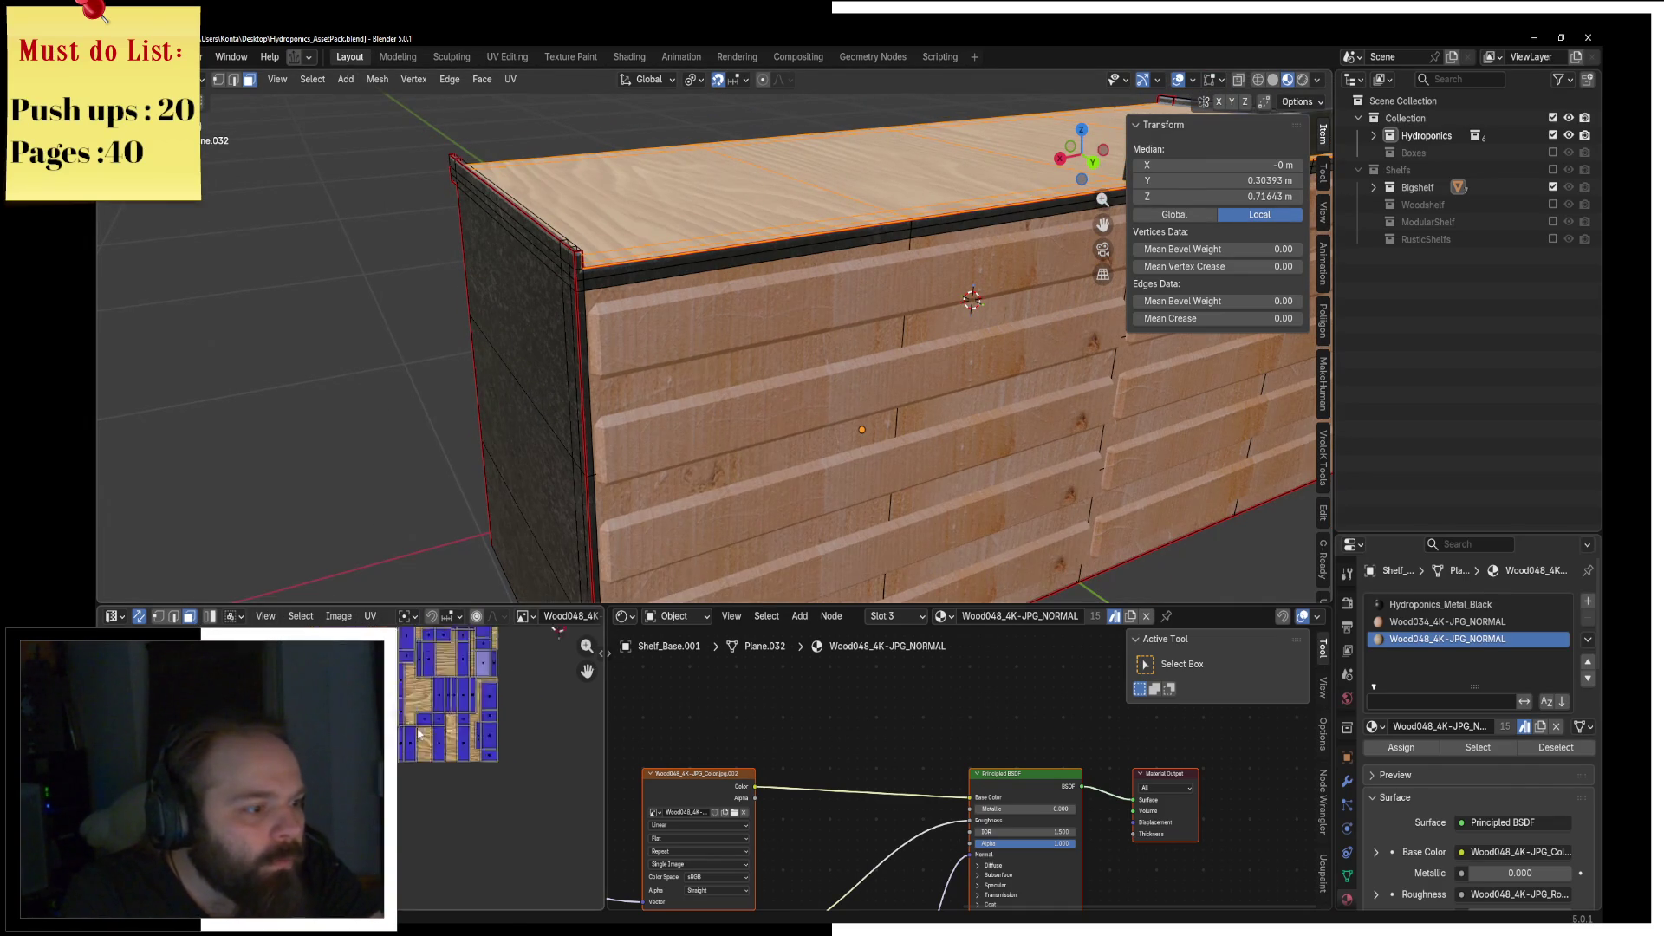
key(u)
click(668, 419)
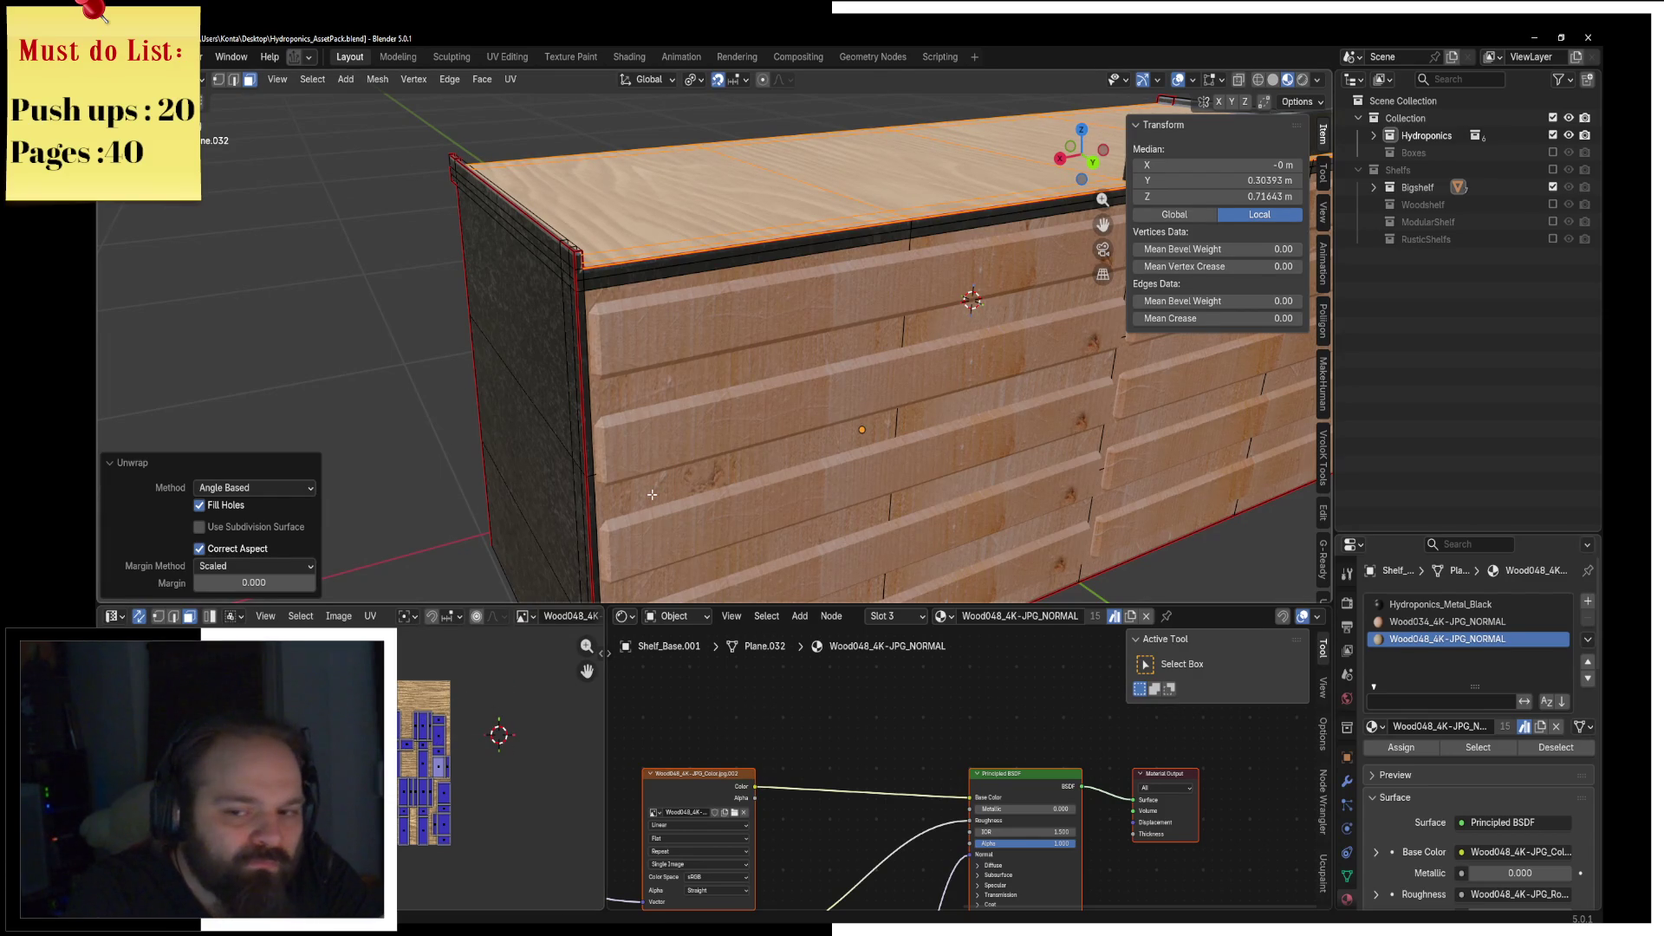
Step: Switch to the Wood034 material slot while checking the cubbies and back
middle_drag(702, 428, 899, 292)
scroll(756, 407, down, 3)
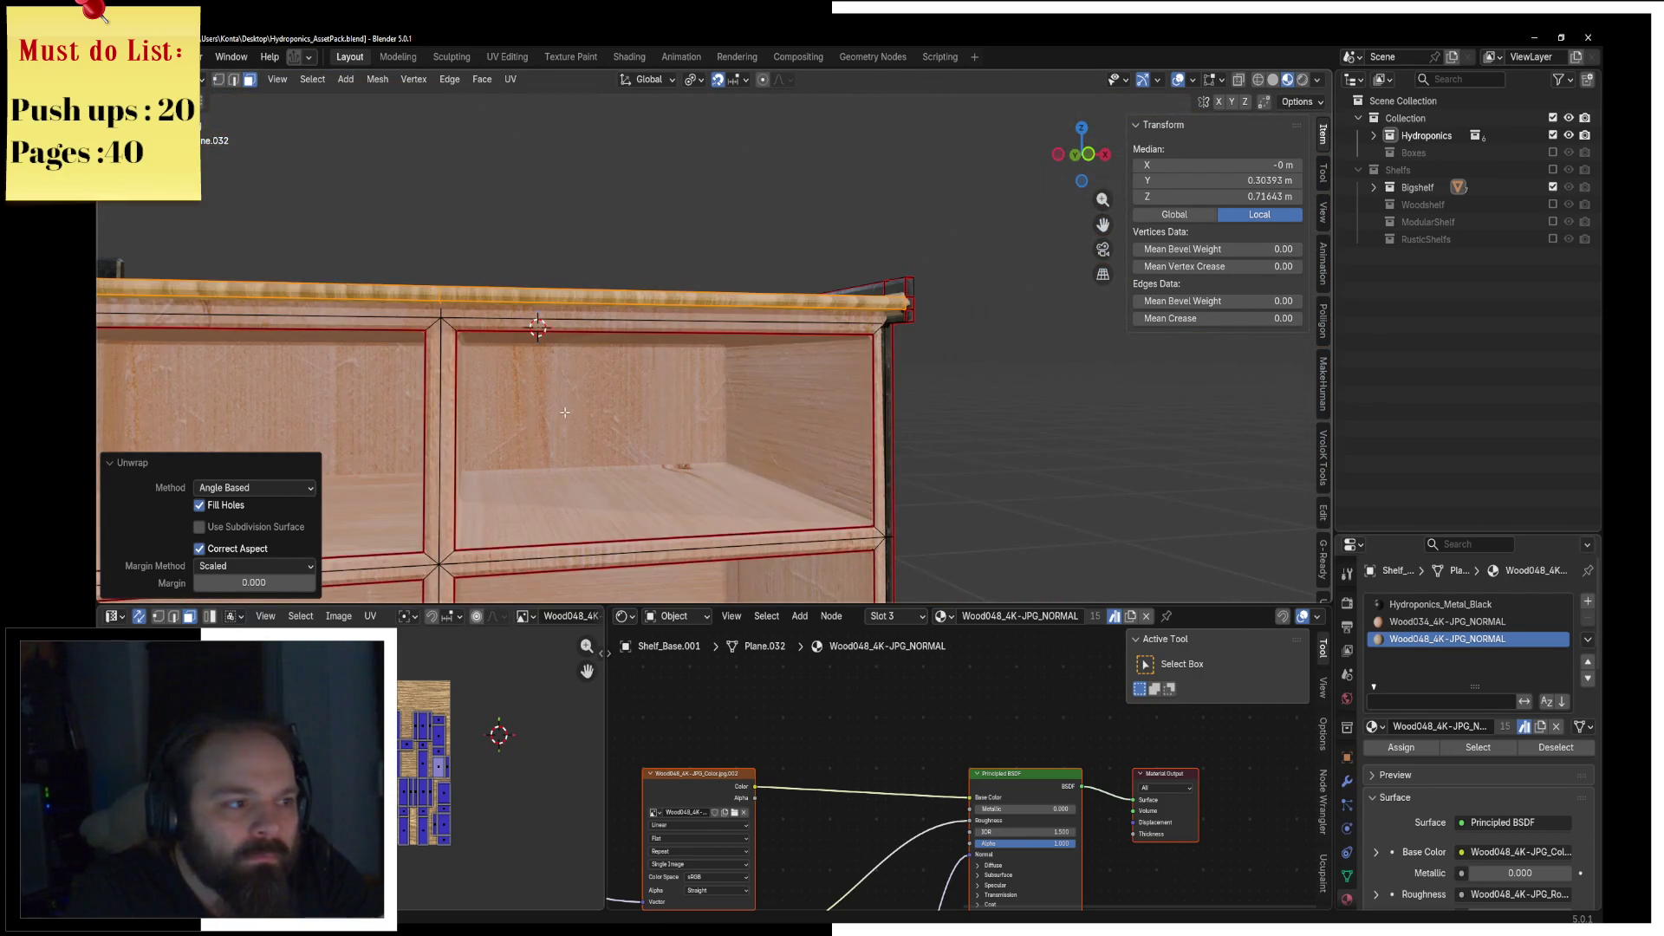
scroll(565, 413, down, 2)
mouse_move(565, 413)
middle_down()
mouse_move(956, 300)
mouse_move(712, 420)
mouse_move(770, 413)
mouse_move(477, 455)
mouse_move(816, 480)
middle_up()
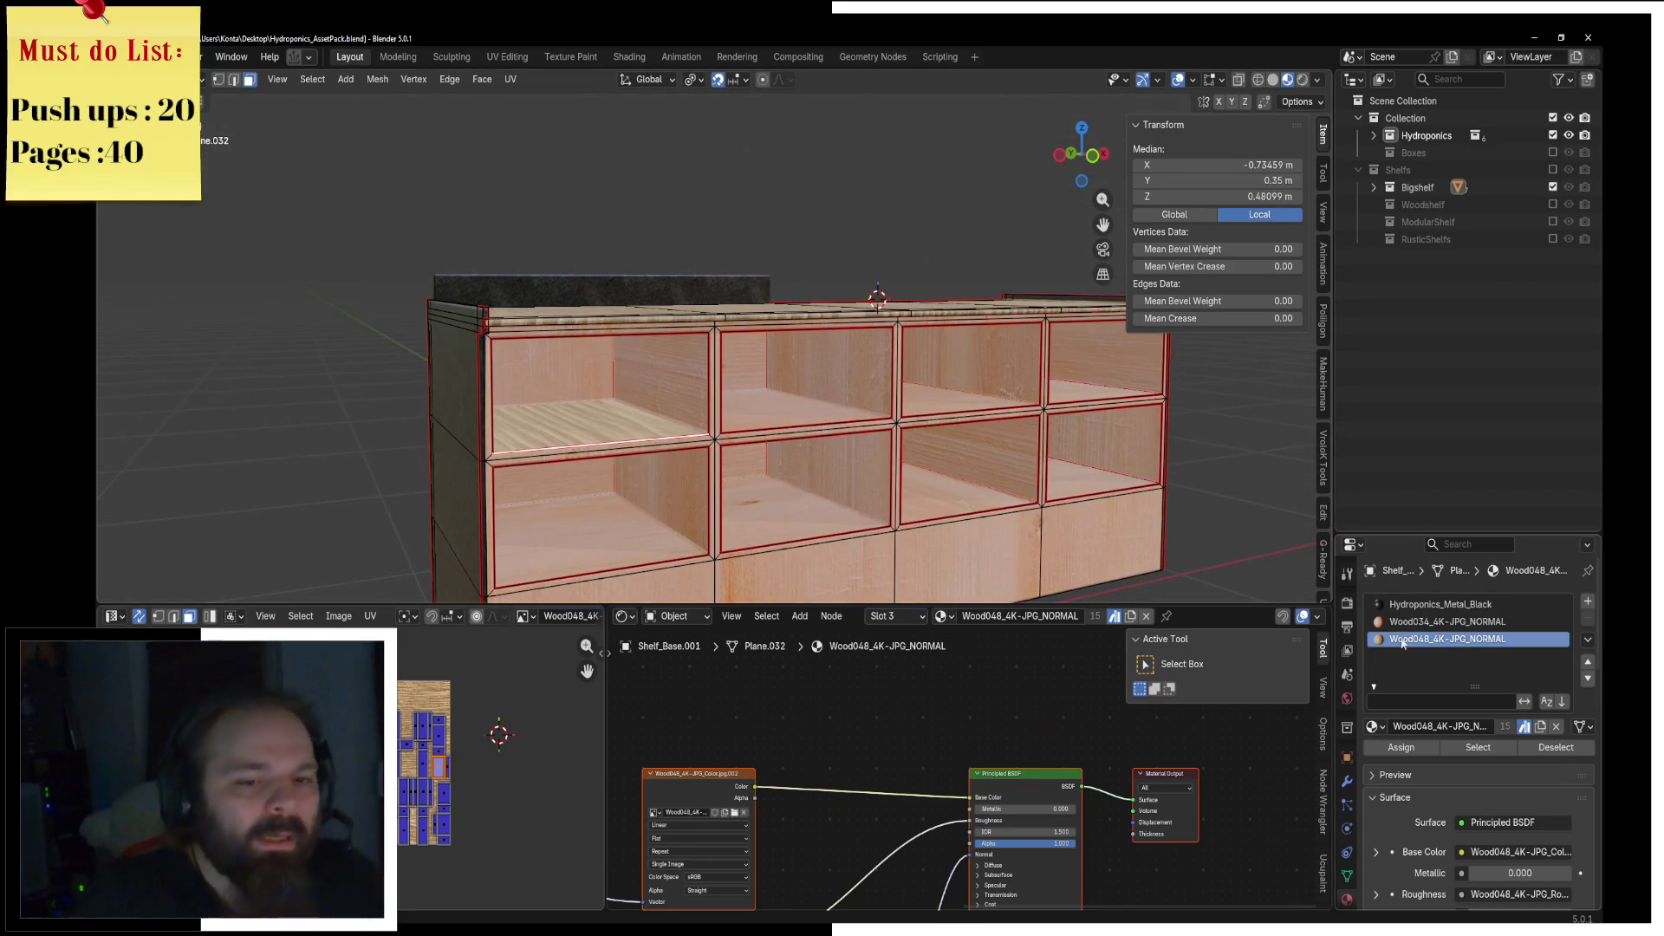
click(1448, 622)
Step: Select the shelf's underside faces, then return to Object Mode facing the front
mouse_move(911, 424)
middle_down()
mouse_move(780, 457)
mouse_move(815, 370)
mouse_move(677, 393)
middle_up()
key(Tab)
key(Tab)
click(677, 393)
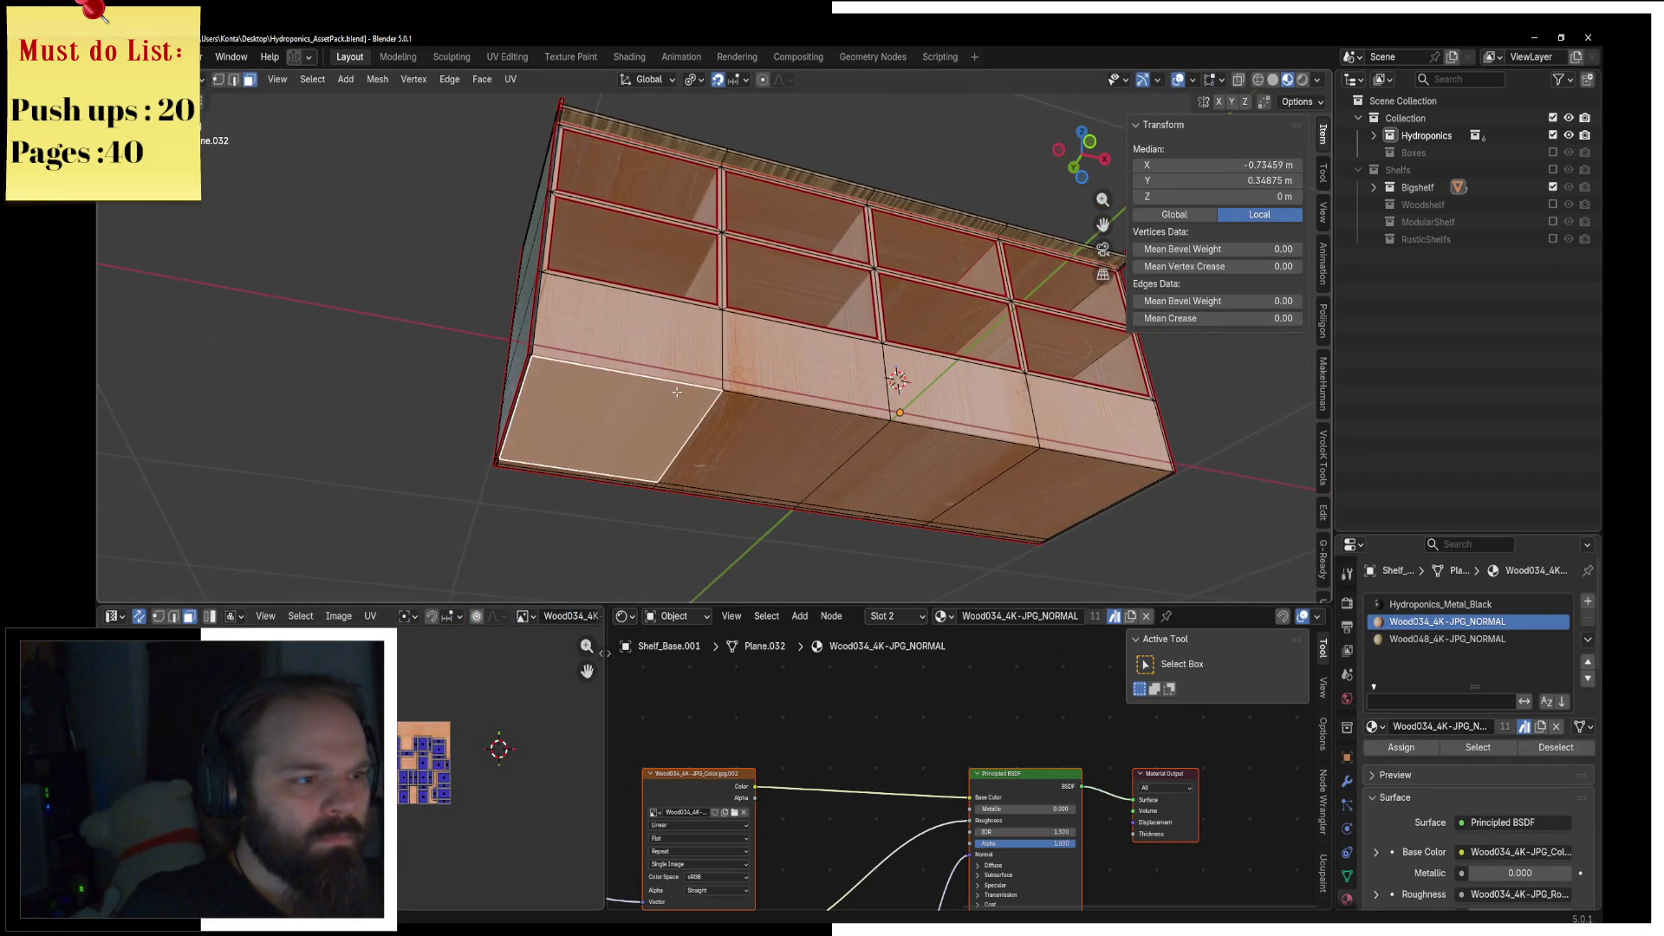
shift+click(788, 423)
shift+click(954, 468)
key(Tab)
mouse_move(953, 468)
middle_down()
mouse_move(993, 539)
mouse_move(962, 439)
mouse_move(595, 438)
middle_up()
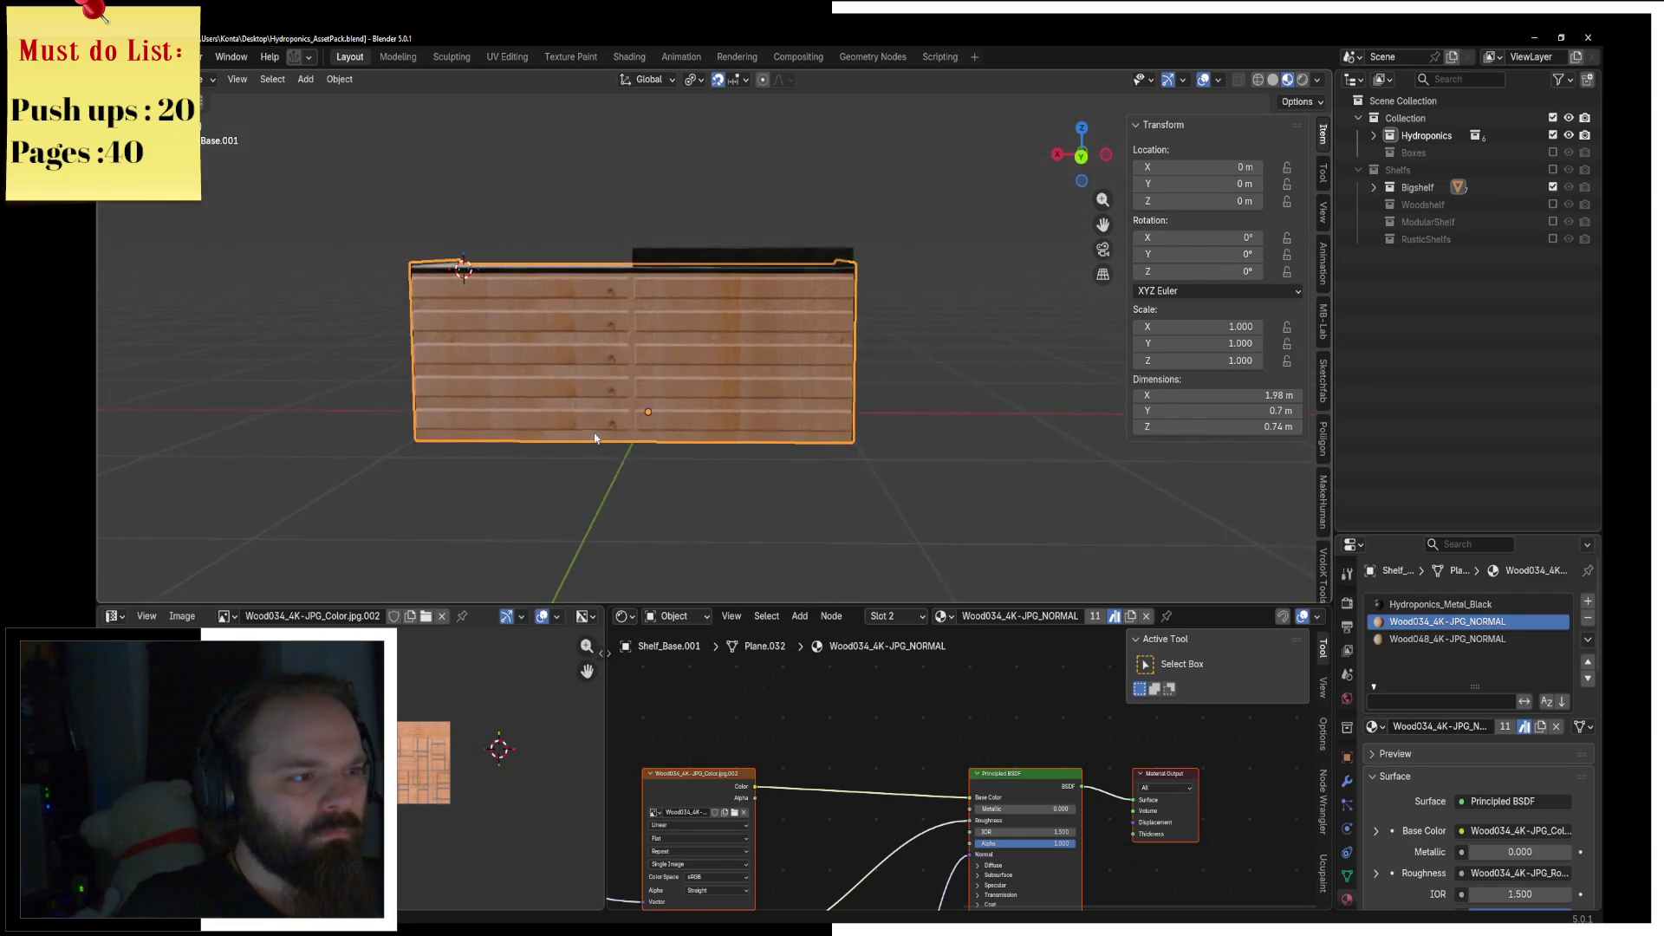
Step: Leave the shelf body and select the plank object Shelf_Base.002 in Object Mode
scroll(595, 438, up, 3)
key(ctrl+Tab)
click(776, 383)
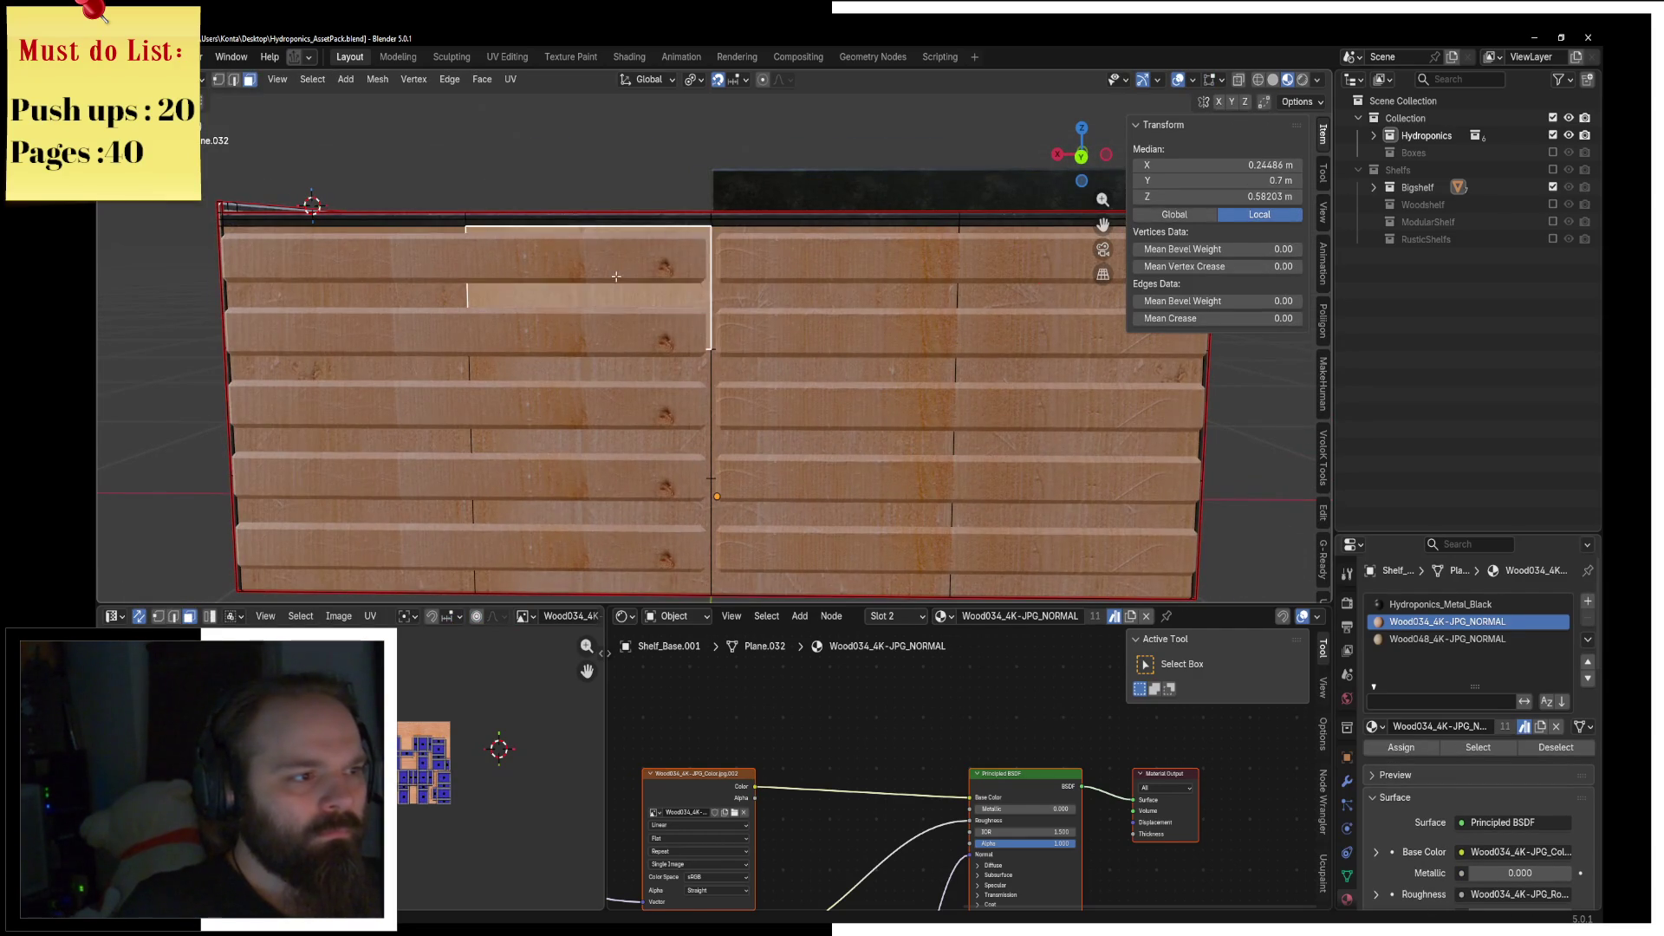
key(Tab)
click(577, 271)
key(ctrl+Tab)
click(669, 271)
key(ctrl+Tab)
click(572, 270)
Step: Assign Wood048_4K-JPG_NORMAL to the planks and rotate their UVs 90°
click(1374, 727)
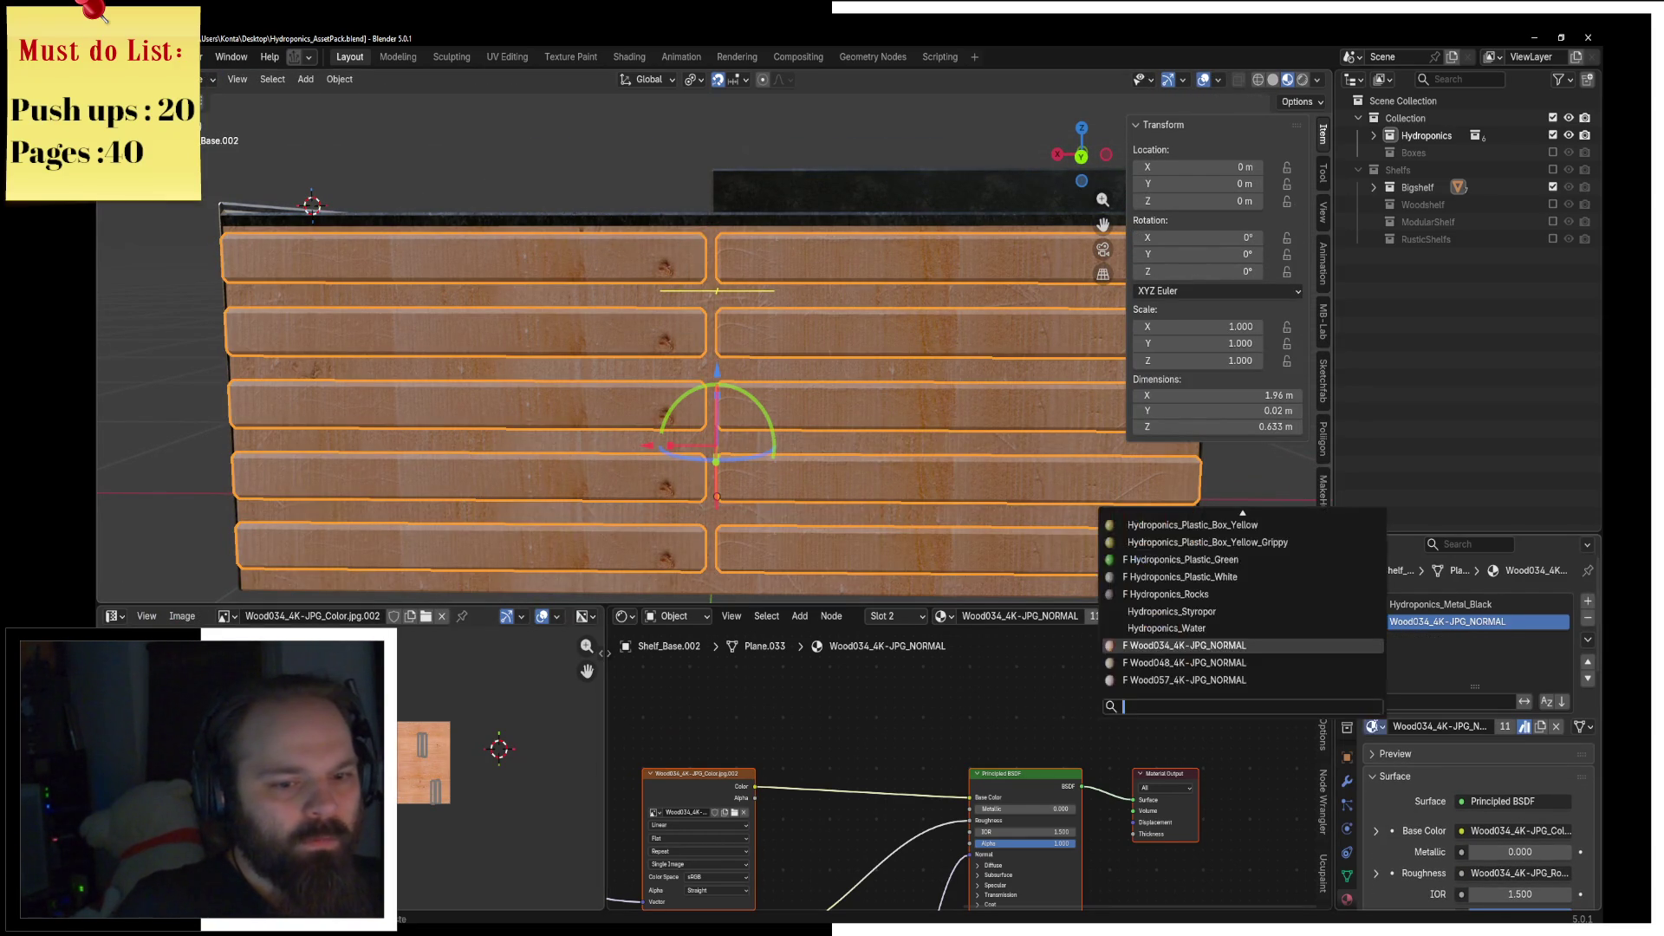
click(1184, 662)
key(ctrl+Tab)
click(1047, 431)
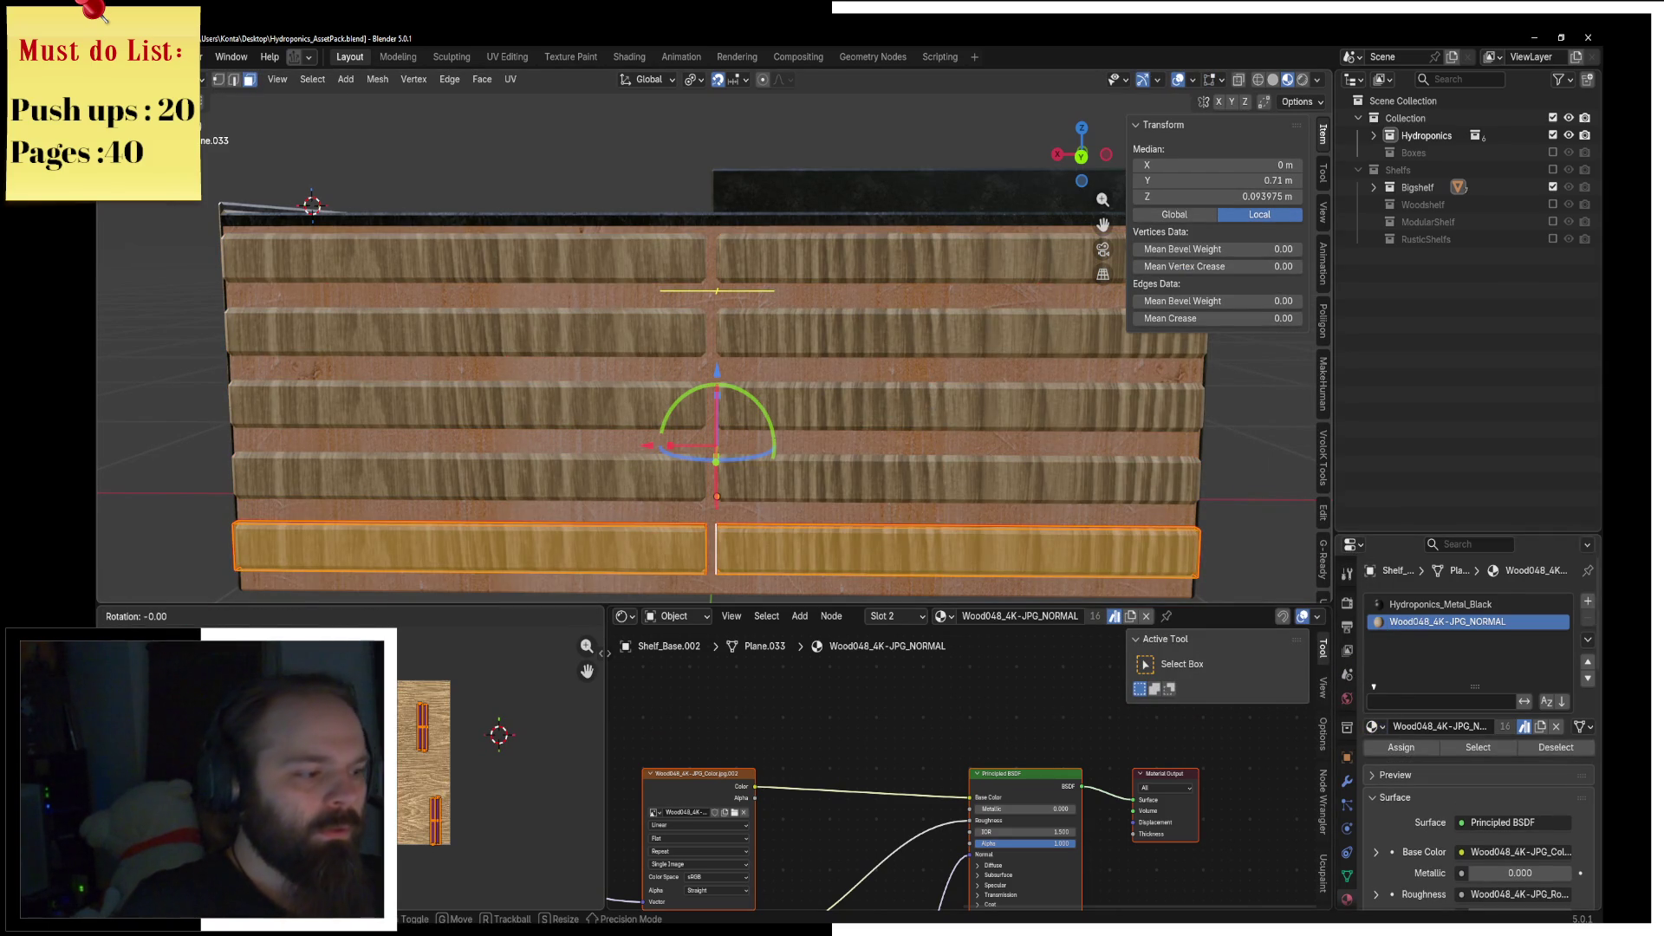
text(90)
key(Return)
Step: Return to Object Mode, view the planks from the front and show their modifiers
middle_drag(697, 521, 898, 463)
key(Tab)
key(KP_1)
key(ctrl+Tab)
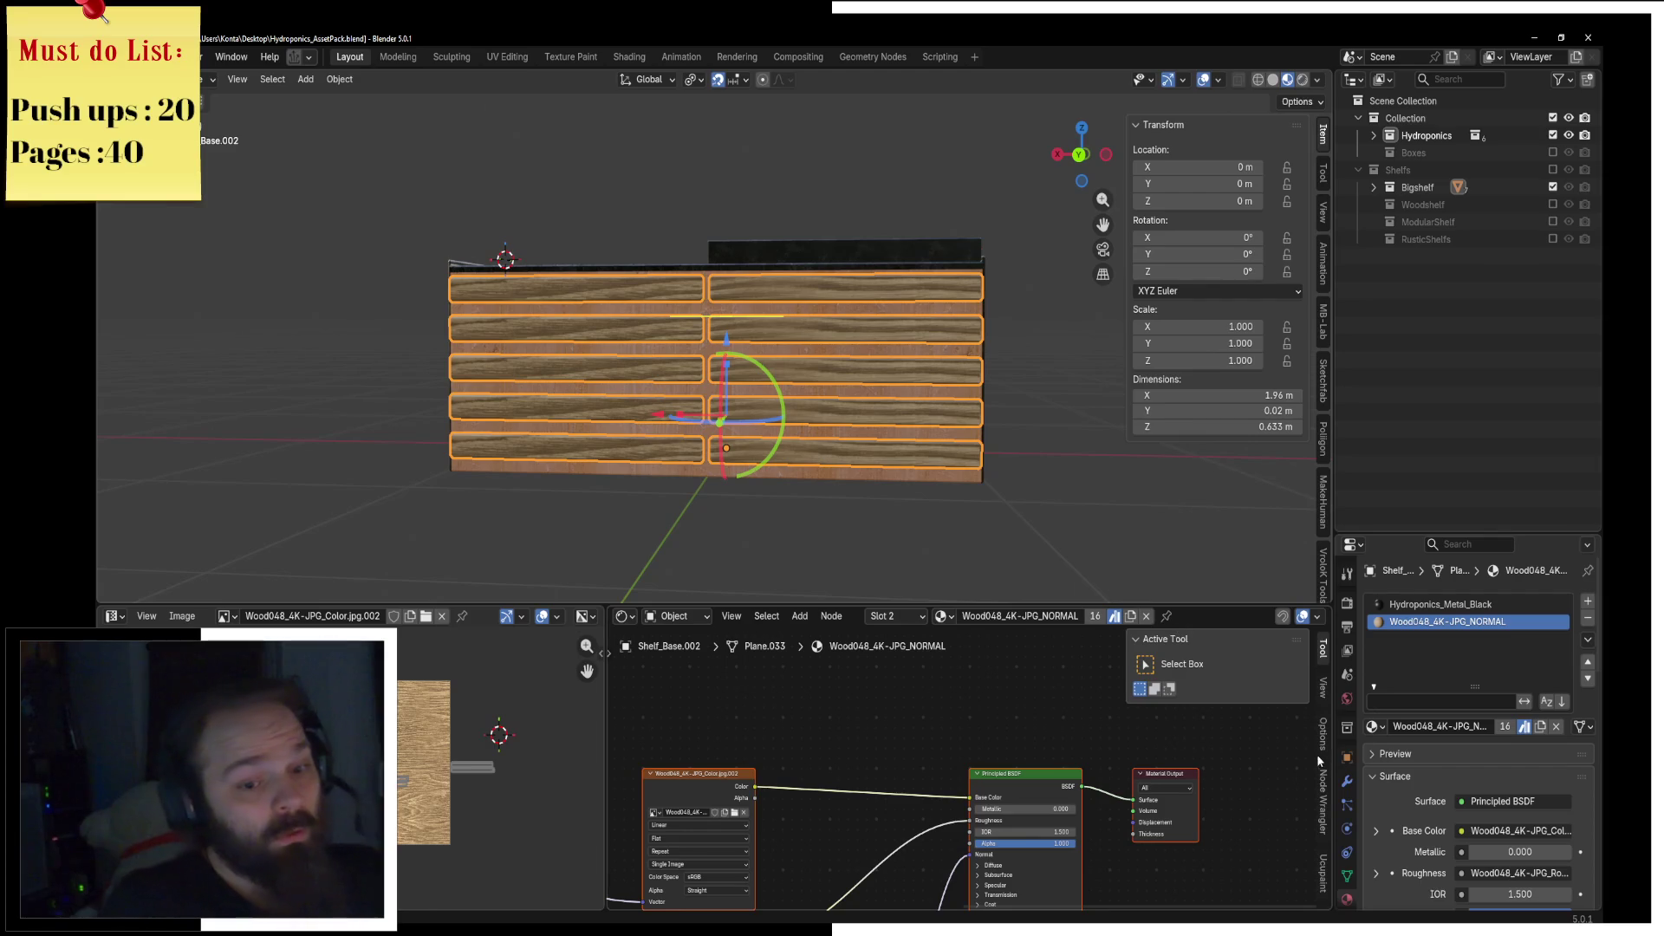
click(1346, 786)
Step: Apply the planks' Array modifier and check the texture images in UV Editing
key(ctrl+a)
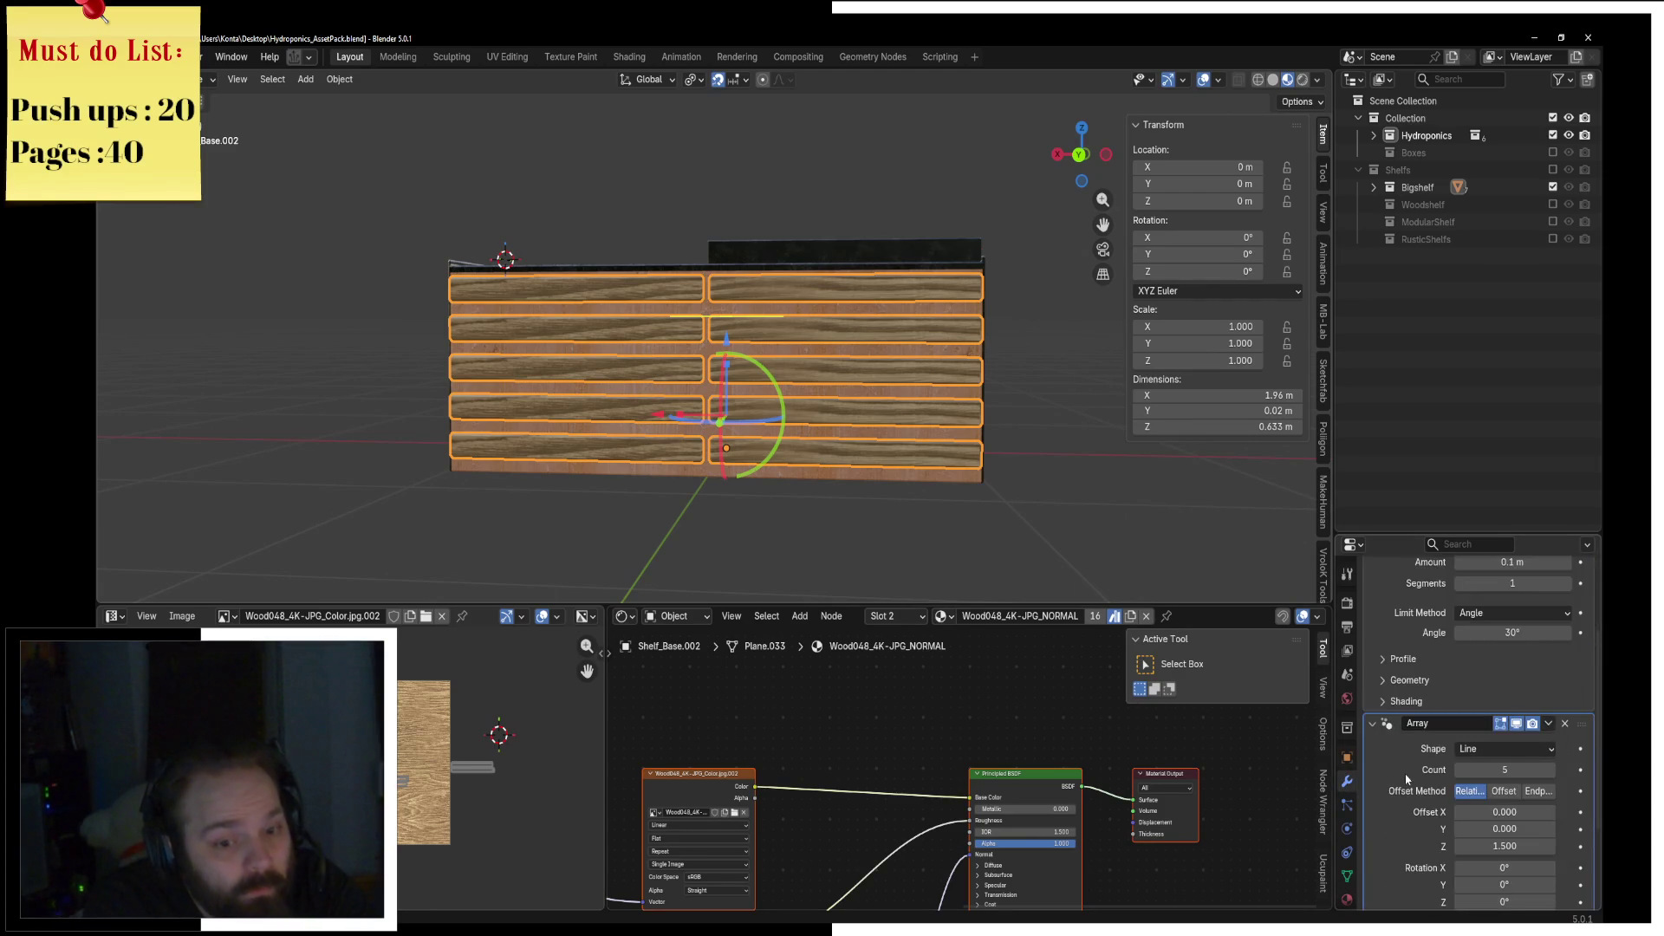
key(Tab)
click(507, 56)
click(523, 79)
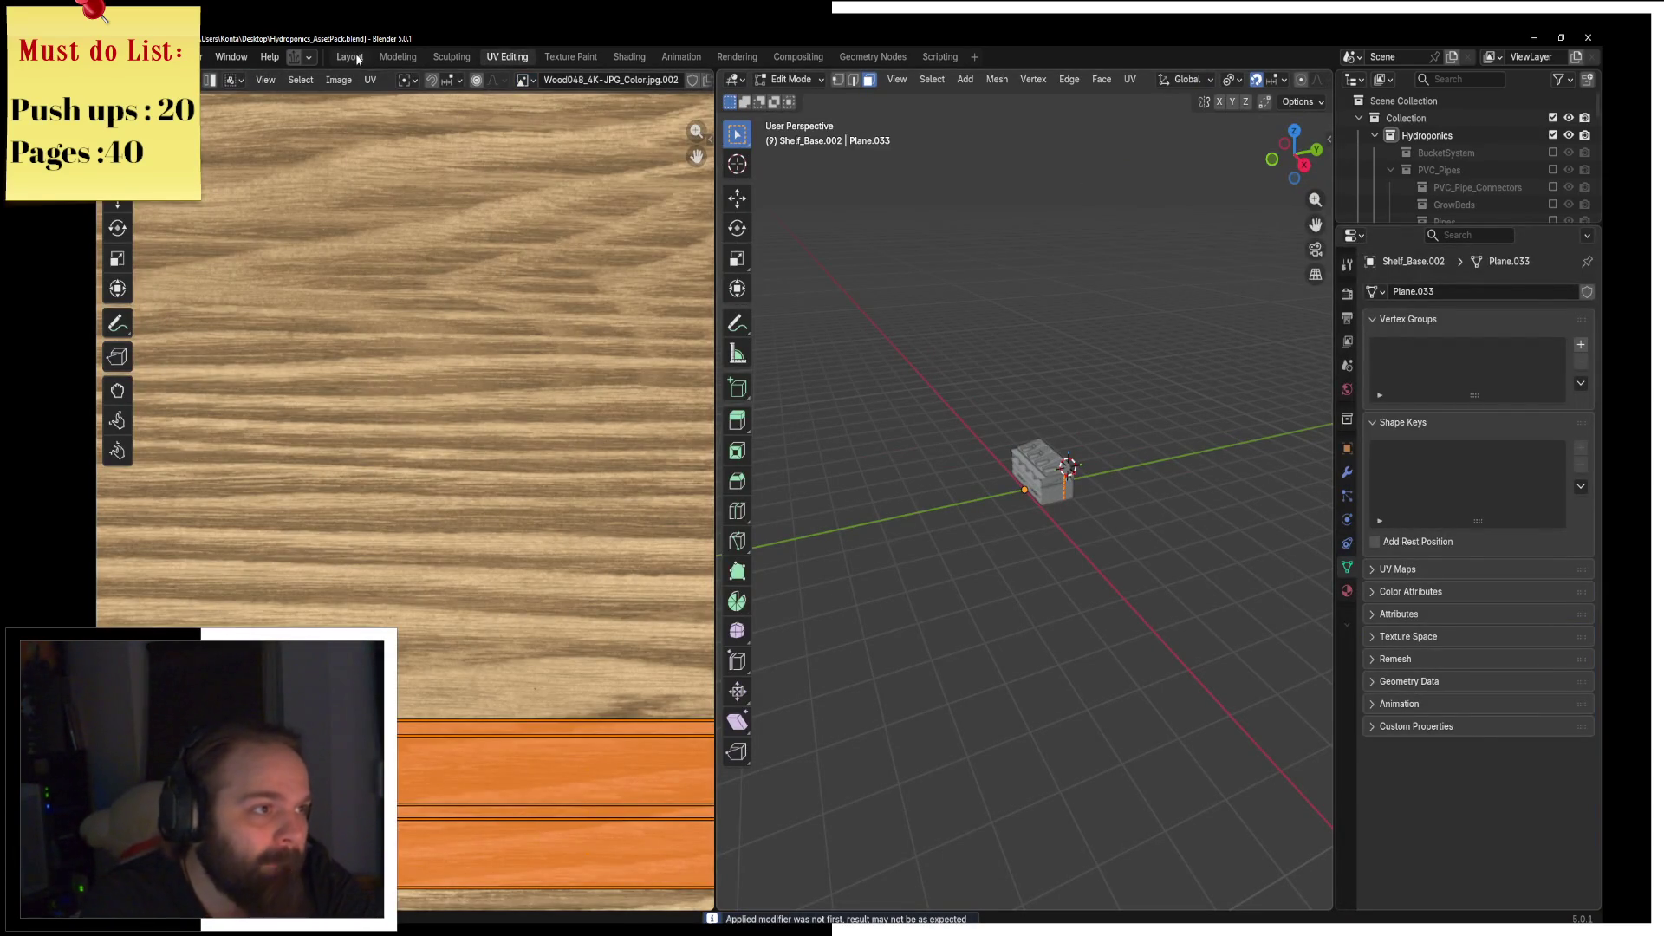
click(352, 57)
Step: Unwrap the planks in Edit Mode with Angle Based unwrapping
key(ctrl+Tab)
click(578, 260)
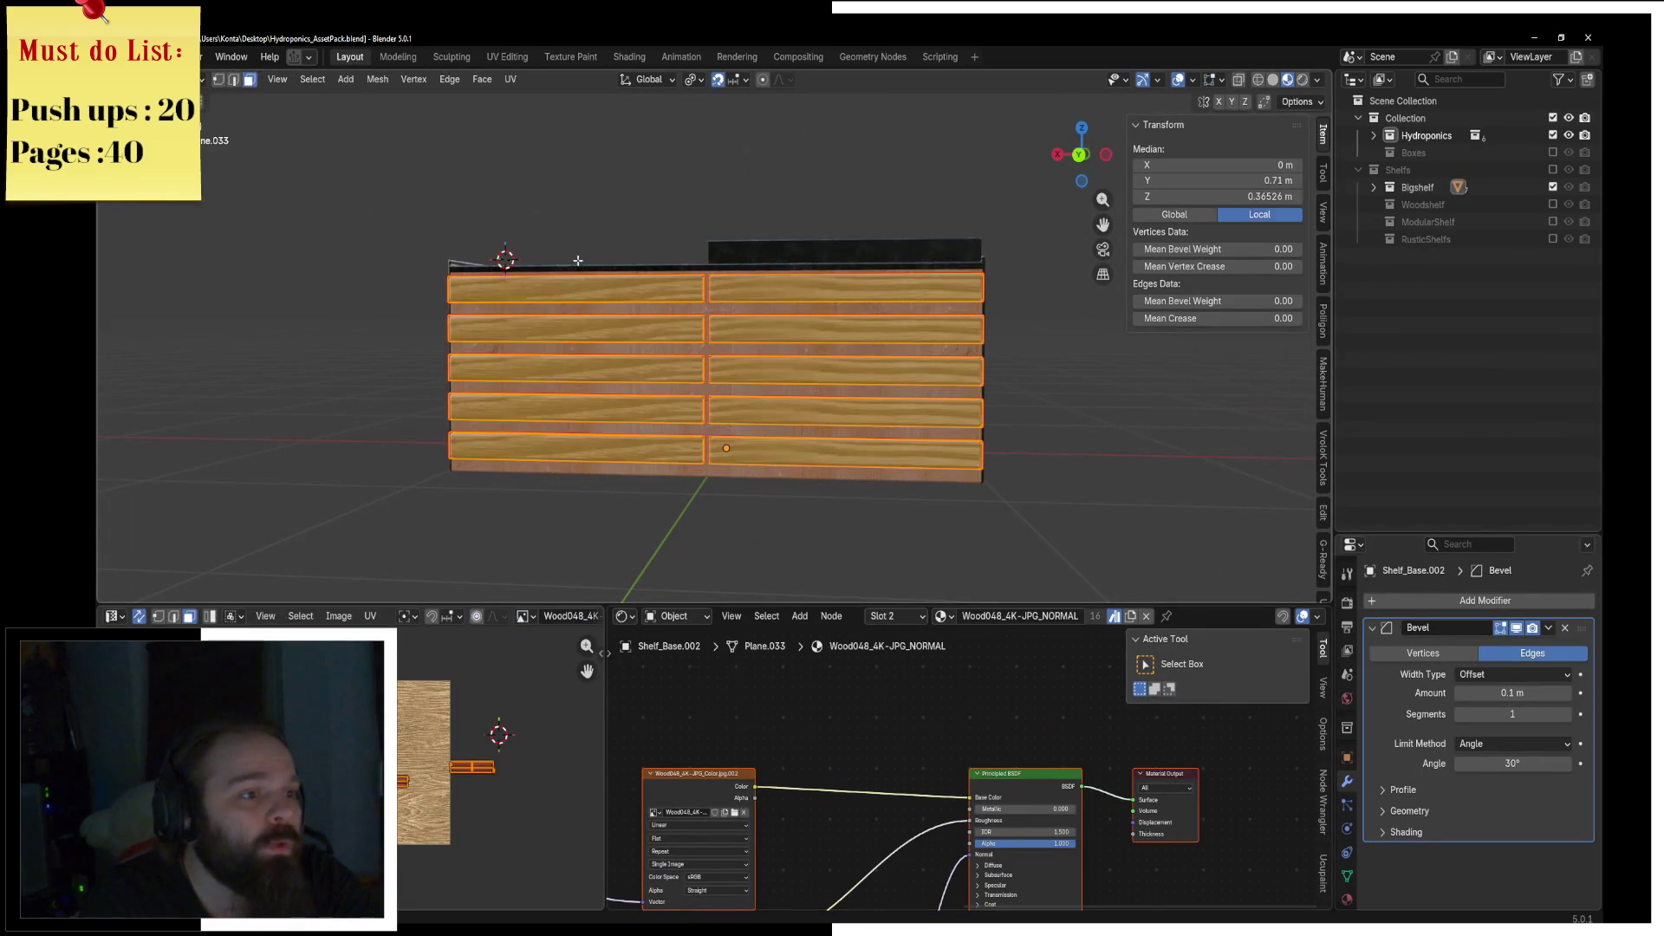
click(511, 79)
click(555, 103)
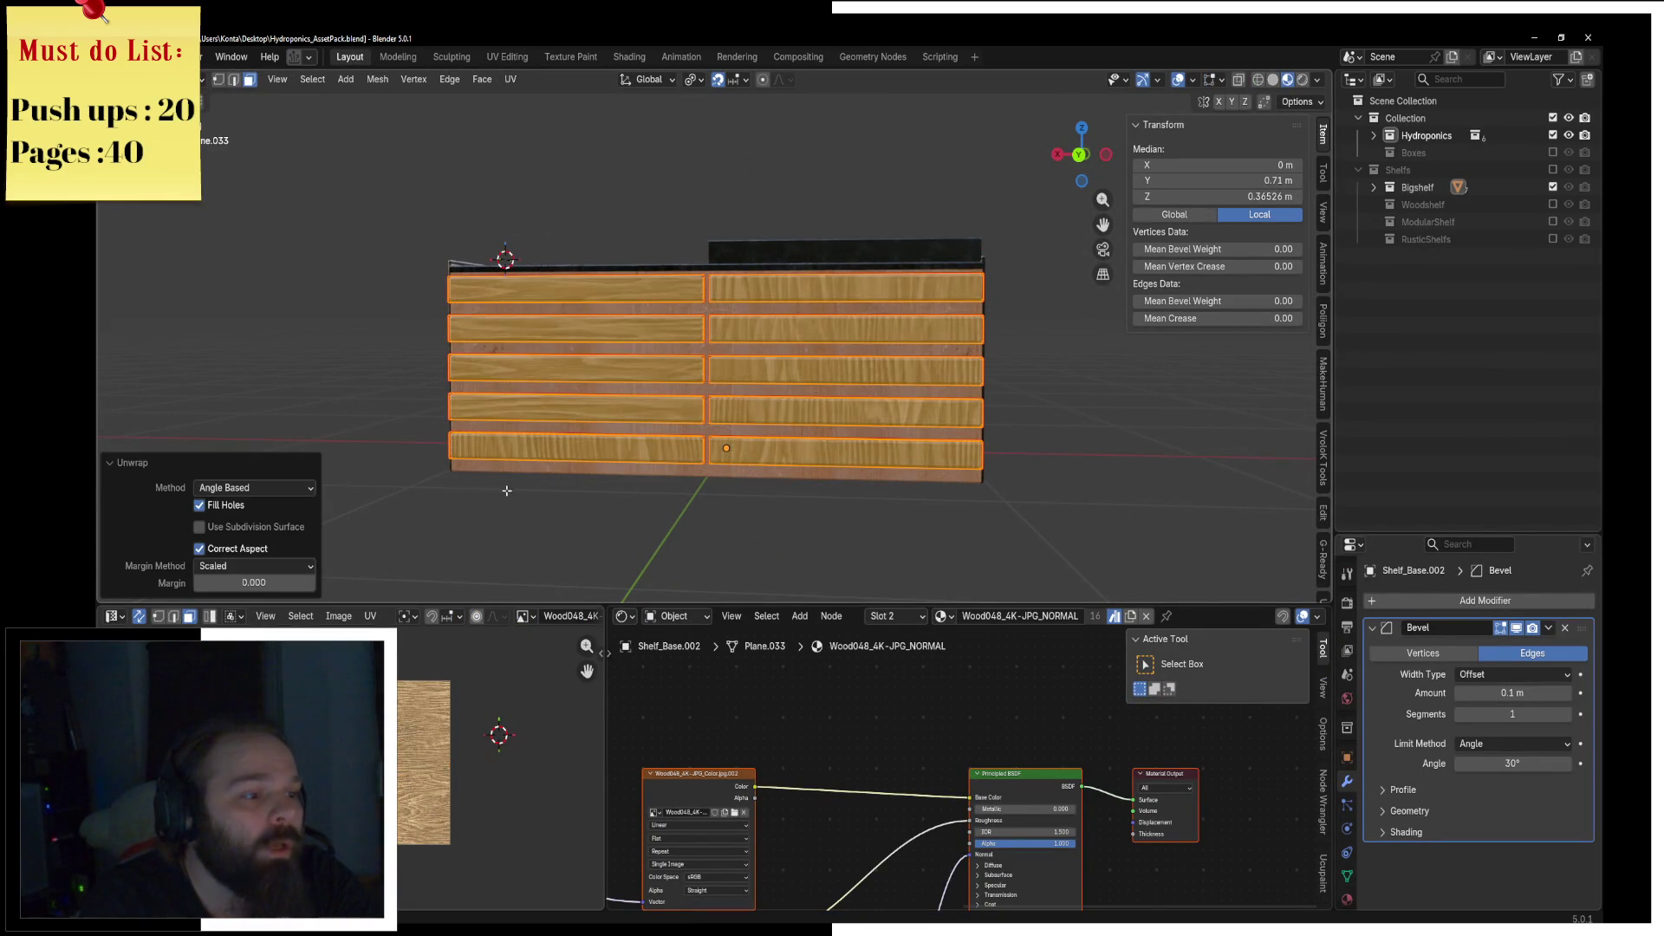
scroll(588, 362, up, 2)
scroll(438, 720, up, 5)
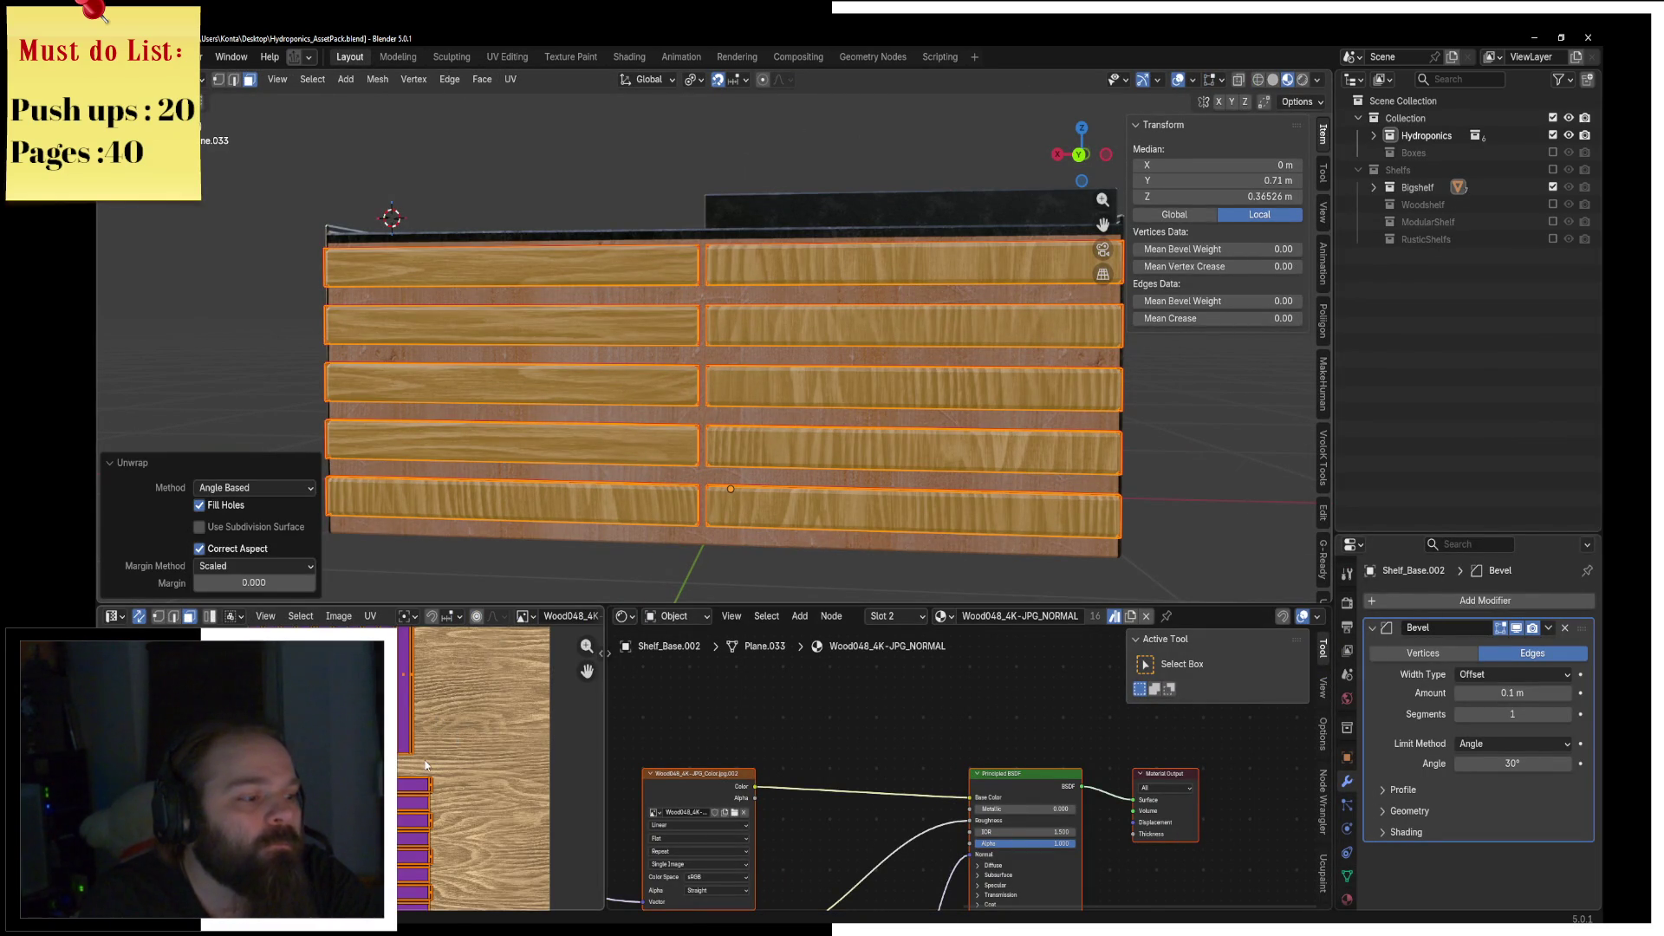
Step: Reposition the left planks' UV islands and rotate them 90°
drag(414, 867, 406, 878)
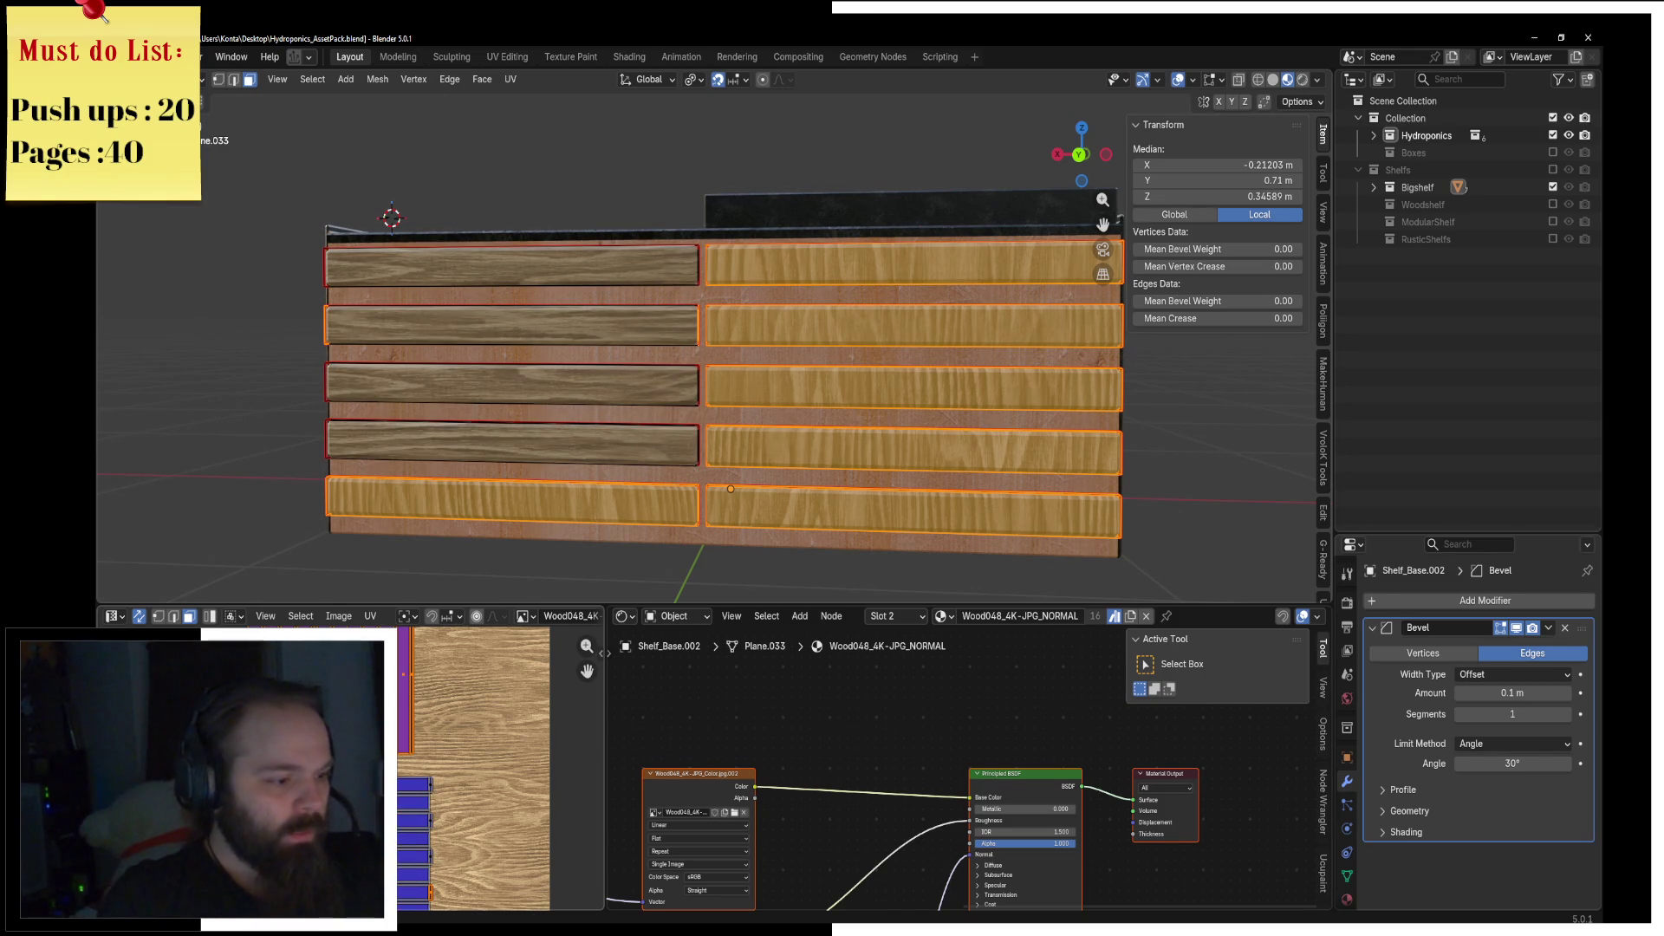
middle_drag(485, 821, 485, 748)
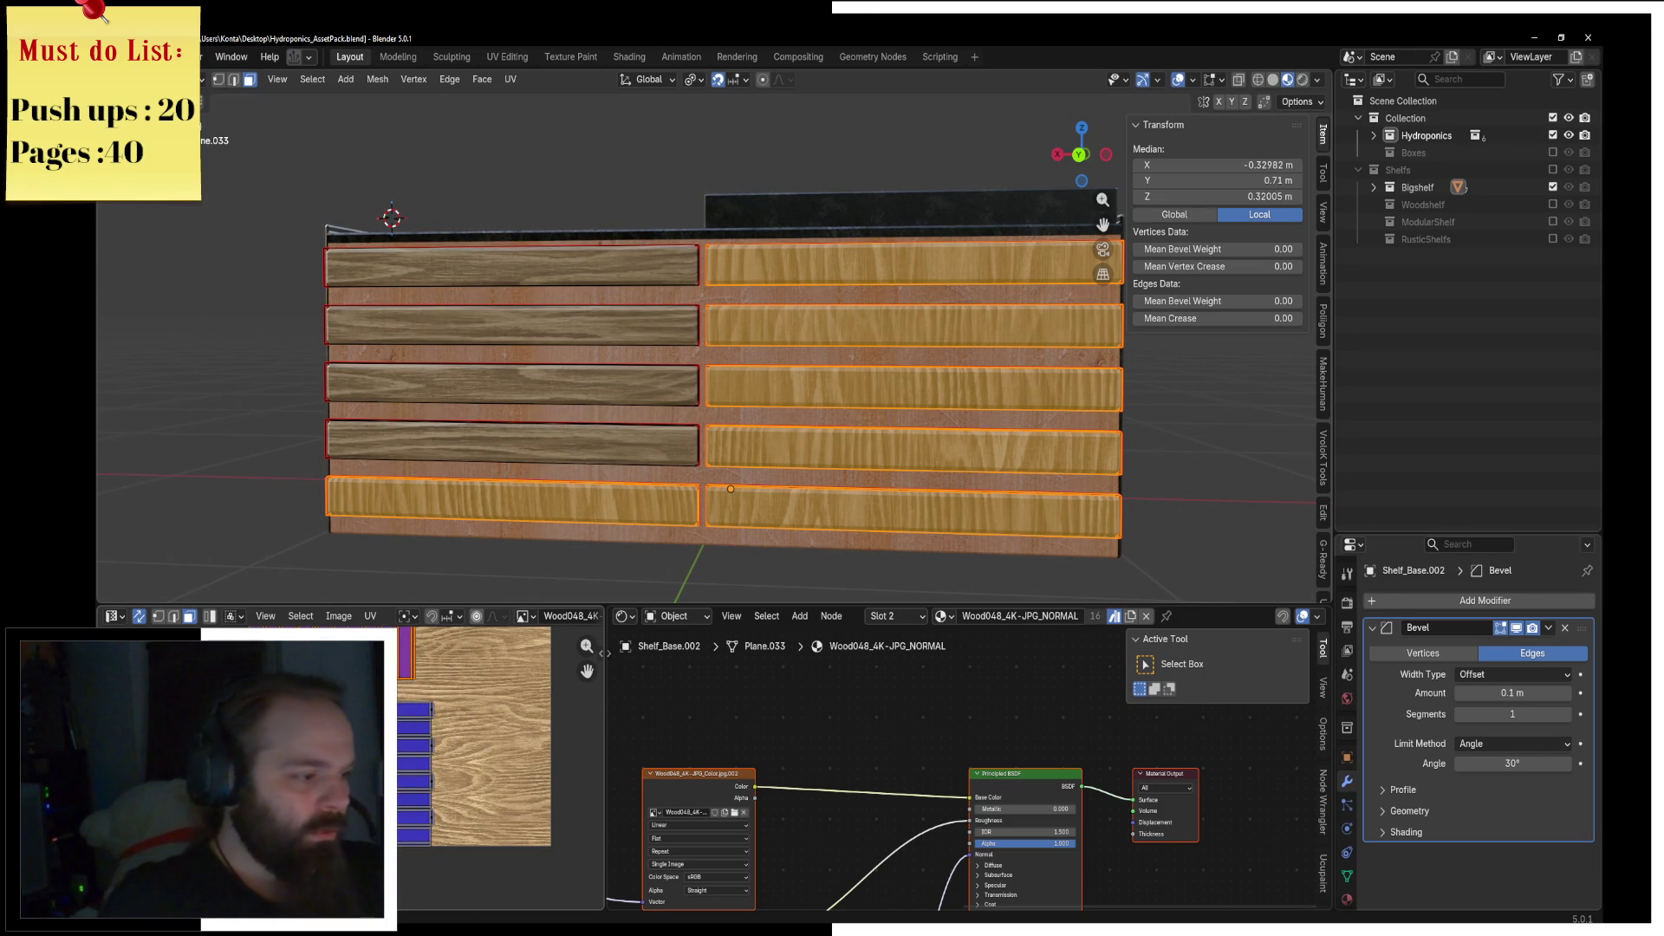
scroll(420, 786, up, 1)
text(90)
key(Return)
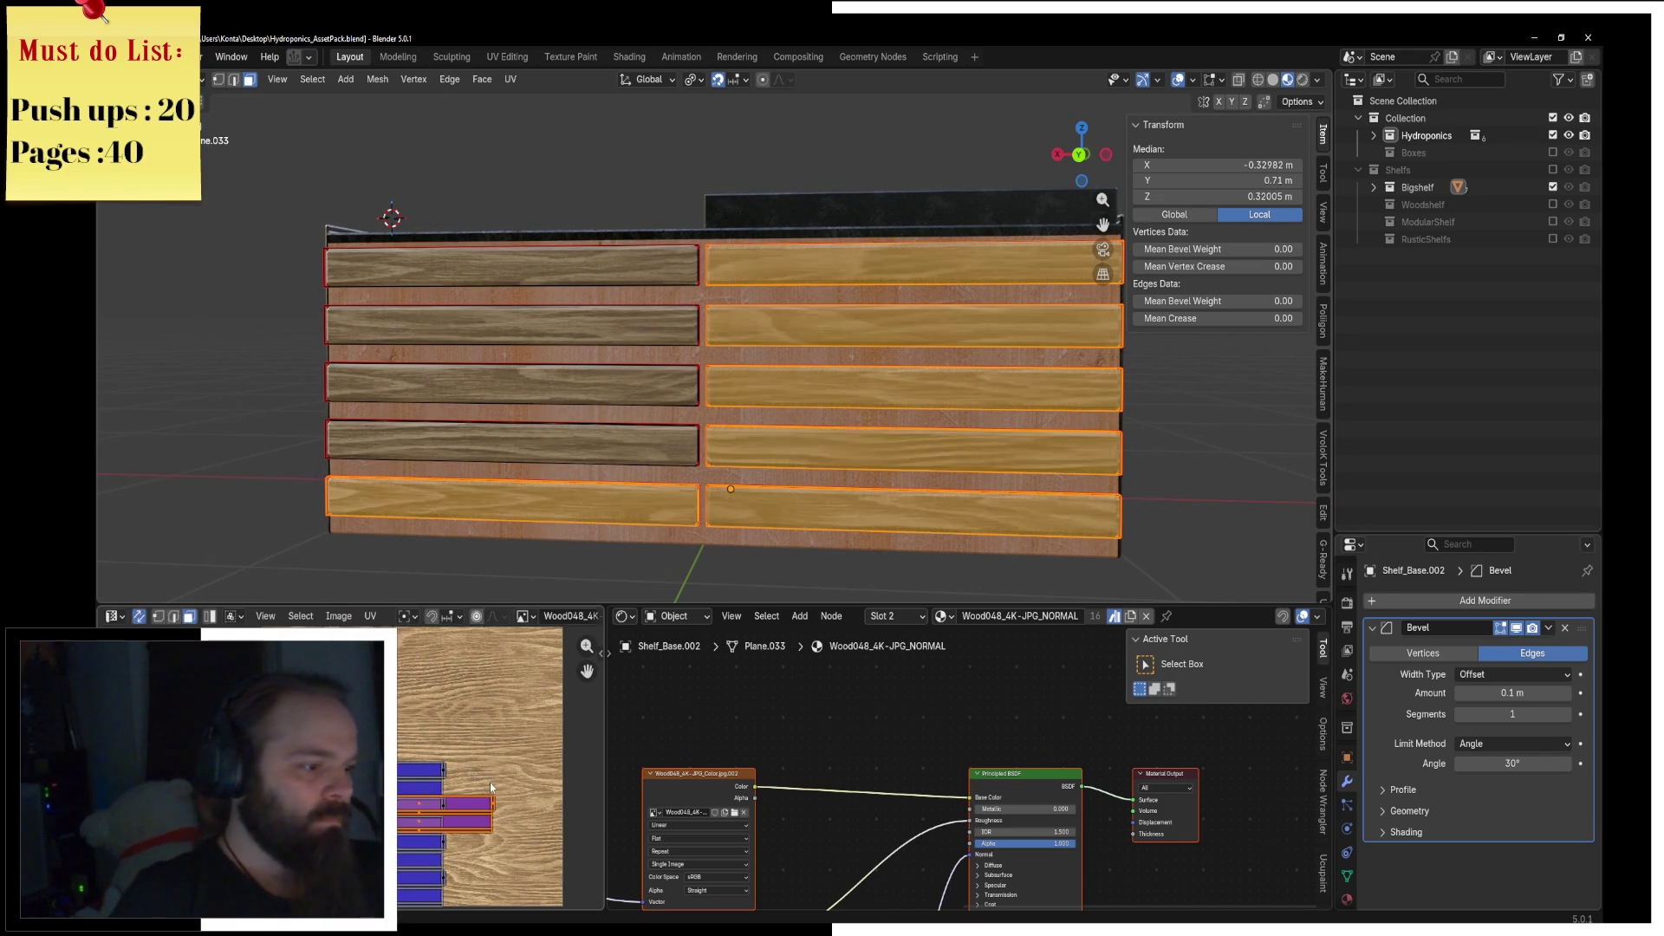
Step: Deselect the five right-hand plank islands and slide the rest horizontally
key(g)
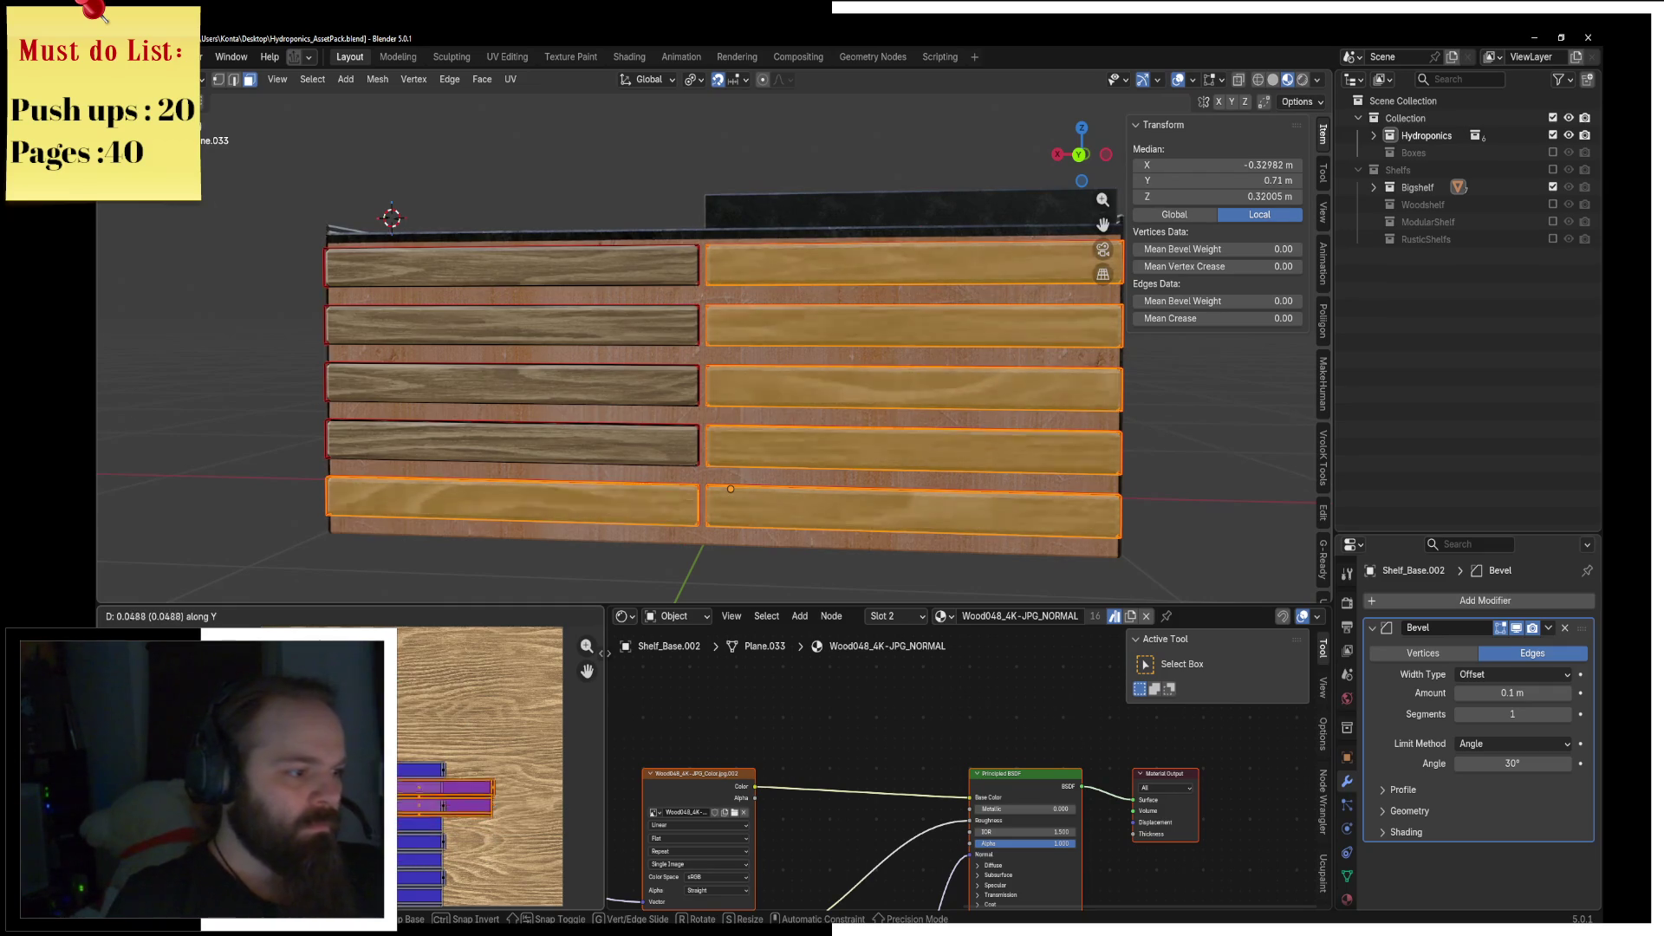
key(x)
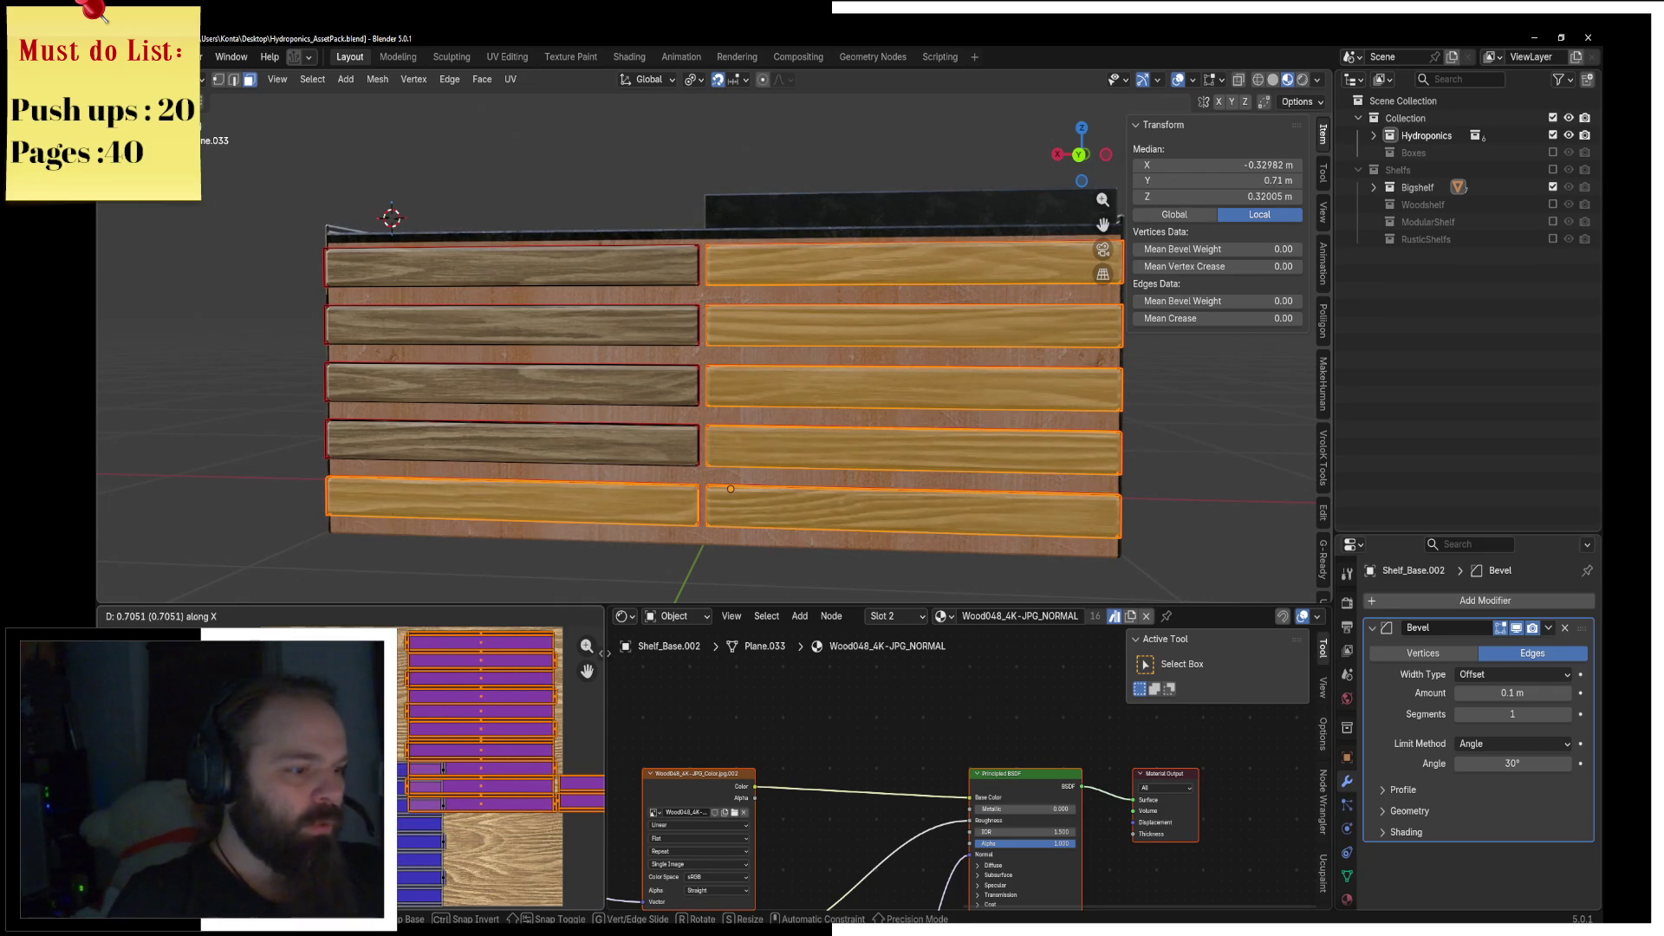
shift+click(501, 650)
shift+click(507, 685)
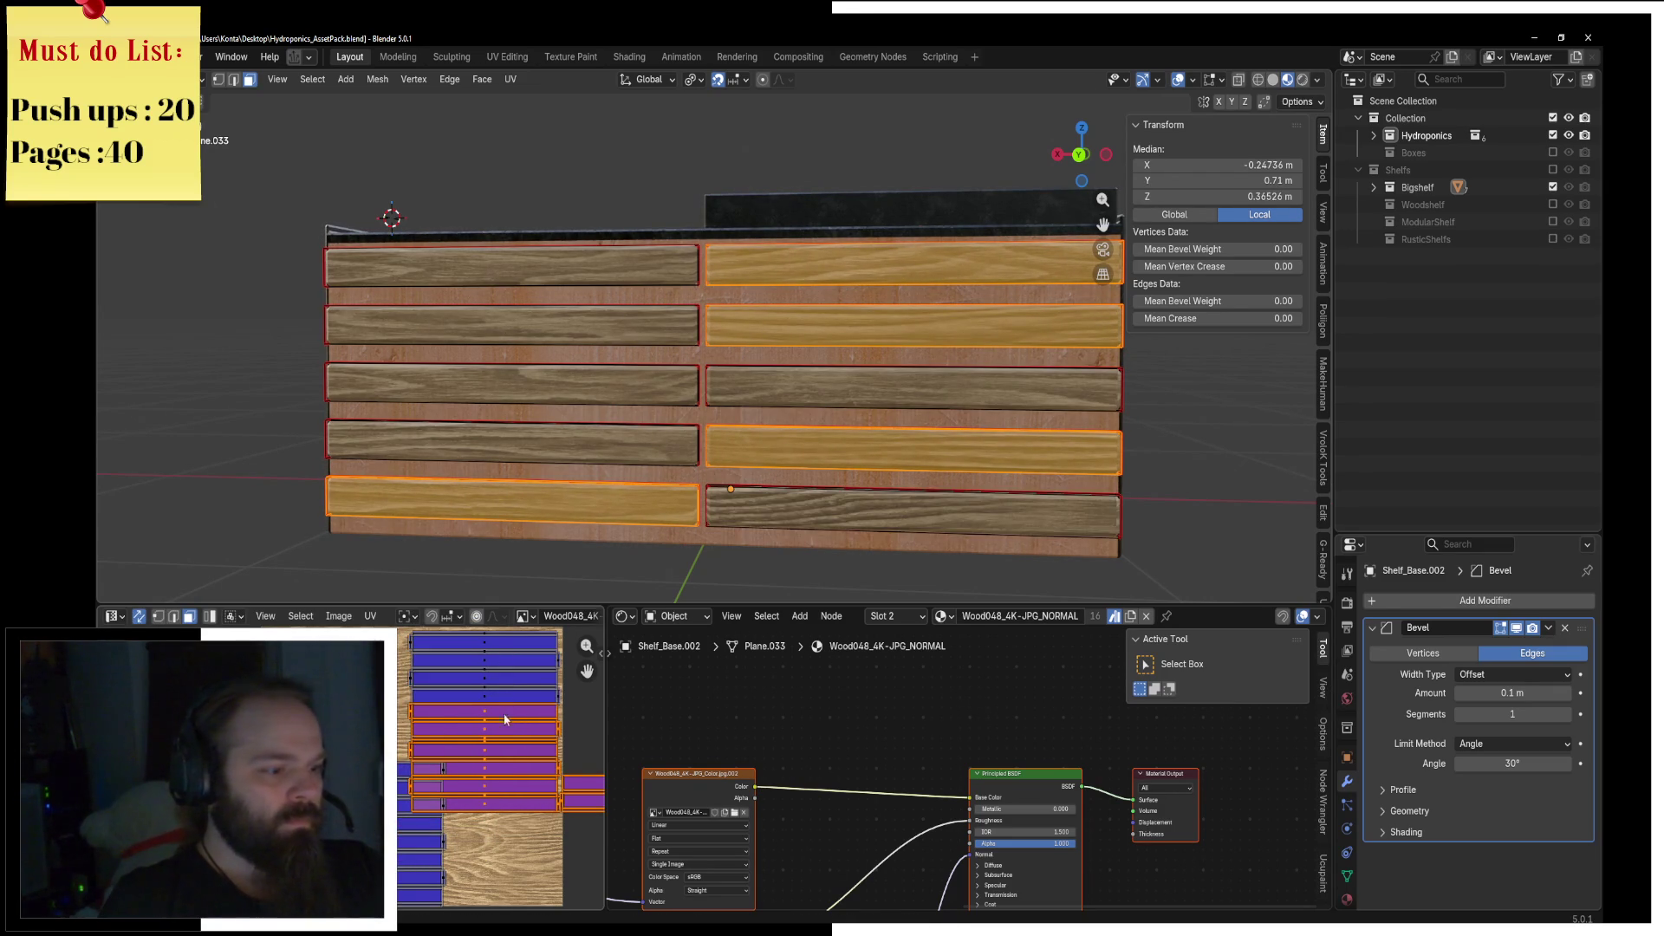
shift+click(511, 725)
shift+click(516, 757)
shift+click(520, 789)
key(g)
key(x)
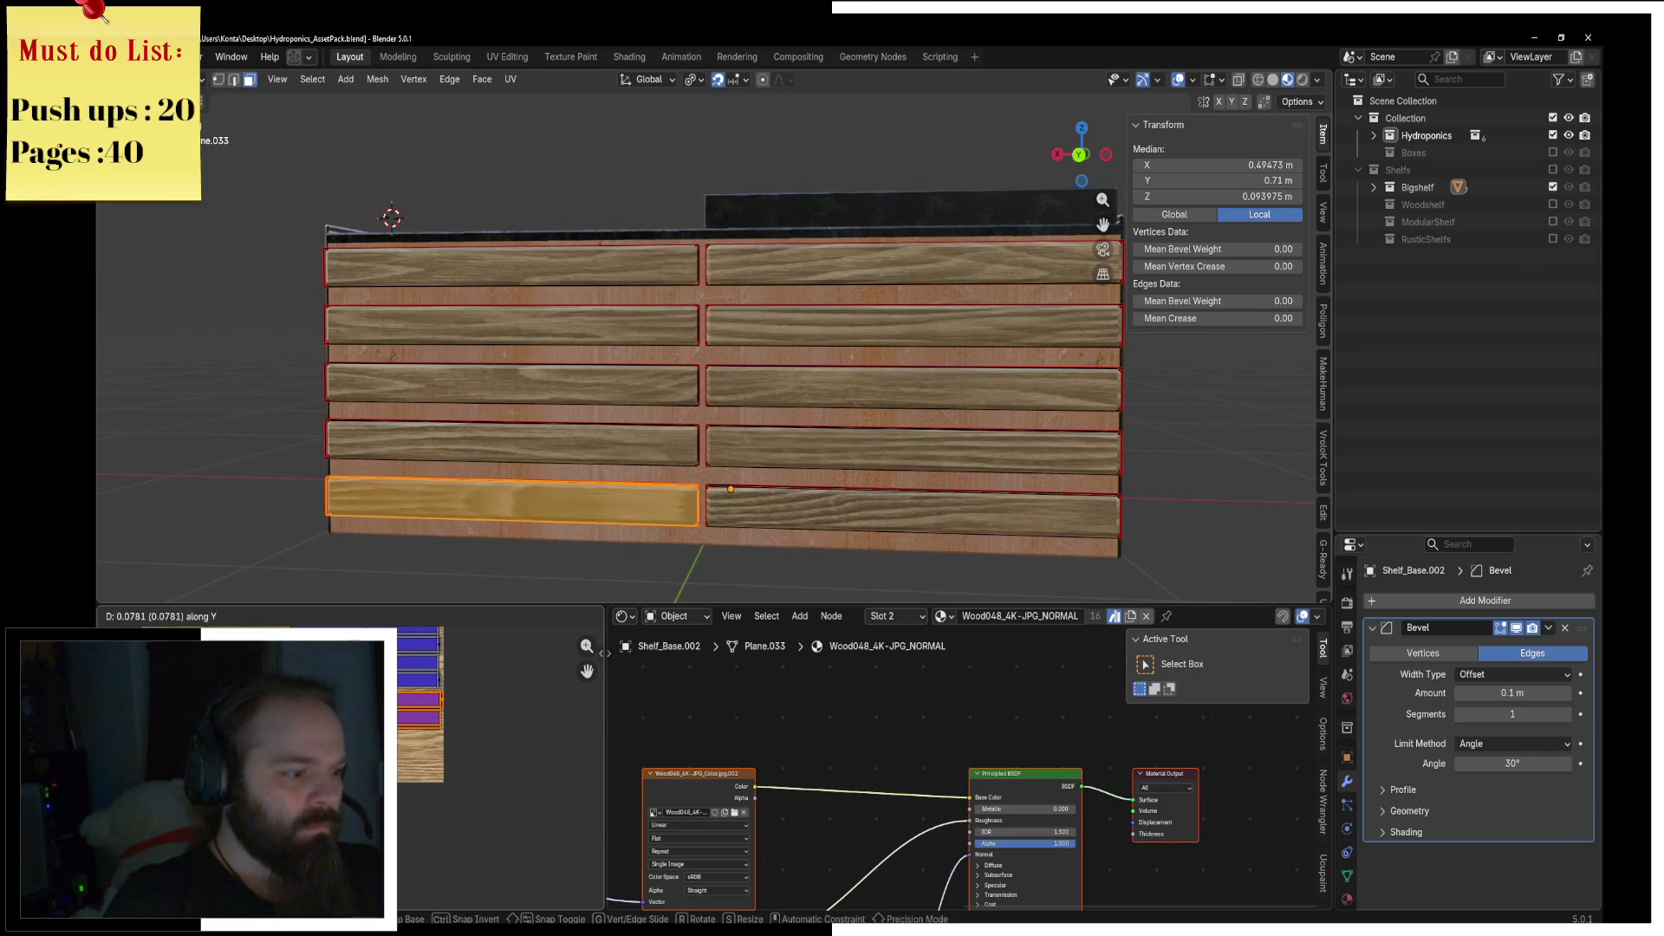
Step: Select five left plank UV islands and shift them vertically to a new position
click(401, 735)
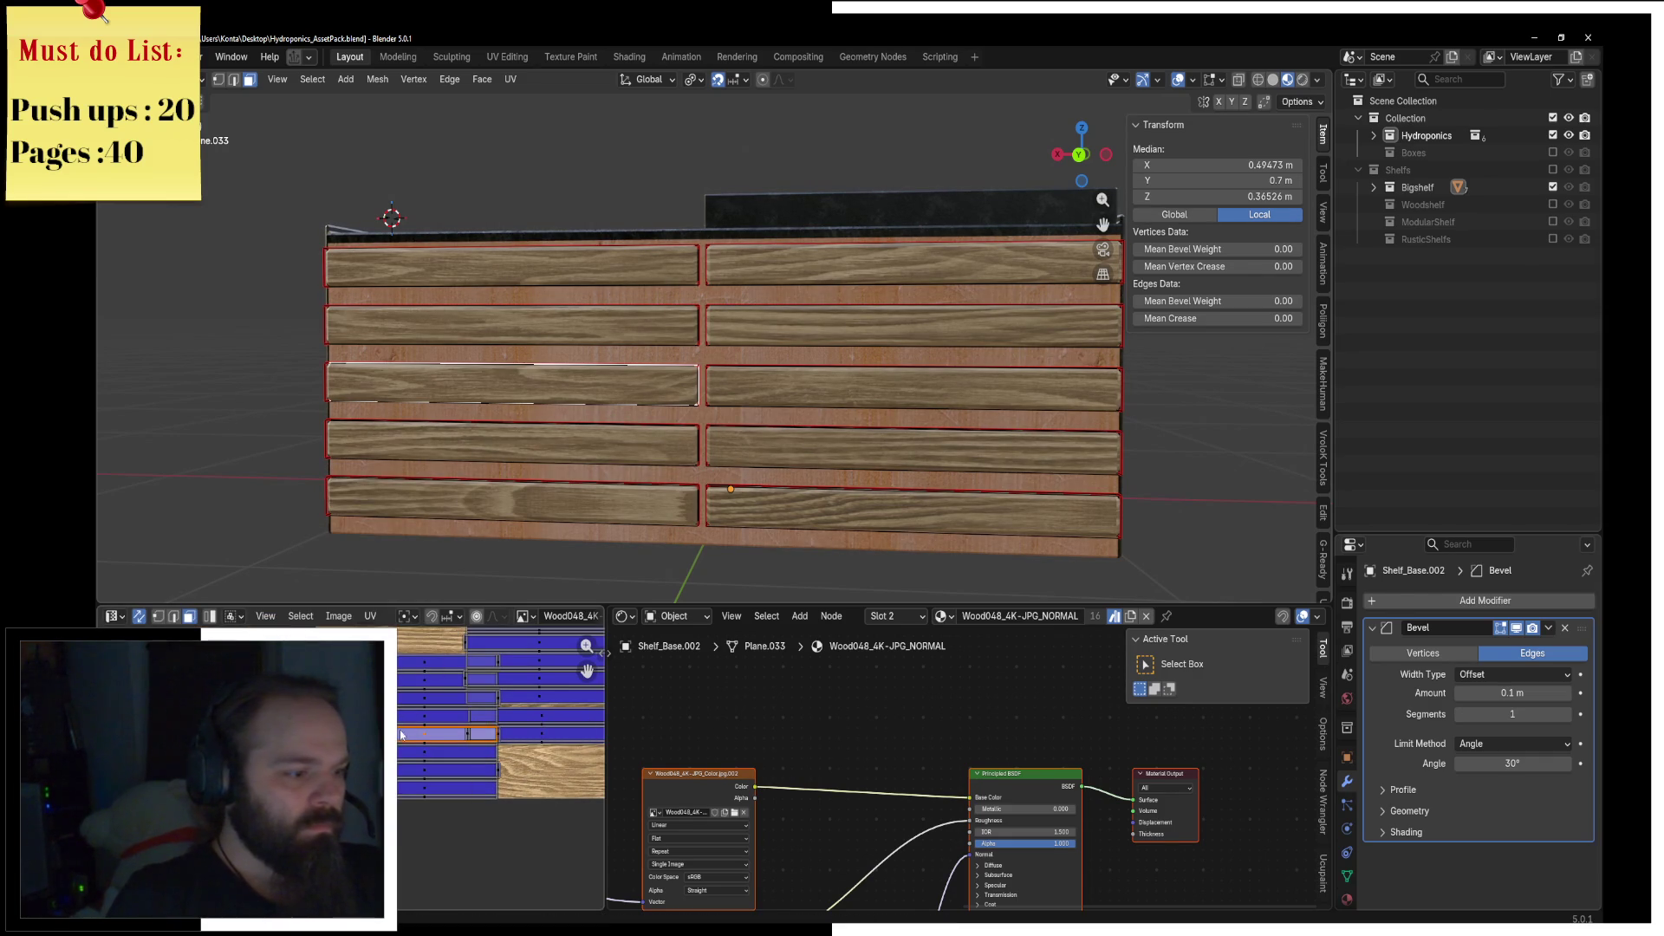
shift+click(434, 786)
shift+click(442, 747)
shift+click(451, 709)
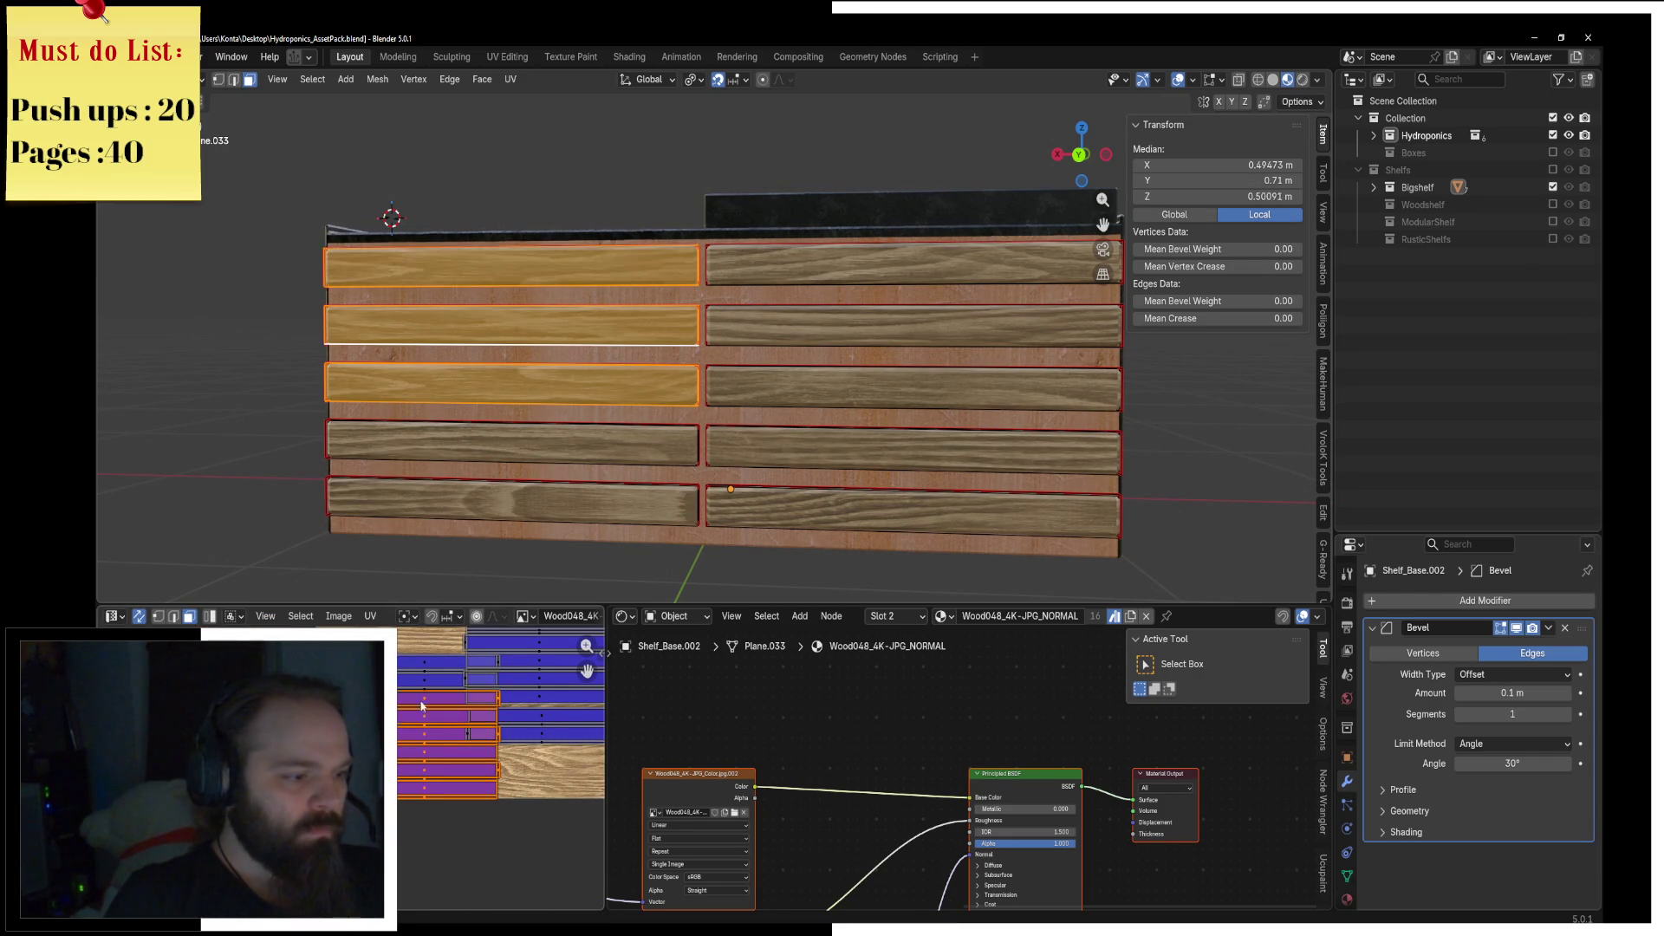
shift+click(459, 673)
middle_drag(465, 690, 471, 714)
key(g)
key(x)
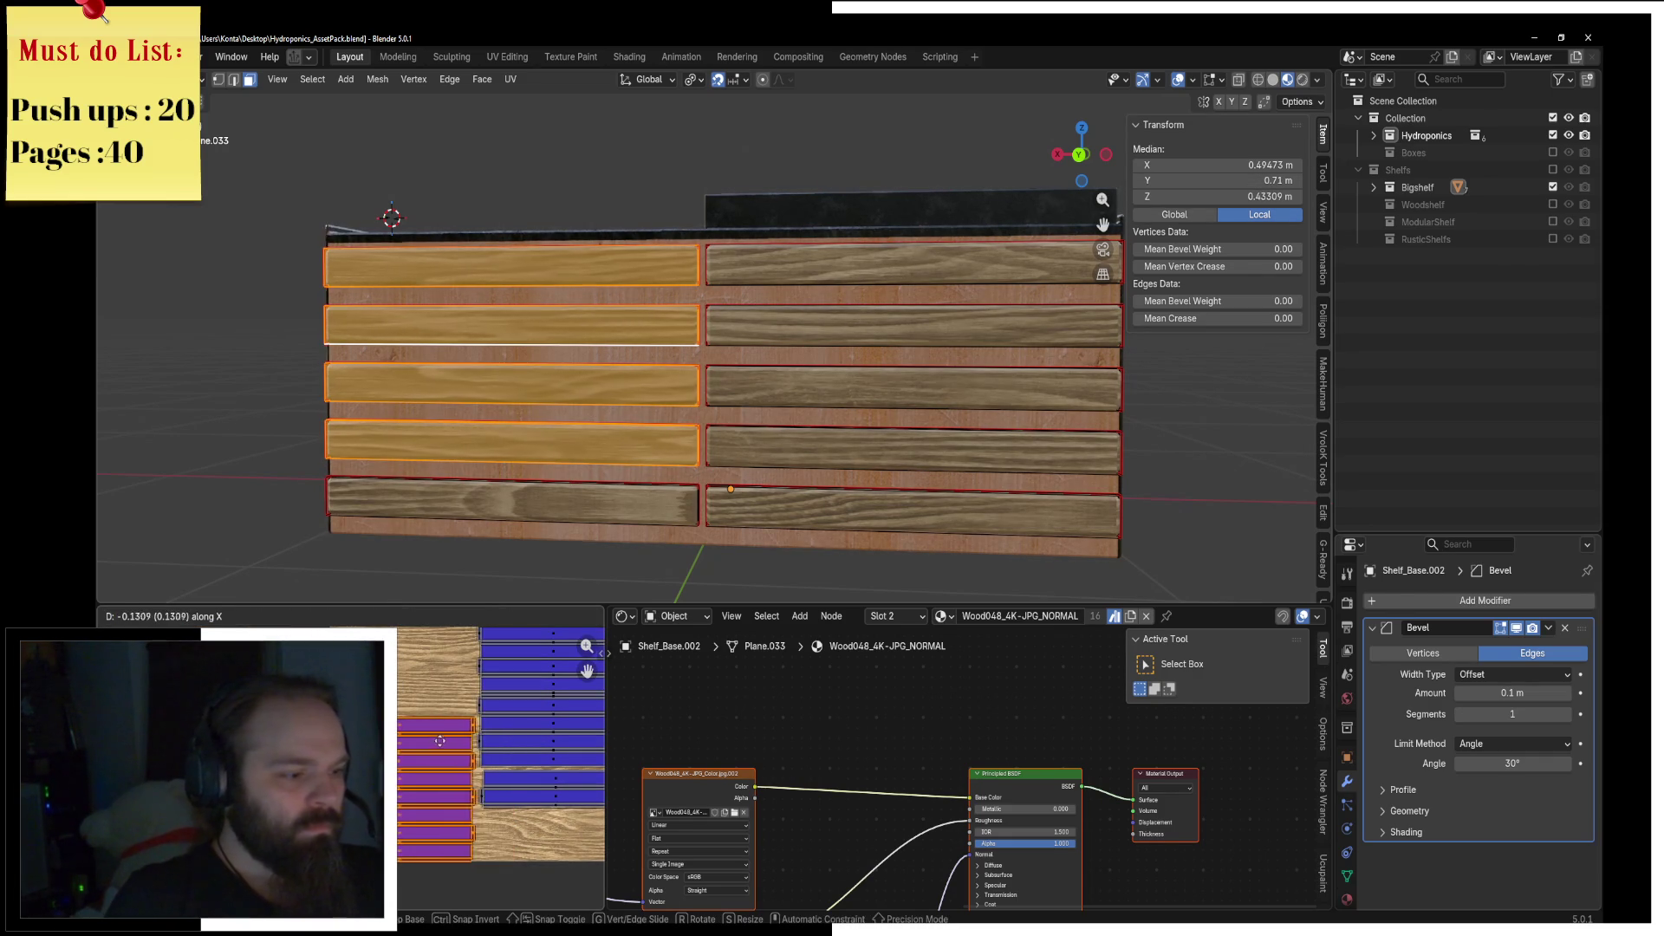
key(y)
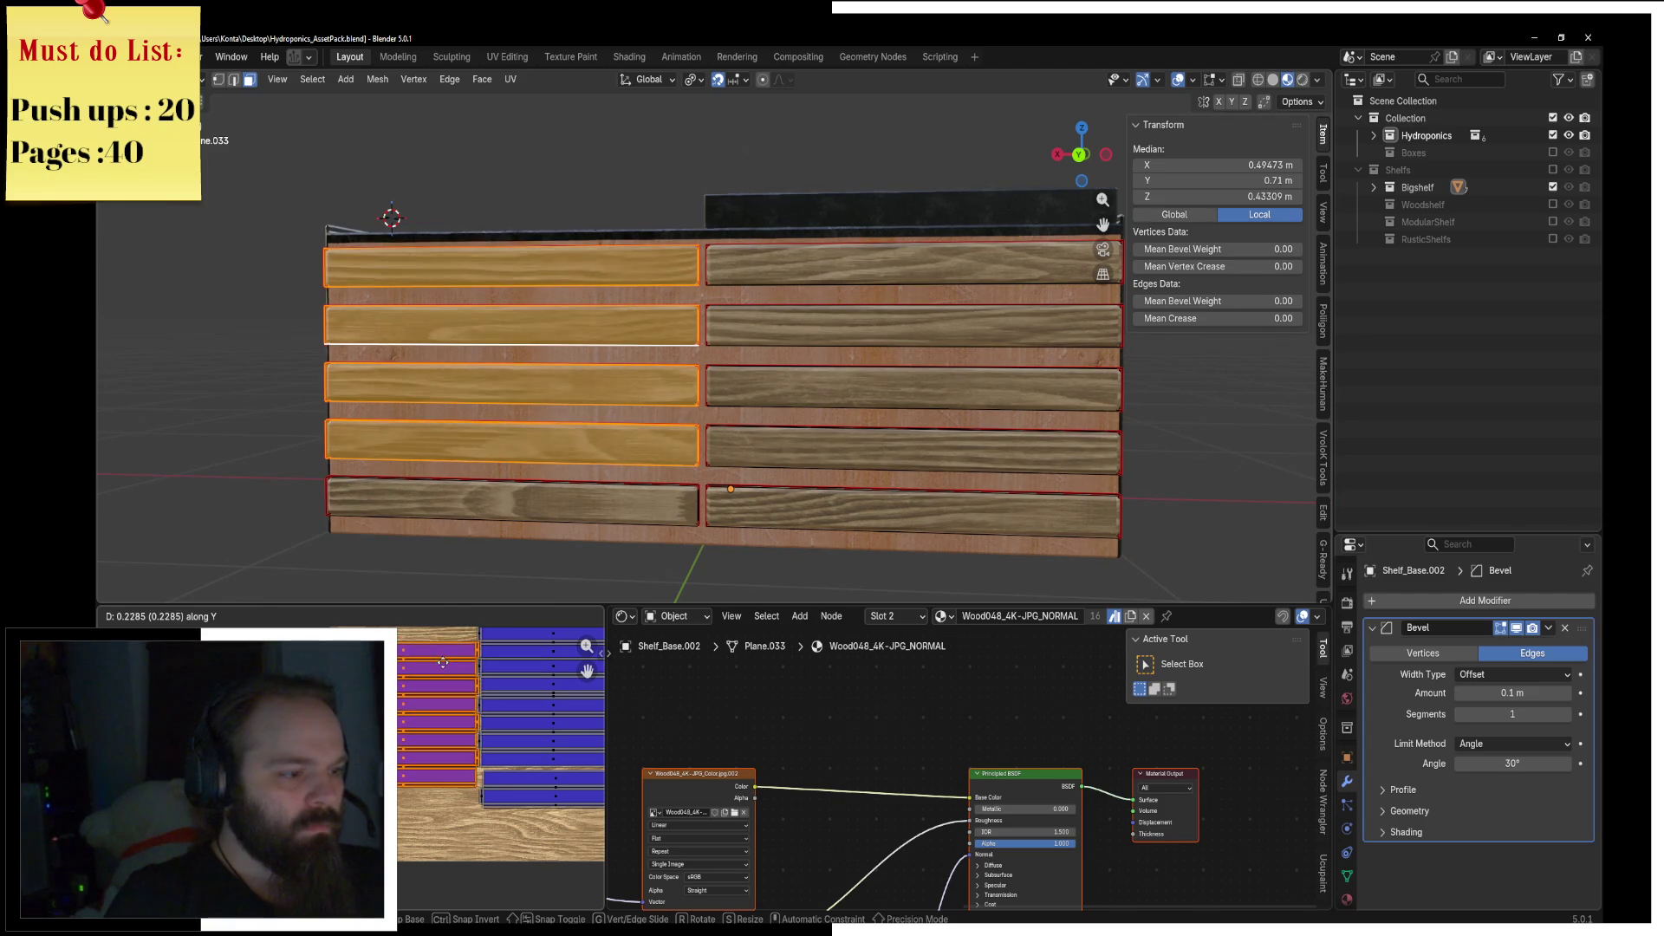
click(443, 661)
scroll(443, 662, up, 4)
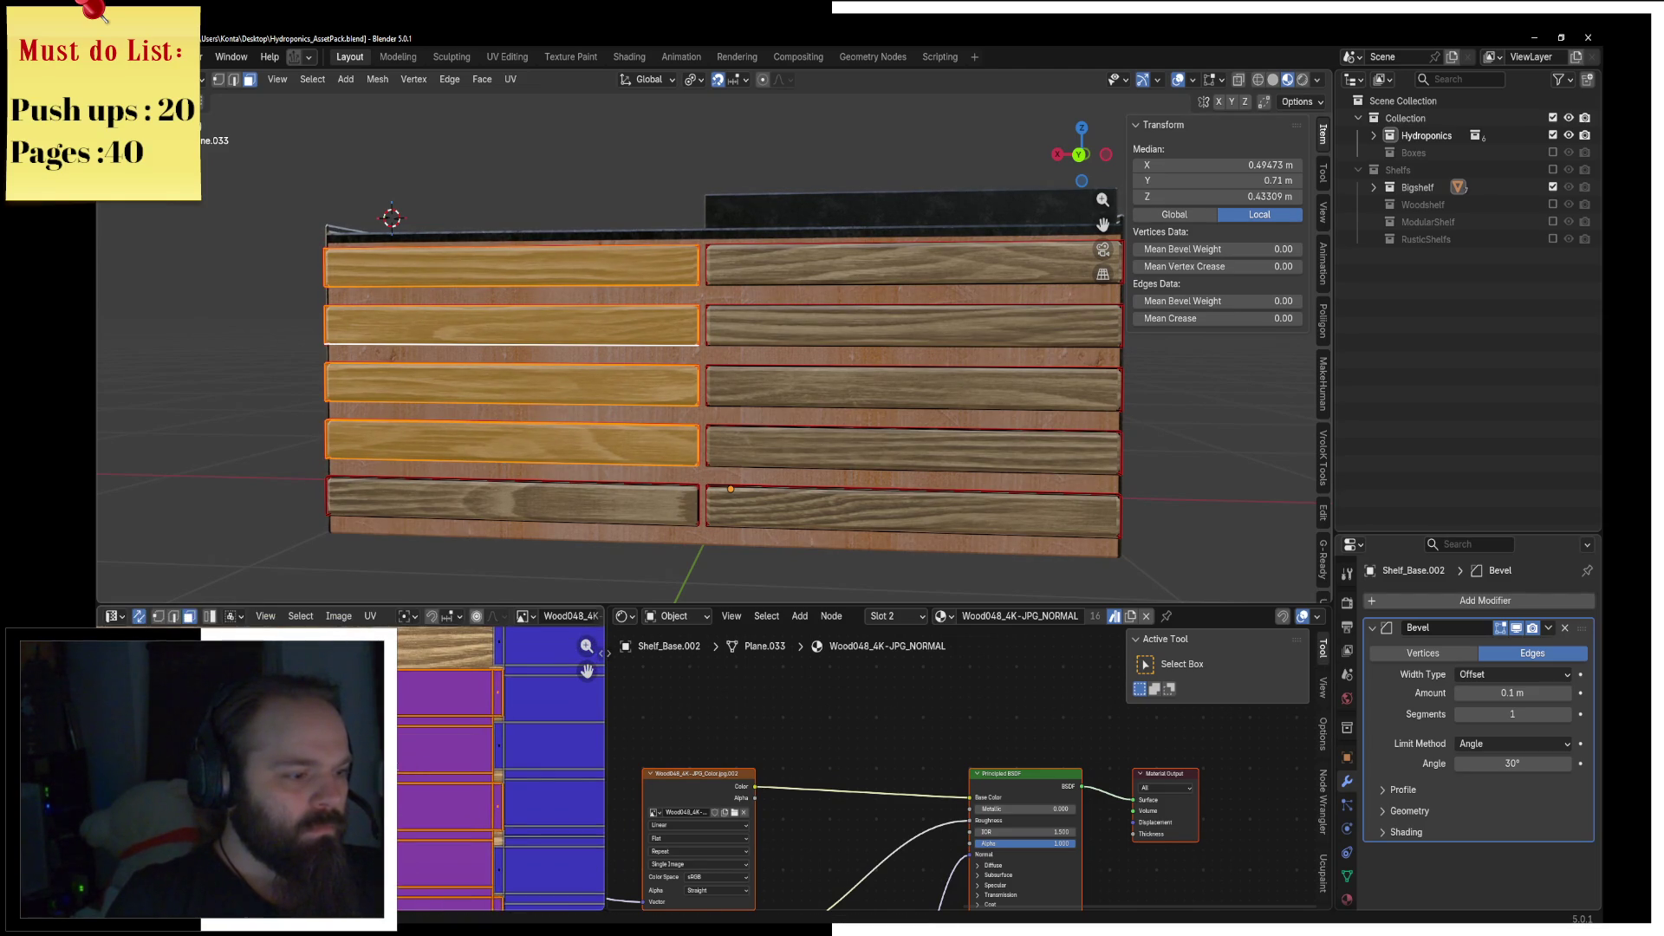
scroll(501, 770, up, 5)
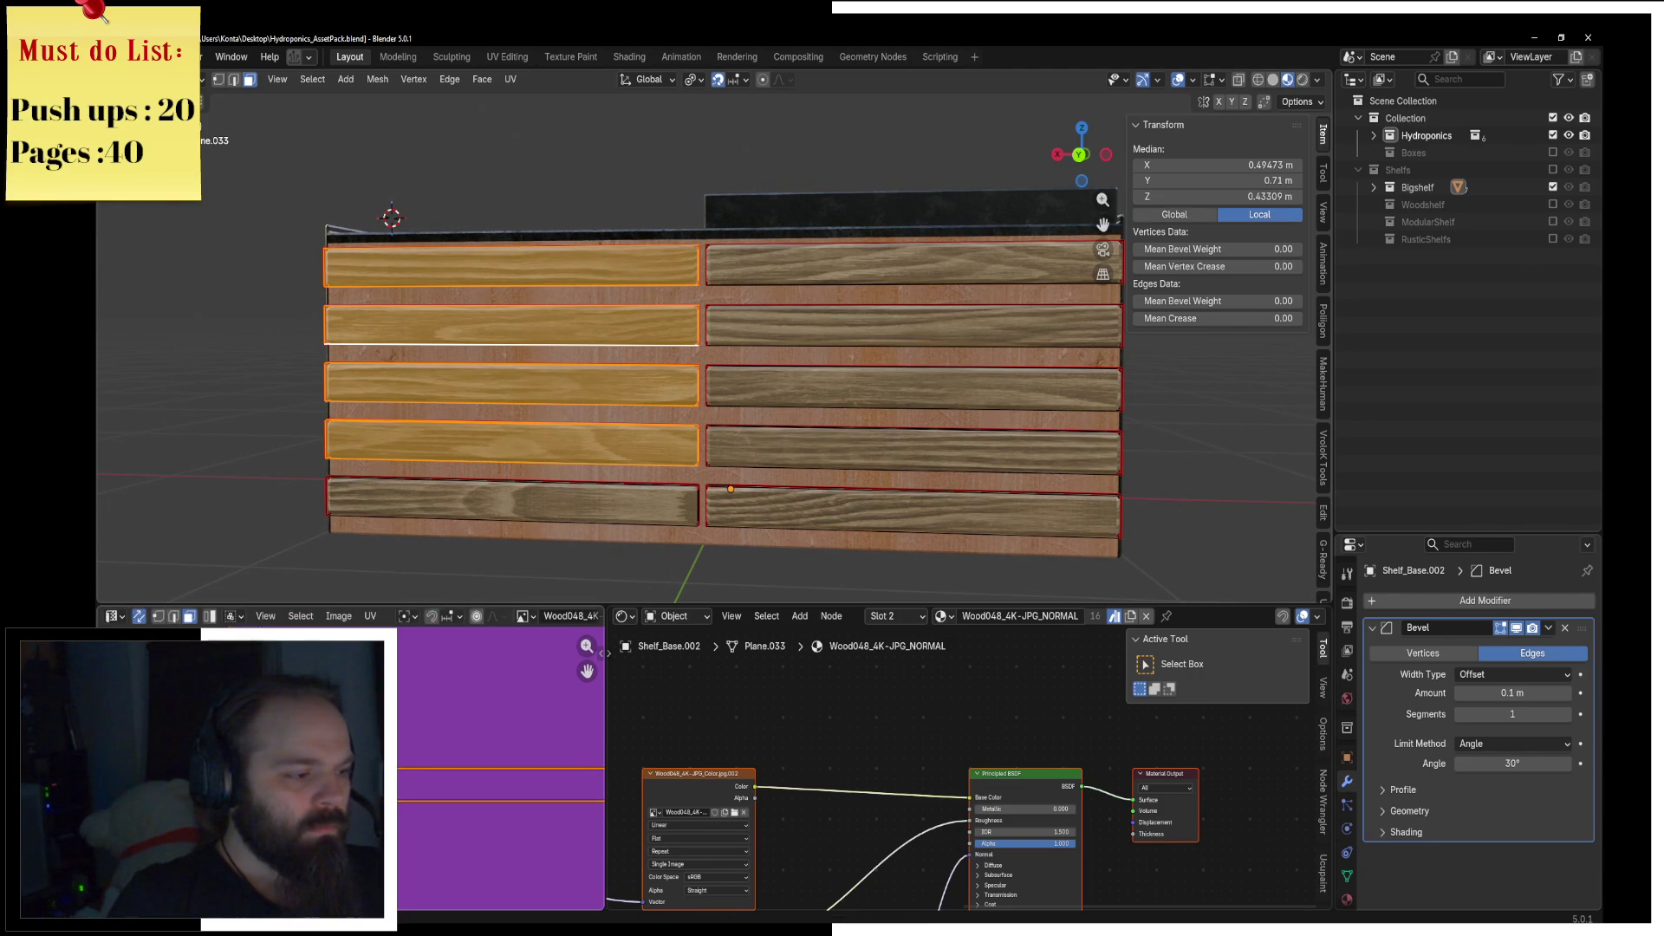
scroll(613, 434, down, 5)
Step: Re-enter Edit Mode on the planks and select an edge of a bottom plank
key(ctrl+Tab)
click(491, 444)
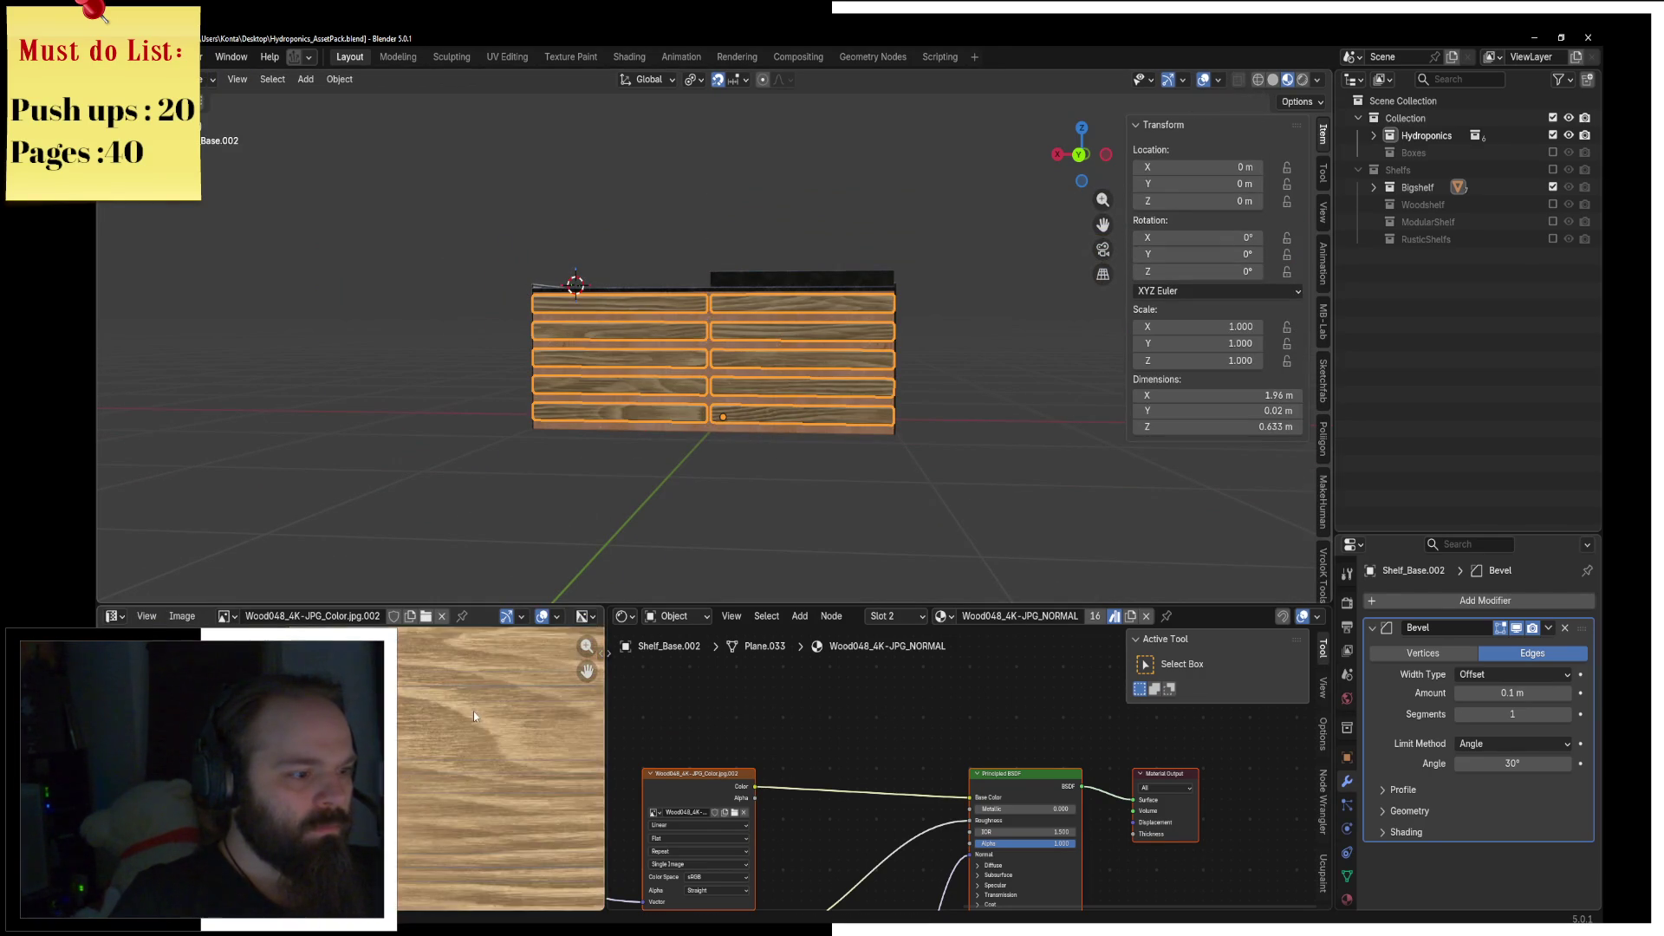
key(Tab)
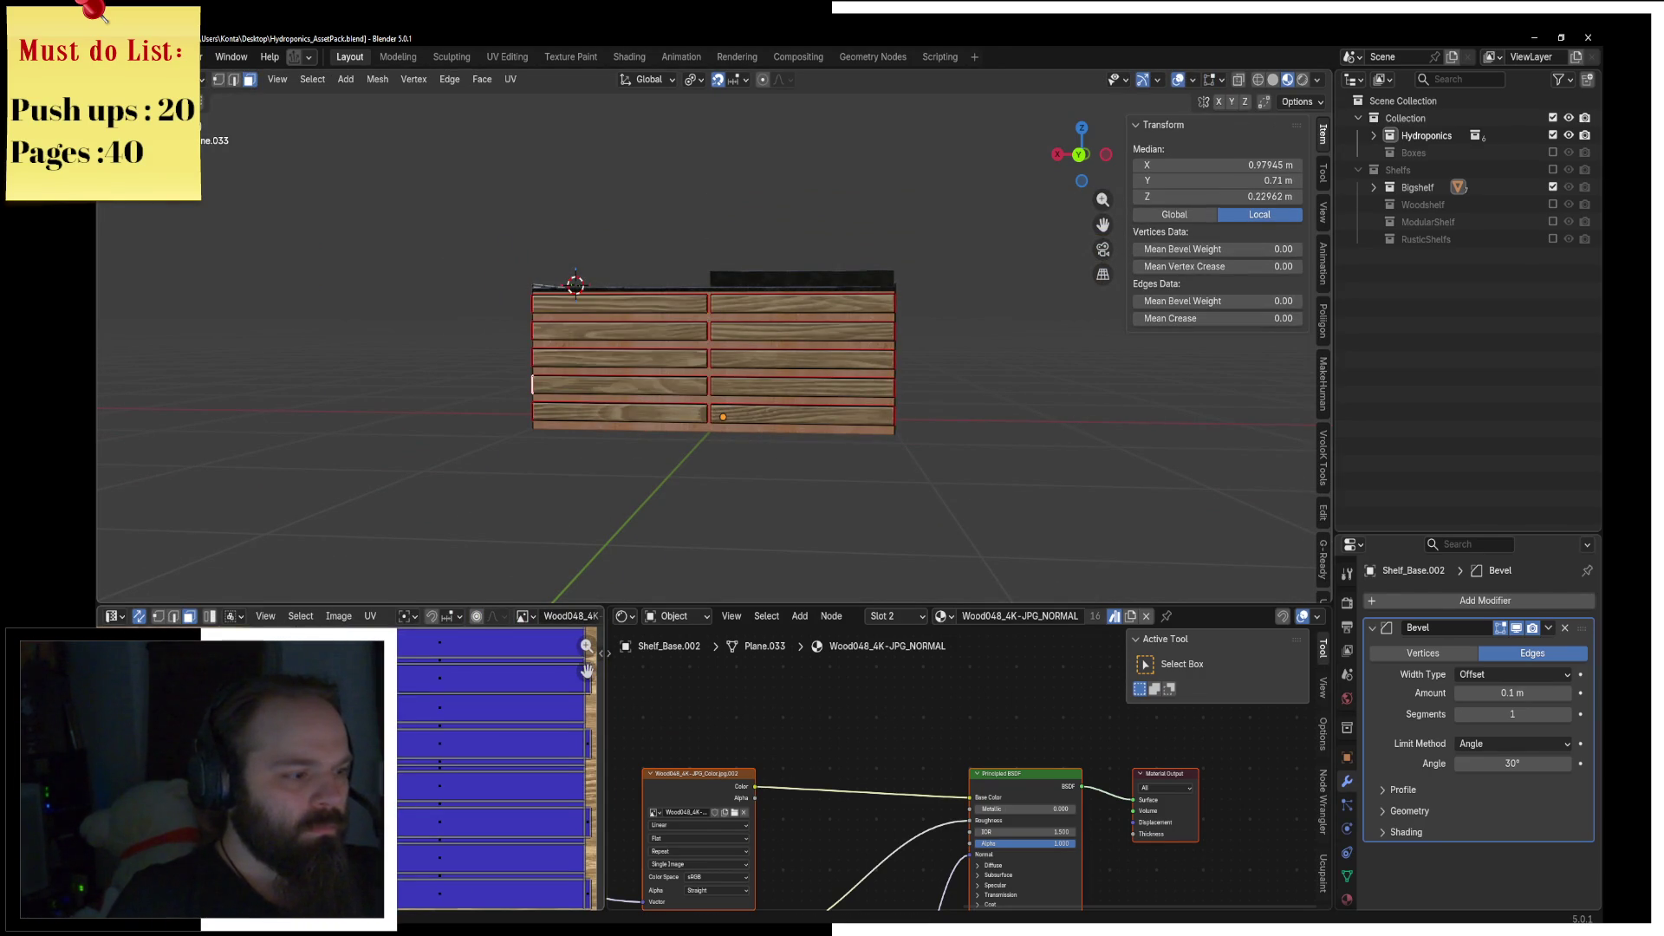
scroll(501, 769, up, 5)
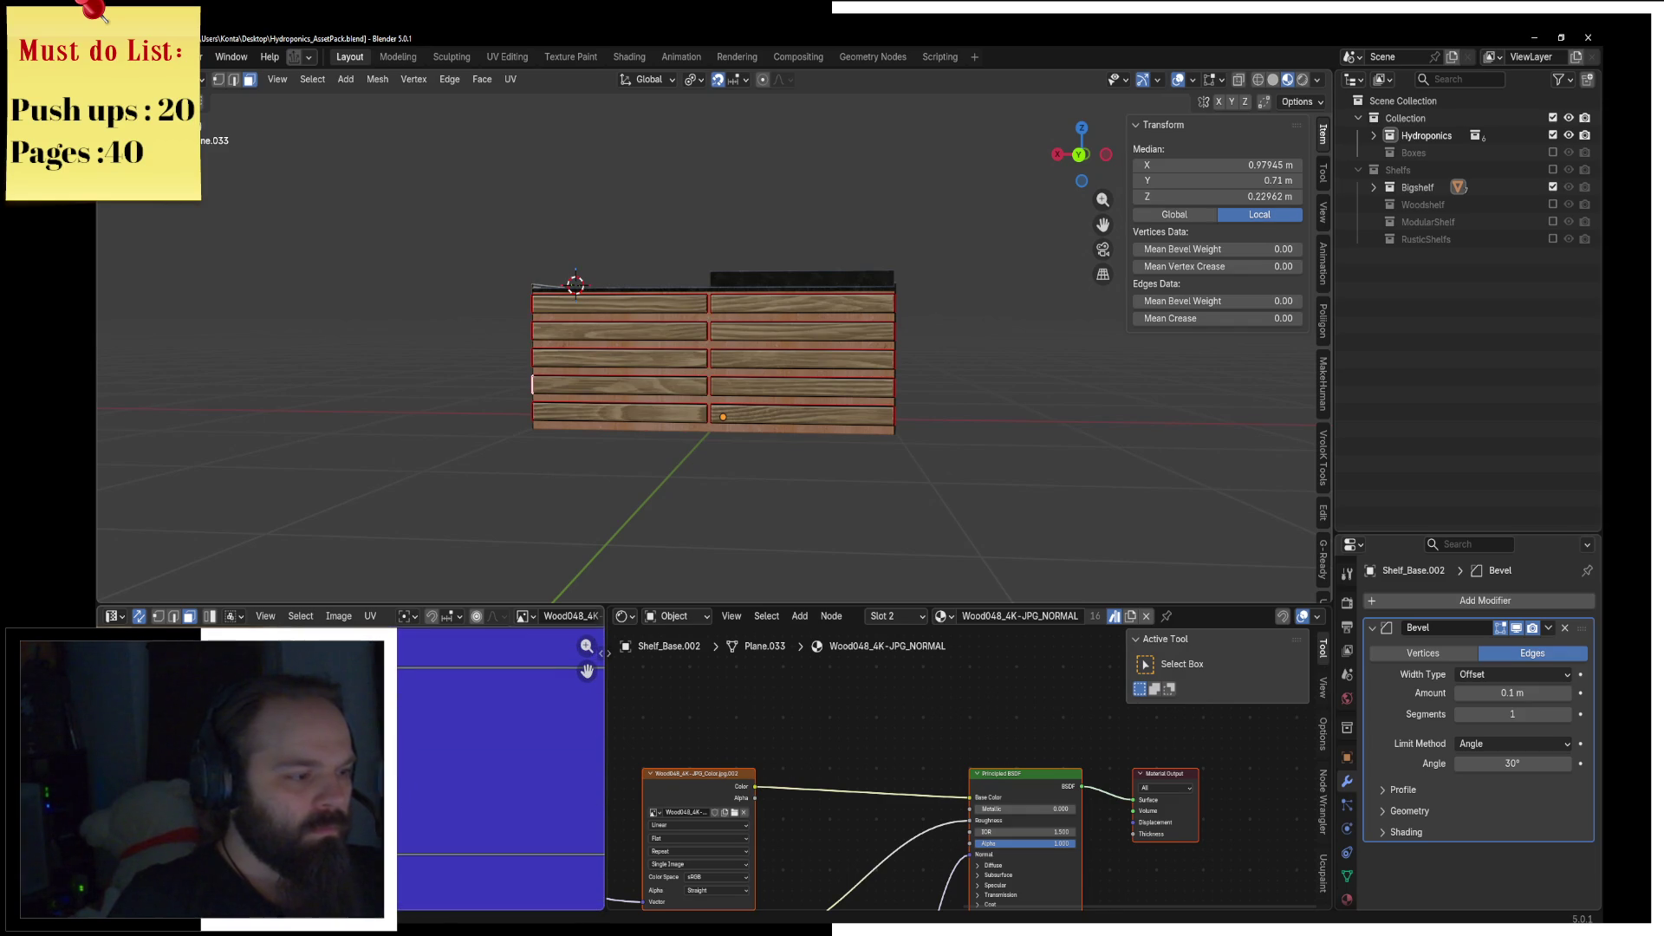
click(468, 761)
scroll(520, 763, down, 4)
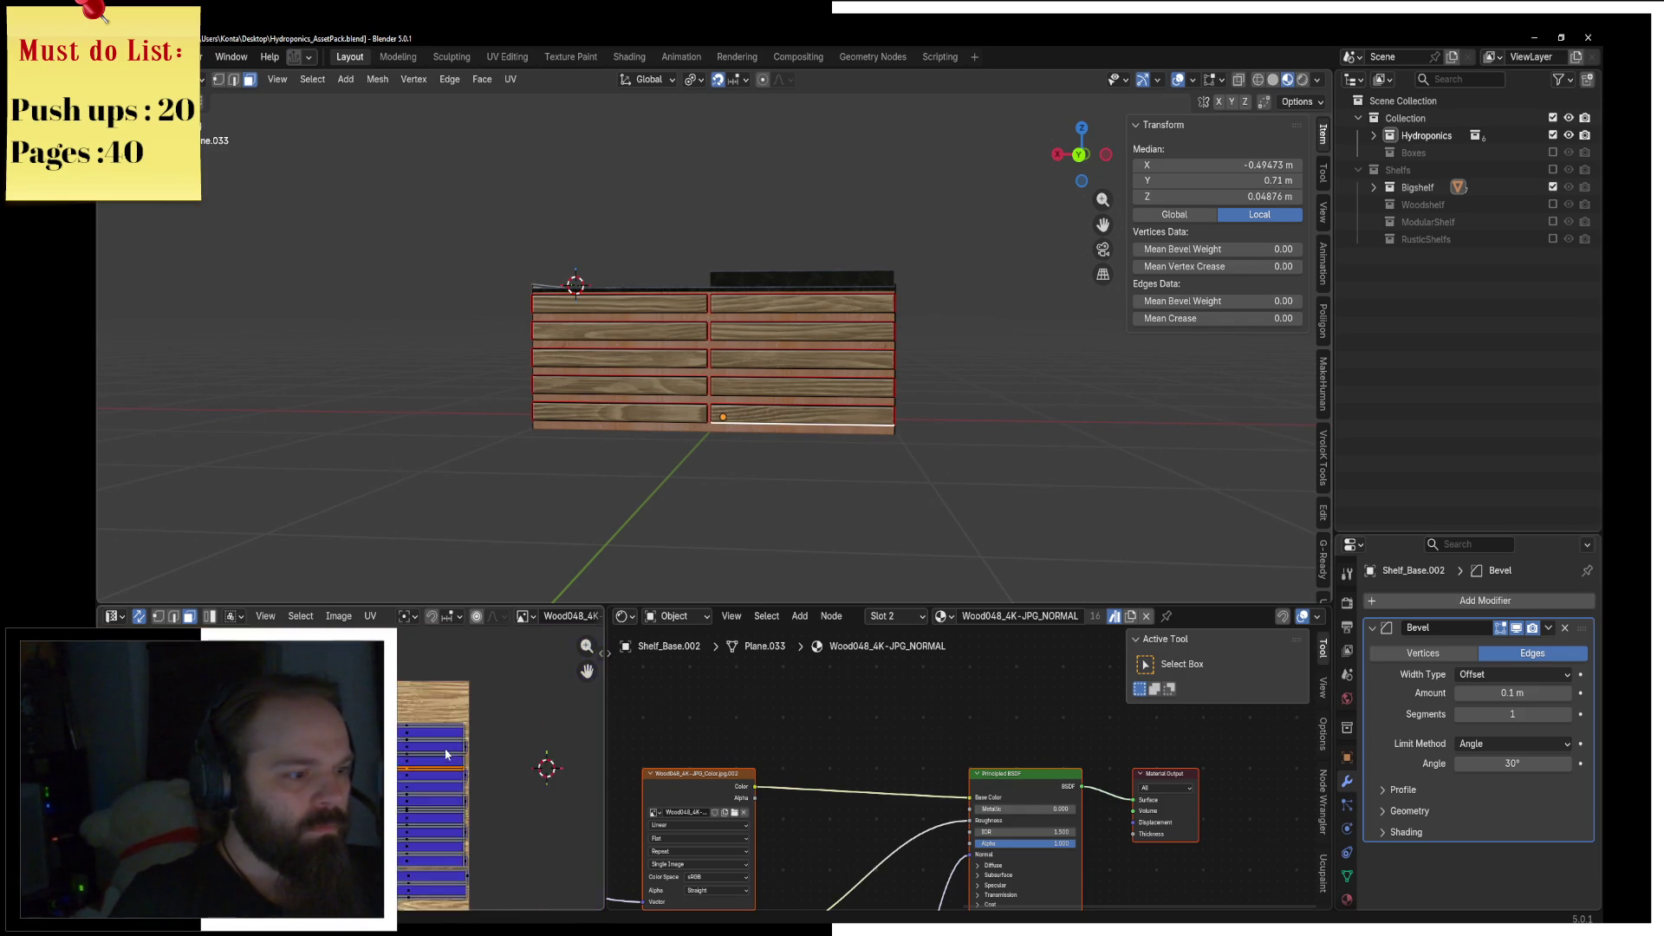
Step: L-select the right-hand planks, slide their UVs along X, and return to Object Mode
key(l)
key(l)
key(l)
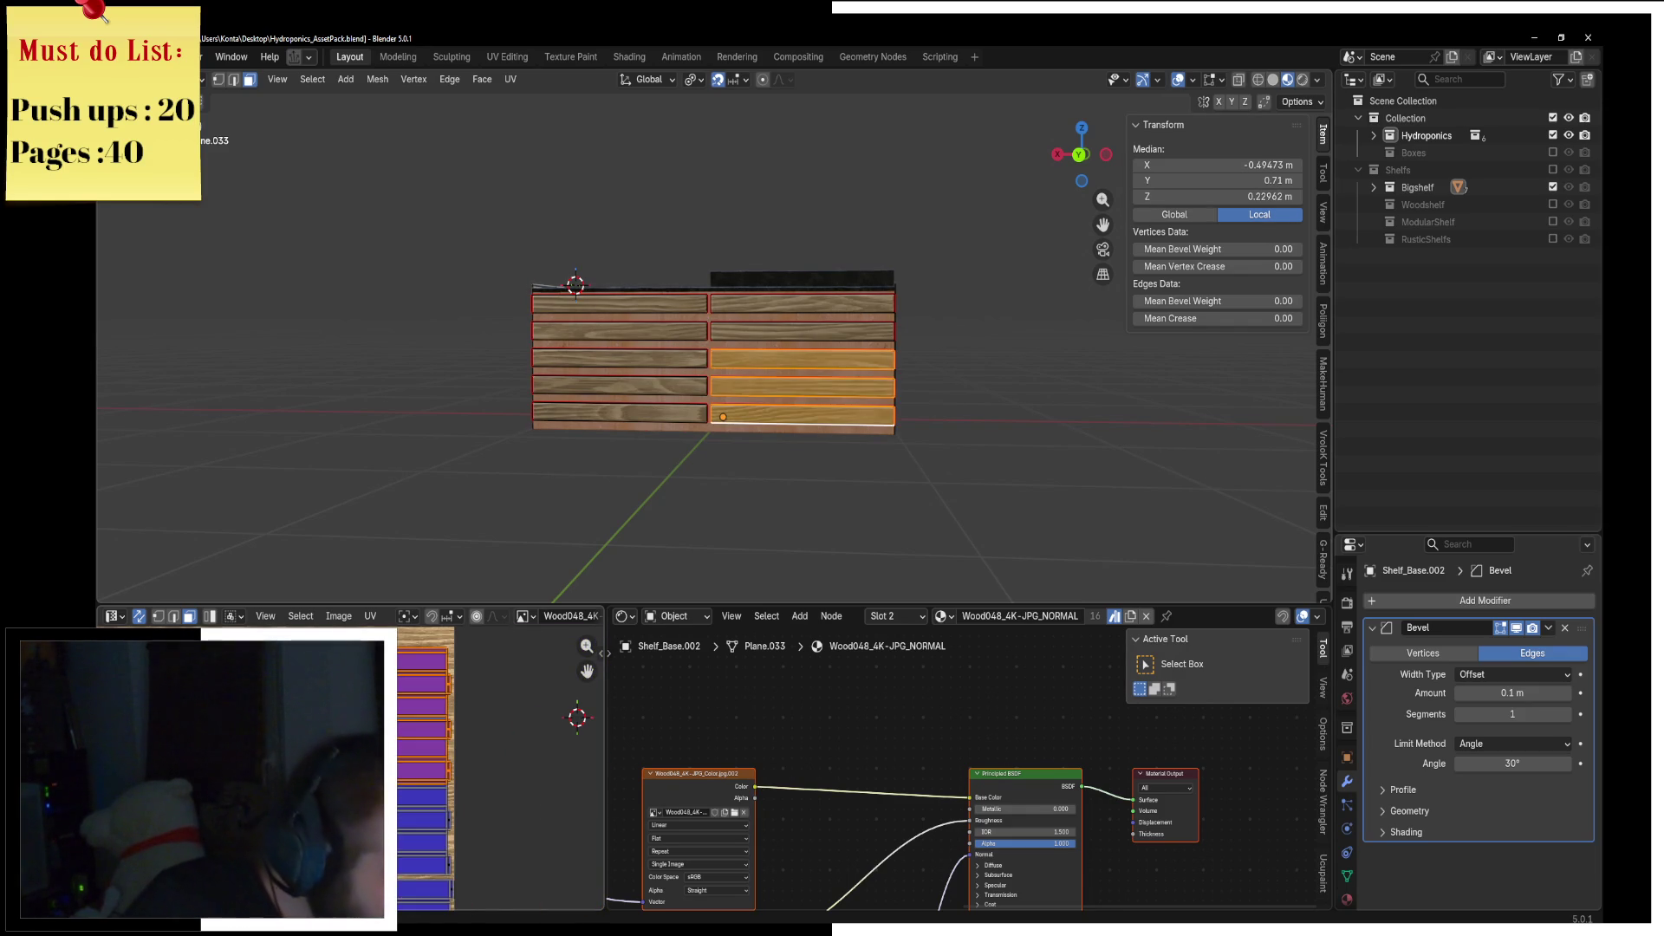
key(l)
key(l)
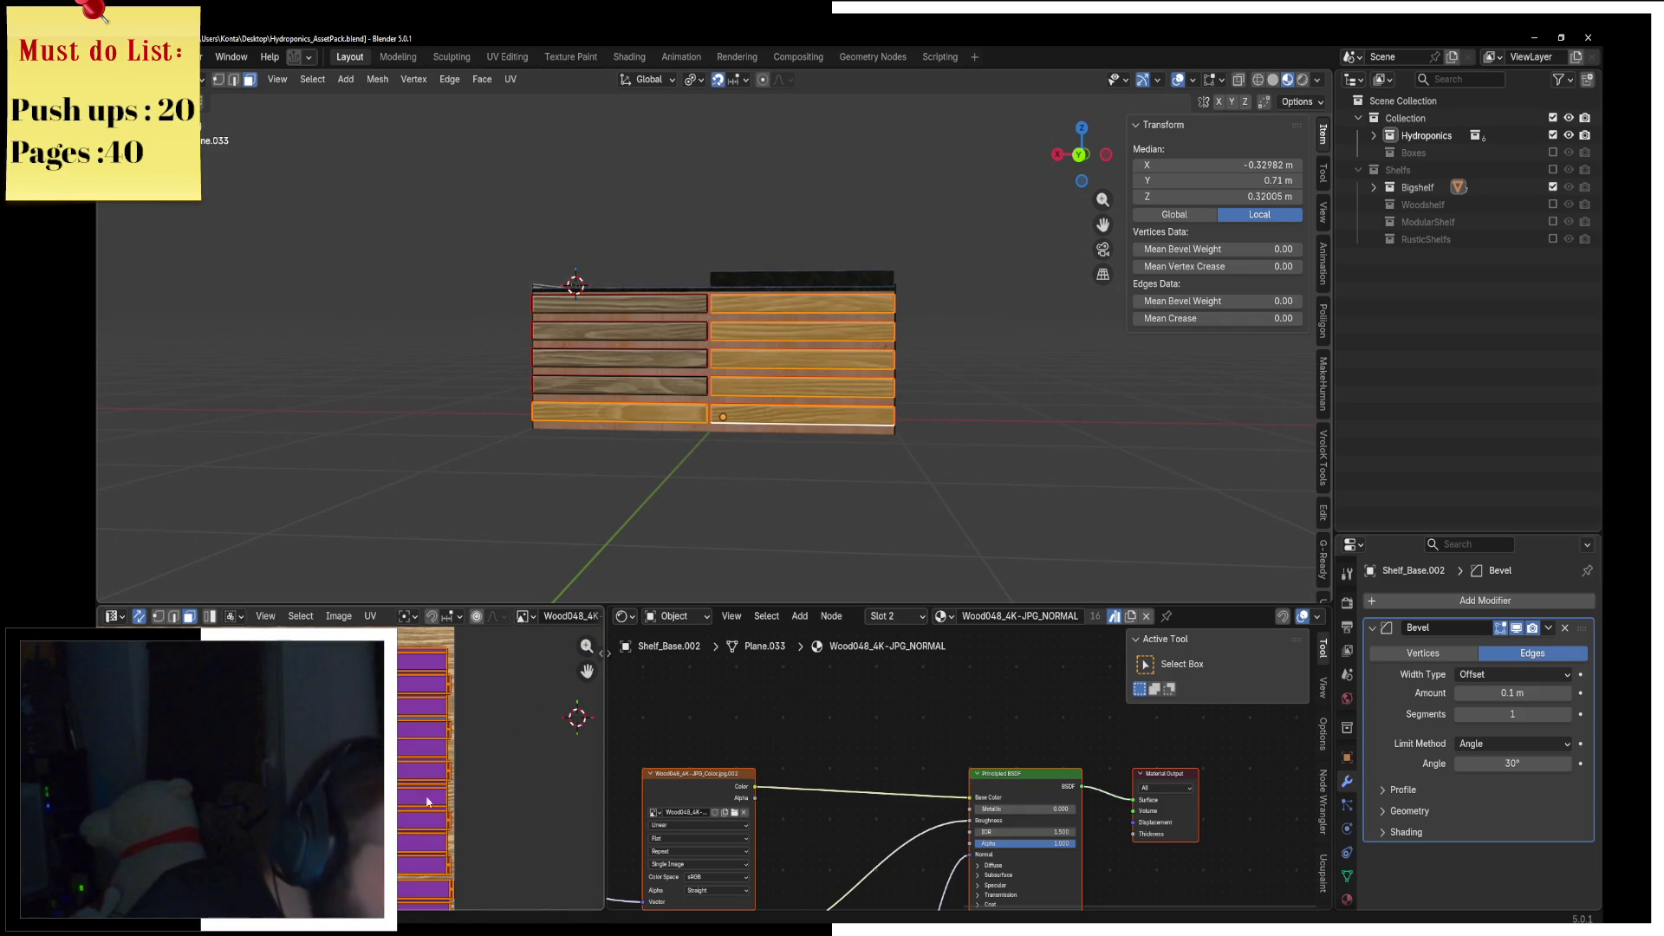
scroll(501, 769, up, 4)
key(g)
key(x)
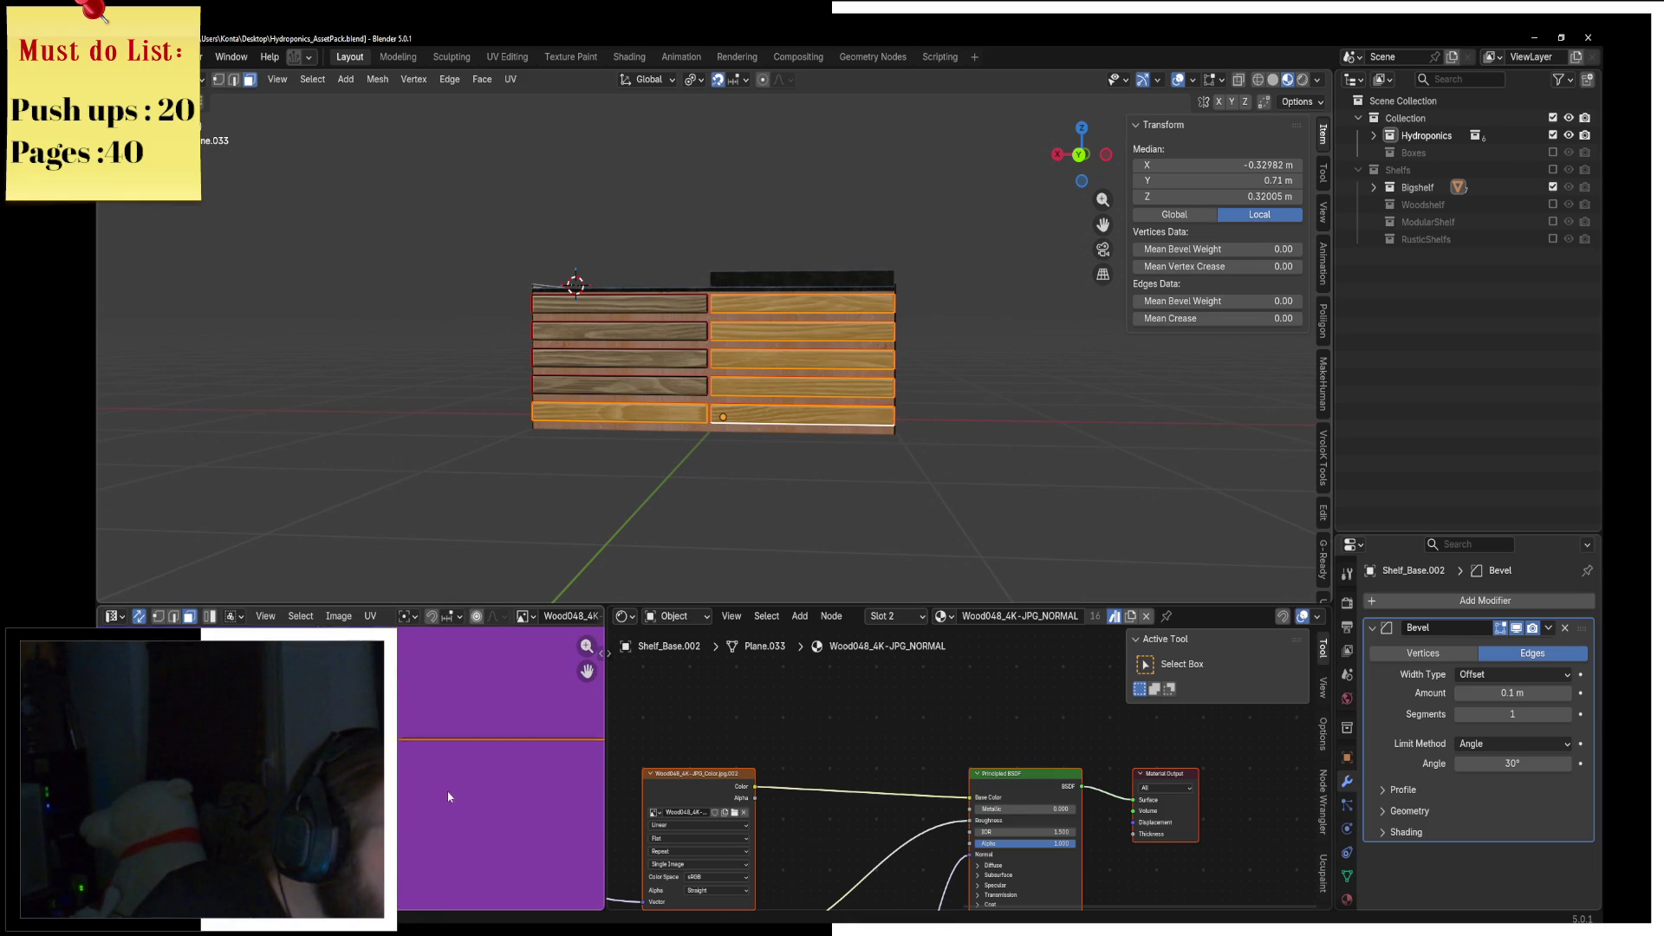
key(ctrl+Tab)
click(498, 494)
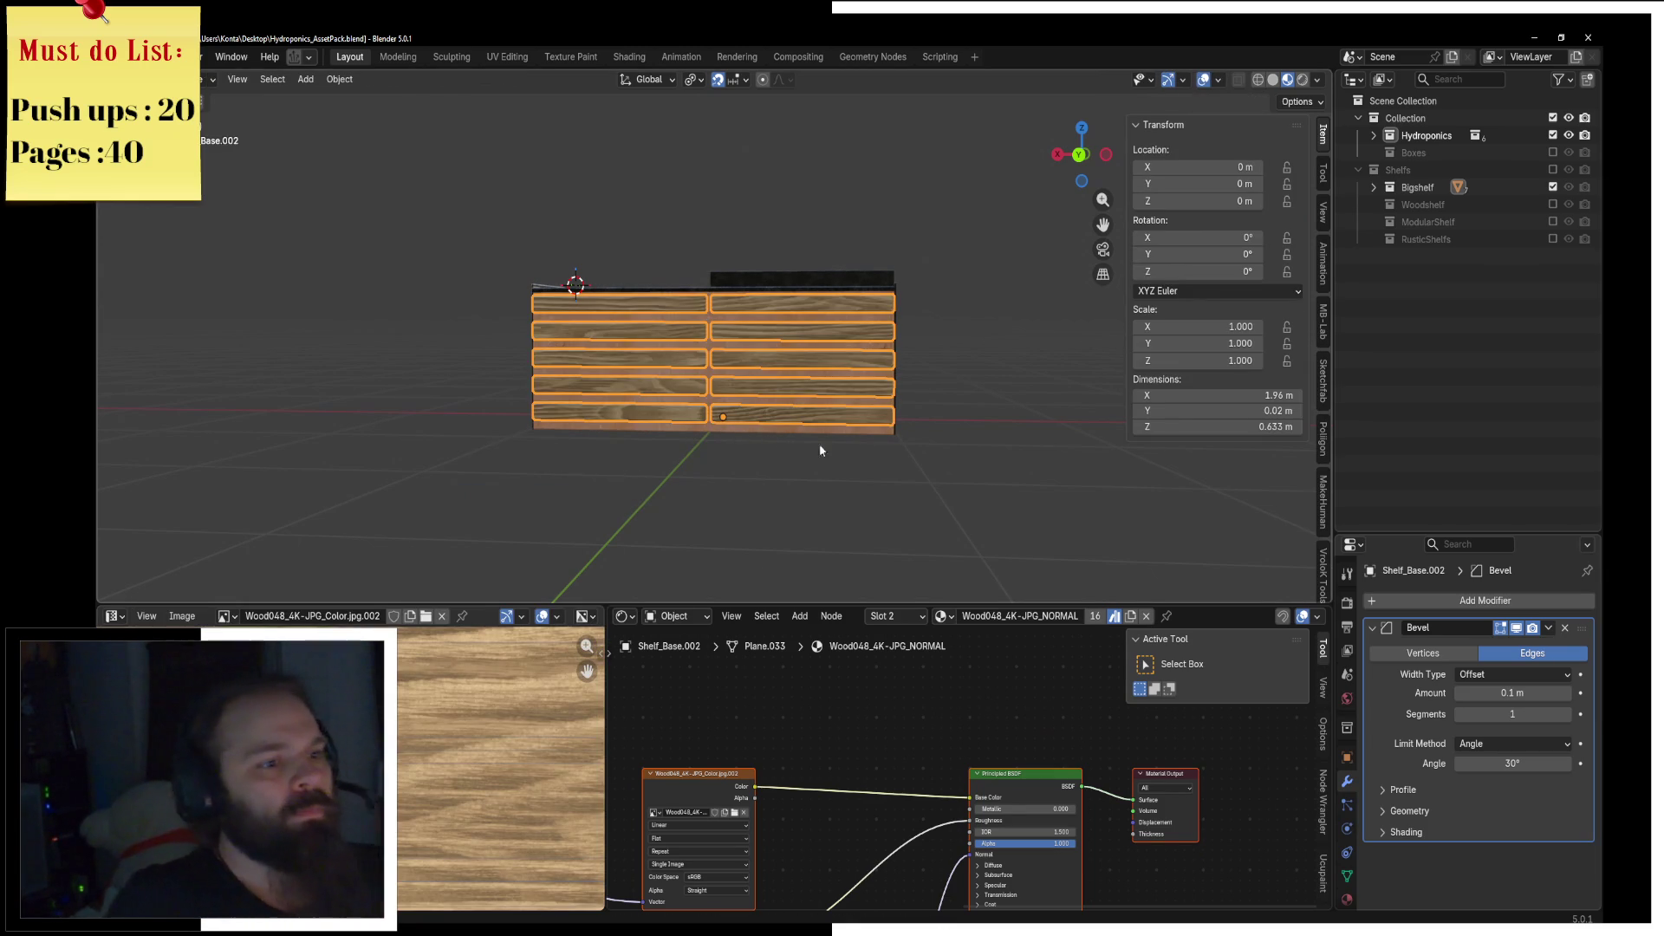
Step: Select the shelf body, toggle Edit Mode, and orbit to a front view
mouse_move(713, 453)
middle_down()
mouse_move(919, 520)
mouse_move(735, 512)
mouse_move(995, 446)
mouse_move(697, 397)
mouse_move(738, 395)
middle_up()
scroll(714, 395, up, 2)
click(697, 397)
key(Tab)
key(ctrl+Tab)
click(605, 391)
mouse_move(605, 390)
middle_down()
mouse_move(653, 362)
mouse_move(732, 383)
mouse_move(771, 329)
mouse_move(762, 364)
mouse_move(799, 385)
mouse_move(724, 360)
mouse_move(793, 371)
mouse_move(678, 378)
mouse_move(773, 395)
mouse_move(498, 377)
mouse_move(158, 424)
mouse_move(330, 404)
mouse_move(815, 409)
mouse_move(739, 424)
middle_up()
scroll(725, 361, up, 4)
scroll(678, 381, down, 4)
scroll(639, 375, up, 2)
scroll(158, 423, down, 5)
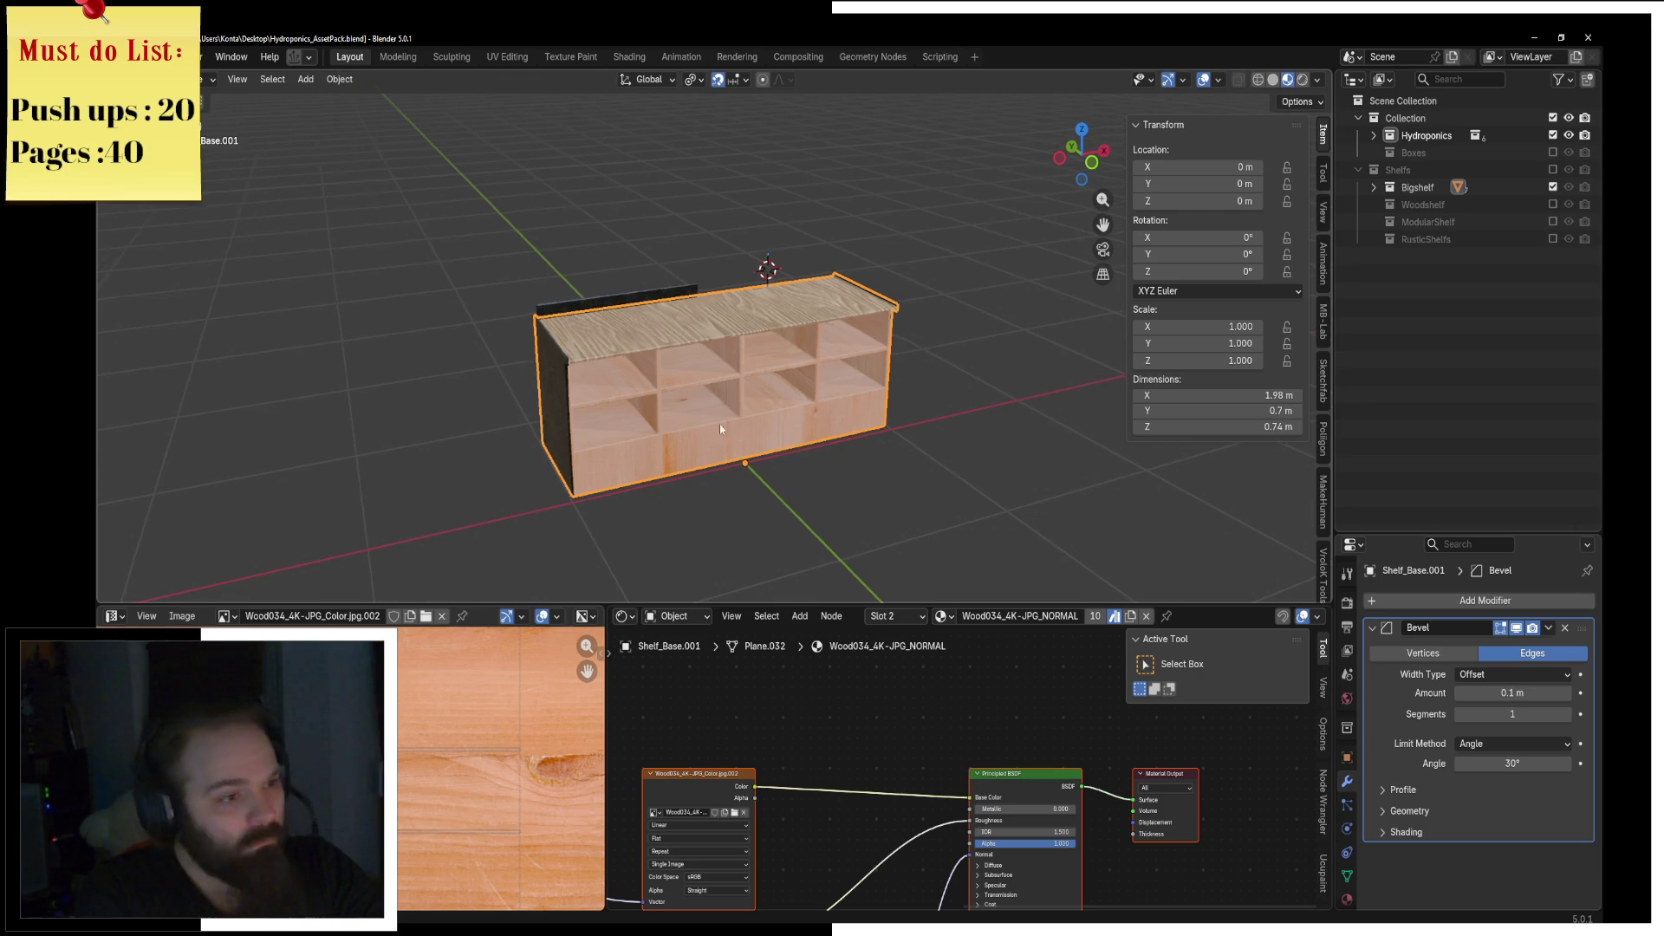
Step: Inspect the shelf in Edit and Object Mode down to its dark end panel, then switch to Edge
key(ctrl+Tab)
click(785, 451)
middle_drag(784, 451, 717, 387)
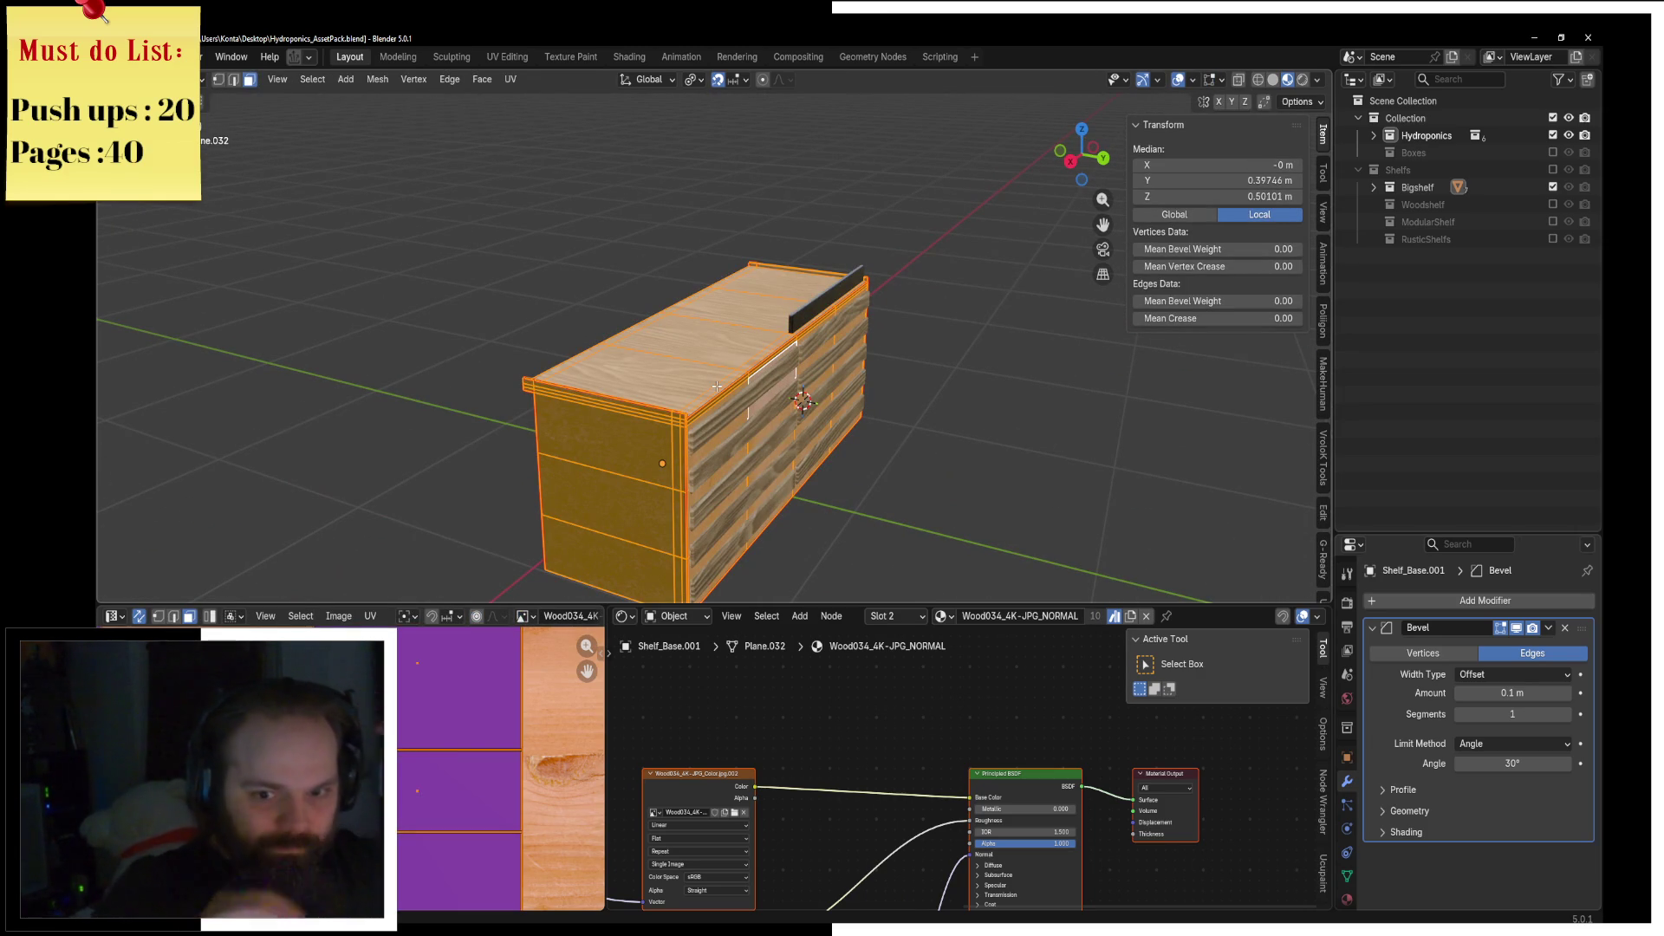
mouse_move(747, 421)
middle_down()
mouse_move(650, 417)
mouse_move(643, 473)
middle_up()
key(ctrl+Tab)
click(650, 364)
key(z)
click(634, 443)
key(ctrl+Tab)
click(763, 475)
mouse_move(763, 475)
middle_down()
mouse_move(775, 408)
mouse_move(763, 442)
mouse_move(802, 476)
middle_up()
key(ctrl+Tab)
click(666, 492)
mouse_move(666, 493)
middle_down()
mouse_move(755, 507)
mouse_move(690, 437)
mouse_move(774, 435)
mouse_move(621, 730)
middle_up()
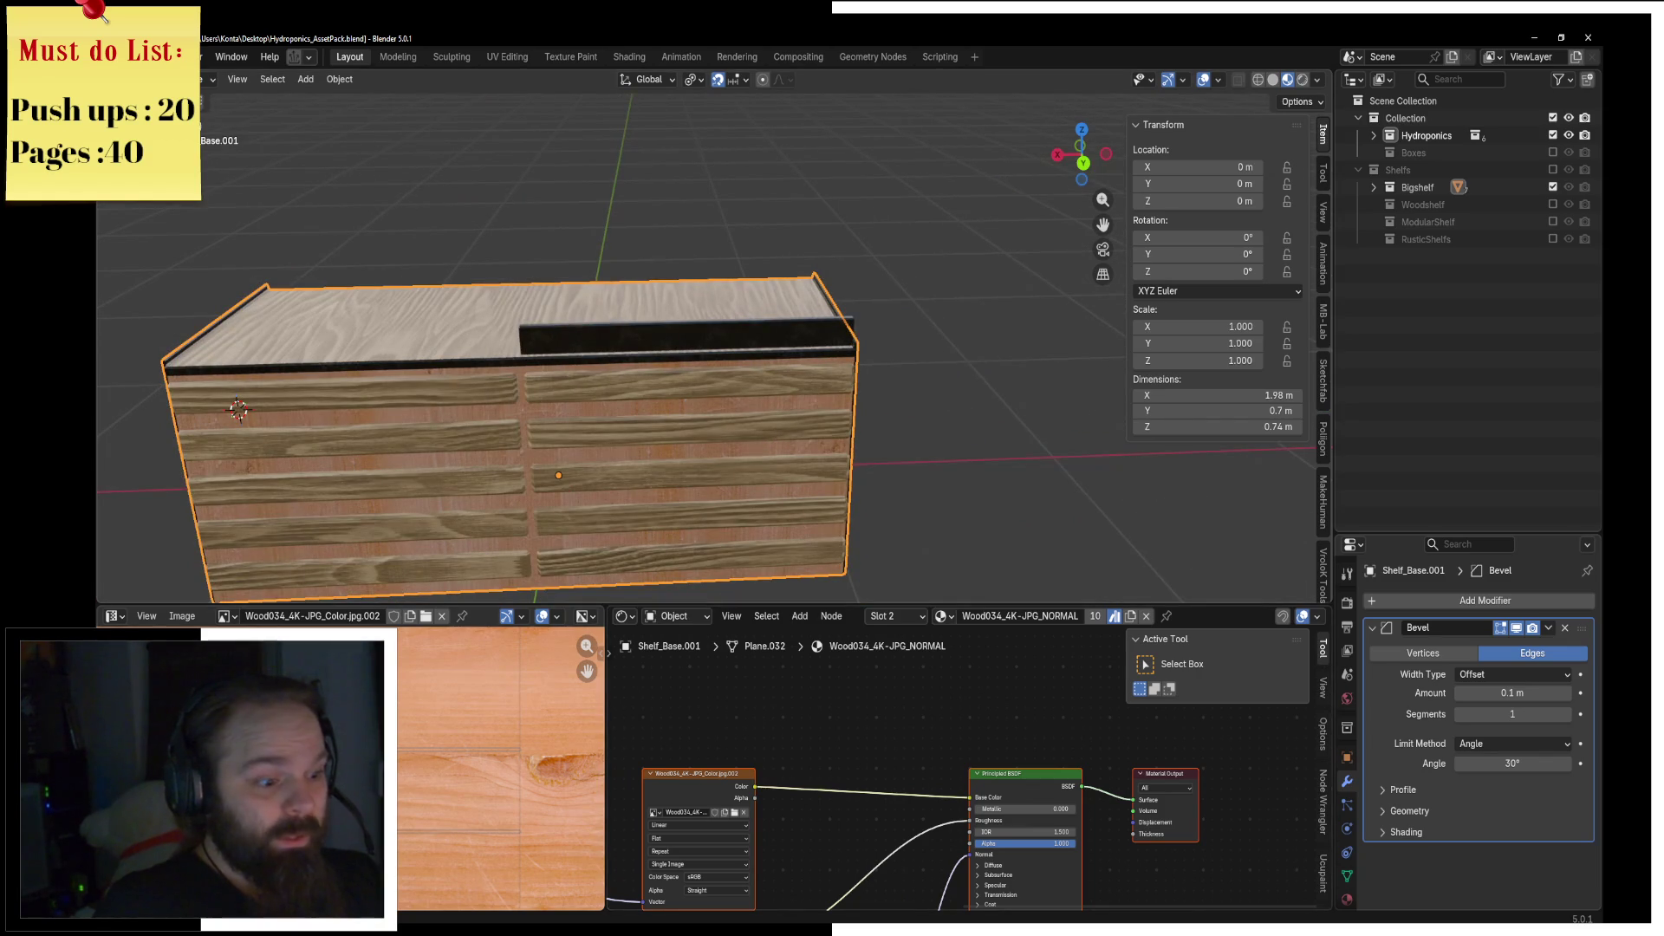
key(alt+Tab)
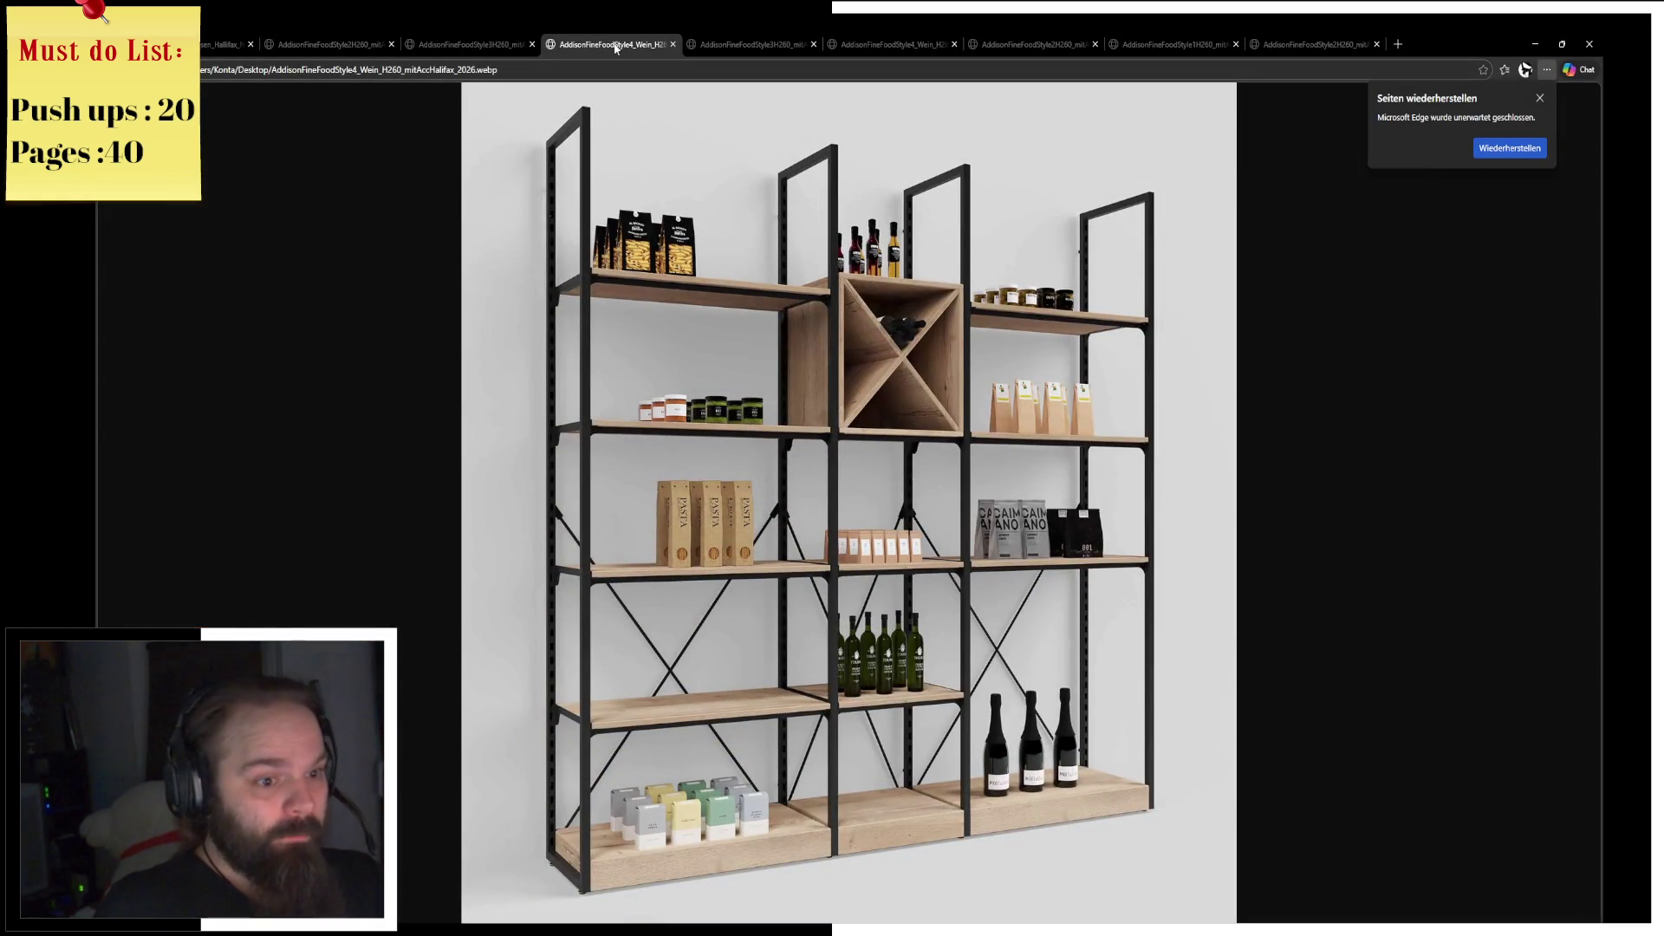
Step: Close the eight AddisonFineFood tabs, keeping Tokyo_Verkaufstresen, and return to the Blender shelf
middle_click(615, 48)
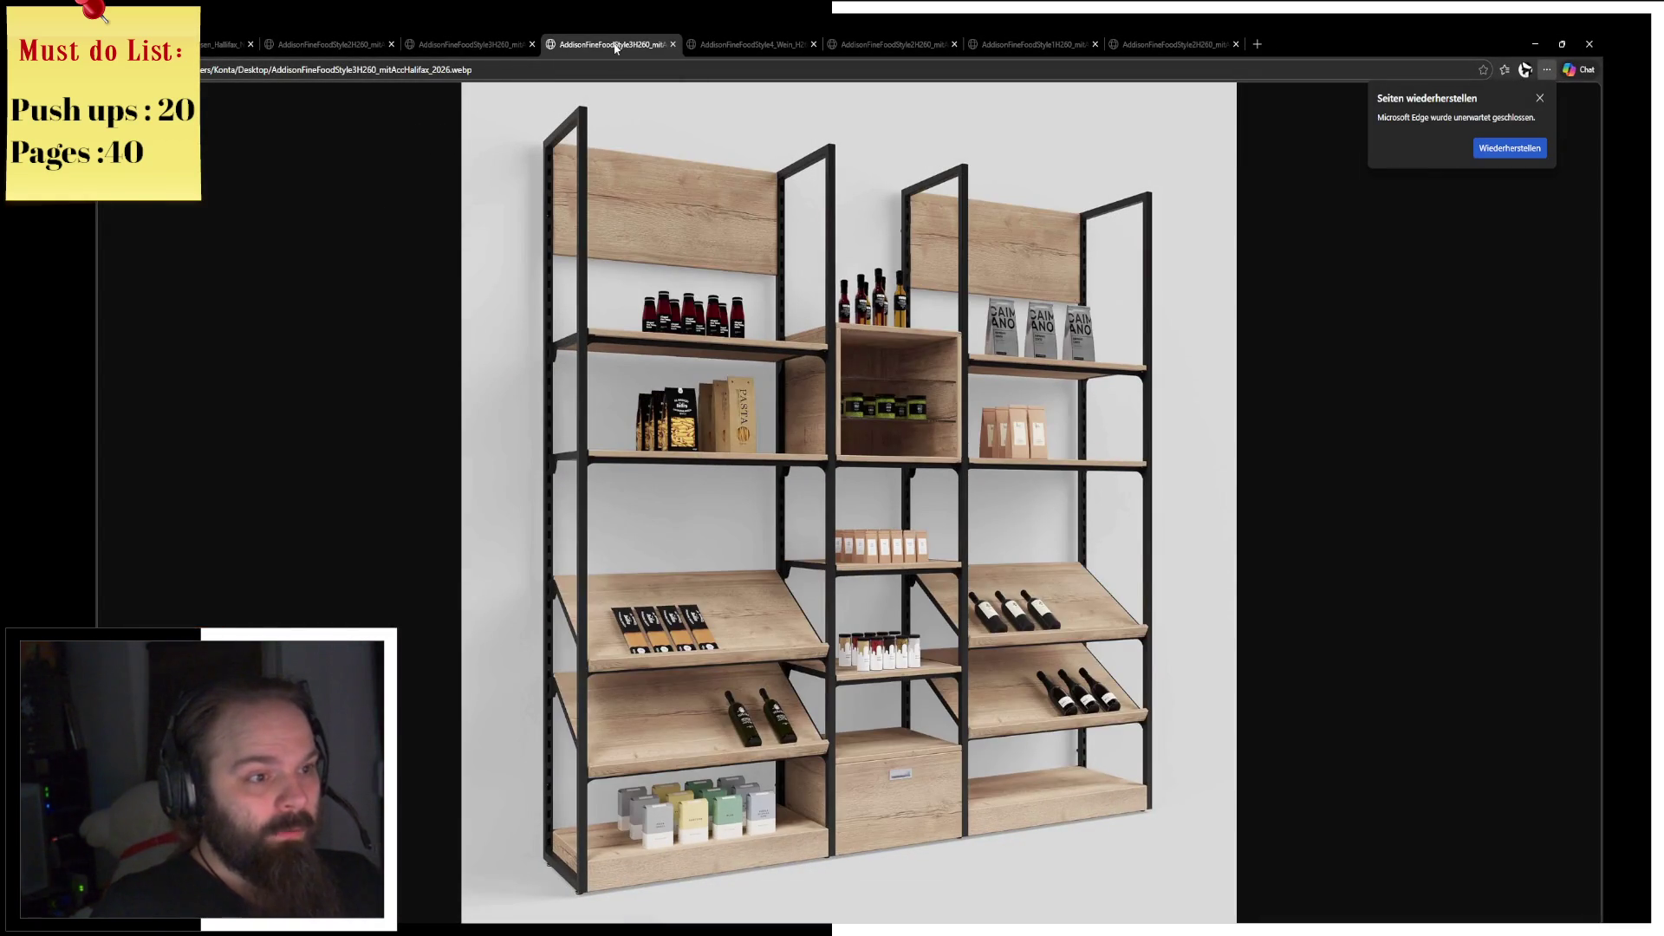
middle_click(616, 48)
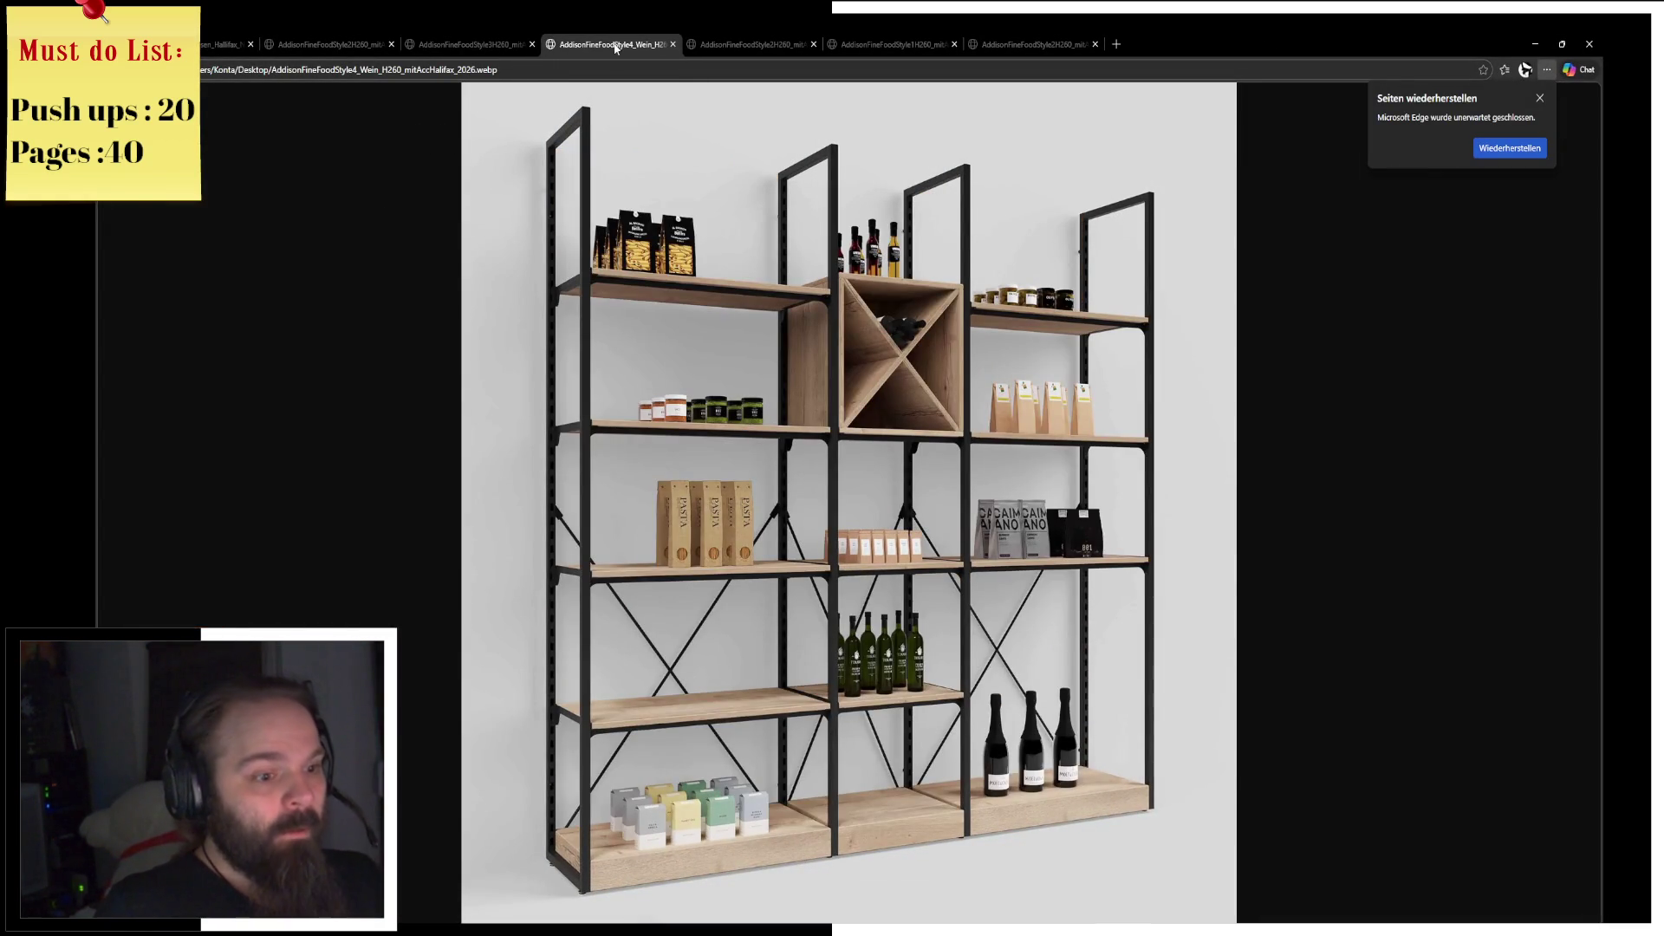
middle_click(616, 48)
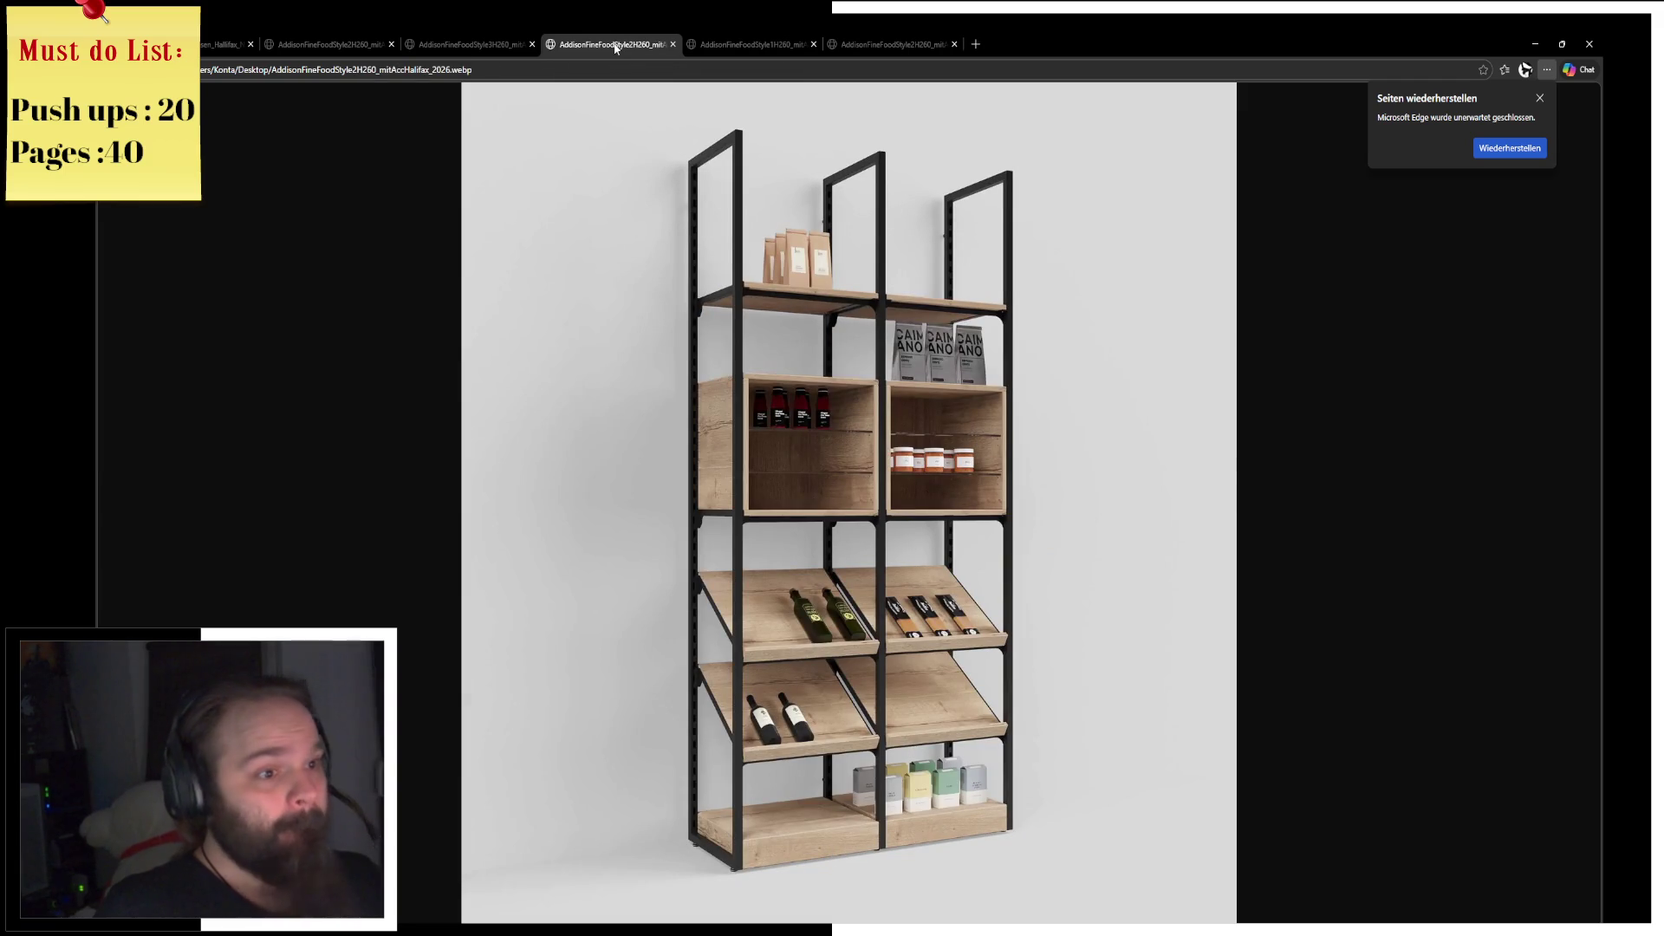
middle_click(616, 48)
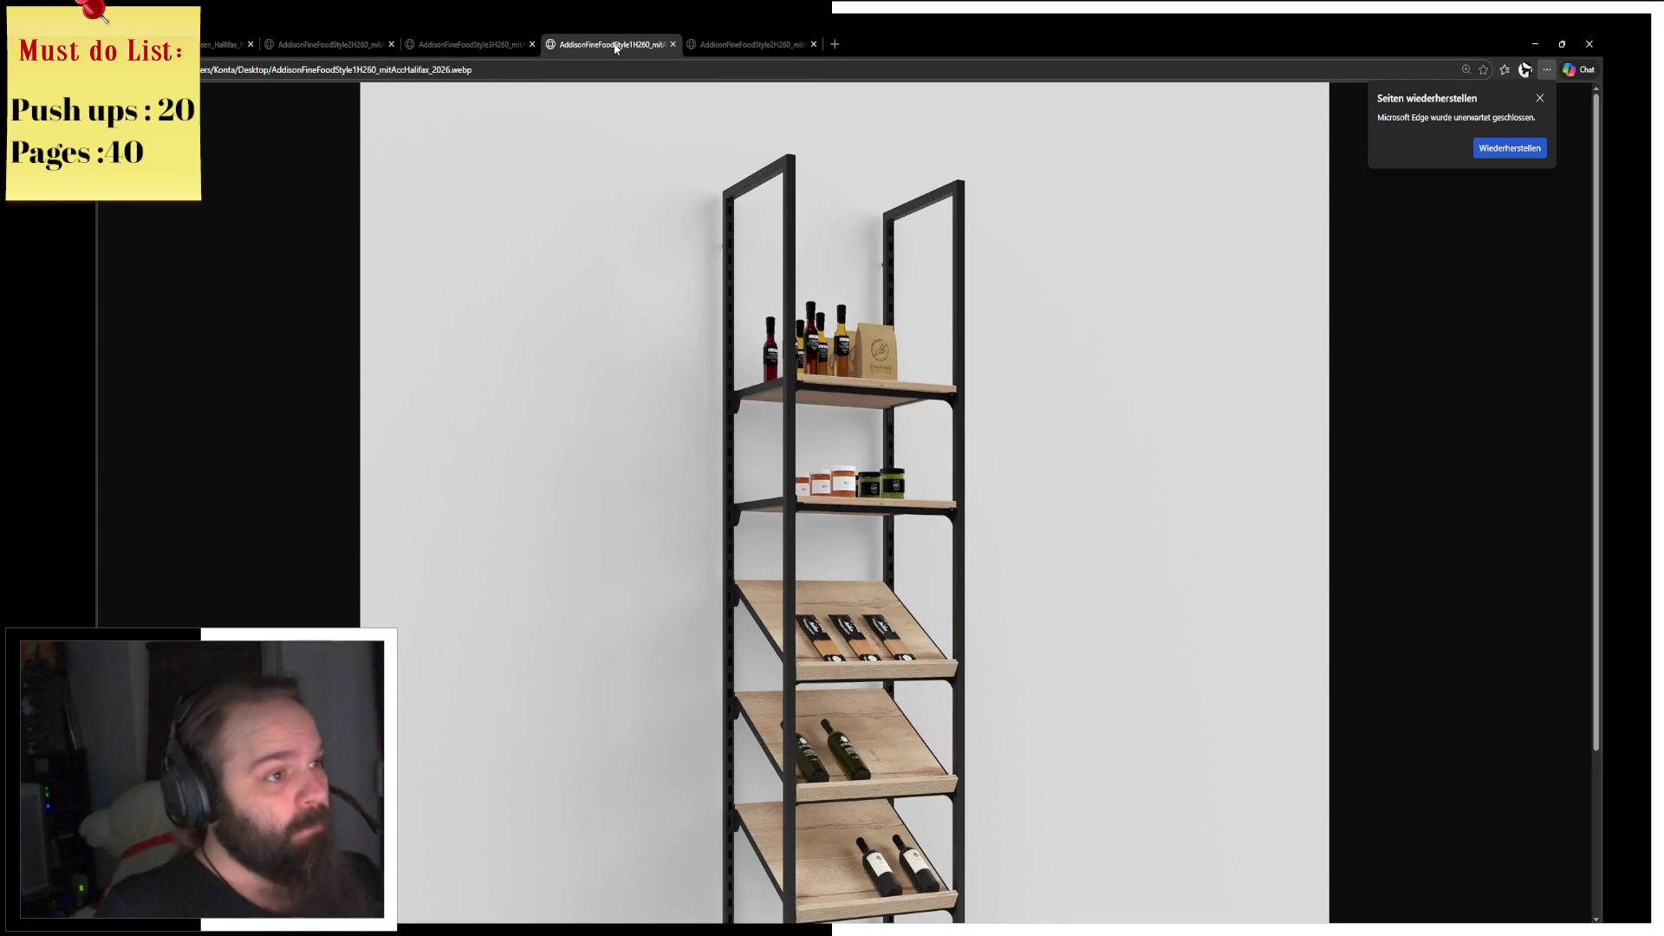
middle_click(616, 47)
middle_click(614, 45)
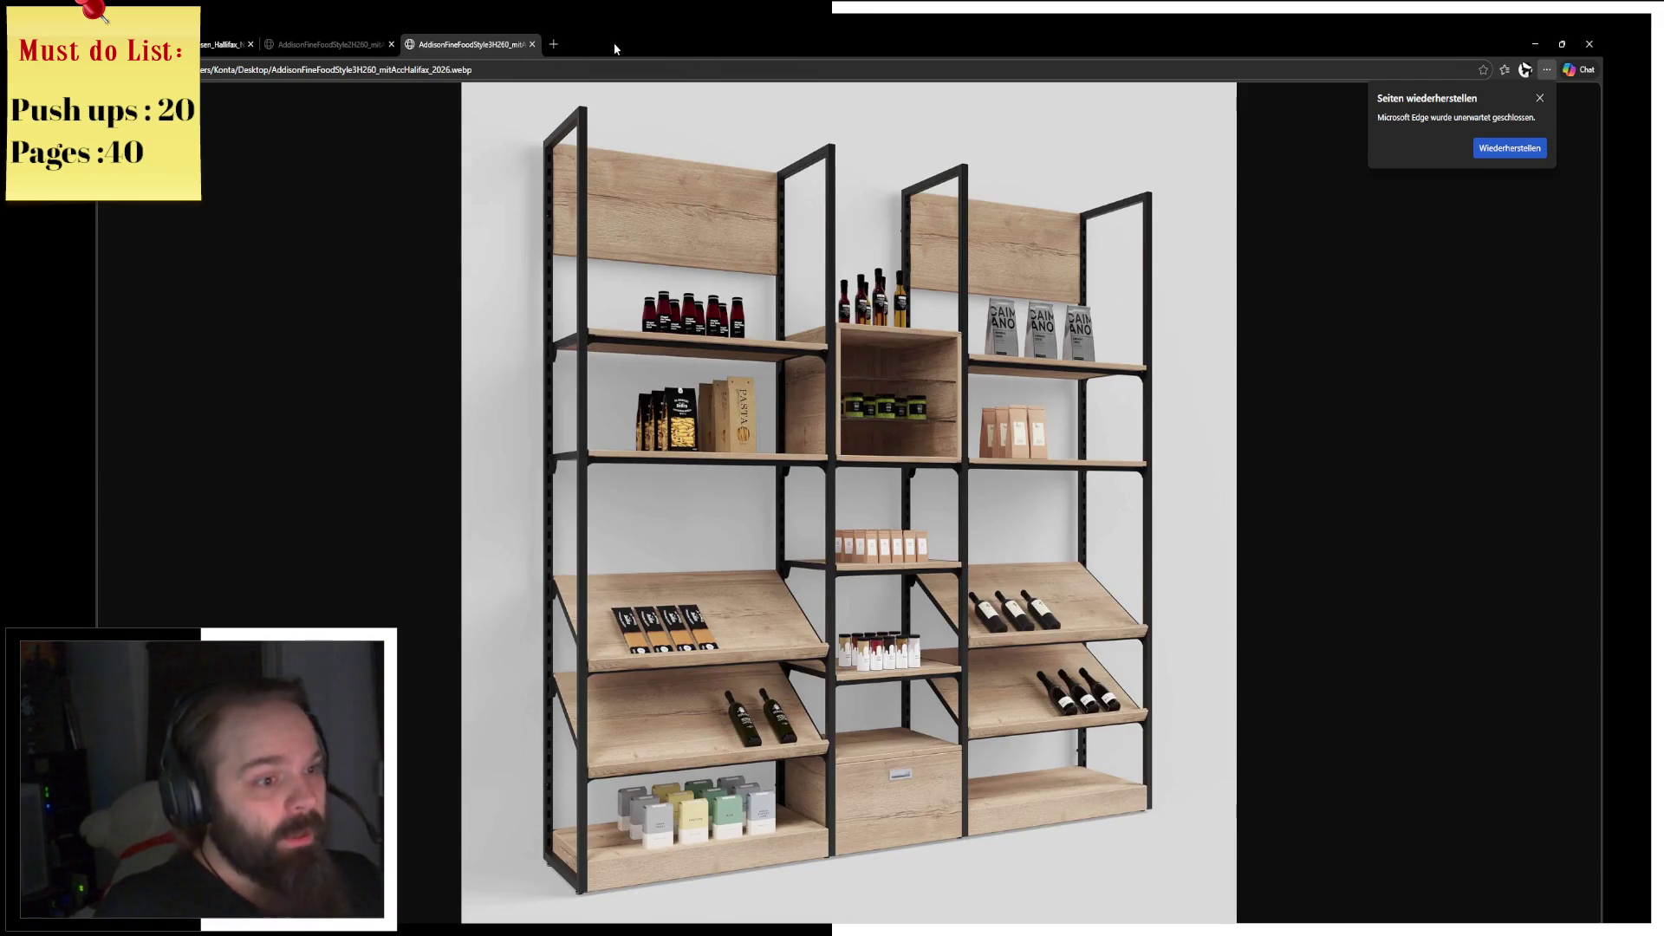
middle_click(483, 41)
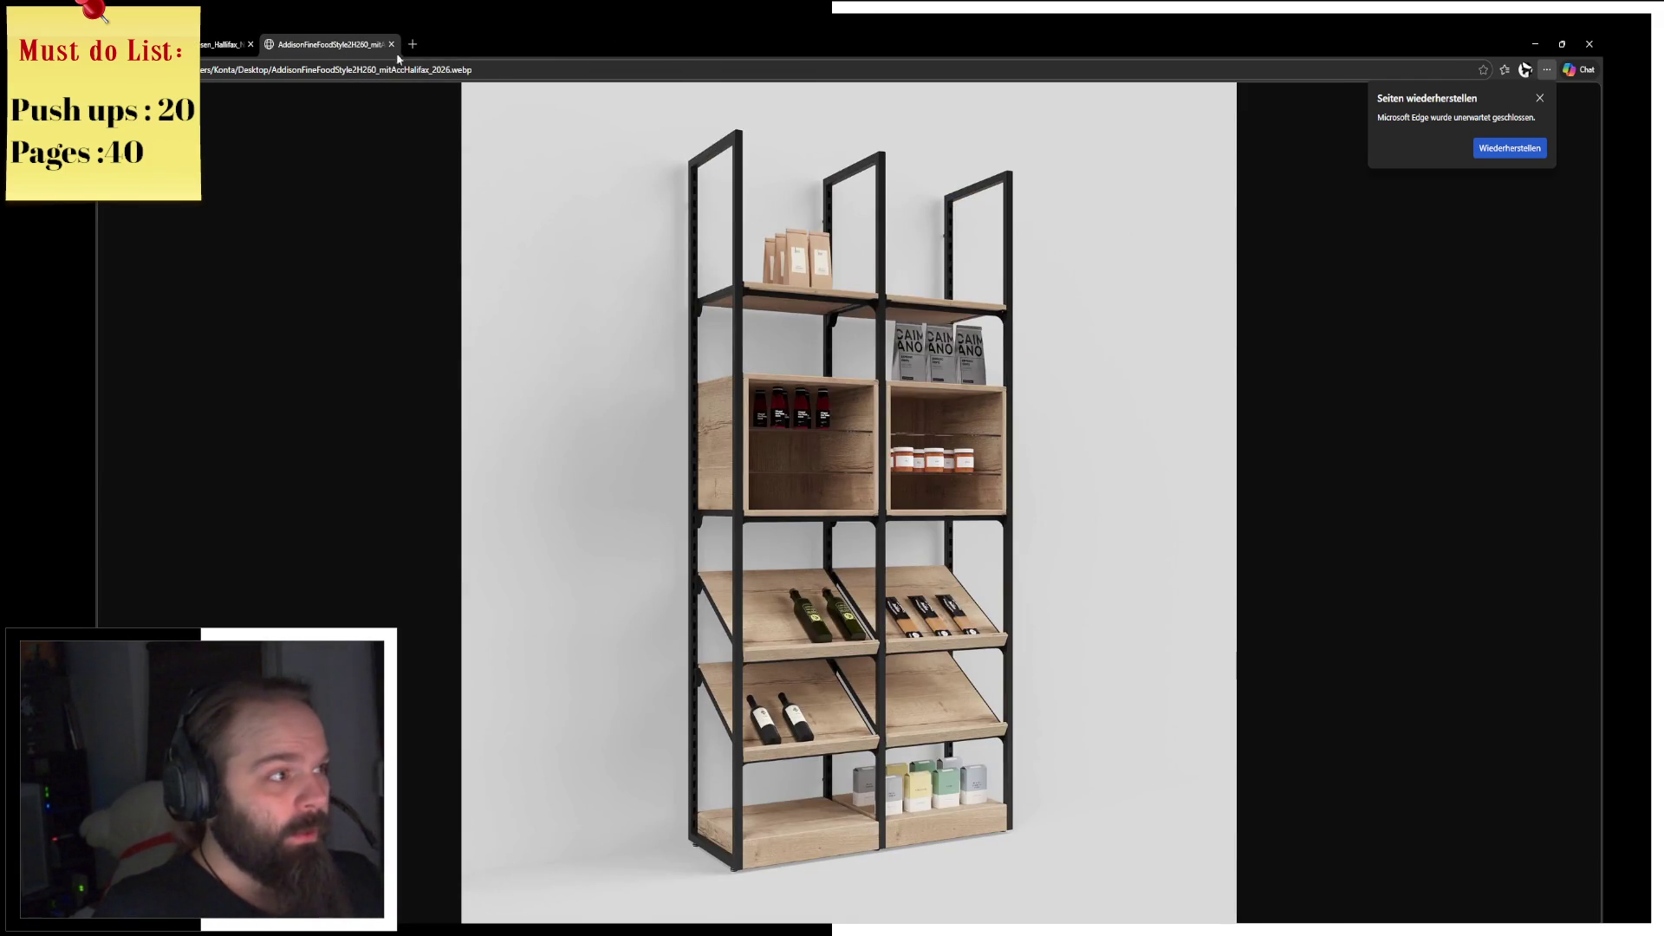
middle_click(341, 42)
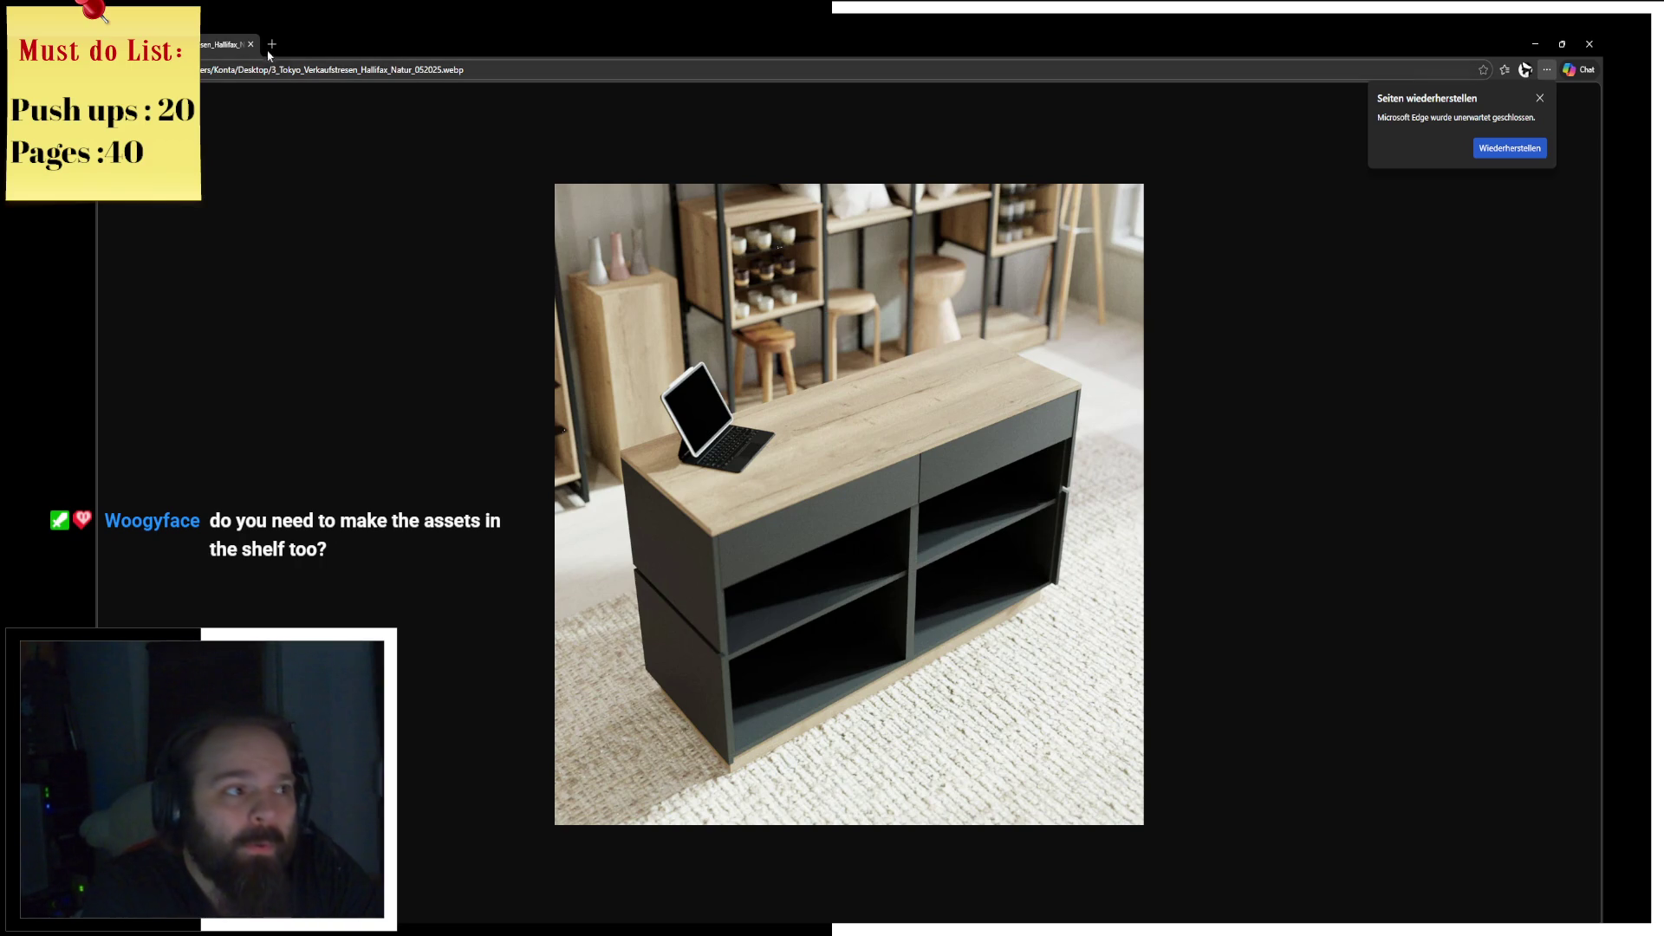
key(alt+Tab)
mouse_move(717, 468)
middle_down()
mouse_move(777, 475)
mouse_move(865, 374)
middle_up()
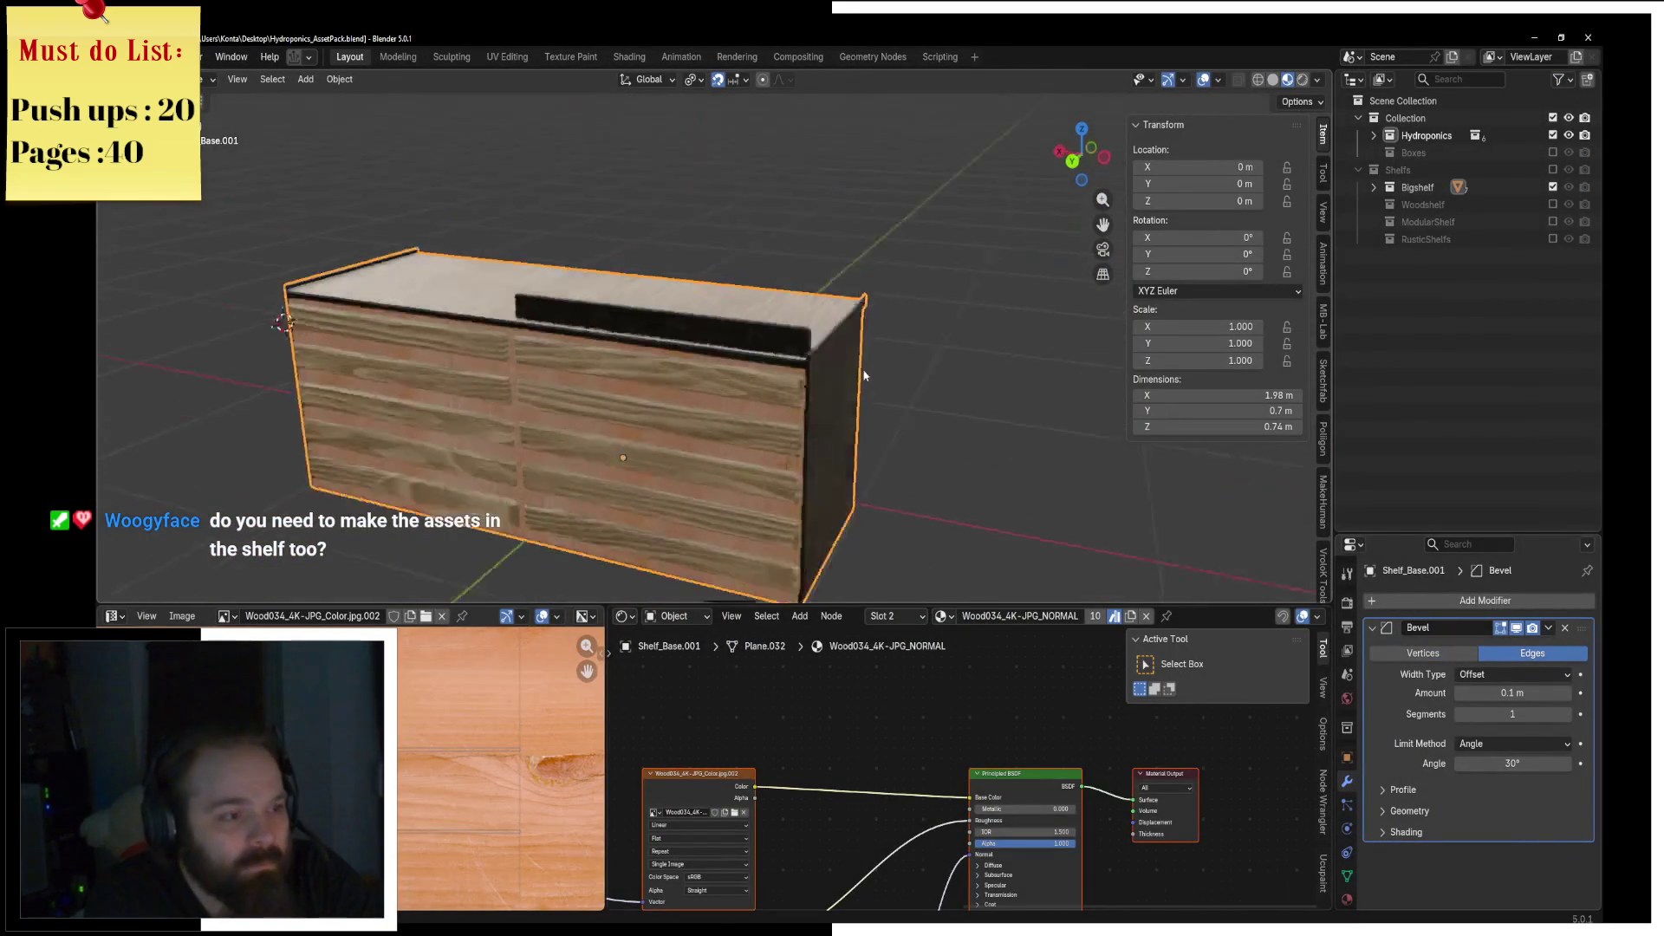
Step: Select the black strip Shelf_Base.003 on the shelf's back top, then select the wooden planks
scroll(861, 367, up, 3)
click(746, 346)
middle_drag(746, 347, 736, 354)
scroll(740, 355, up, 2)
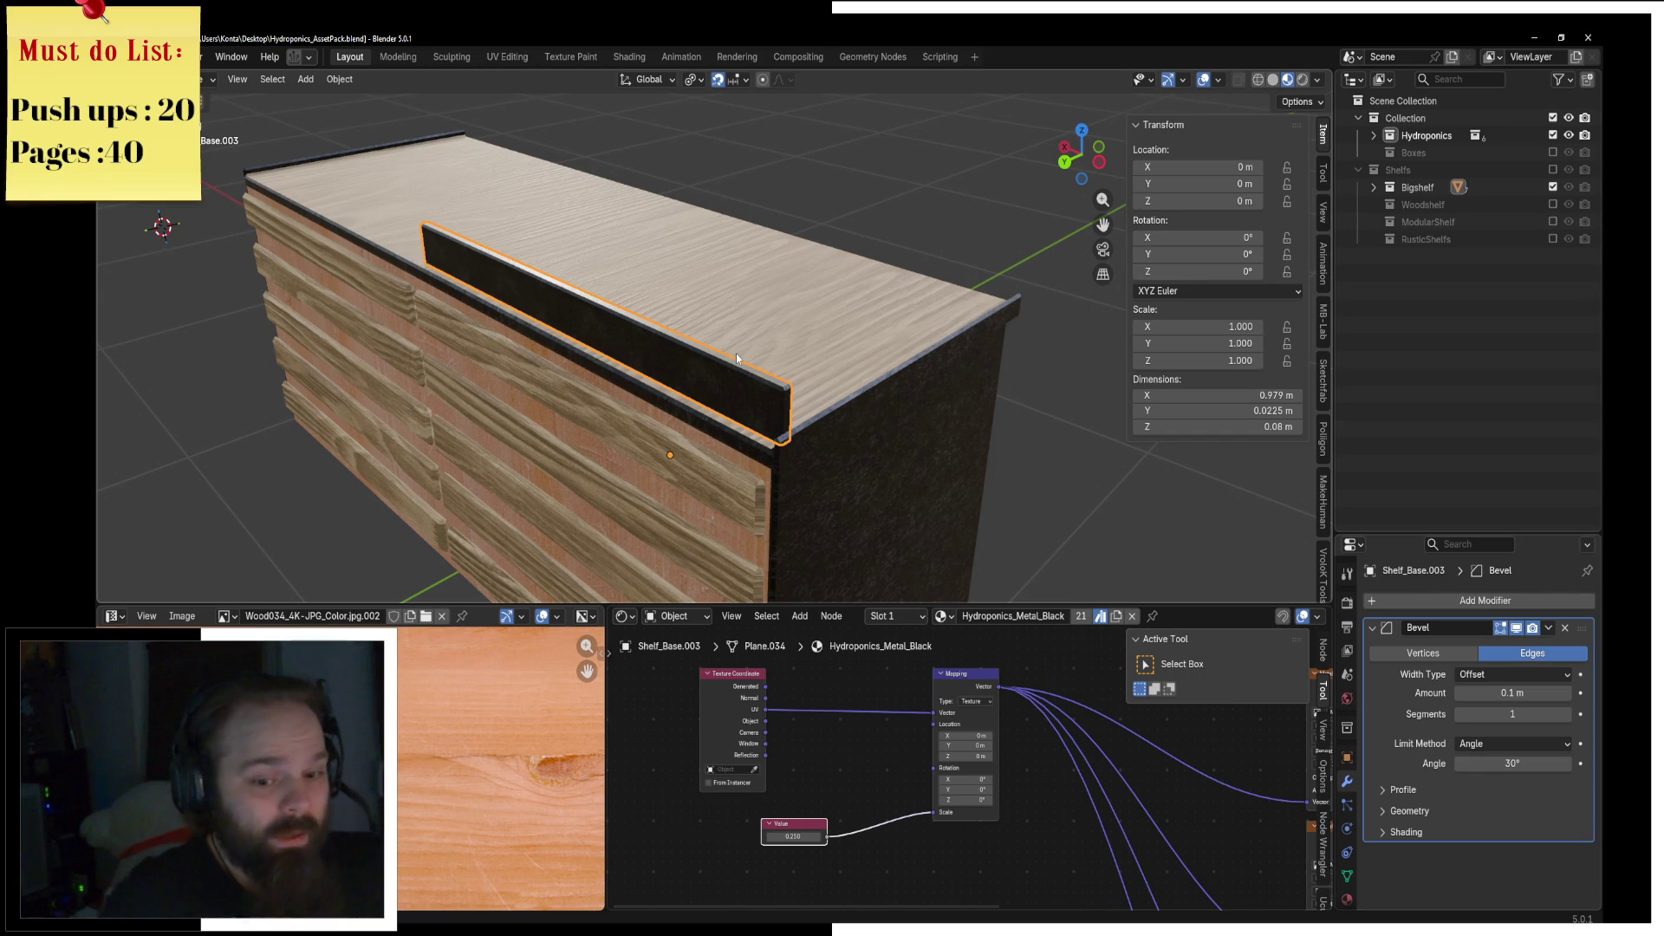
click(580, 414)
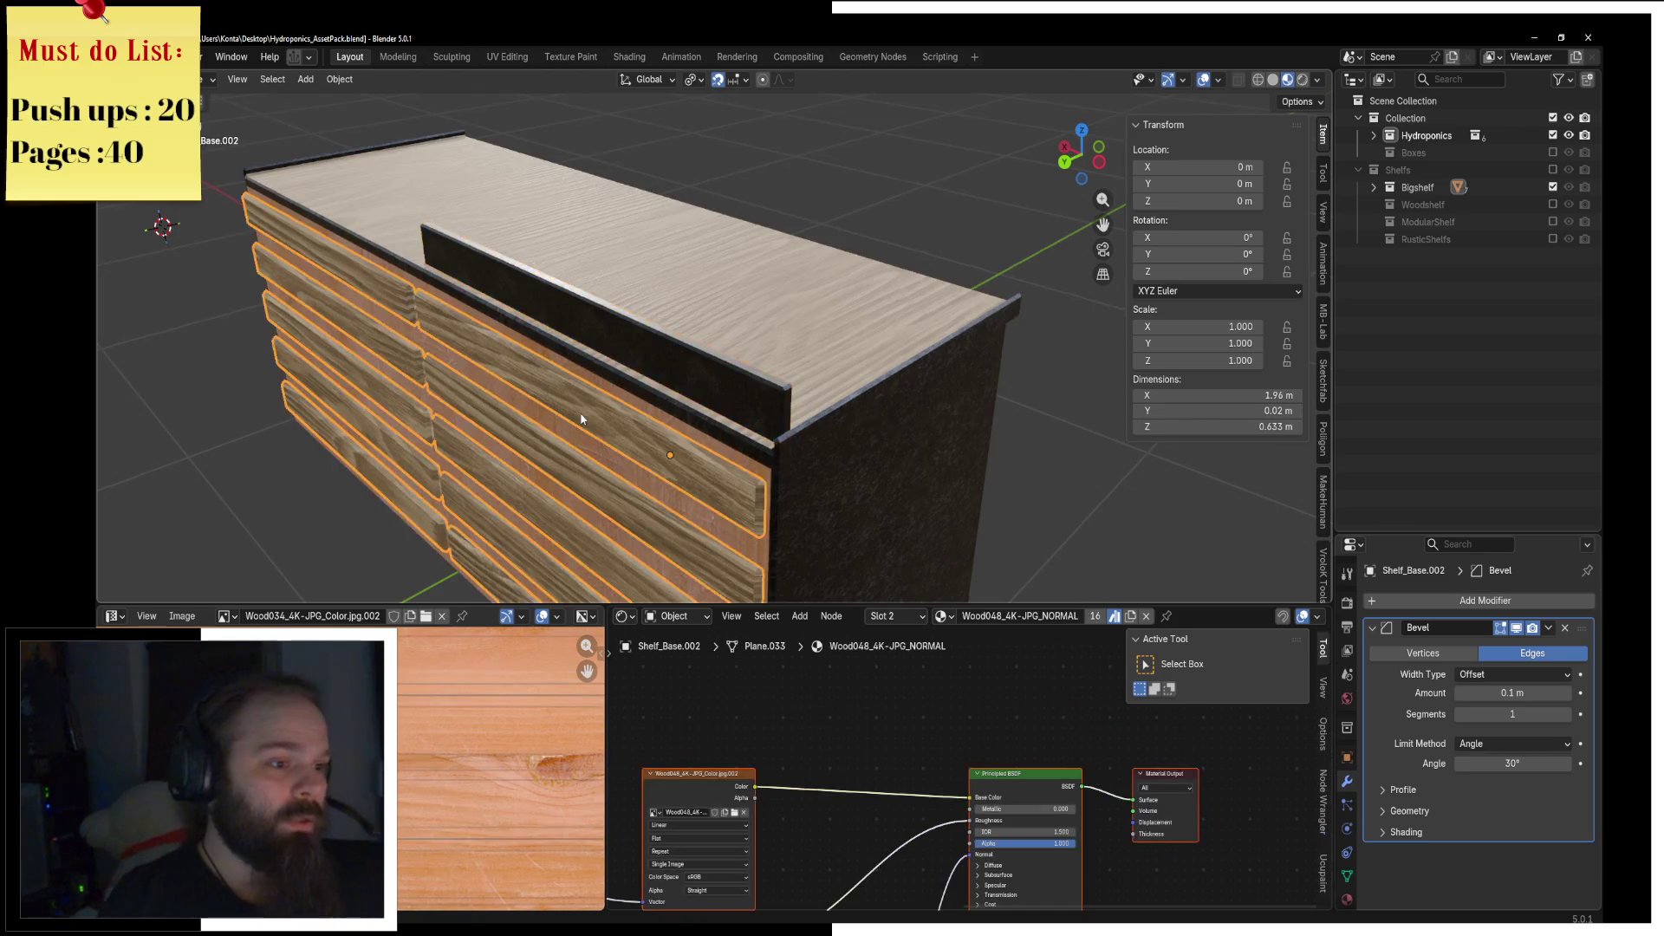
Step: In edge select mode, cut a new edge loop across the planks and slide it near their end
scroll(560, 342, up, 2)
key(Tab)
middle_drag(561, 342, 711, 327)
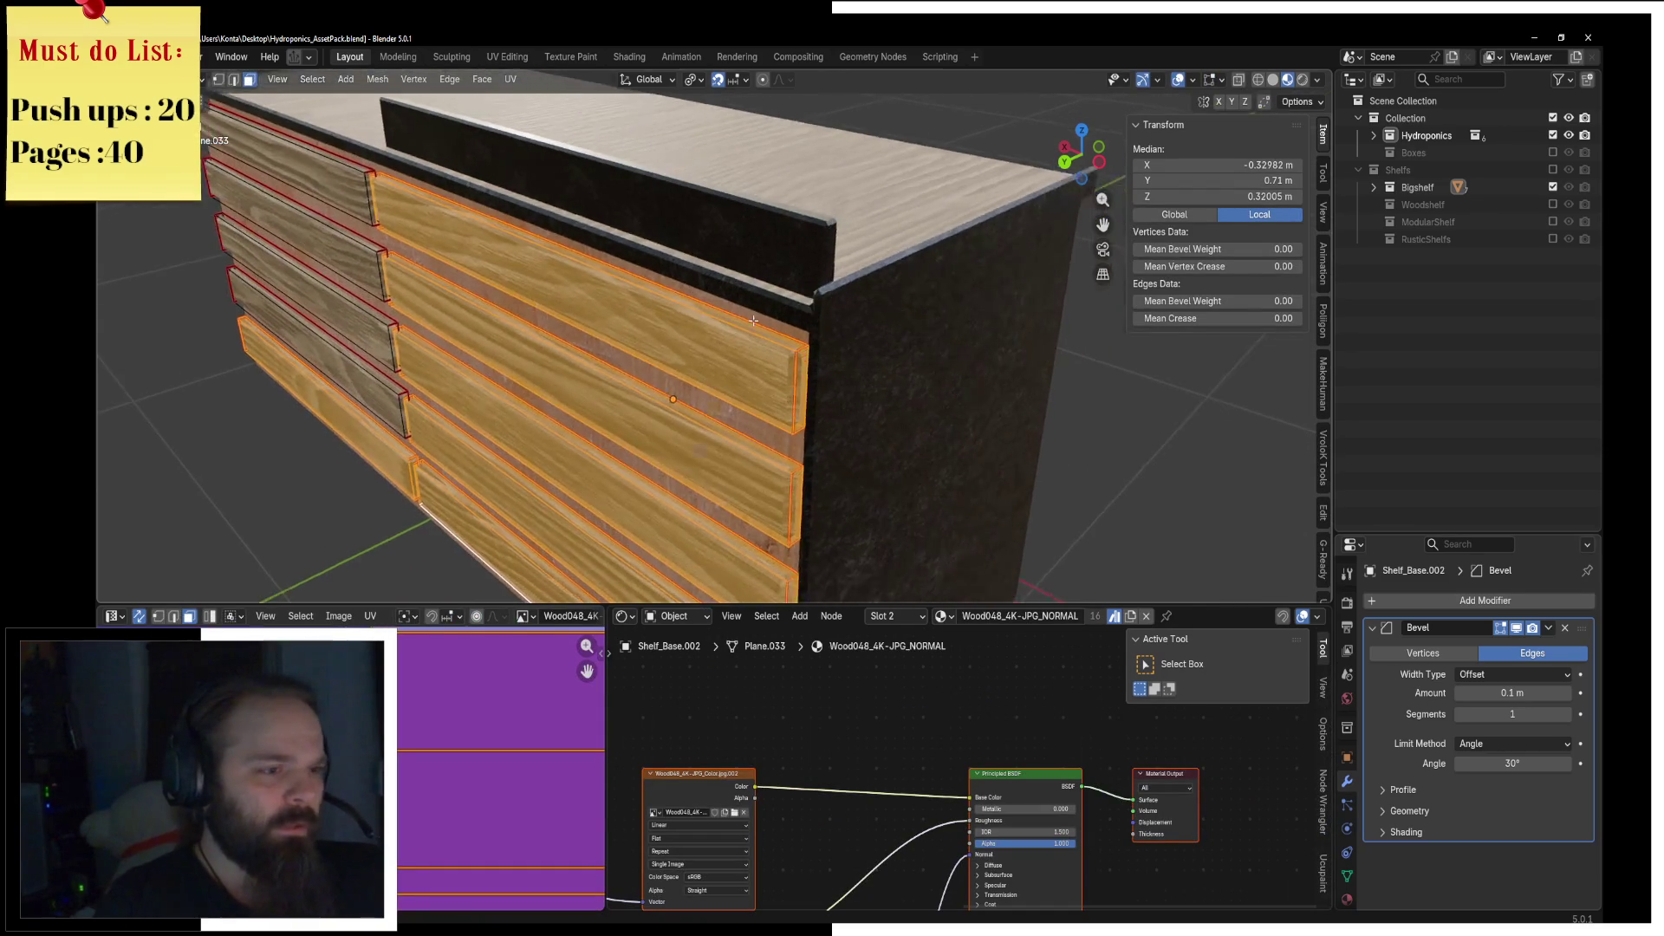
scroll(746, 322, up, 3)
key(2)
key(alt+a)
key(ctrl+r)
click(799, 381)
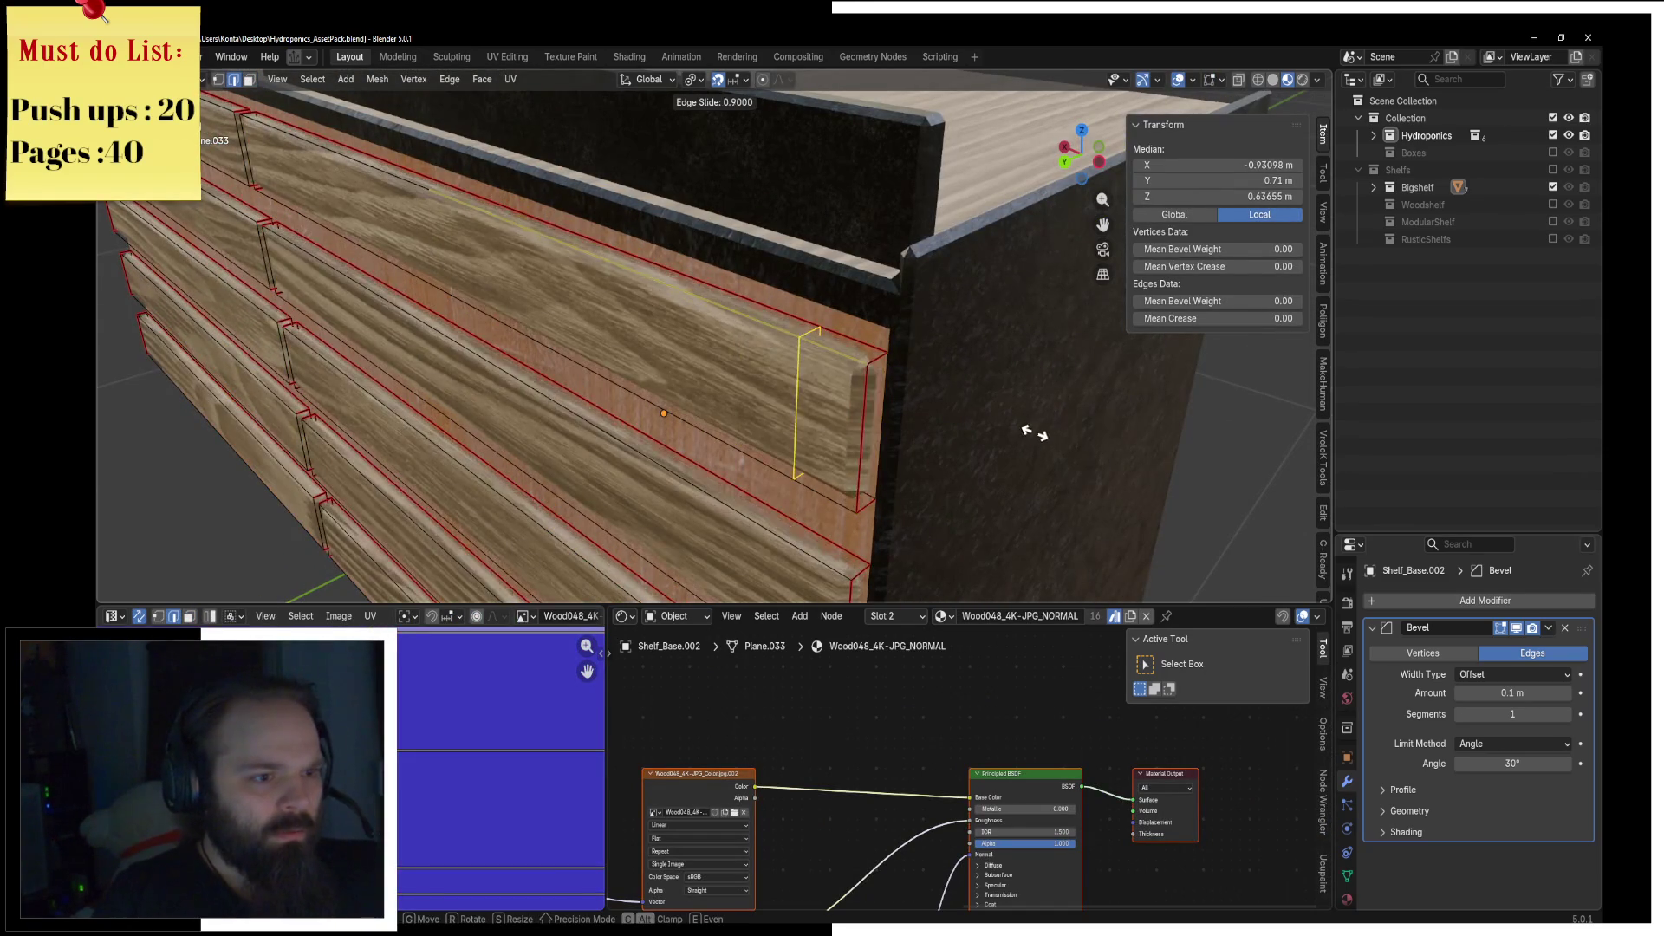
click(1022, 422)
Step: Isolate the planks in wireframe and move the new loop 0.045 m along X toward the end
key(KP_Divide)
key(z)
key(4)
scroll(959, 461, up, 3)
scroll(677, 376, up, 3)
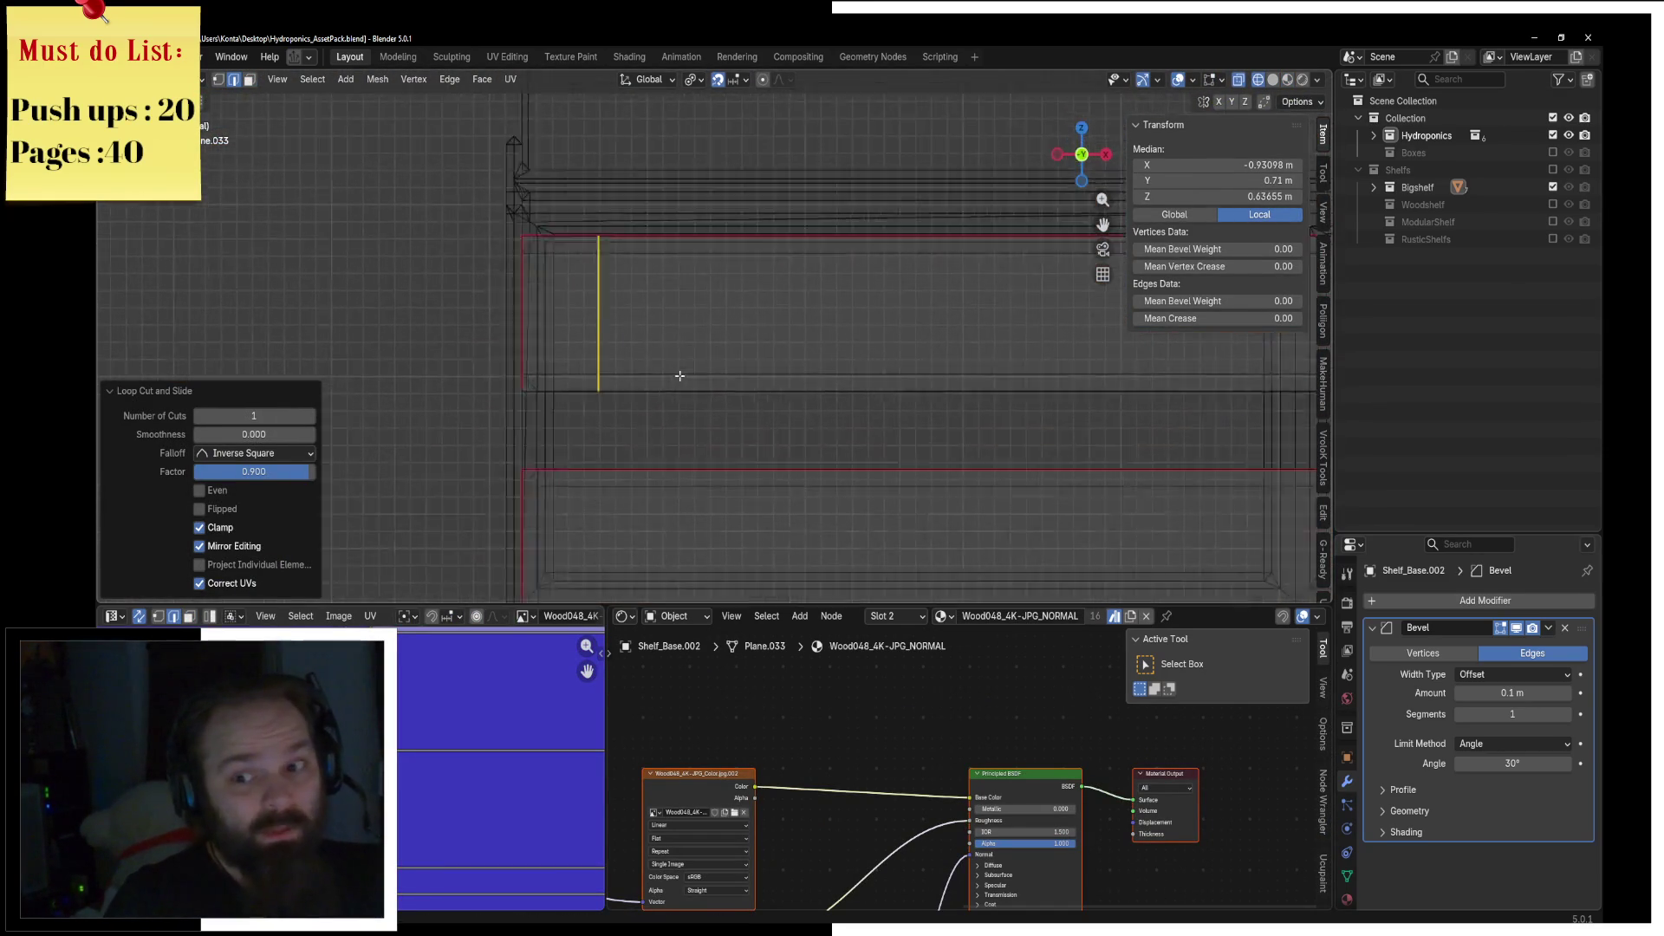
key(g)
key(x)
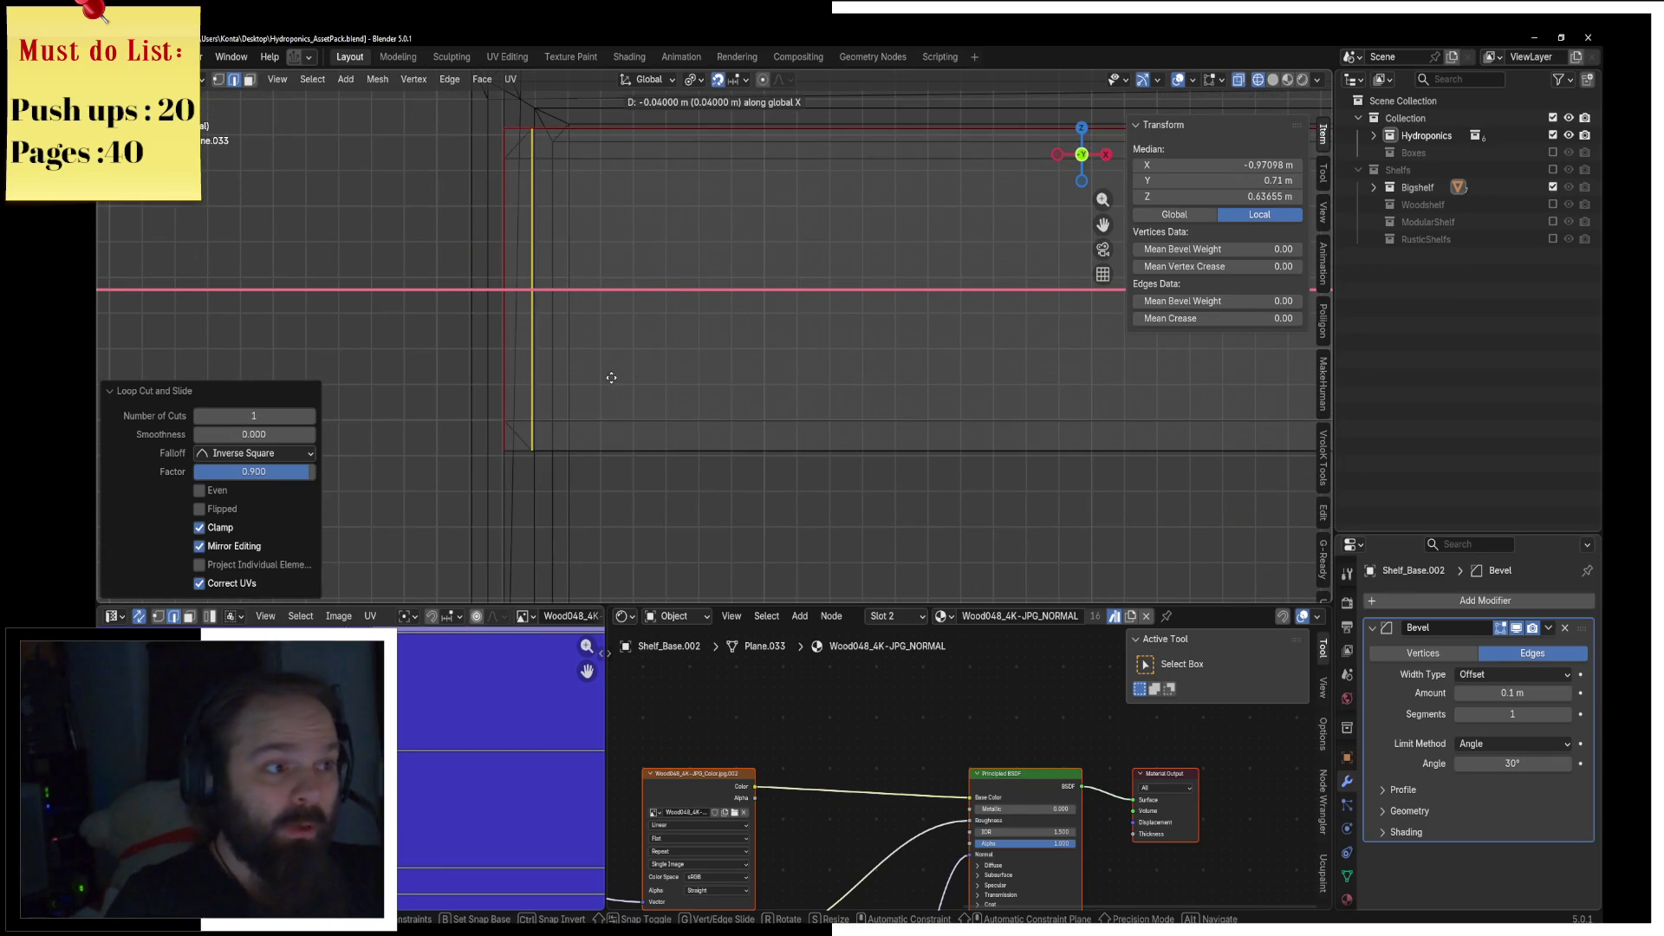
alt+scroll(600, 378, down, 2)
alt+scroll(573, 390, up, 4)
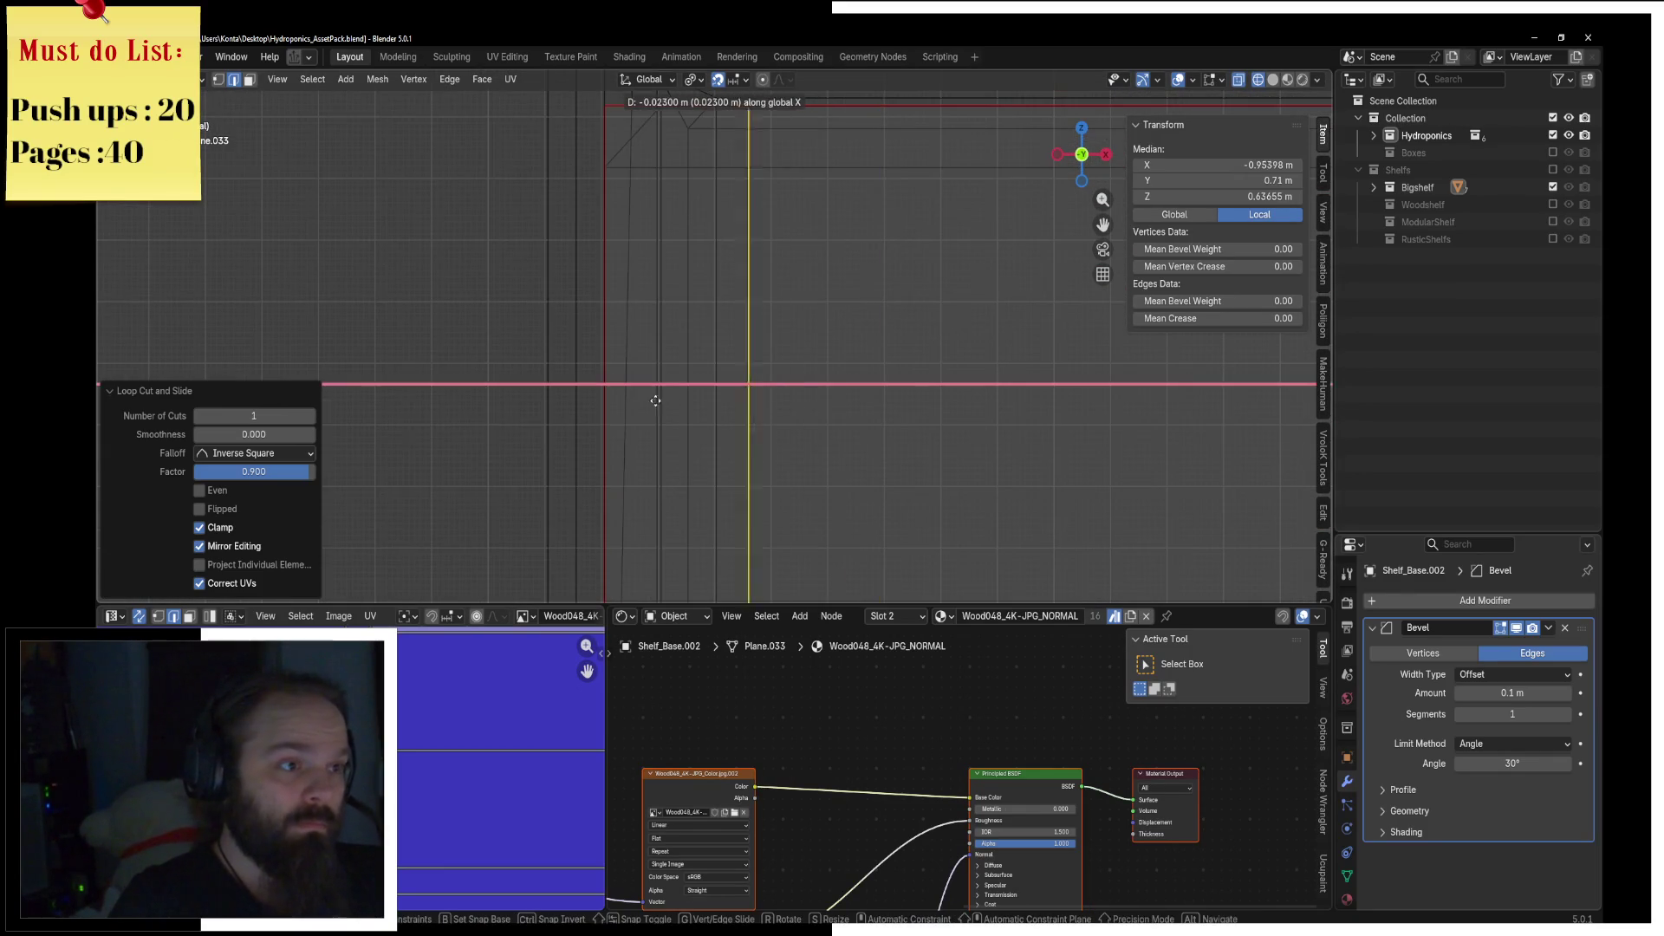
click(543, 397)
Step: Return to solid shading and object mode, then view the planks in material preview
key(z)
click(632, 394)
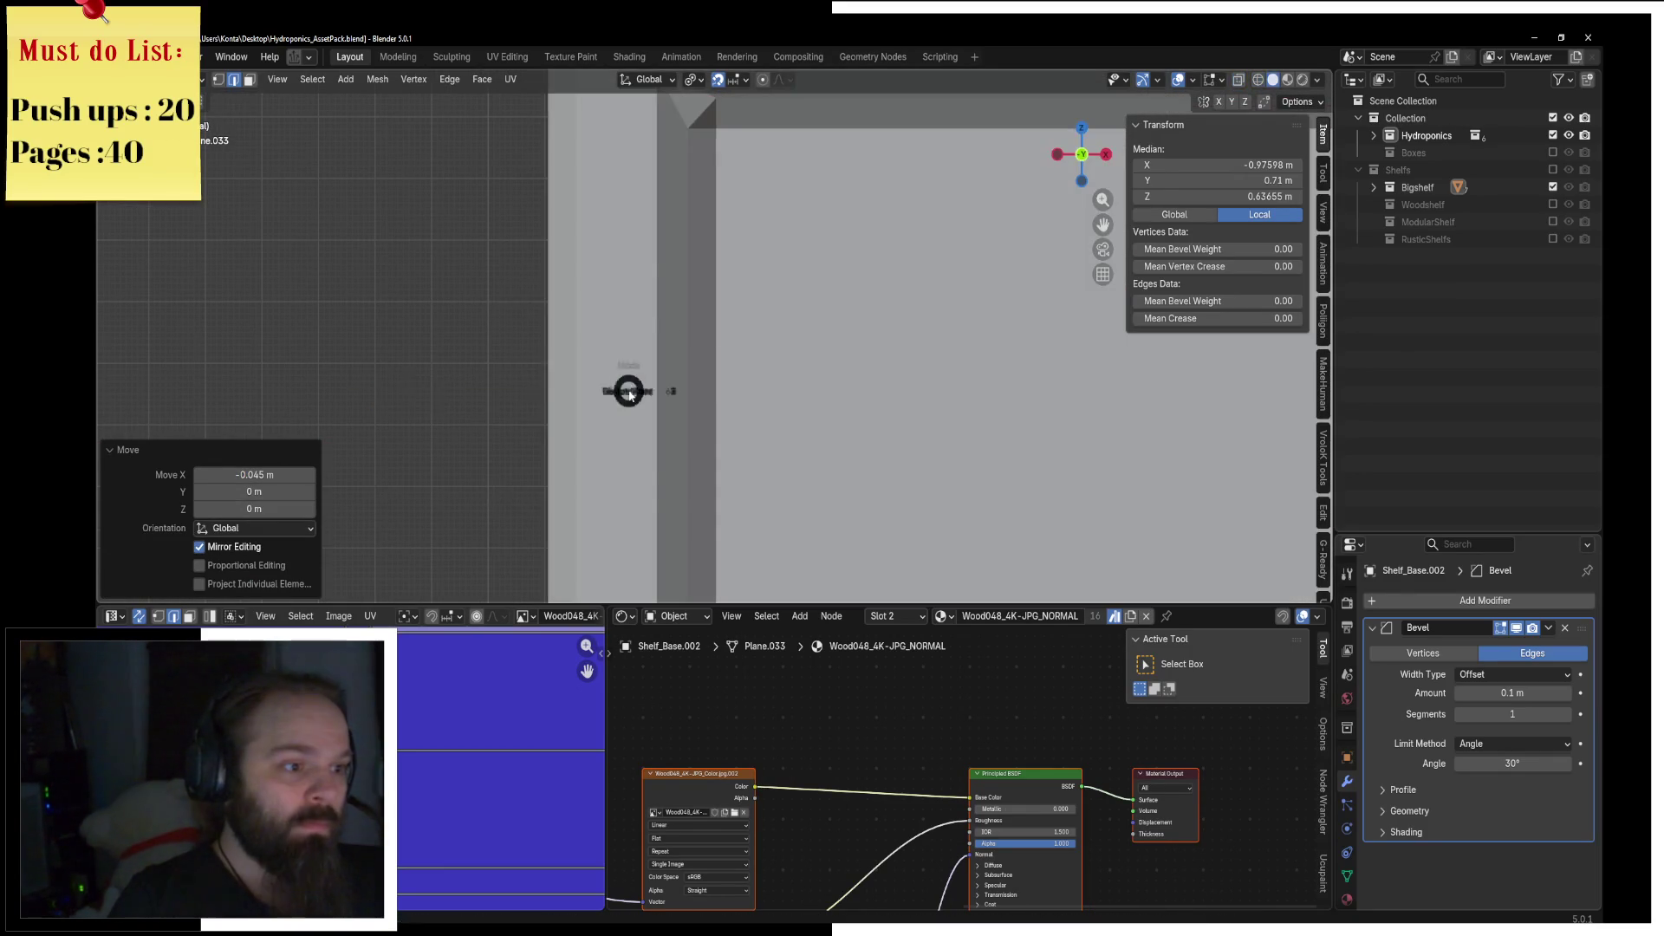
key(Tab)
key(z)
click(525, 456)
mouse_move(603, 397)
middle_down()
mouse_move(629, 374)
mouse_move(712, 406)
mouse_move(809, 405)
mouse_move(754, 386)
mouse_move(780, 468)
middle_up()
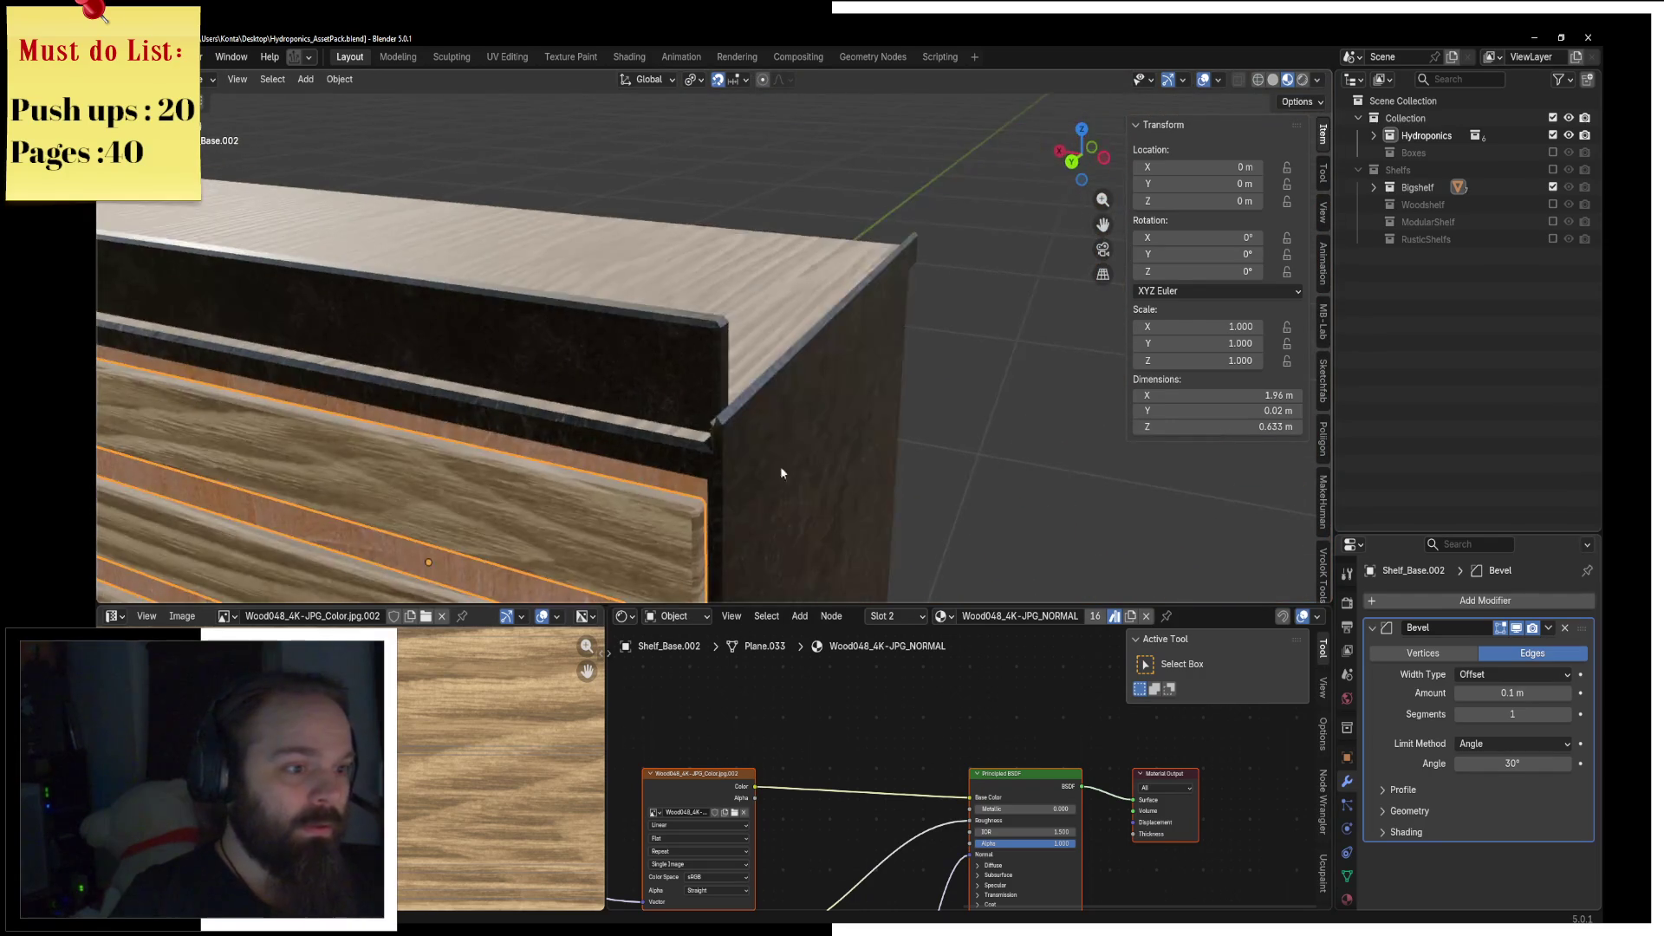
scroll(785, 428, up, 3)
Step: Enter Edit Mode on the board and select its whole mesh
key(ctrl+Tab)
click(865, 419)
key(a)
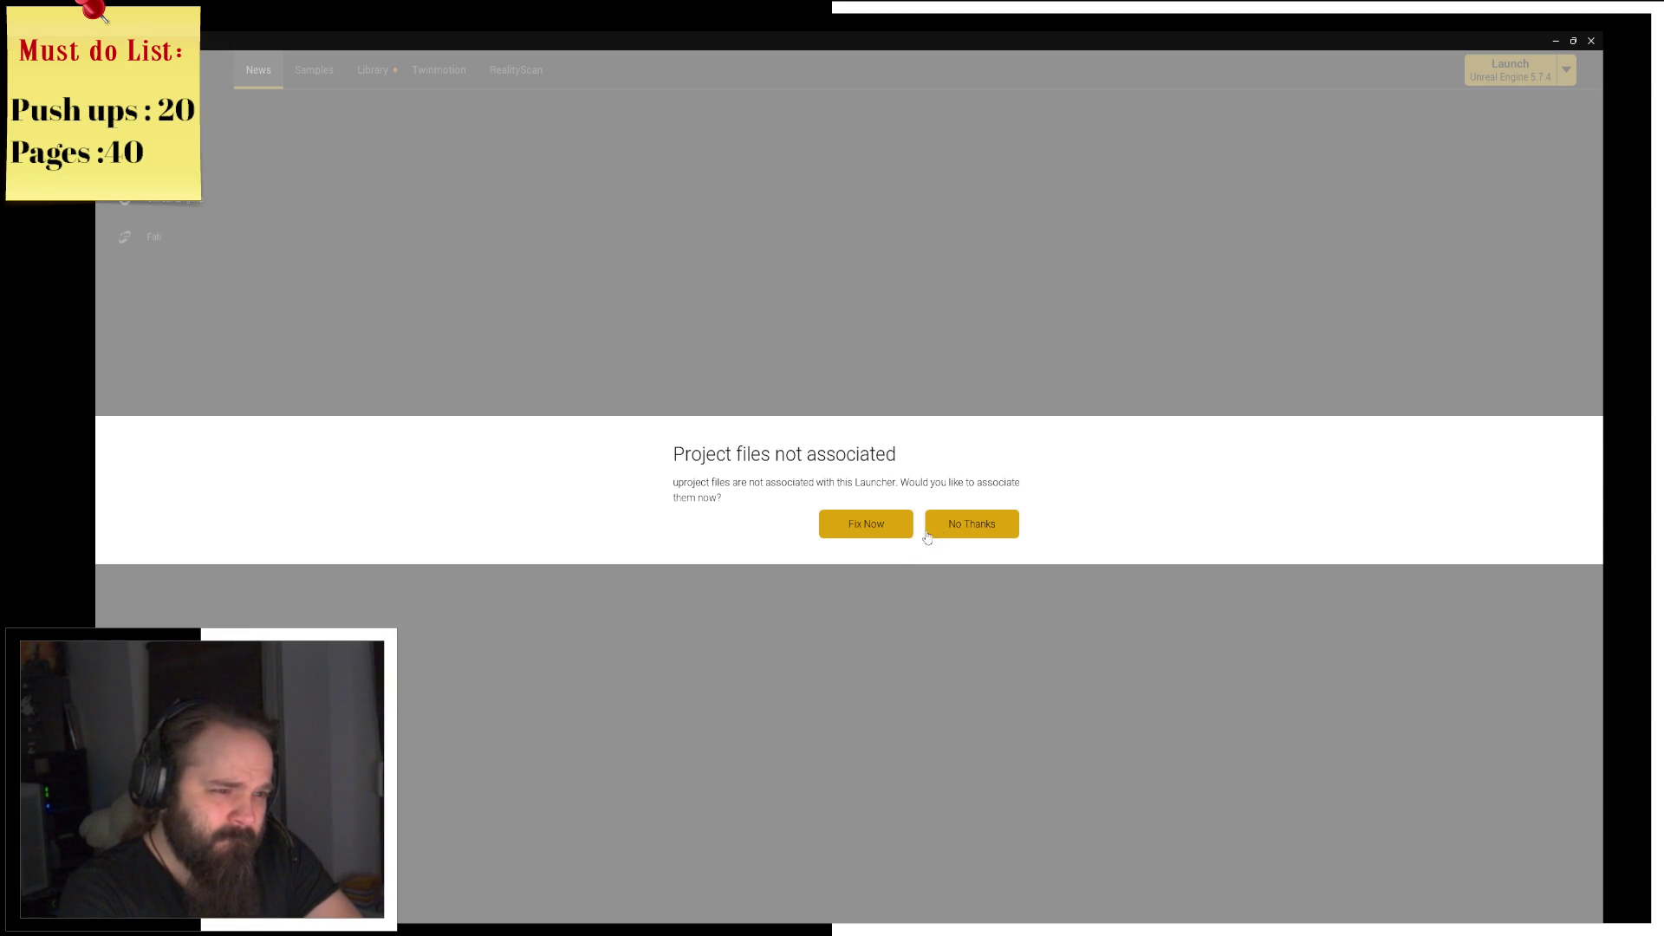
Step: Choose Fix Now to associate project files with the launcher, then go to Fab
click(859, 523)
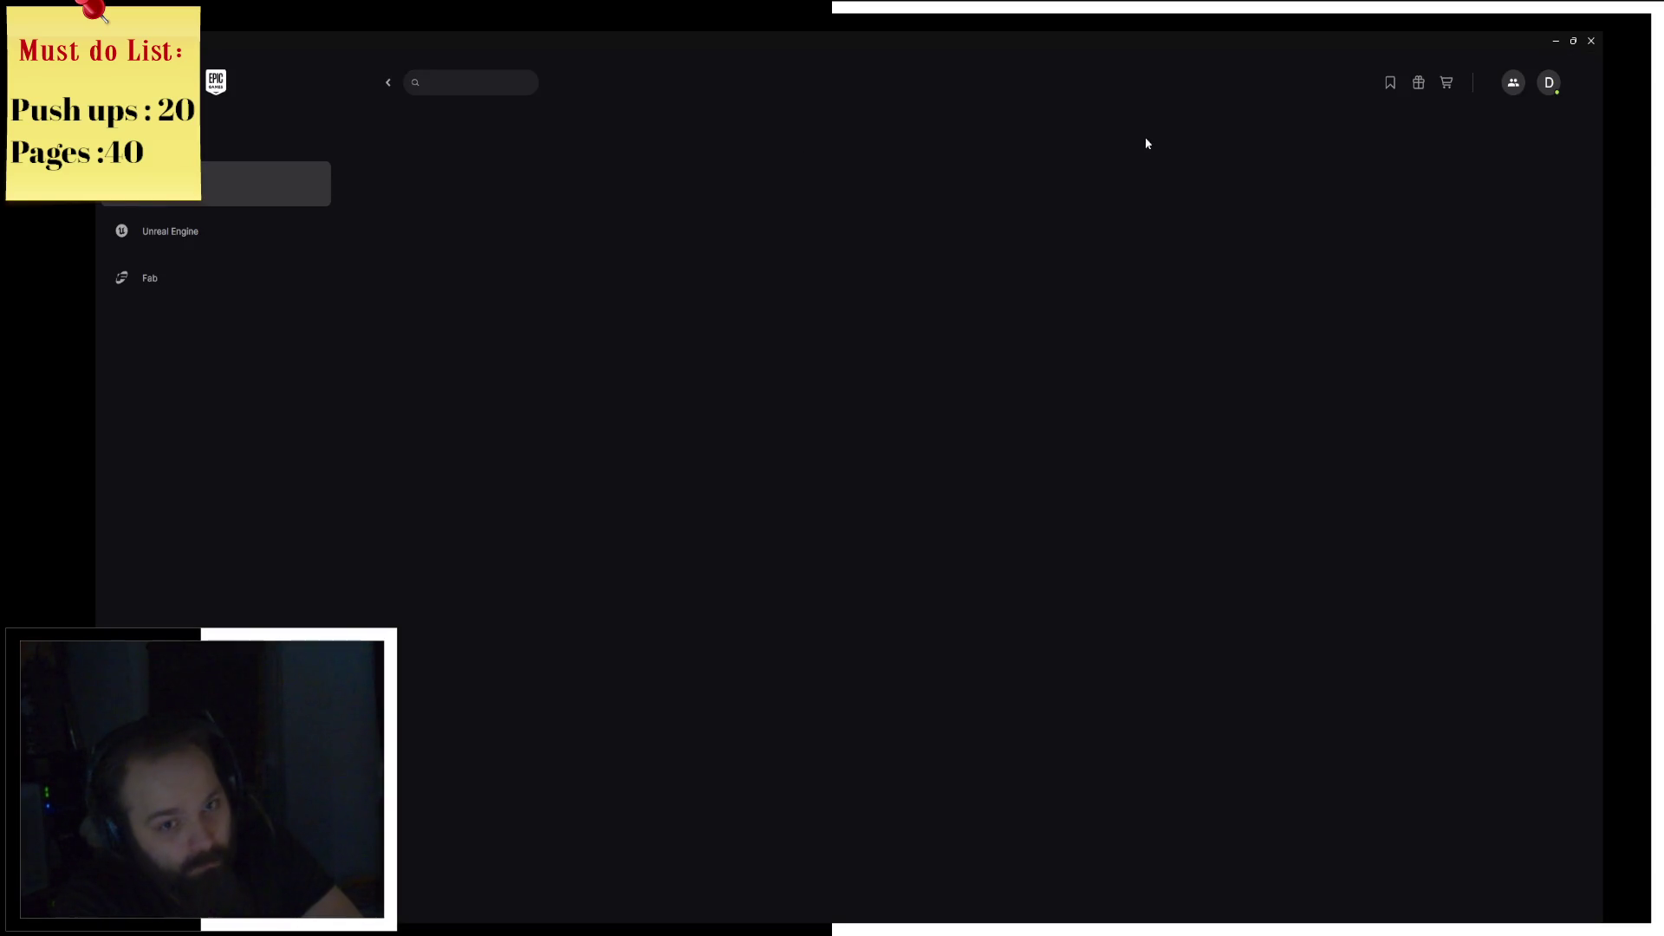
click(146, 286)
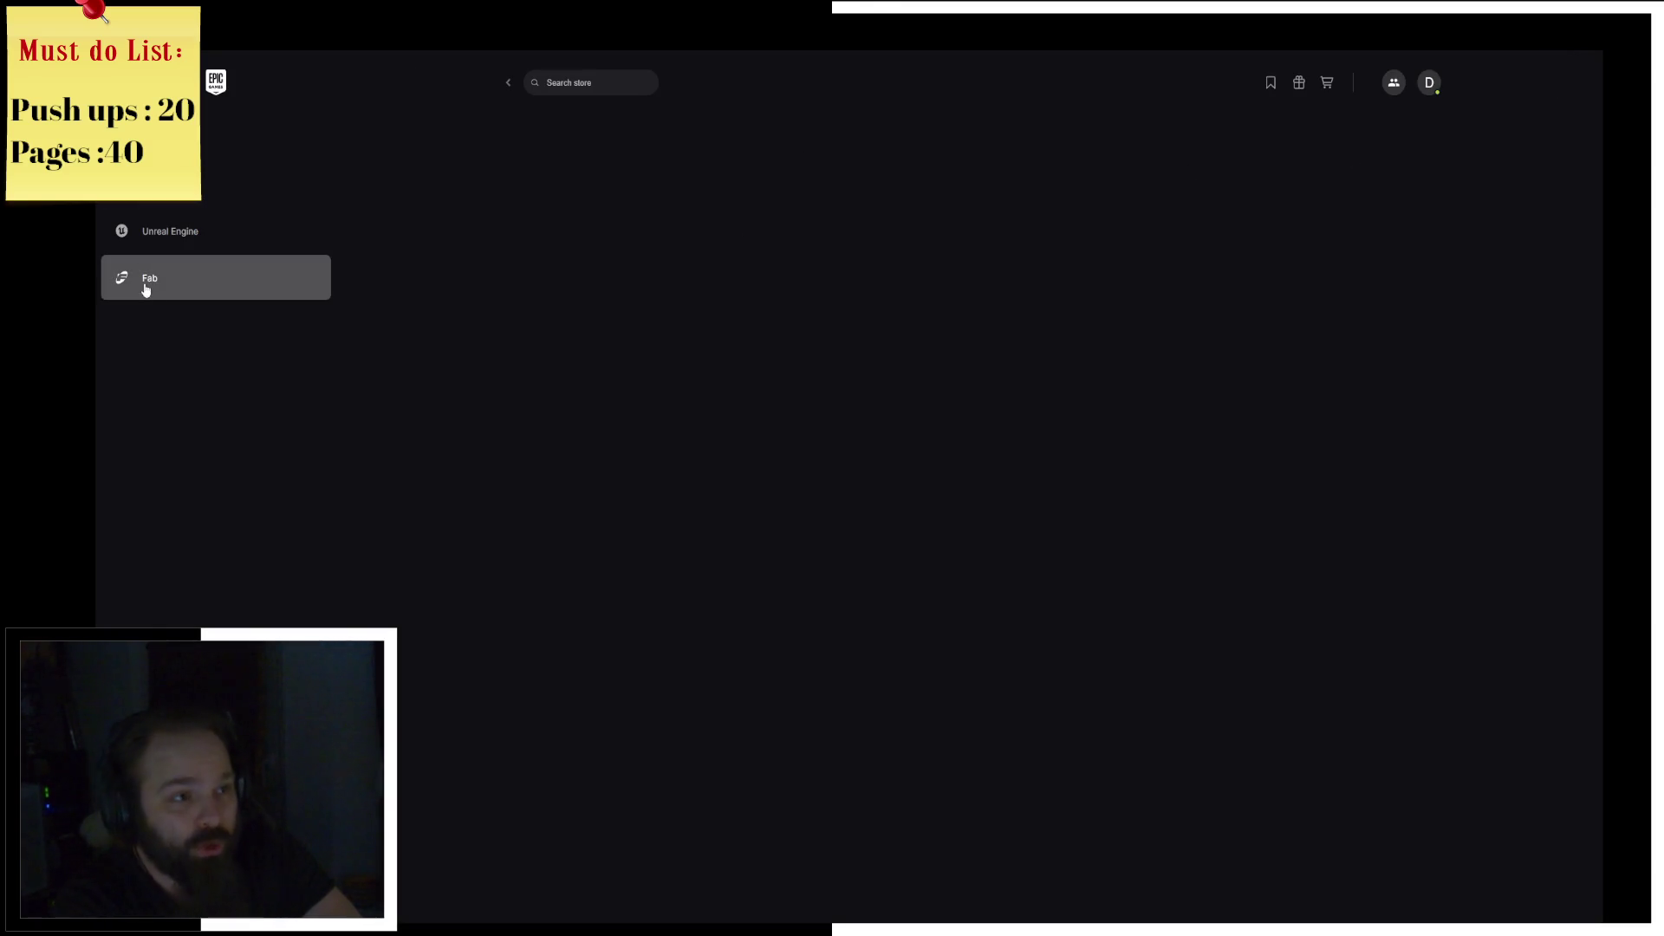
Step: View Fab's Limited-Time Free offers, then check your profile and publishing portal
click(249, 275)
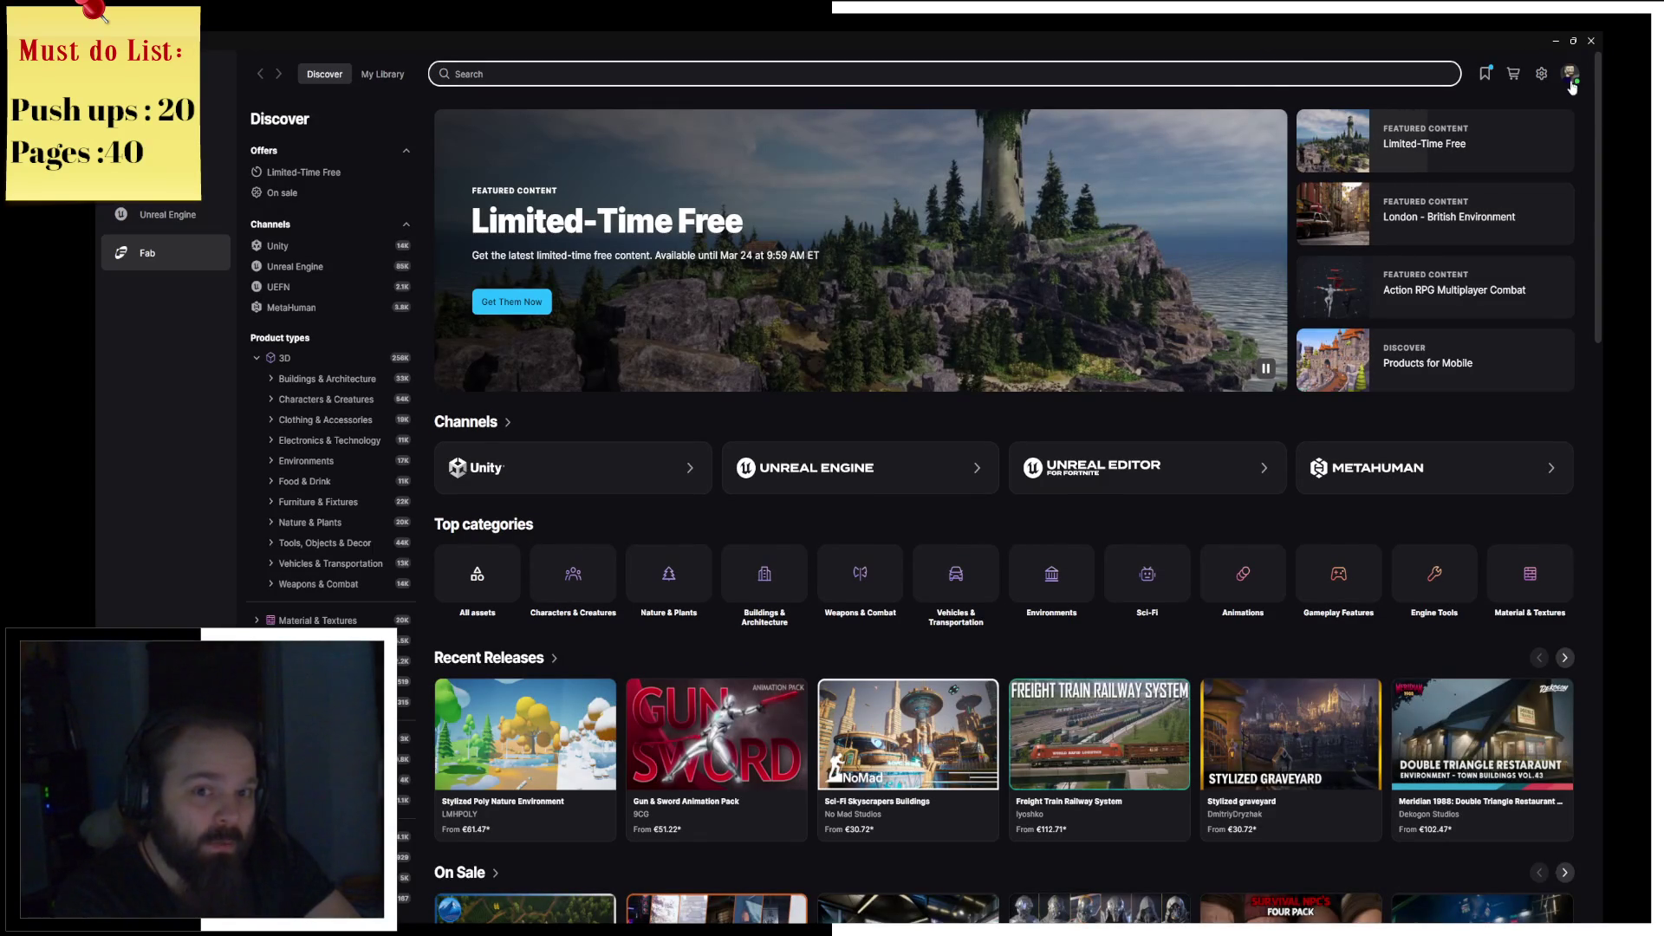
click(1401, 152)
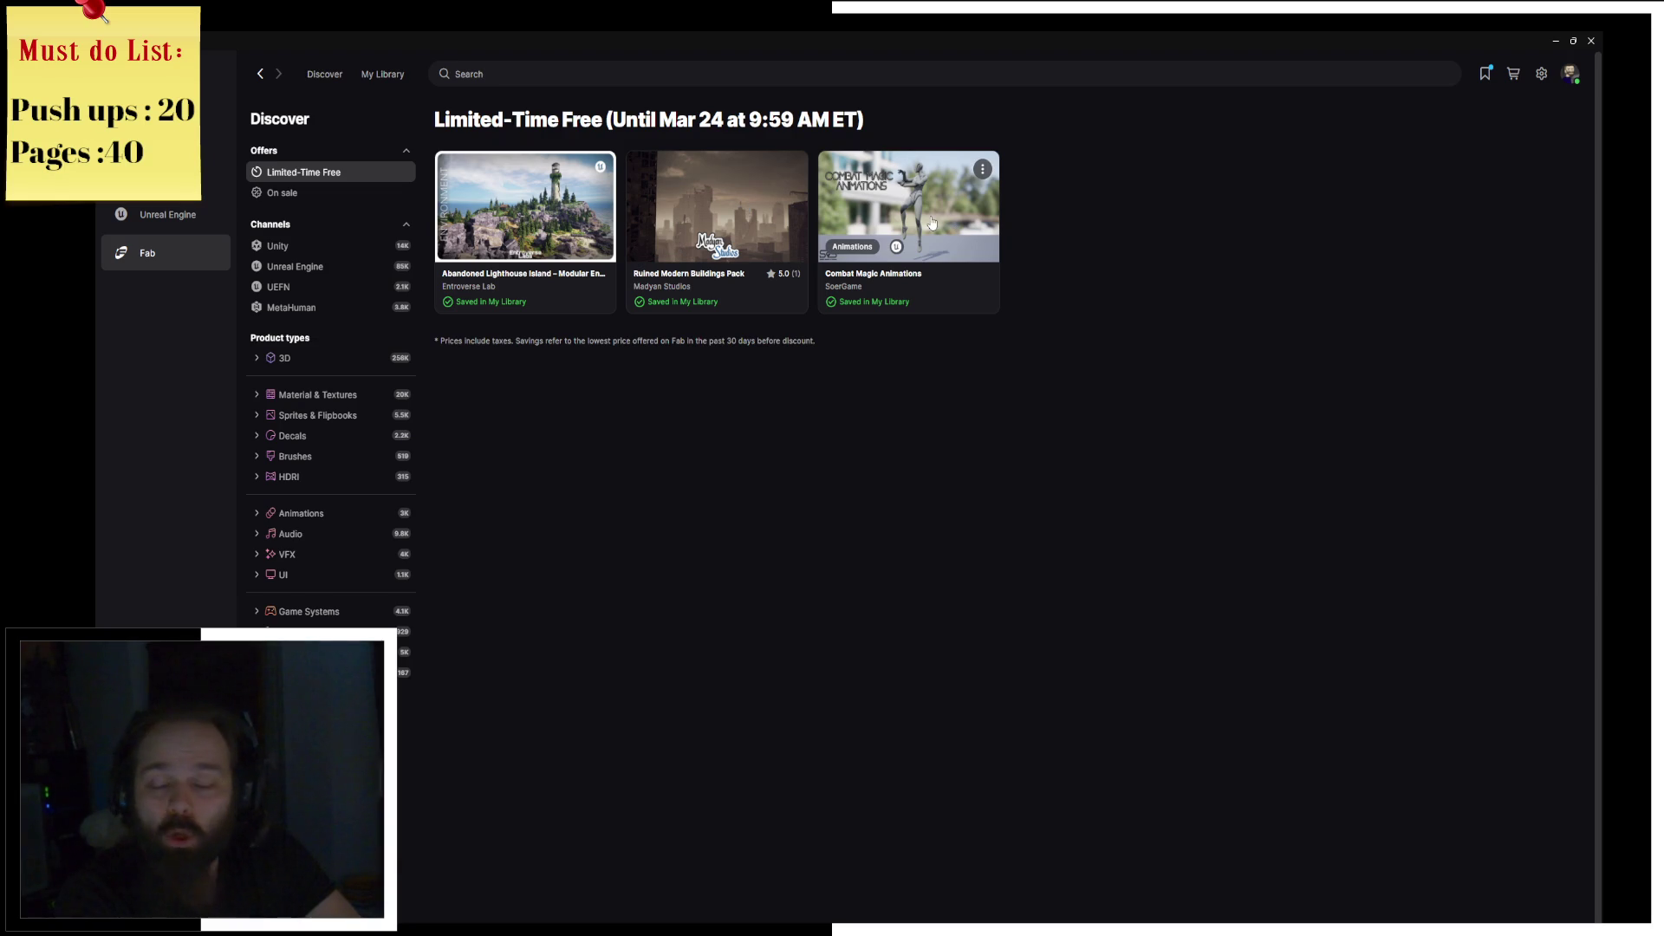
click(1570, 73)
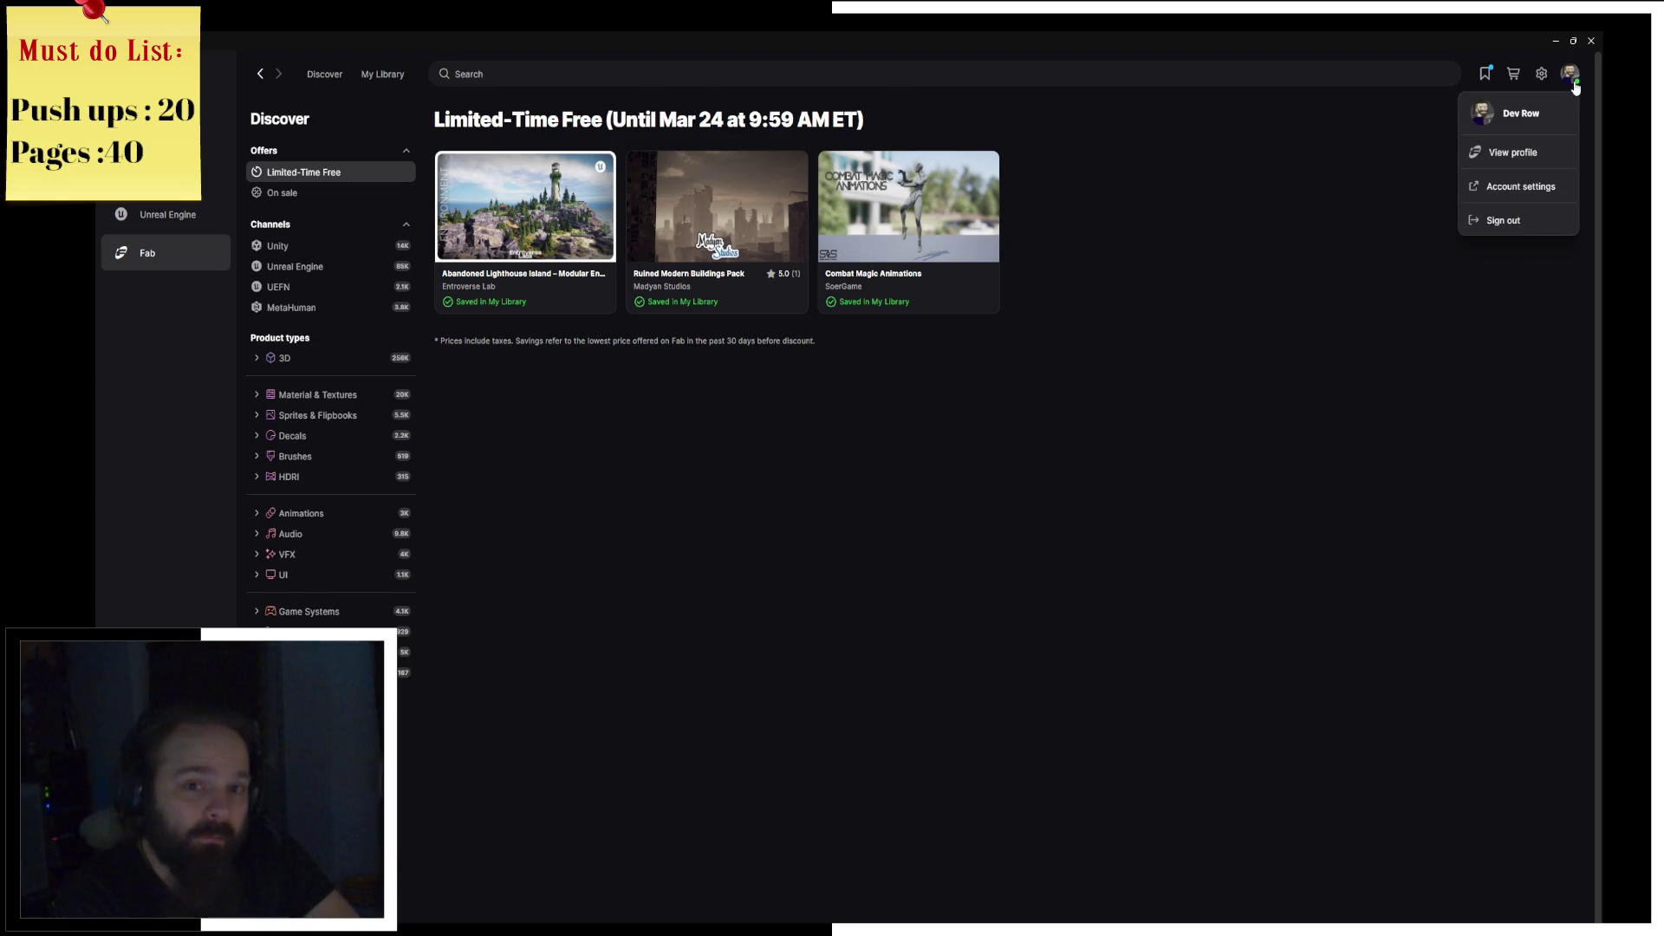
click(1518, 159)
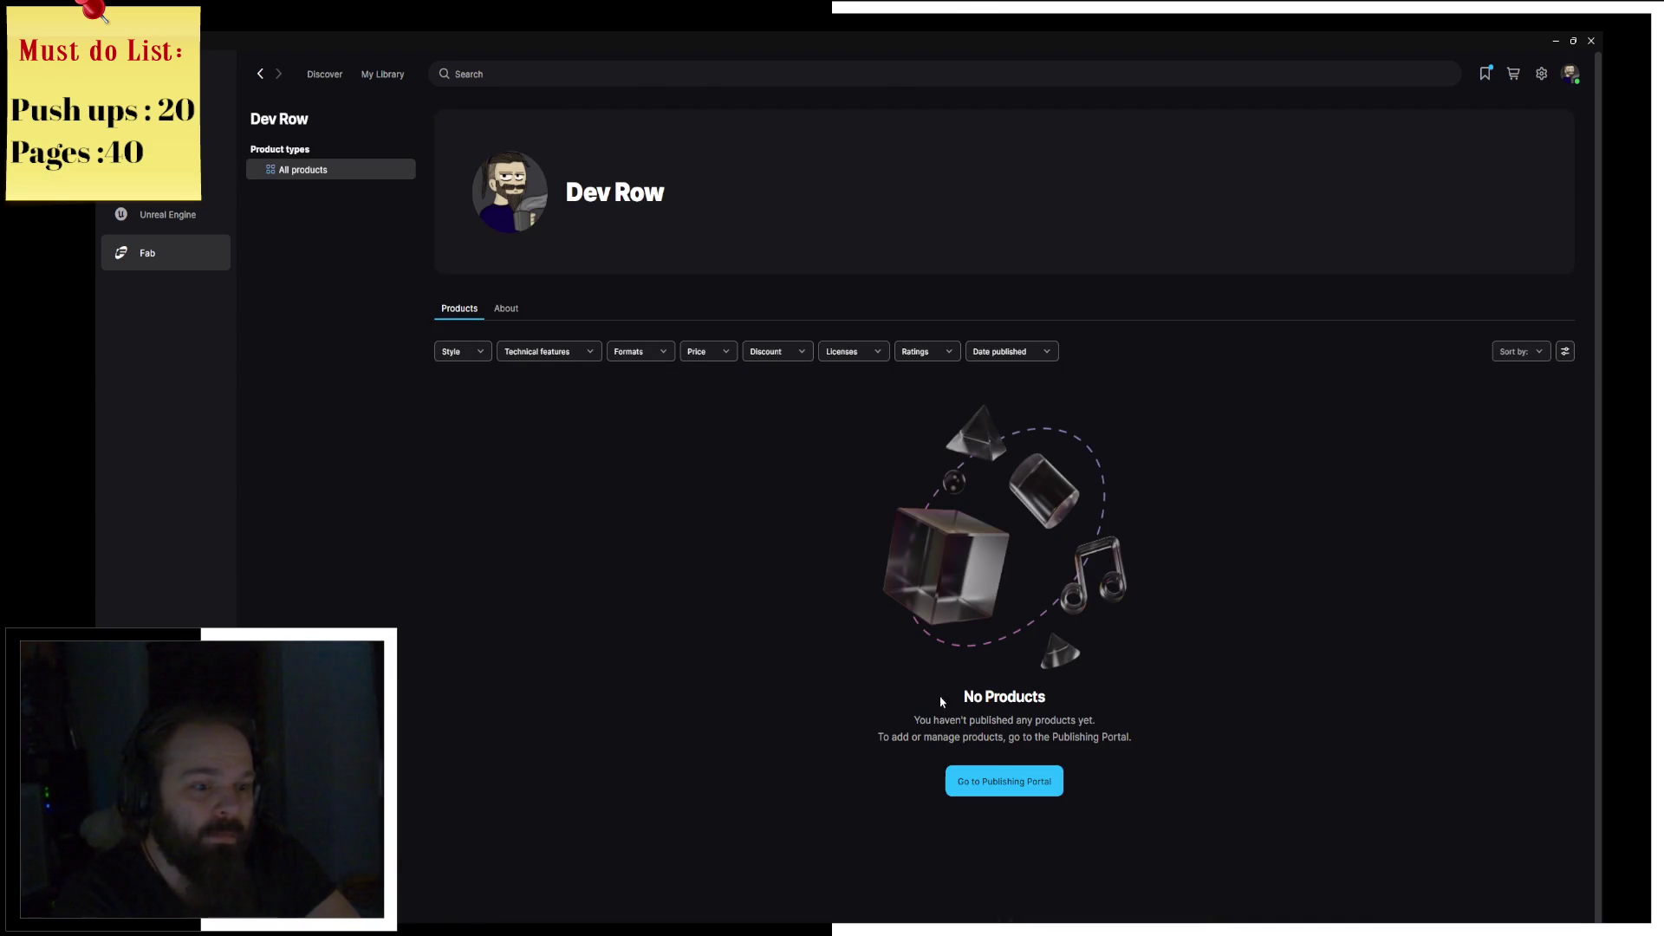
click(978, 778)
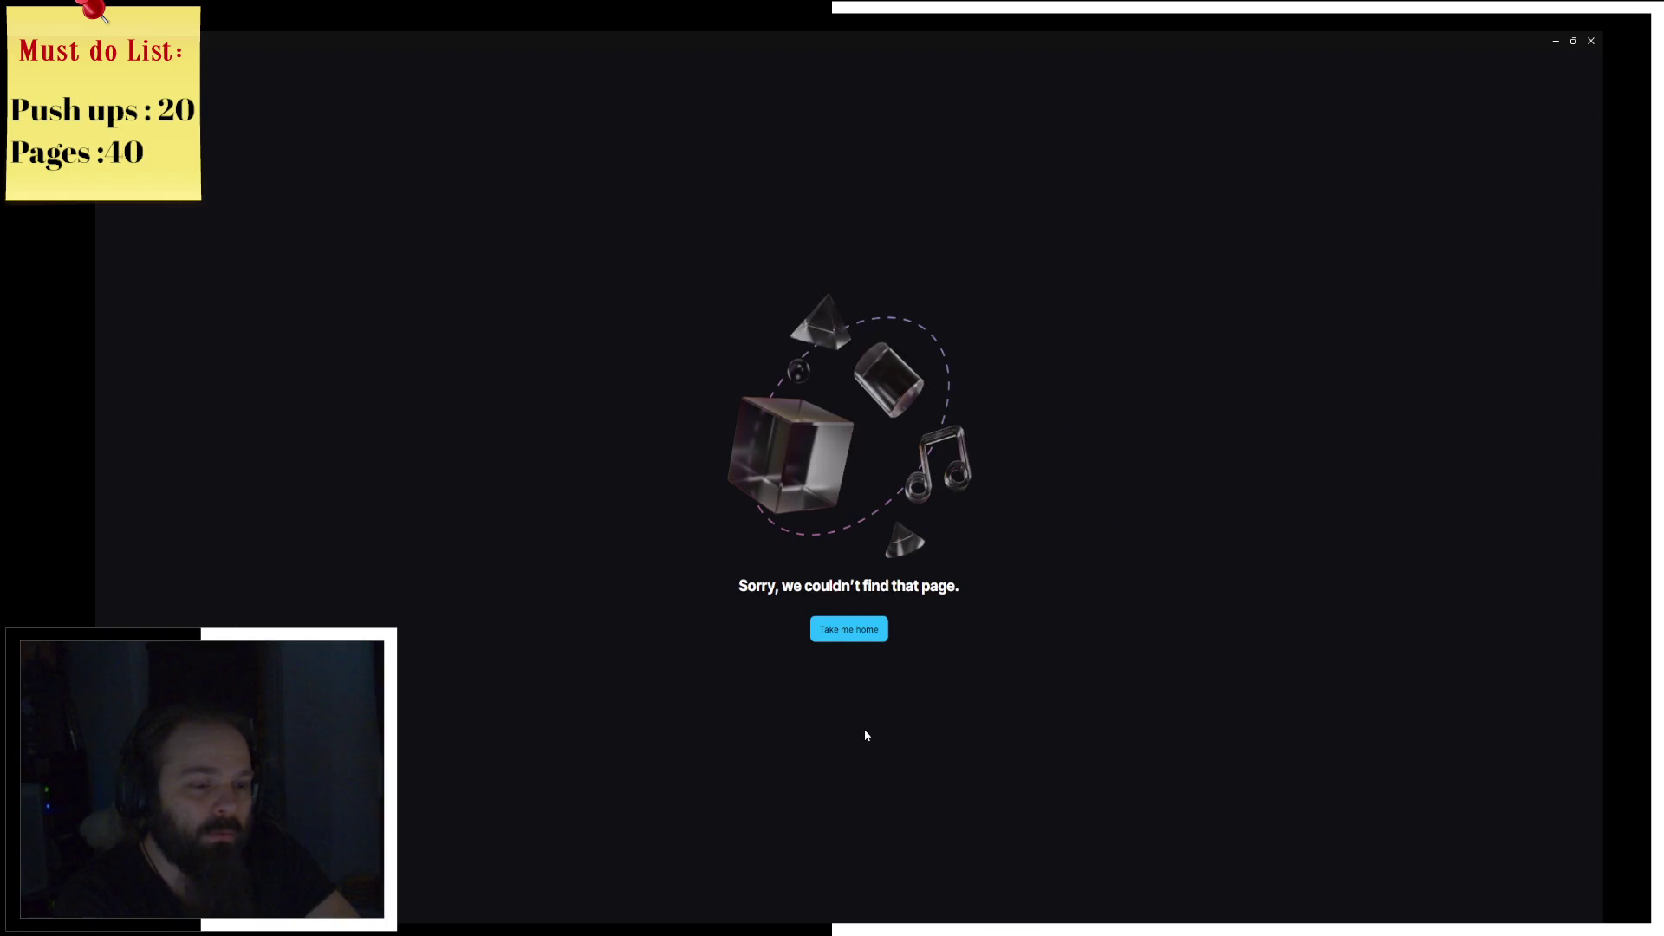
click(848, 630)
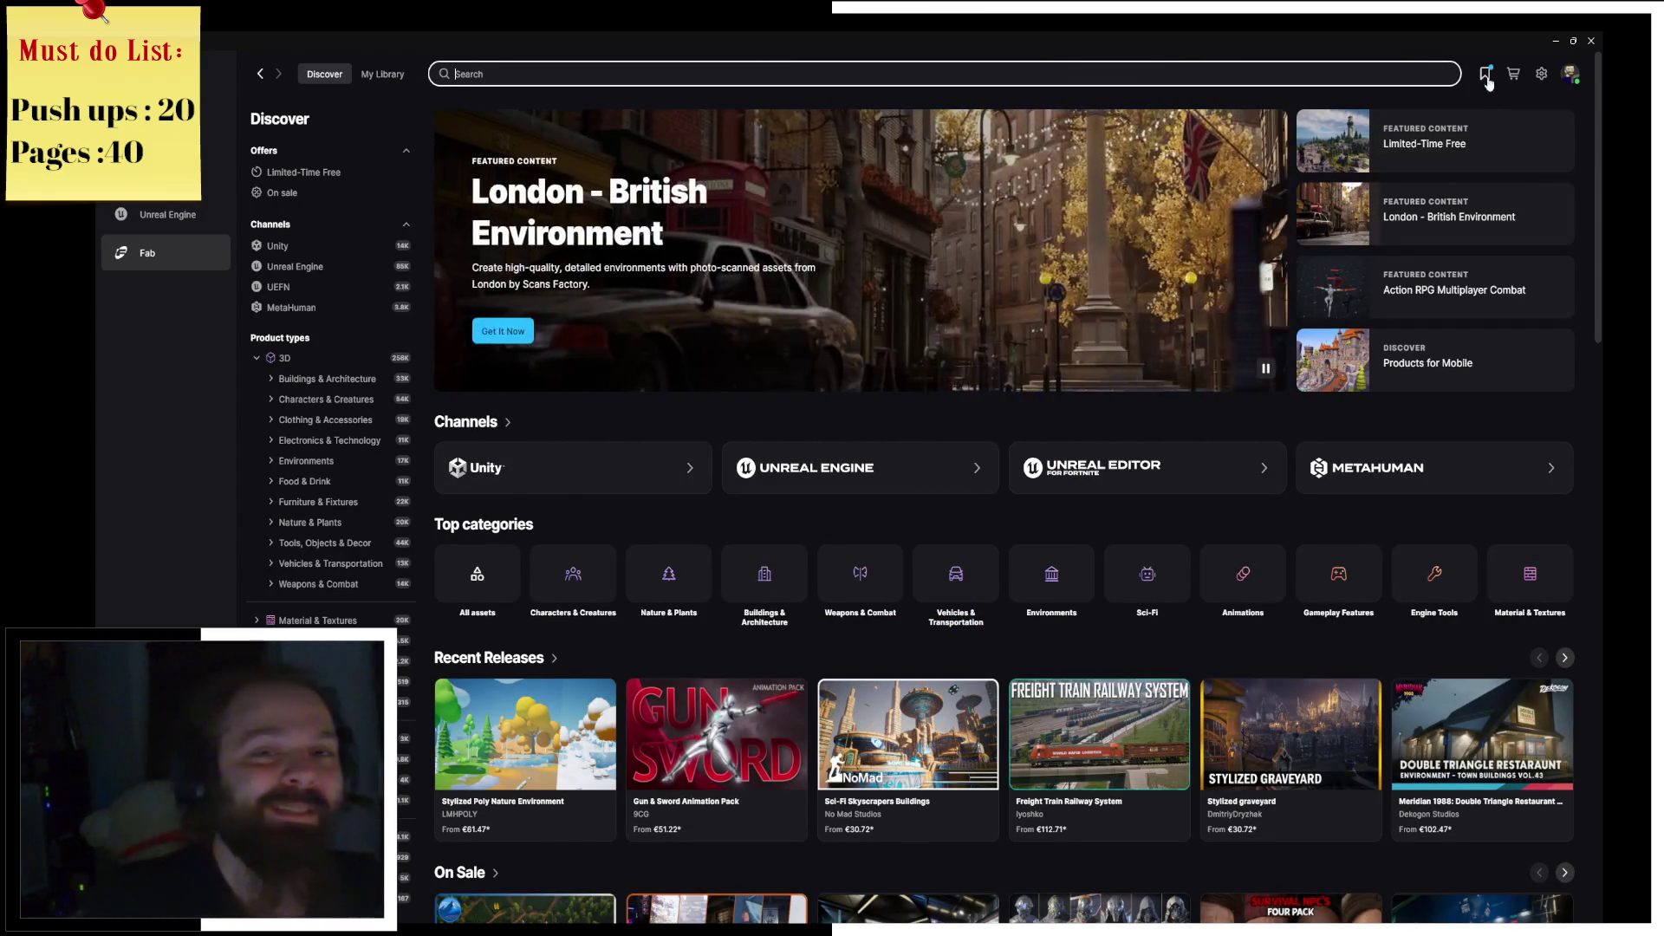
Step: Check the wishlist and profile again, then switch to the browser's publisher listings page
click(1486, 75)
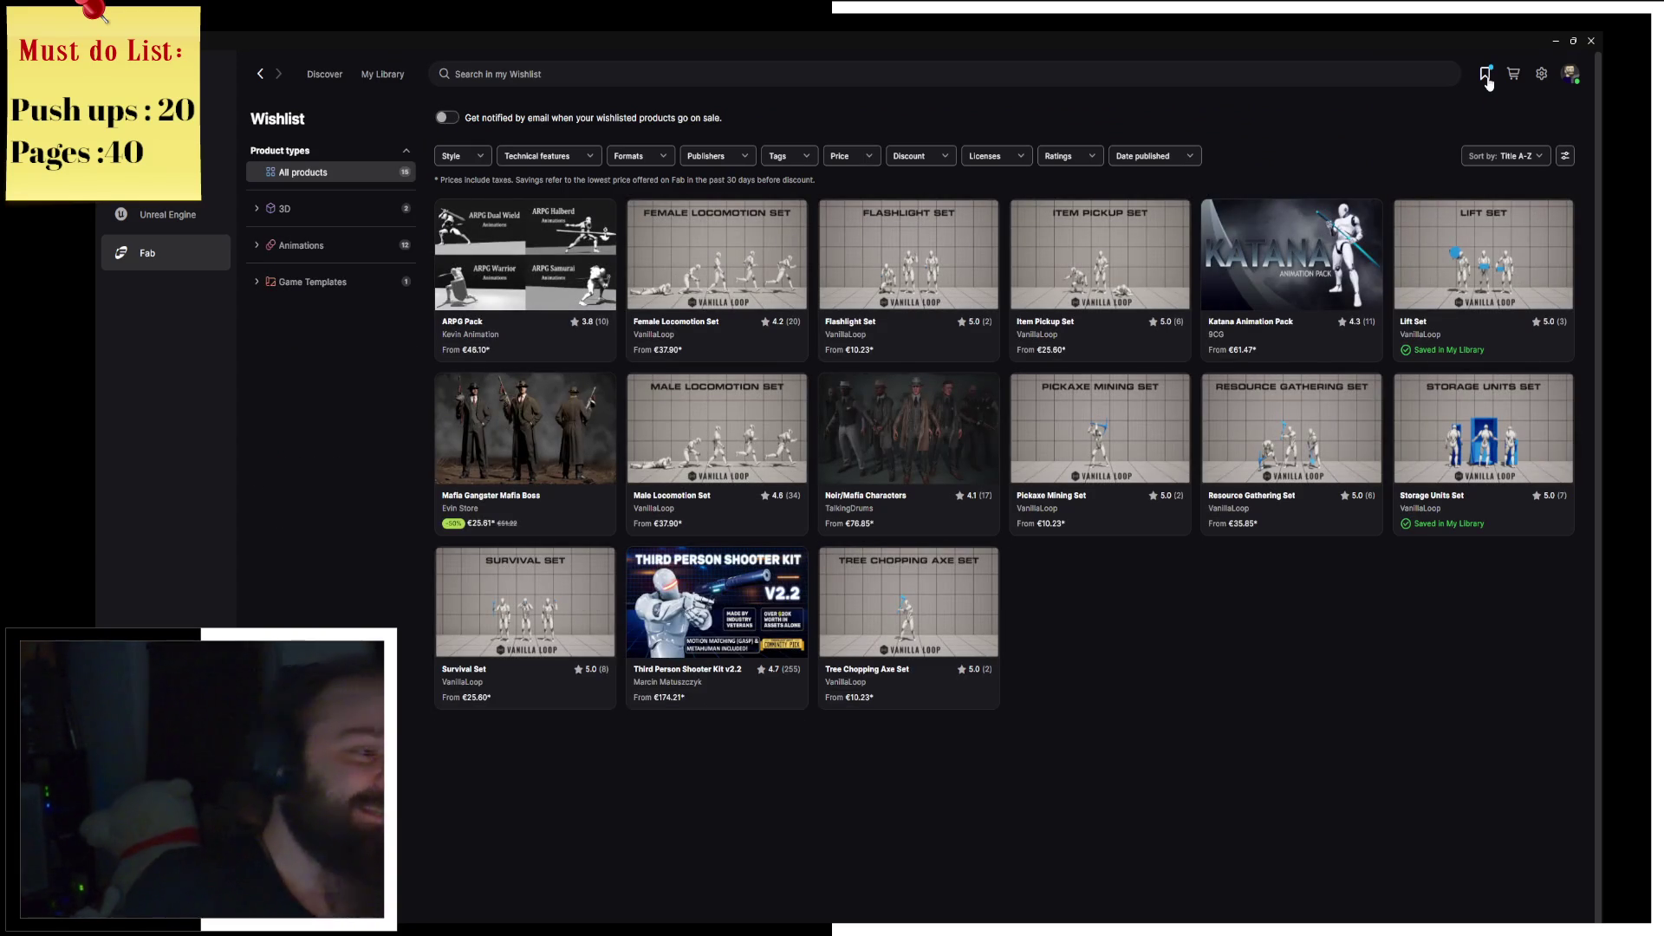
click(1566, 73)
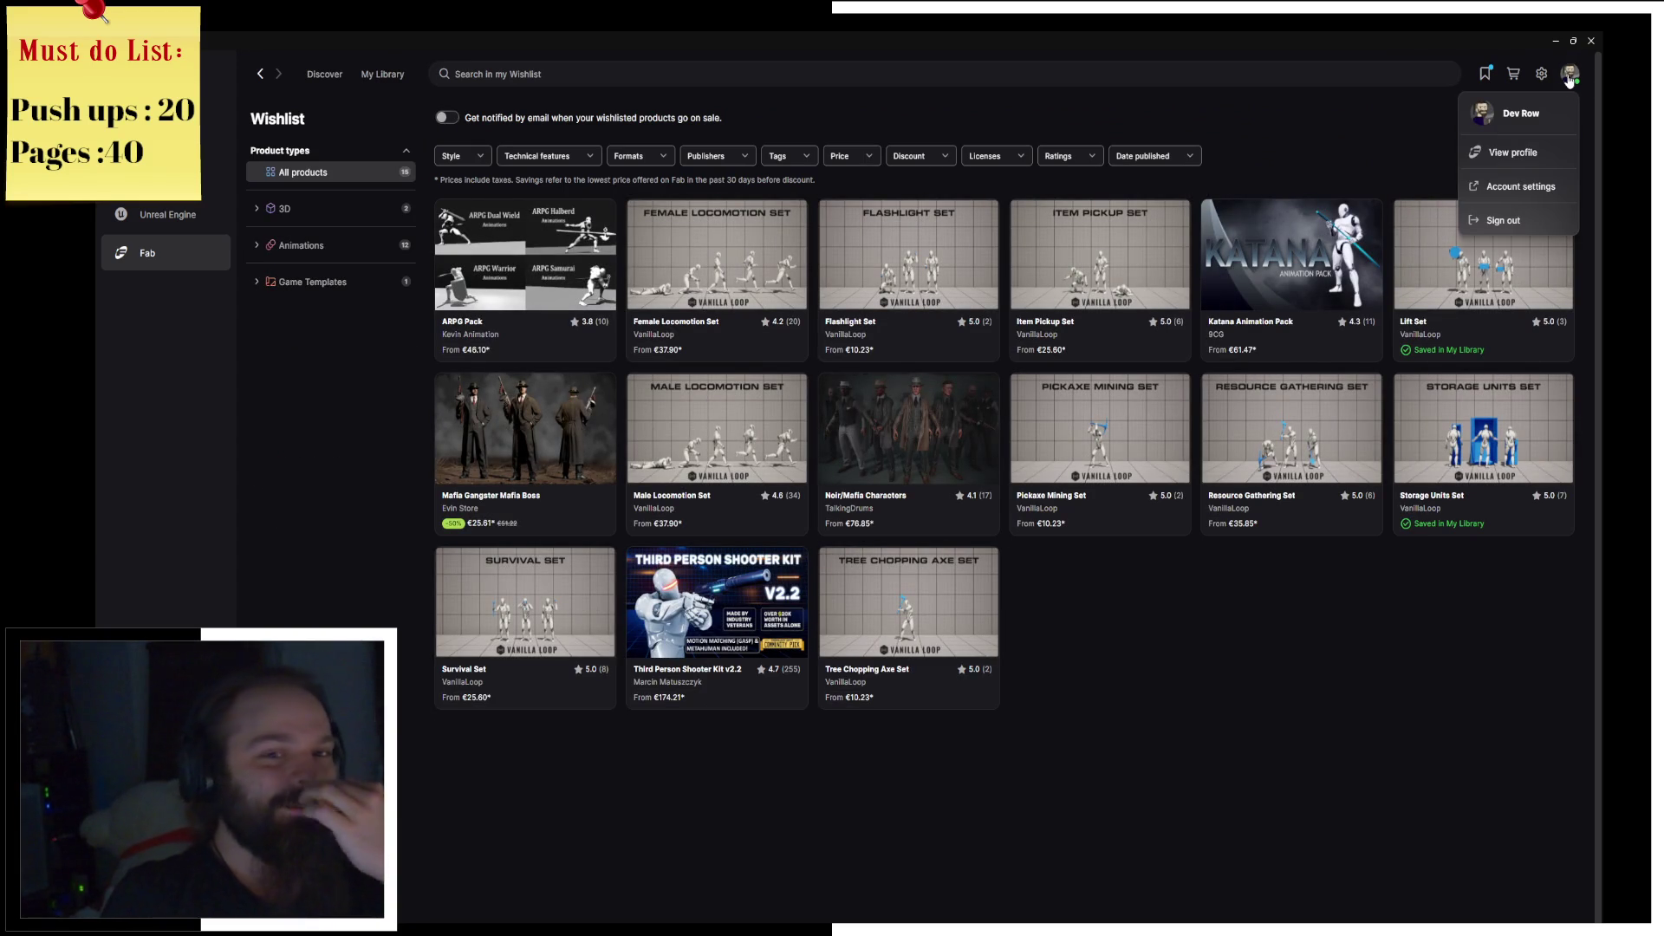
click(1508, 156)
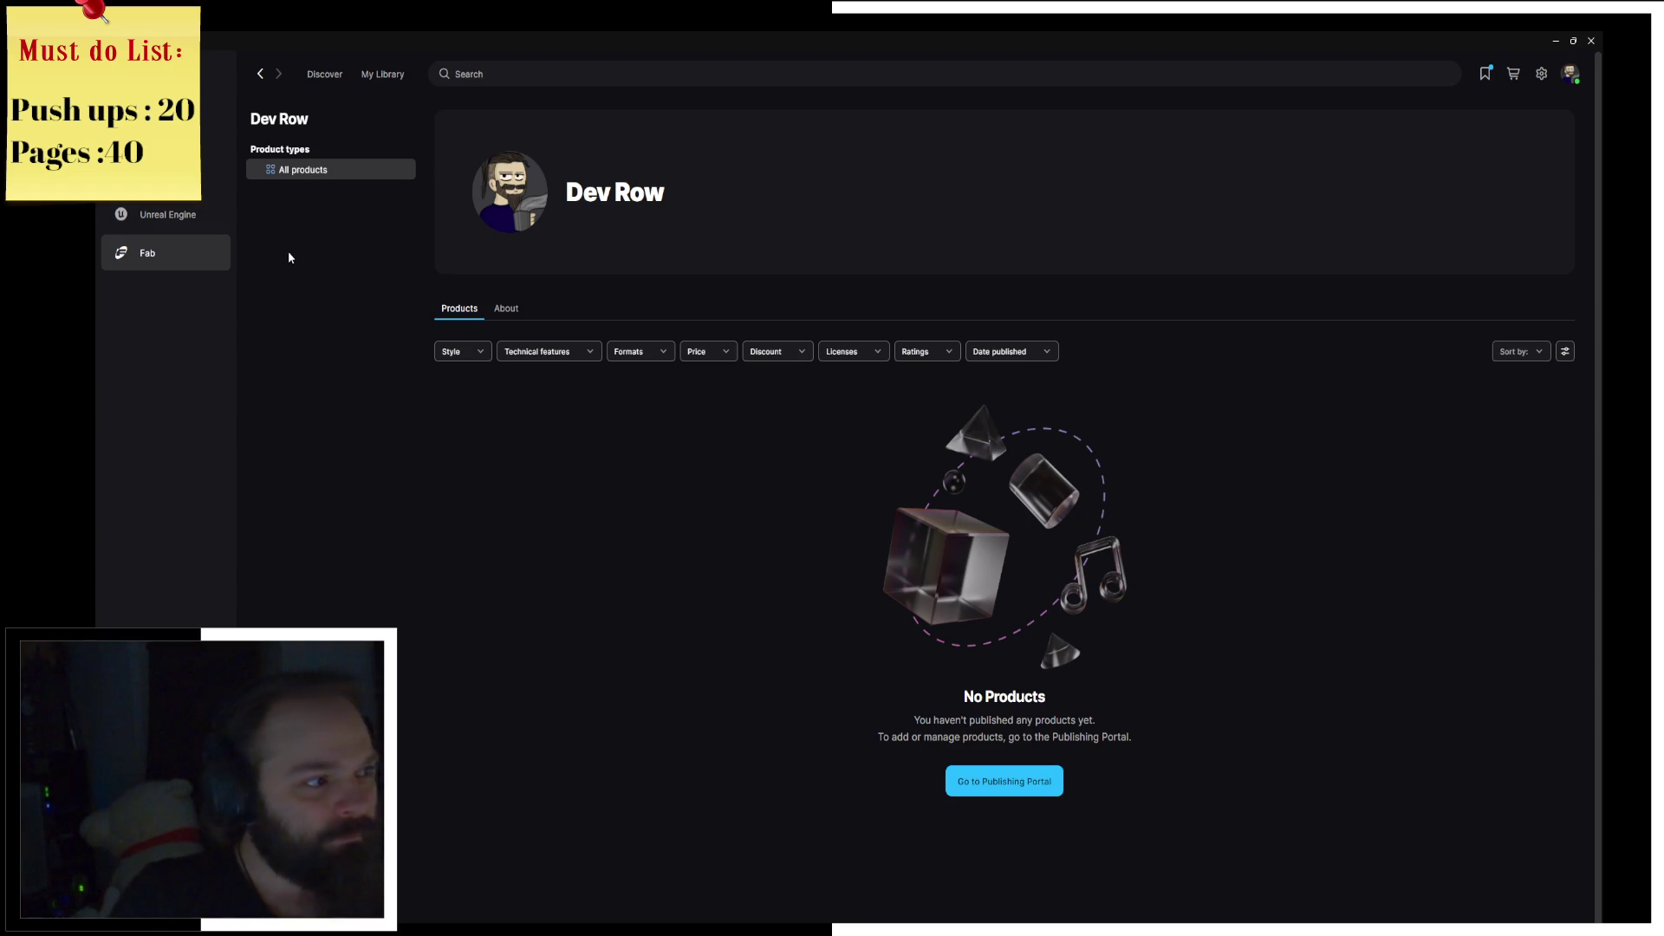
drag(981, 706, 1005, 727)
click(999, 782)
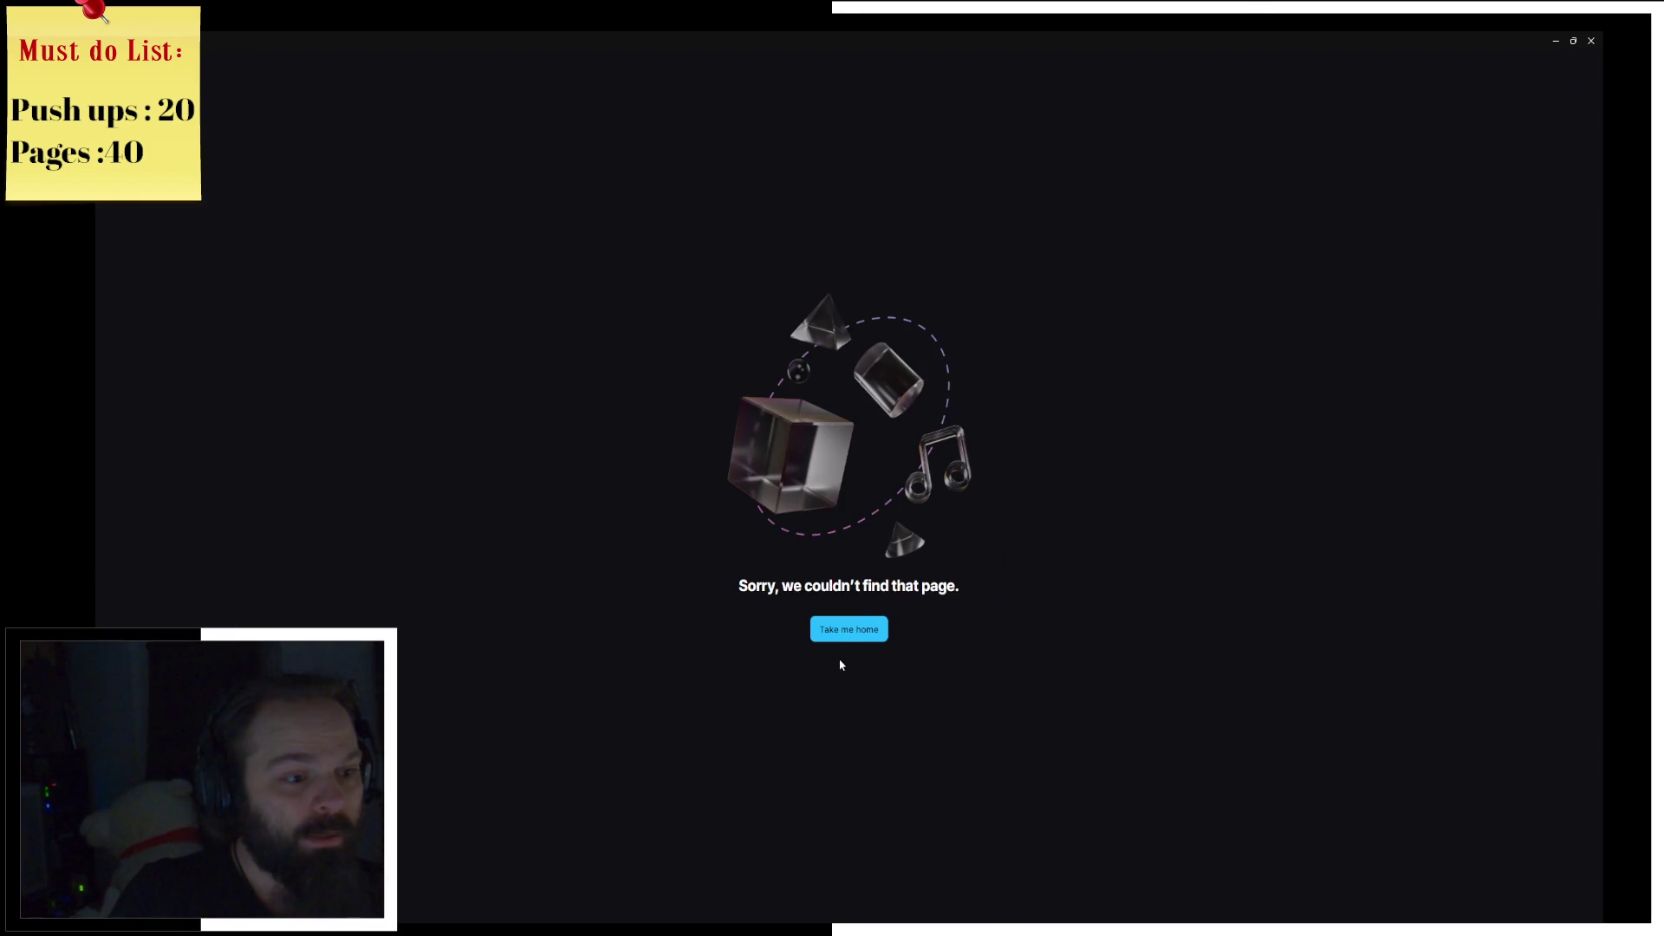
click(849, 633)
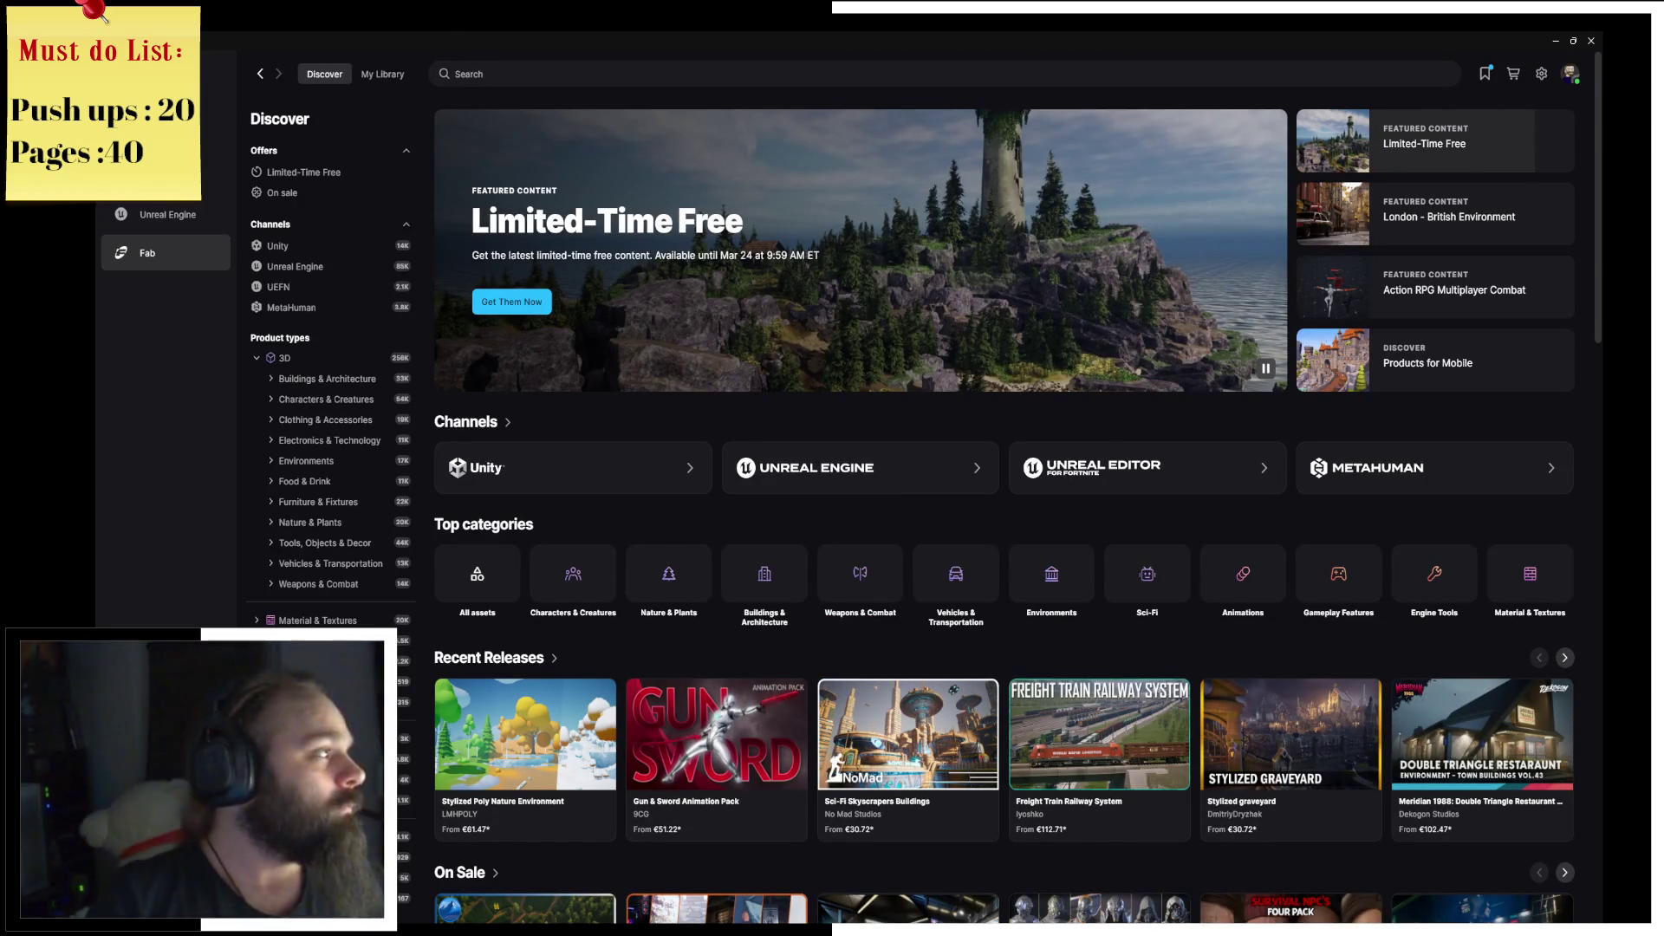
key(alt+Tab)
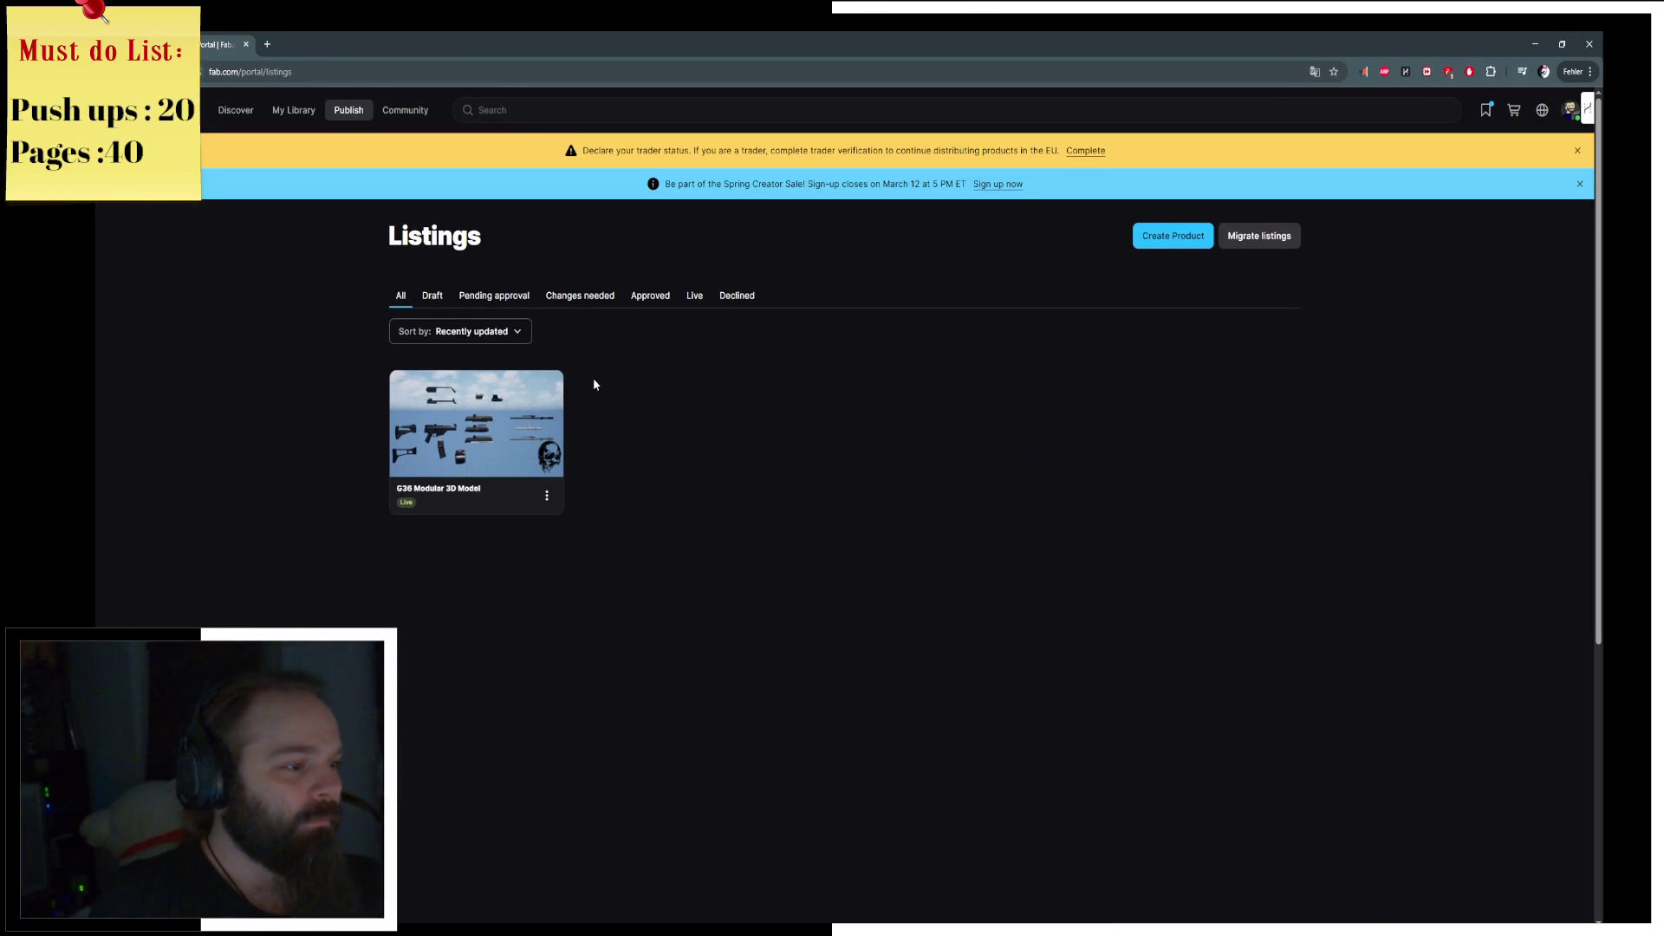
Step: Open the G36 Modular 3D Model edit form and scroll through its description, prices, tags and media
click(491, 409)
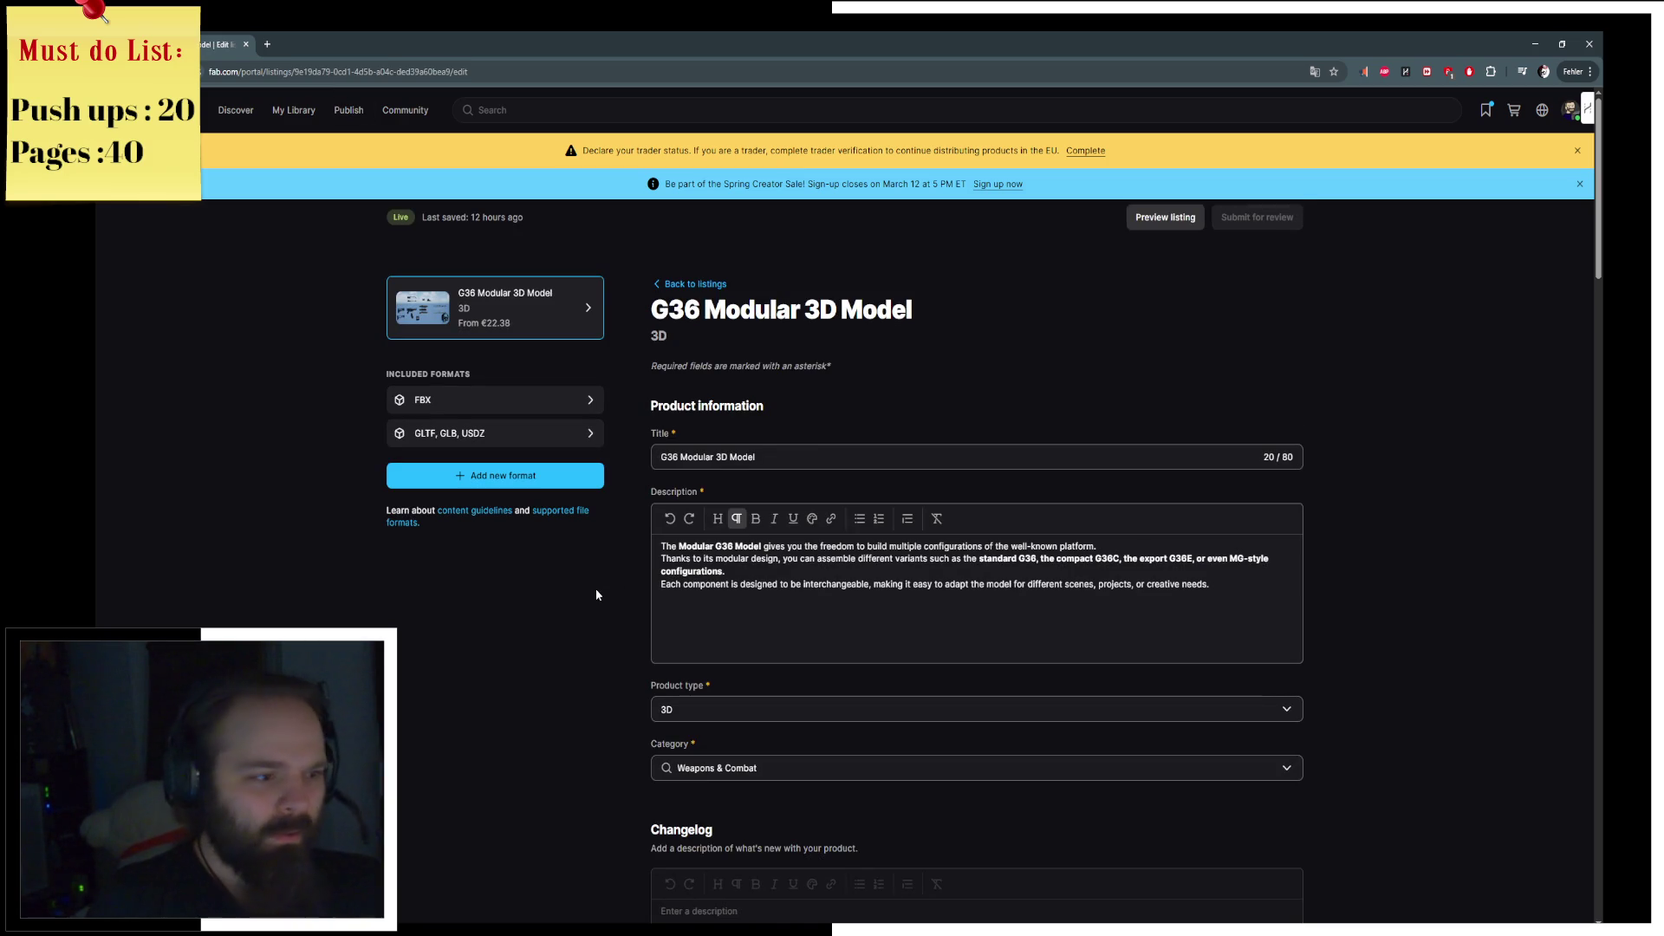
scroll(596, 594, down, 7)
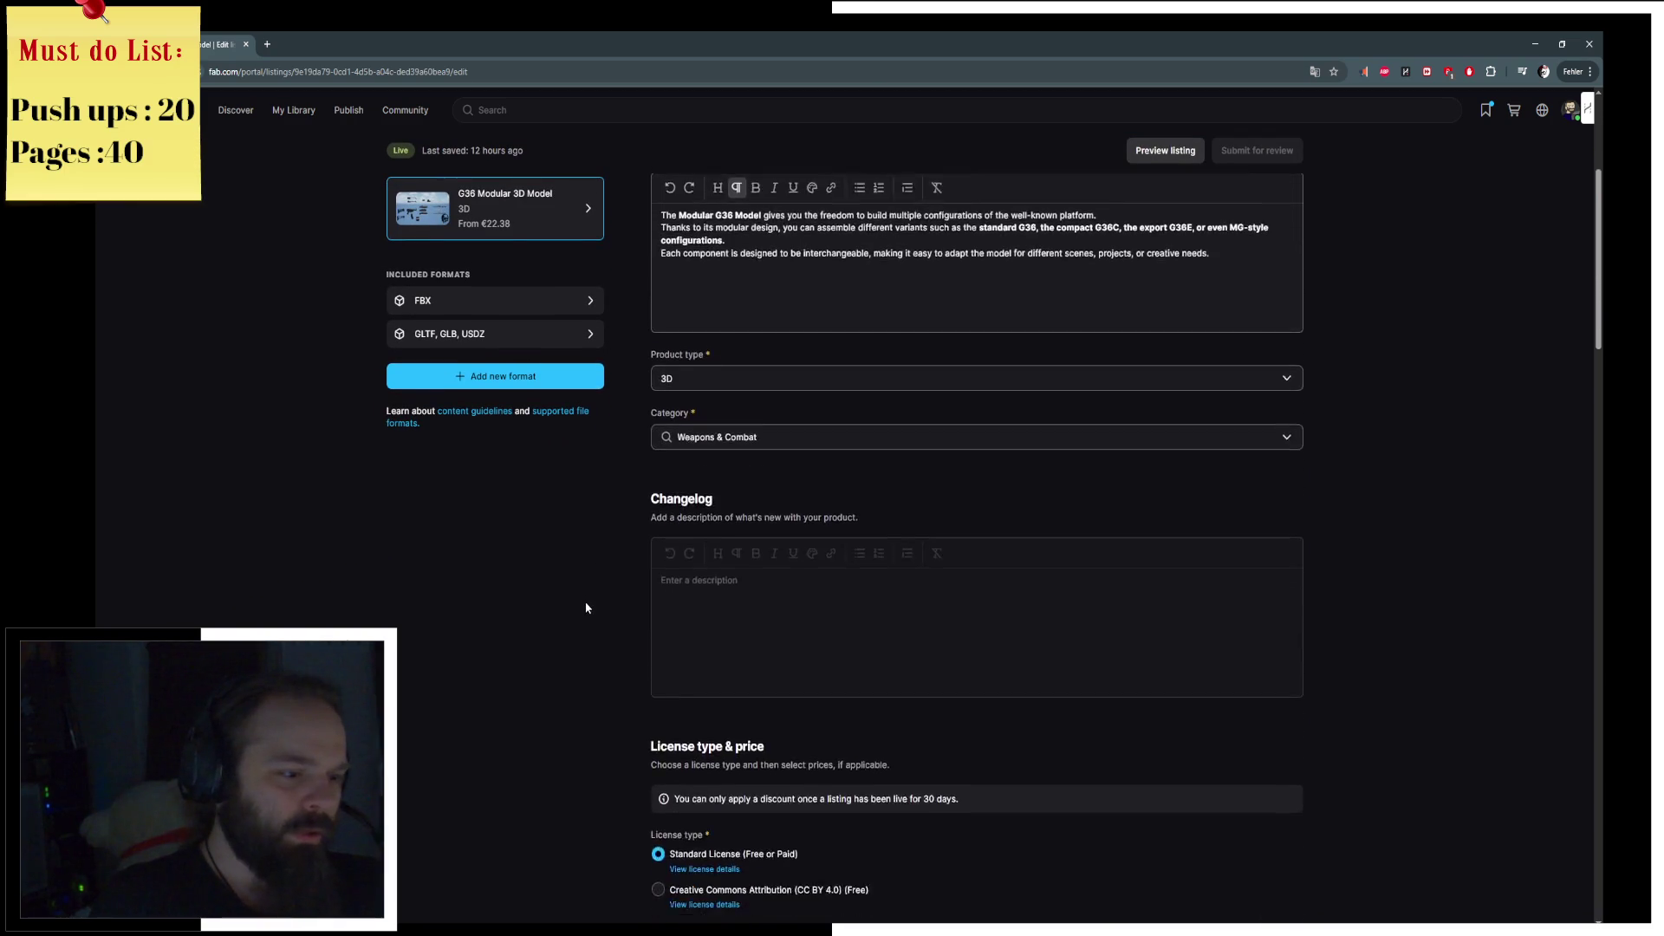
scroll(586, 608, down, 1)
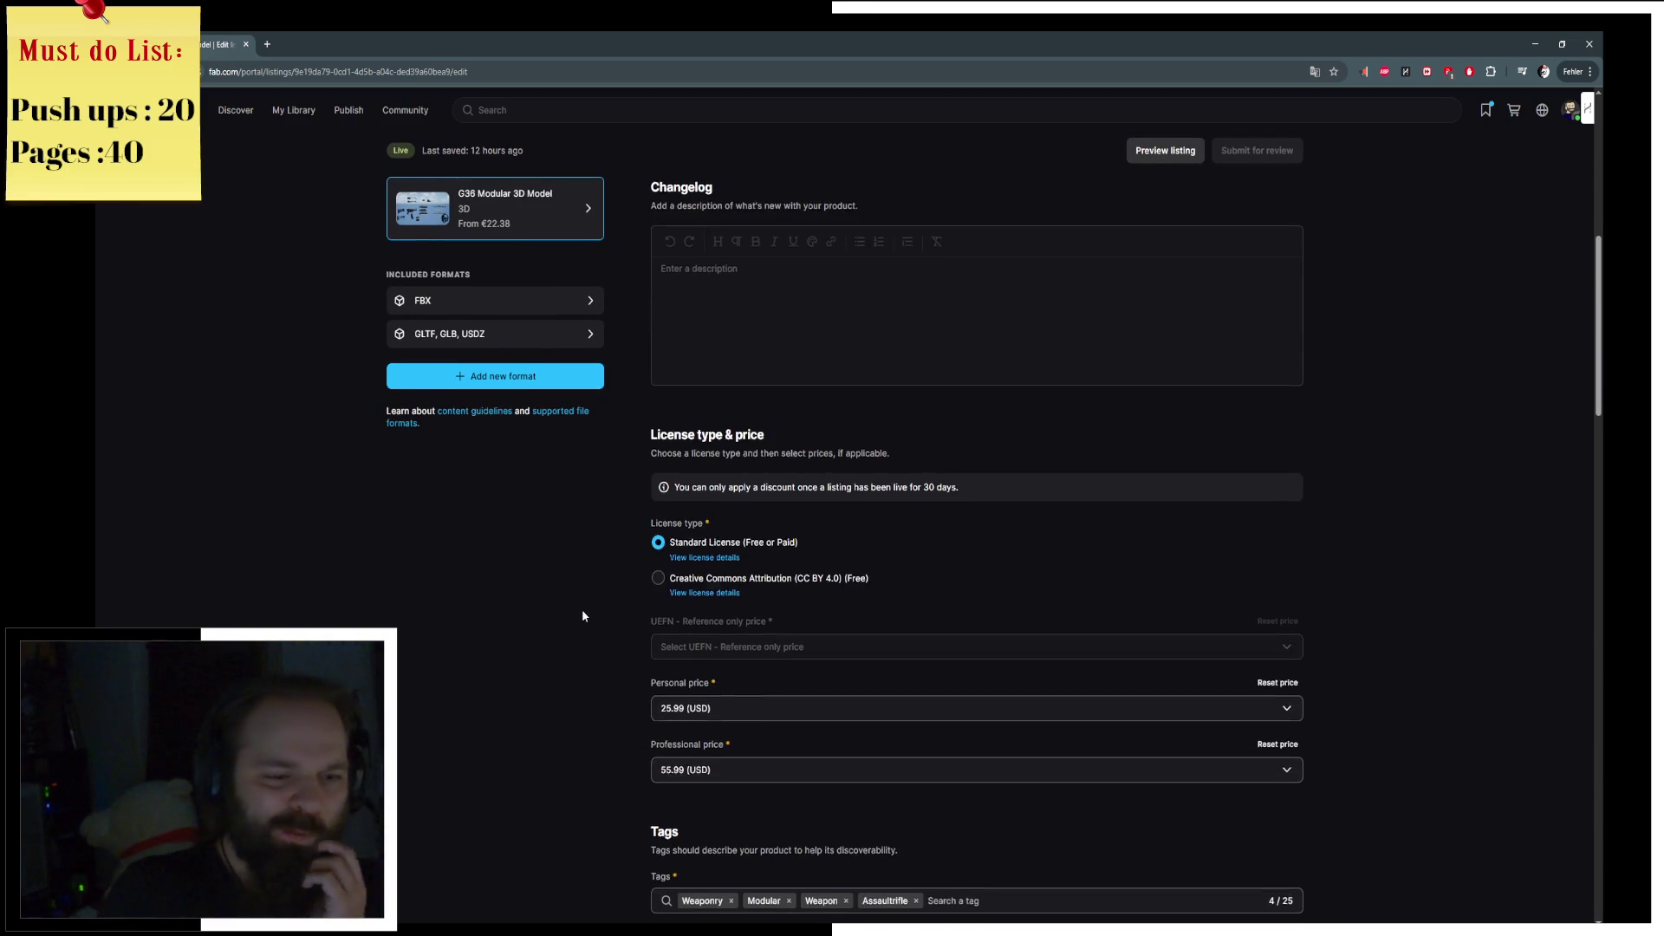
scroll(583, 616, down, 3)
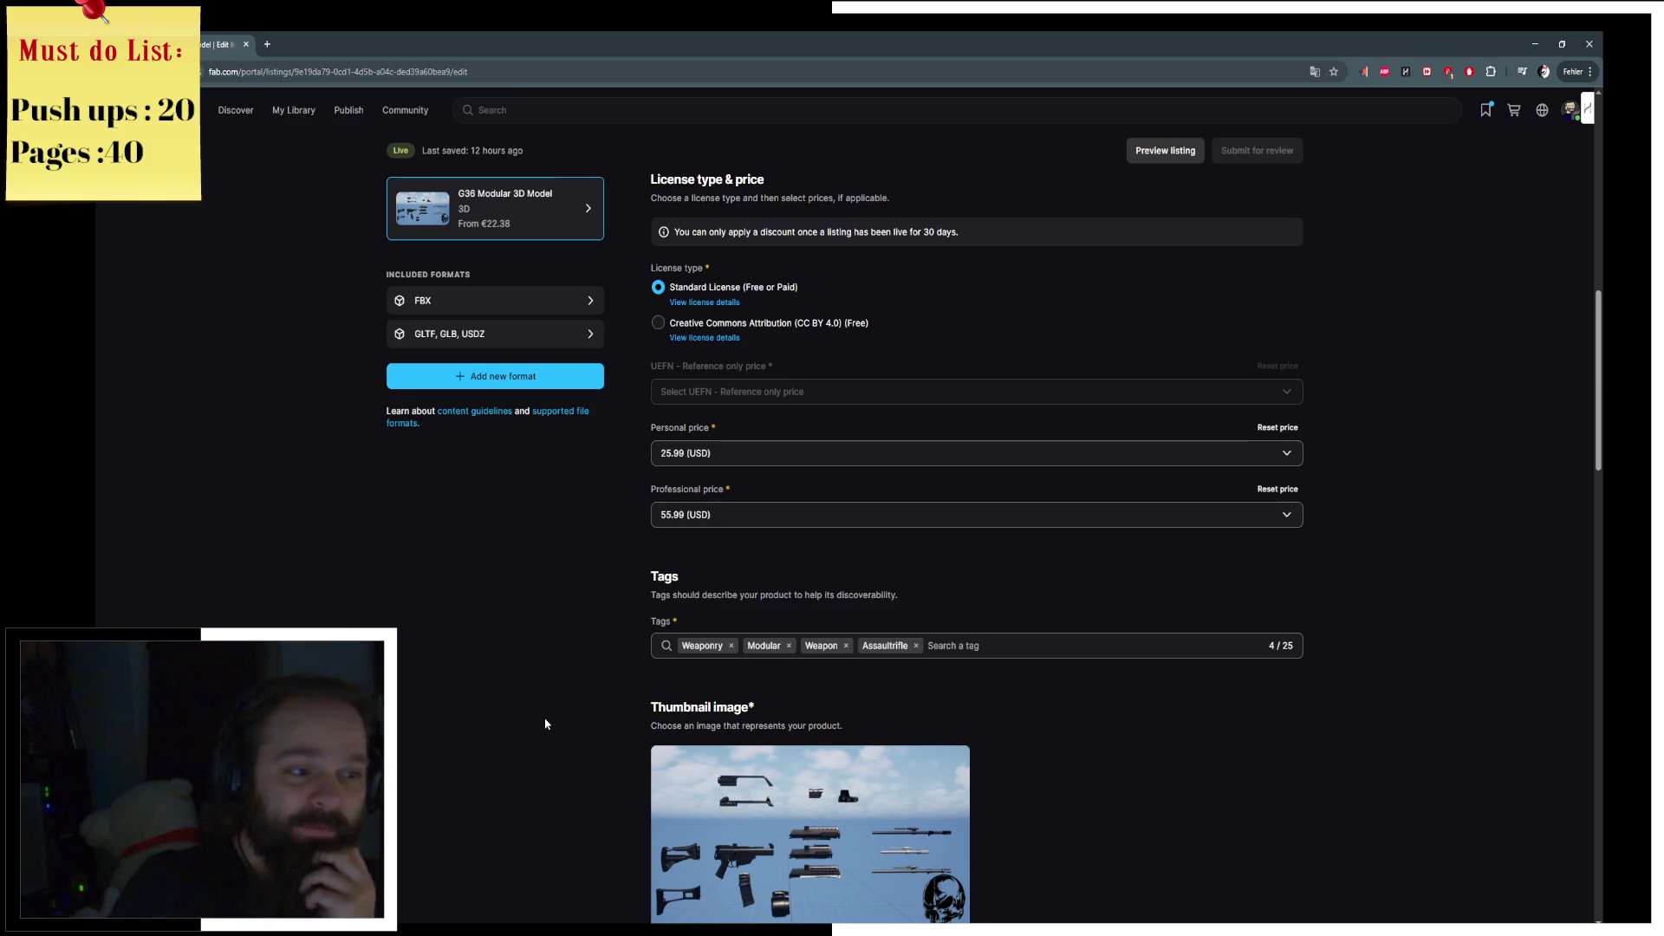
scroll(546, 724, down, 6)
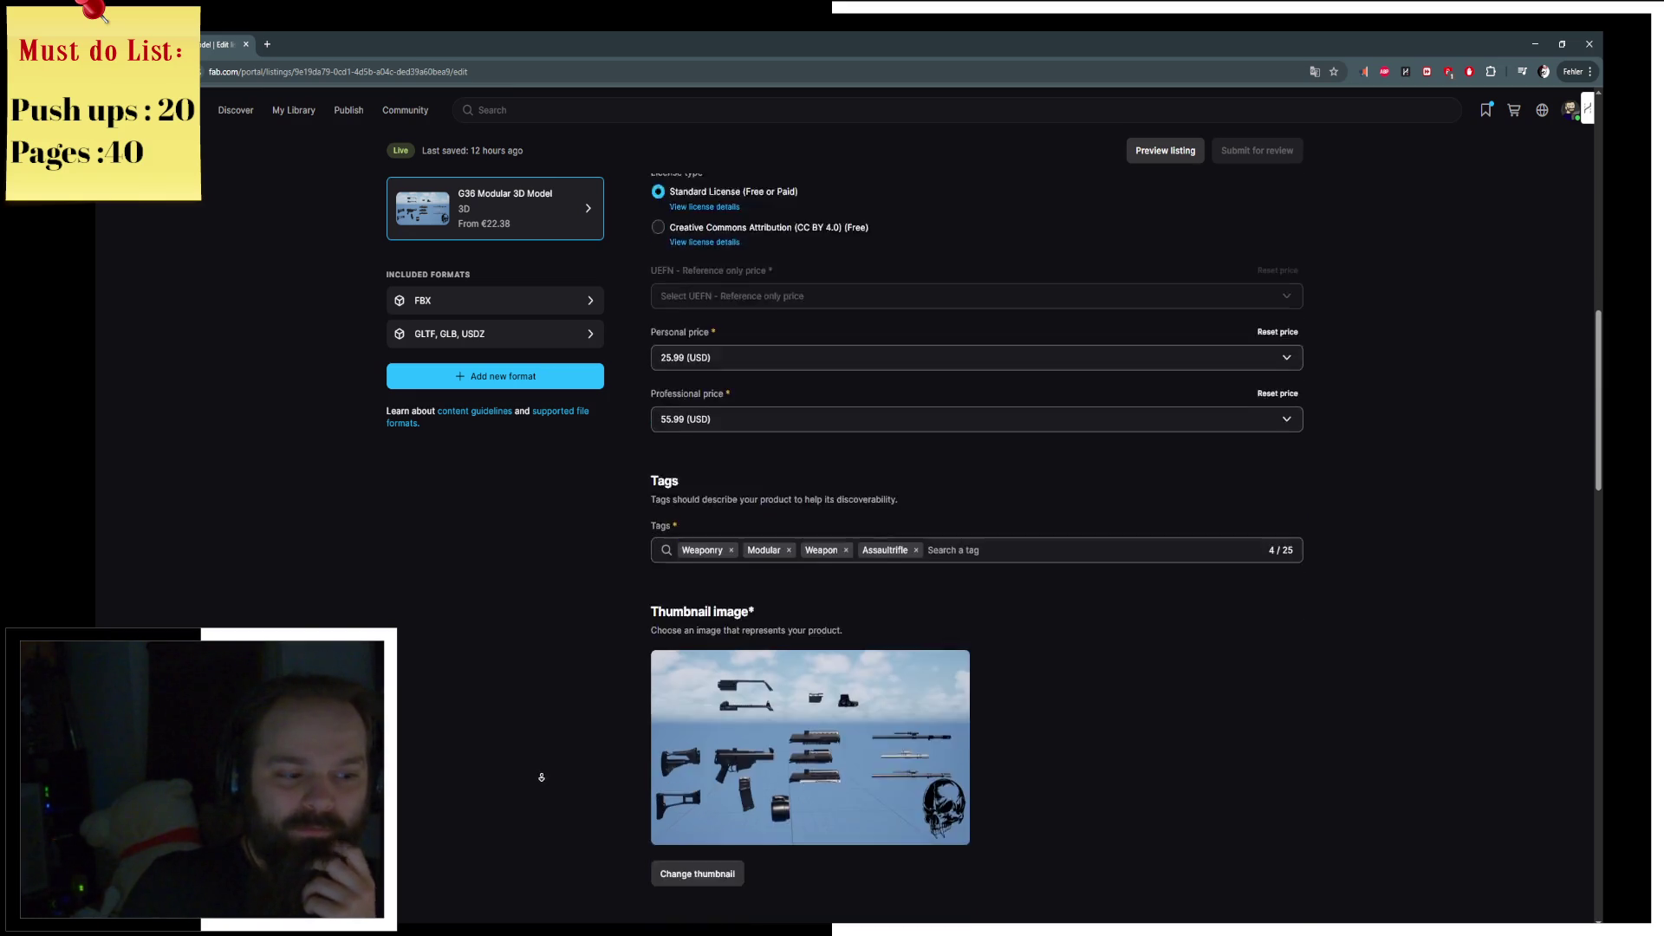
scroll(559, 705, down, 3)
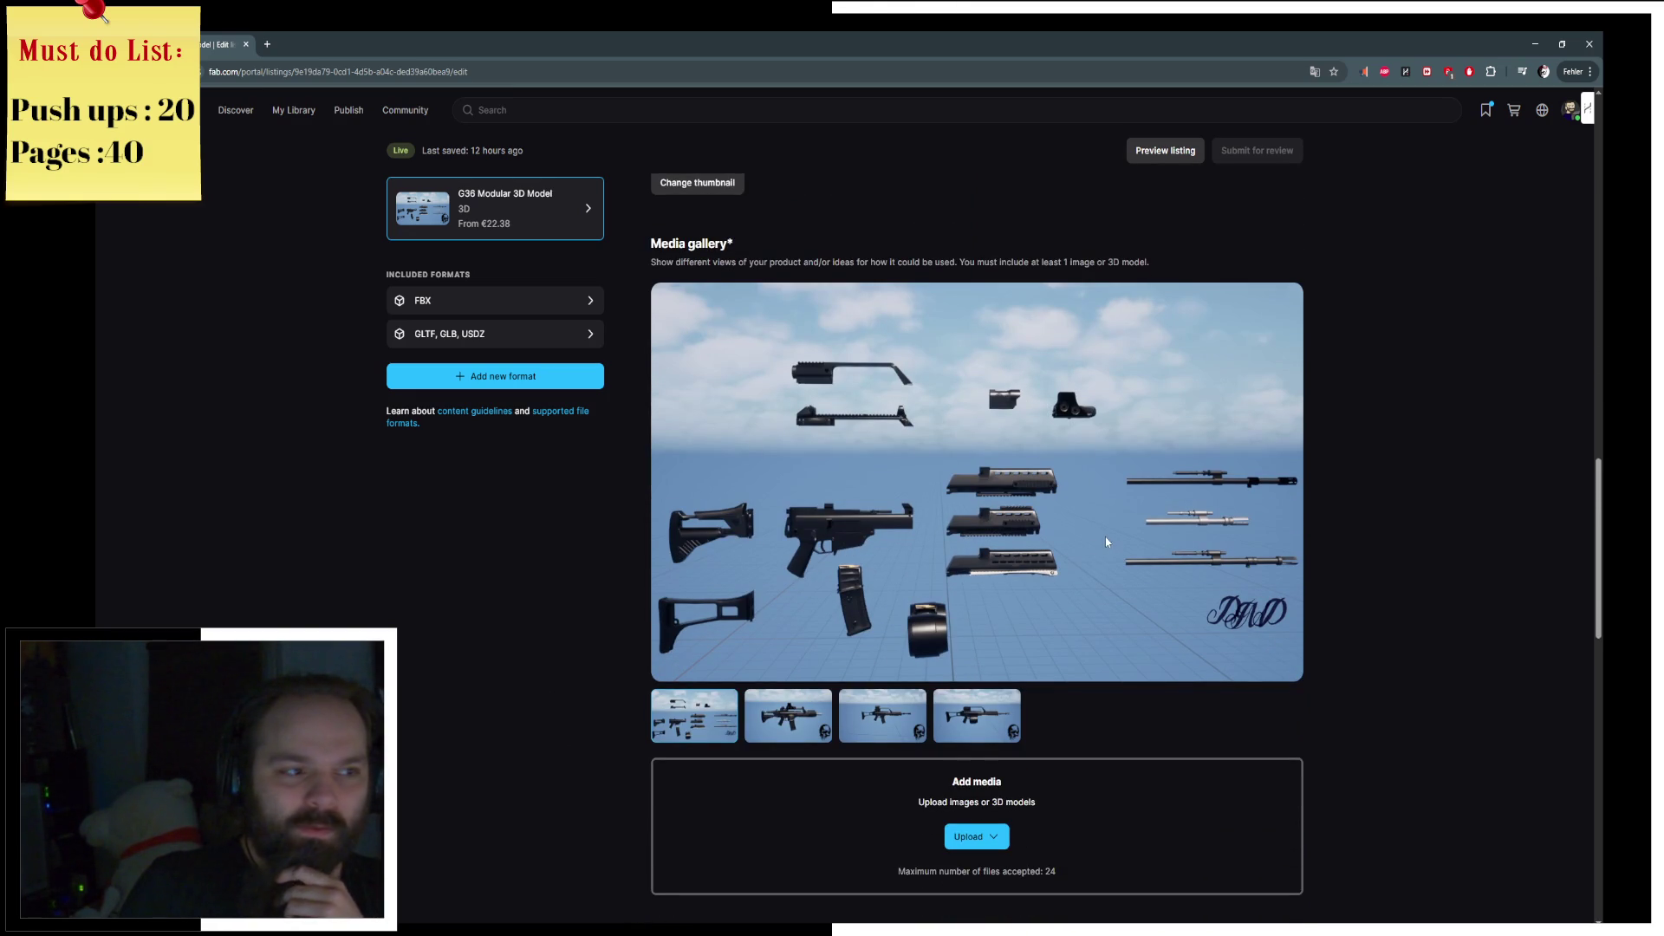
scroll(621, 581, down, 1)
scroll(659, 568, up, 5)
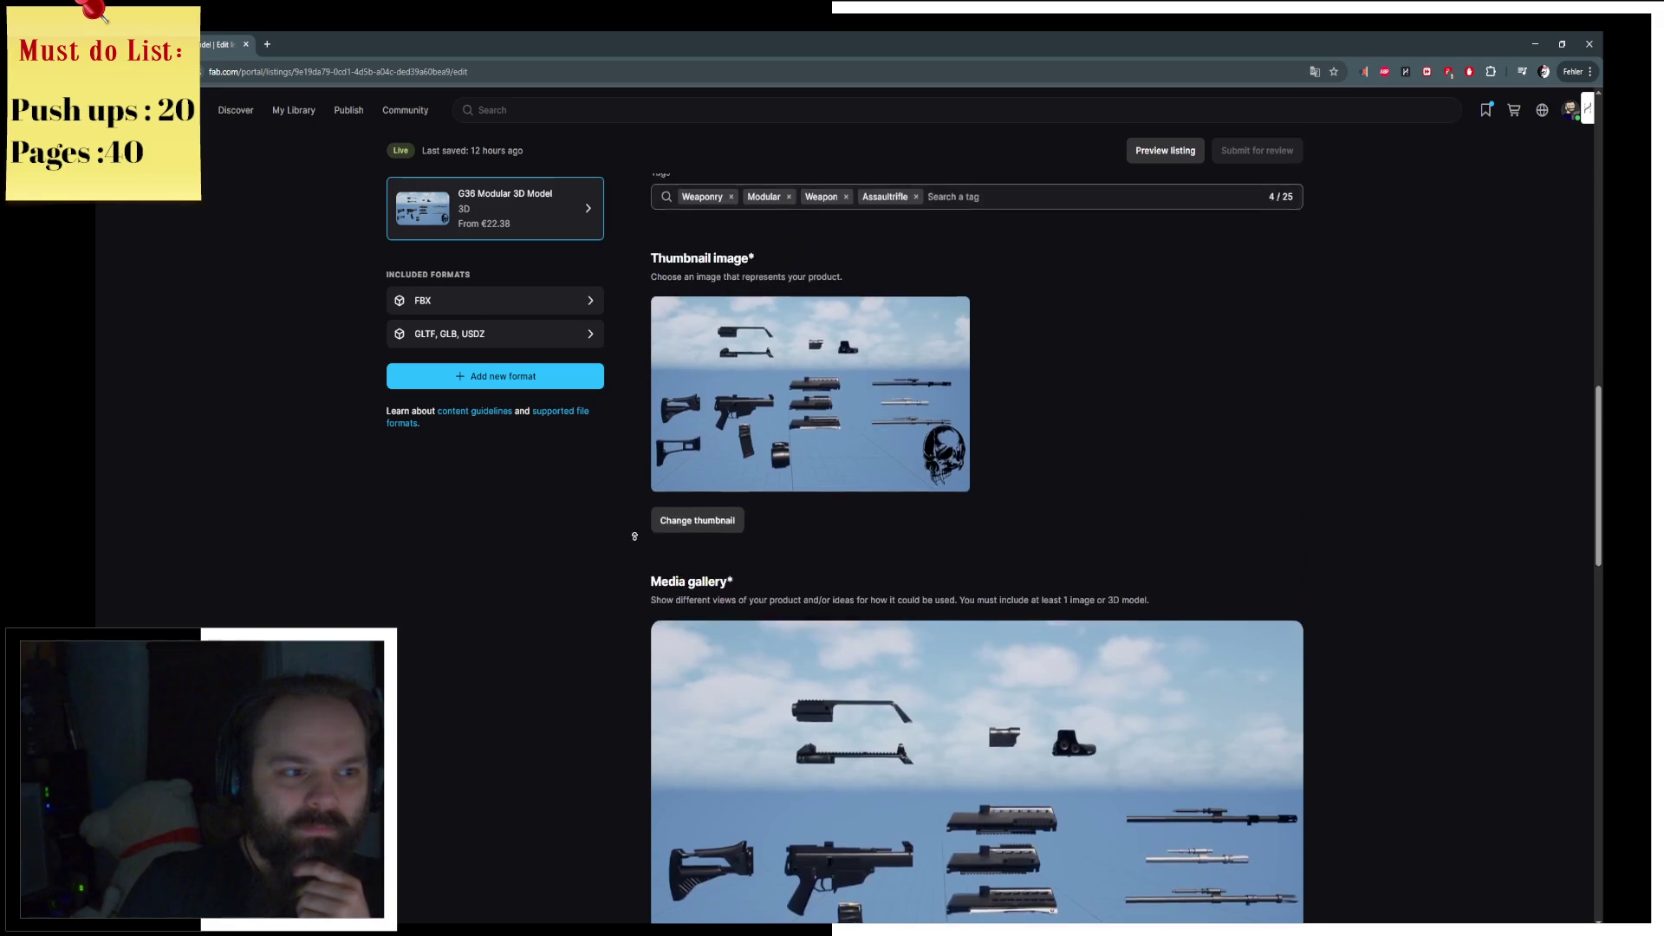
scroll(668, 559, up, 5)
scroll(977, 763, down, 4)
scroll(977, 763, down, 2)
scroll(1156, 550, up, 10)
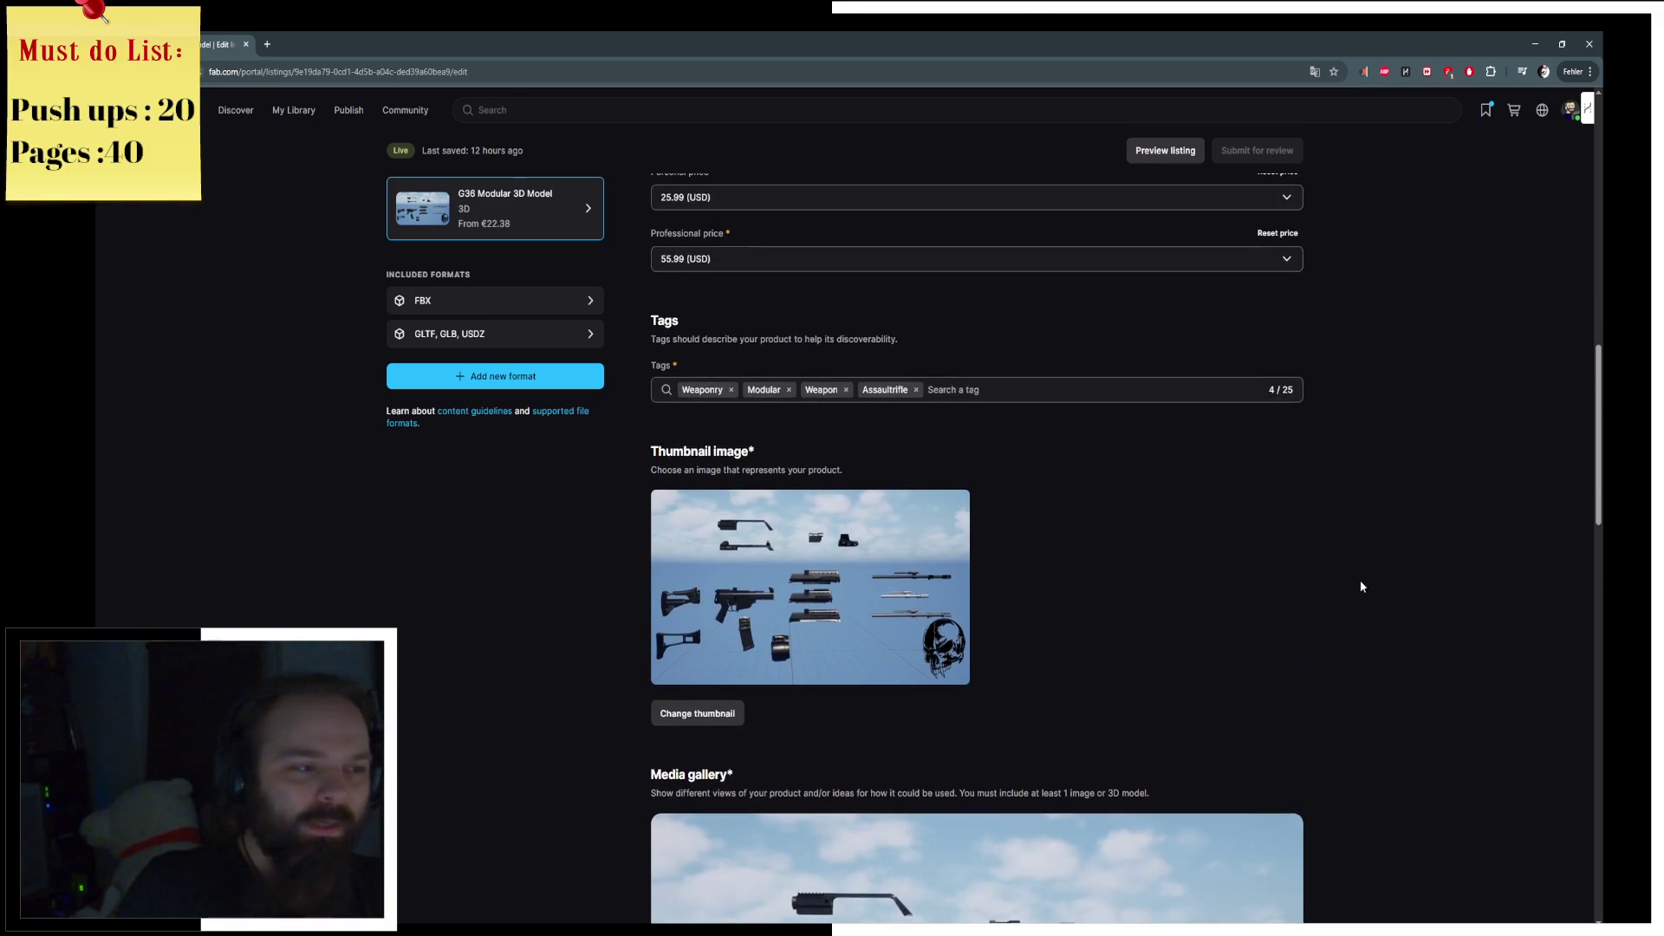
scroll(1362, 451, up, 3)
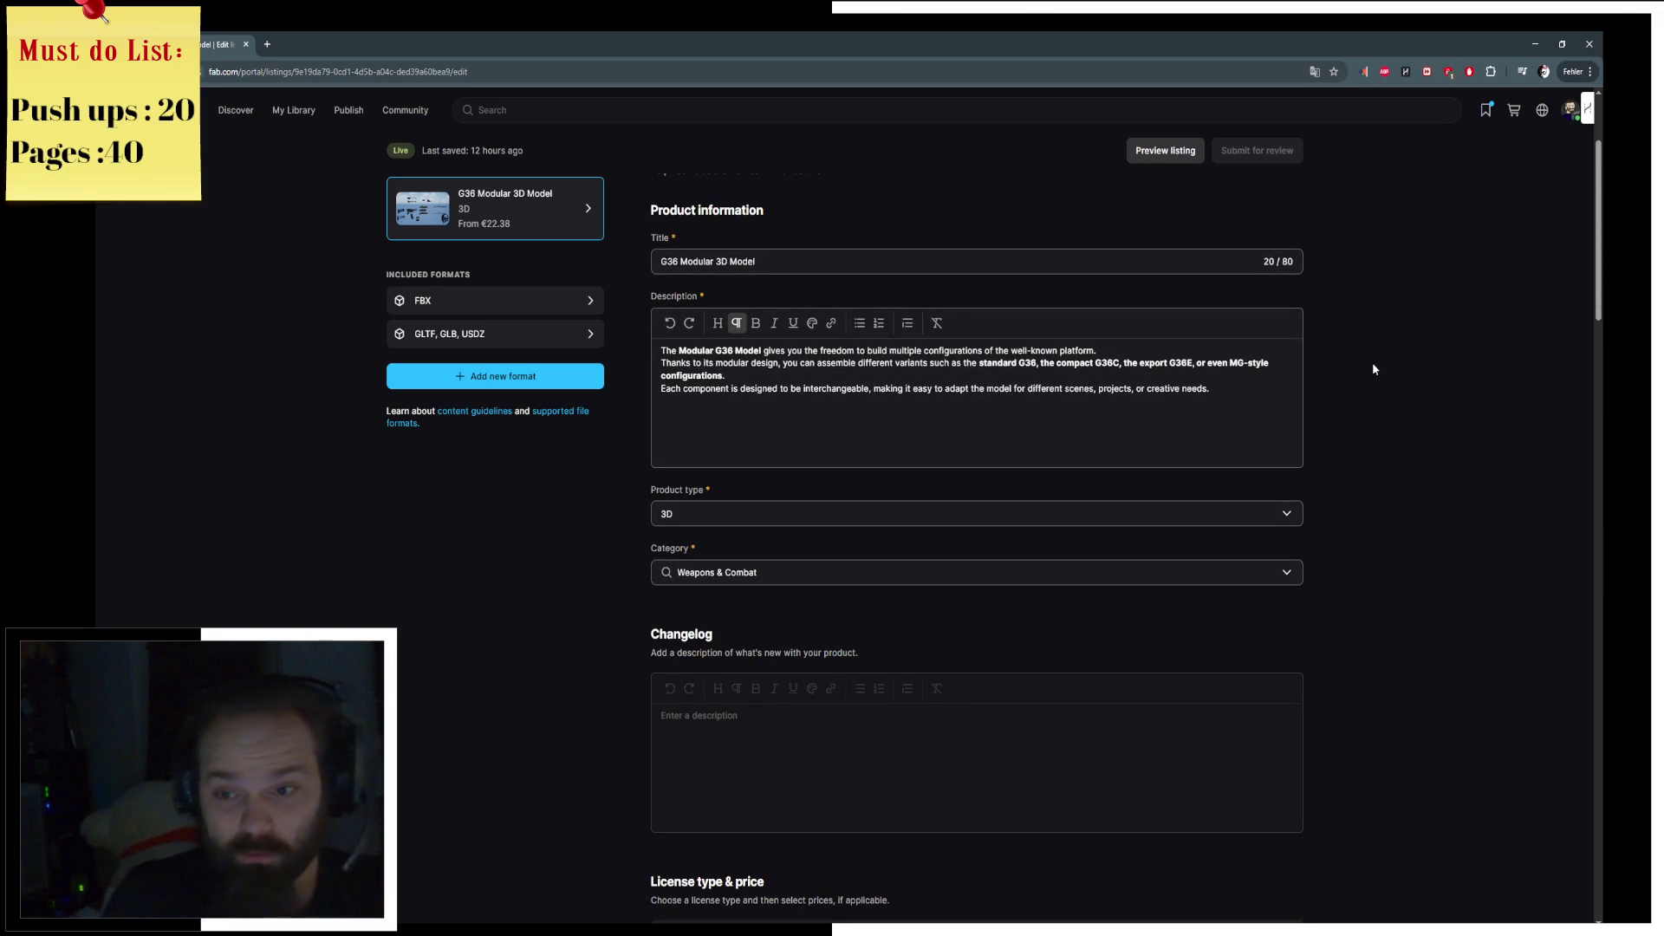
scroll(1373, 368, up, 3)
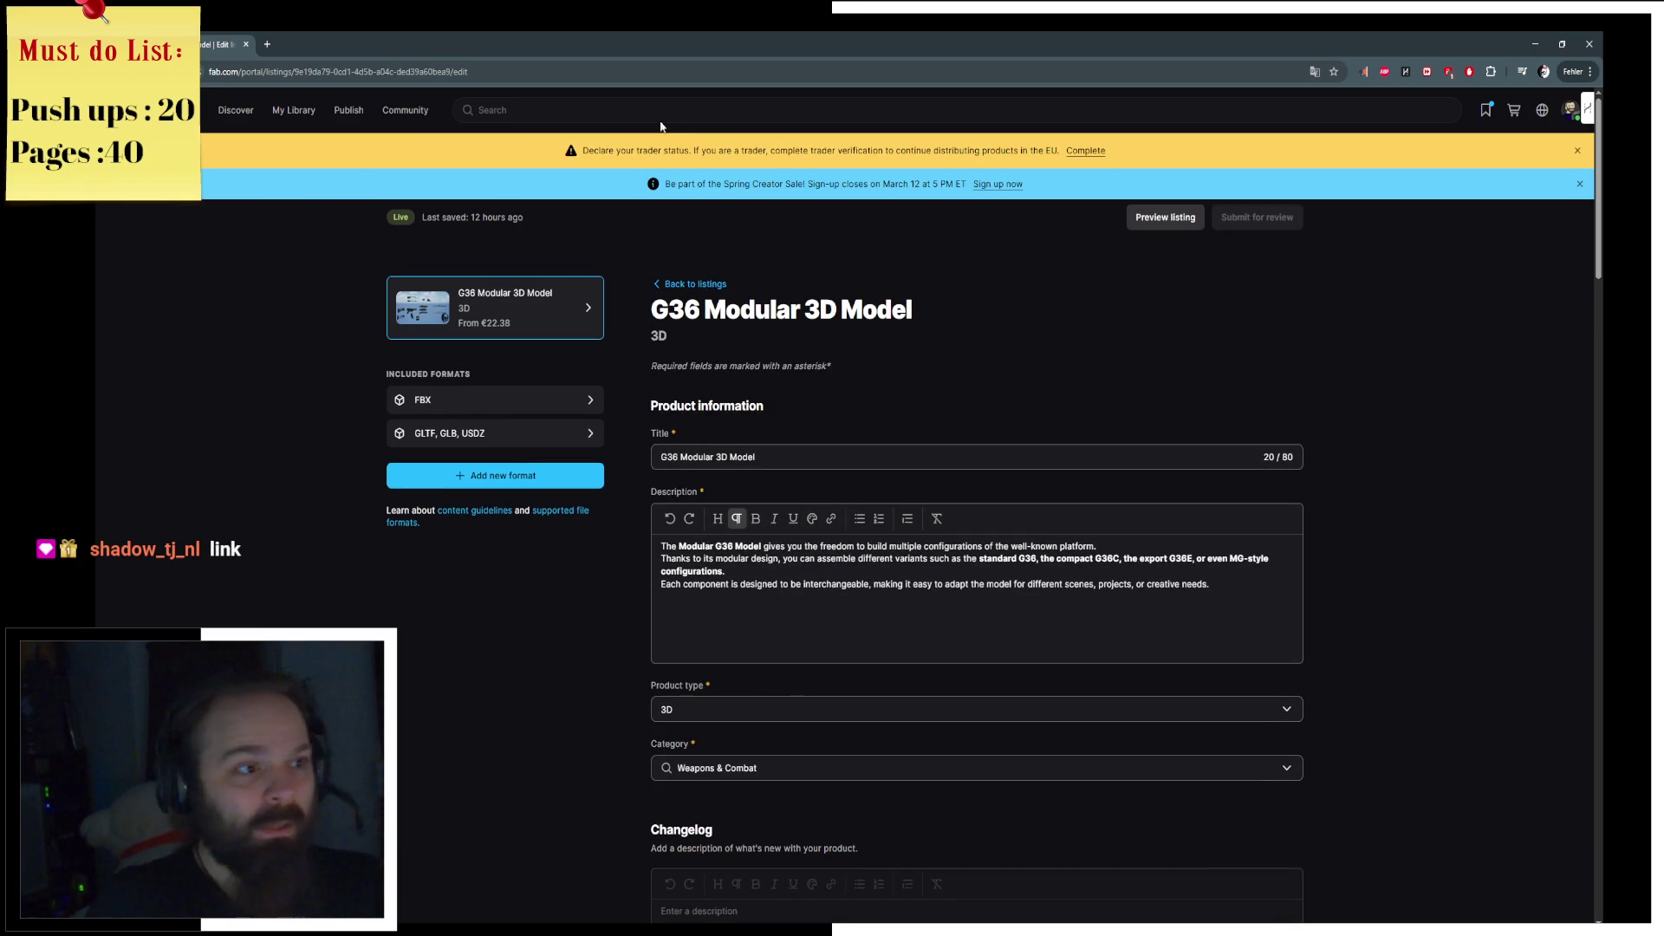
click(515, 73)
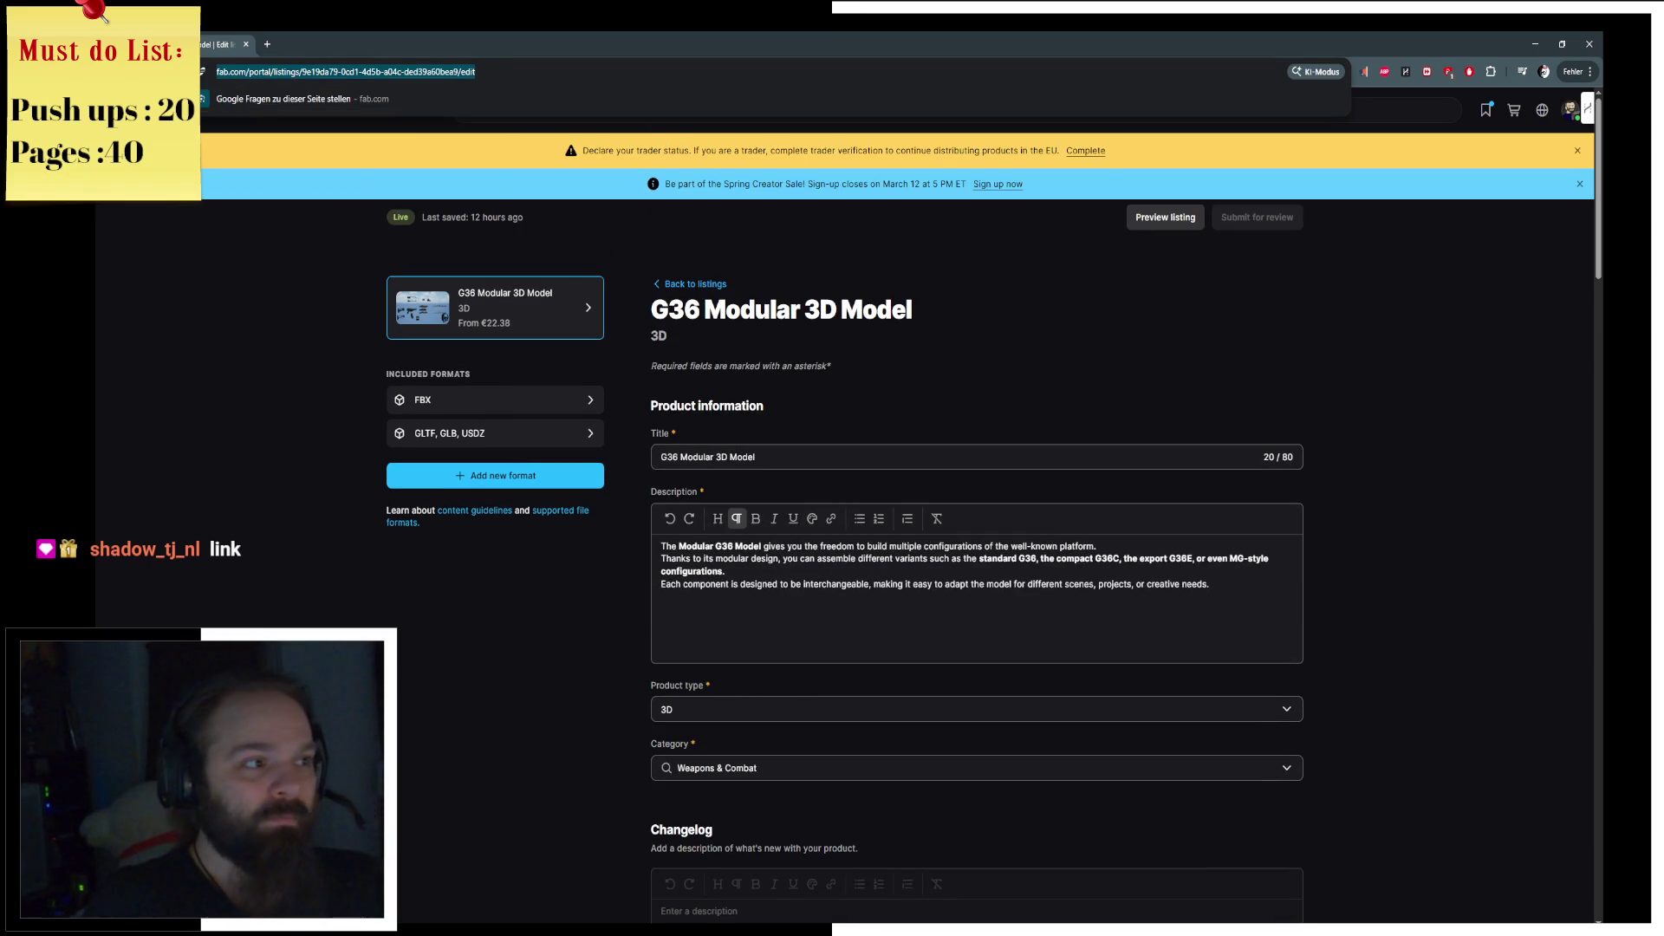
Step: Reopen the G36 Modular 3D Model listing, scroll its buyer preview, then return to the edit form and home page
click(702, 289)
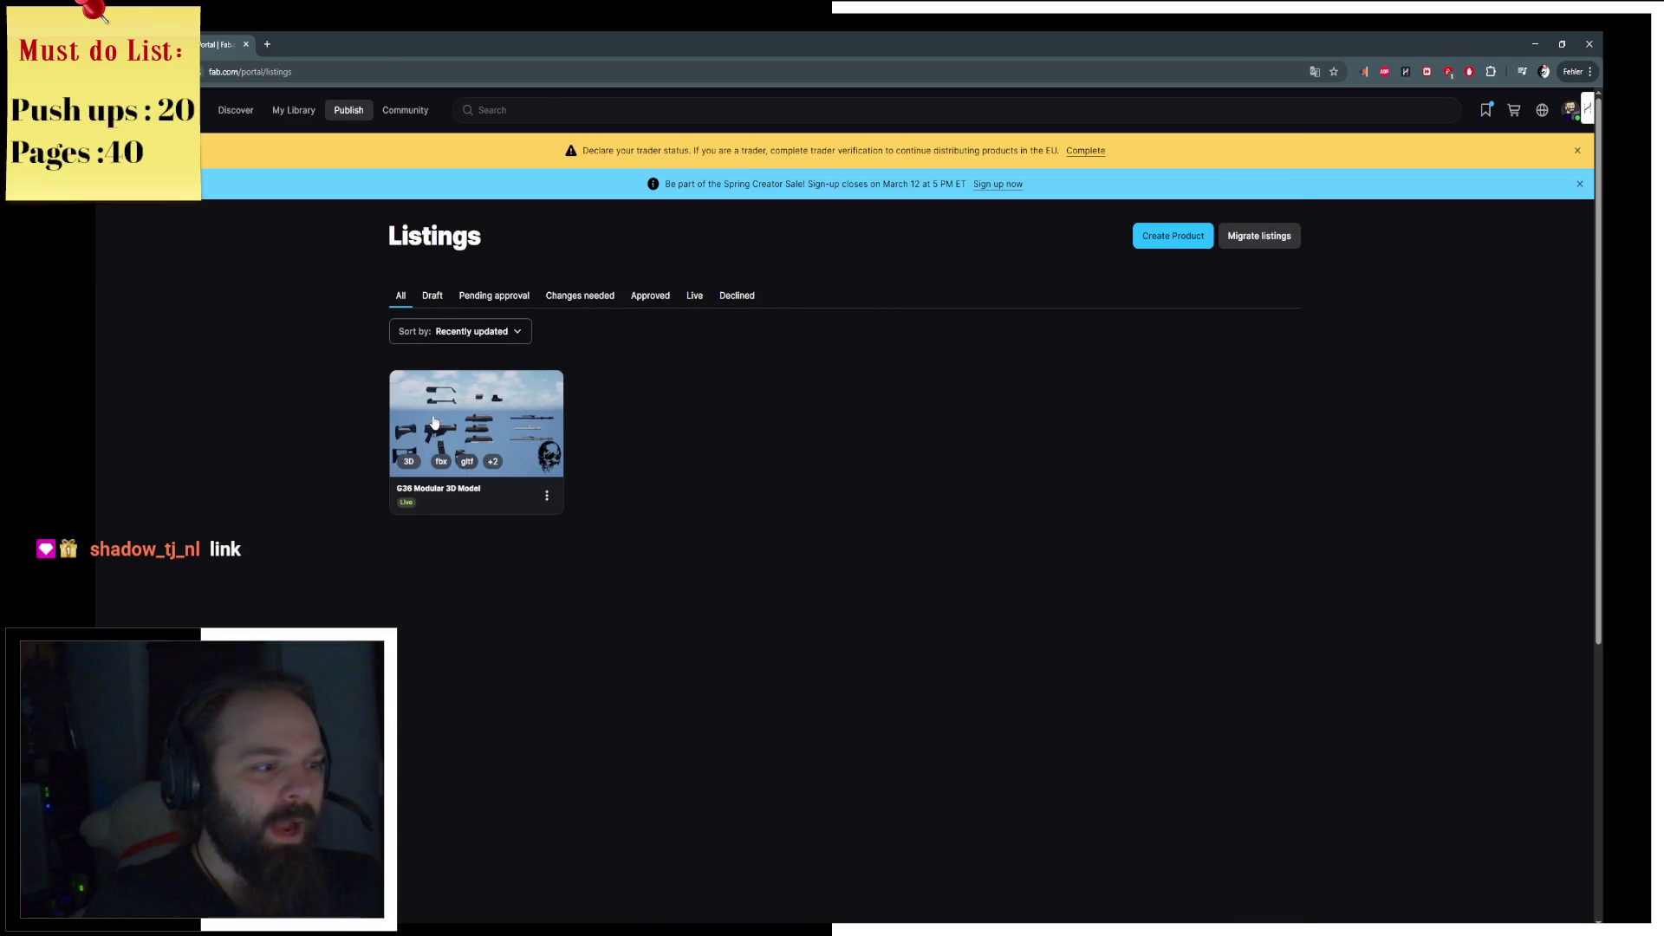
click(440, 421)
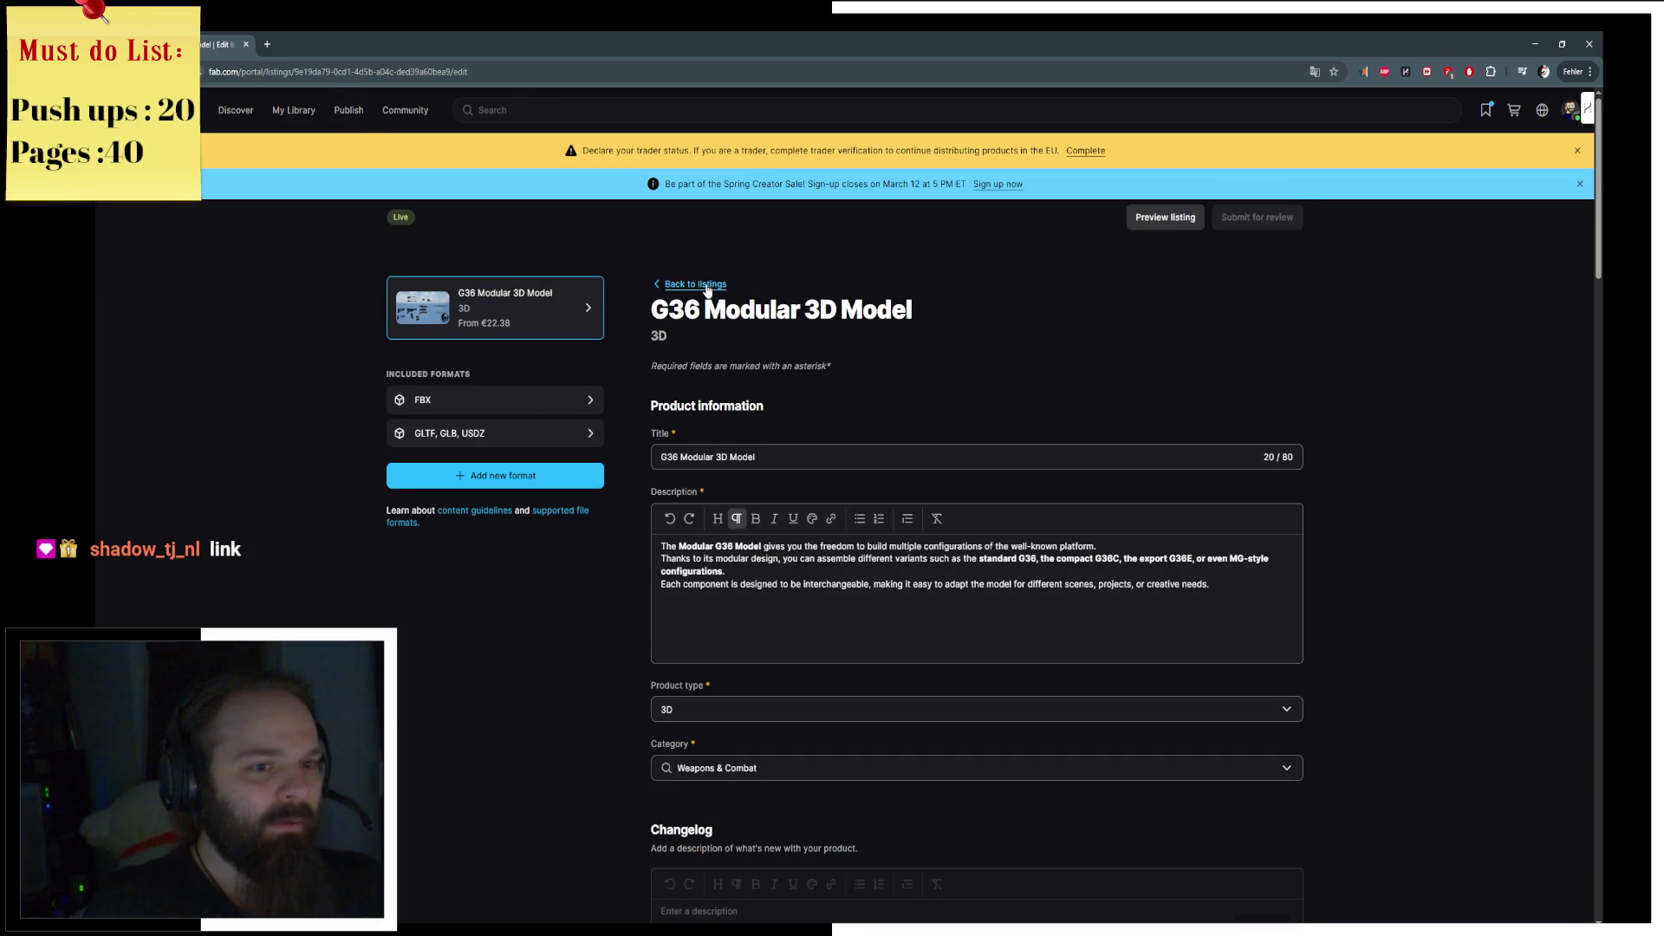
click(1165, 217)
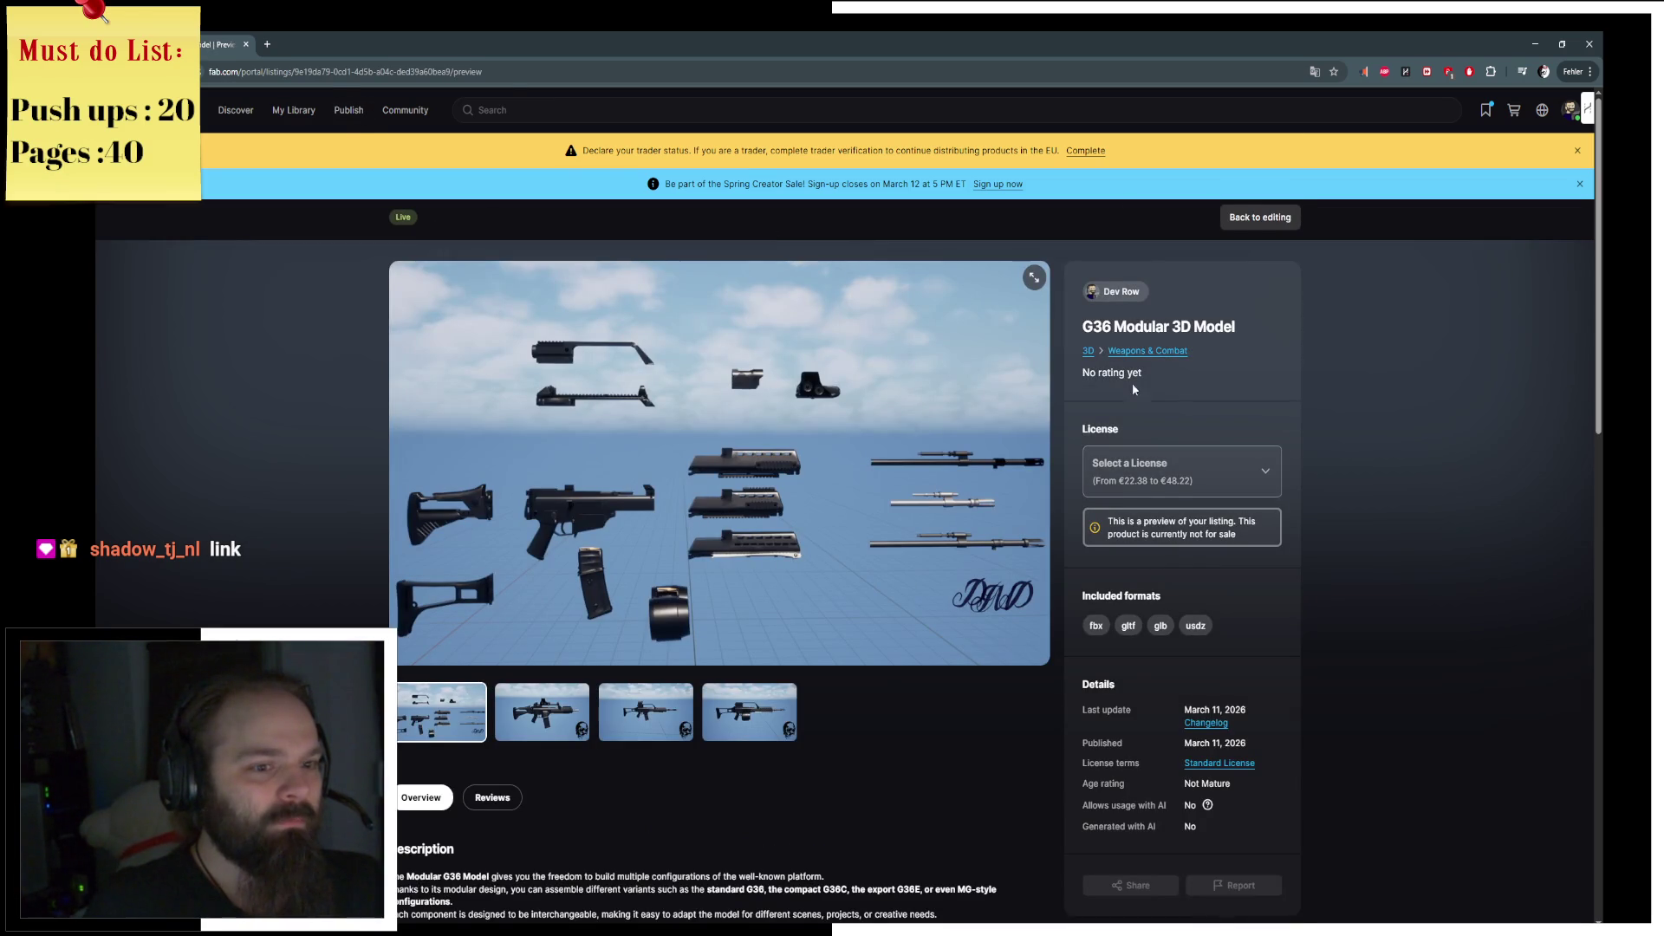
scroll(1133, 390, down, 1)
scroll(1382, 440, down, 1)
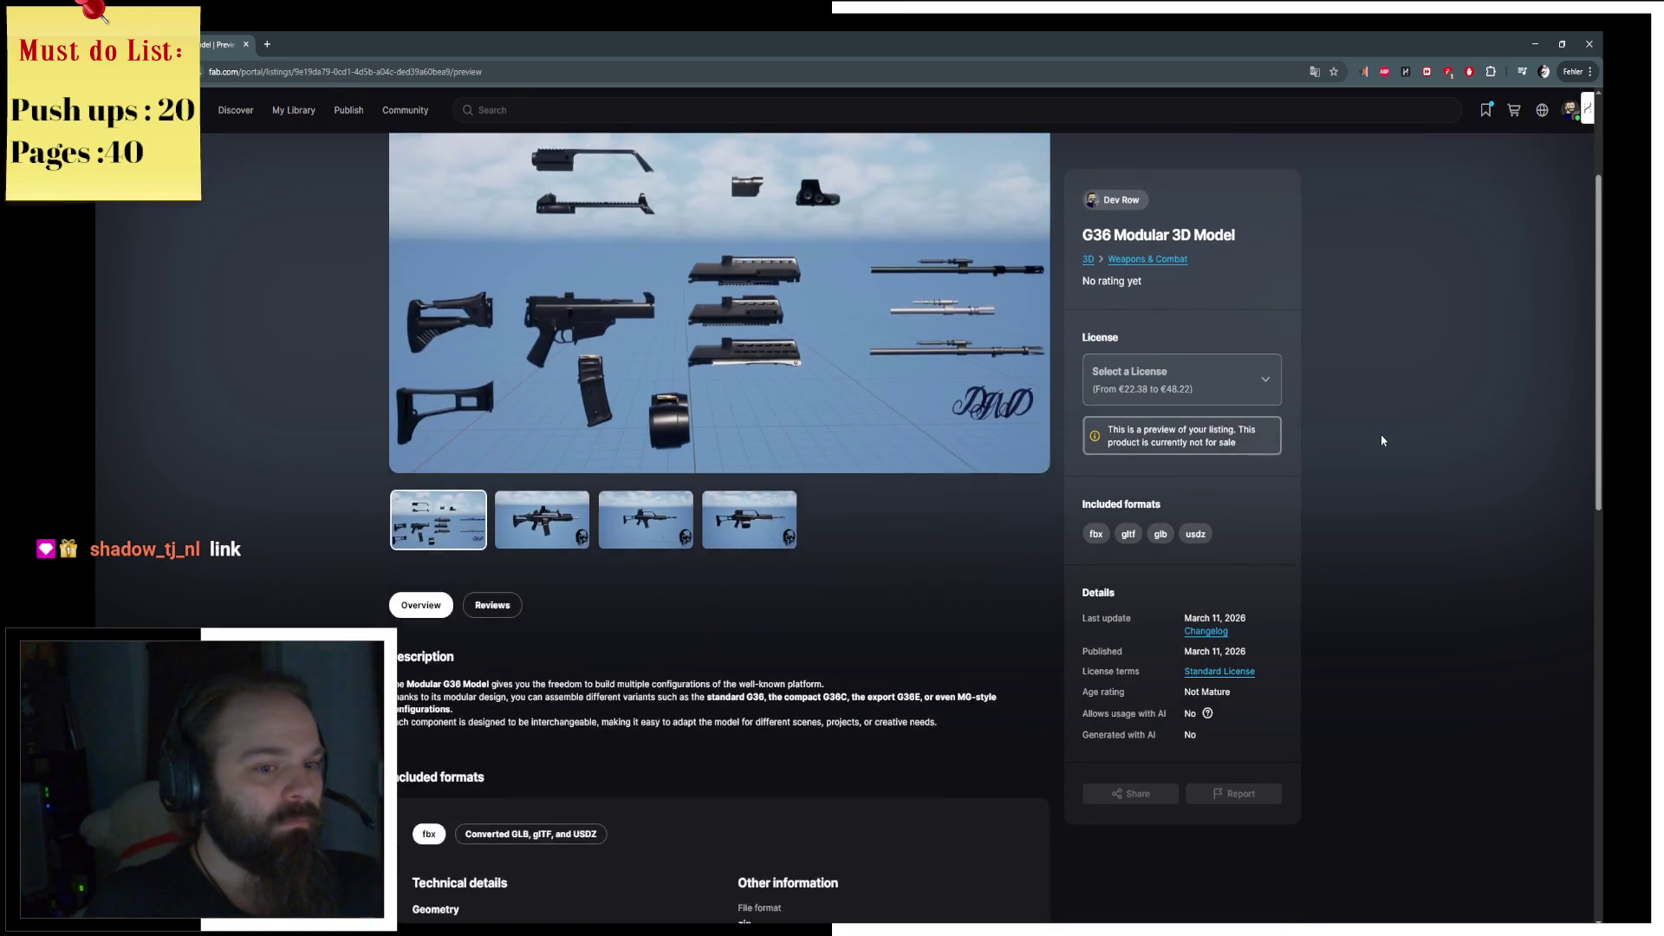
scroll(1381, 434, down, 5)
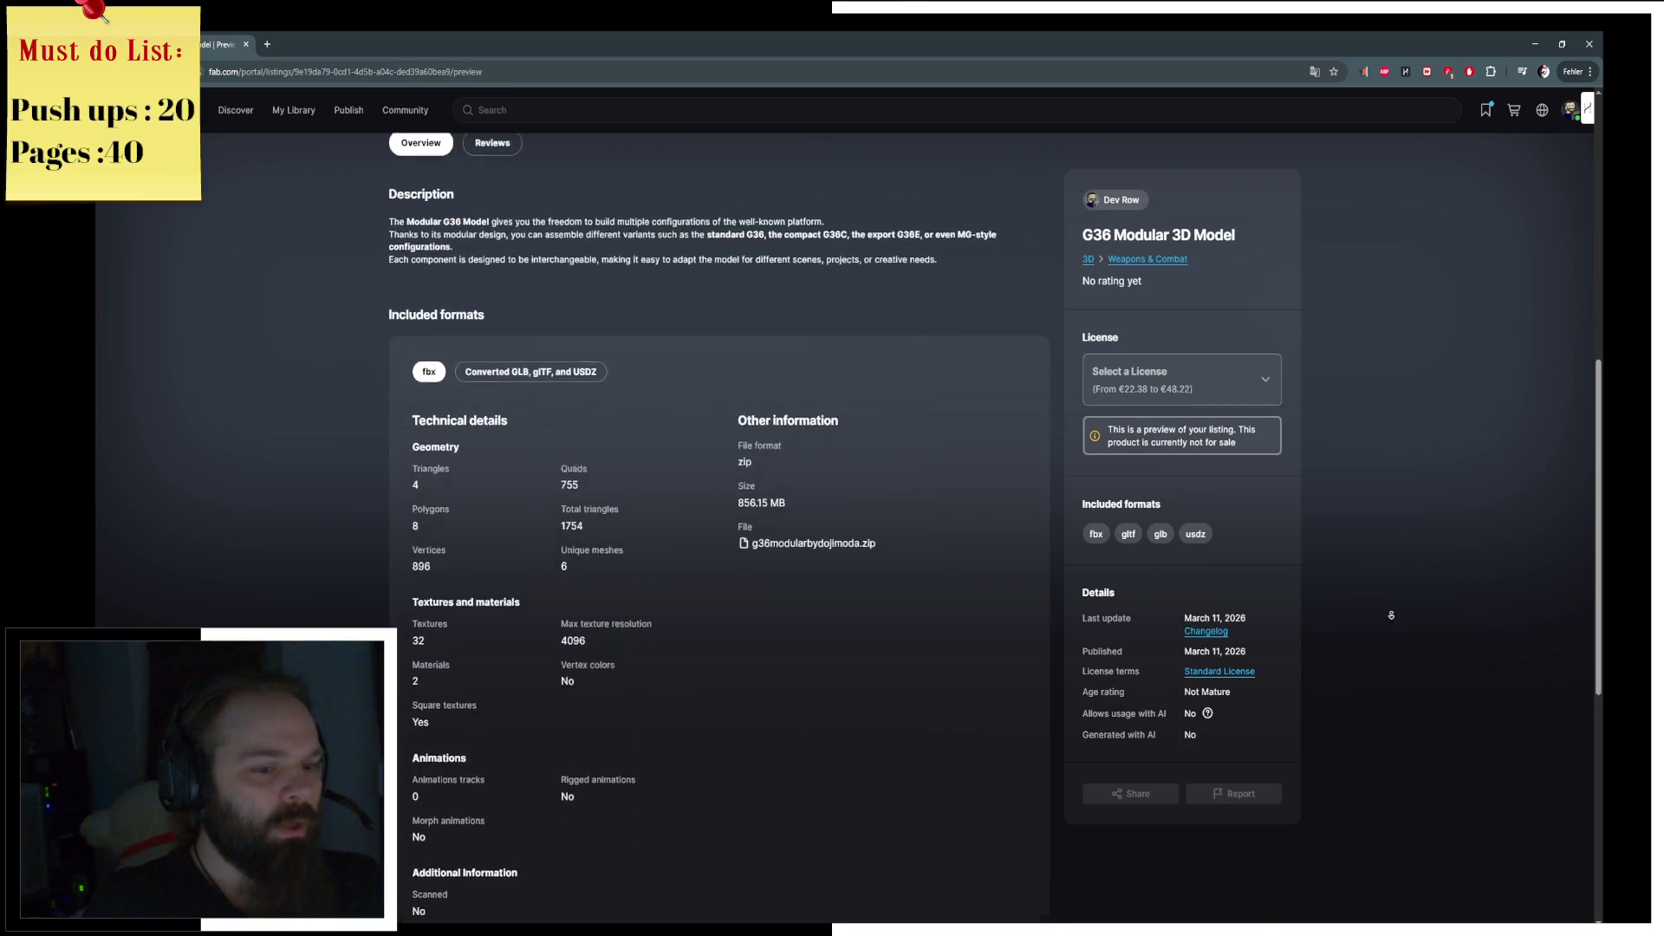
scroll(1392, 615, down, 5)
scroll(742, 352, up, 10)
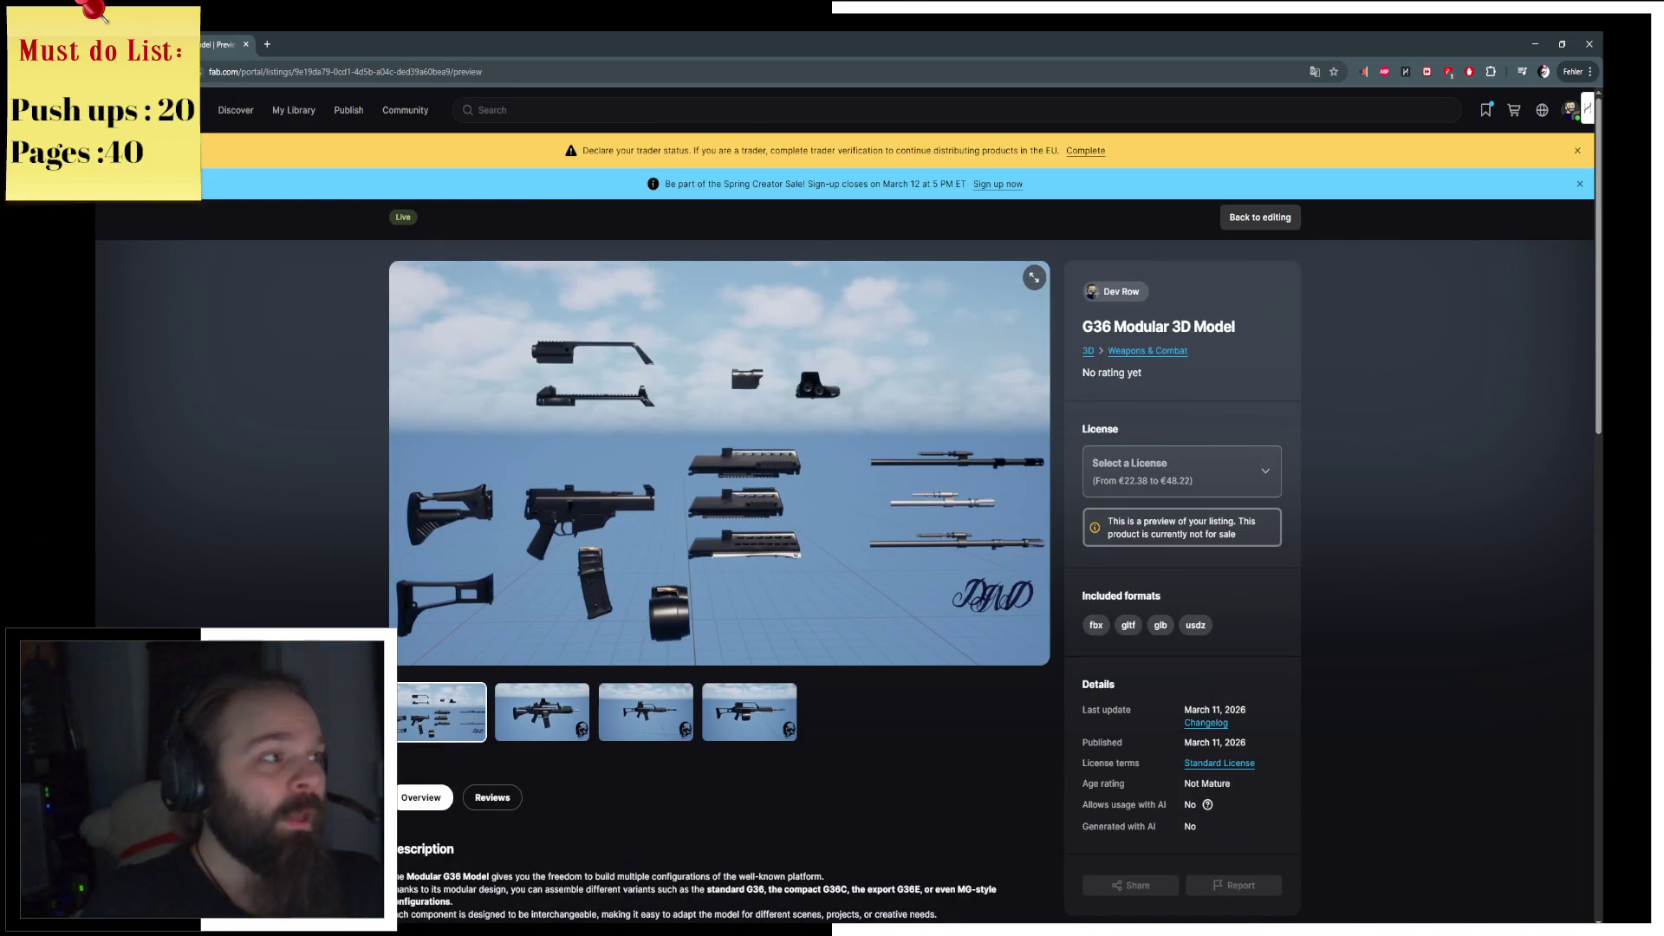
key(alt+Left)
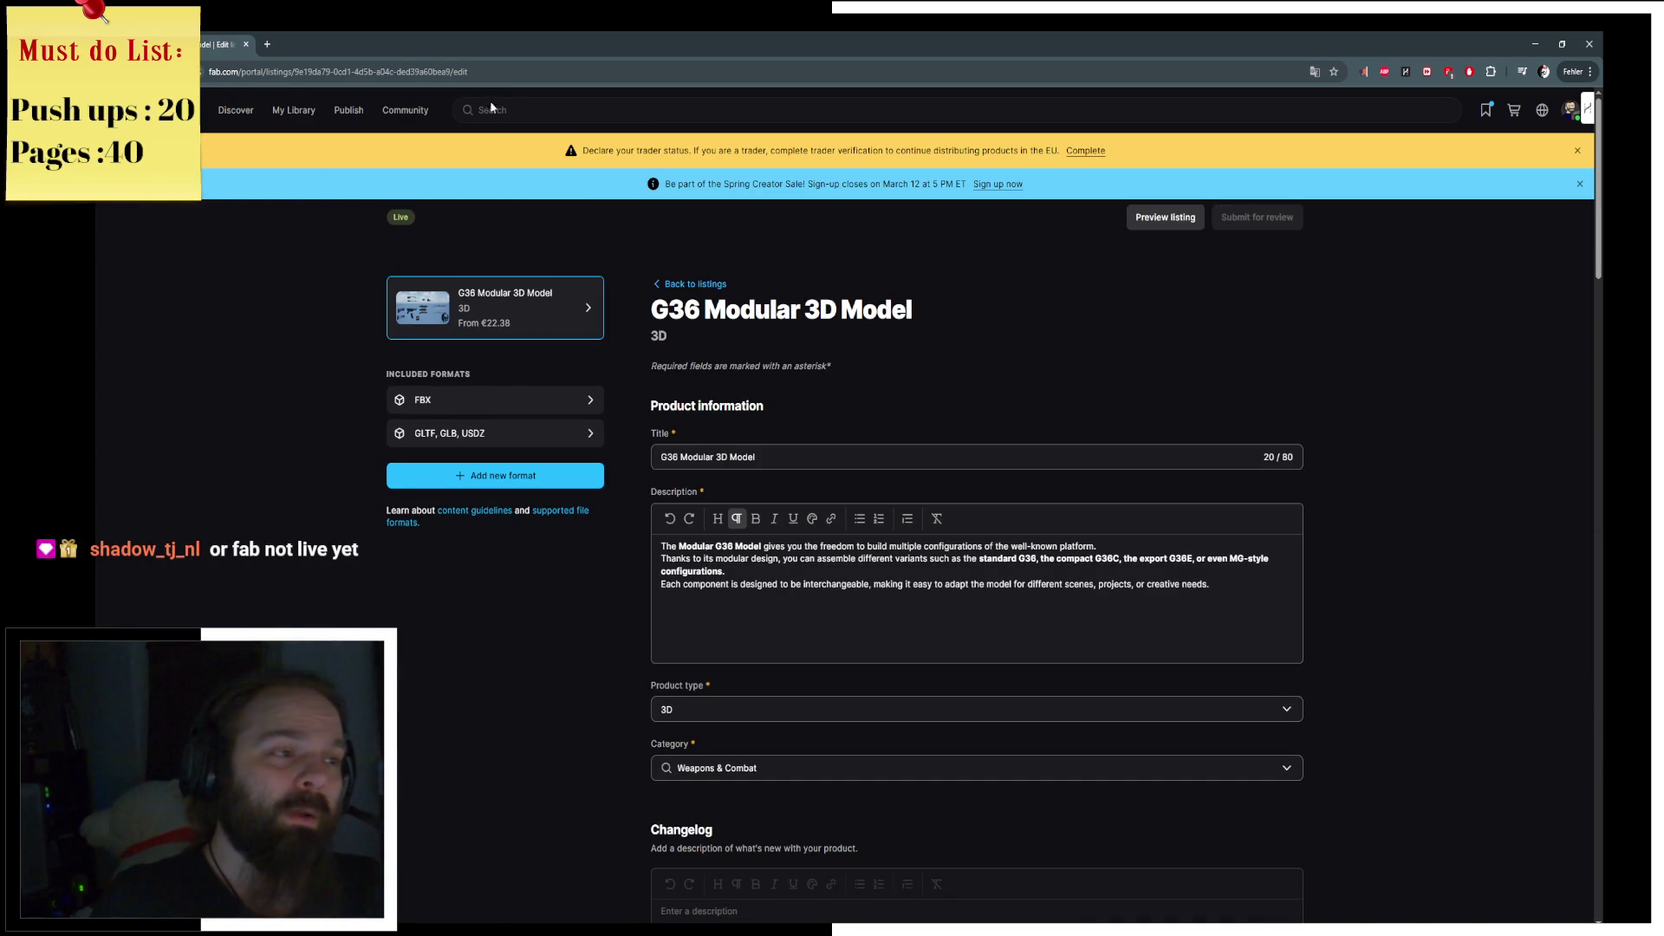
key(alt+Left)
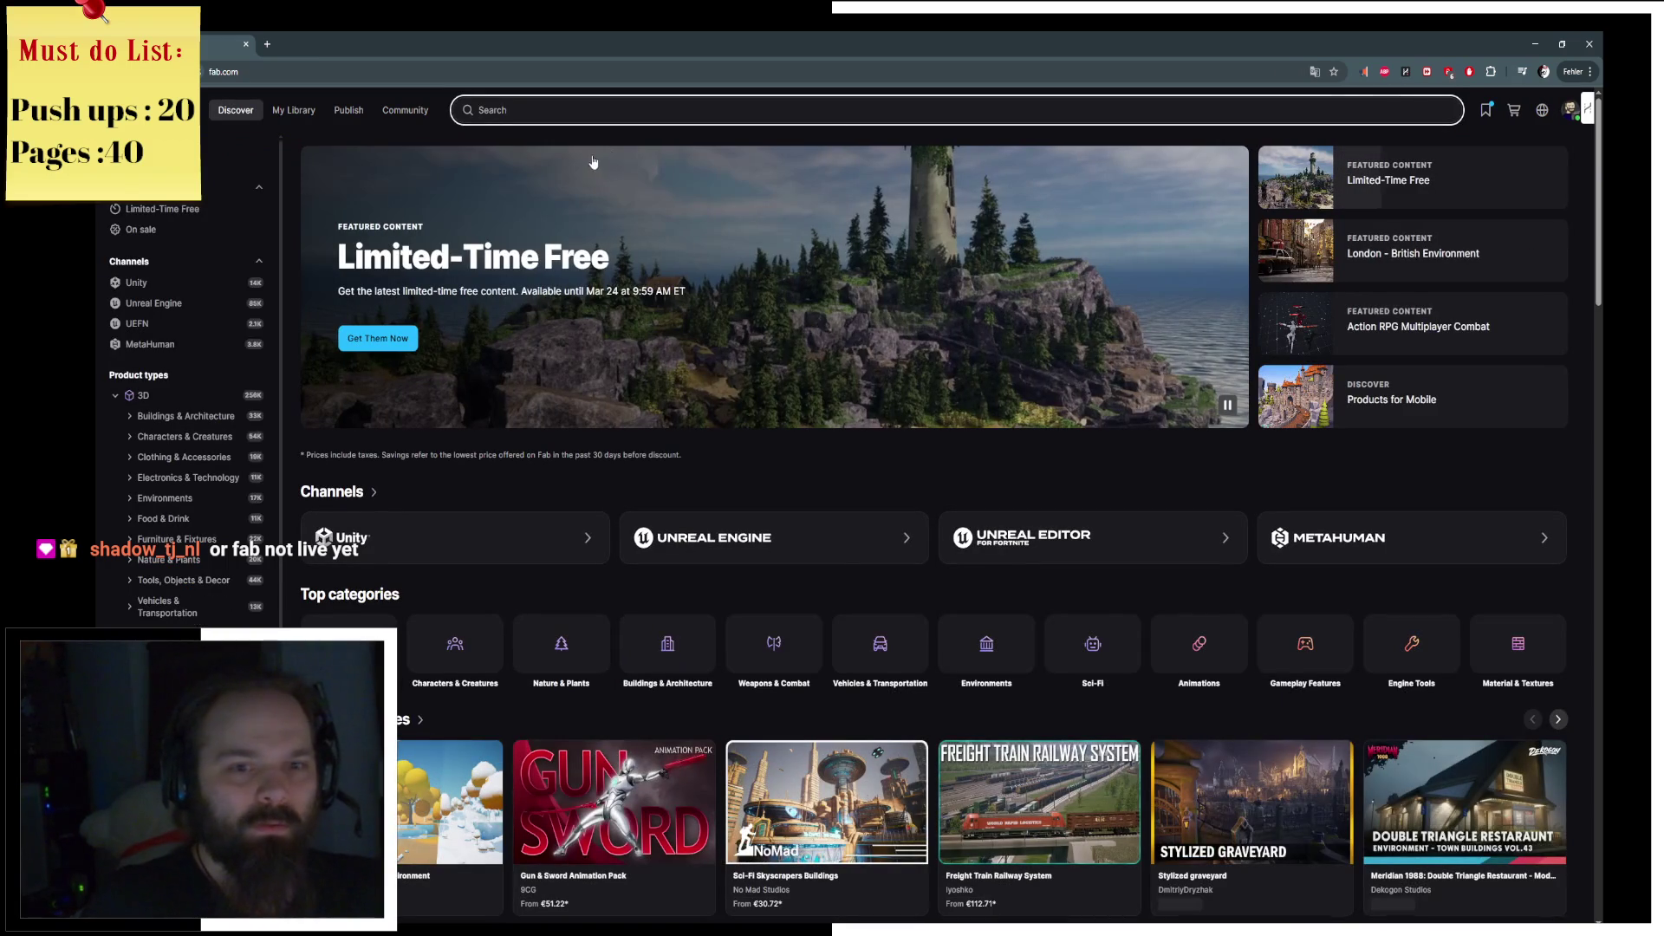
Step: Search Fab for 'G36' and browse the G36 Rifle listing's preview images, including trigger and cartridge close-ups
click(587, 110)
text(G36)
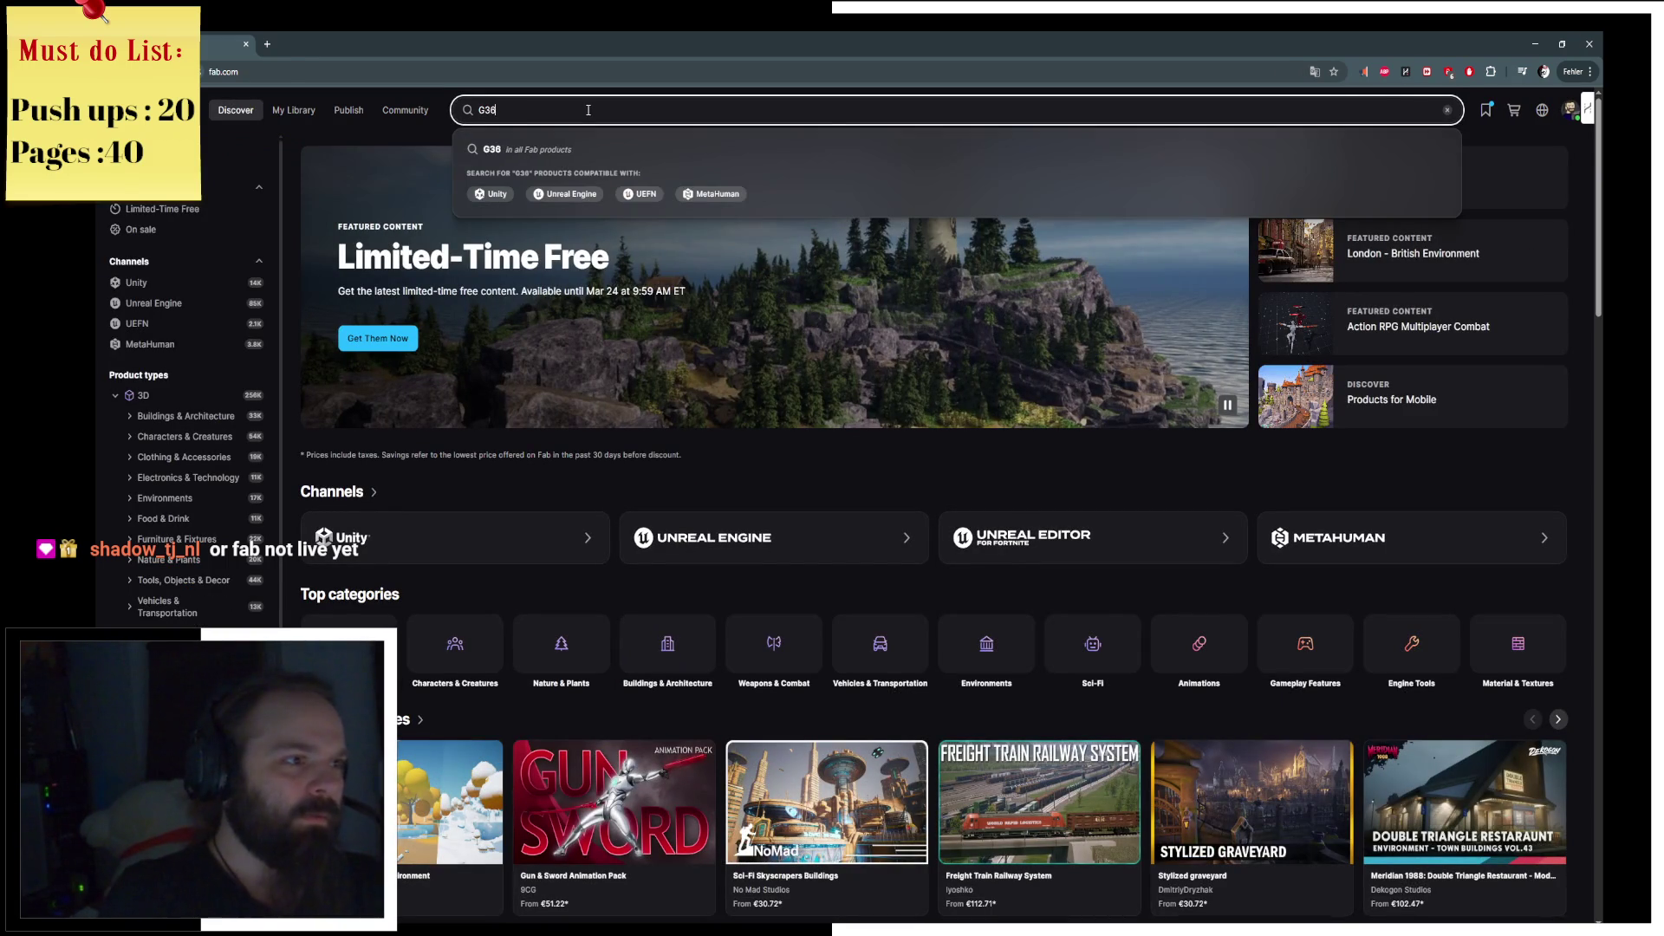
key(Return)
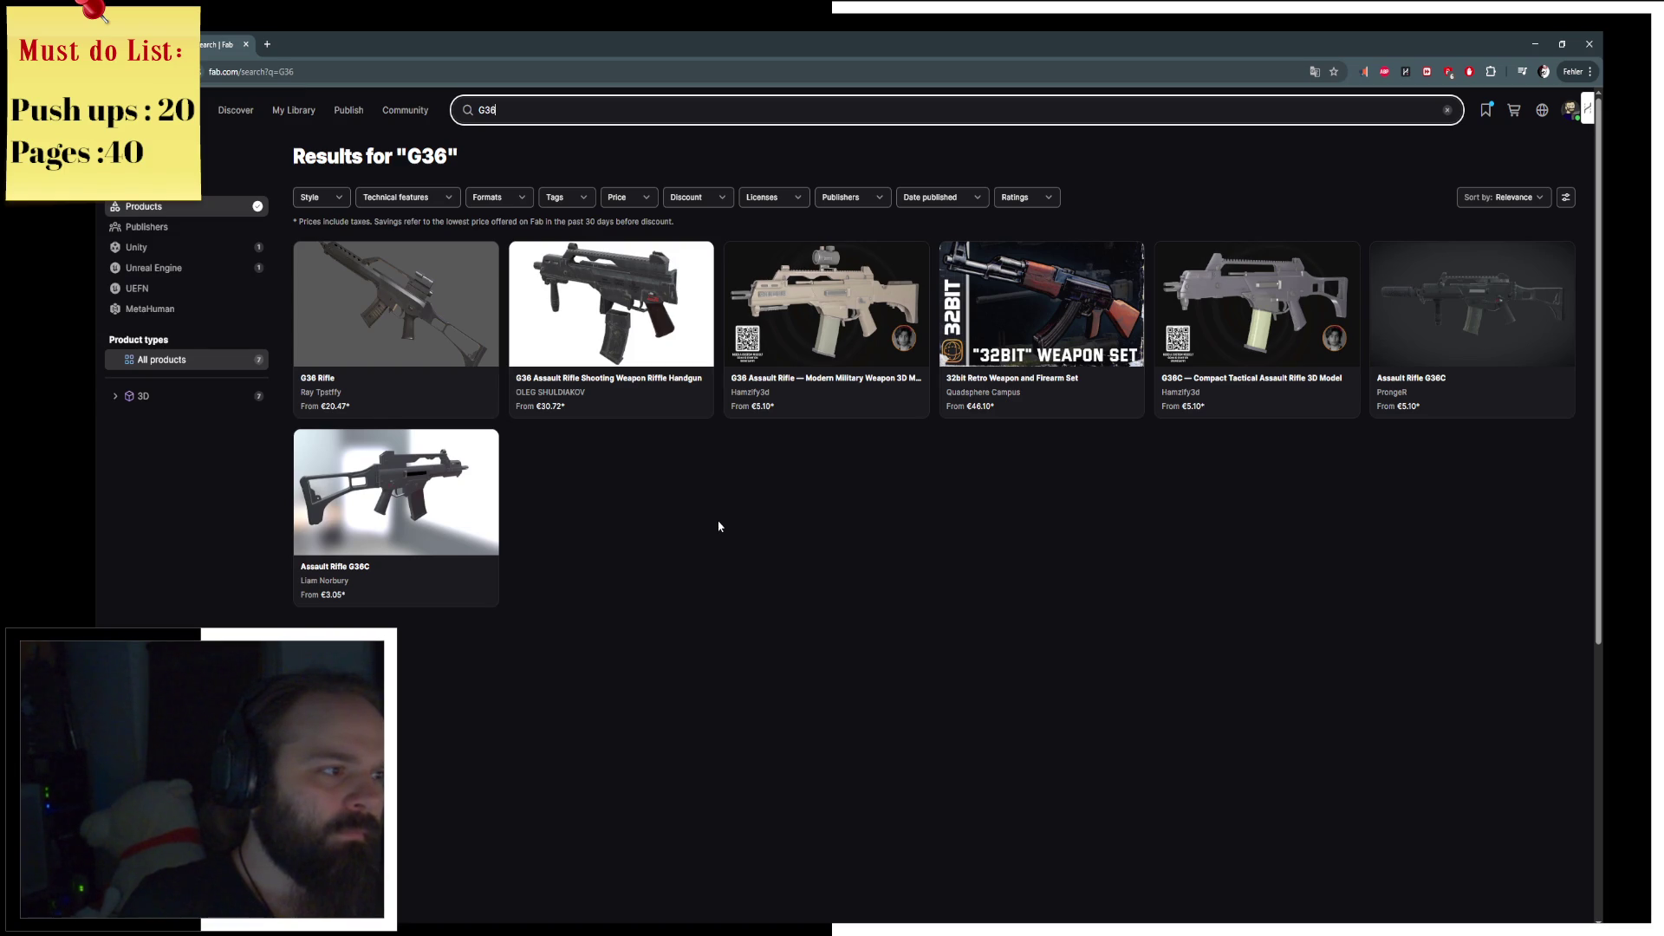
click(382, 307)
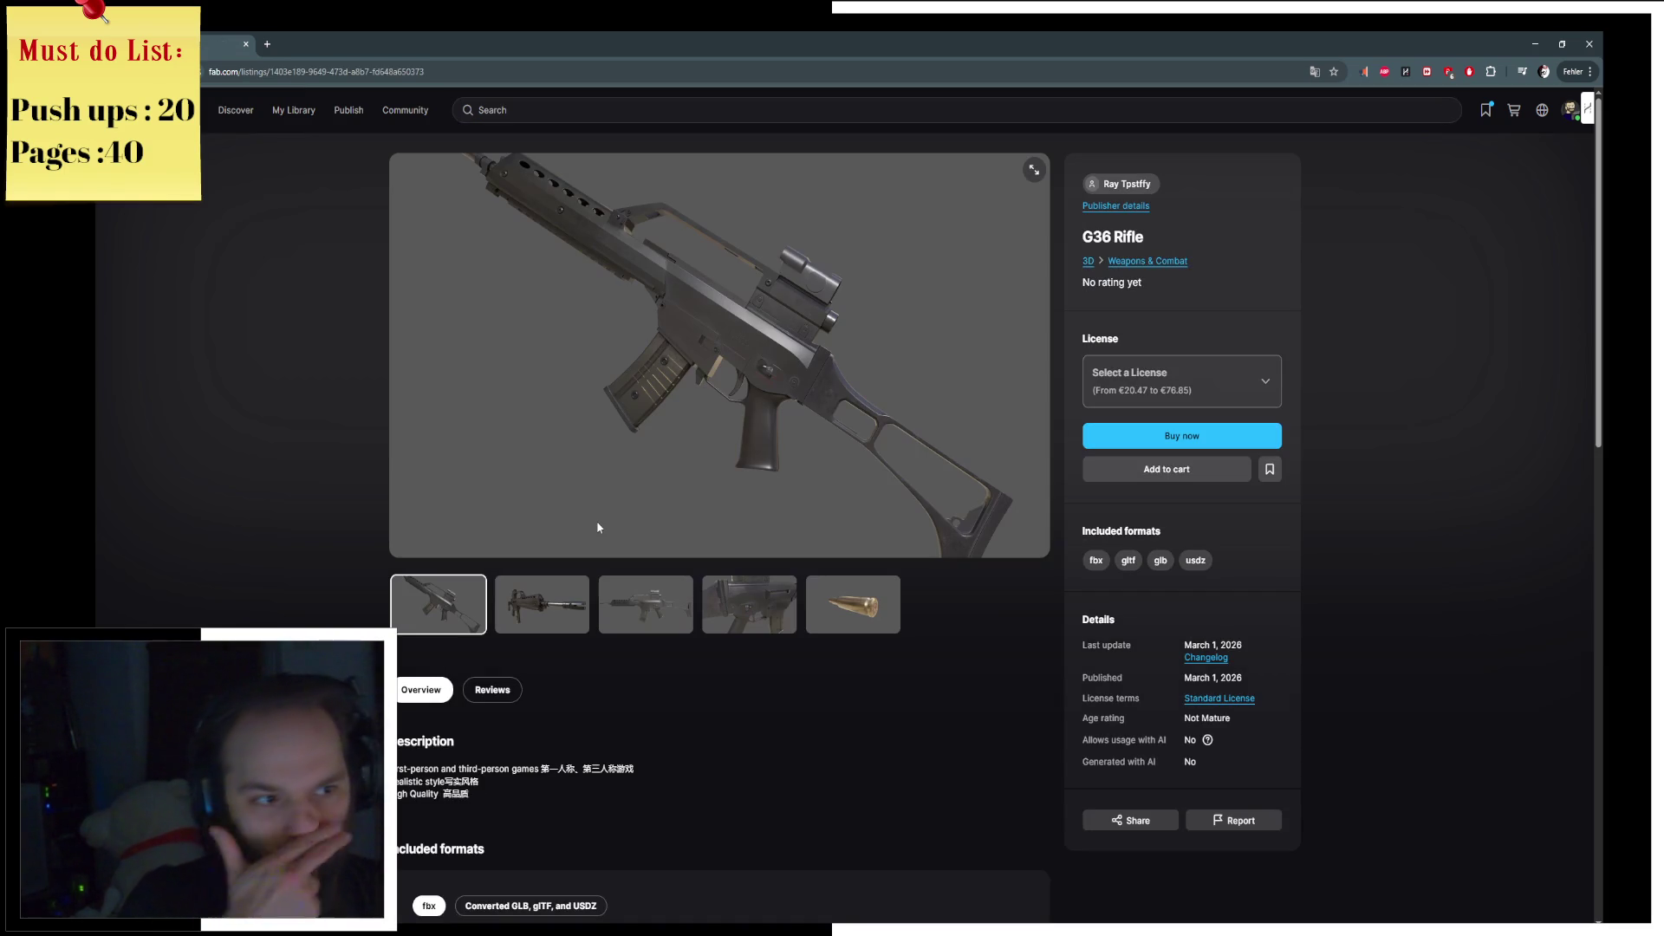
click(554, 620)
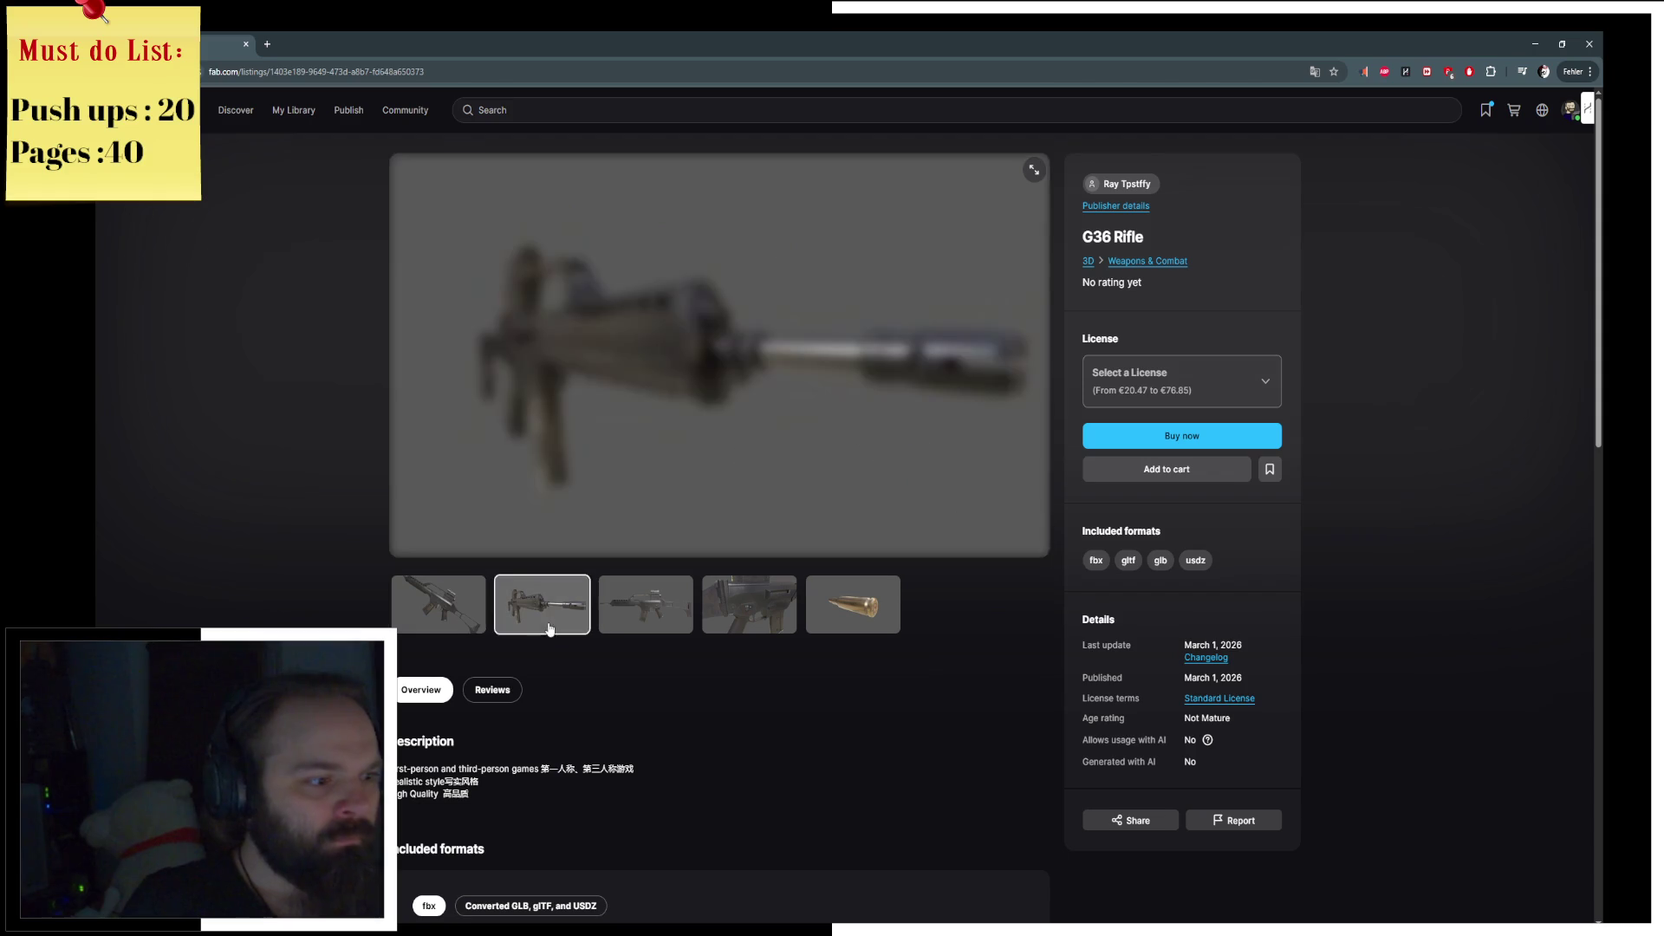
click(621, 618)
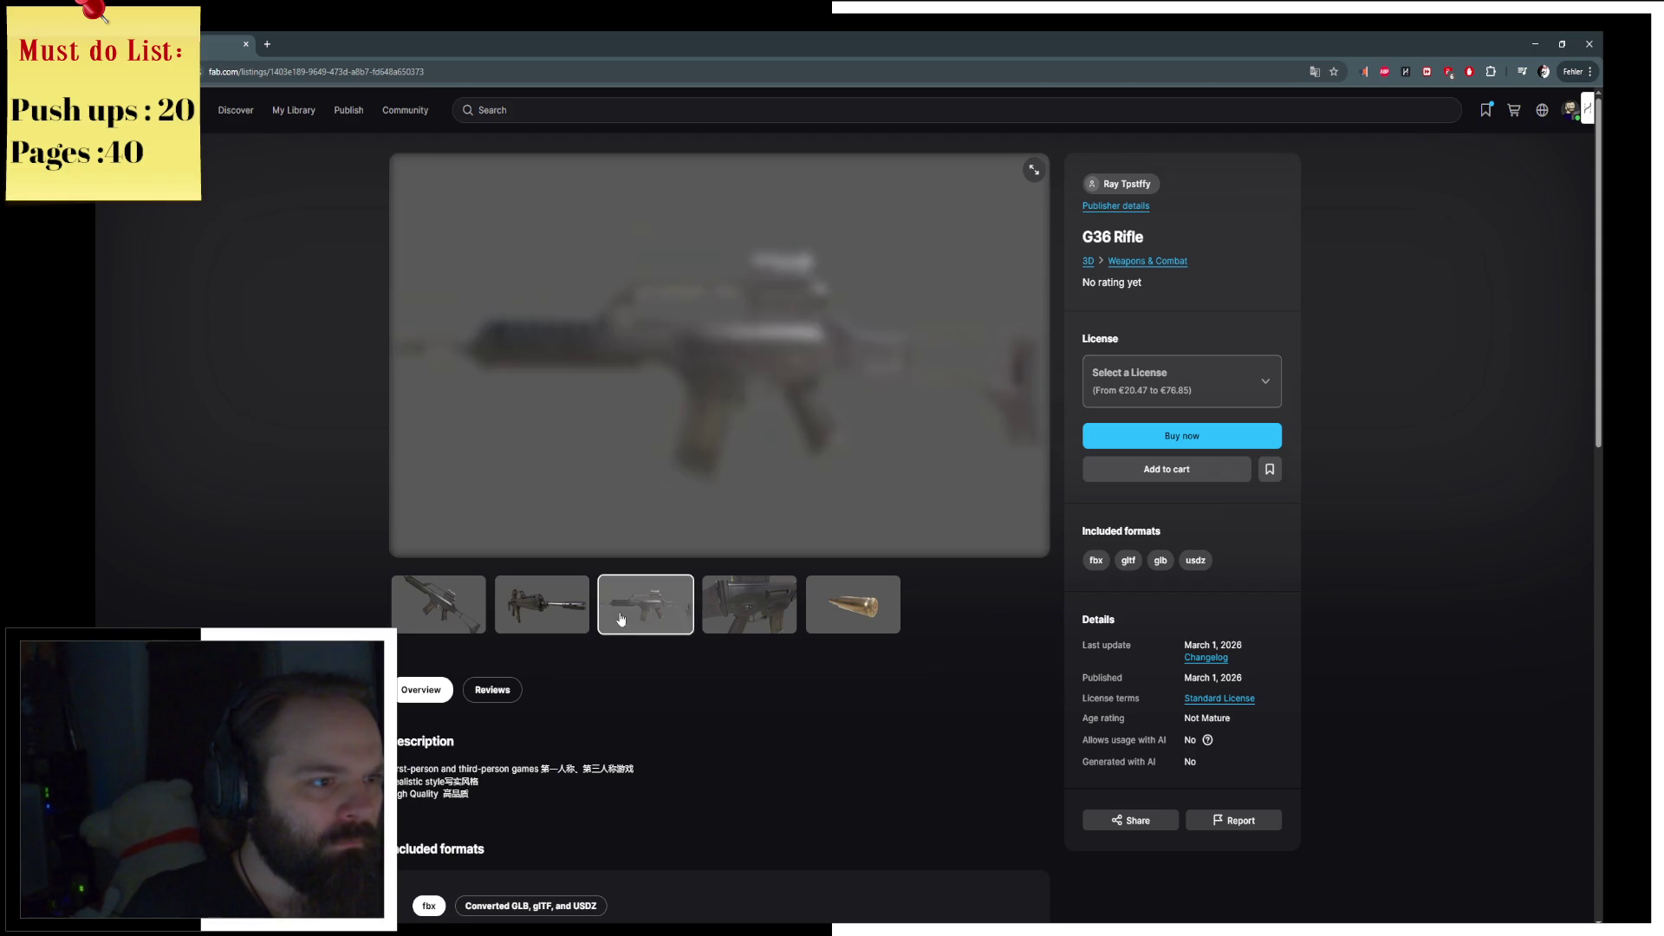
click(755, 607)
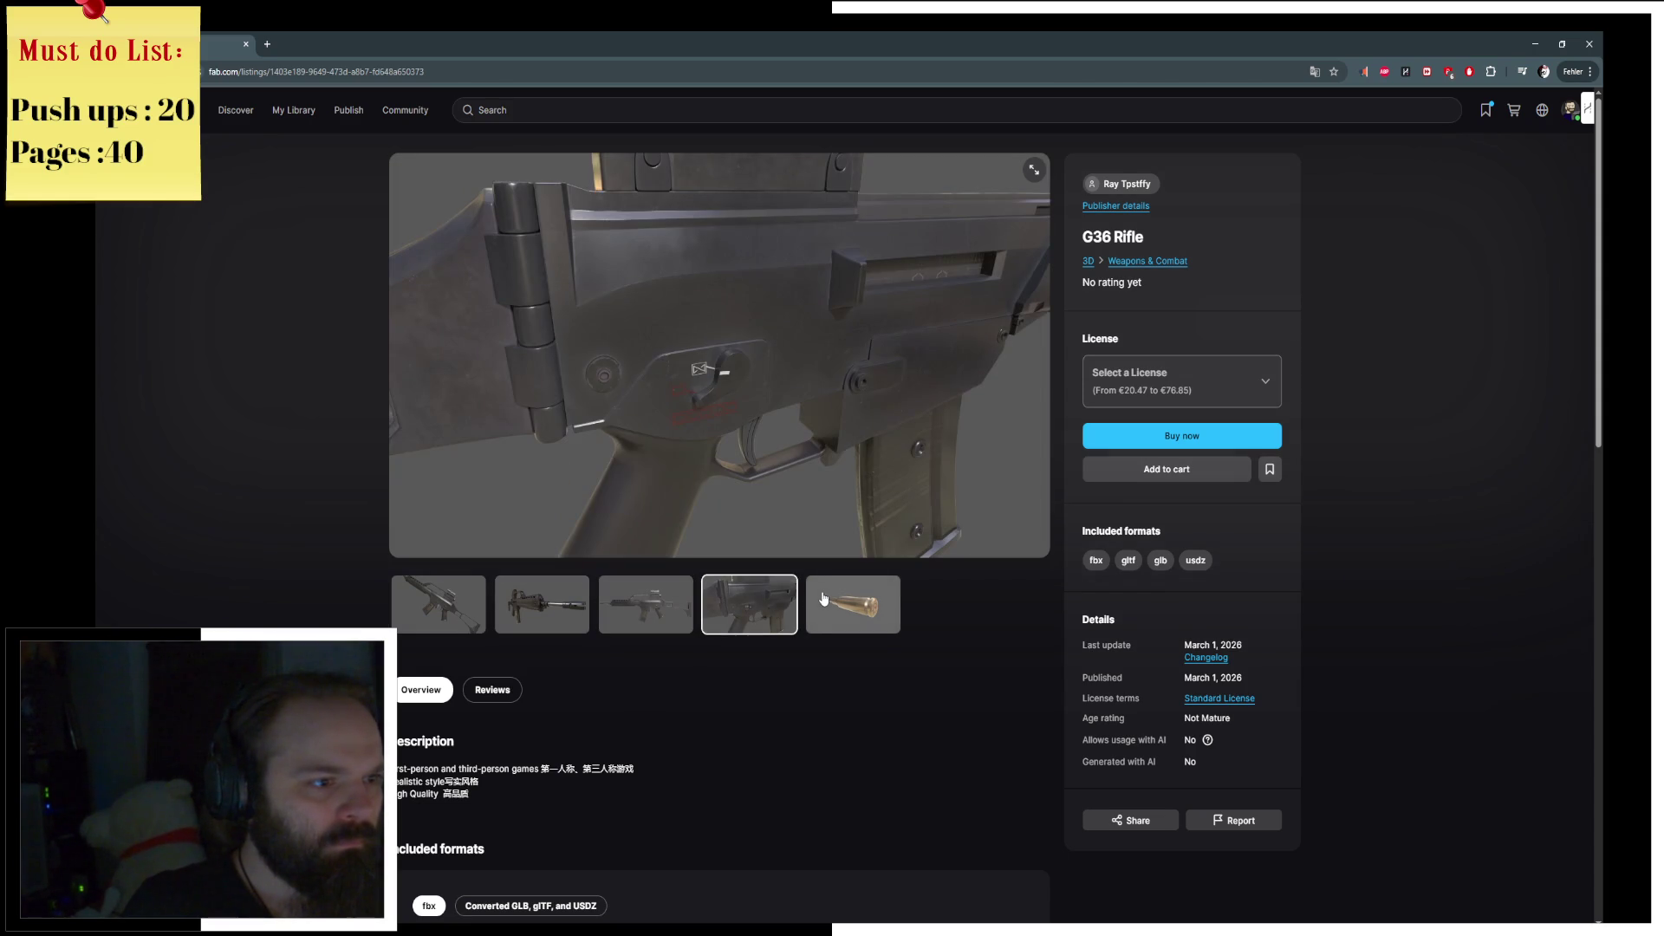
click(822, 600)
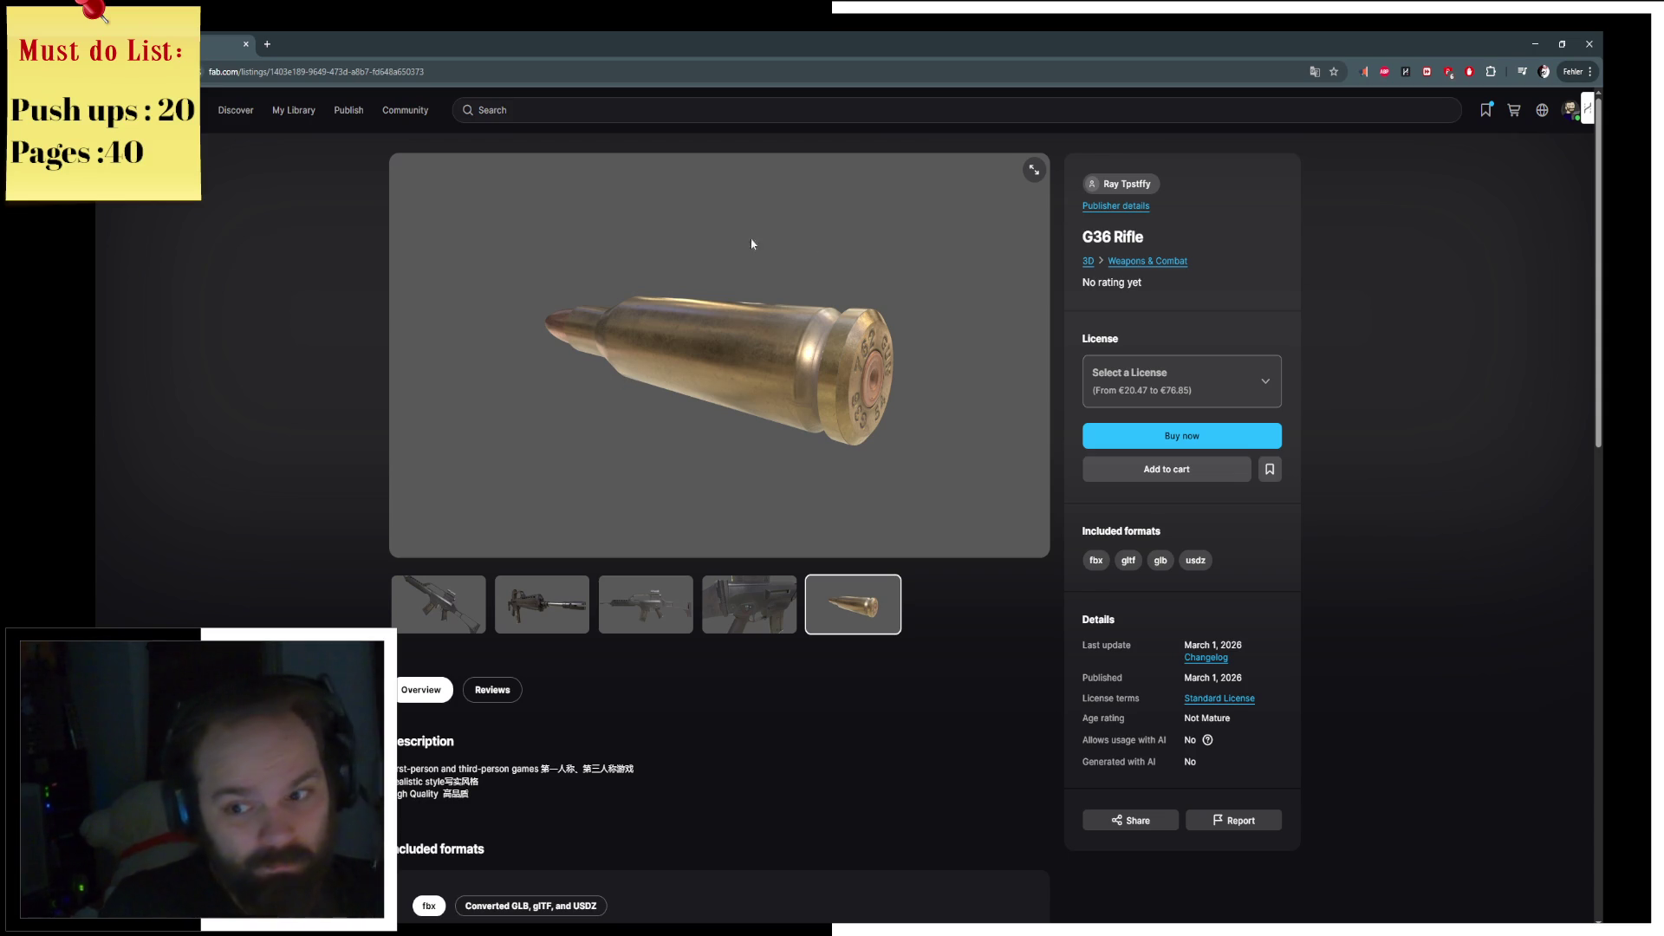
Step: Return to the G36 search results and open your own seller profile
key(alt+Left)
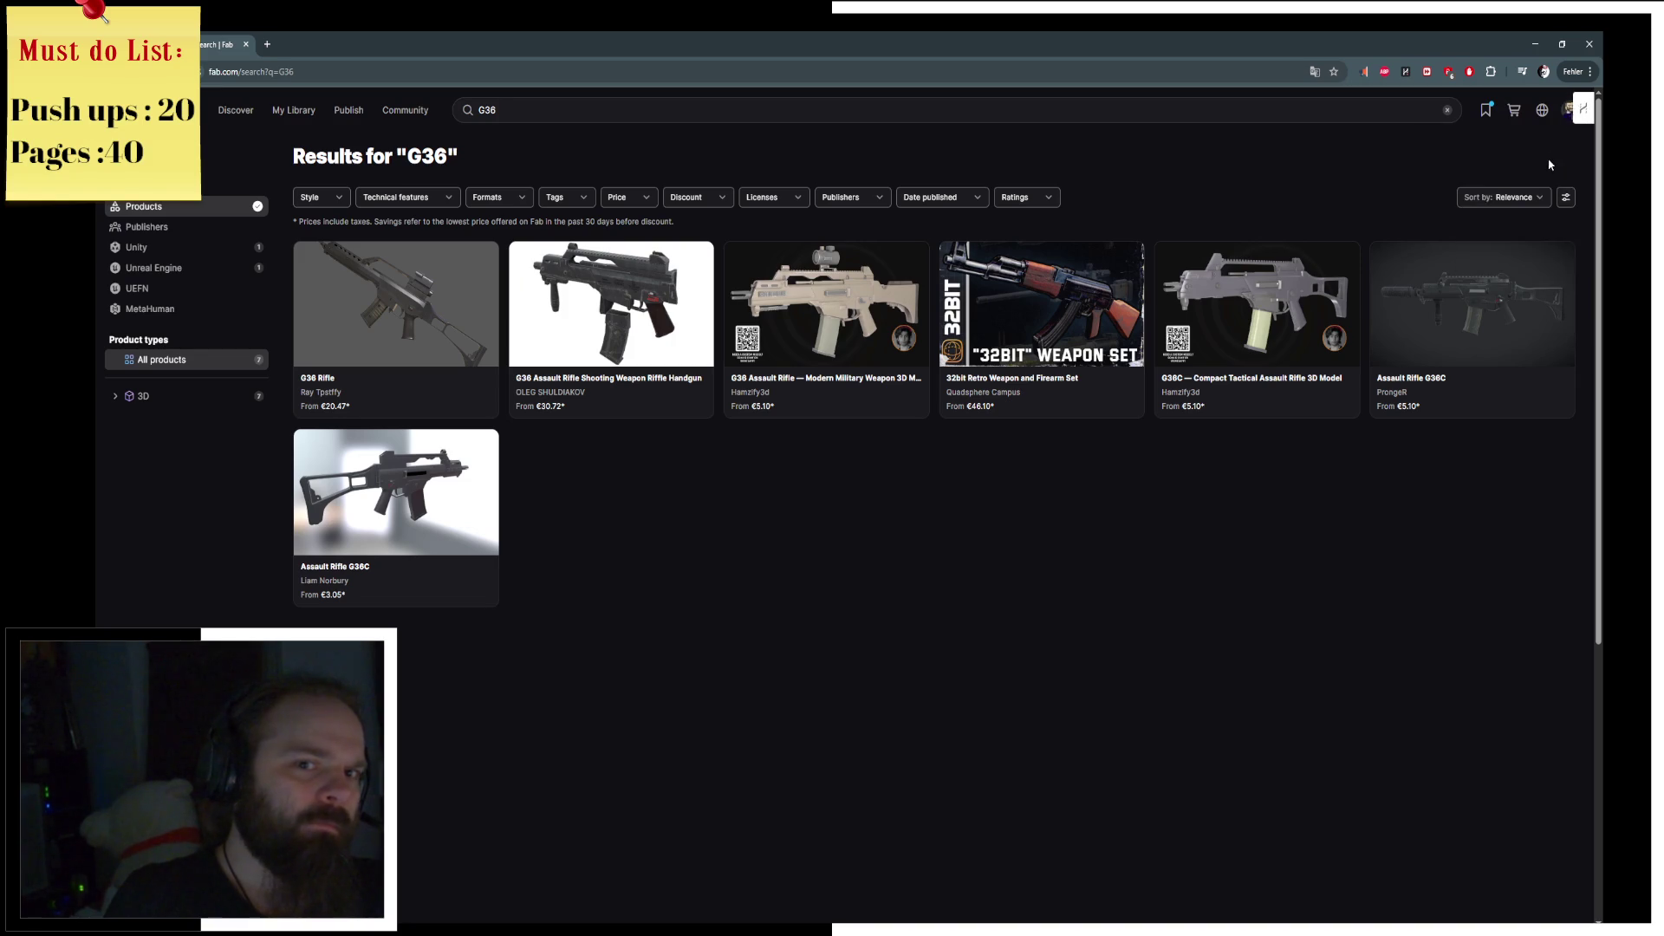
click(1571, 114)
click(1513, 189)
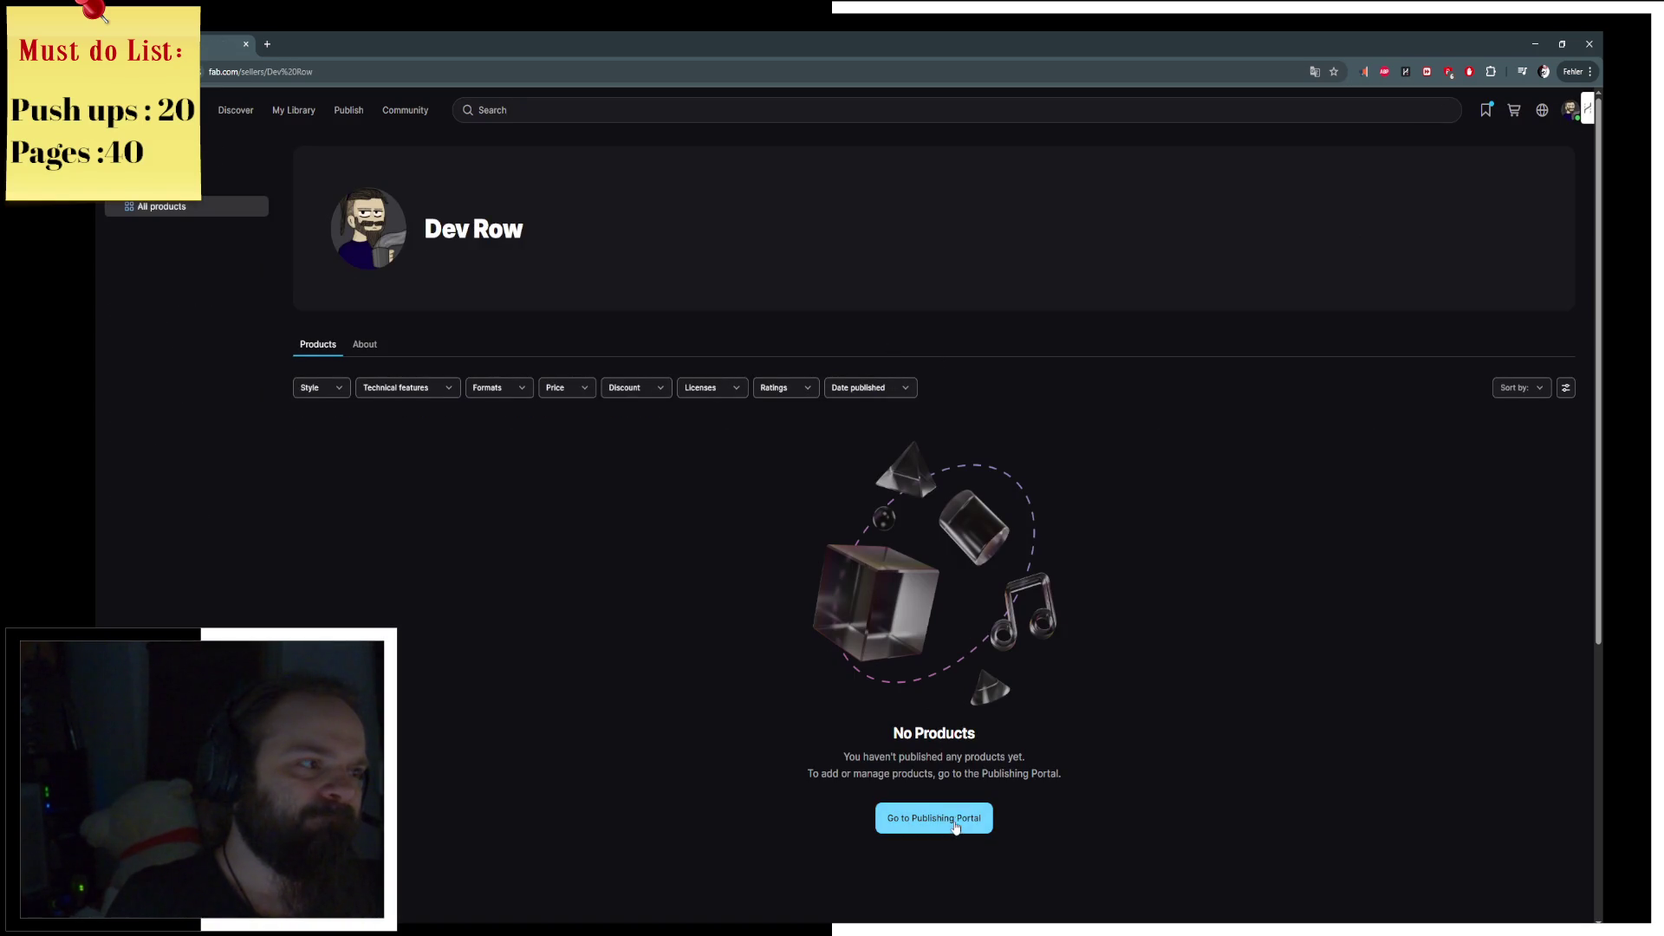
Step: From the profile, go to the publishing portal, open the G36 Modular 3D Model edit page, and switch to the launcher
click(956, 828)
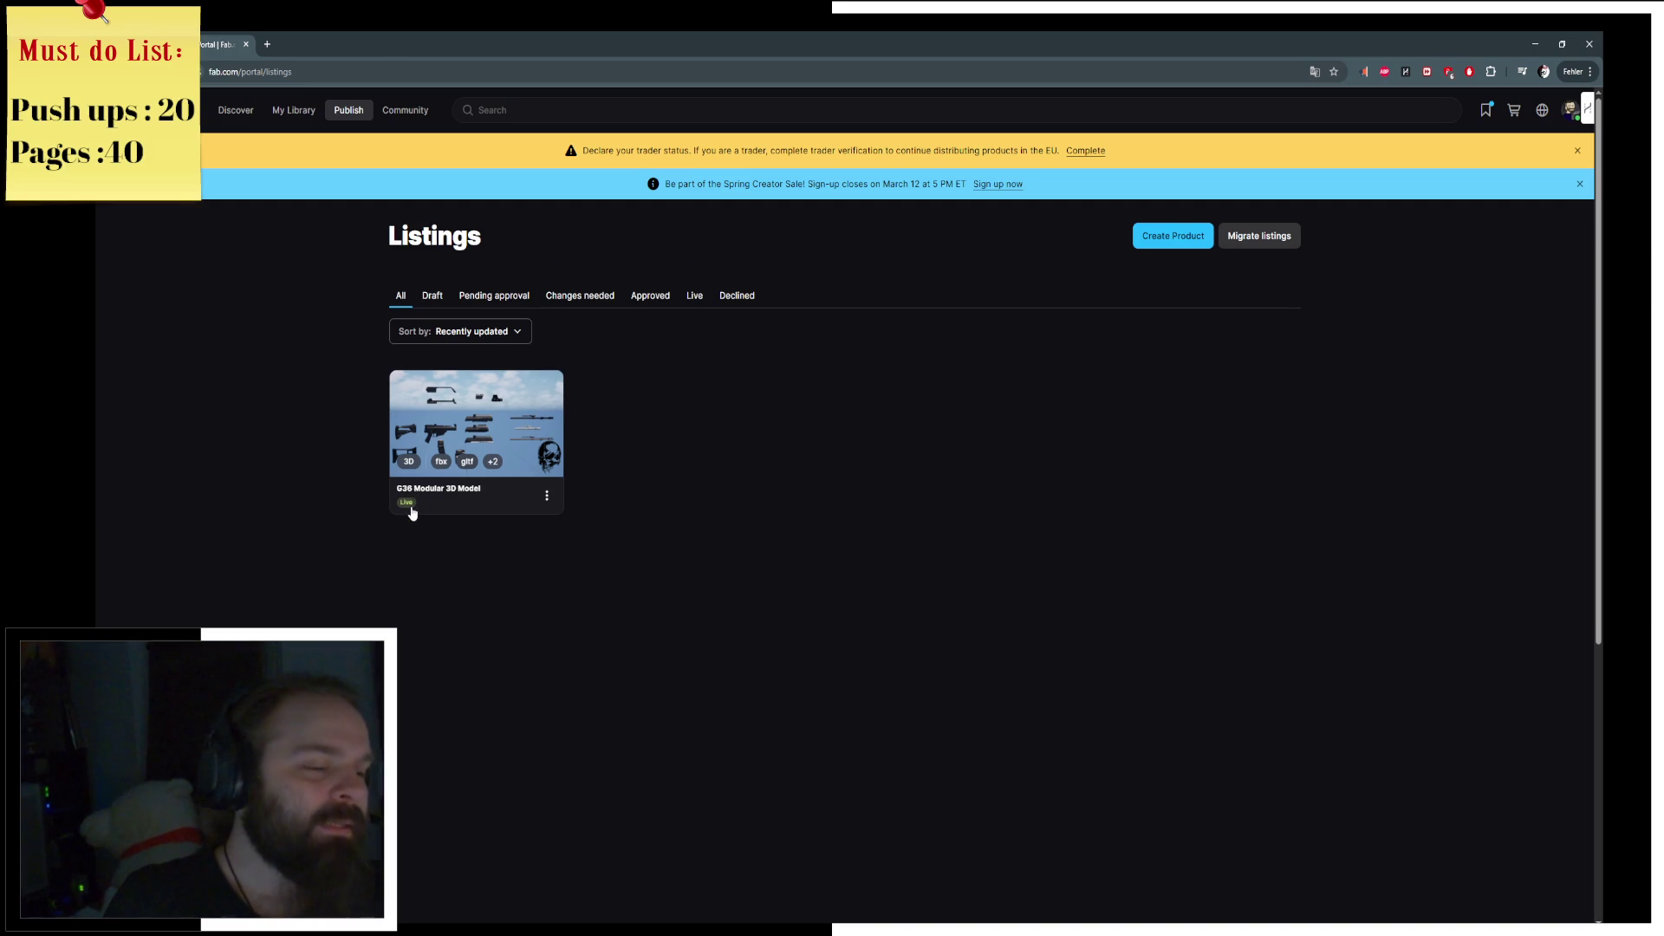
click(410, 510)
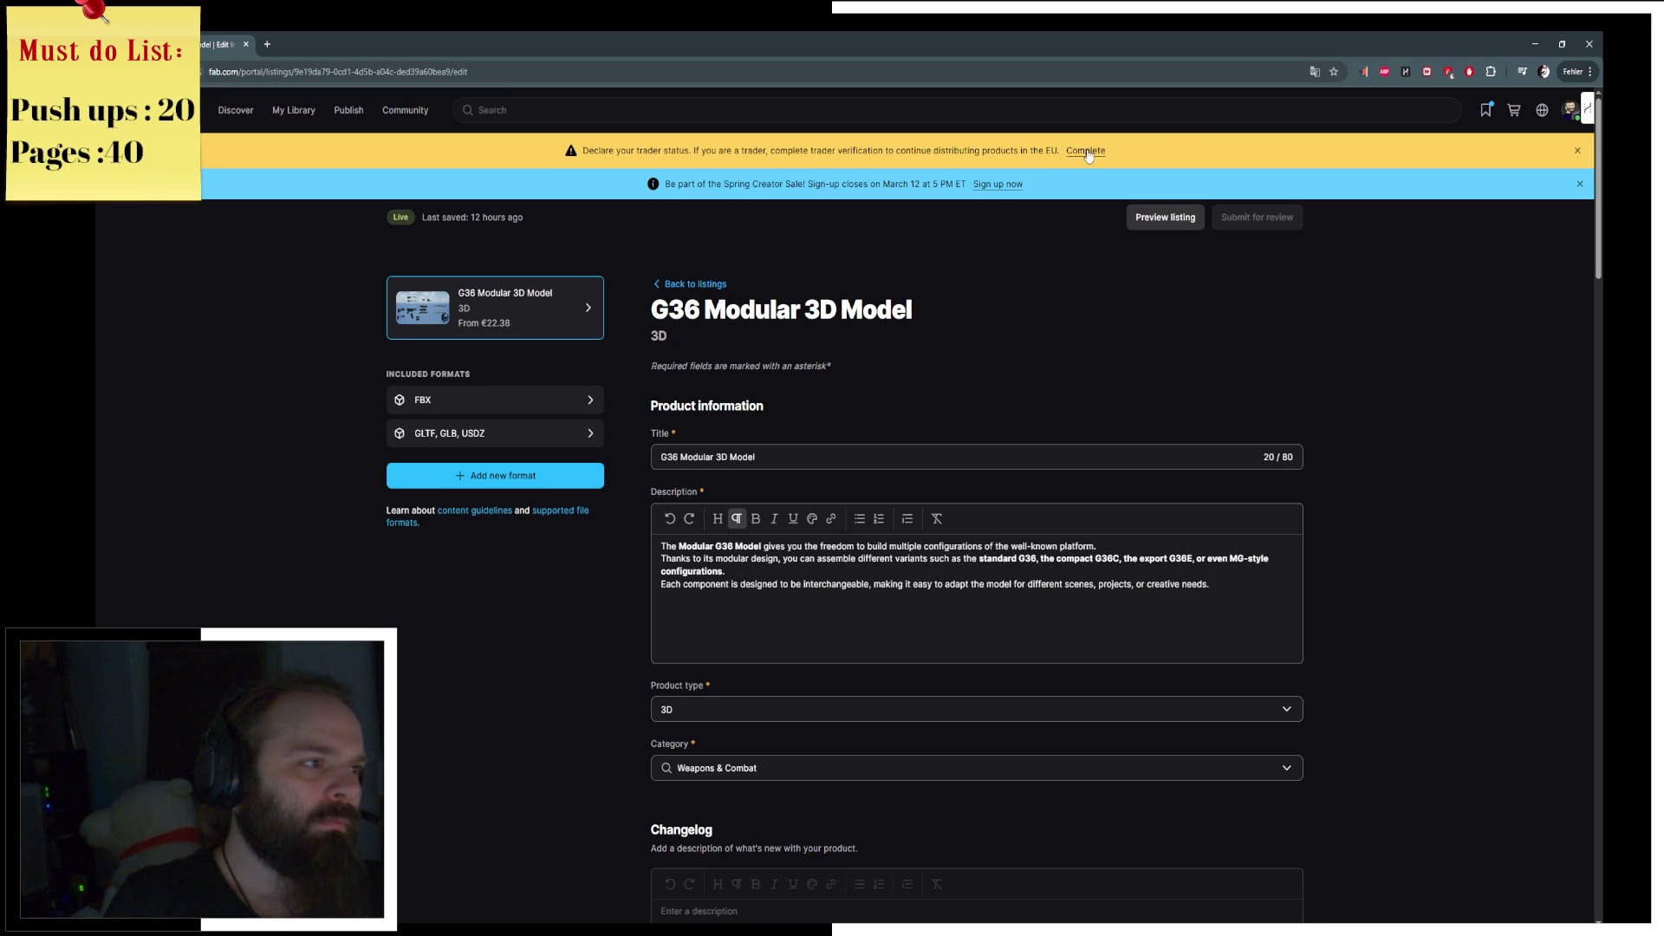
key(alt+Tab)
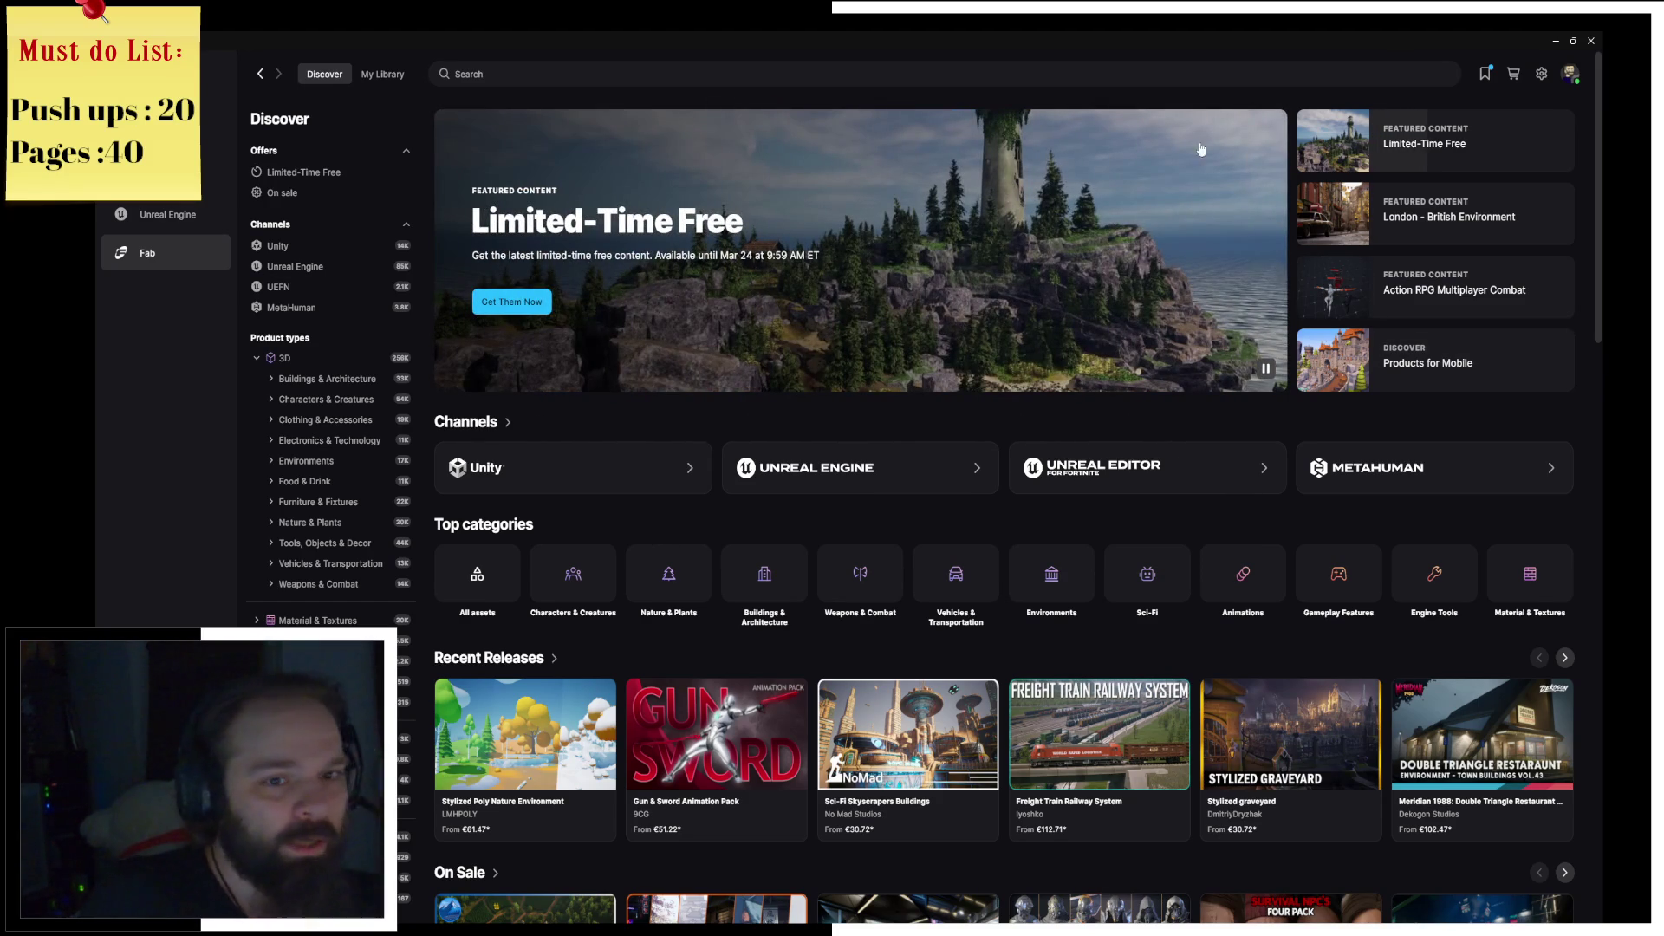
Step: Close the launcher, save the Hydroponics asset pack .blend file, and quit Blender
click(1592, 40)
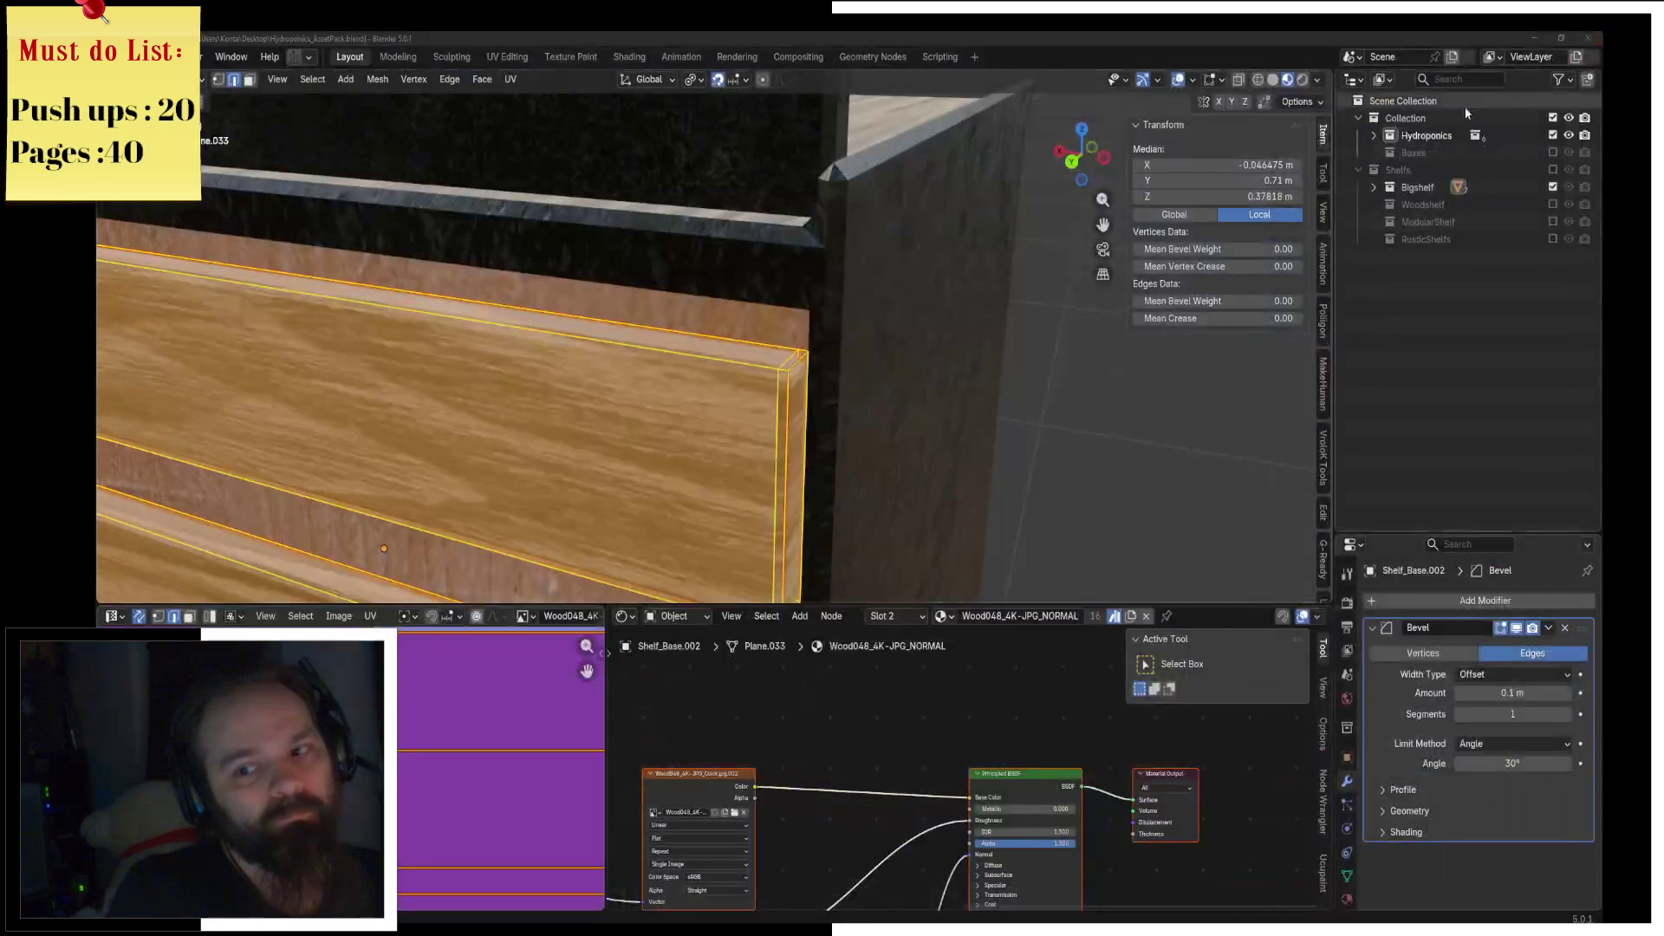
middle_drag(866, 347, 891, 364)
key(ctrl+s)
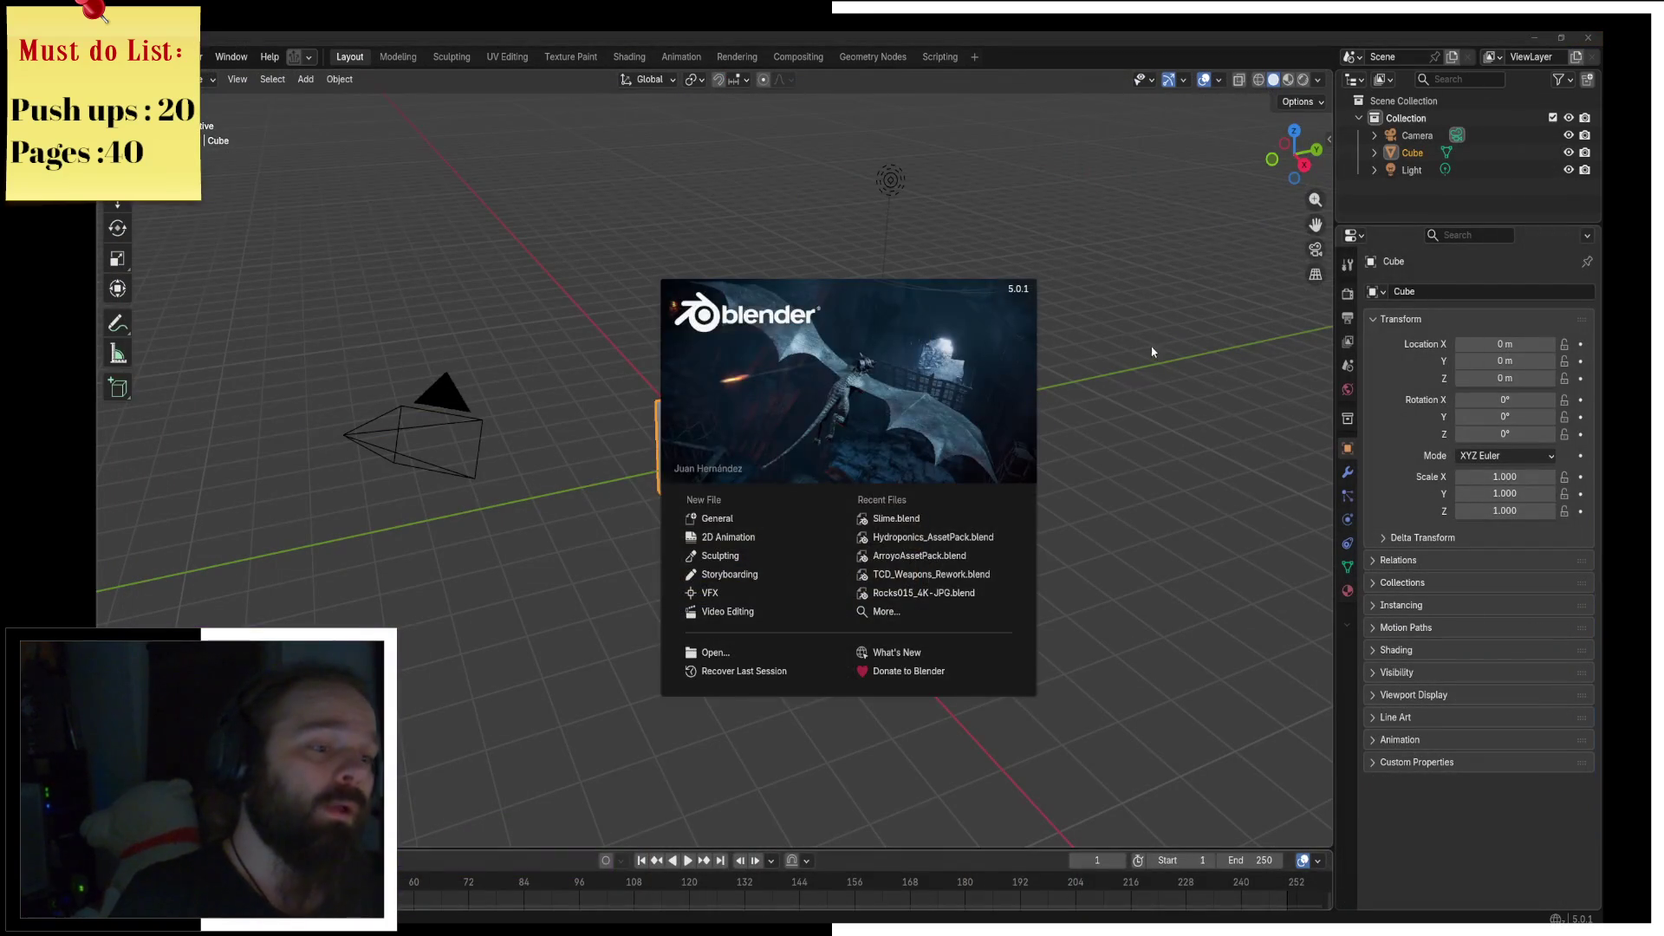
click(1153, 352)
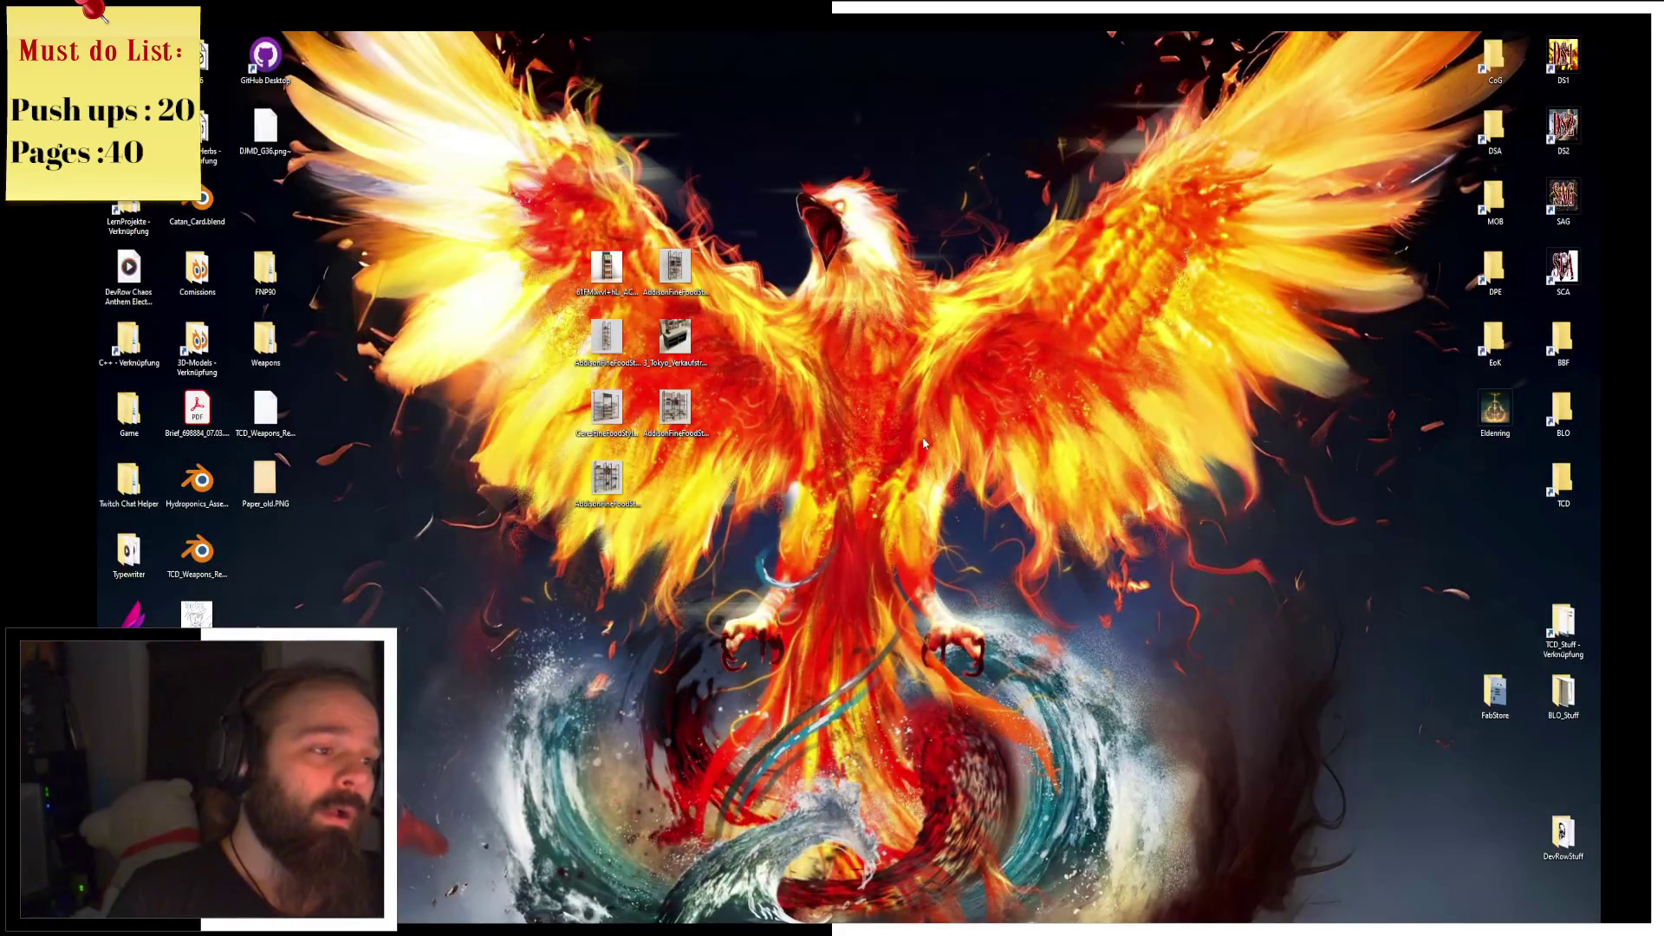
Step: Delete the seven image files from the middle of the desktop
mouse_move(547, 260)
mouse_down()
mouse_move(713, 463)
mouse_move(724, 507)
mouse_up()
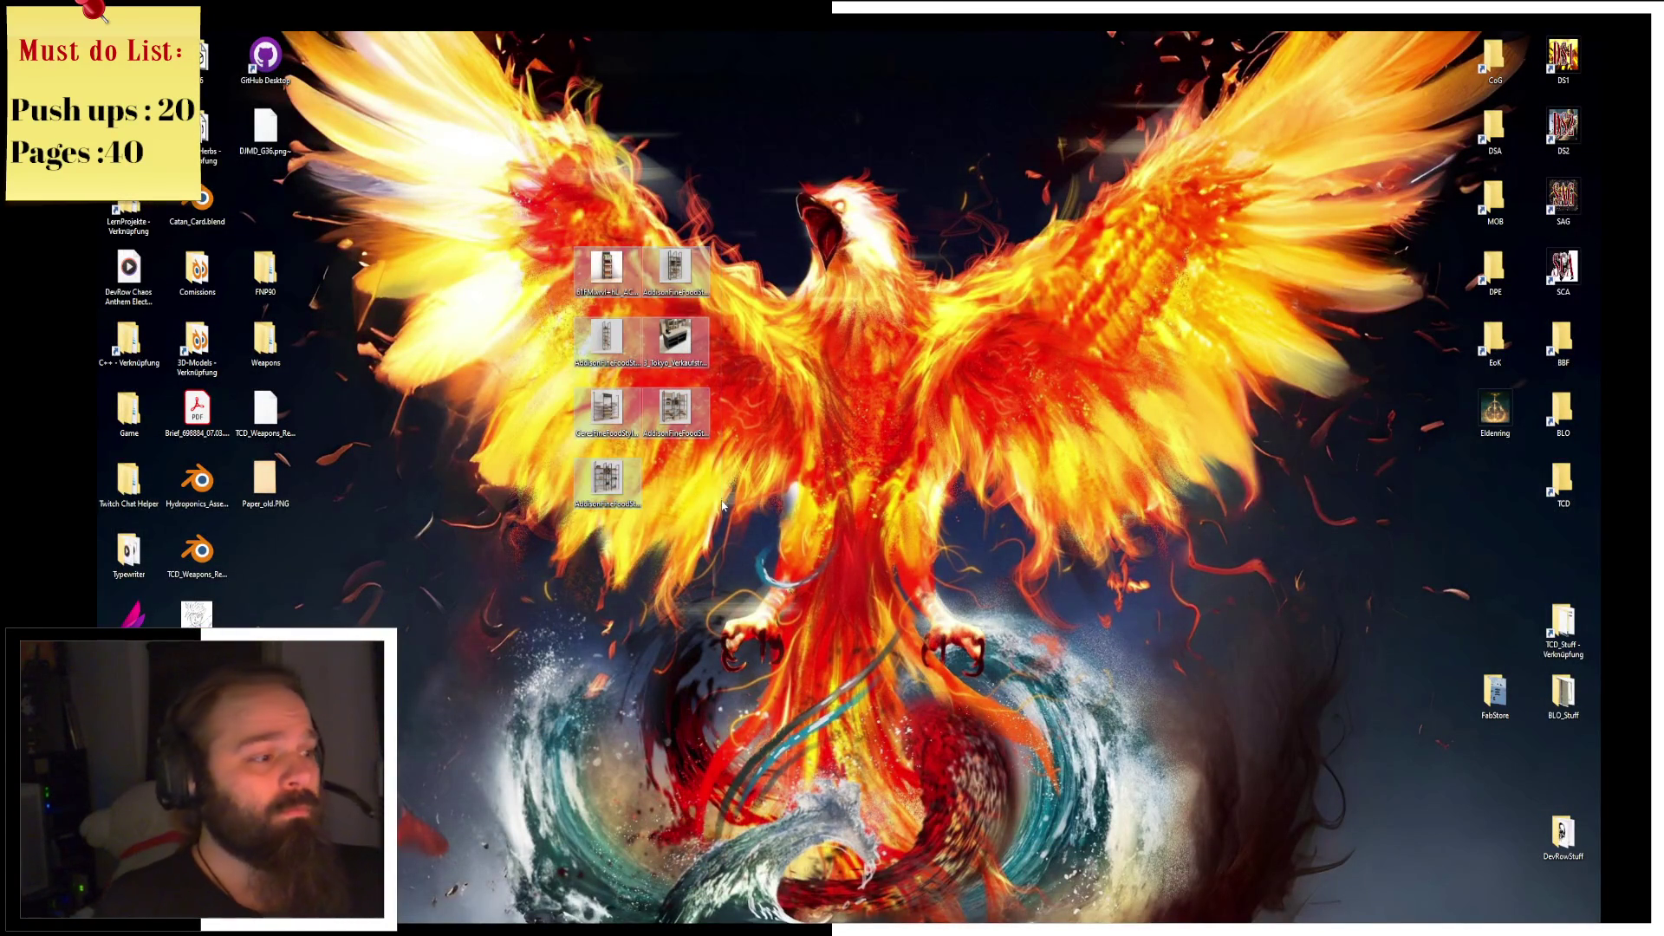
click(698, 529)
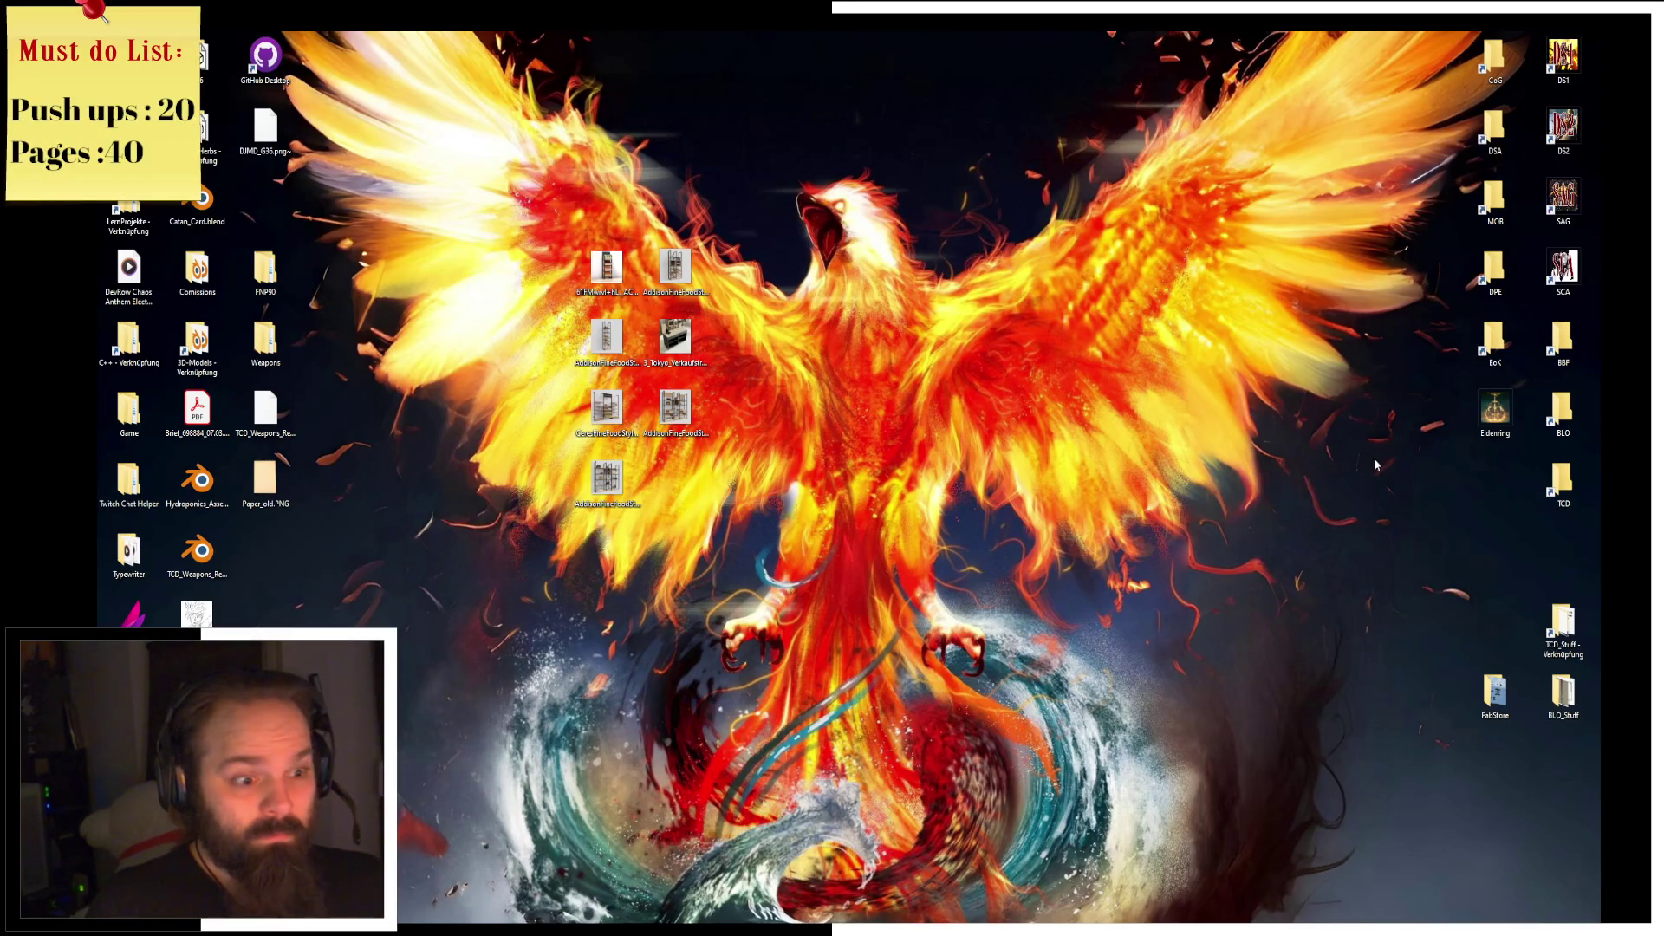
drag(906, 518, 574, 242)
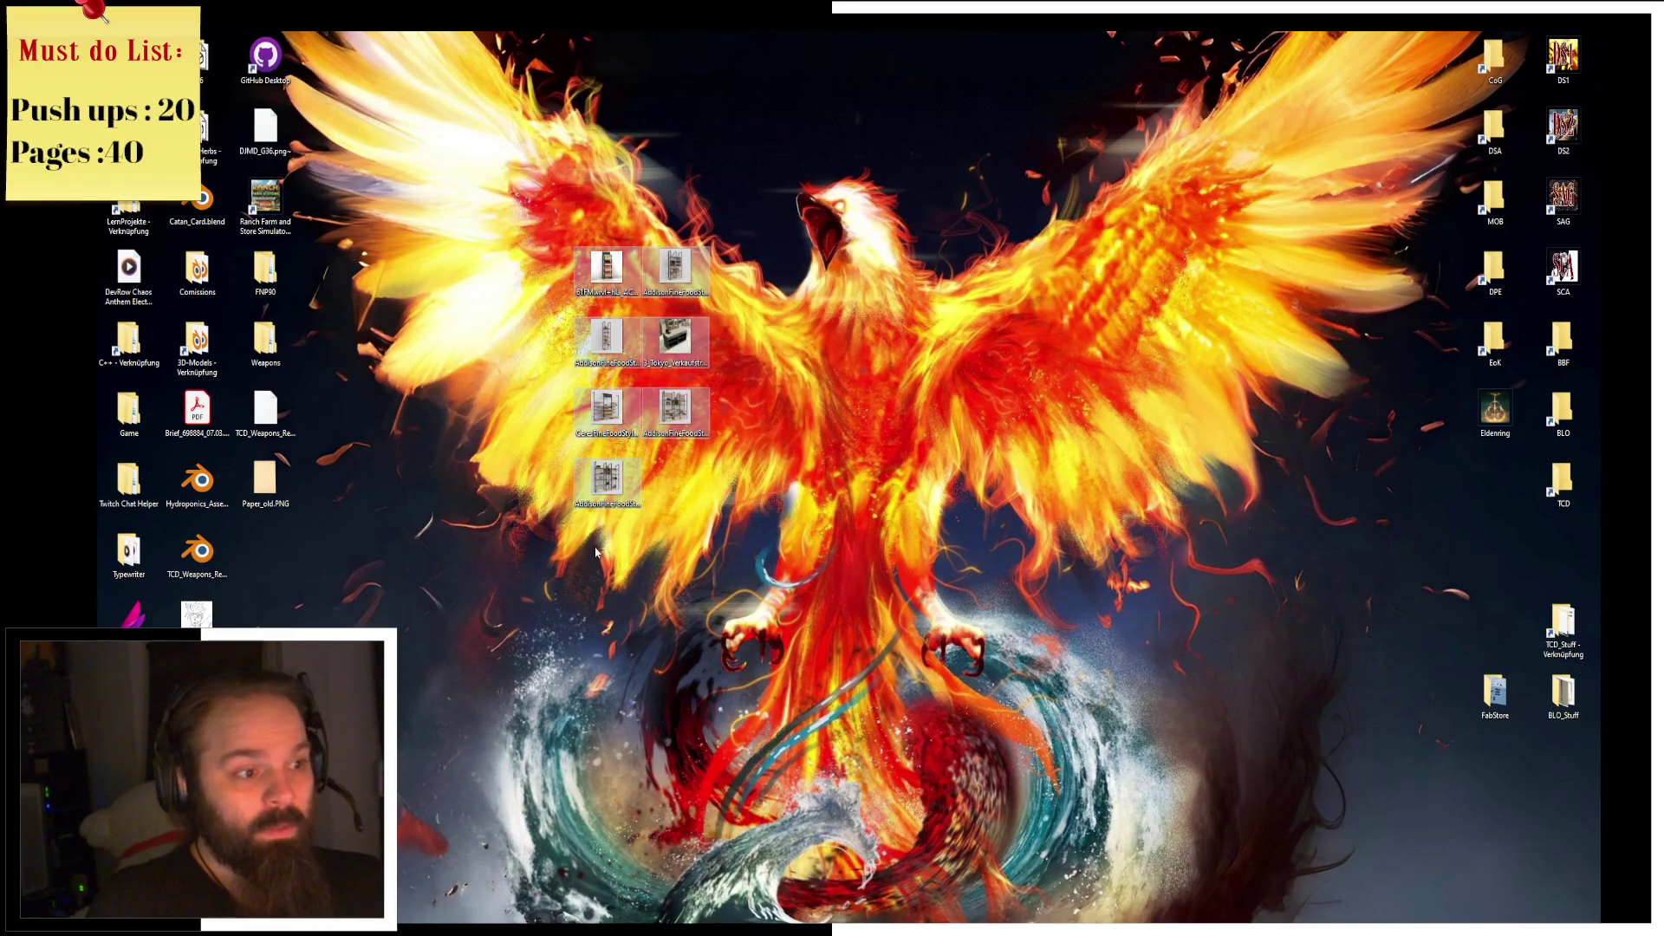
key(Delete)
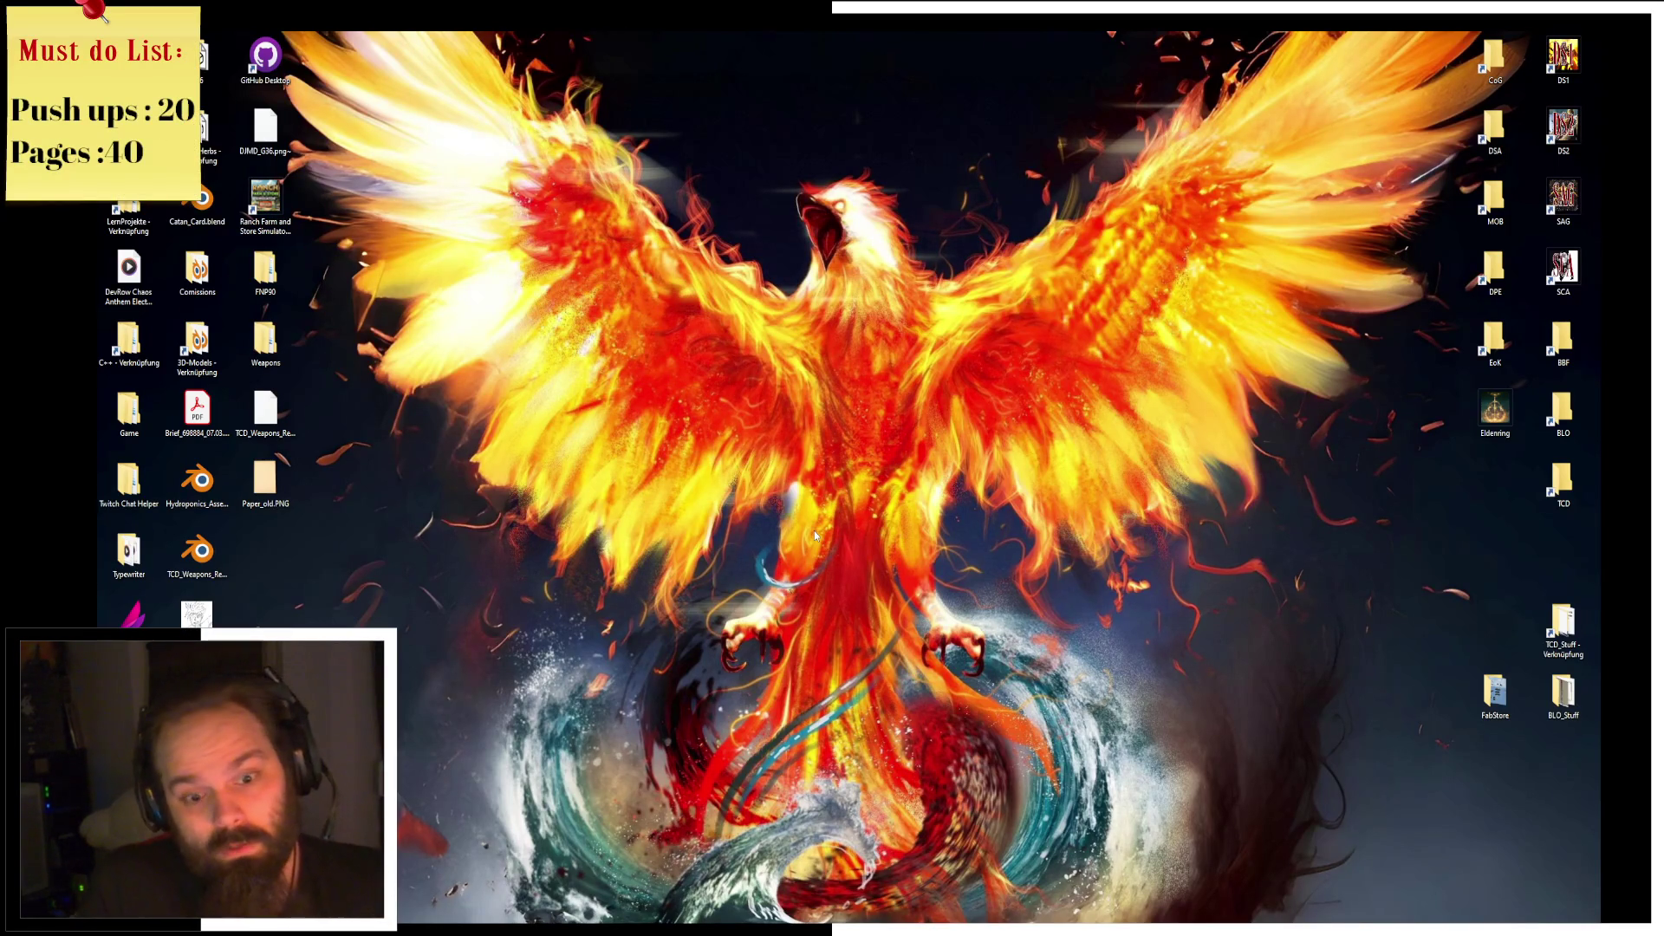
Step: Move FabStore lower on the right edge, delete the stray drawing, and put the stuff folder bottom-right
mouse_move(1492, 698)
mouse_down()
mouse_move(646, 674)
mouse_move(1361, 769)
mouse_move(1552, 766)
mouse_up()
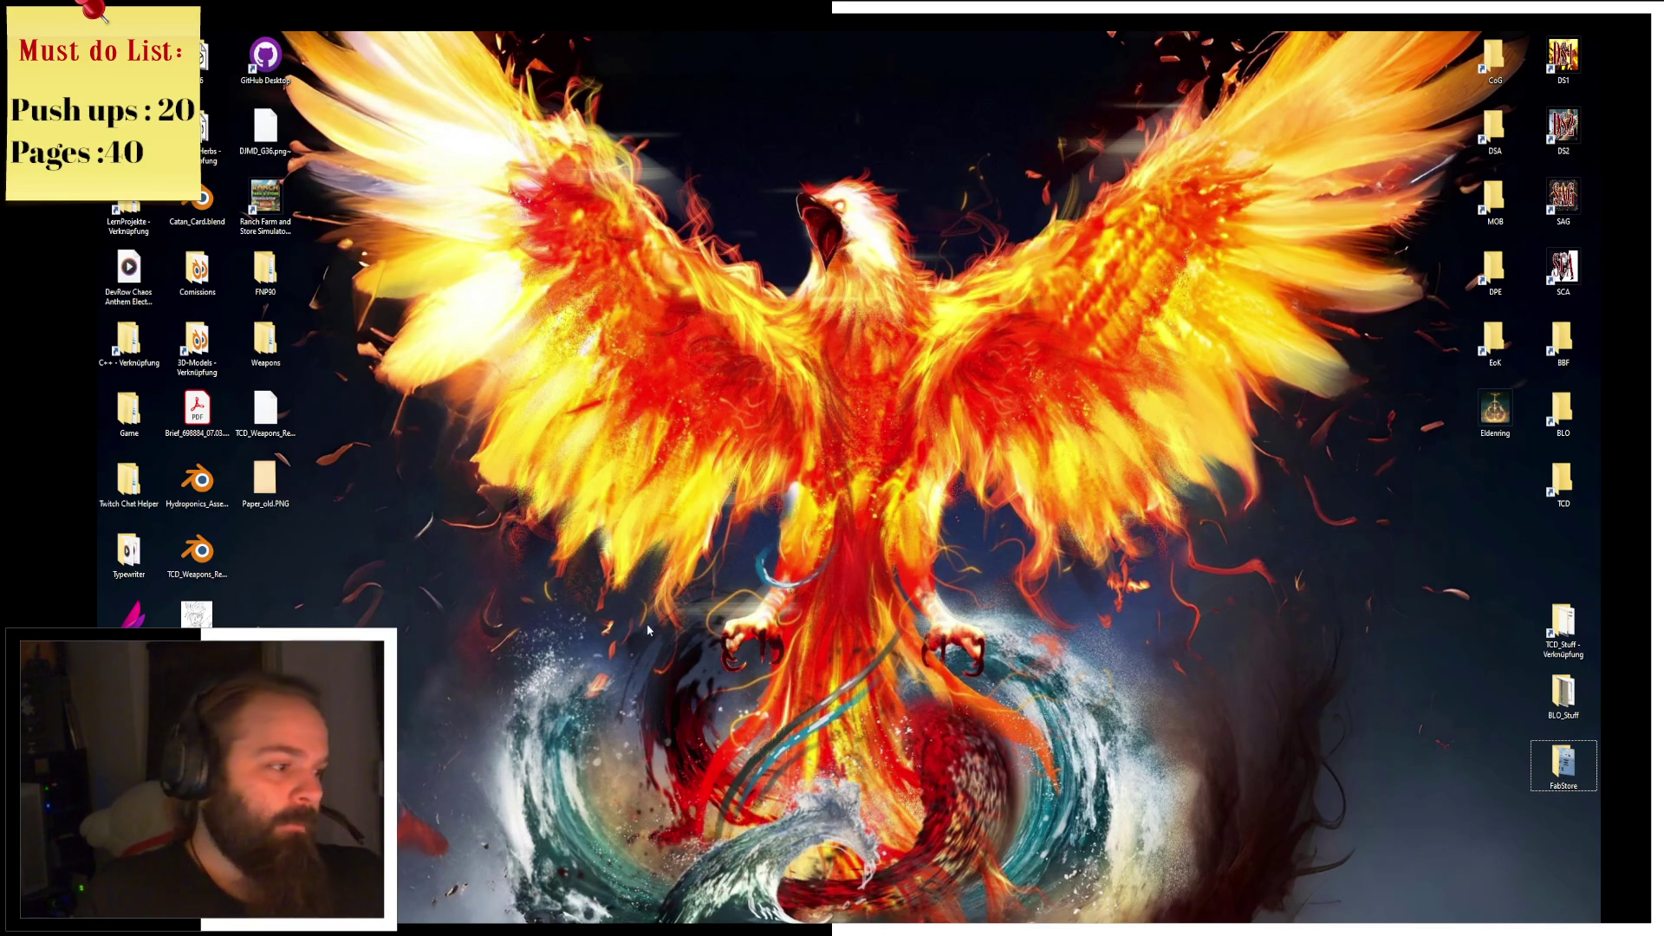
click(260, 607)
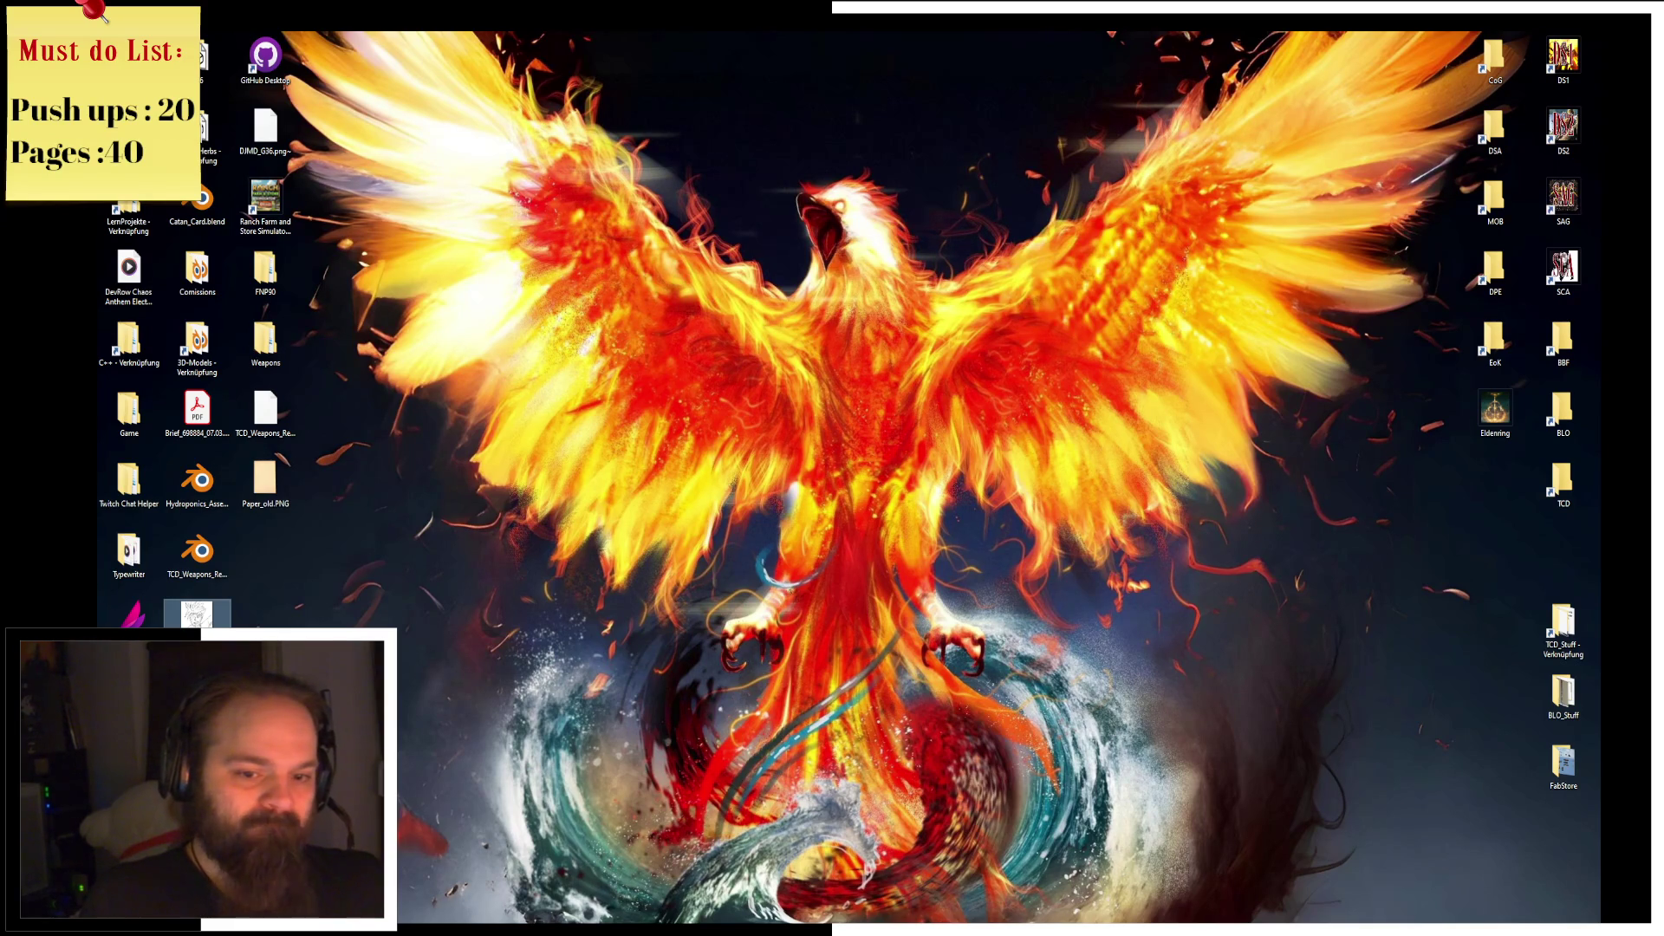
key(Delete)
drag(971, 811, 1561, 832)
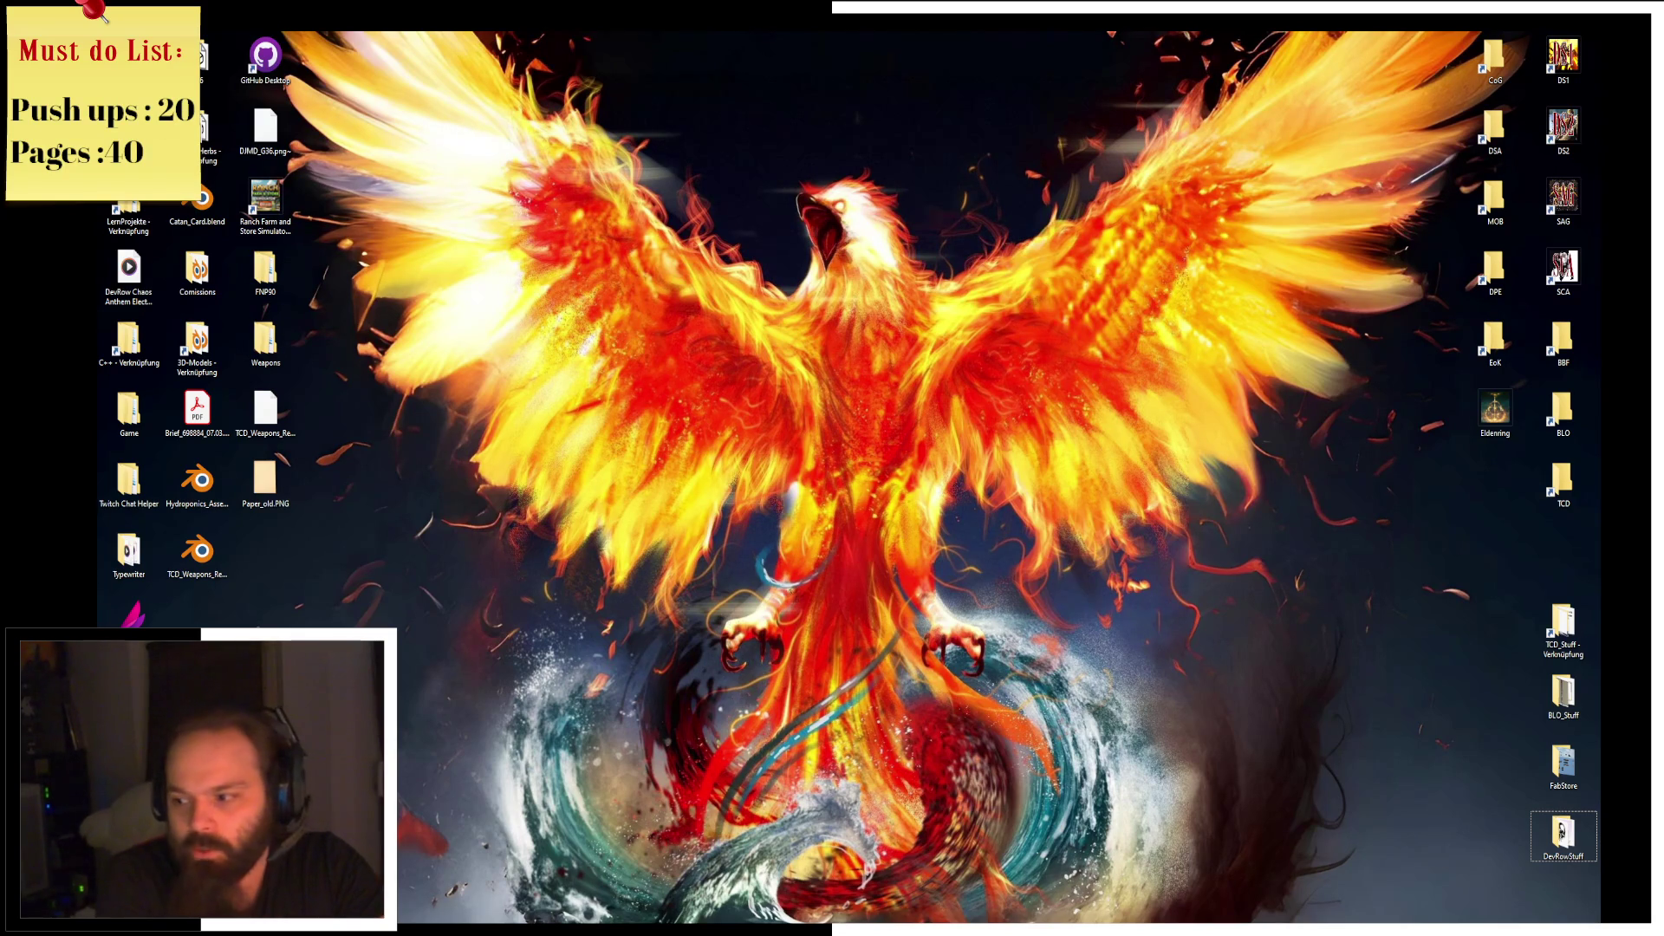
key(Escape)
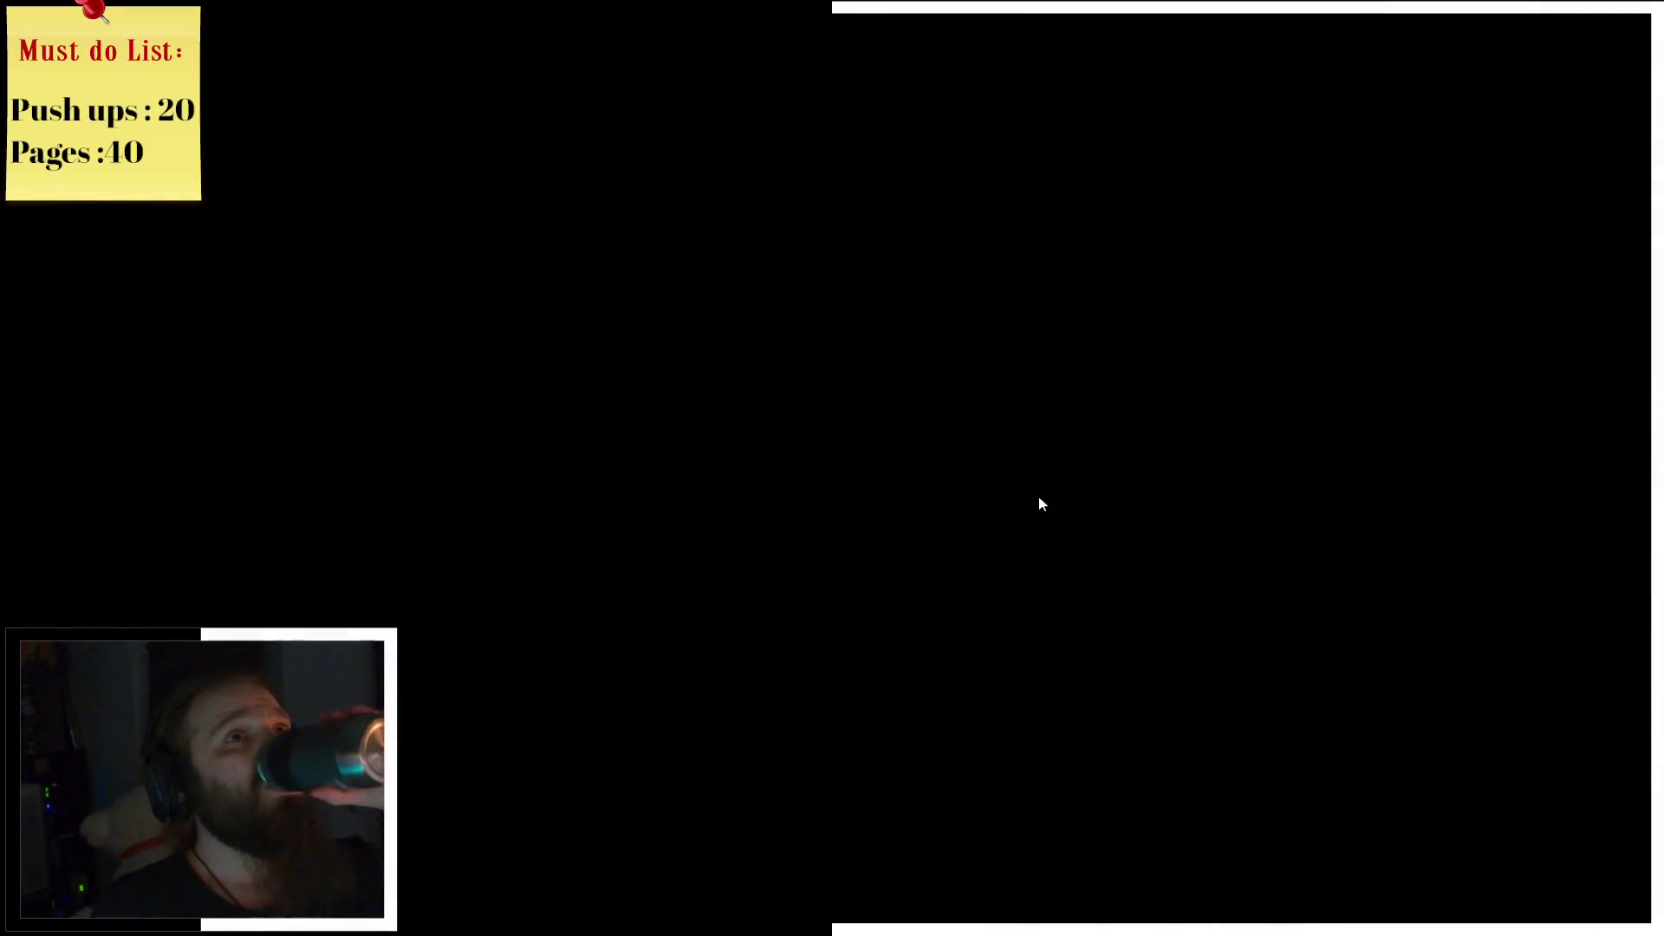
Step: Load Jill's slot 1 save in the East Wing Storeroom and walk toward the door
key(Return)
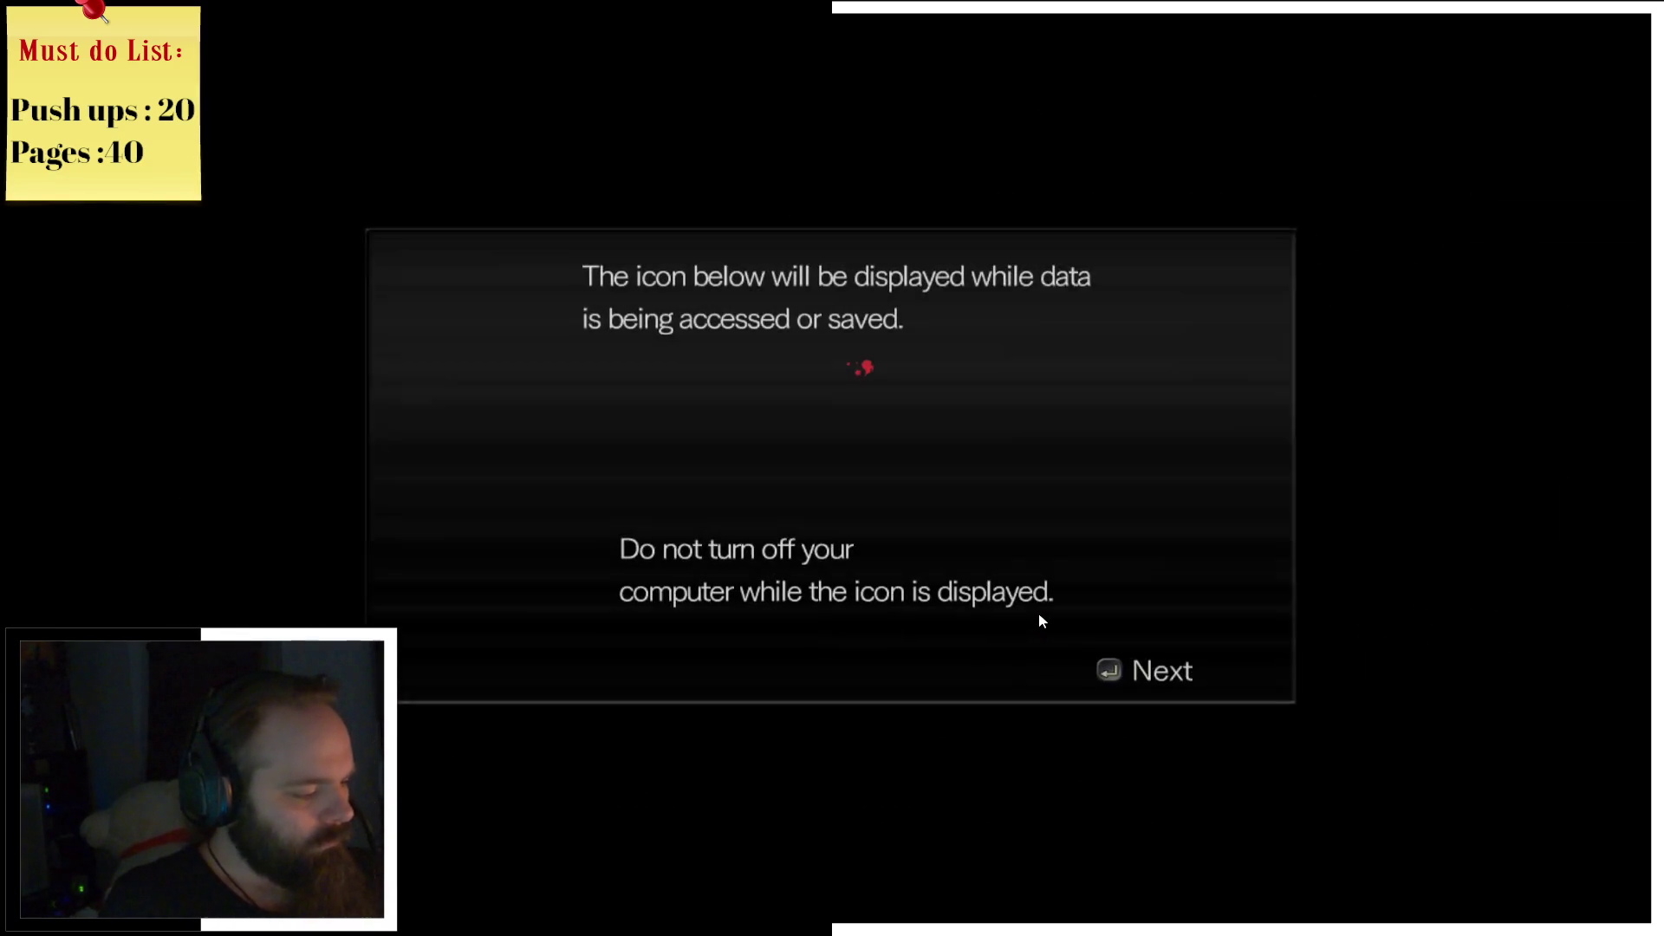
key(Return)
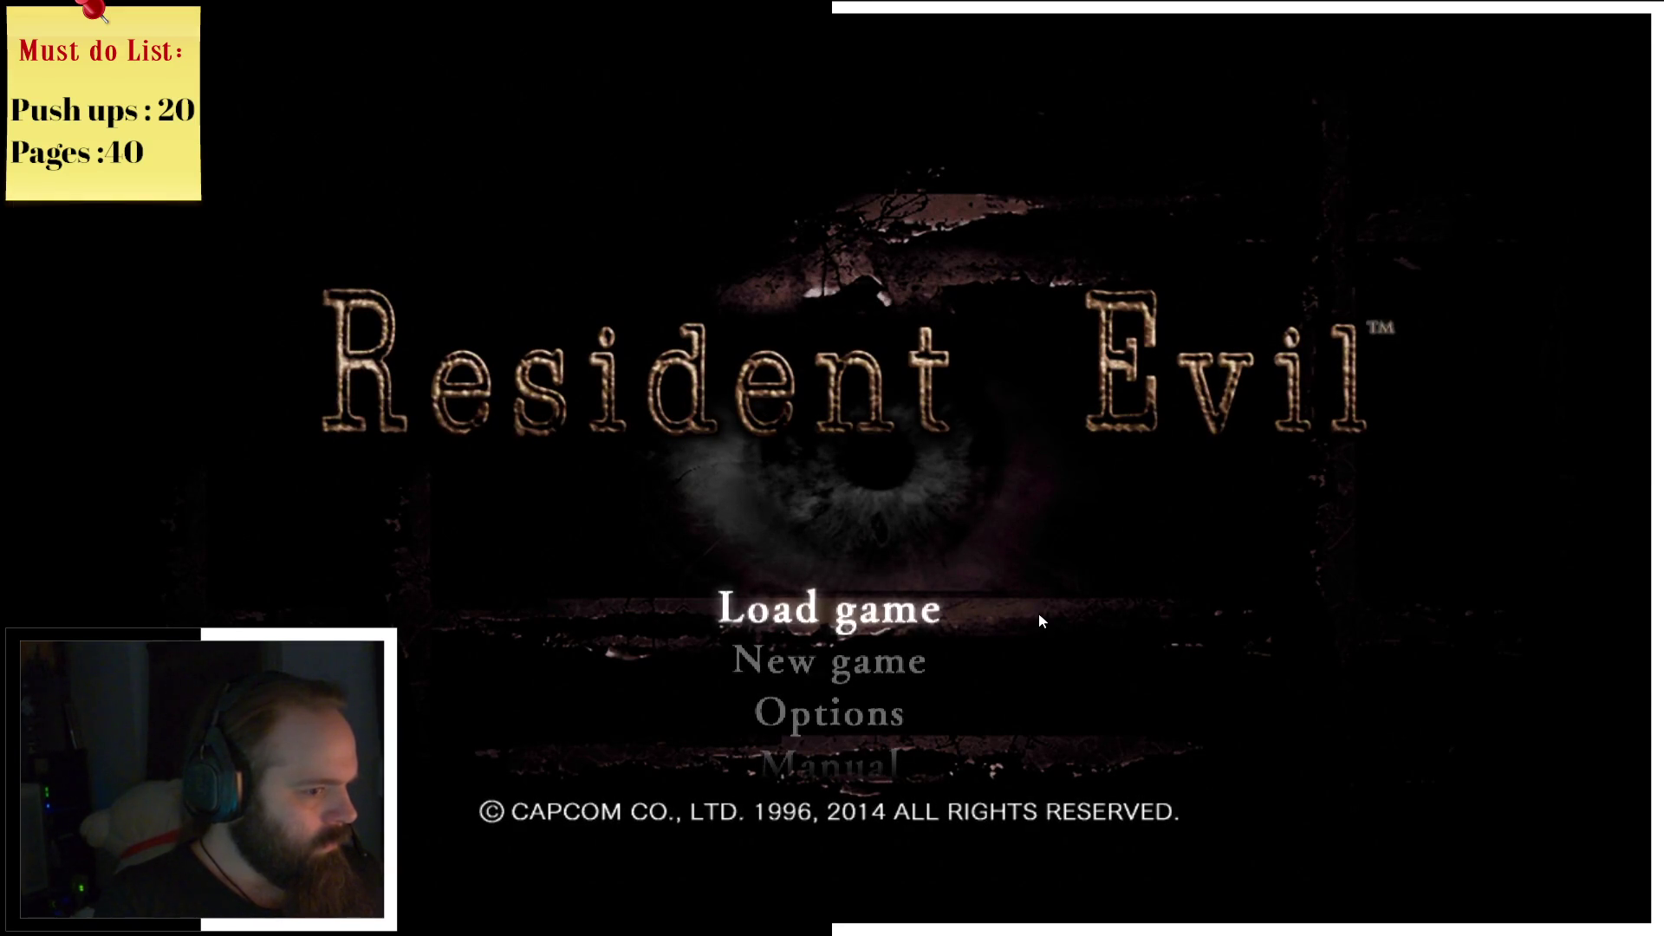
key(Return)
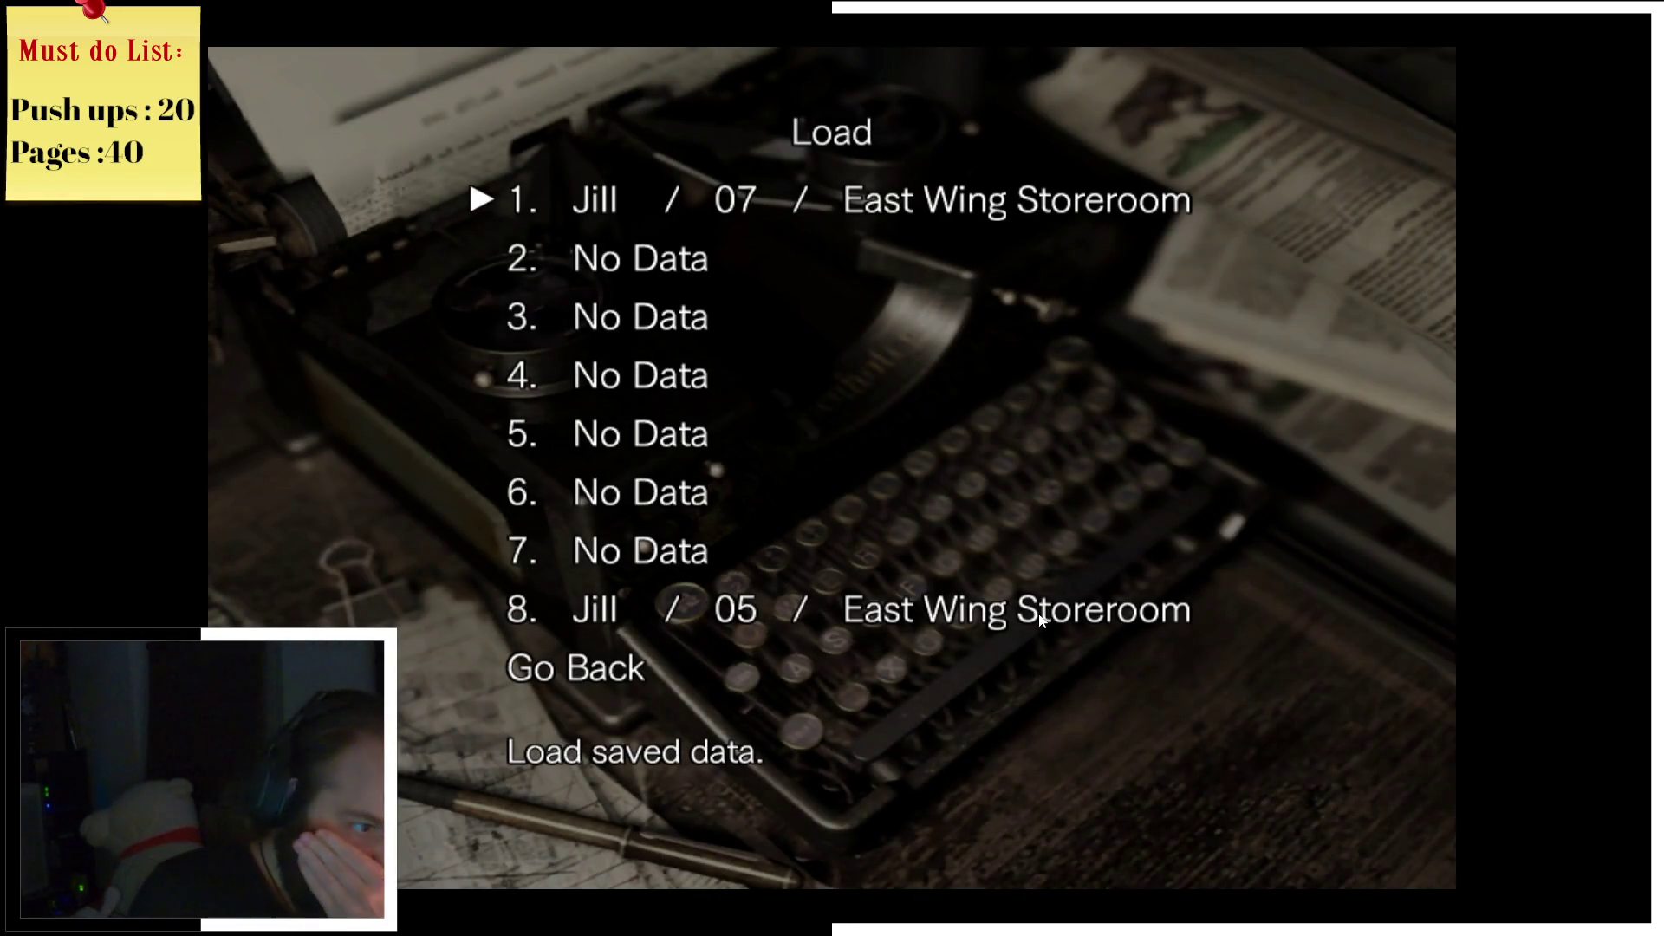
key(Return)
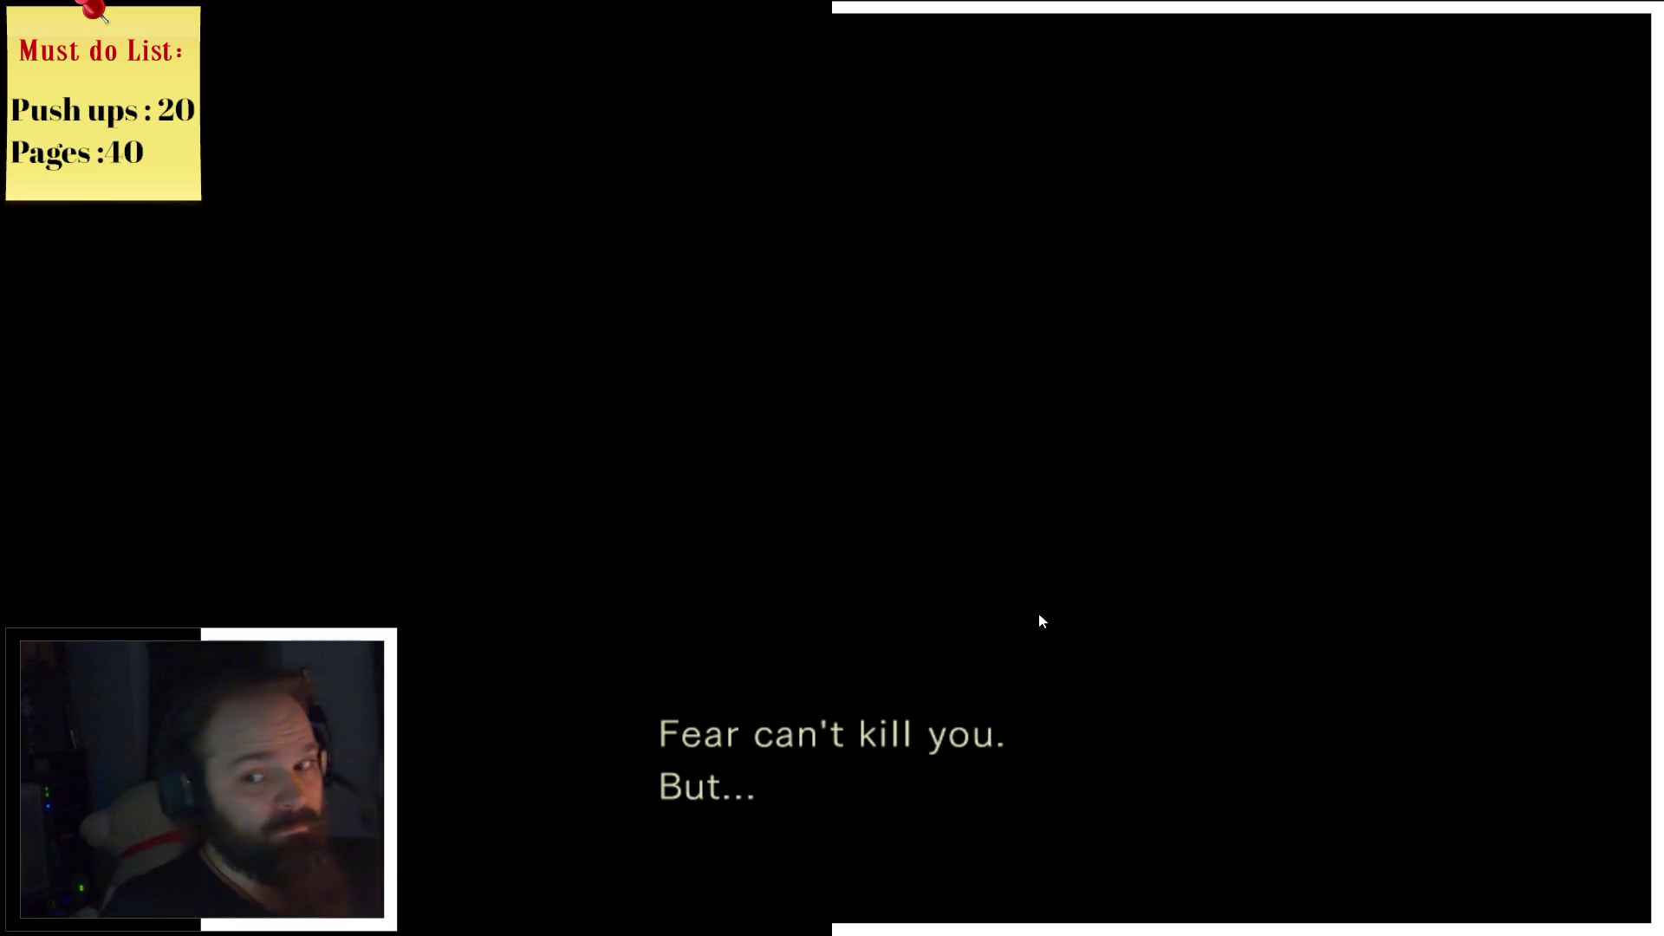
key(Up)
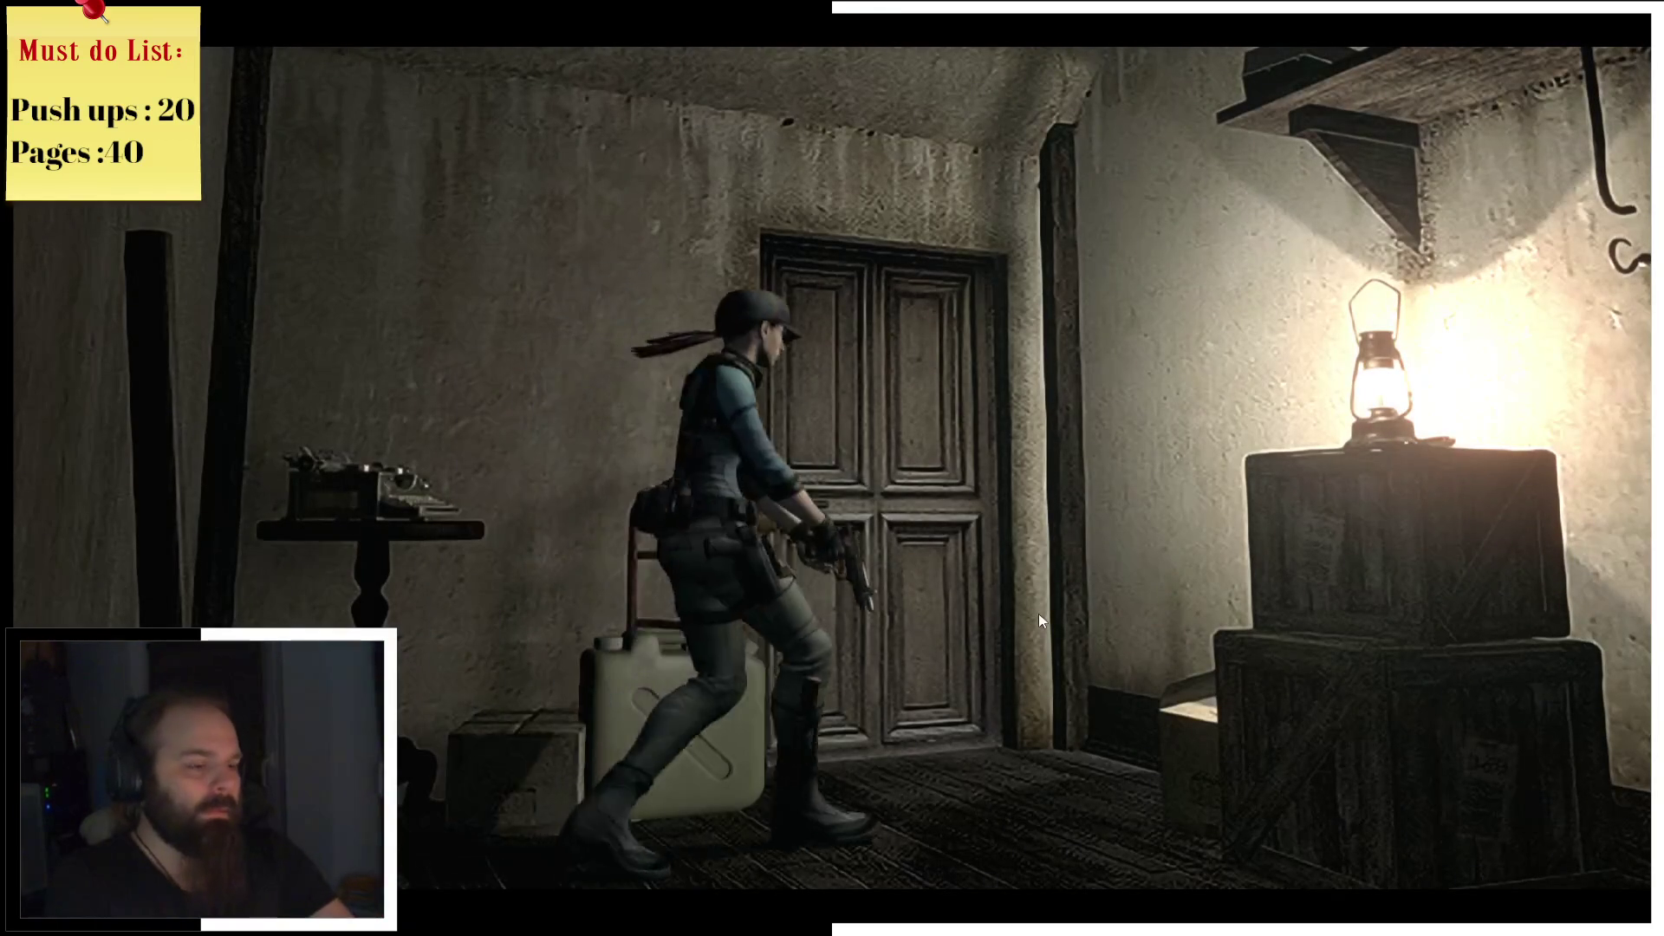
Step: Examine the wooden board from the inventory, turning it to inspect another side
key(Tab)
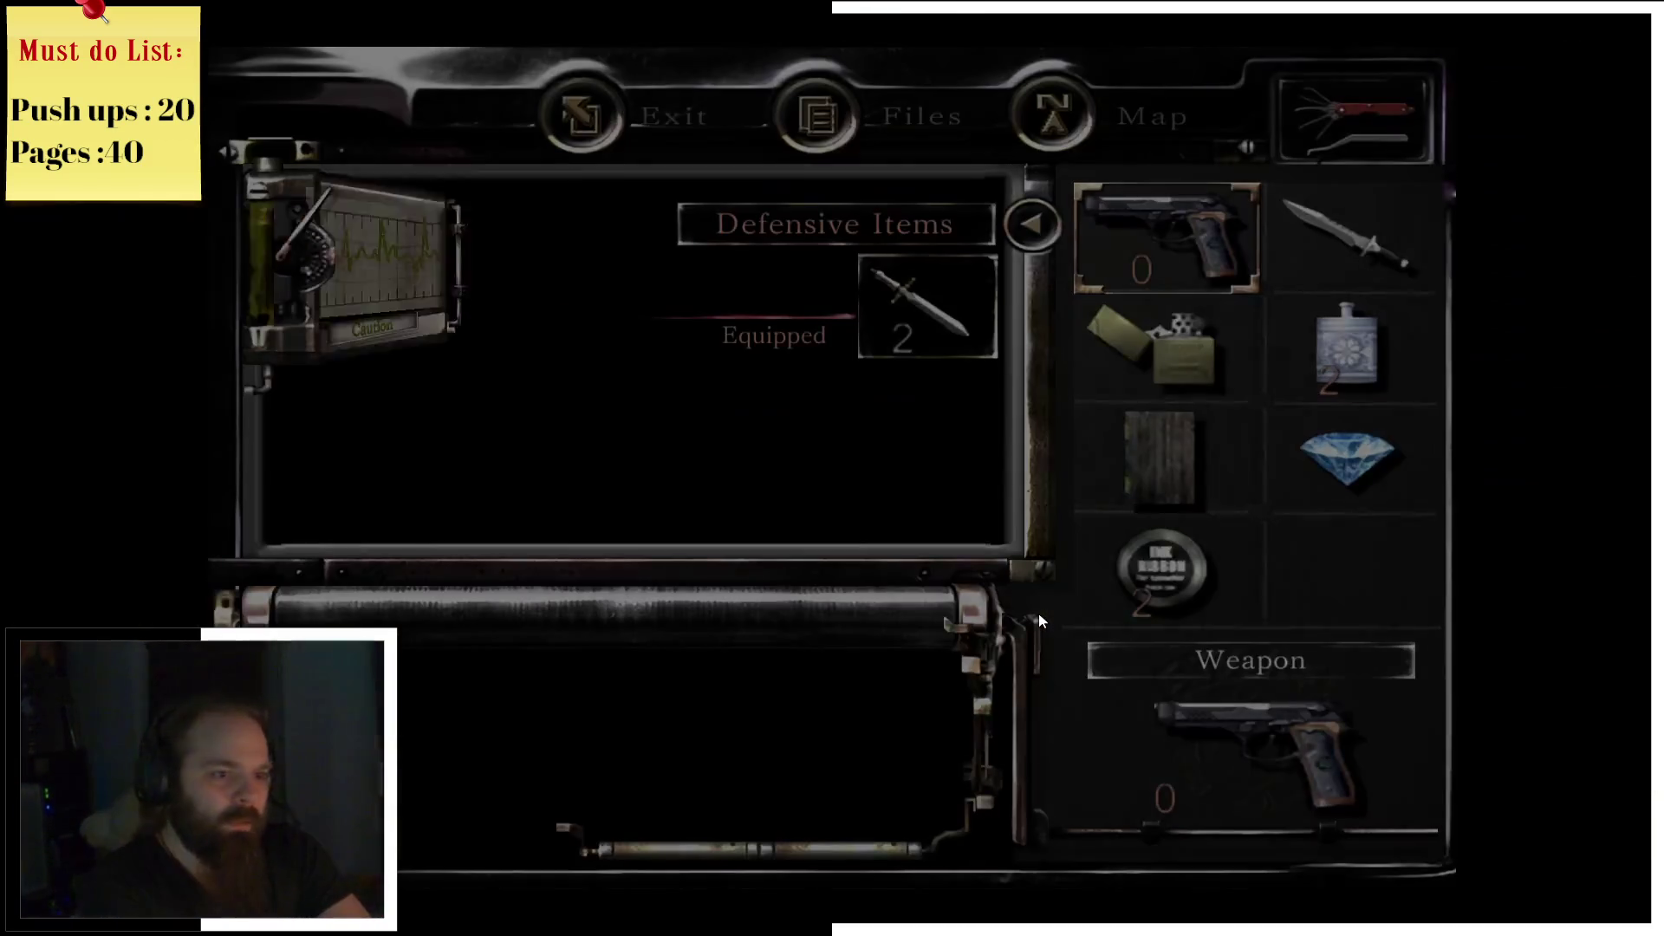
click(1231, 487)
click(942, 460)
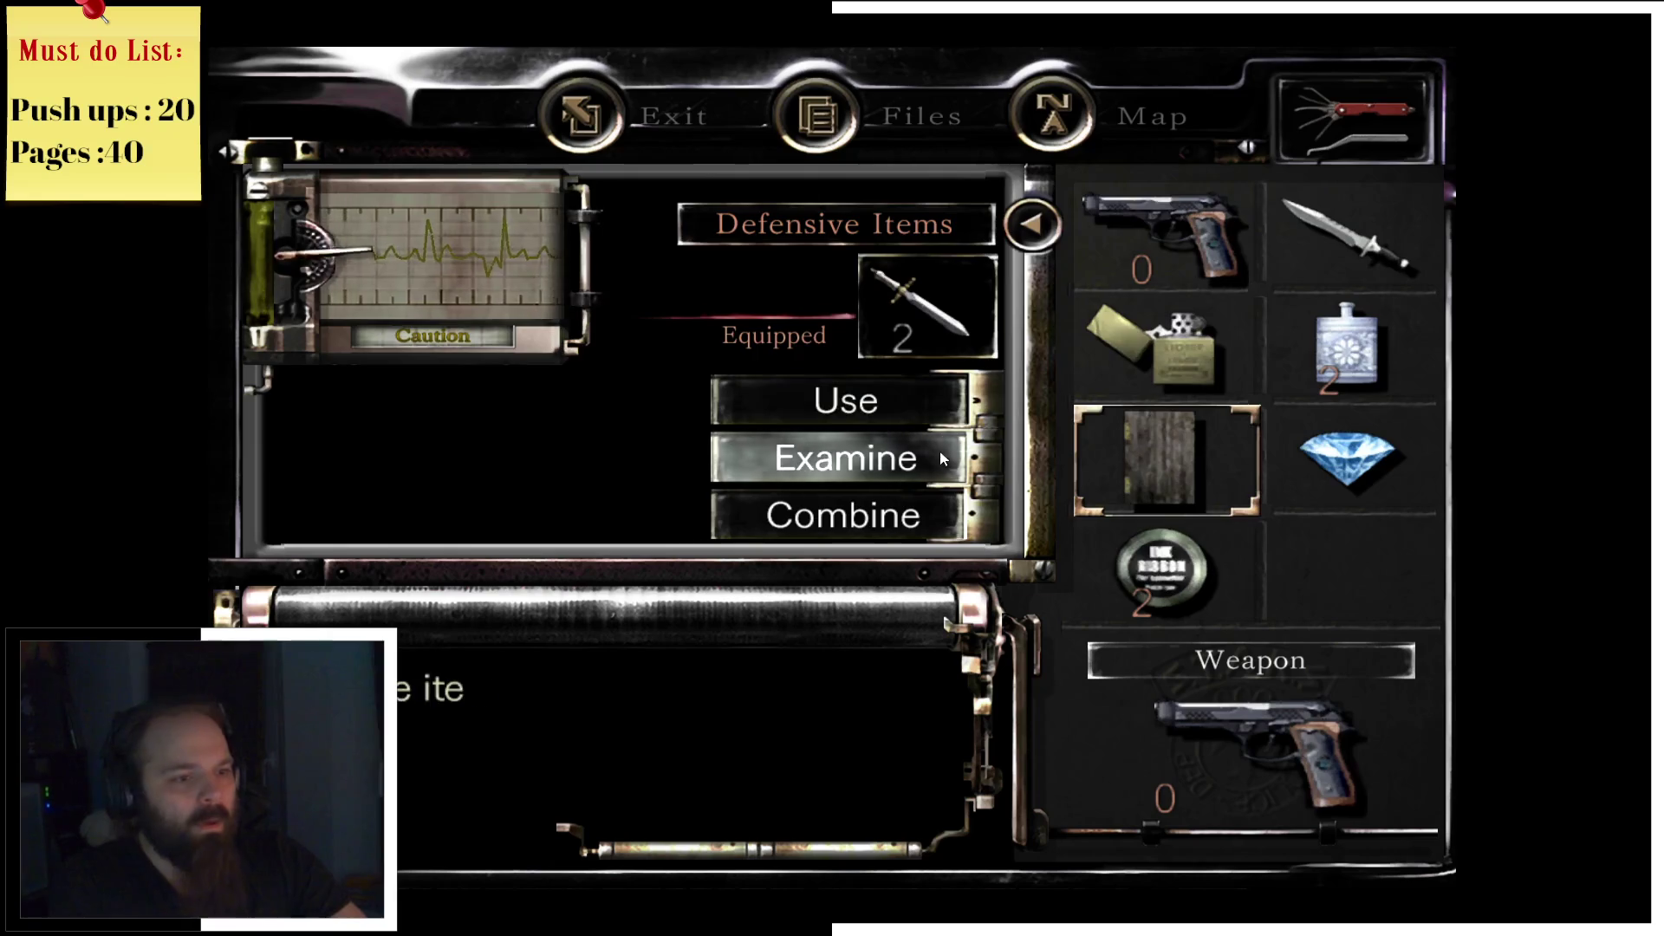
mouse_move(947, 387)
mouse_down()
mouse_move(837, 408)
mouse_move(819, 400)
mouse_move(828, 382)
mouse_move(817, 397)
mouse_up()
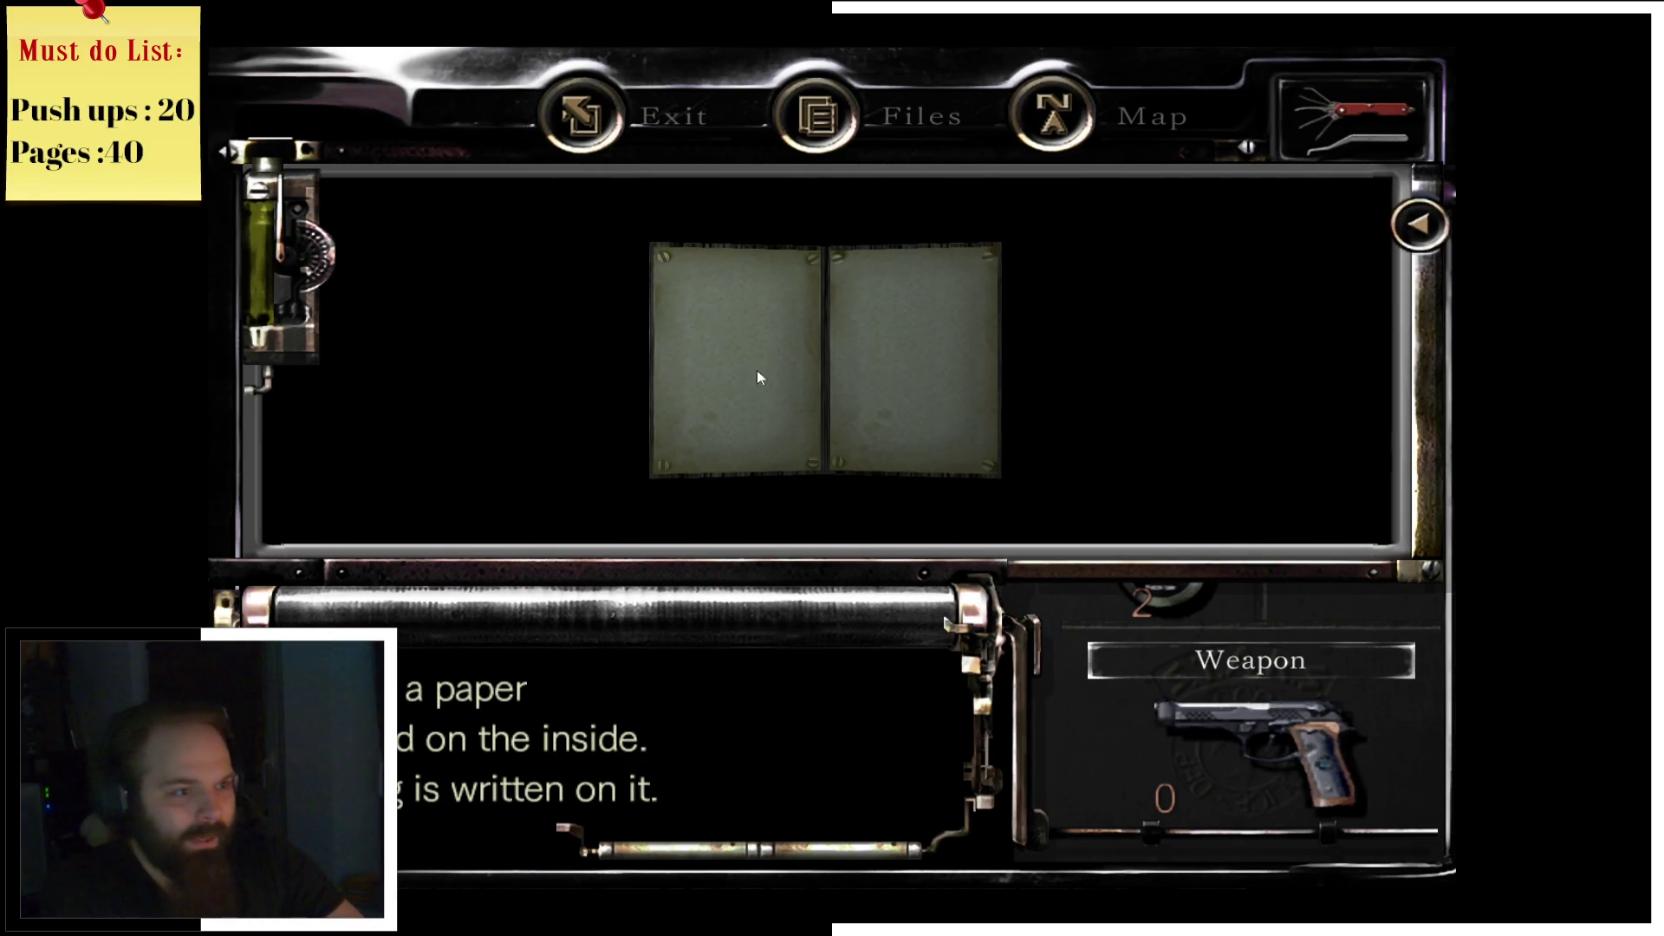
click(912, 280)
right_click(912, 283)
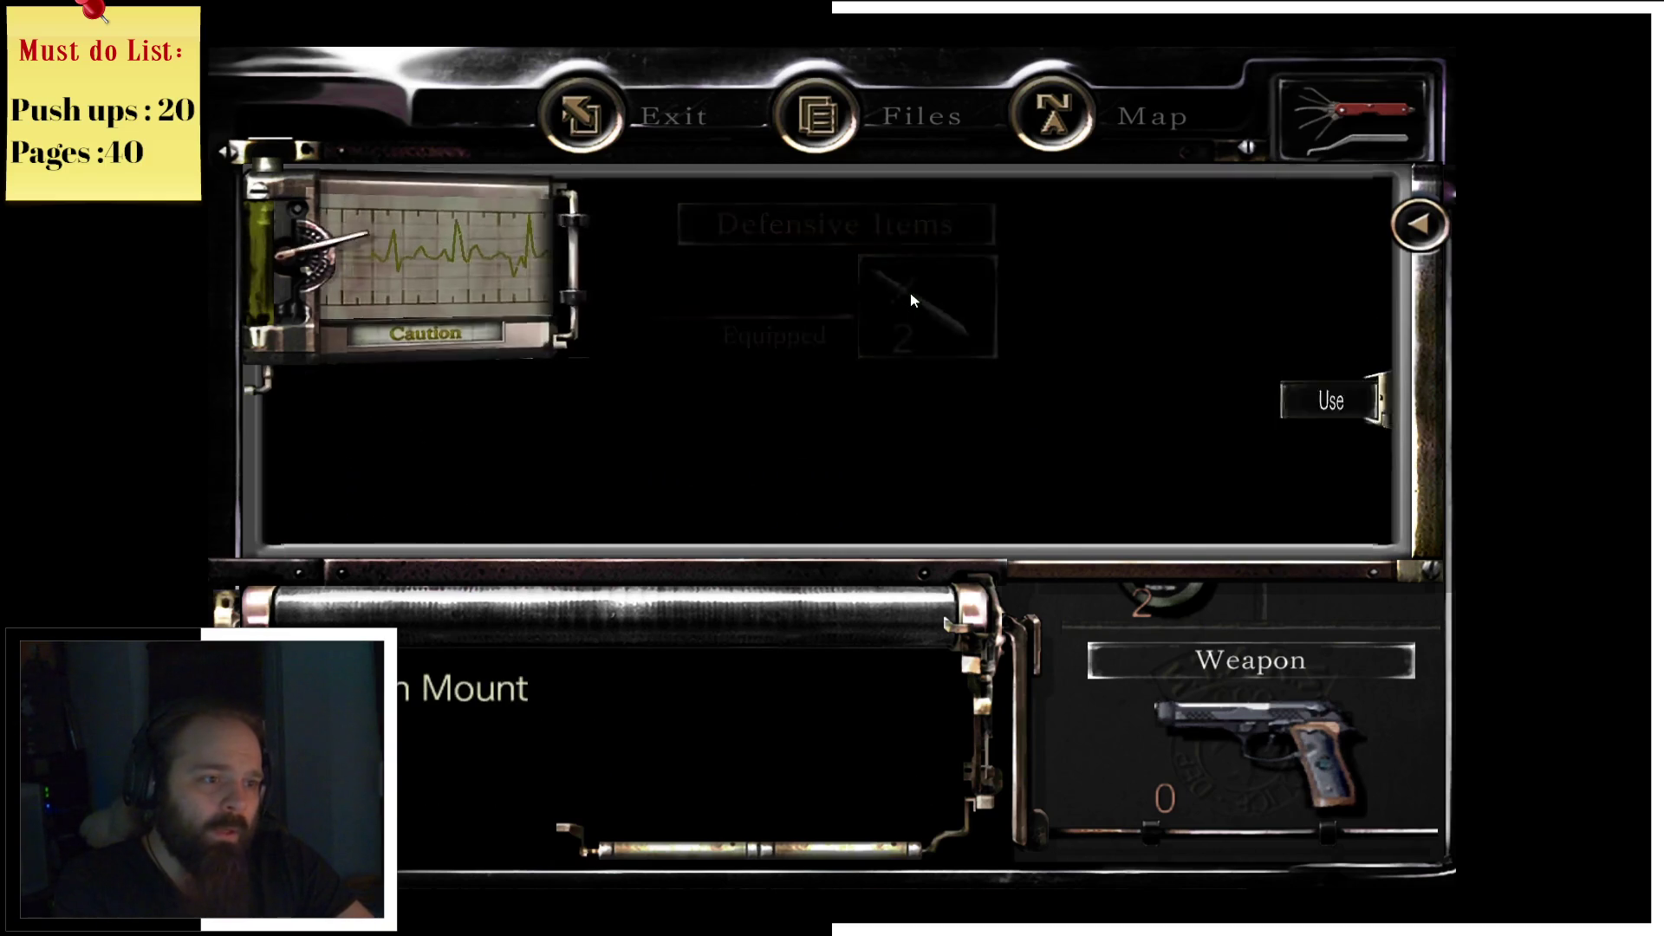
right_click(910, 292)
right_click(910, 297)
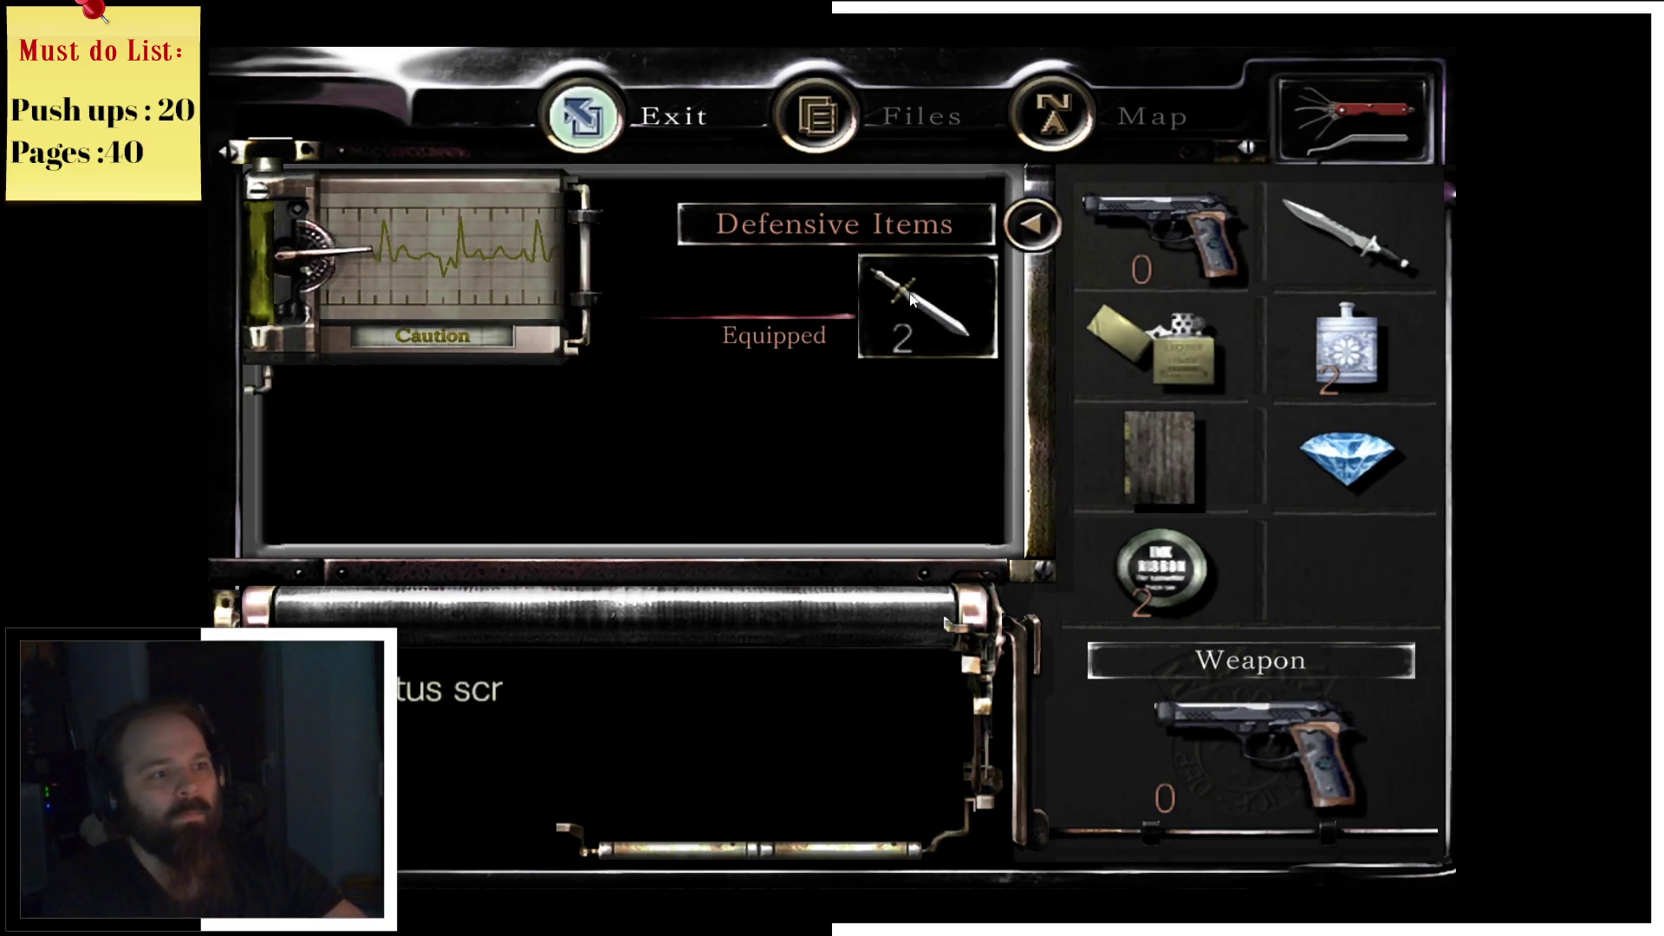
right_click(910, 297)
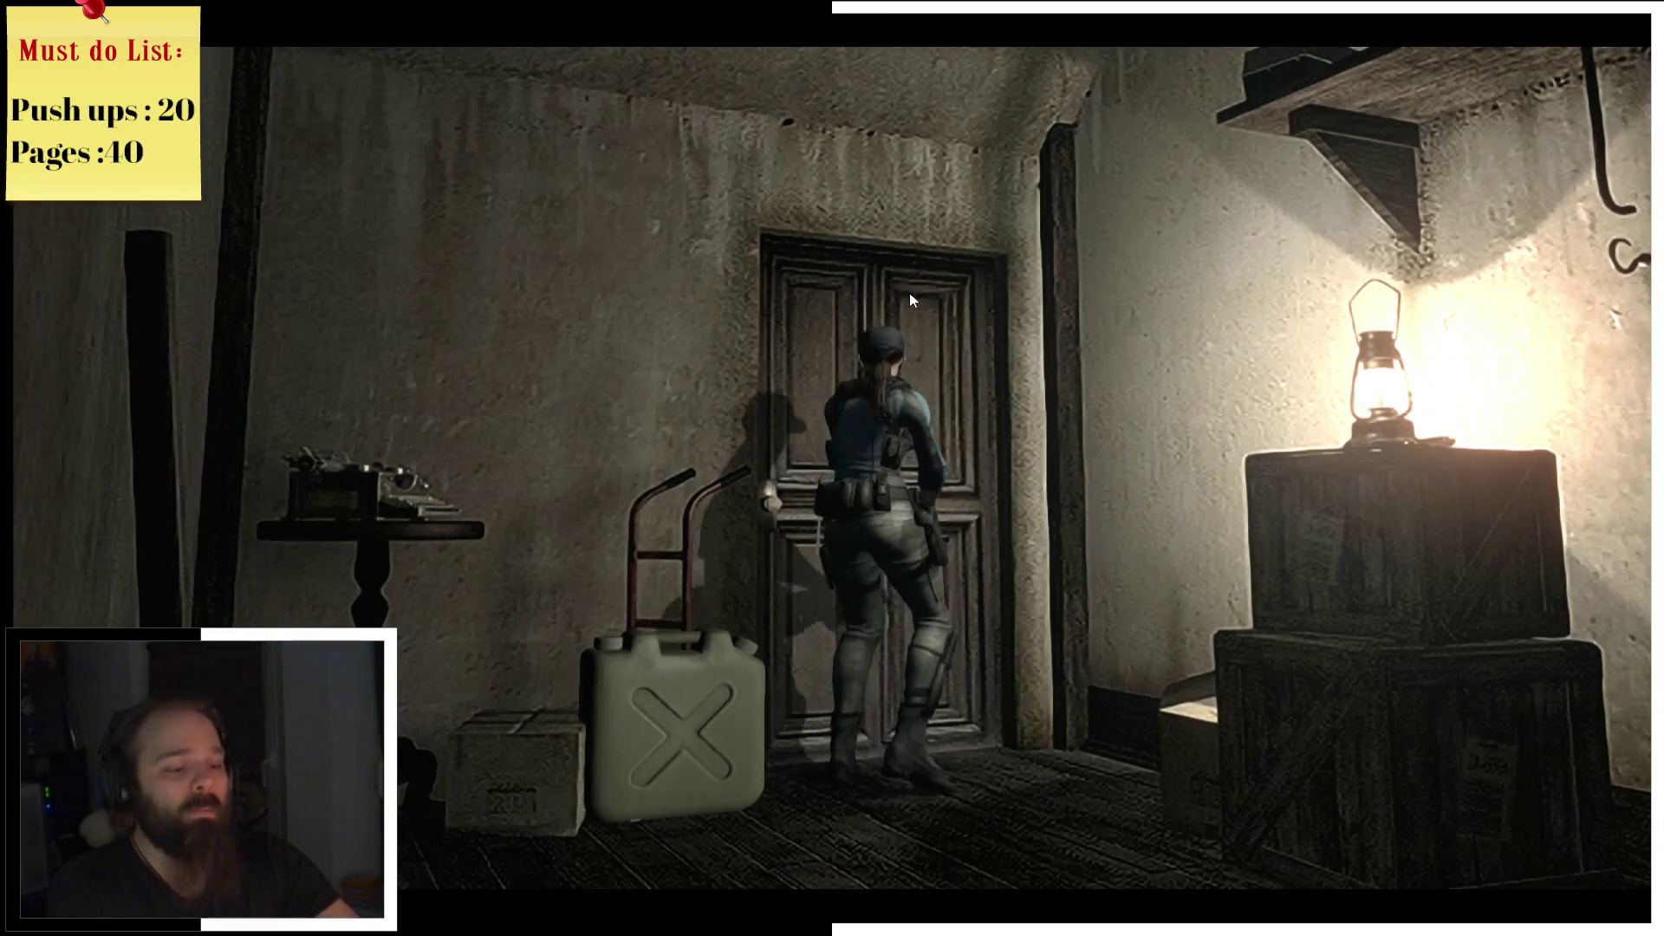
Step: Equip the knife as Jill's weapon and walk through the storeroom door
key(Tab)
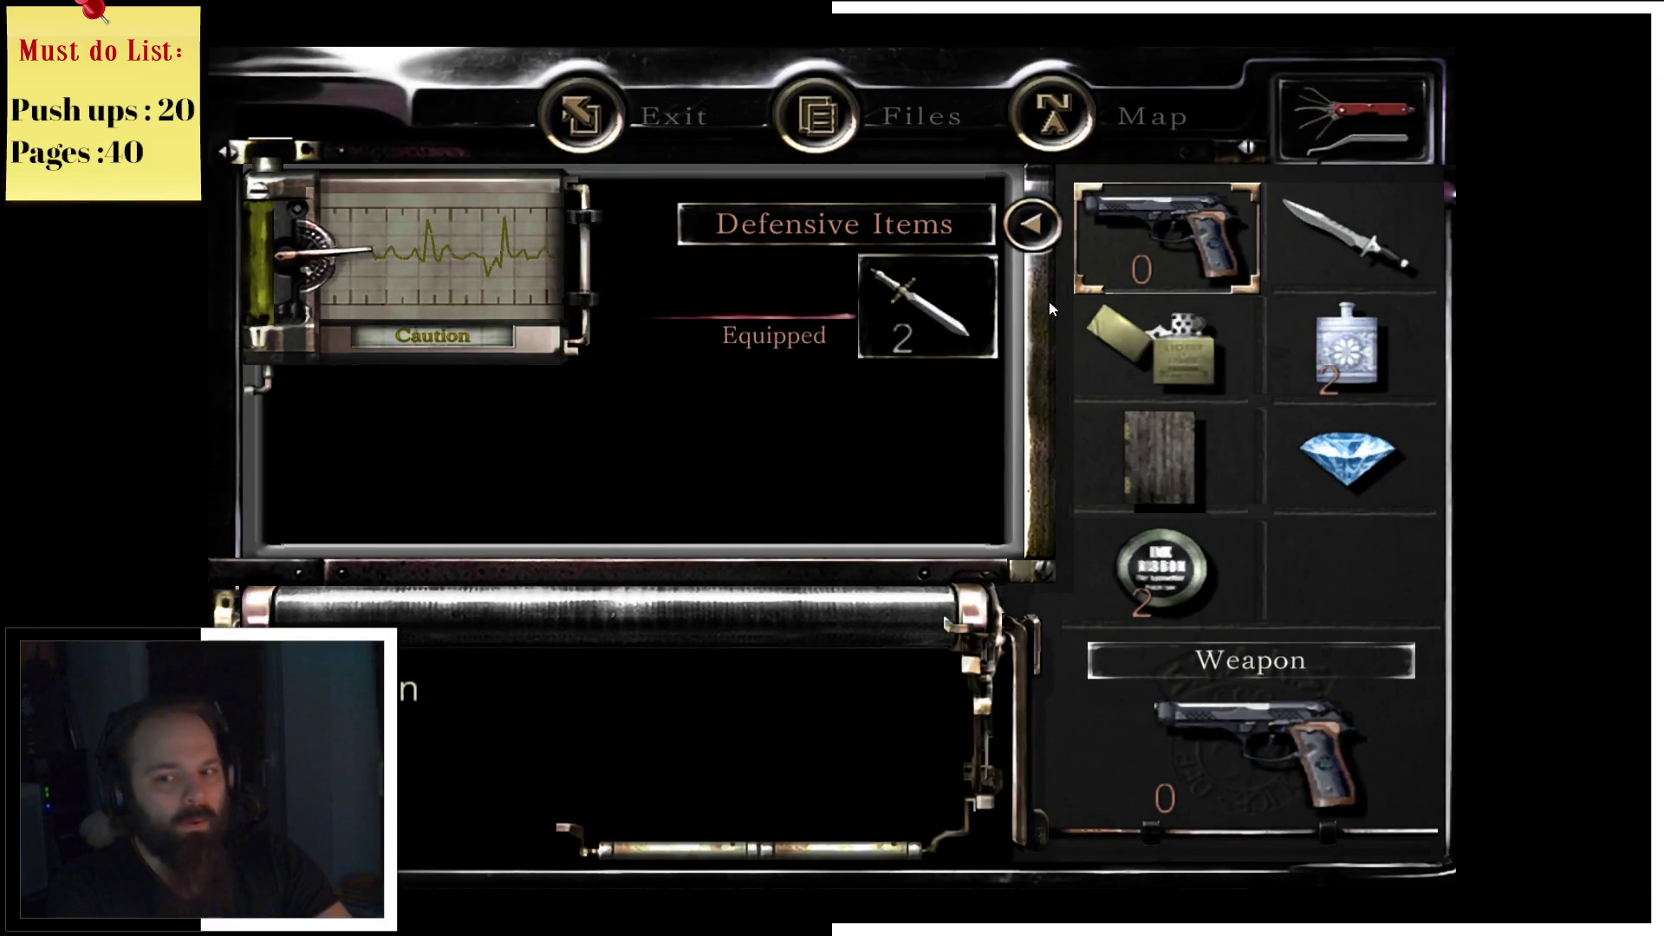
click(1354, 264)
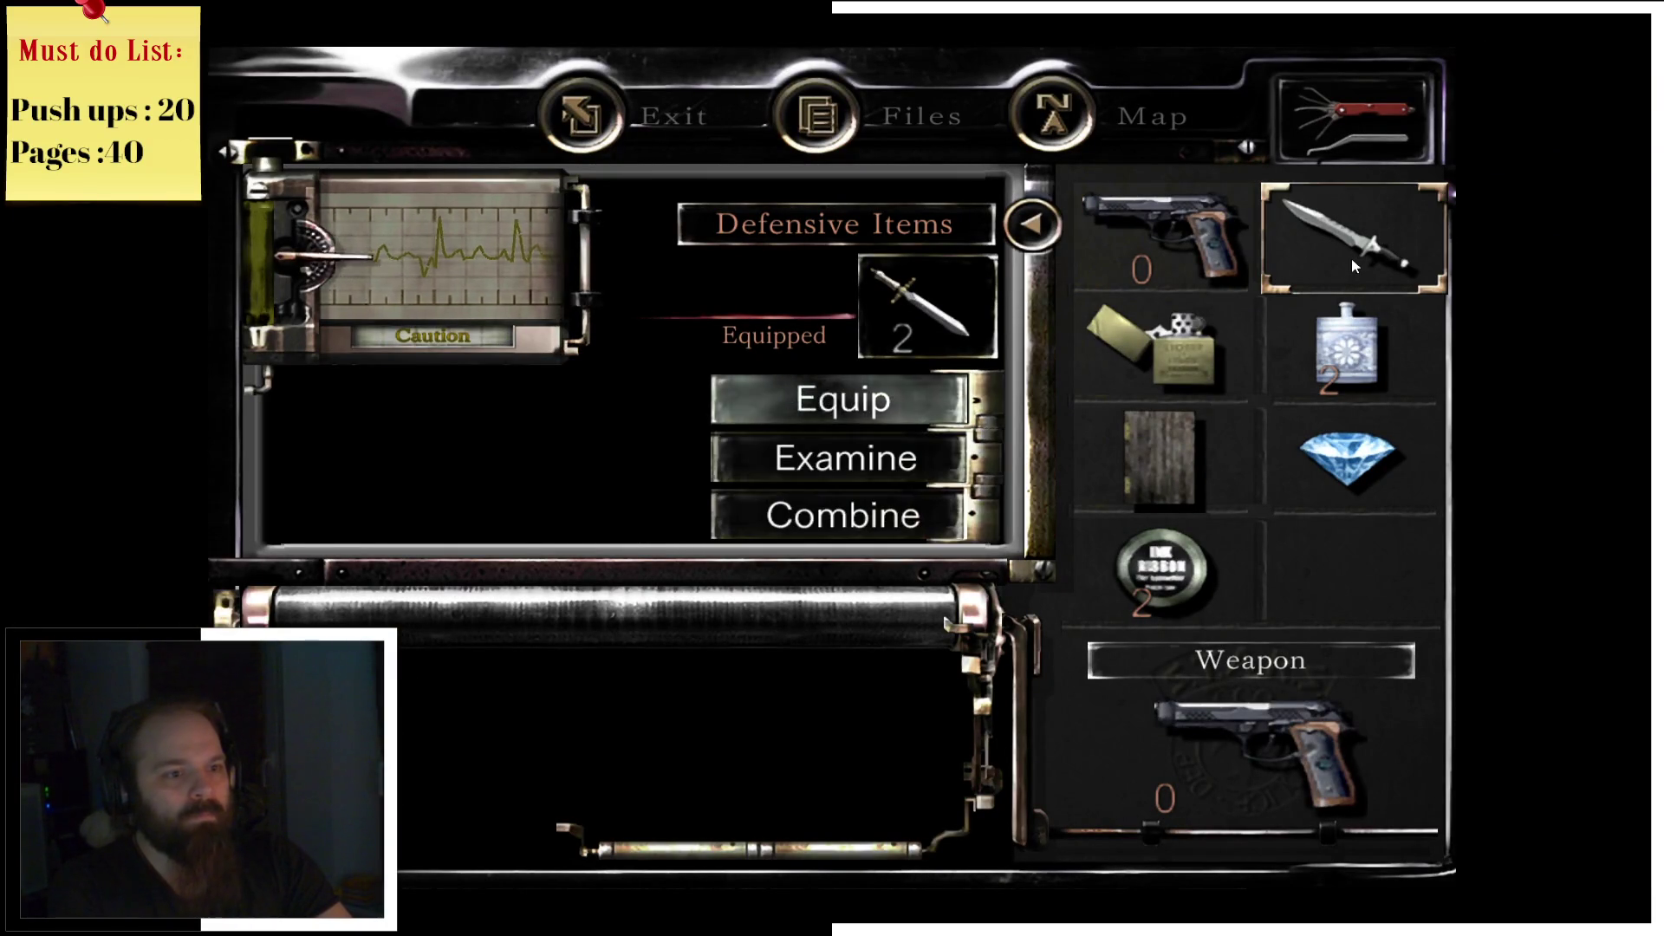
click(916, 392)
right_click(915, 393)
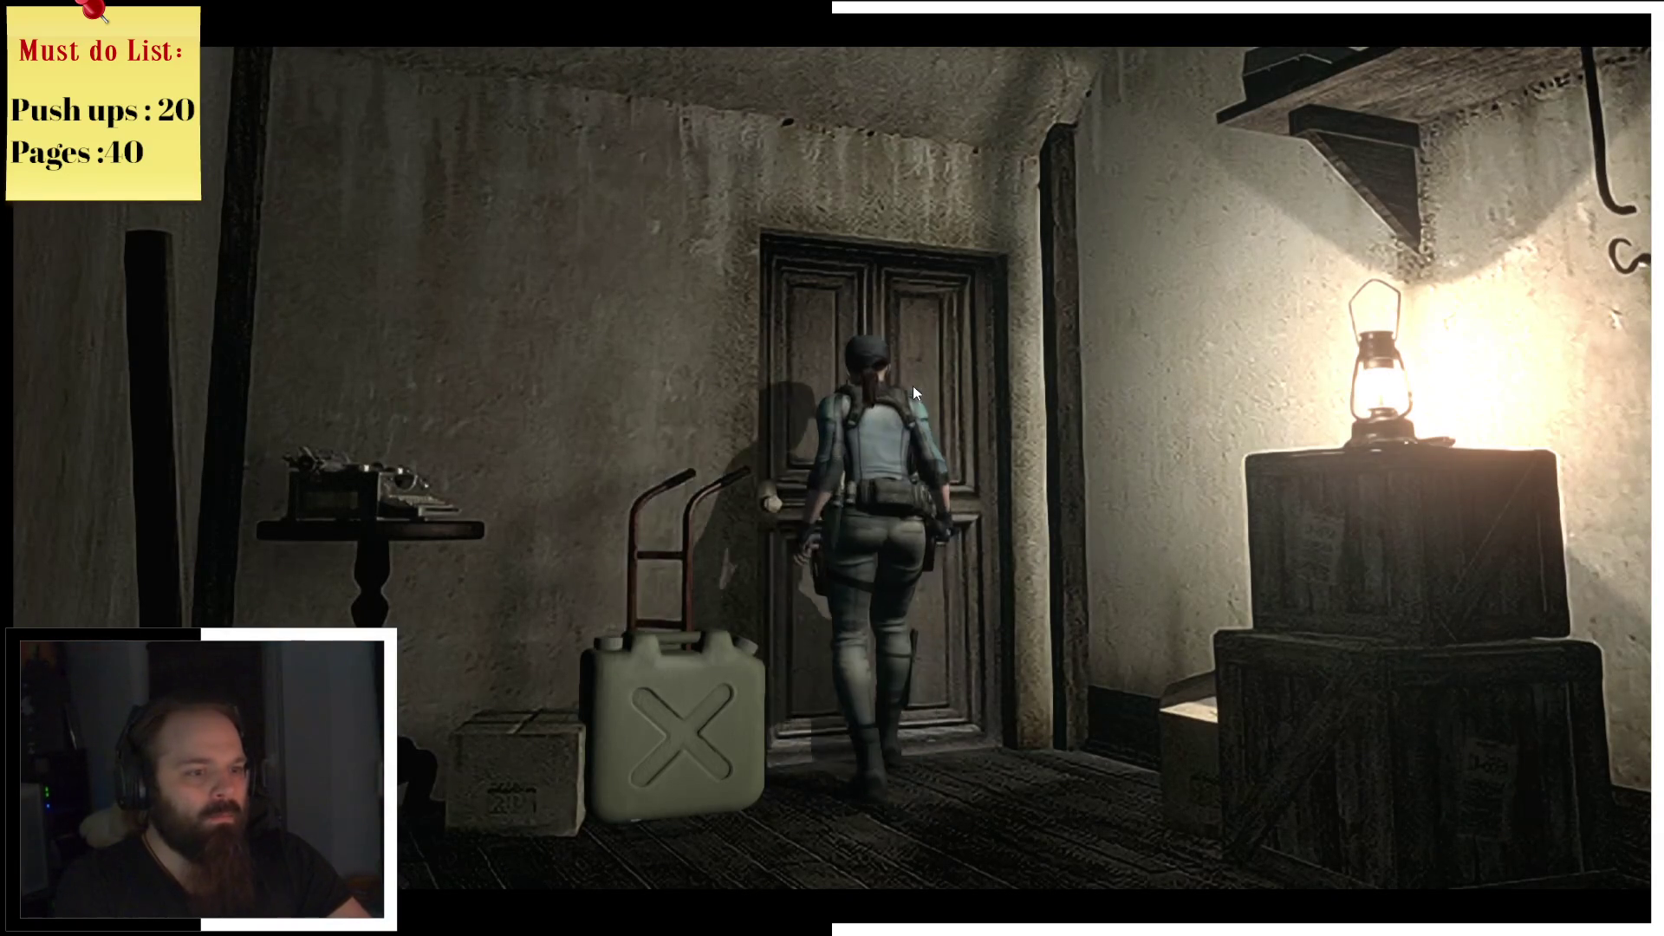
click(913, 386)
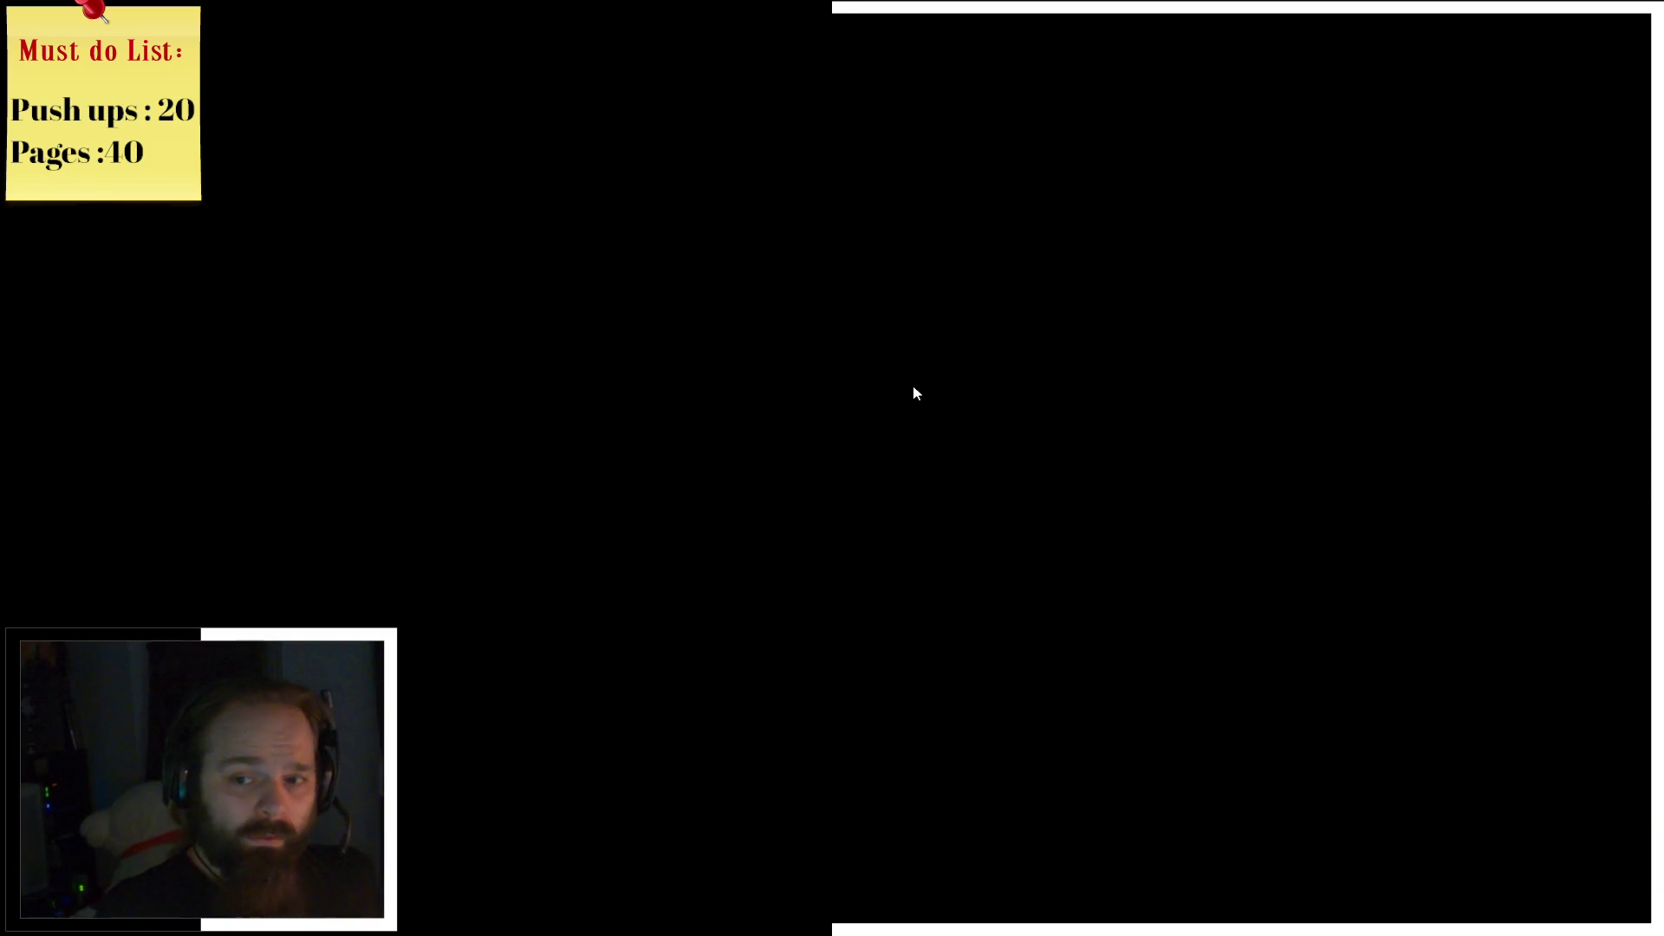
Step: Check the Mansion 1F map, then try the hallway door, which won't open
key(m)
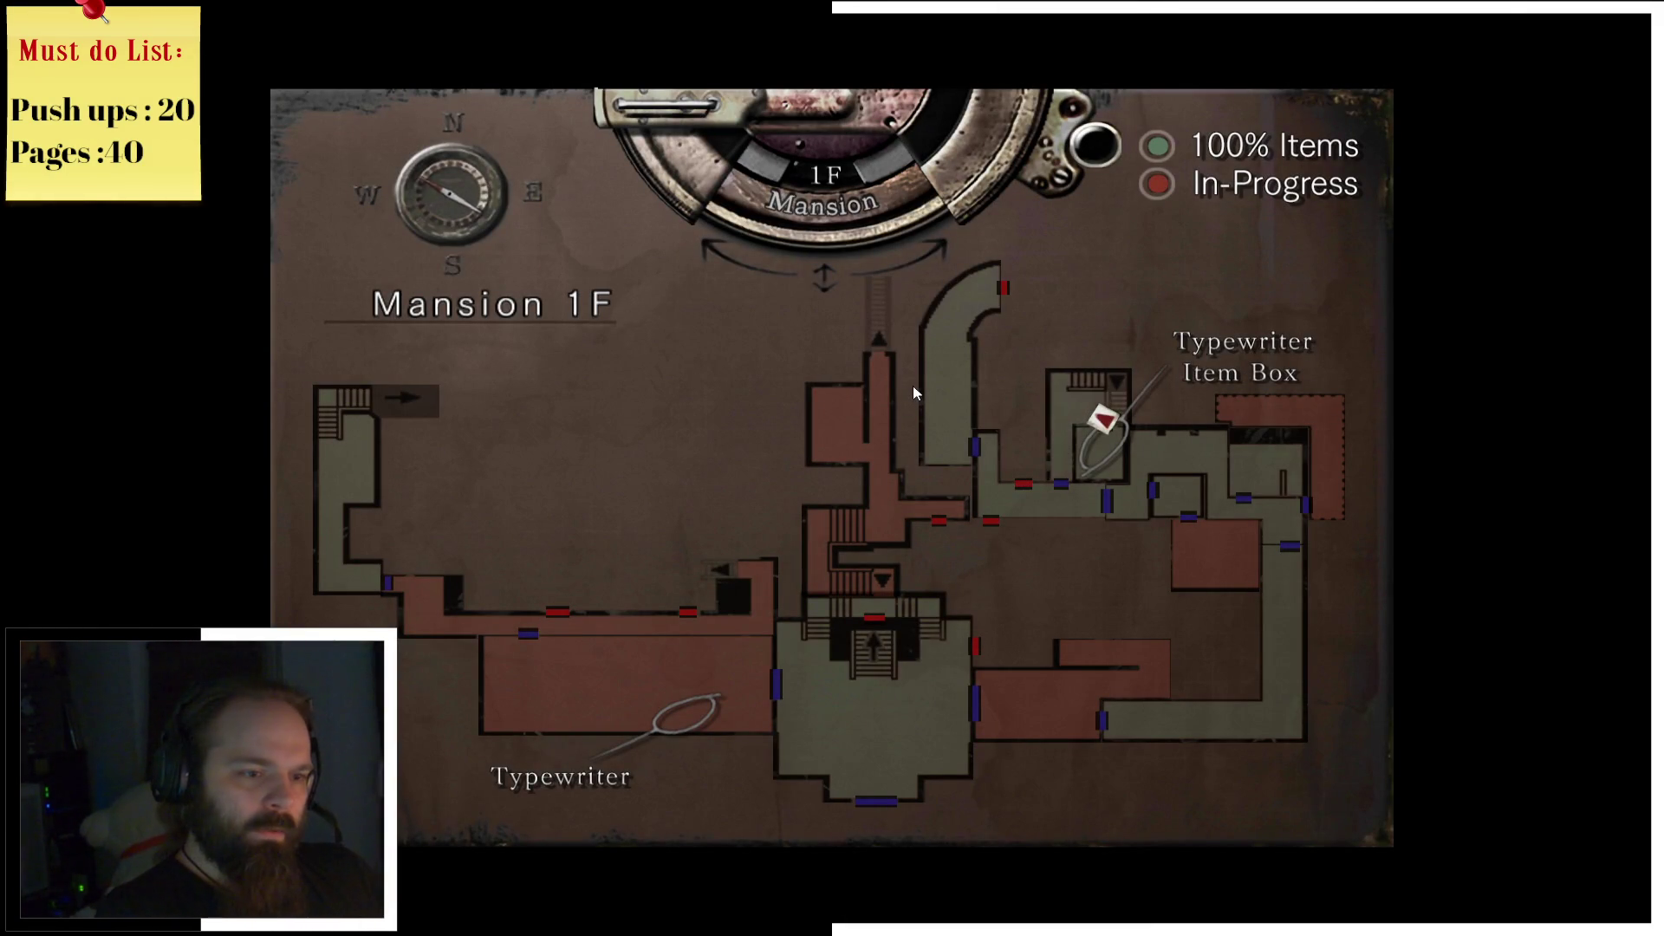
key(m)
key(w)
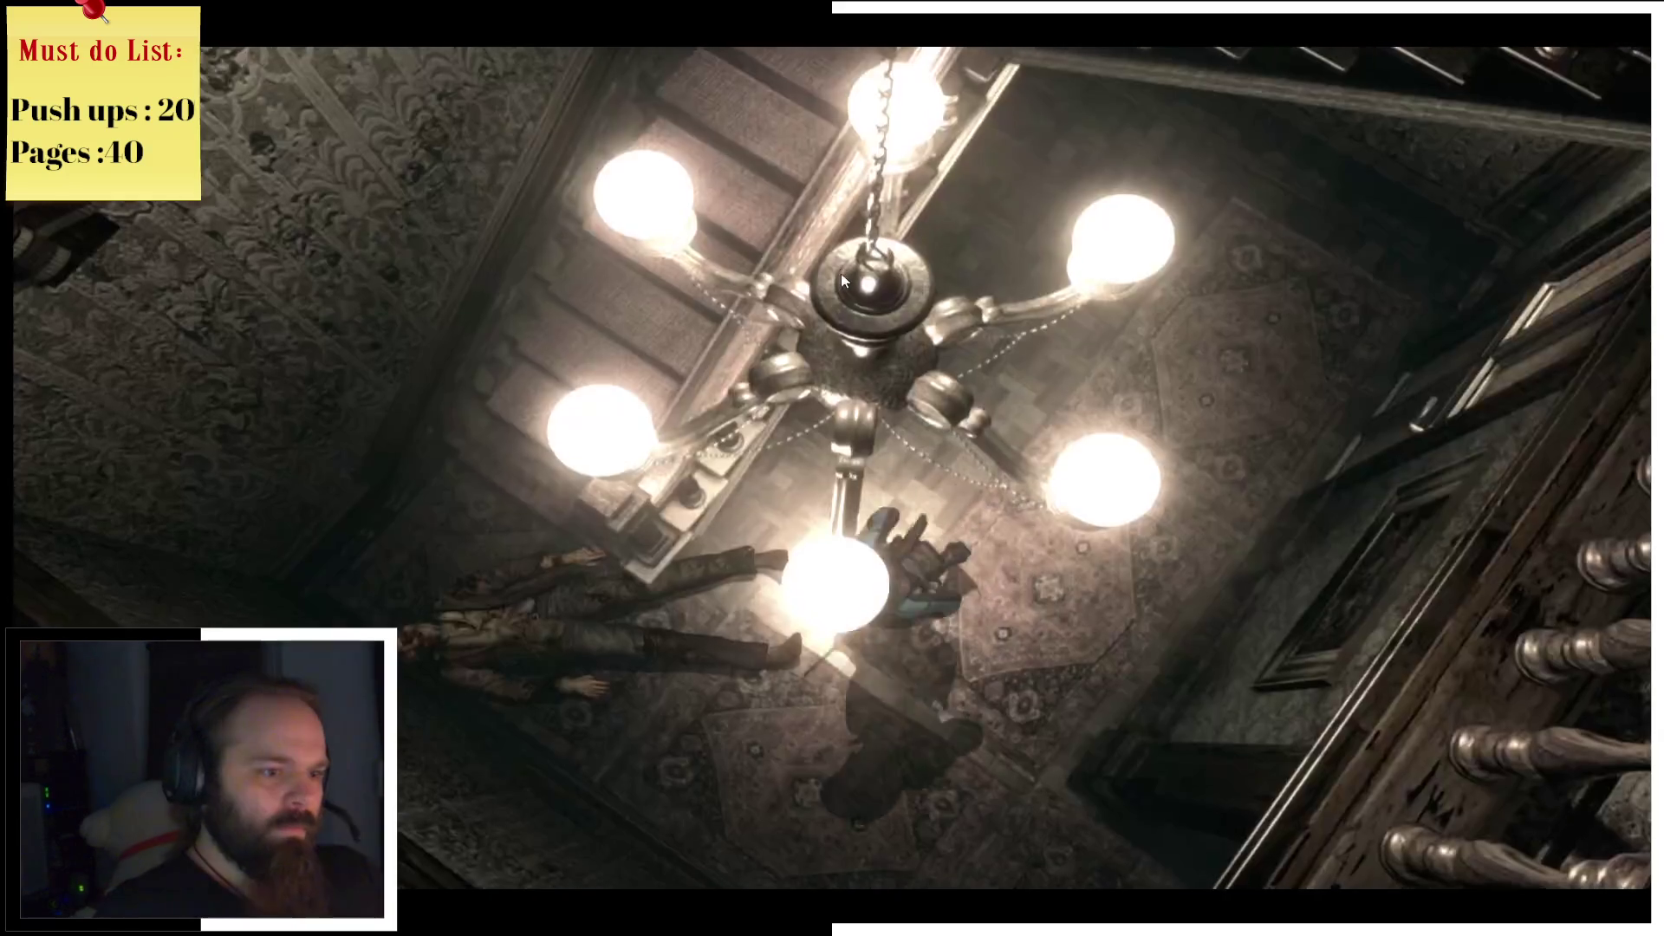
key(w)
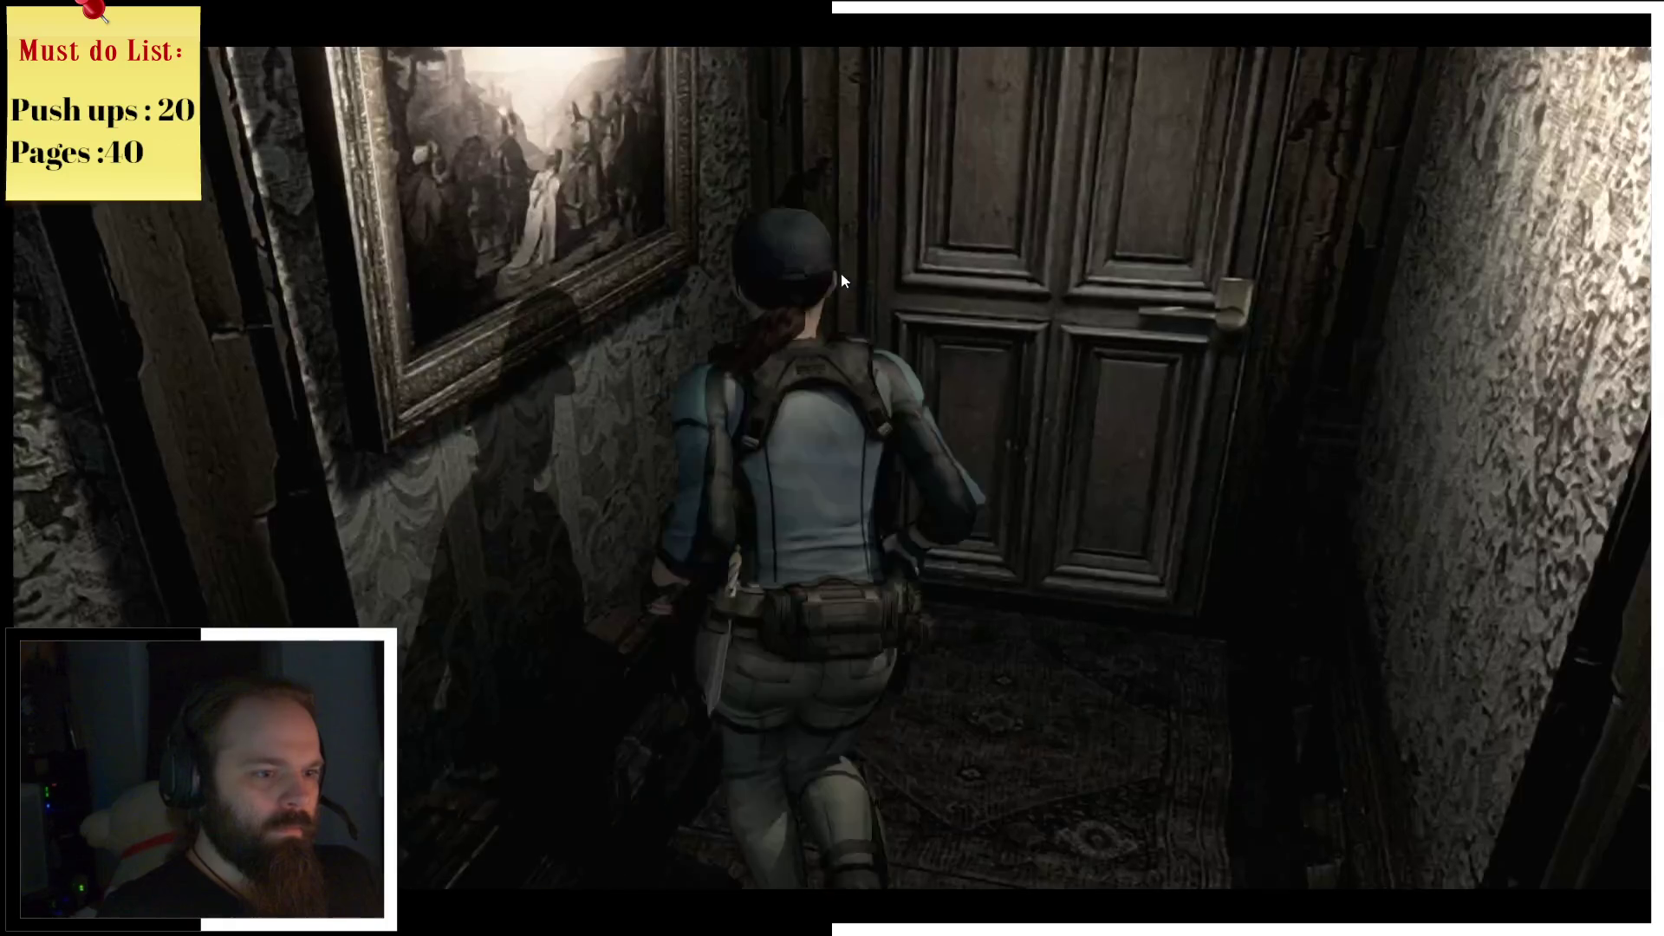
key(e)
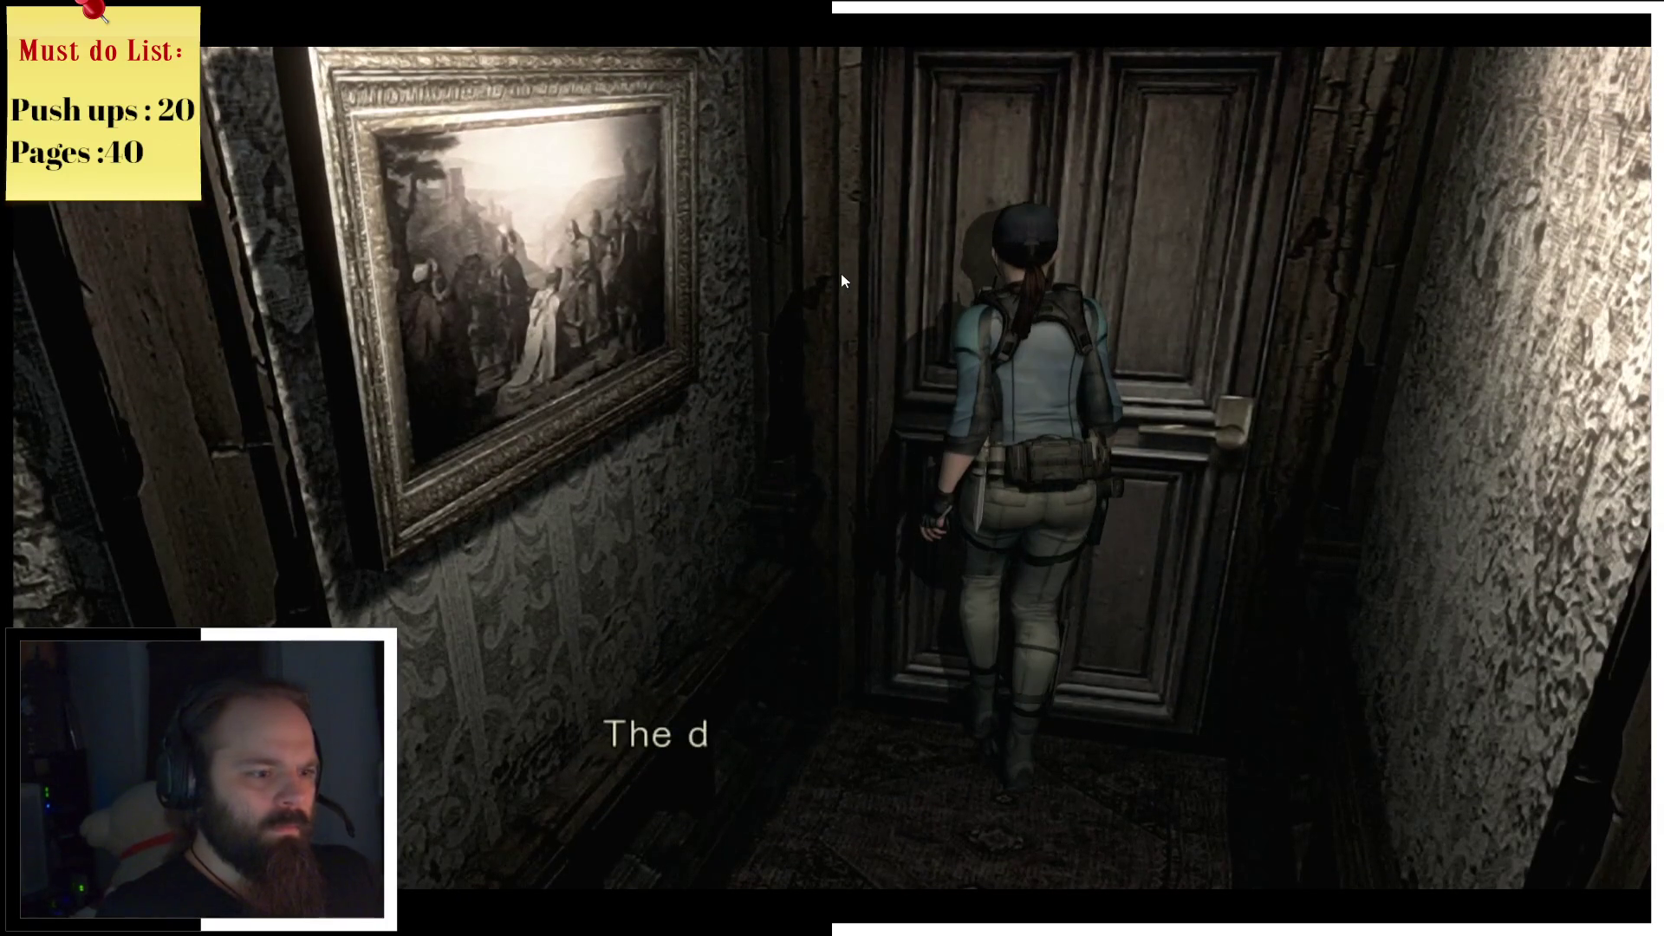
key(e)
key(s)
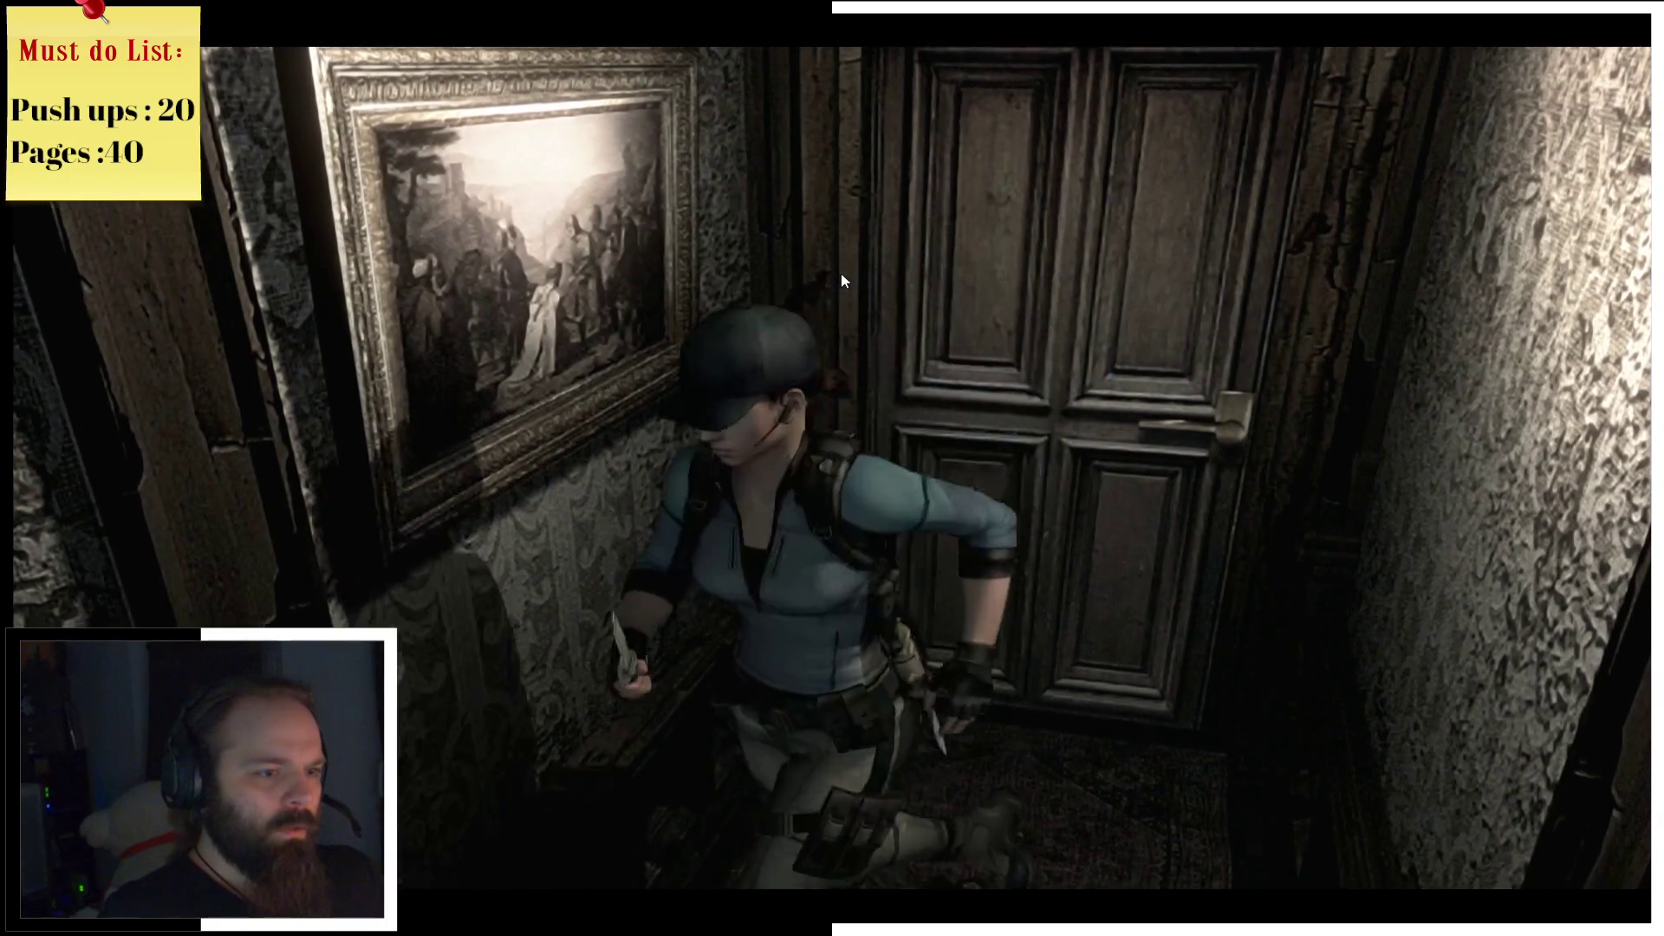
Step: Climb the main staircase and run along the upper balcony past the zombie to the next door
key(w)
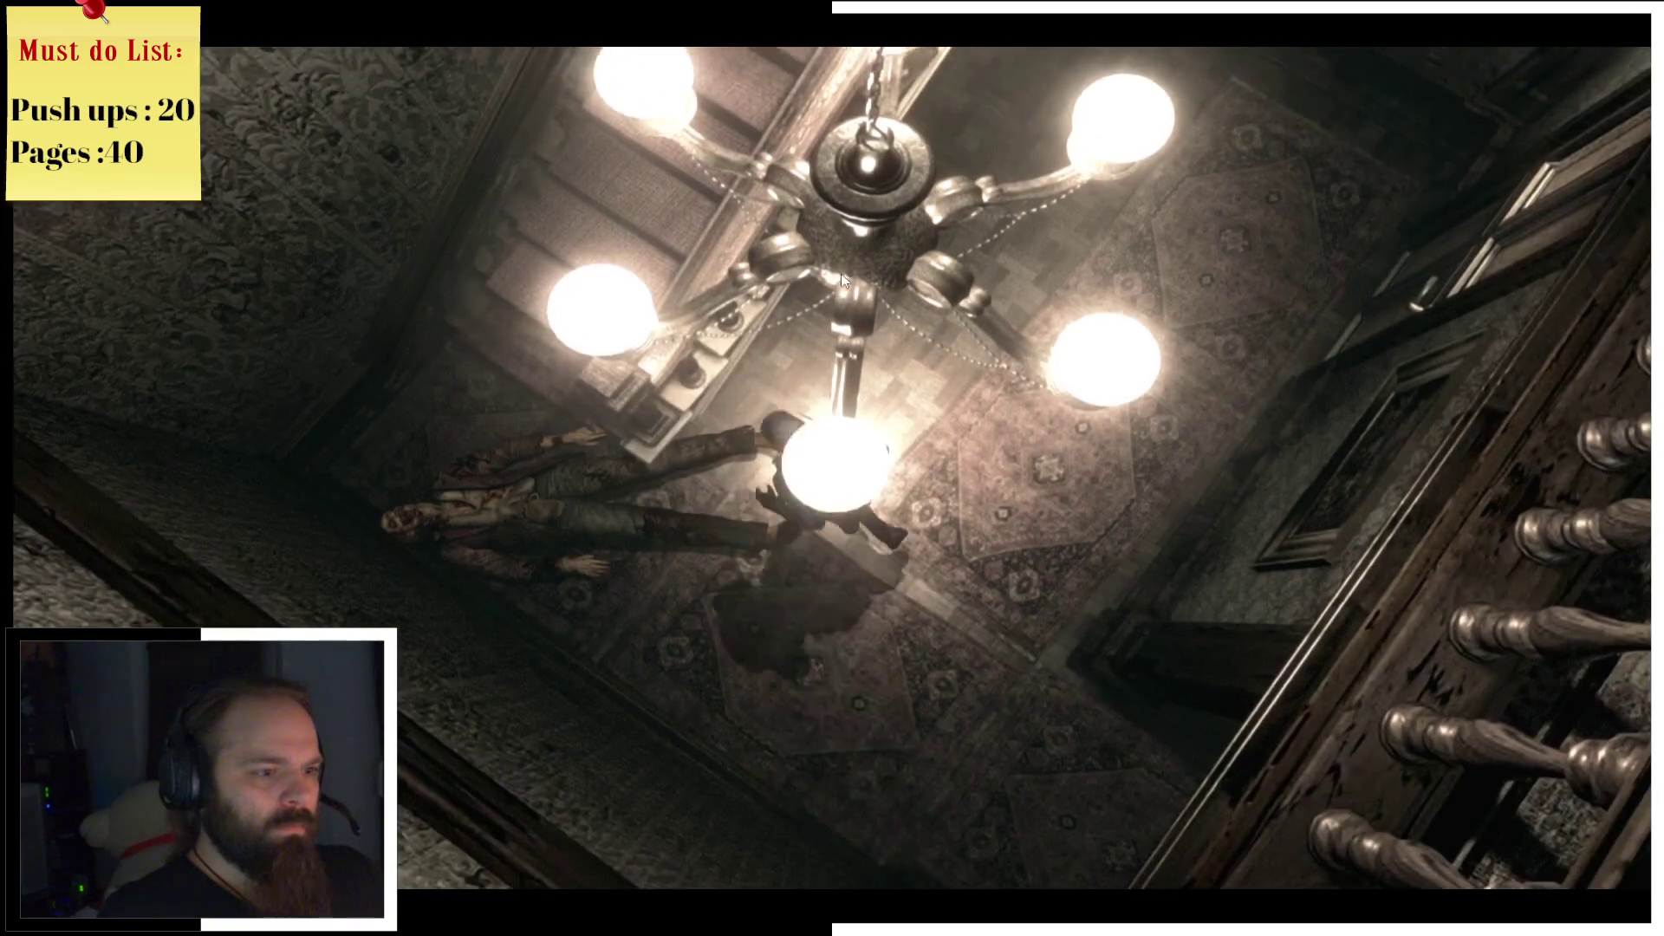
key(w)
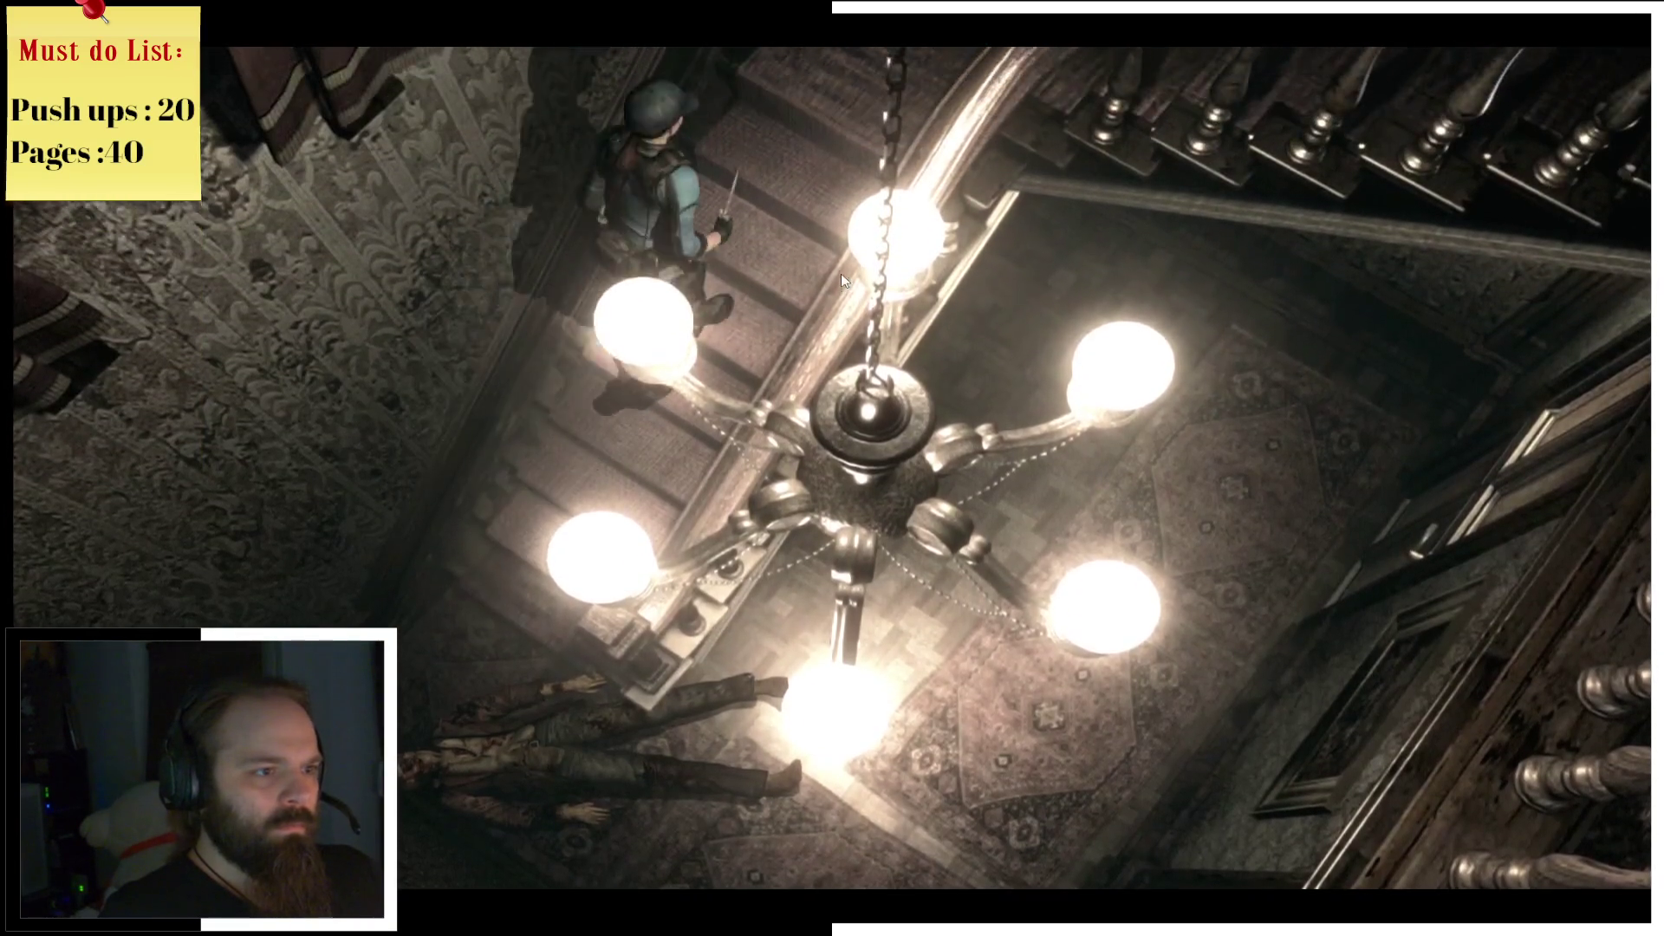
key(w)
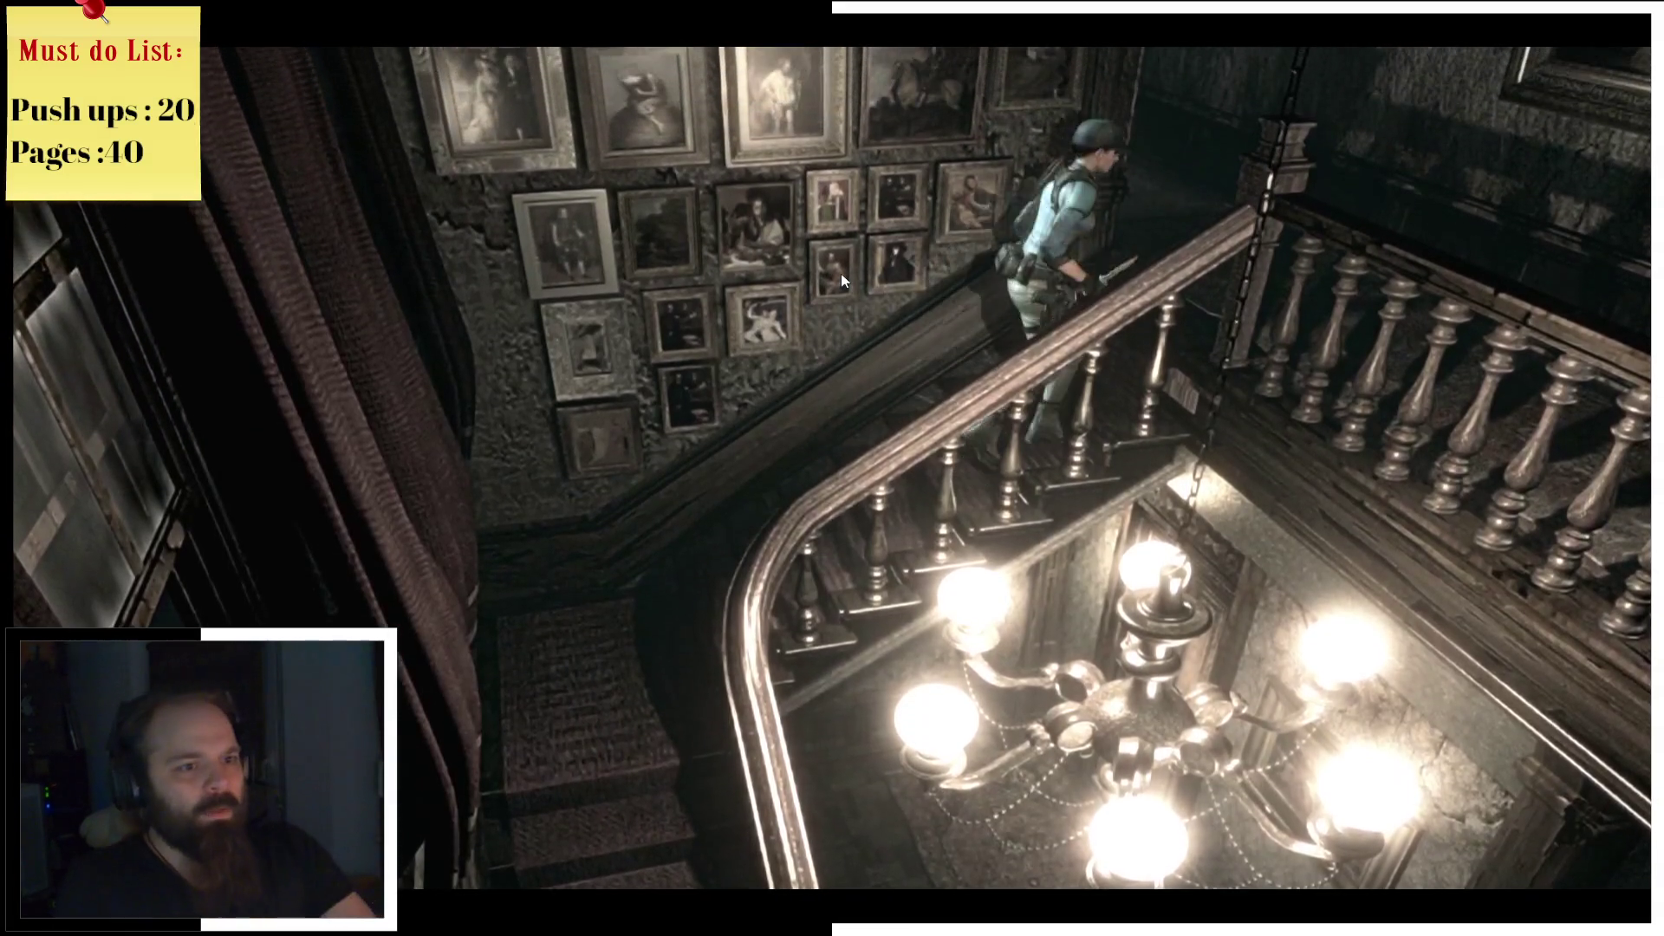
key(w)
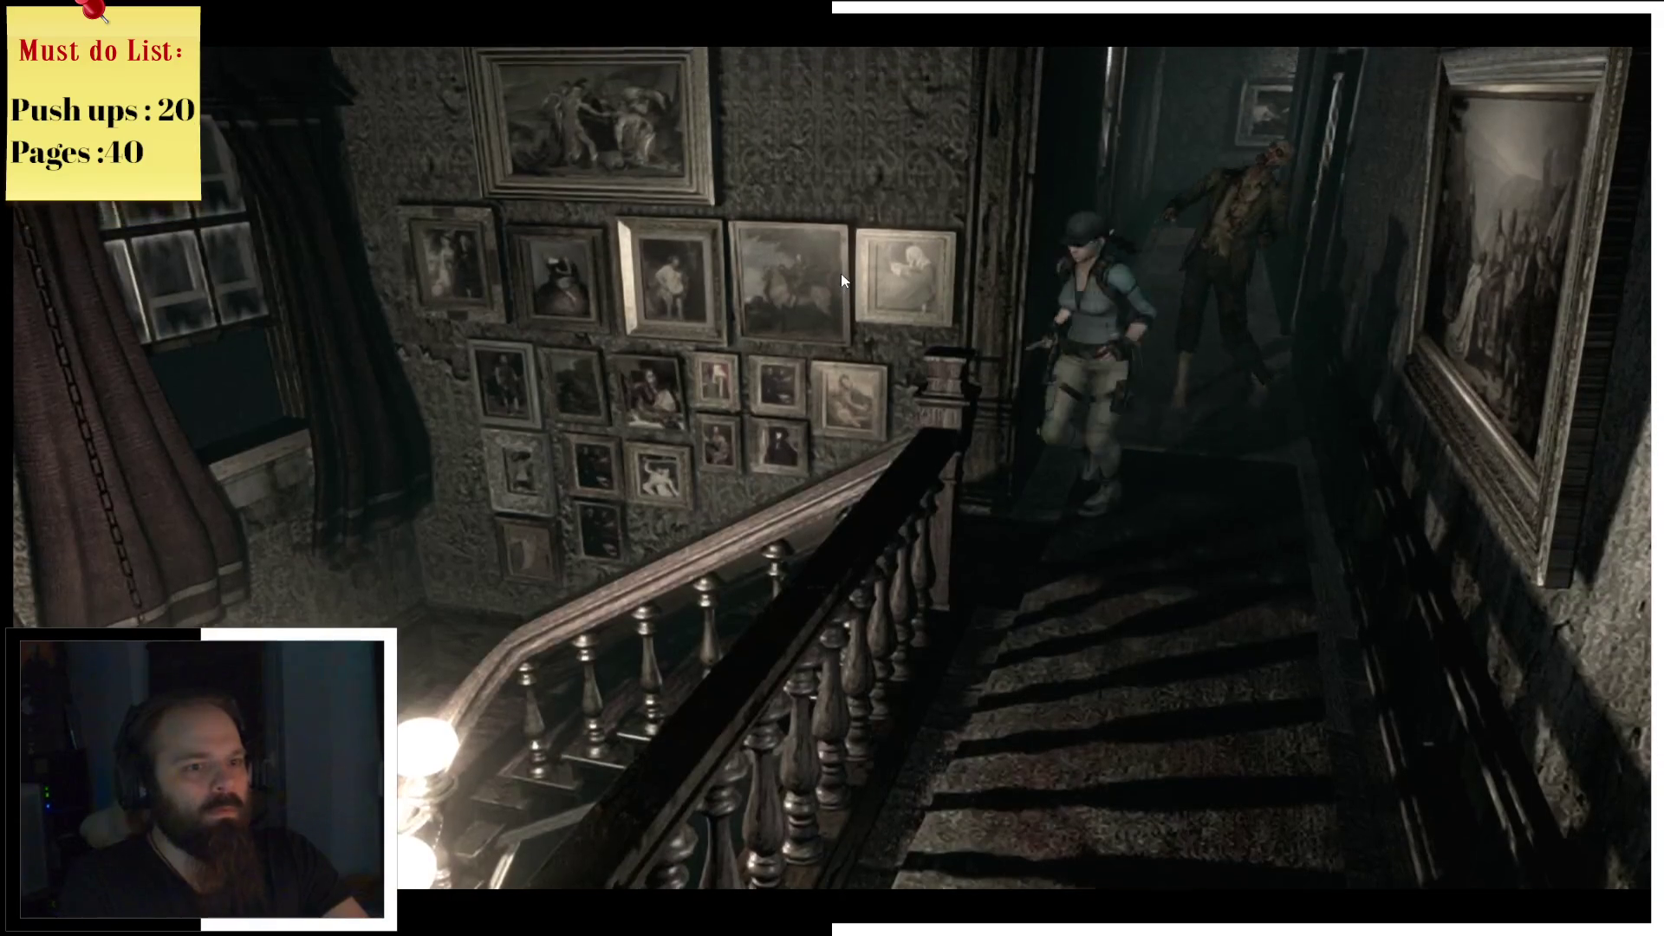
key(w)
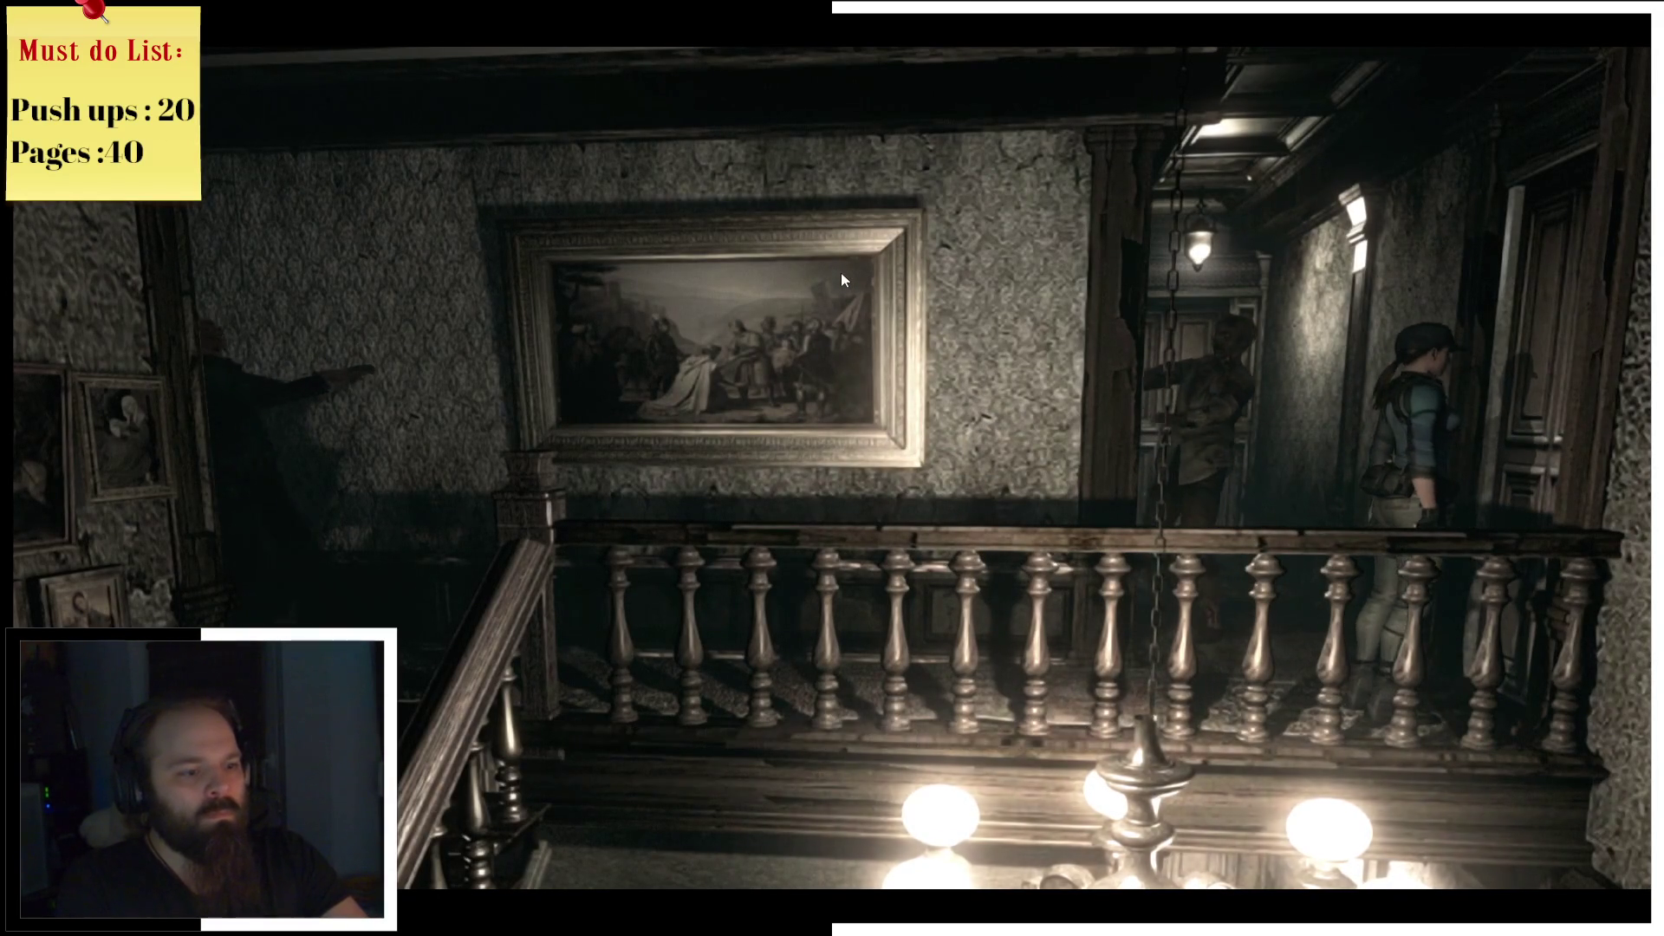
key(a)
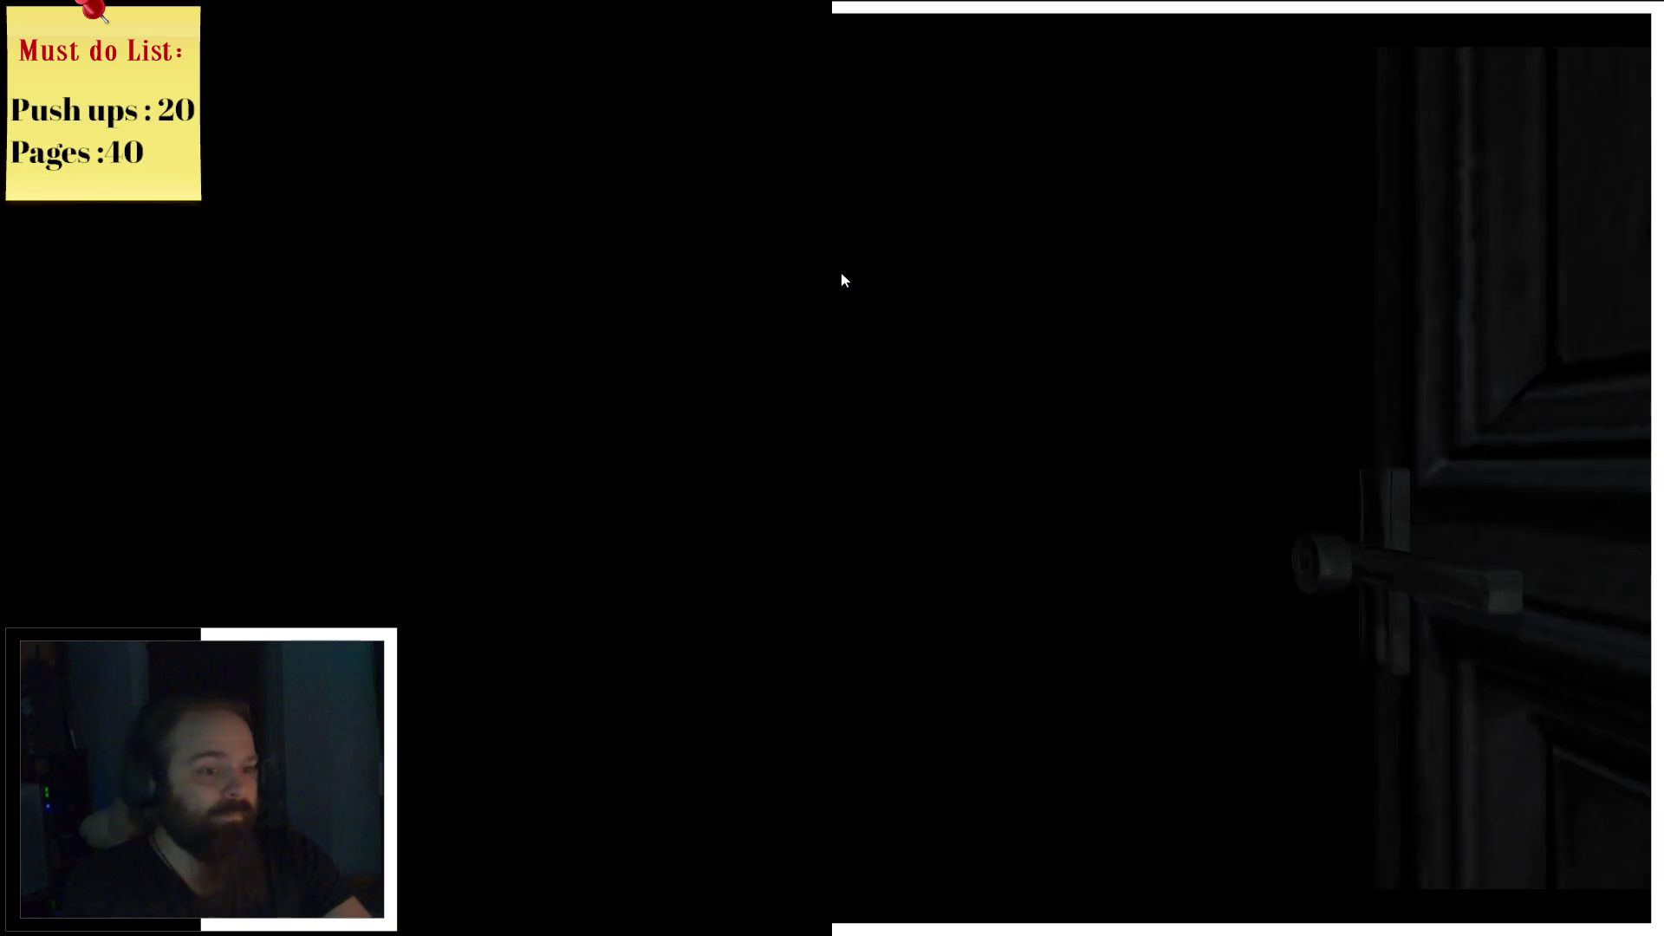
Step: Check the Mansion 2F map, then try the locked door along the corridor
key(w)
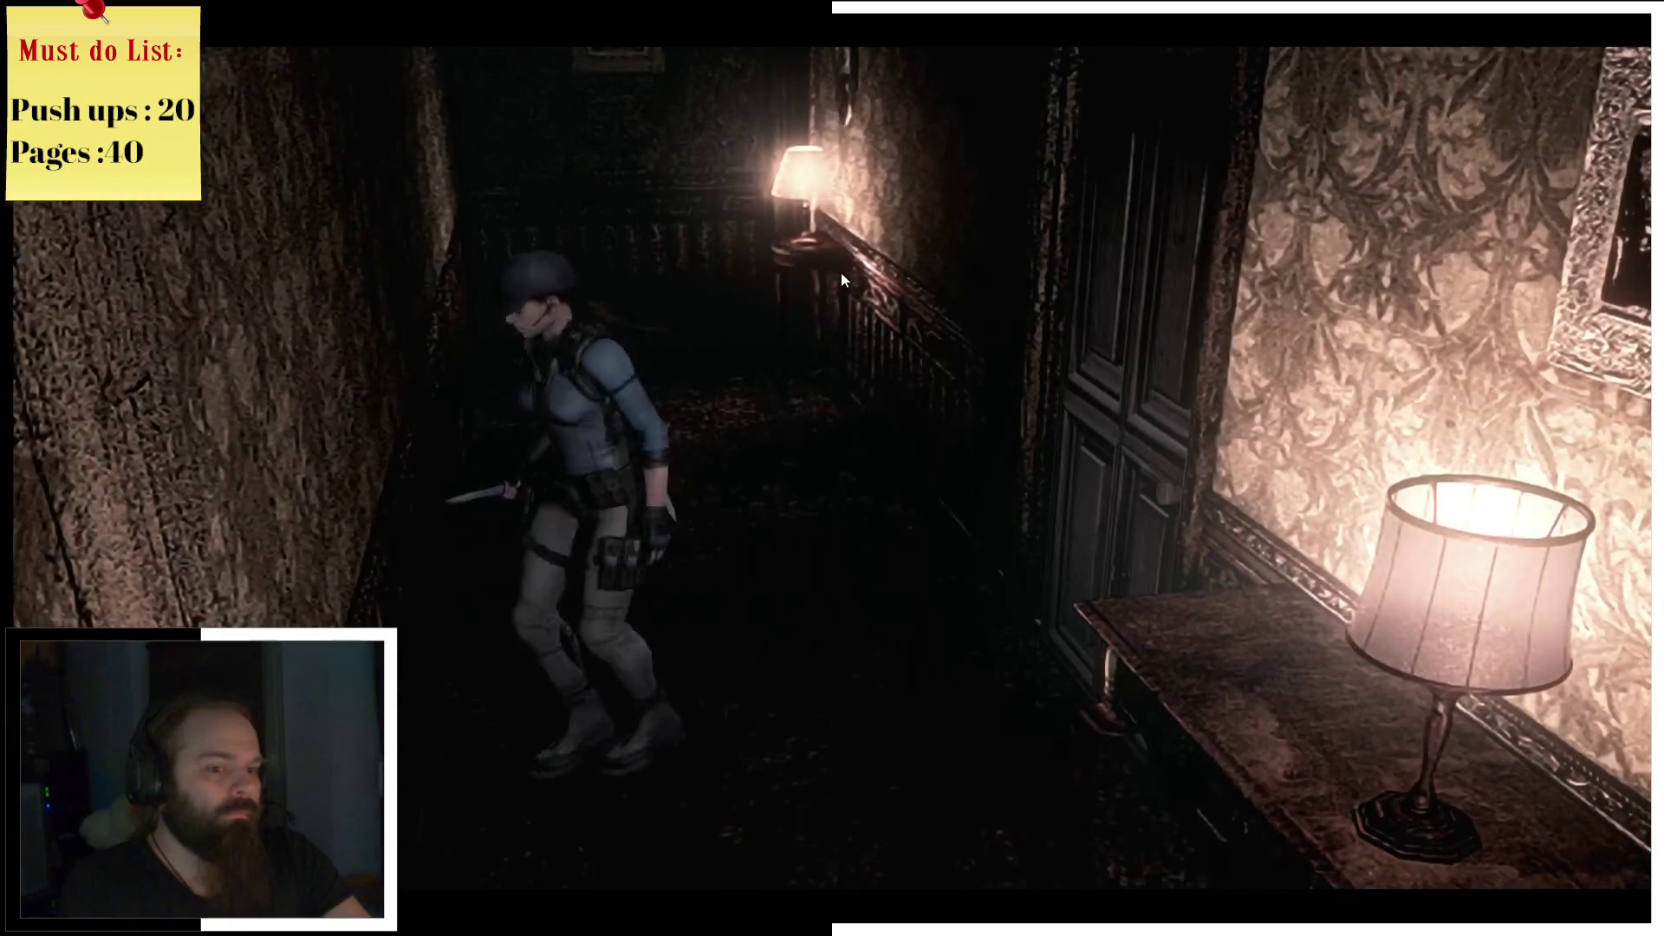
key(m)
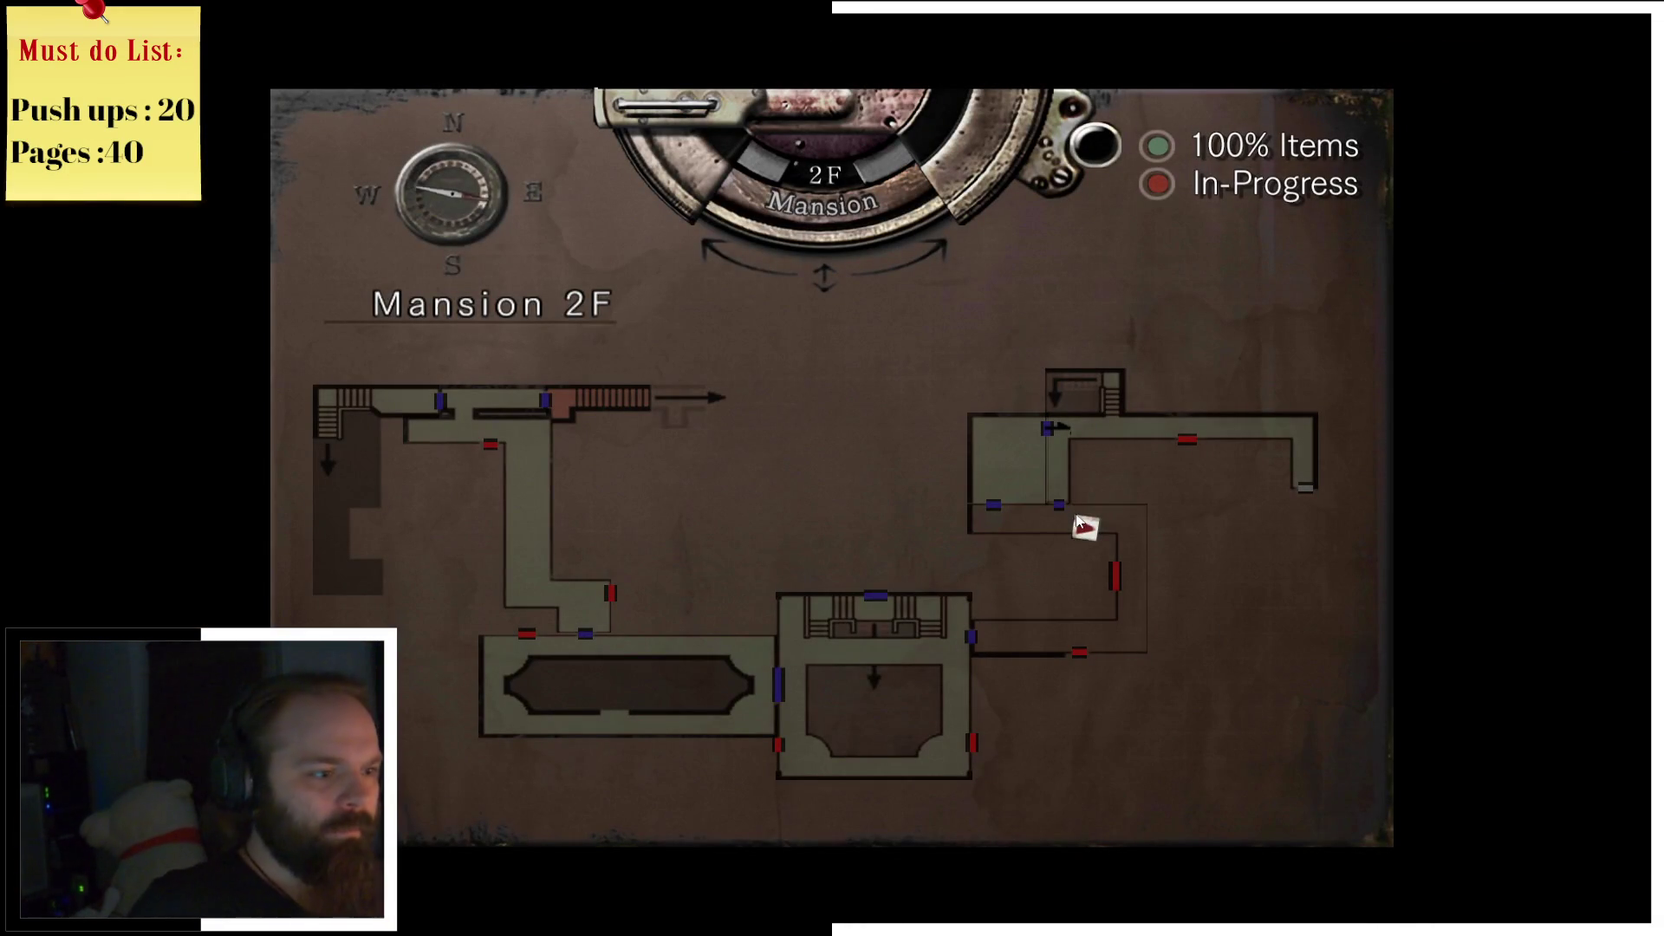
key(m)
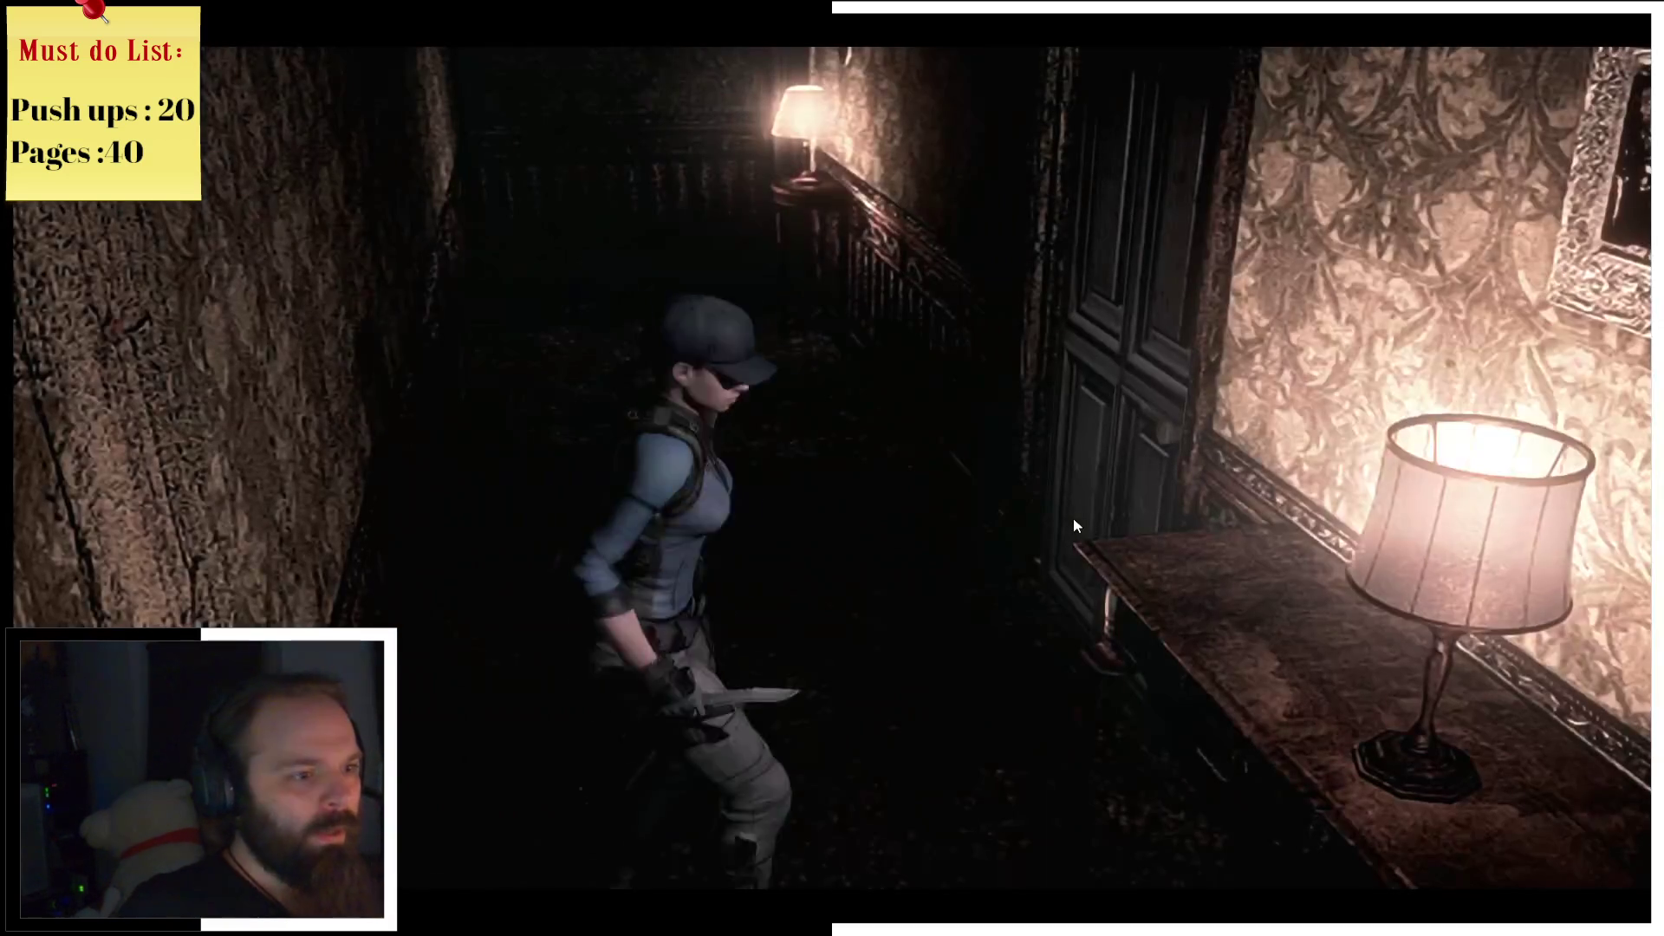
key(w)
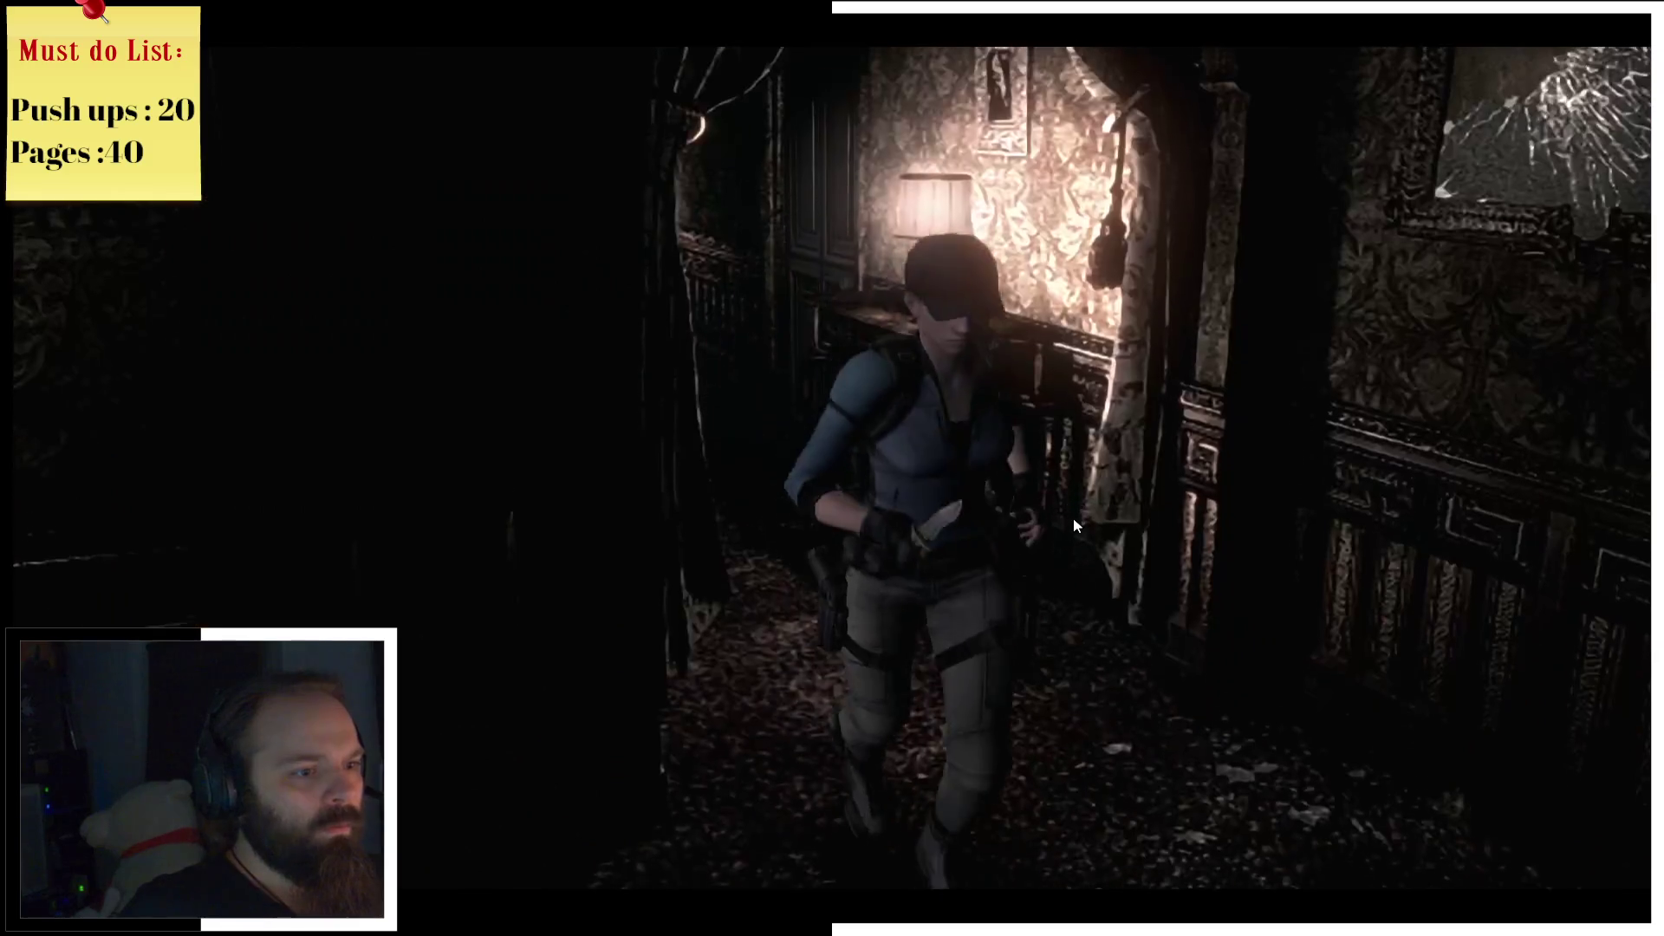
key(w)
key(a)
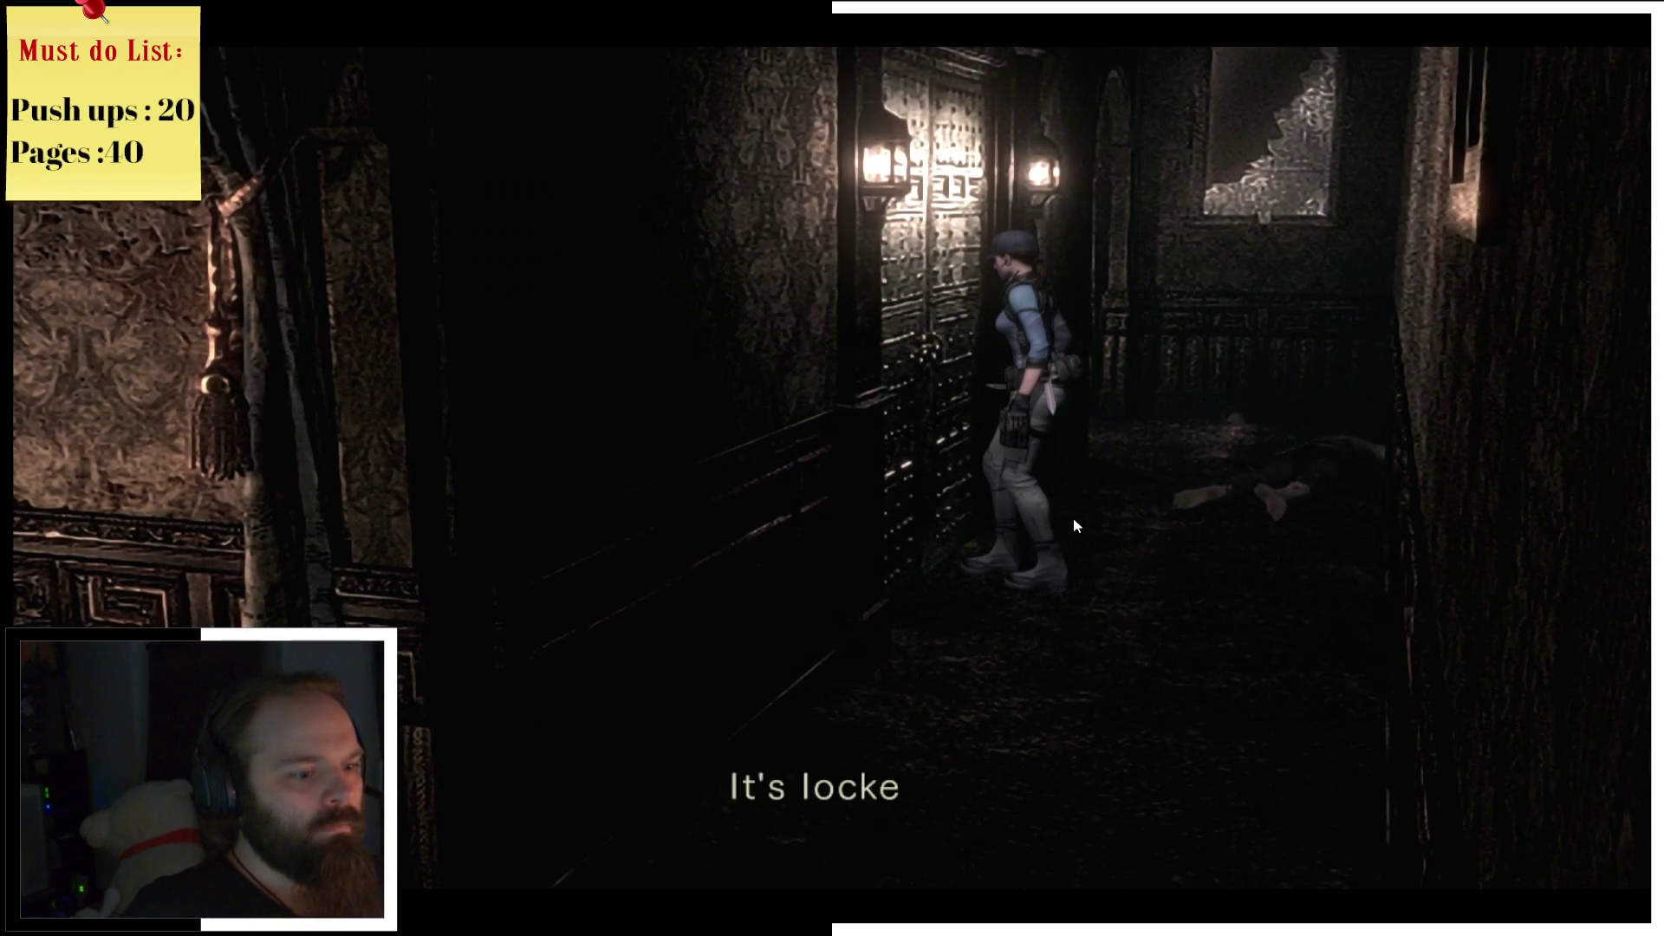
key(Return)
Step: Run through the bedroom, recheck the 2F map, and go through the hallway's end door
key(s)
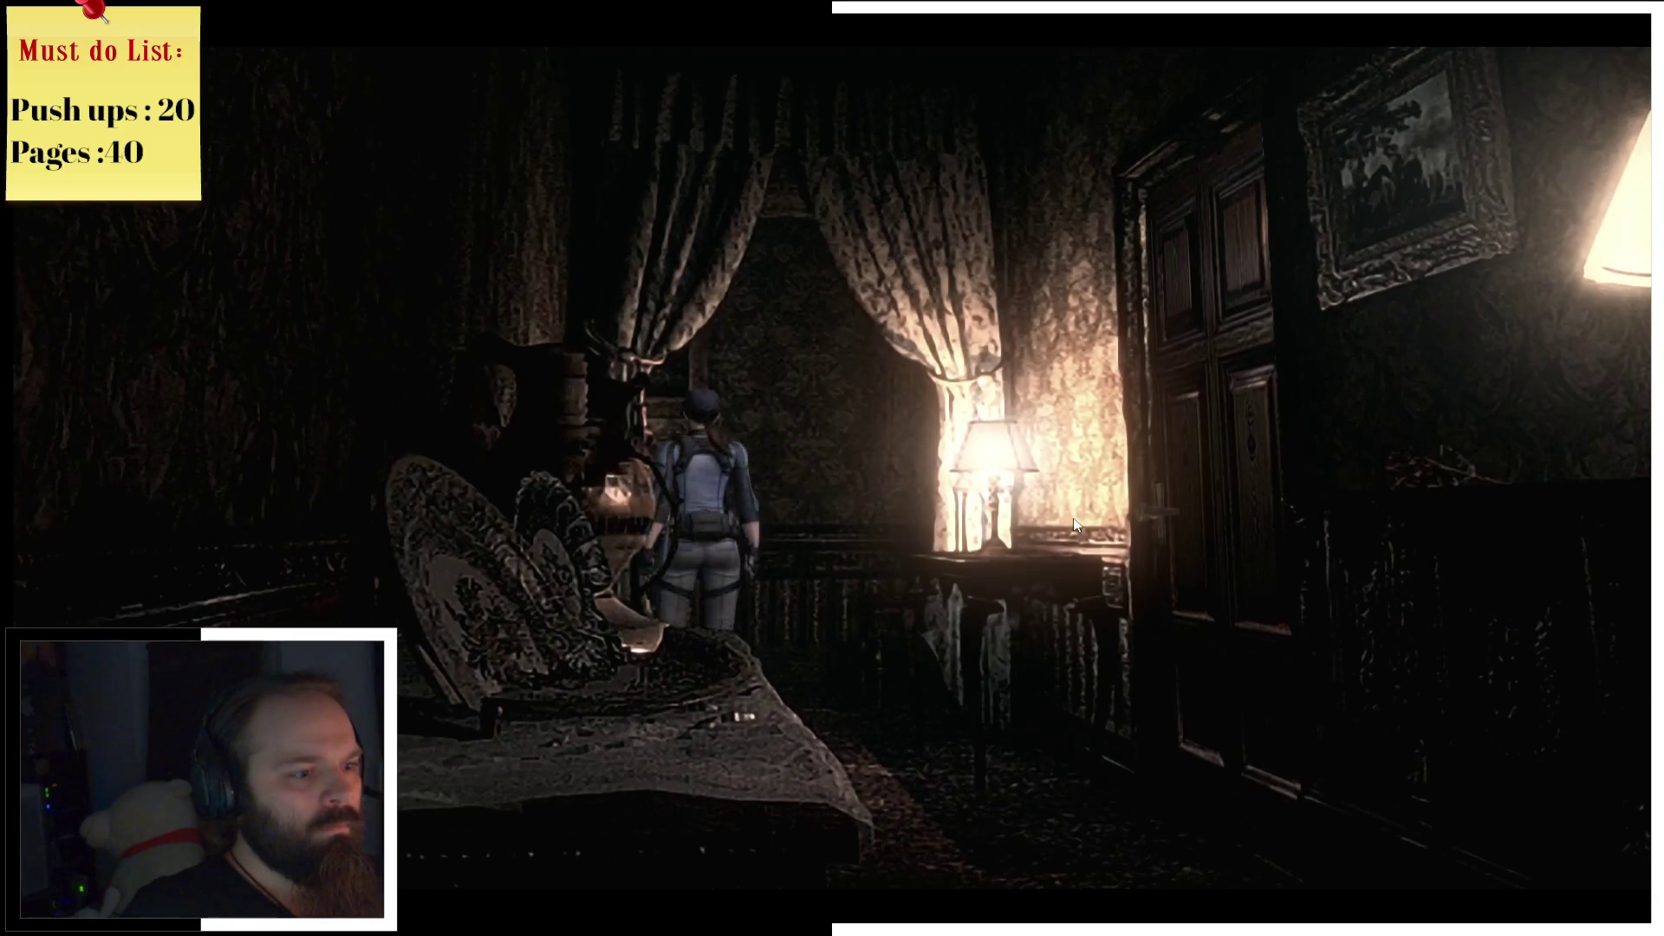
key(d)
key(w)
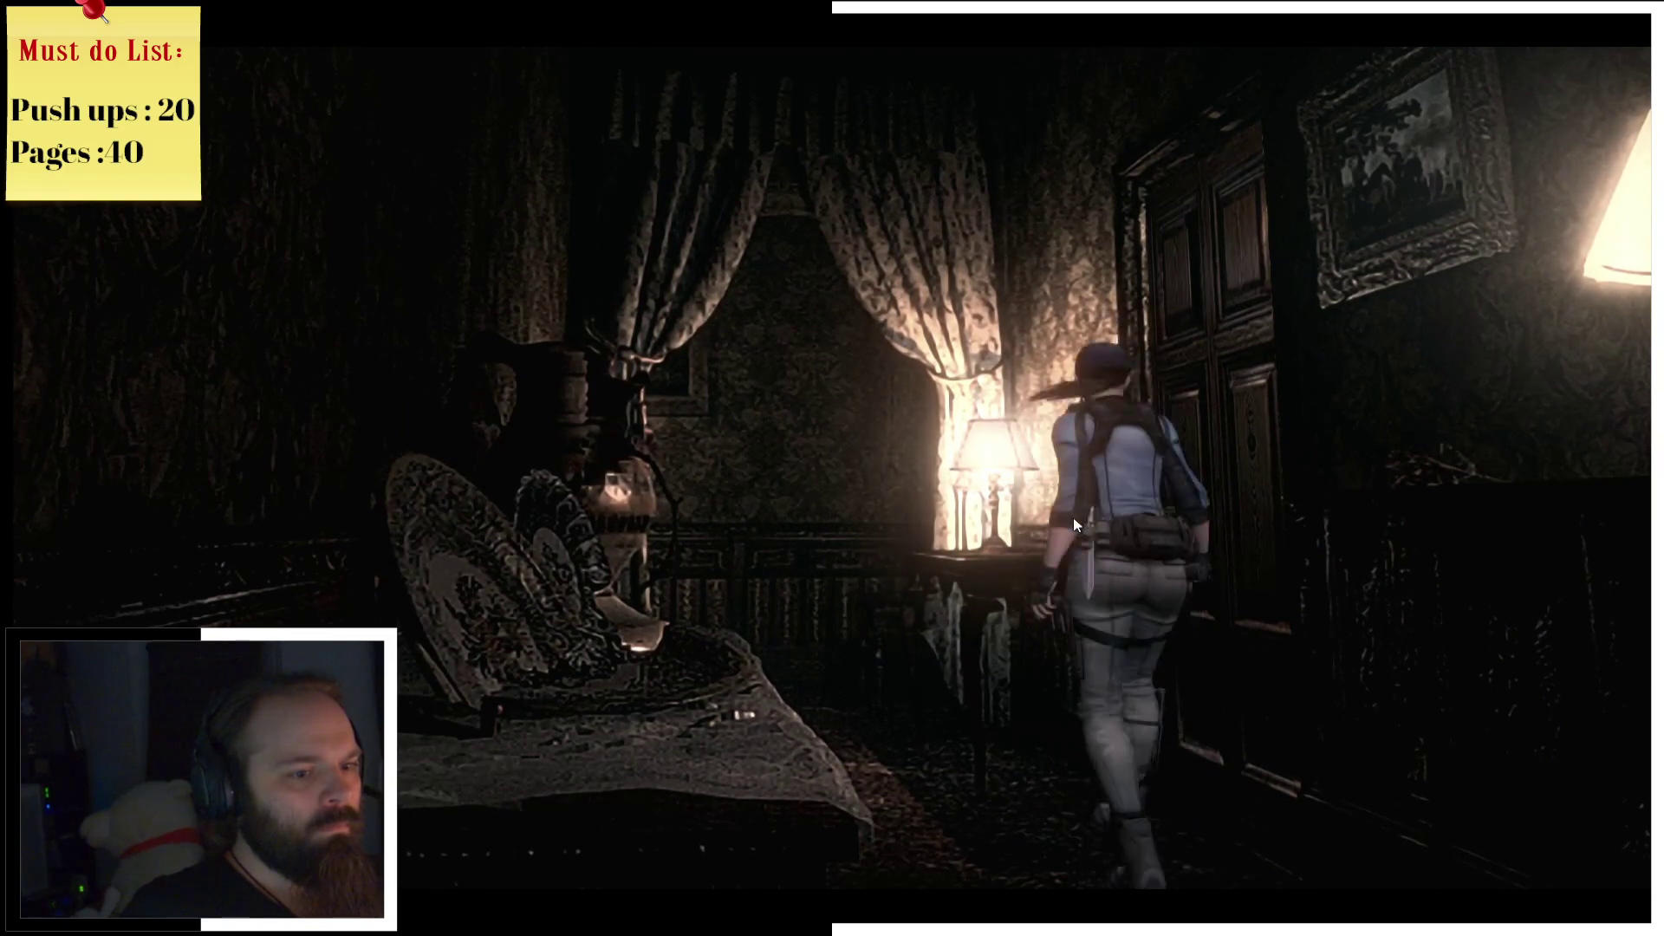
key(m)
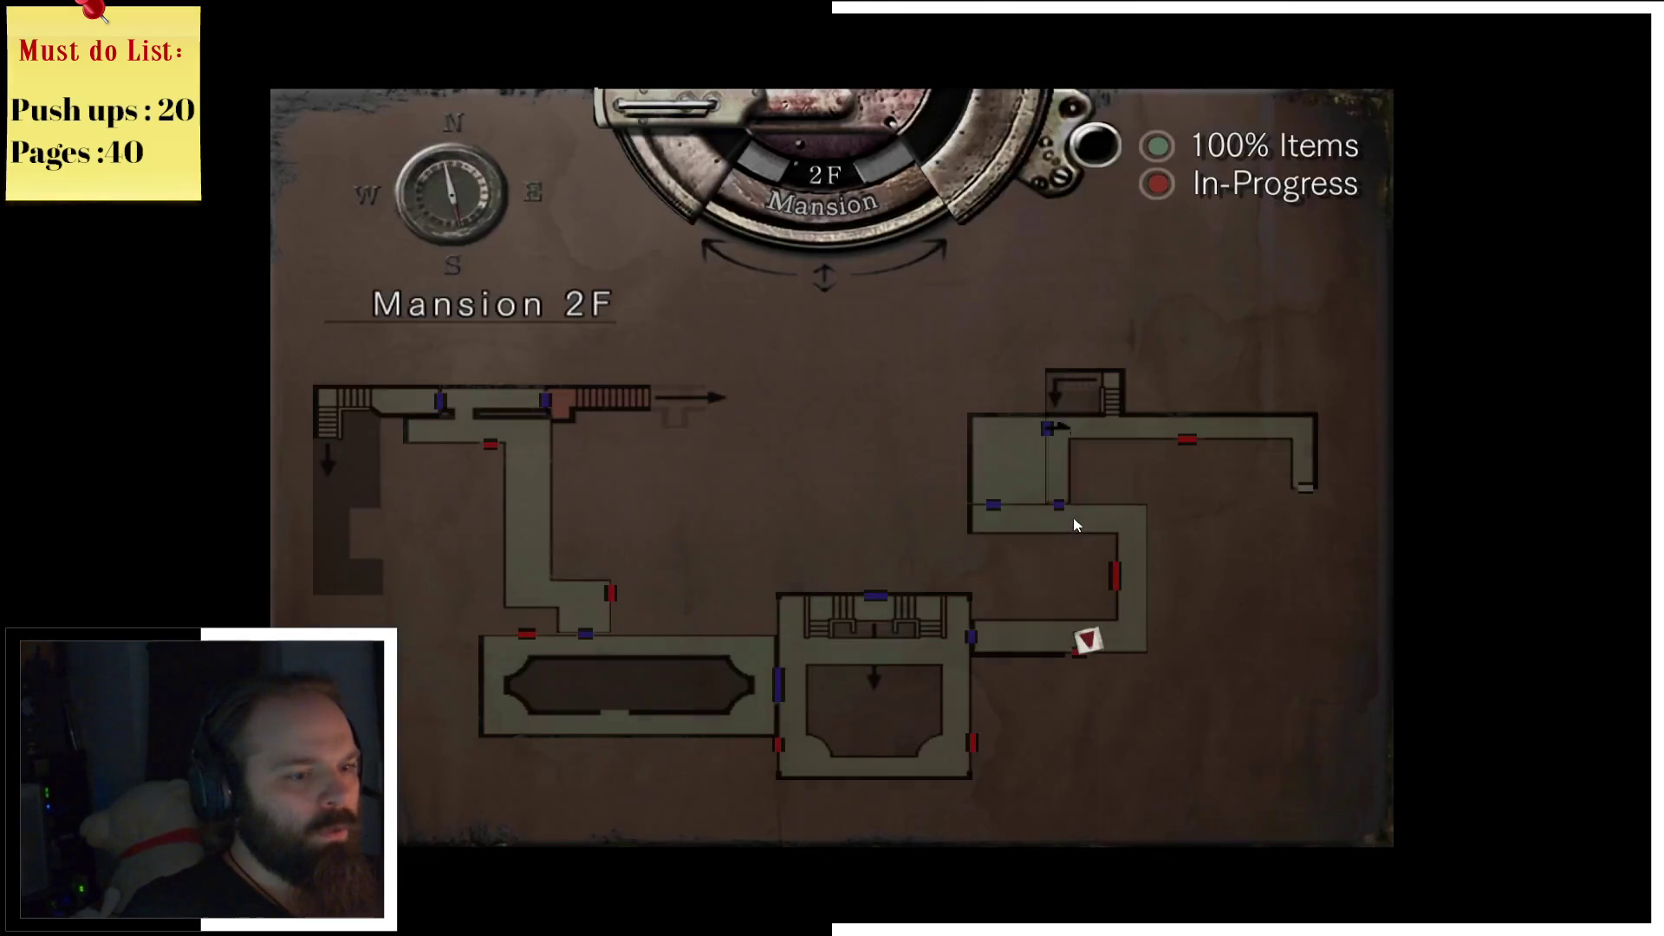
key(m)
key(s)
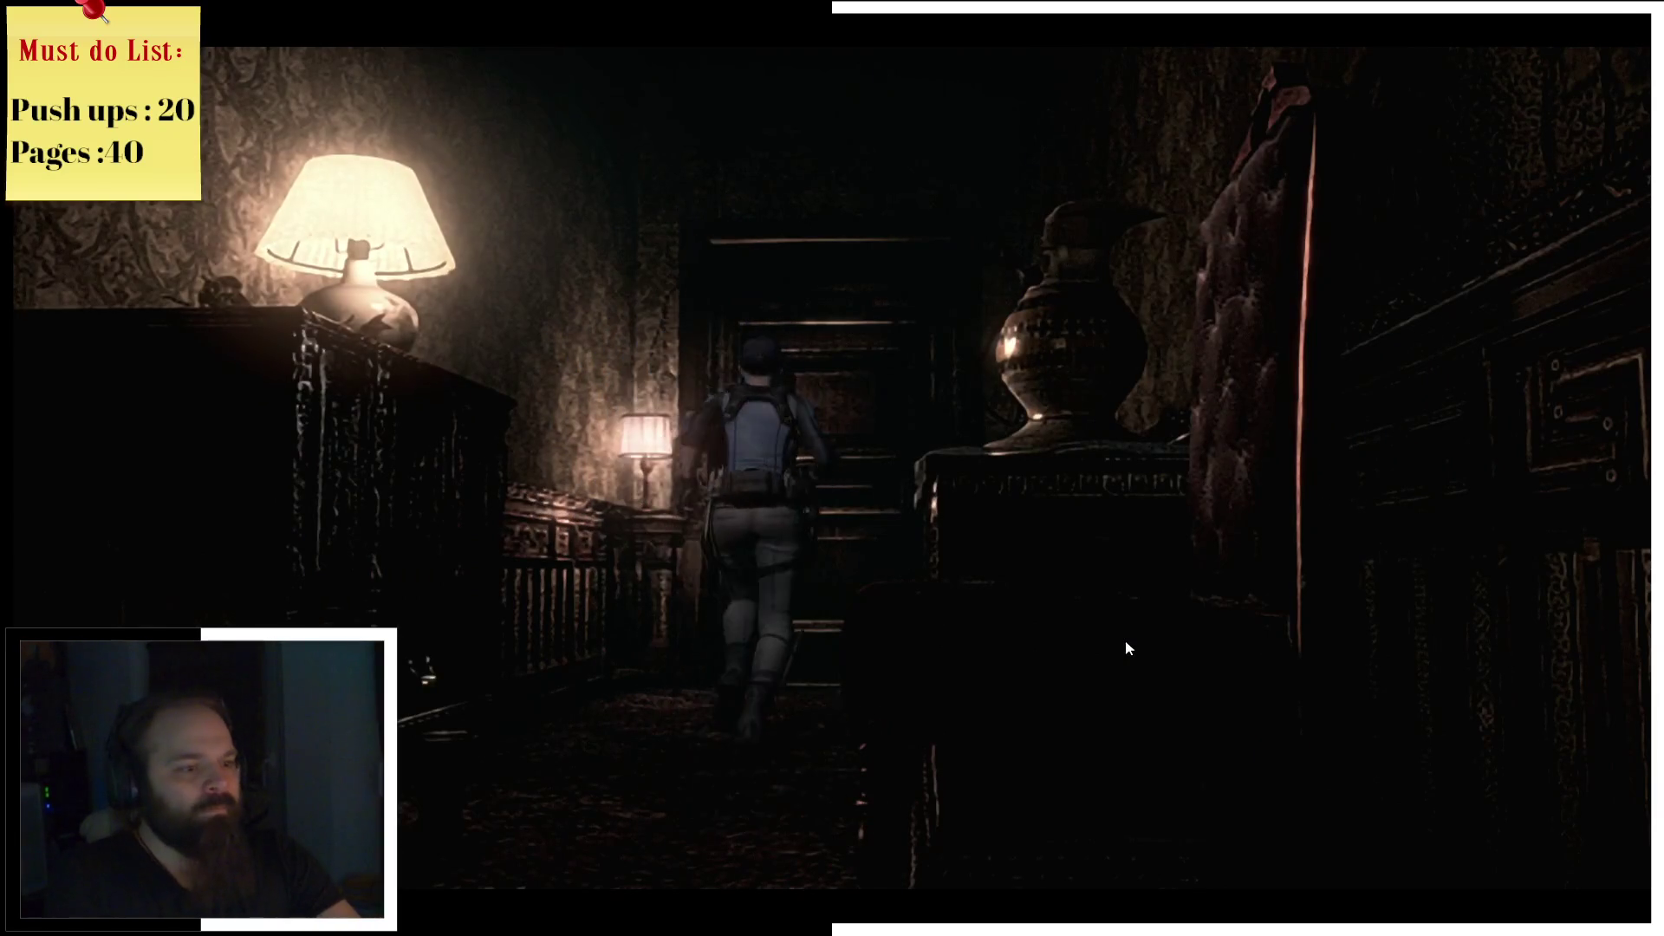
key(e)
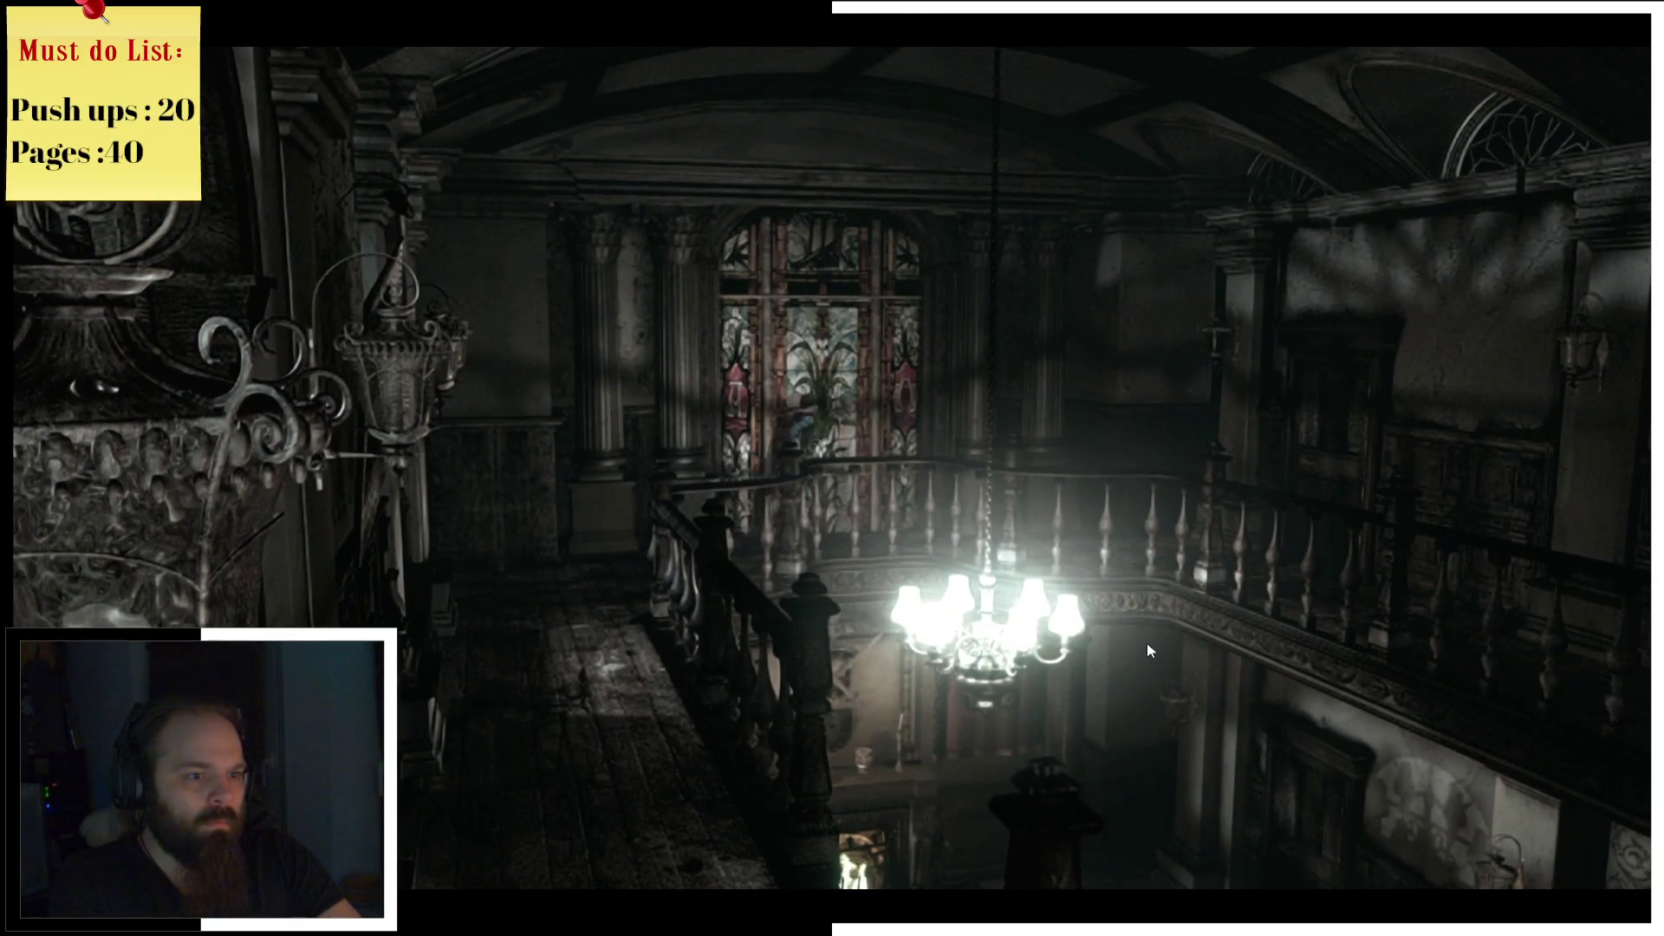
Step: Read the stained-glass window and sword-emblem lock descriptions, then check the Mansion 2F map
key(Return)
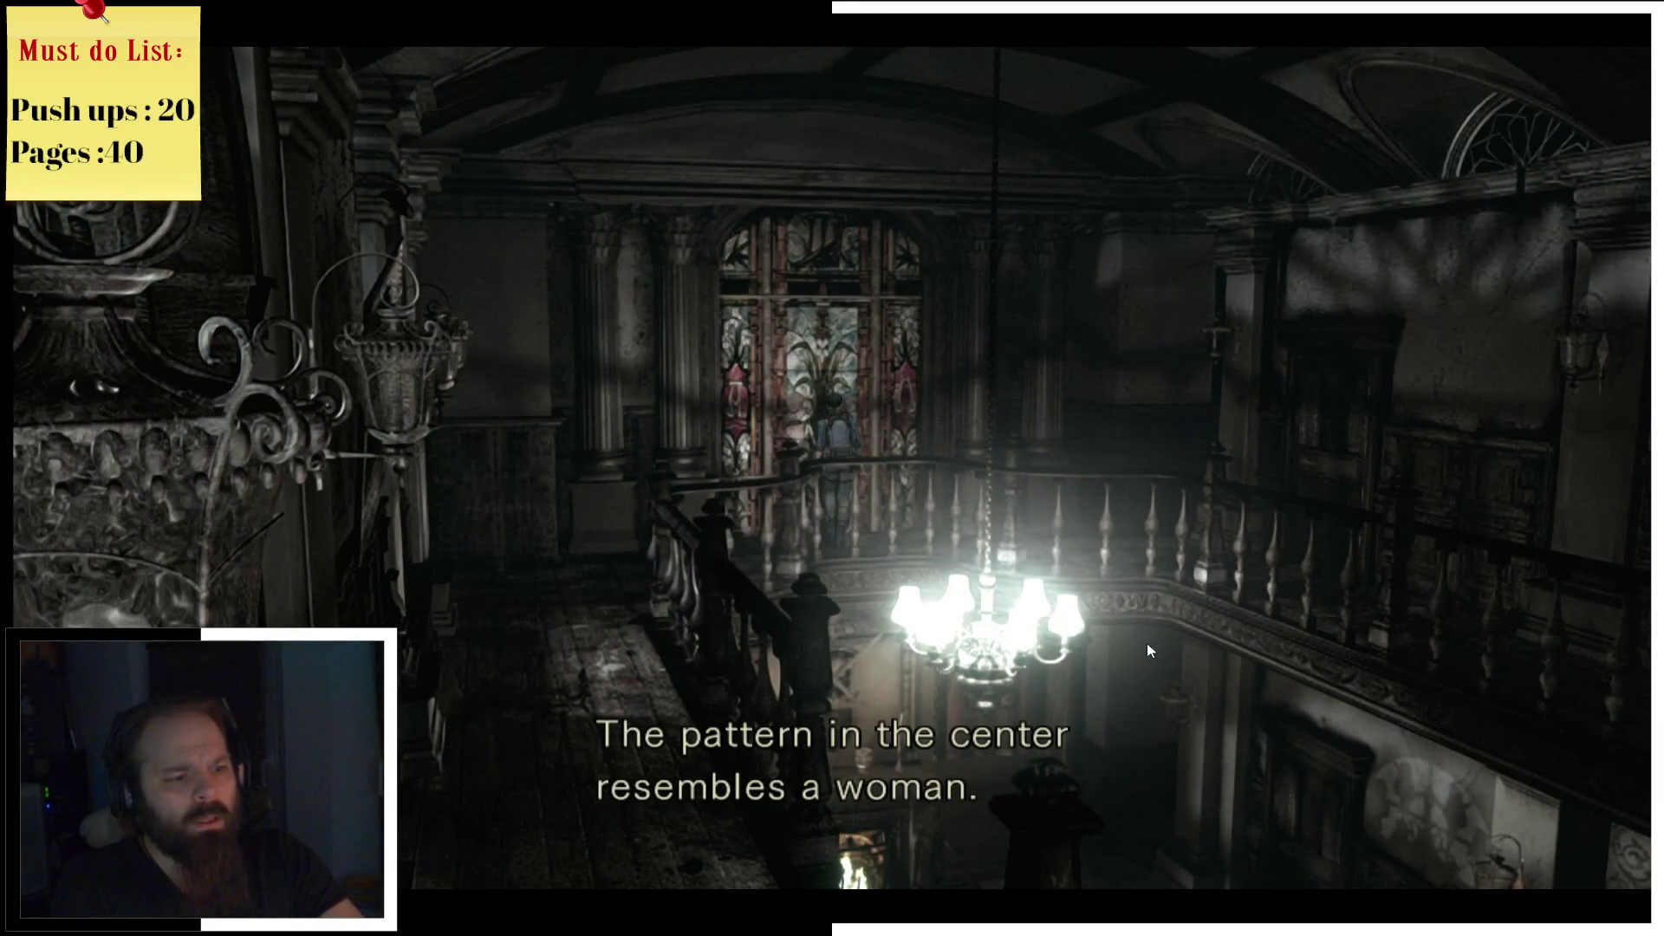
key(Return)
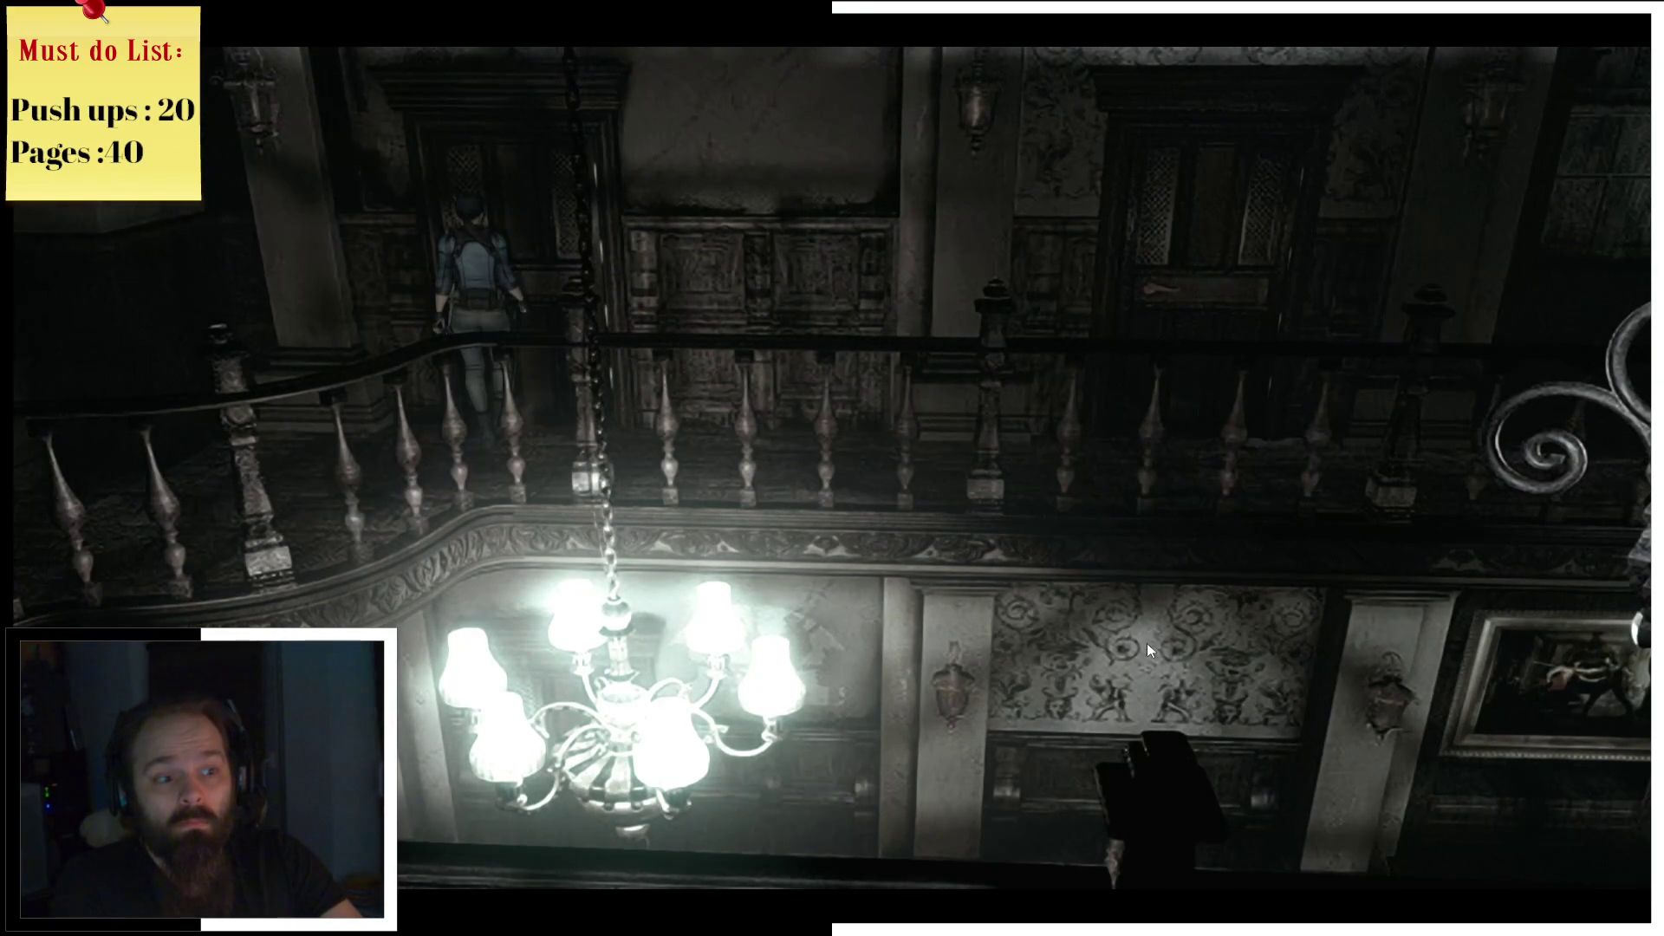
key(Return)
key(Return)
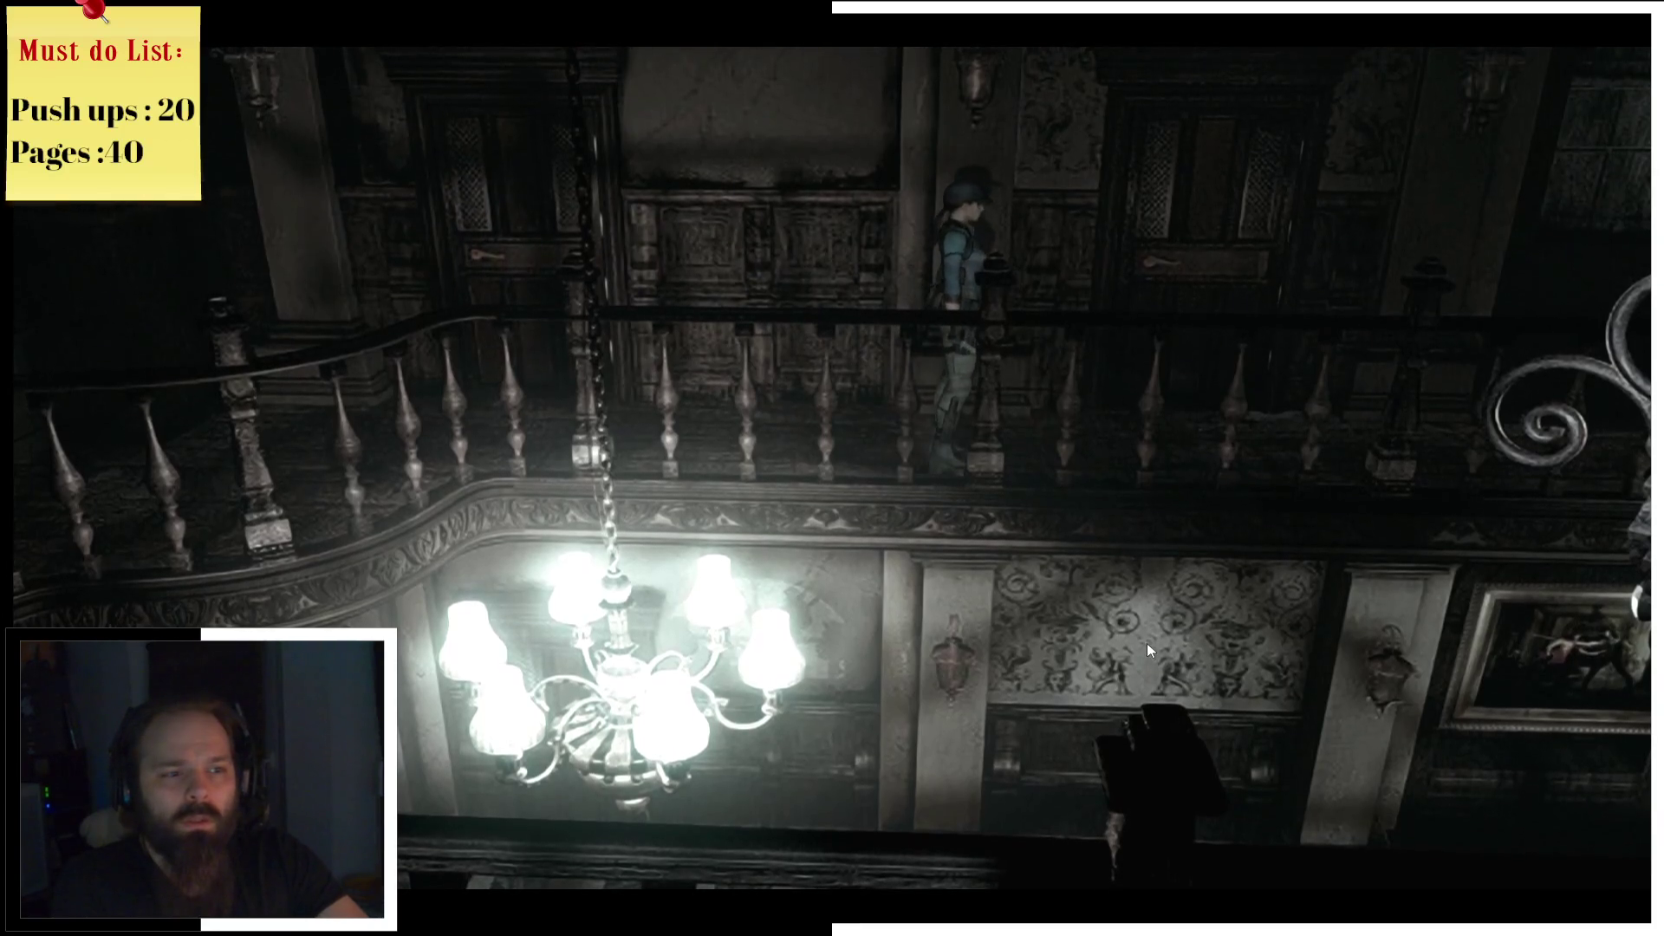
key(m)
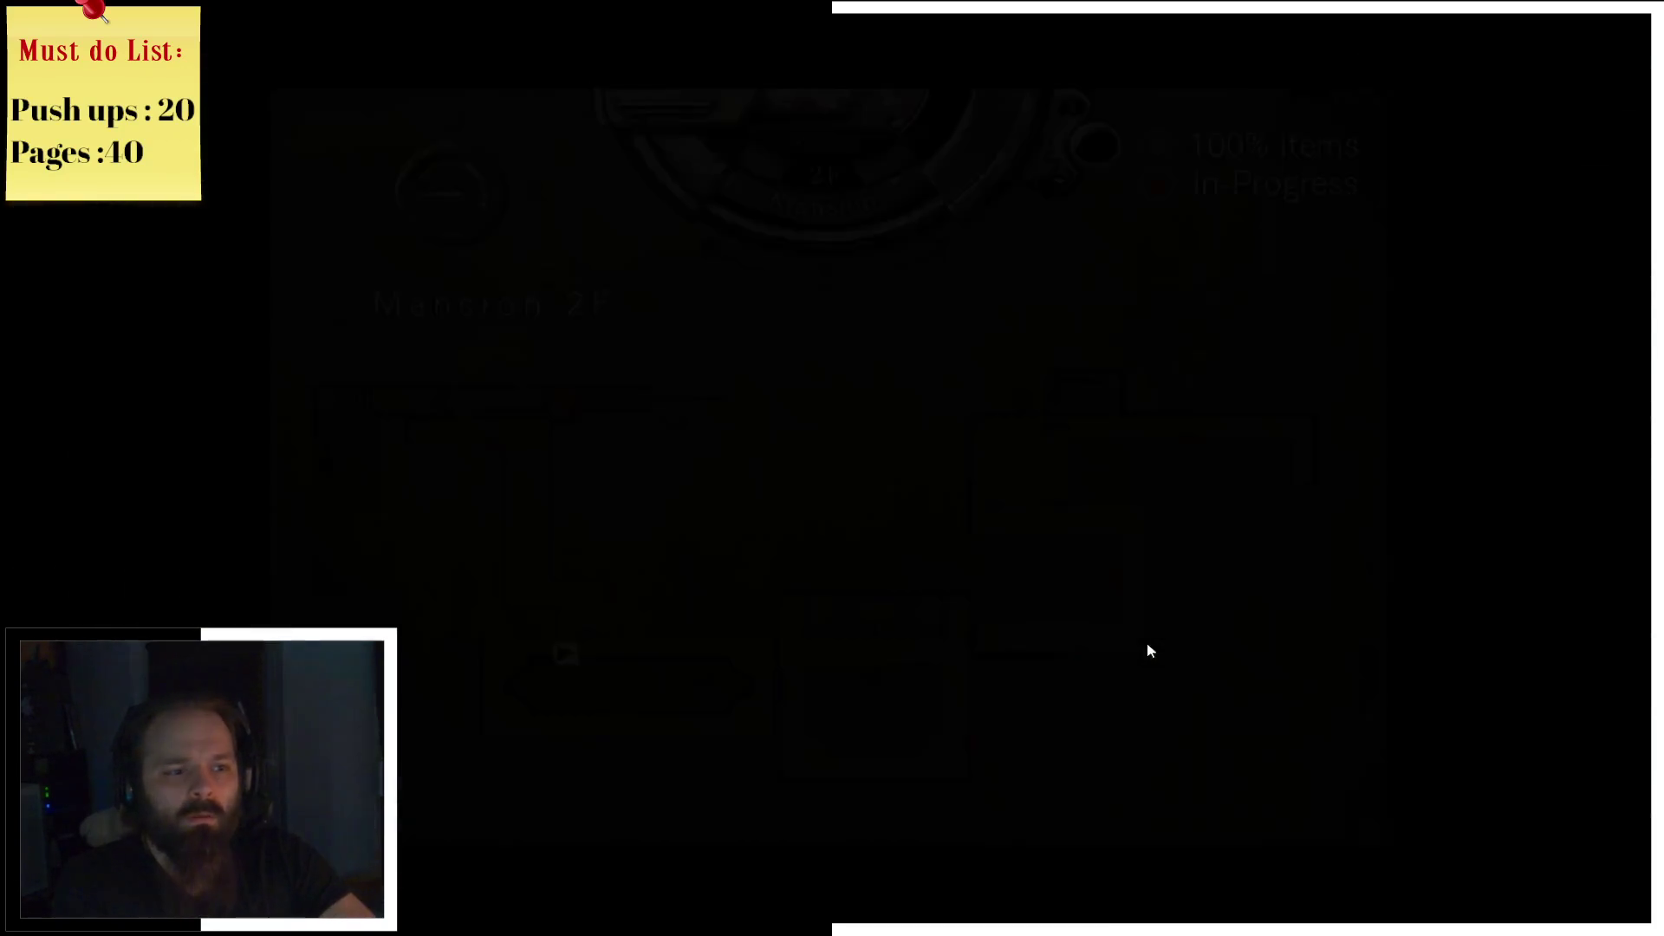
key(m)
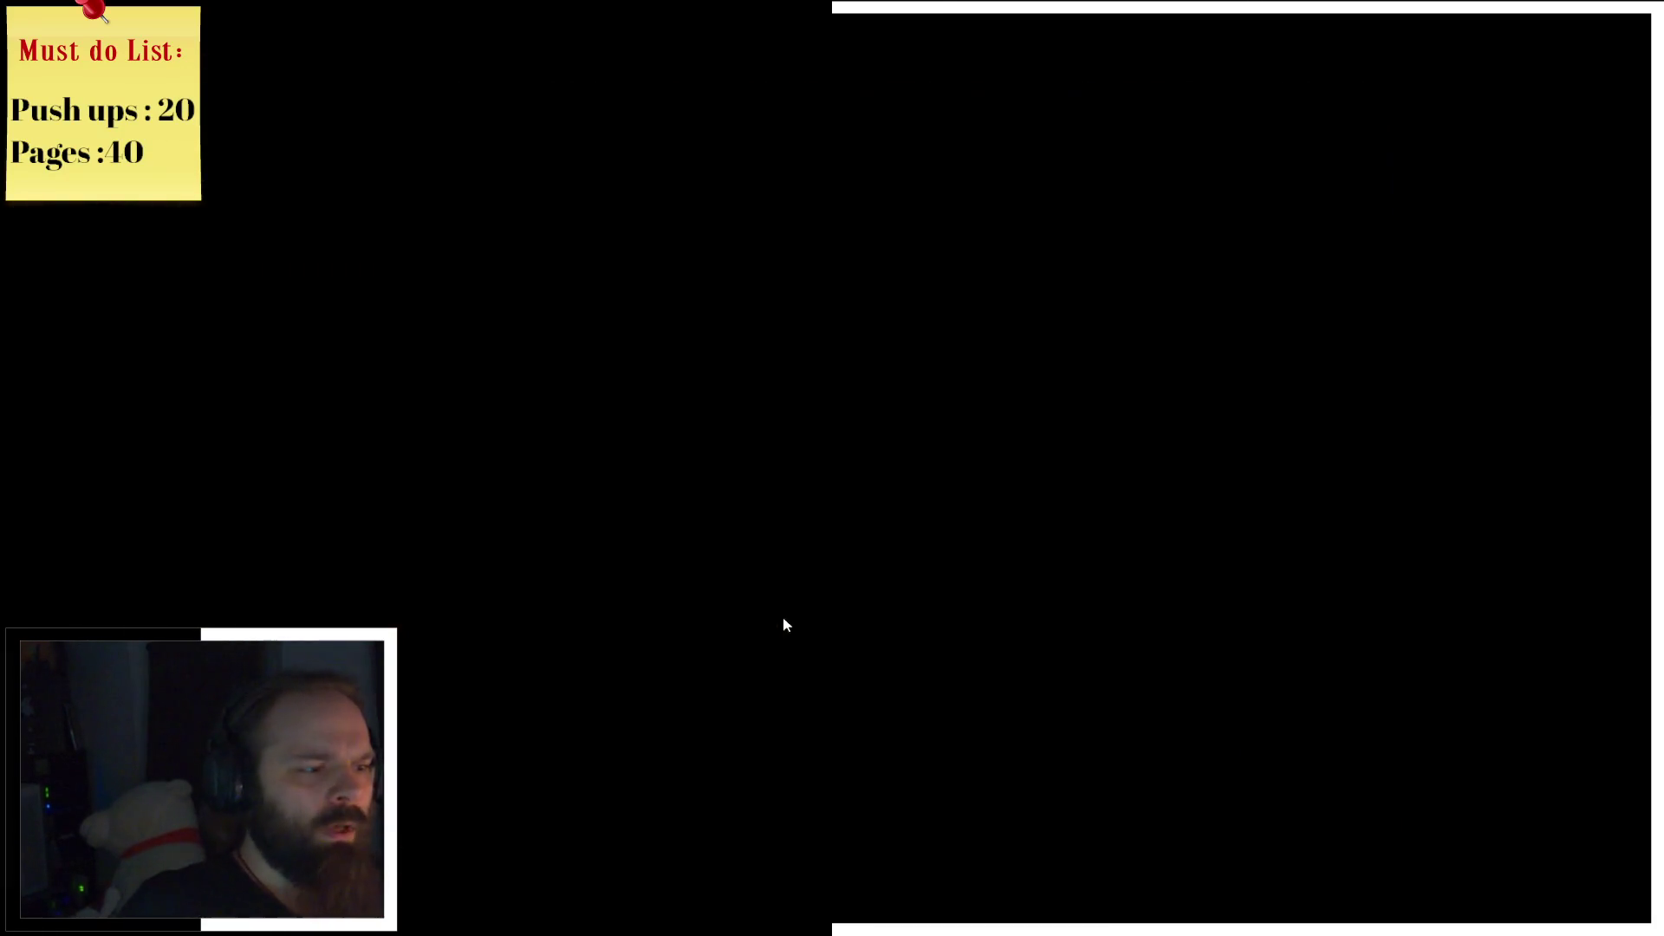
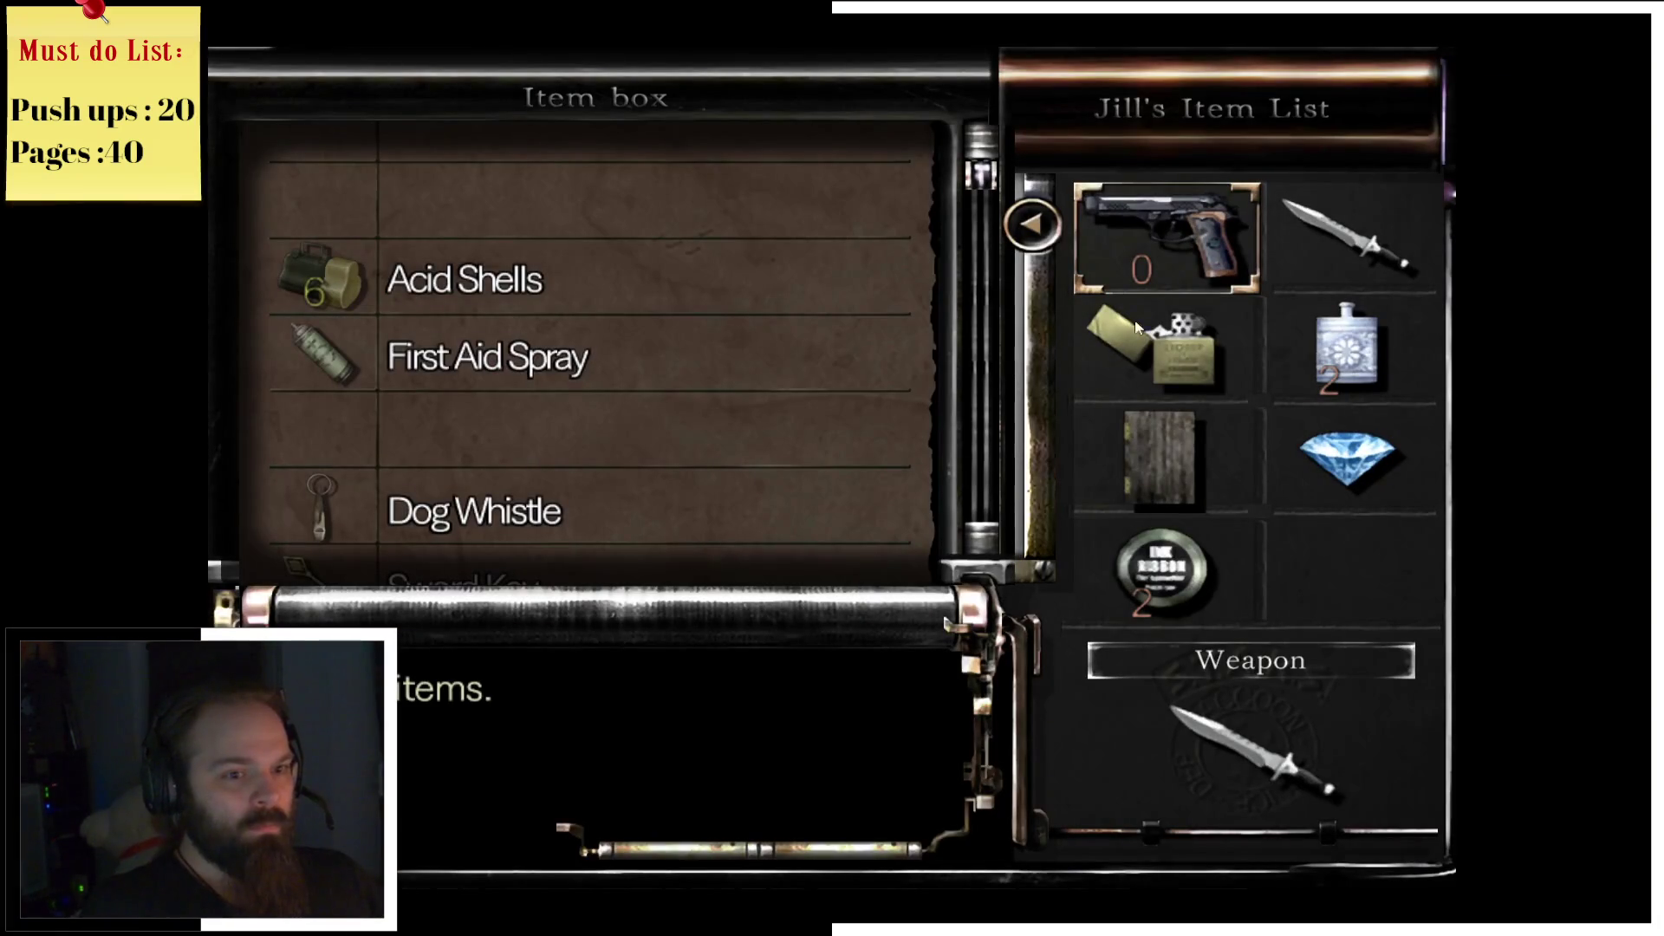
Step: Take the Dog Whistle from the item box into Jill's inventory
click(1342, 555)
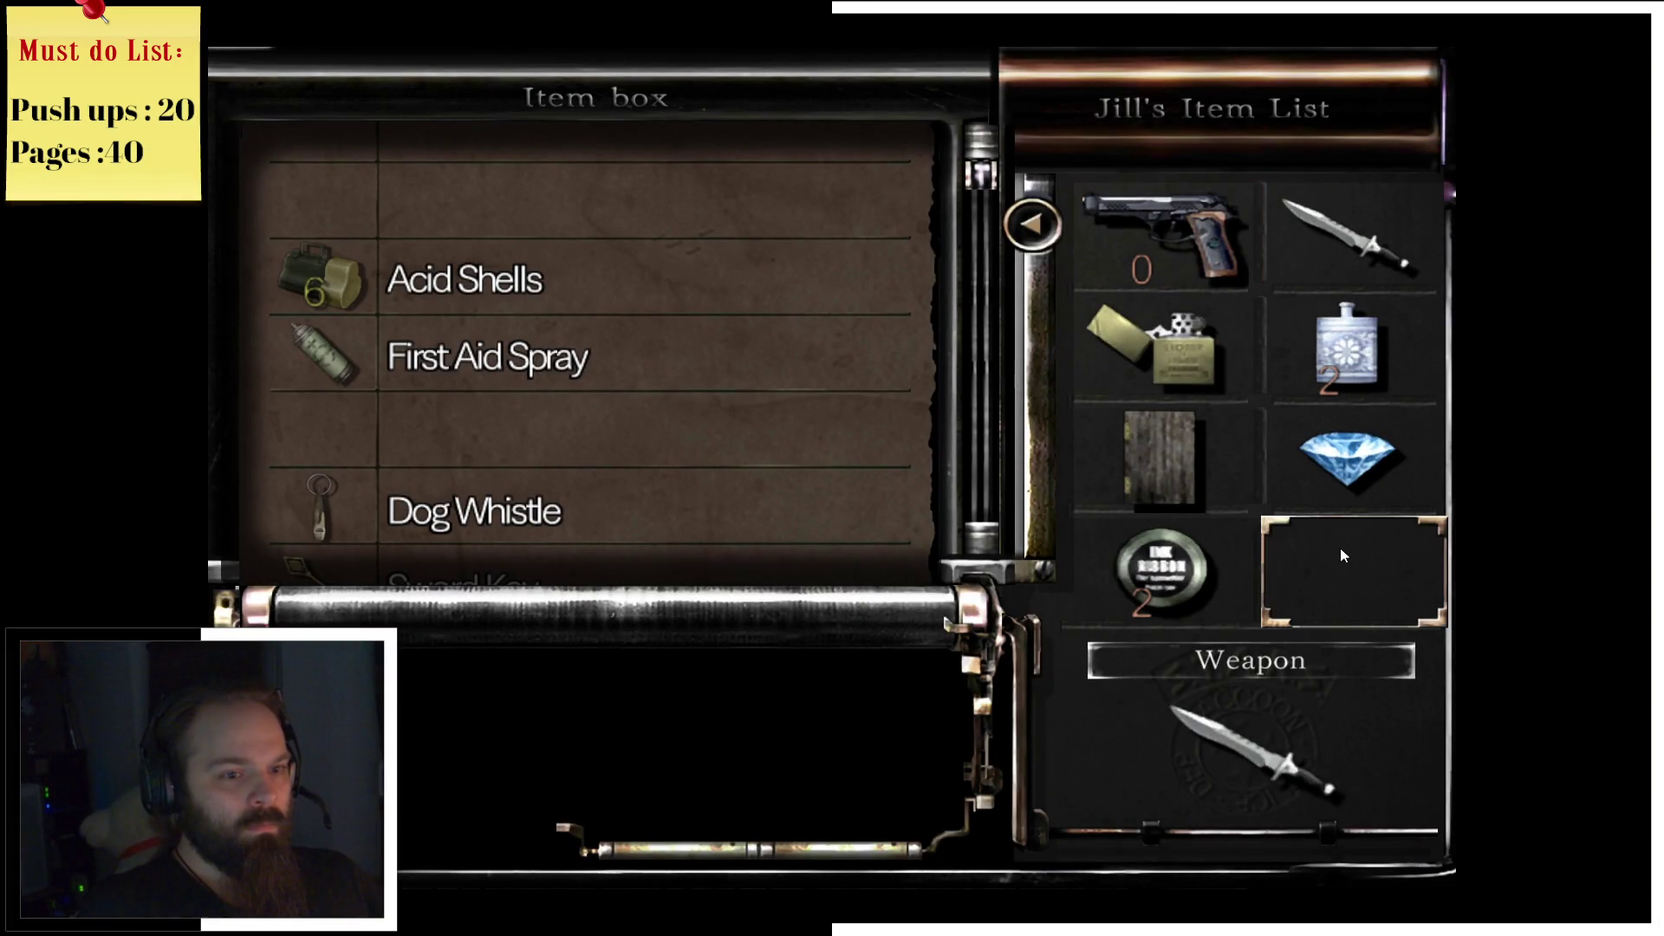
key(Return)
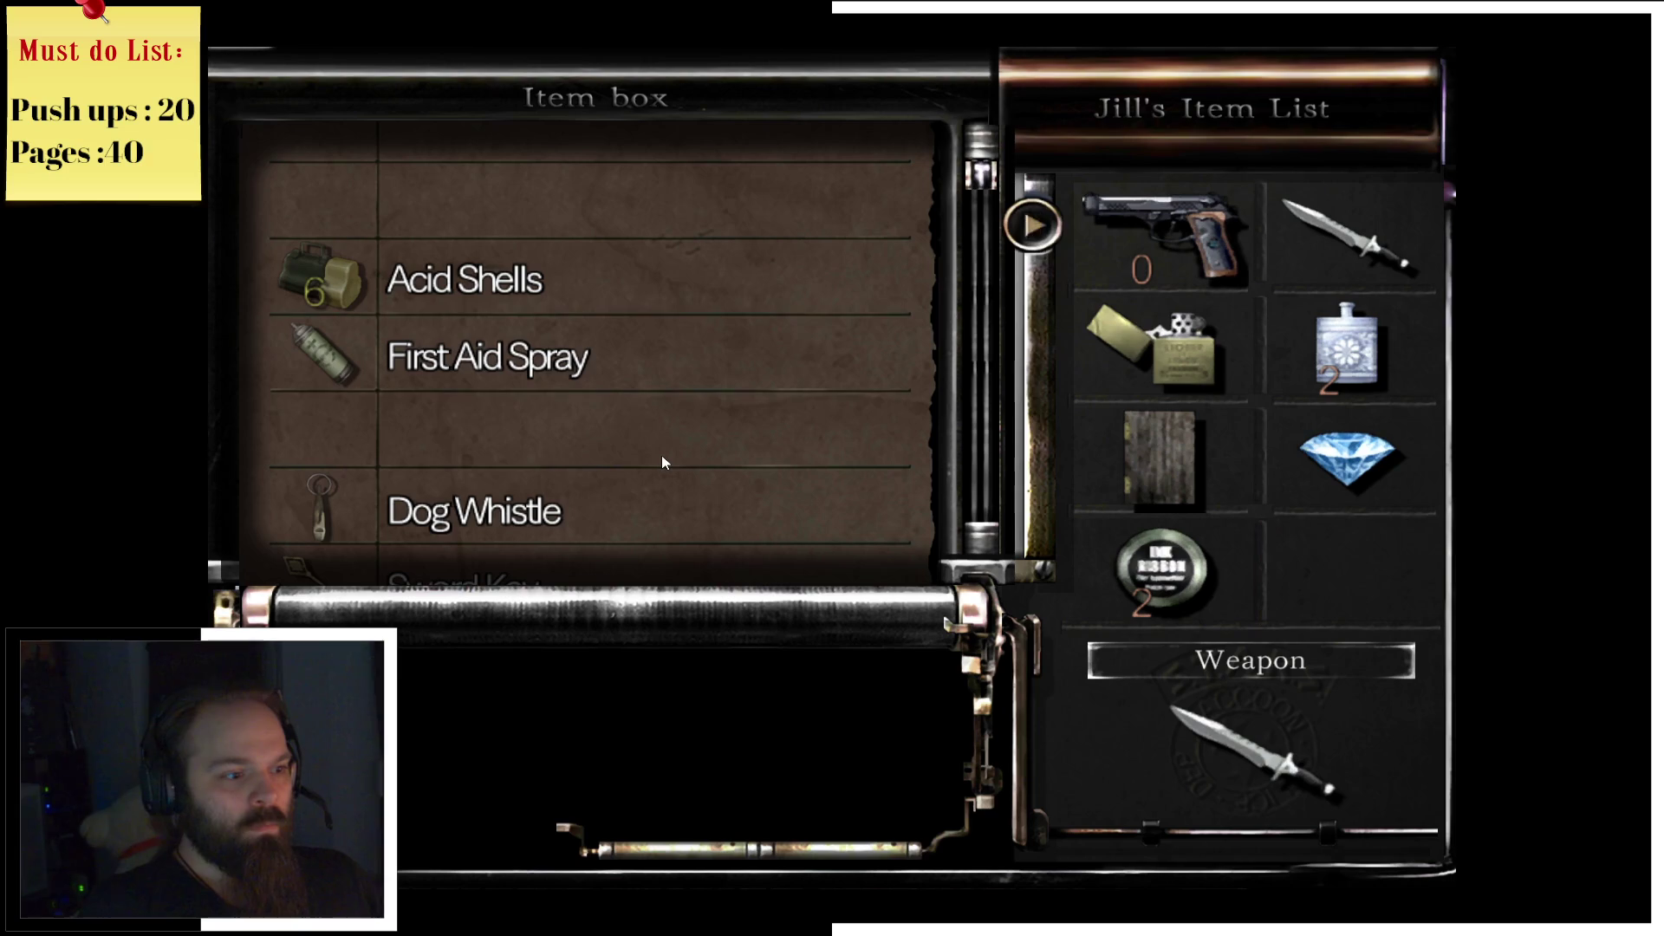
key(Escape)
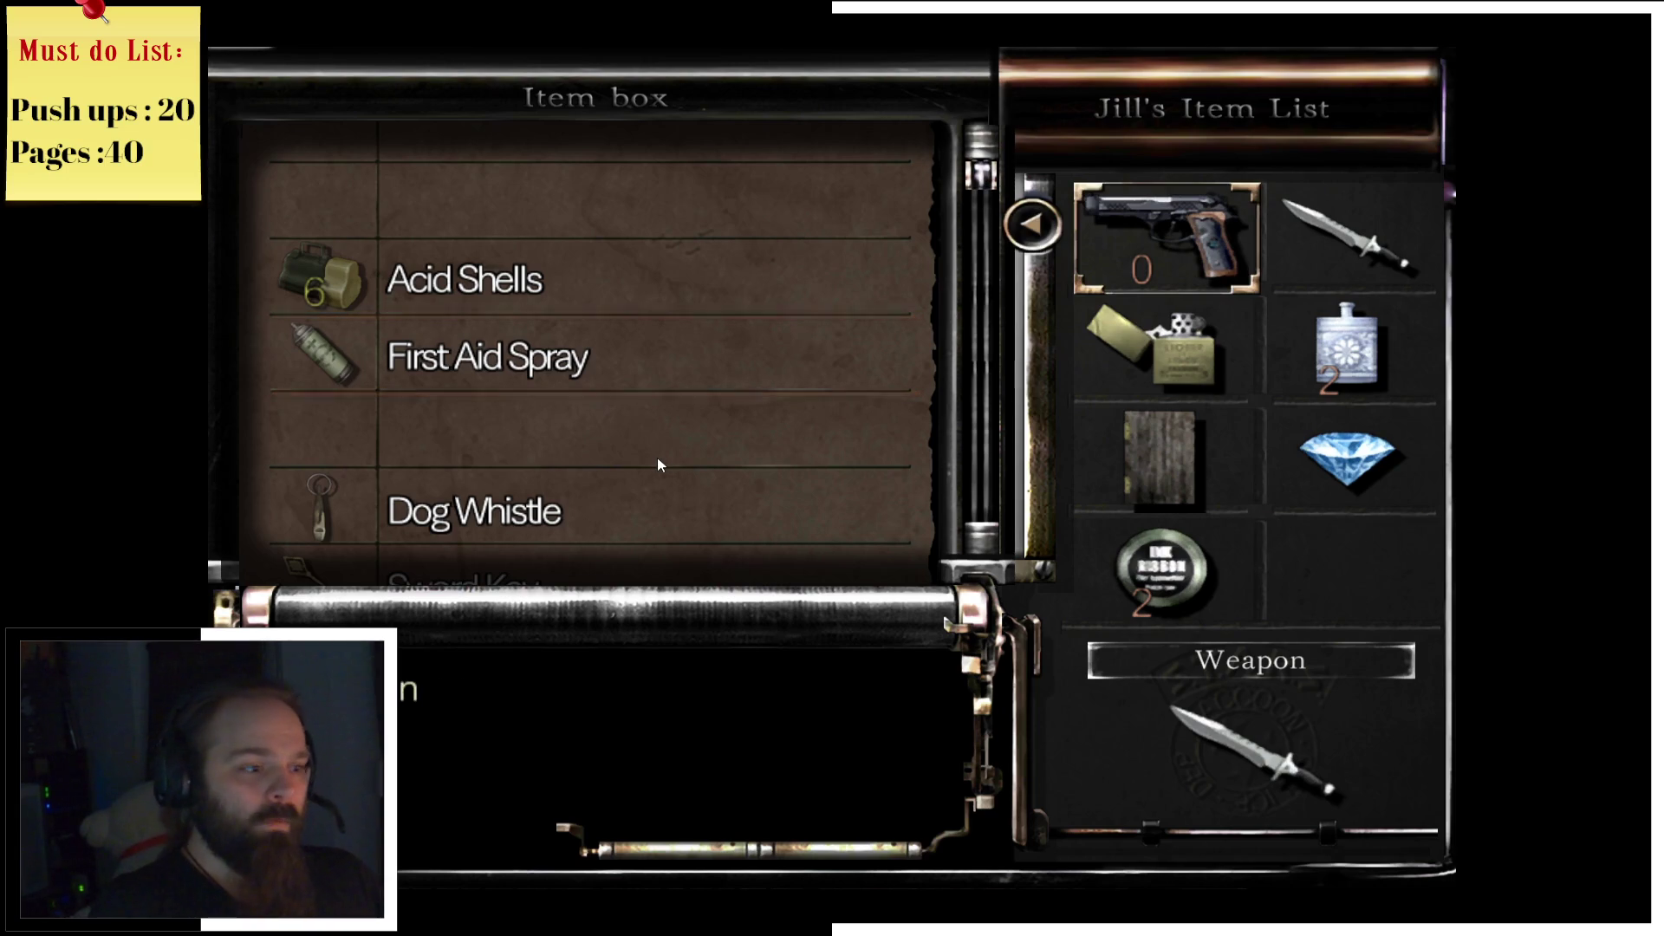
key(Return)
key(Down)
key(Down)
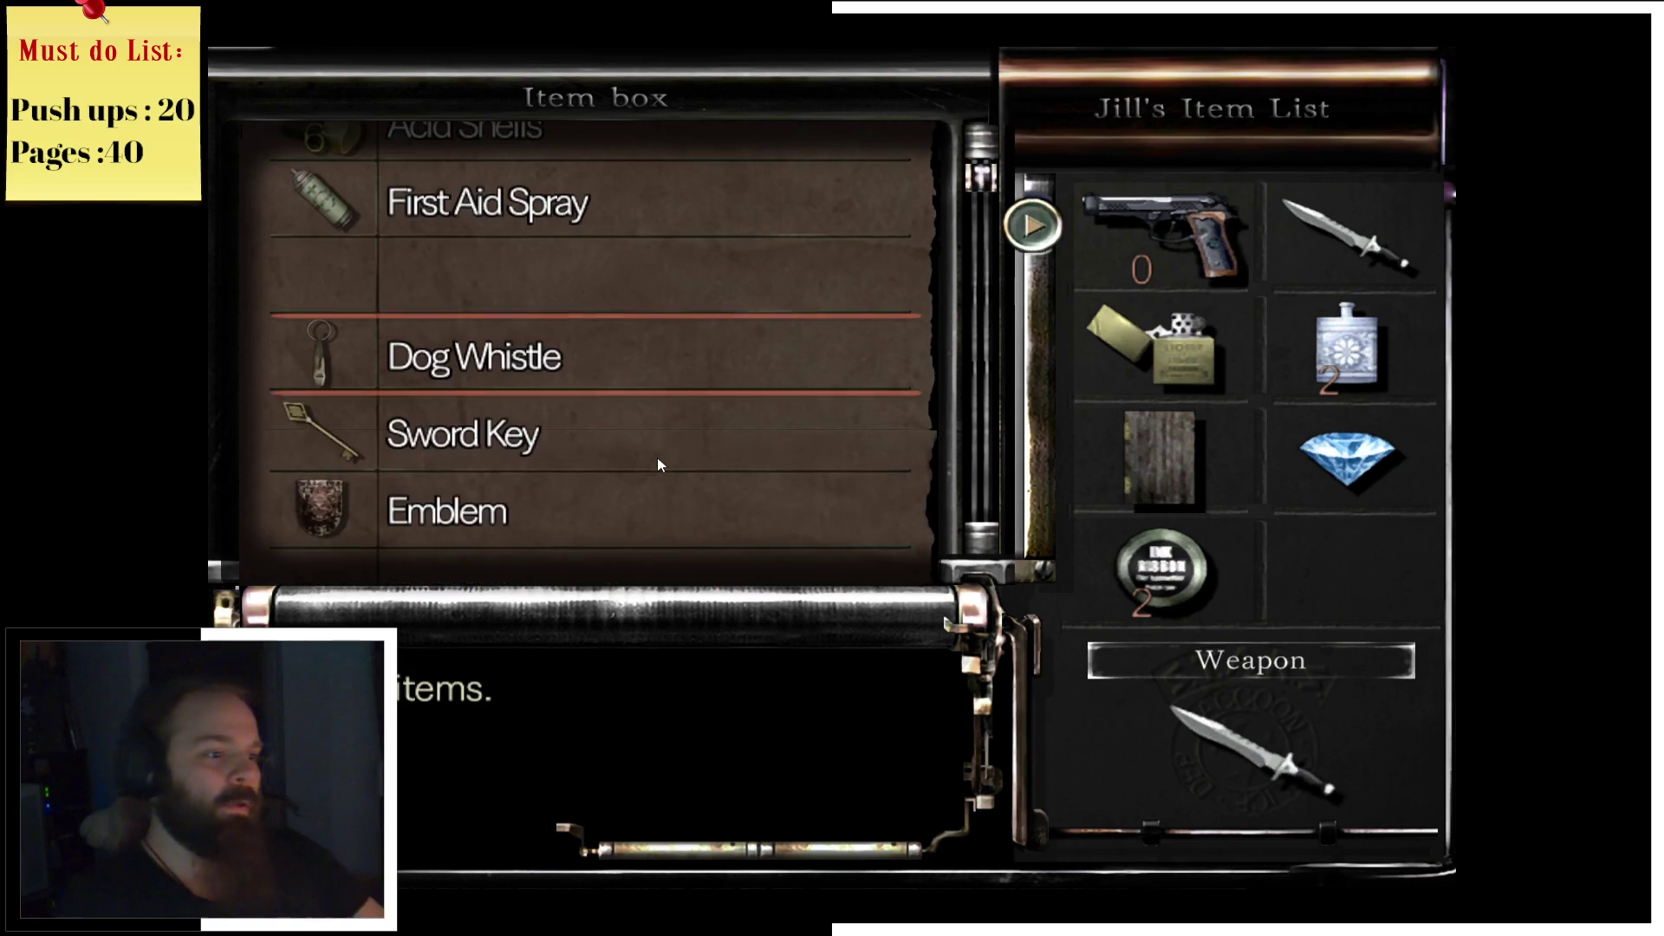
key(Return)
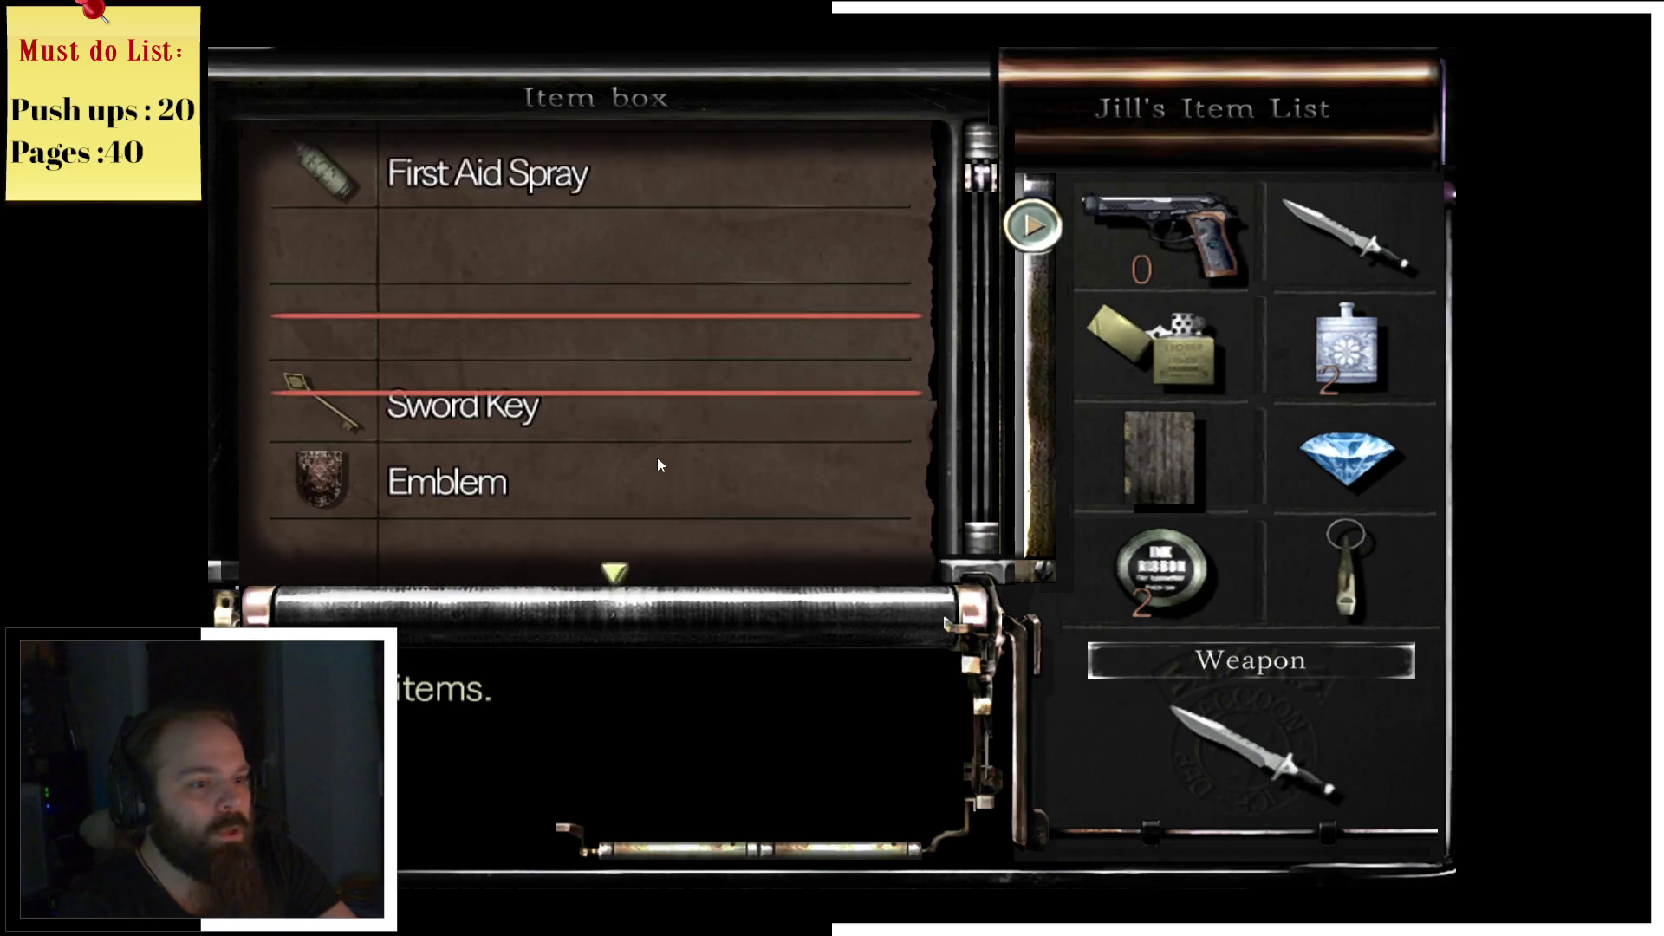
Step: Swap the Wooden Mount for the Sword Key from the item box
key(Up)
key(Left)
key(Return)
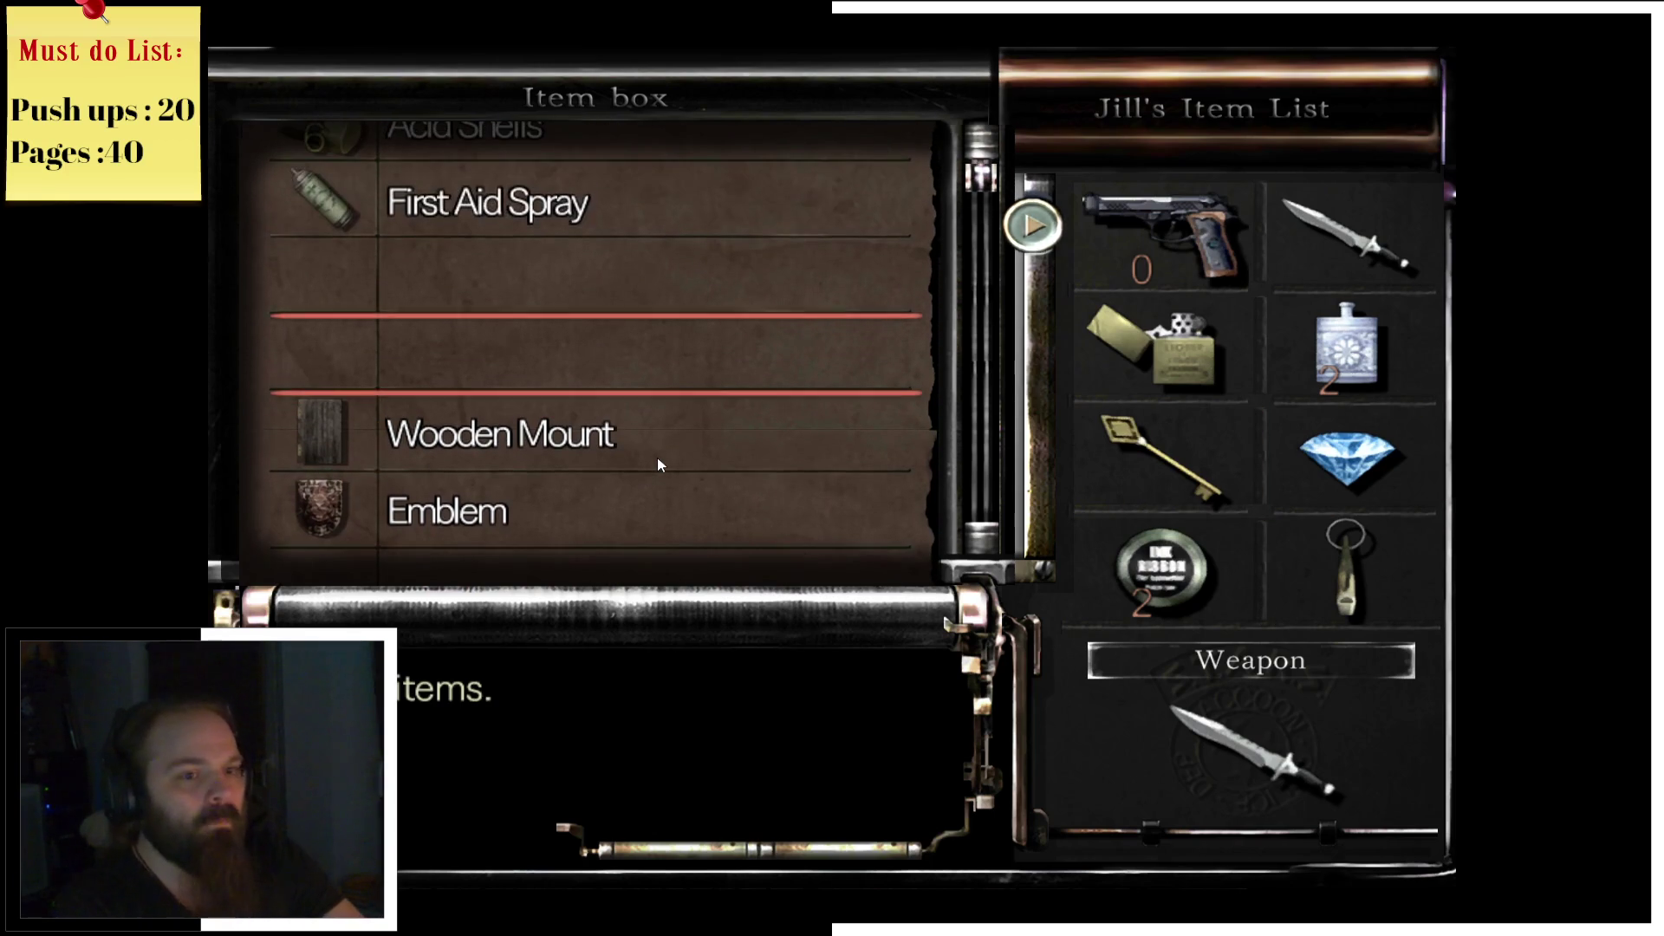
Step: Deposit the Blue Gemstone in the item box and leave the box
key(Right)
key(Up)
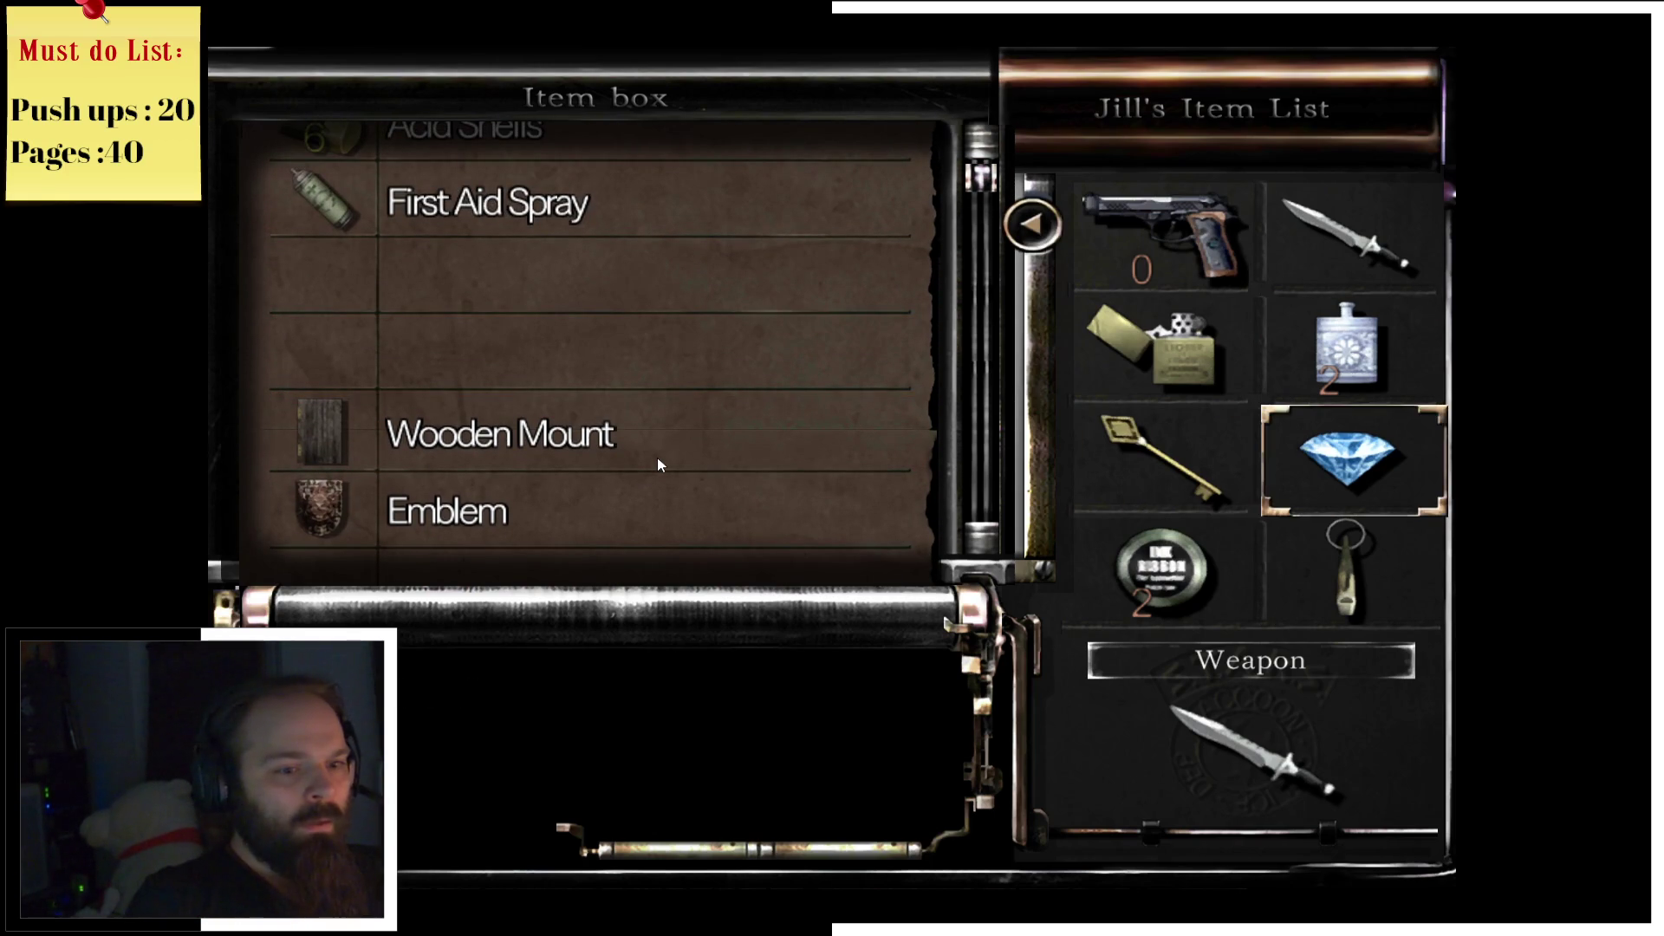
key(Up)
key(Return)
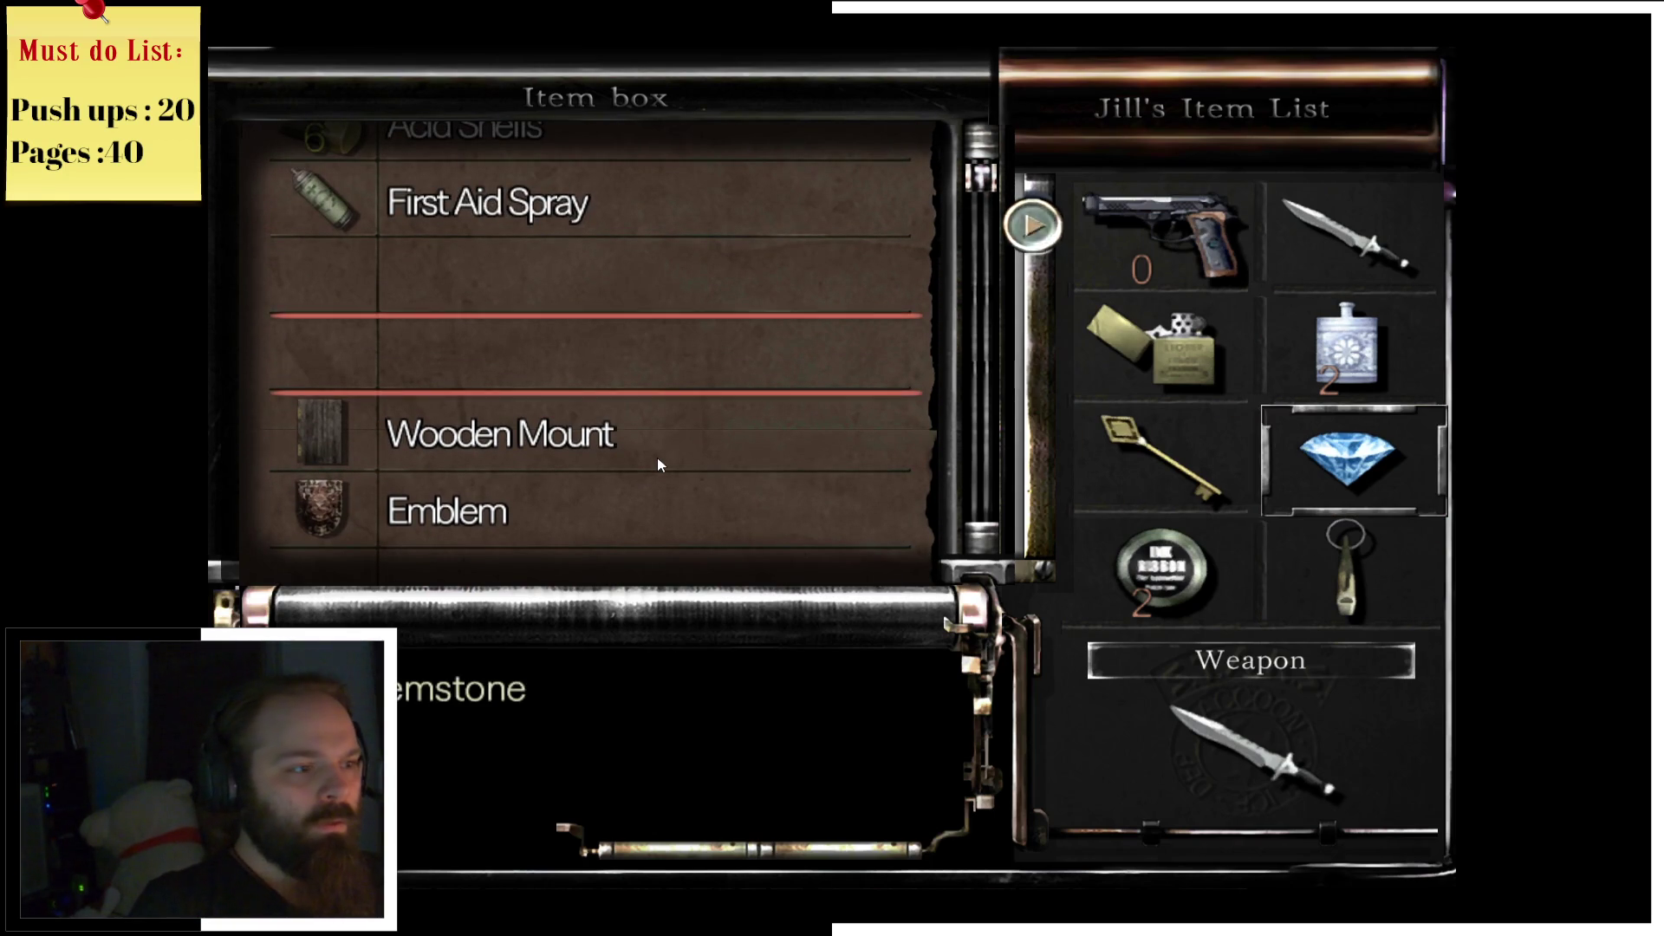
key(Down)
key(Escape)
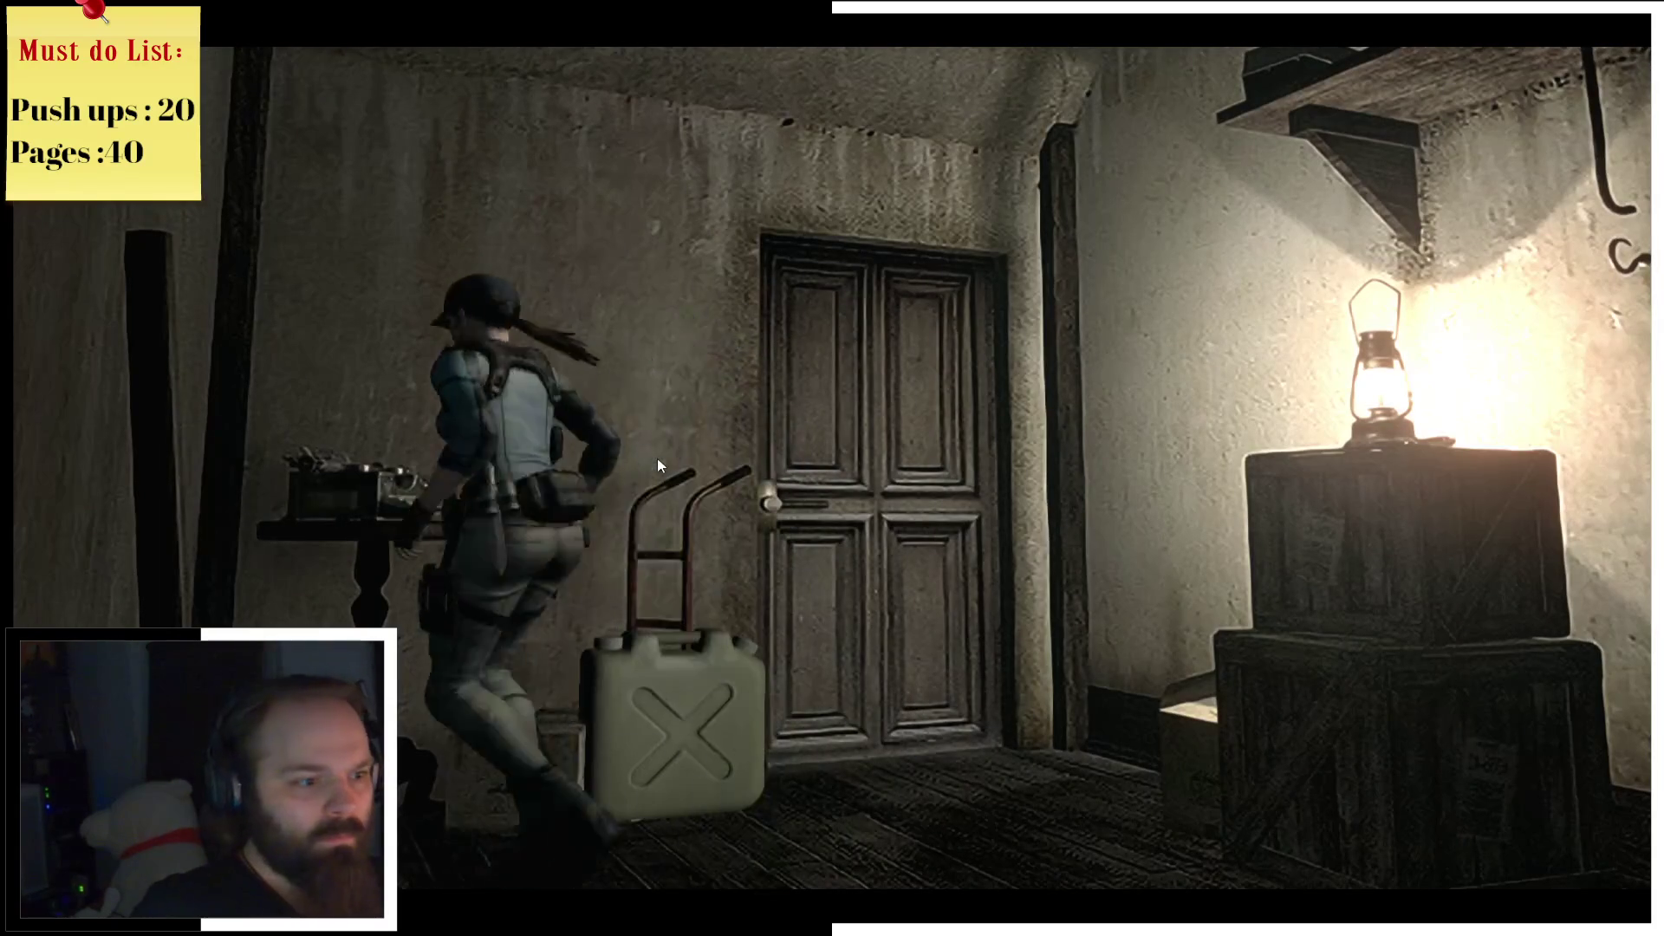
Step: Walk Jill out the door and along the 2F corridors, checking the Mansion 2F map
key(Return)
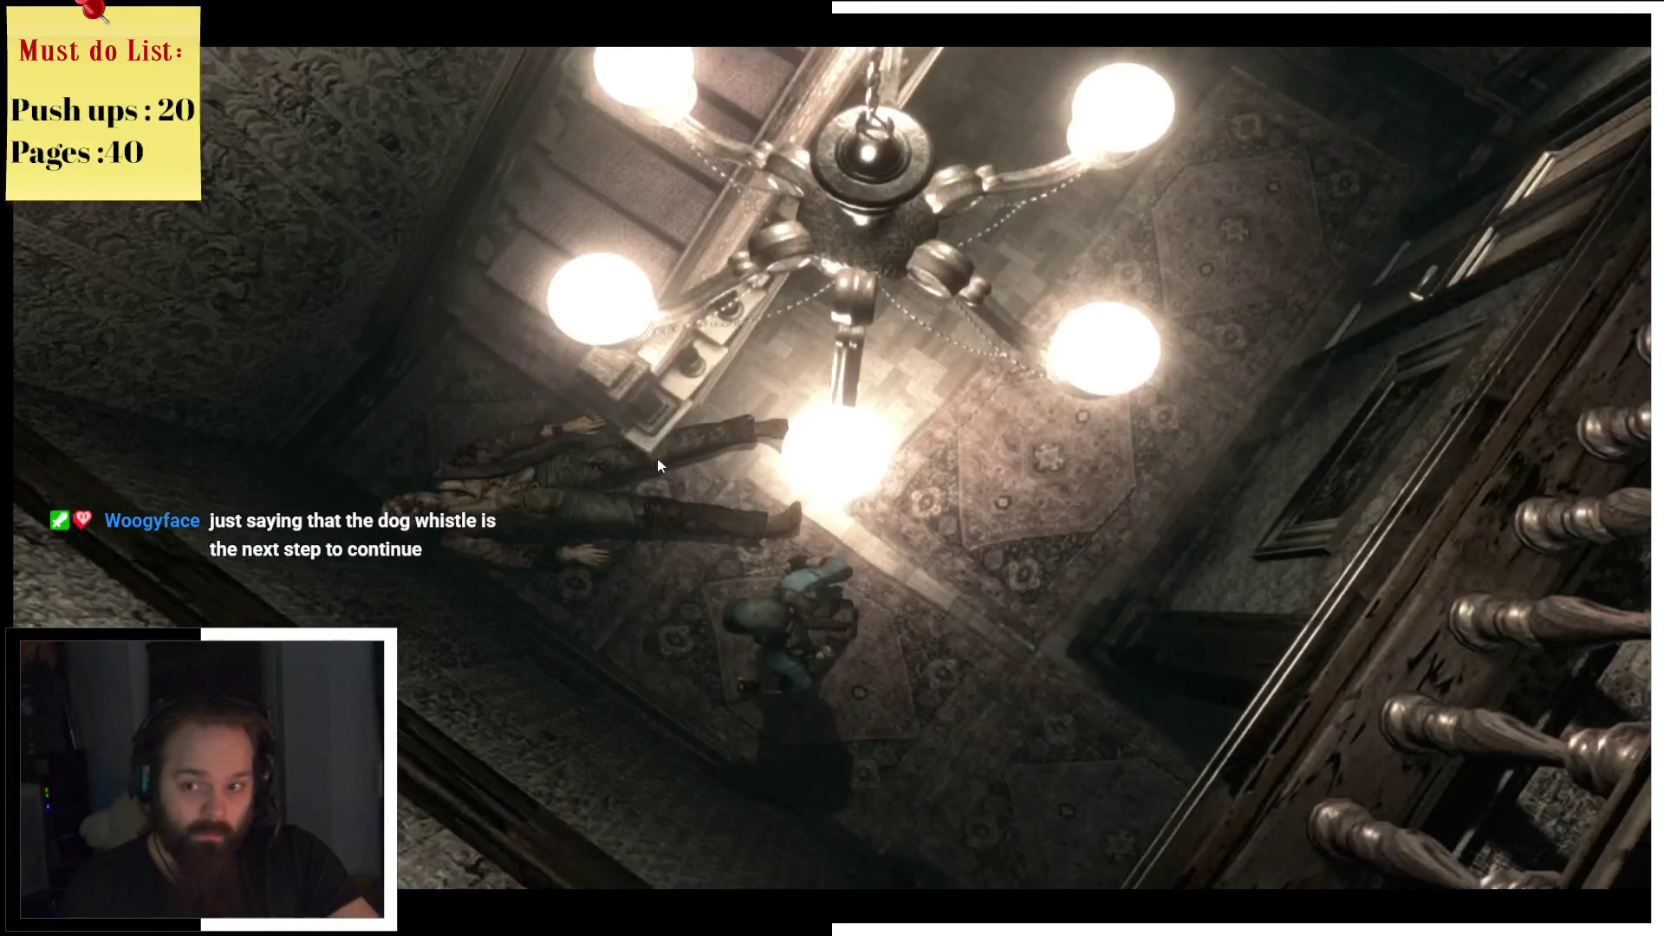
key(w)
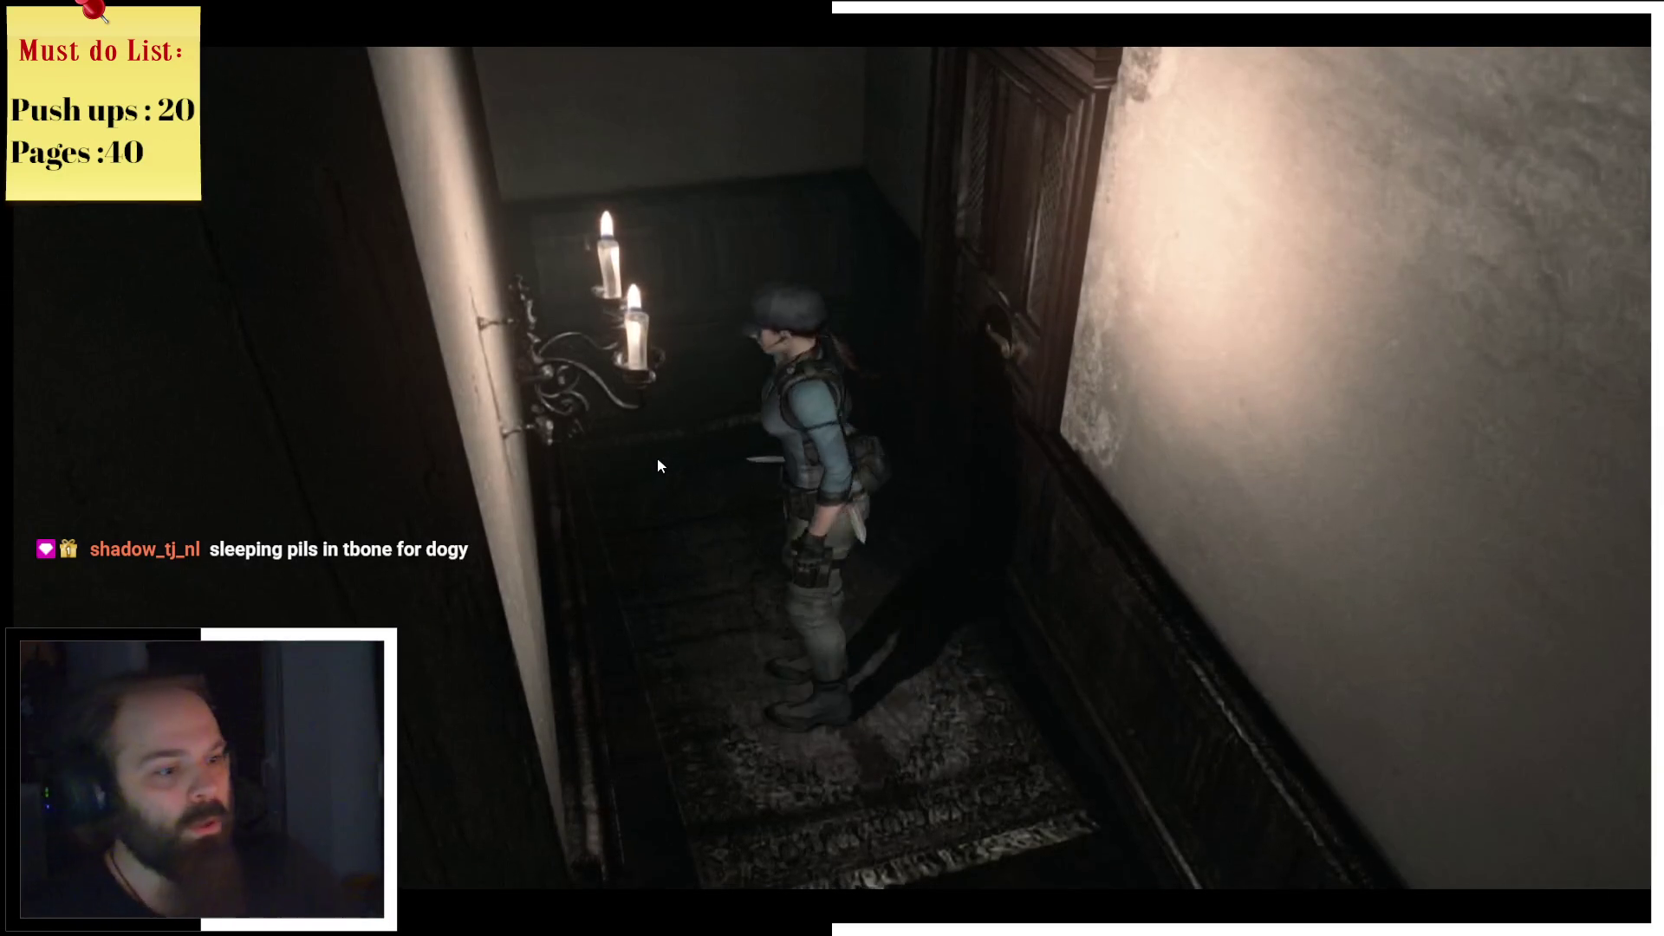
key(m)
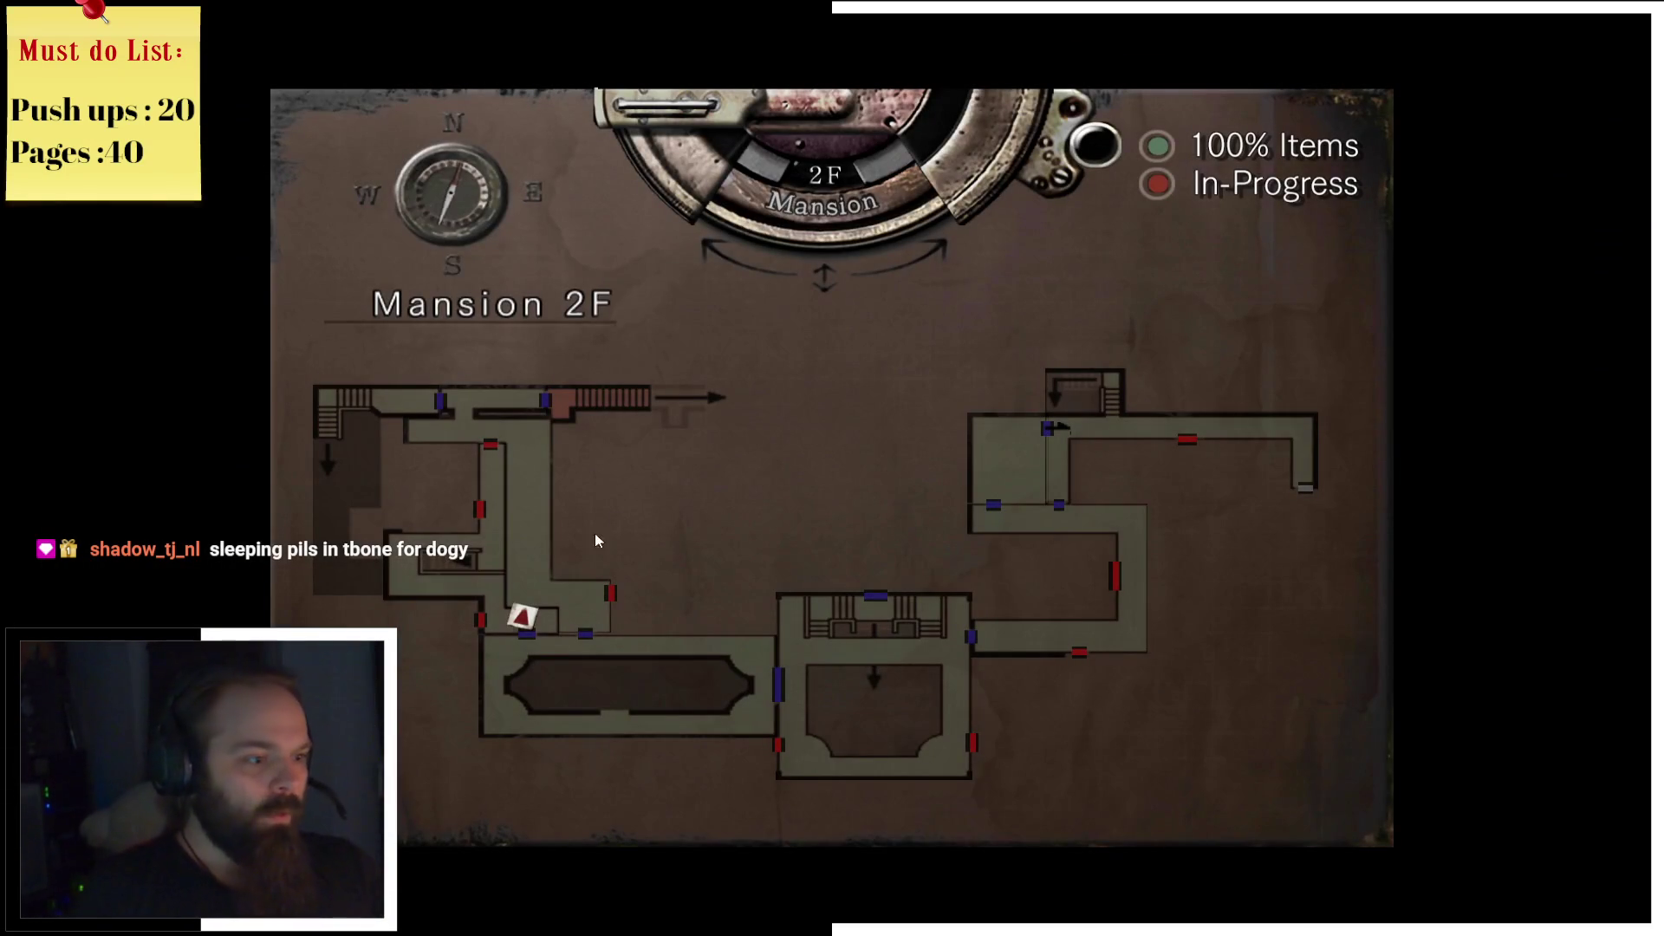
key(m)
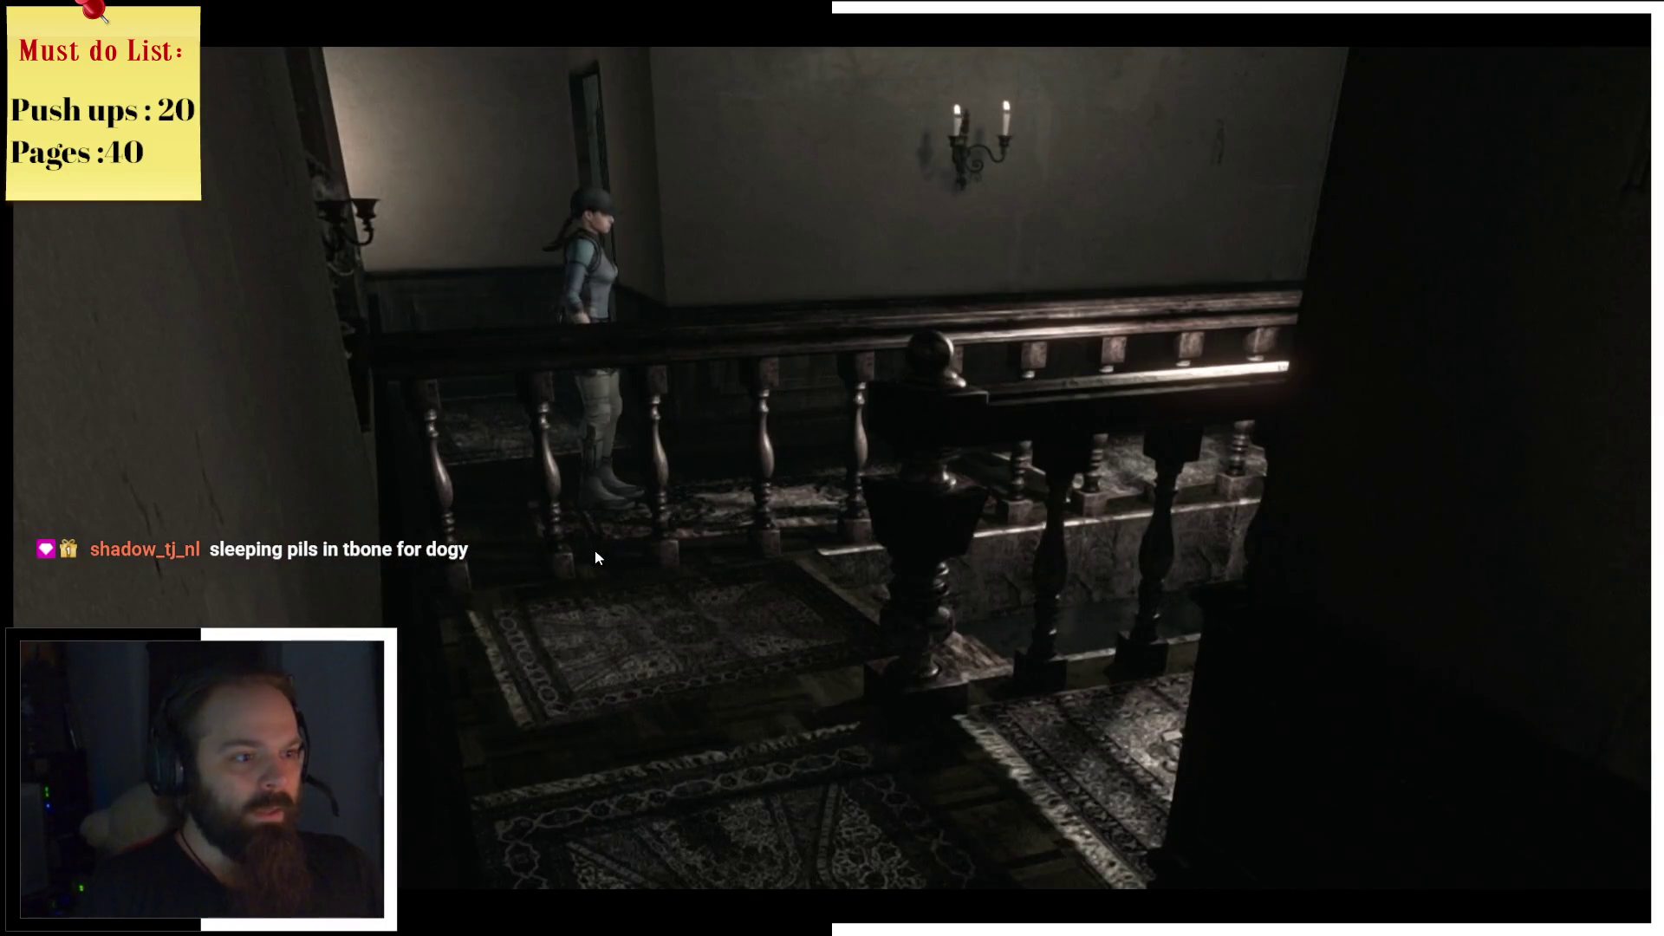
key(m)
key(m)
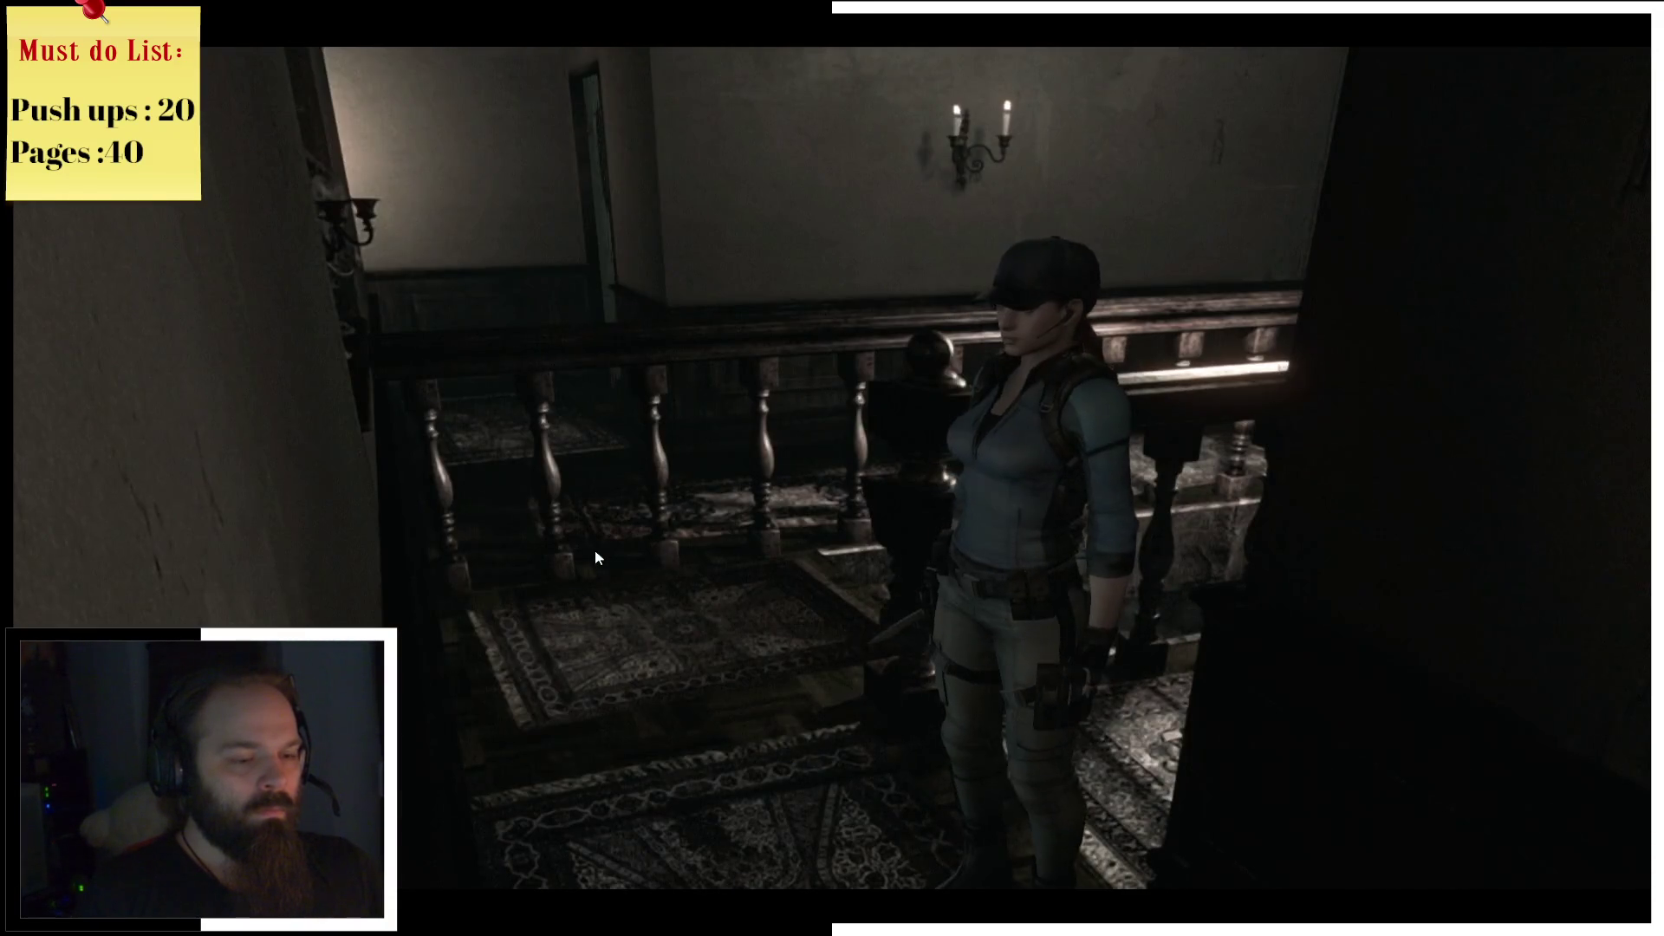
key(m)
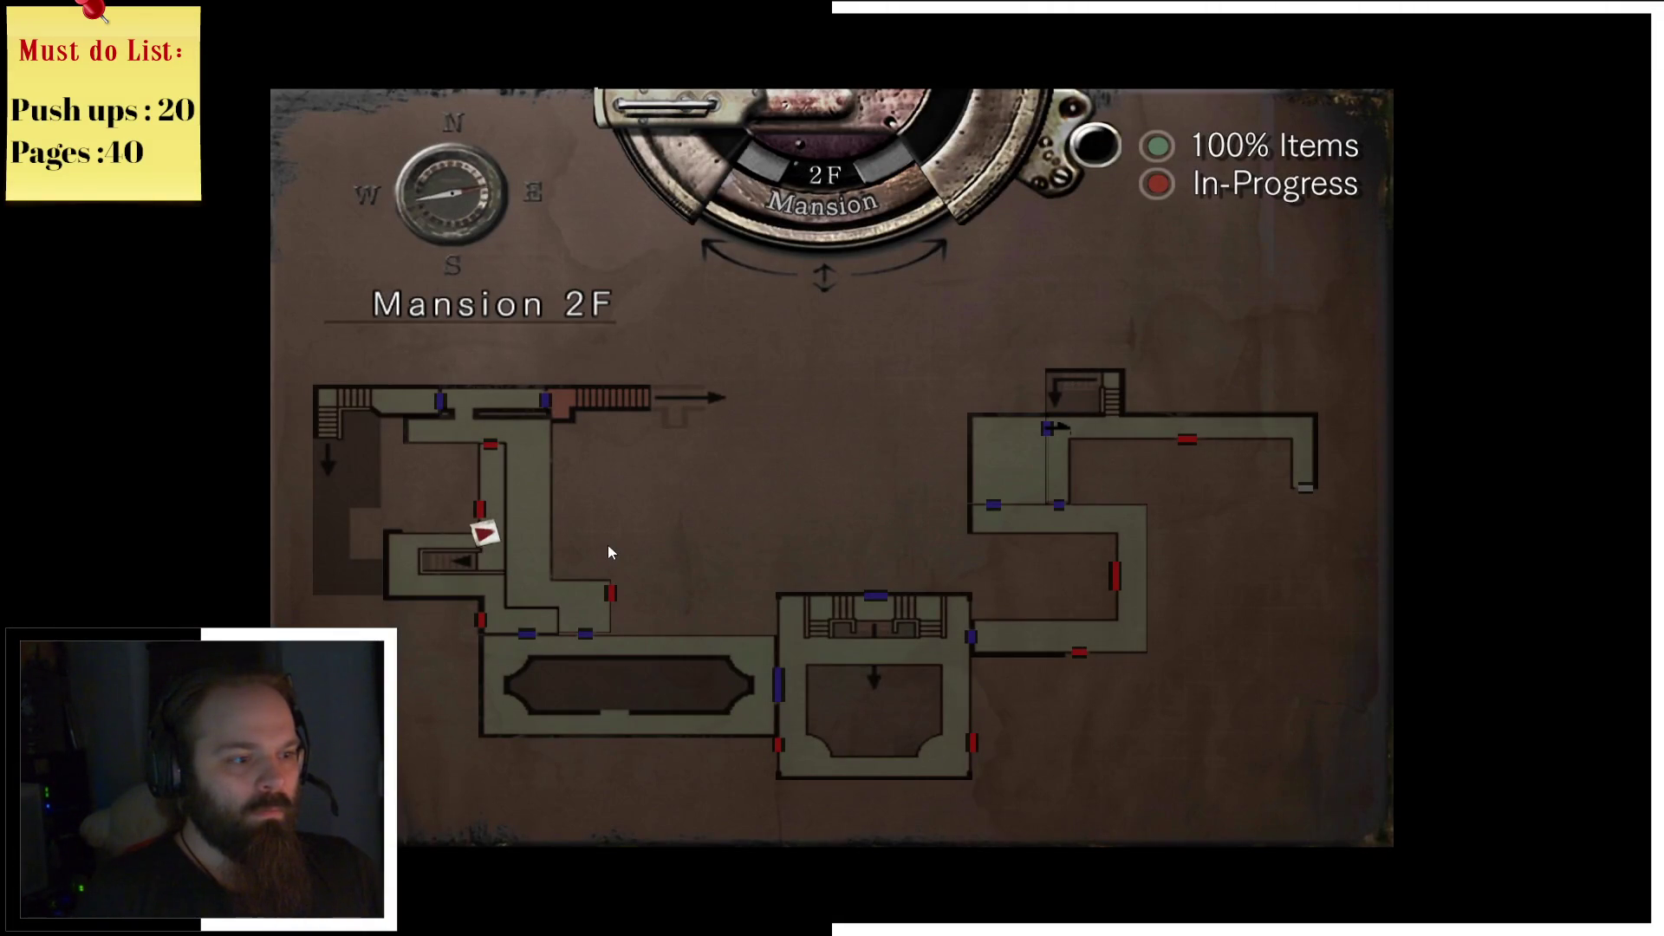
key(m)
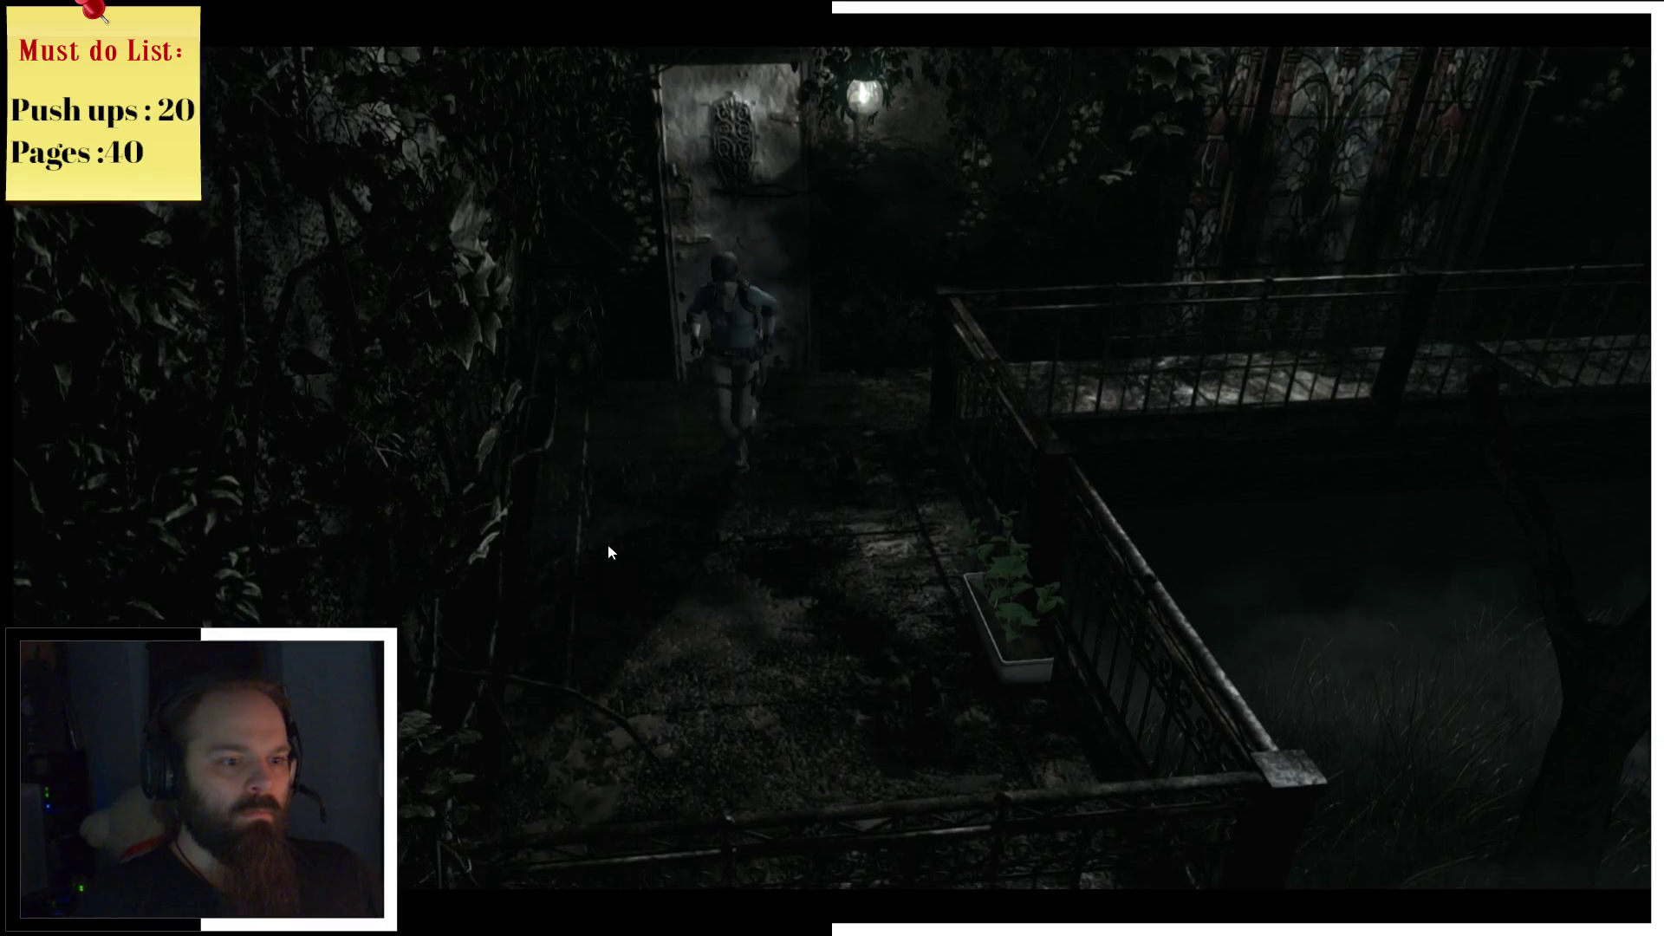
Step: Walk Jill along the garden path and railed walkway, then down the balcony stairs
key(w)
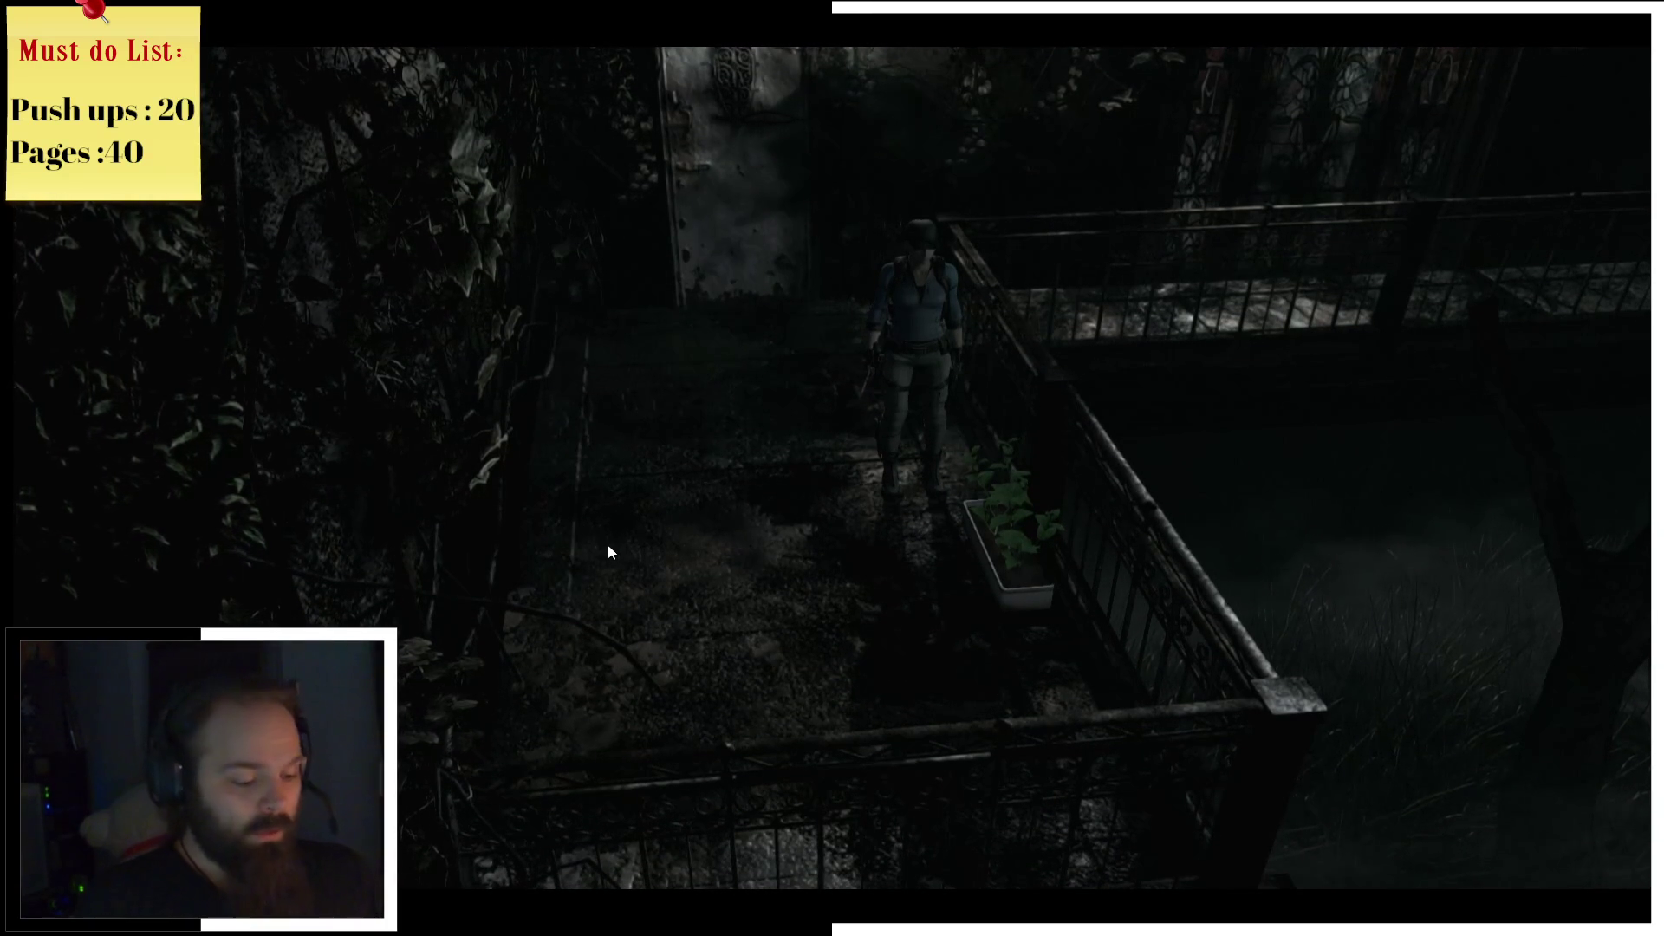
key(m)
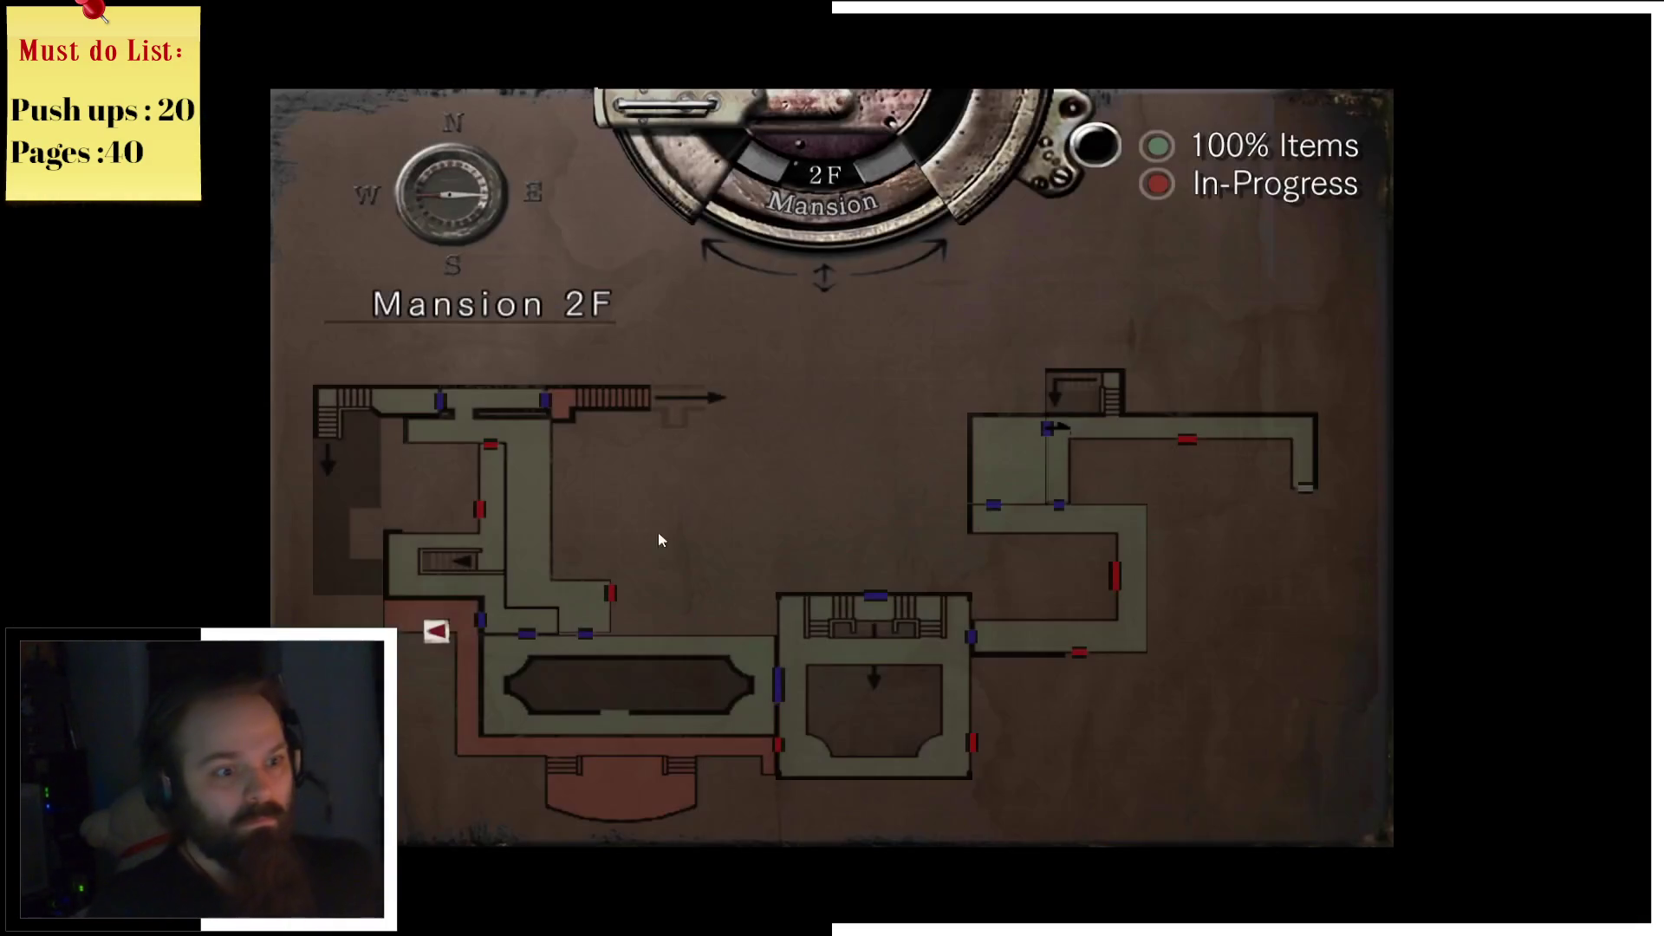
key(m)
key(w)
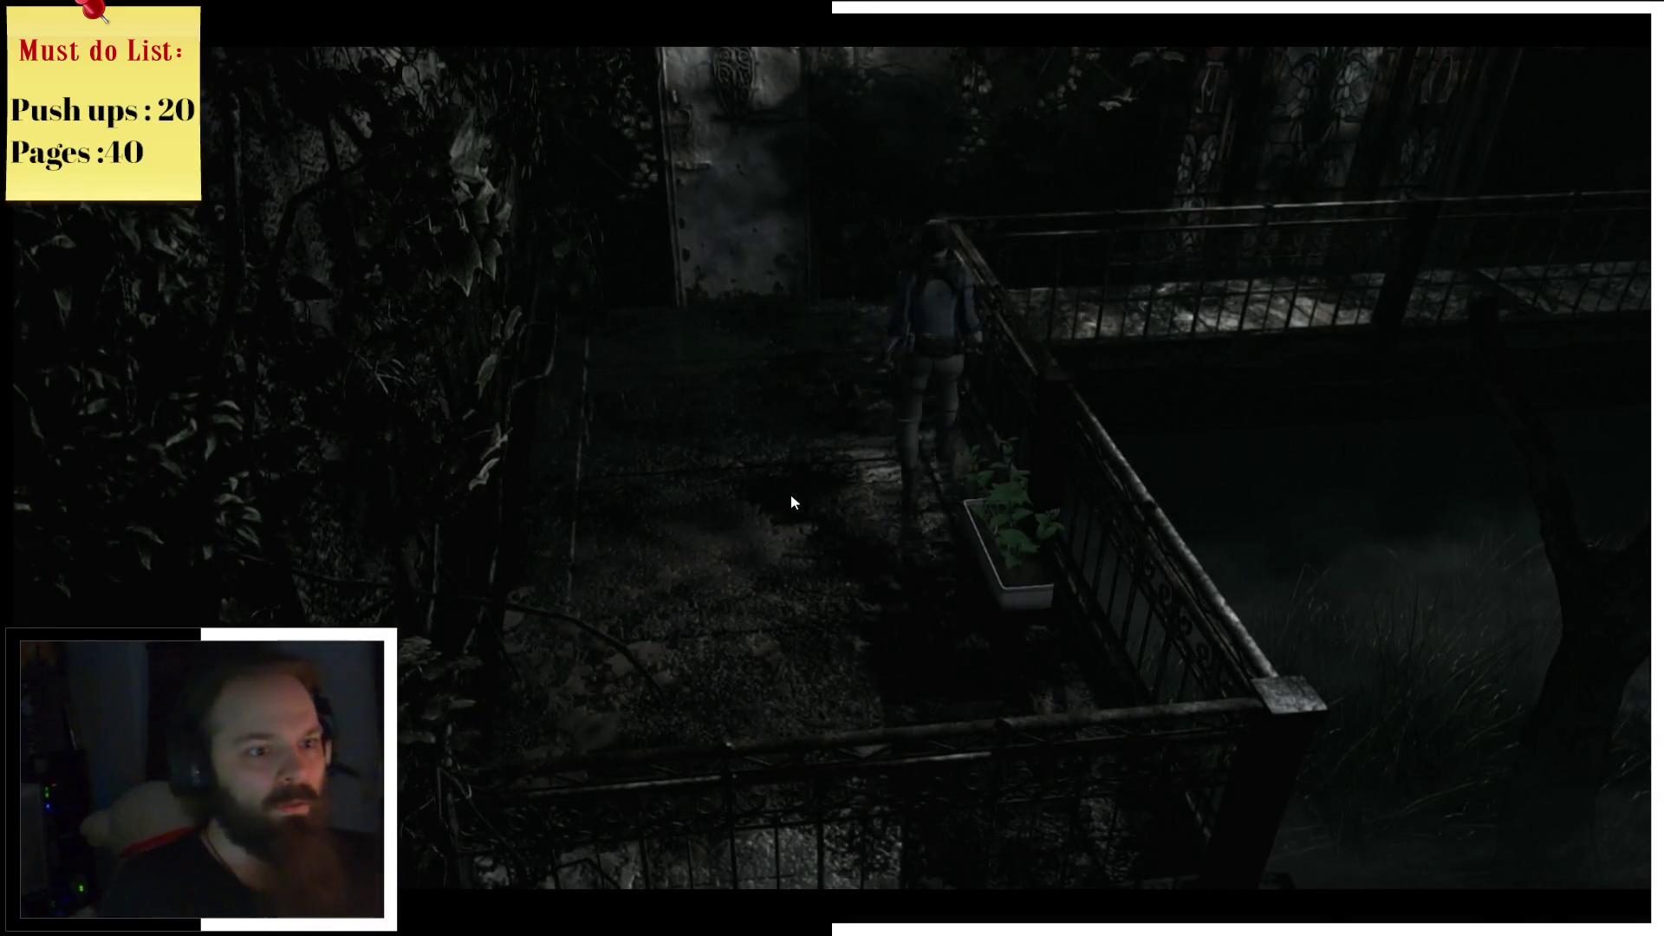
key(w)
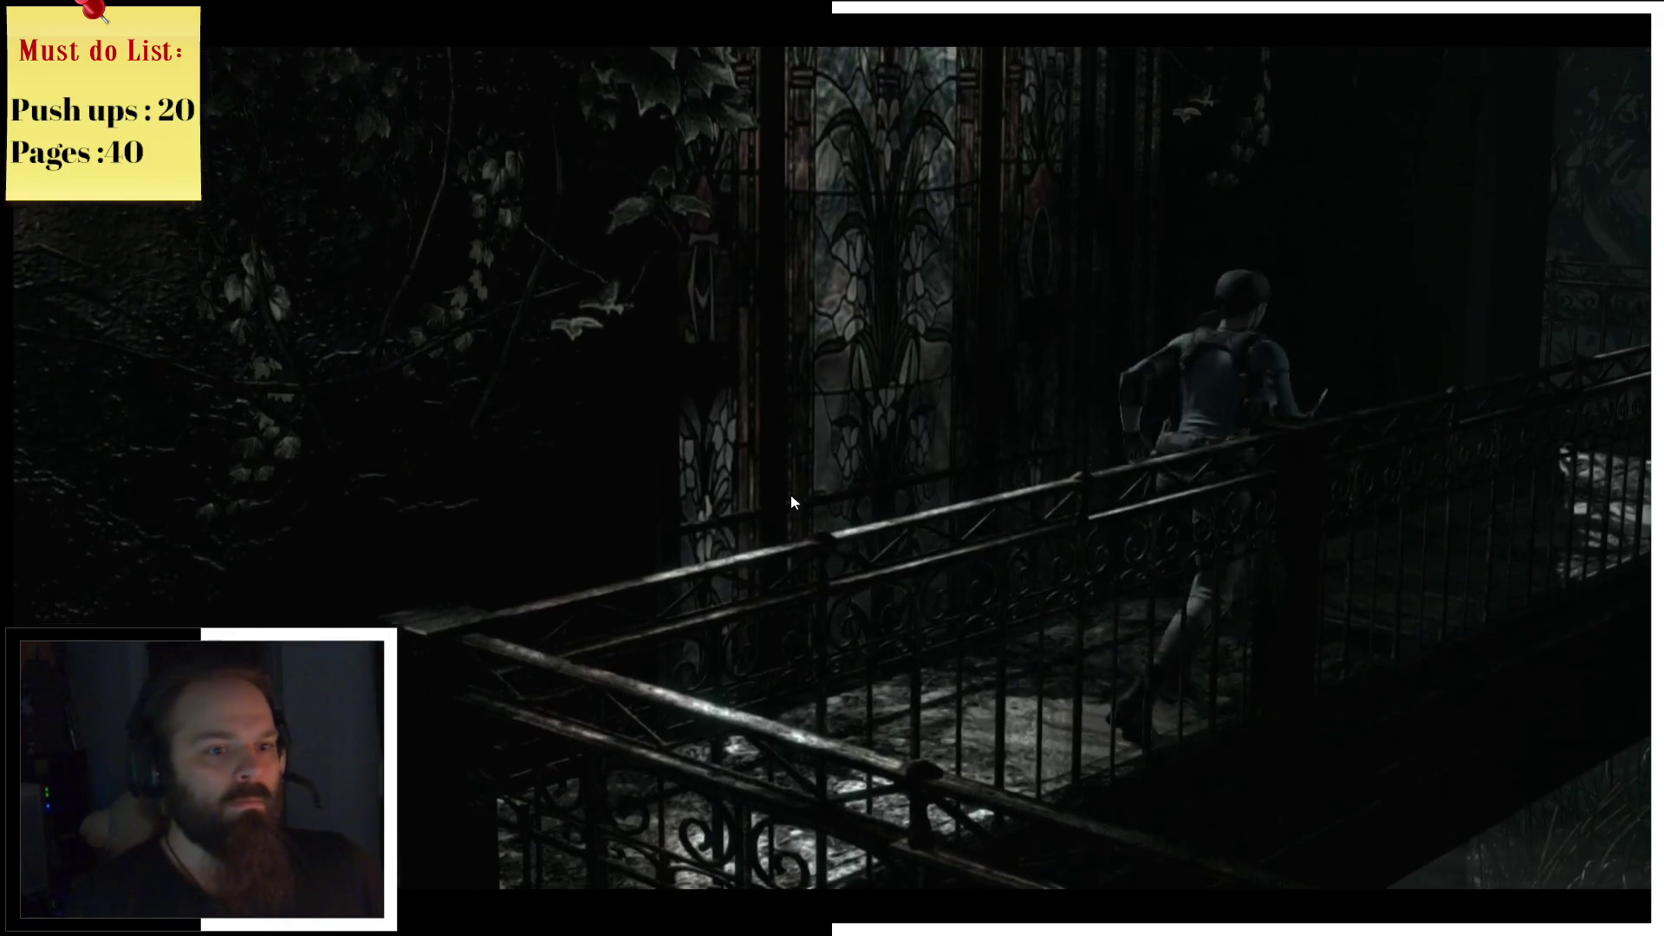
key(w)
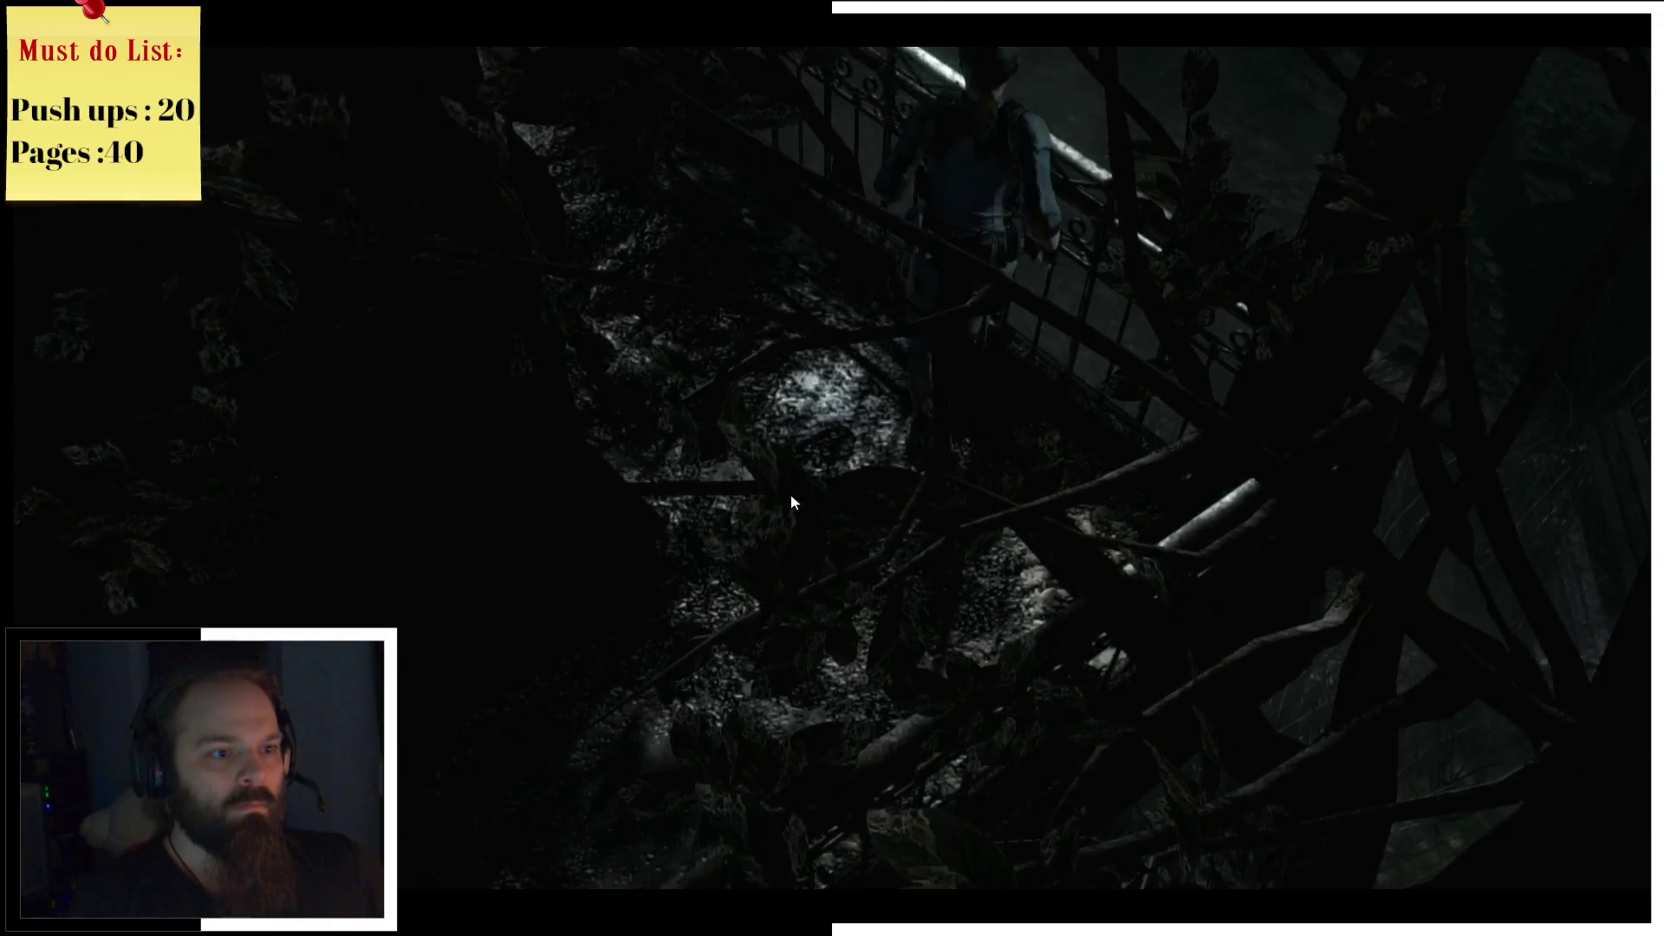
key(w)
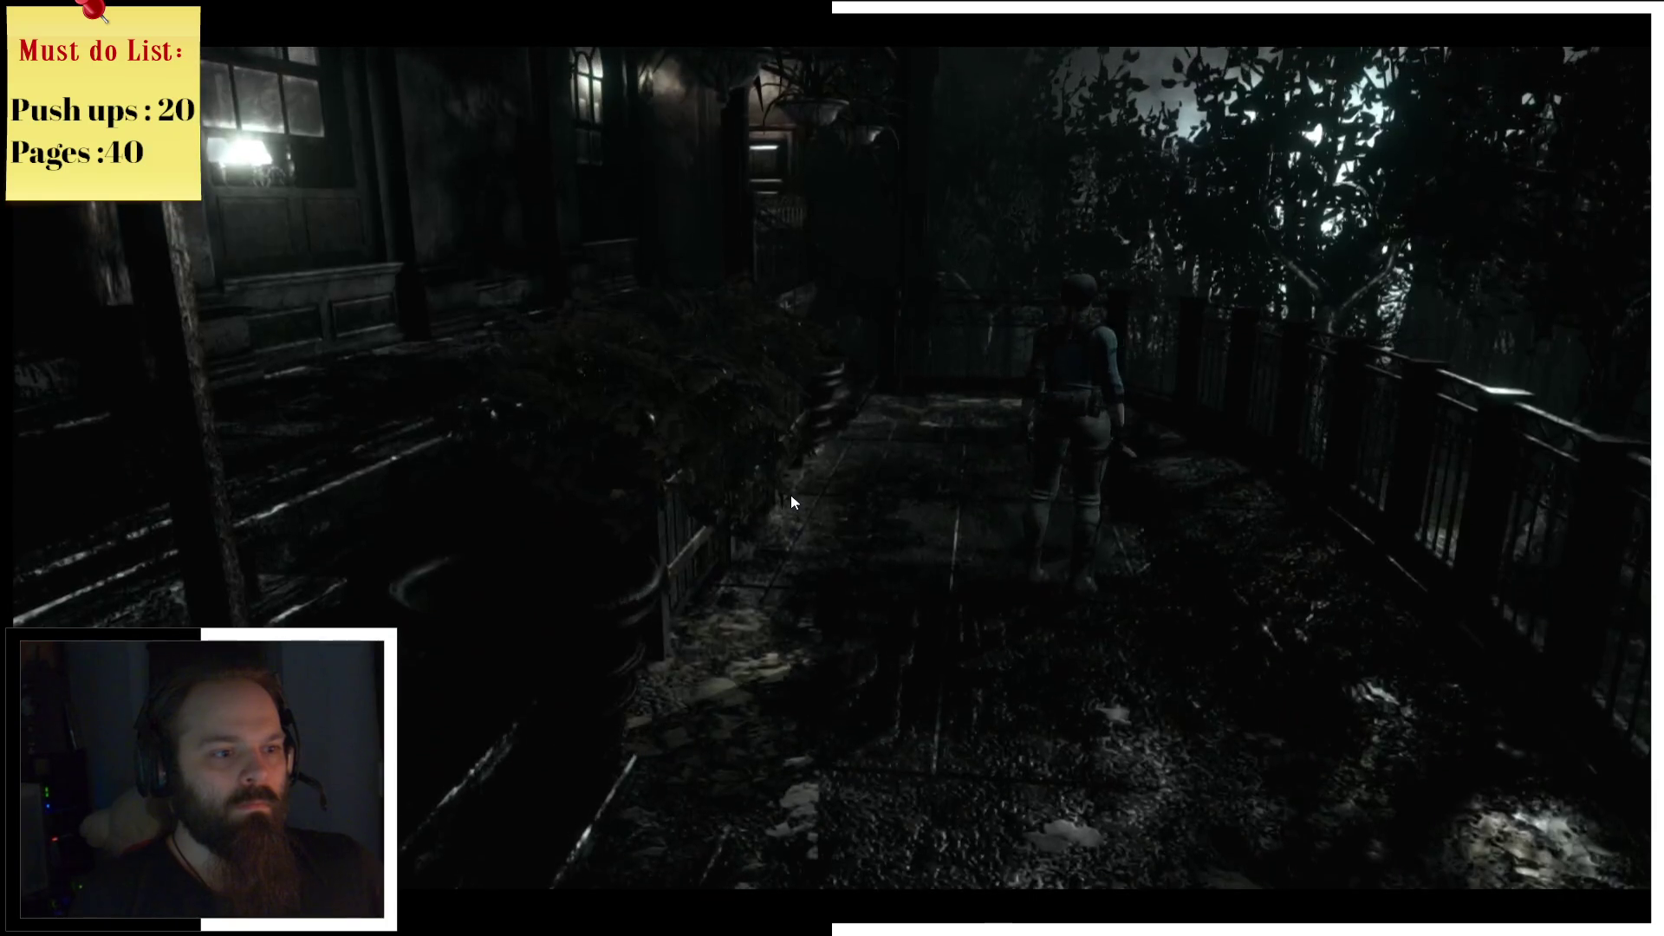
Step: Move Jill along the fence and walkway, glancing at the Mansion 2F map
key(w)
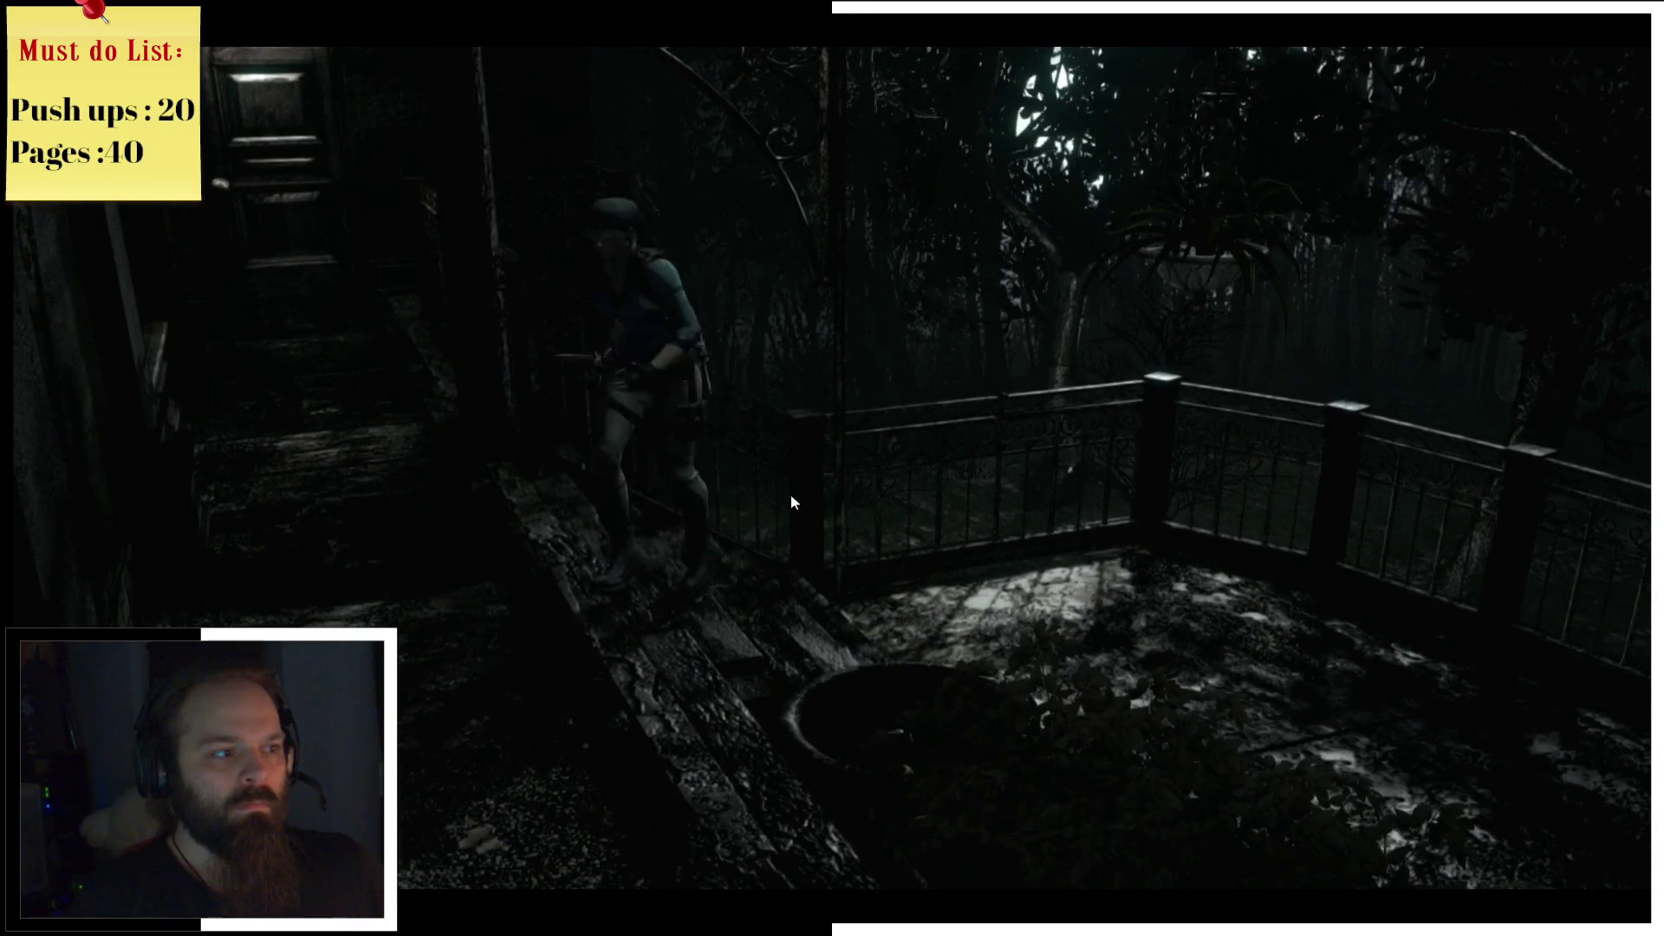
key(w)
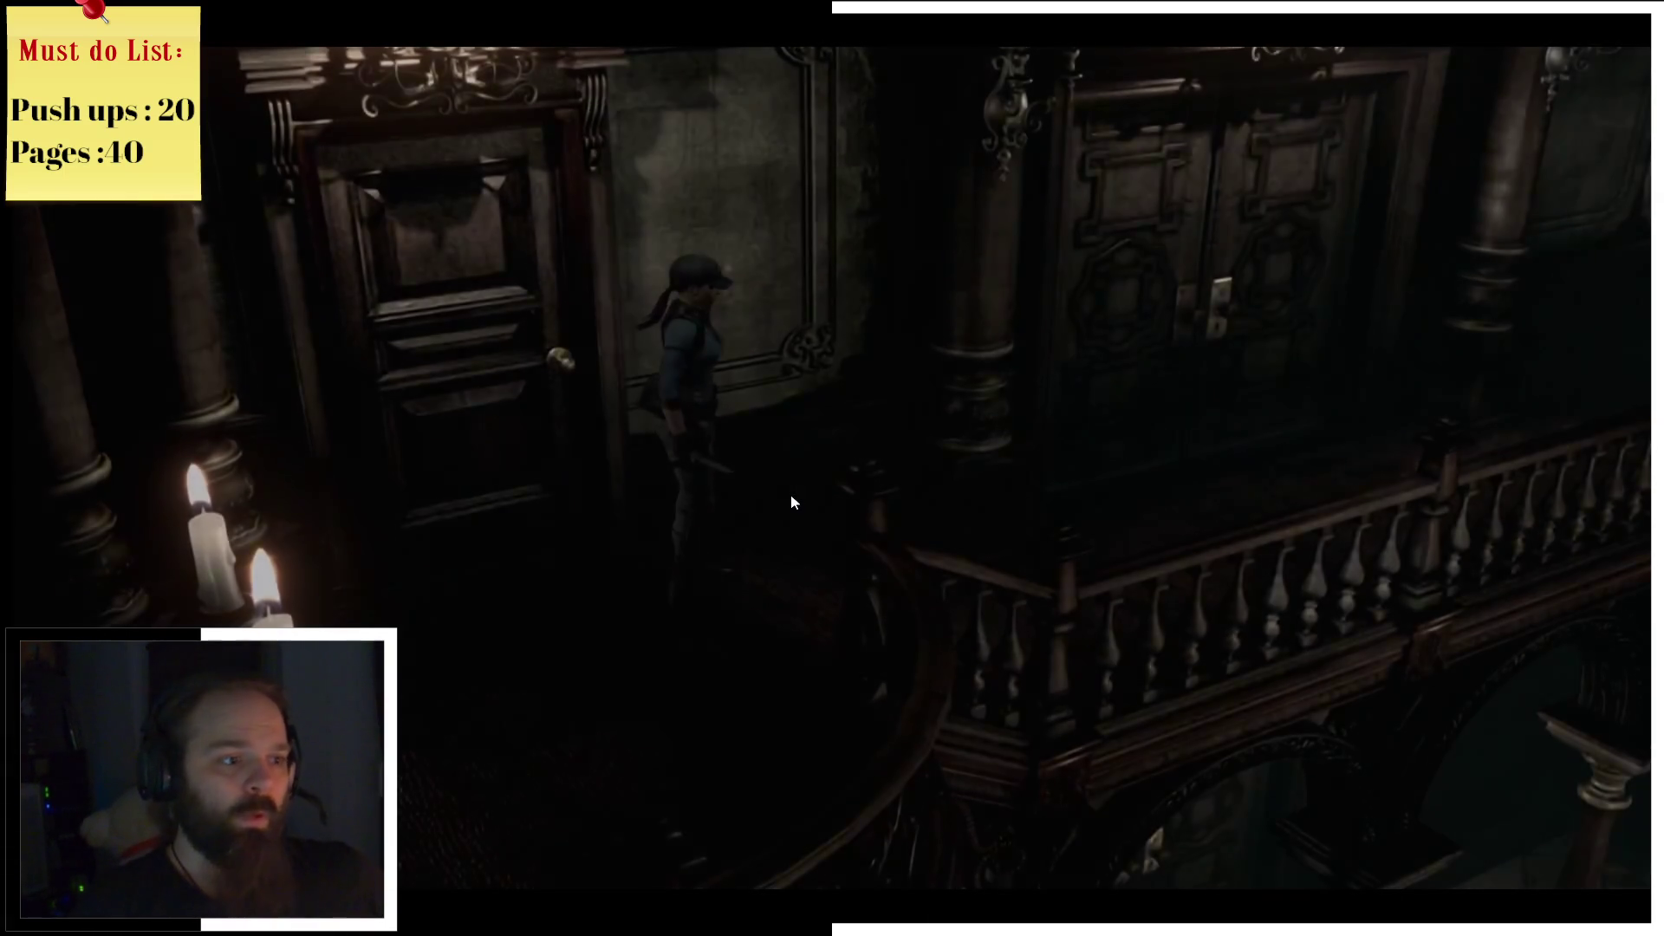
key(m)
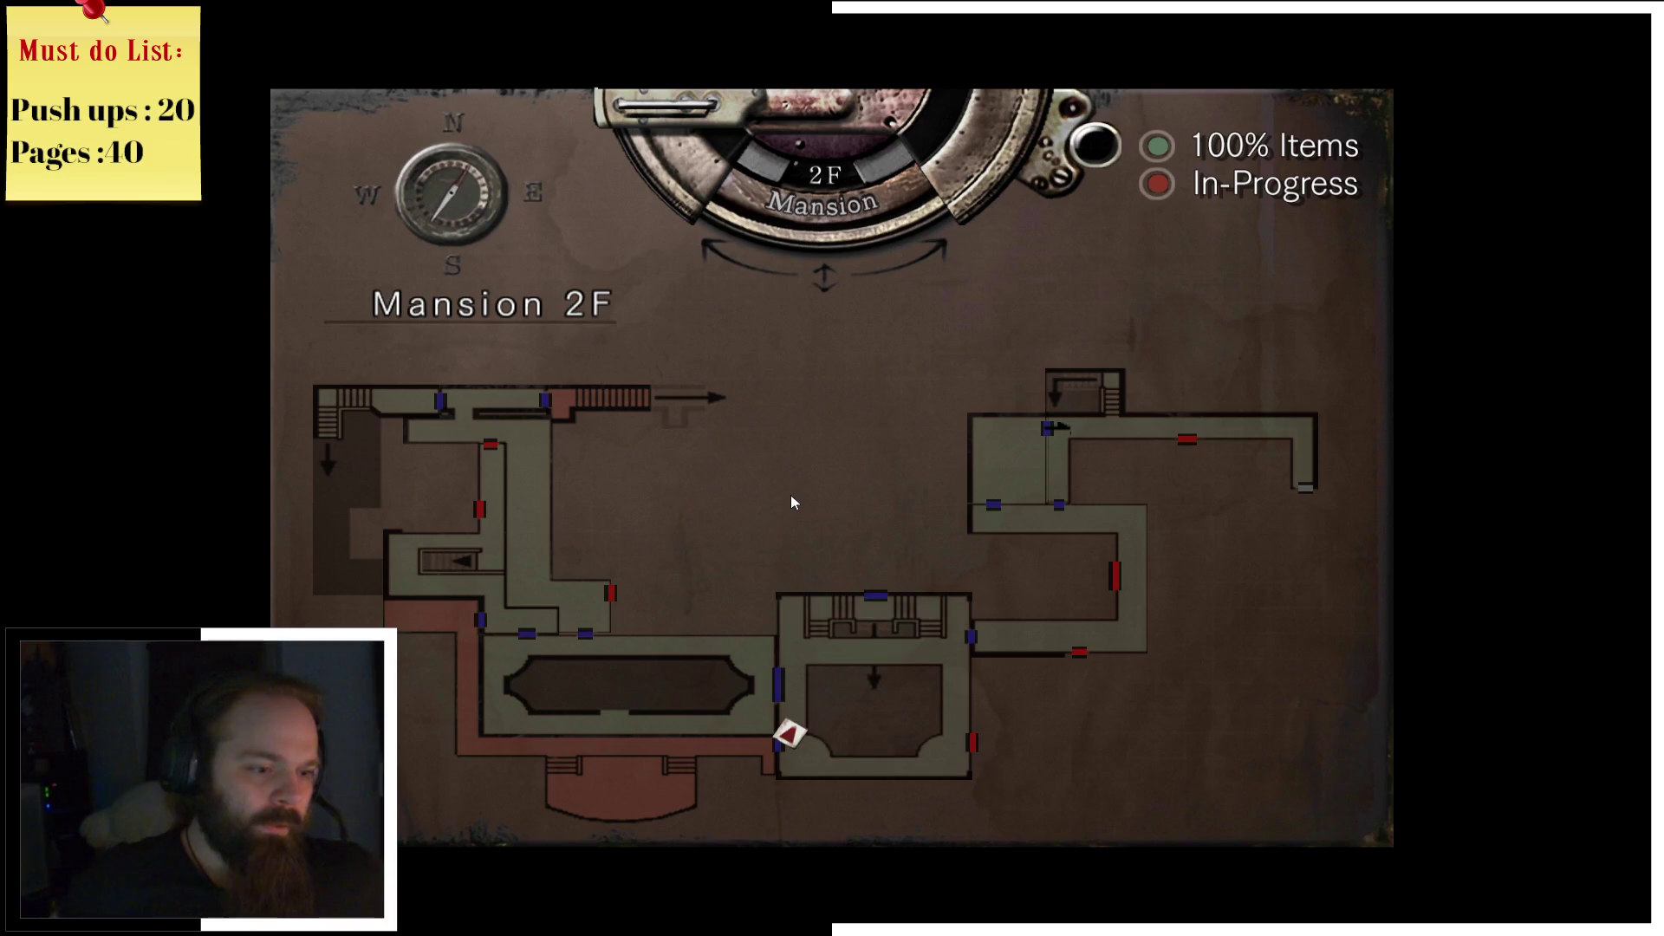
key(m)
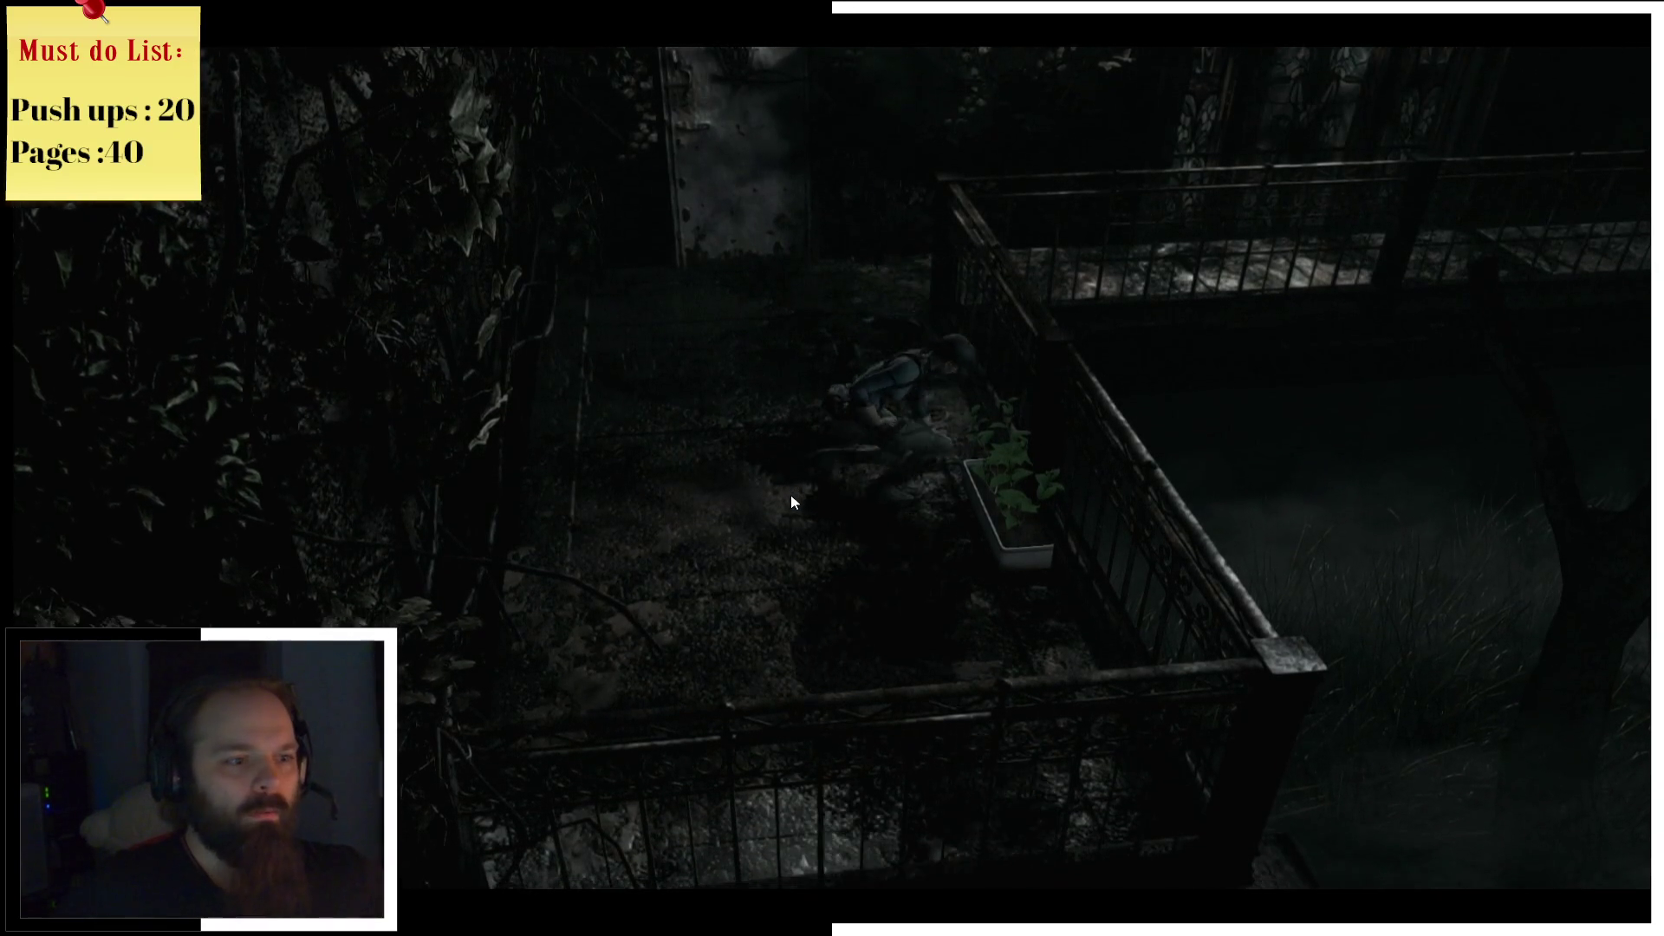
Step: Read the green herb messages, then check the Mansion 2F map and inventory
key(Return)
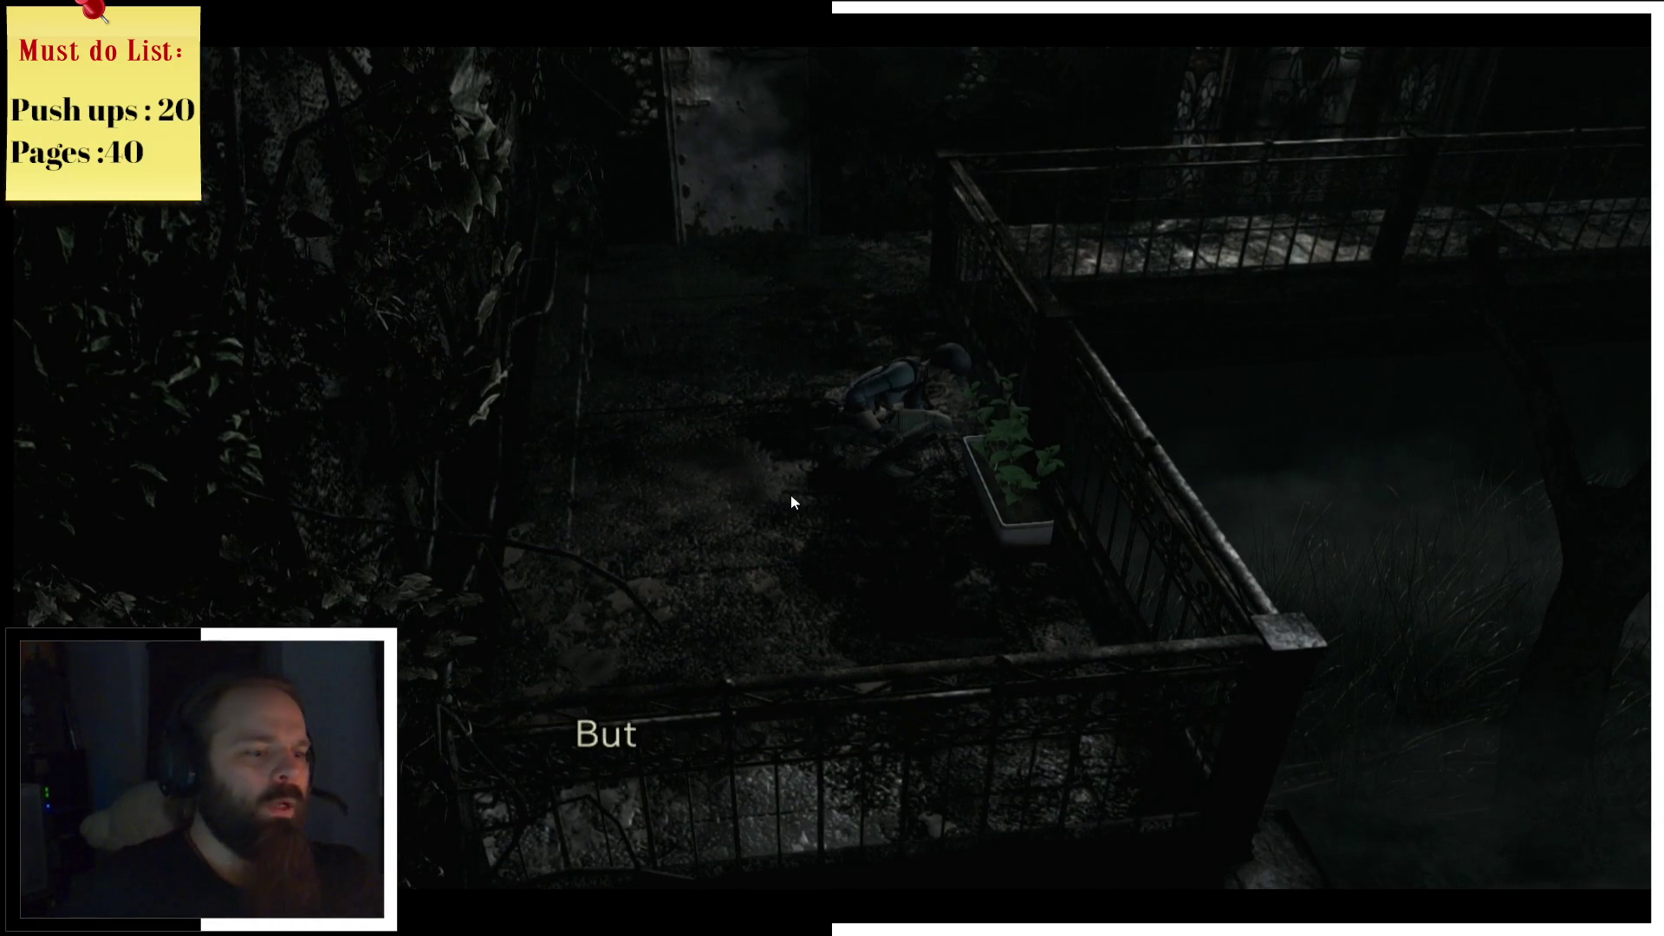
key(Return)
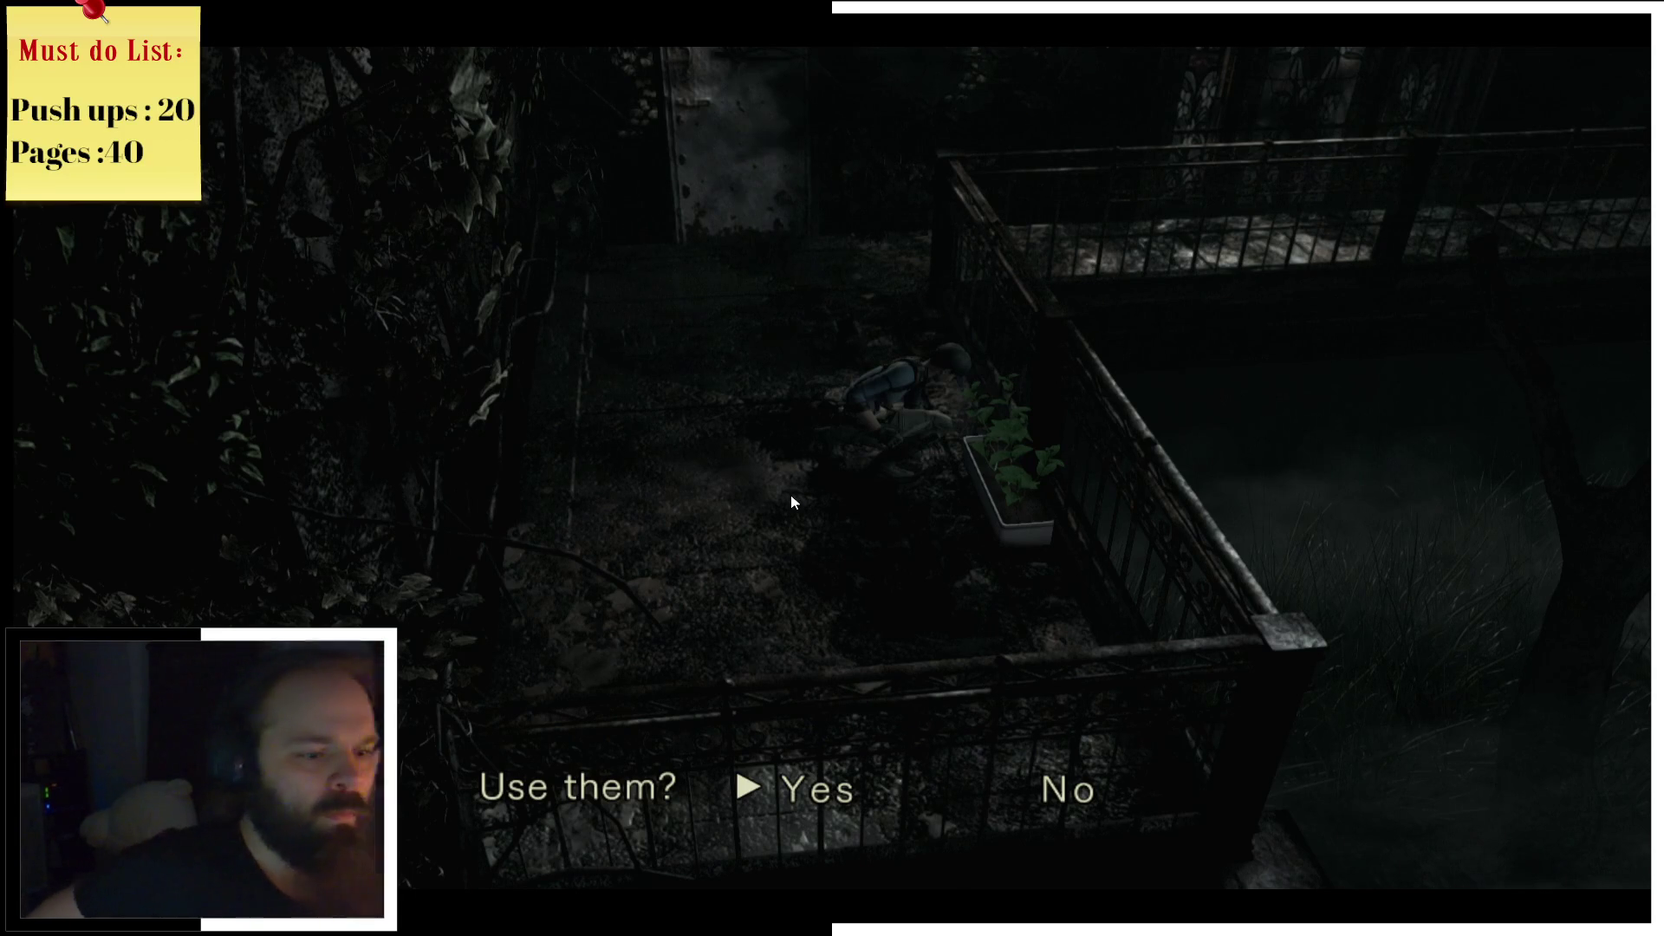
key(Return)
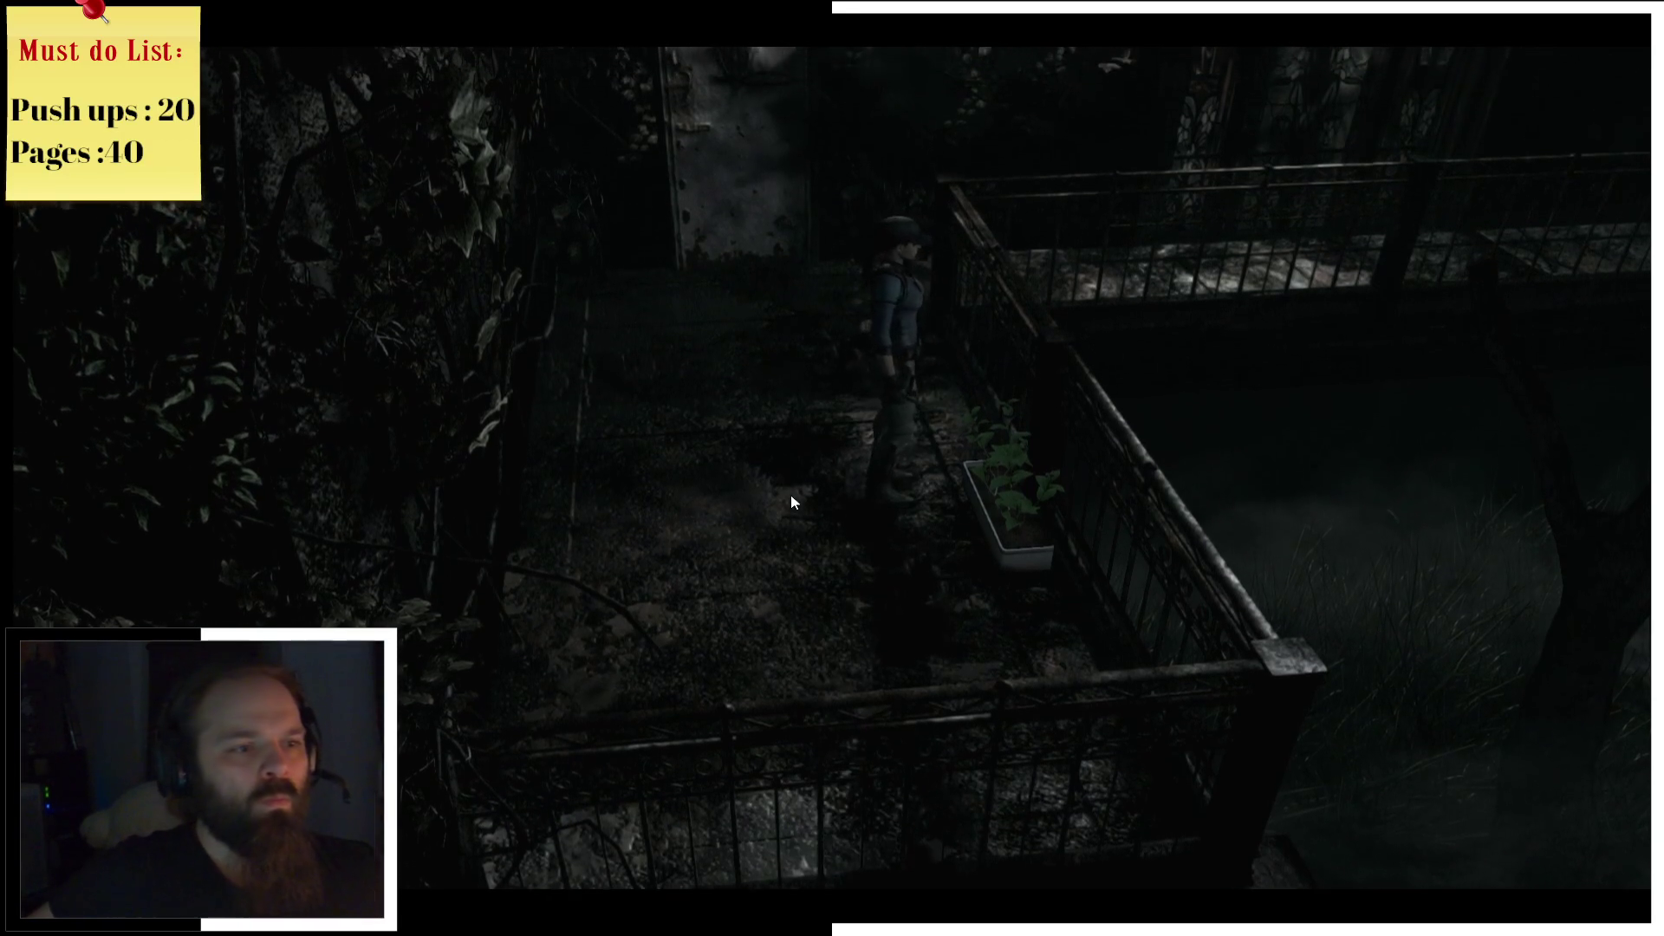
key(m)
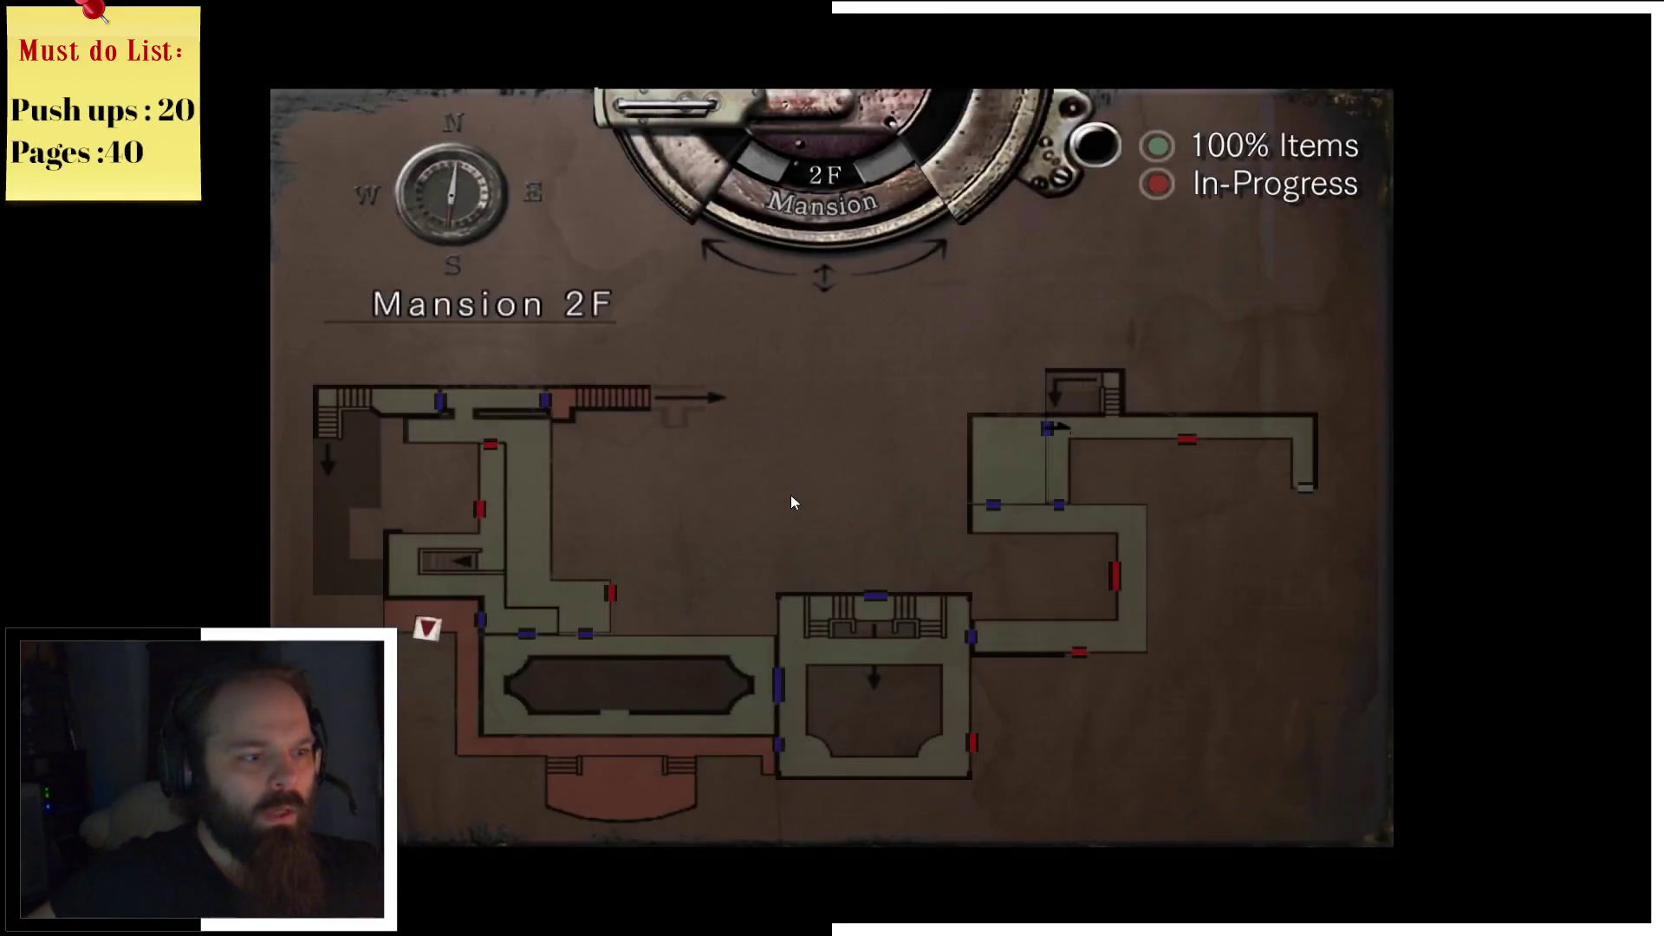
key(Tab)
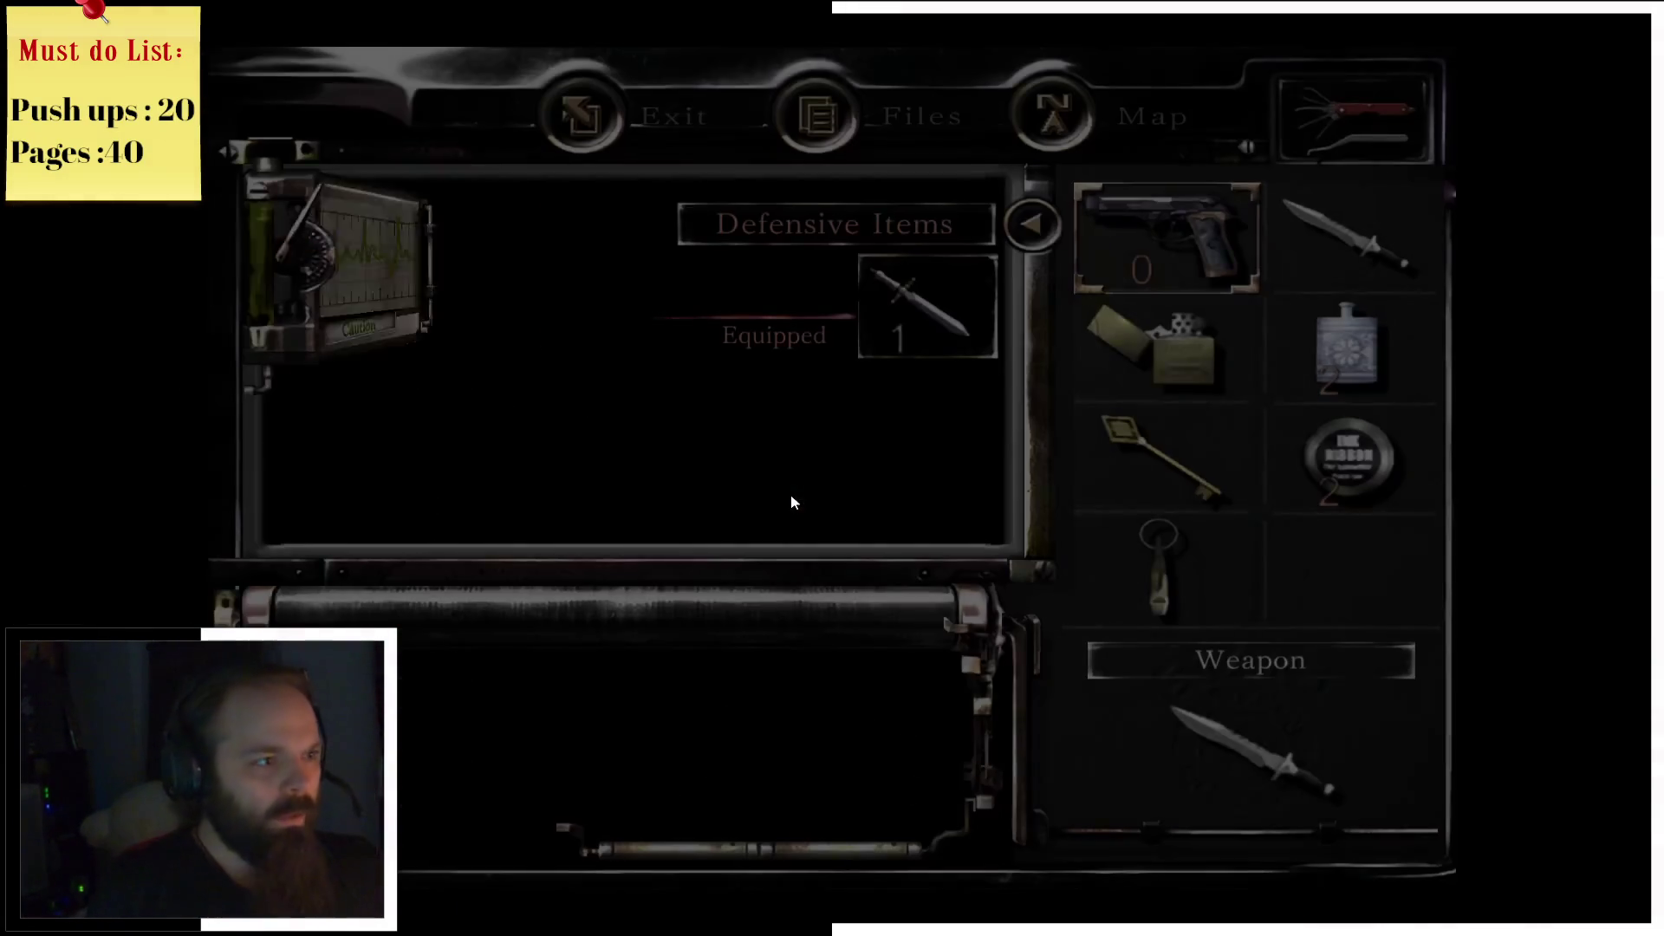
key(Tab)
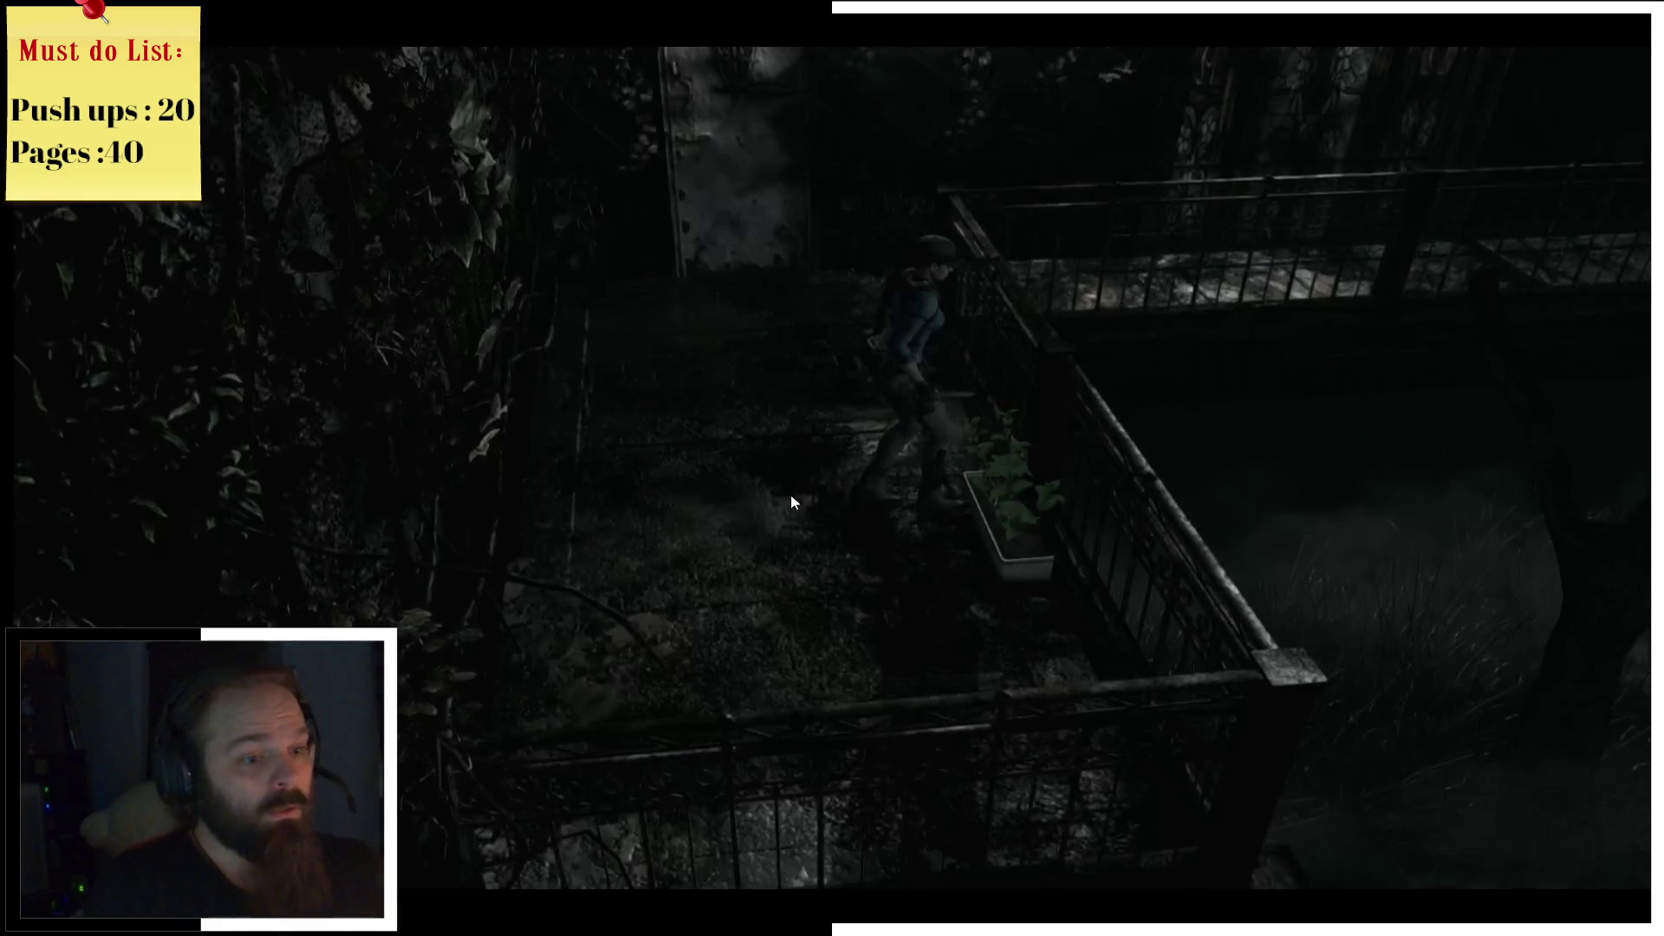
Step: Use the planter's green herbs to heal Jill, then open the door at the path's end
key(space)
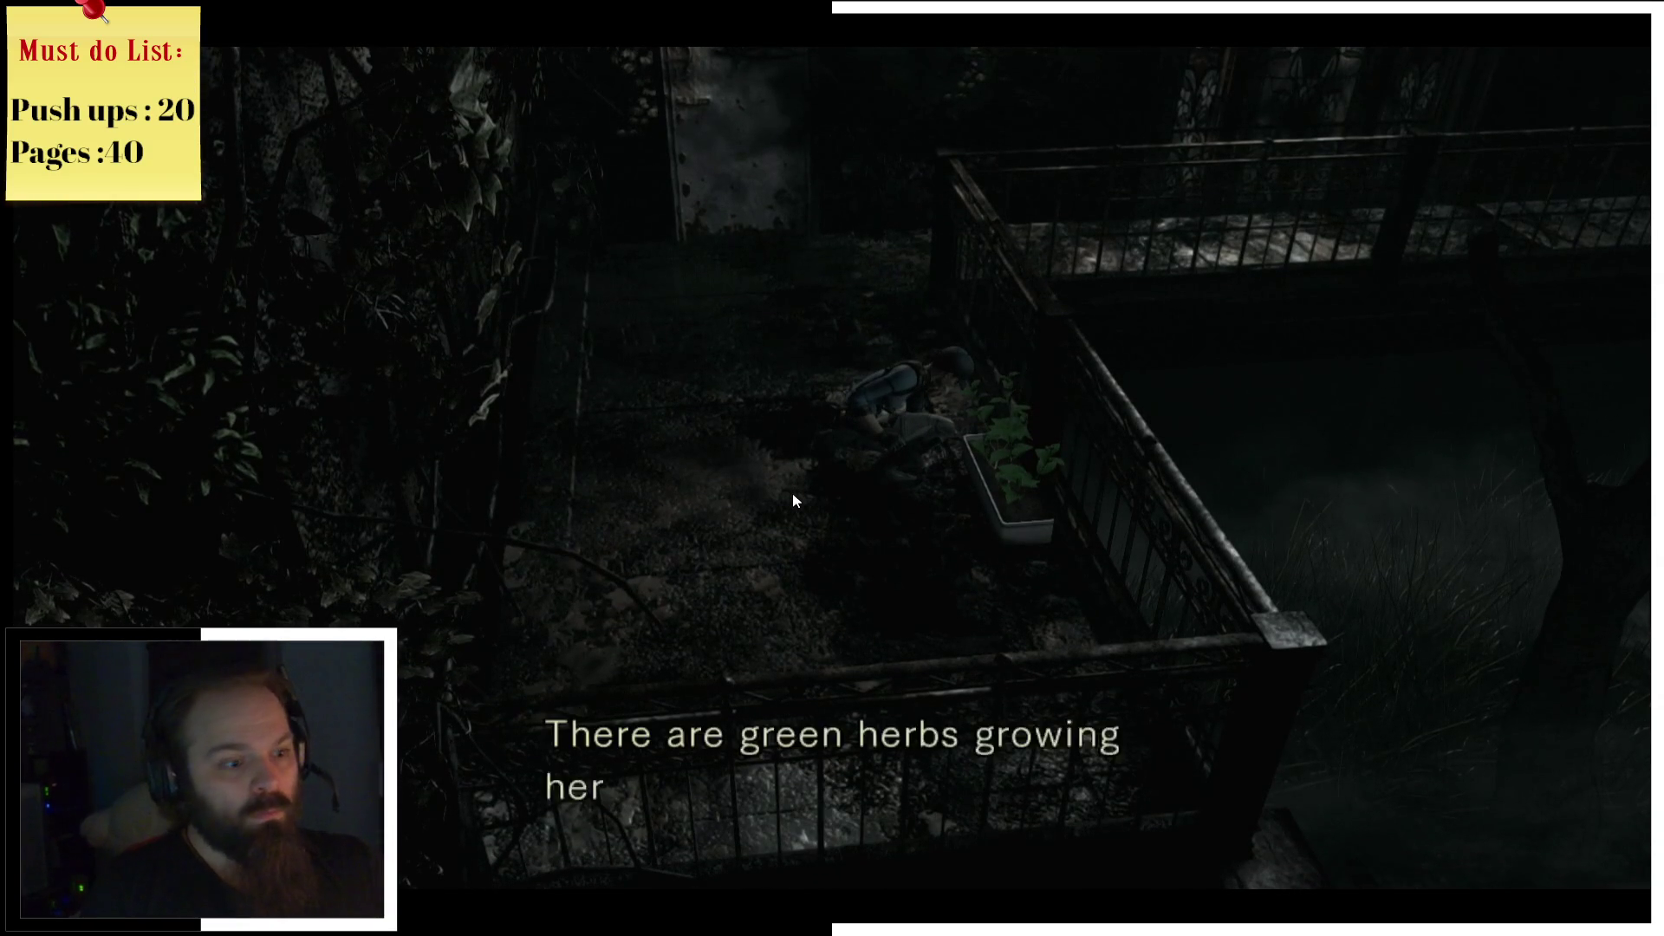
key(space)
key(space)
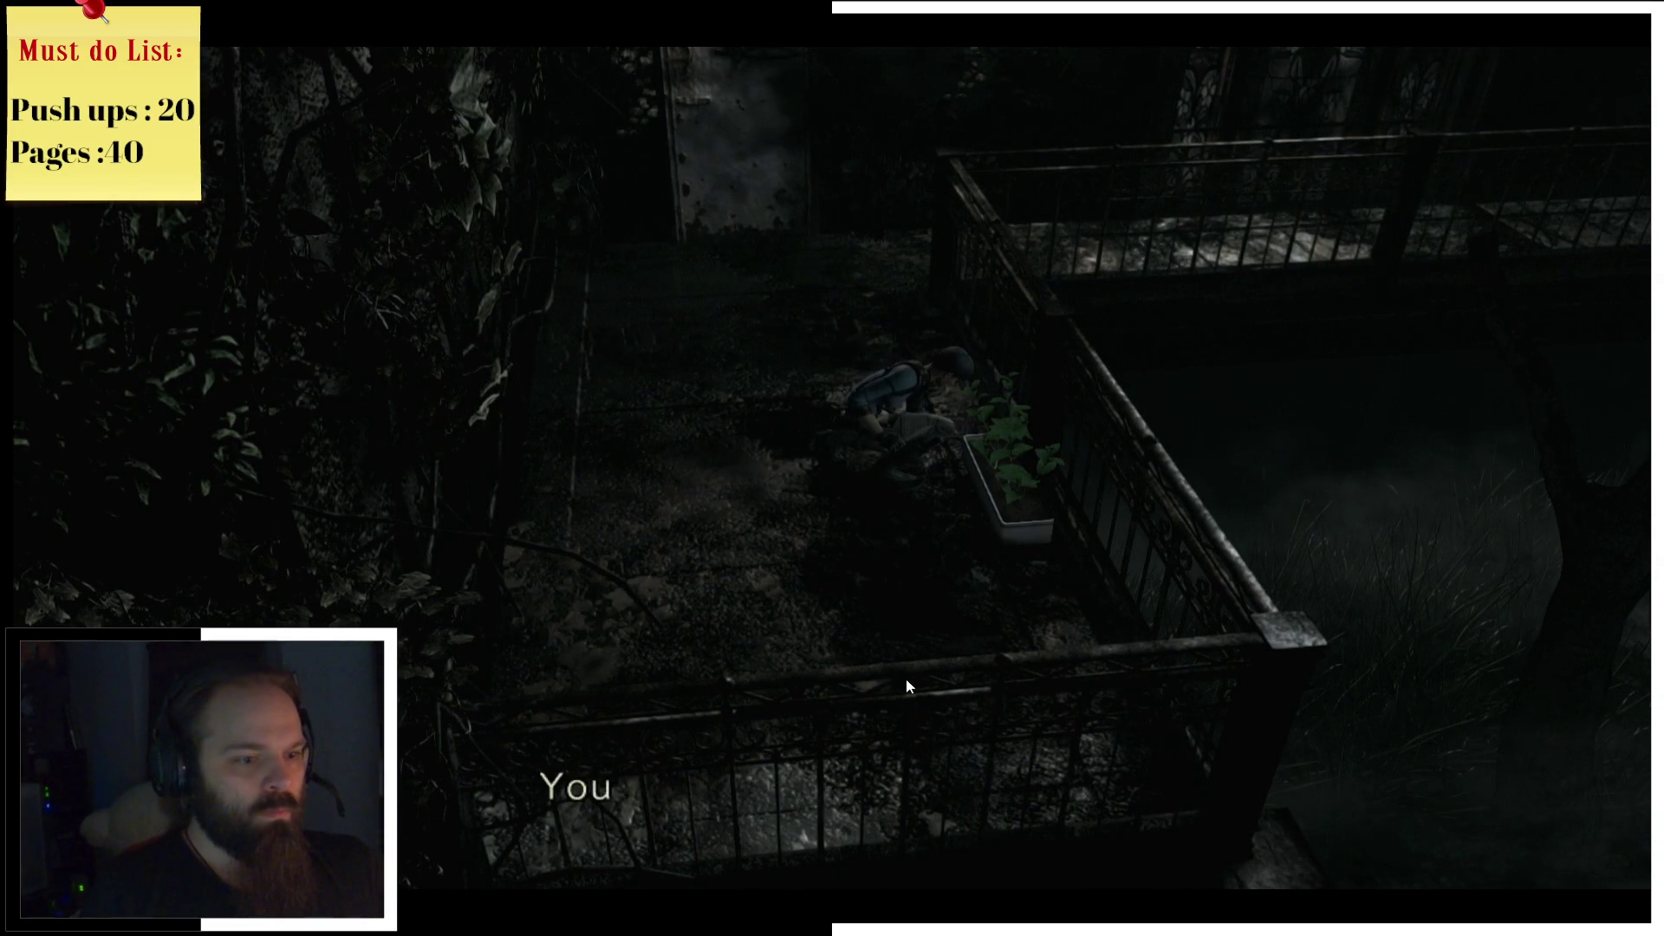
key(space)
key(w)
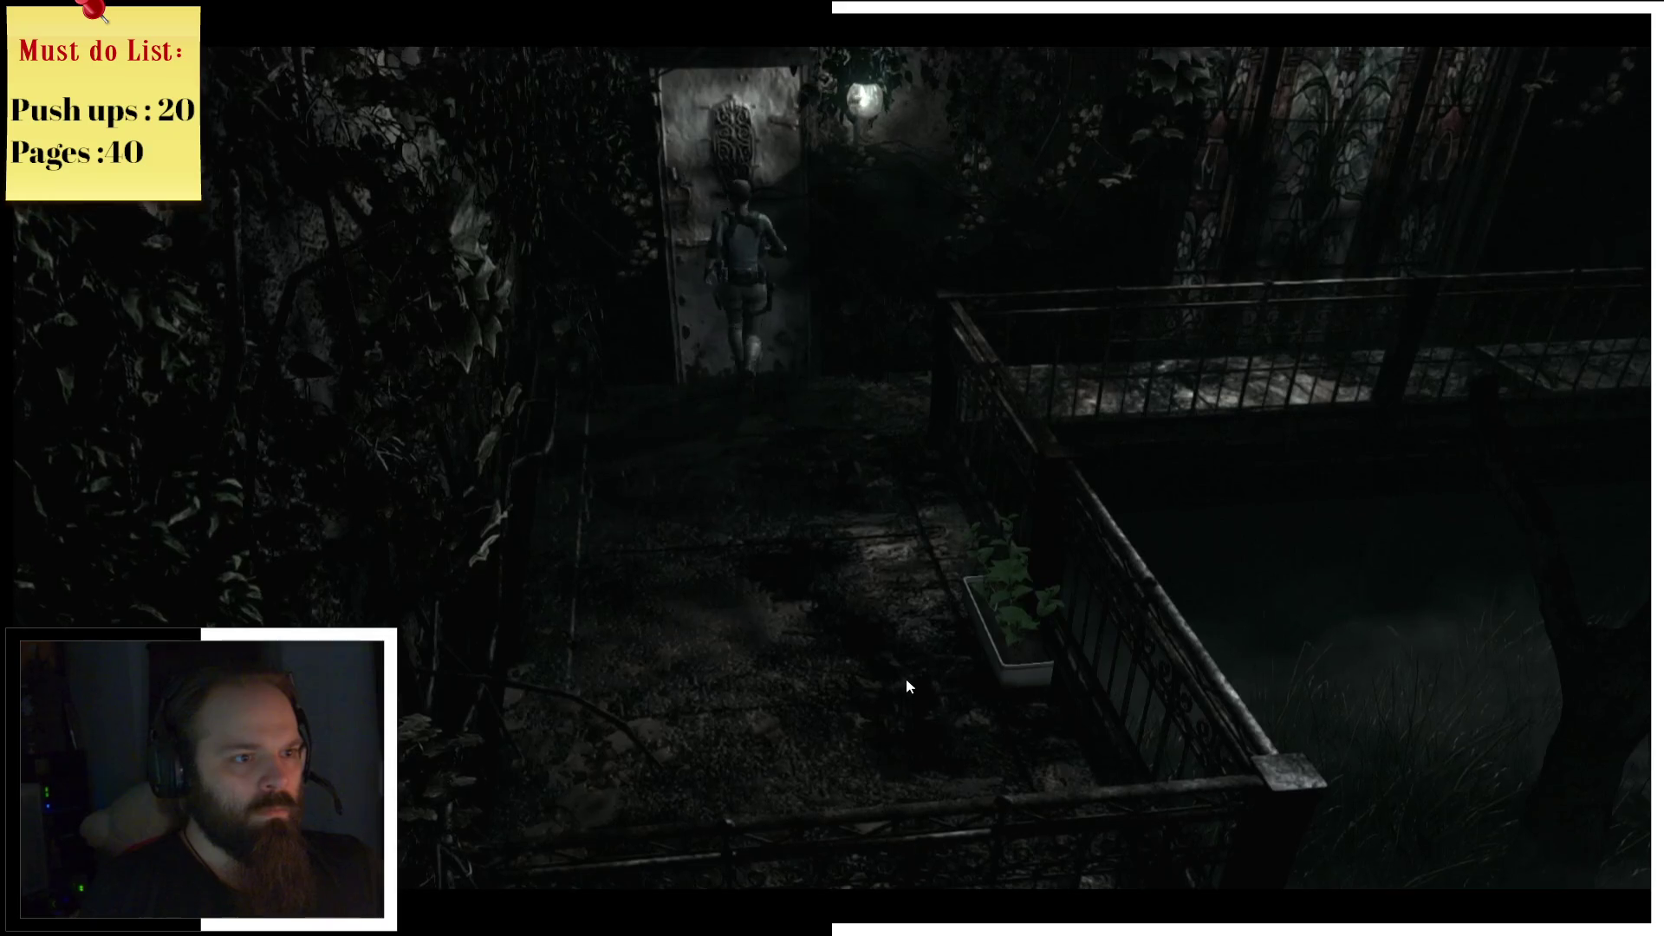
key(space)
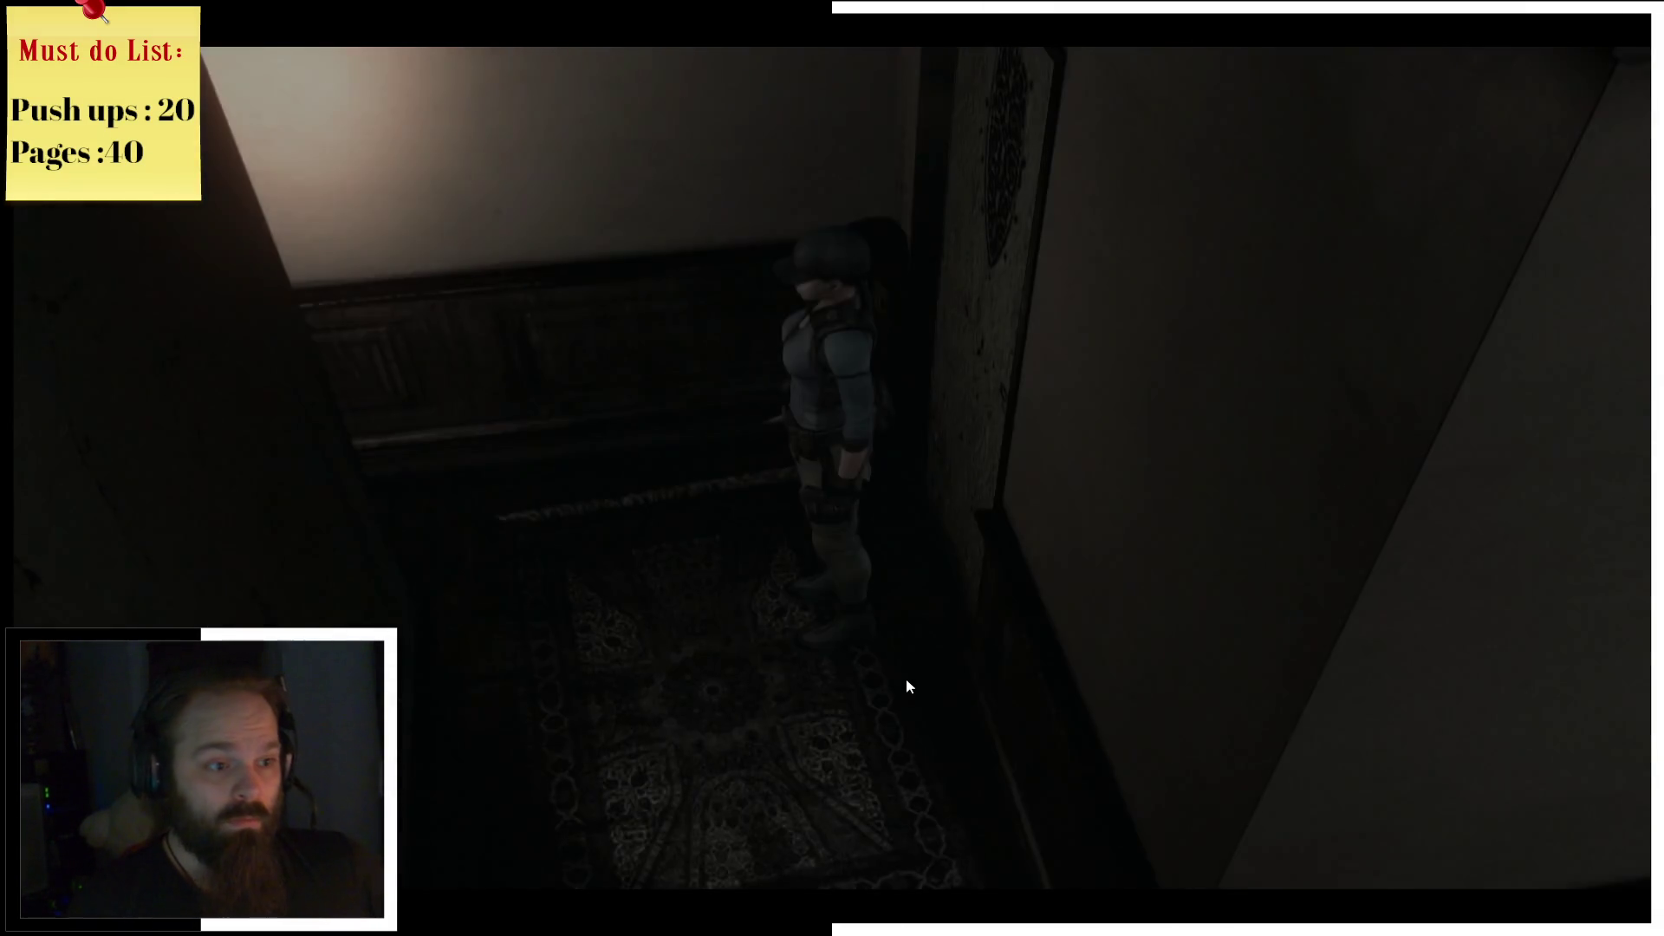
Step: Walk Jill along the landing and down both stair flights into the ground-floor hallway
key(w)
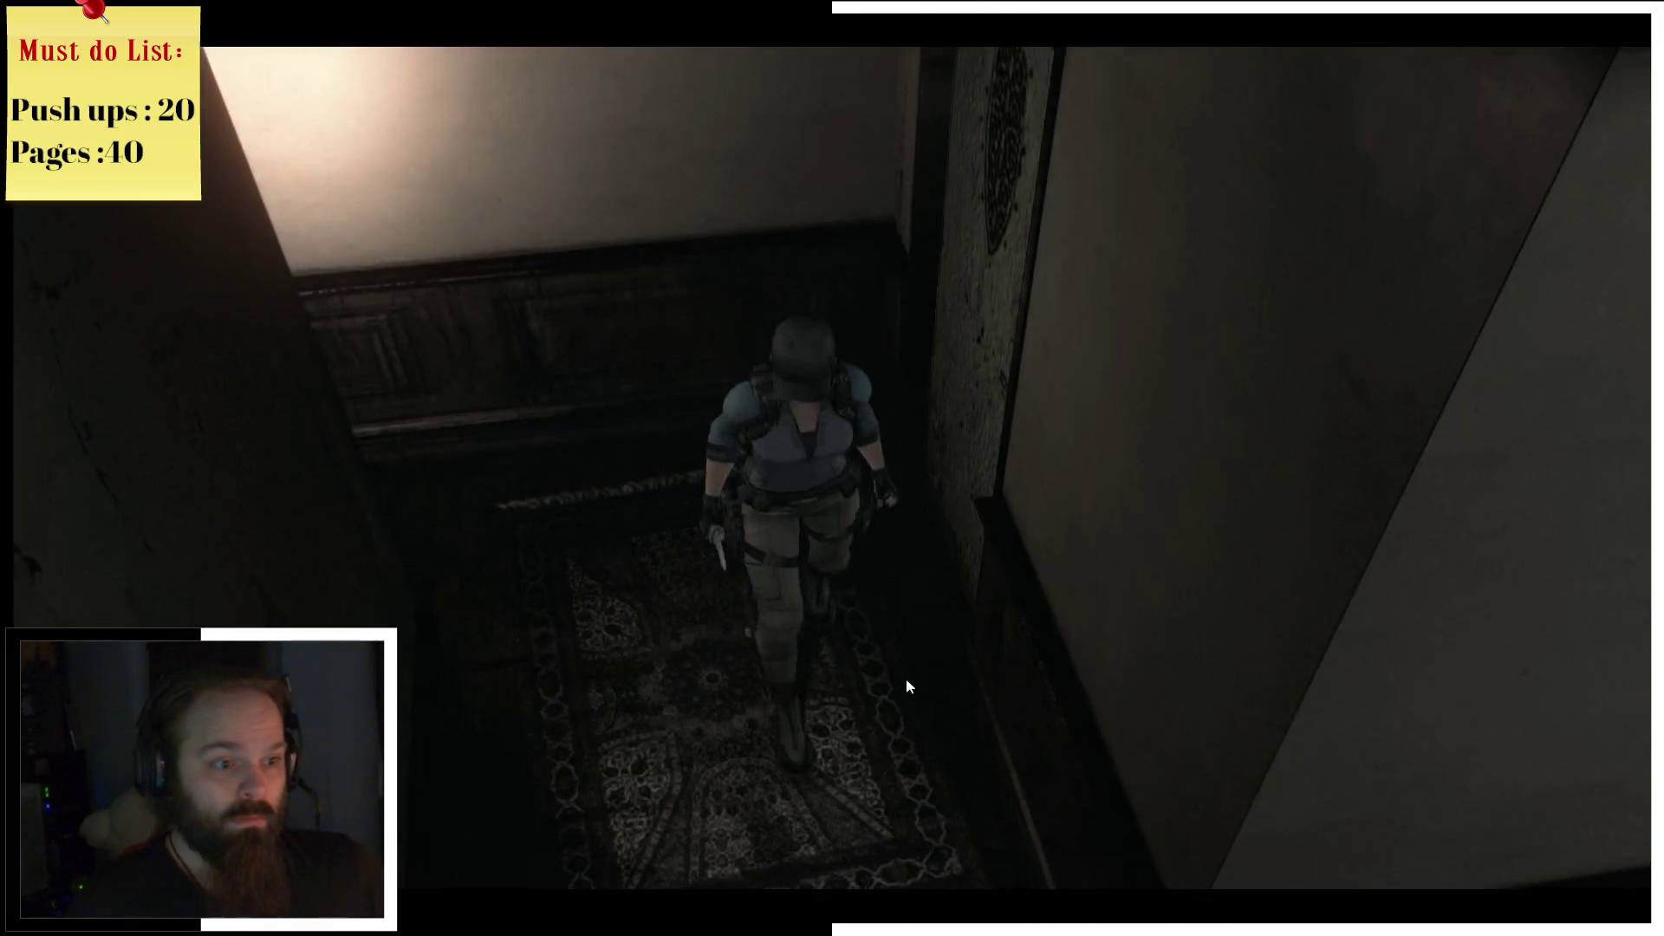
key(w)
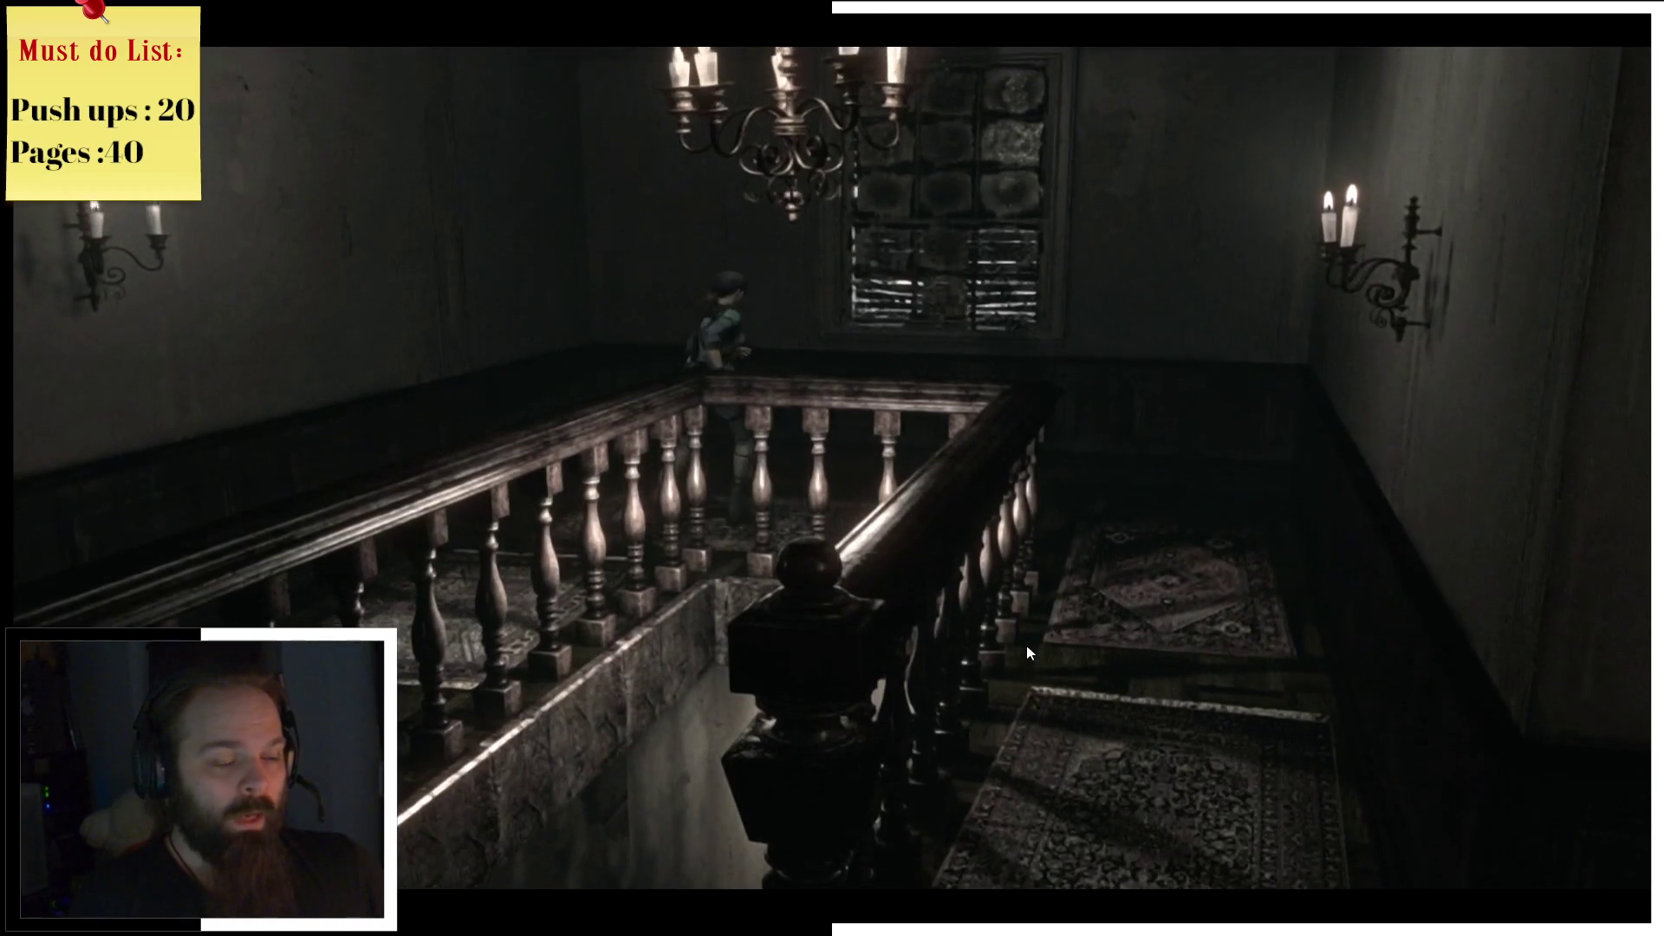
key(w)
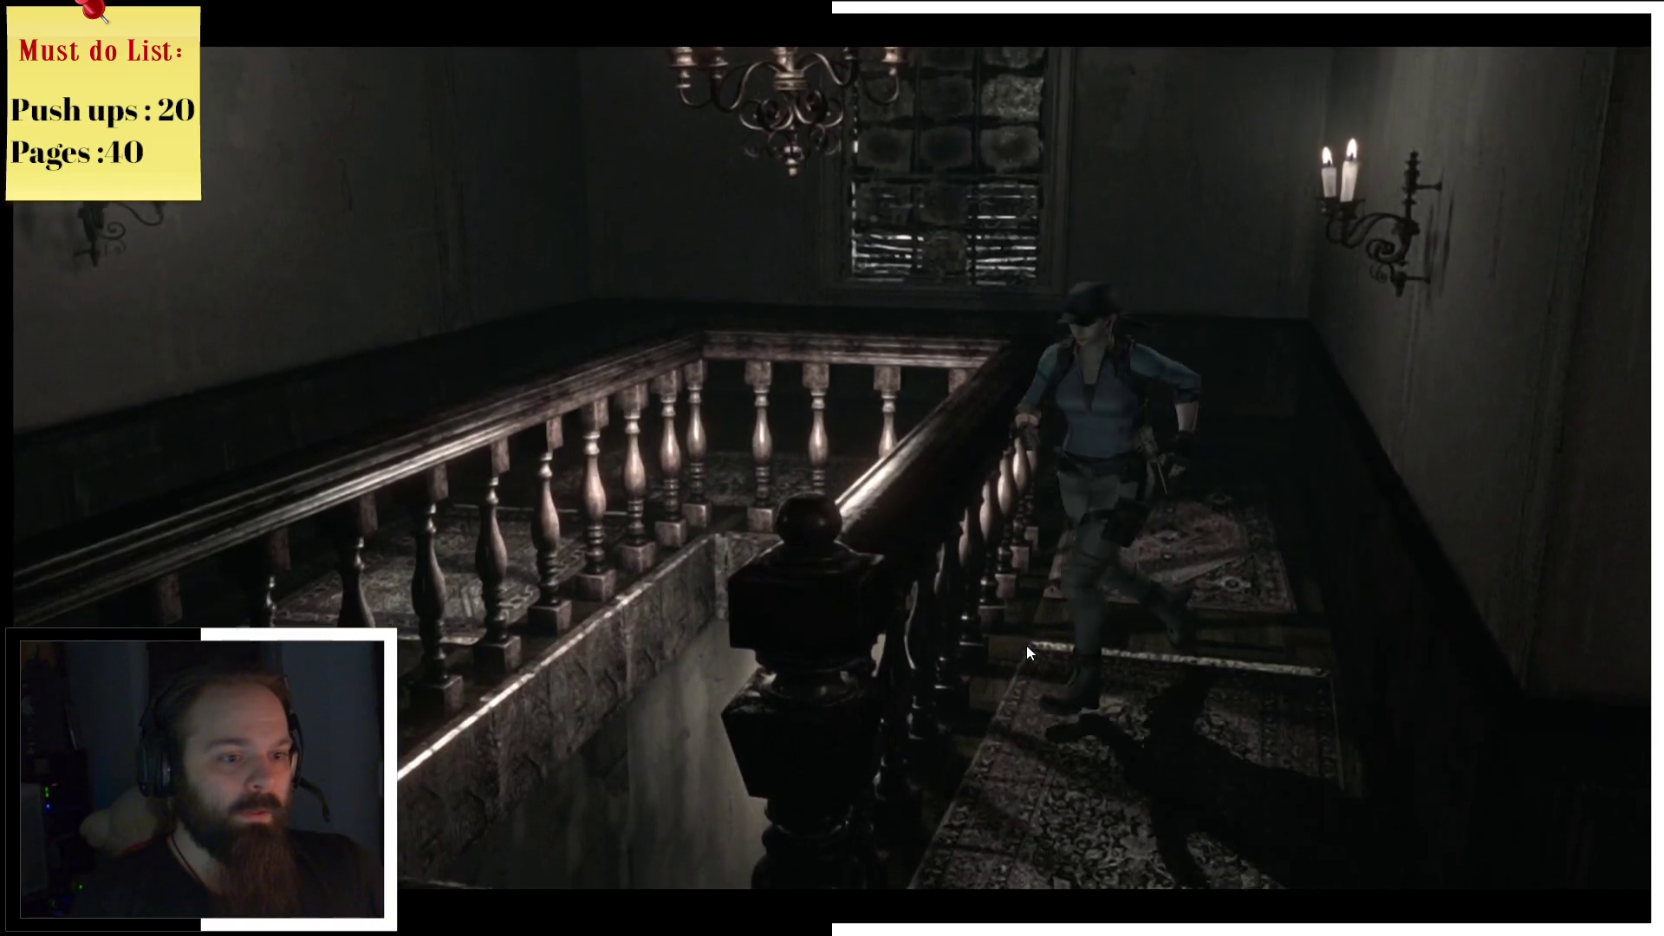
key(w)
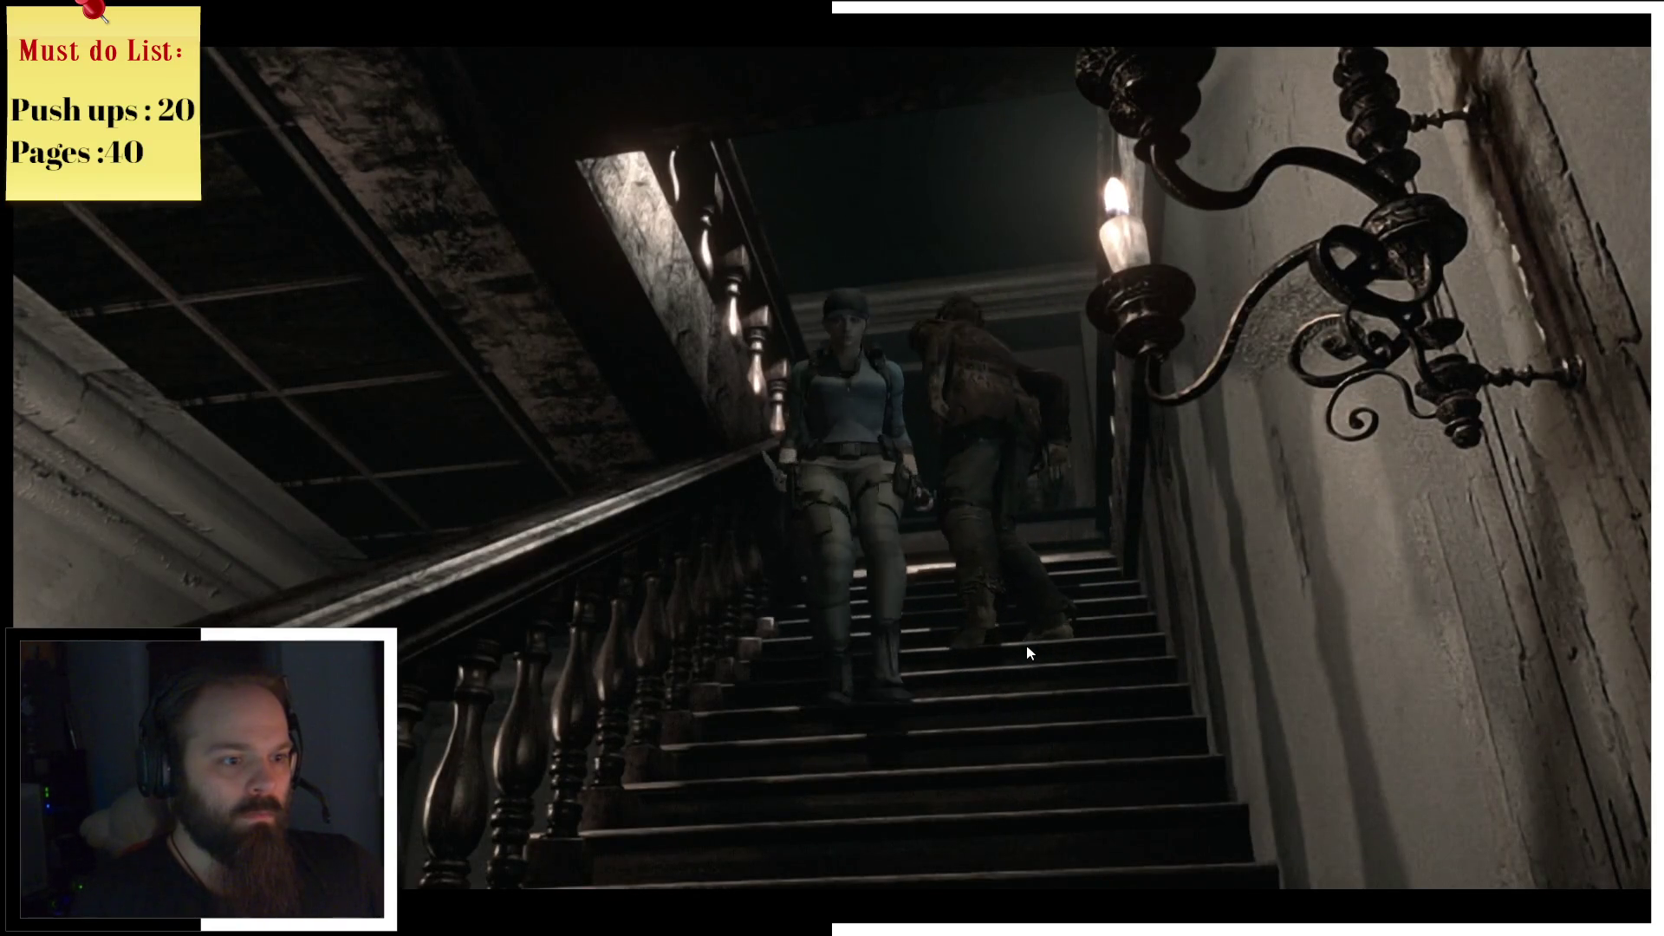
key(w)
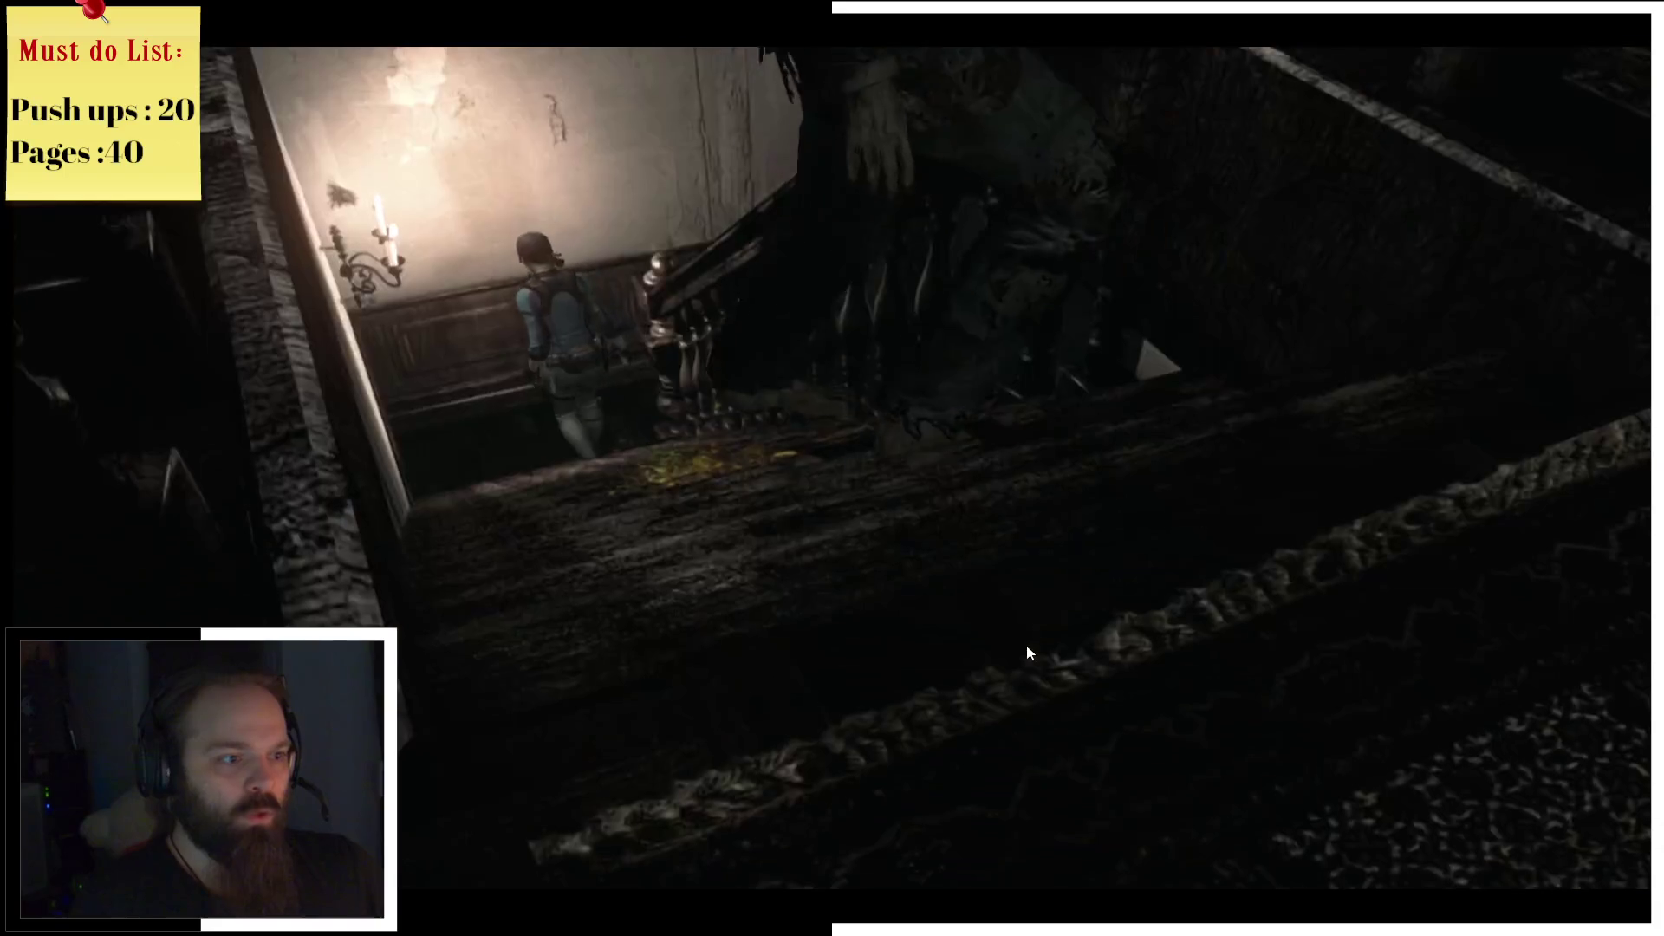
key(w)
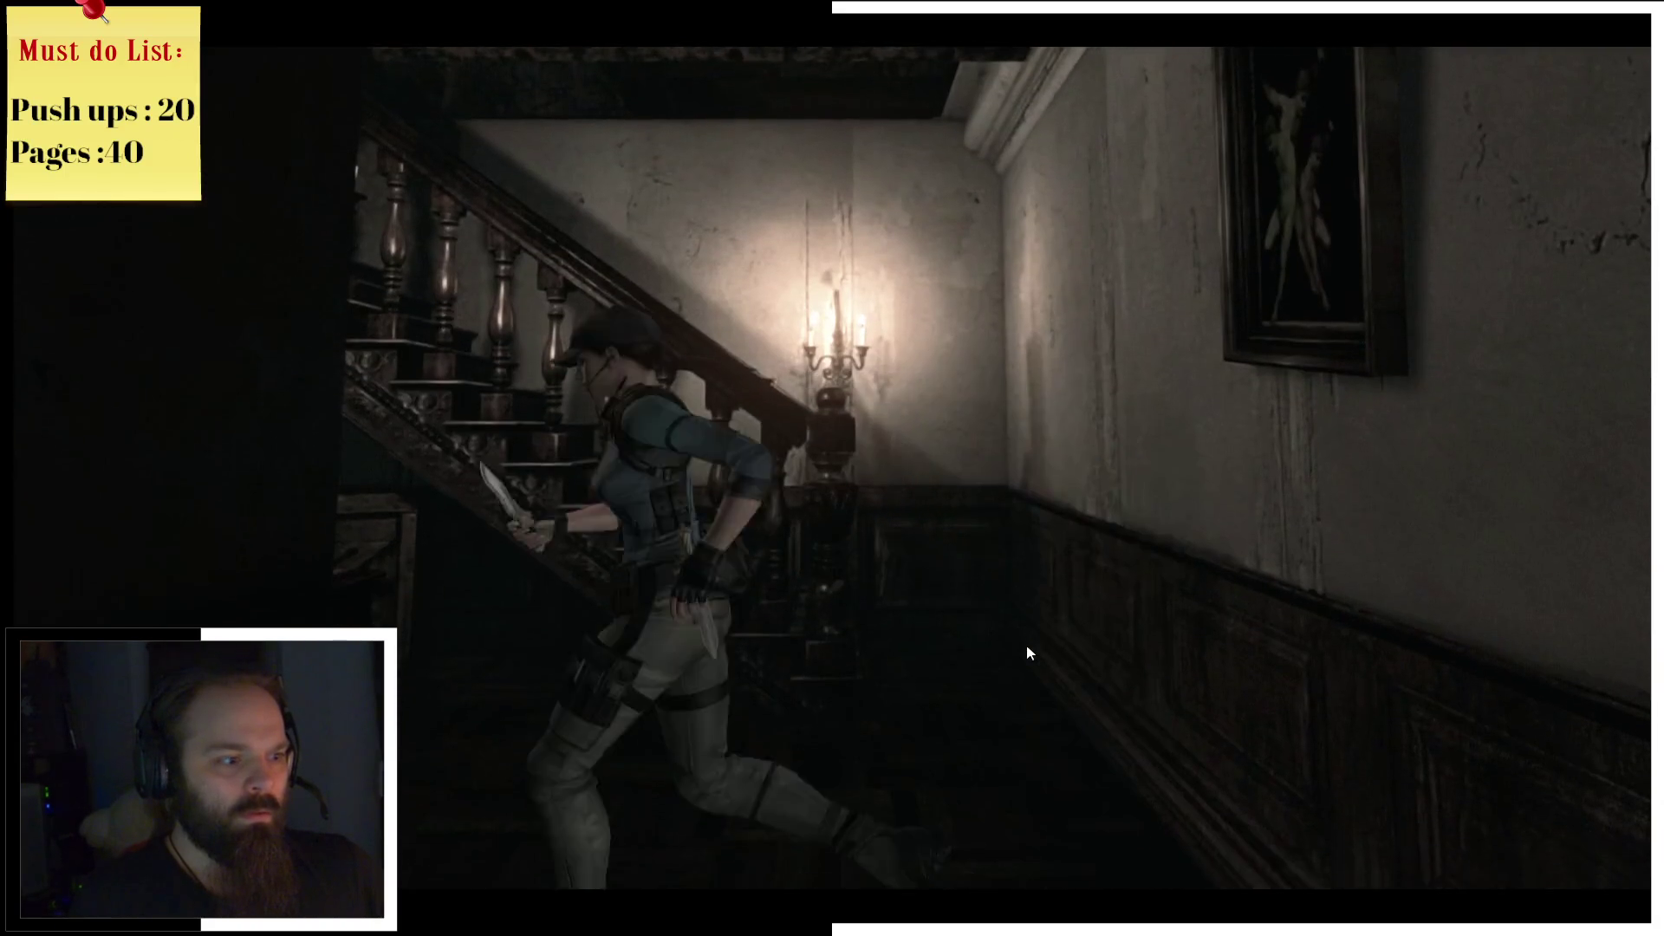
key(w)
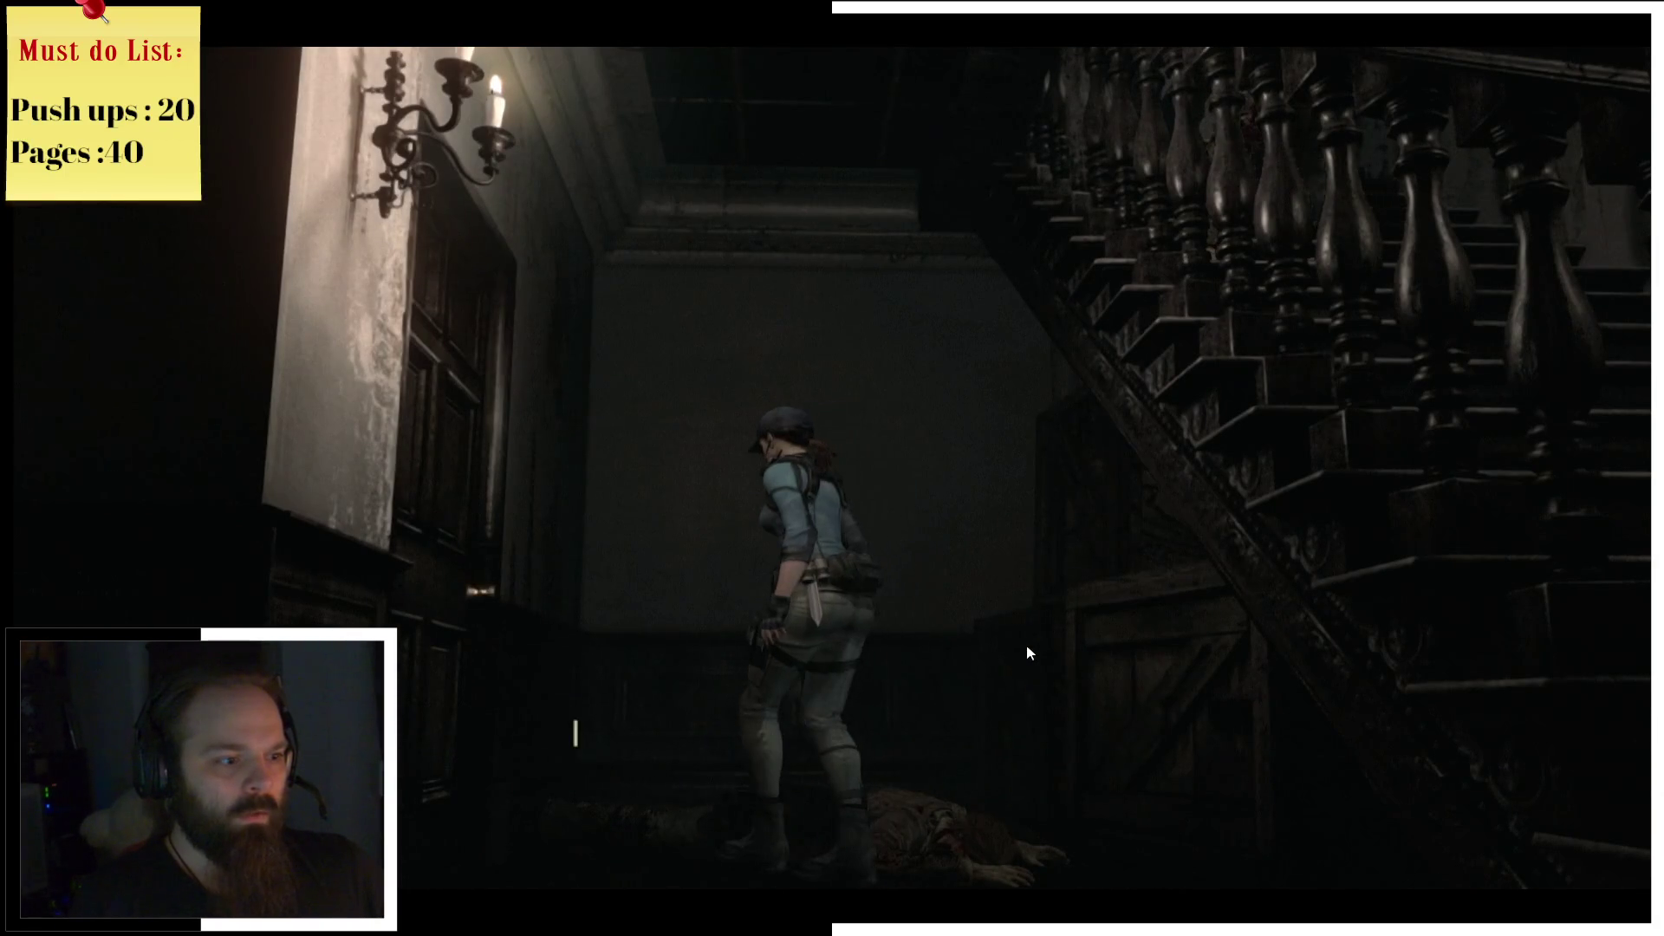
Step: Dismiss the message and go through the left-wall door into the save room
key(Return)
key(a)
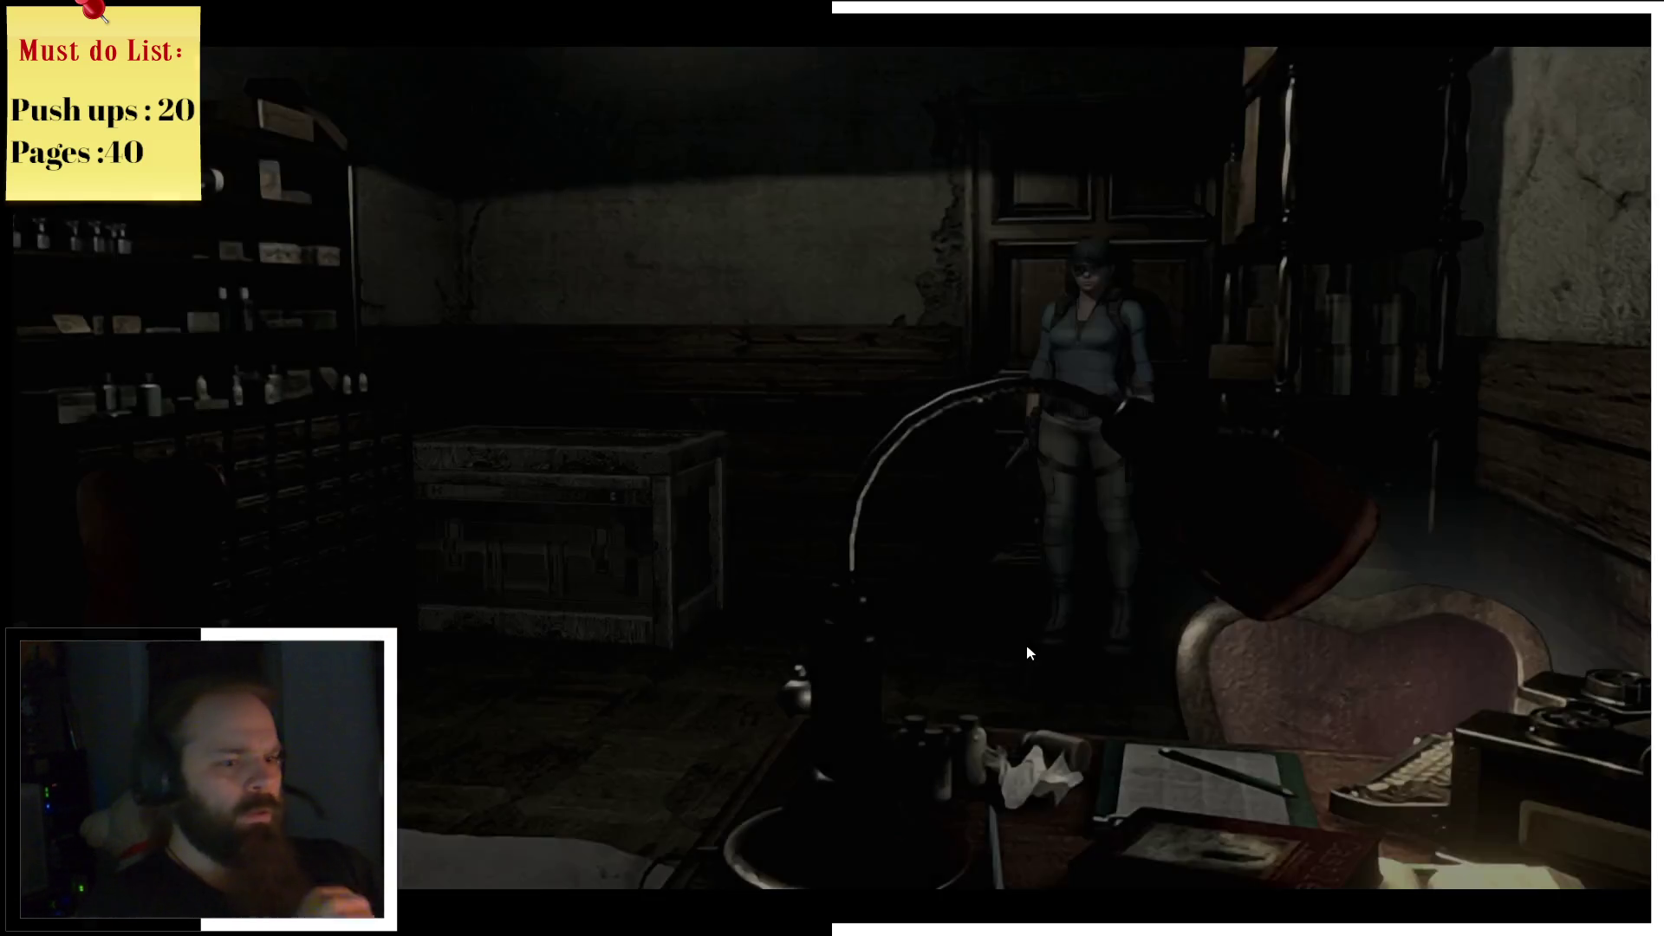
Step: Check the save room's item box and close it
key(a)
key(w)
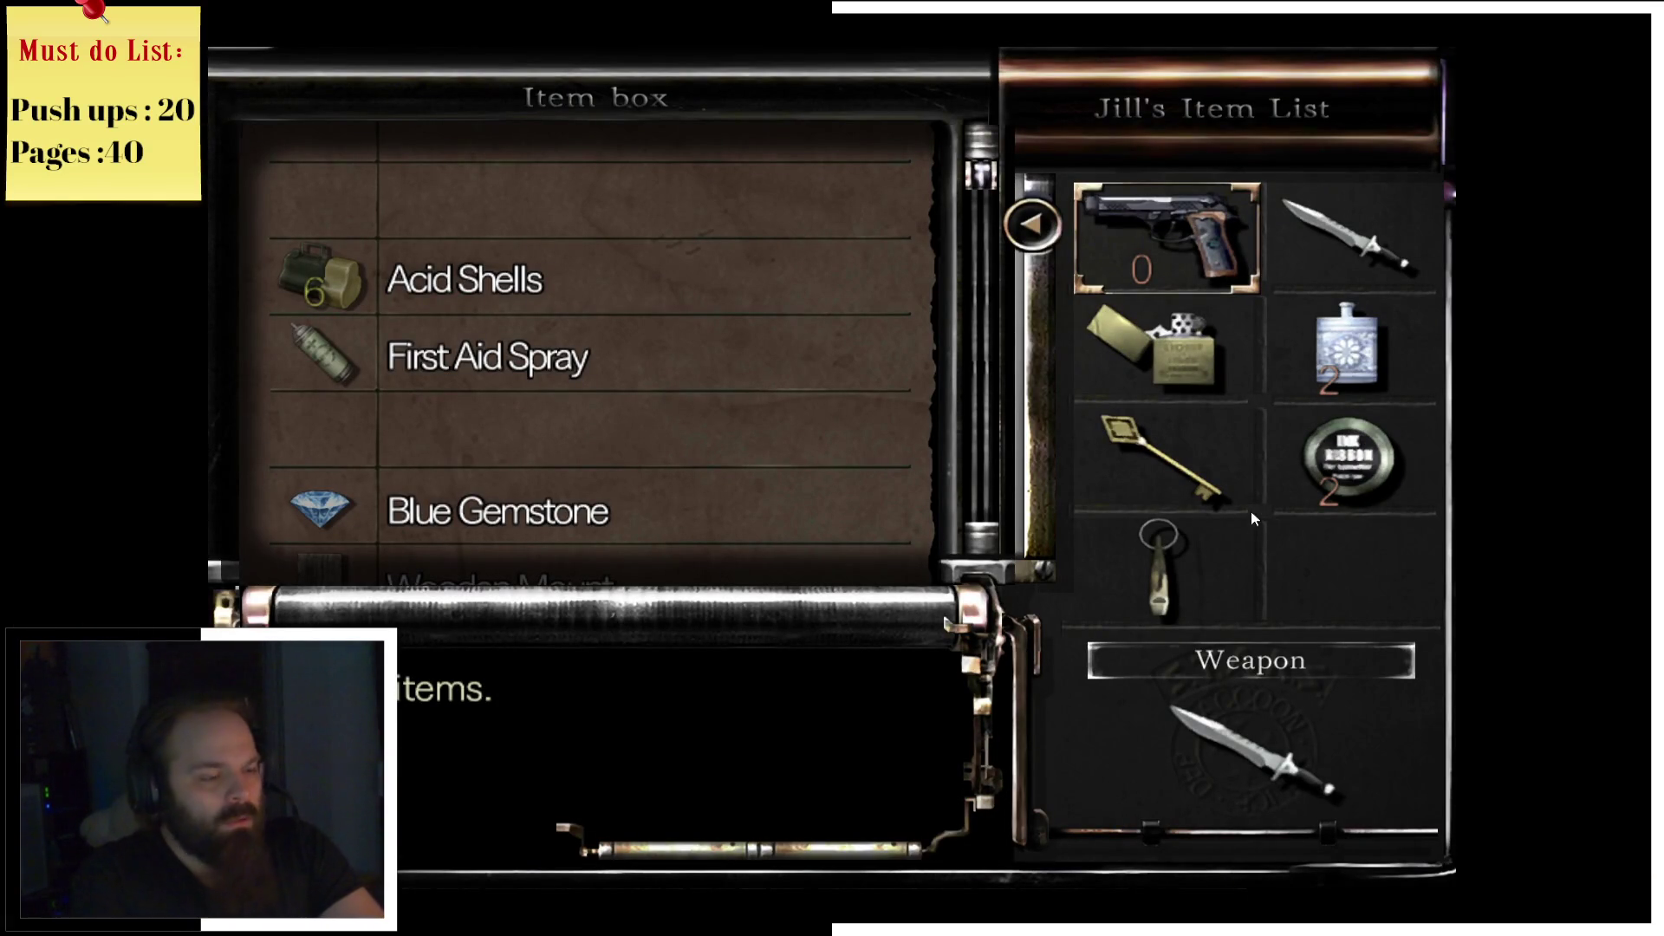
key(Escape)
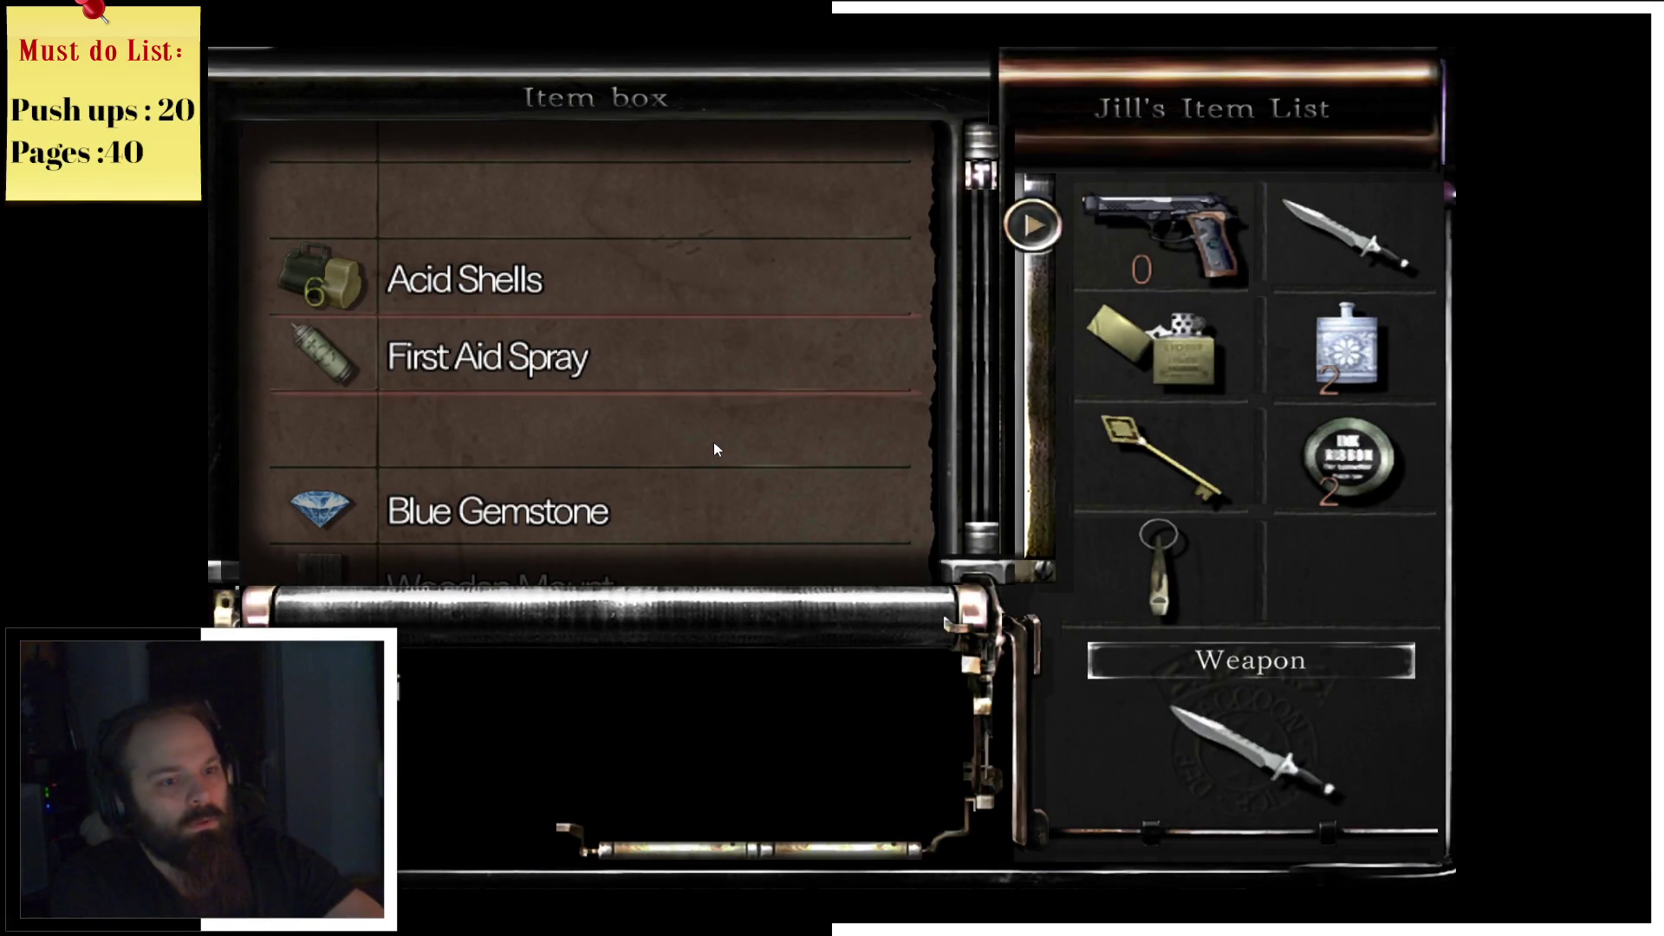
Step: Examine the wall shelves and the bed
key(w)
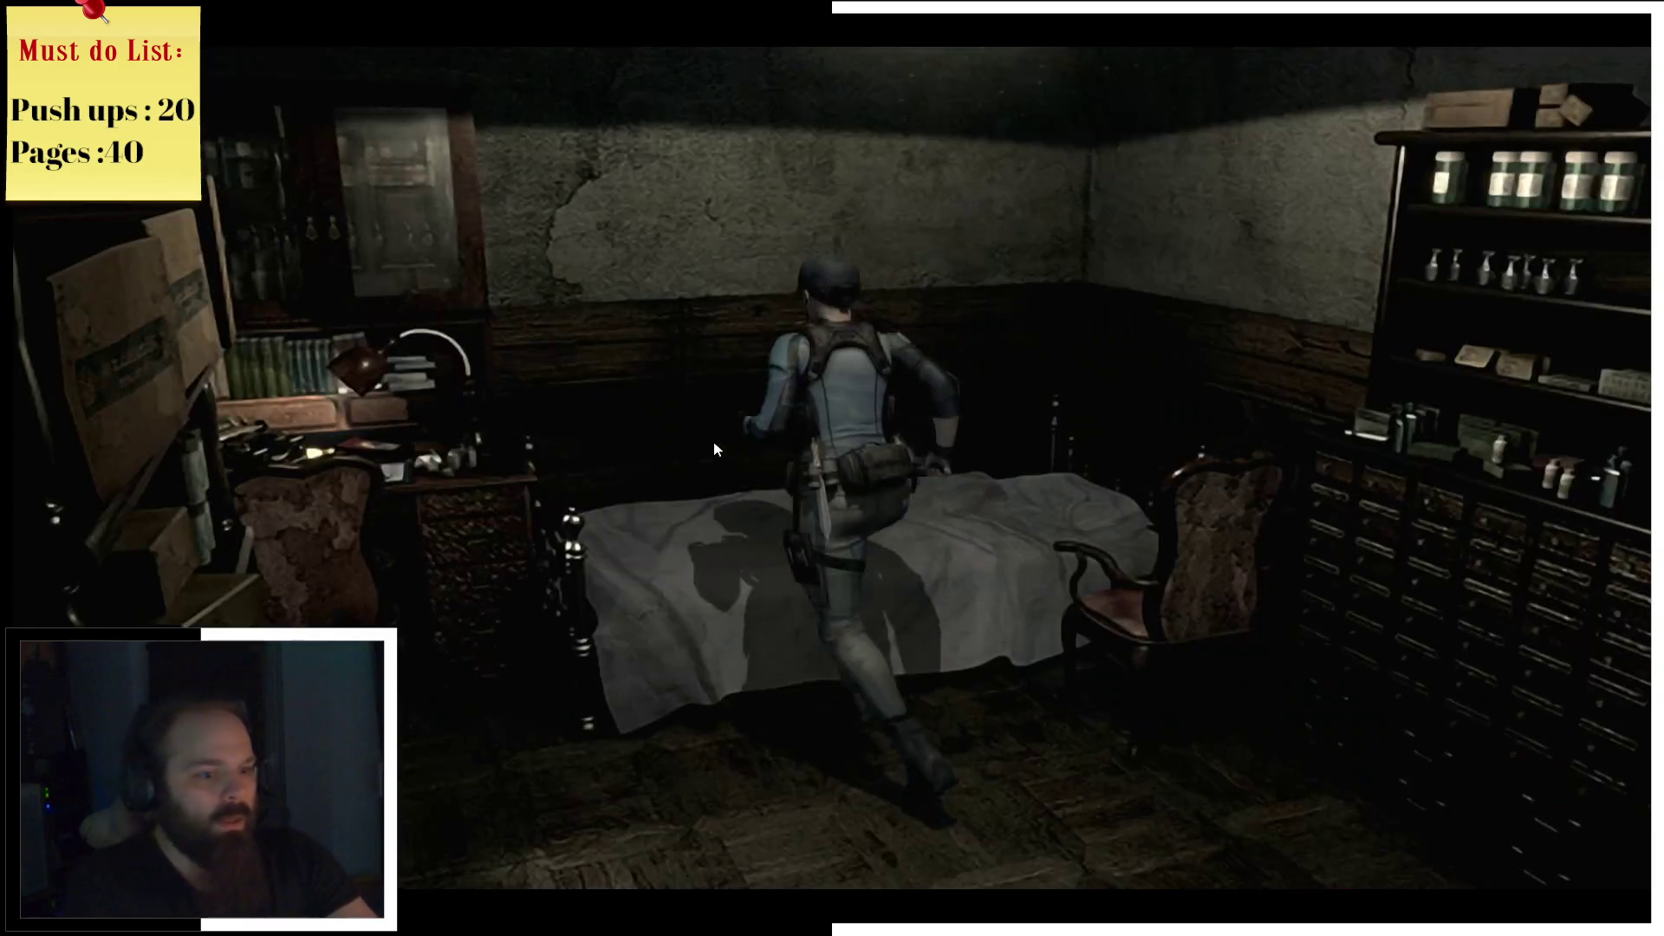
key(a)
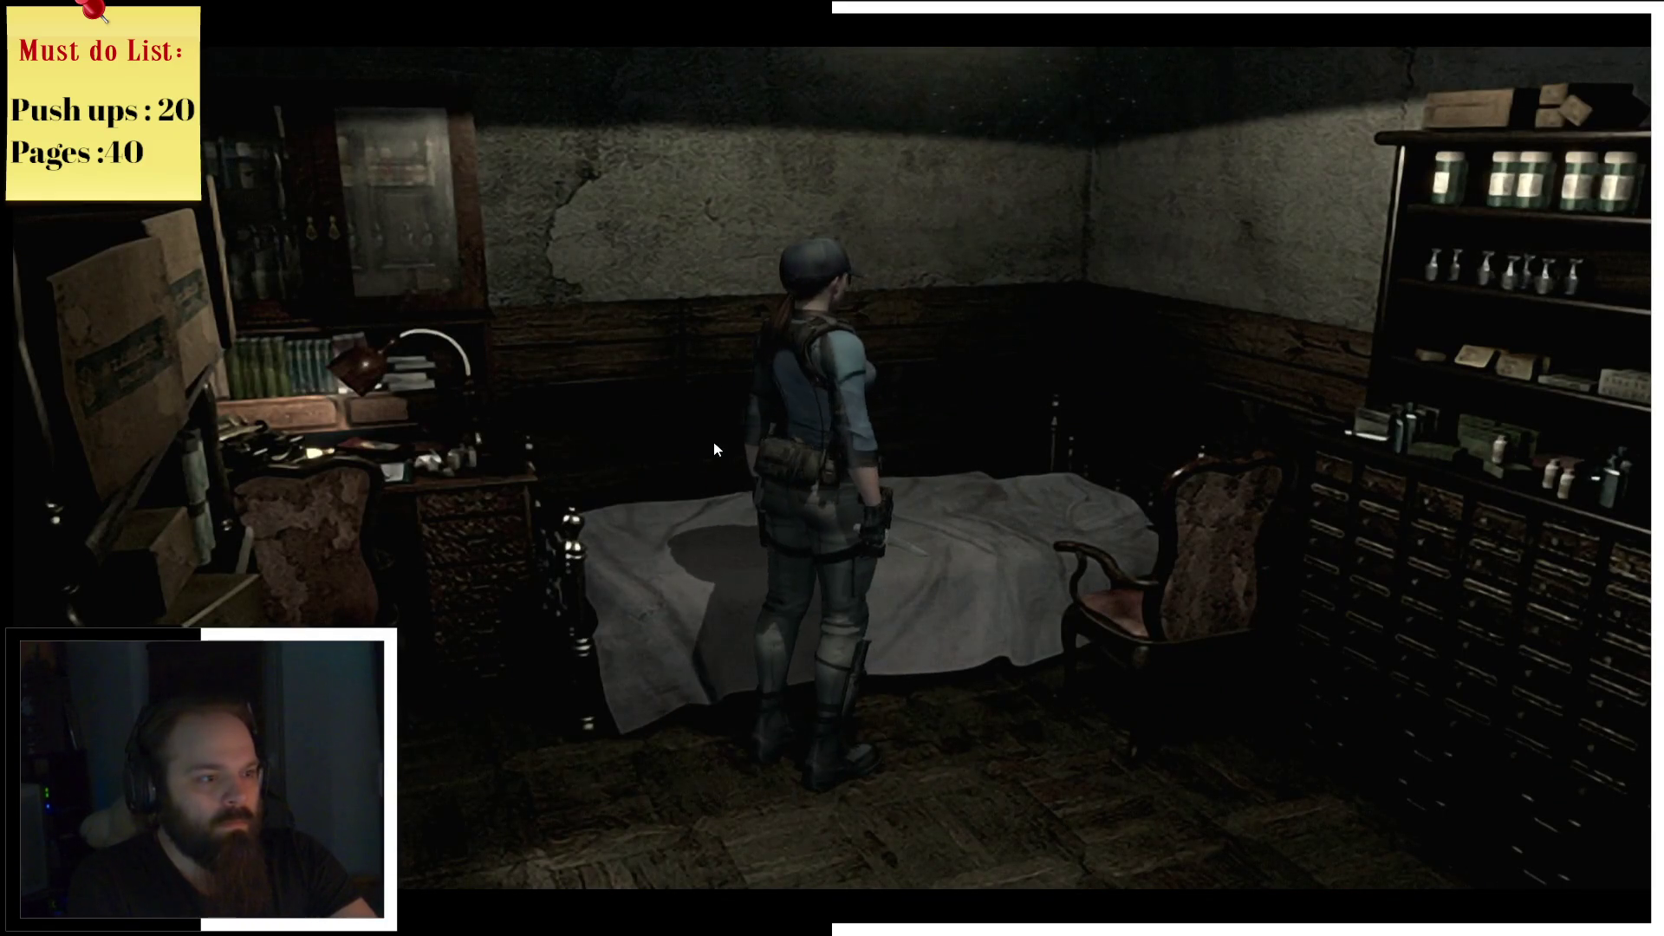
key(a)
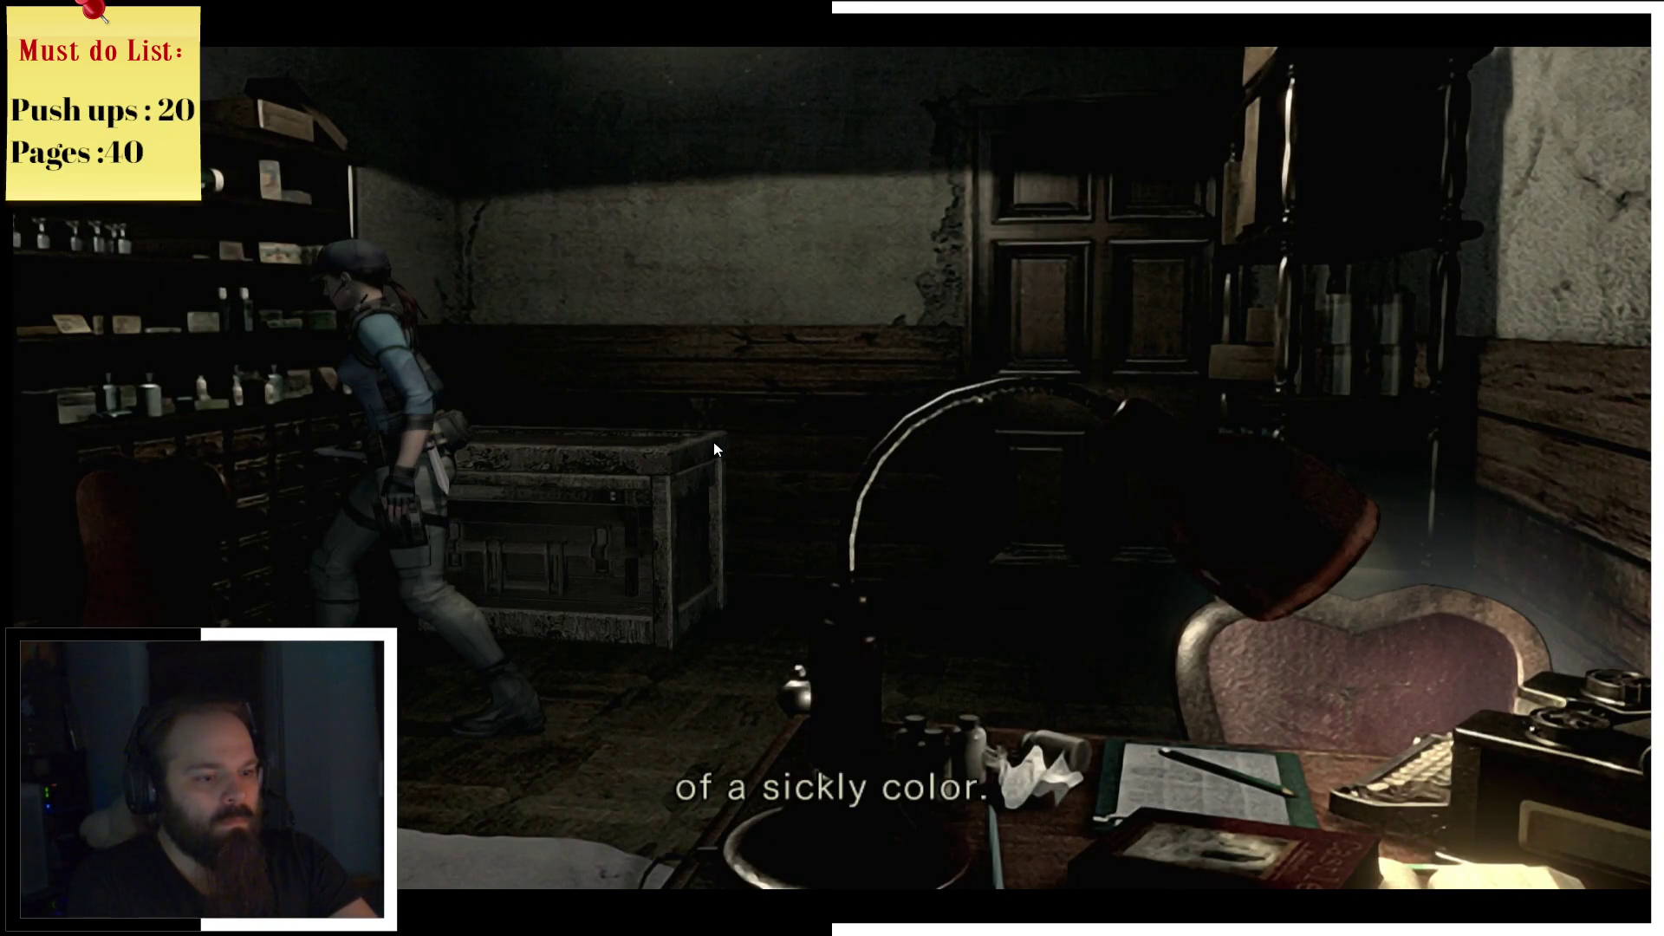
key(d)
key(d)
key(Return)
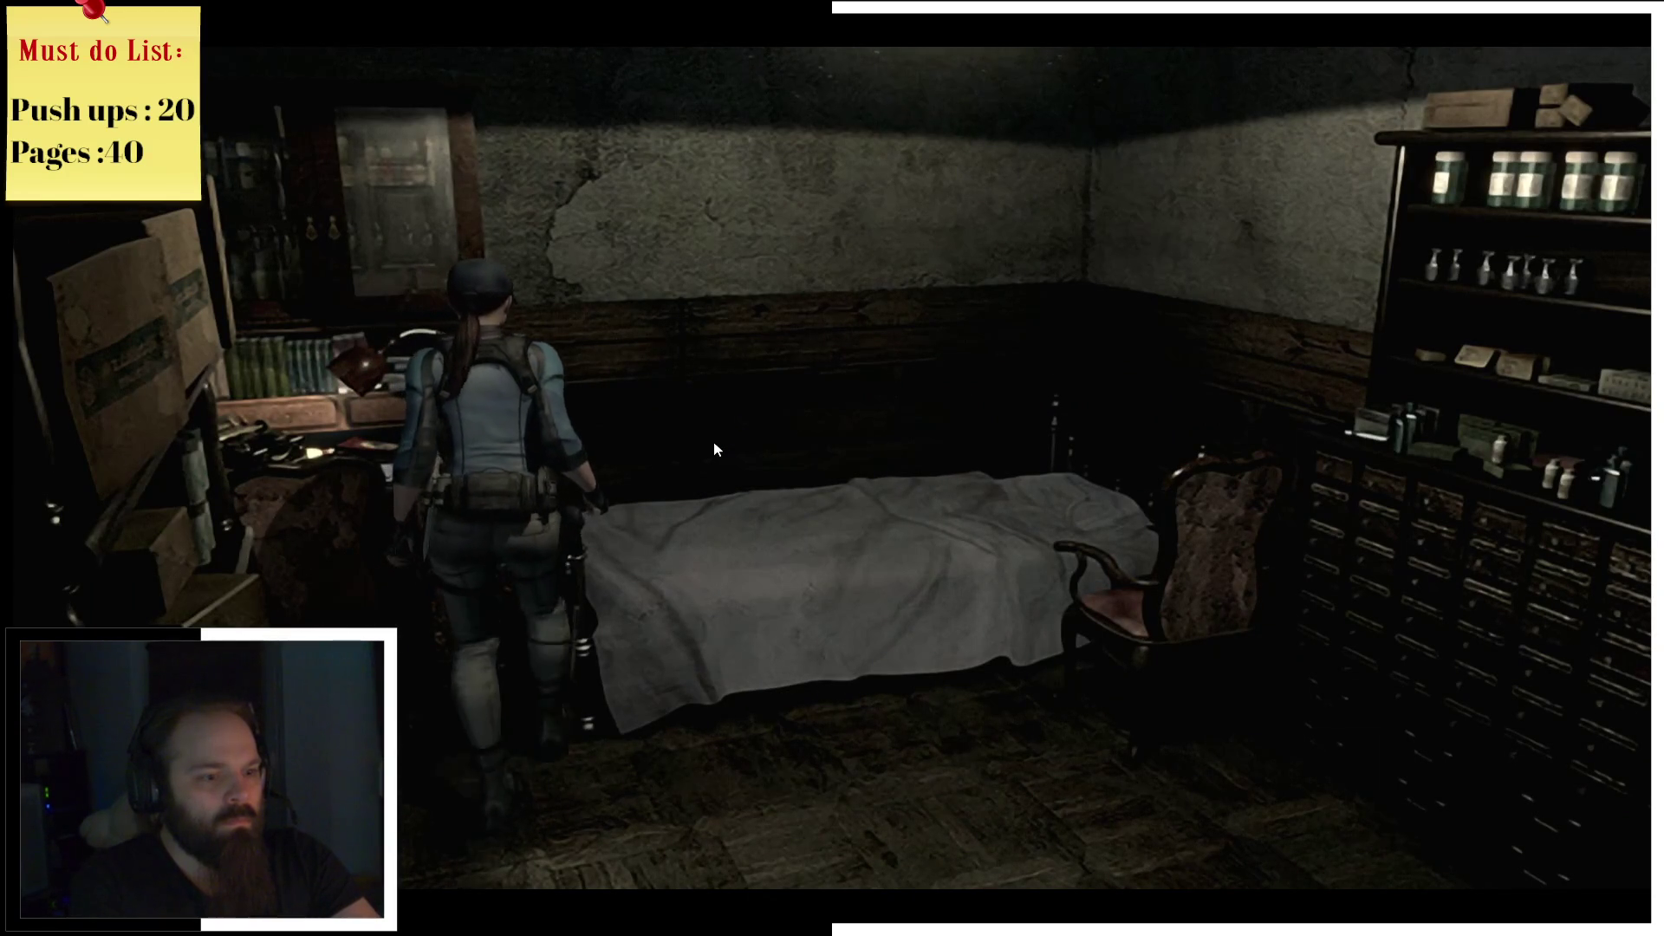
Step: Review the Mansion 1F map twice and go through the back door
key(m)
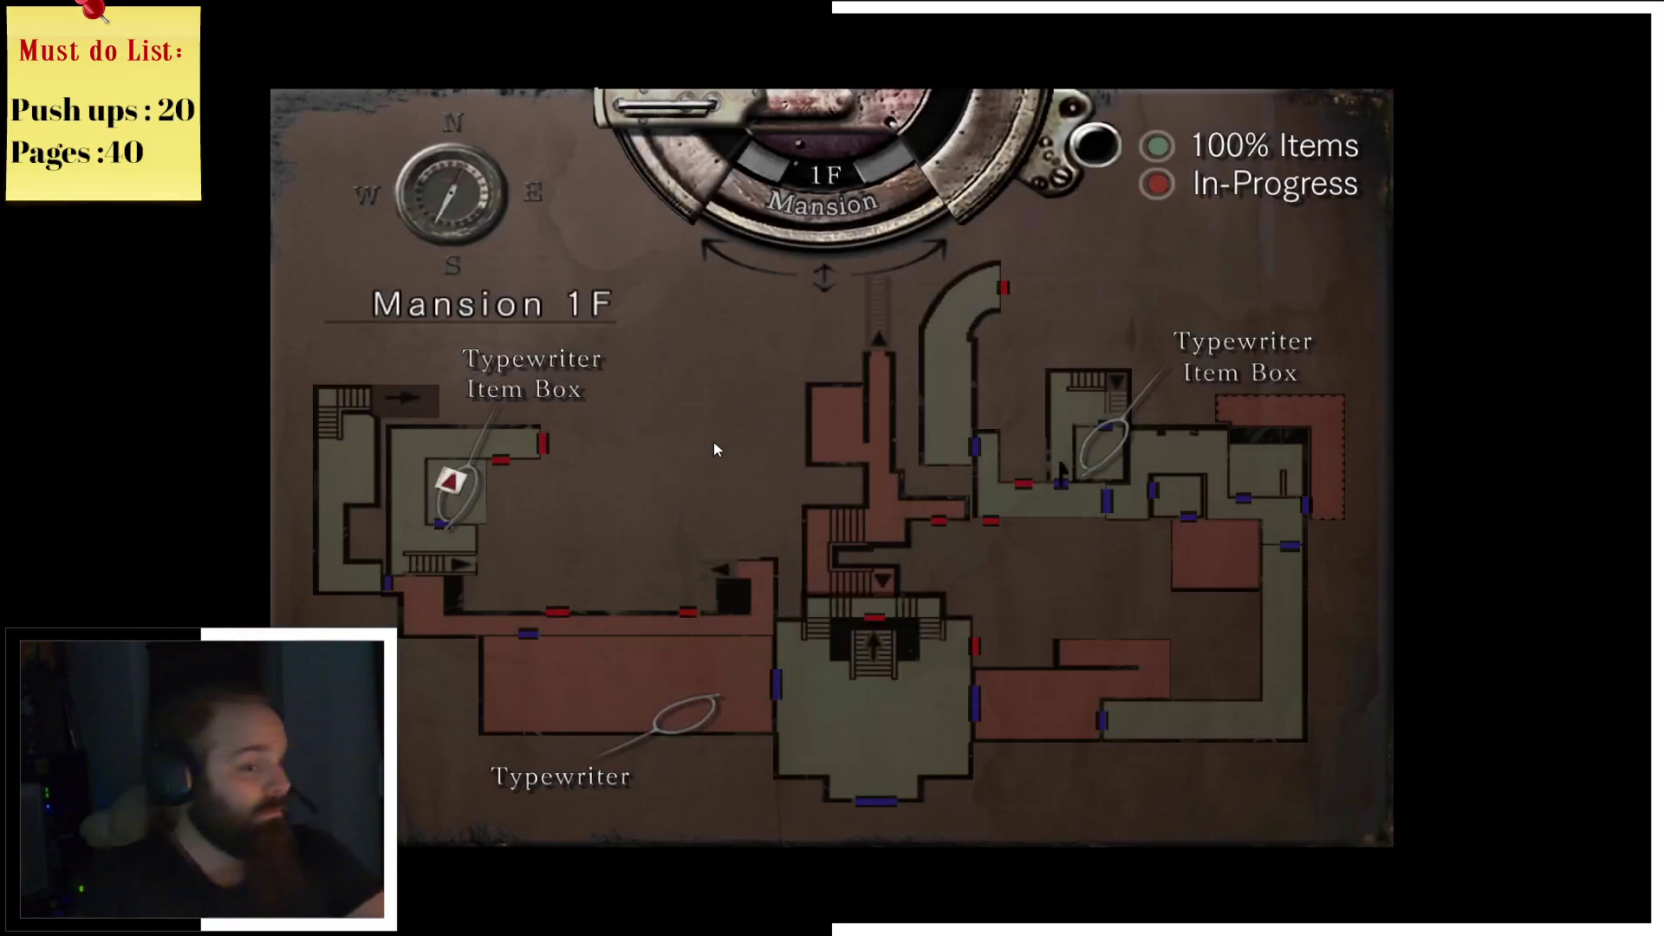
key(m)
key(m)
key(m)
key(Left)
key(Up)
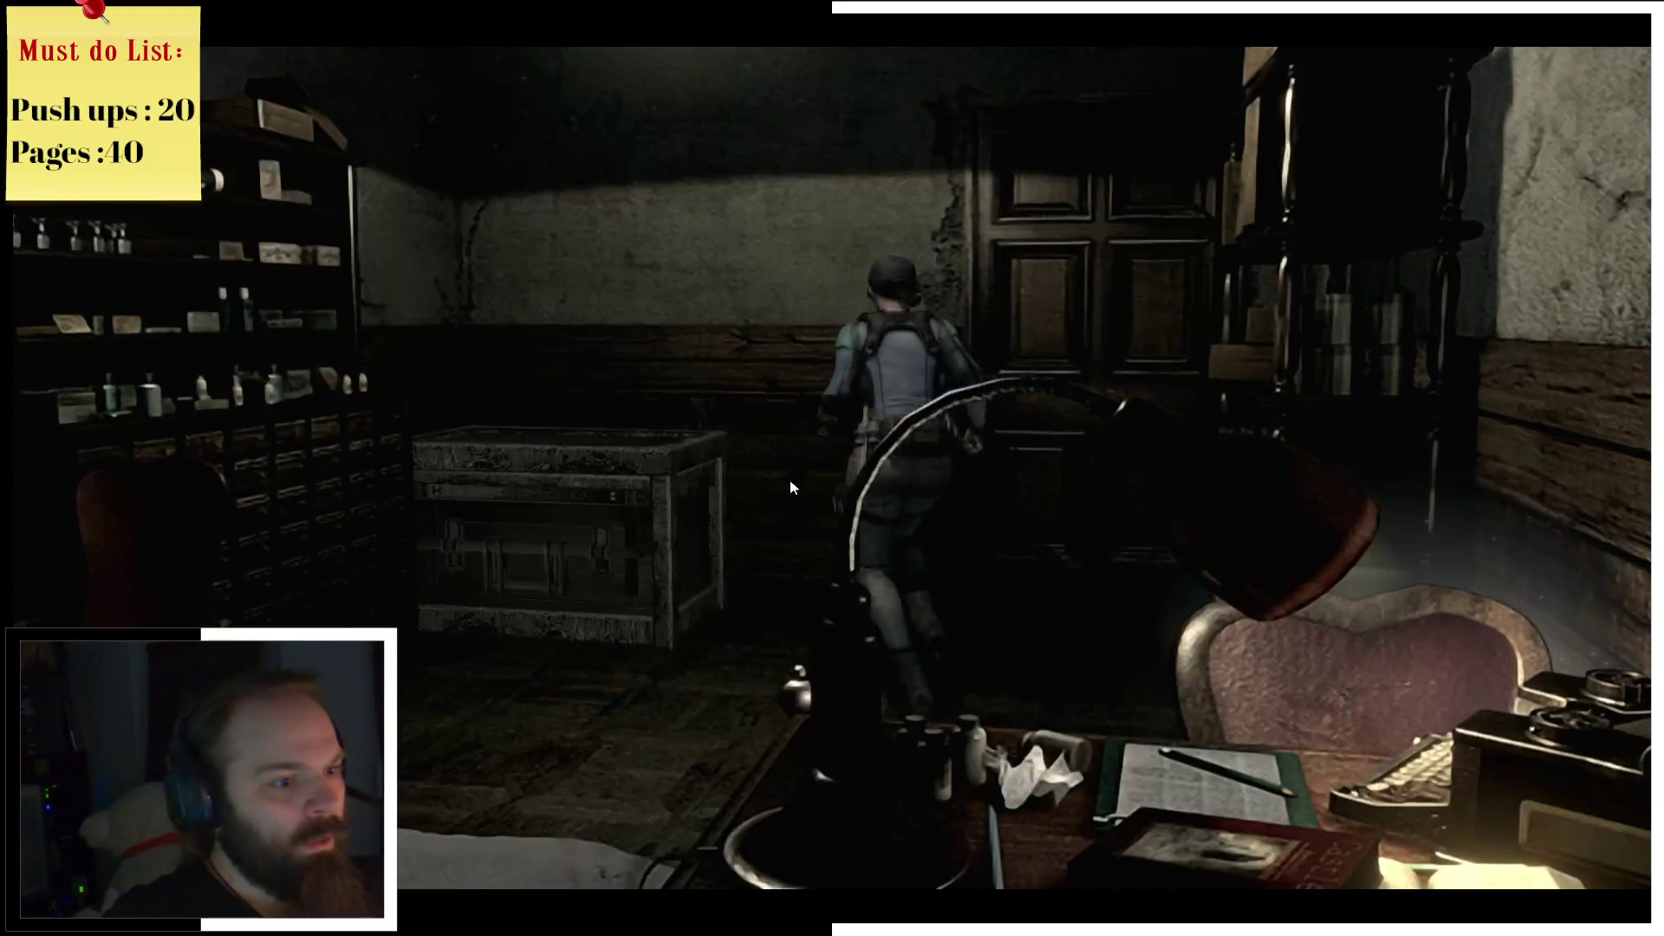
key(Left)
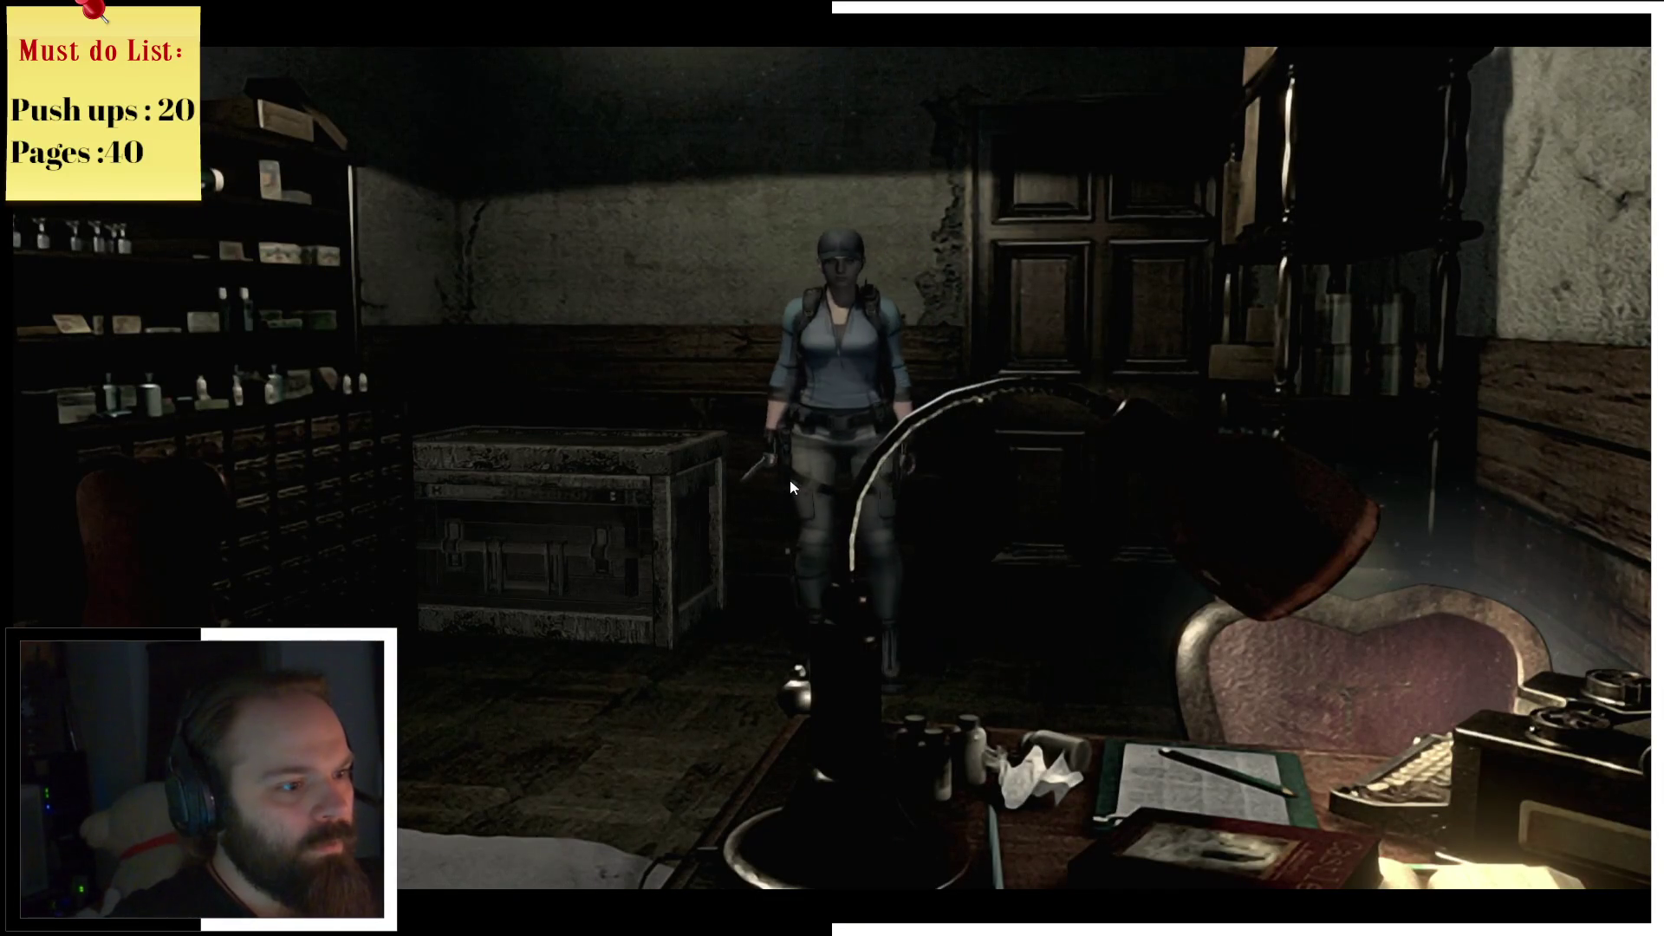
key(m)
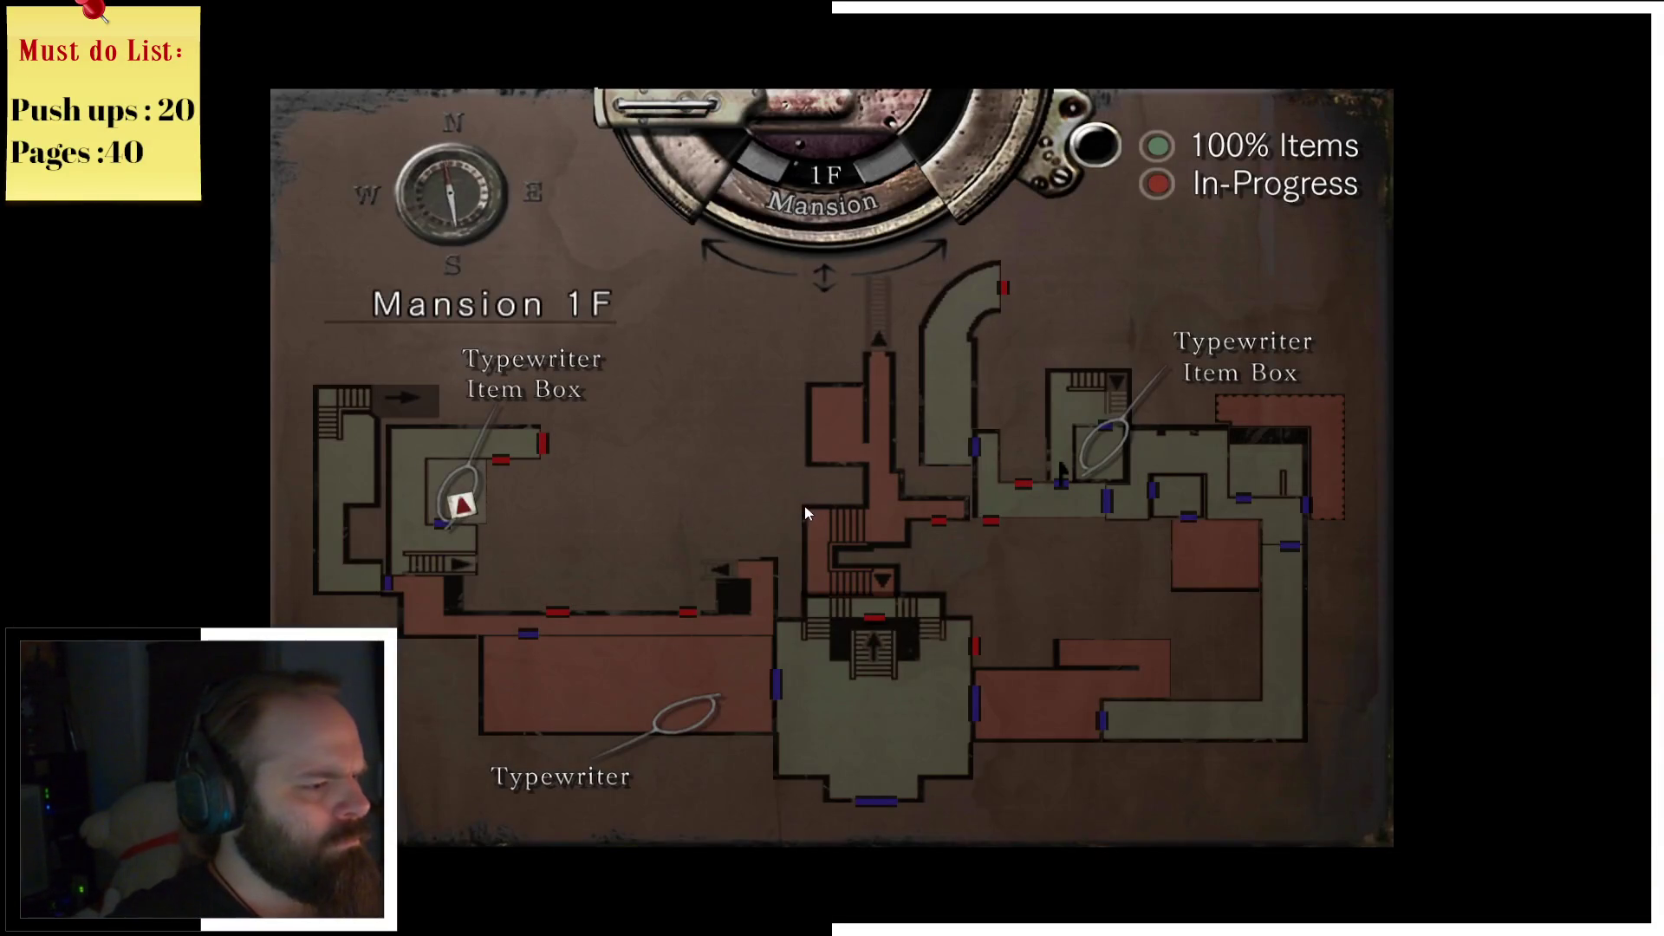
key(m)
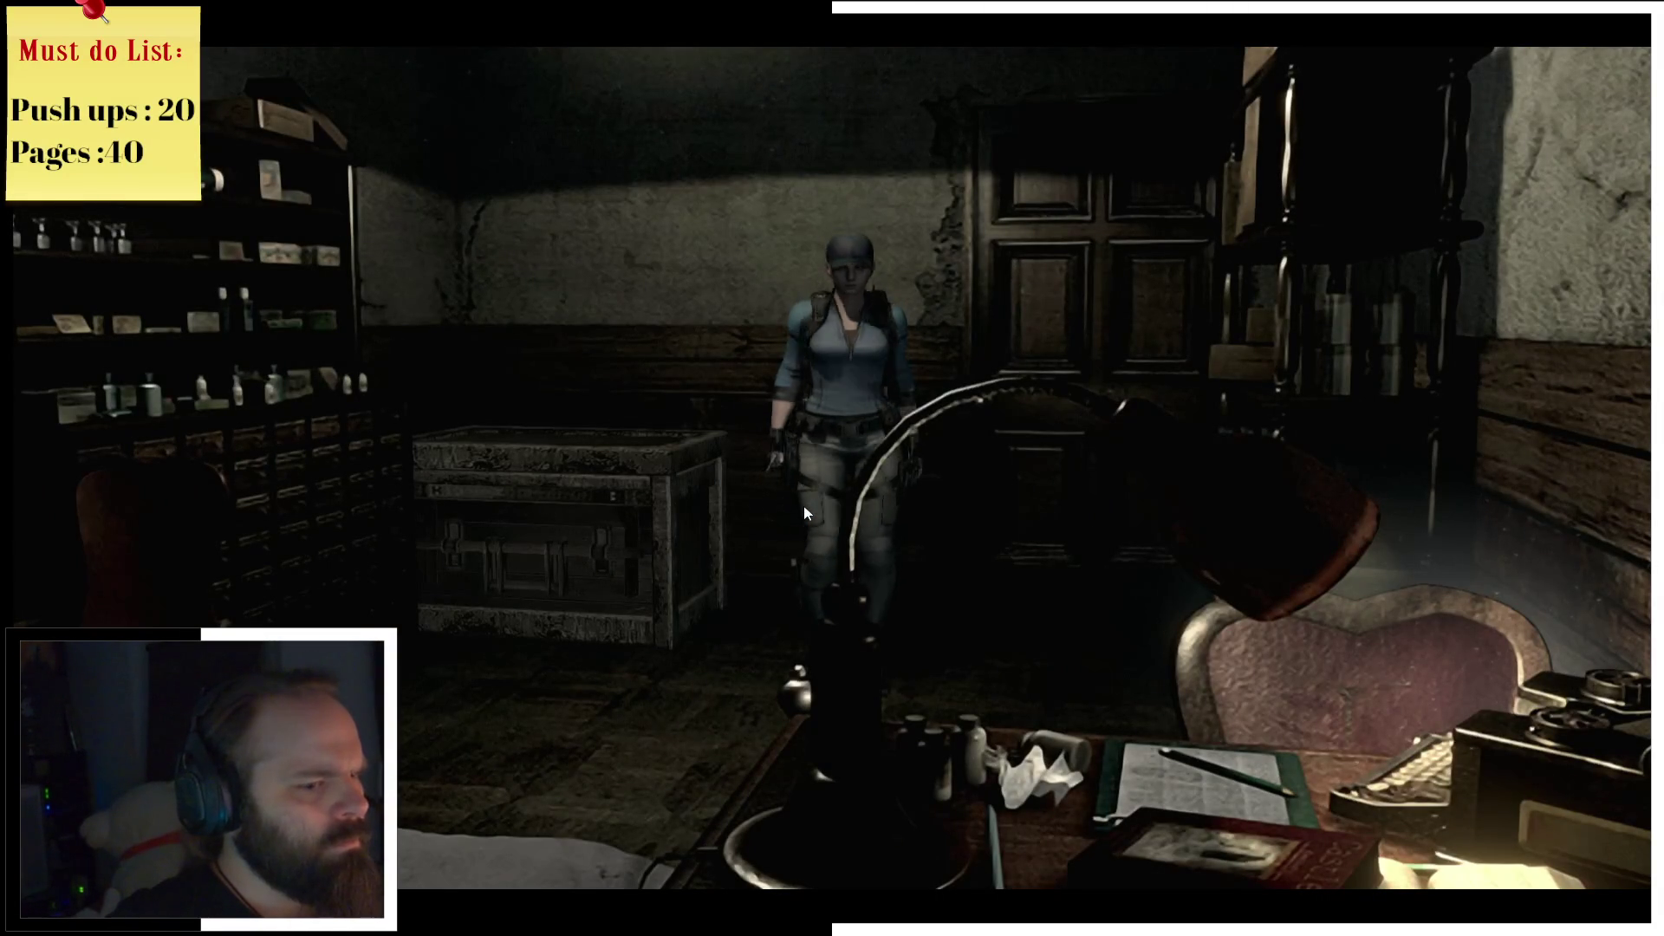
key(Left)
key(Up)
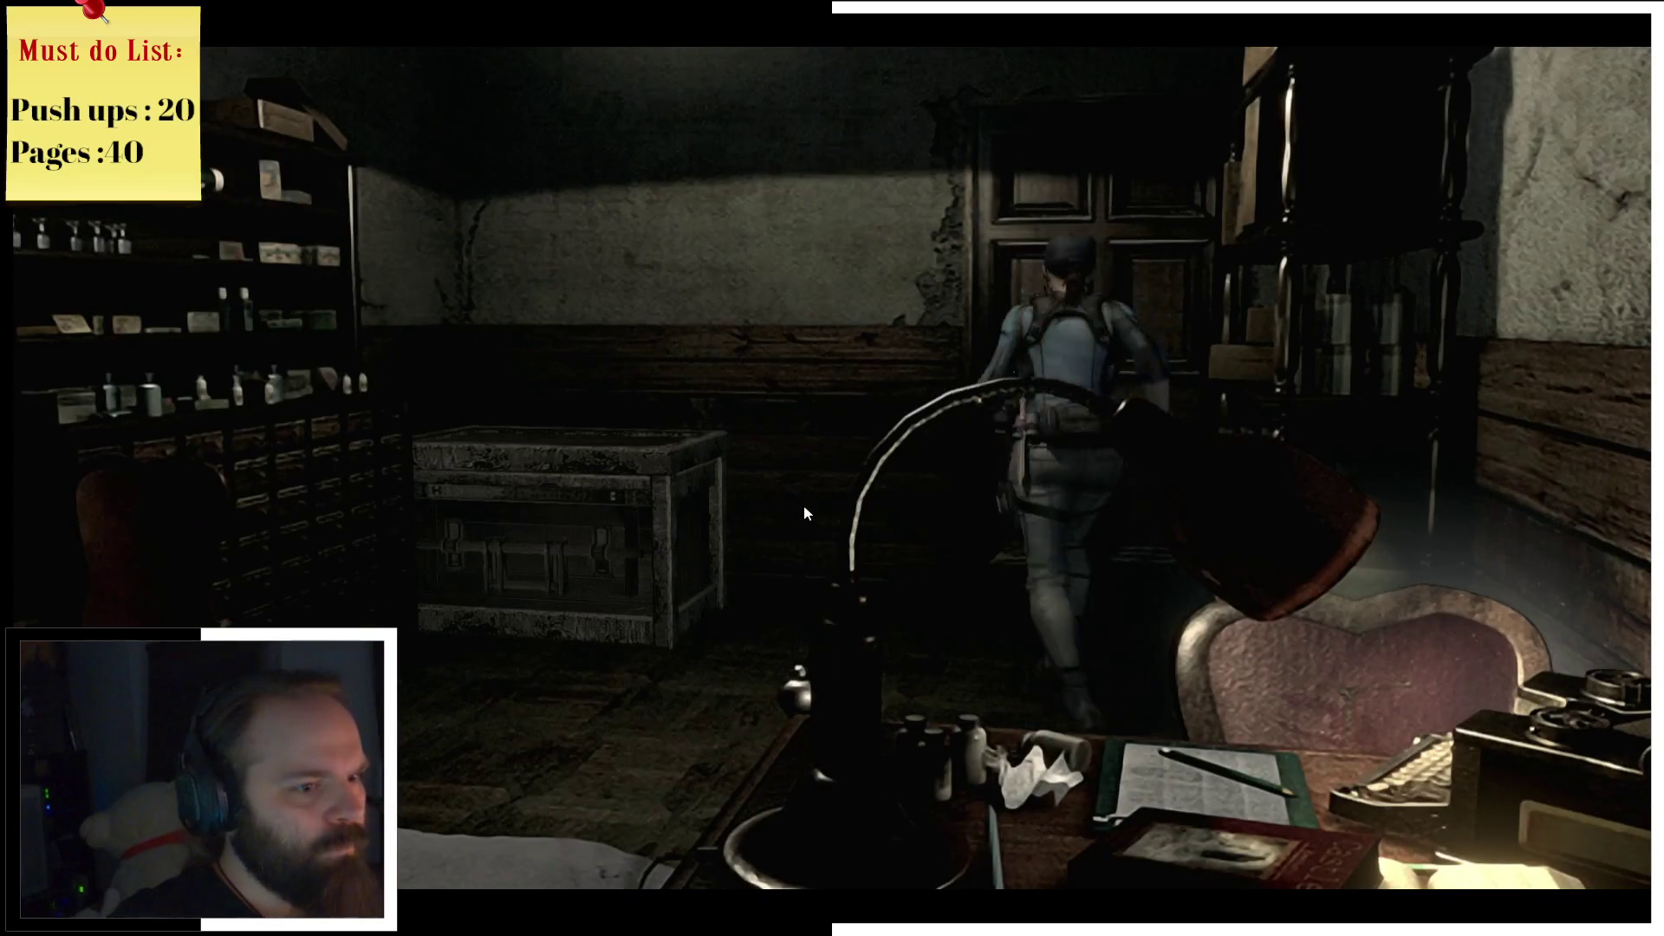
key(Return)
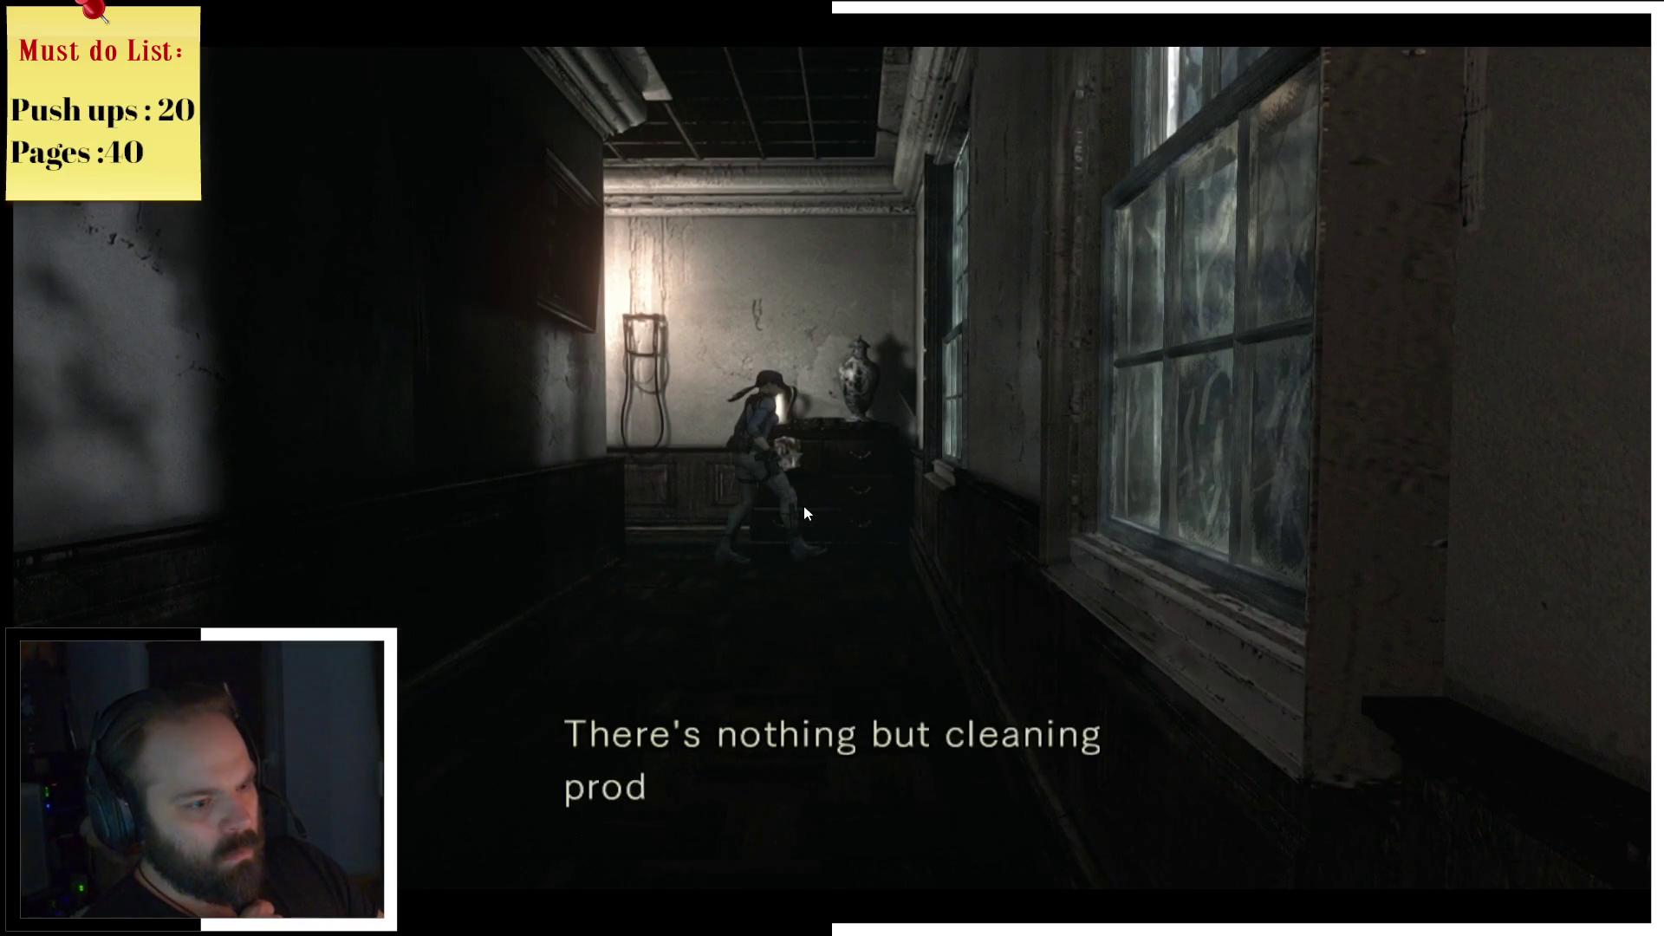
Step: Read and dismiss the corridor cabinet description
key(Return)
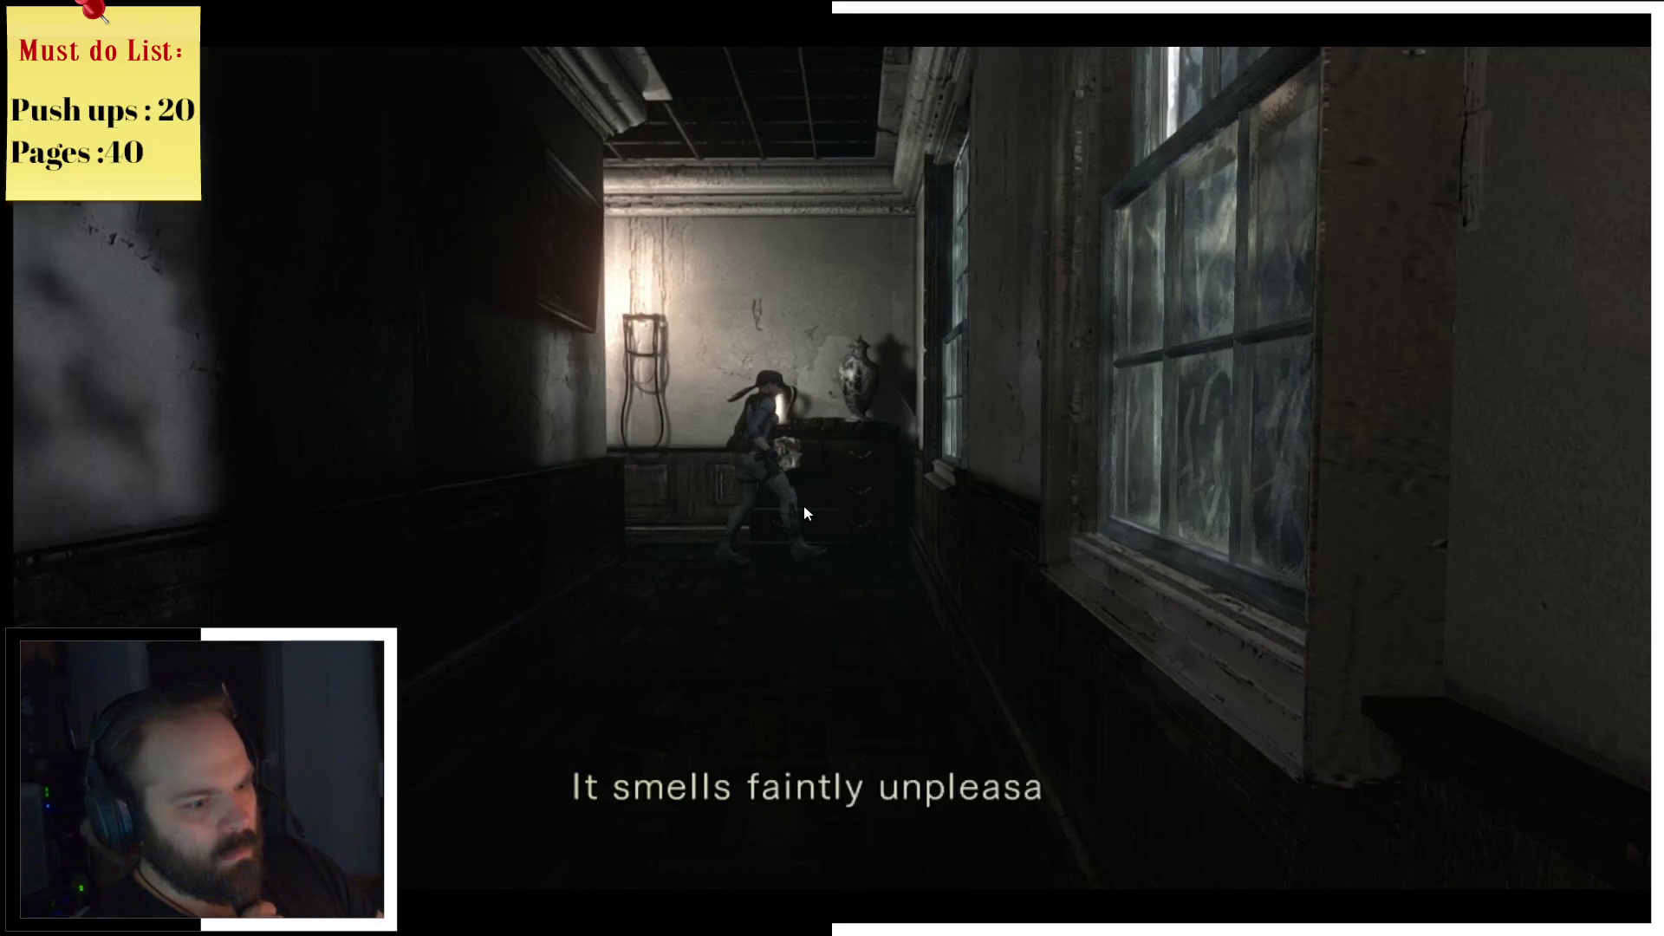
key(Return)
key(Down)
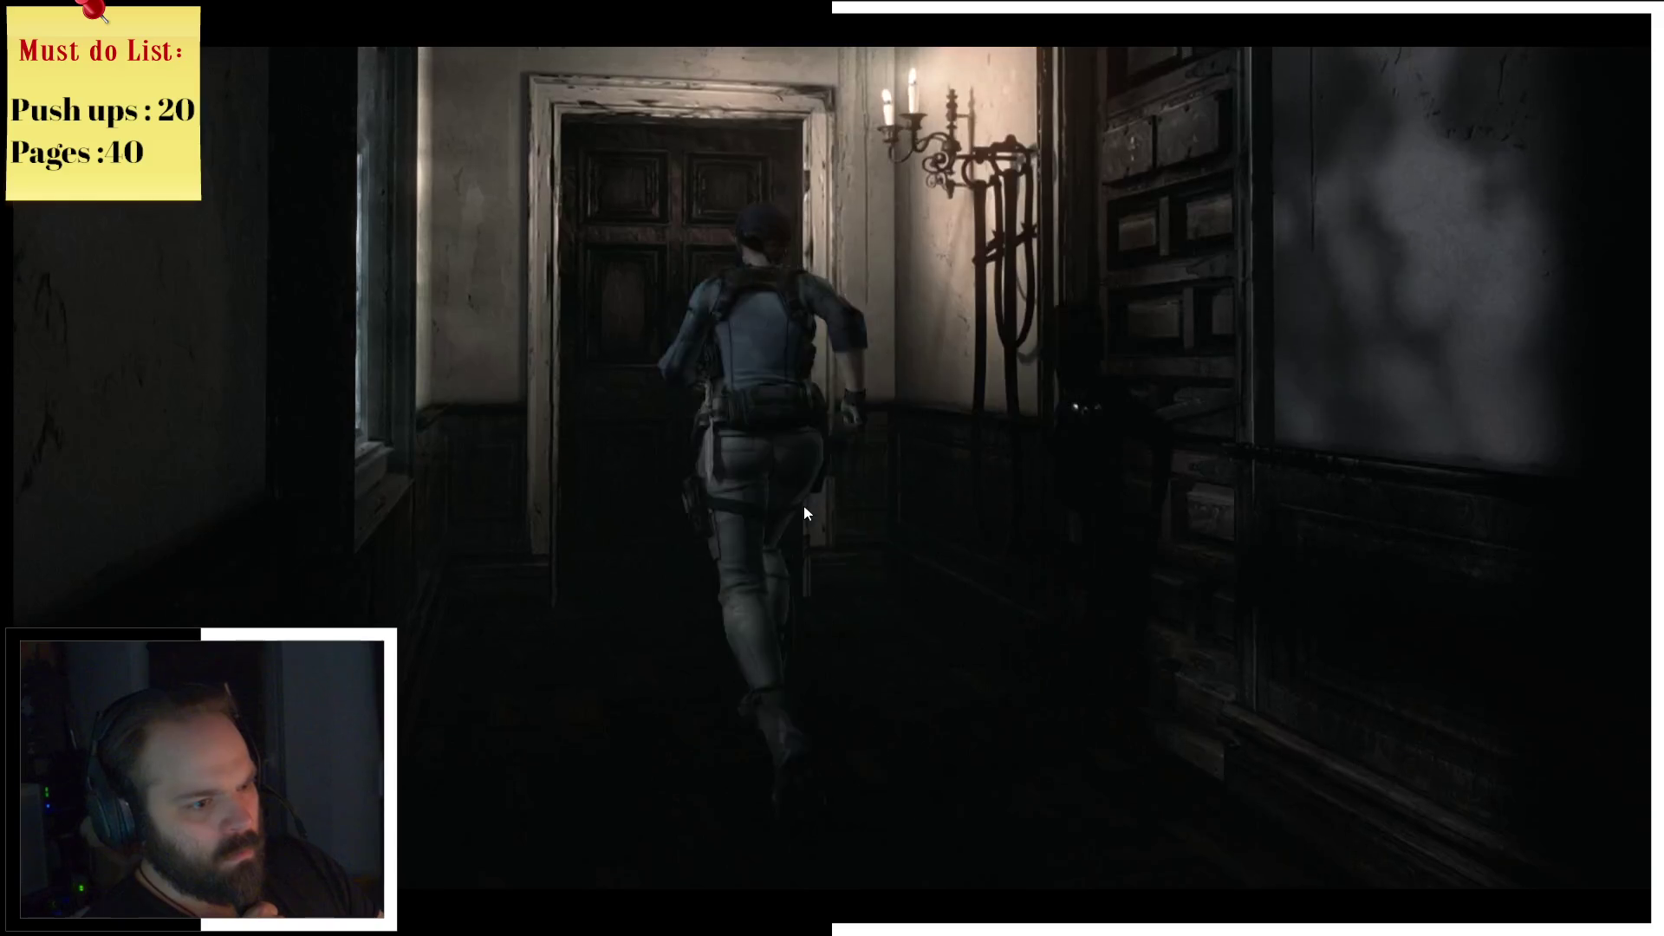
Step: Unlock the right-hand door with the Lock Pick, enter, and view the Mansion 1F map
key(Right)
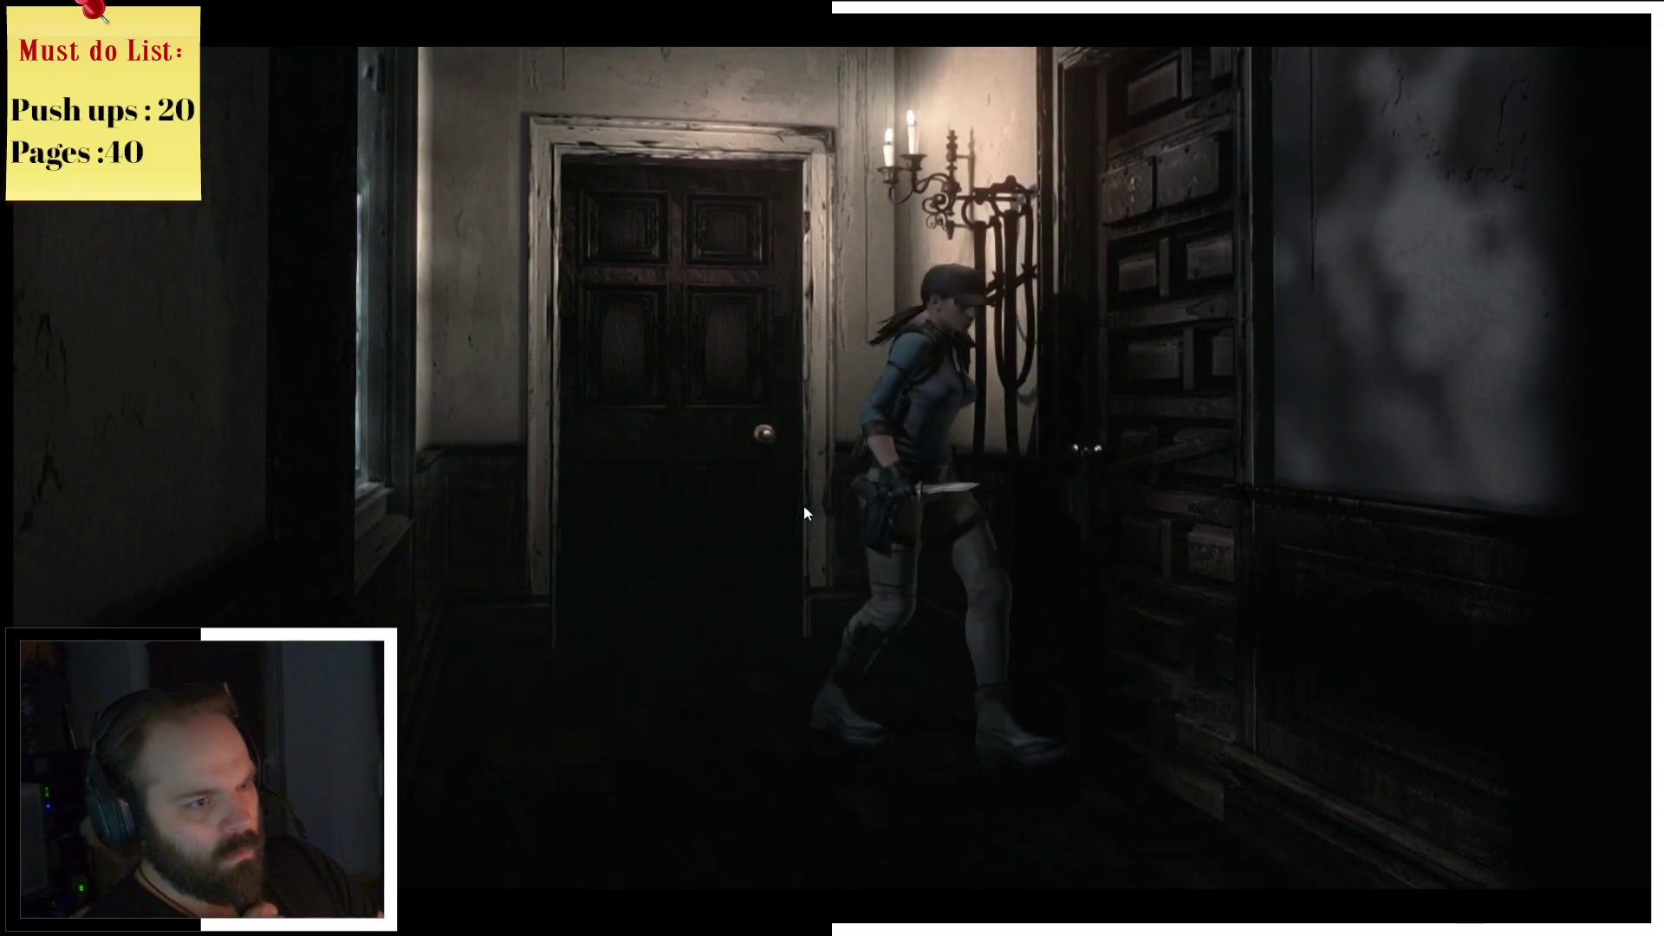
key(Return)
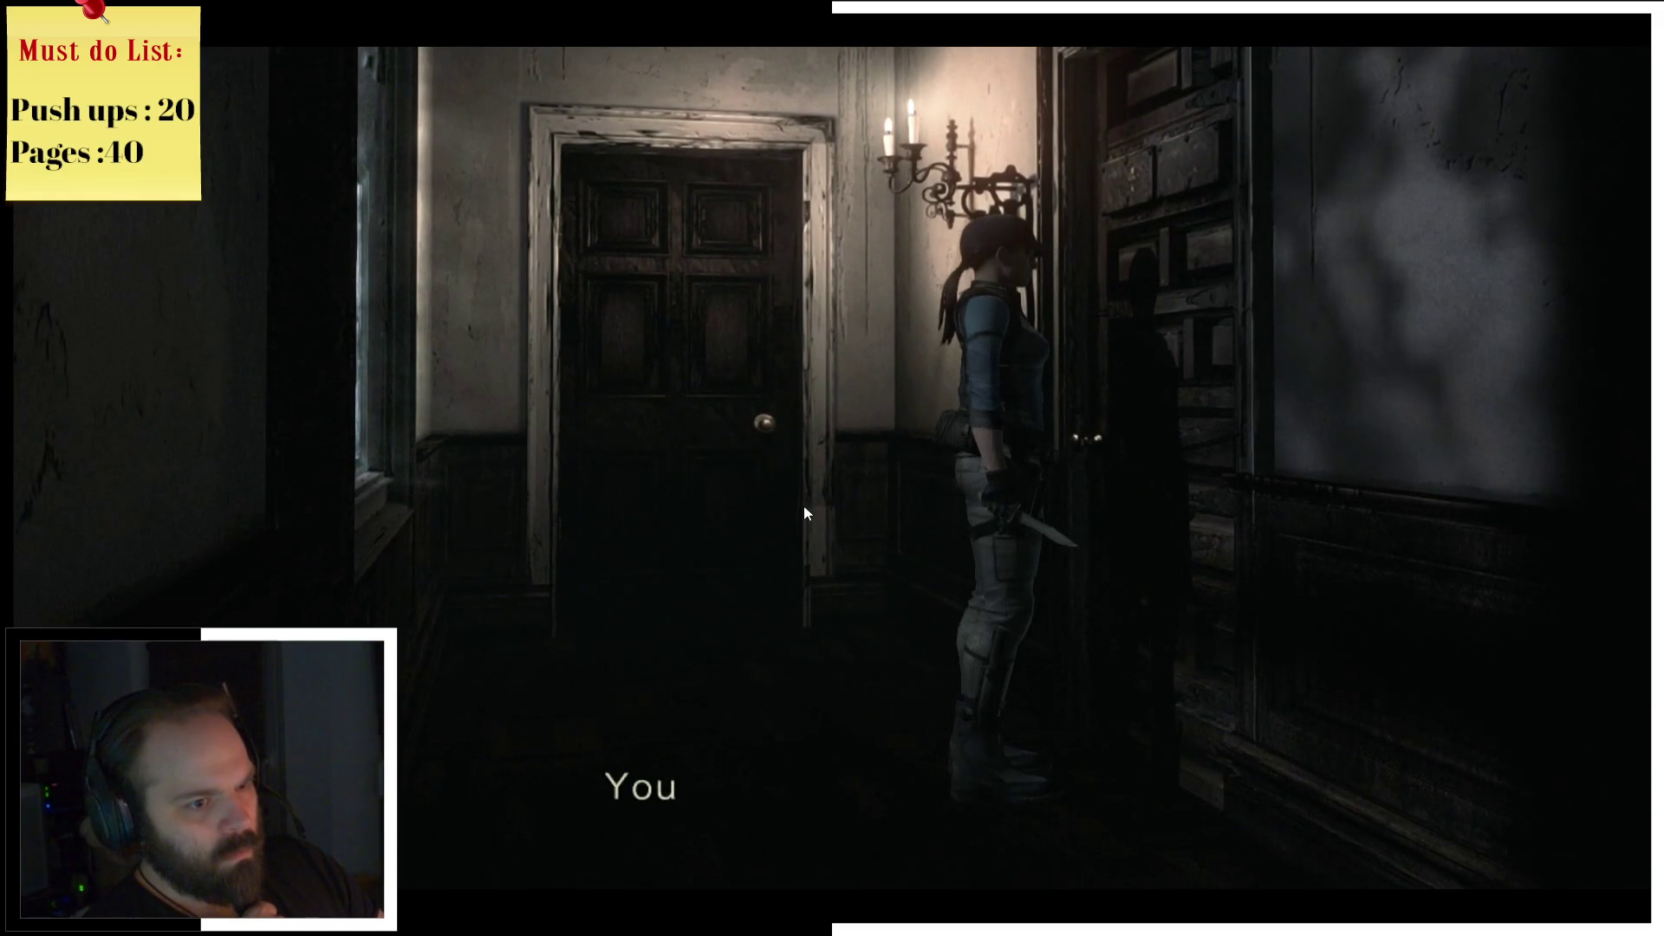
key(Return)
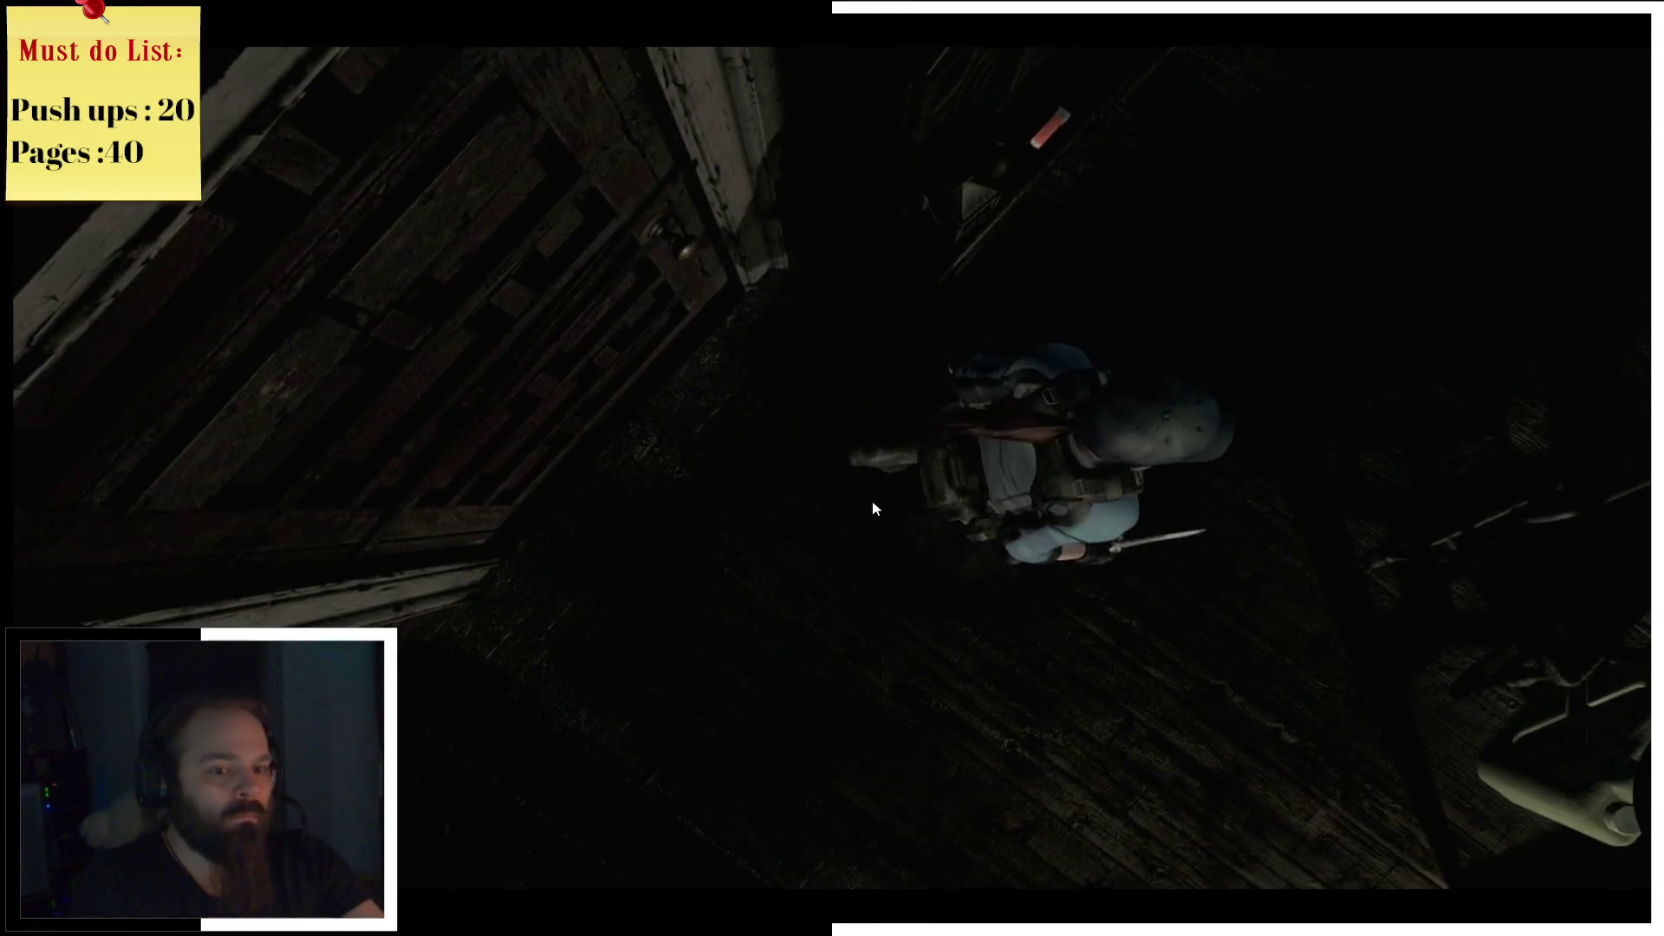
key(m)
key(m)
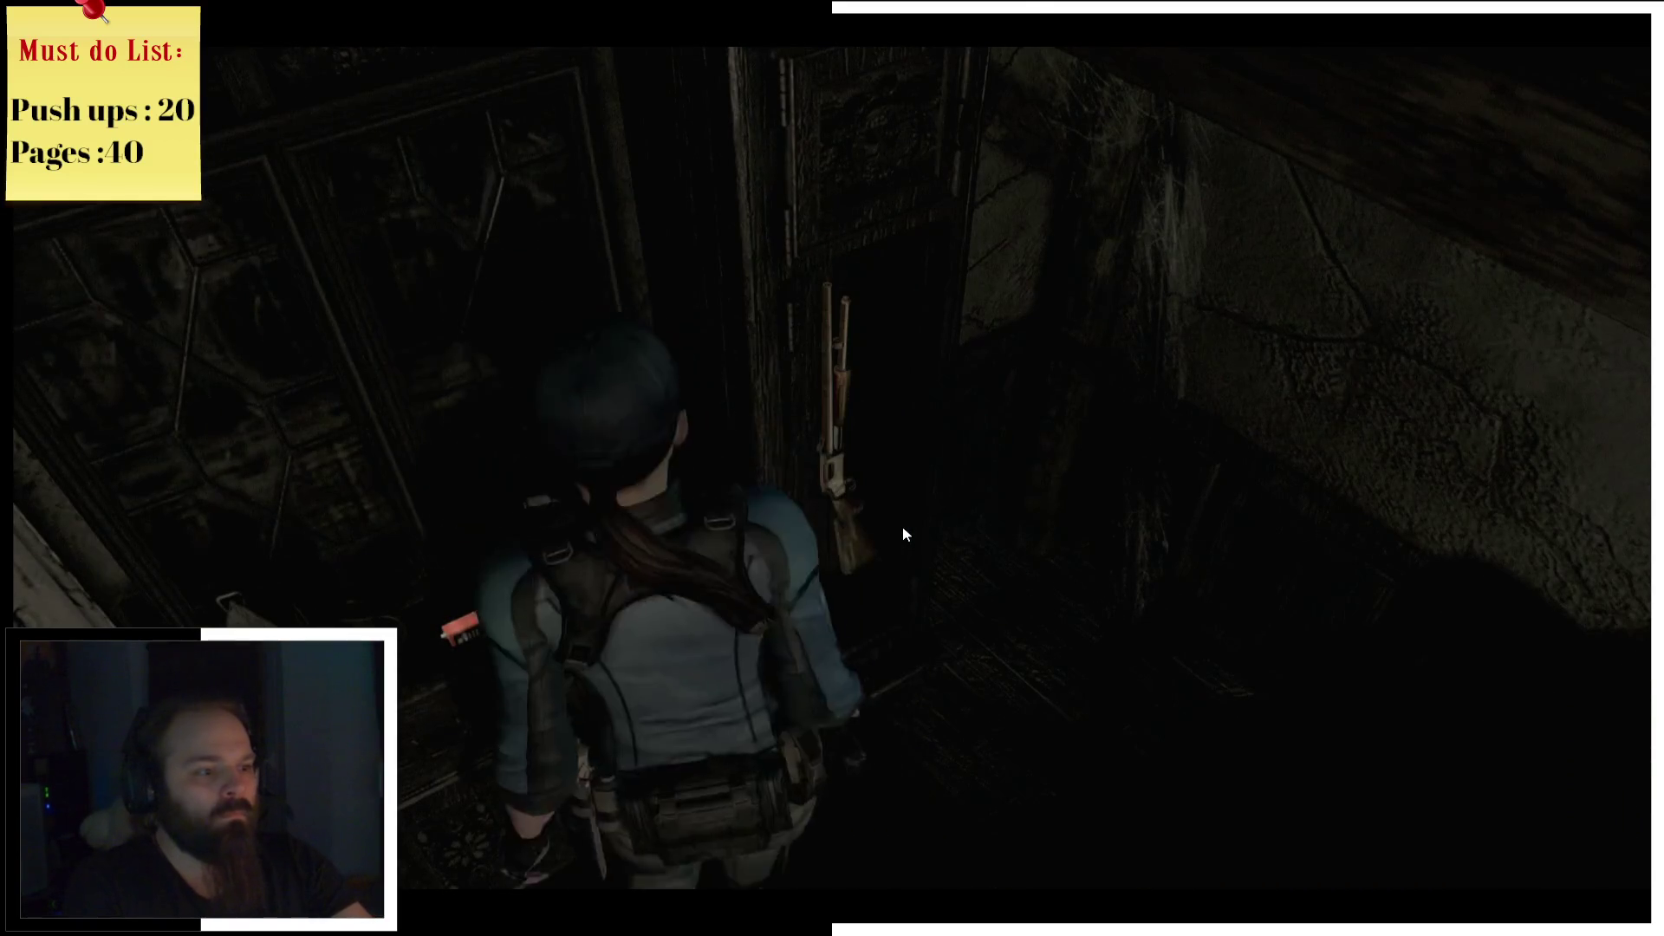
Step: Accept taking the Shotgun
key(Tab)
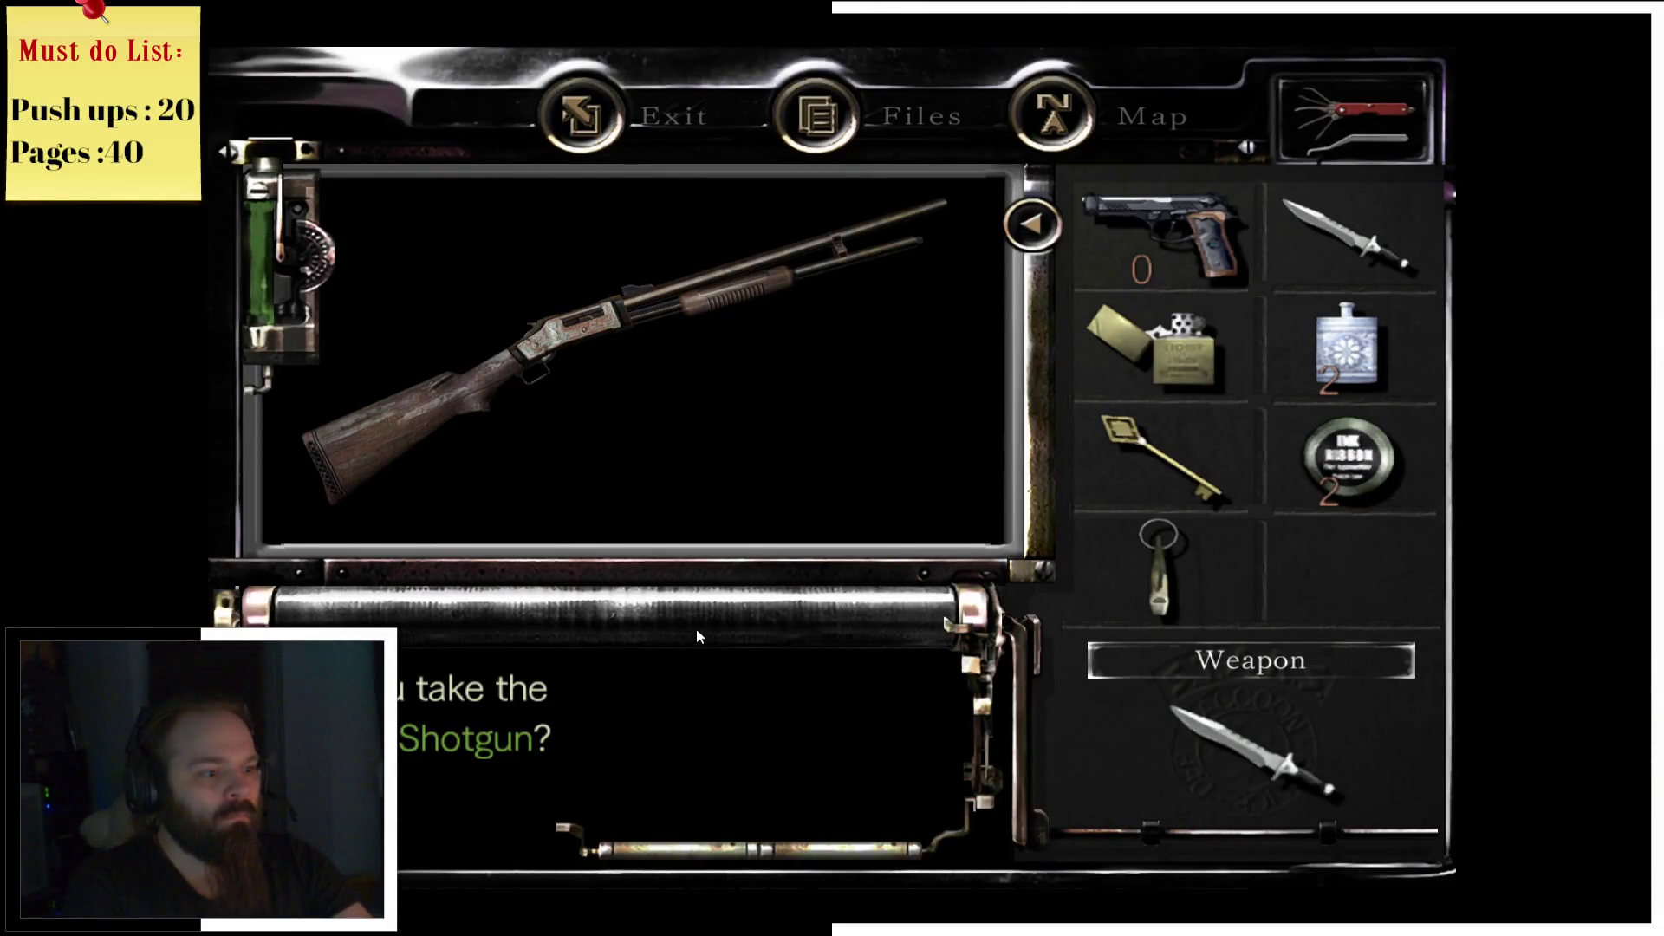
key(Return)
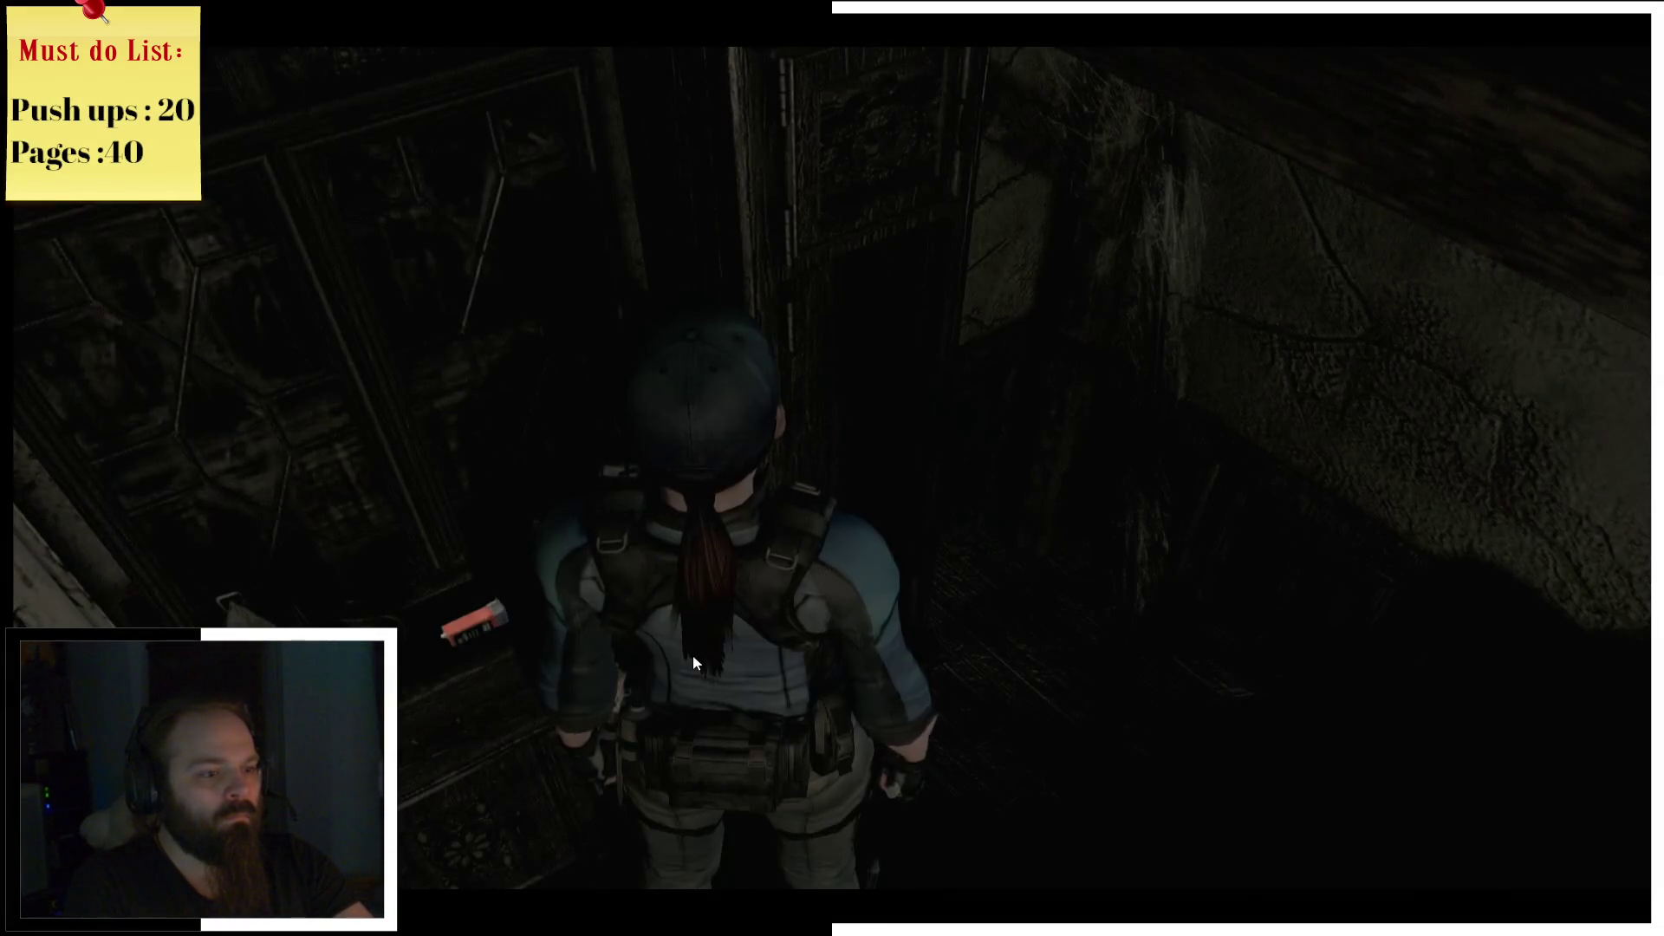
key(w)
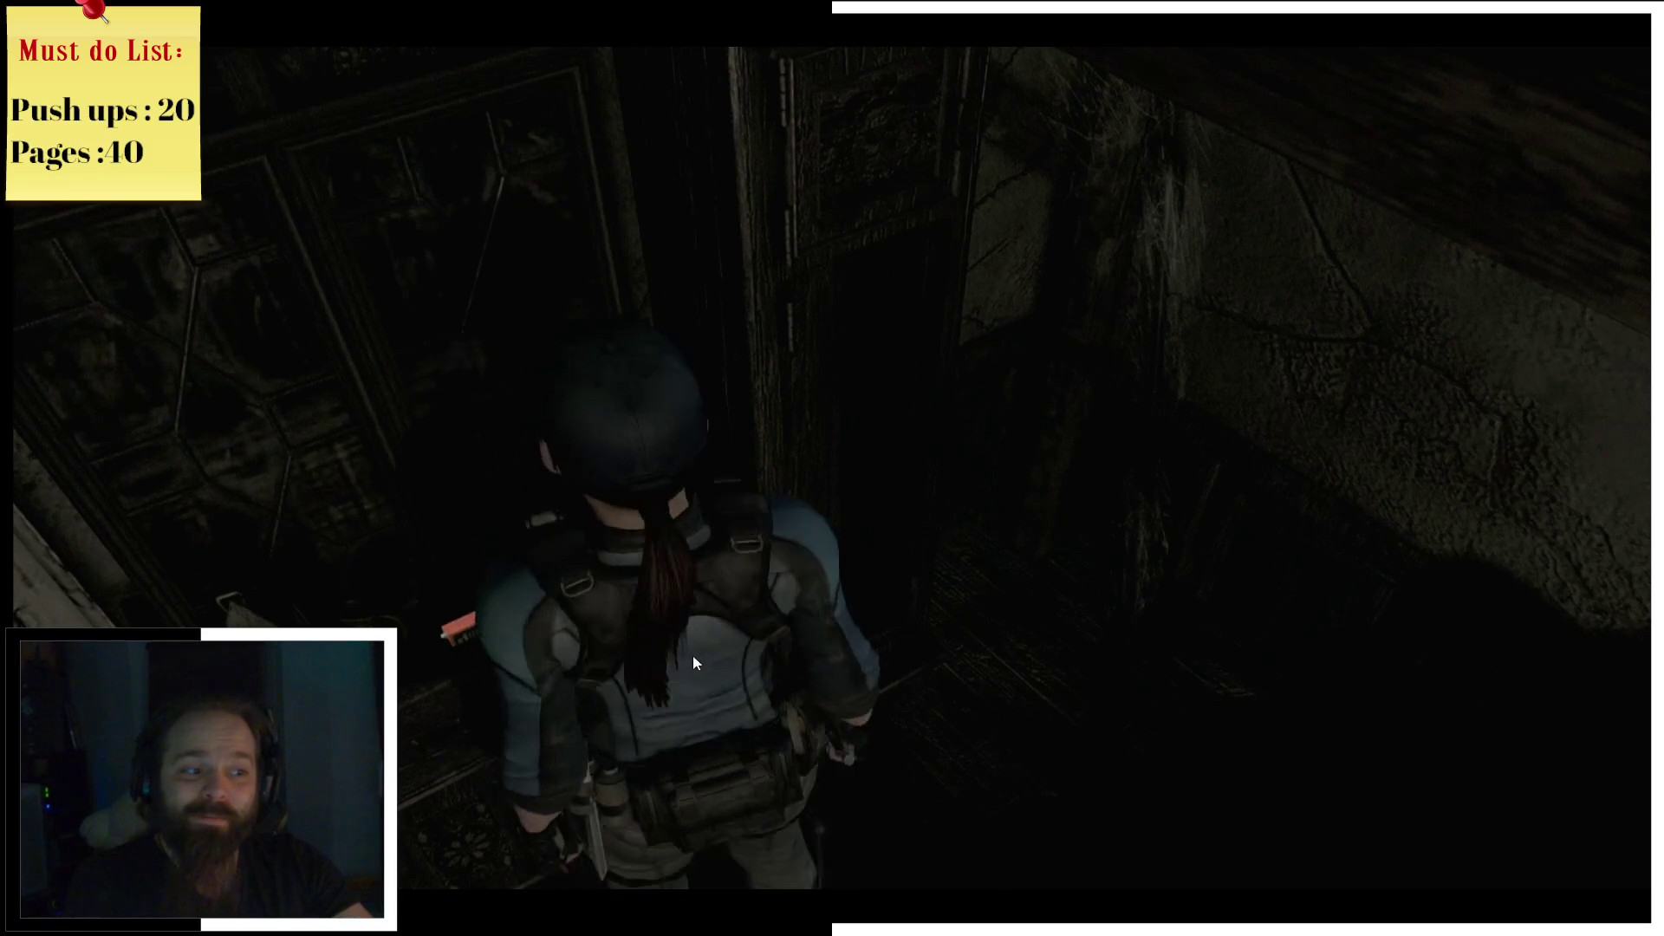
Step: Examine the old furniture by the door, then head toward the candlelit desk
key(Return)
key(Return)
key(Return)
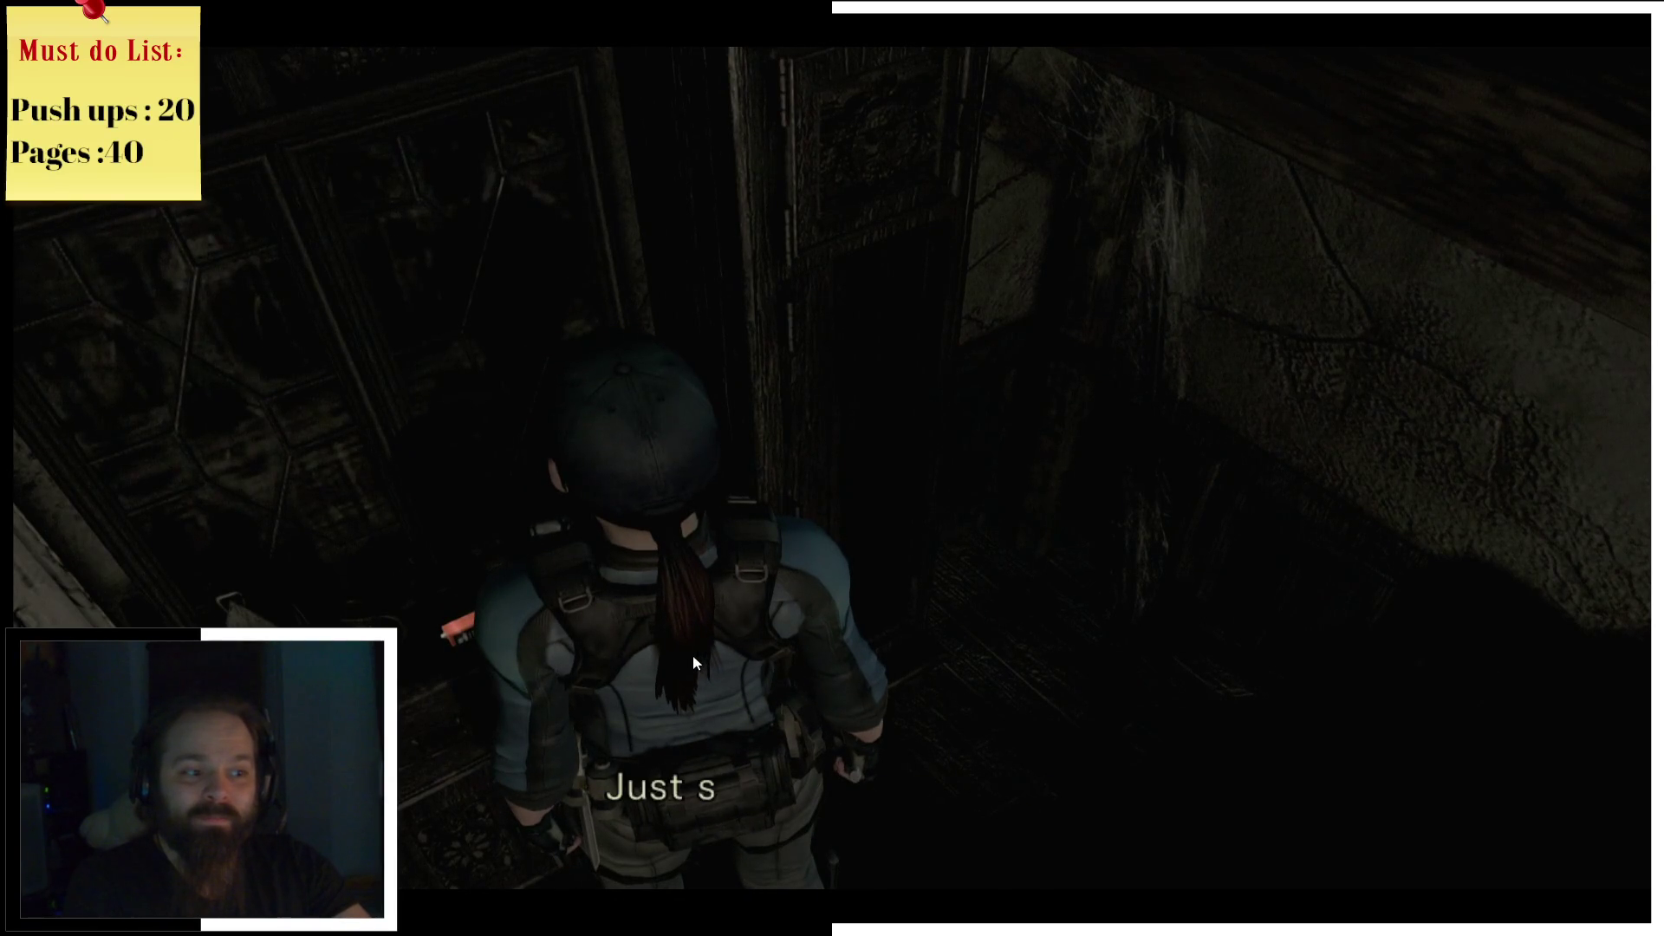
key(Return)
key(a)
key(Return)
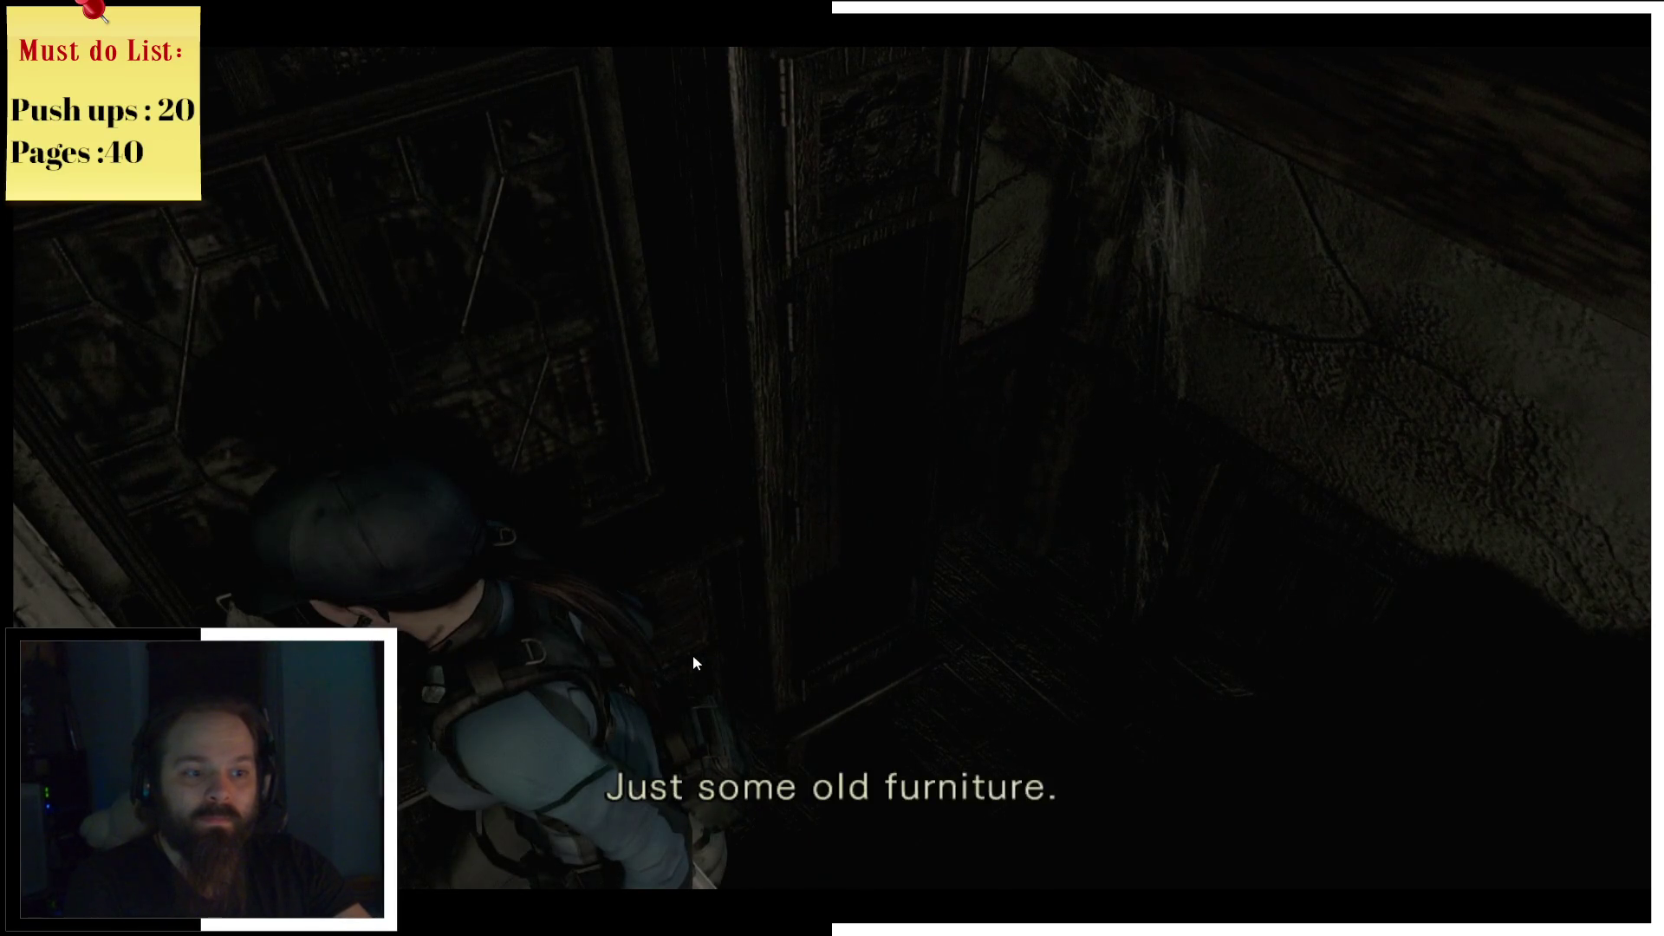
key(Return)
key(w)
key(w)
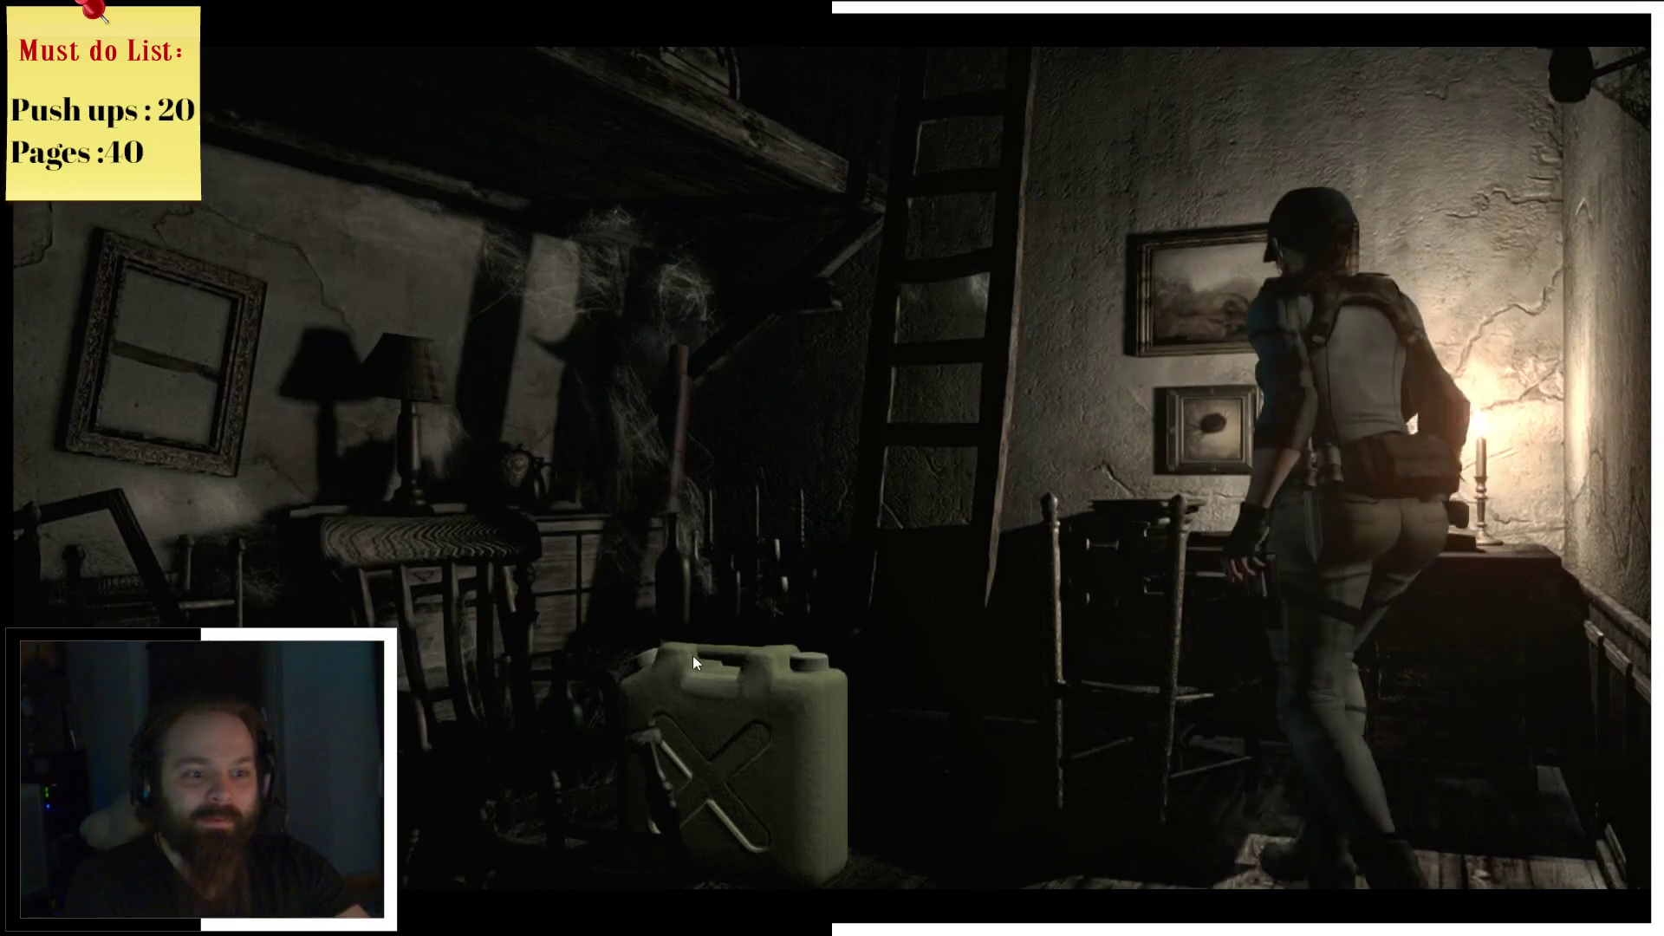
Step: Take the Ink Ribbon from the candlelit desk drawer and check the Mansion 1F map
key(Return)
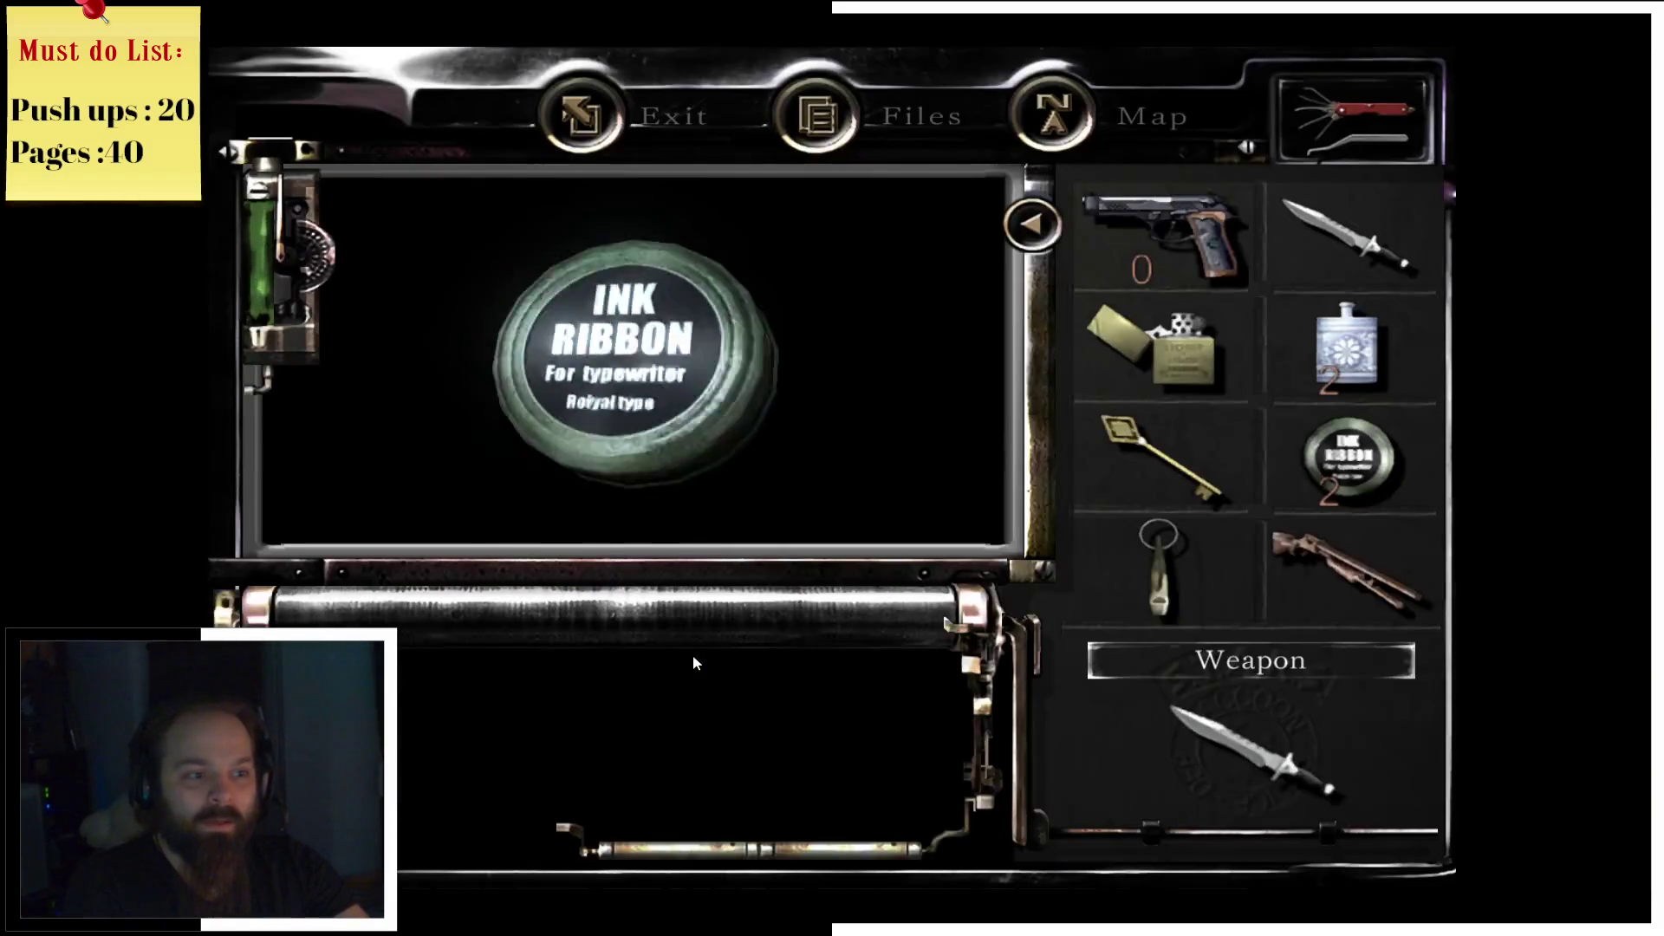
key(Return)
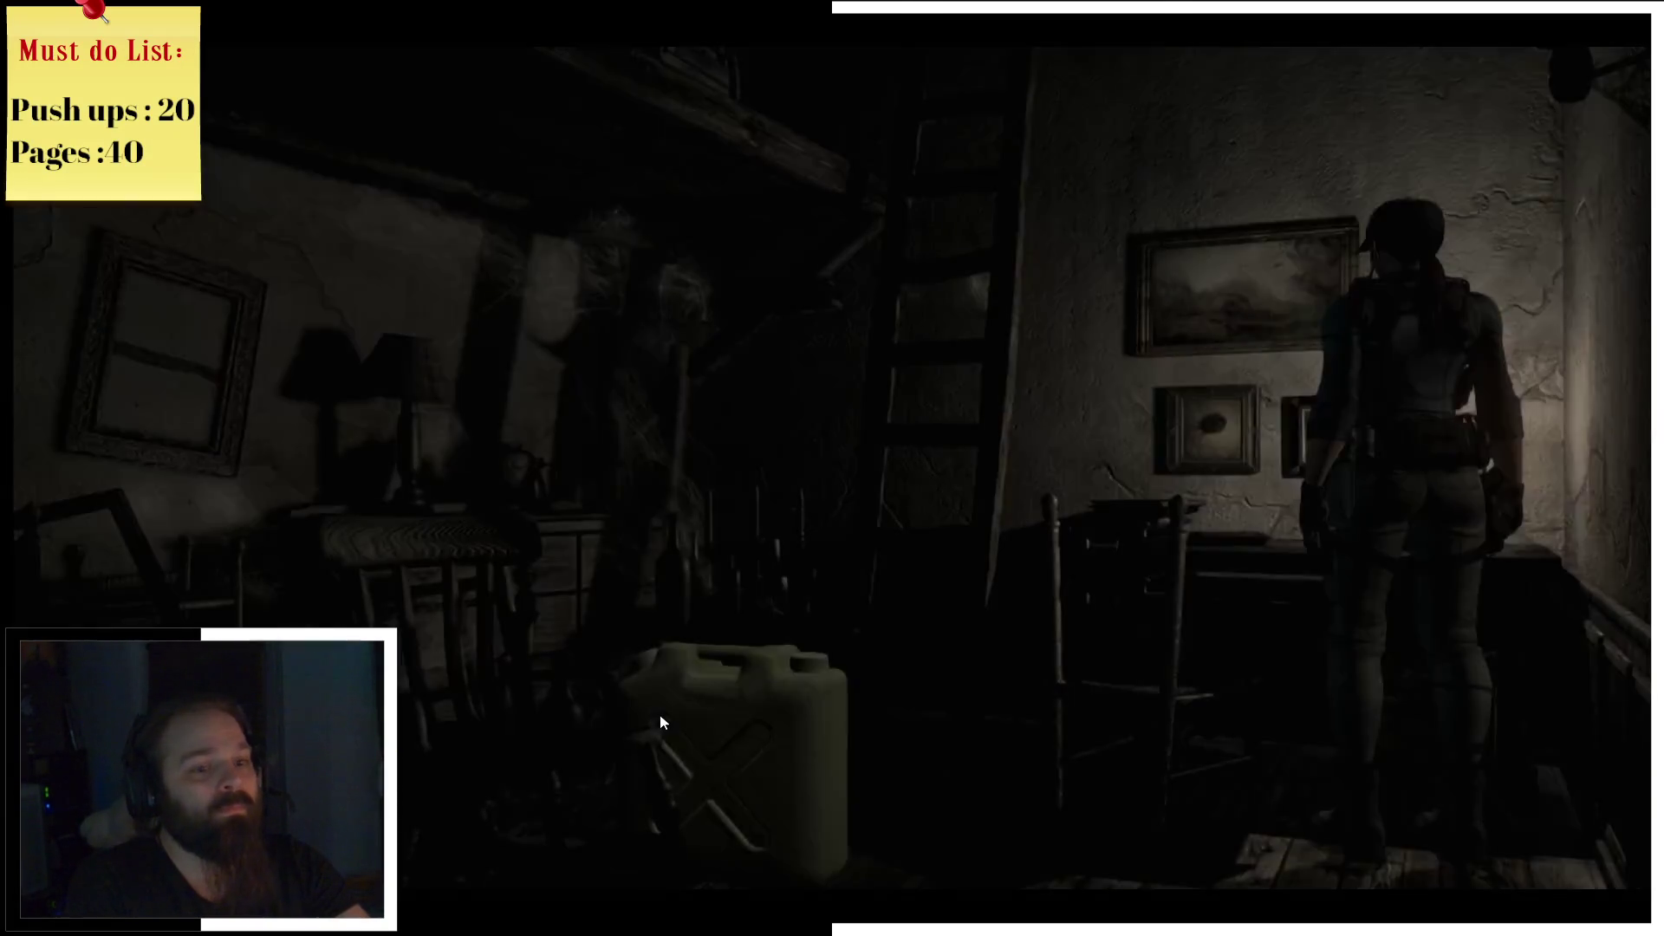
key(Left)
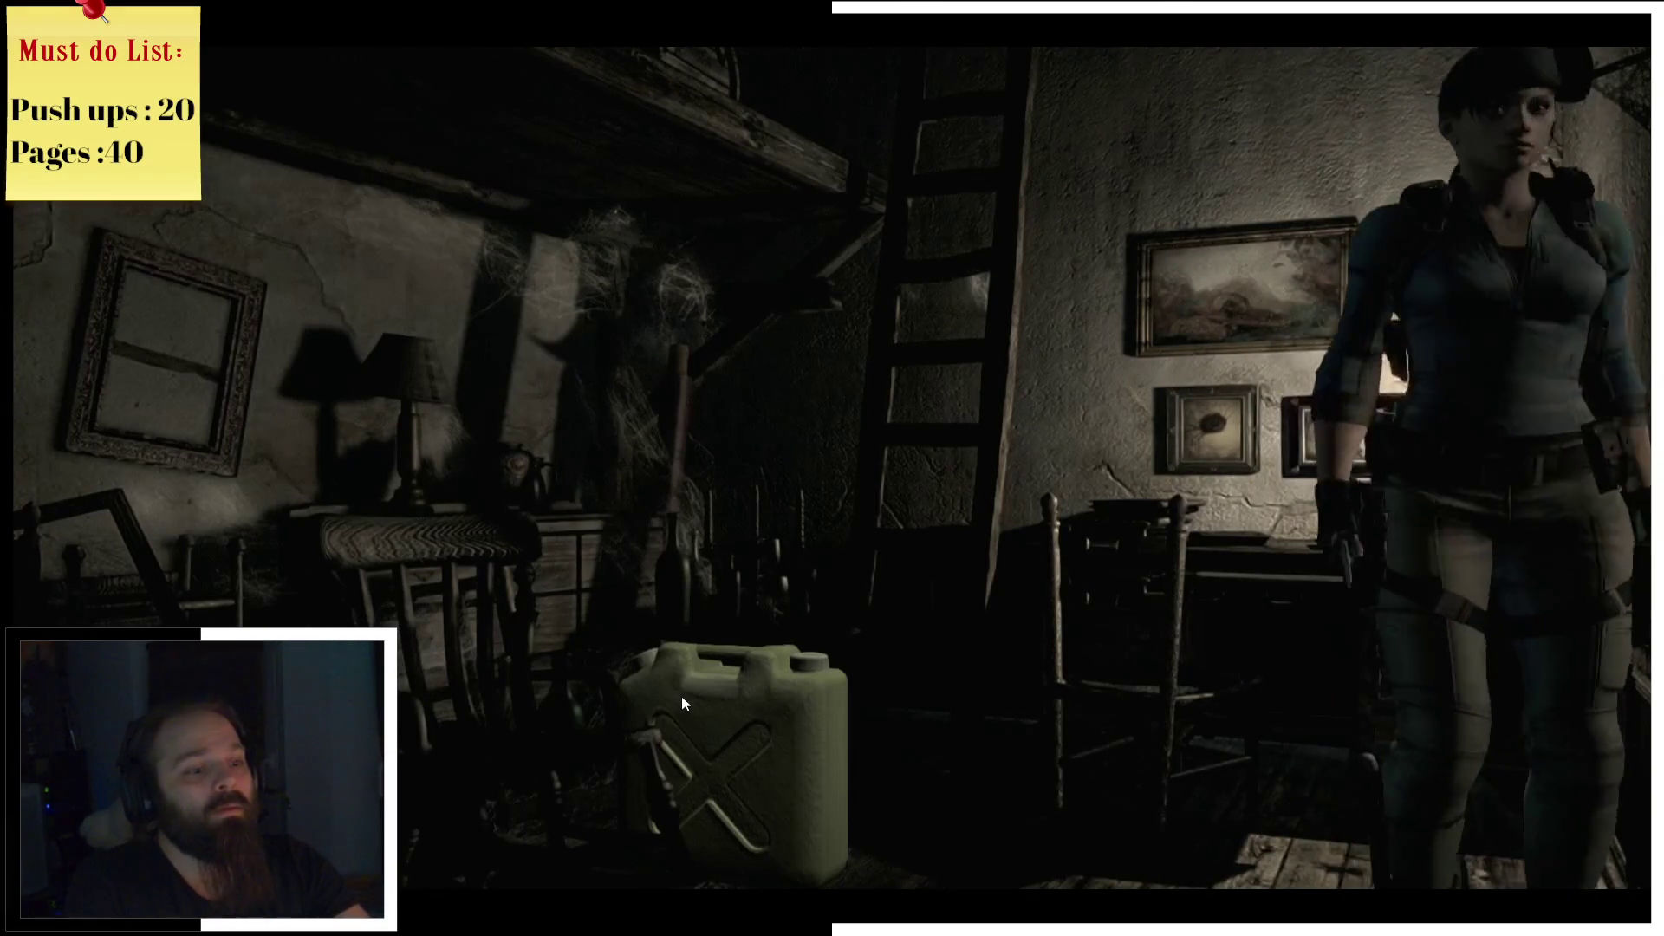
key(m)
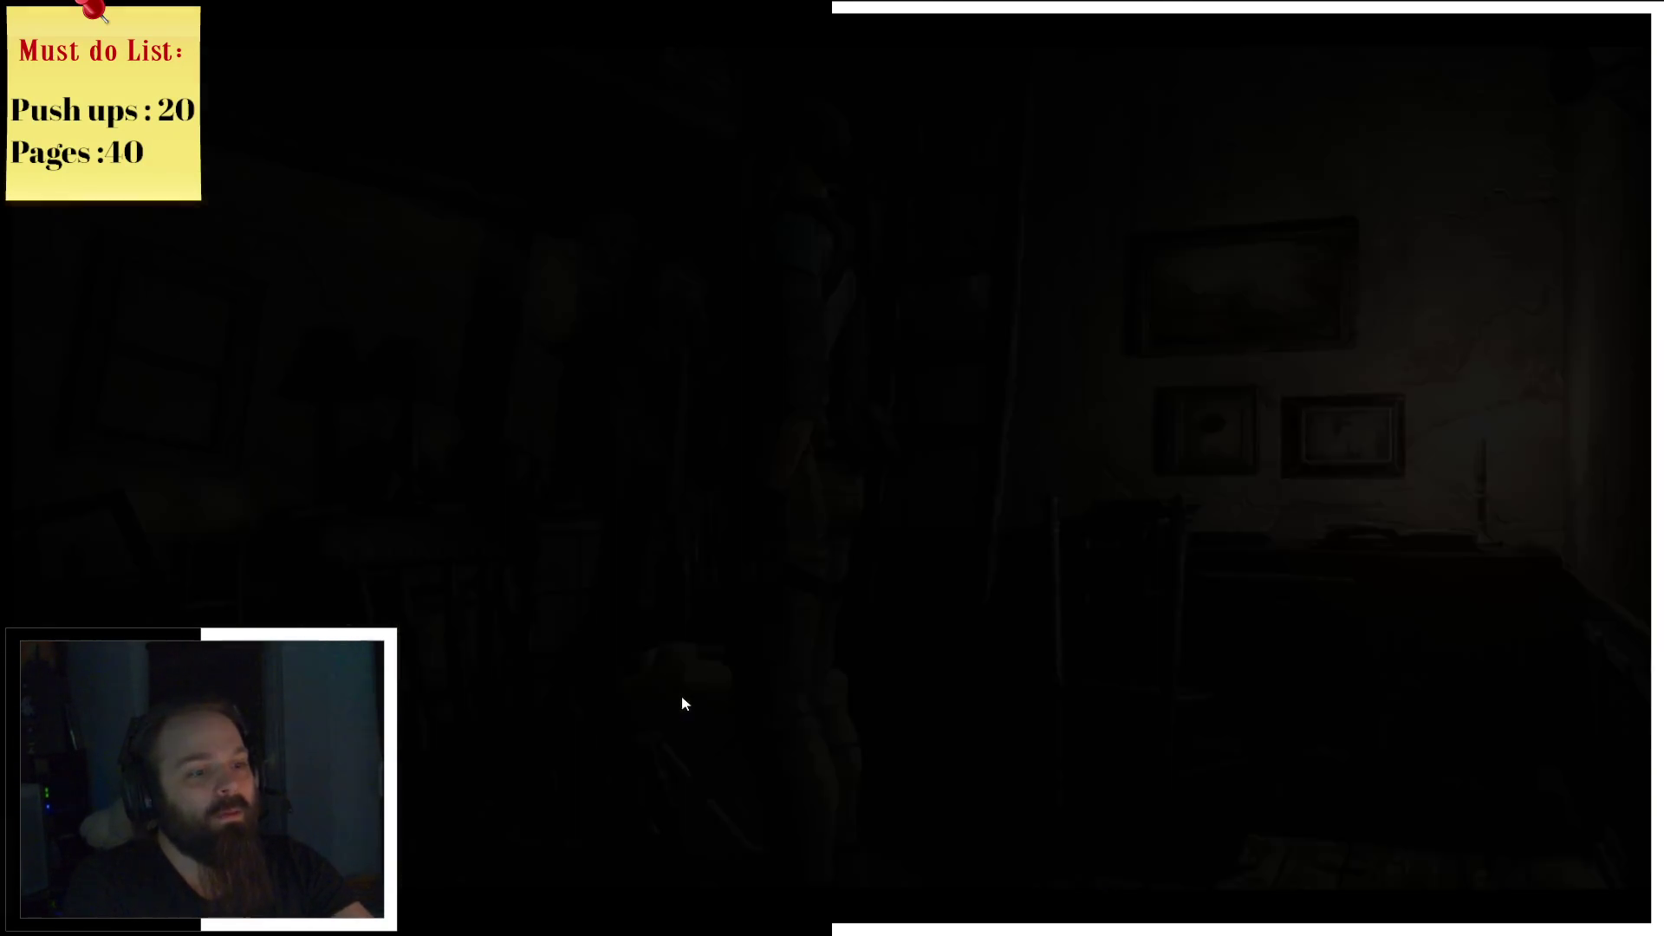
key(m)
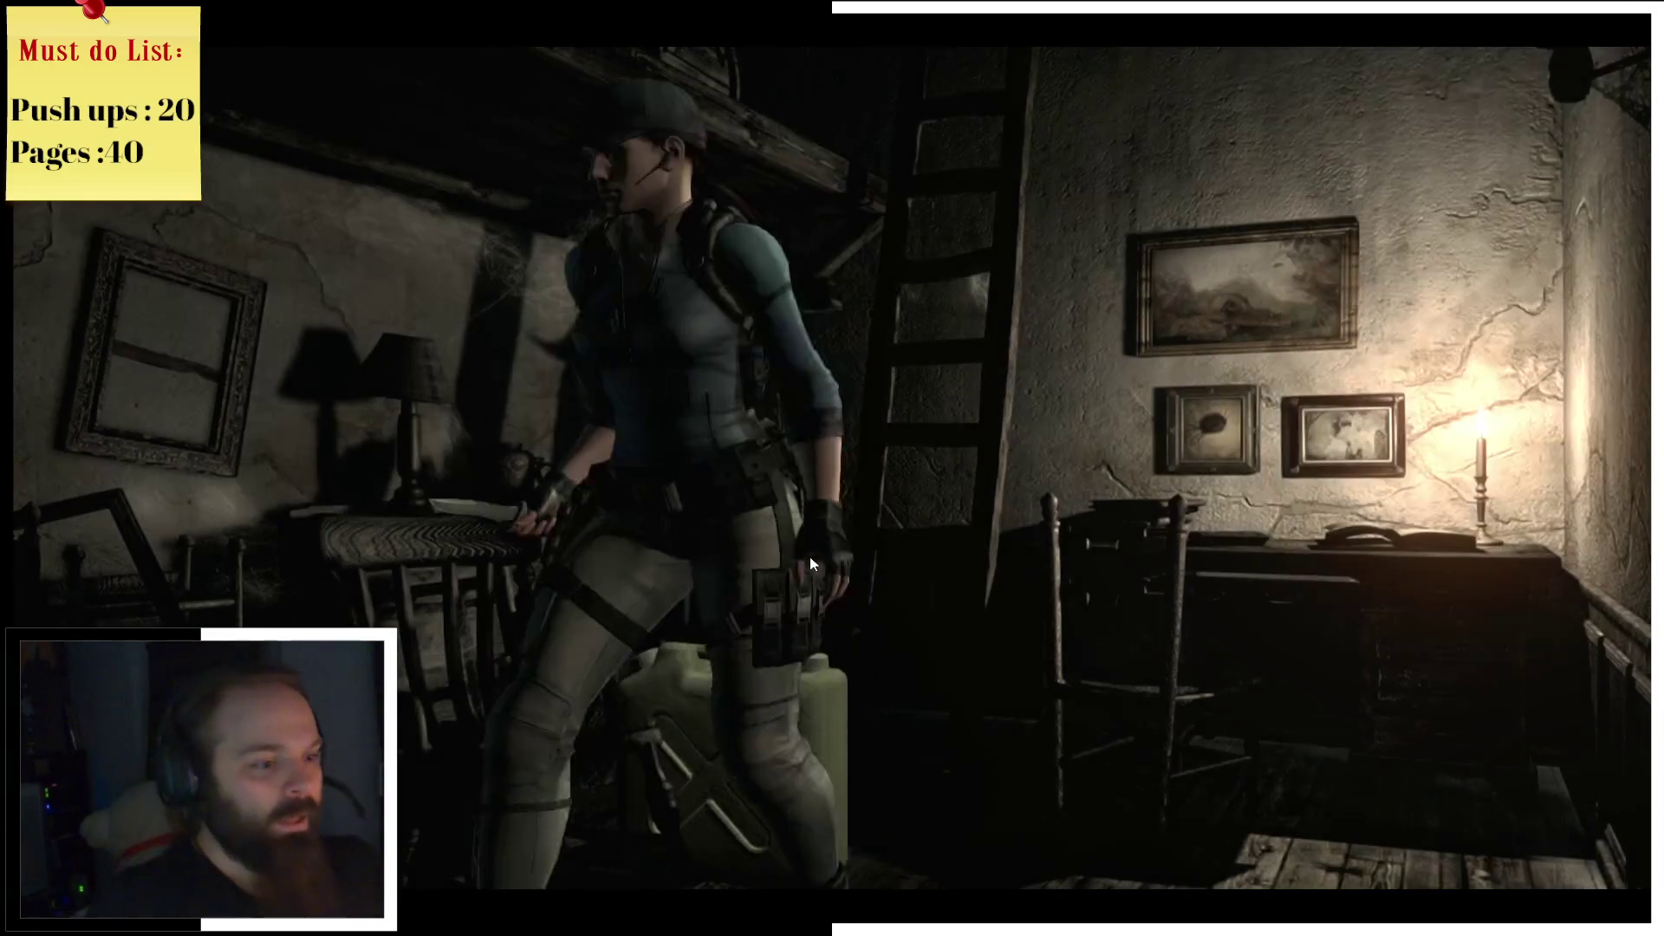
Step: Pick up the pack item near the doorway
key(Left)
key(Up)
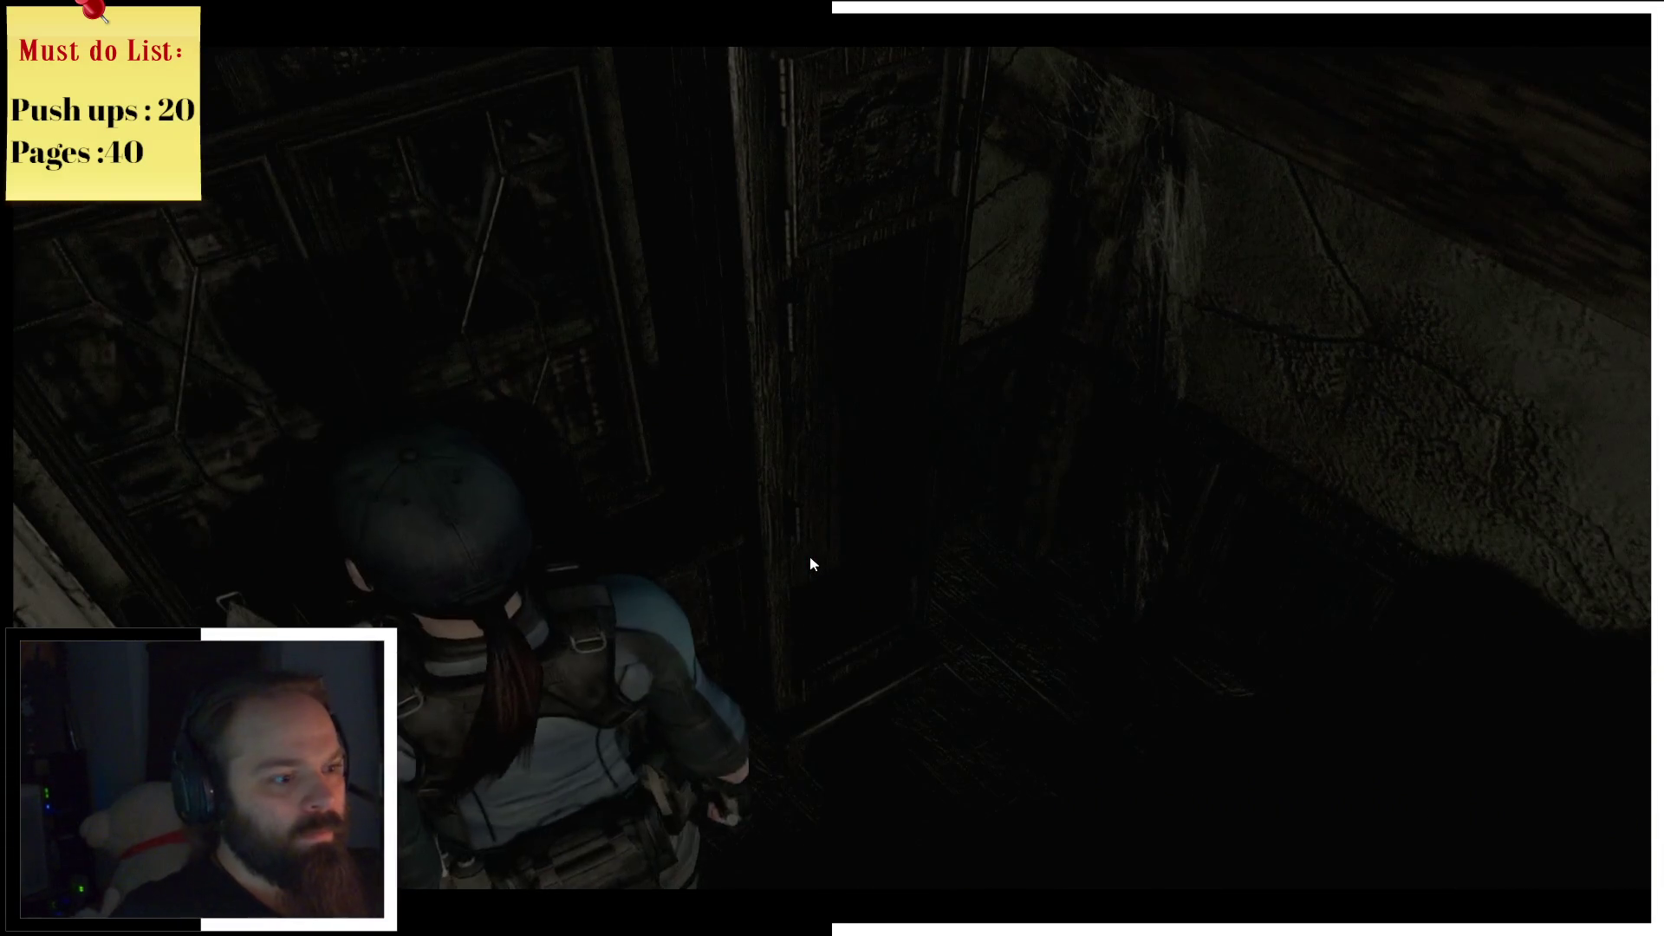
key(Tab)
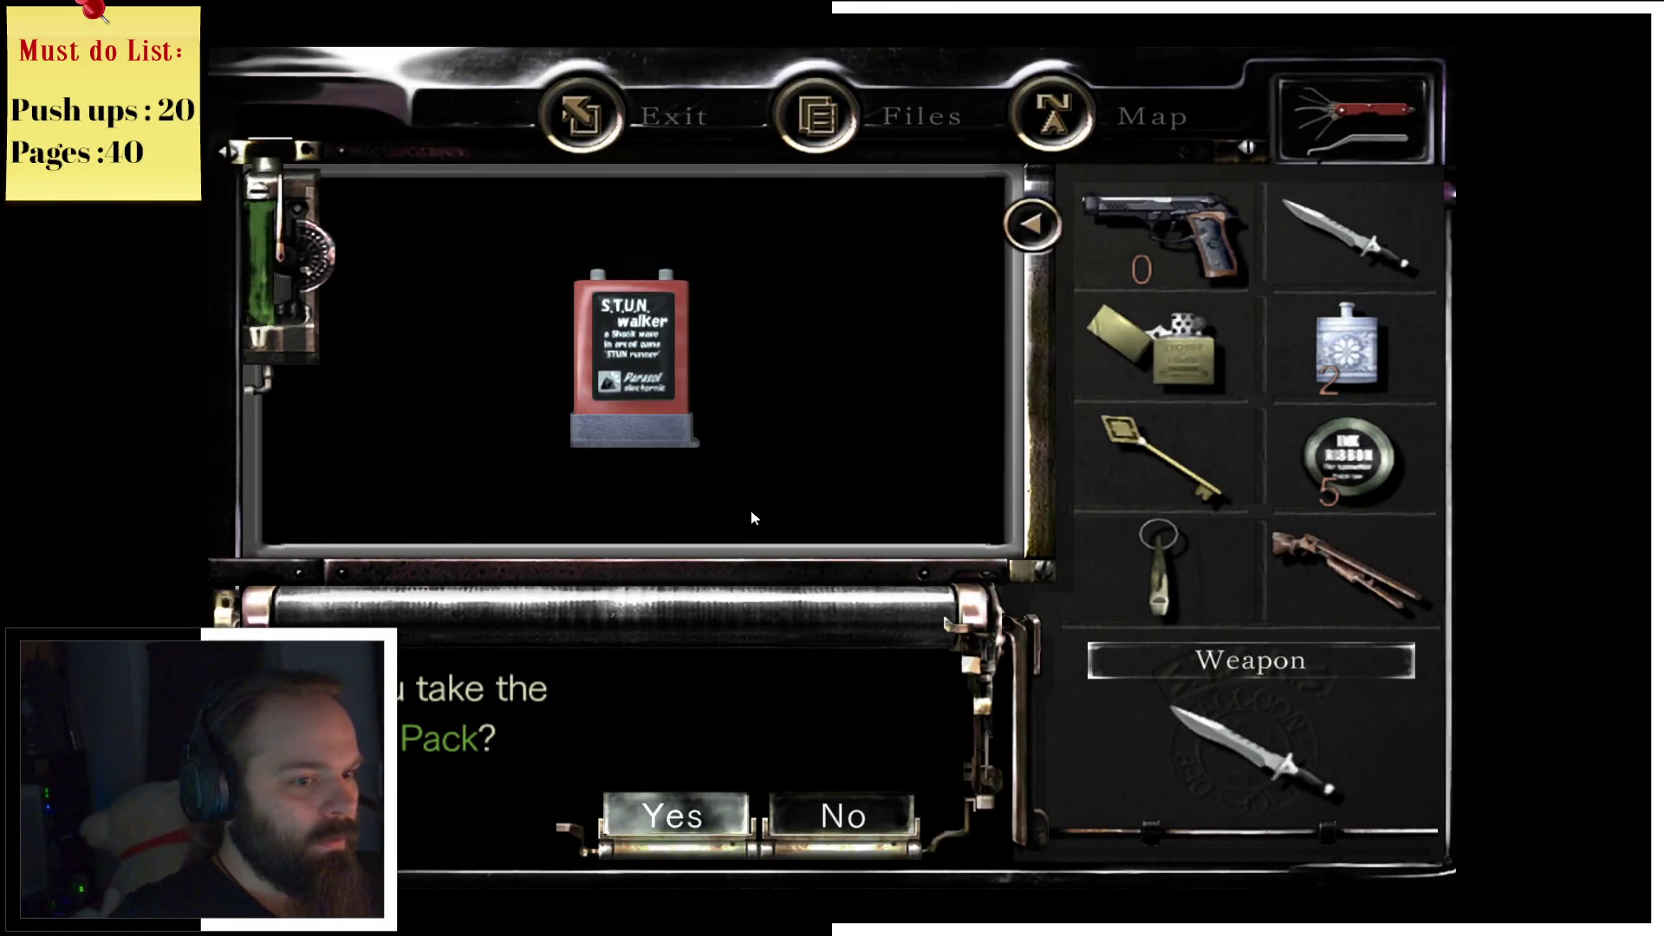
key(Return)
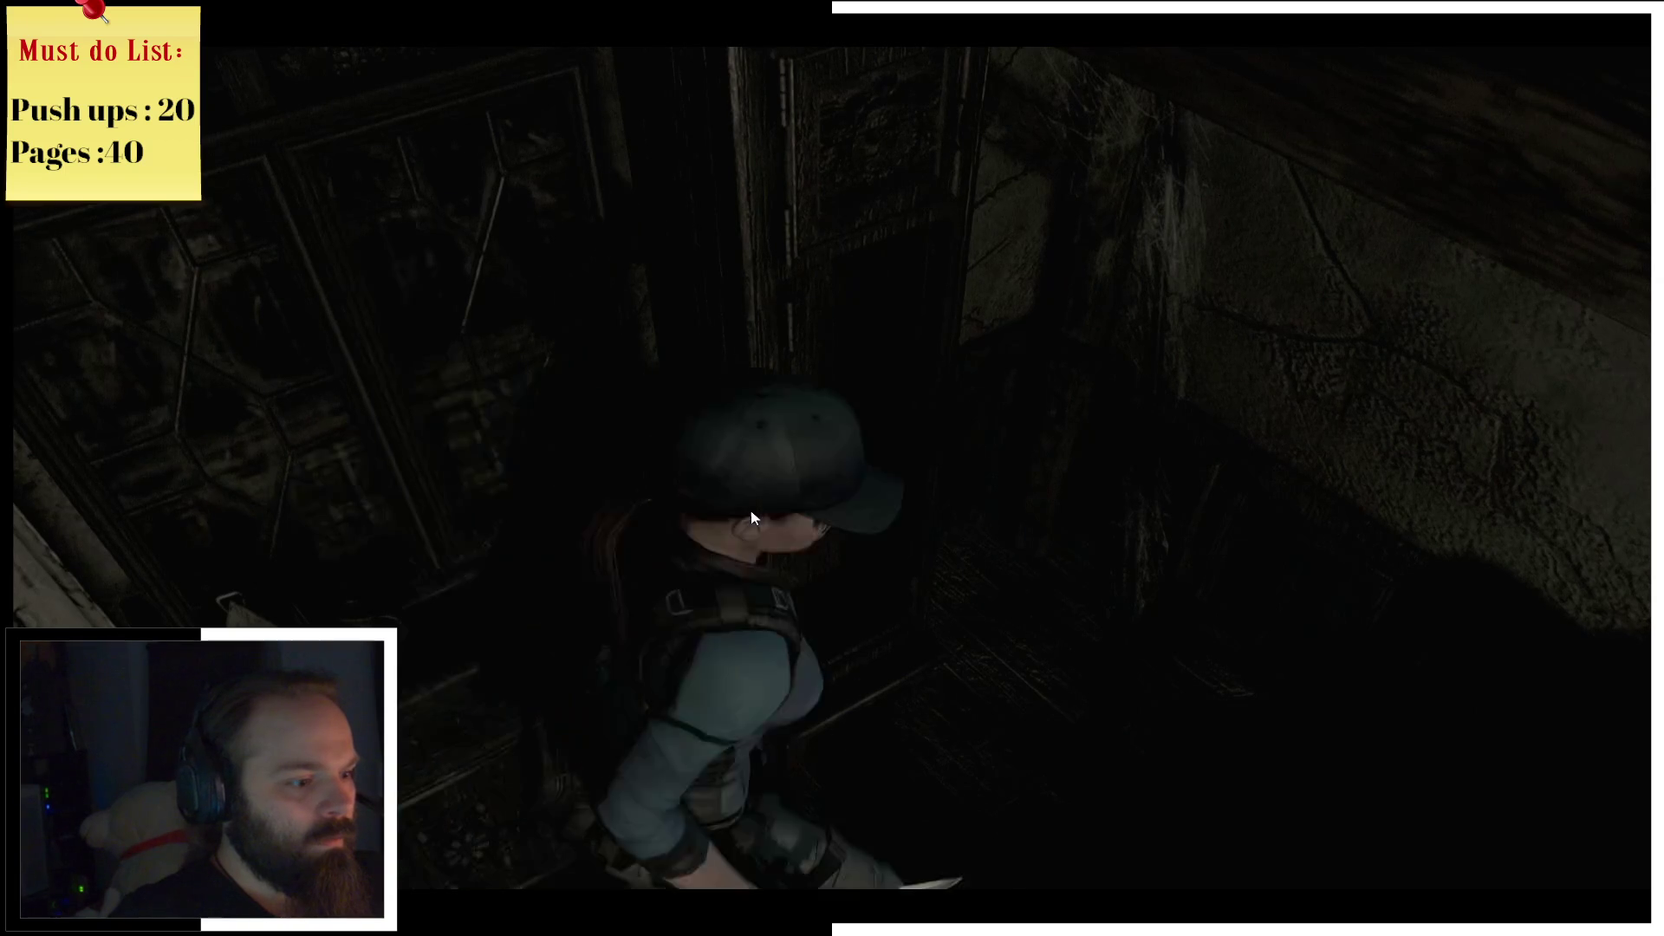
key(Down)
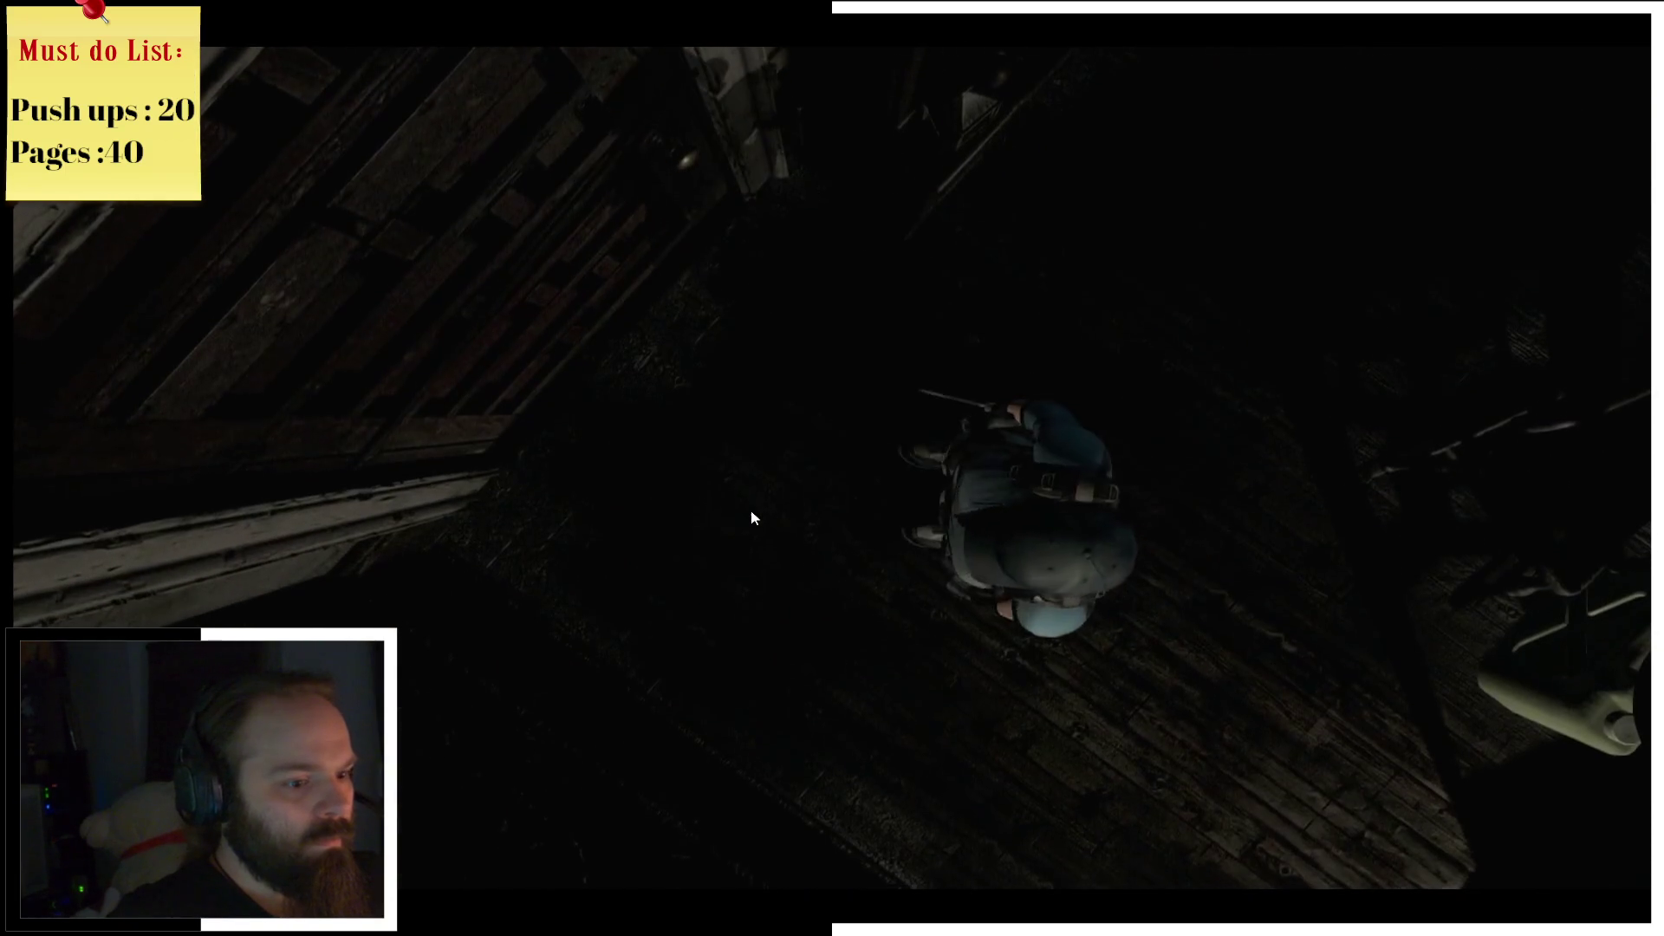
Step: Leave through the wooden door and run down the hallway to the far door
key(Up)
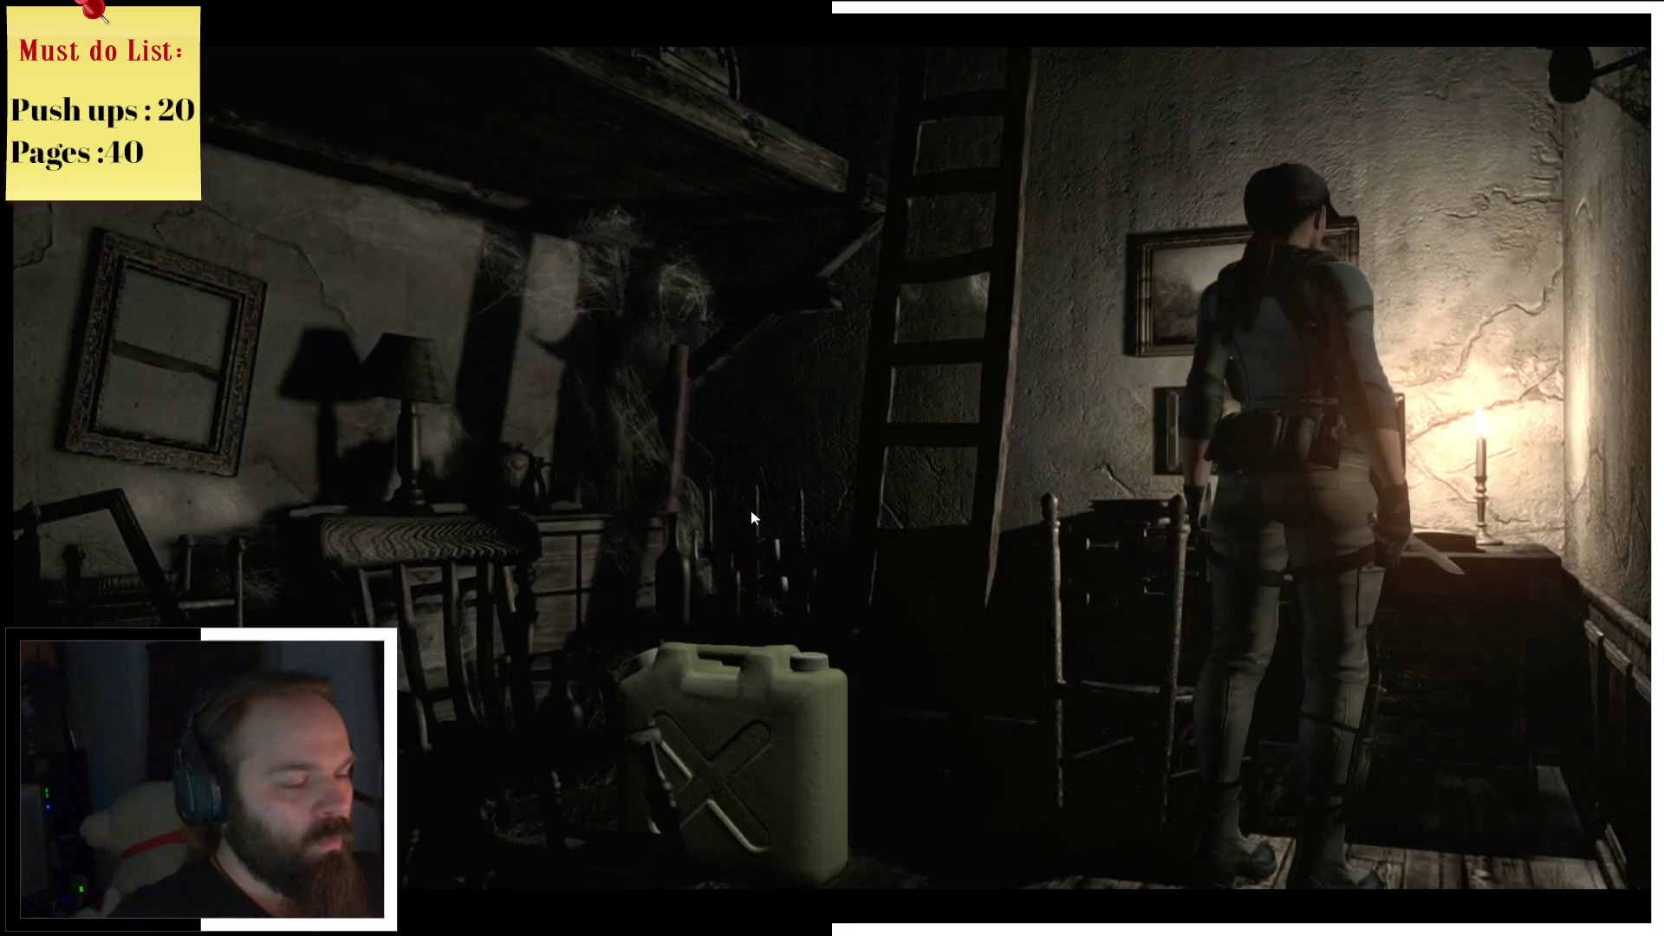
key(m)
key(m)
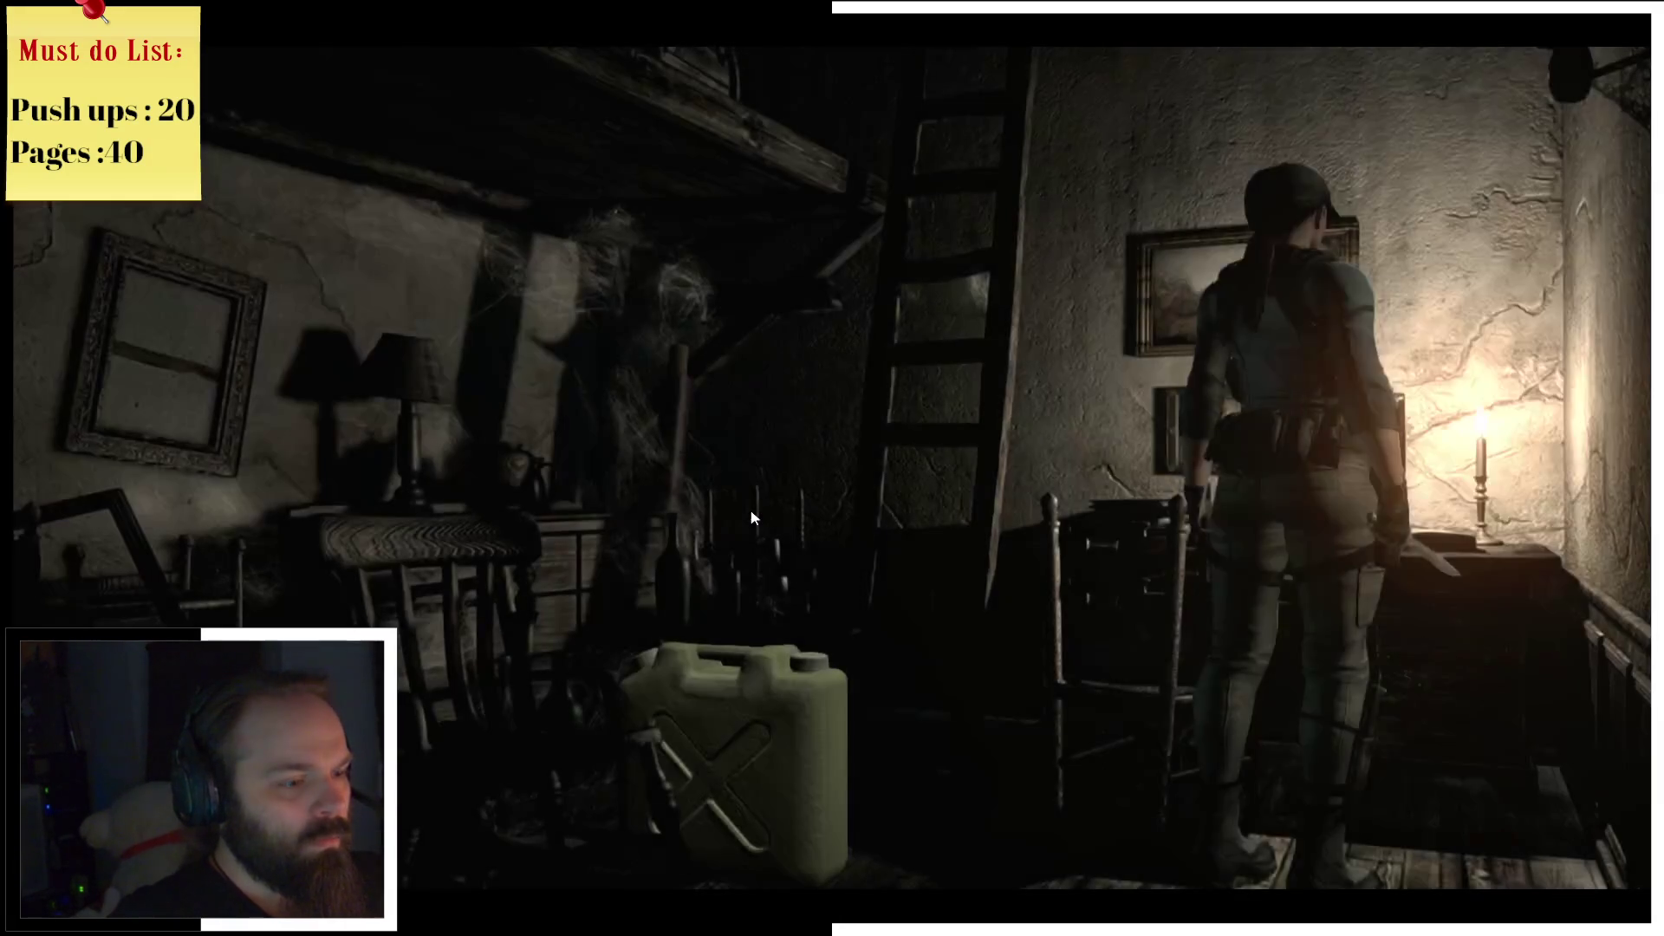
key(Down)
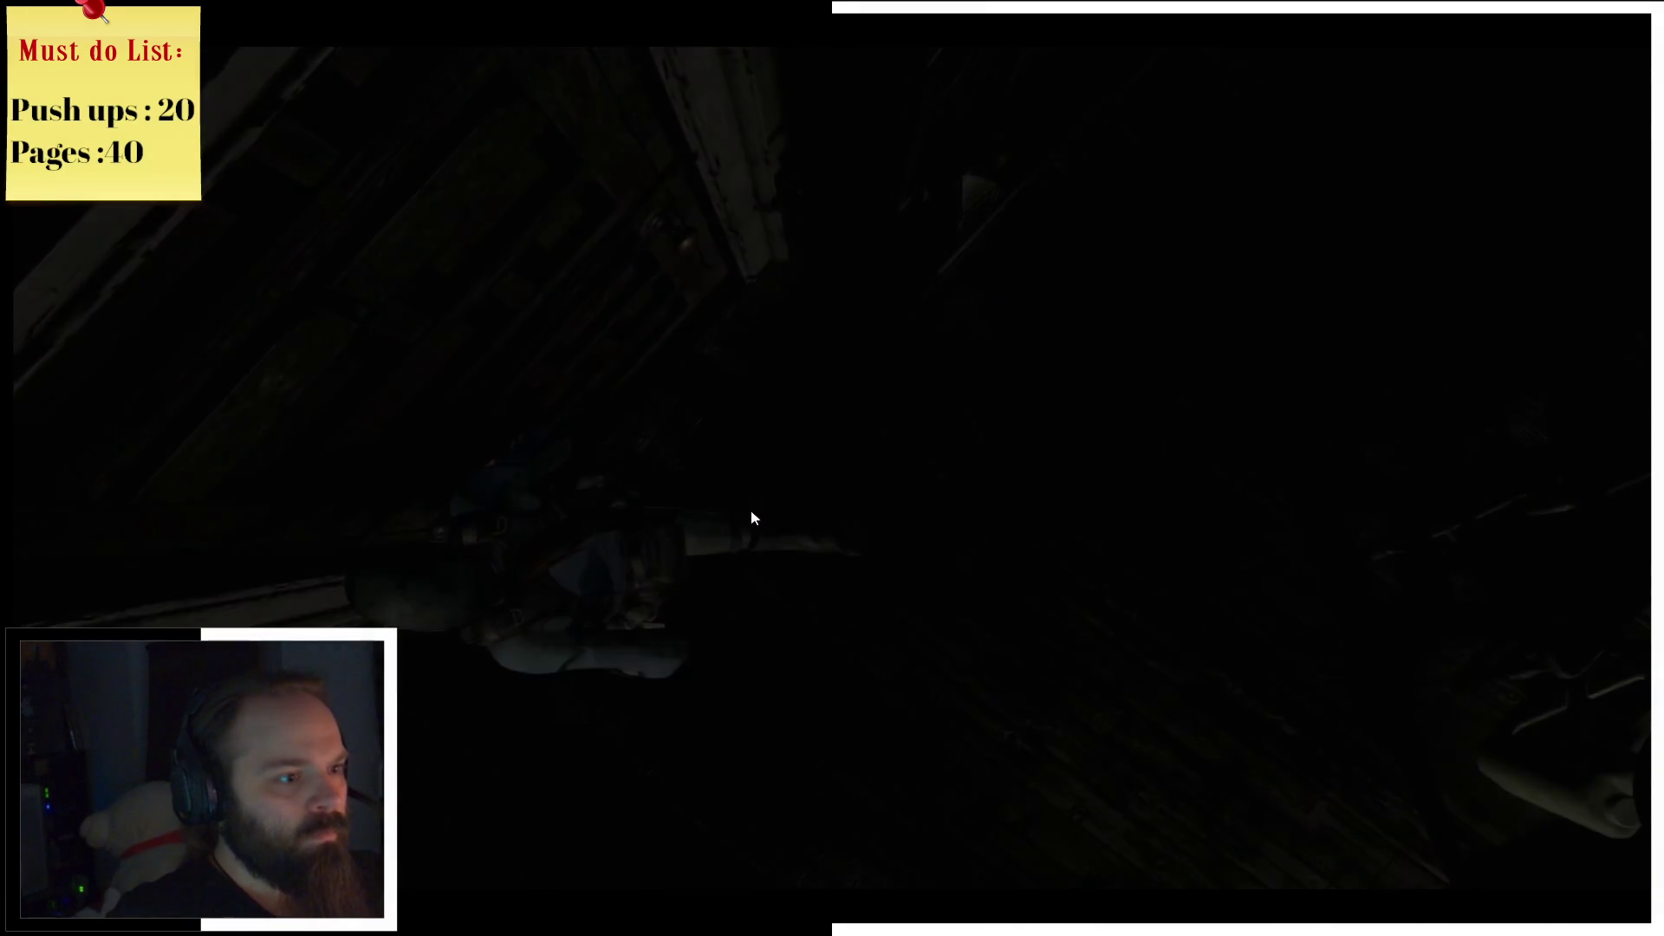
key(Return)
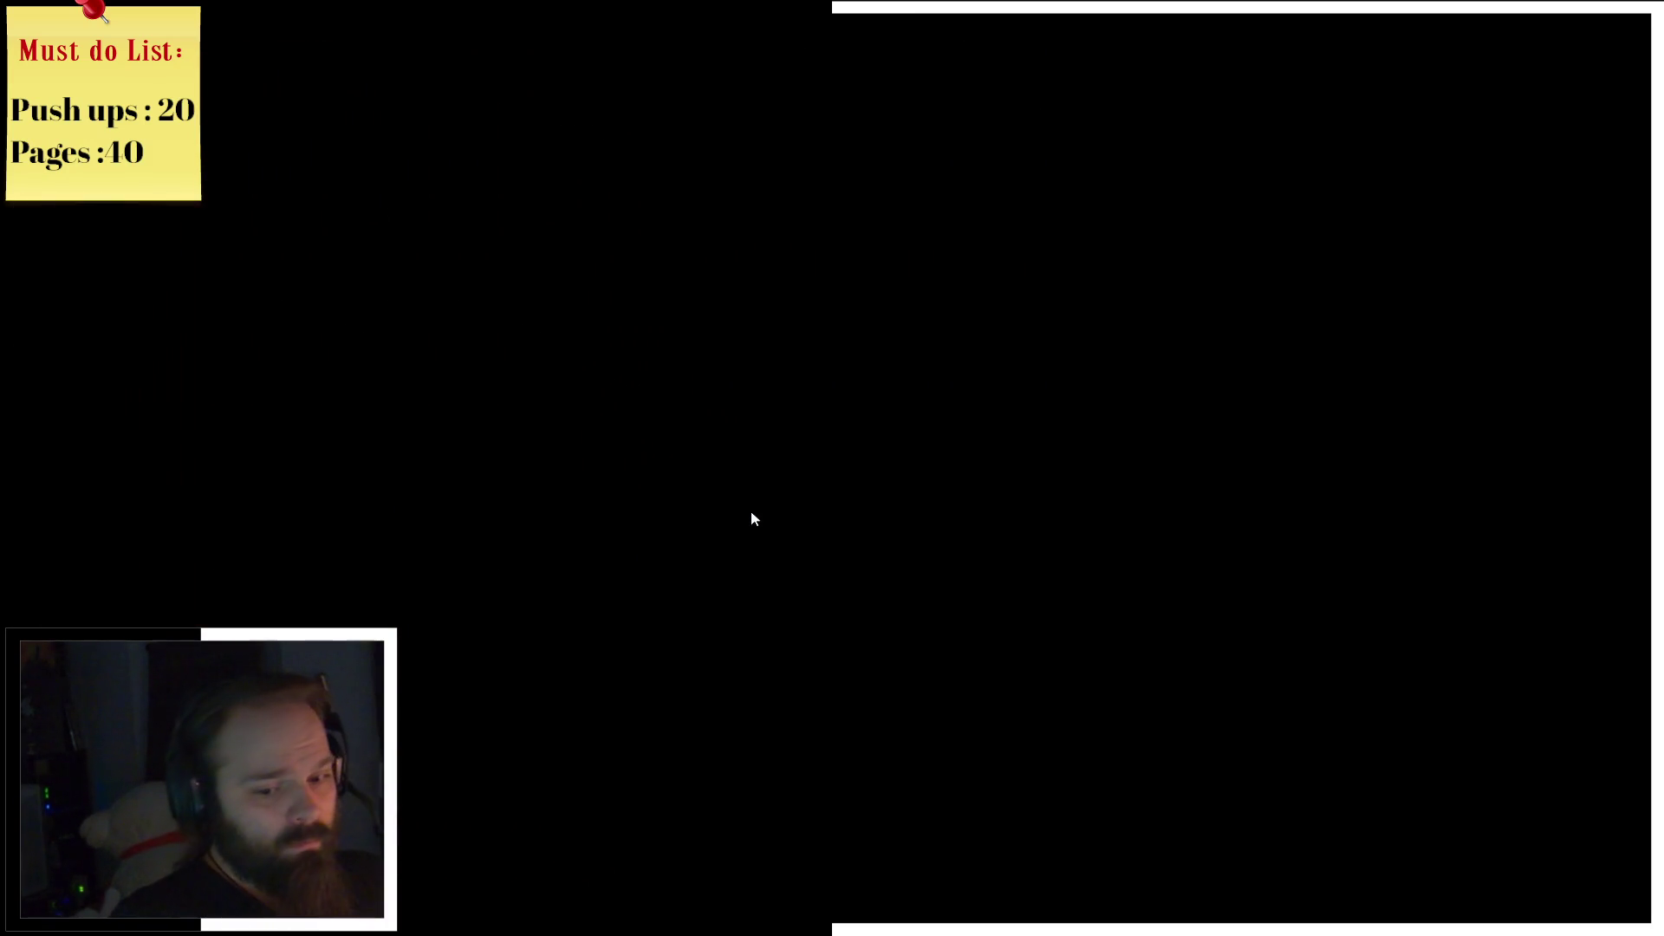
key(w)
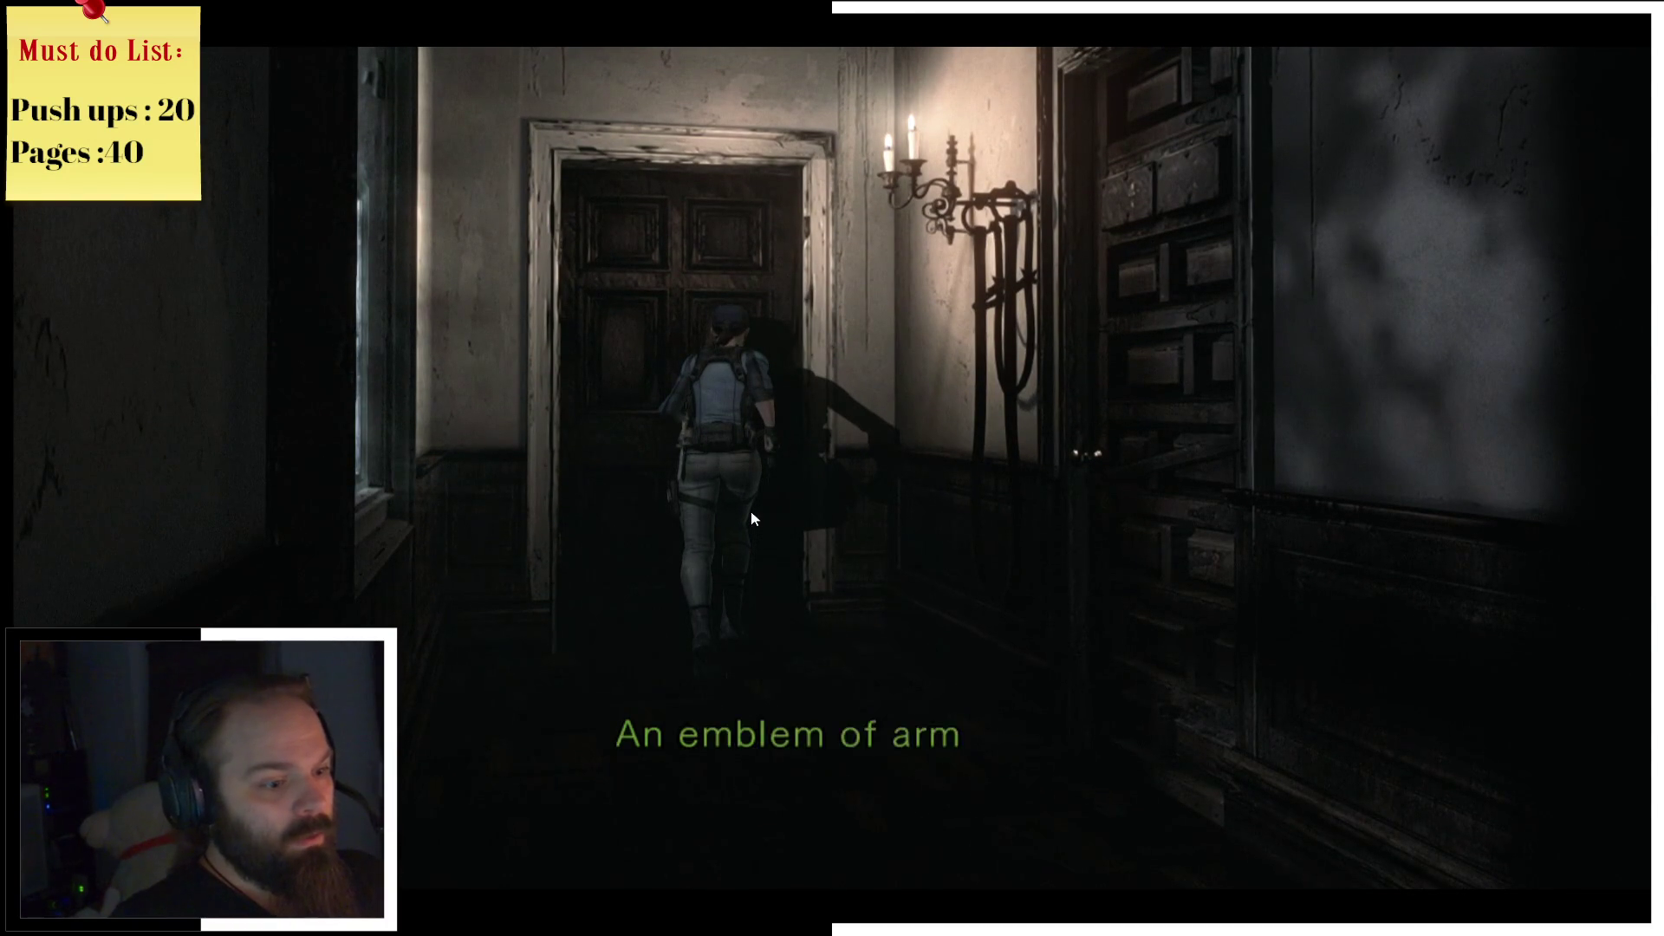
Step: Dismiss the emblem door message, run back to the chandelier balcony and bring up the Mansion 2F map
key(Return)
key(s)
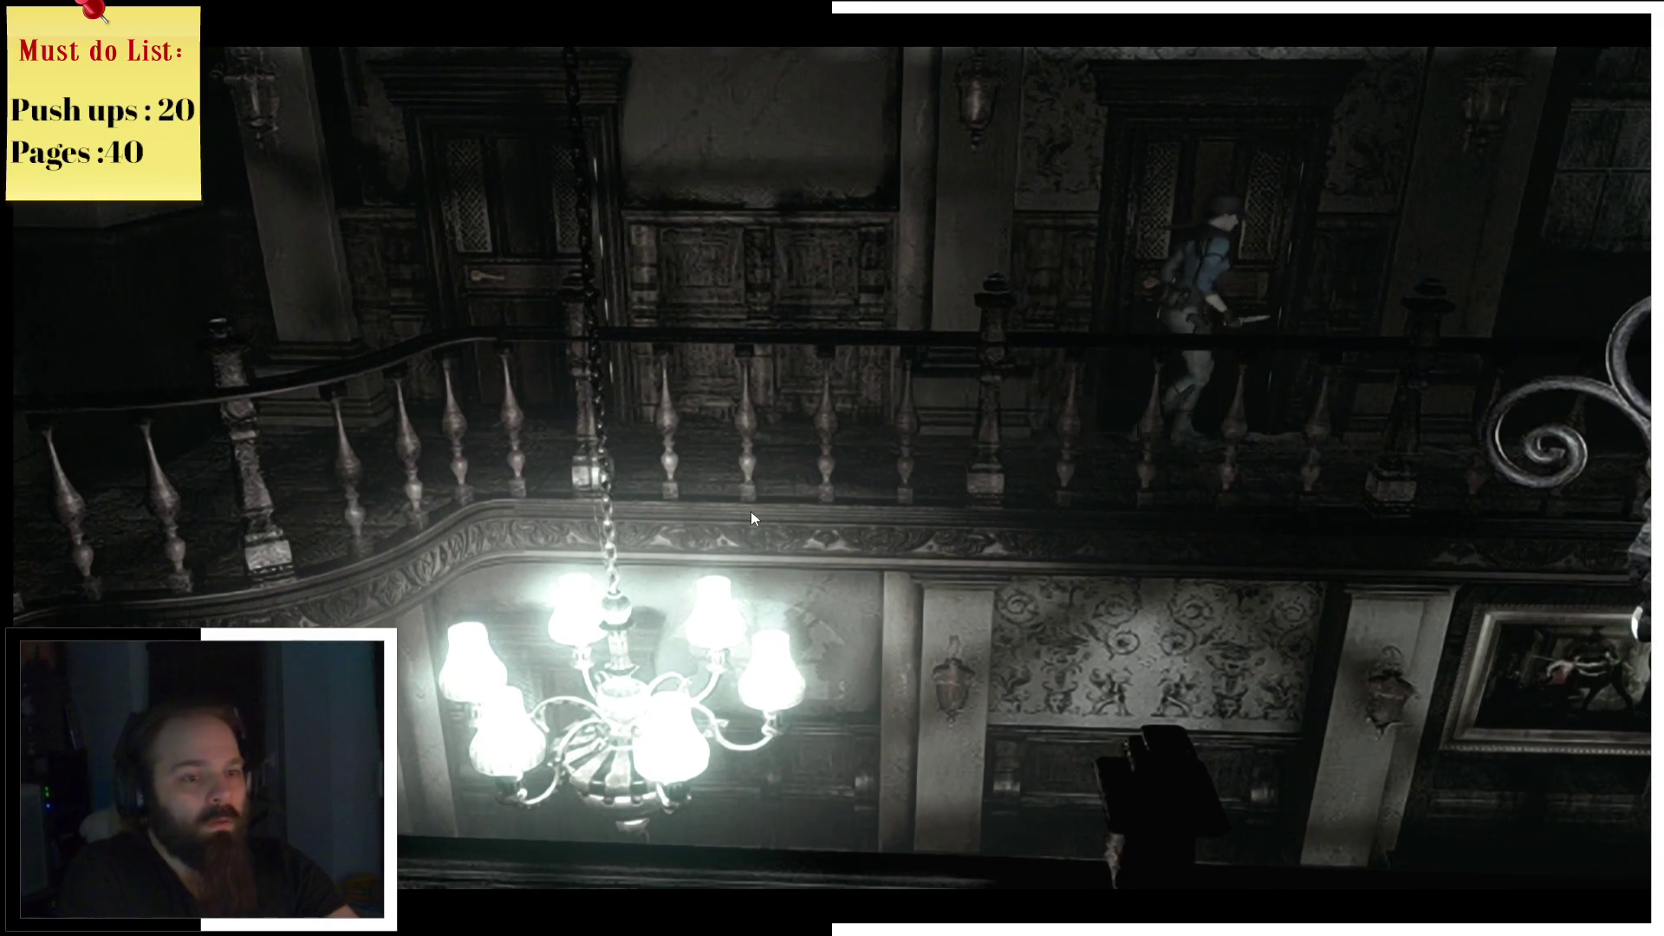
key(m)
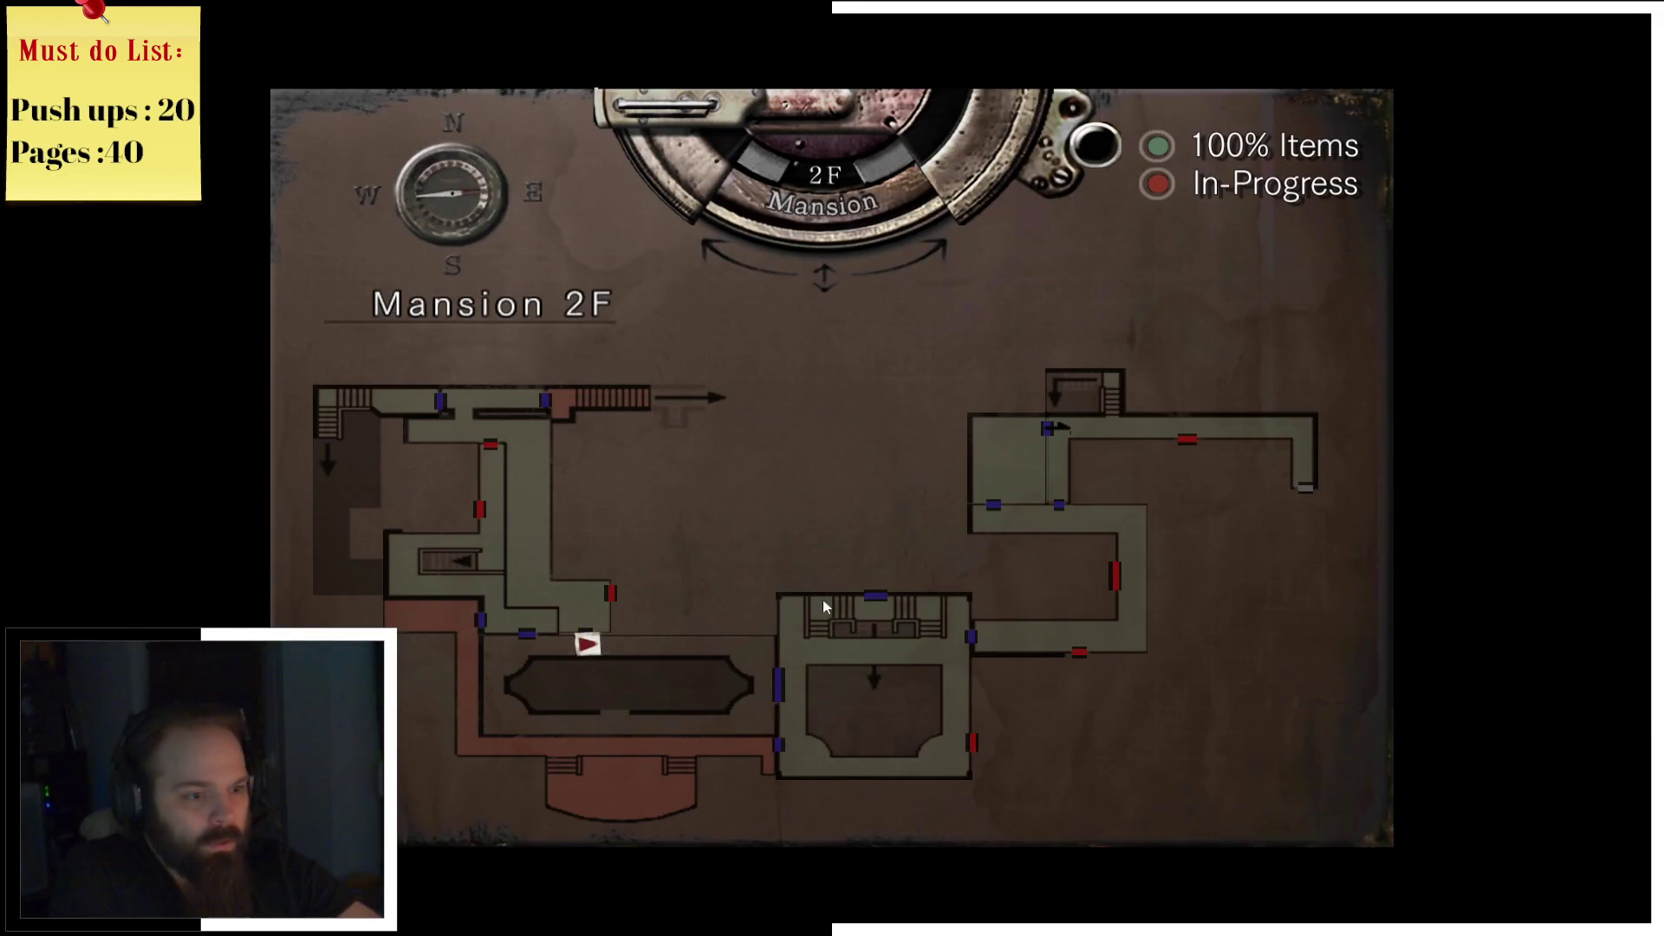
key(Up)
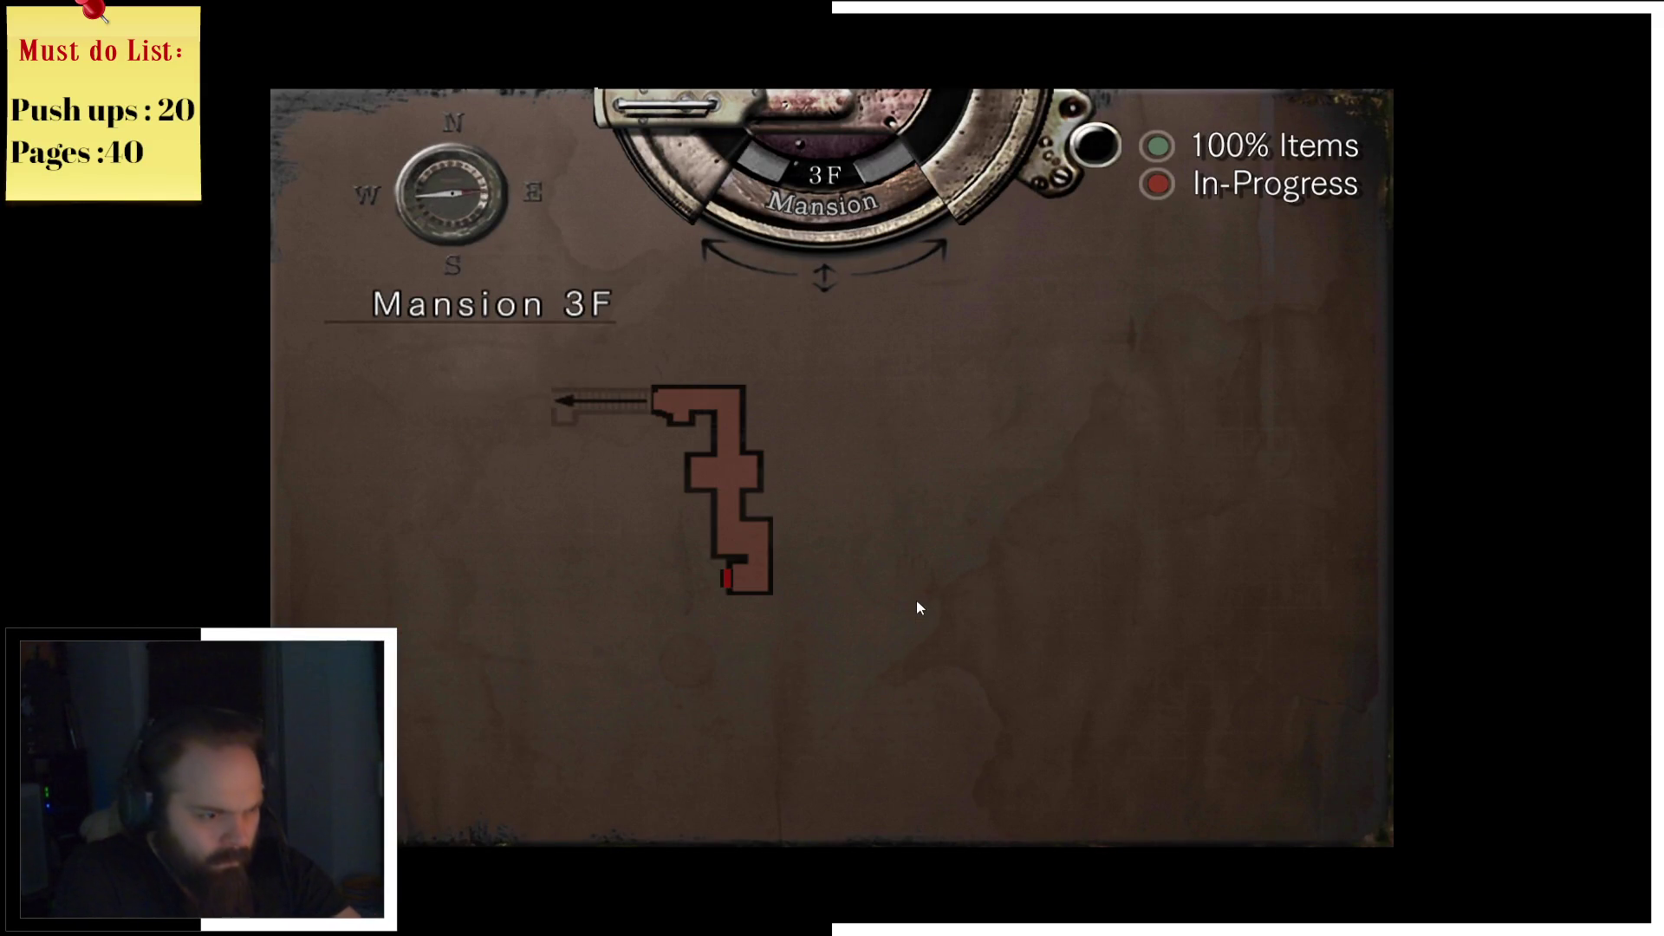
key(Up)
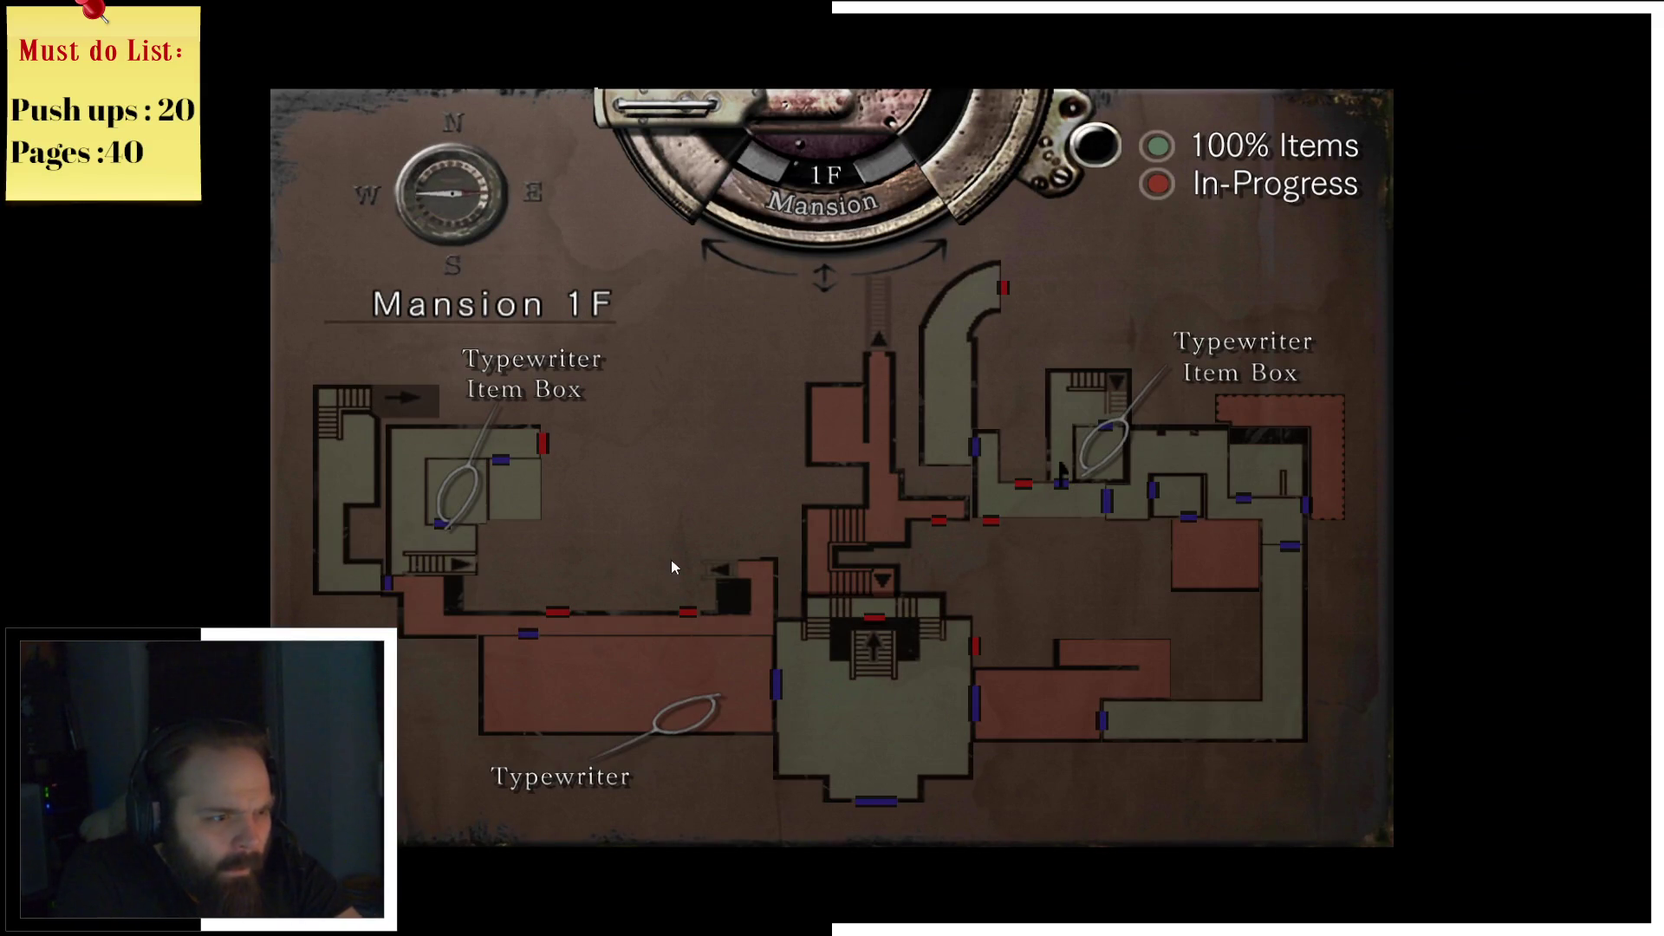
key(Up)
key(Up)
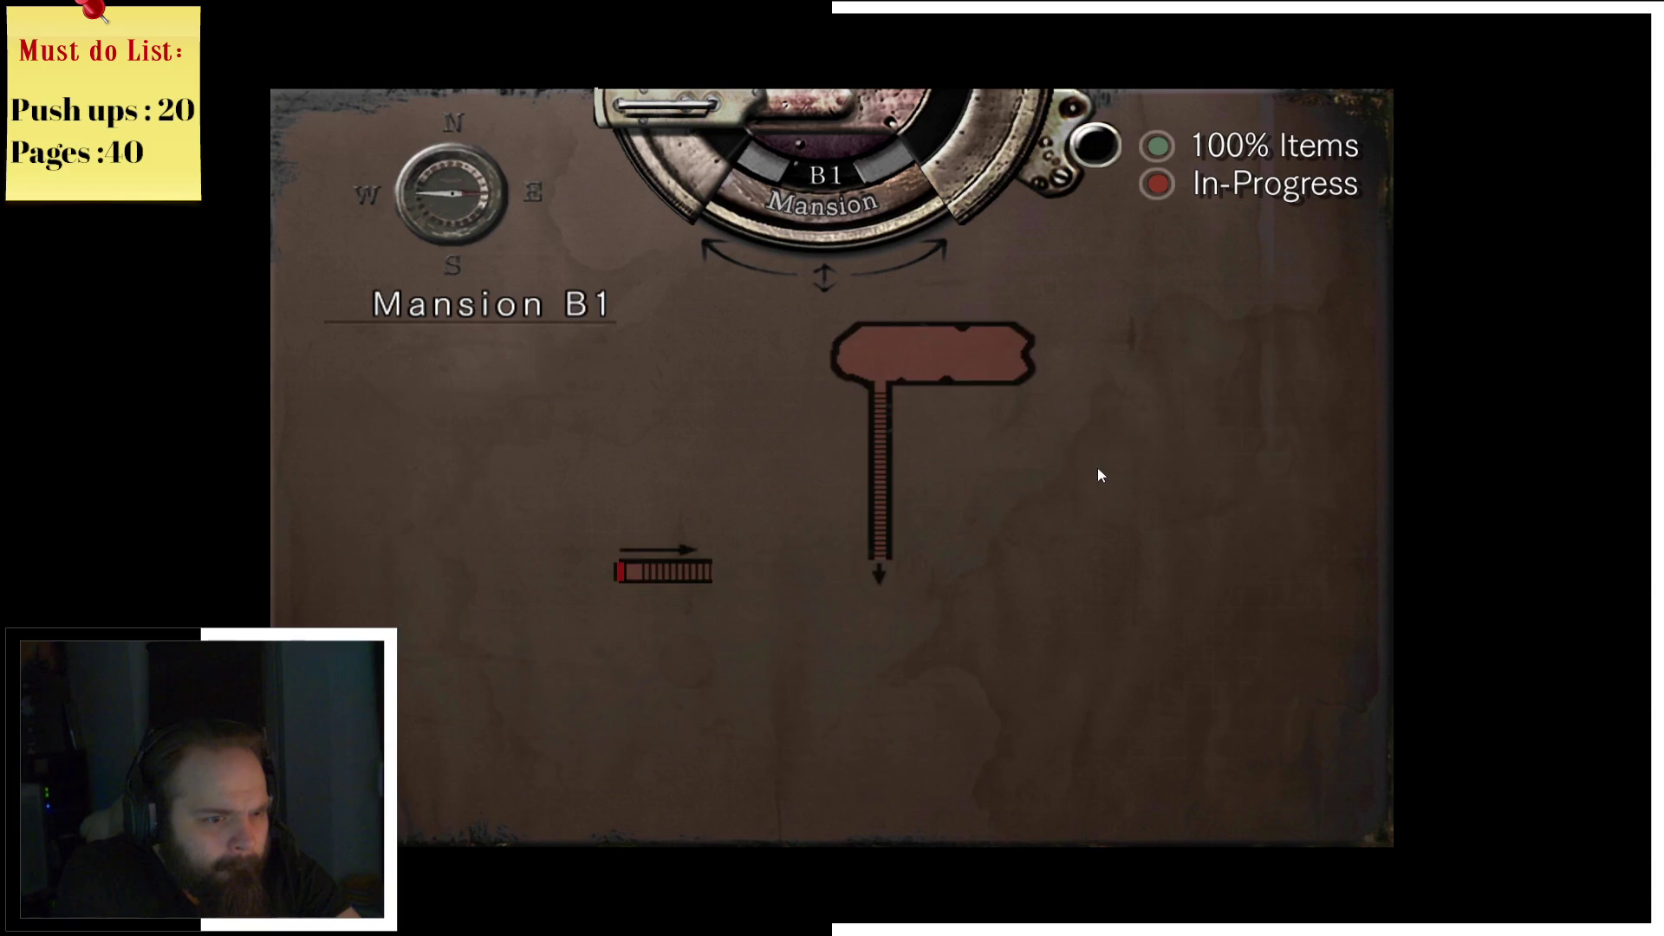
key(Up)
key(Up)
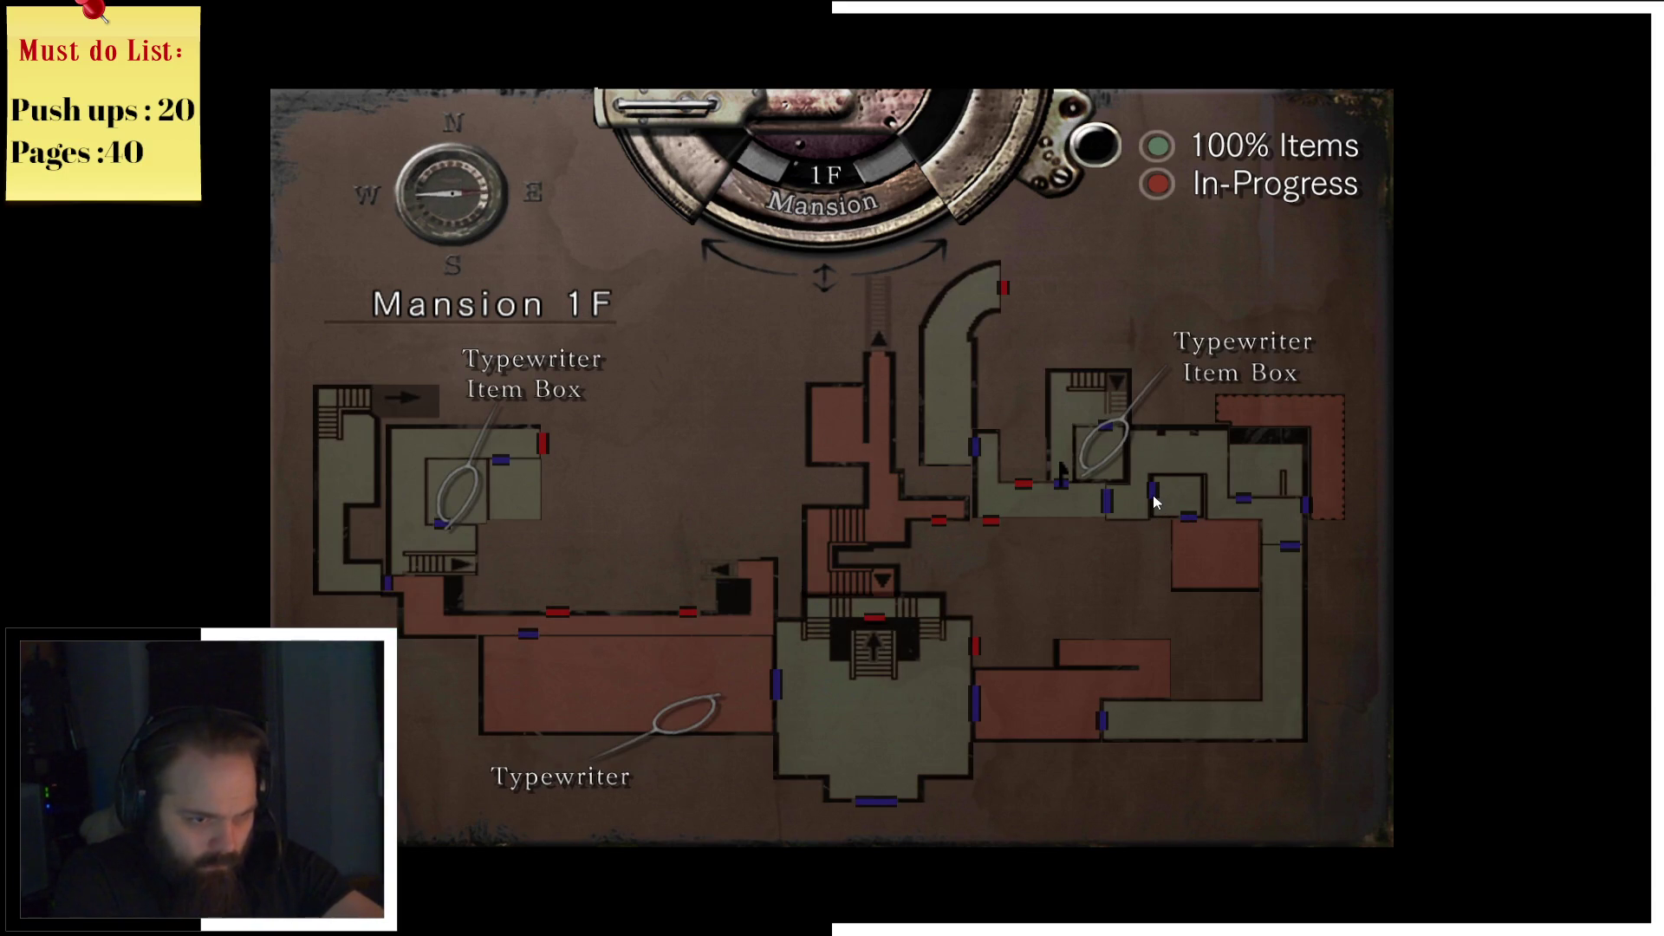
key(Escape)
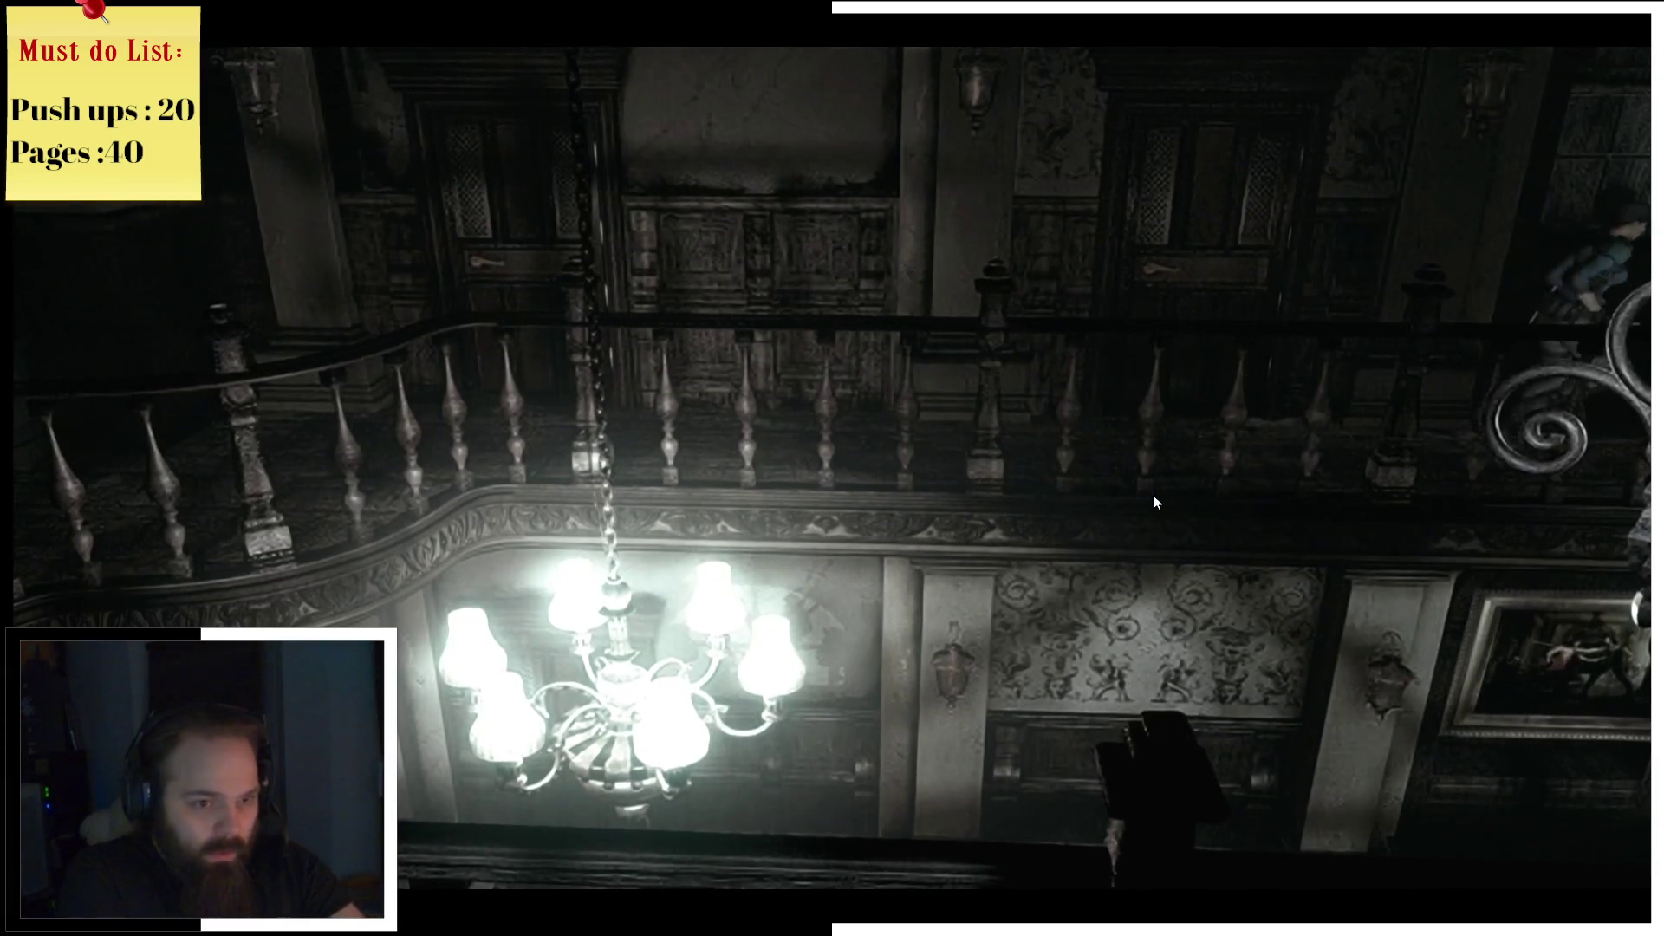
Step: Run down the corridor, through the double doors, and left along the main hall's upper balcony
key(Up)
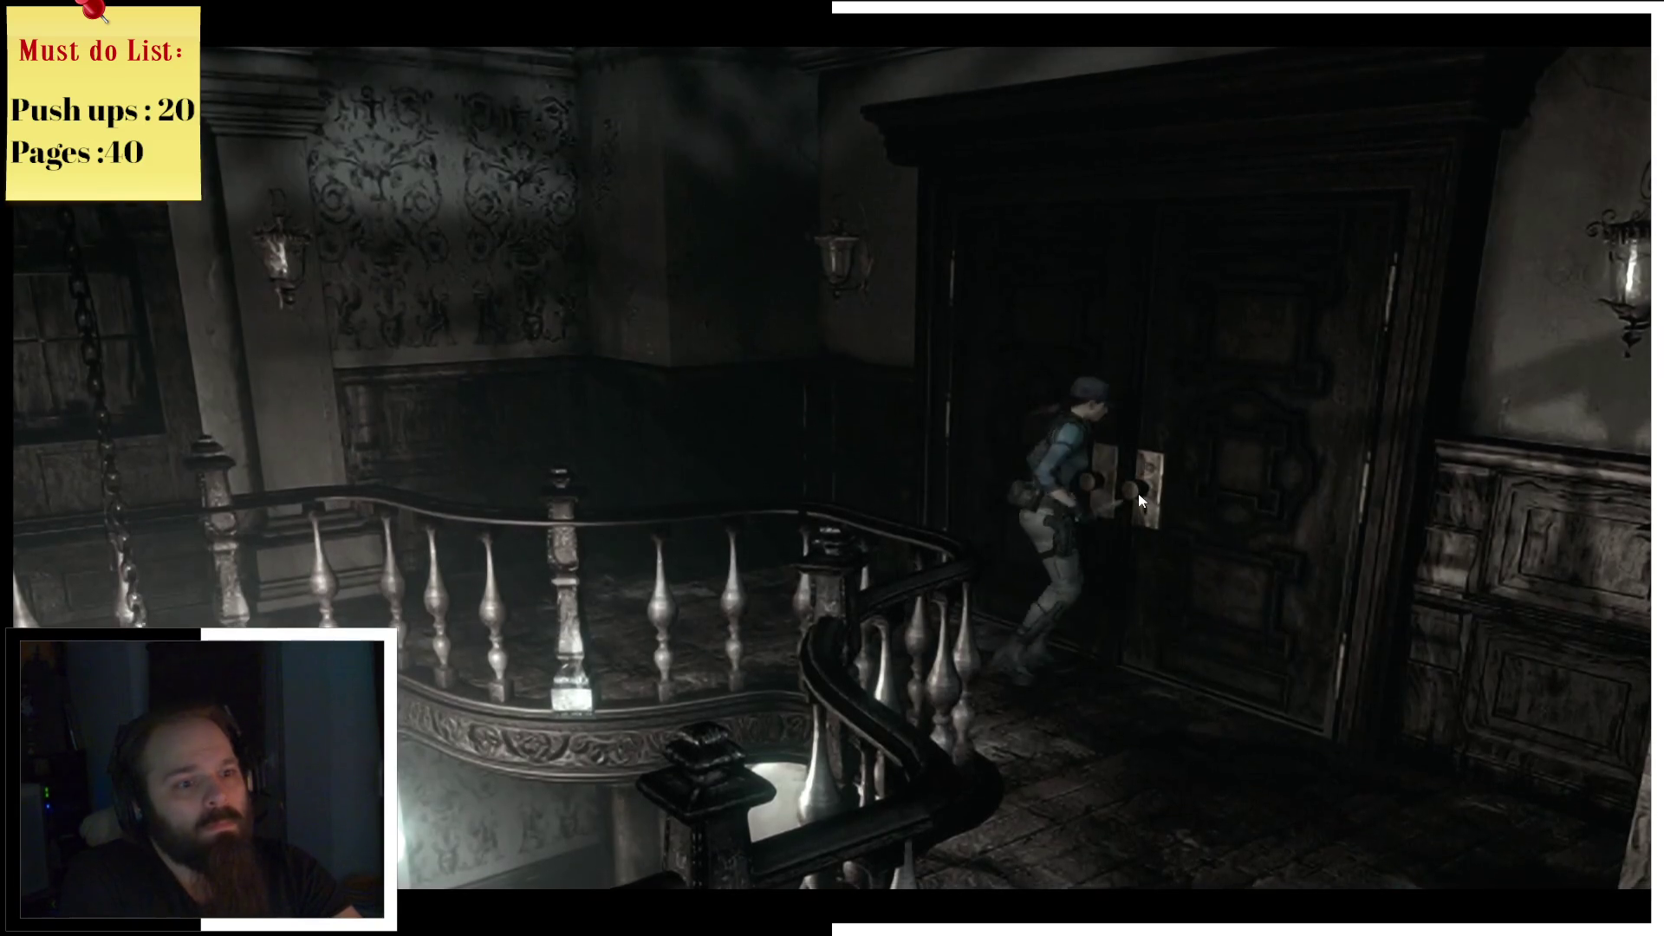
key(Return)
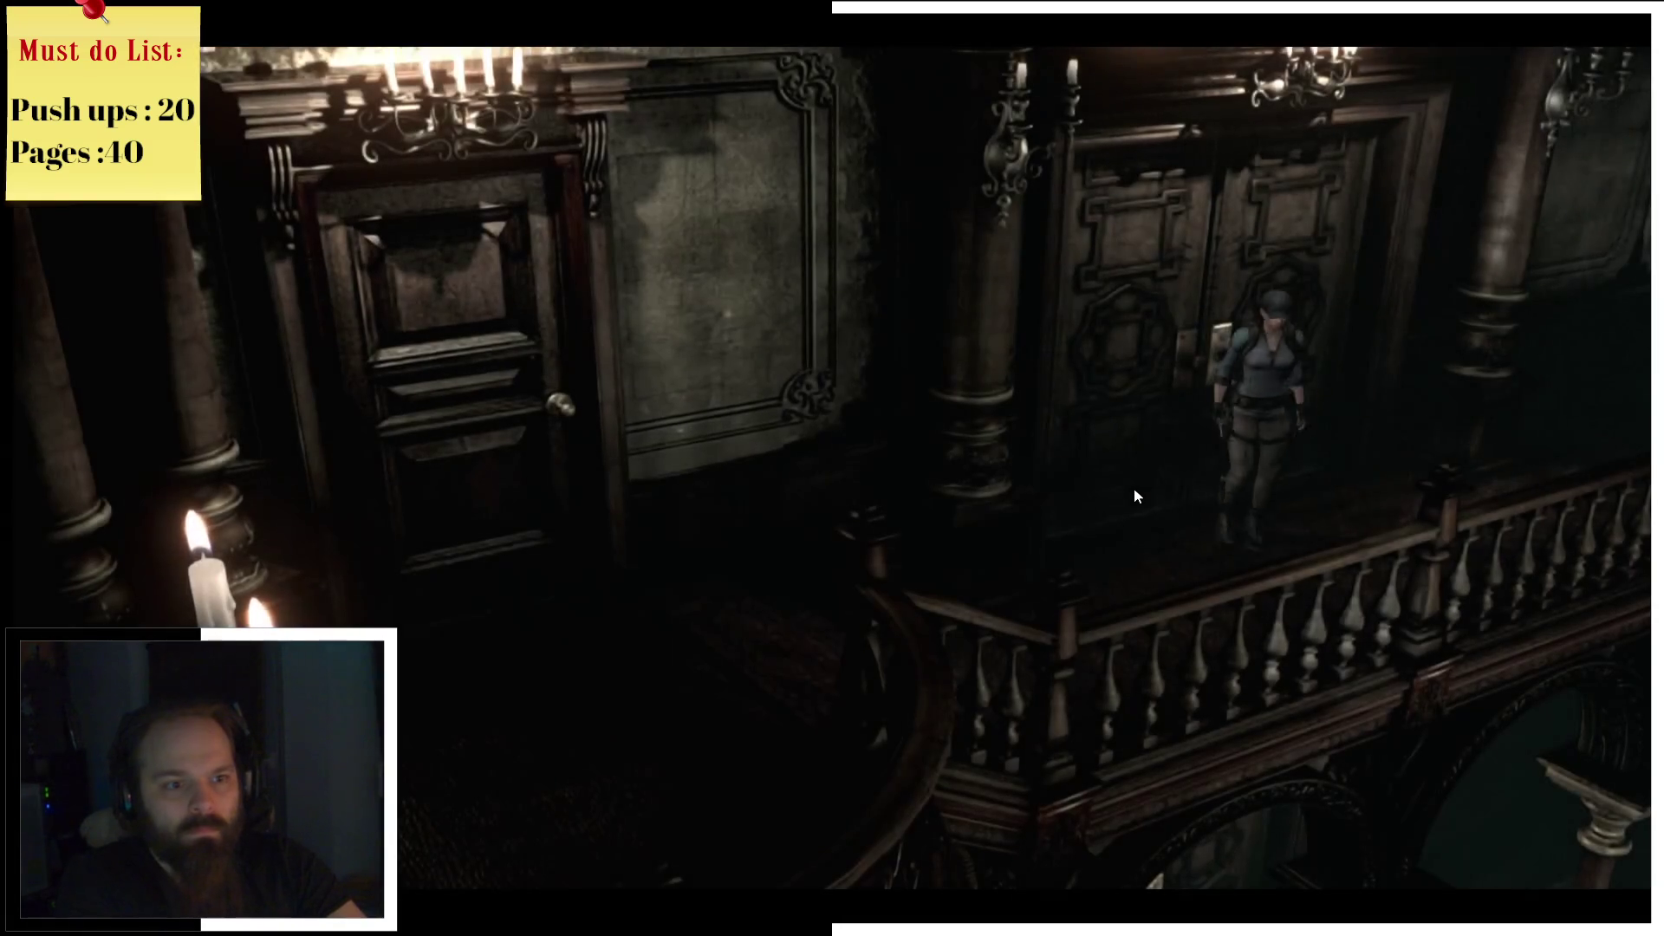
key(Up)
key(Up)
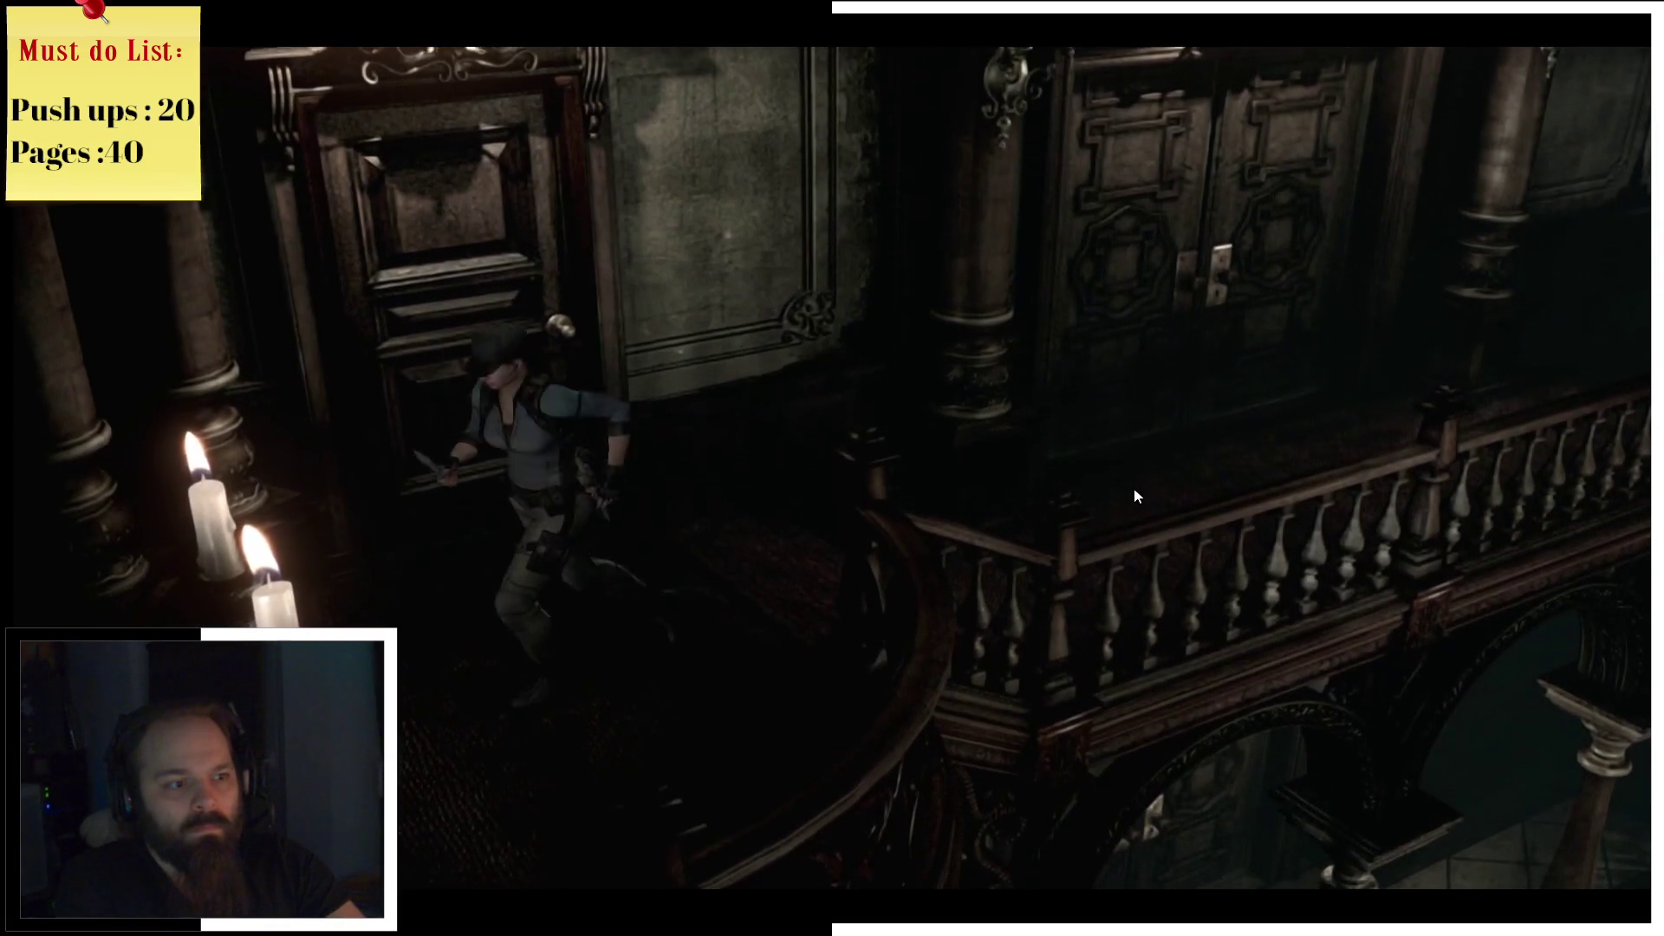
key(Up)
key(Up)
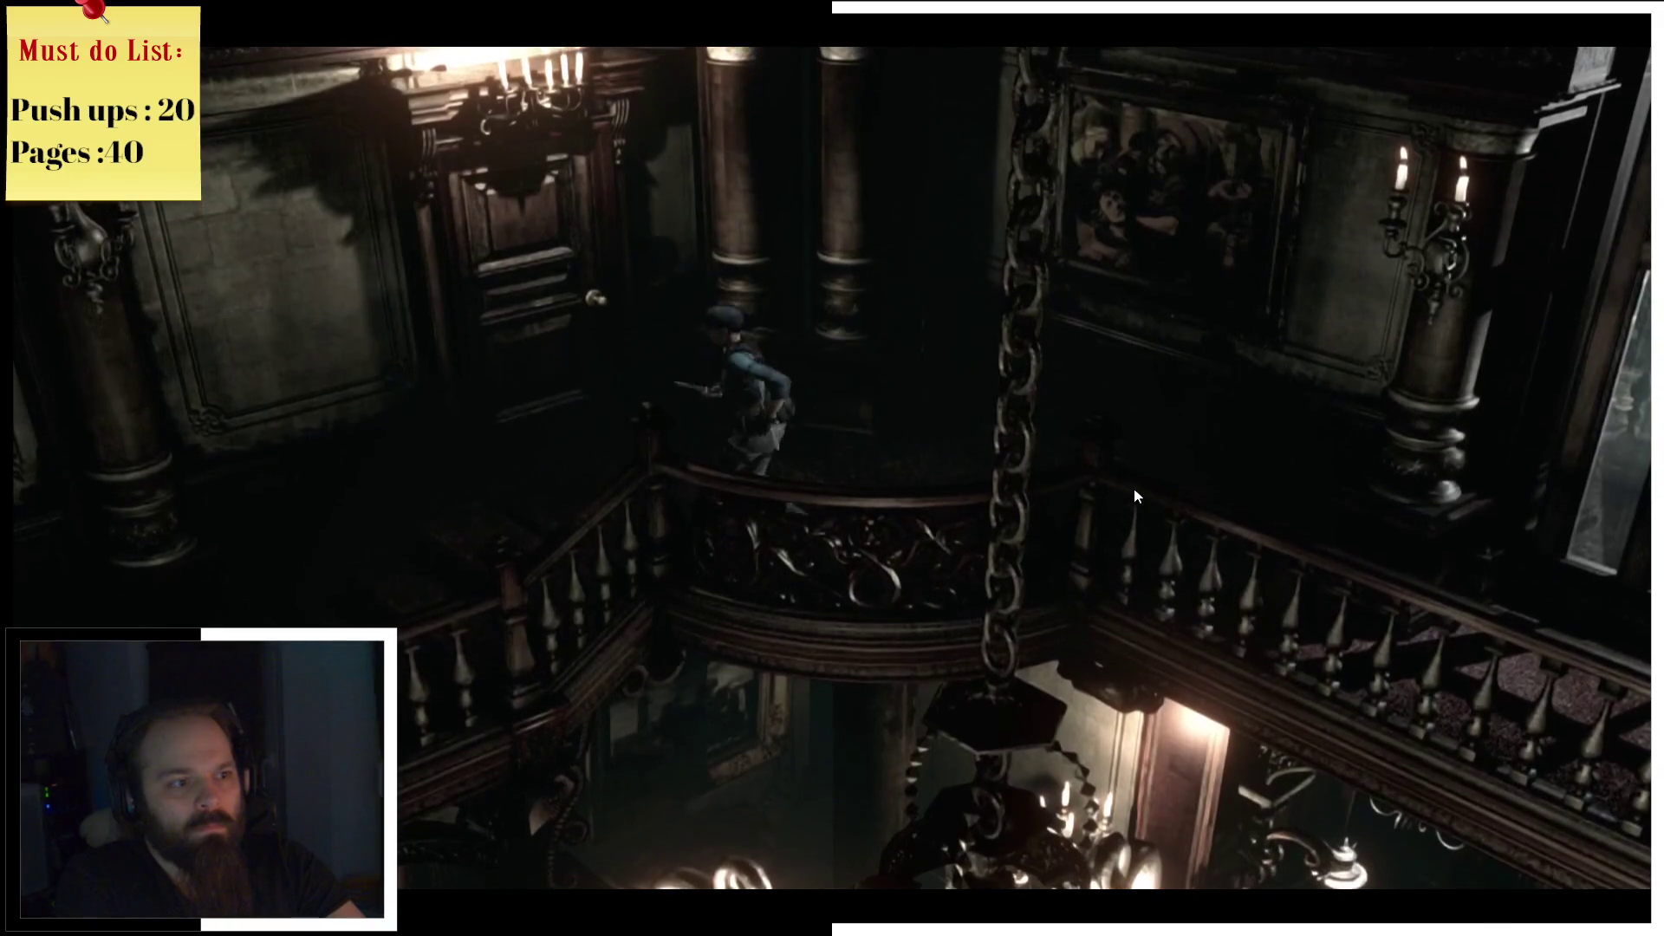
Step: Check the Mansion 2F map, glance at the 1F floor plan, then close it
key(m)
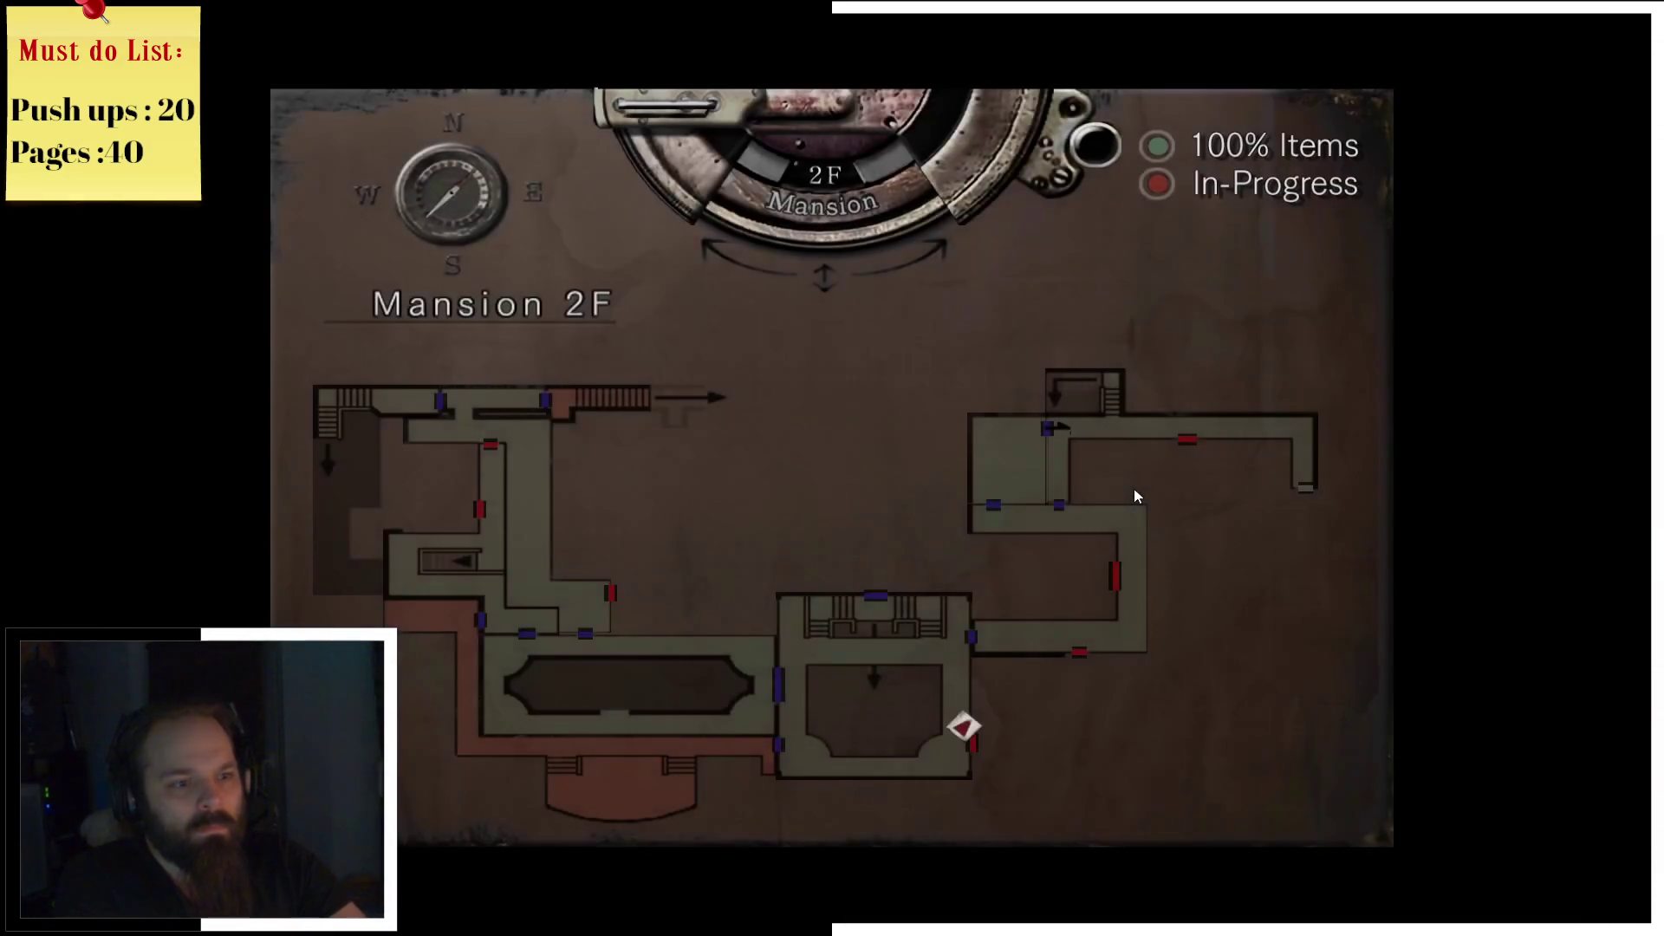
key(Down)
key(Up)
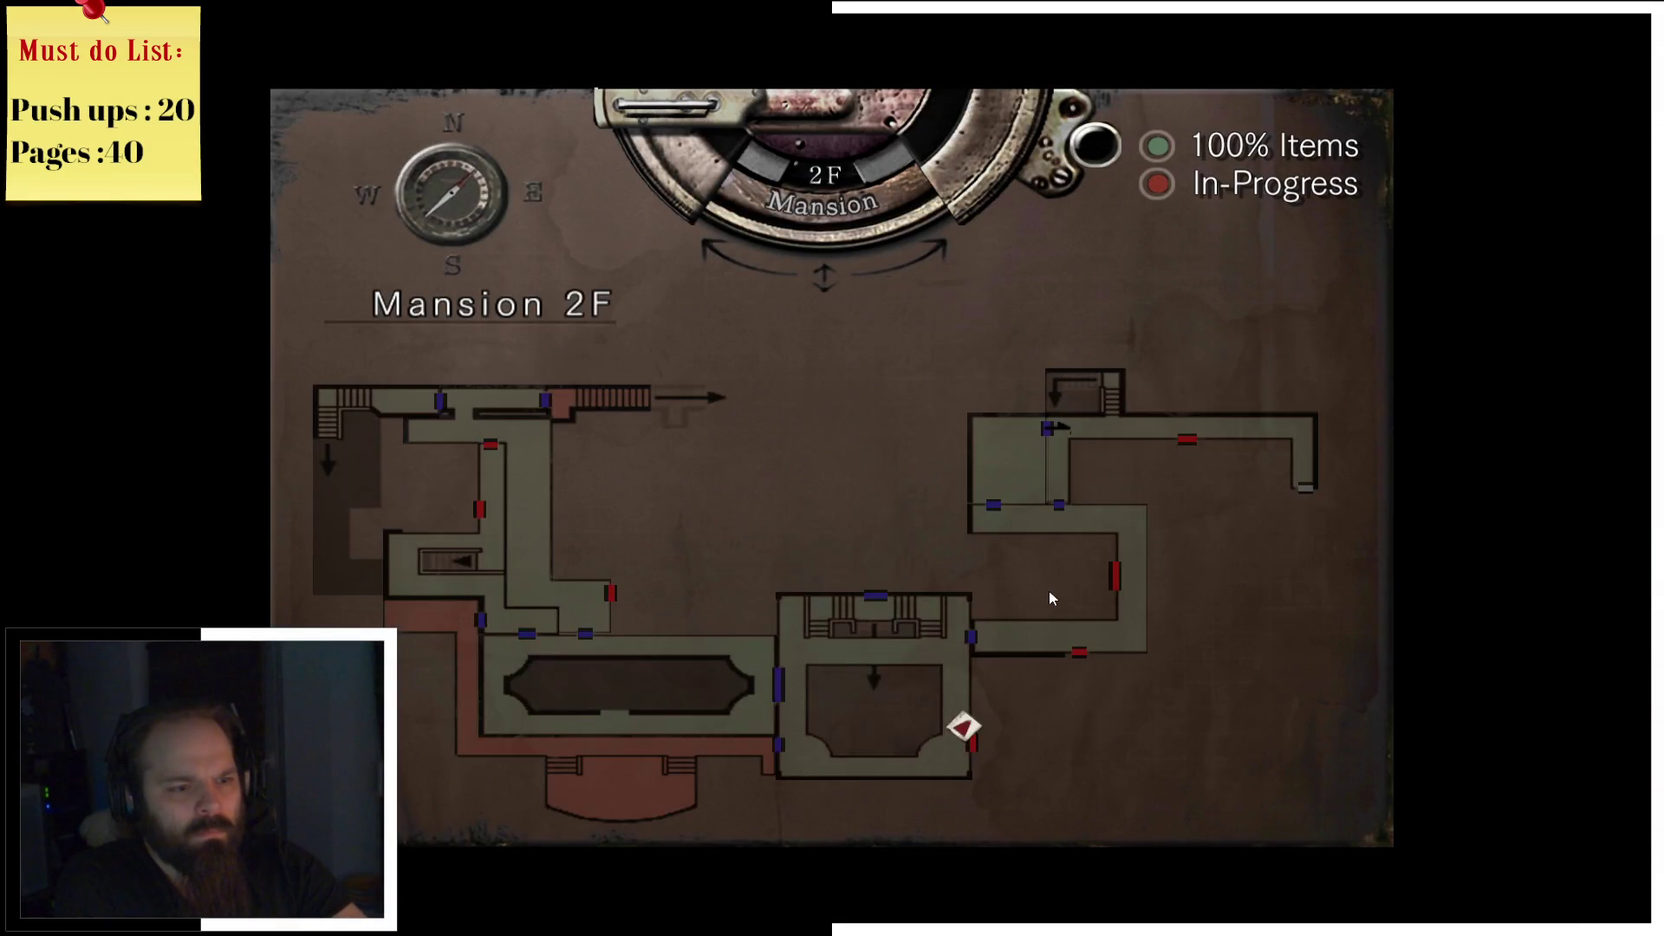
key(m)
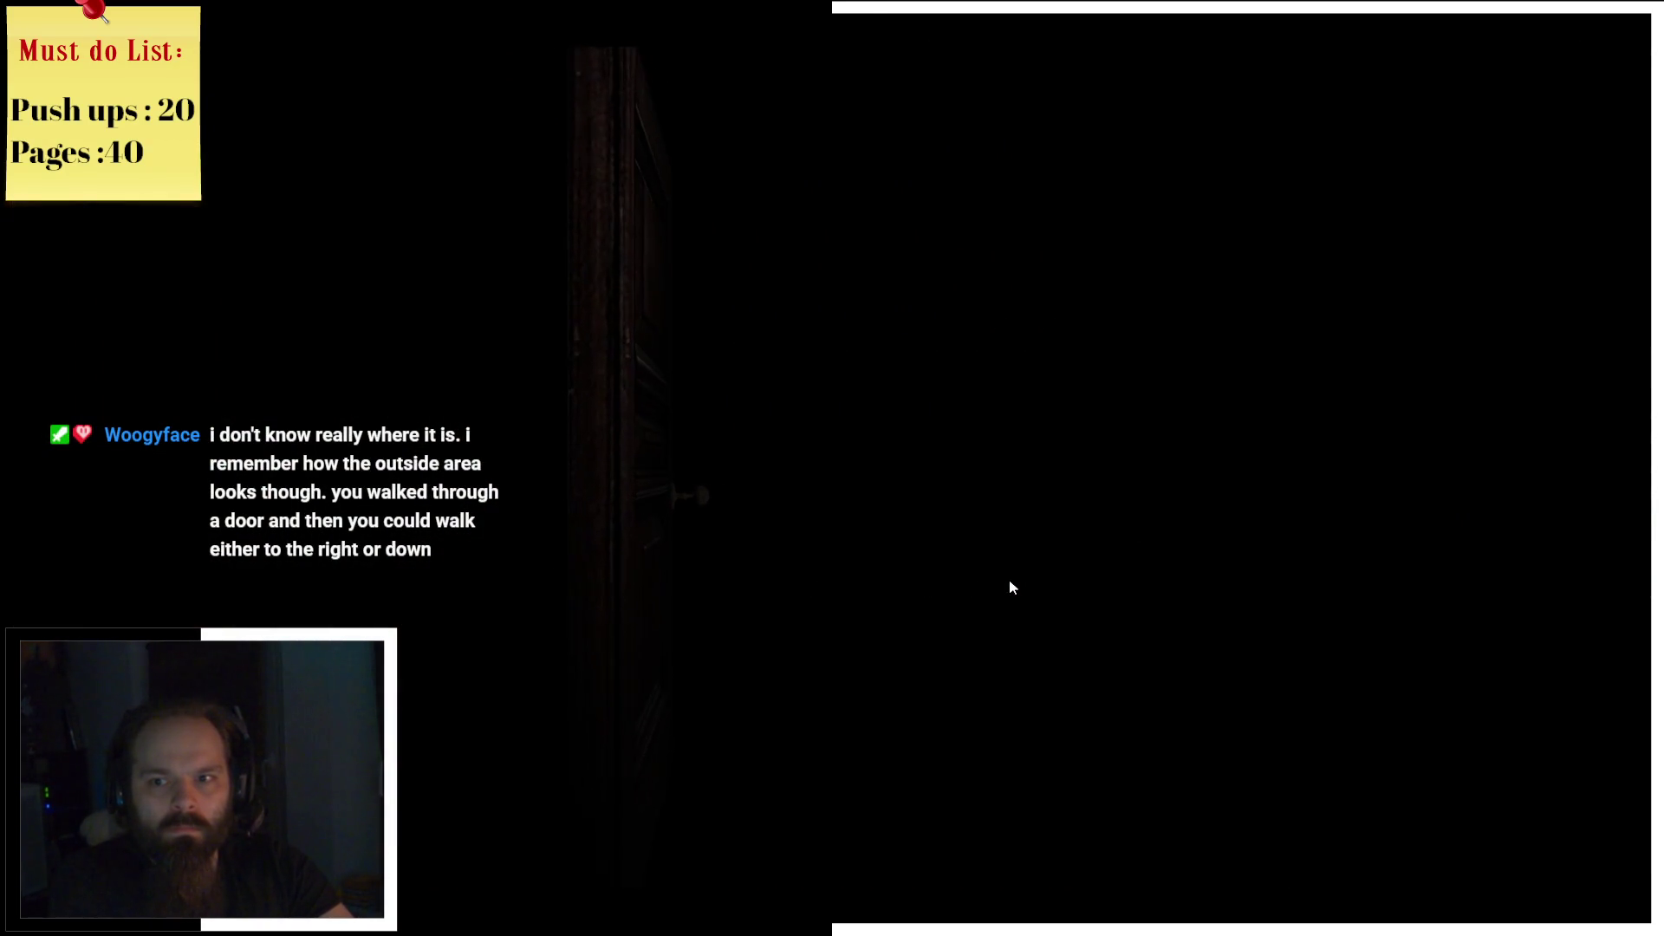
Step: Walk Jill out of the lamp-lit bedroom and down the hallway, opening the door at its end
key(w)
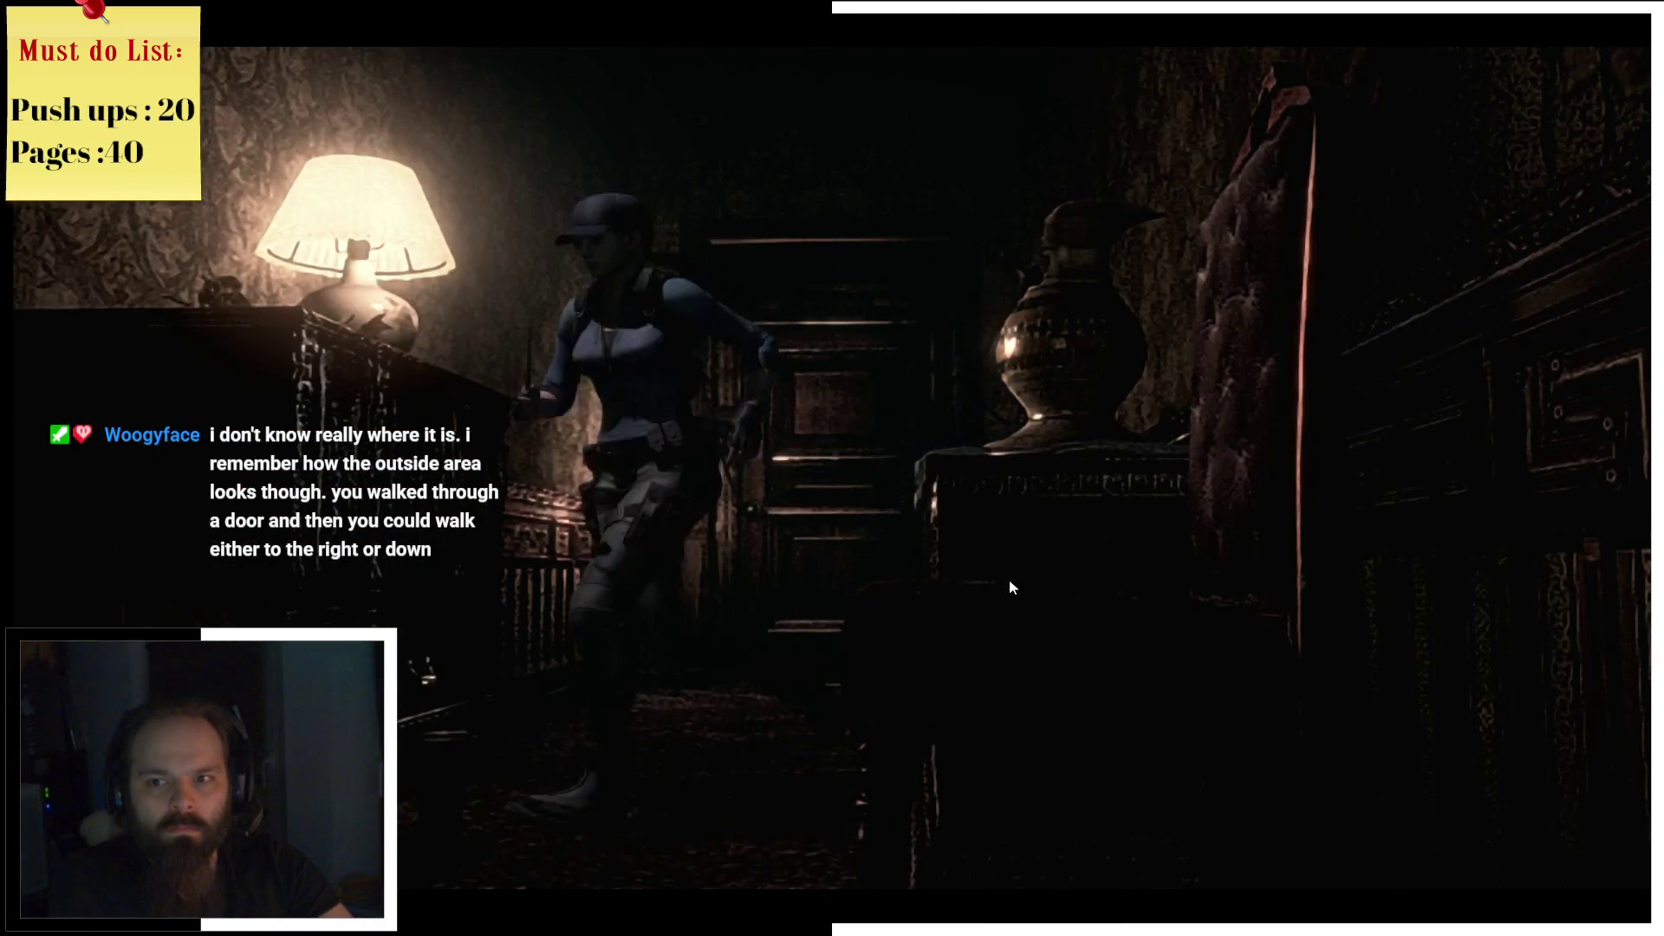
key(w)
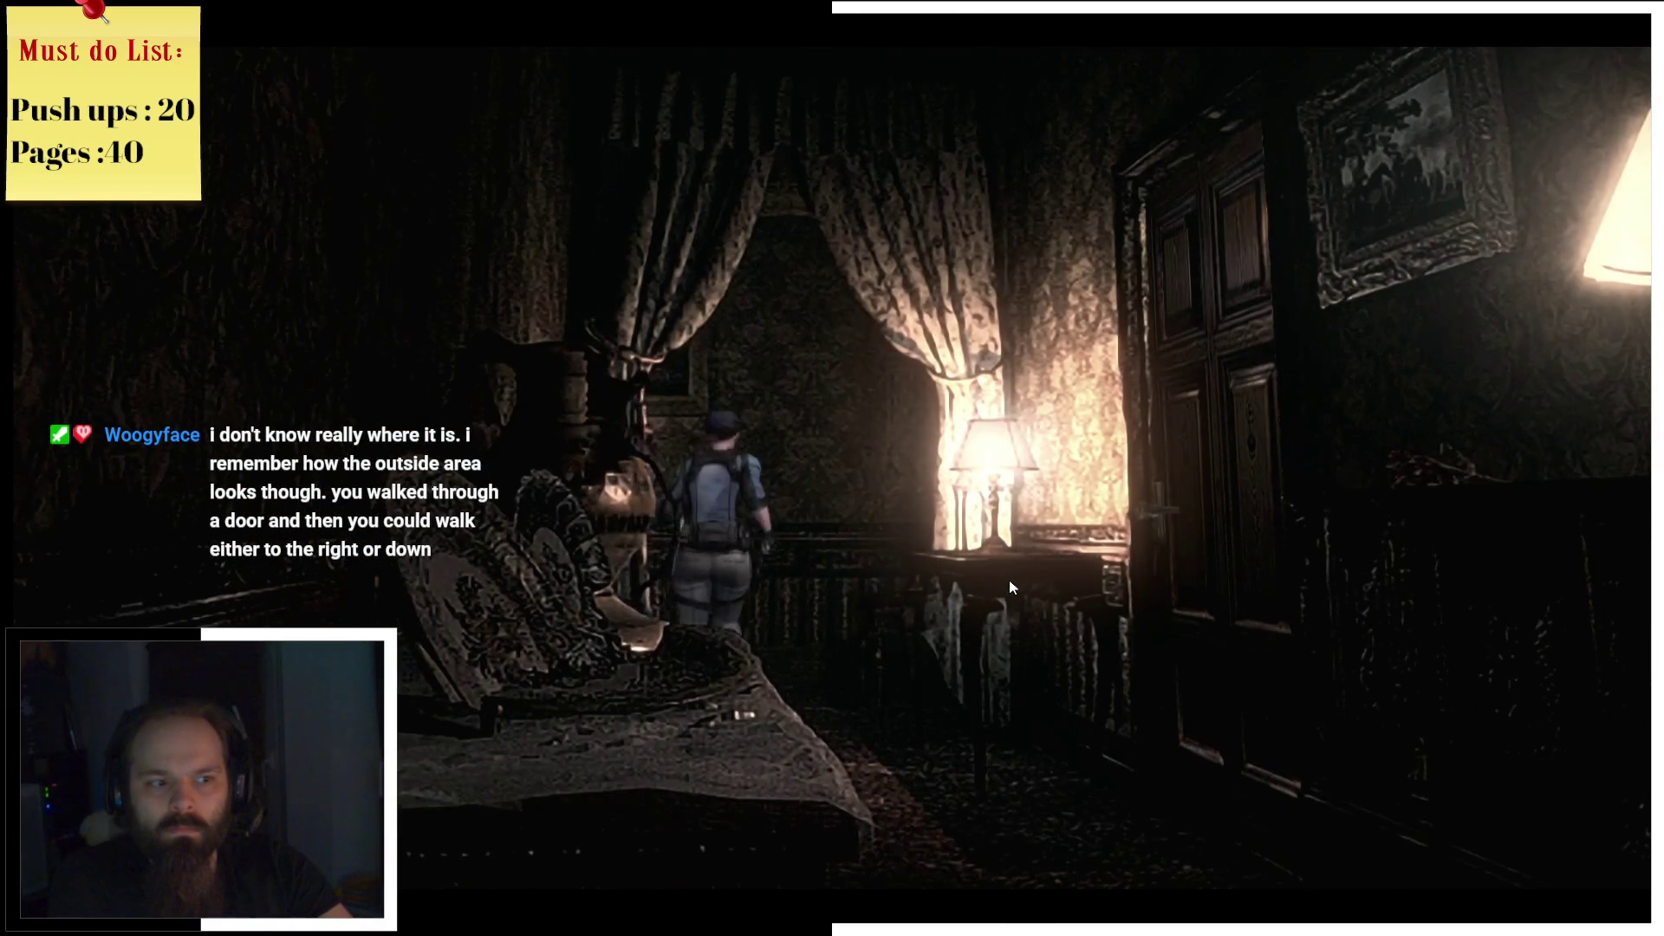
key(w)
key(m)
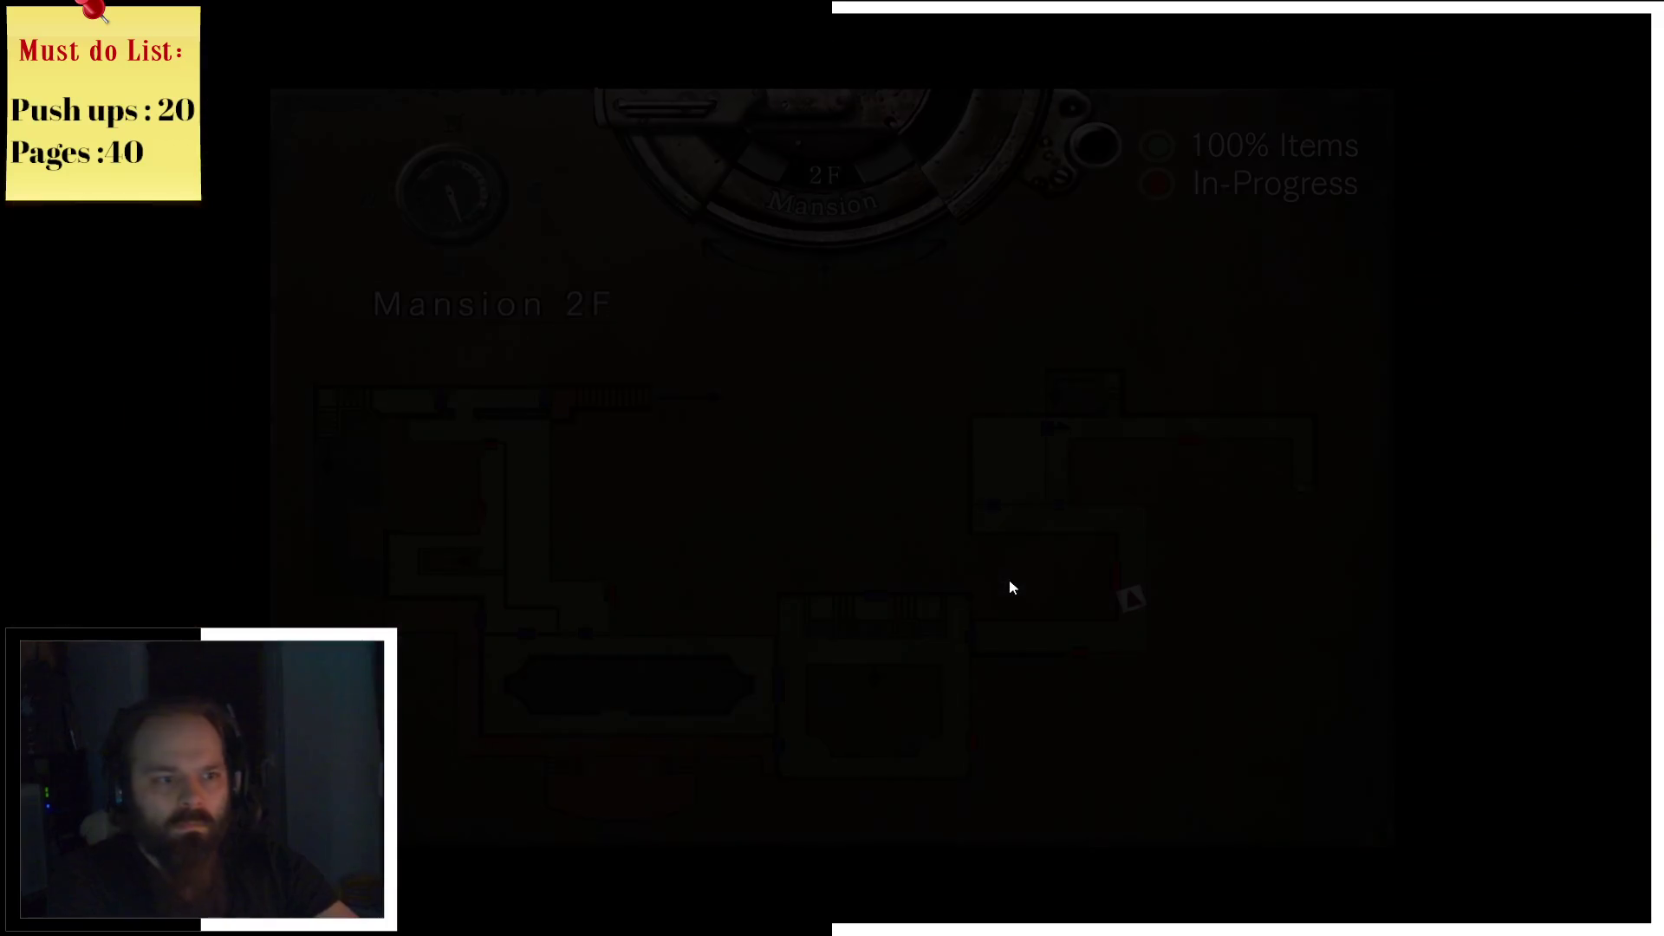
key(m)
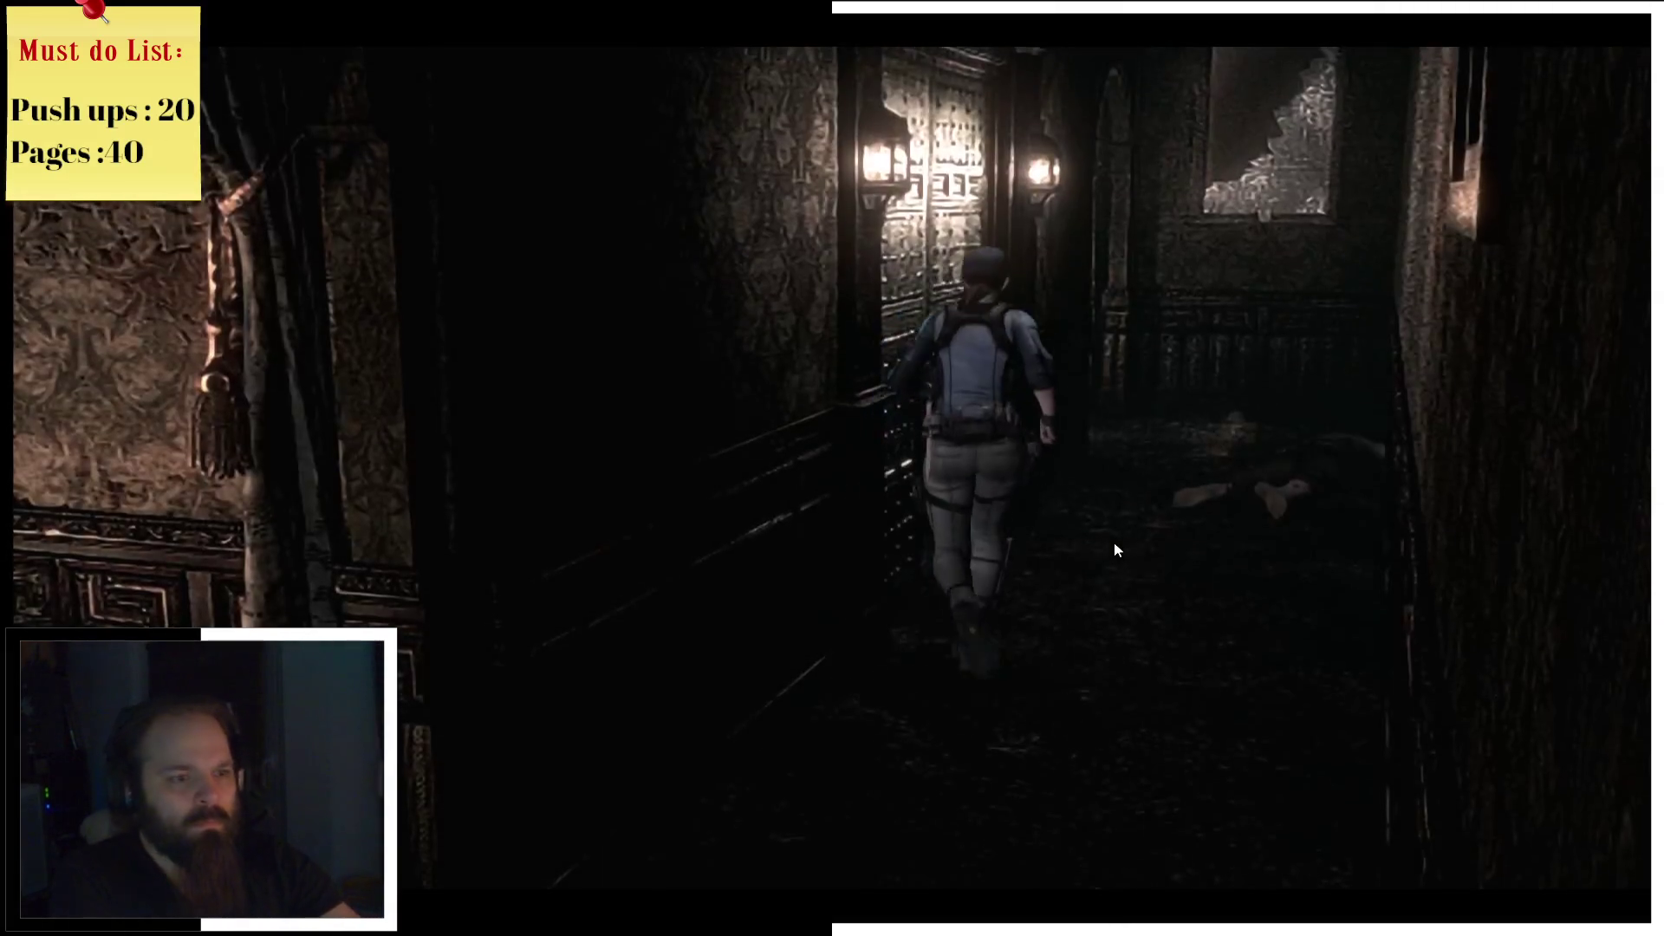
key(w)
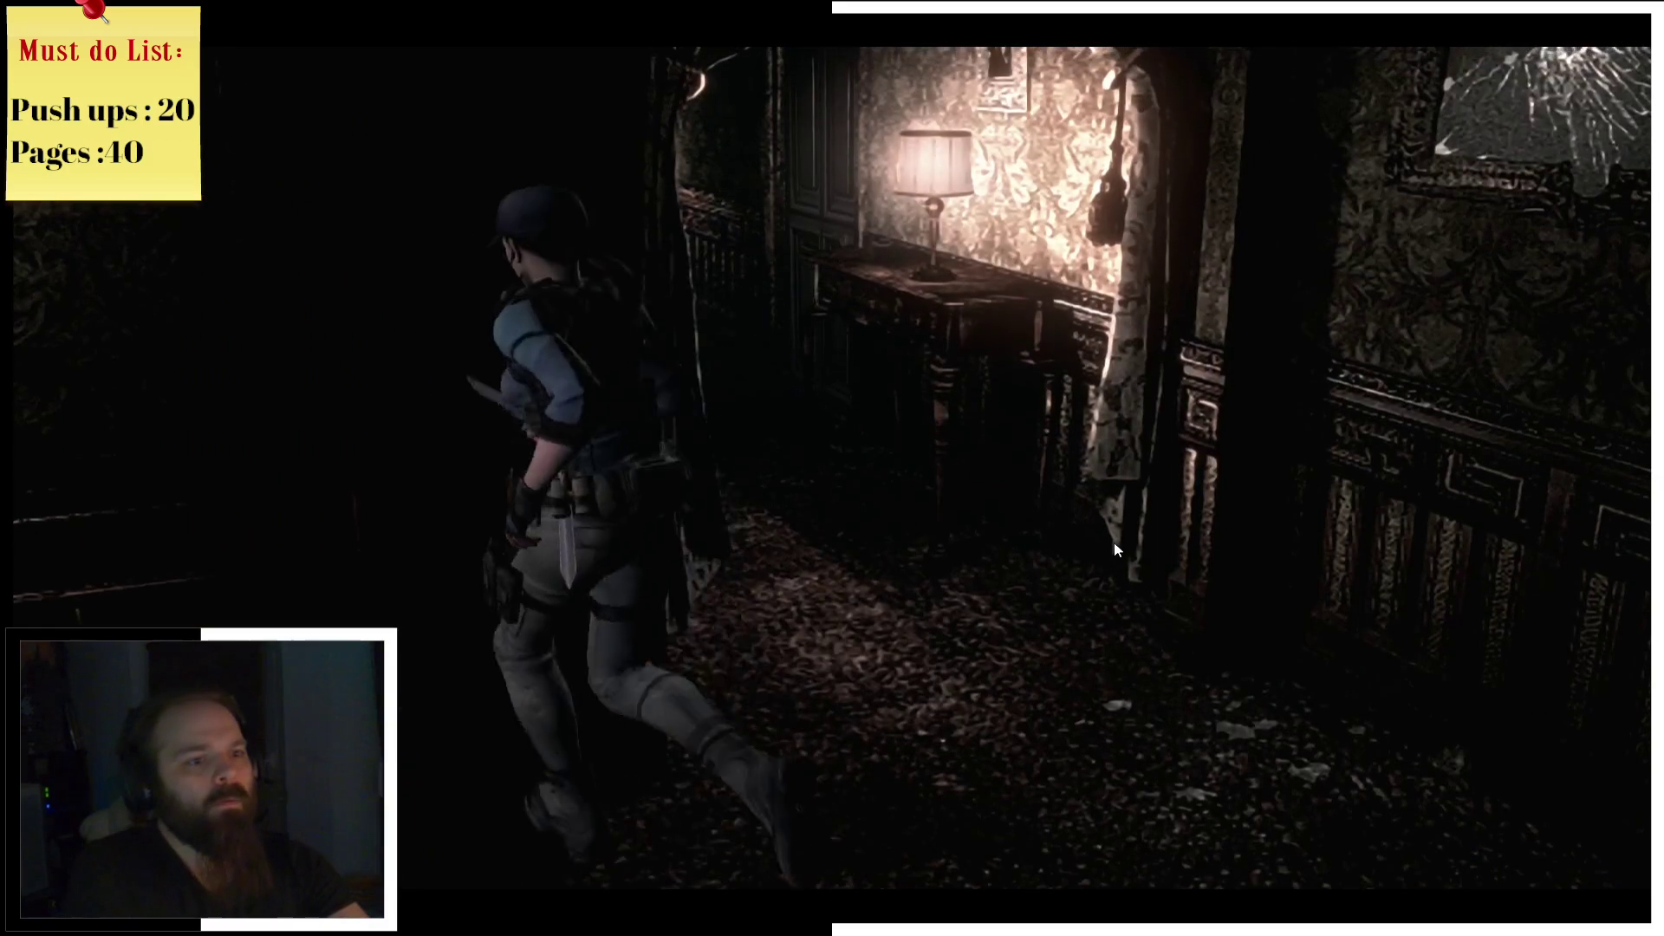
key(w)
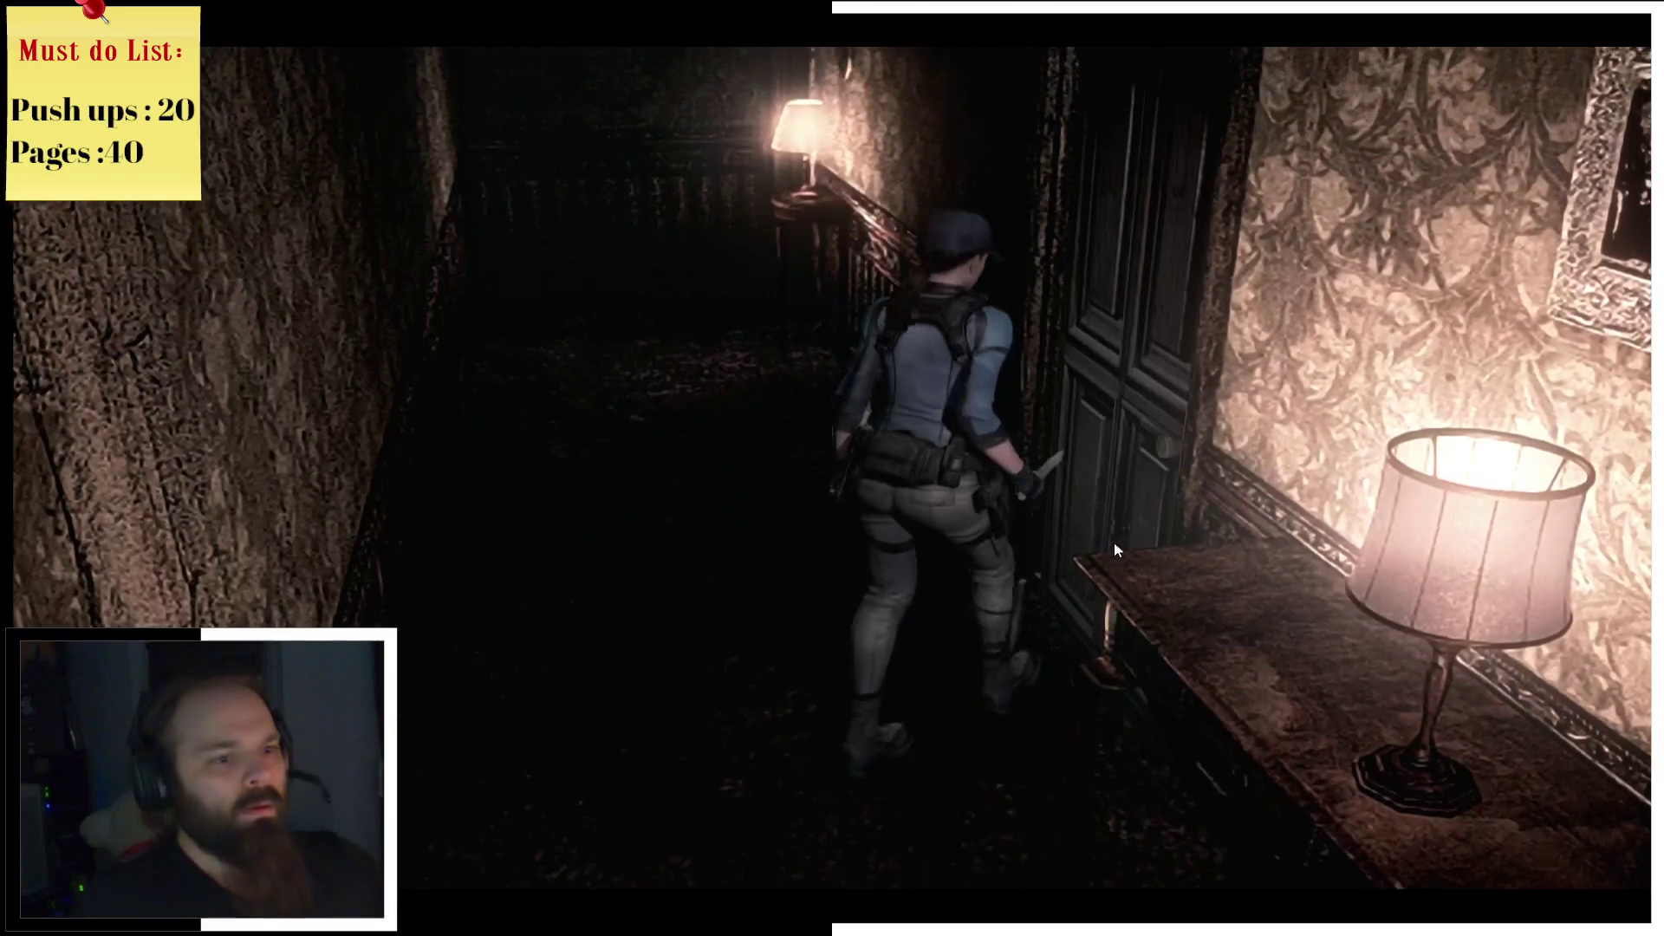
key(e)
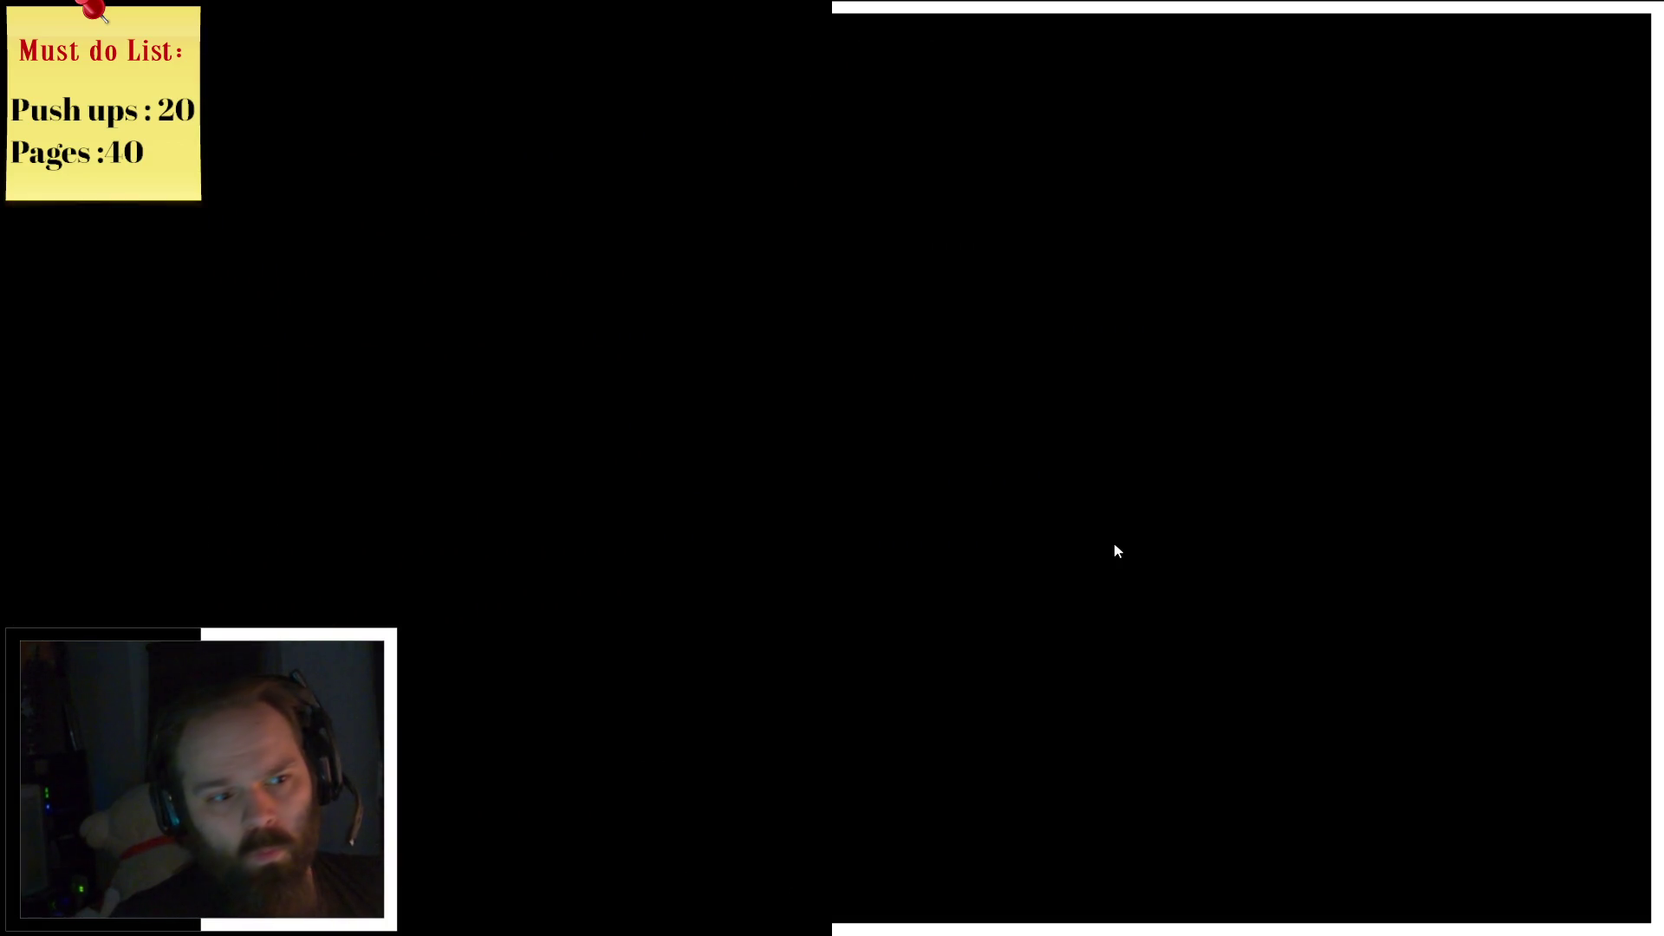
Step: Check the map, then walk Jill past the zombie, along the balcony and down the staircase
key(m)
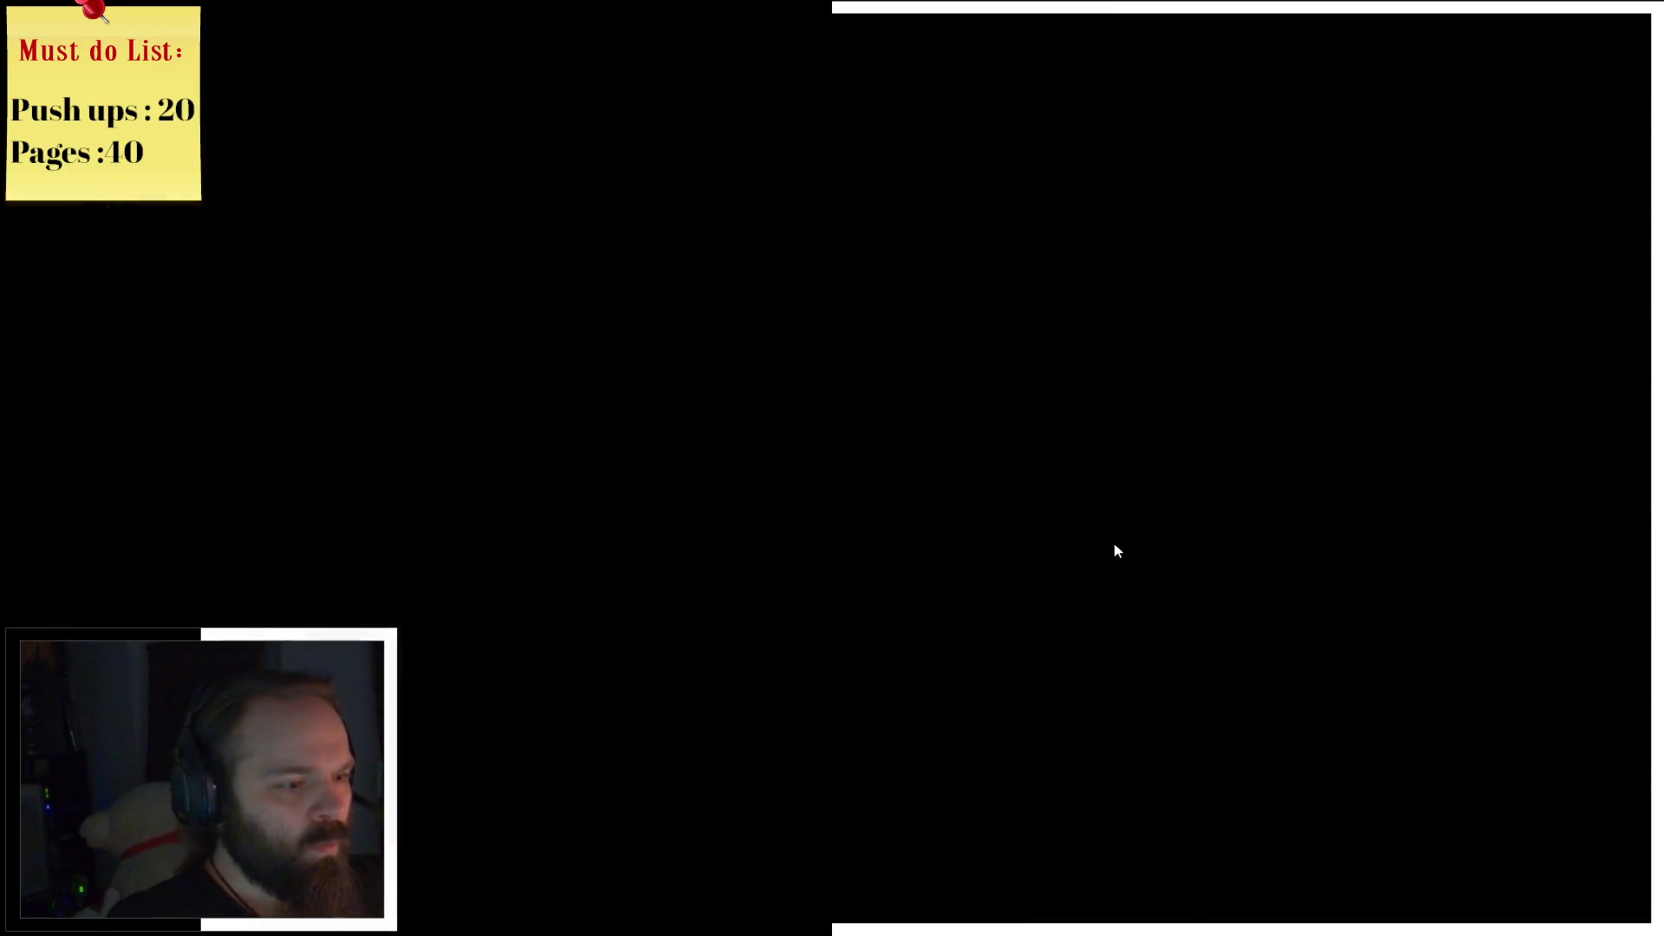
key(m)
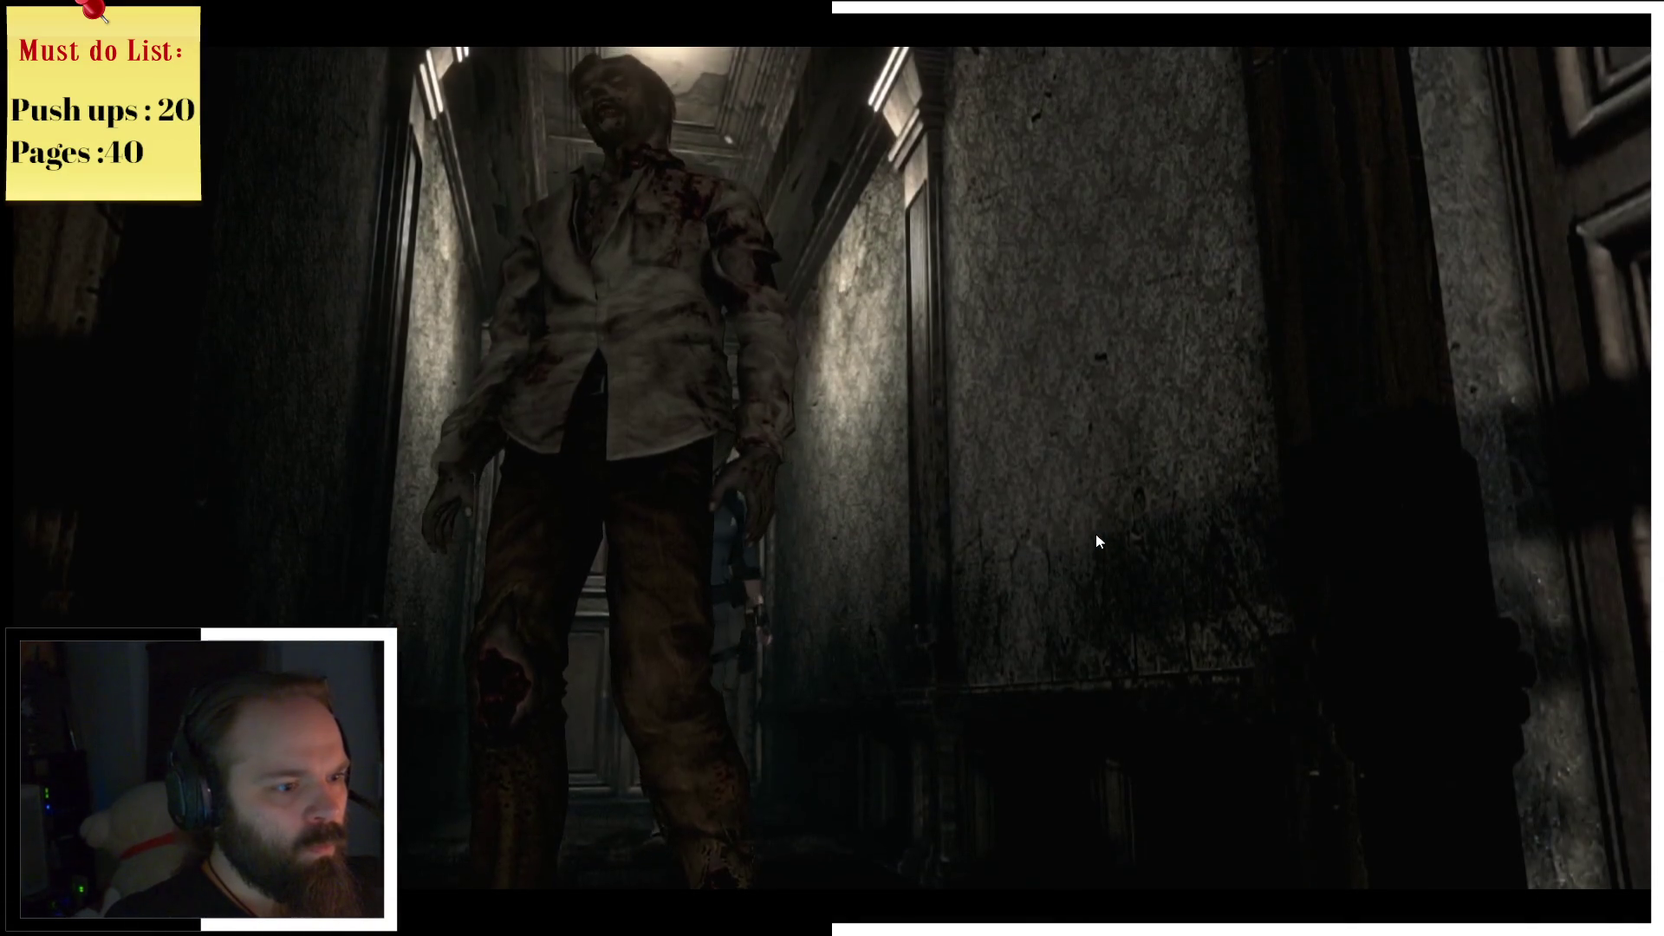
key(w)
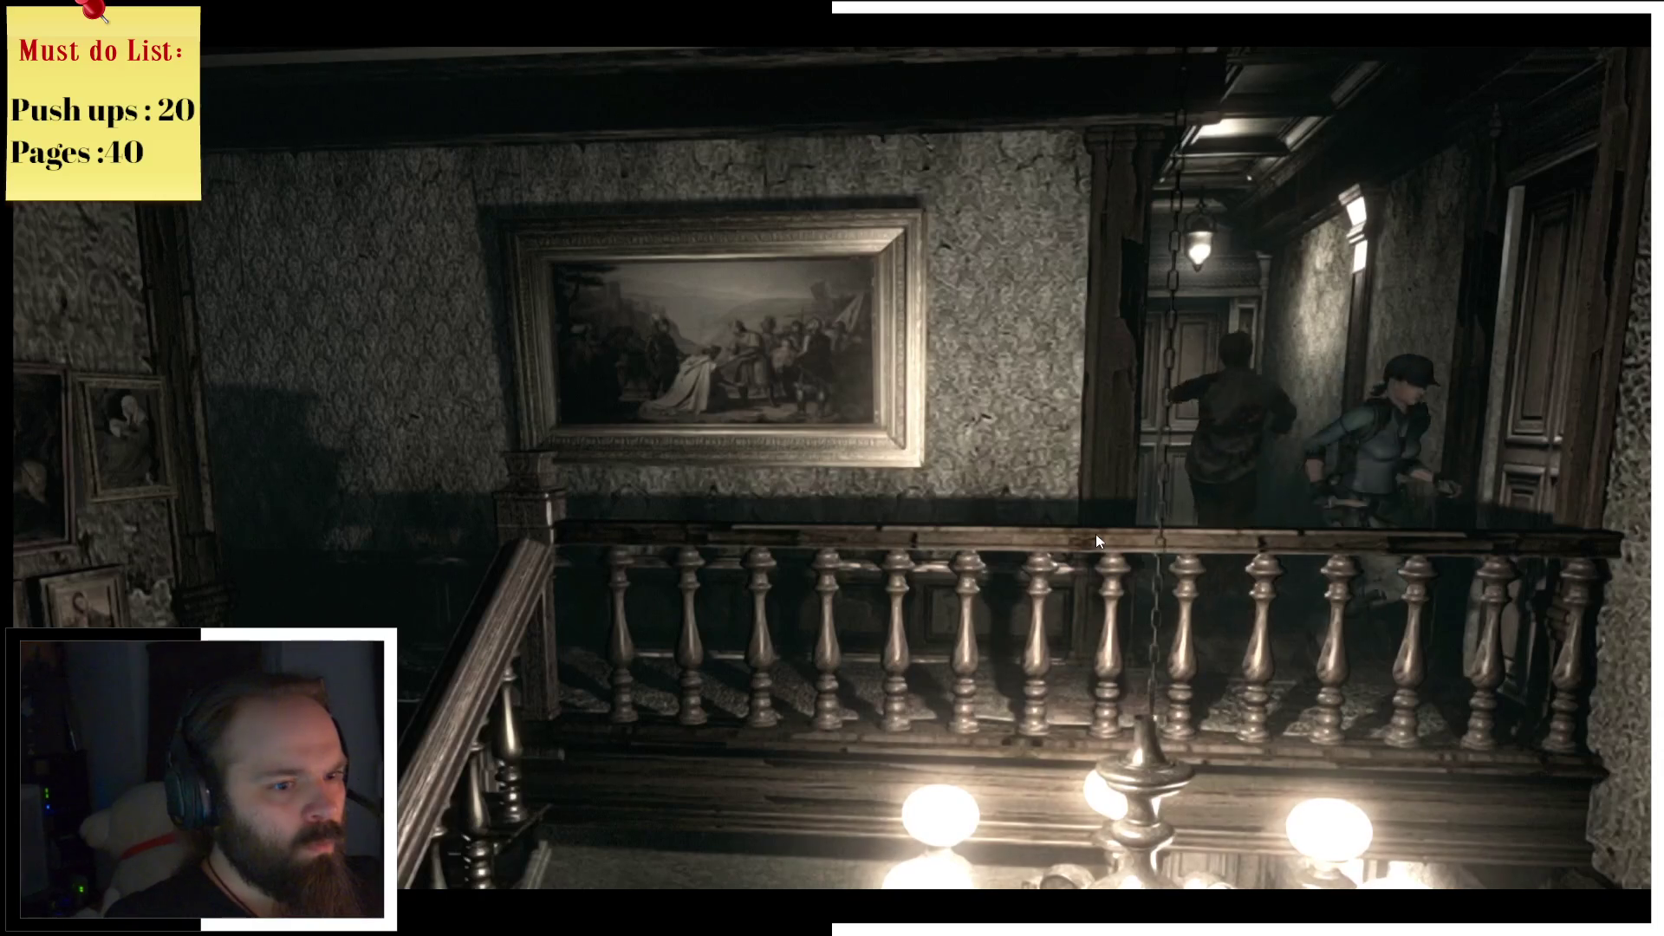
key(w)
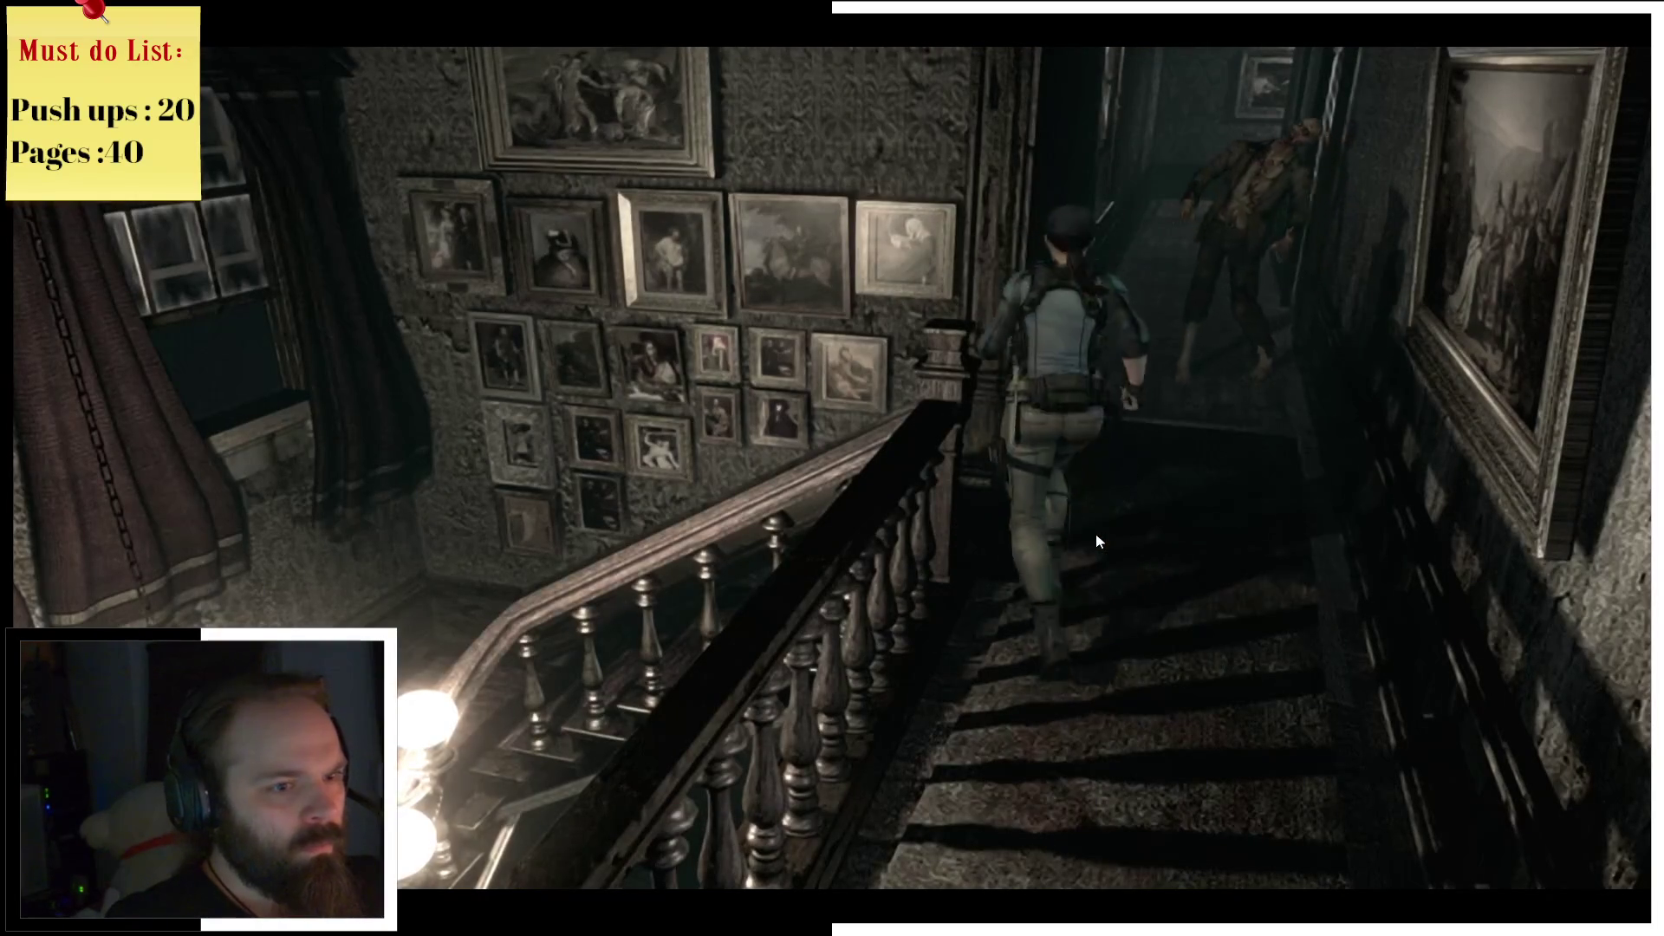
key(w)
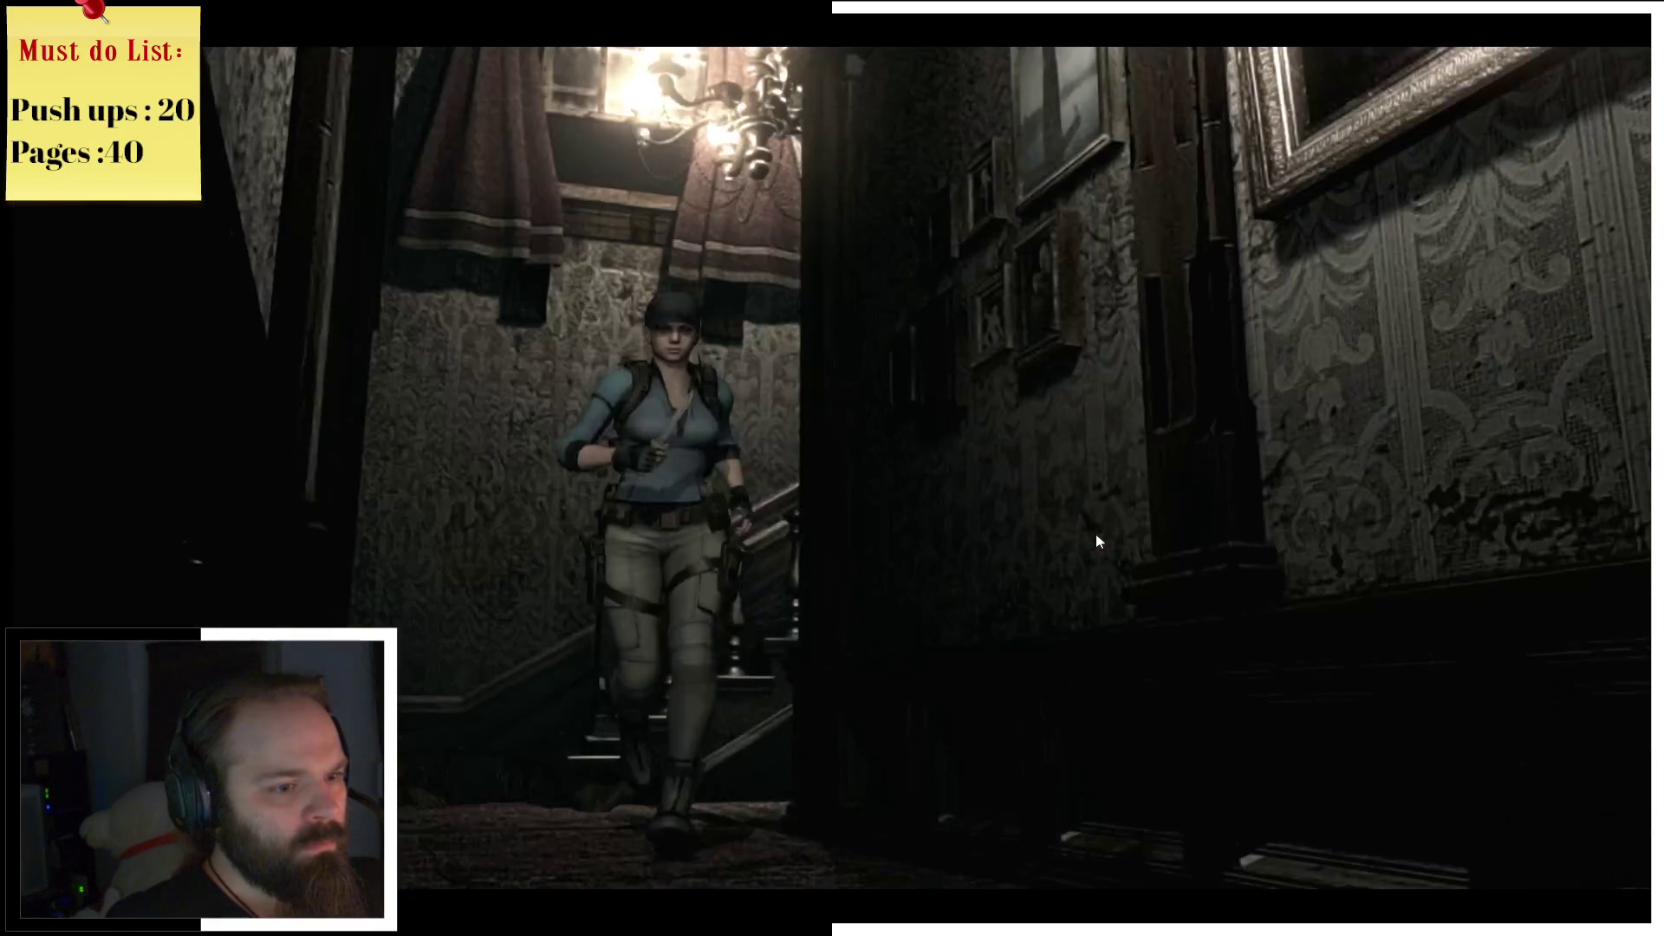
Step: Try the broken-knob hallway door, turn away, and open the Mansion 1F map
key(e)
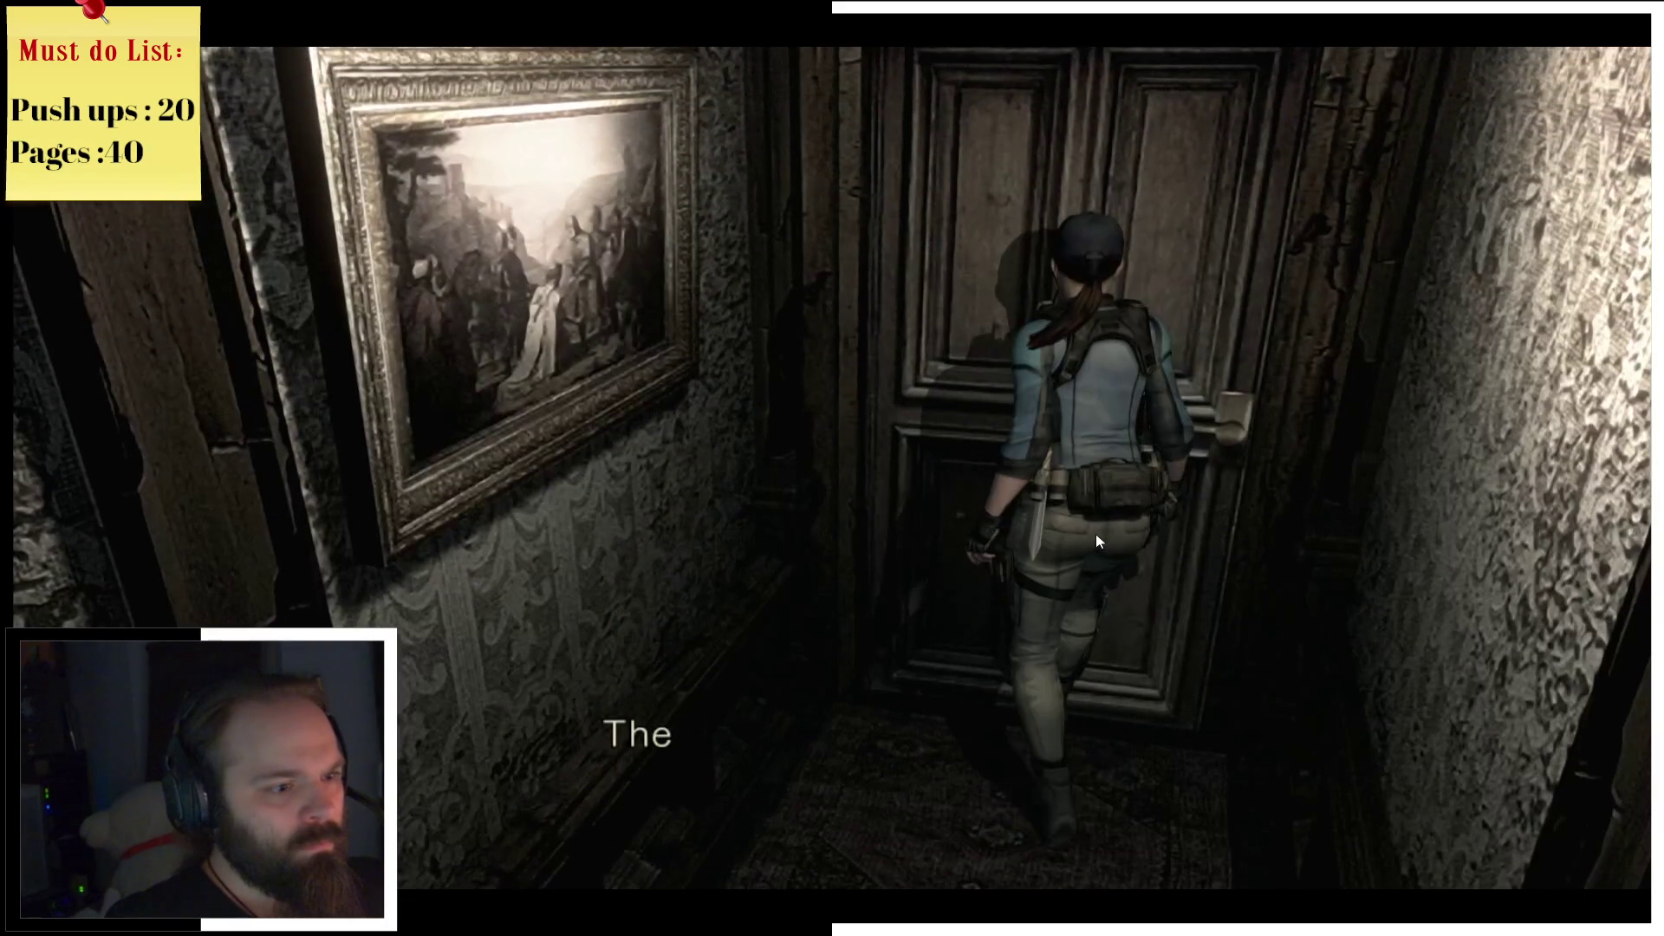
key(e)
key(s)
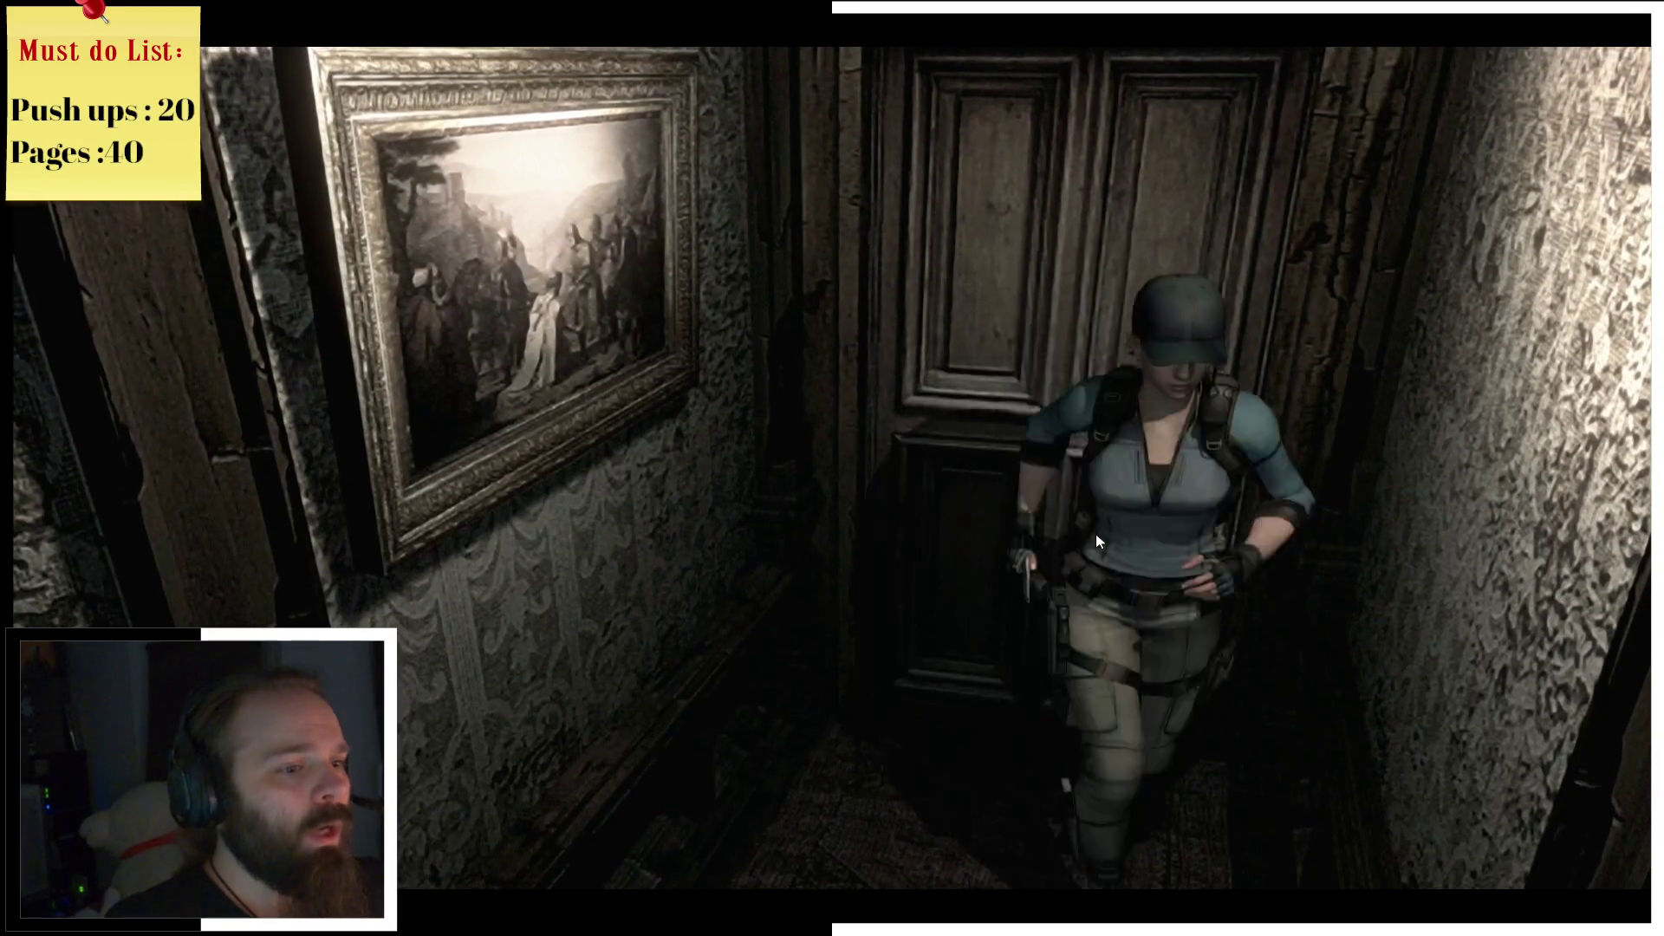
key(m)
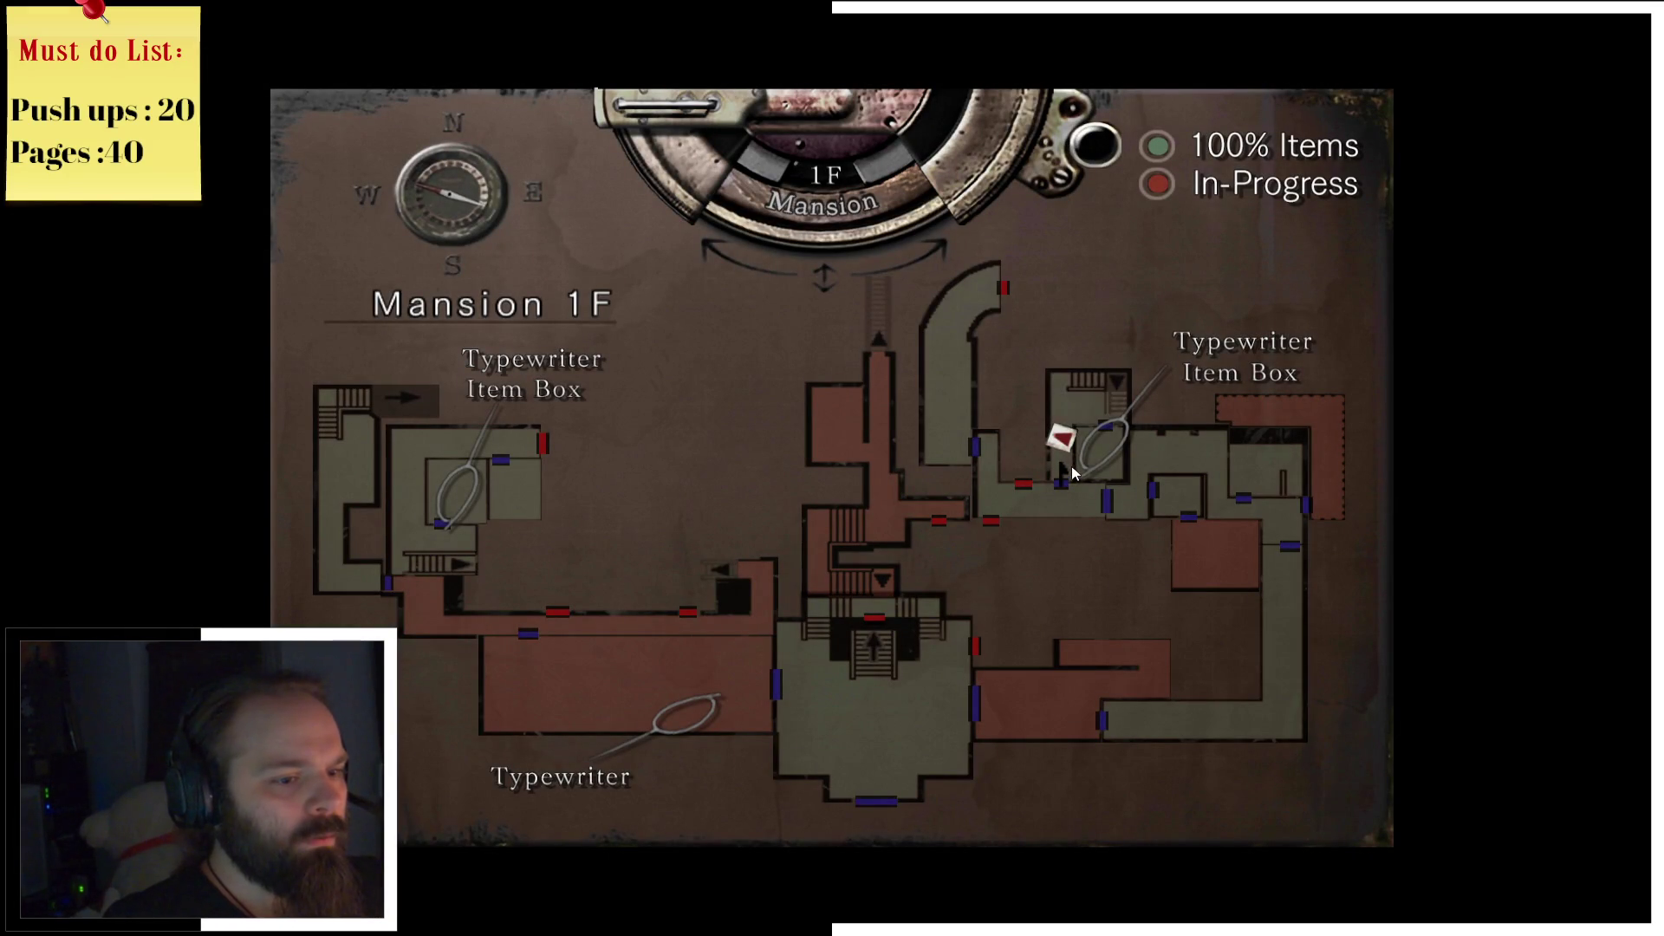
Step: Walk Jill through the main hall's double doors into the candlelit dining room and view the 1F map
key(Escape)
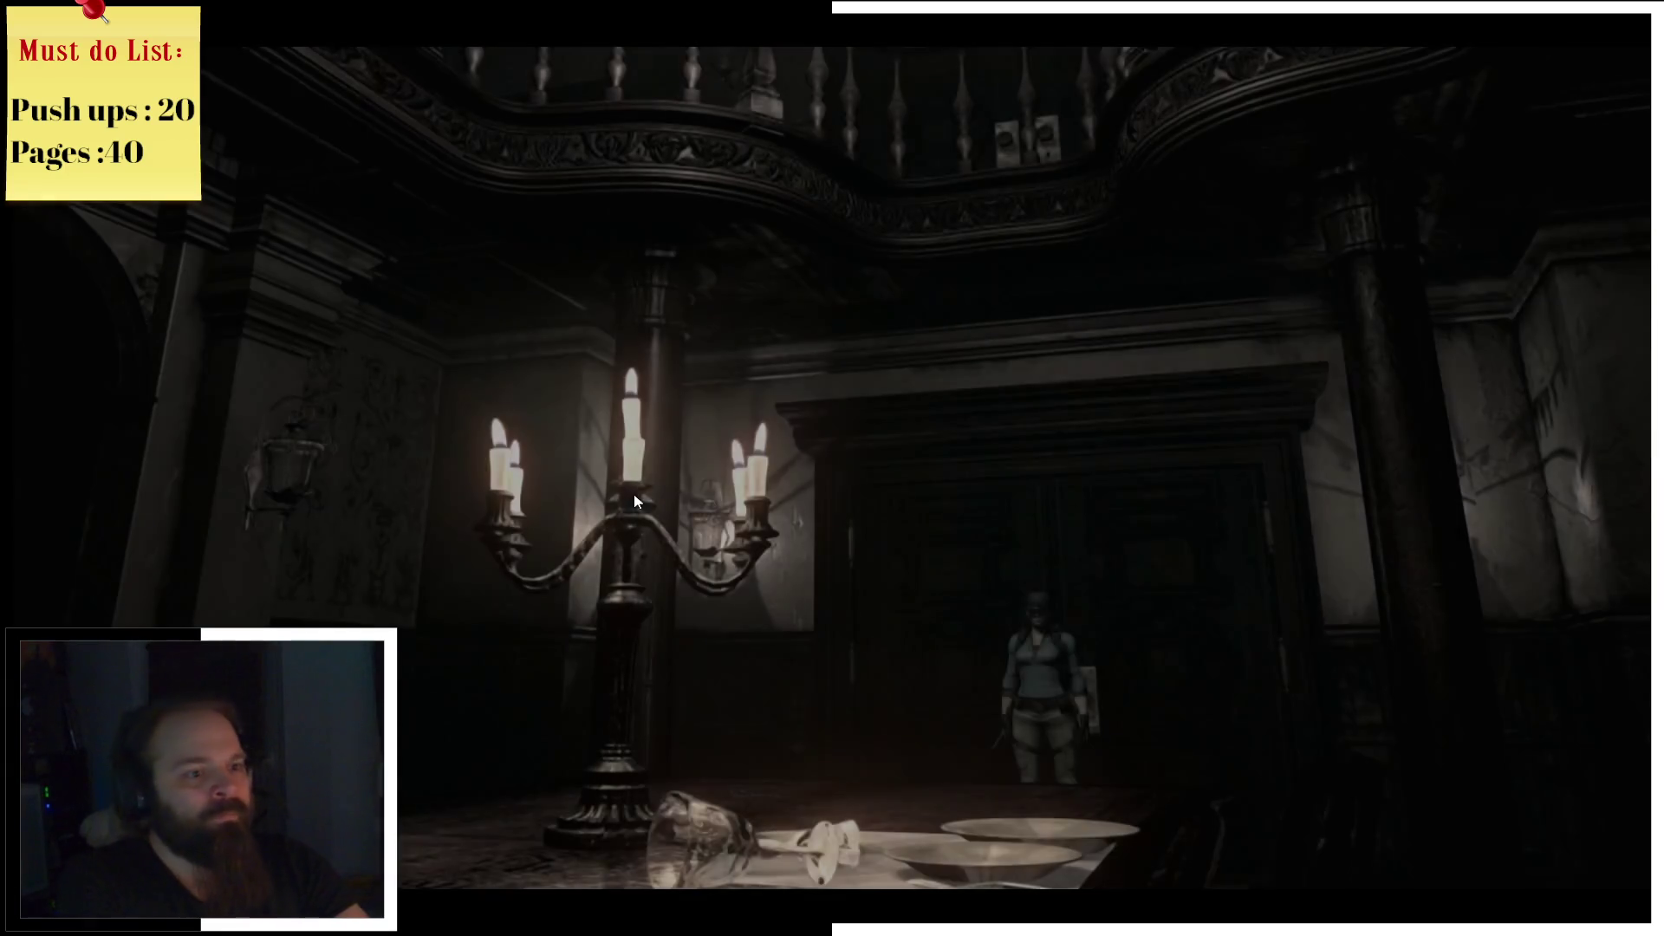
key(m)
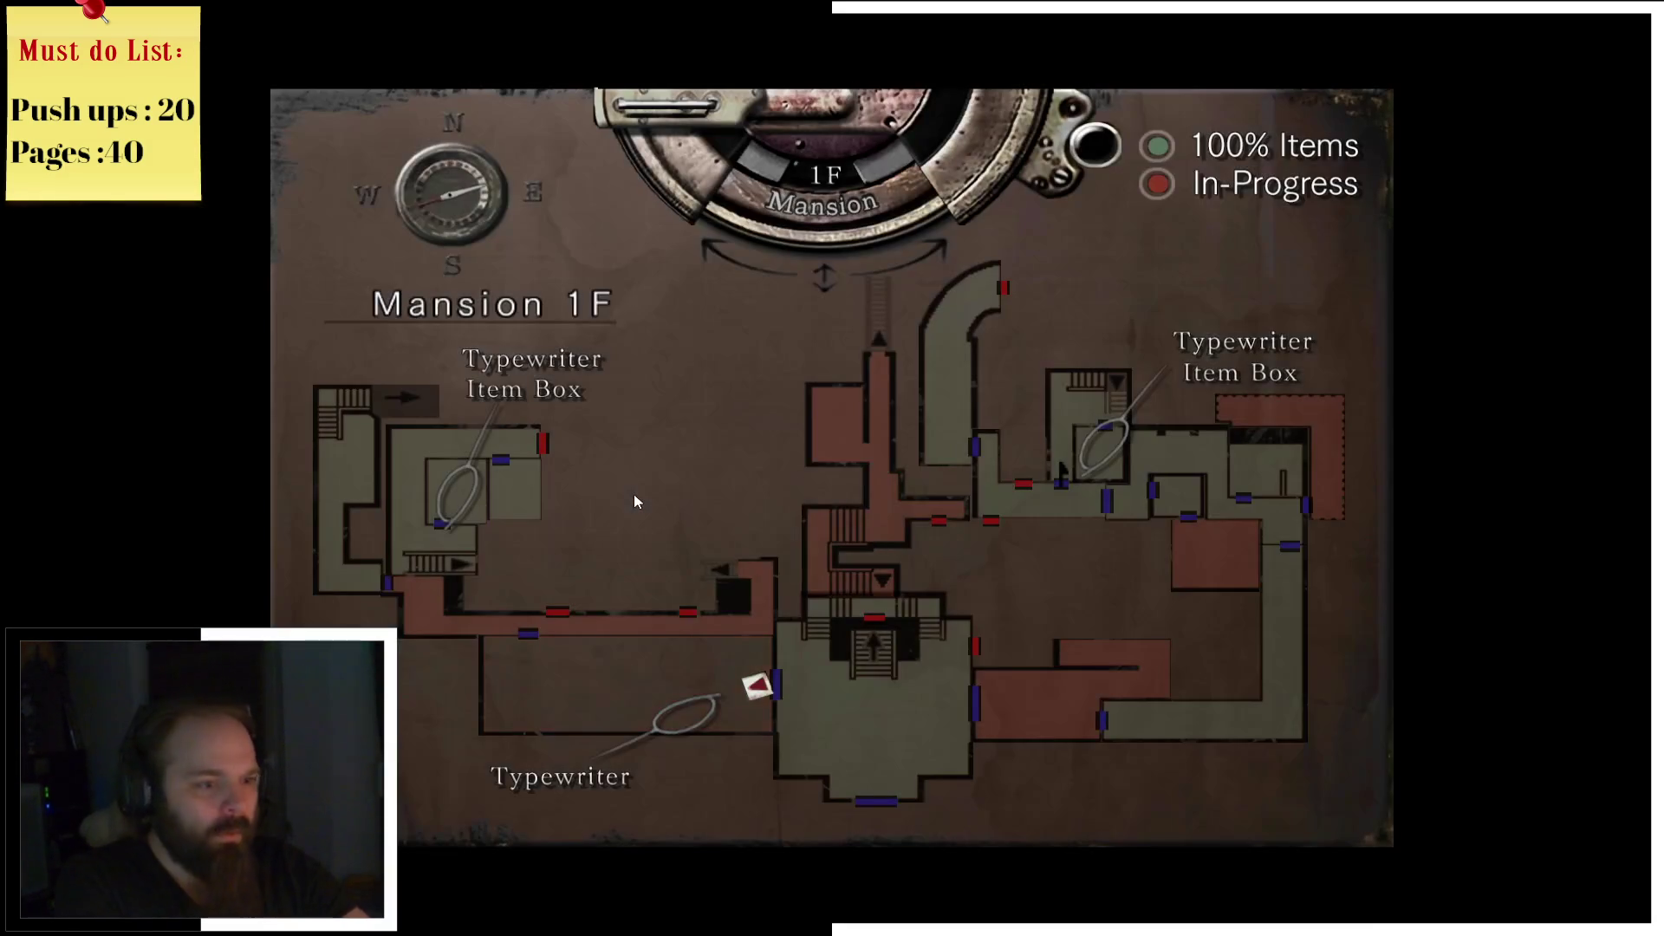
Step: Go through the door, walk behind the statue and down the hallway, checking the 1F map
key(m)
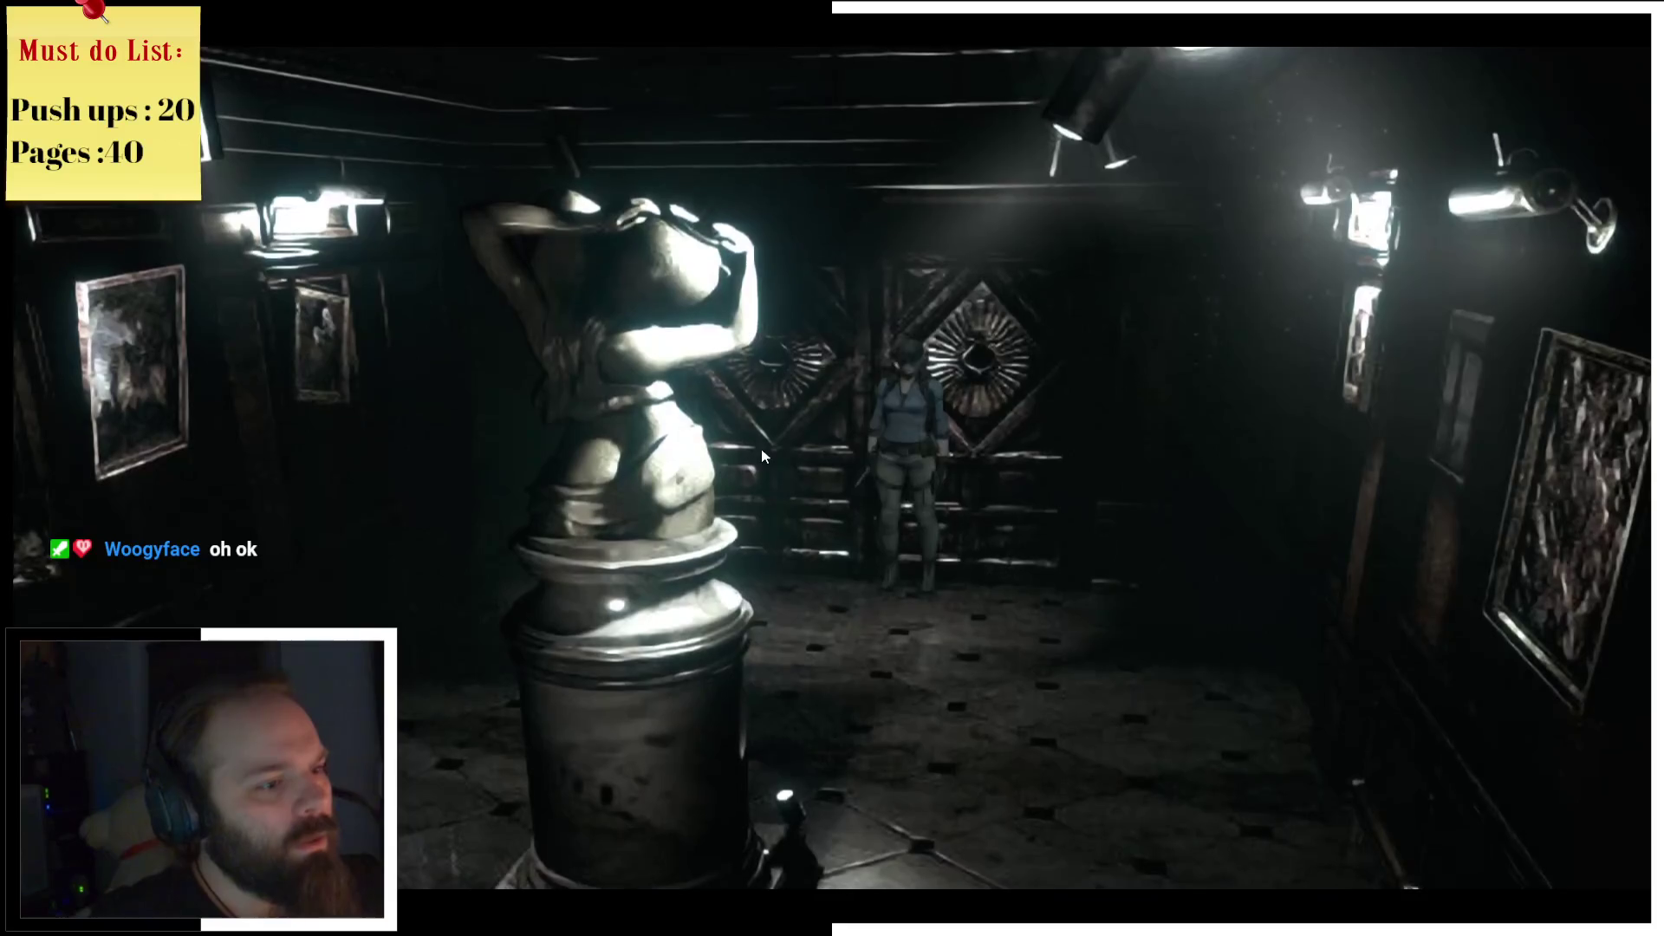
key(a)
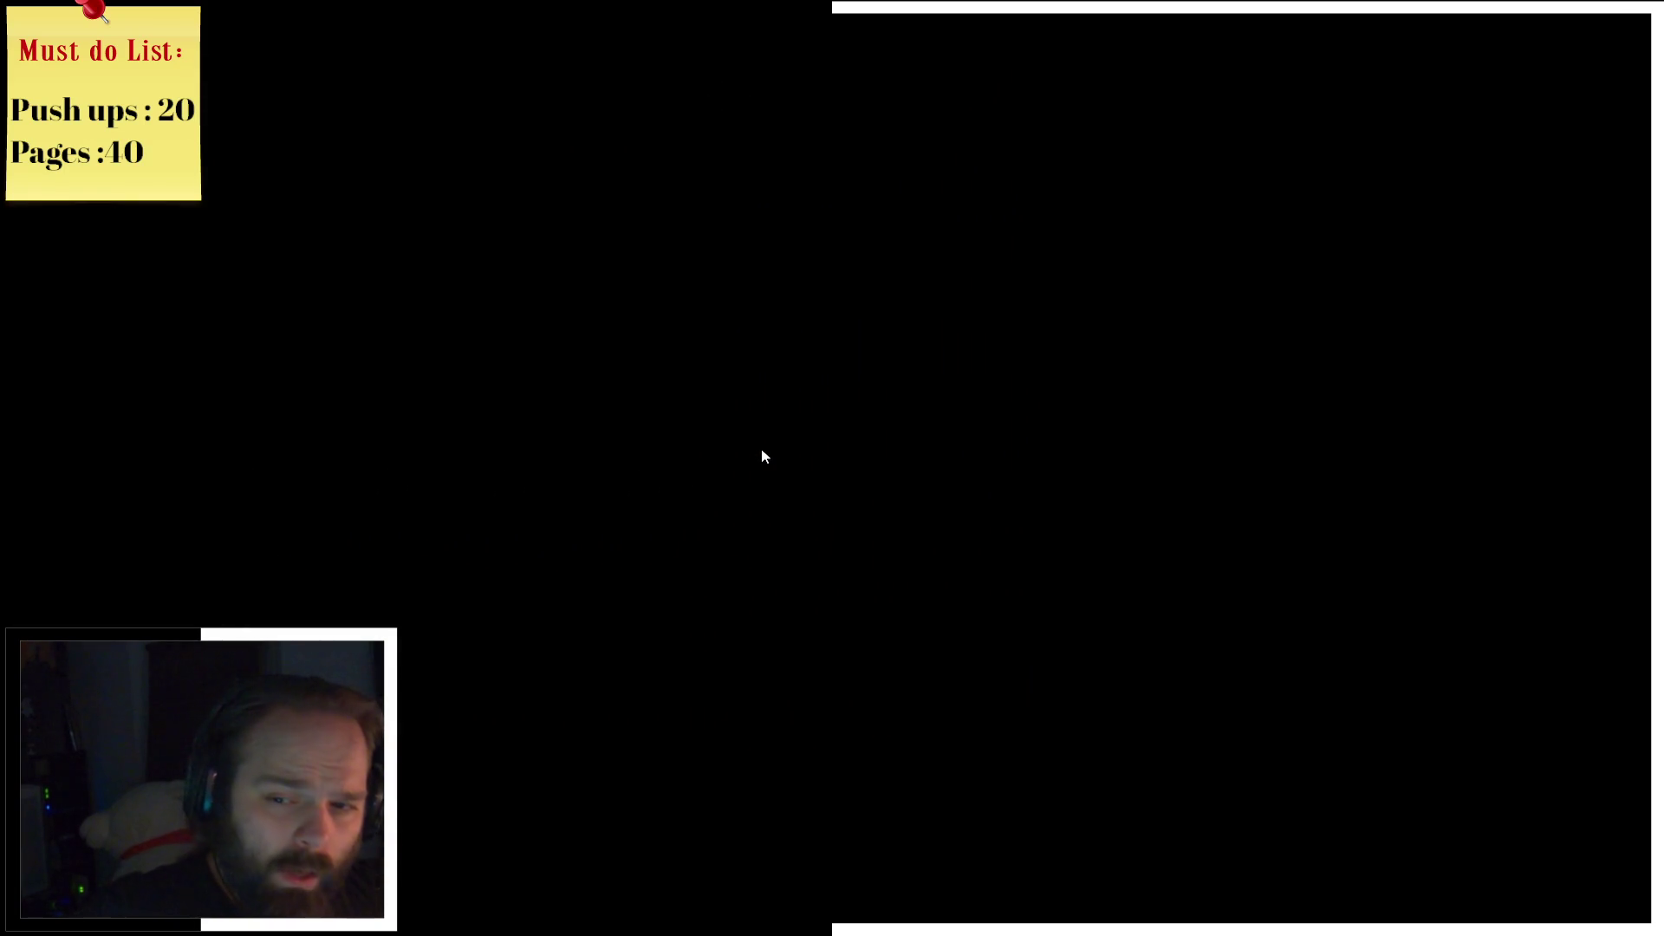
key(Down)
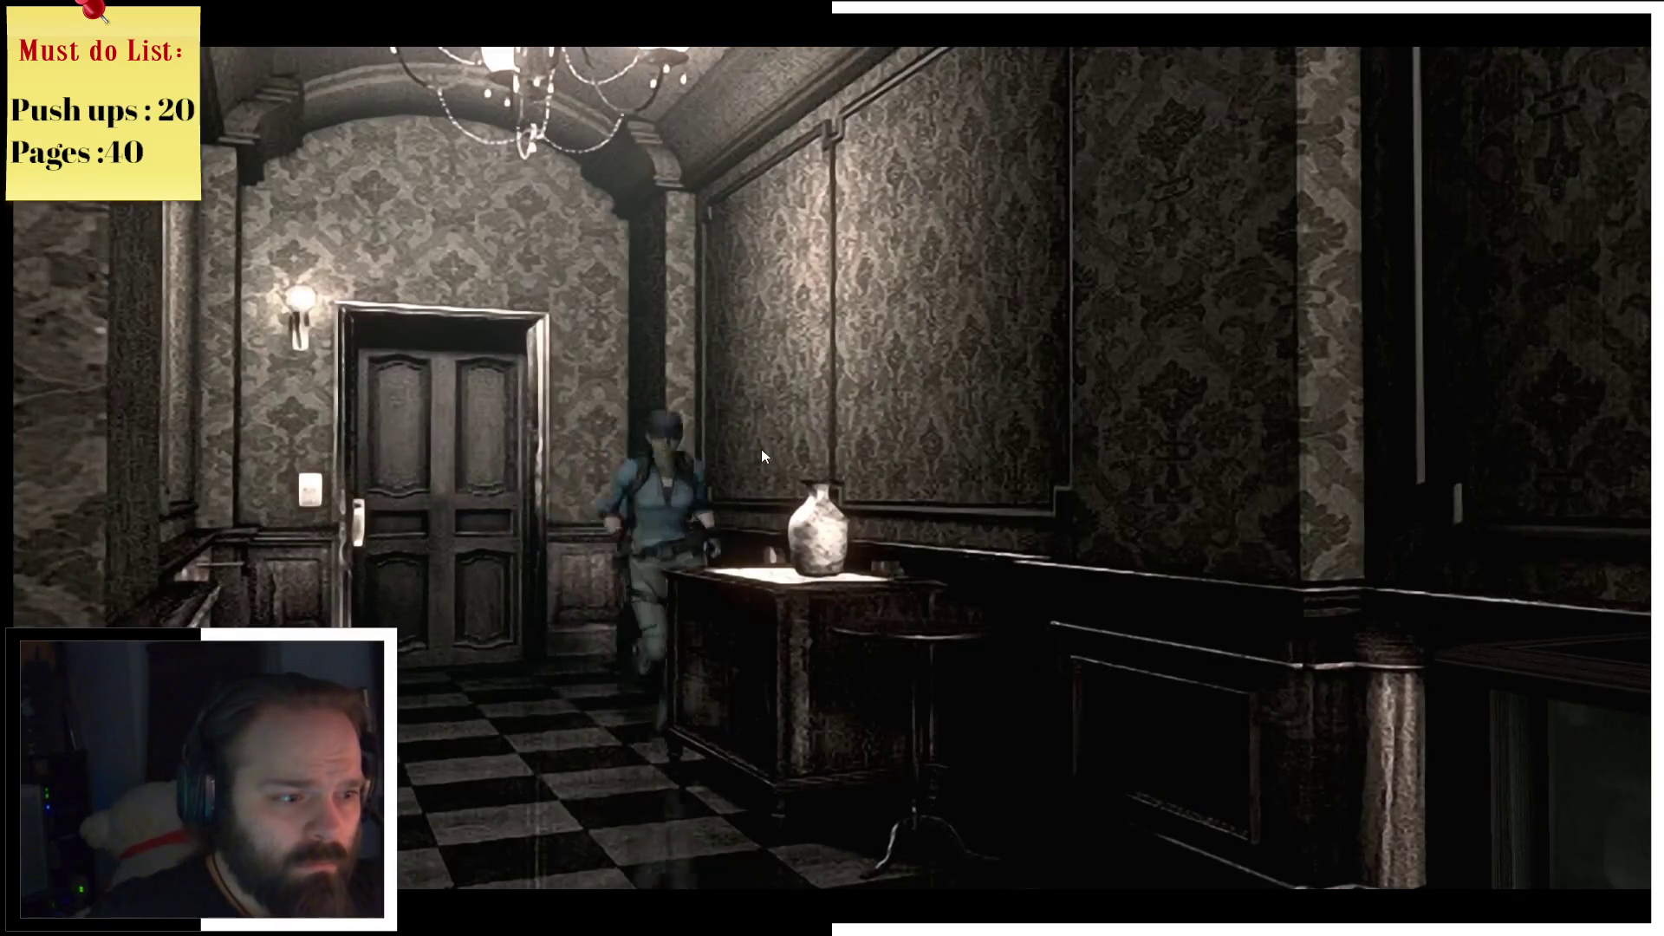
key(m)
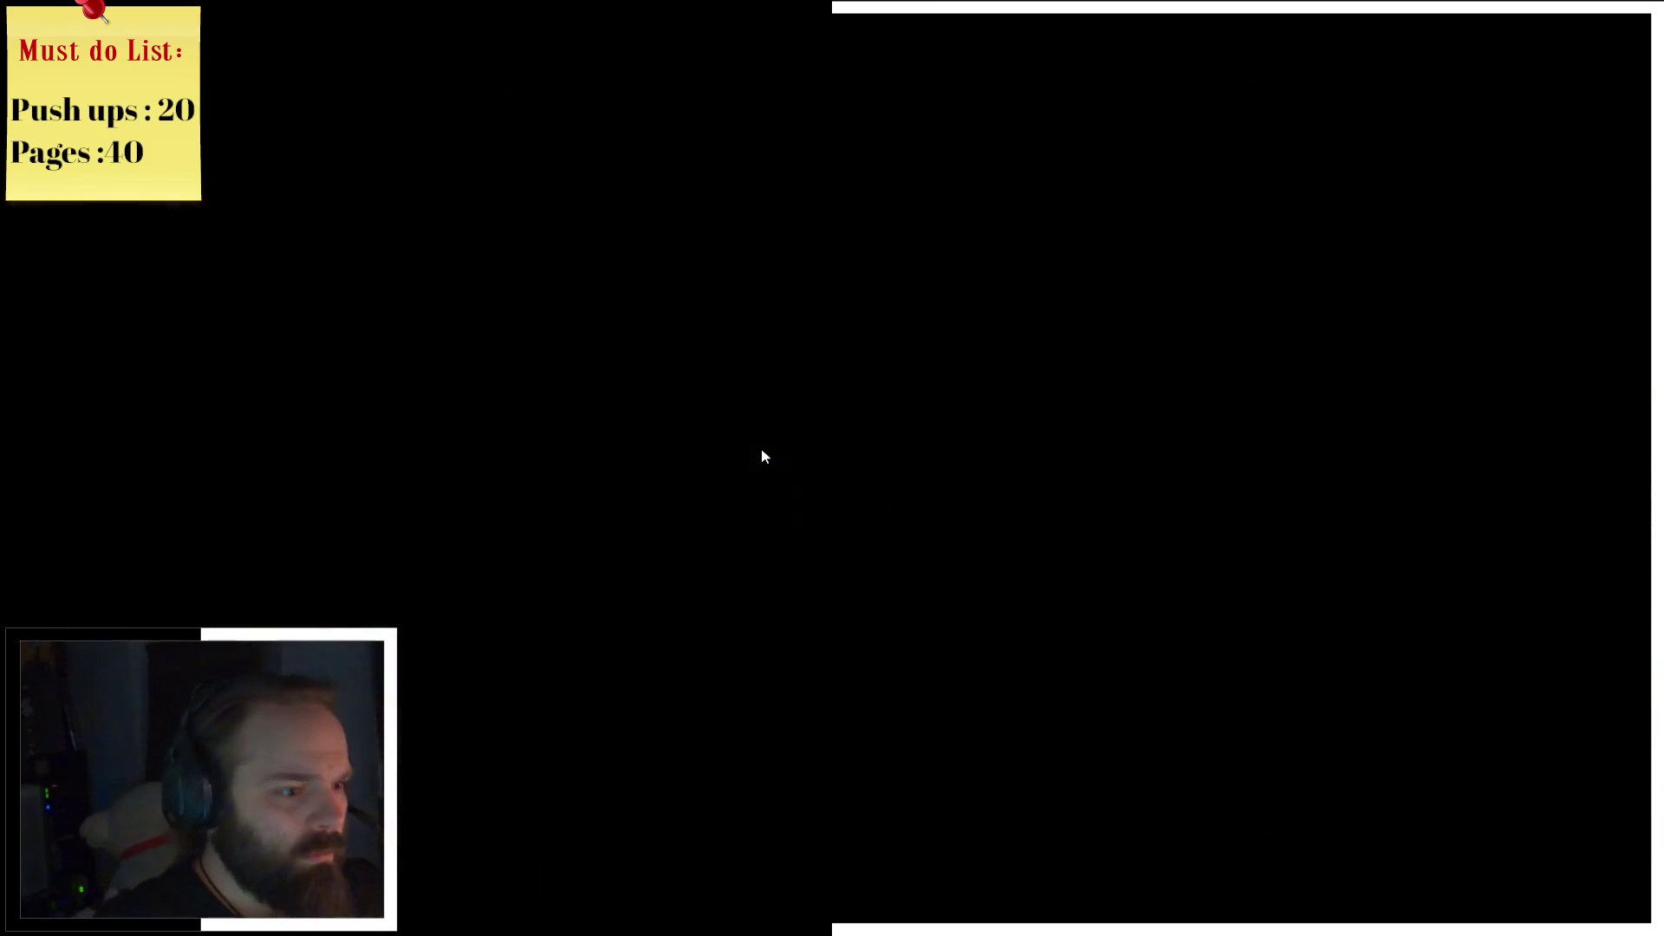
key(m)
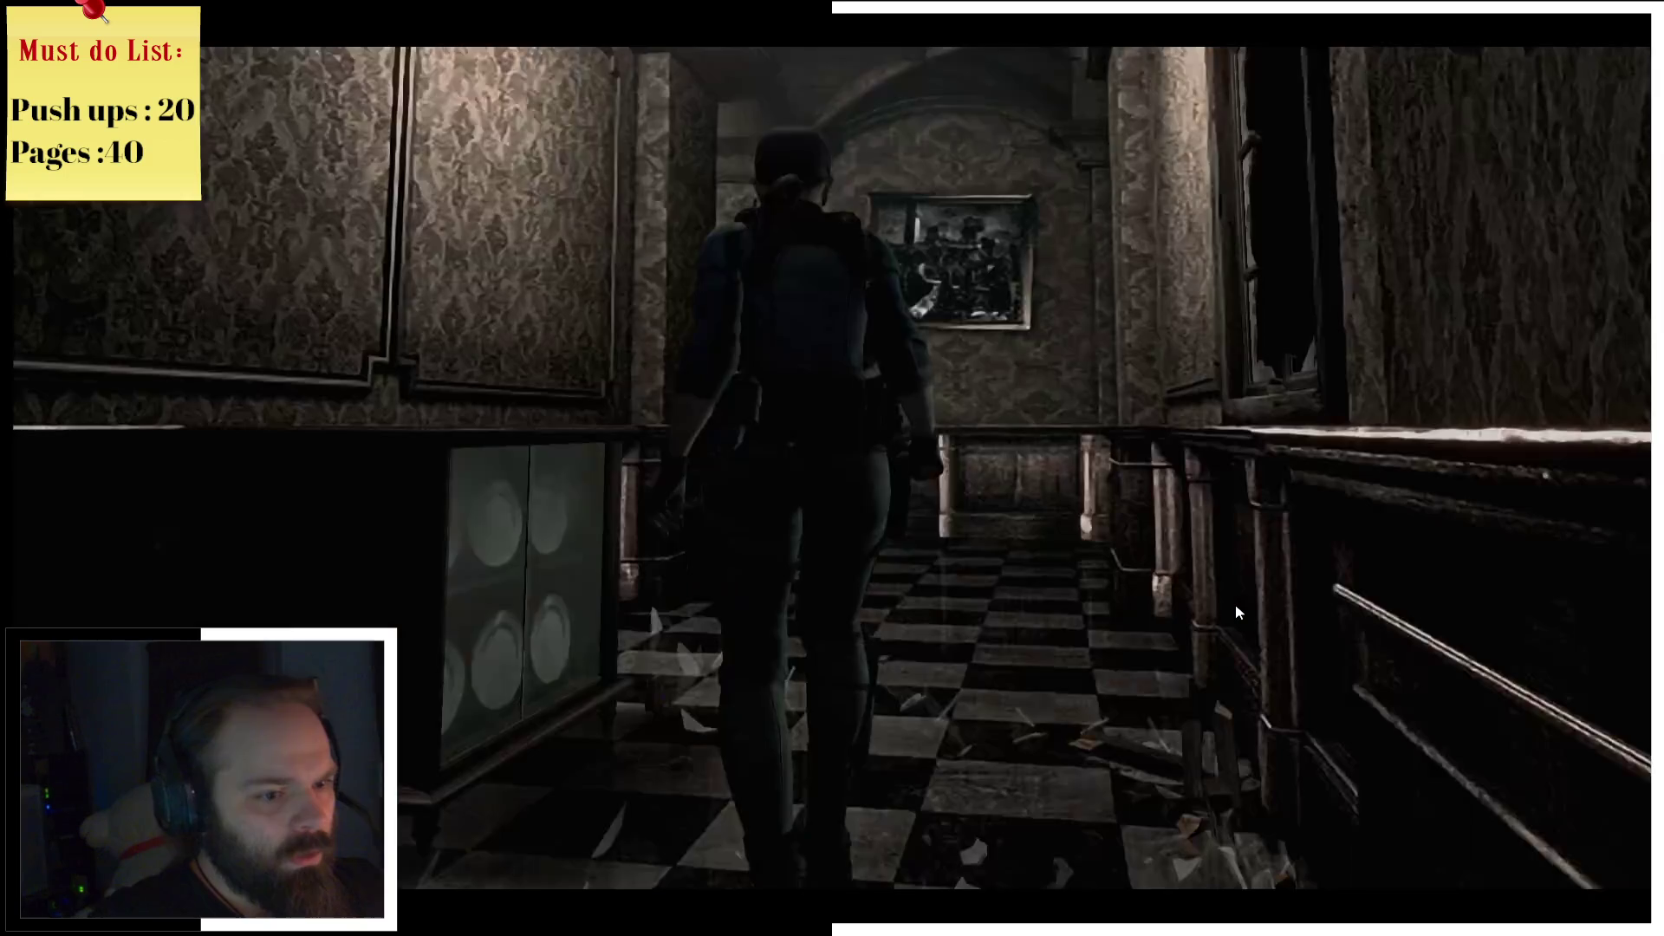
Step: Run down the checkered hallway, turn left at its end, and go through the far door
key(Up)
key(Left)
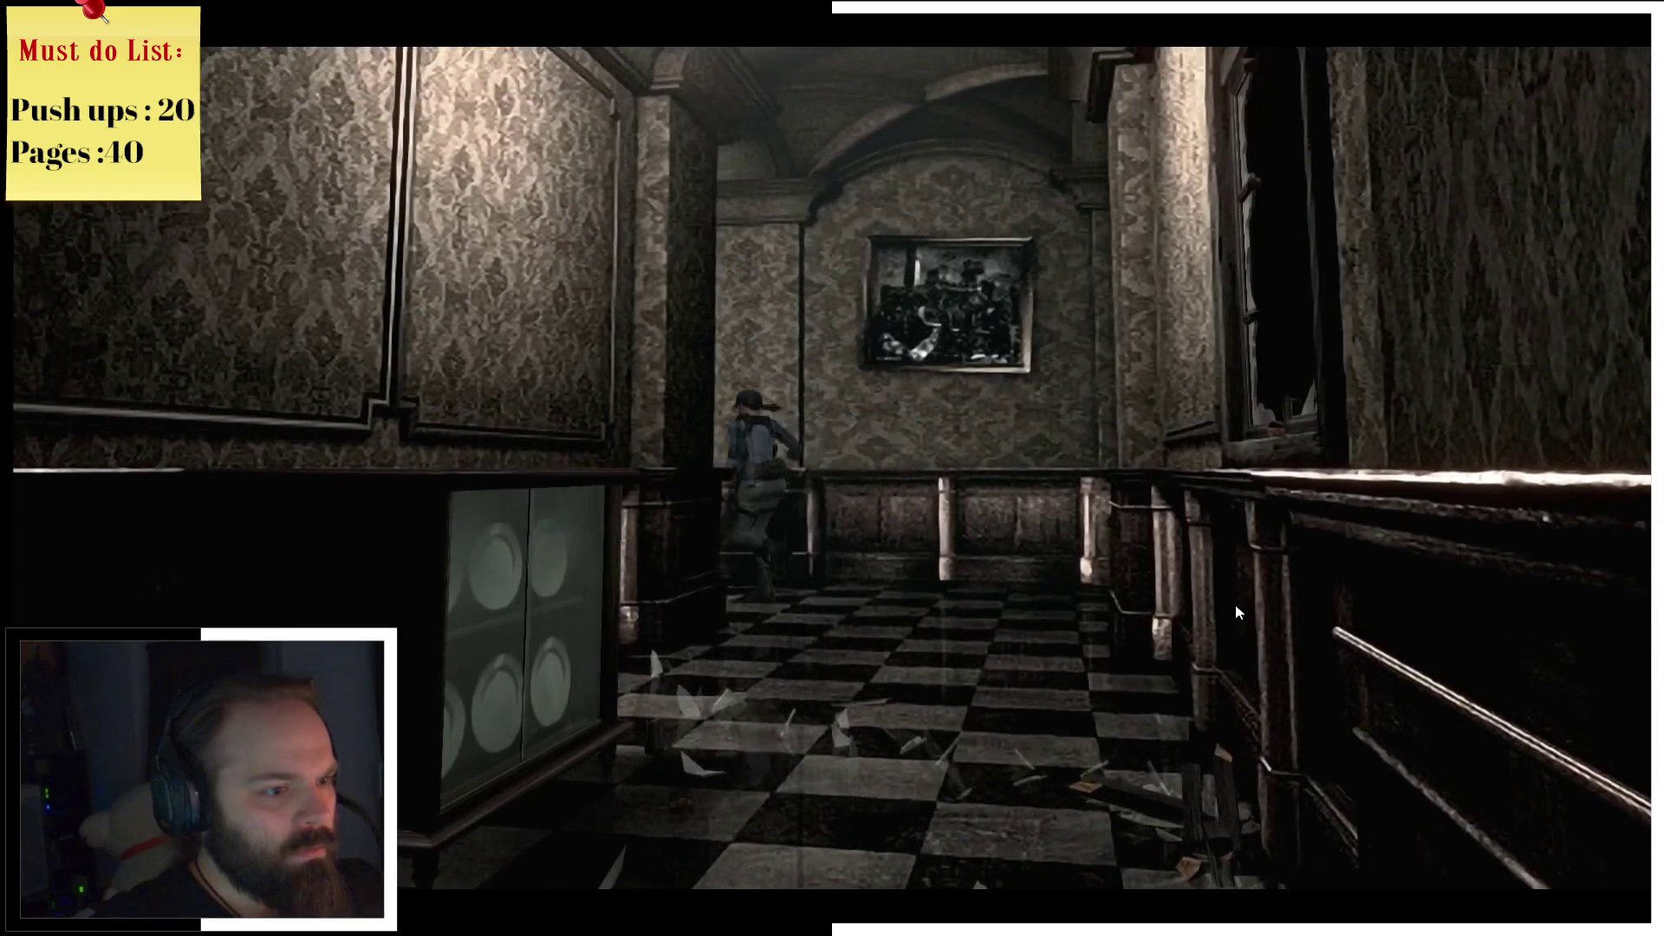
key(Up)
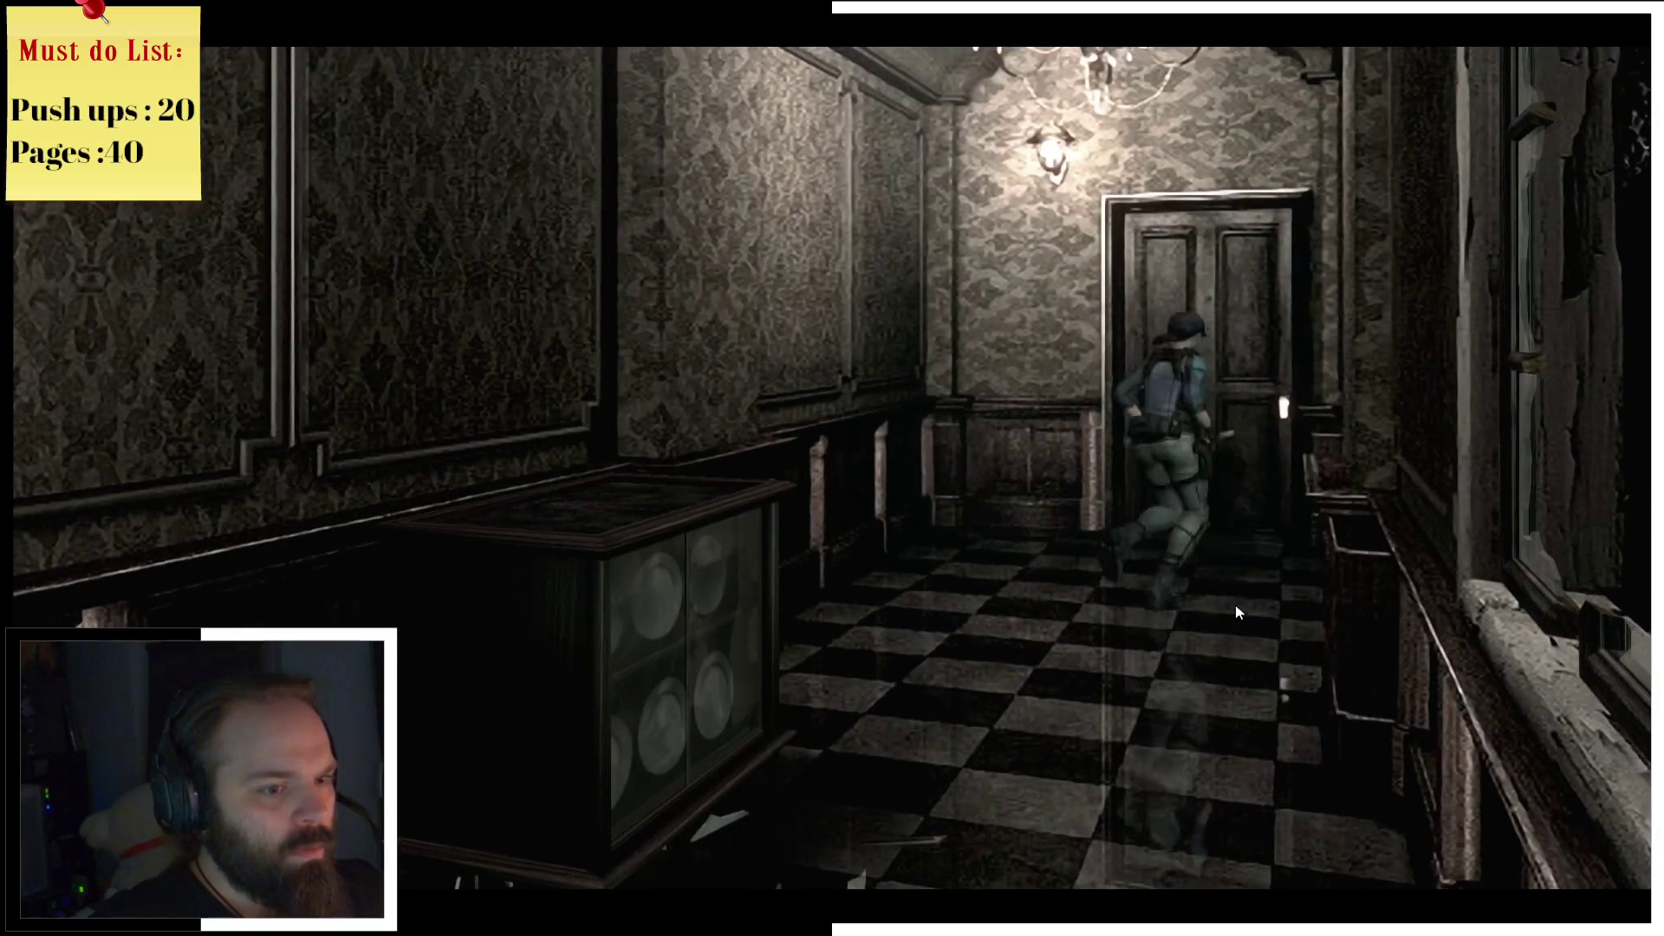
key(Return)
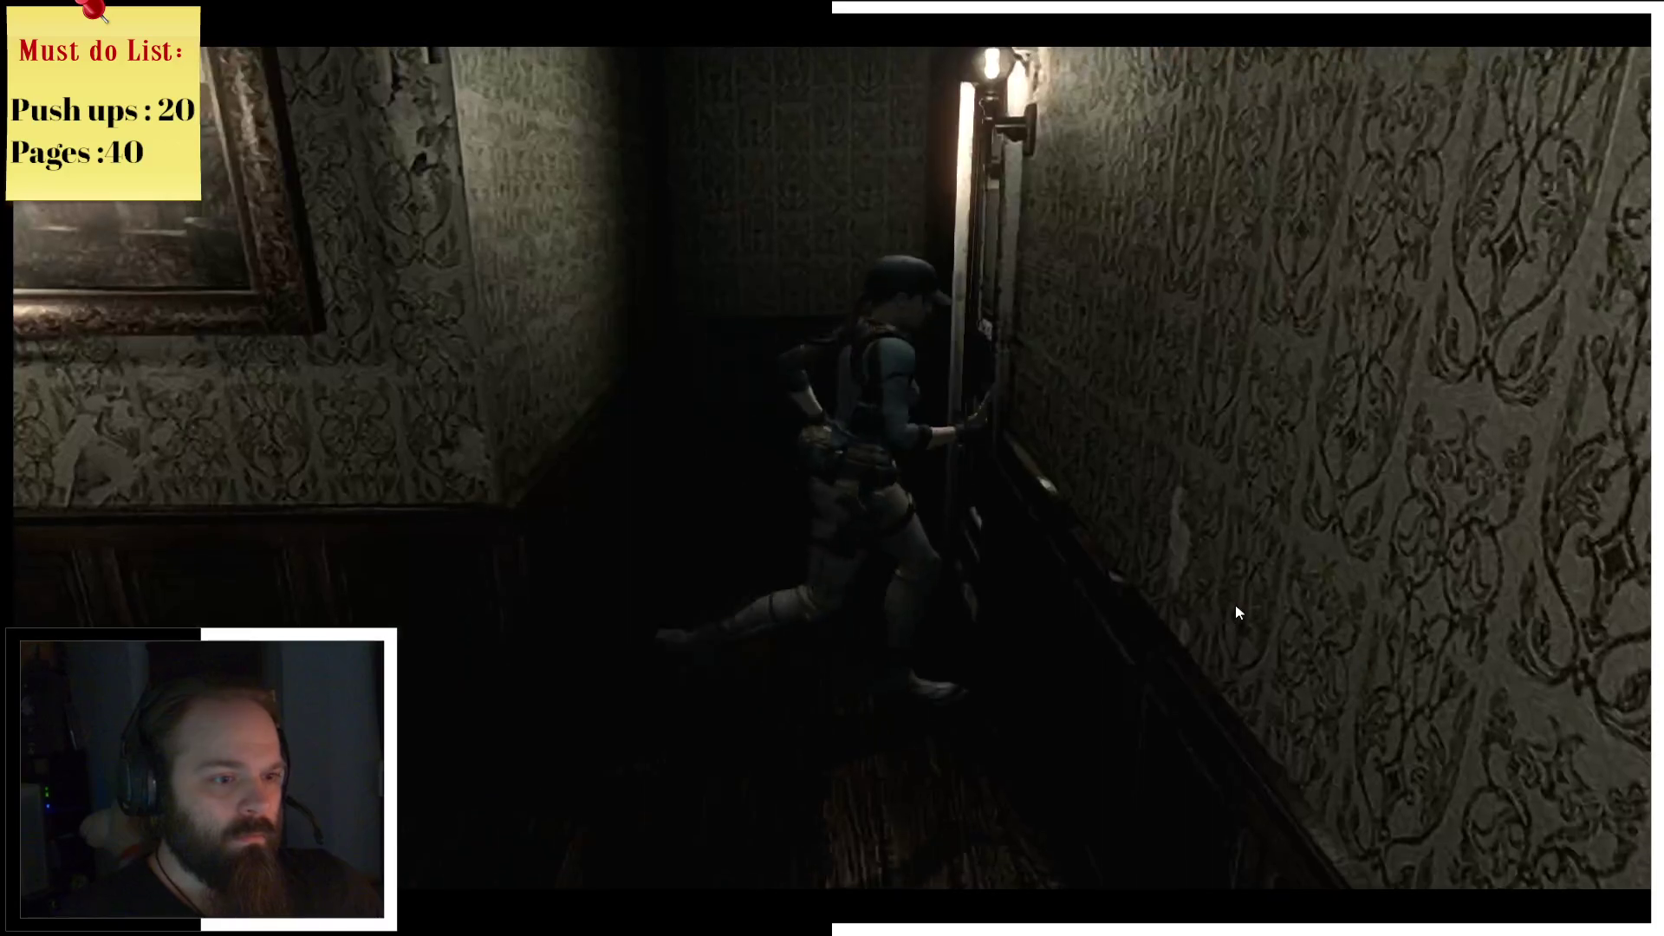
Step: Run down the hallway and up the left corridor, check the map, and open the right-hand door
key(m)
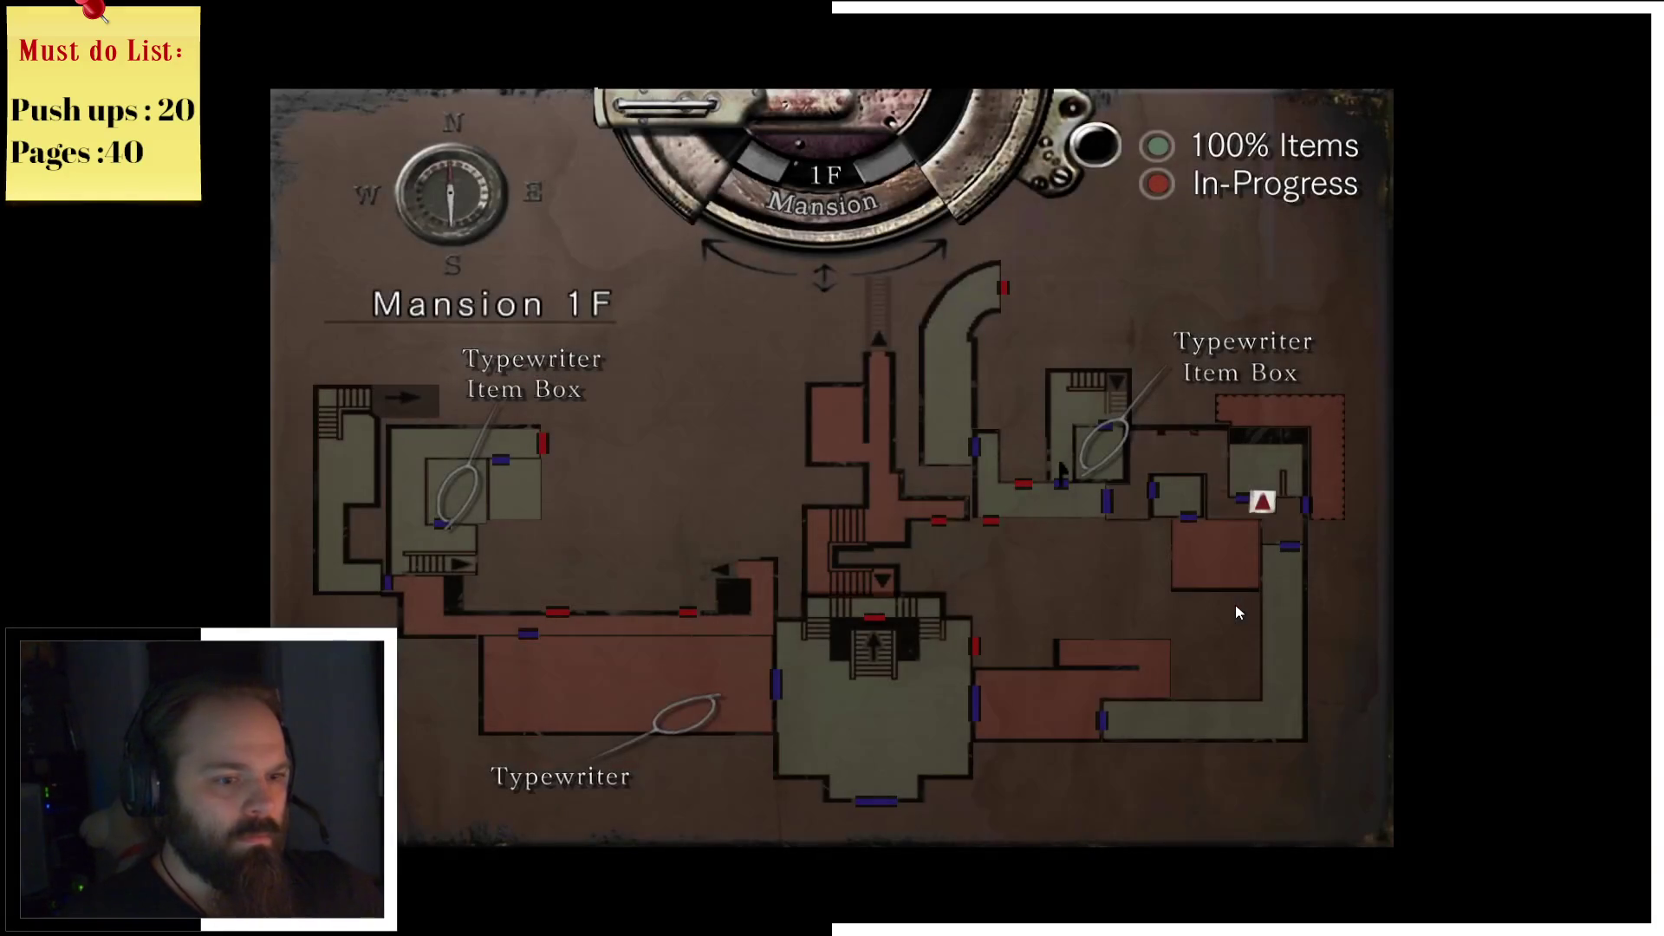
key(m)
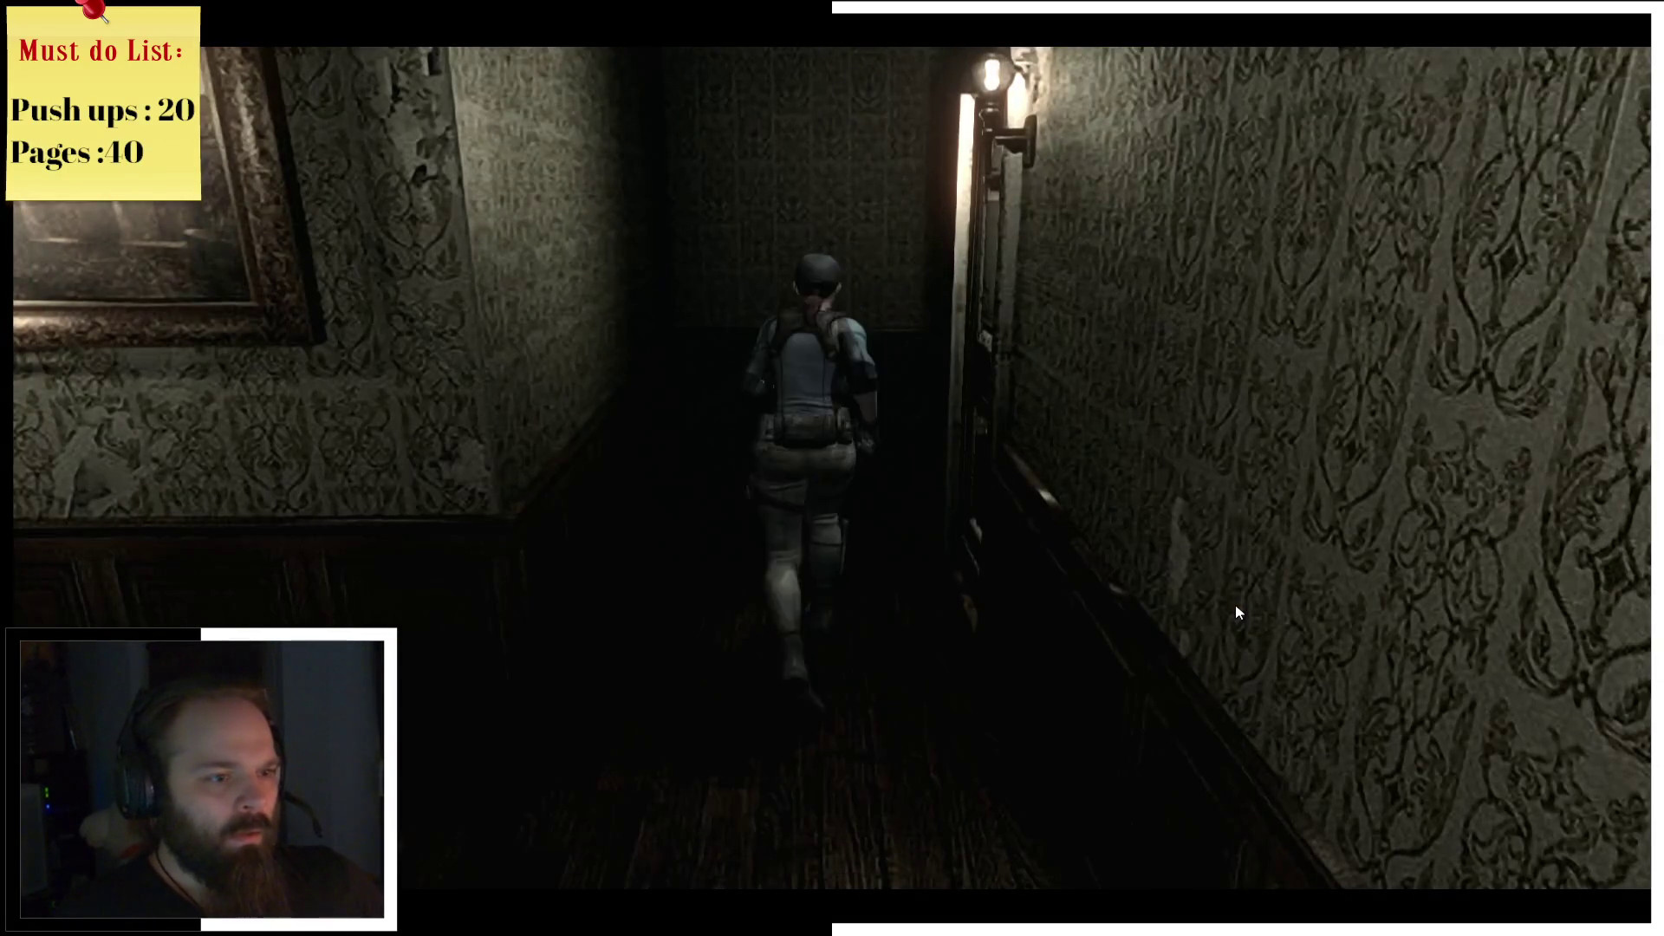
key(w)
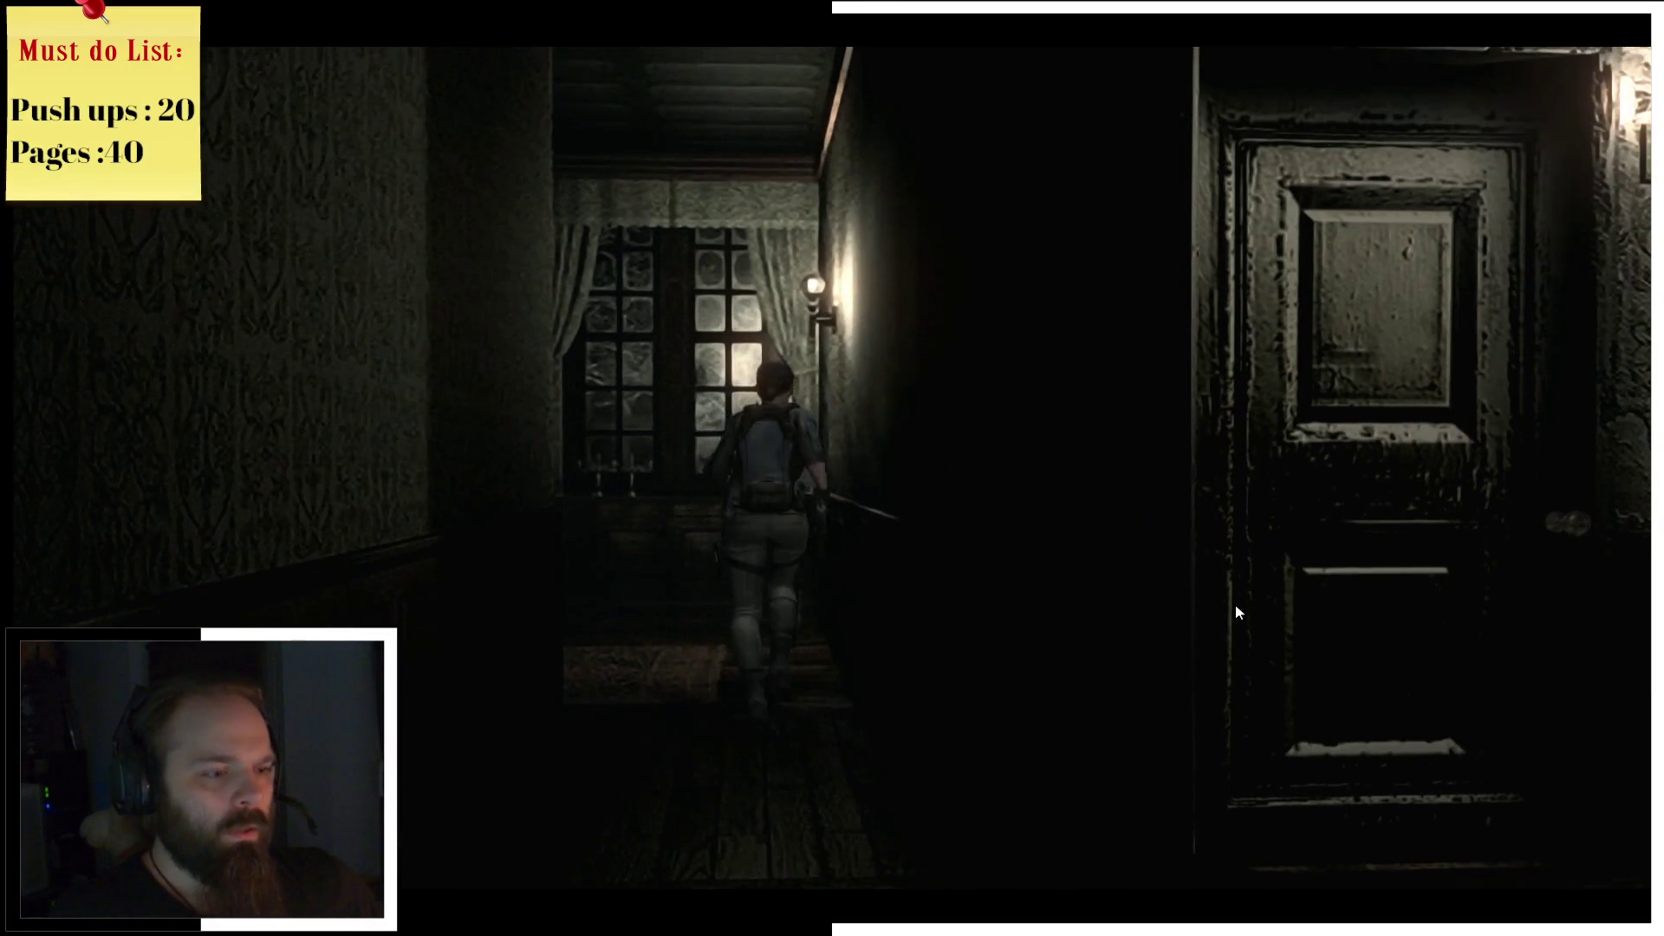
key(a)
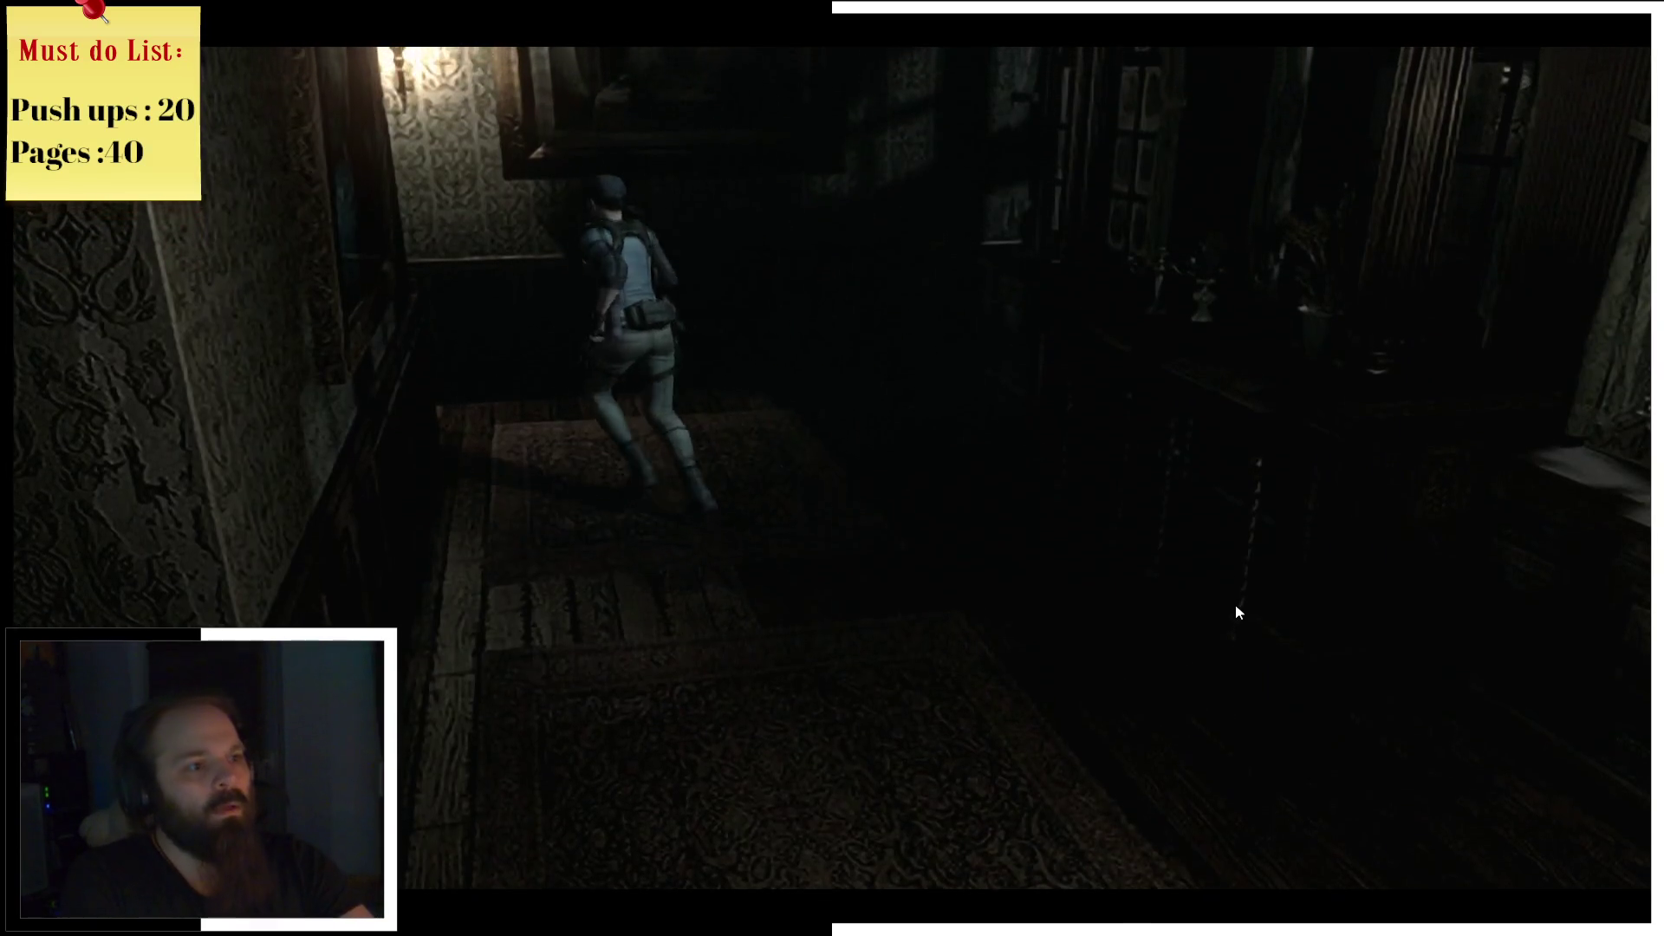
key(w)
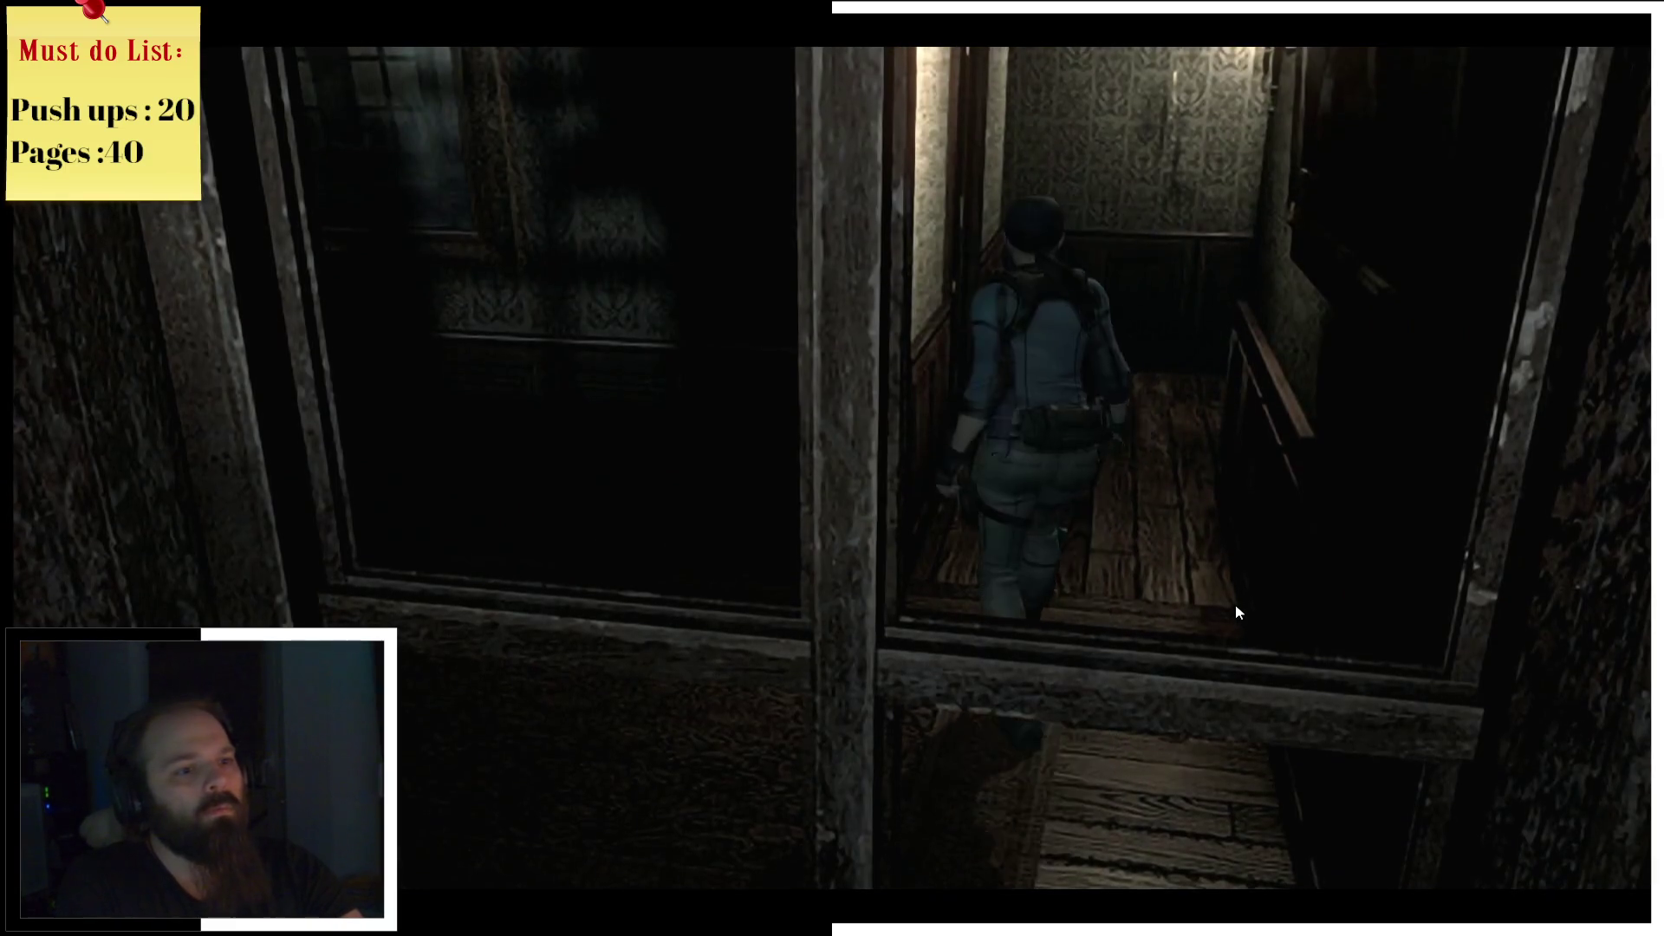
key(d)
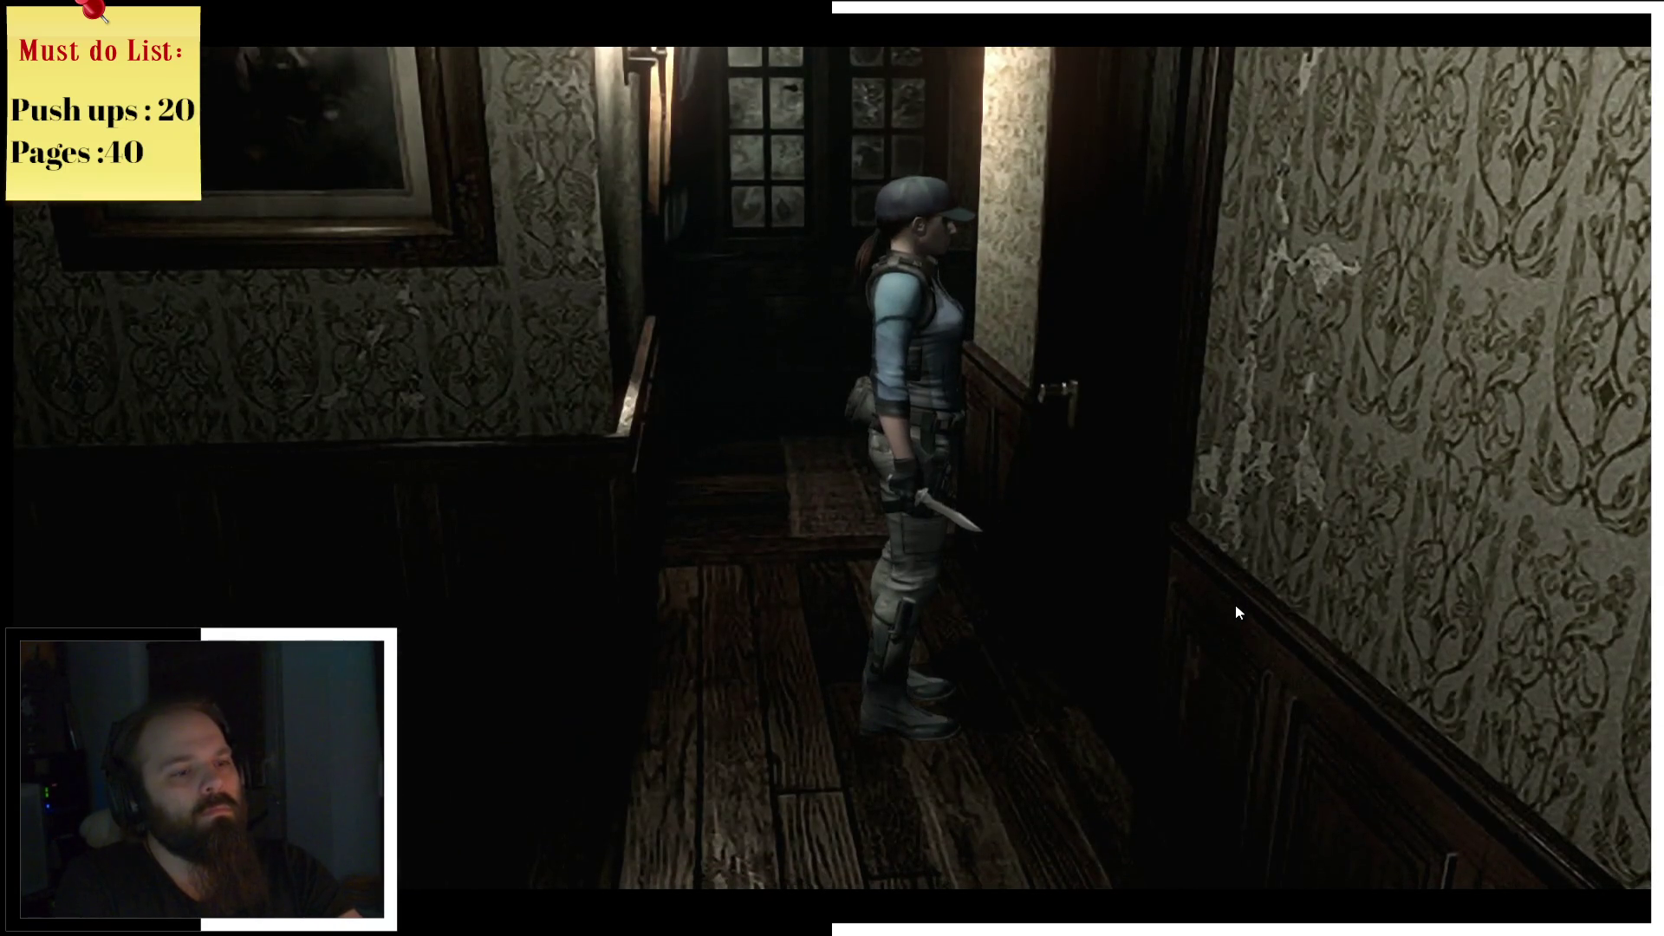
key(m)
key(m)
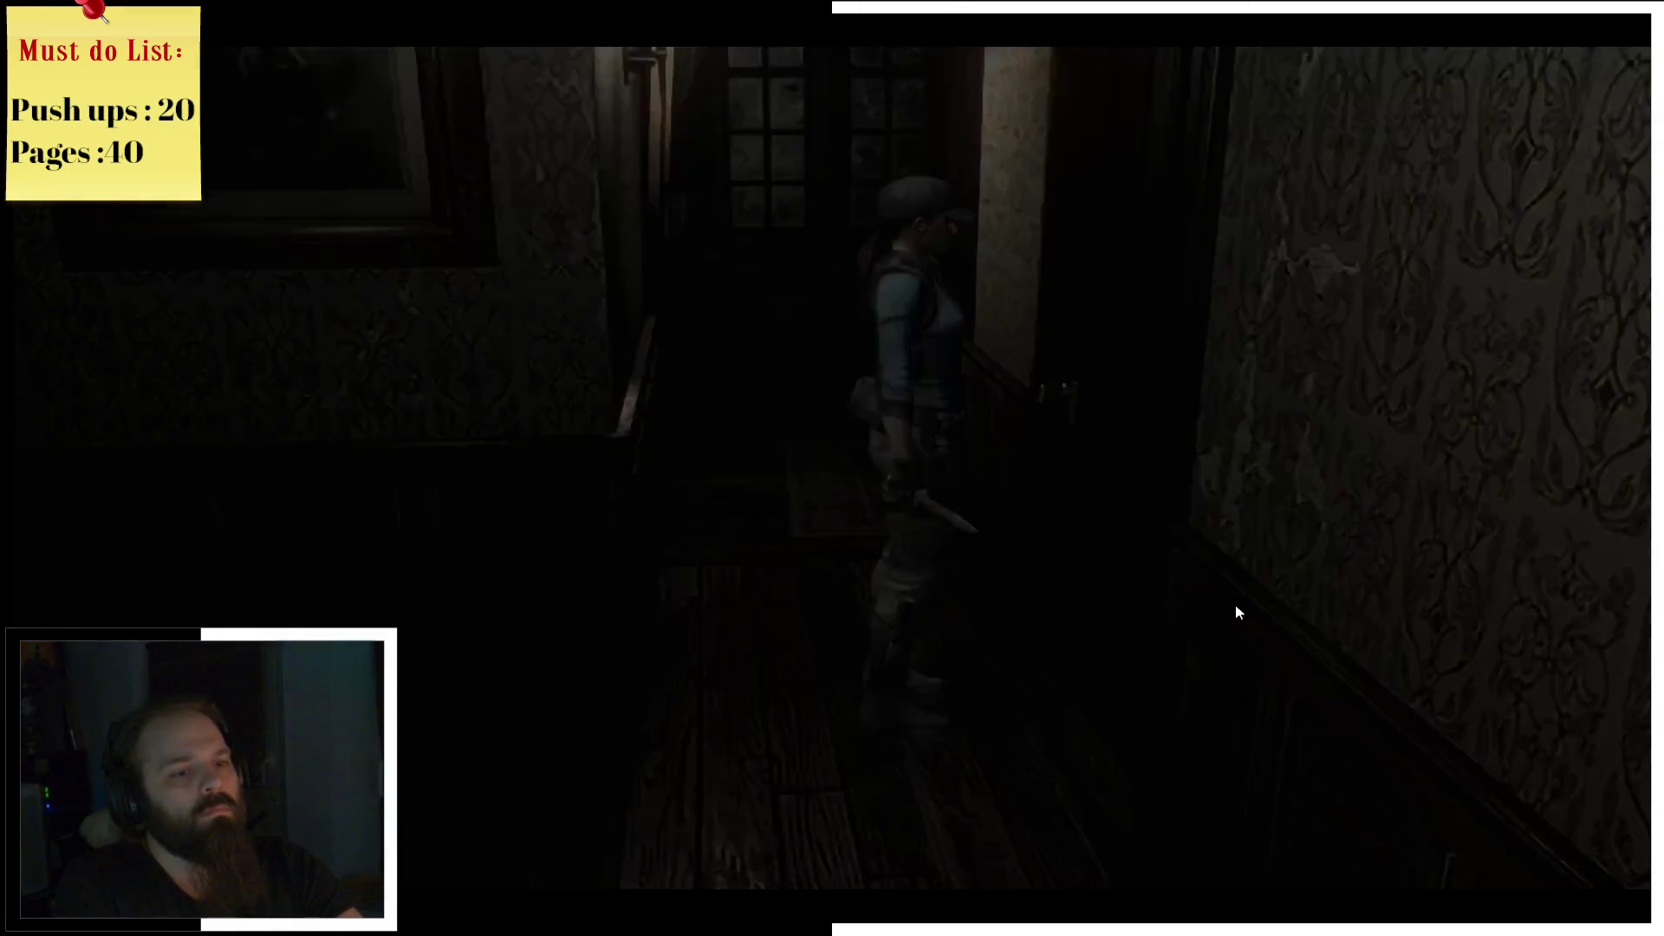
key(e)
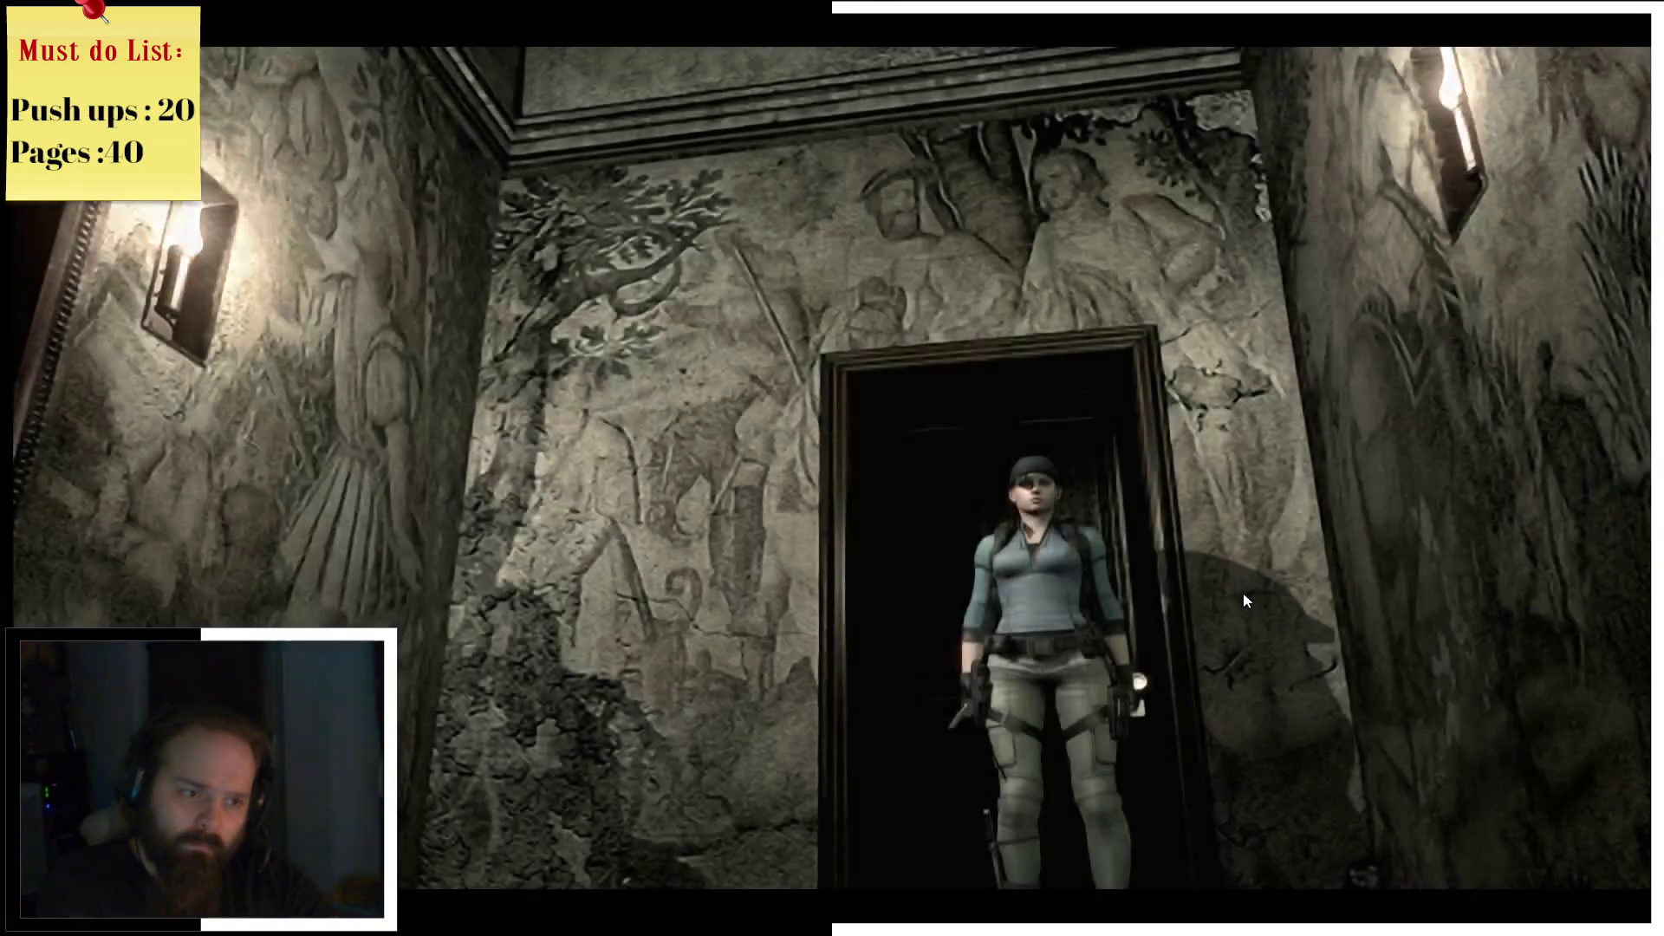
Step: Cross the tapestry room into the lounge and examine the shotgun mounted on the wall
key(w)
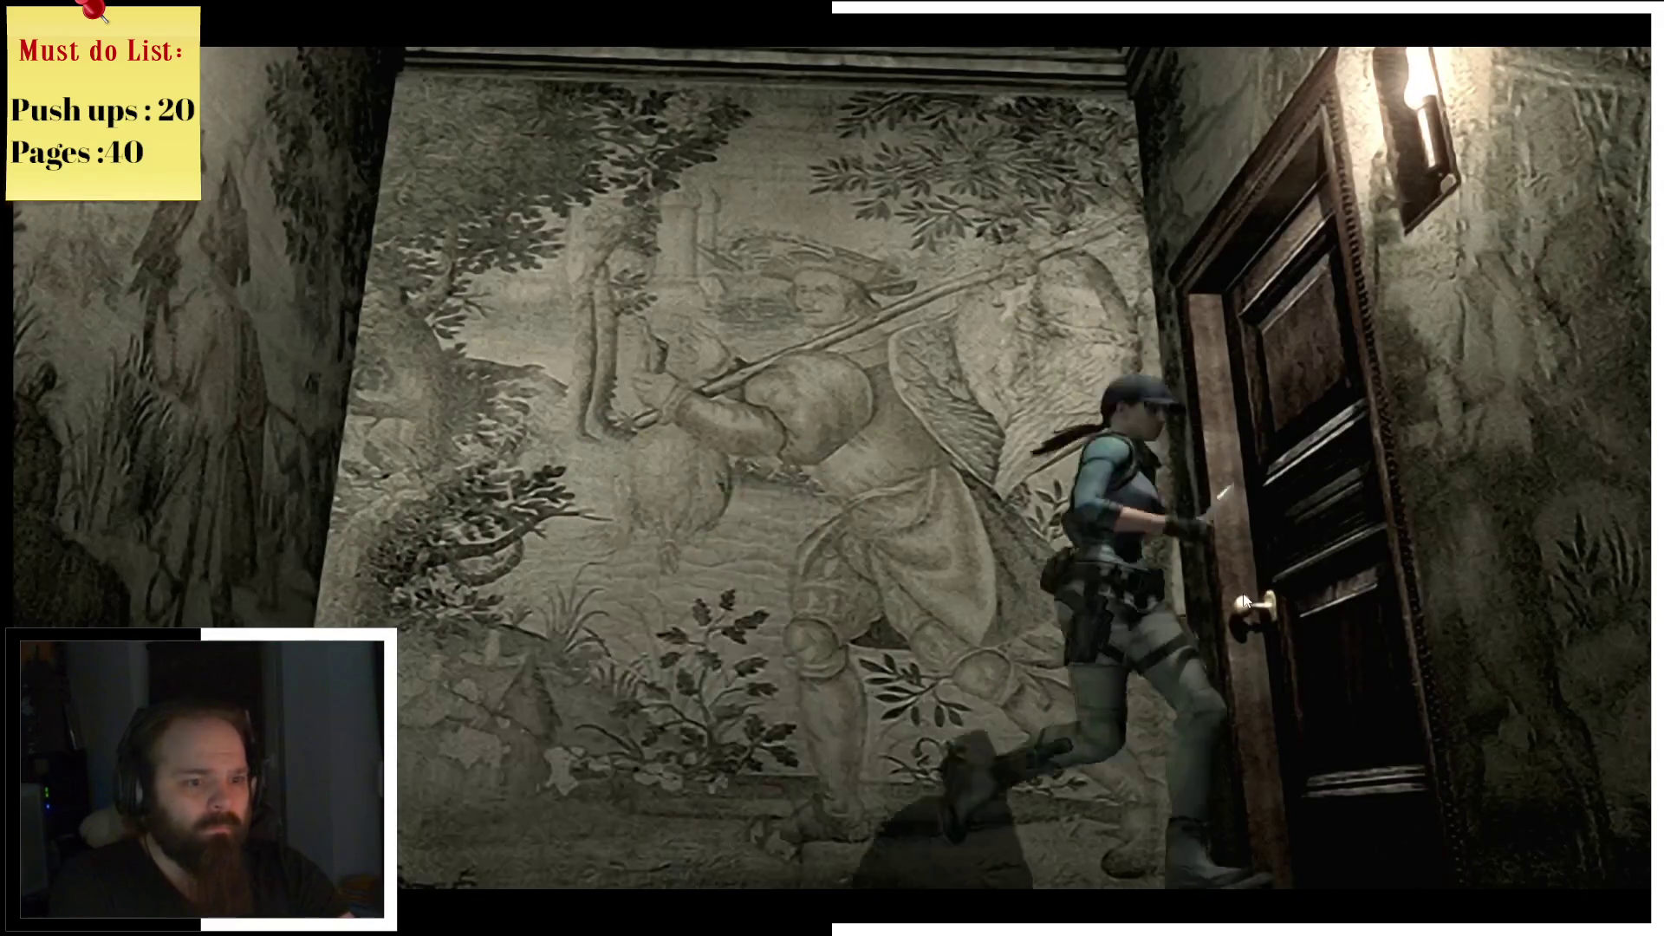
key(Return)
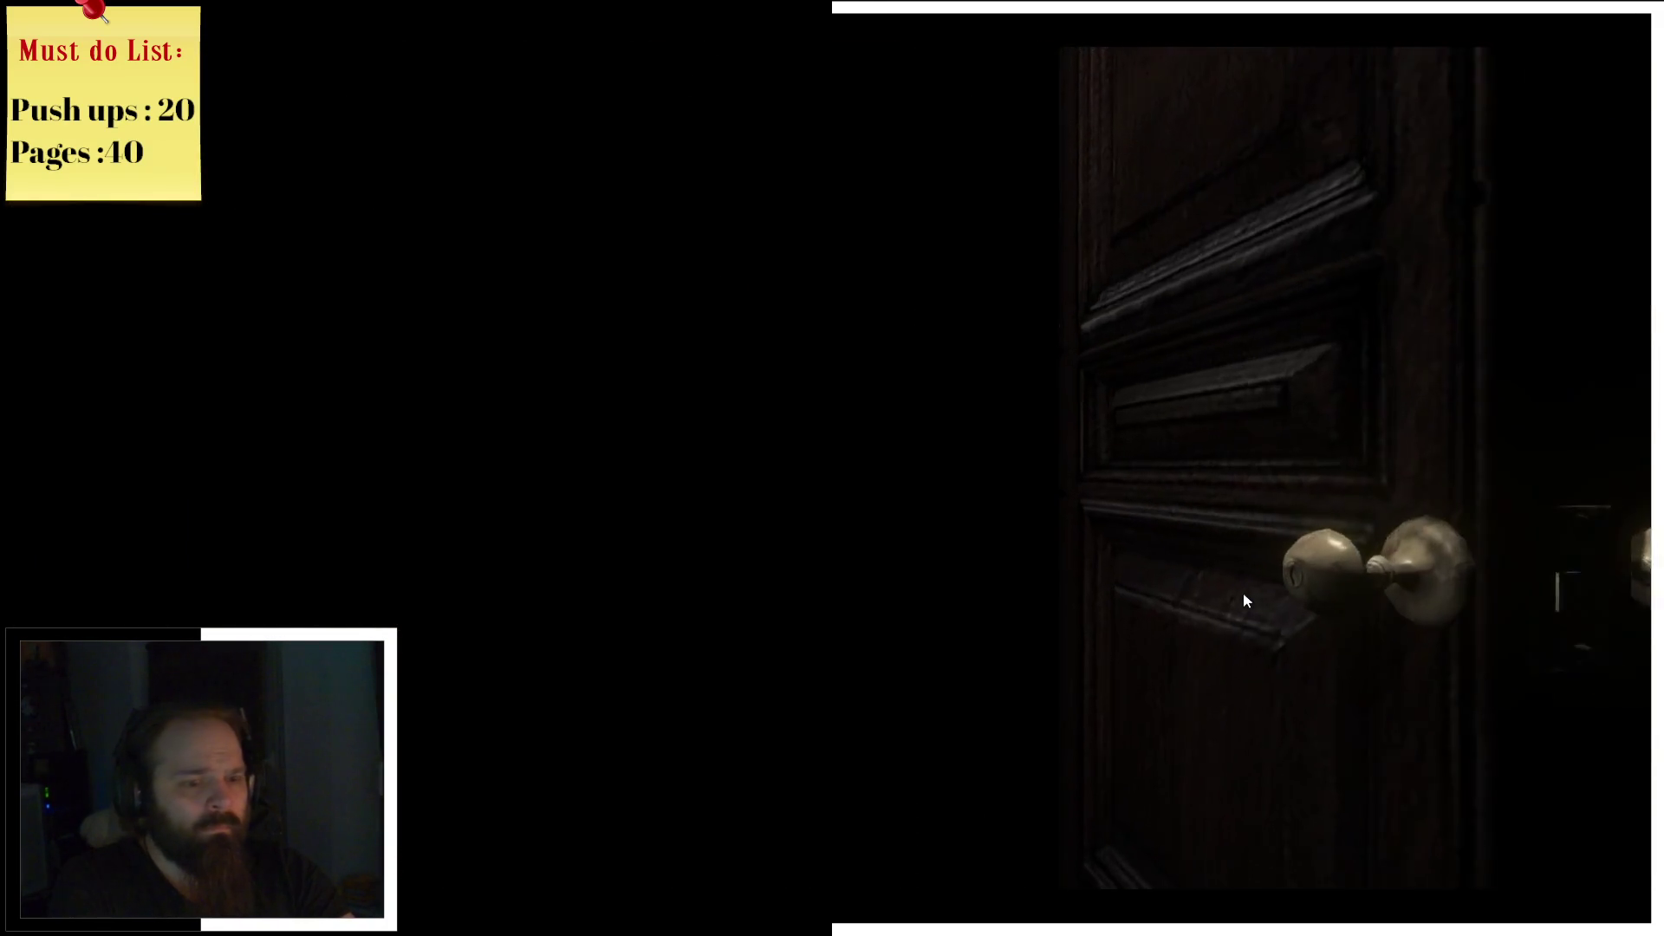
key(Up)
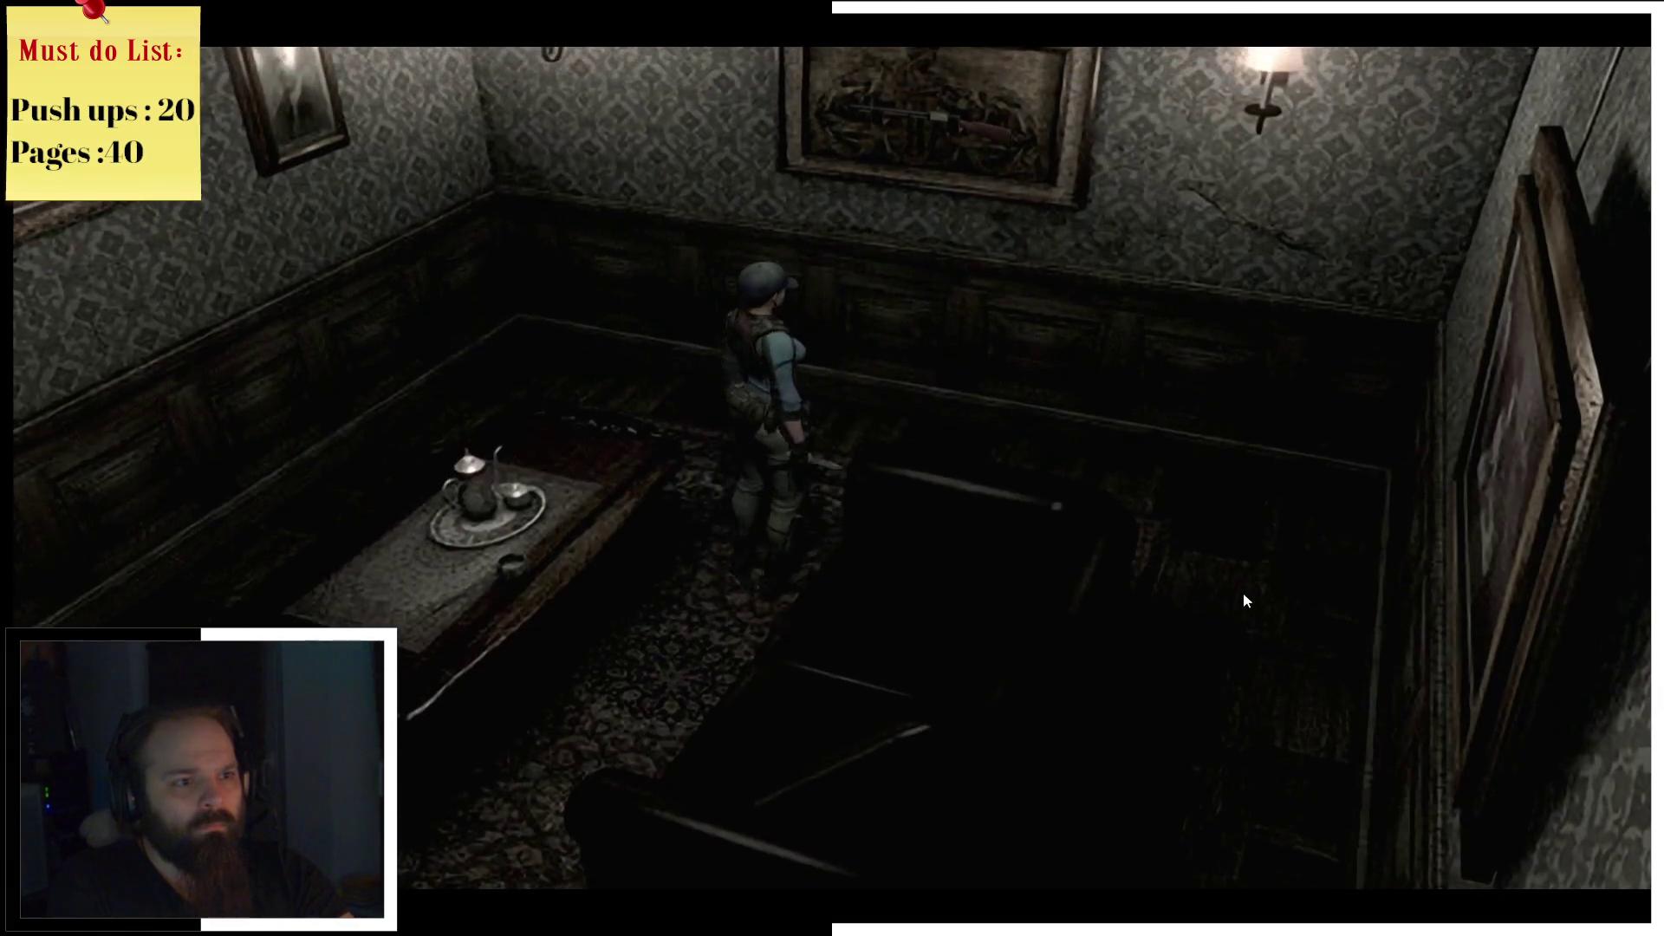
key(Tab)
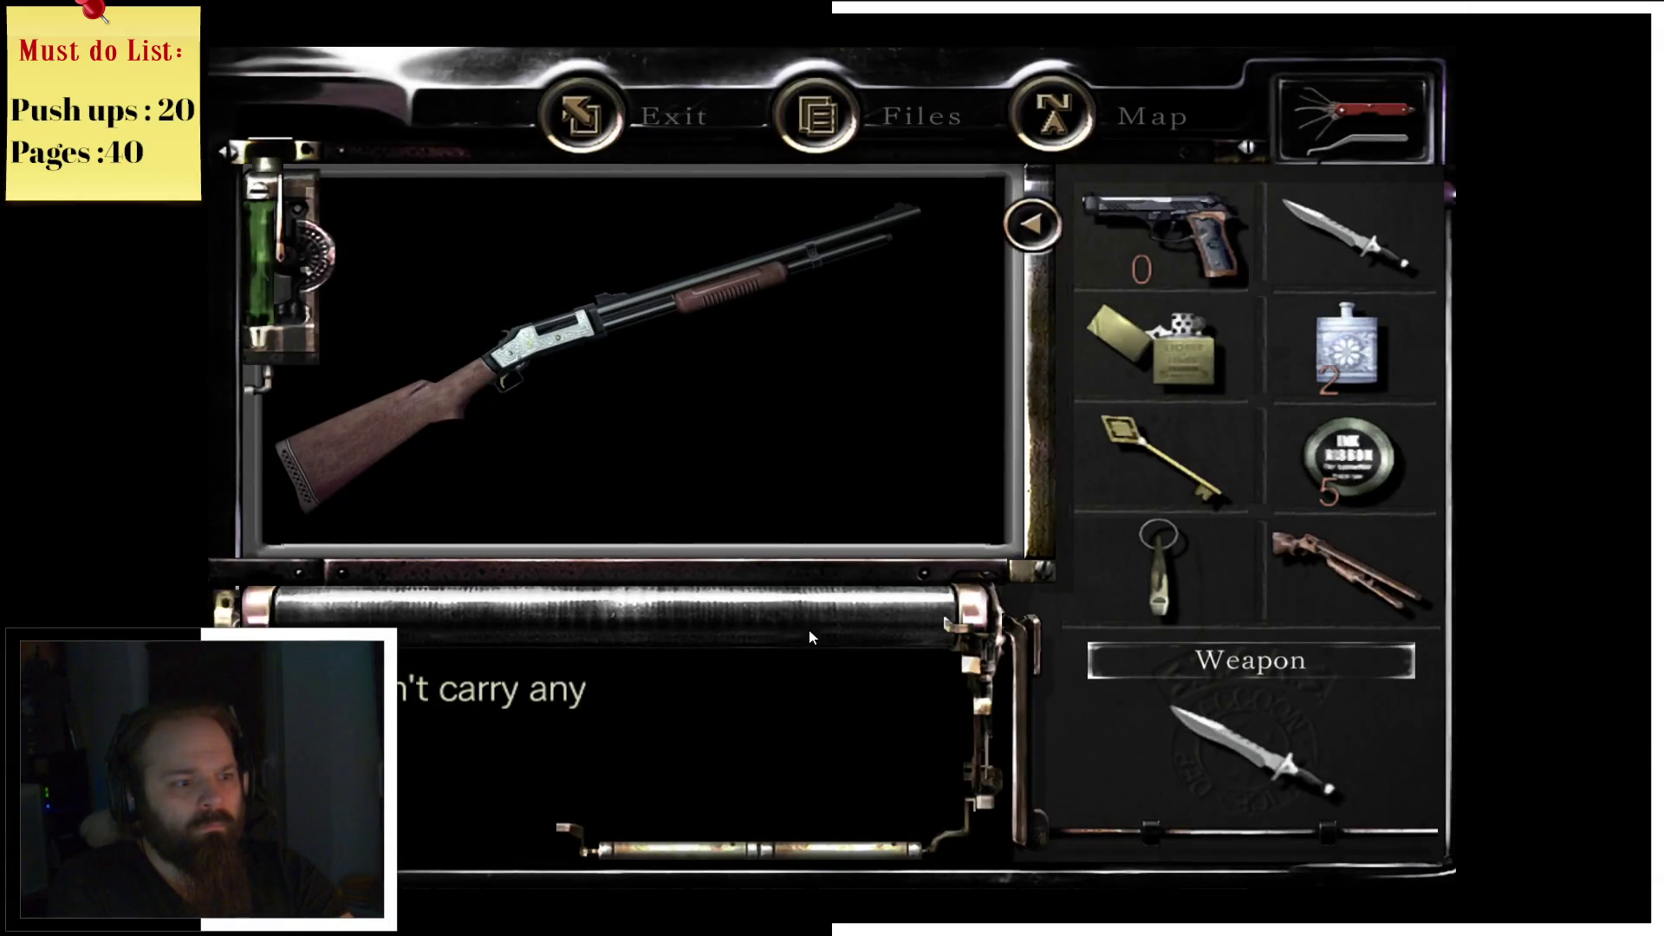
Step: Dismiss the shotgun message, look over the shotgun's actions in the inventory, and equip the knife
key(Escape)
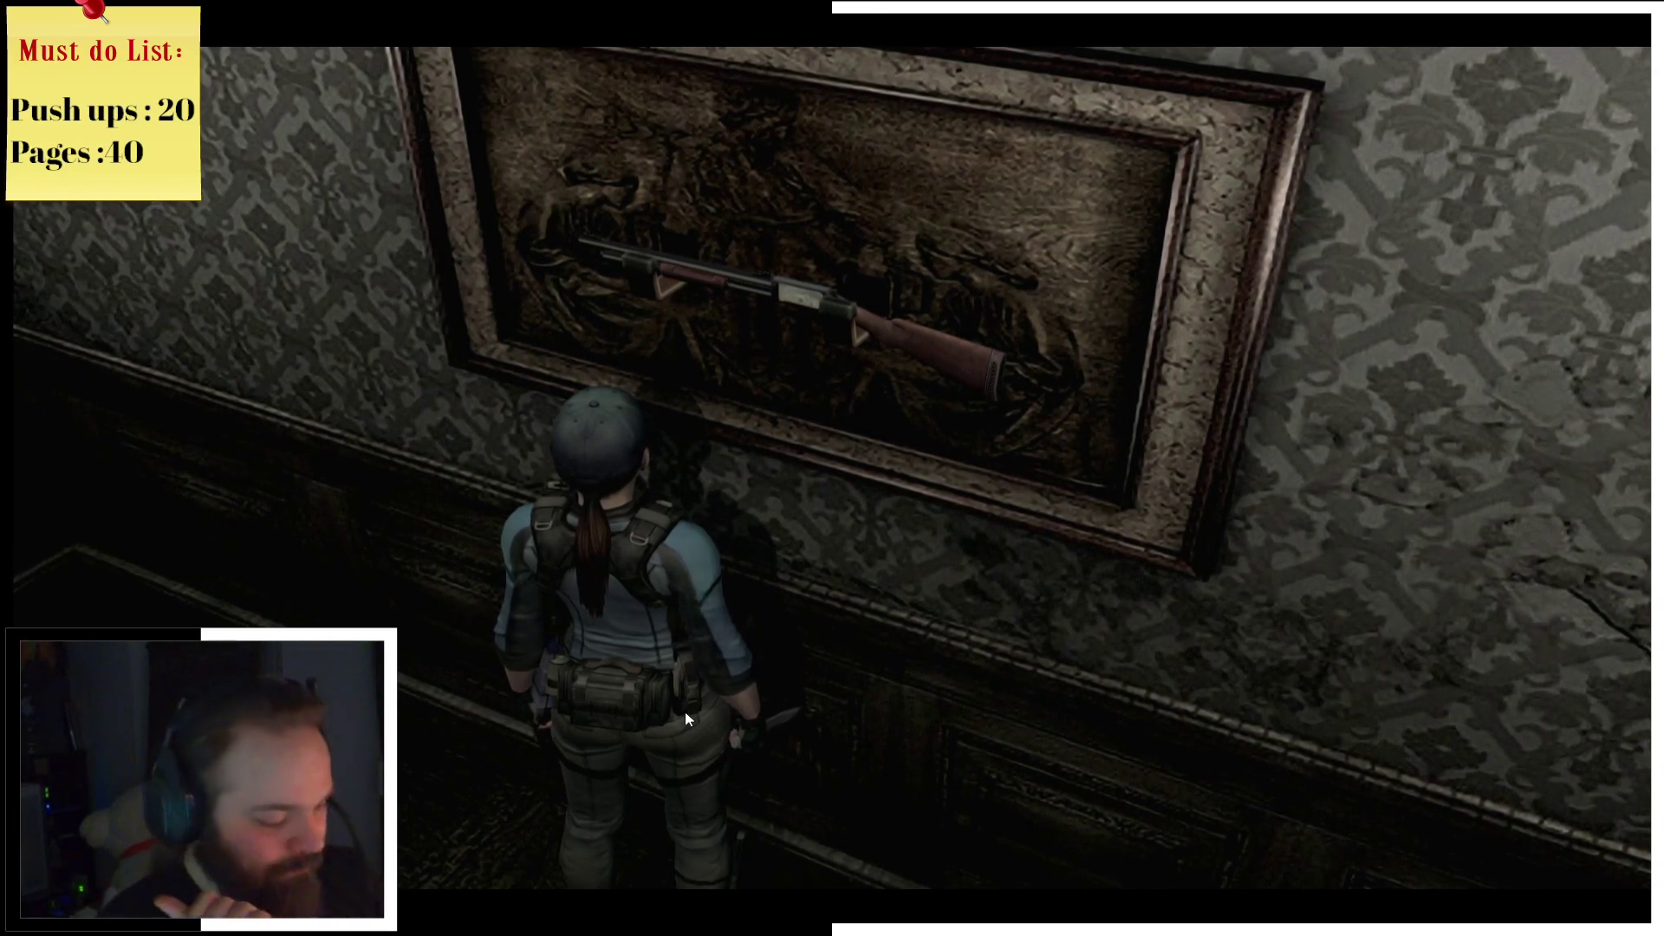
key(Tab)
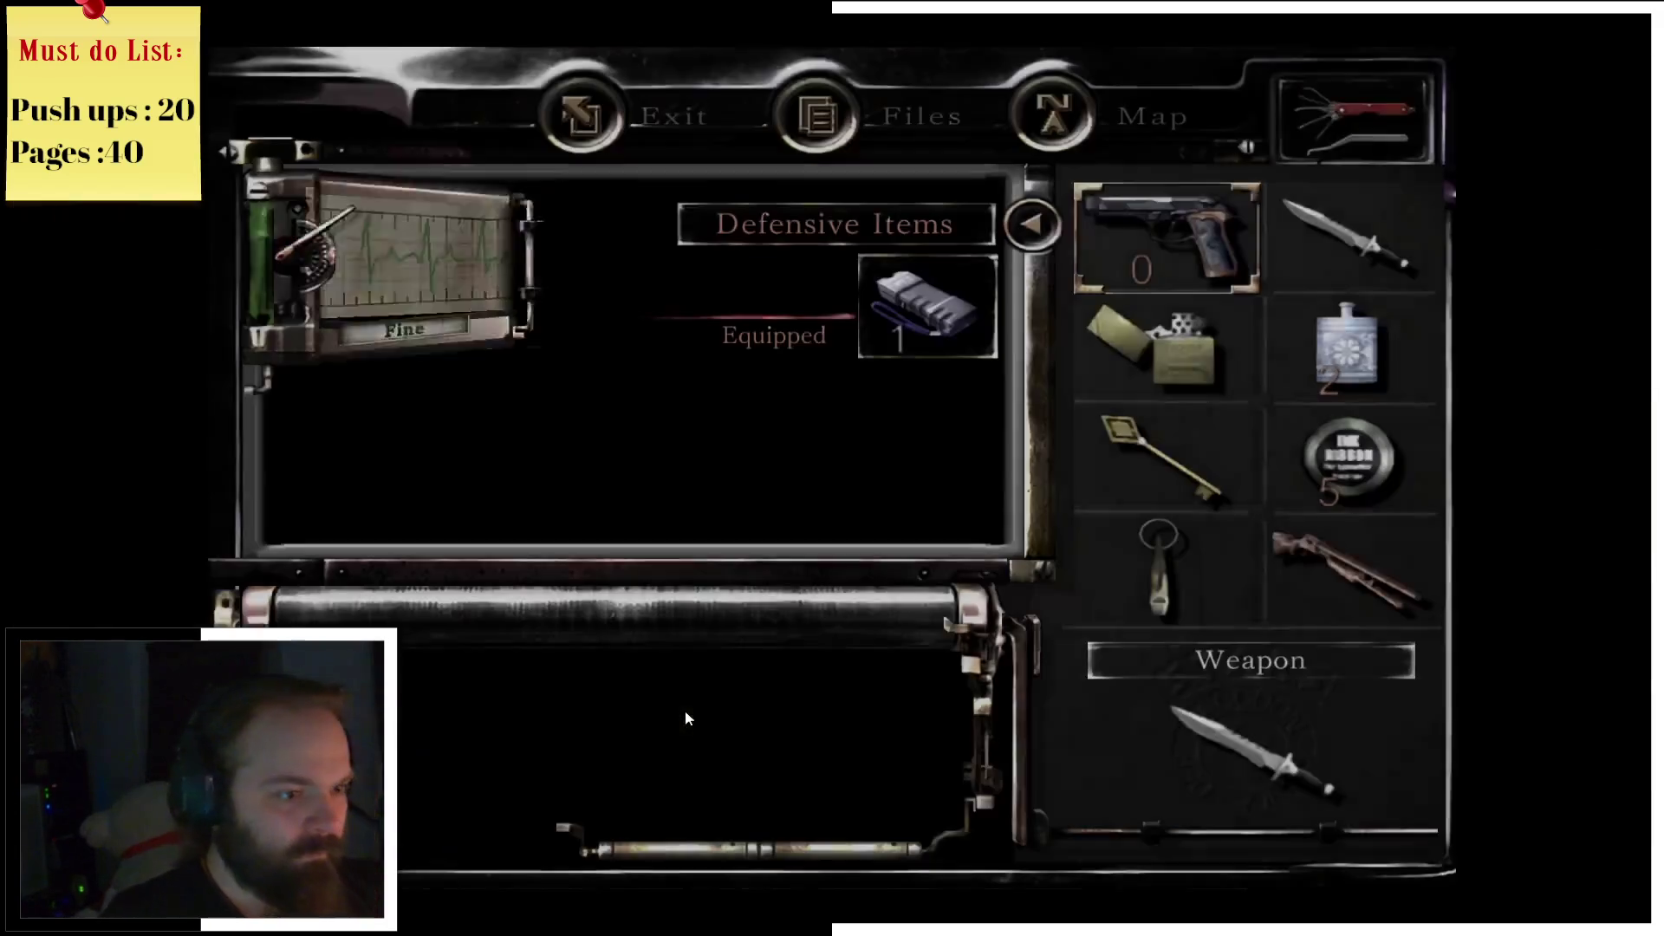
click(1307, 555)
click(936, 420)
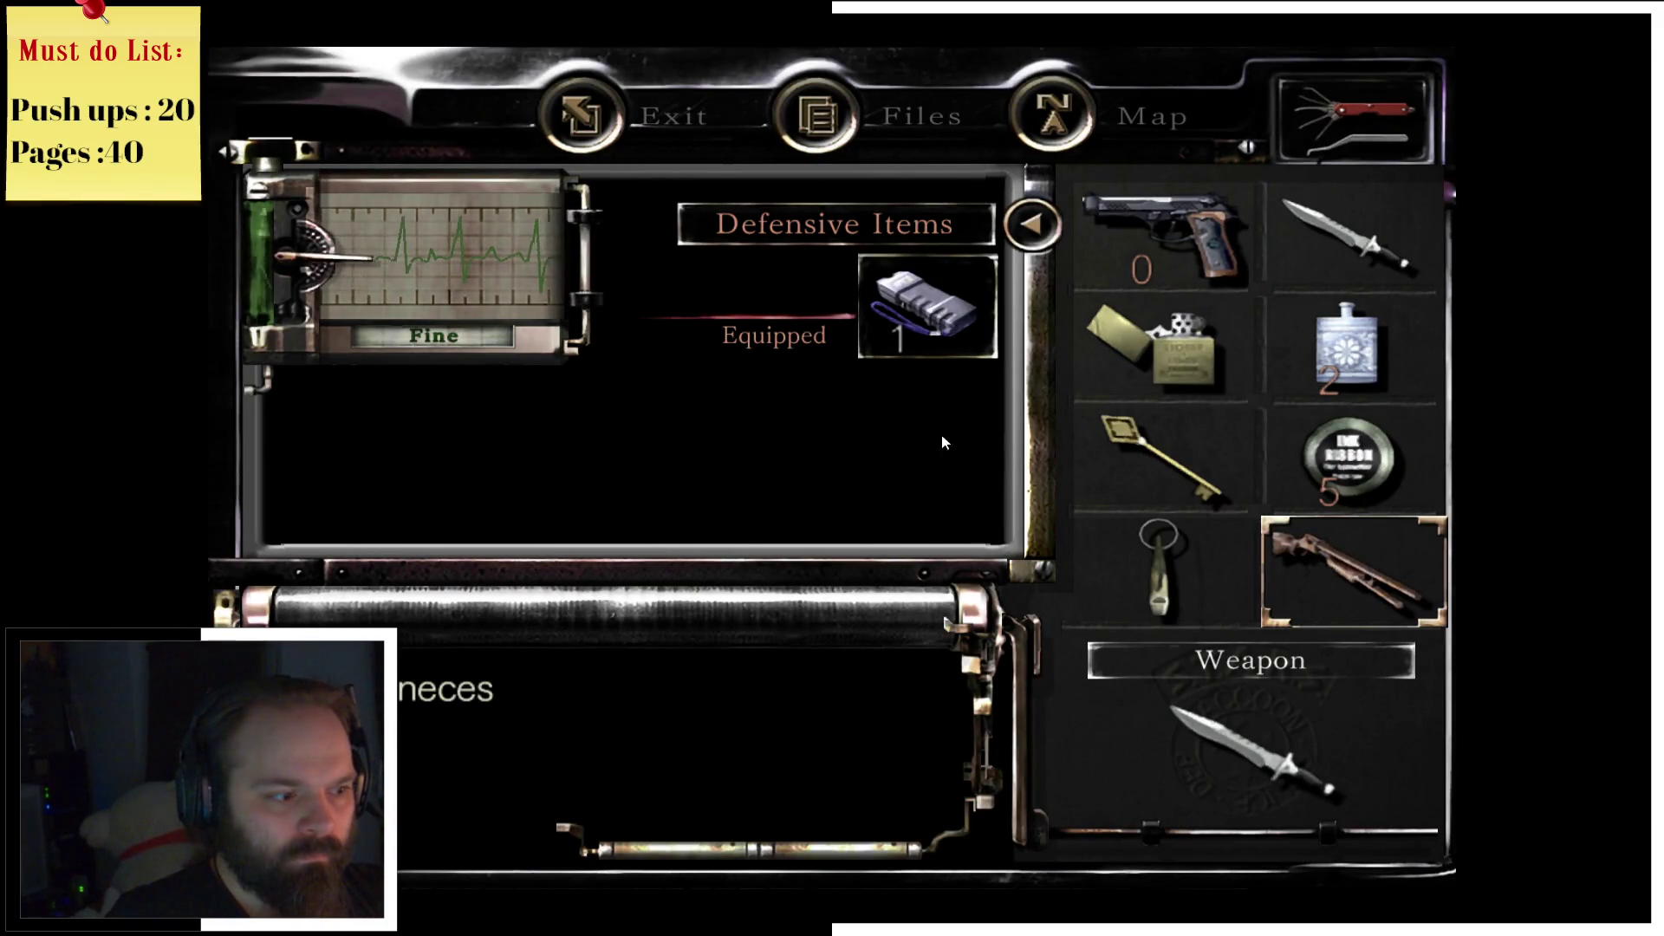
click(1339, 564)
right_click(1306, 425)
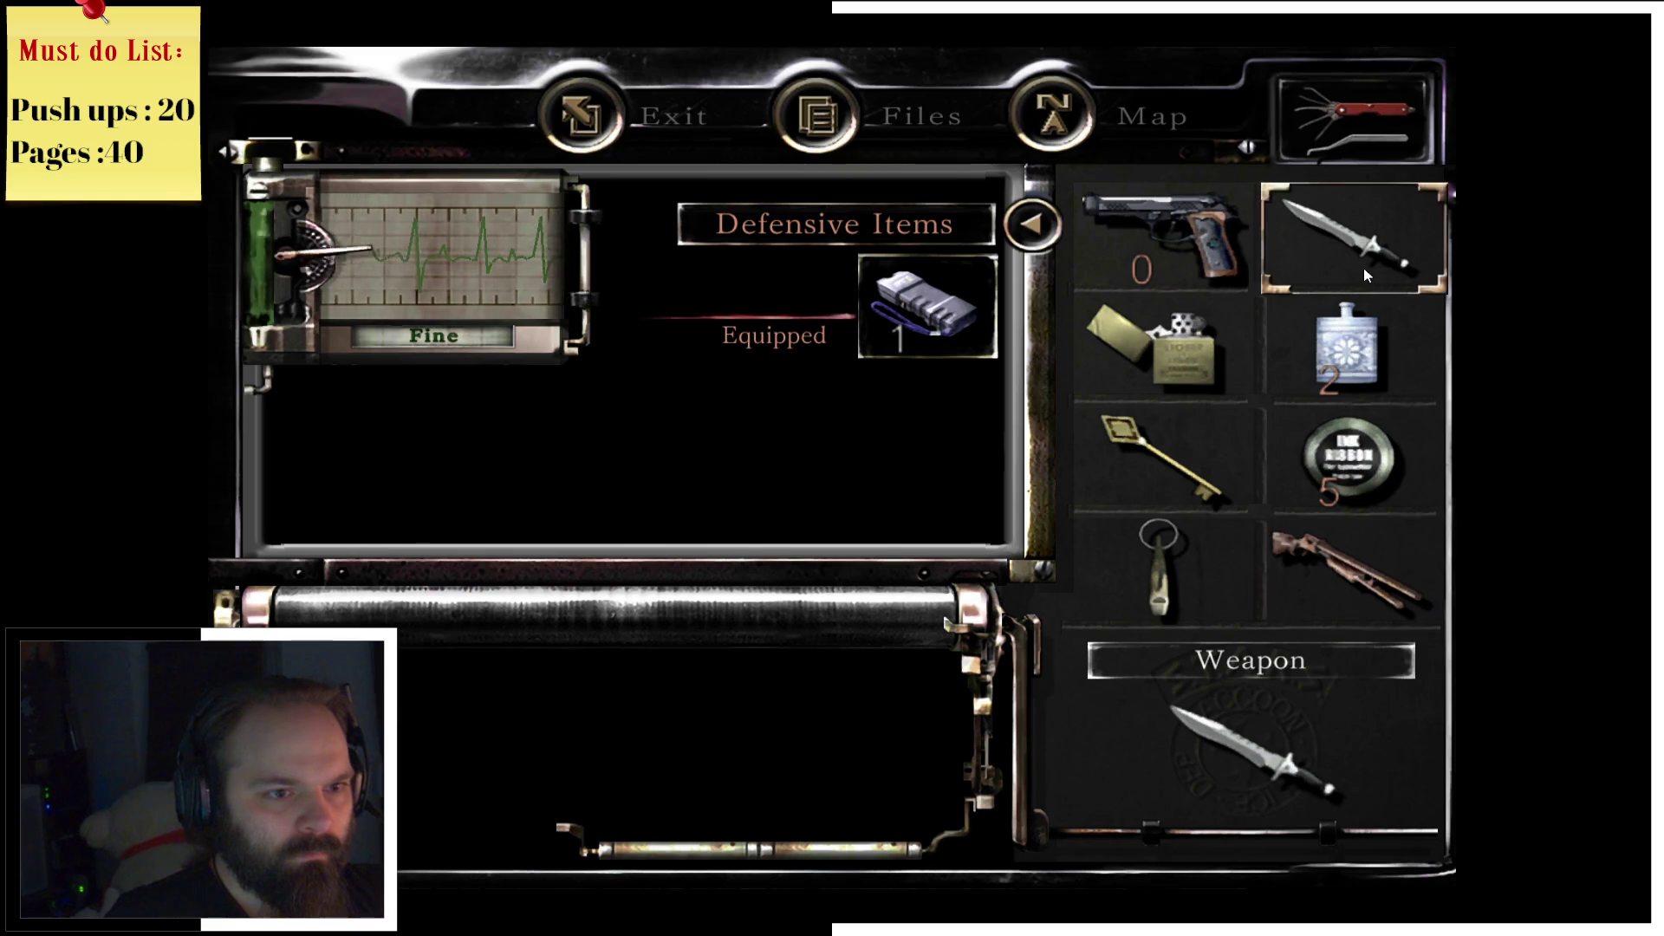
click(1374, 243)
click(922, 395)
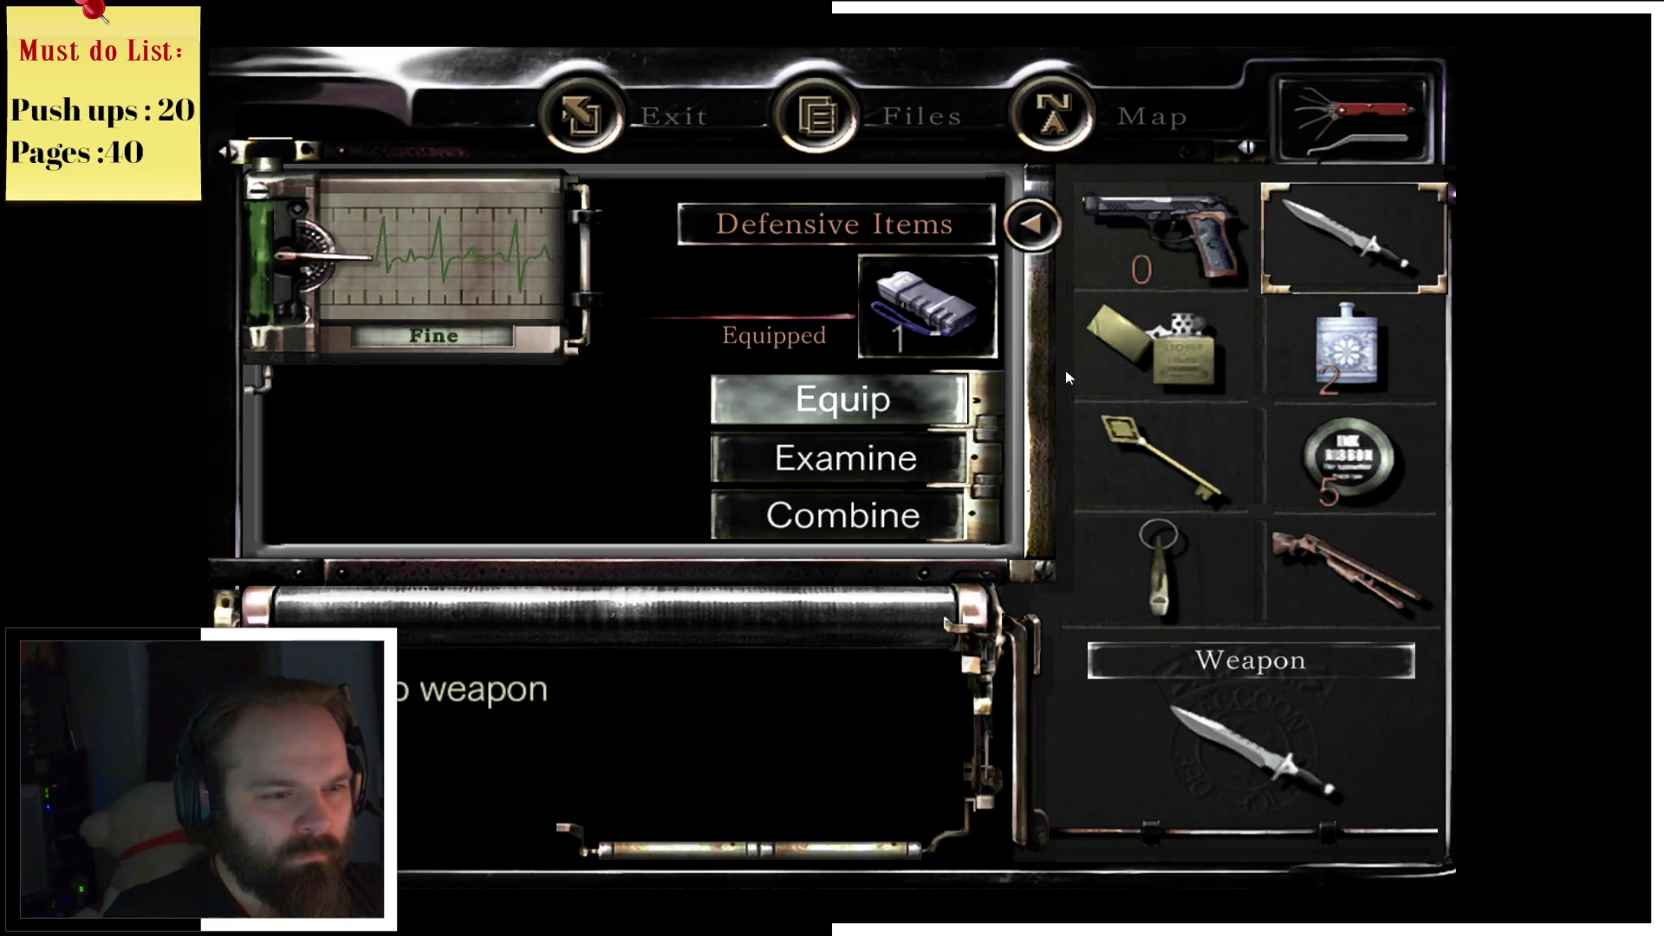
Step: Try combining the lighter with the flask, cancel the failed attempt, and close the inventory
click(1183, 355)
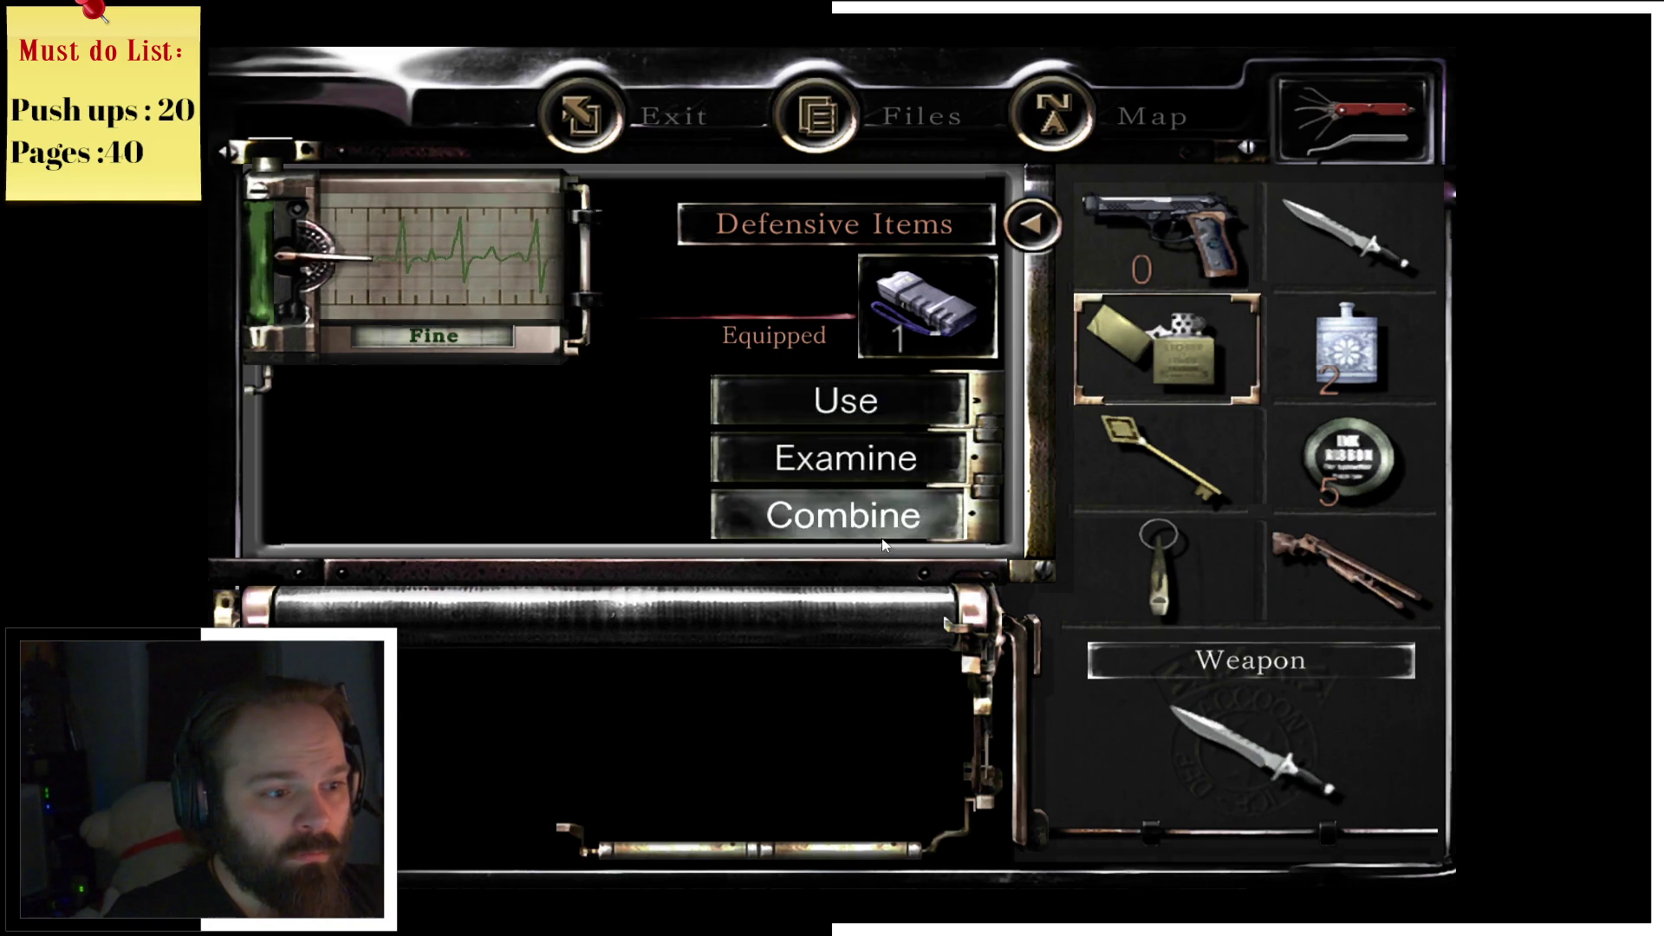
click(919, 537)
click(1289, 366)
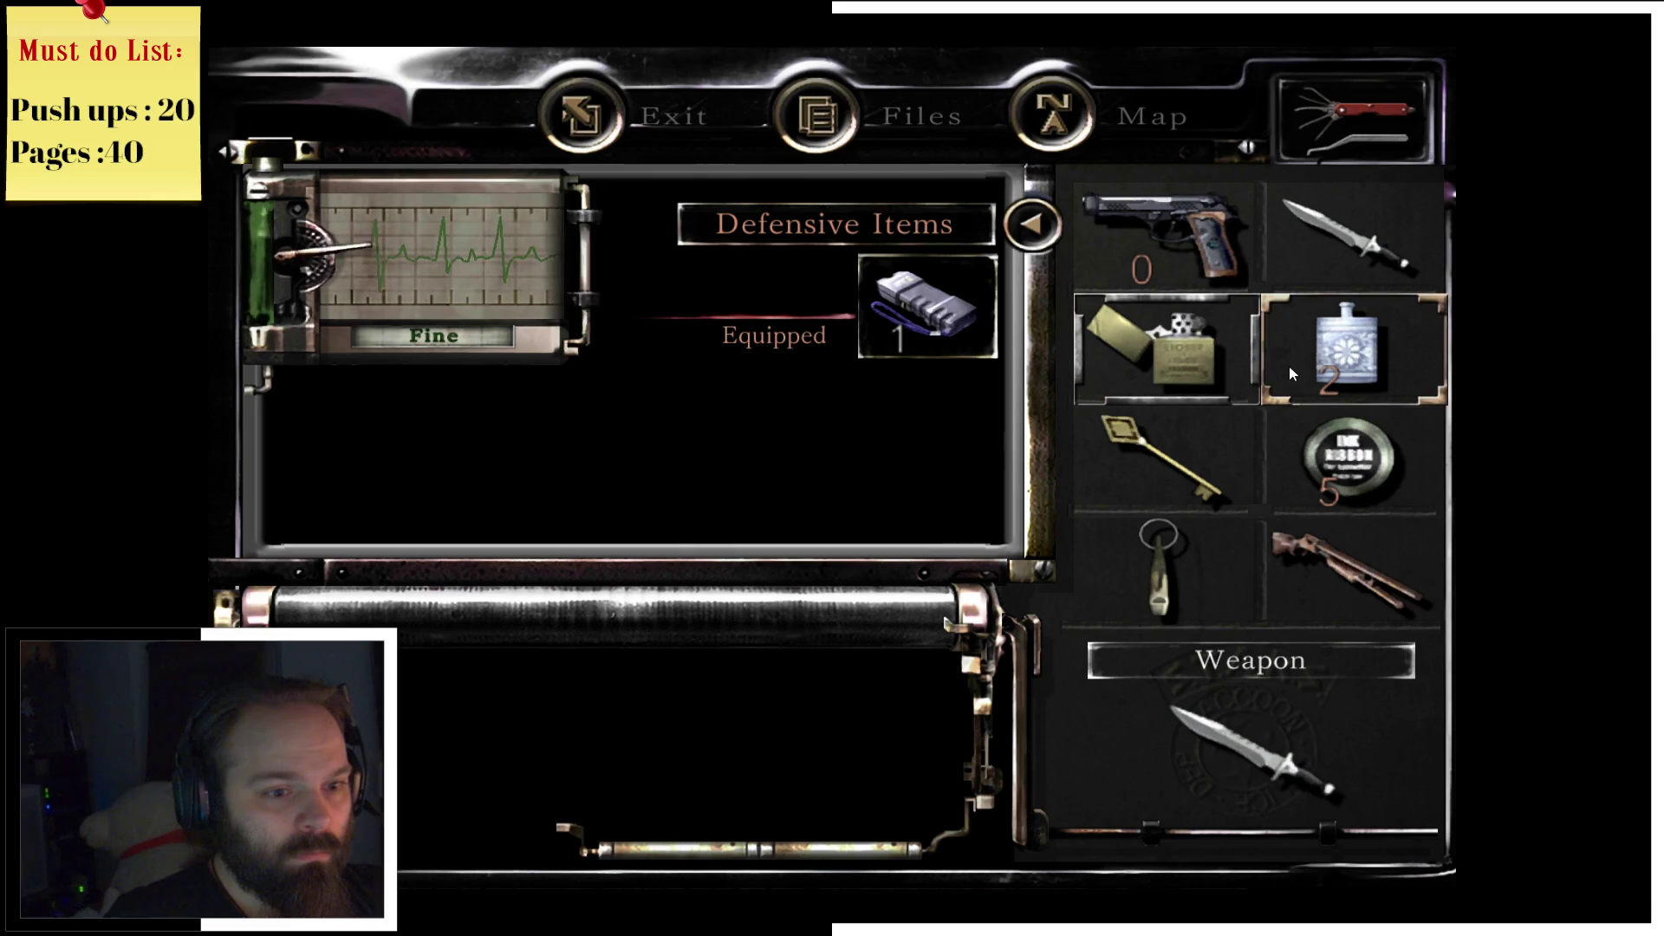
click(1188, 386)
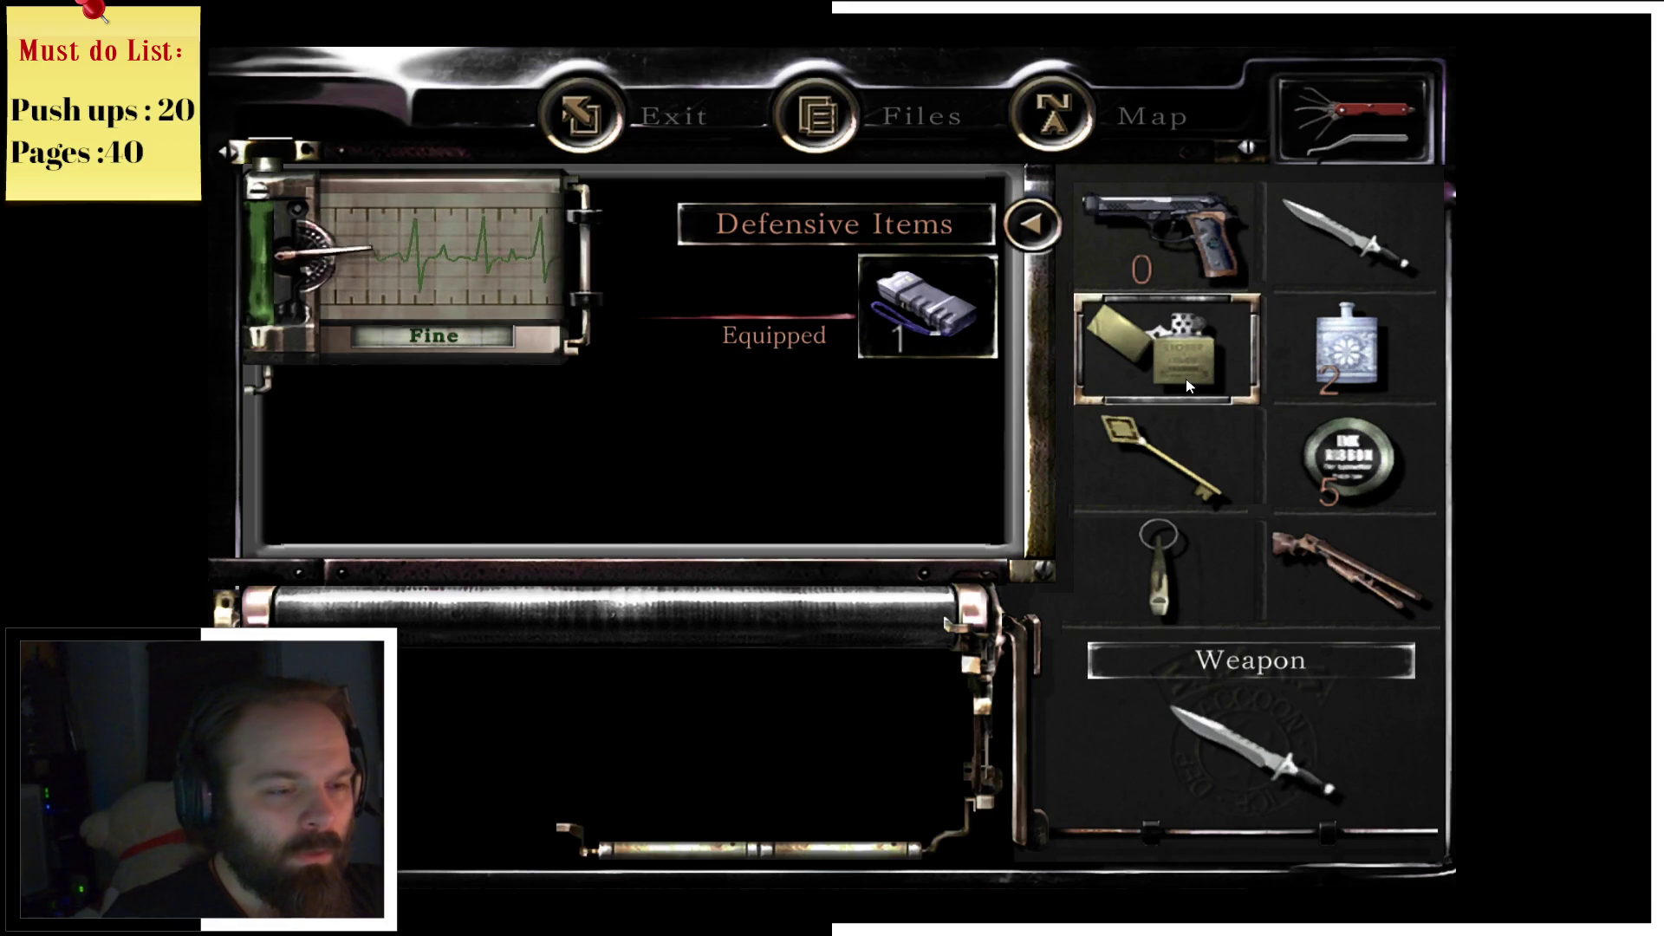
click(1190, 379)
right_click(1190, 380)
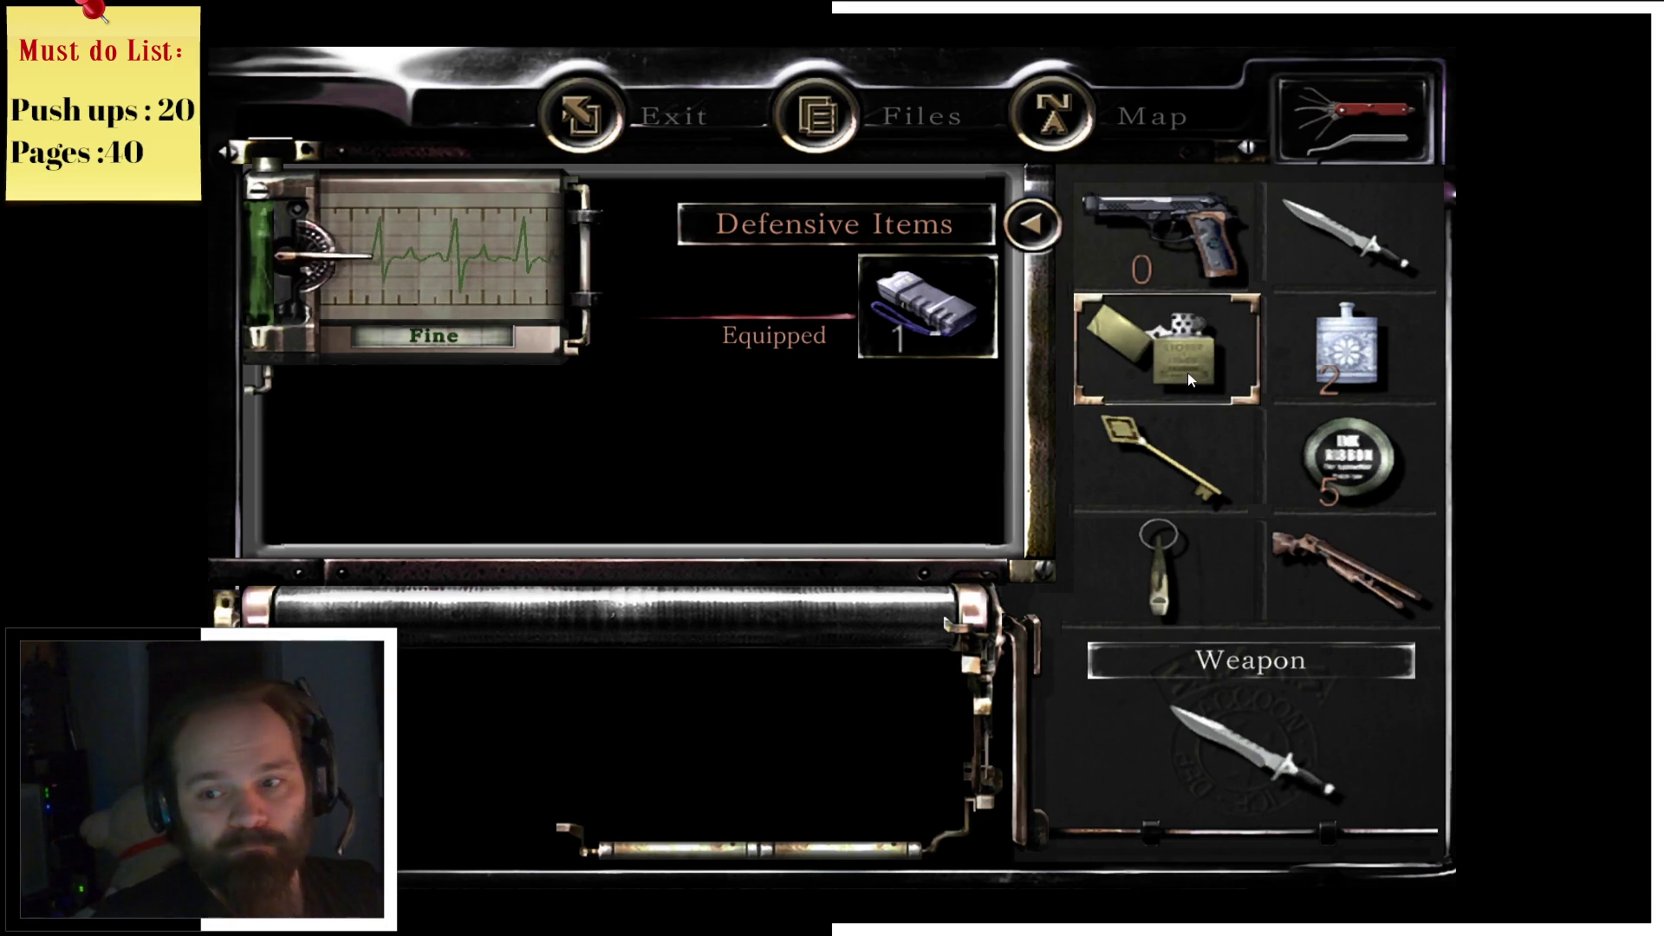
right_click(1187, 378)
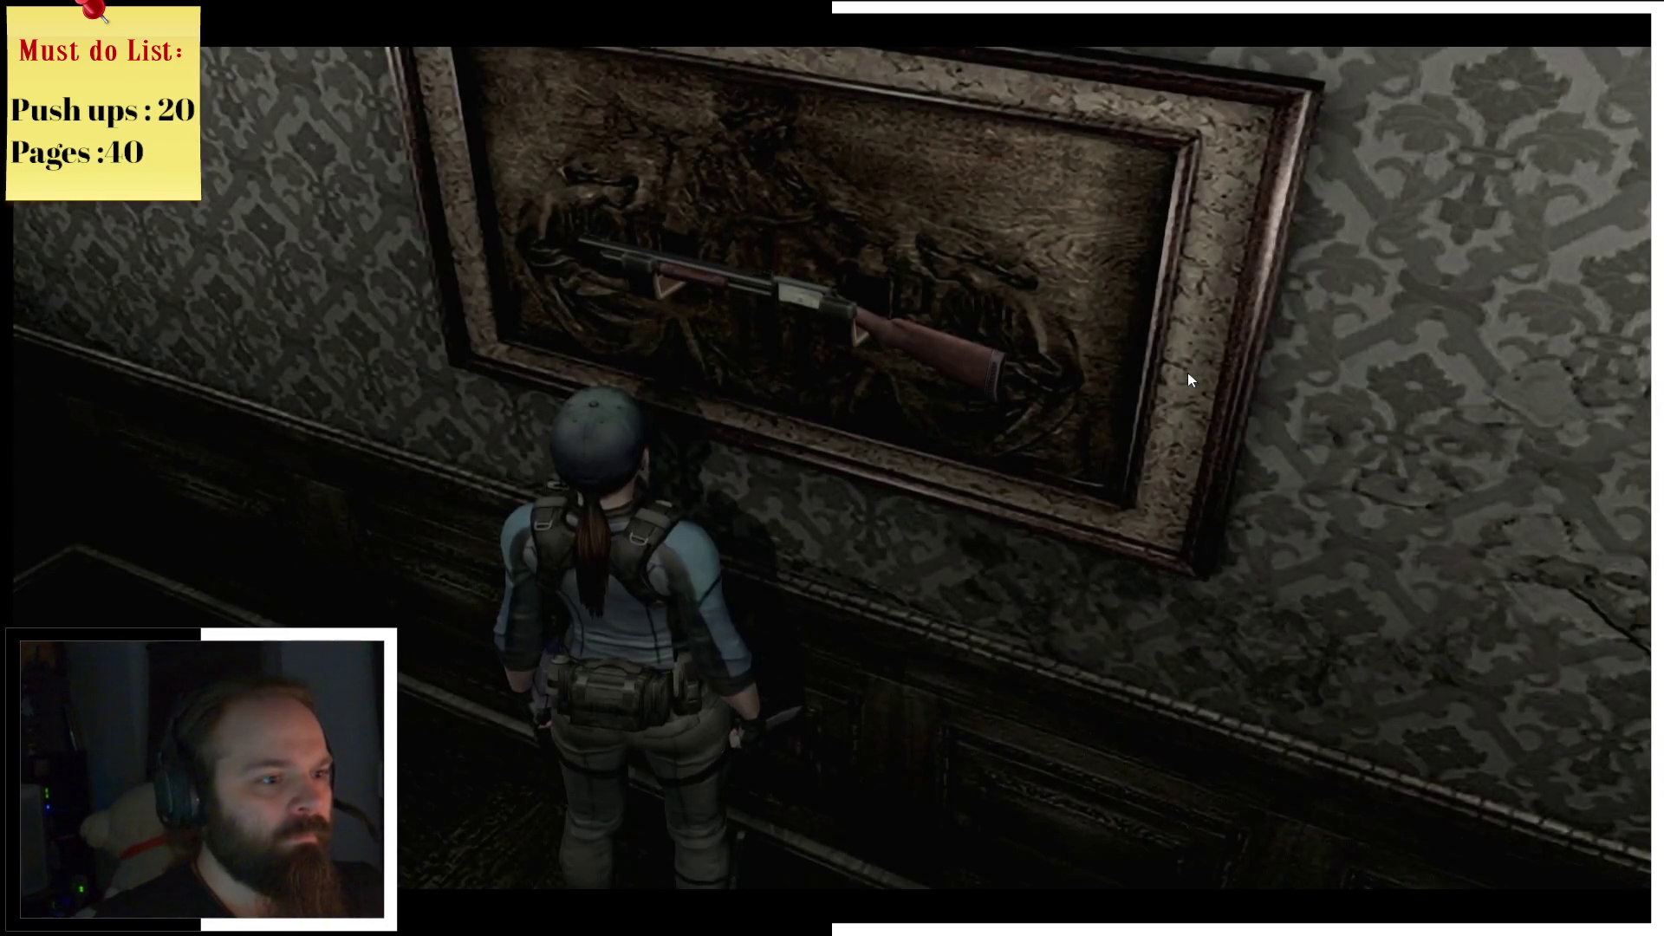
Step: Check the Mansion 1F map, then walk Jill out past a corpse into the corridor beside the iron gate
key(m)
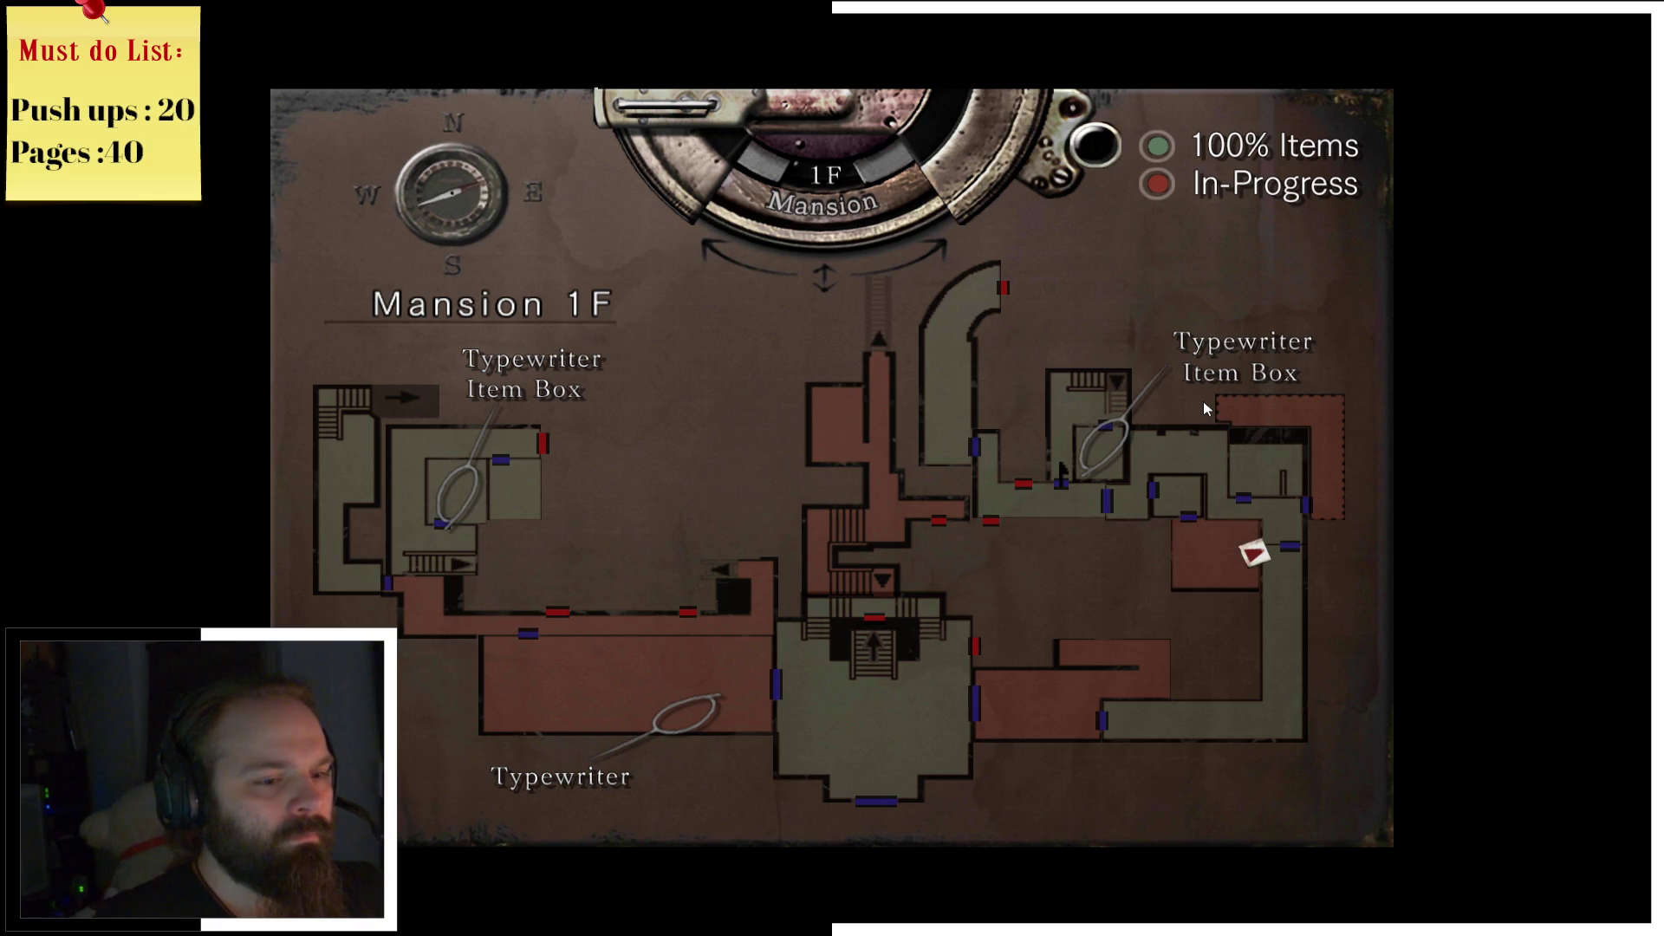
key(Escape)
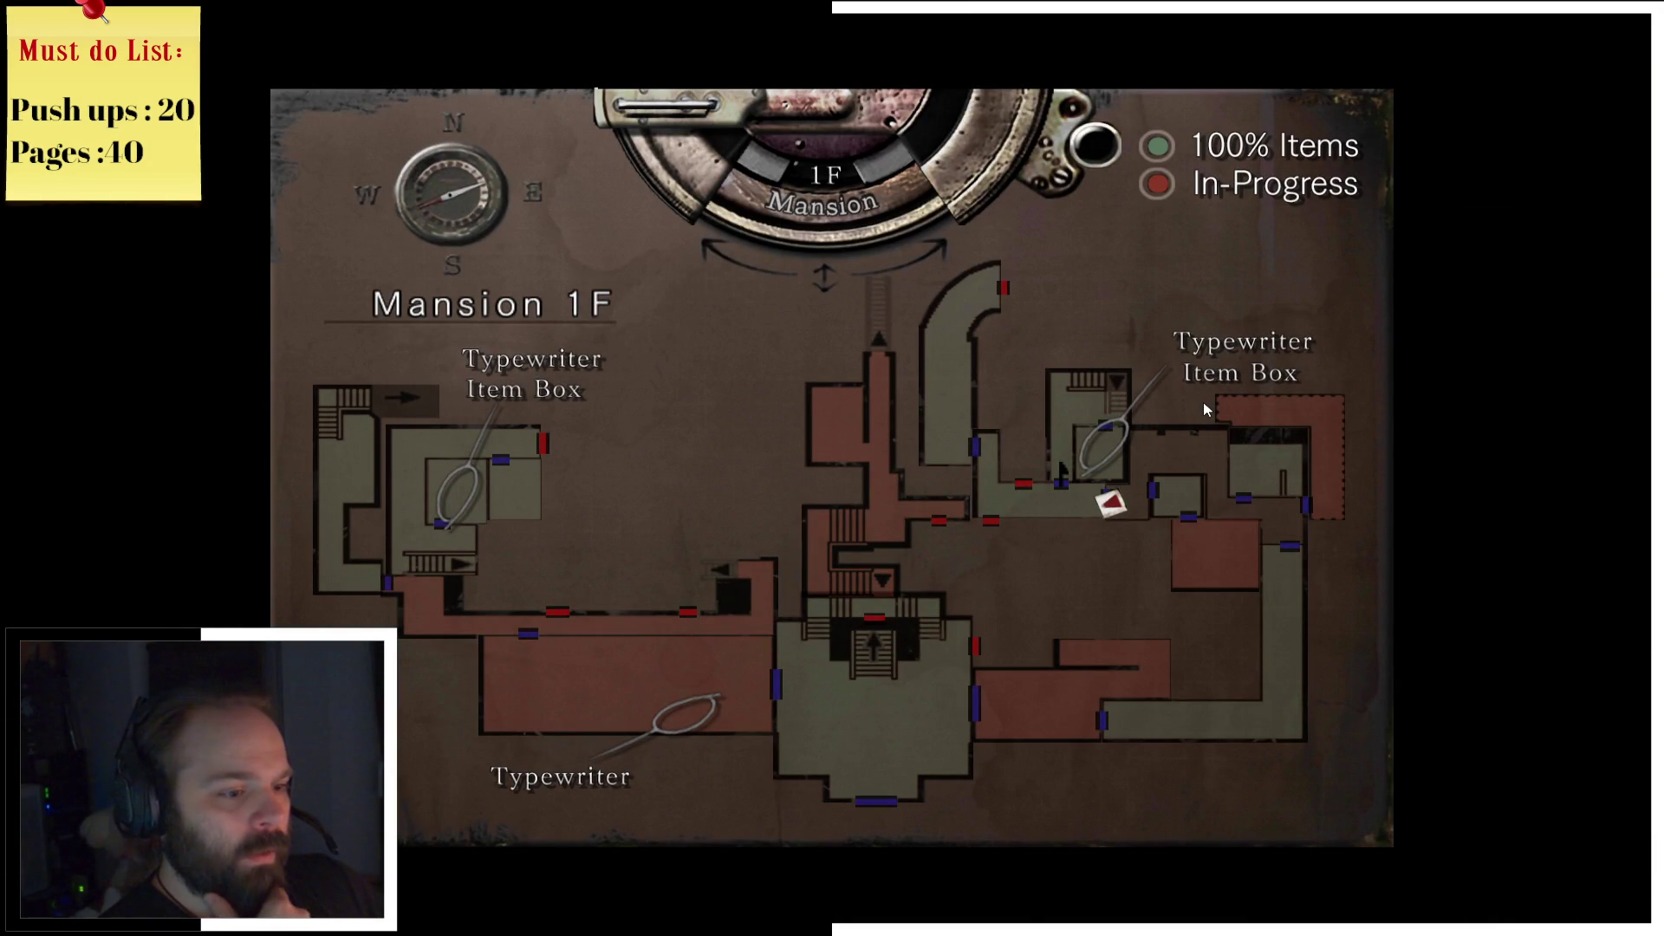
key(Escape)
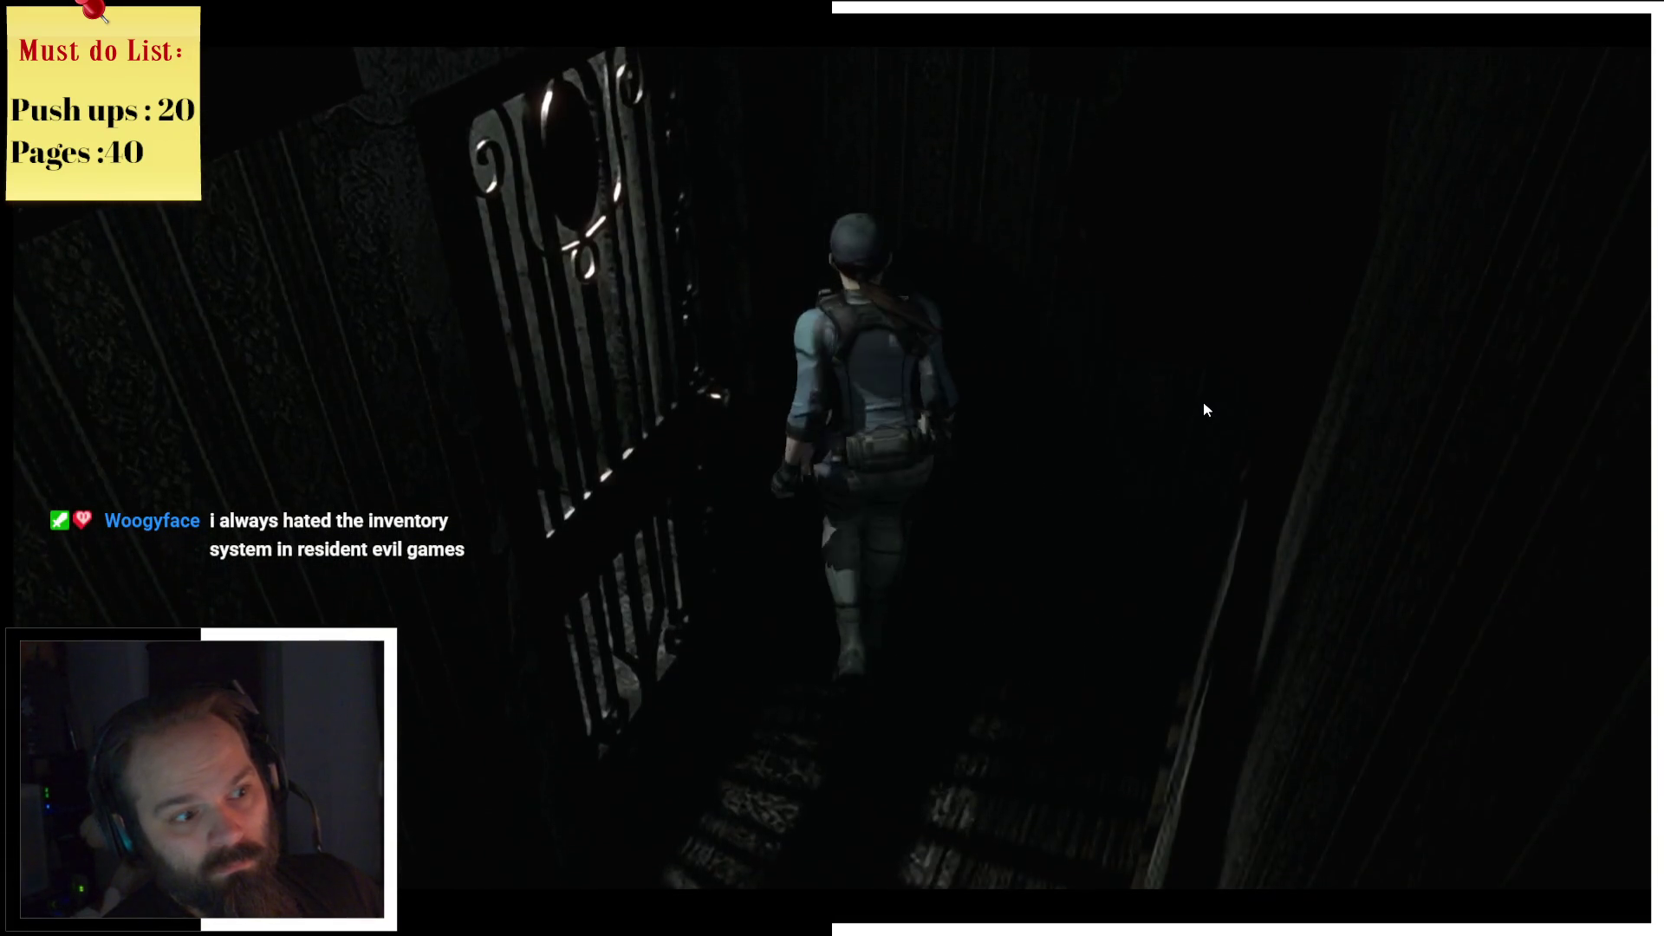
Step: Glance at the inventory and the mansion map before moving on
key(Tab)
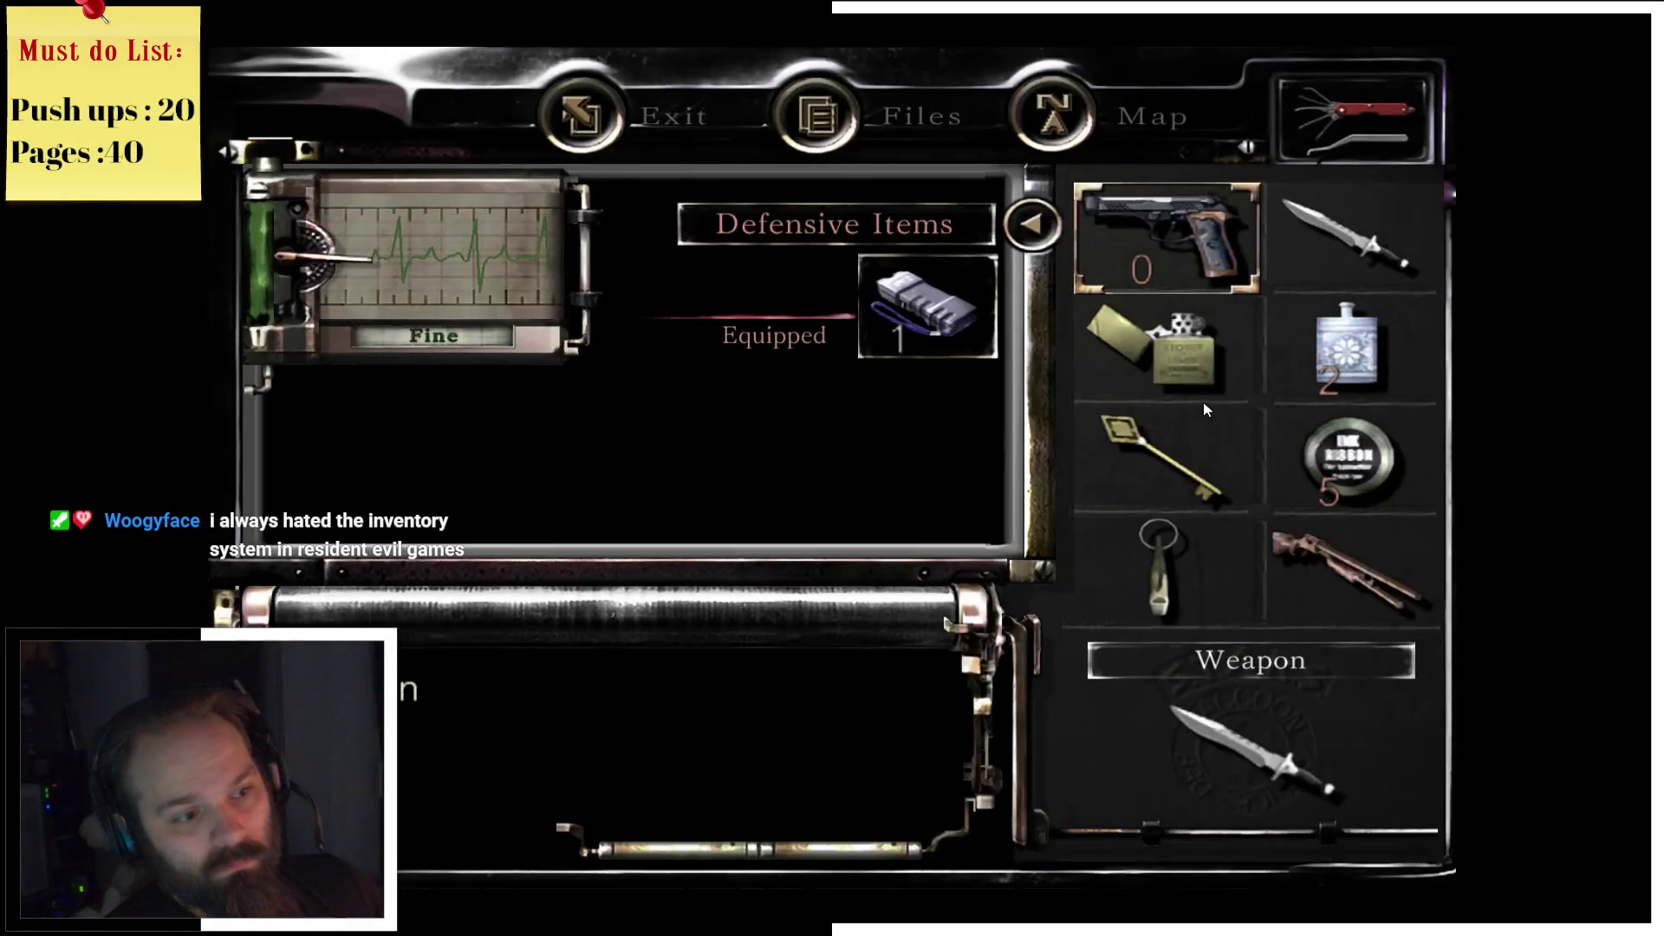
key(Tab)
key(Tab)
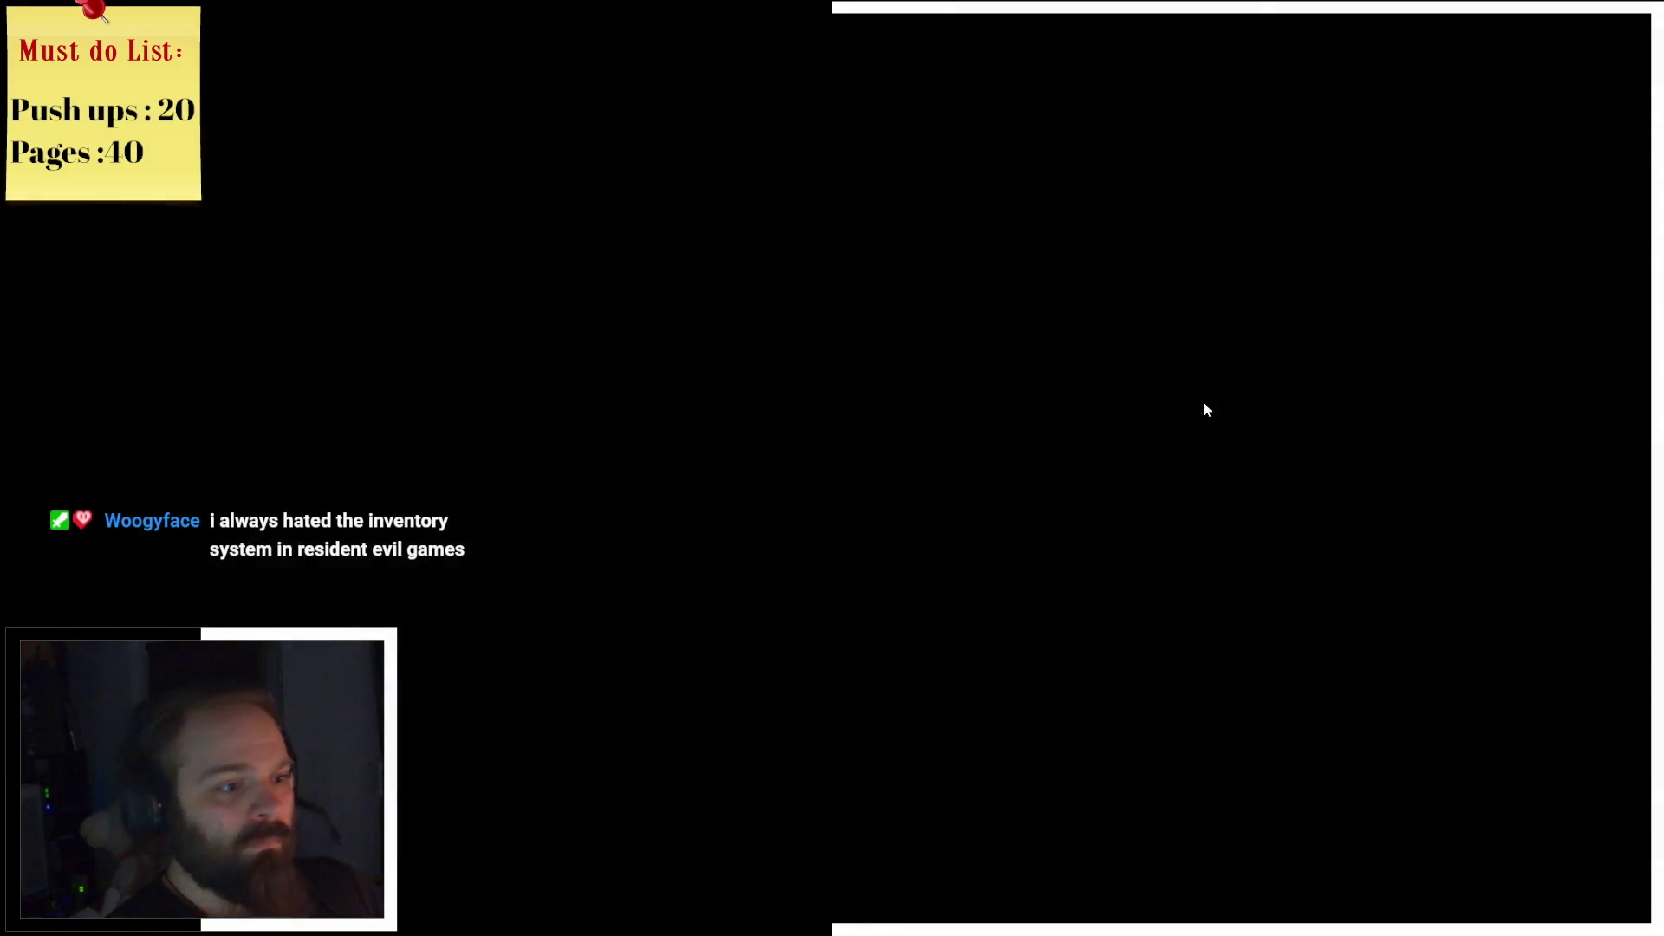
key(Tab)
key(m)
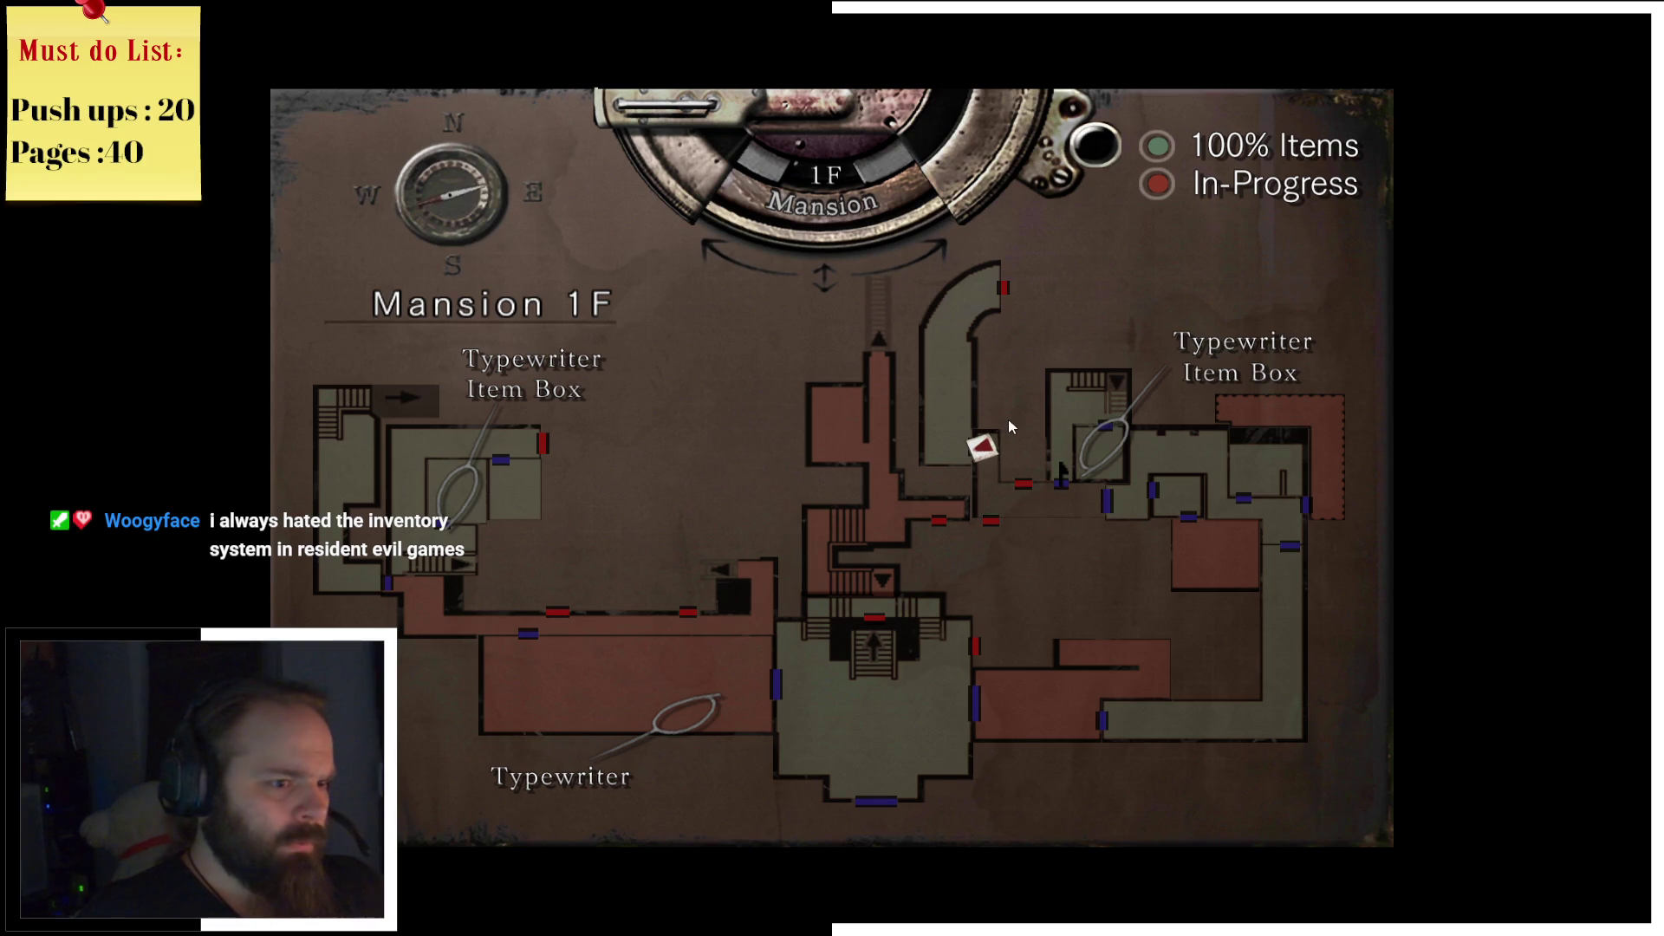
key(m)
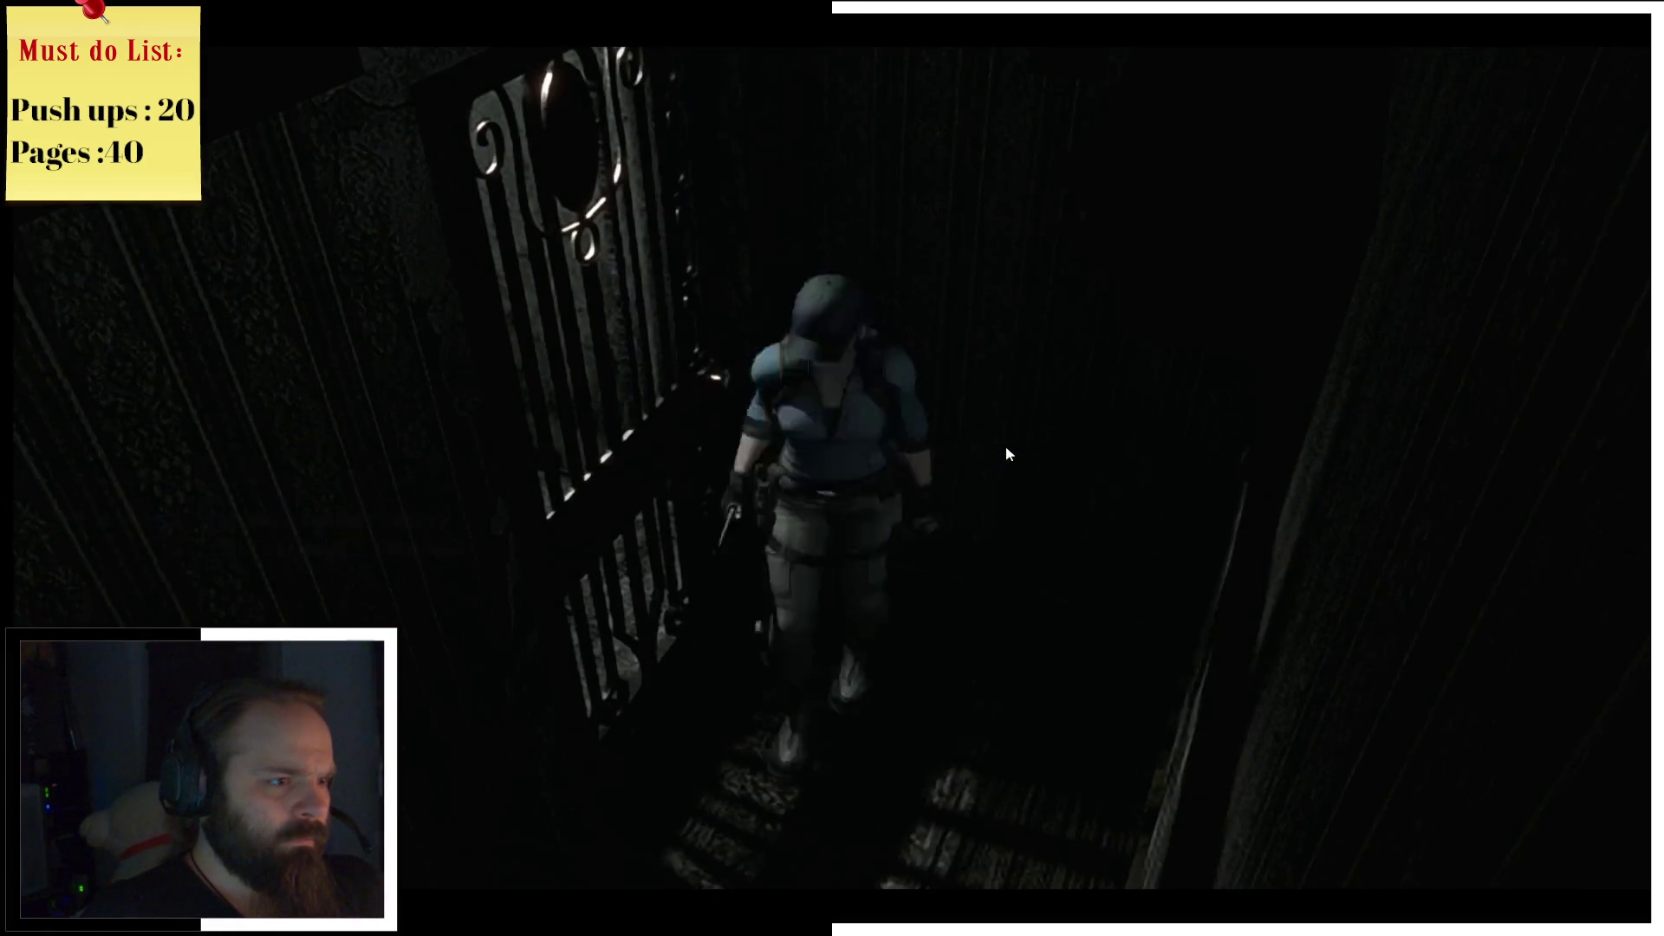
Step: Run to the hallway, inspect the Spencer-emblem door, then step back and open the mansion map
key(w)
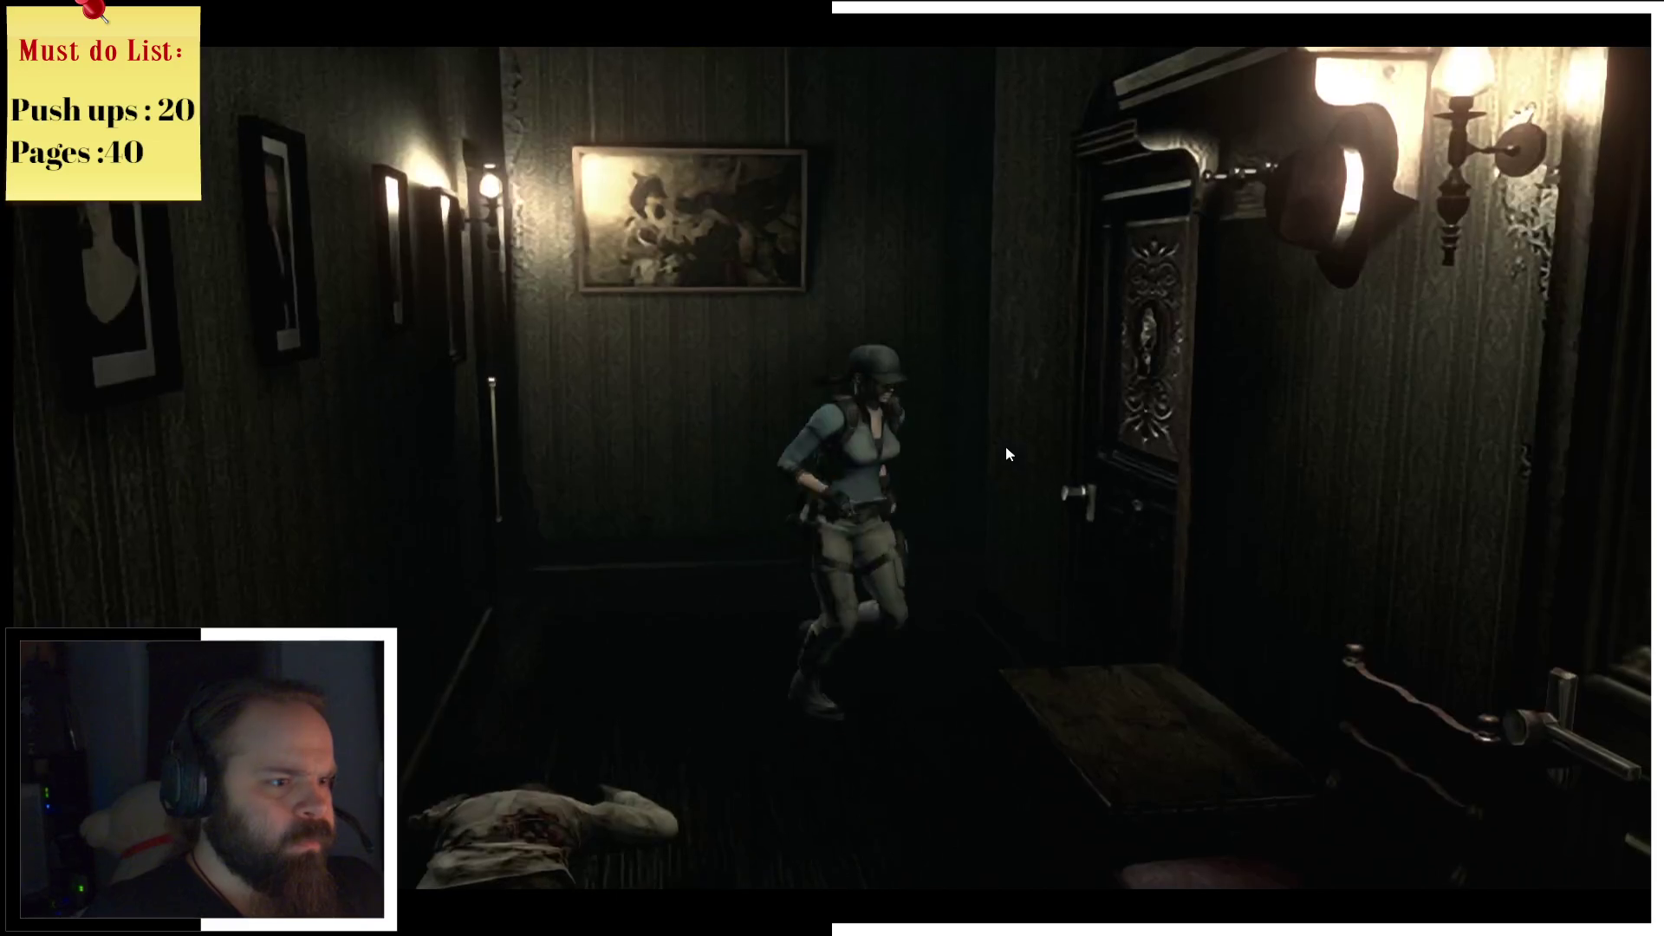
key(d)
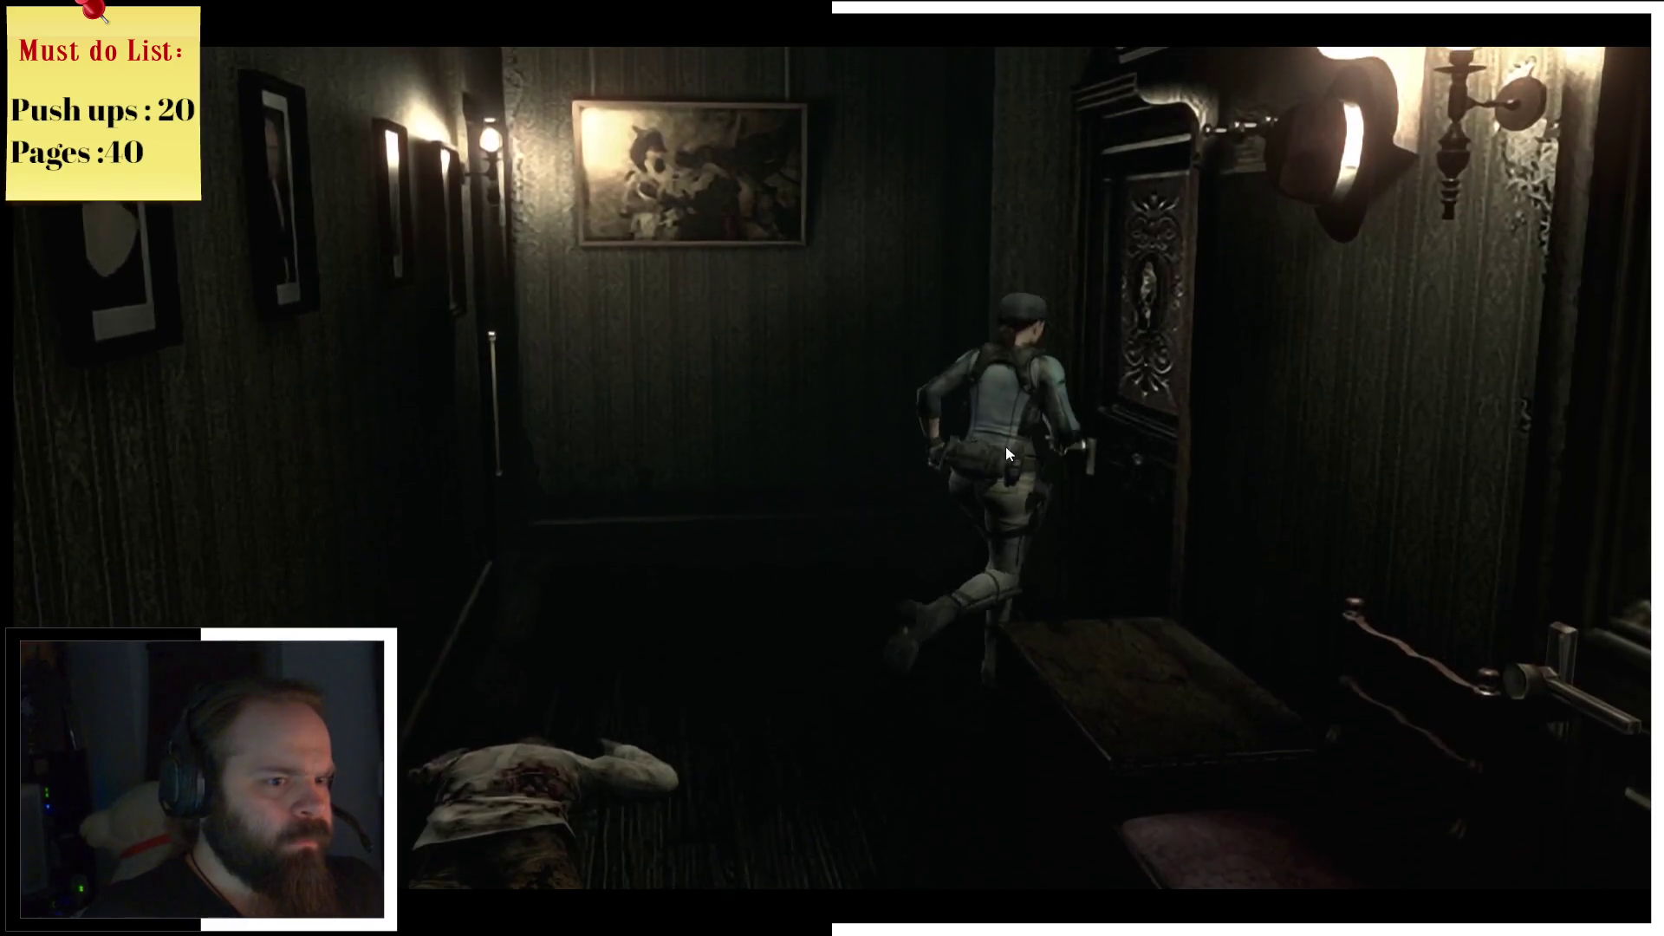
key(e)
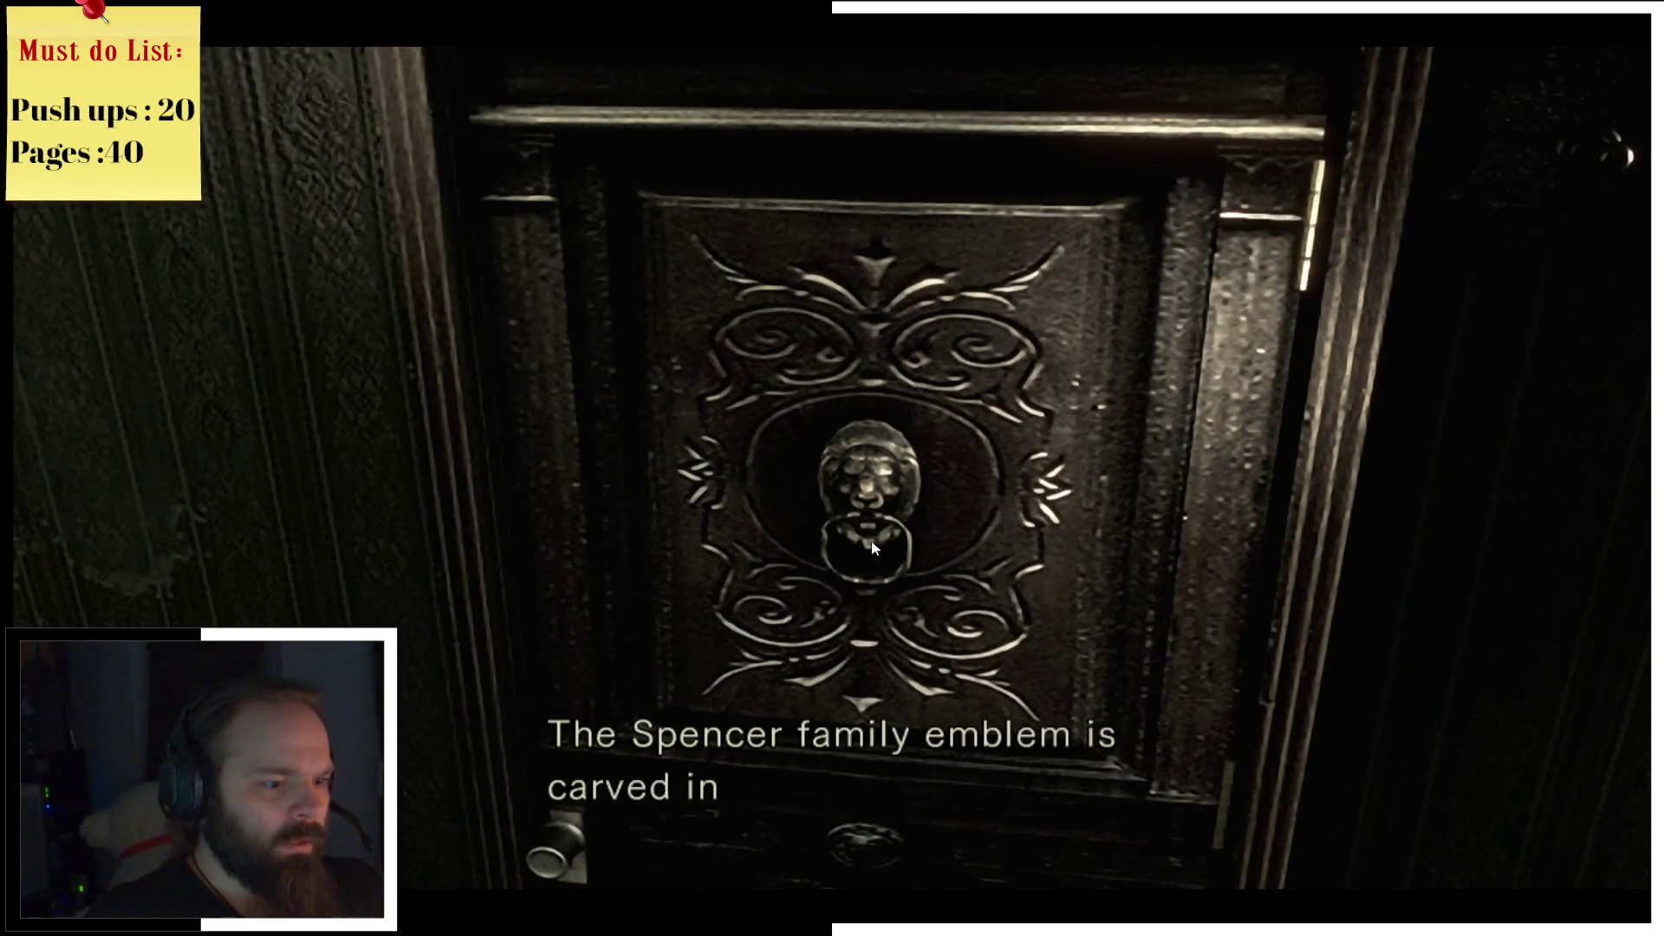
key(e)
key(s)
key(m)
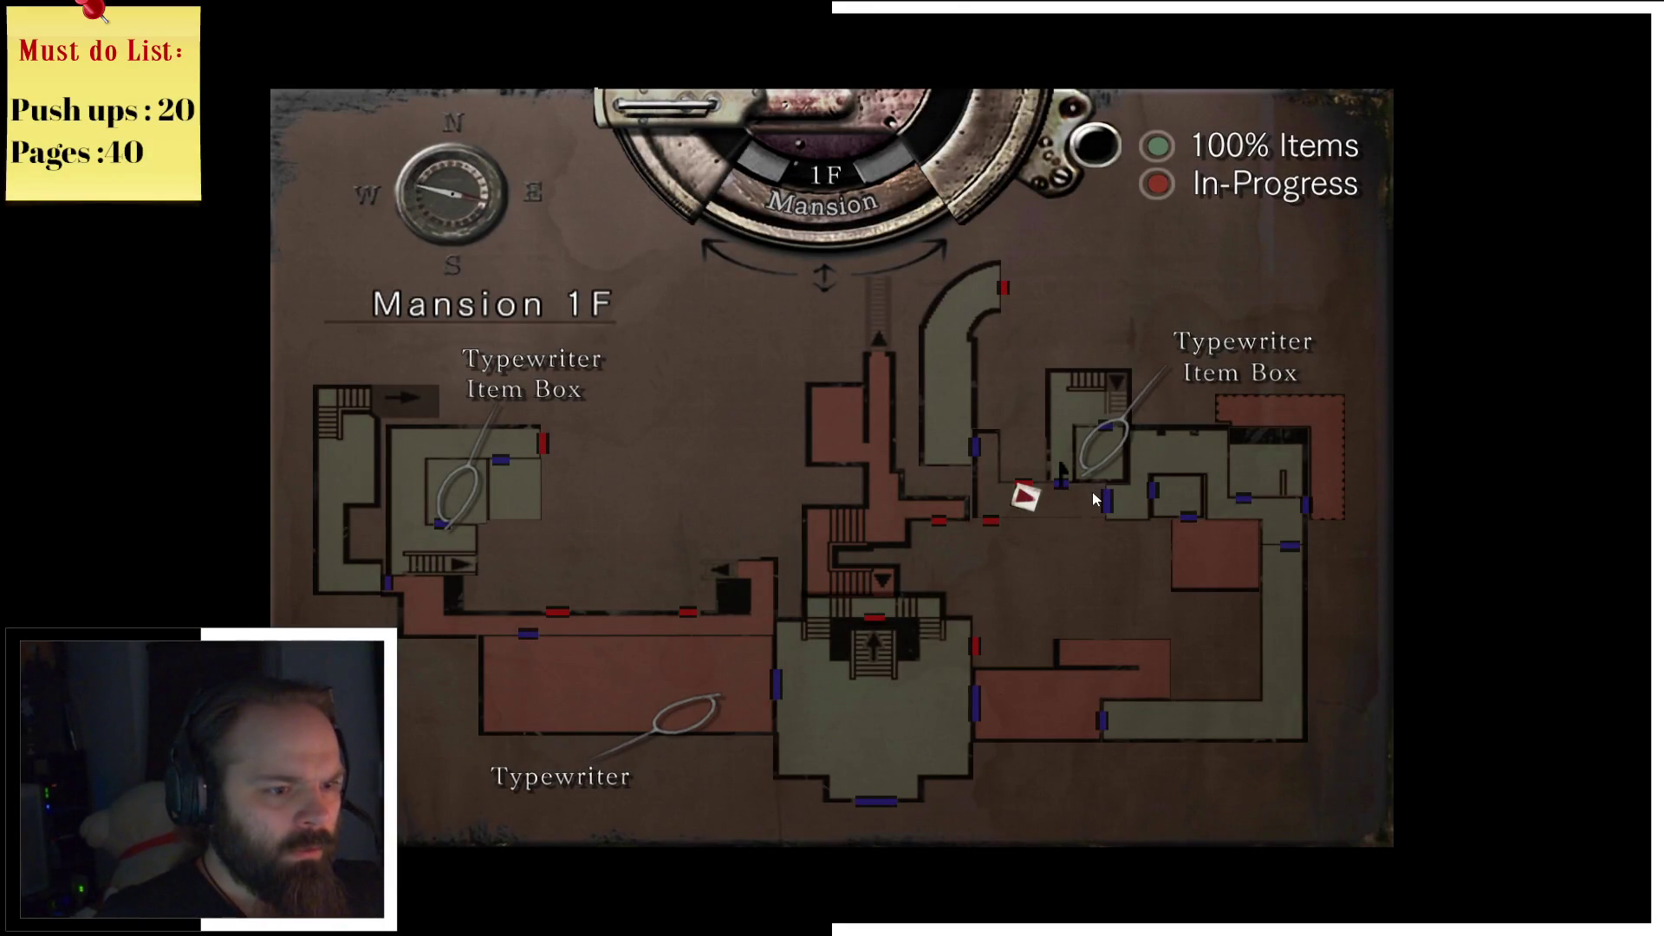
Step: Leave the map, enter the storeroom through the side door and open its item box
key(m)
key(w)
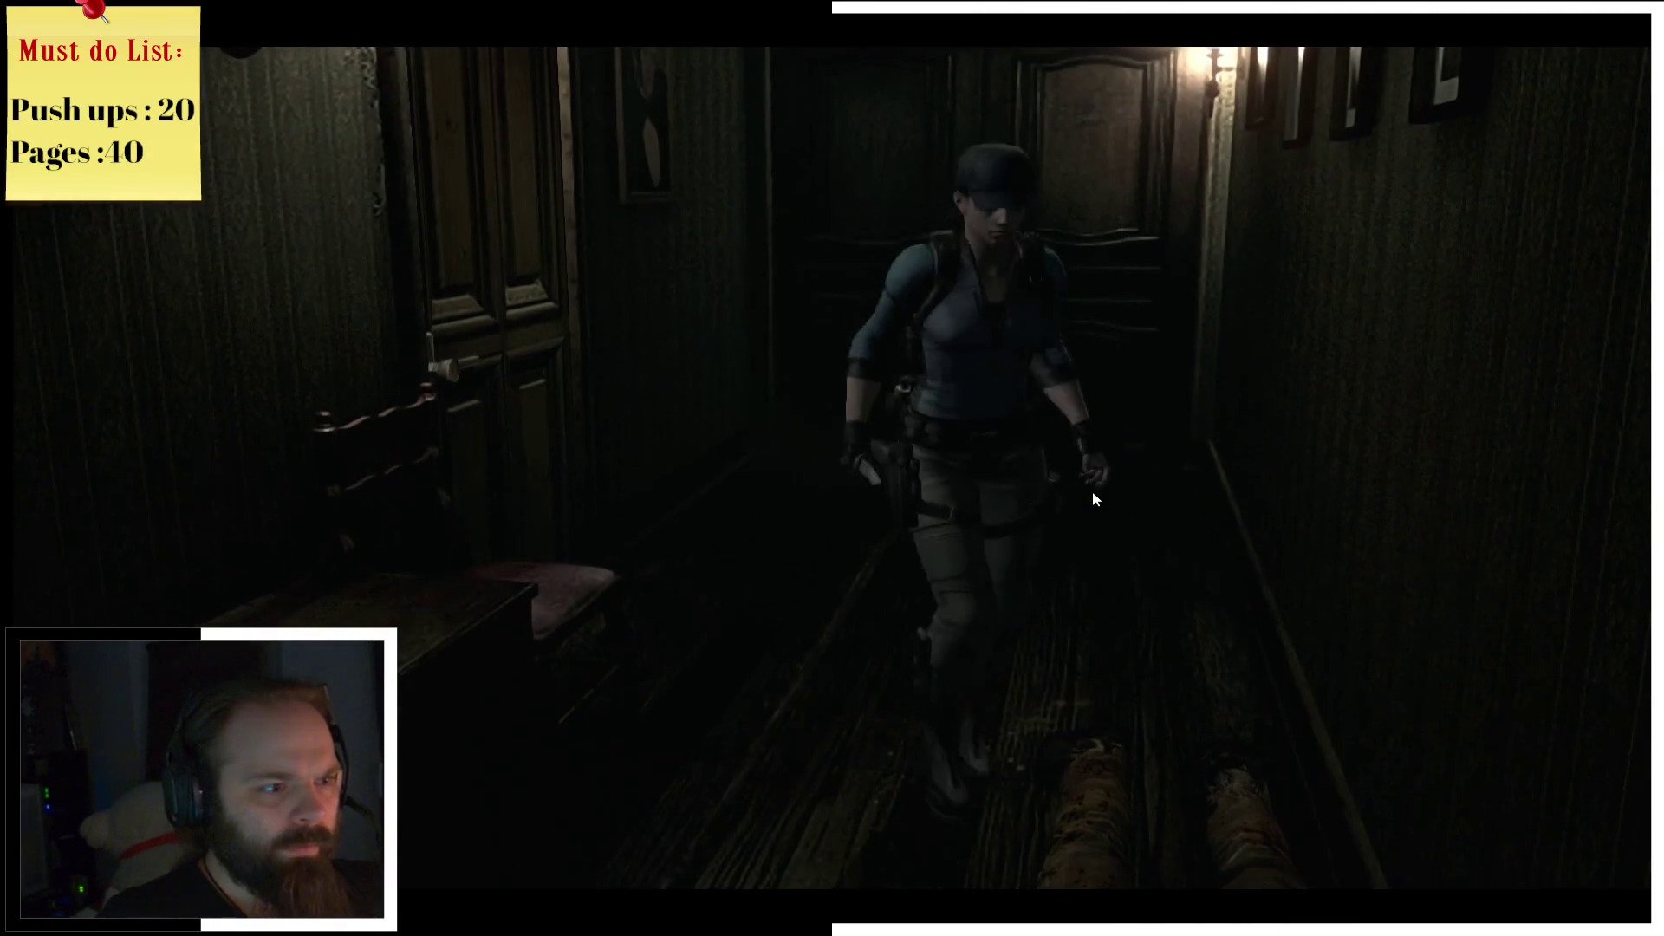
key(a)
key(e)
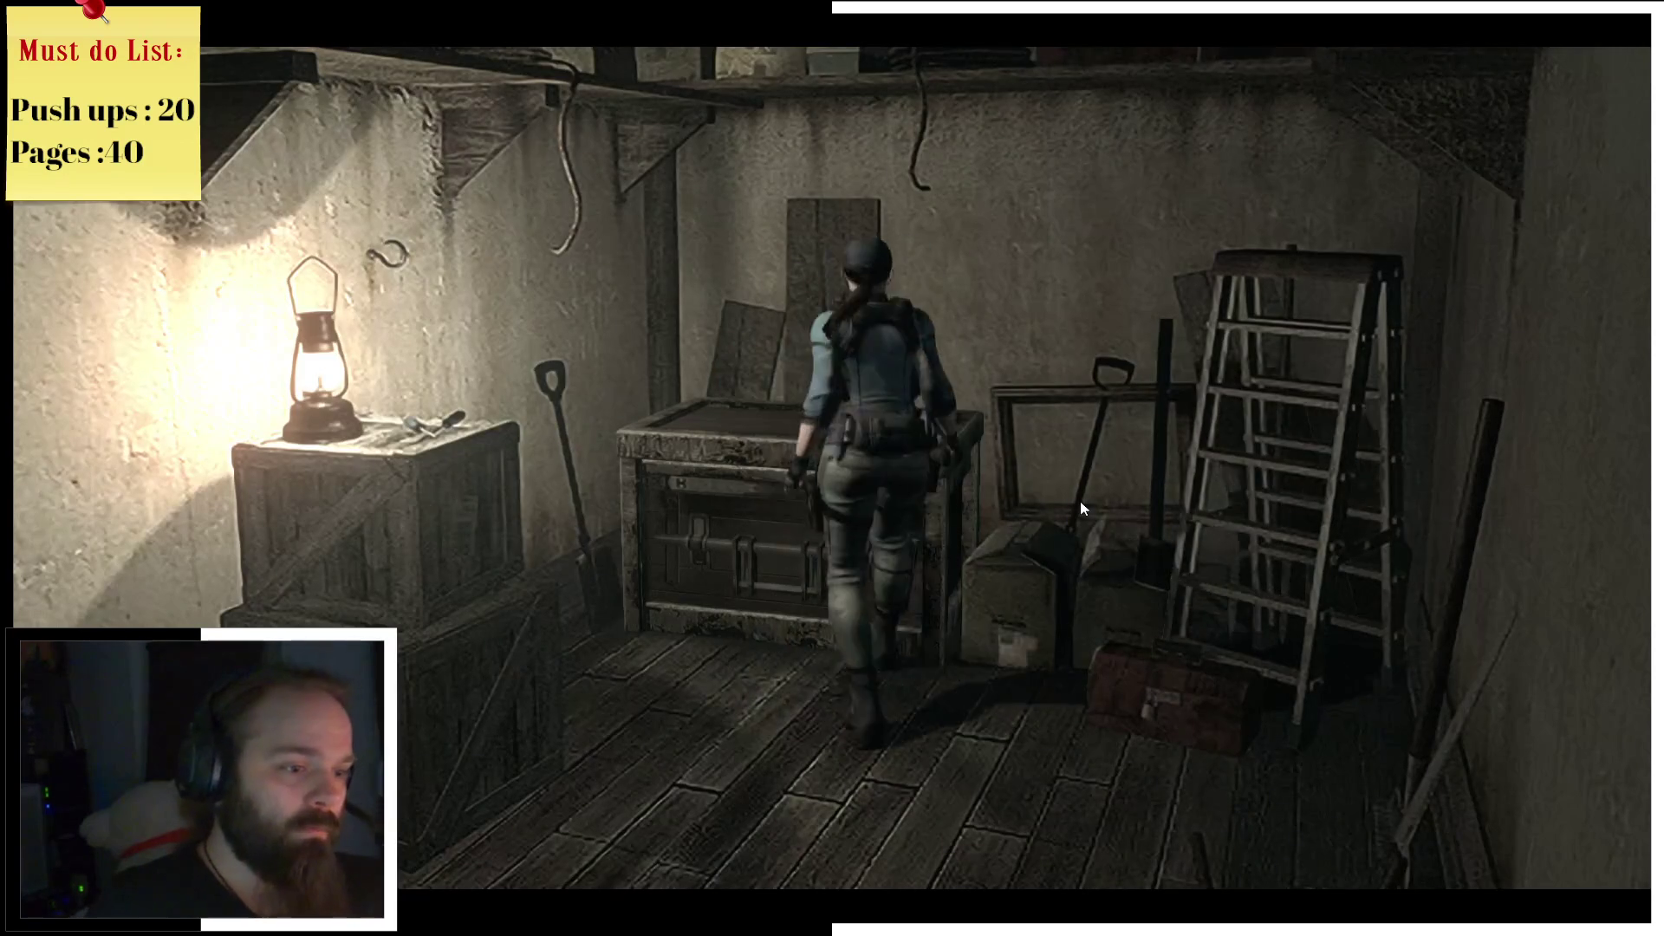
key(Return)
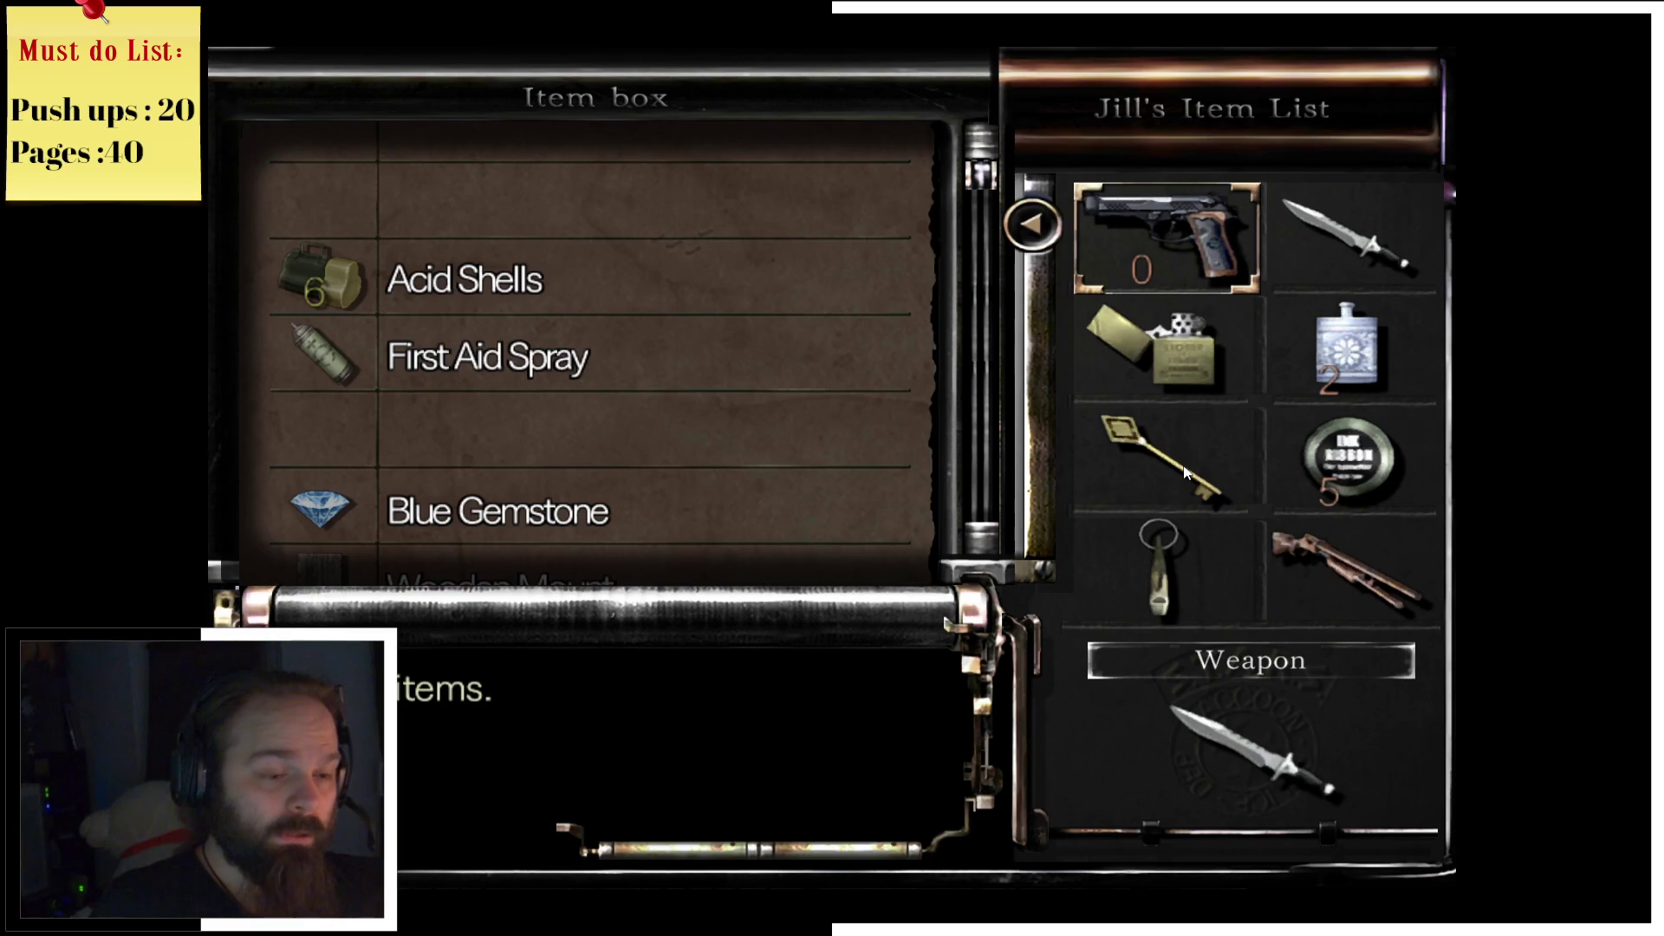
Step: Swap the Sword Key into the item box for the Acid Shells, then close the box
click(1186, 443)
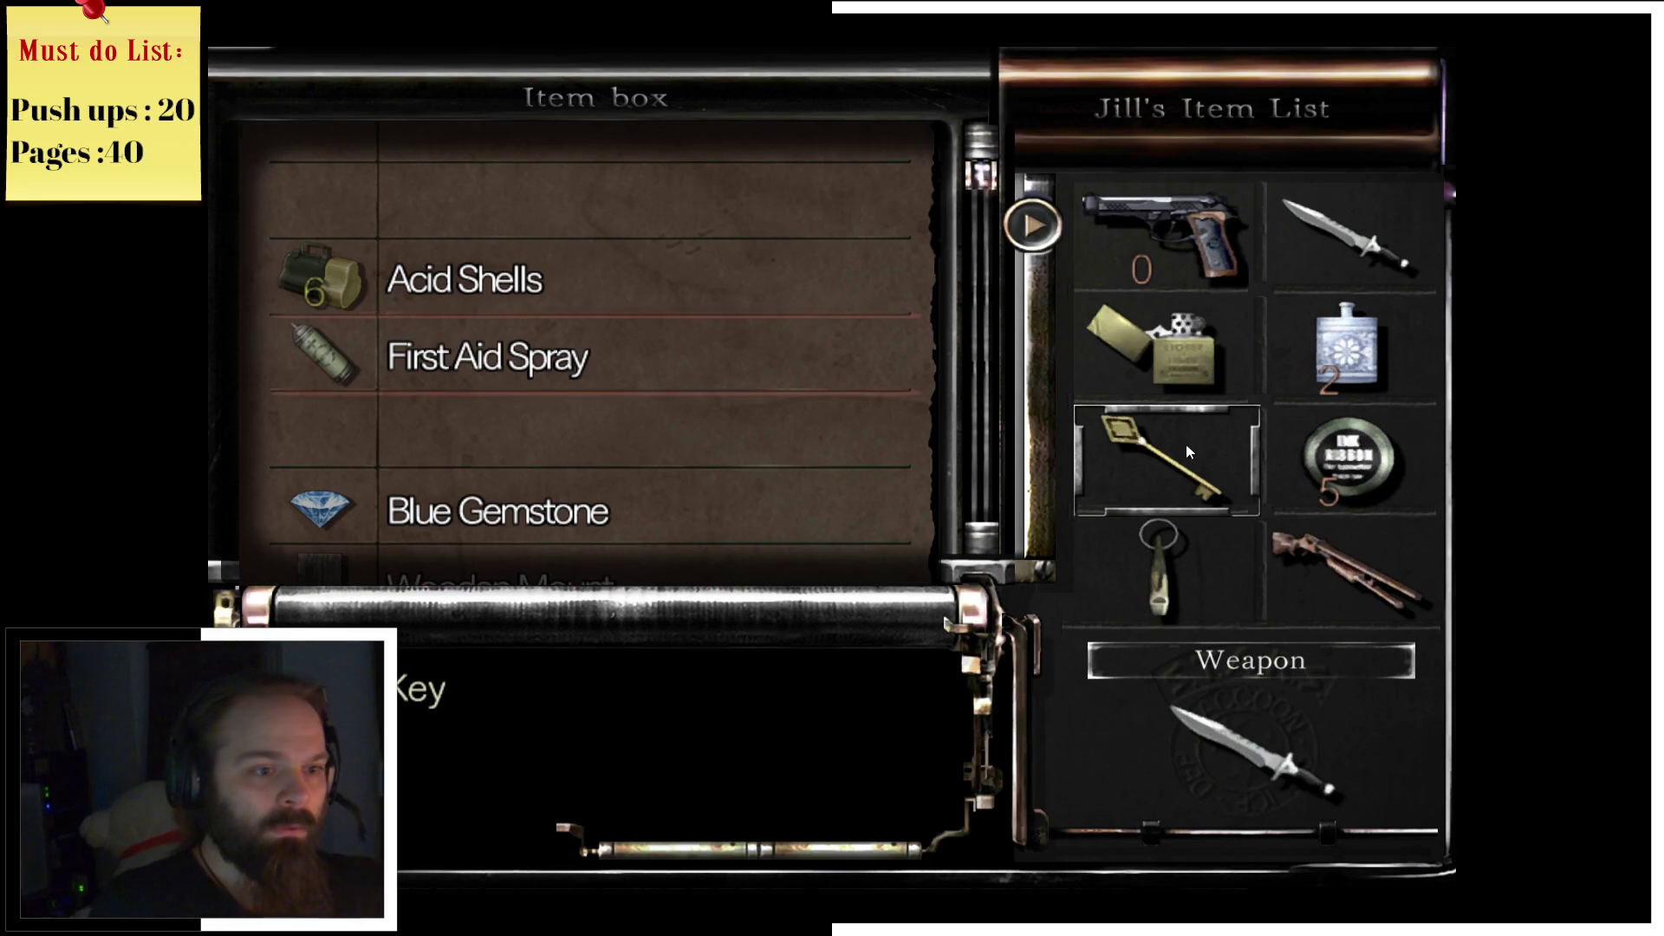
click(821, 296)
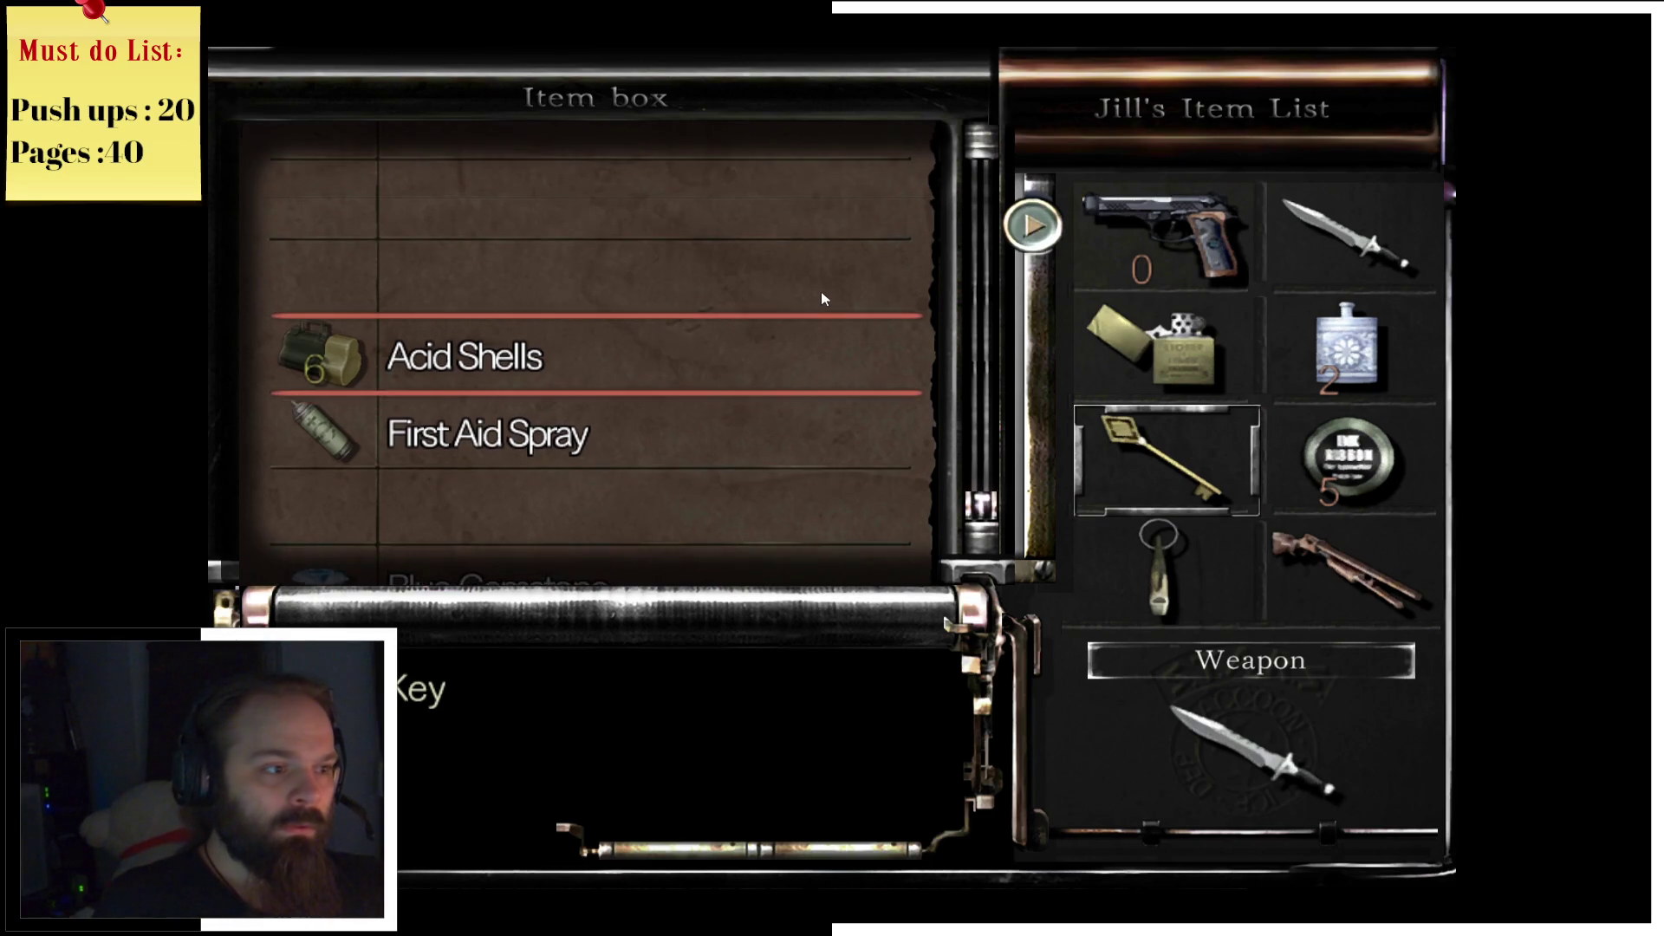
click(742, 382)
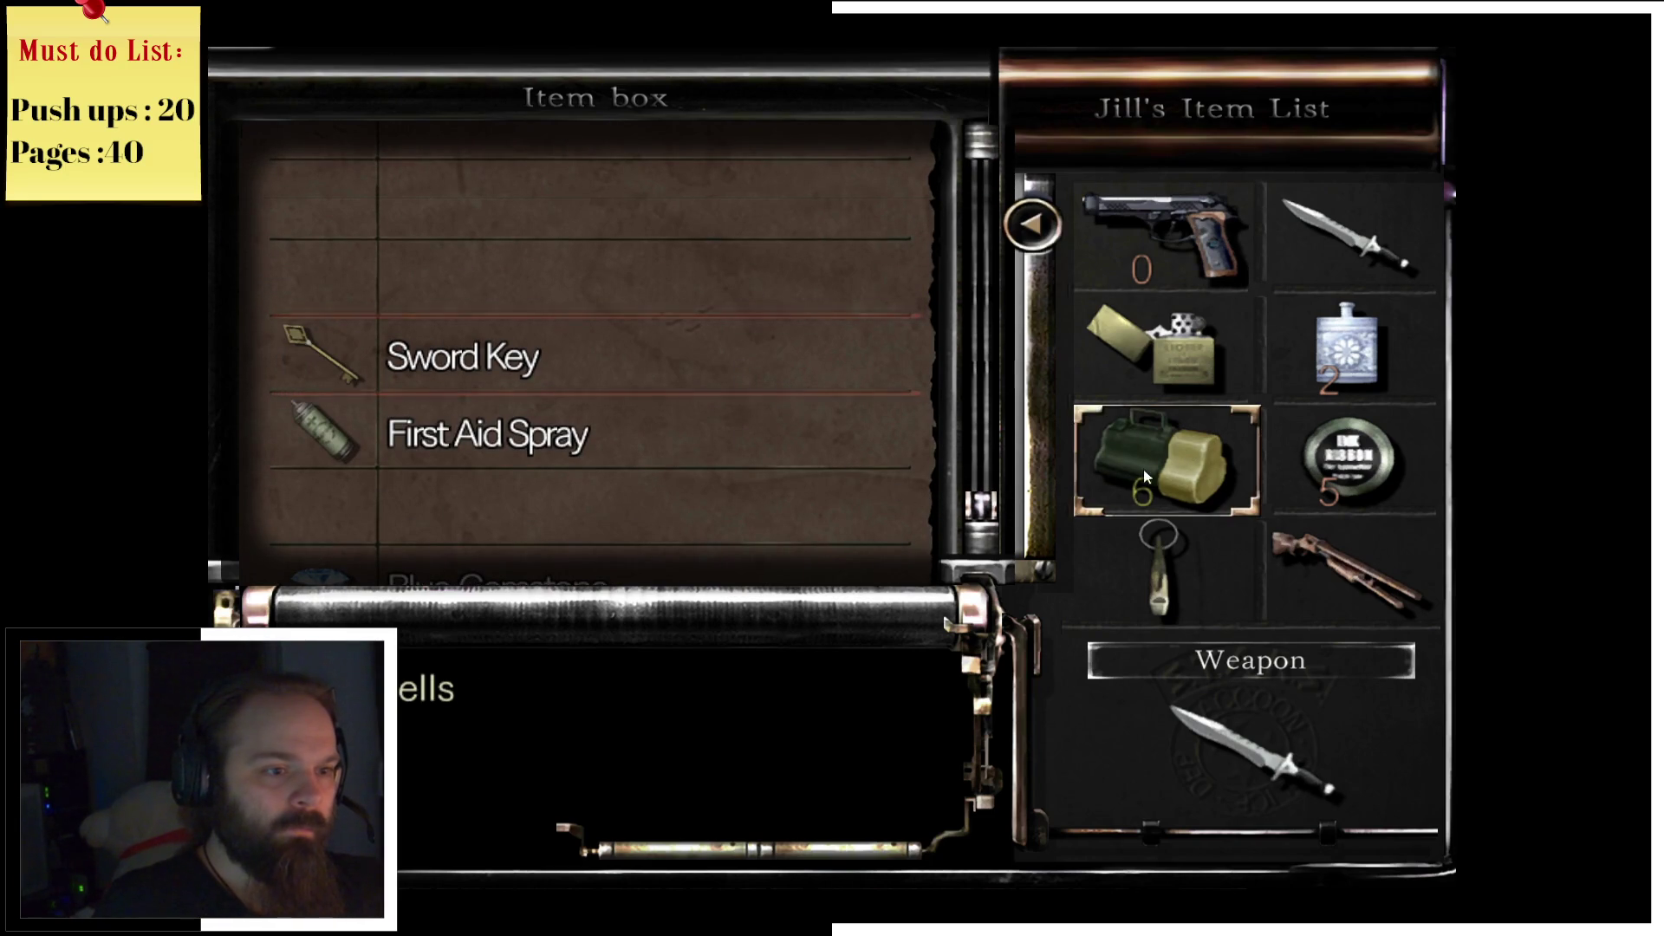
scroll(693, 499, down, 1)
scroll(698, 460, down, 1)
click(709, 378)
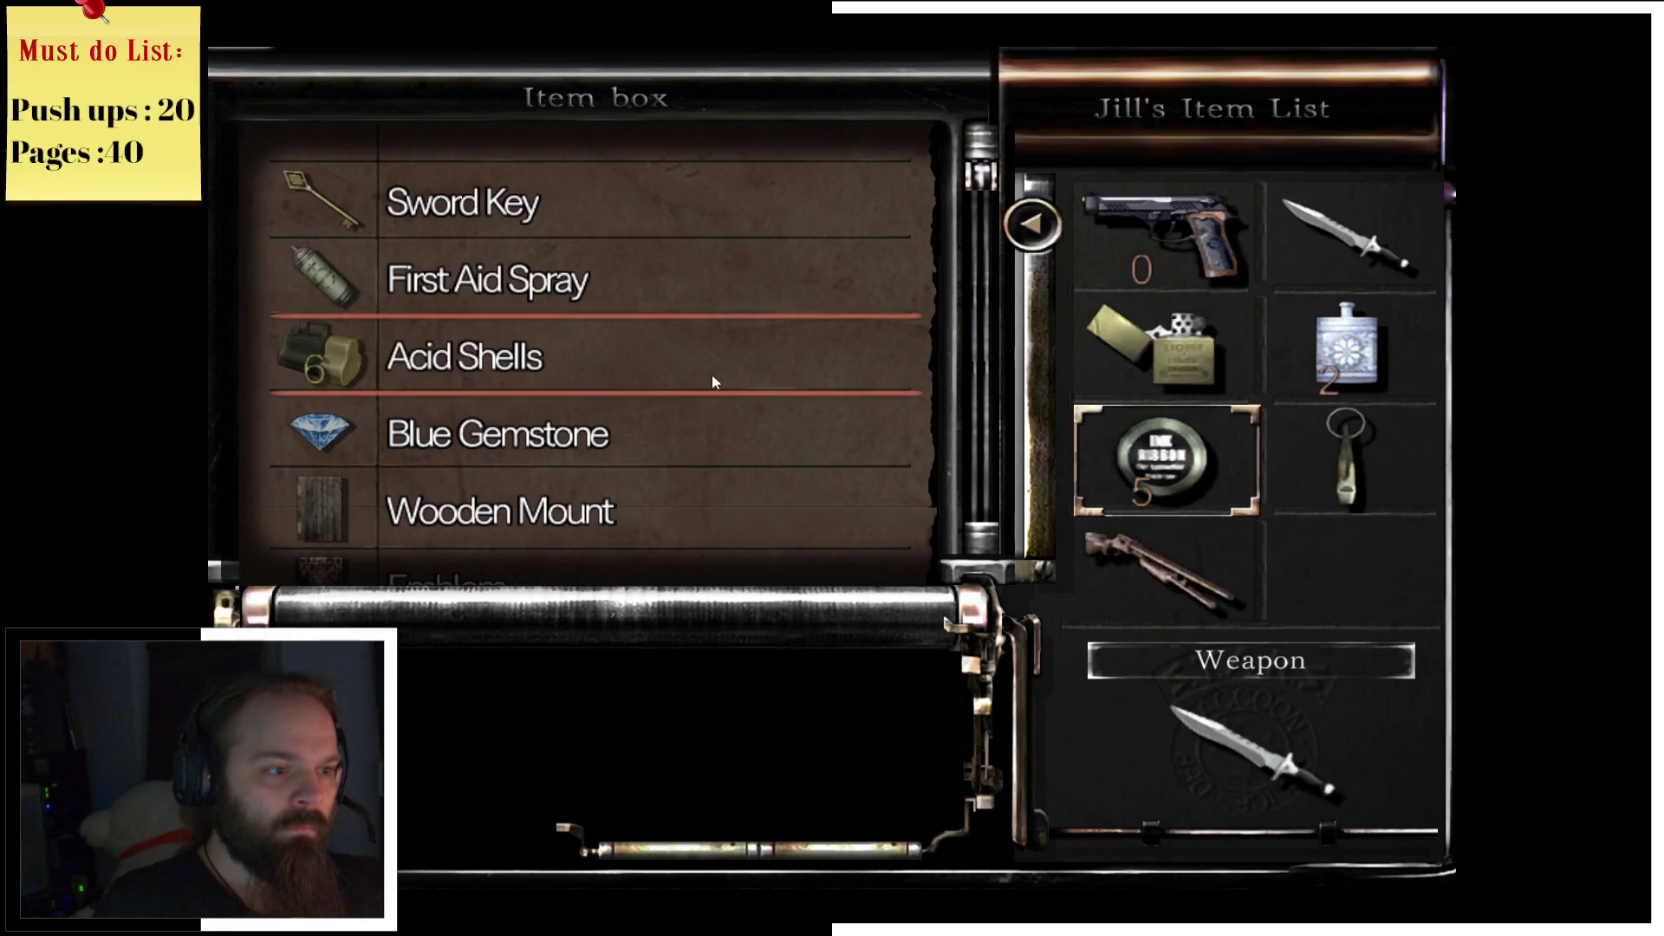
click(686, 472)
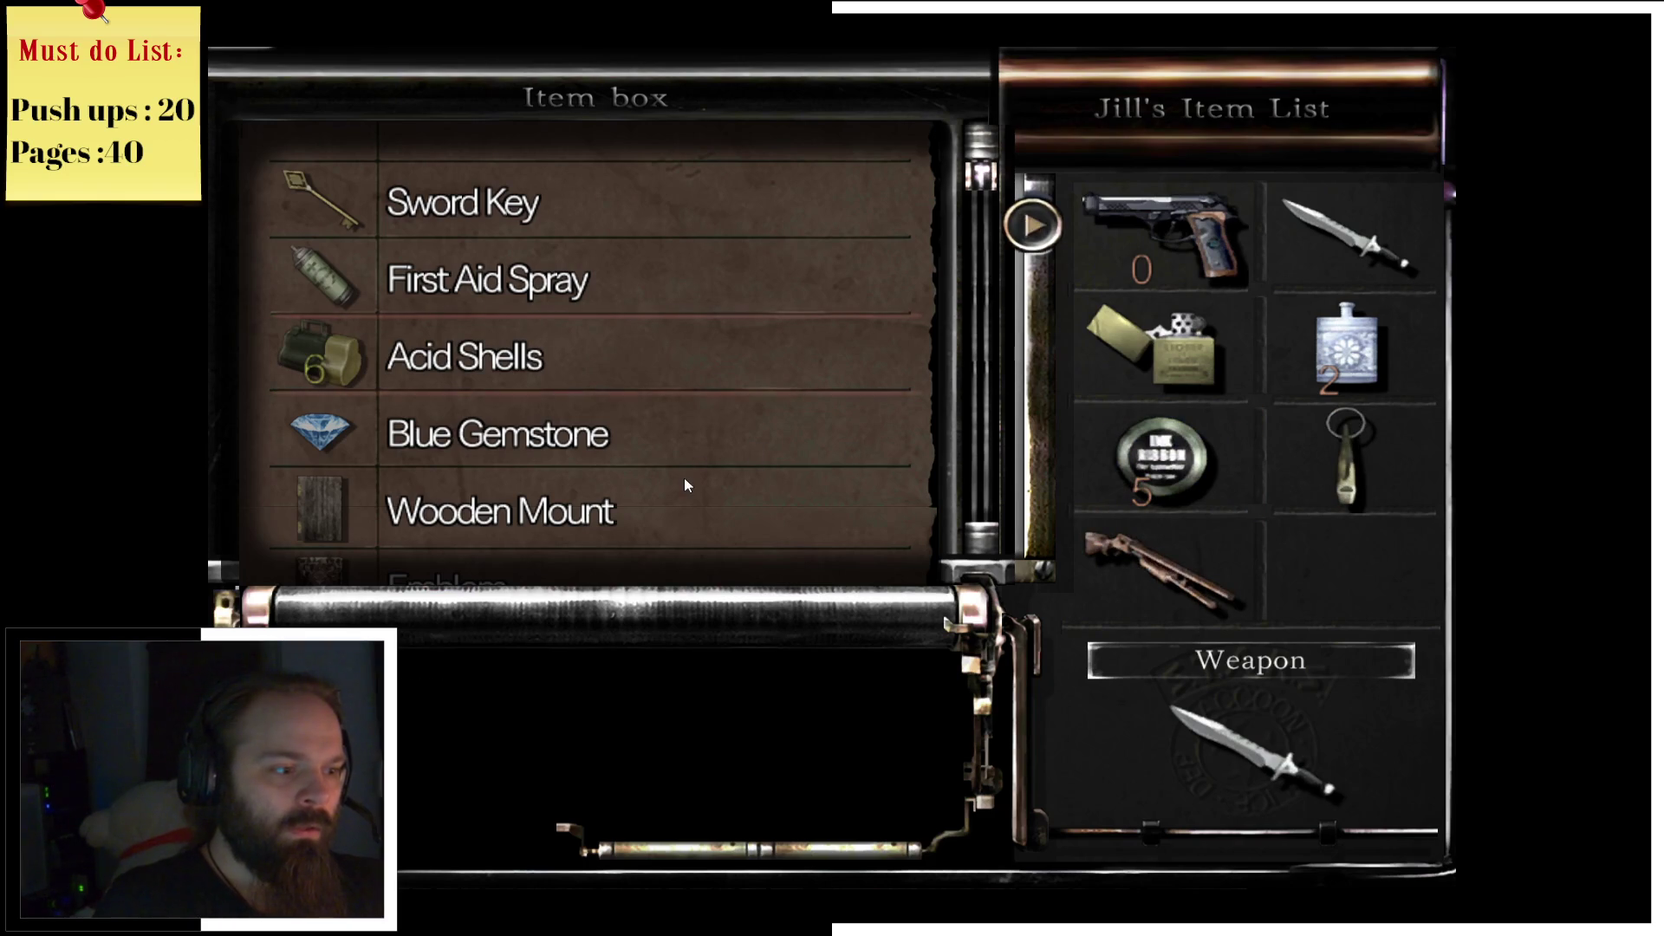
key(Escape)
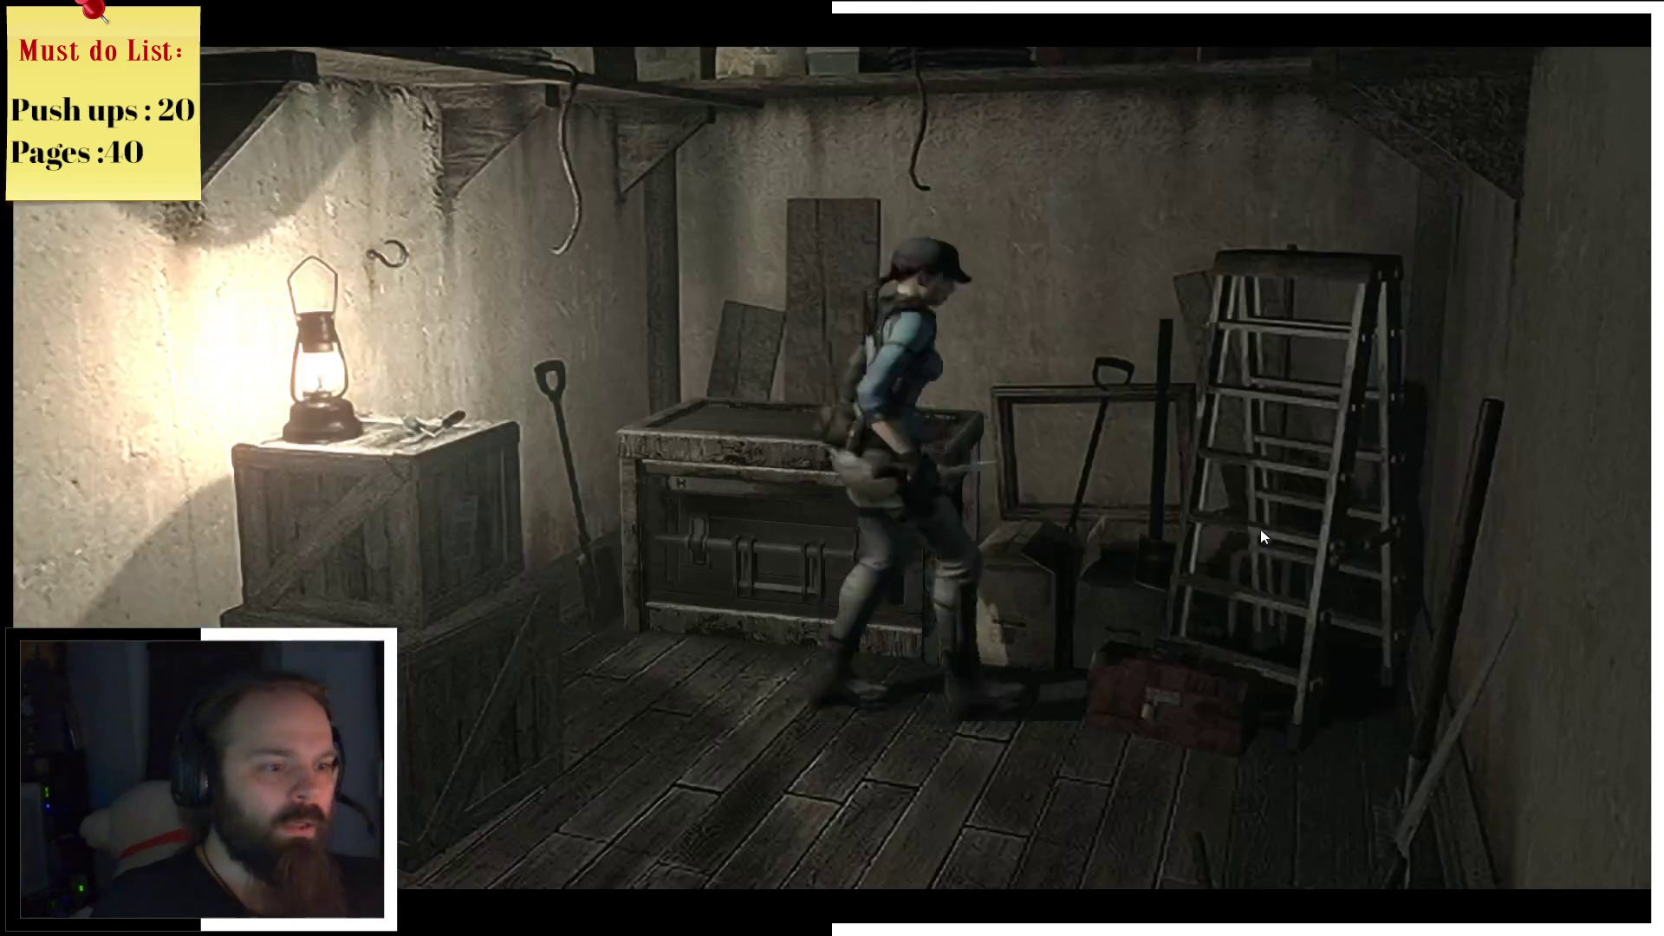
Step: Leave the storage room through its door and walk back down into the main hall
key(space)
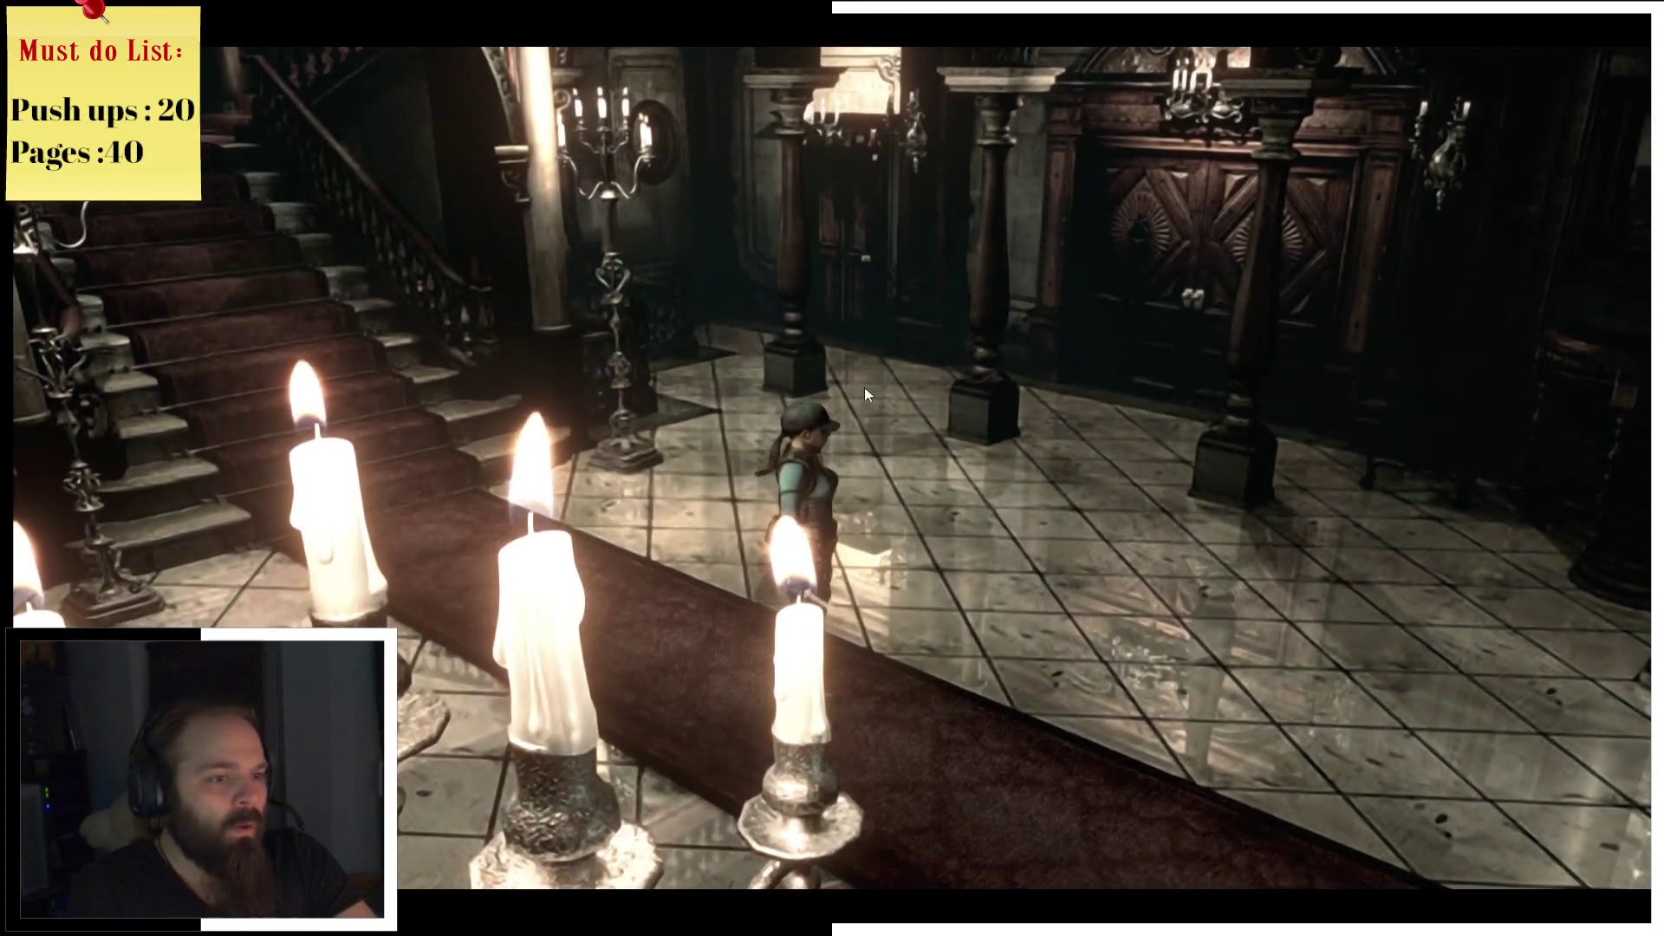
Step: Check the Mansion 1F map after reaching the wallpapered corridor
key(m)
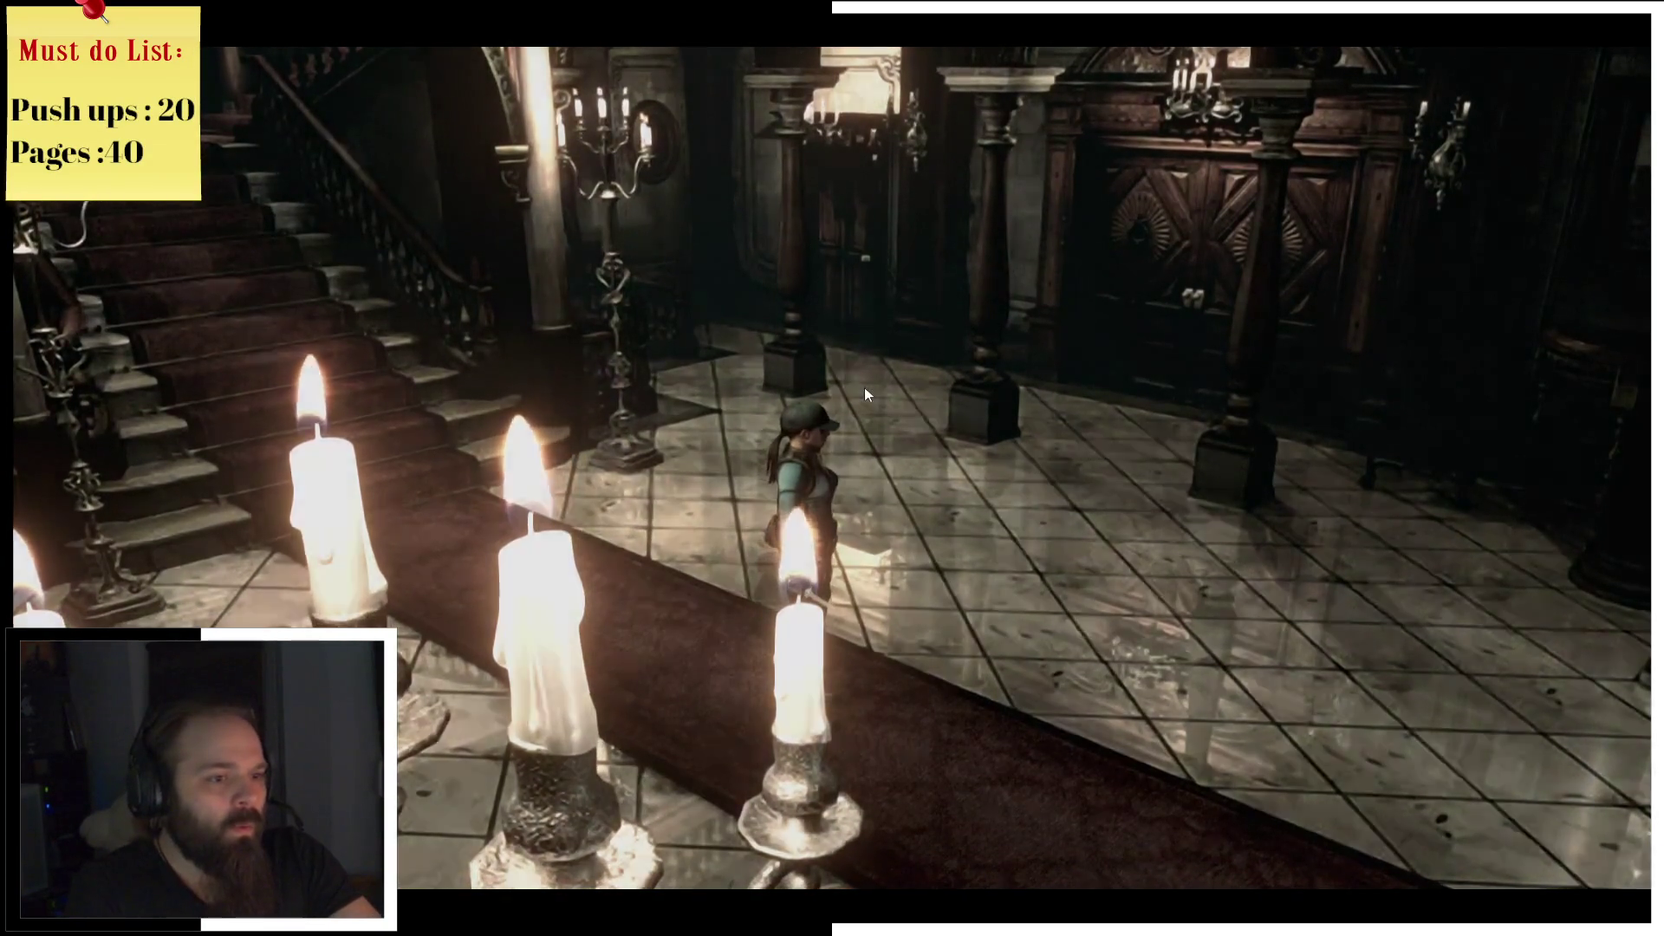
key(m)
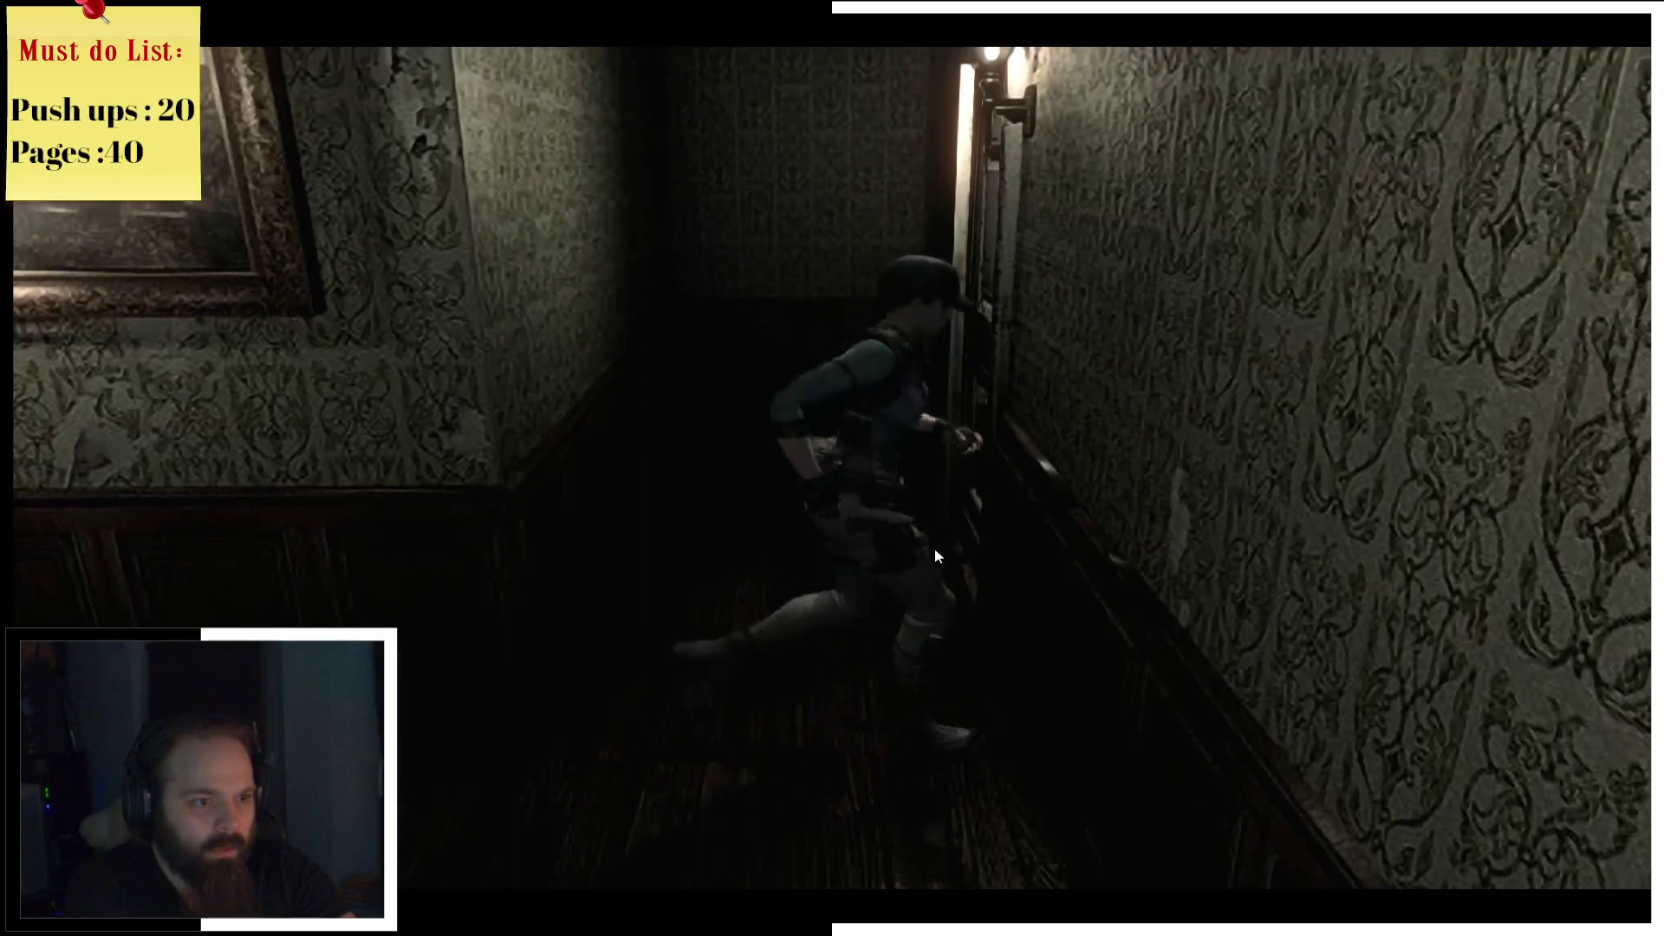
Step: Check the Mansion 1F map and Jill's inventory and health status
key(m)
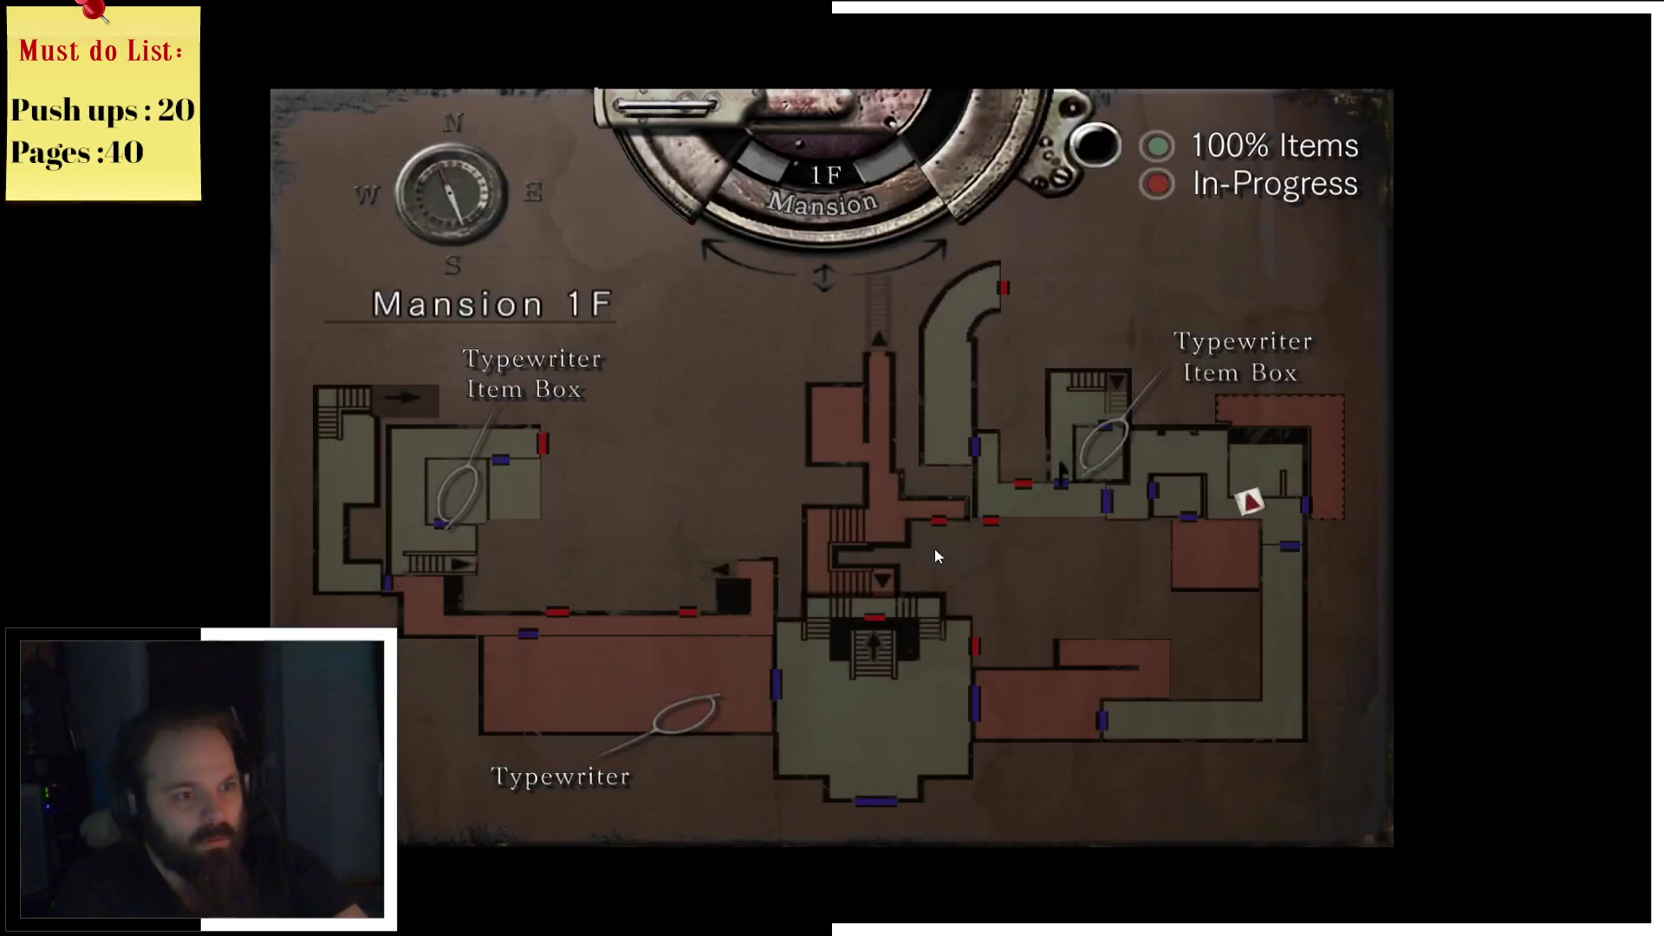
key(m)
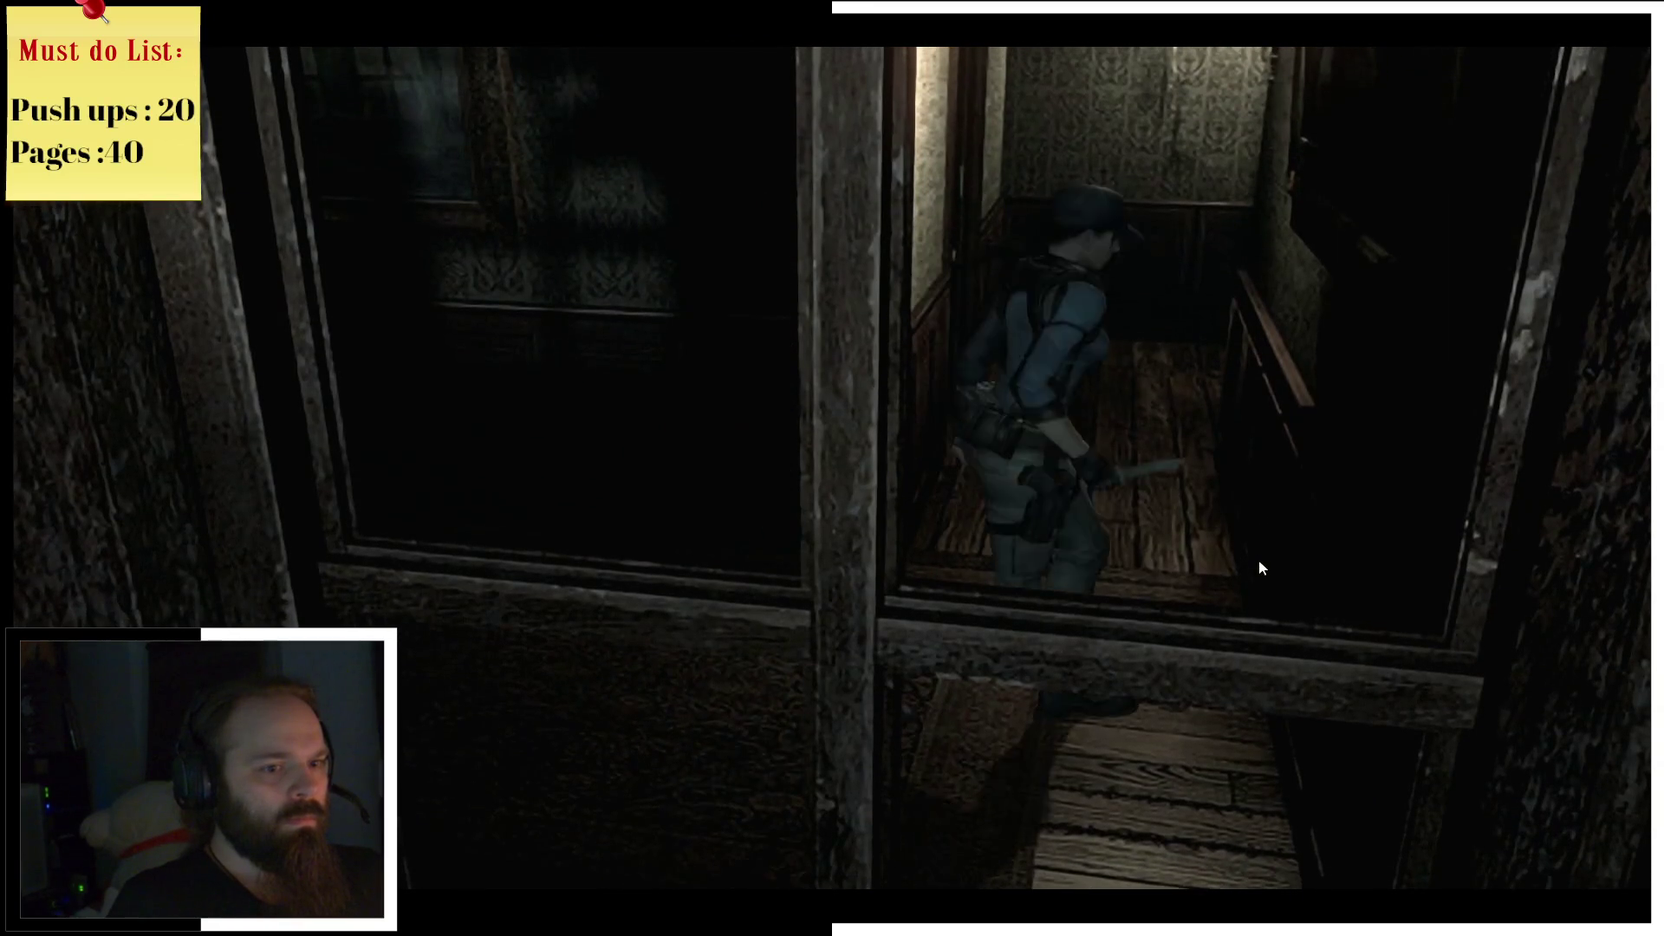
key(Tab)
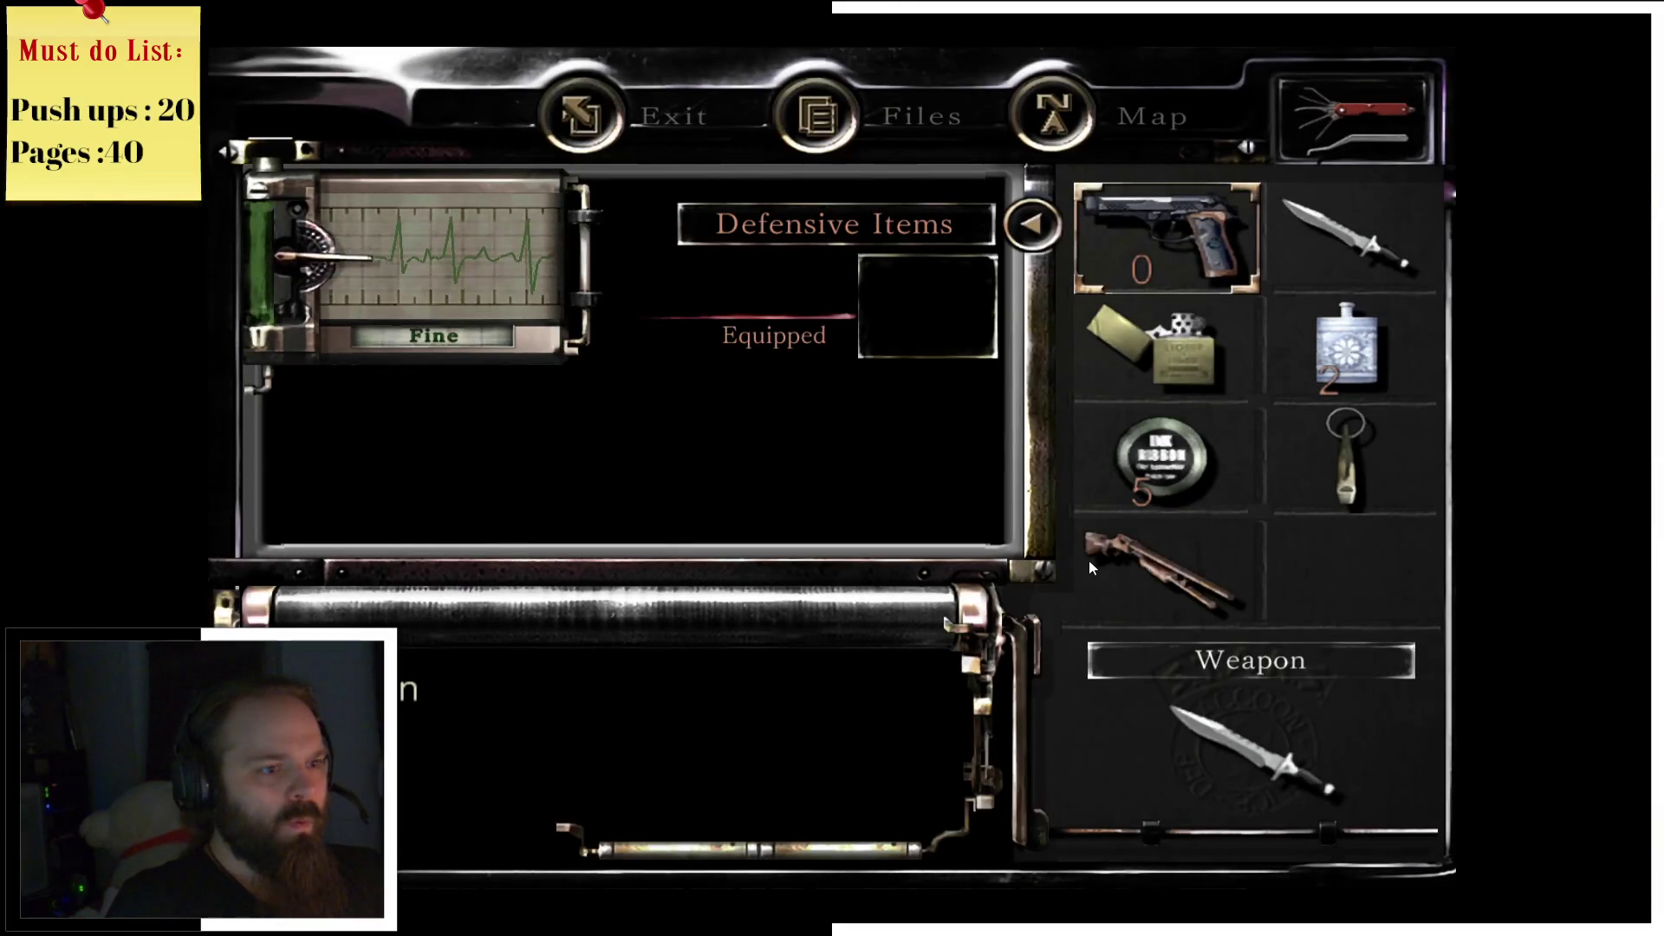
key(Tab)
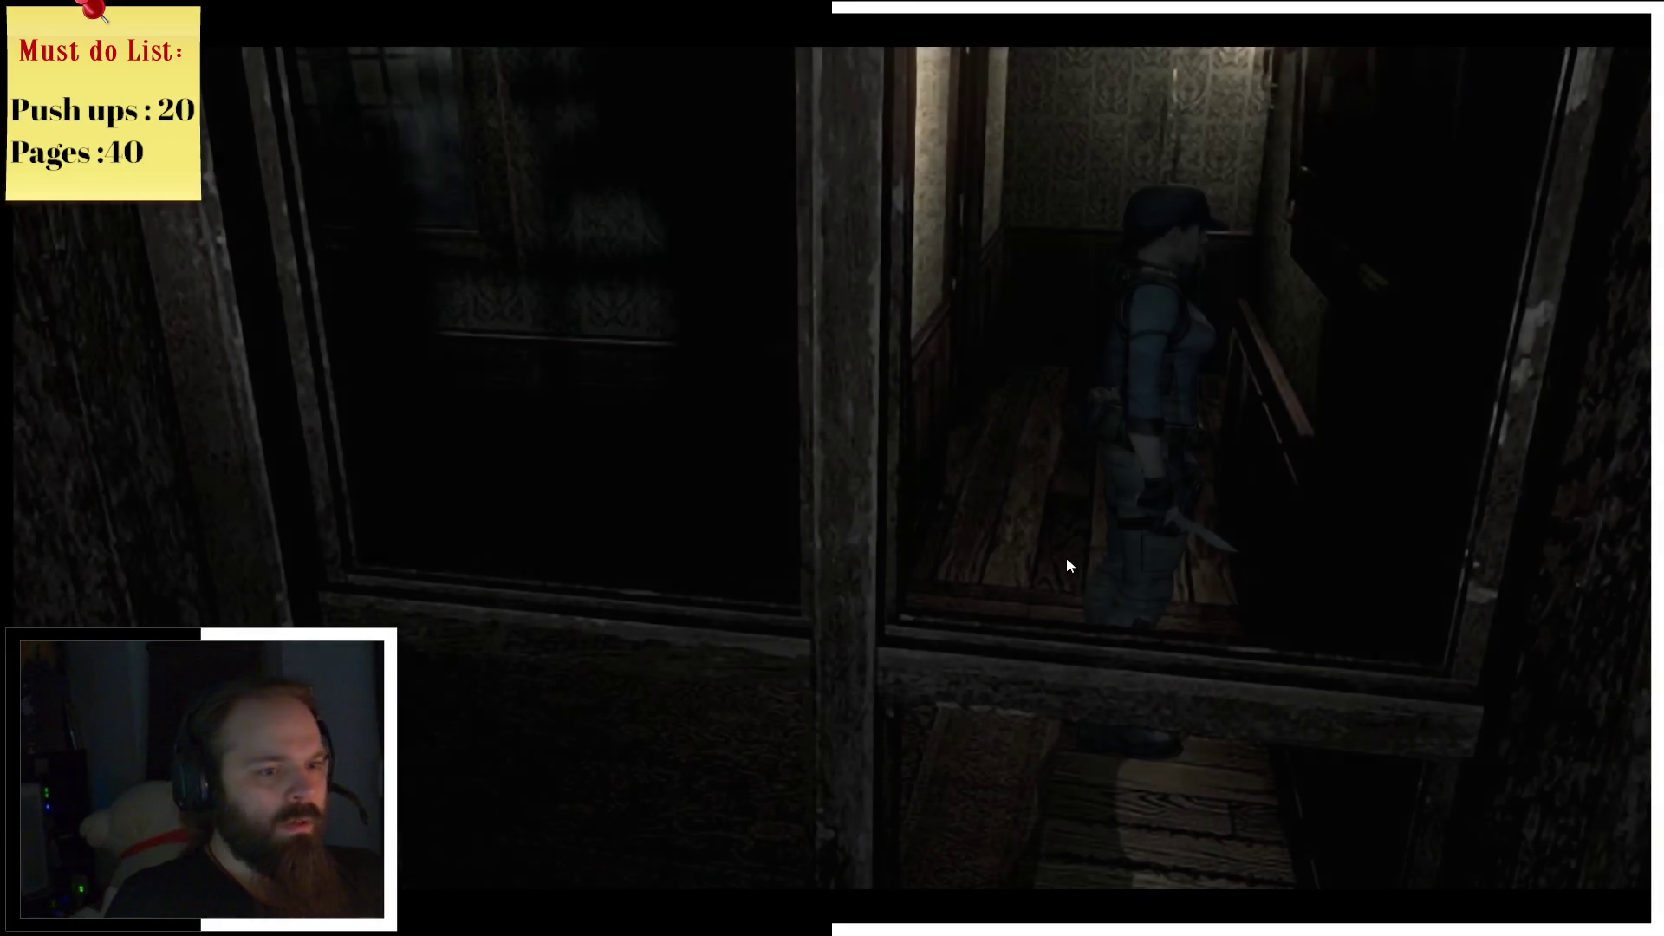
key(m)
key(m)
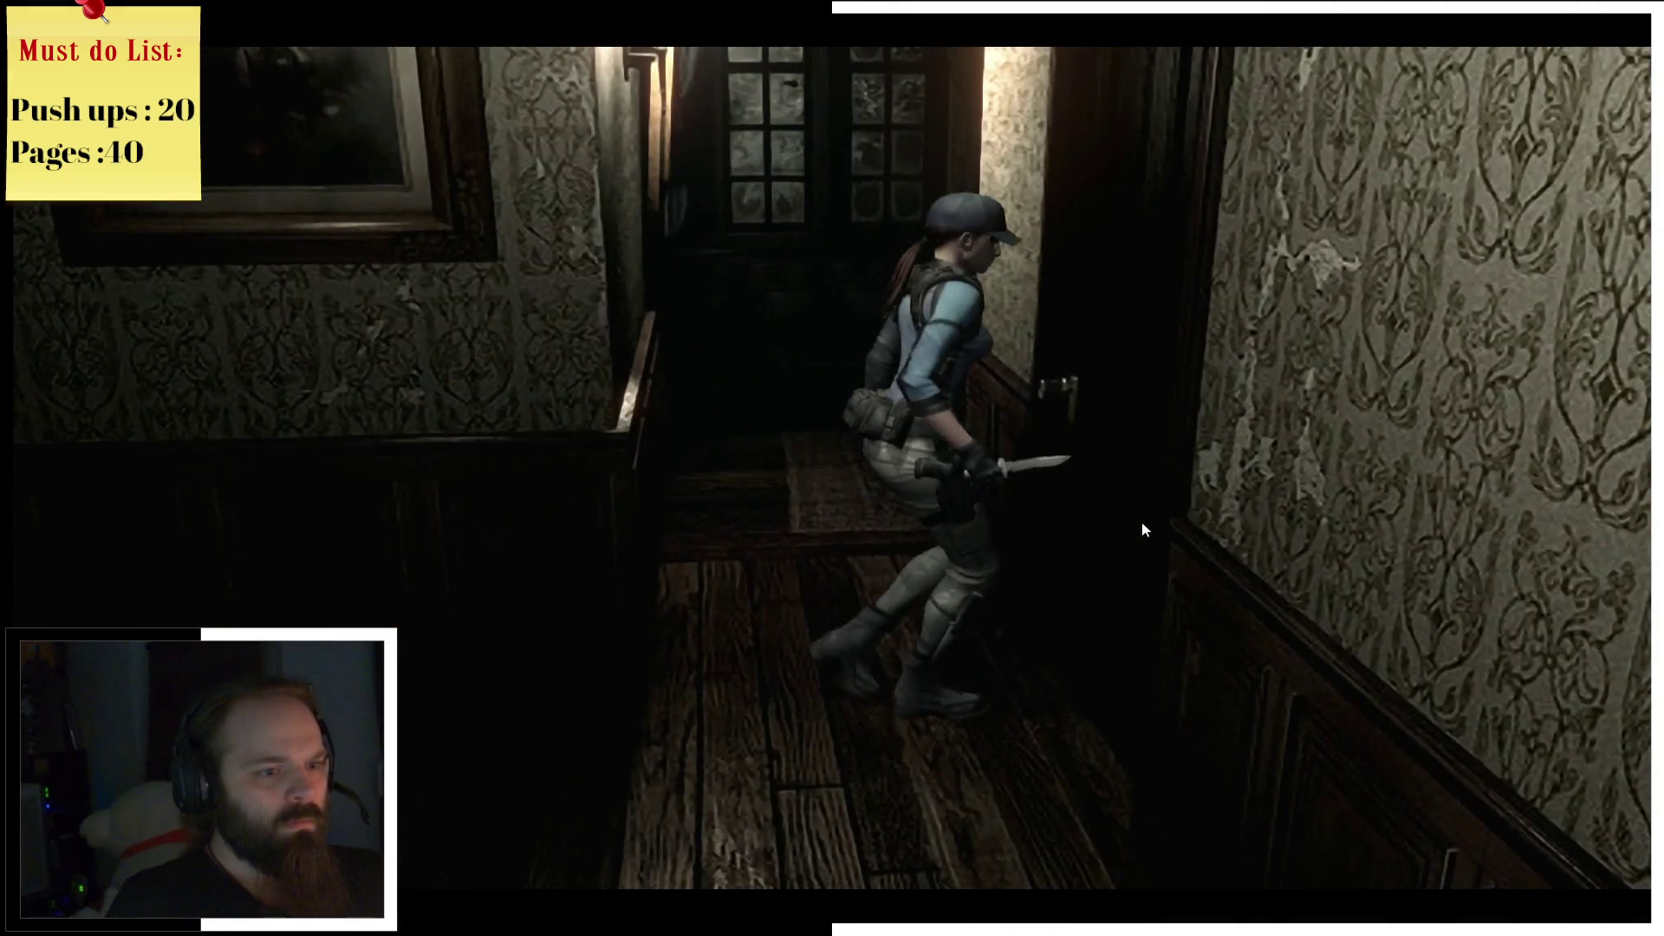
Step: Go through the hallway door and across the tapestry room into the sitting room
key(Return)
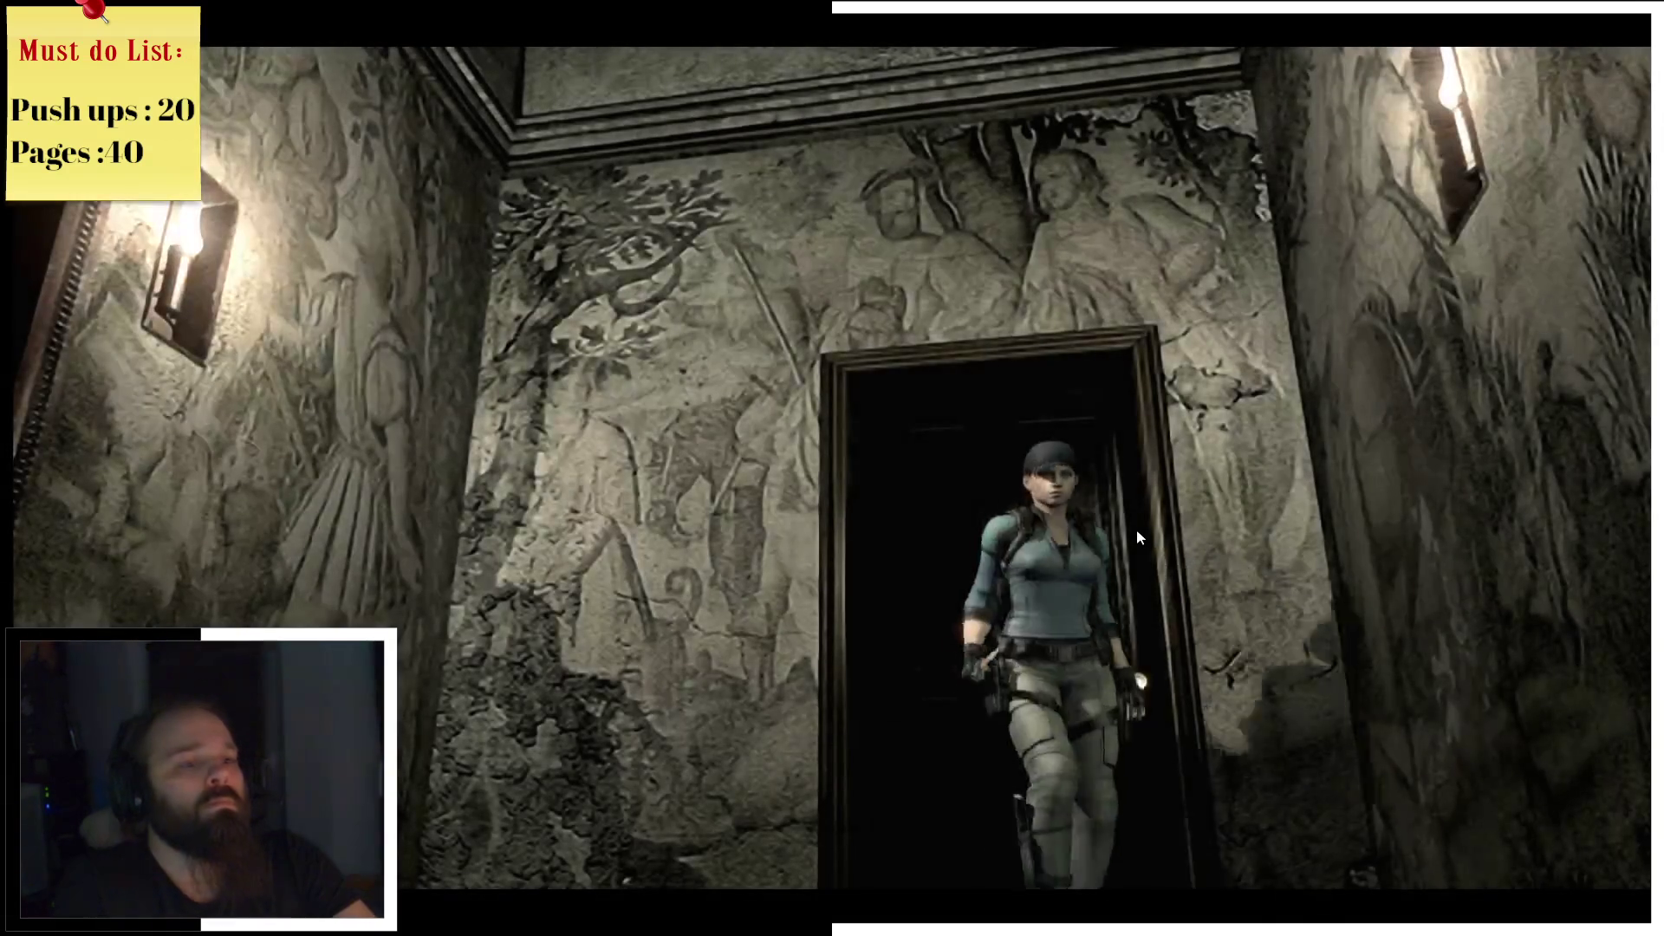
key(d)
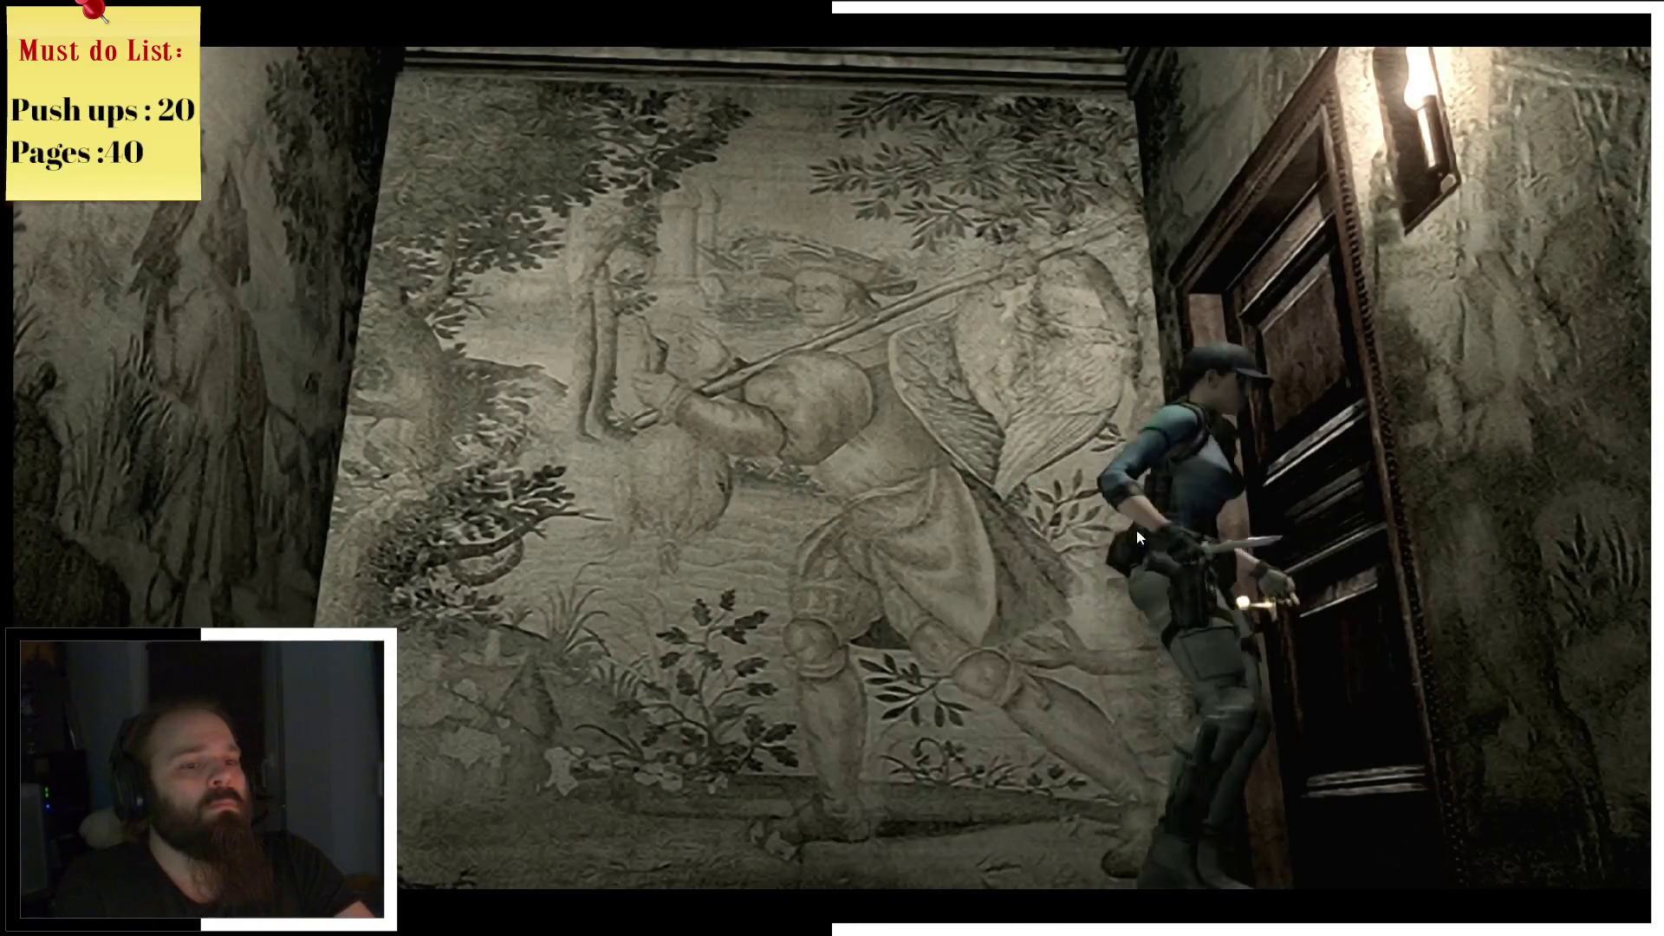
key(e)
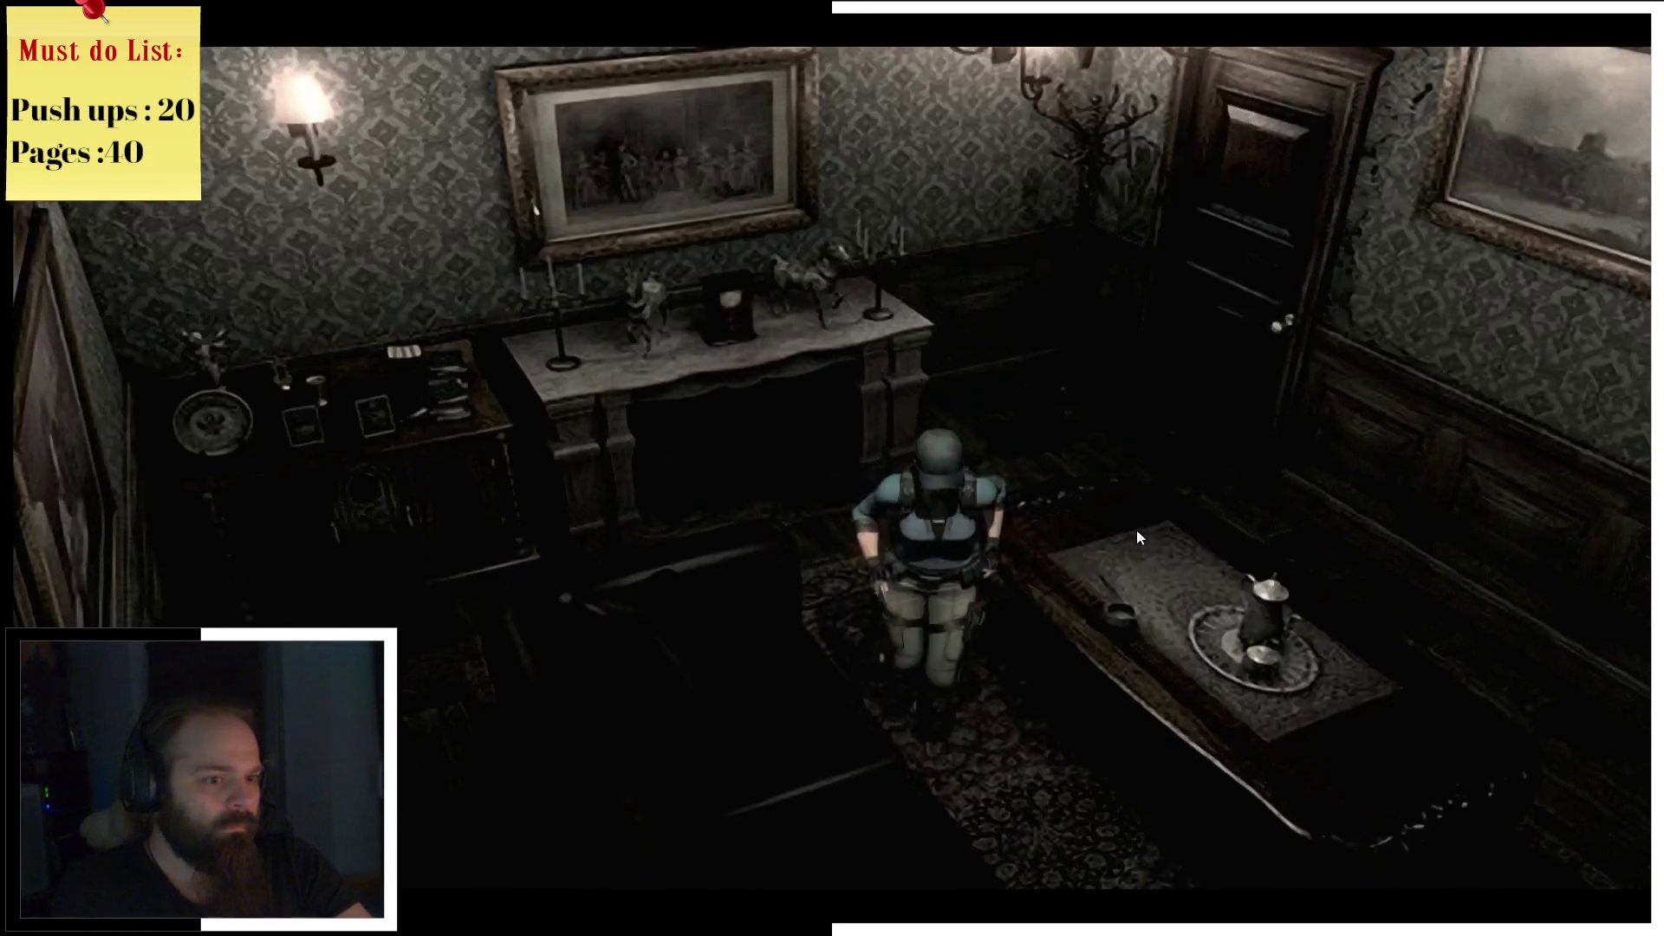
Step: Take the Shotgun from the sitting-room wall mount, answering its prompts
key(Tab)
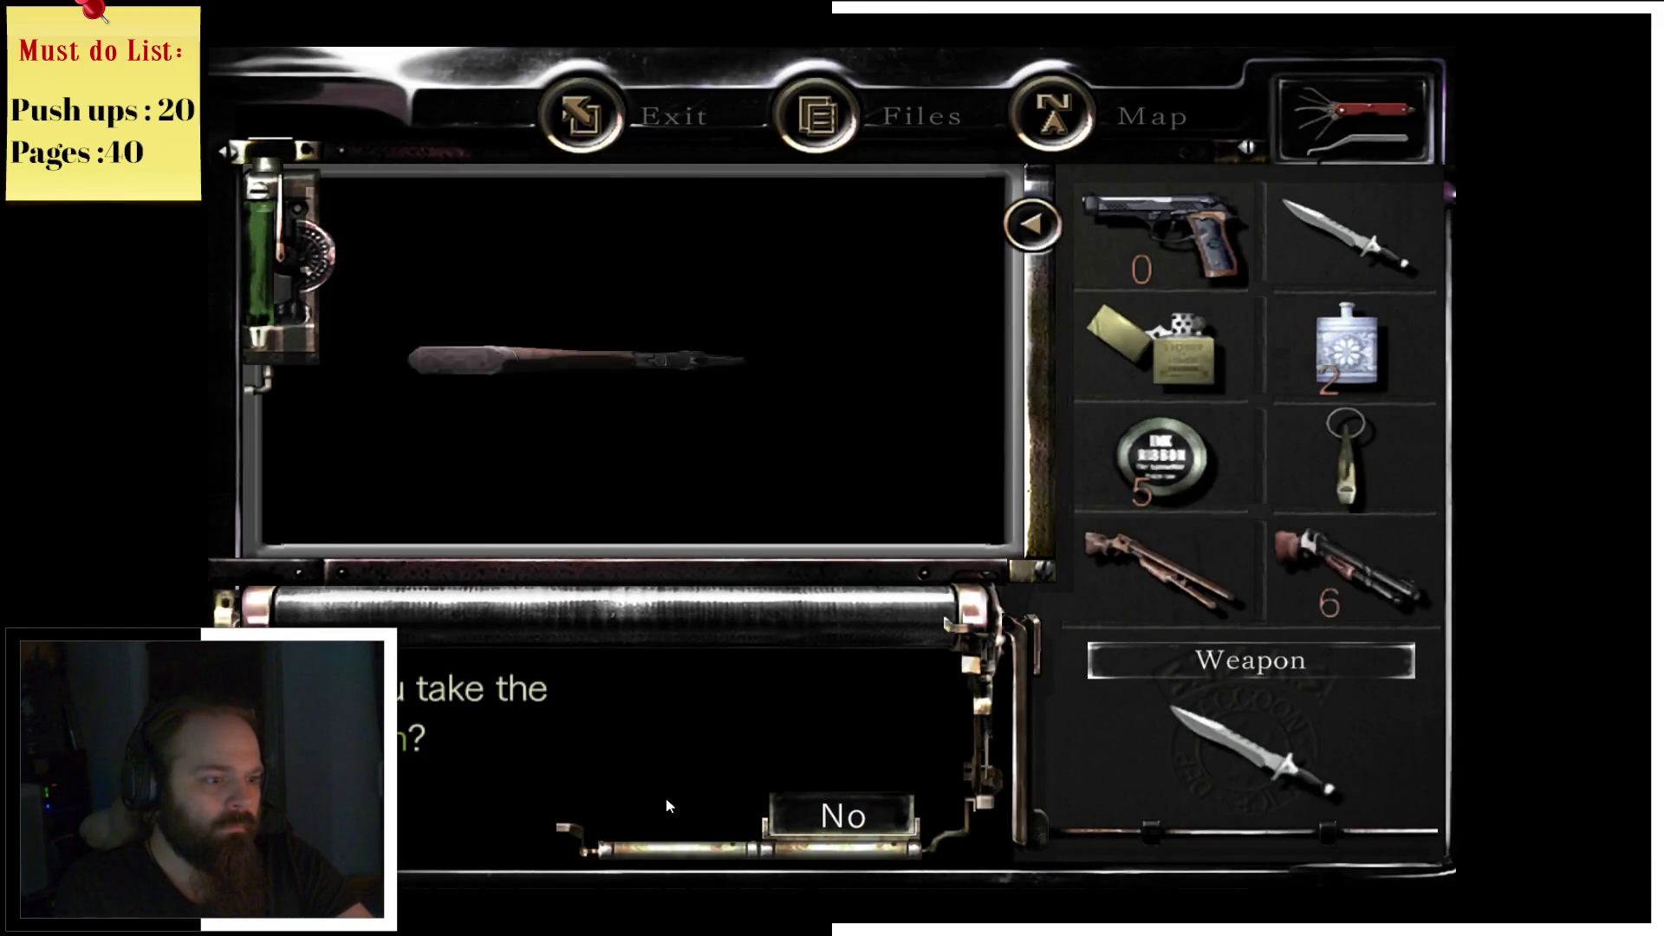
key(Escape)
key(Tab)
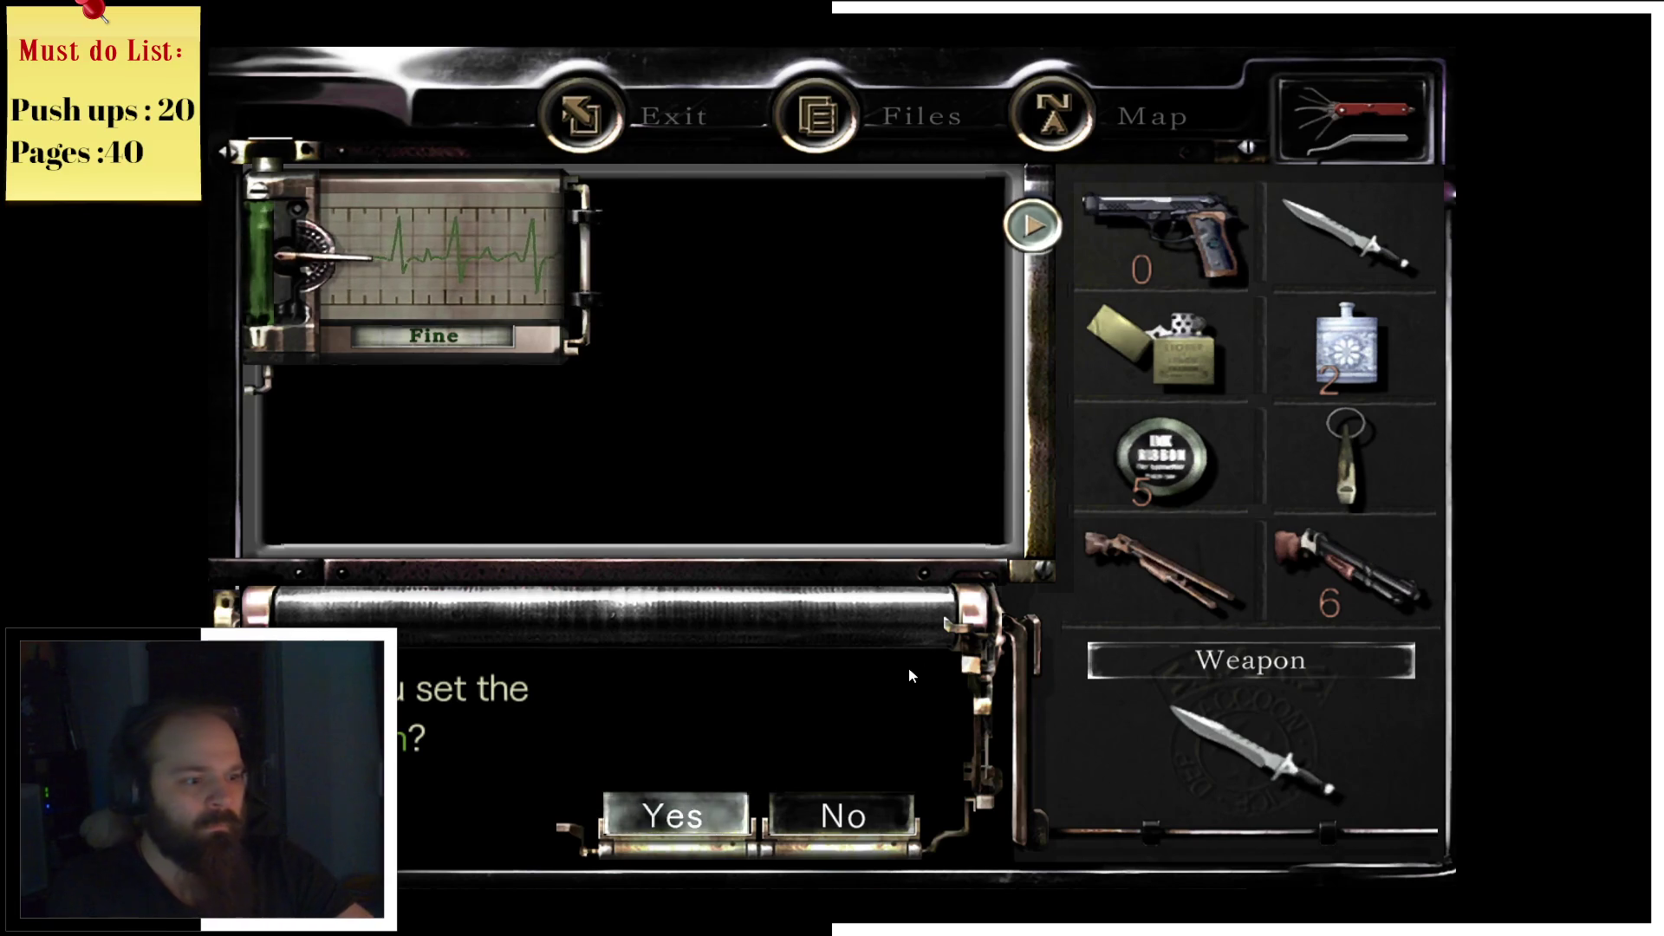
key(Return)
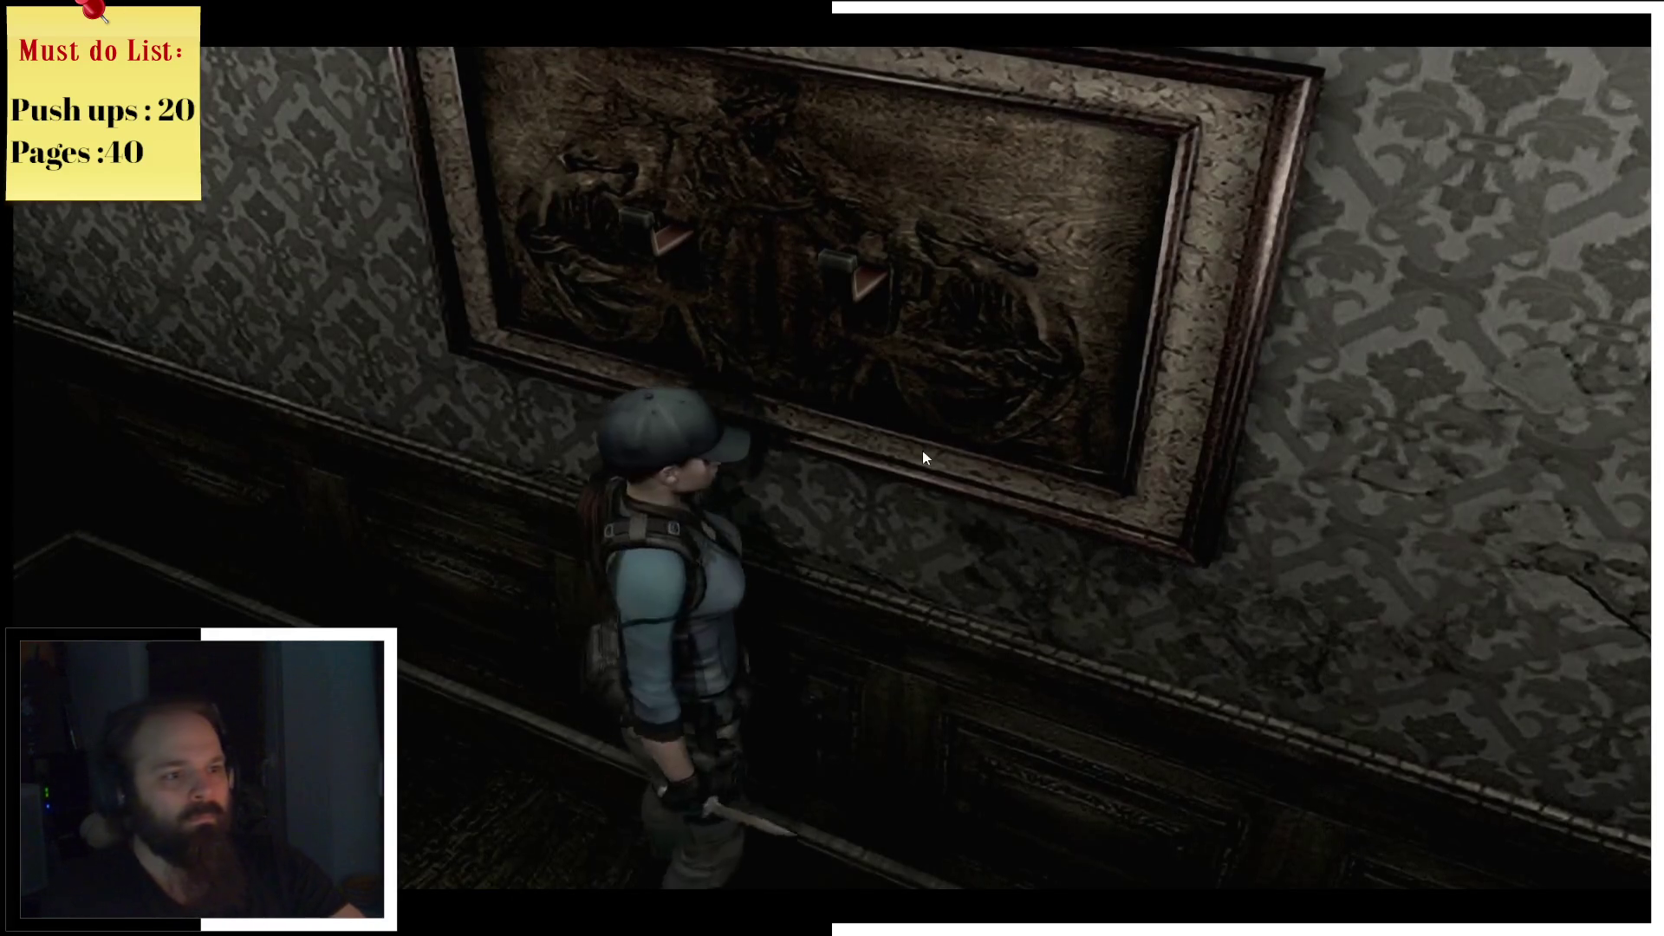
key(Tab)
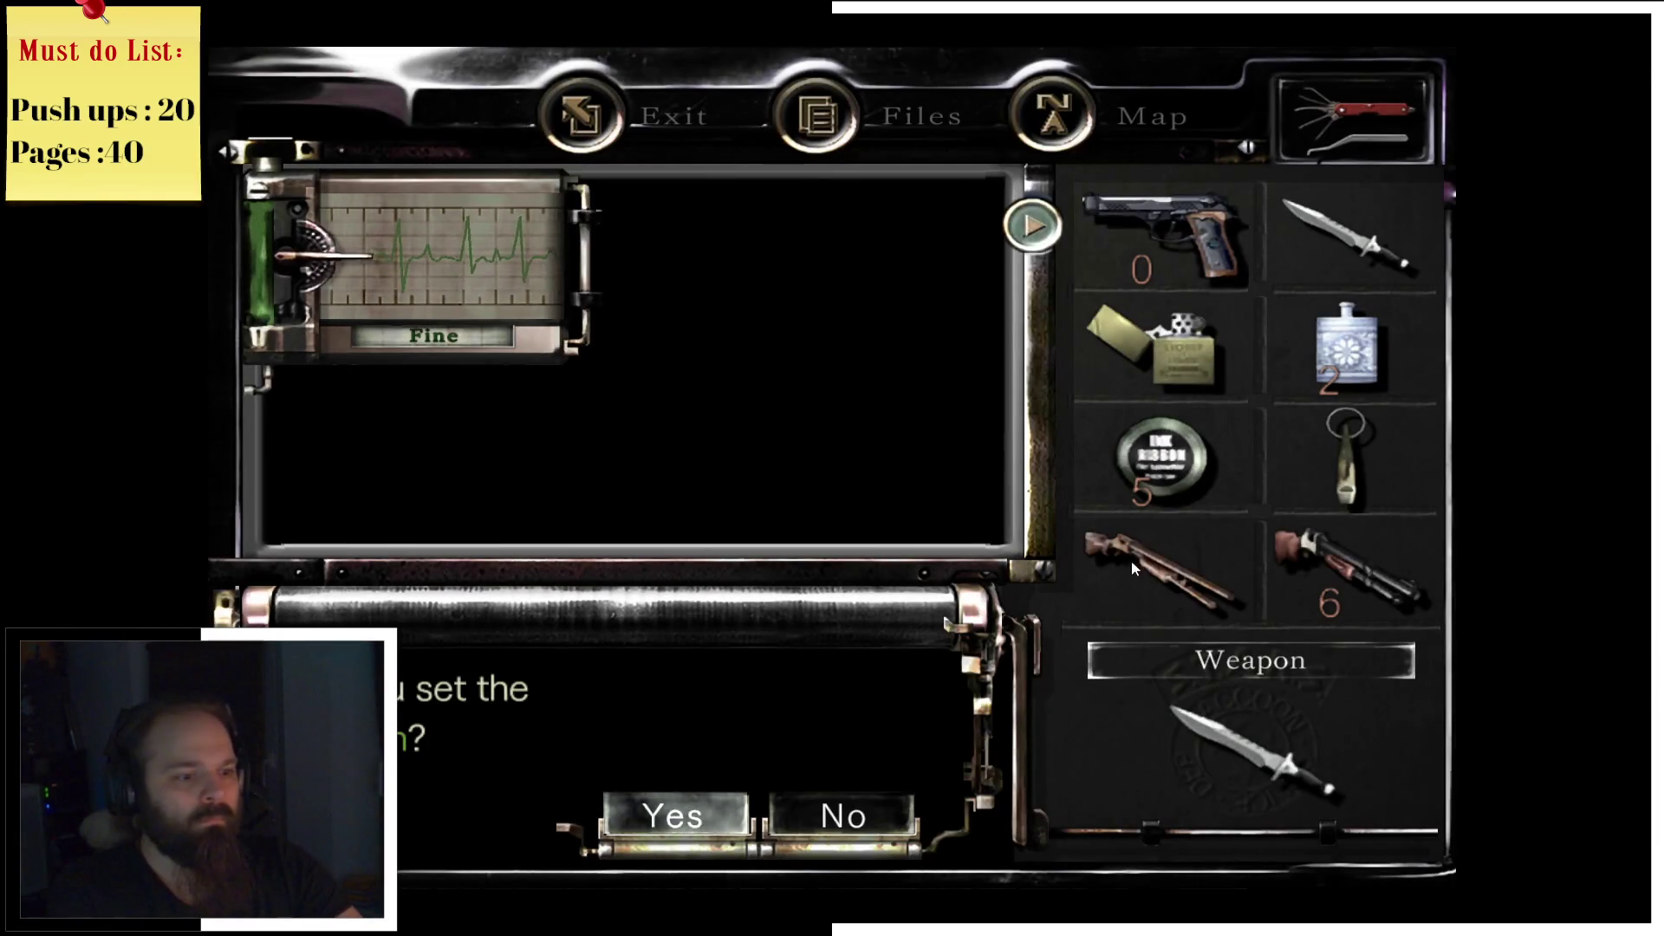
key(Return)
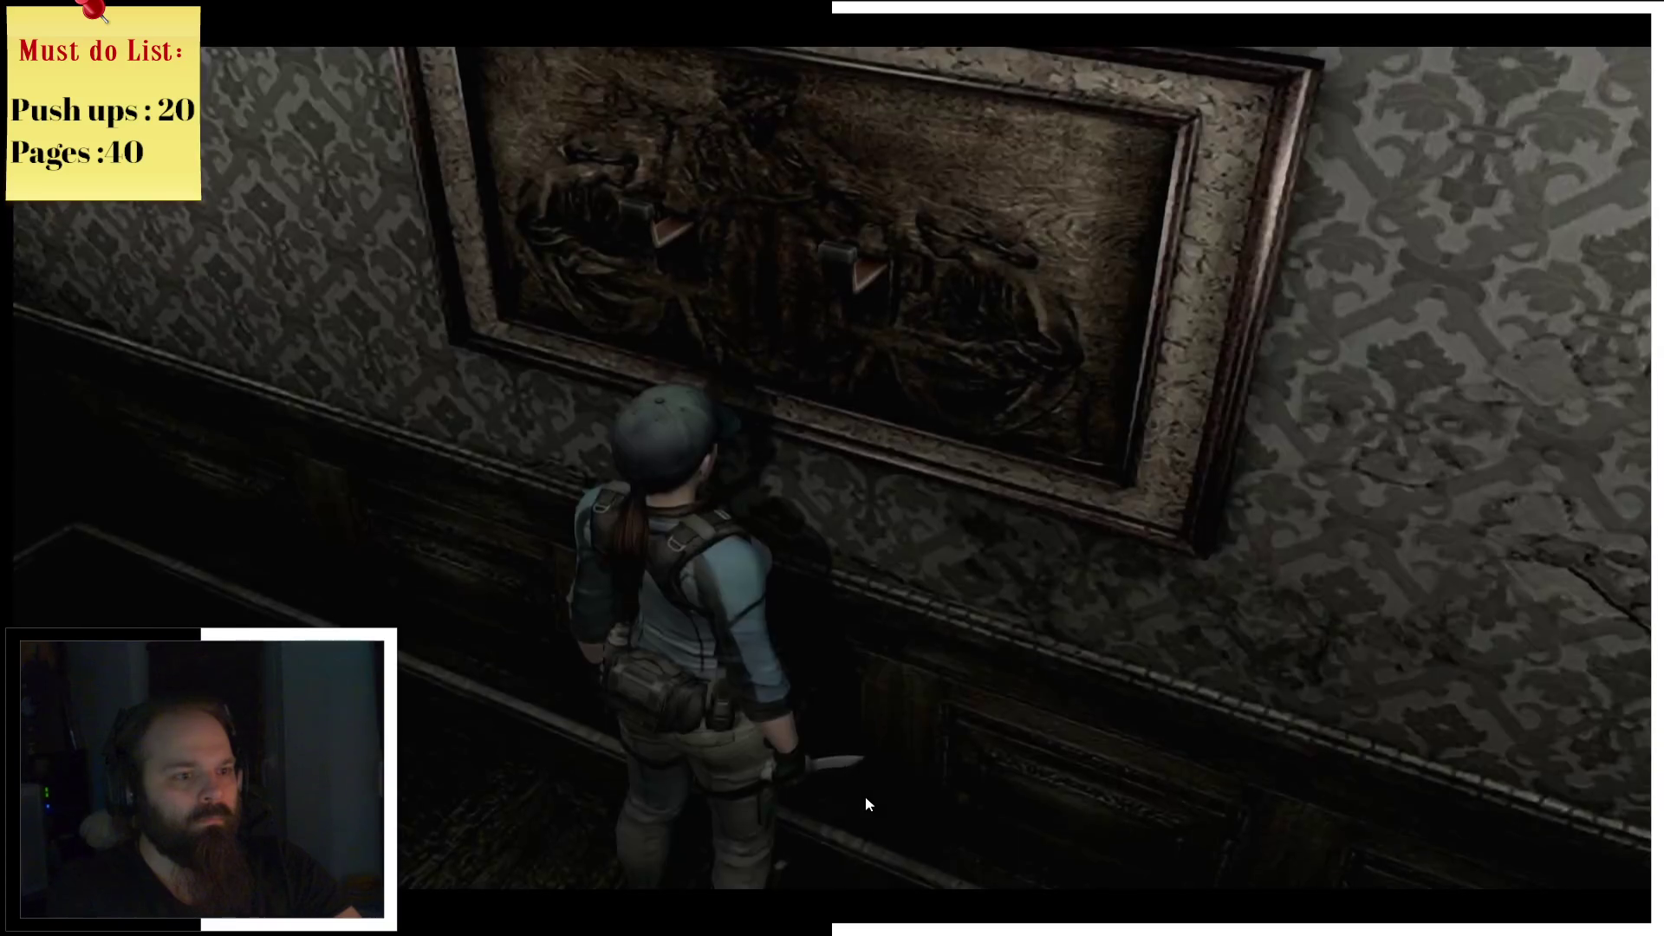
key(Tab)
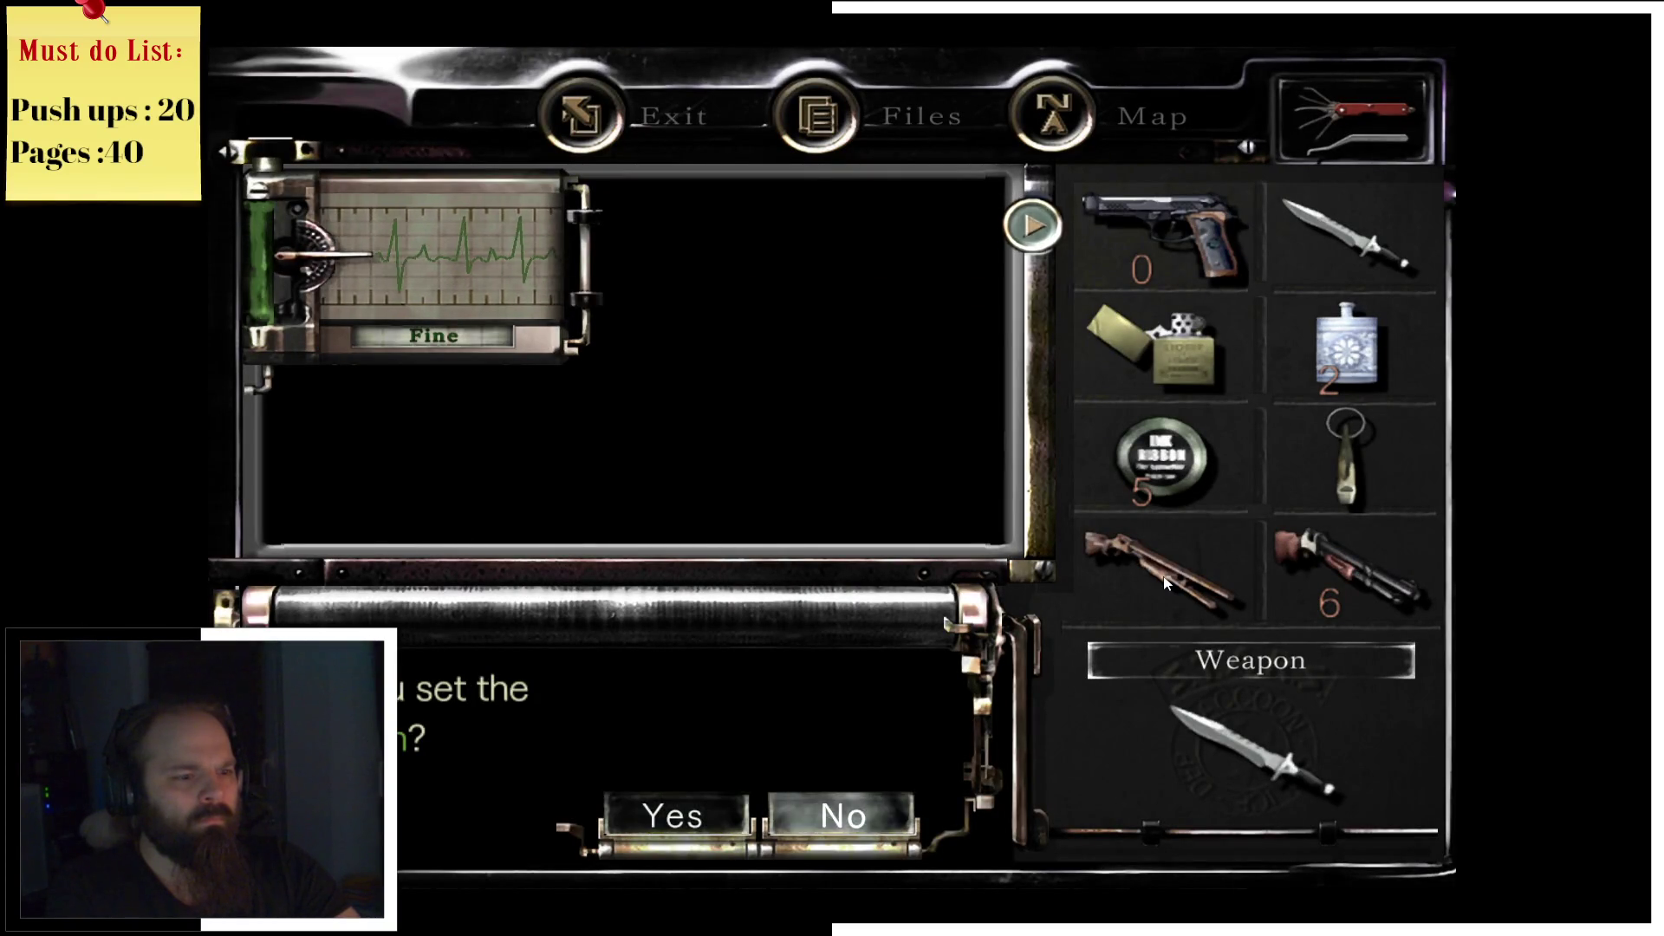
key(Tab)
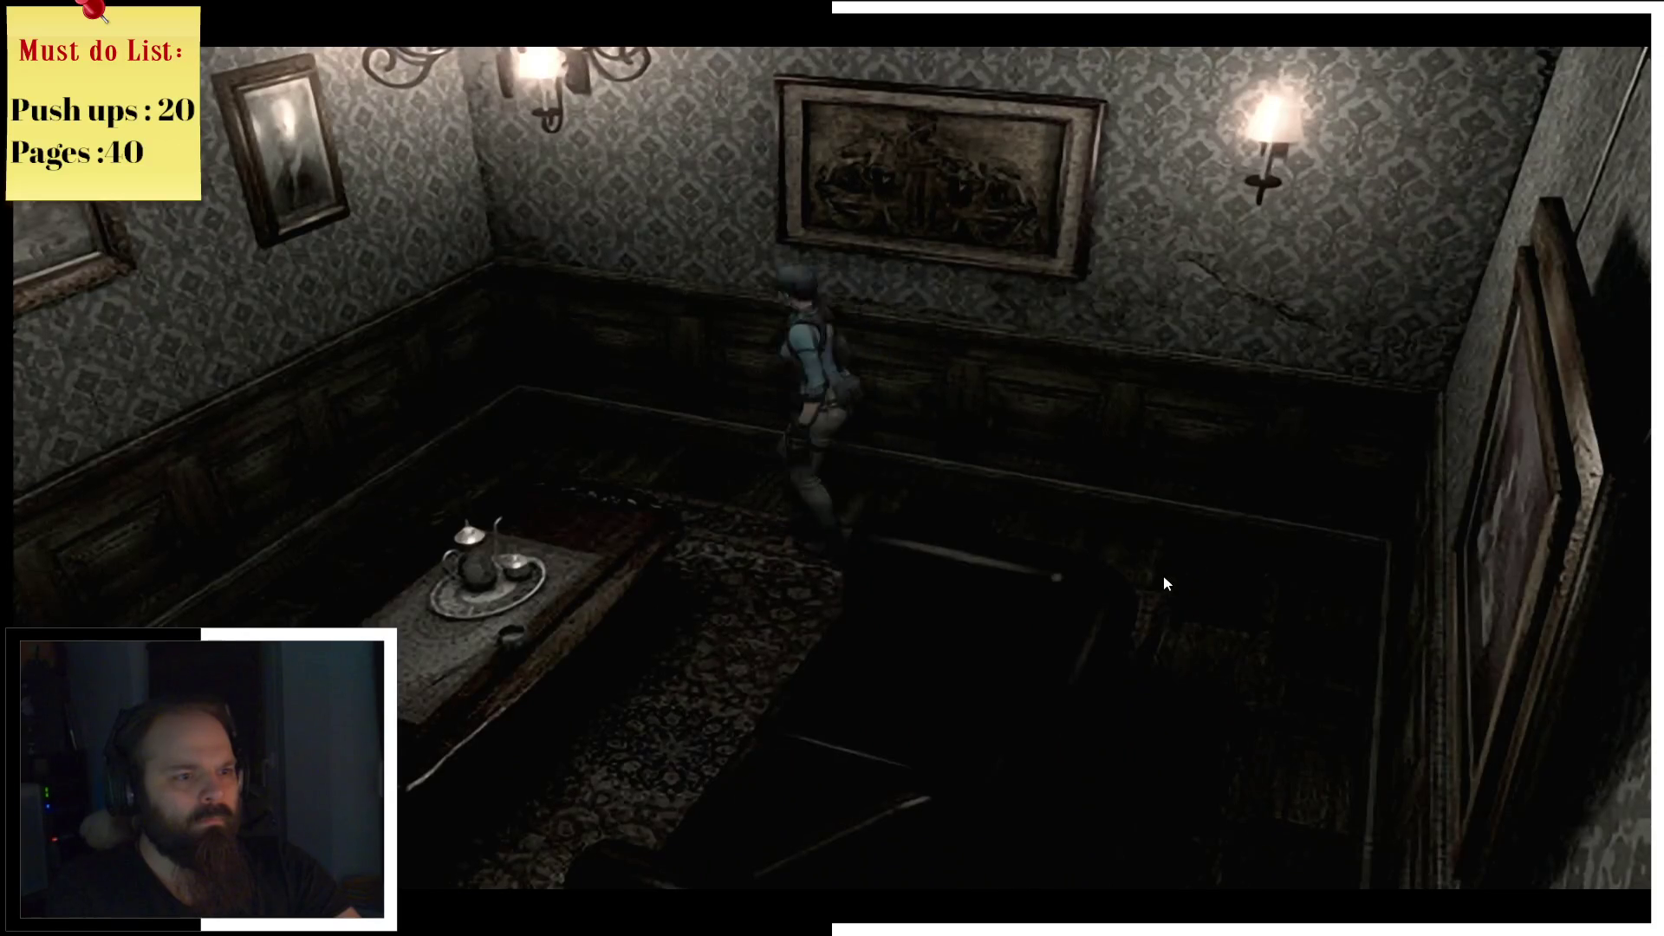
key(Up)
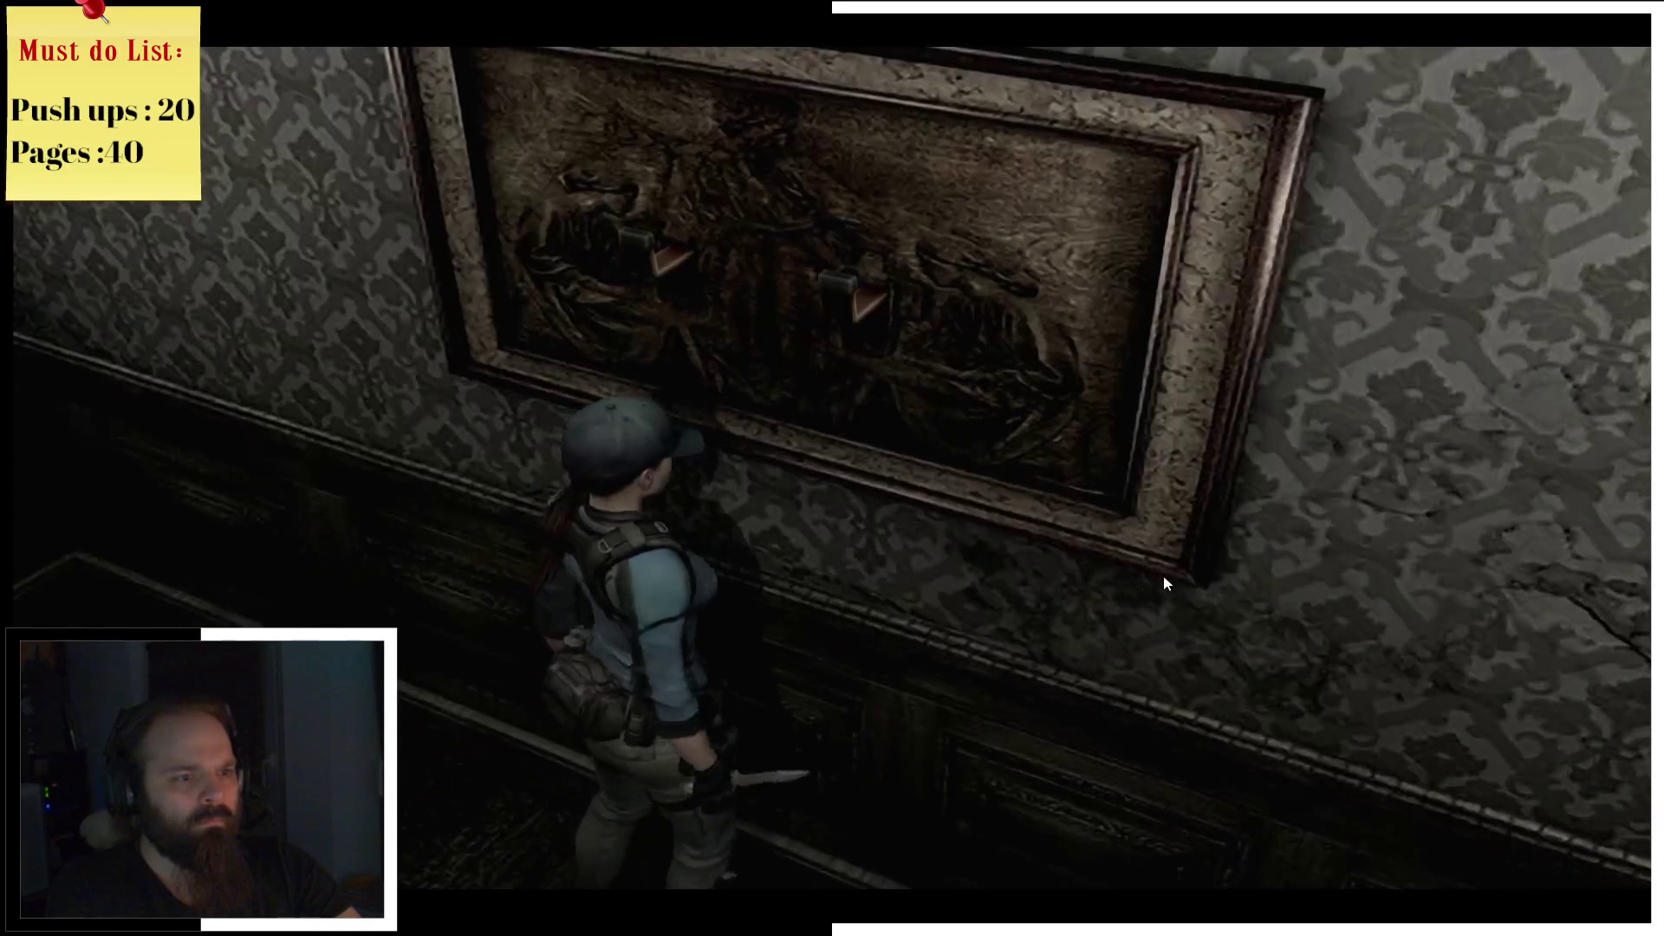
Step: Hang another shotgun from the inventory on the empty wall mount
key(Tab)
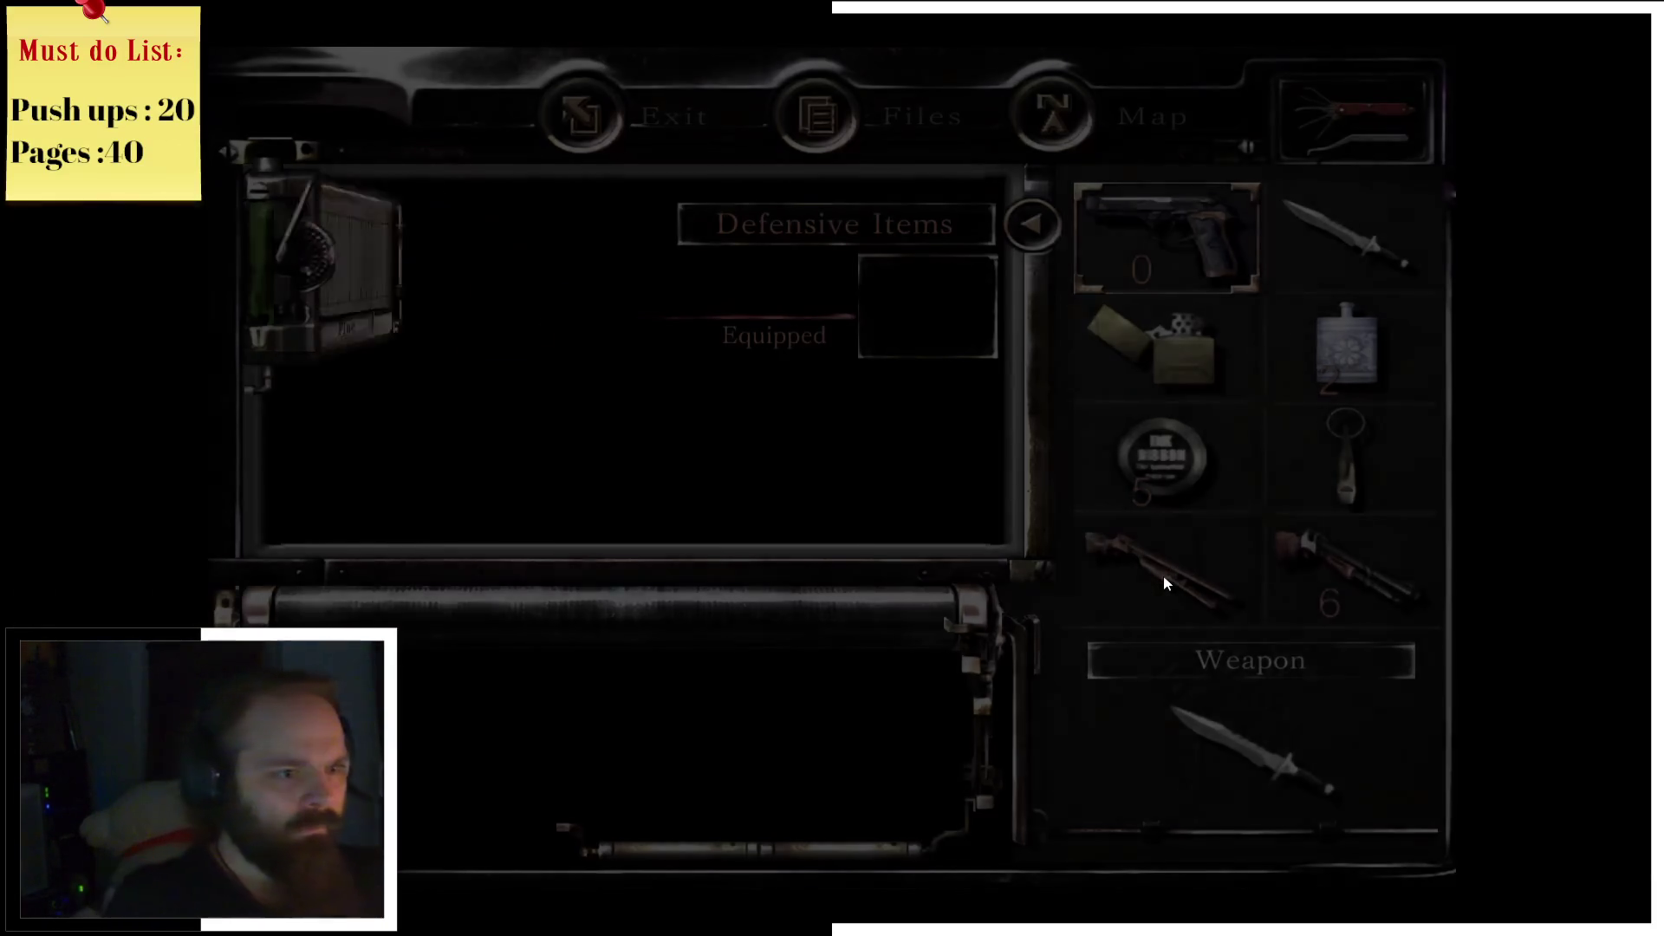
click(1169, 582)
click(855, 432)
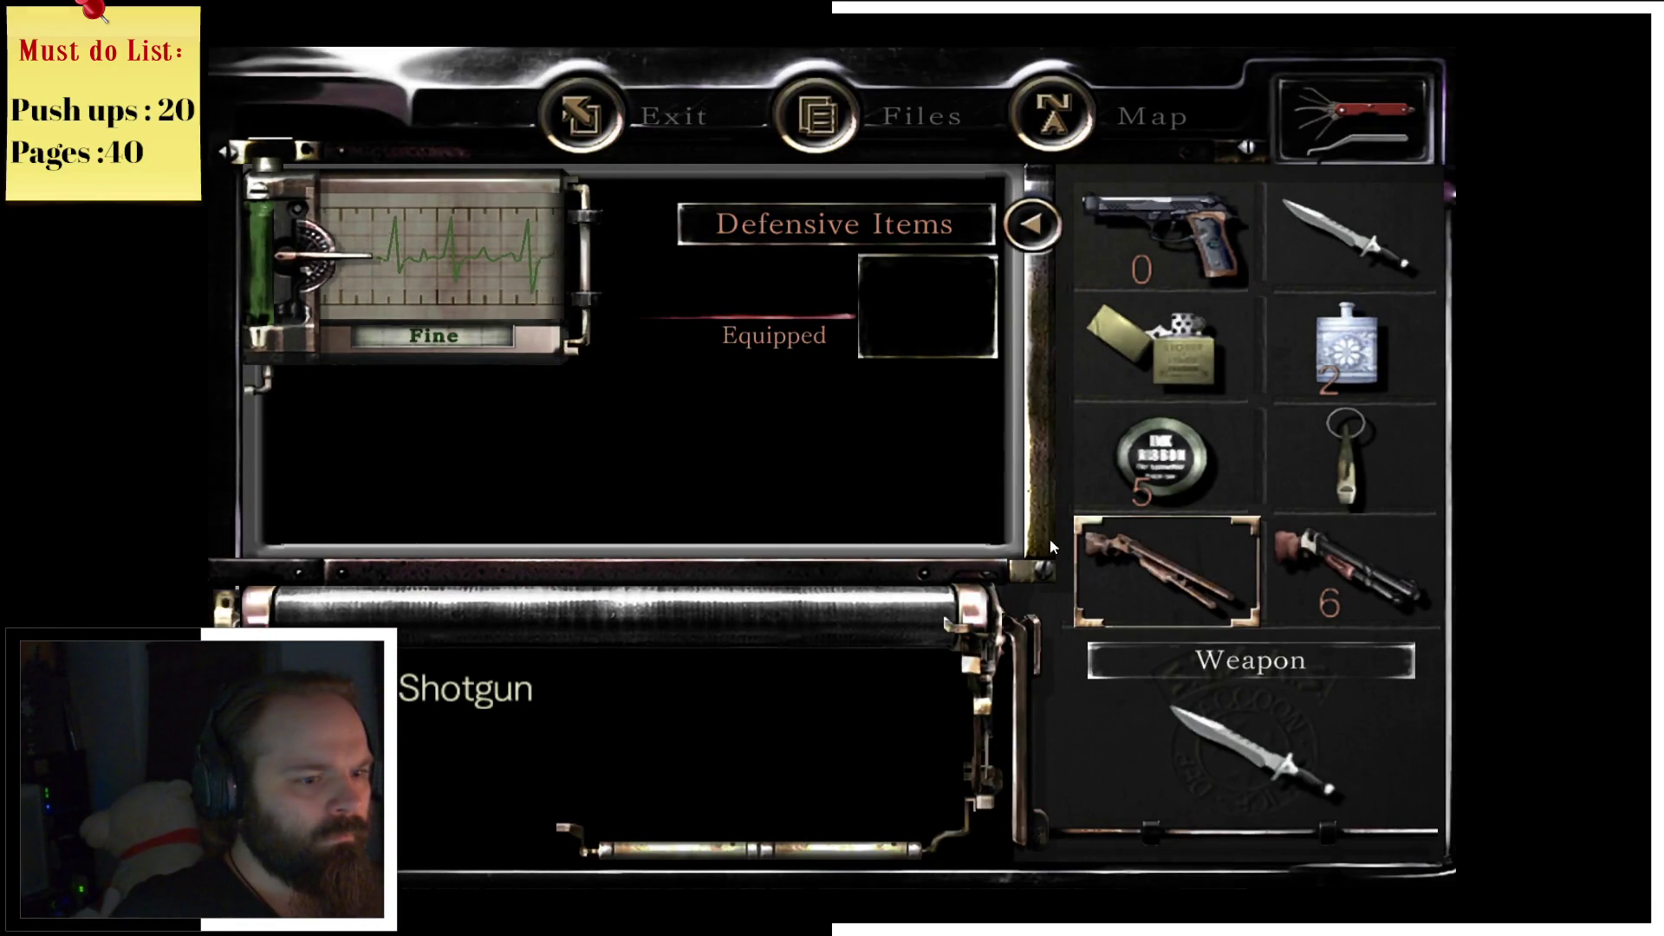
click(1076, 548)
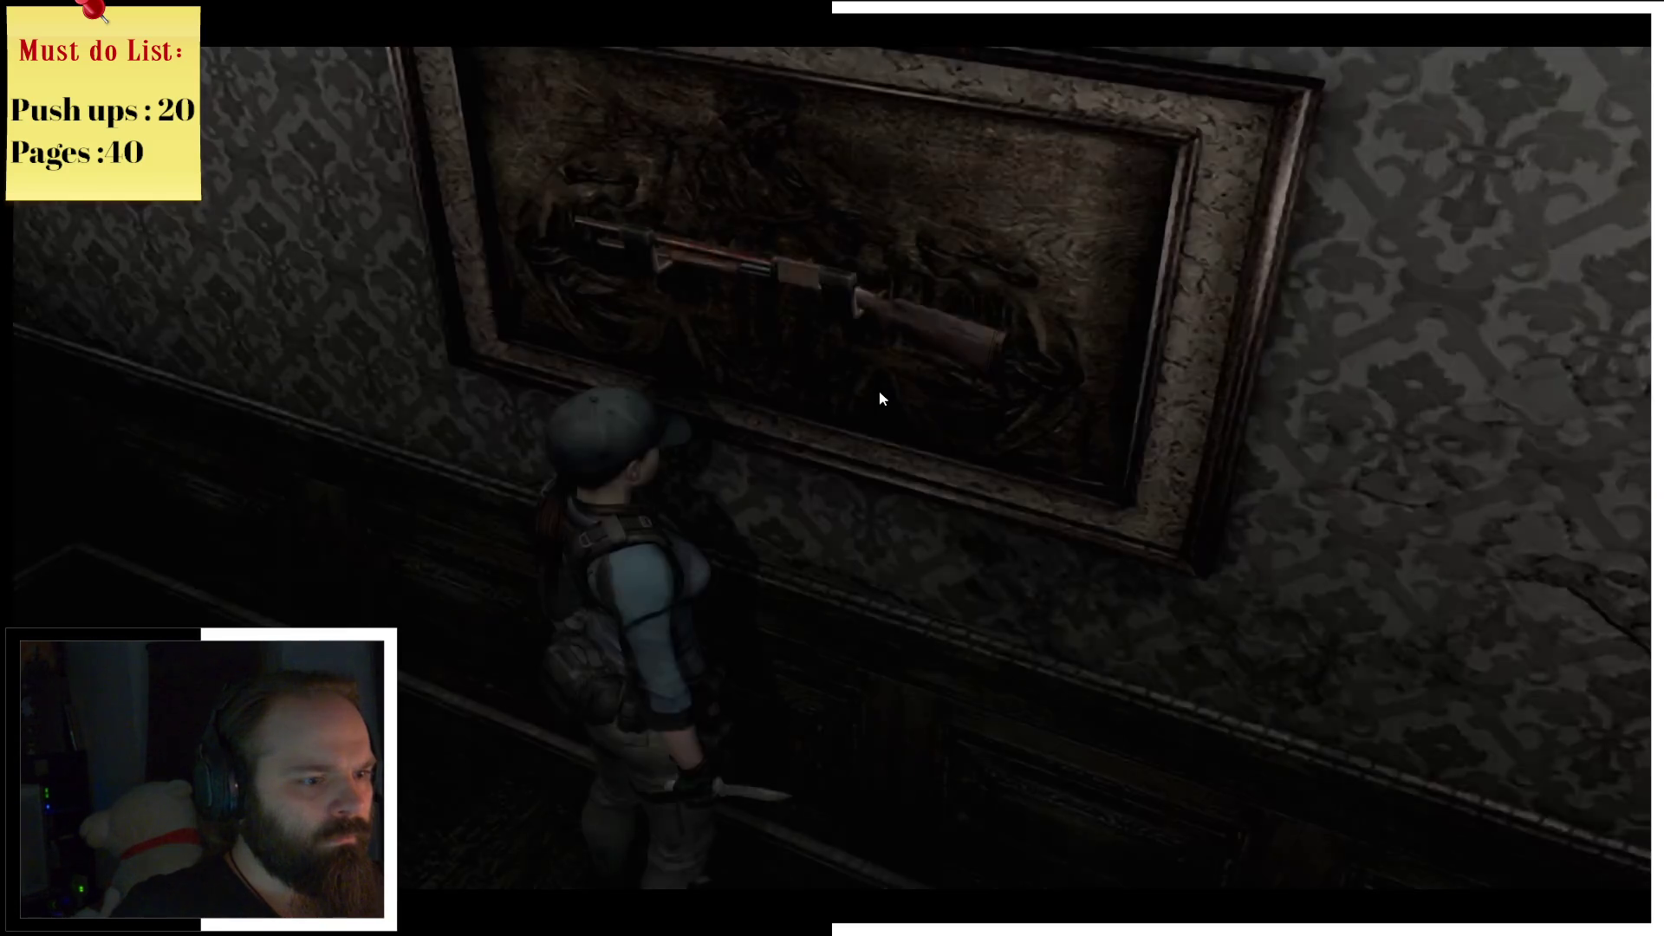
key(Down)
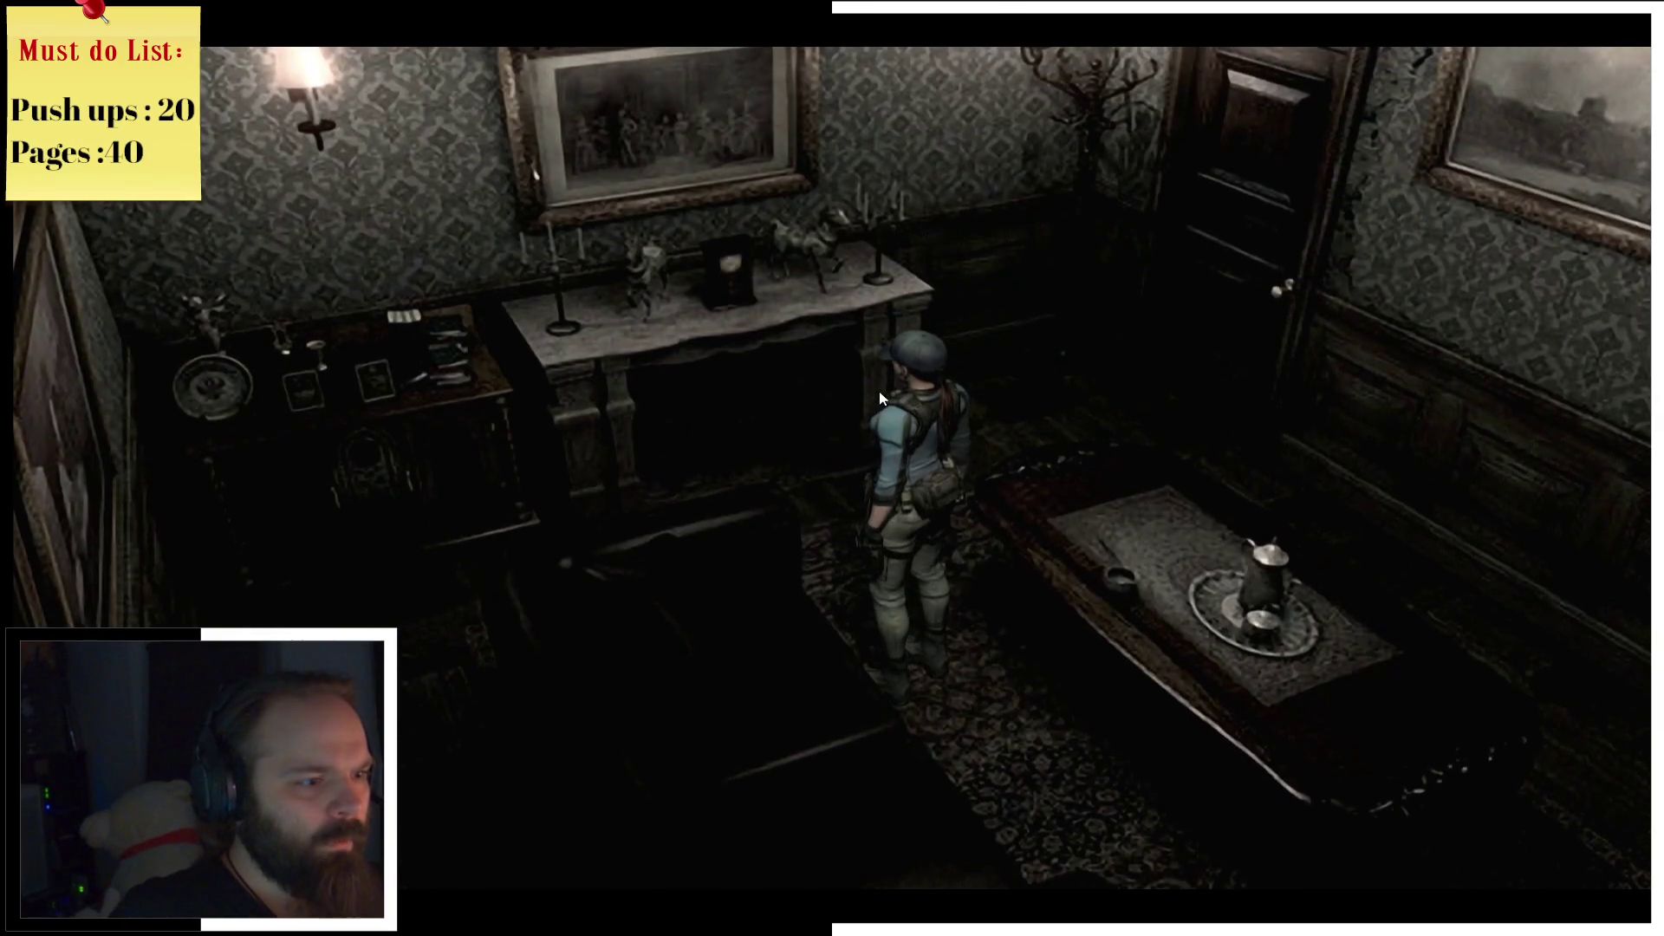
Step: Glance at the map, exit through the sitting room door, then reopen the Mansion 1F map
key(m)
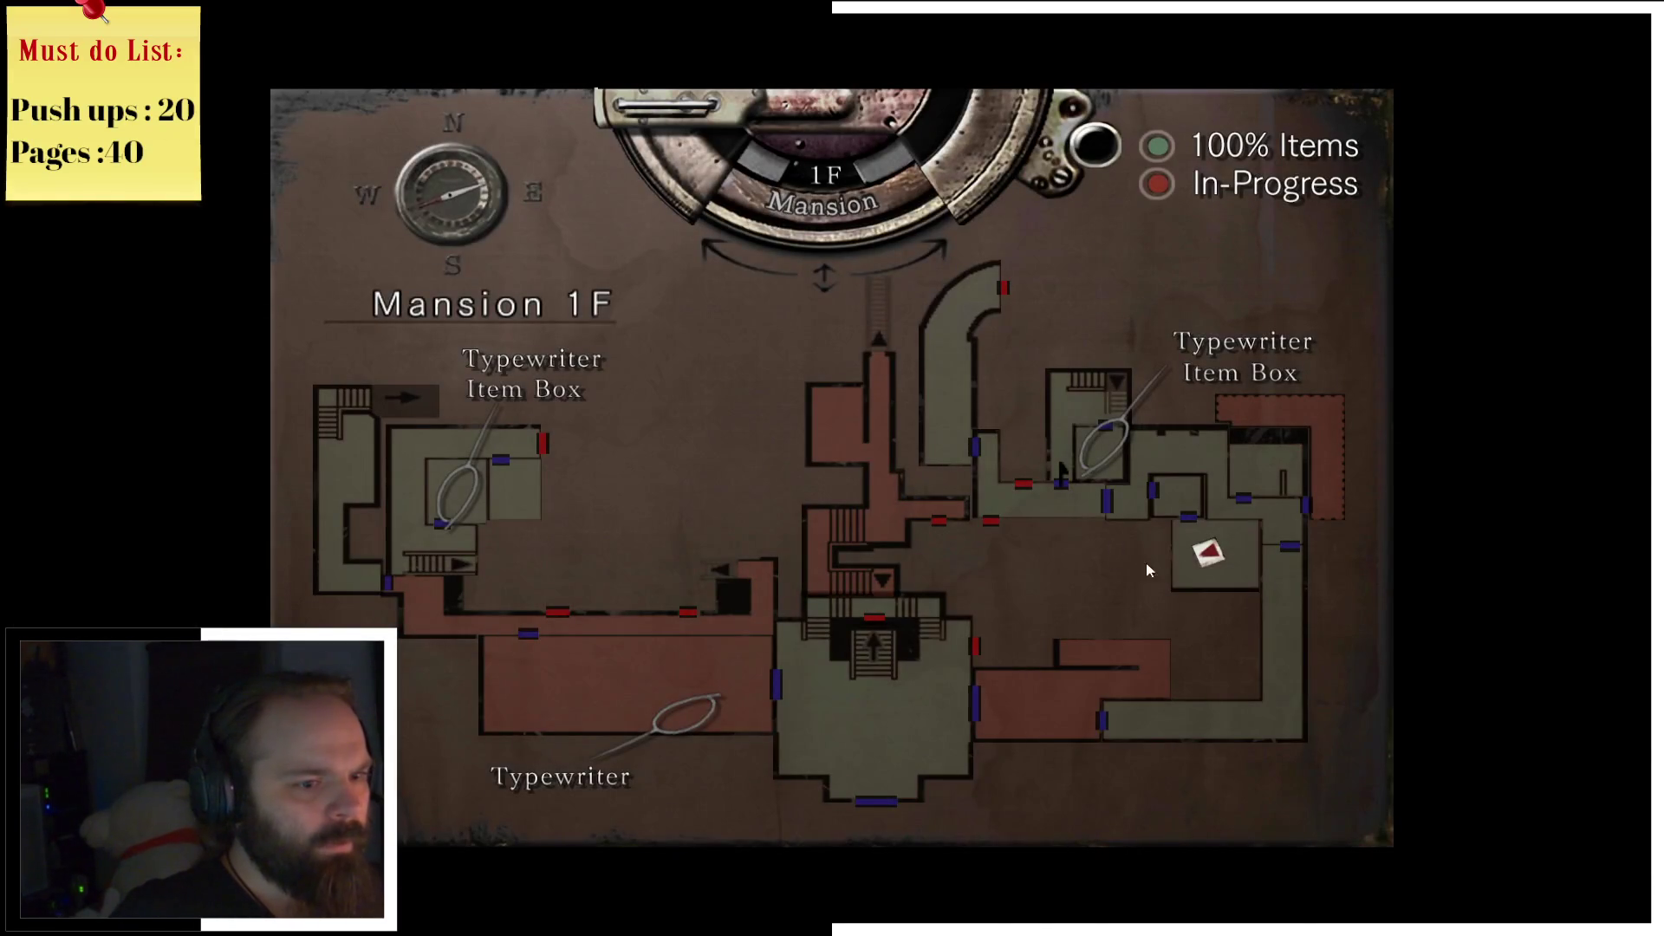
key(m)
key(Up)
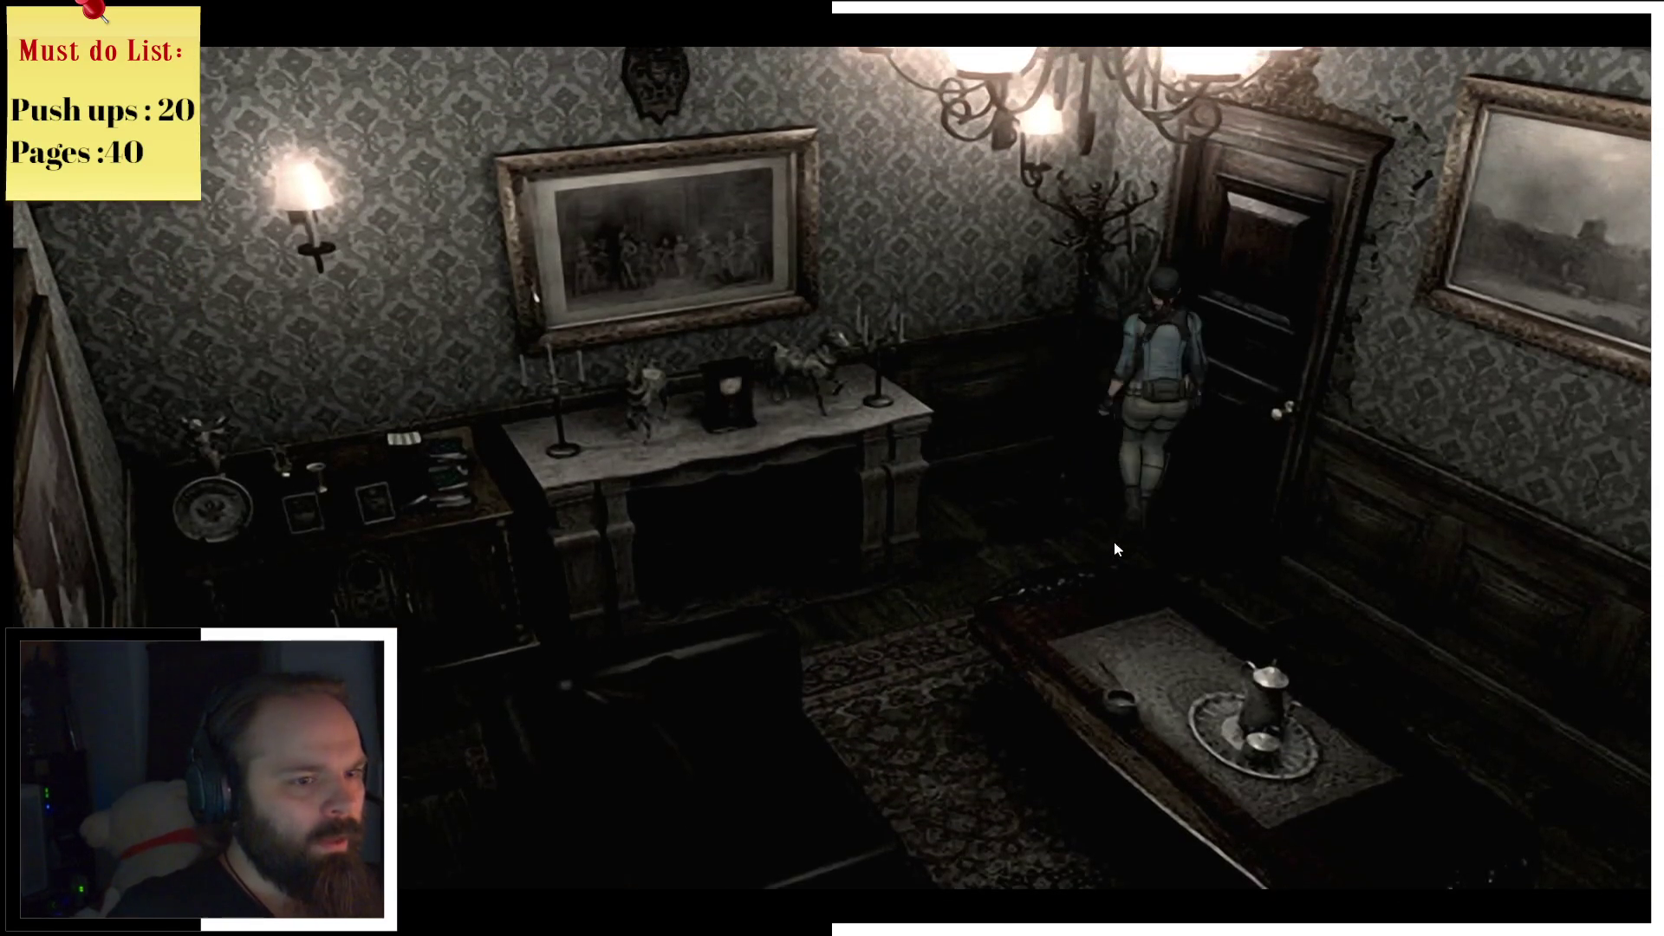
key(Return)
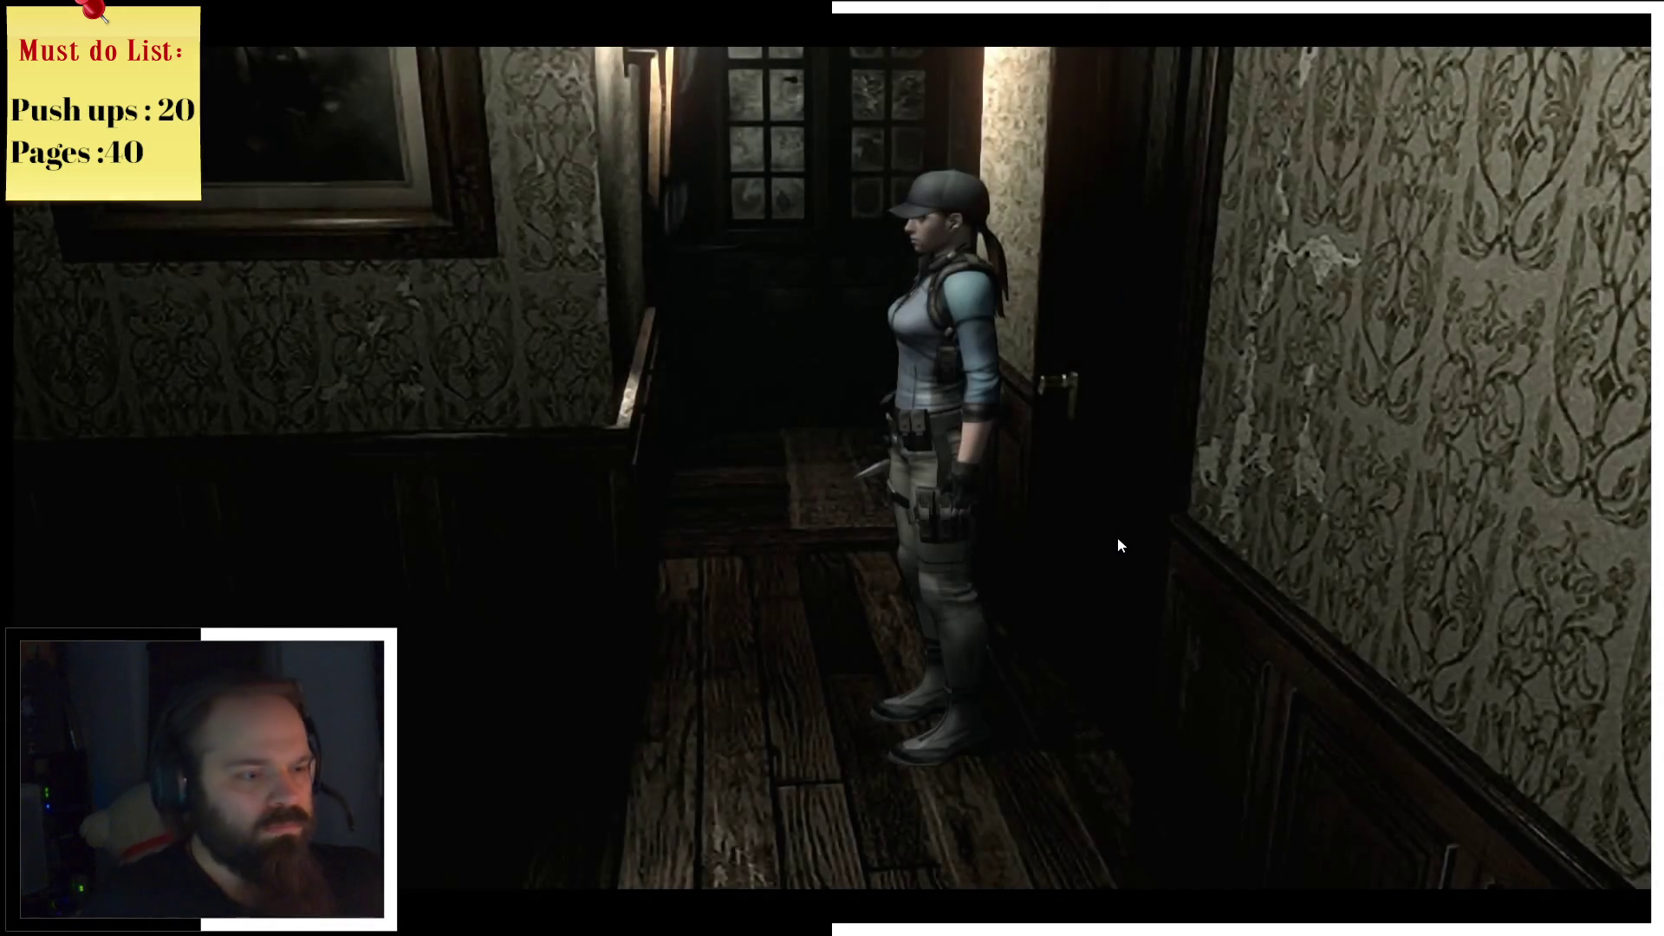
key(m)
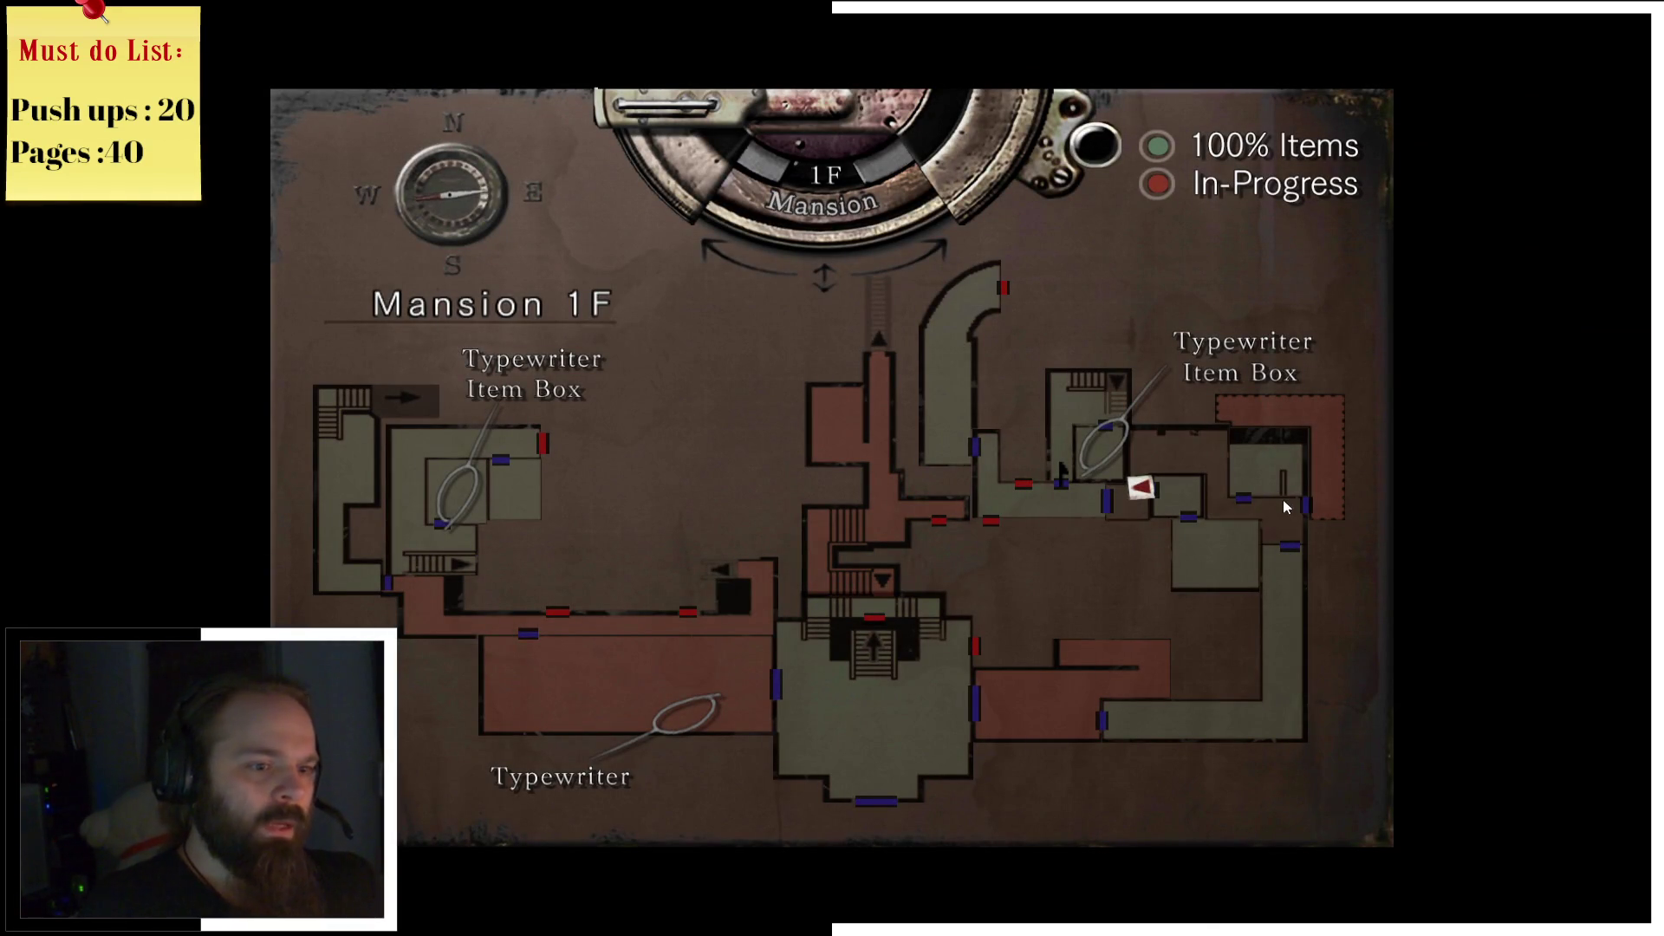
Step: Run through the corridors to the garden door, then turn back into the mansion
key(m)
key(w)
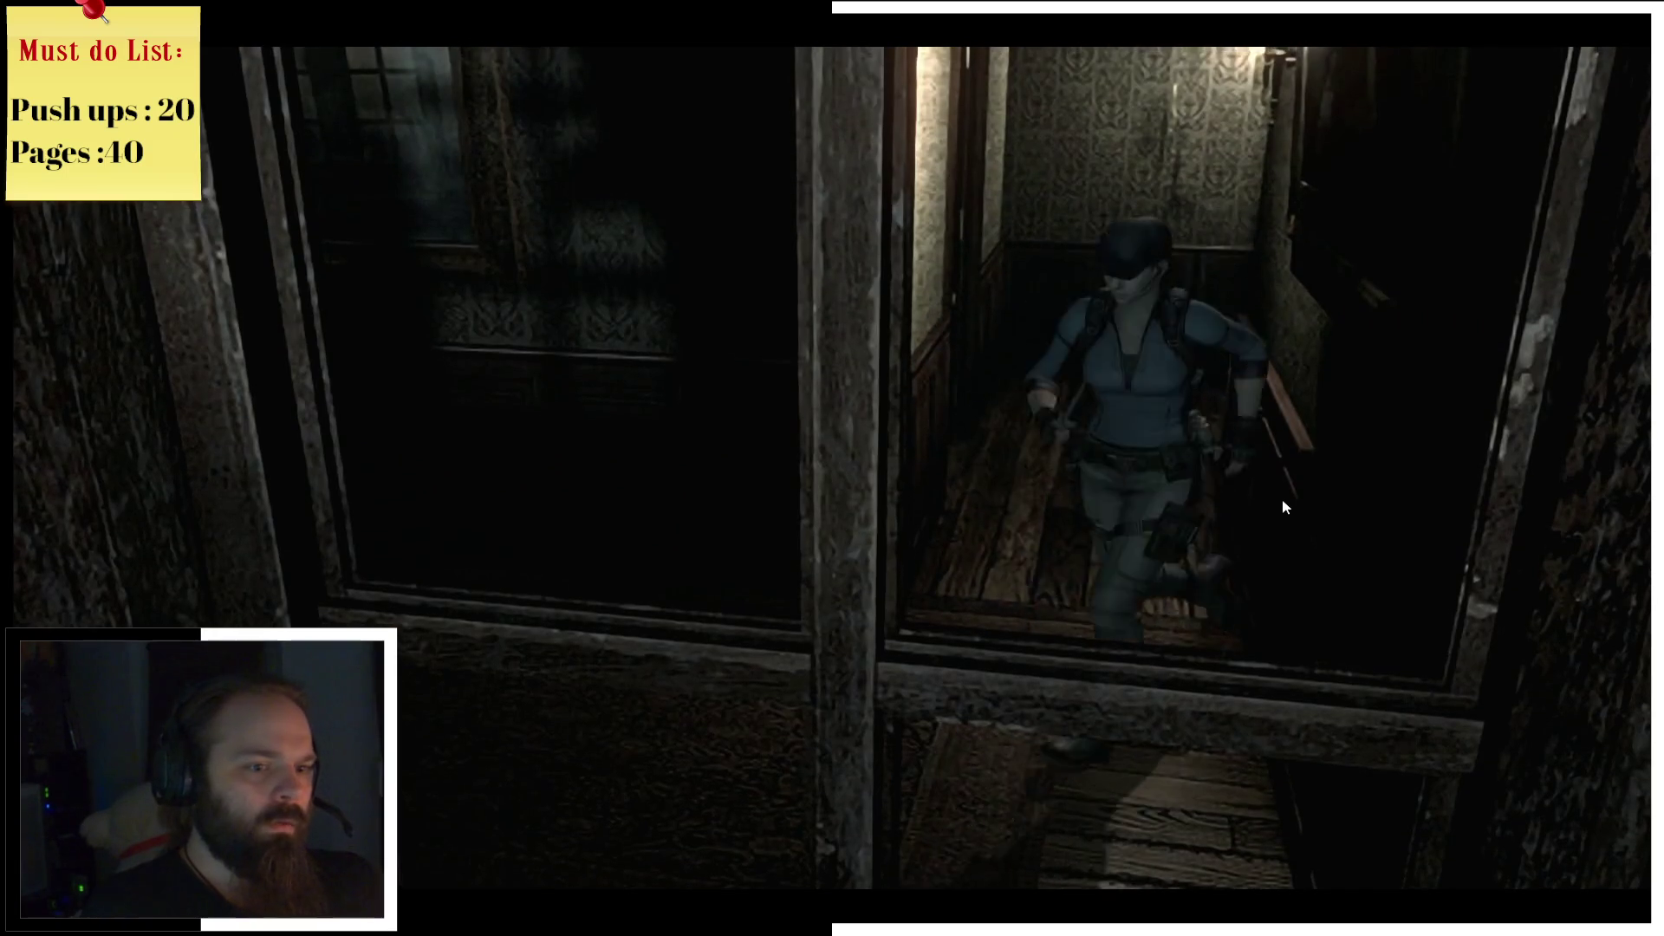
key(w)
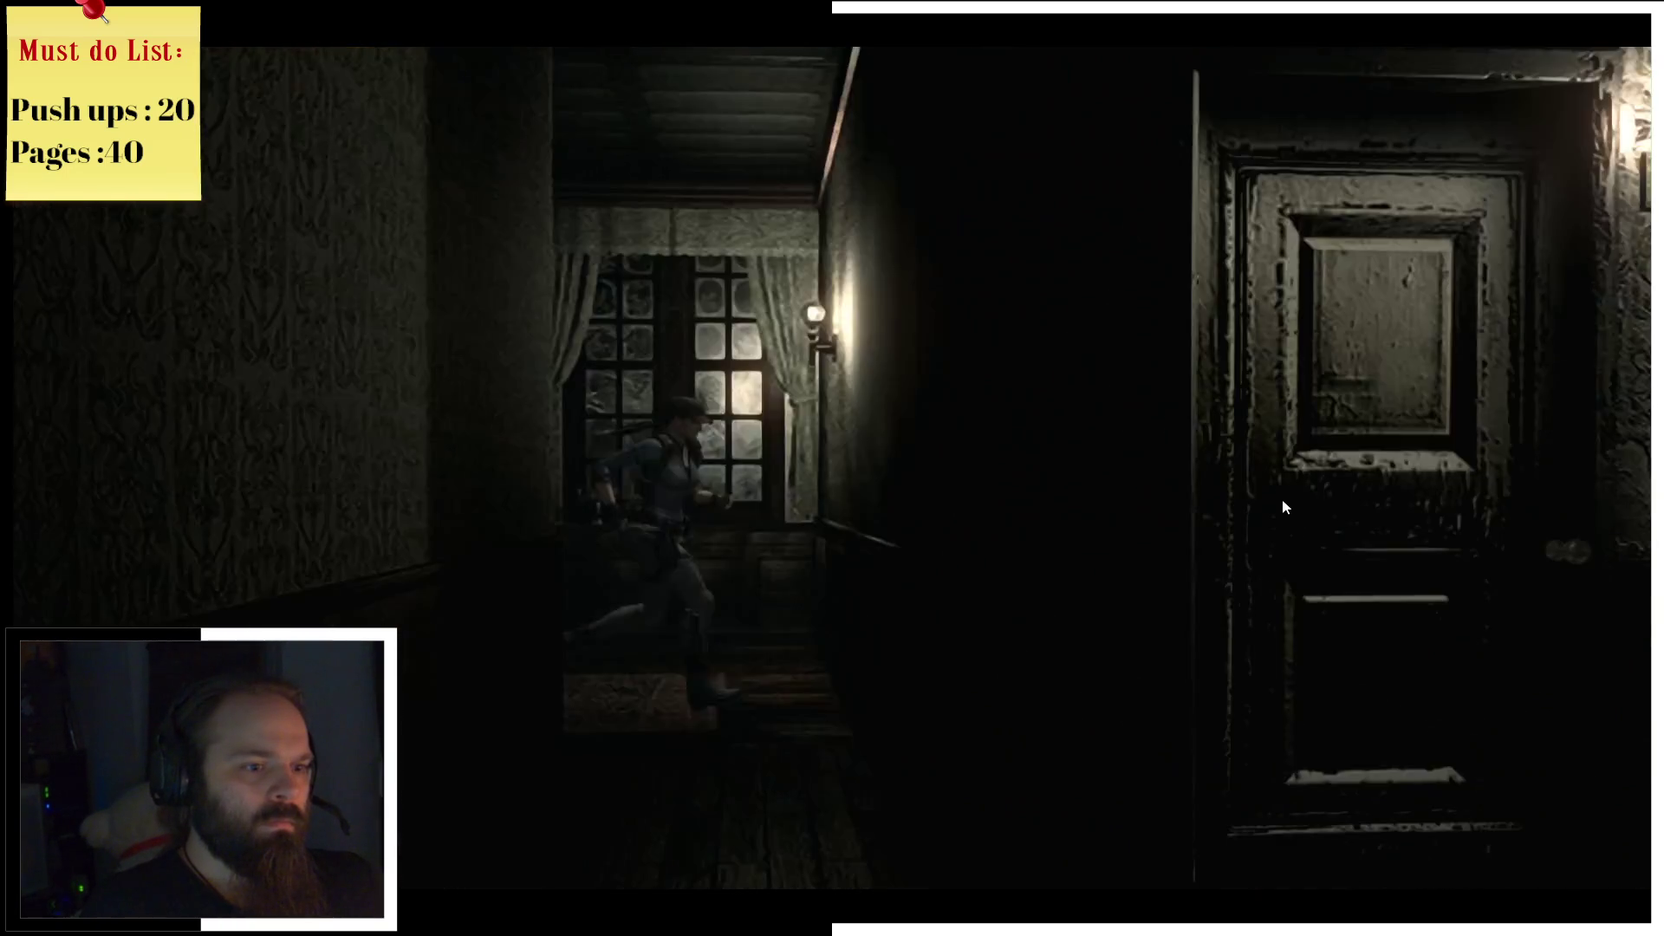
key(w)
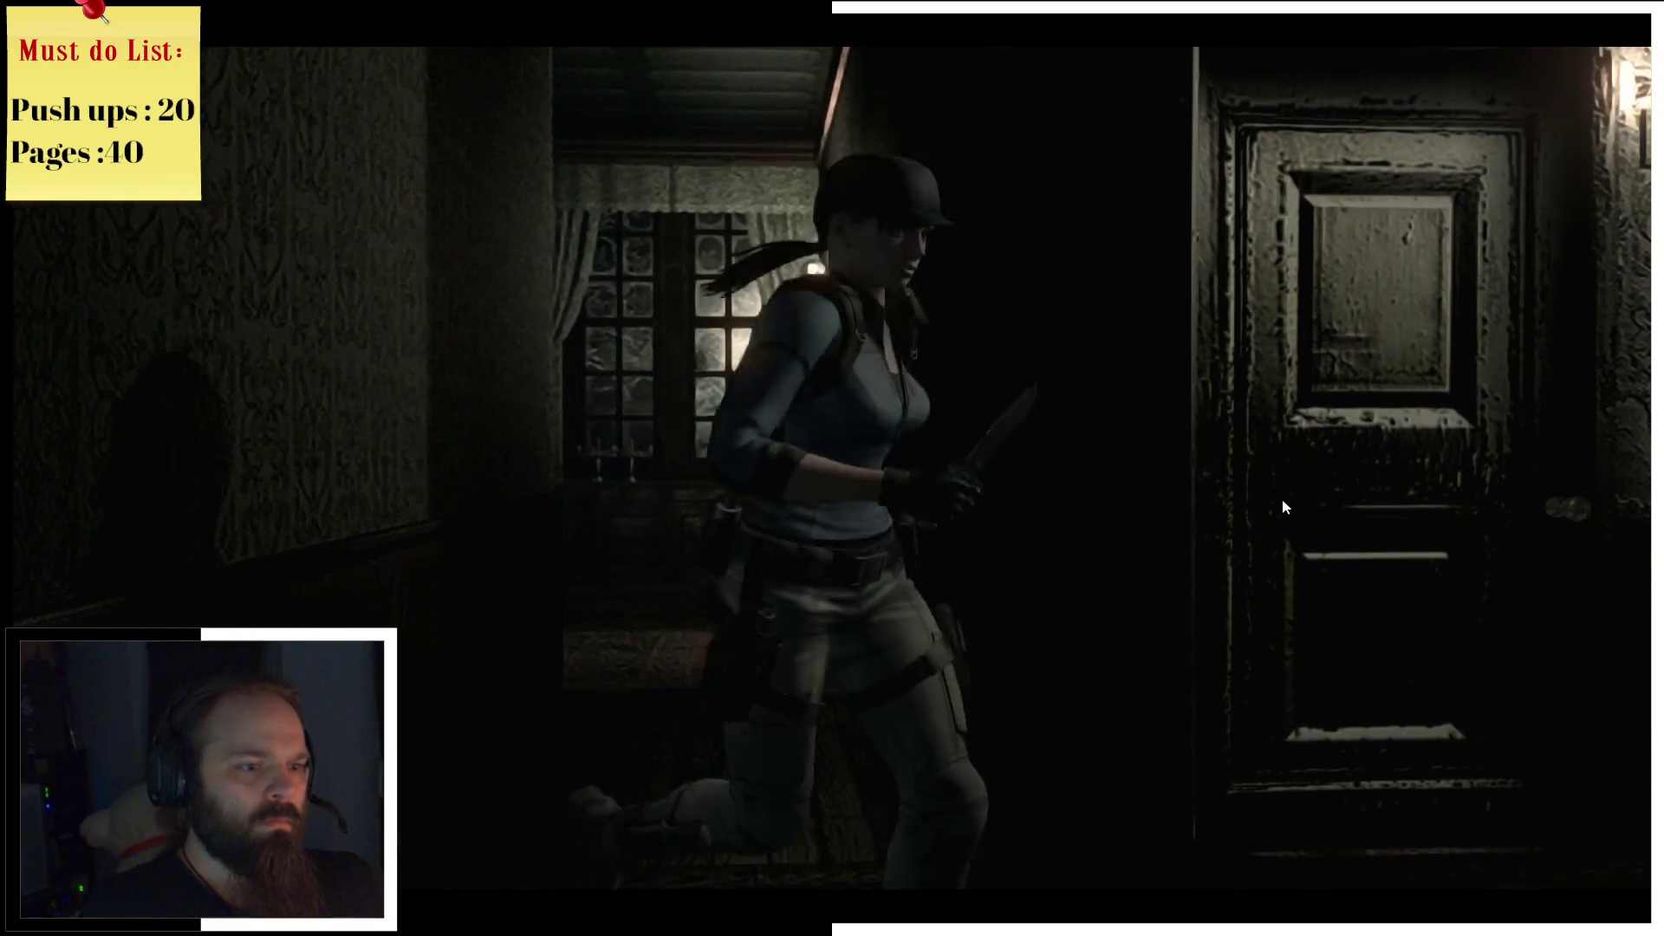
key(w)
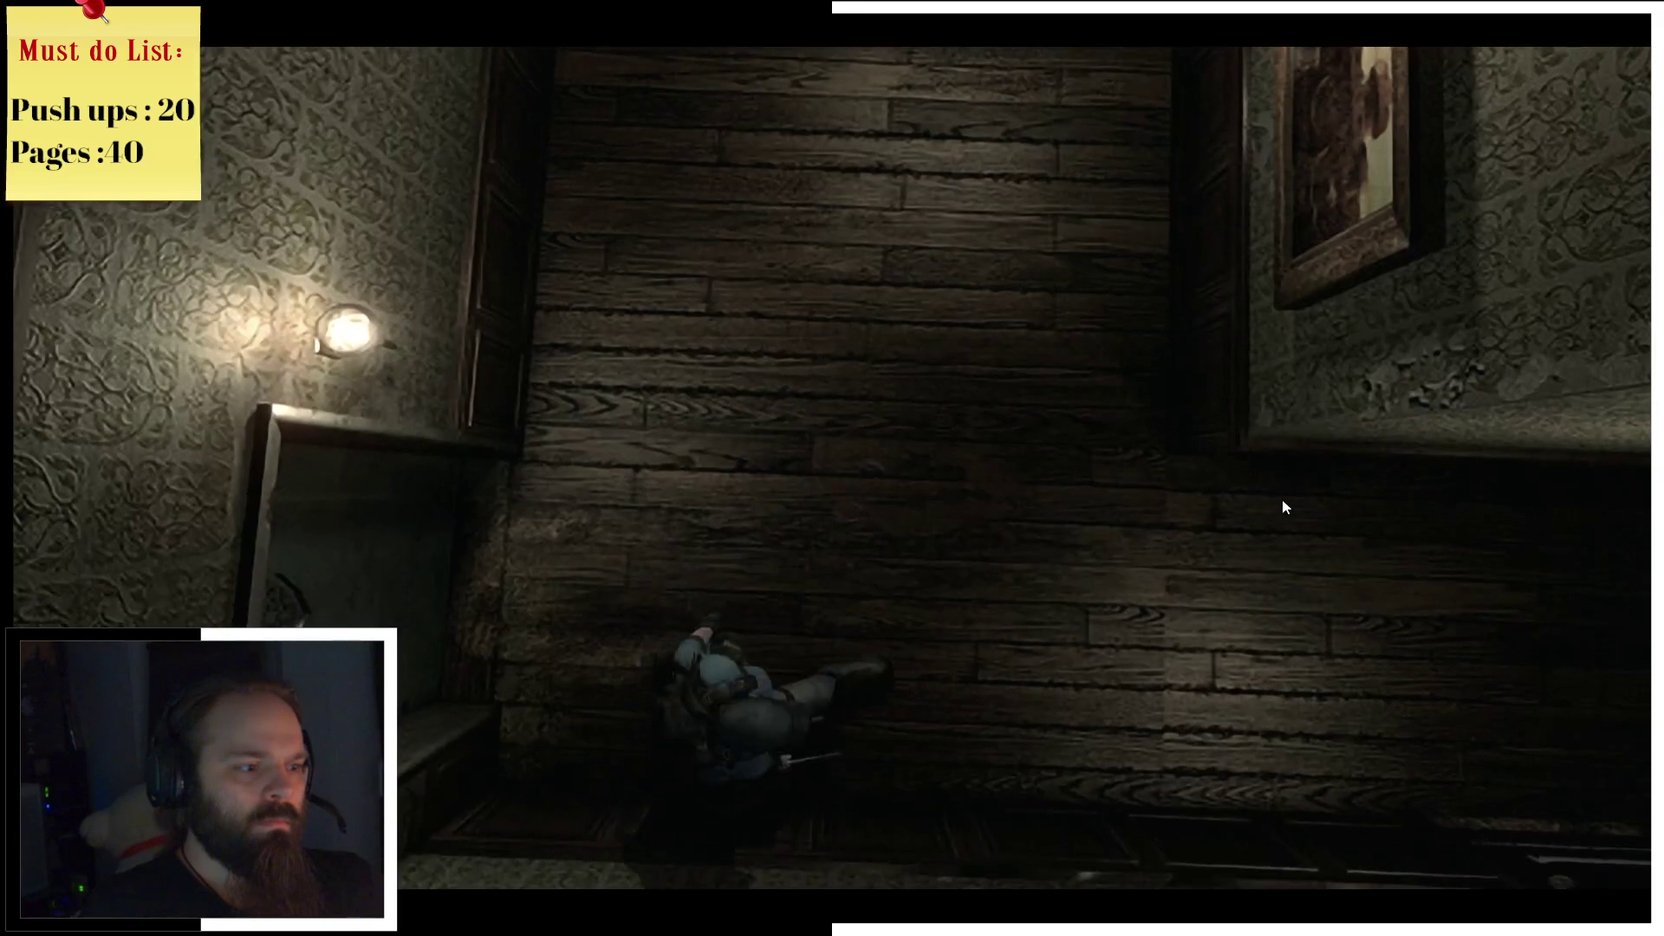
key(e)
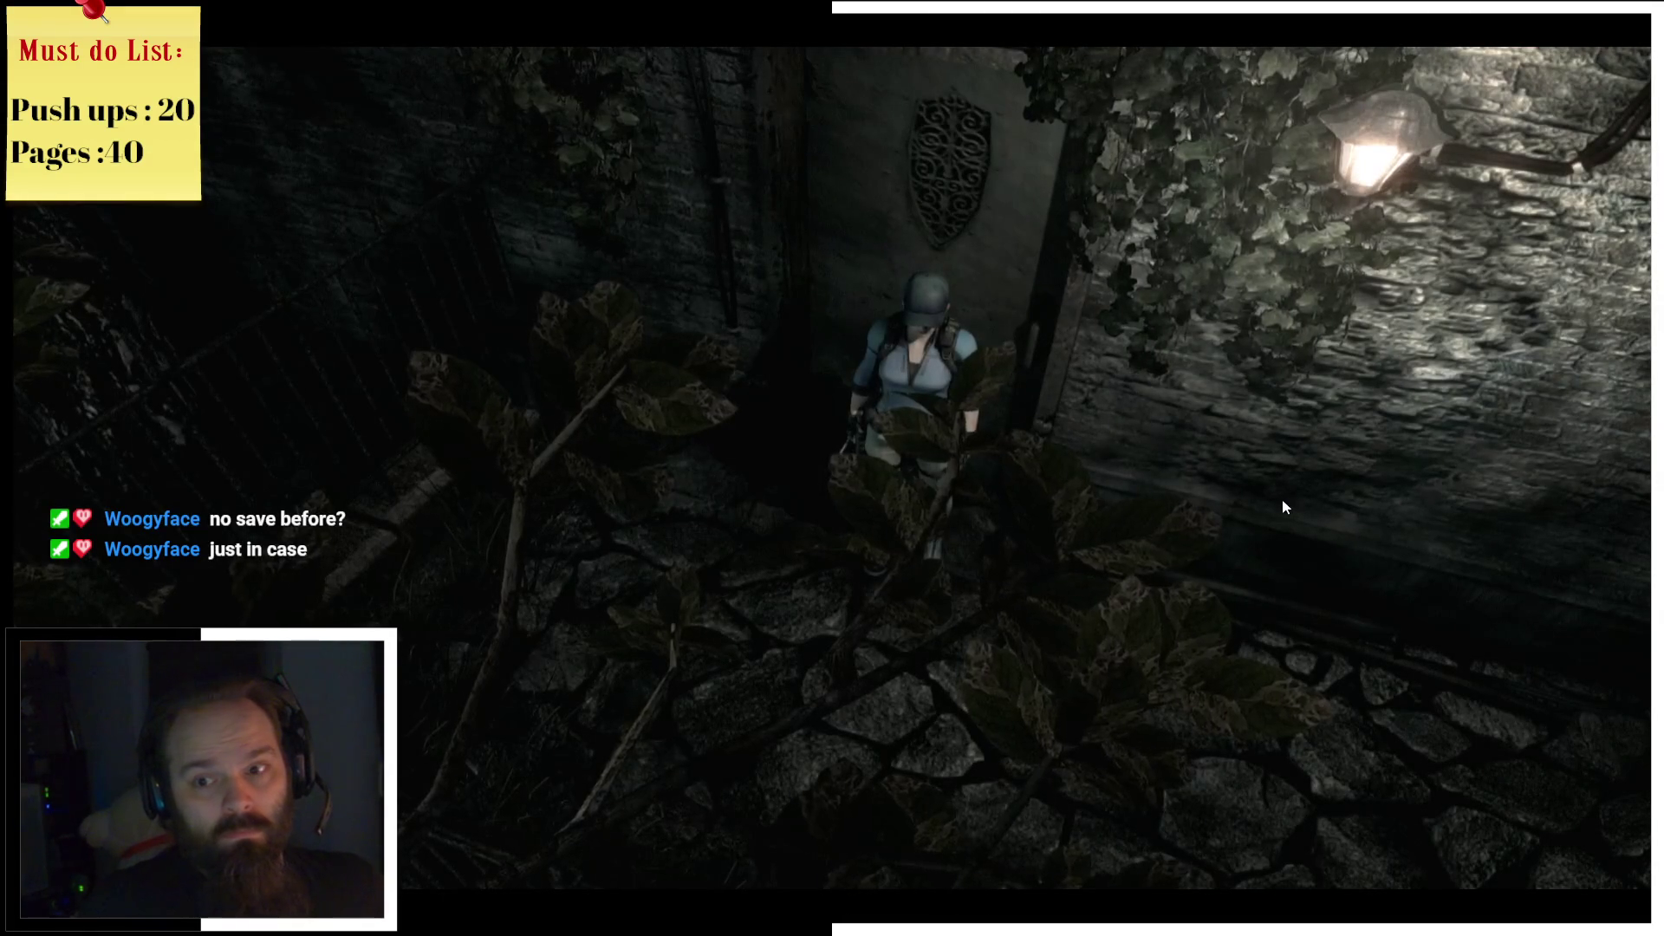
key(w)
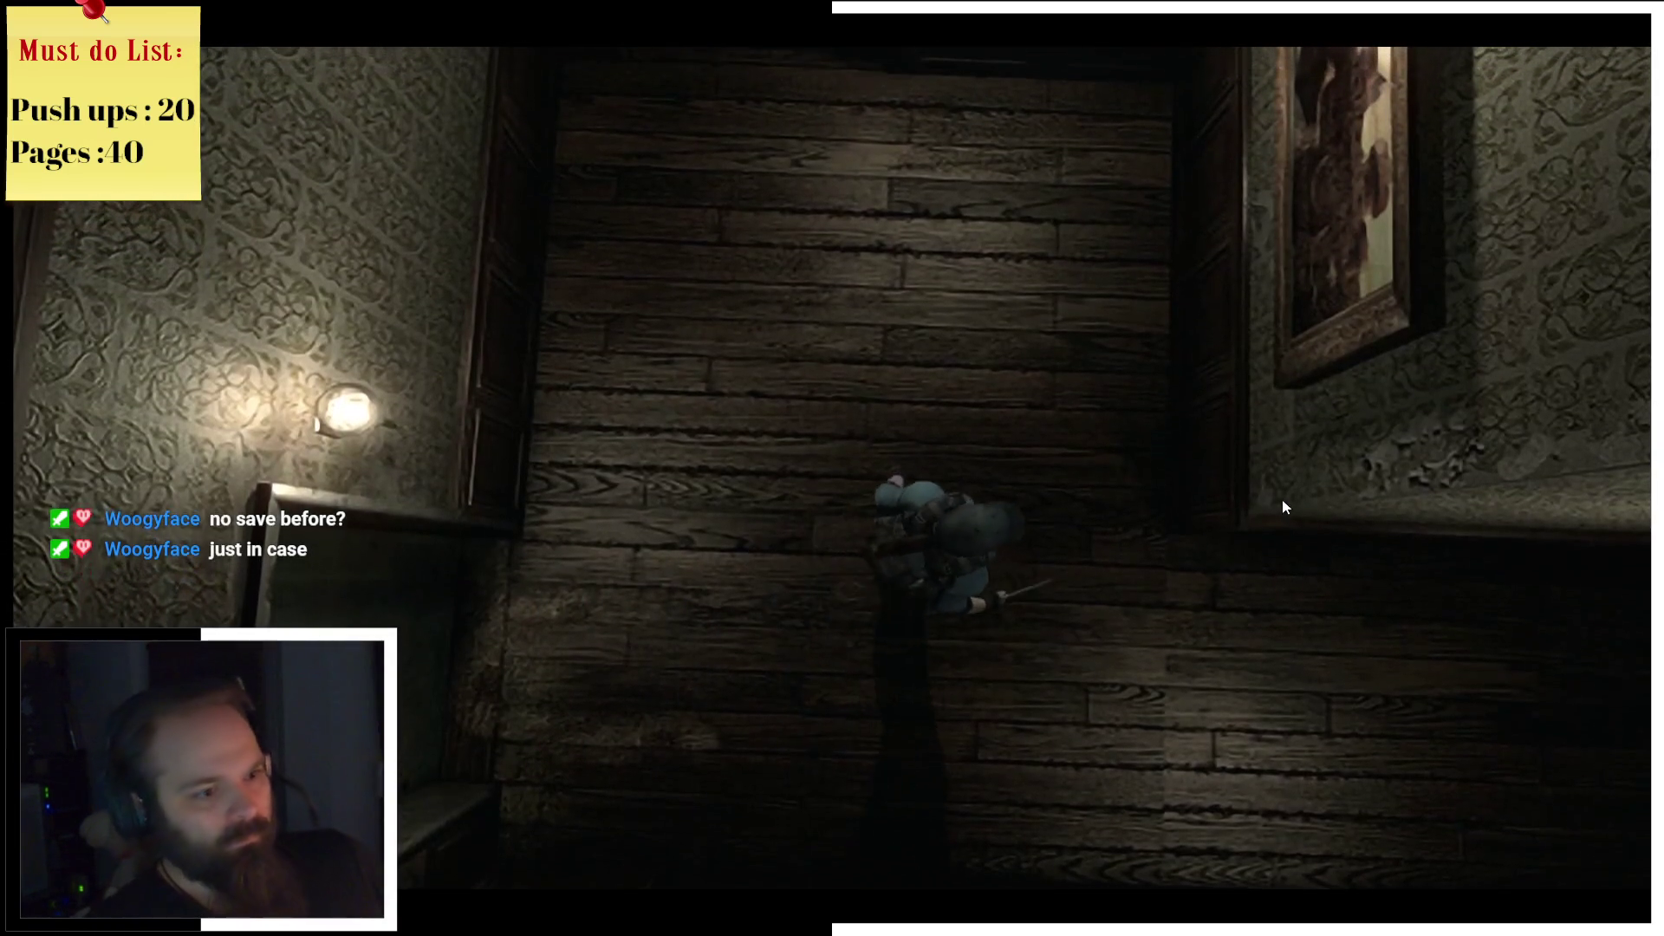
Step: Check the Mansion 1F map and walk around the corner to the next door
key(m)
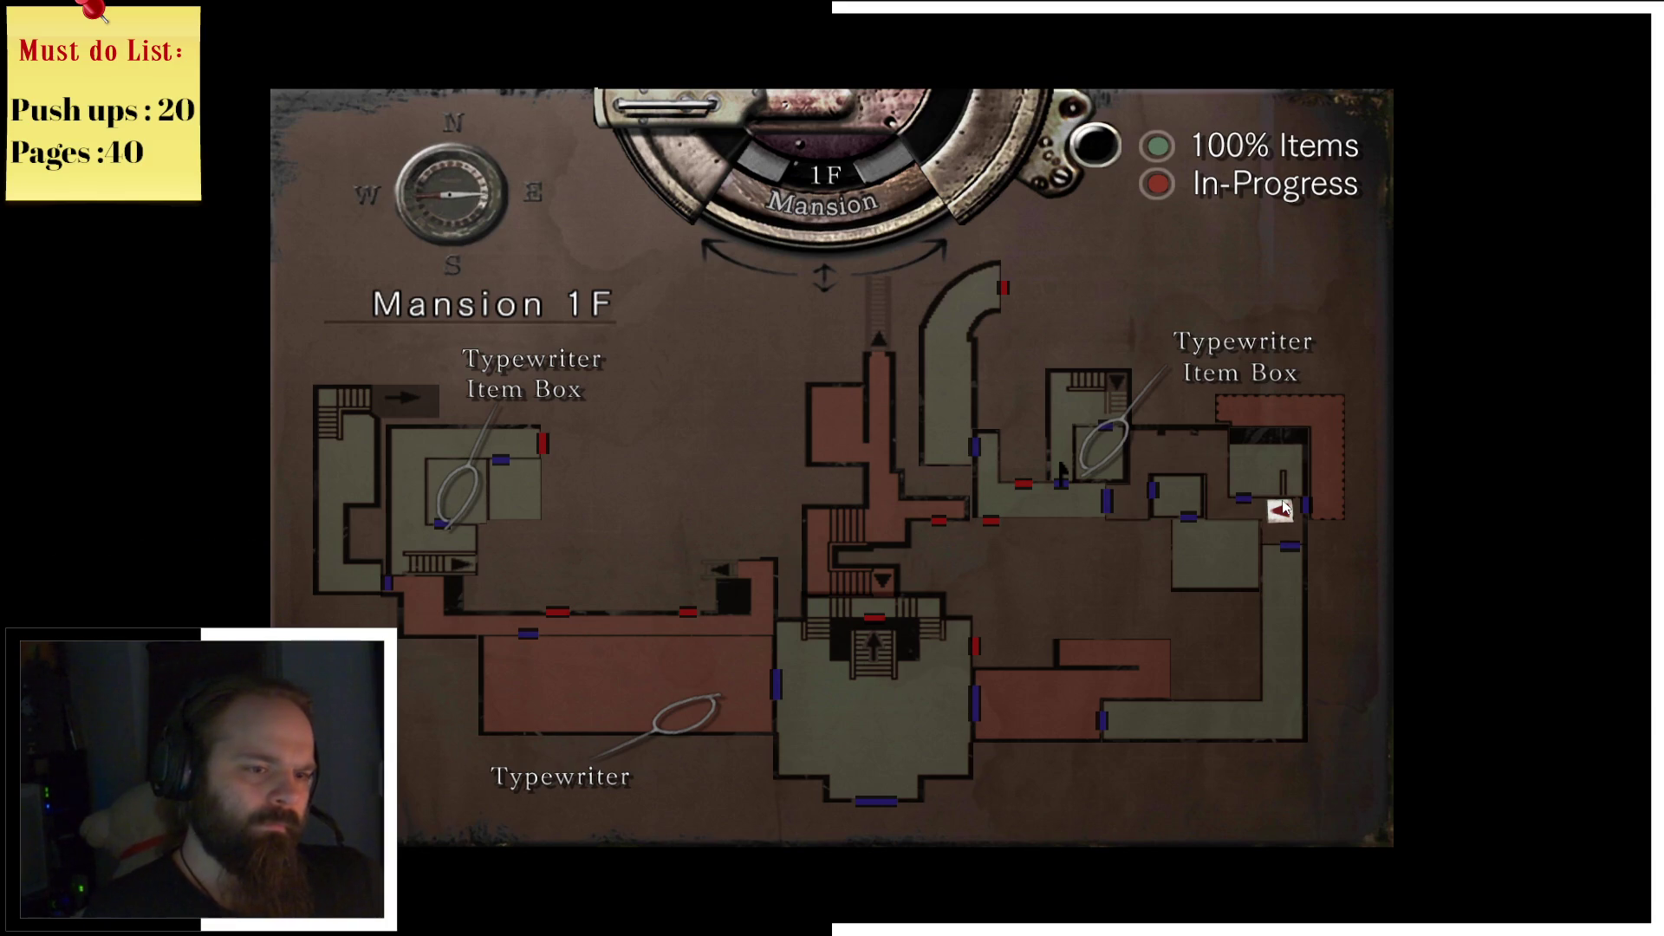
key(m)
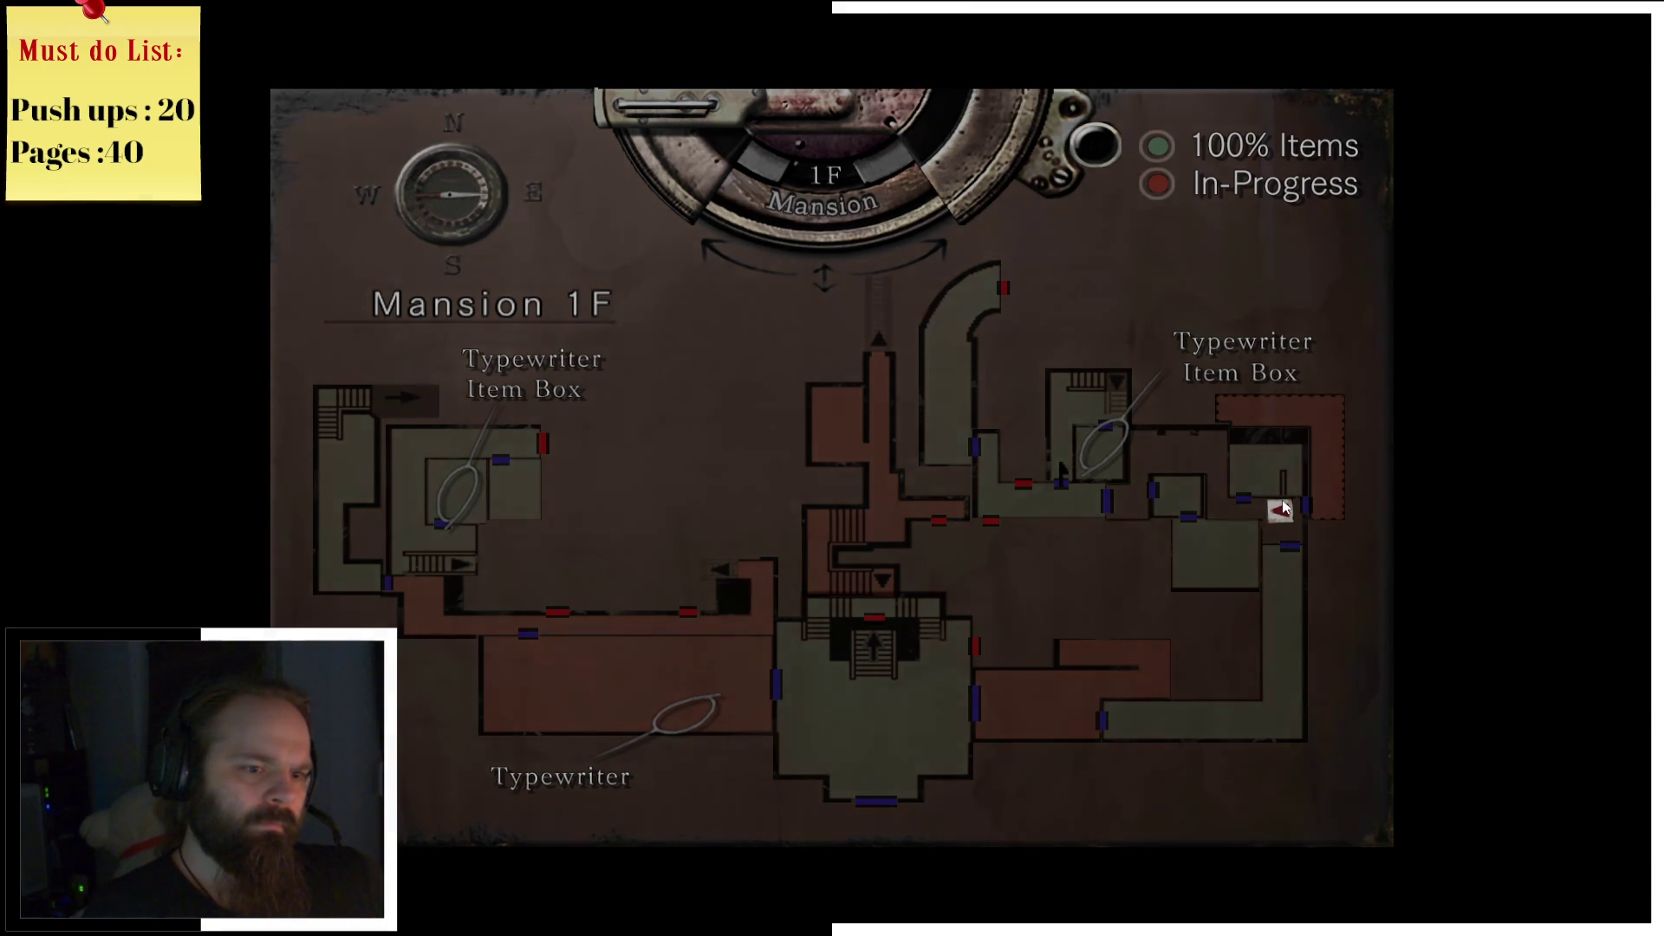
key(w)
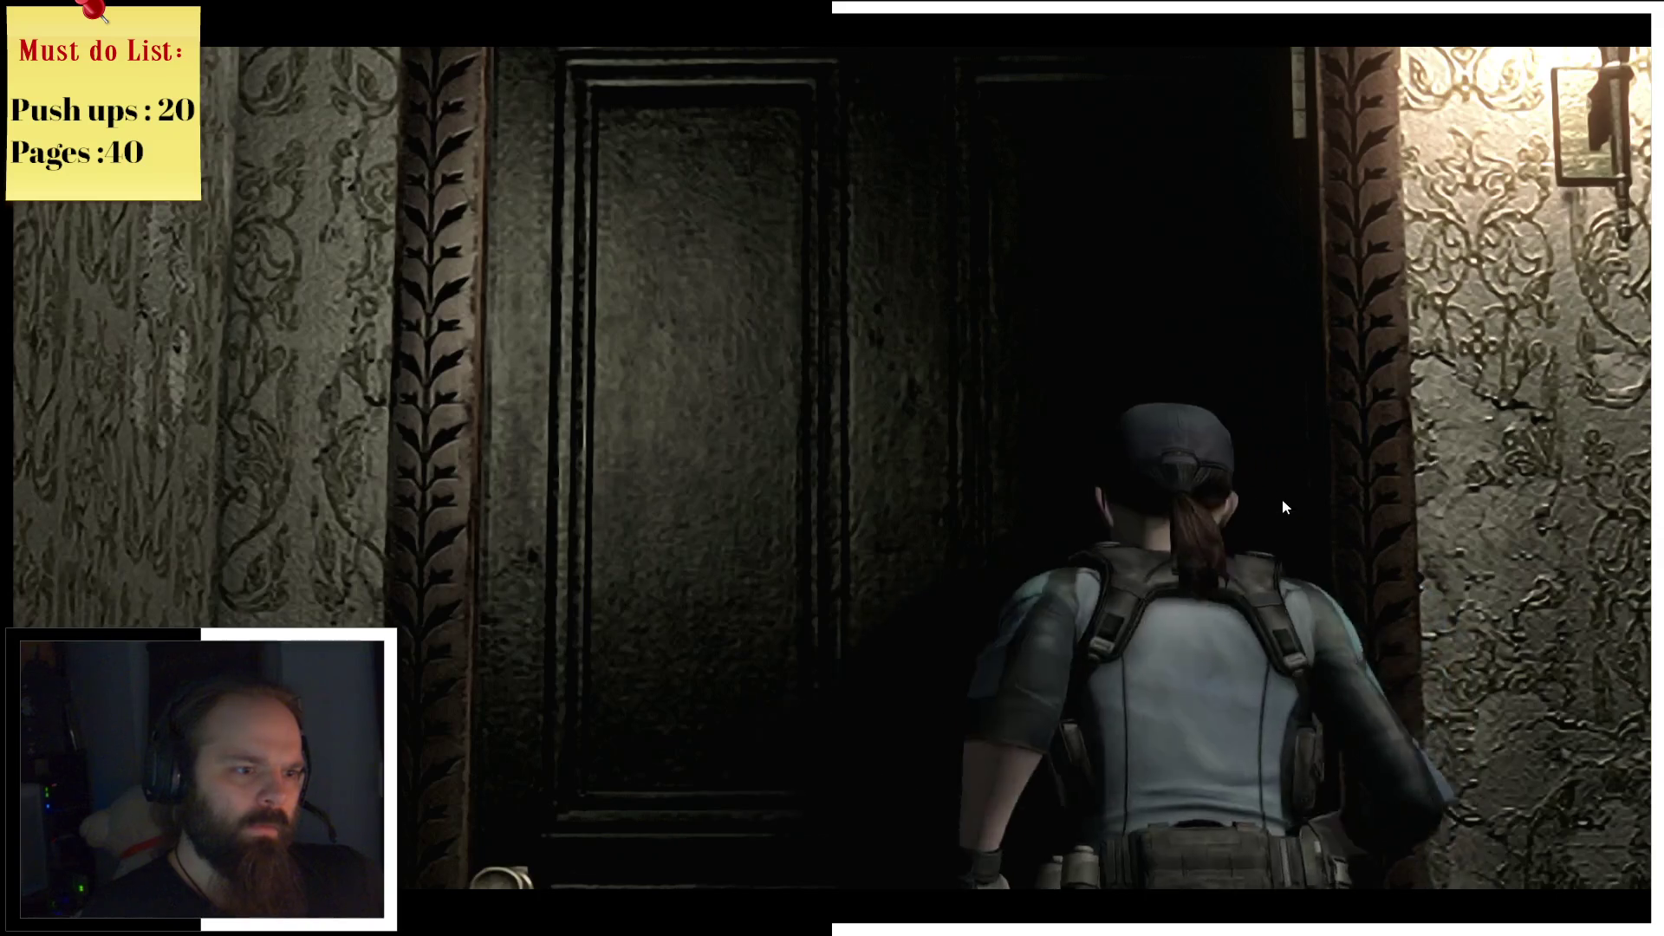
Step: Go through the door into the checkered corridor and check the Mansion 1F map
key(e)
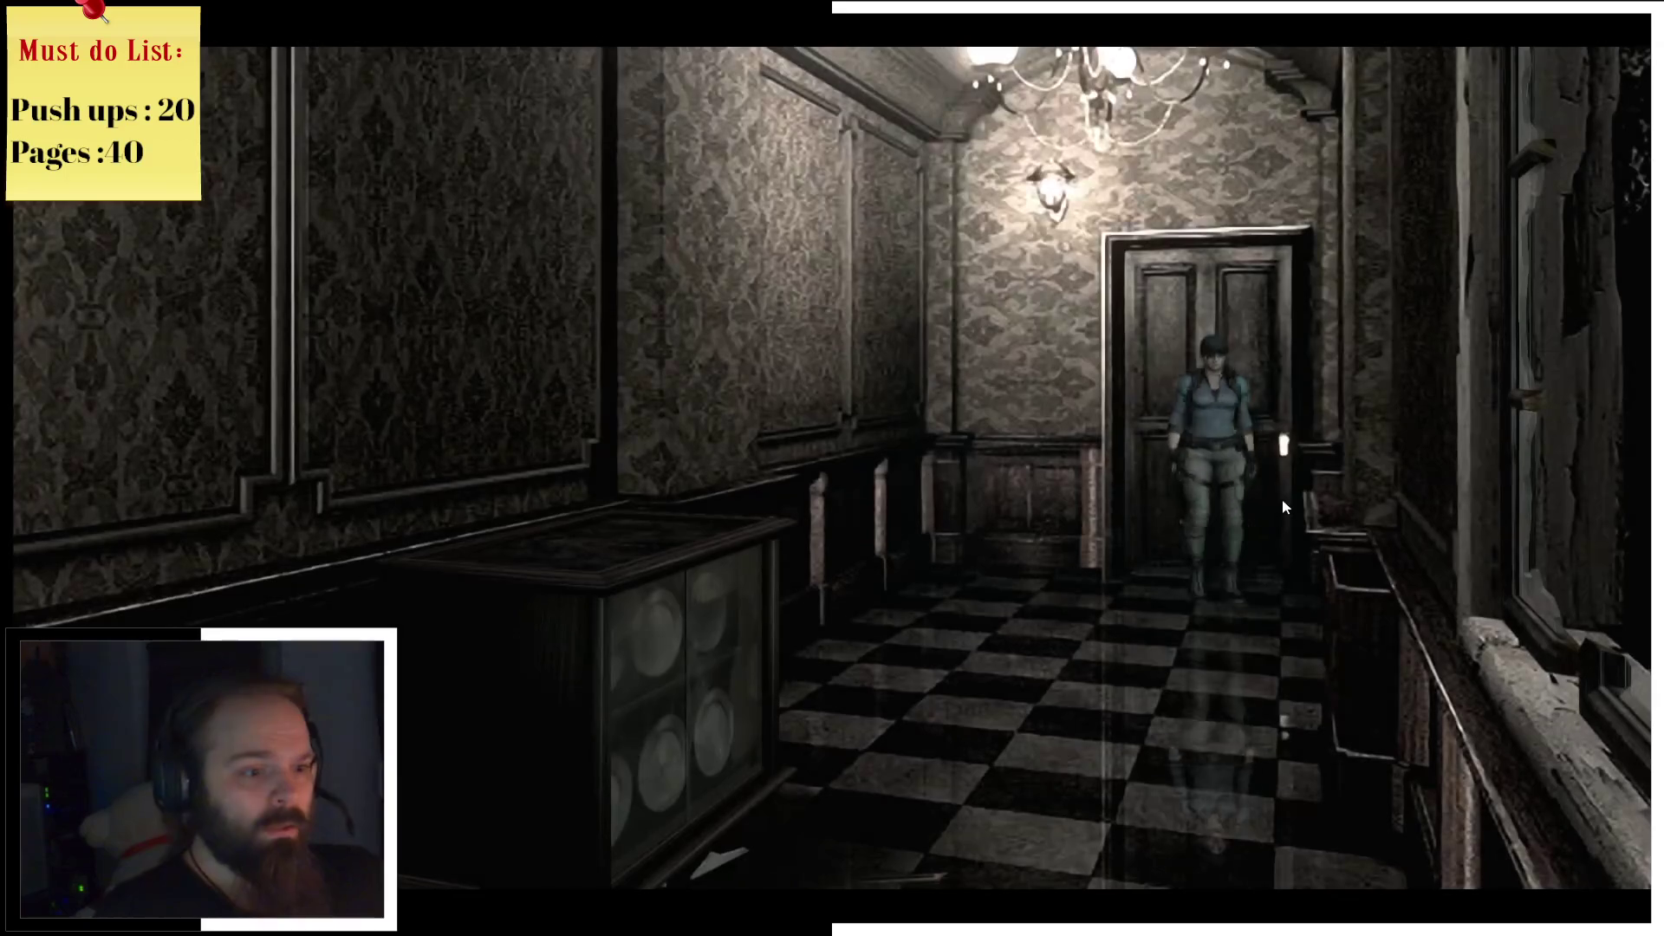
key(w)
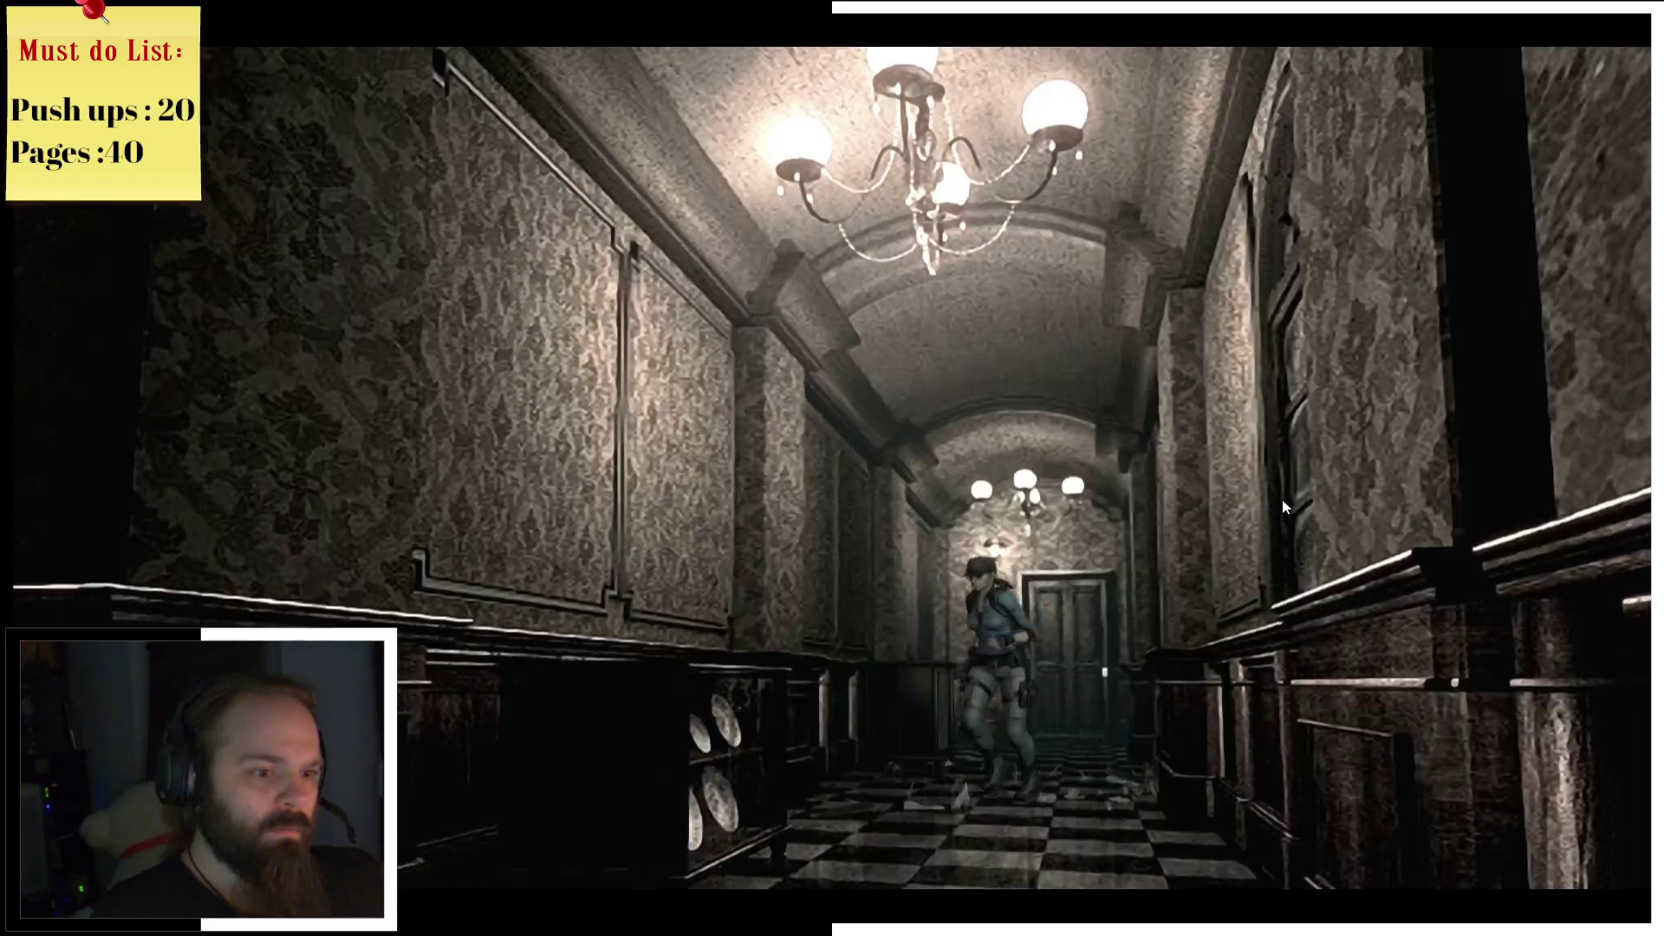
key(w)
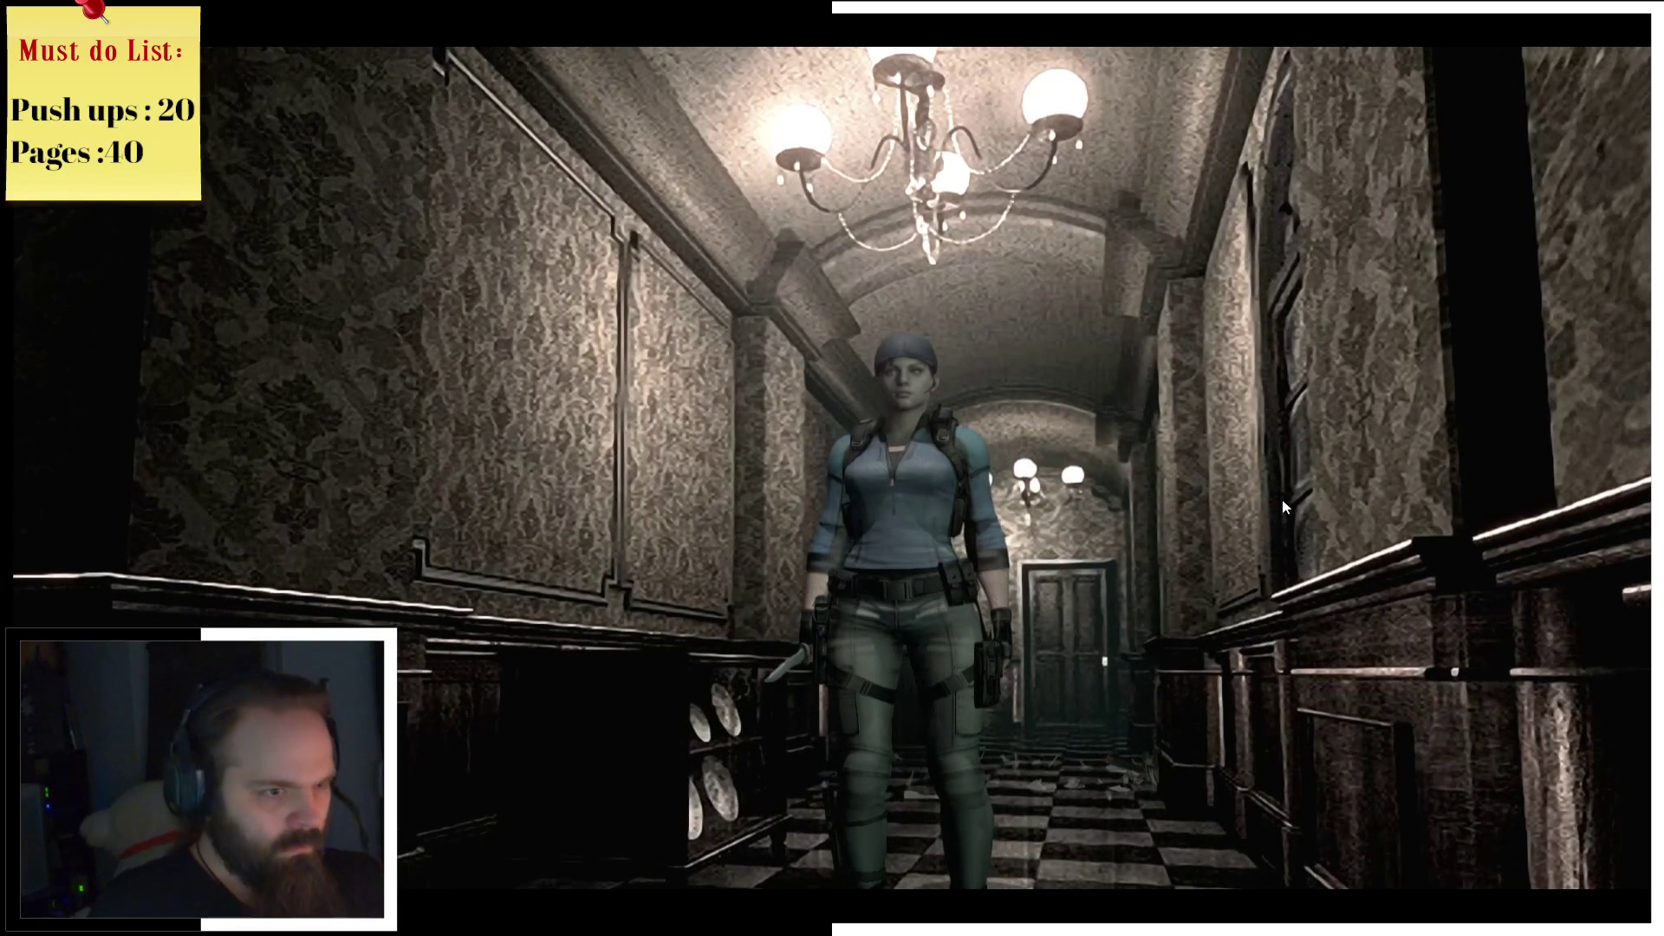
key(m)
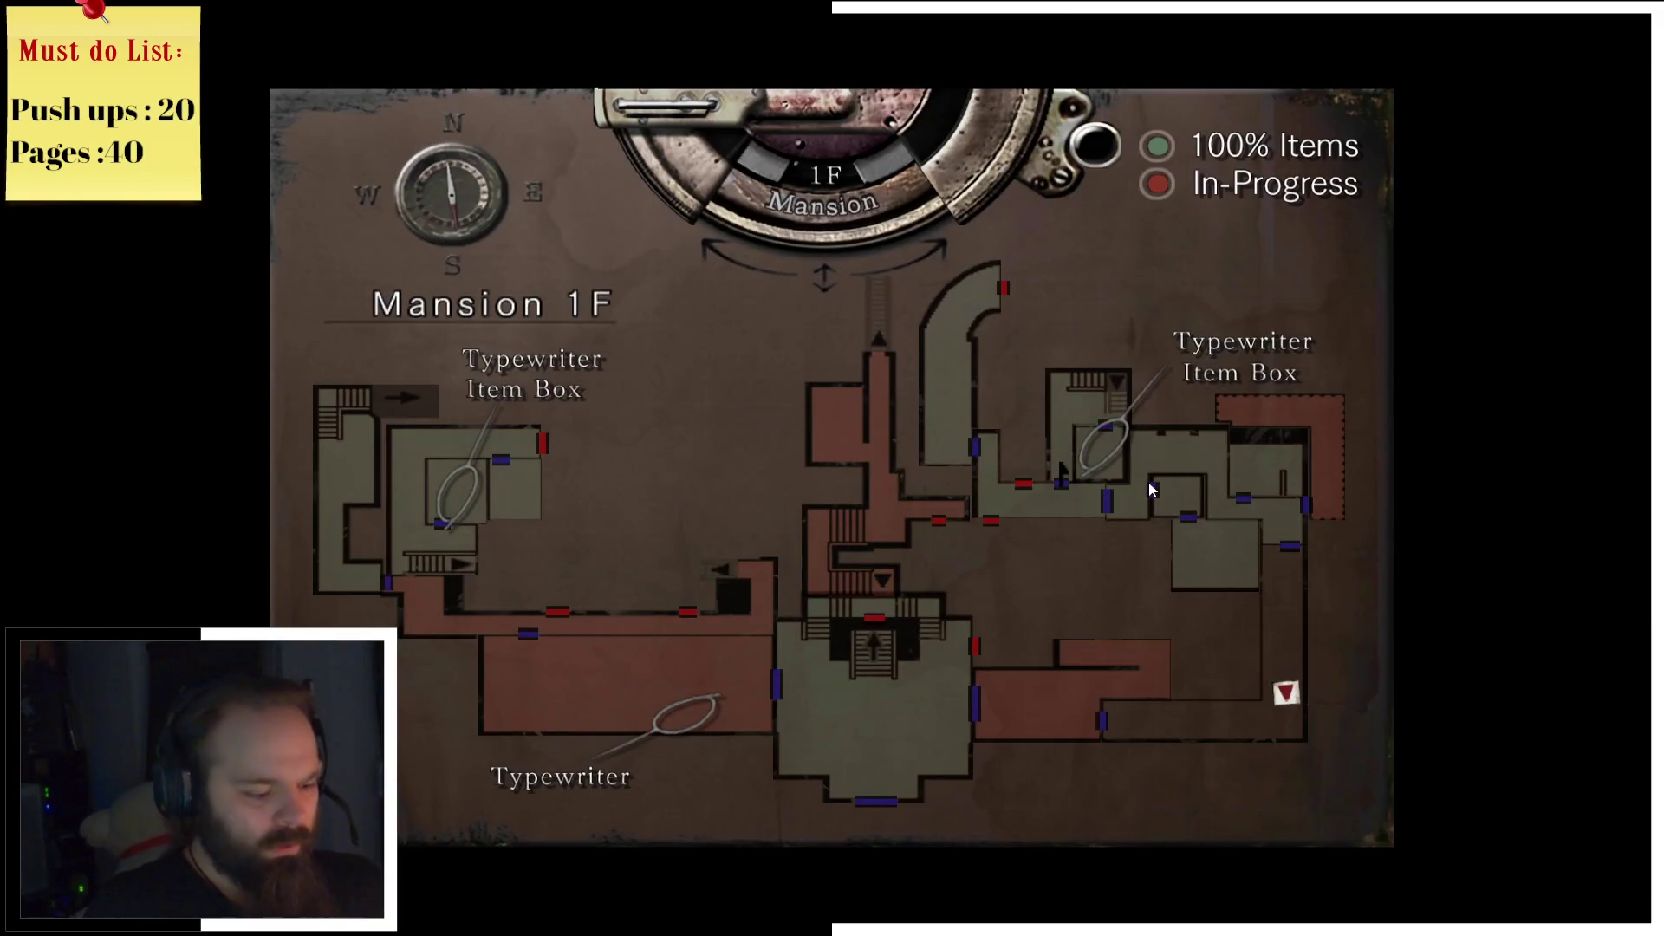
key(m)
Step: Equip the shotgun in place of the knife from the inventory
key(Tab)
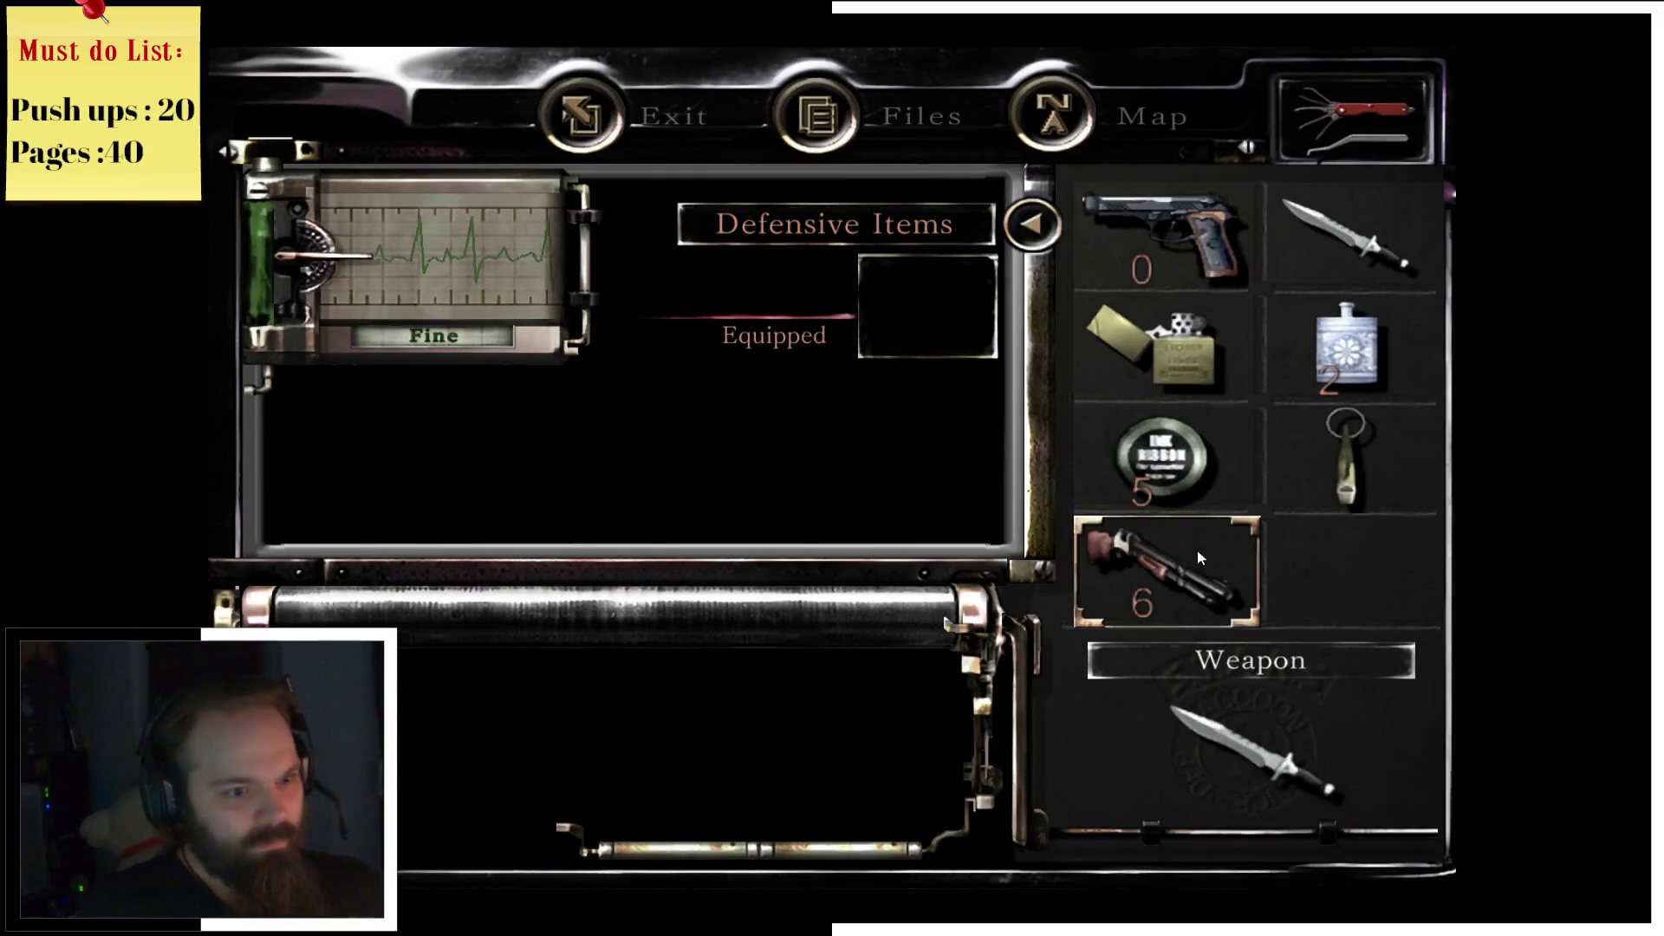
click(1198, 553)
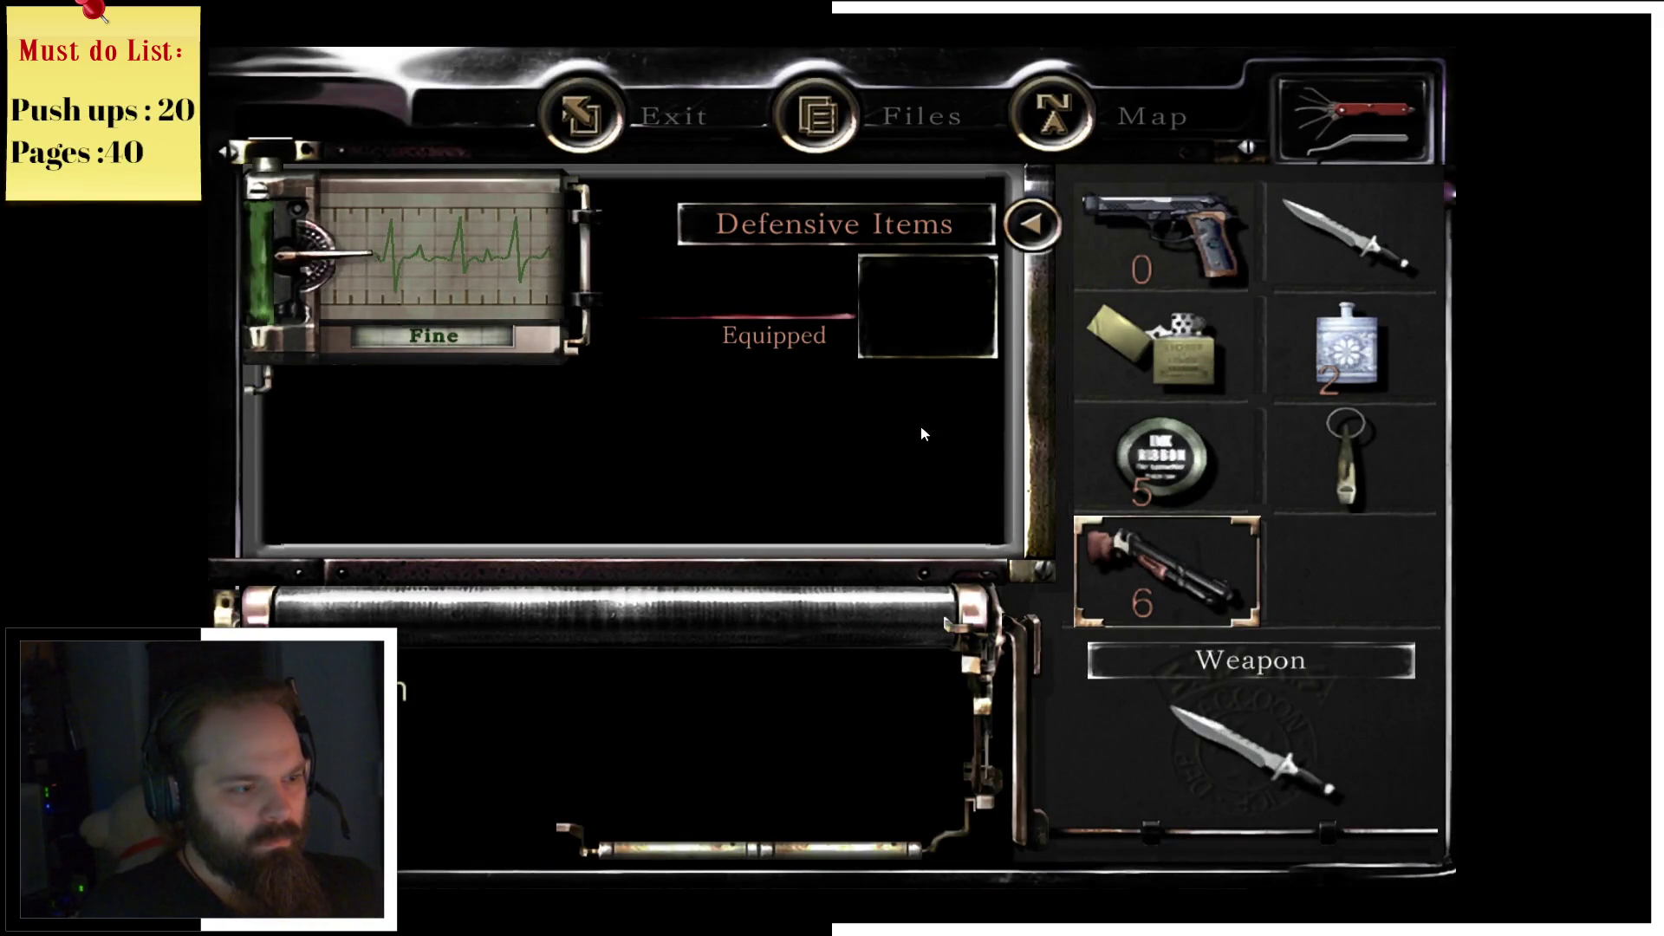
key(Tab)
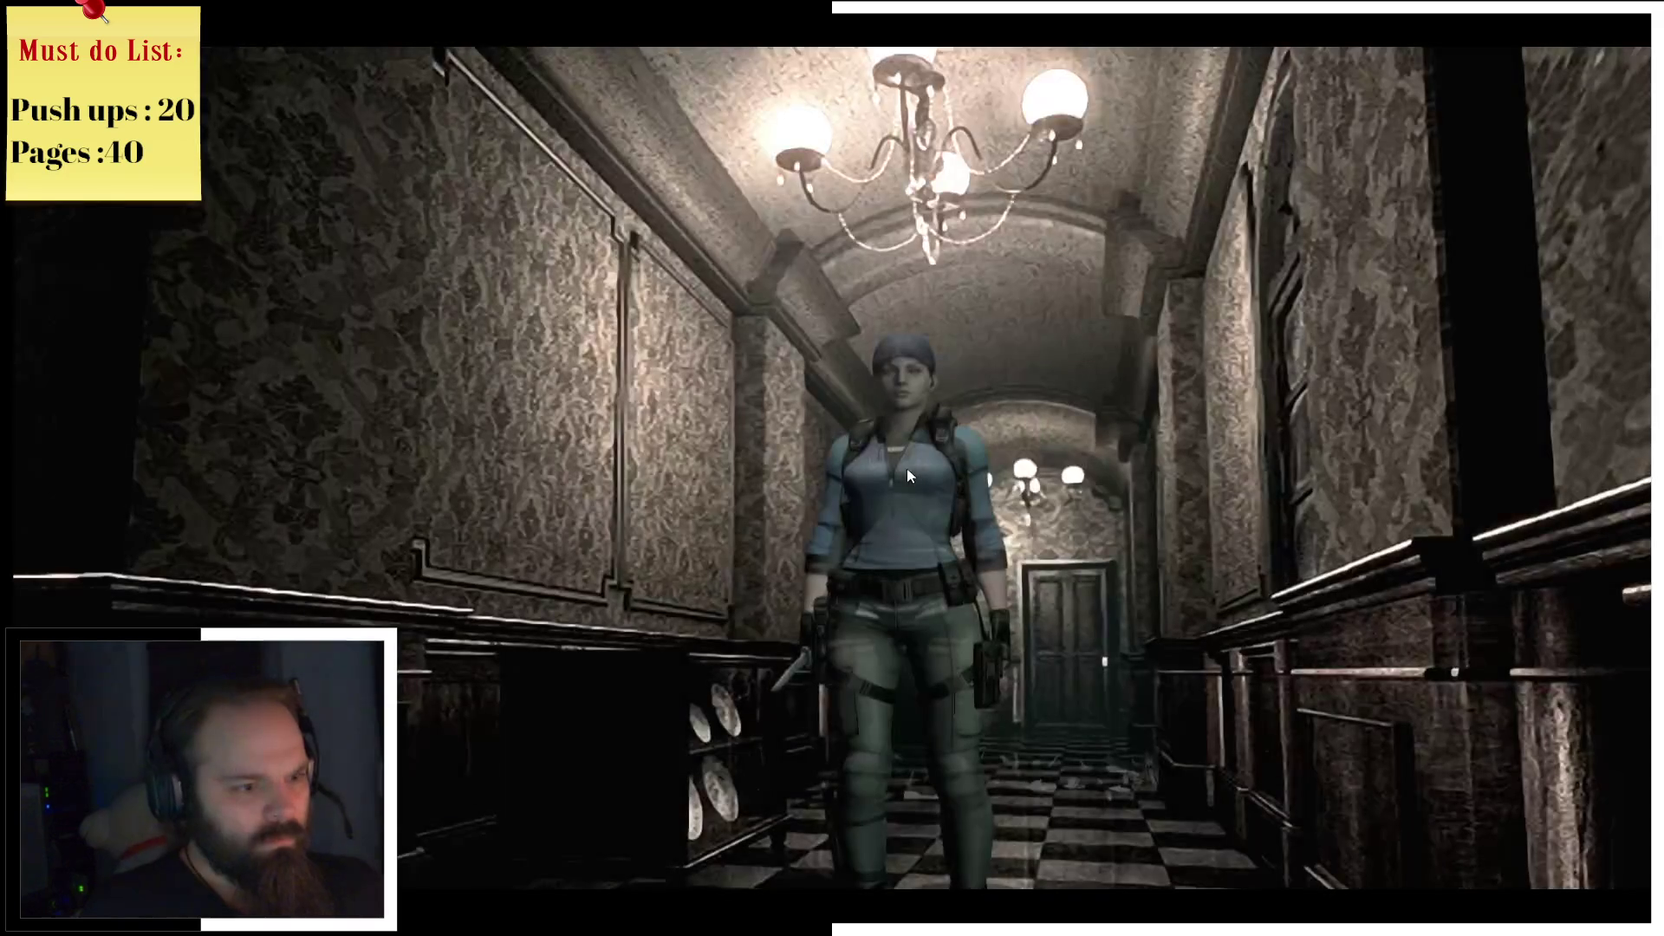
key(Tab)
key(Down)
key(Down)
key(Down)
key(Return)
click(886, 404)
key(Tab)
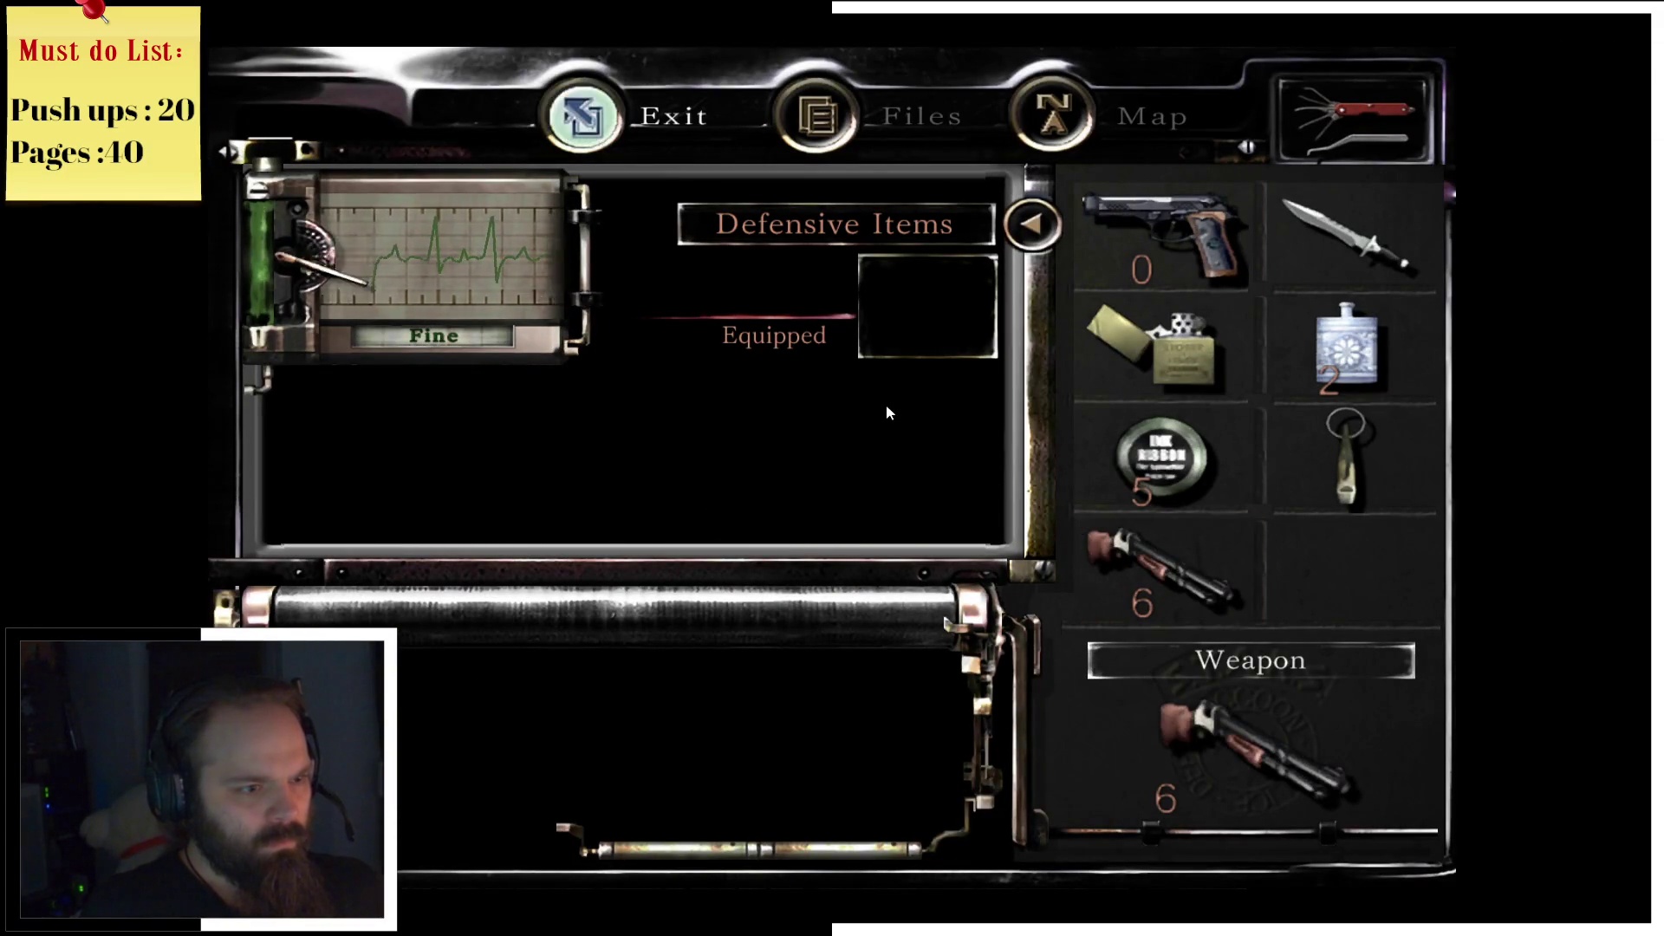
Step: Walk Jill down the vase-lined hallway and through the wooden door
key(w)
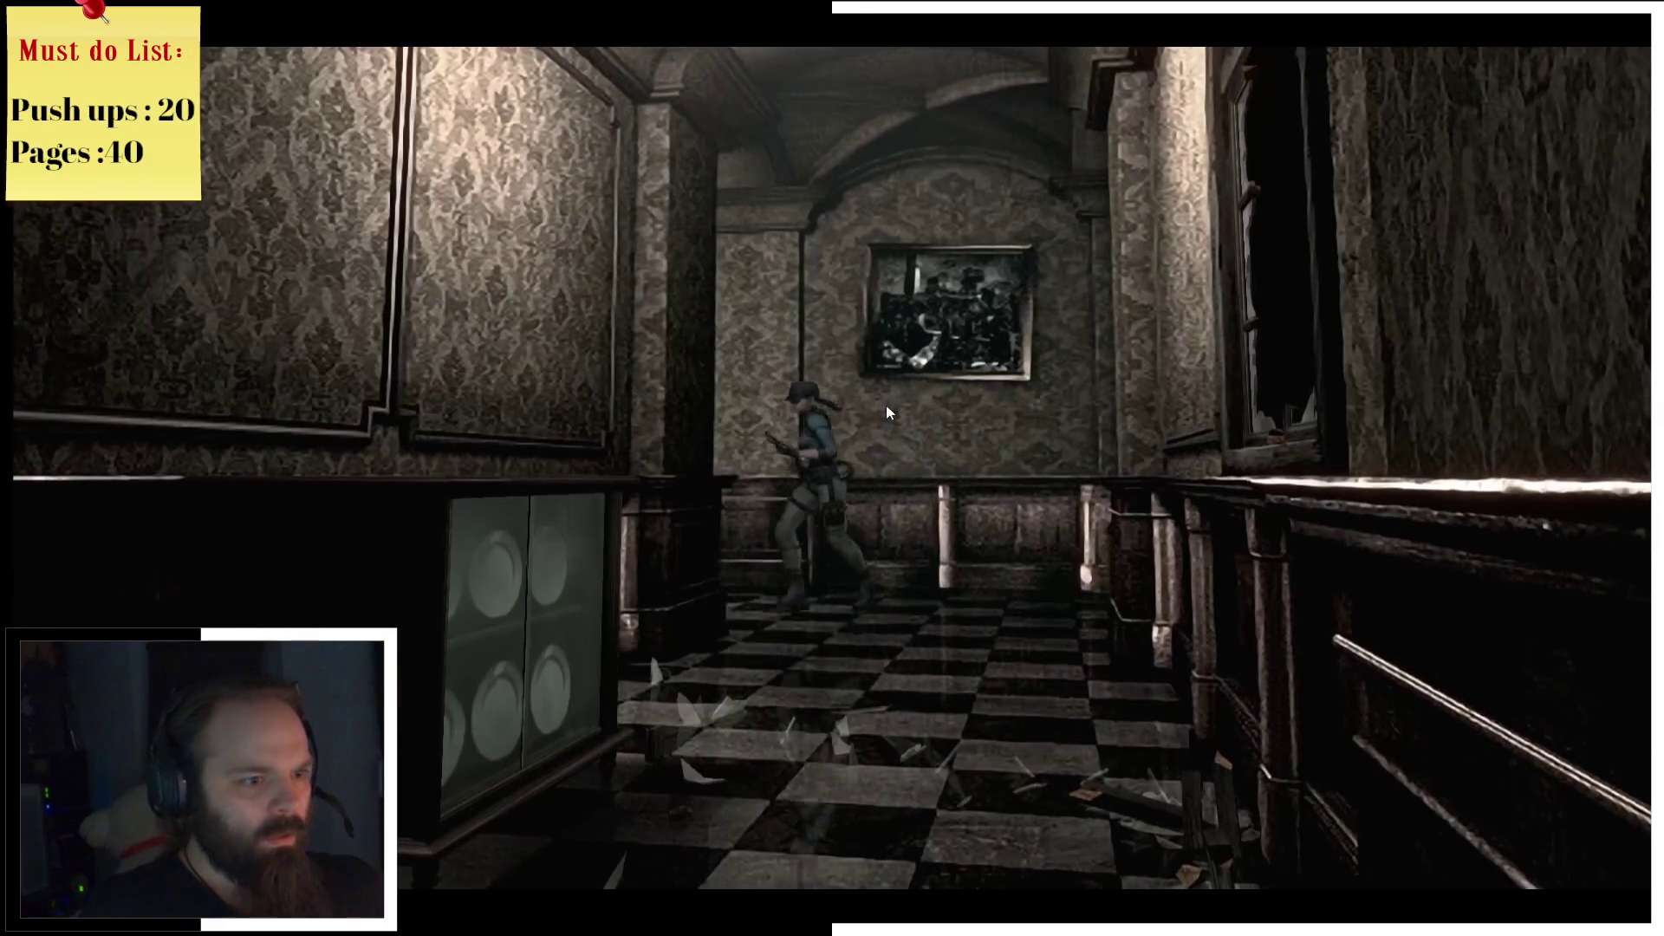
key(w)
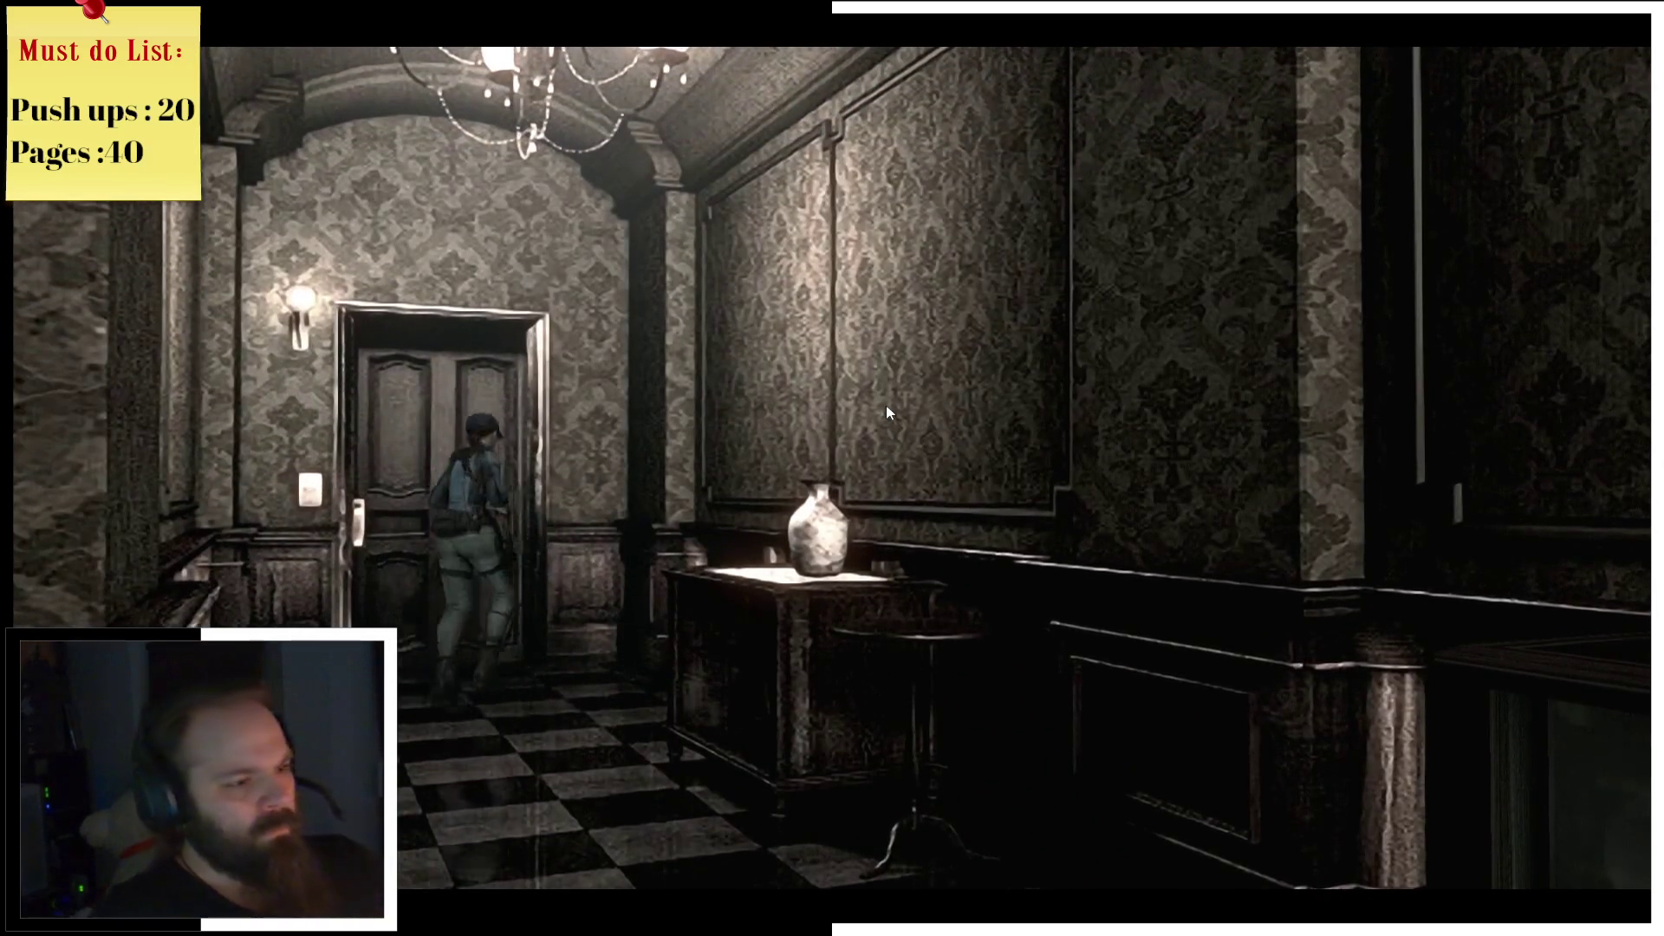
key(e)
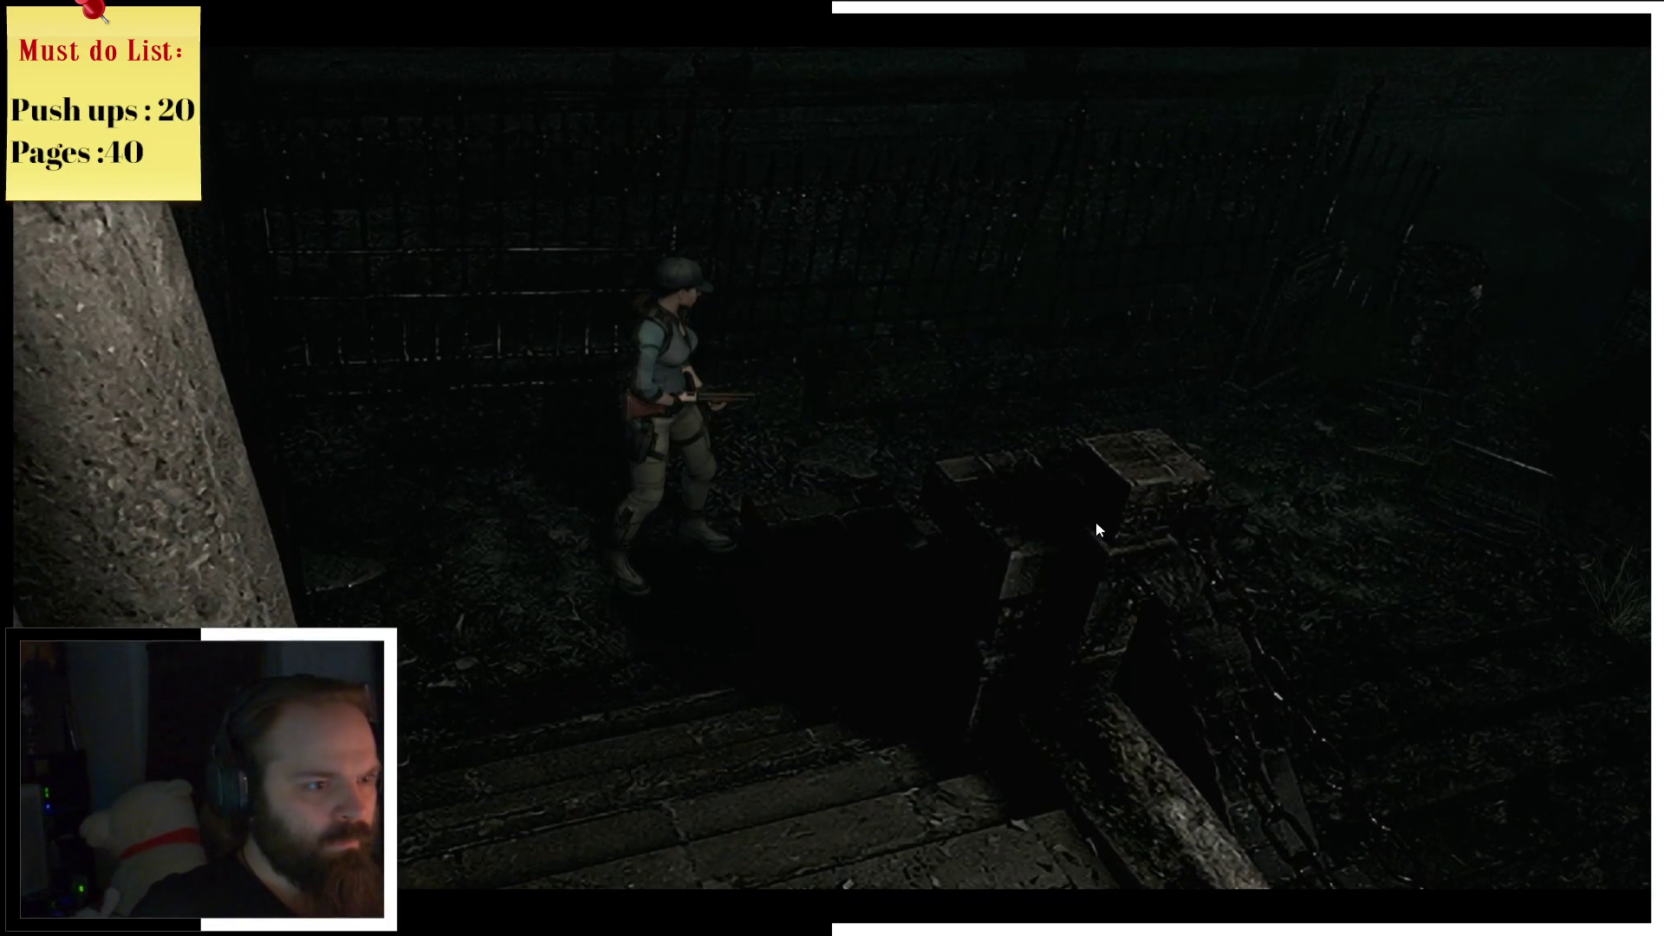
key(Tab)
key(Return)
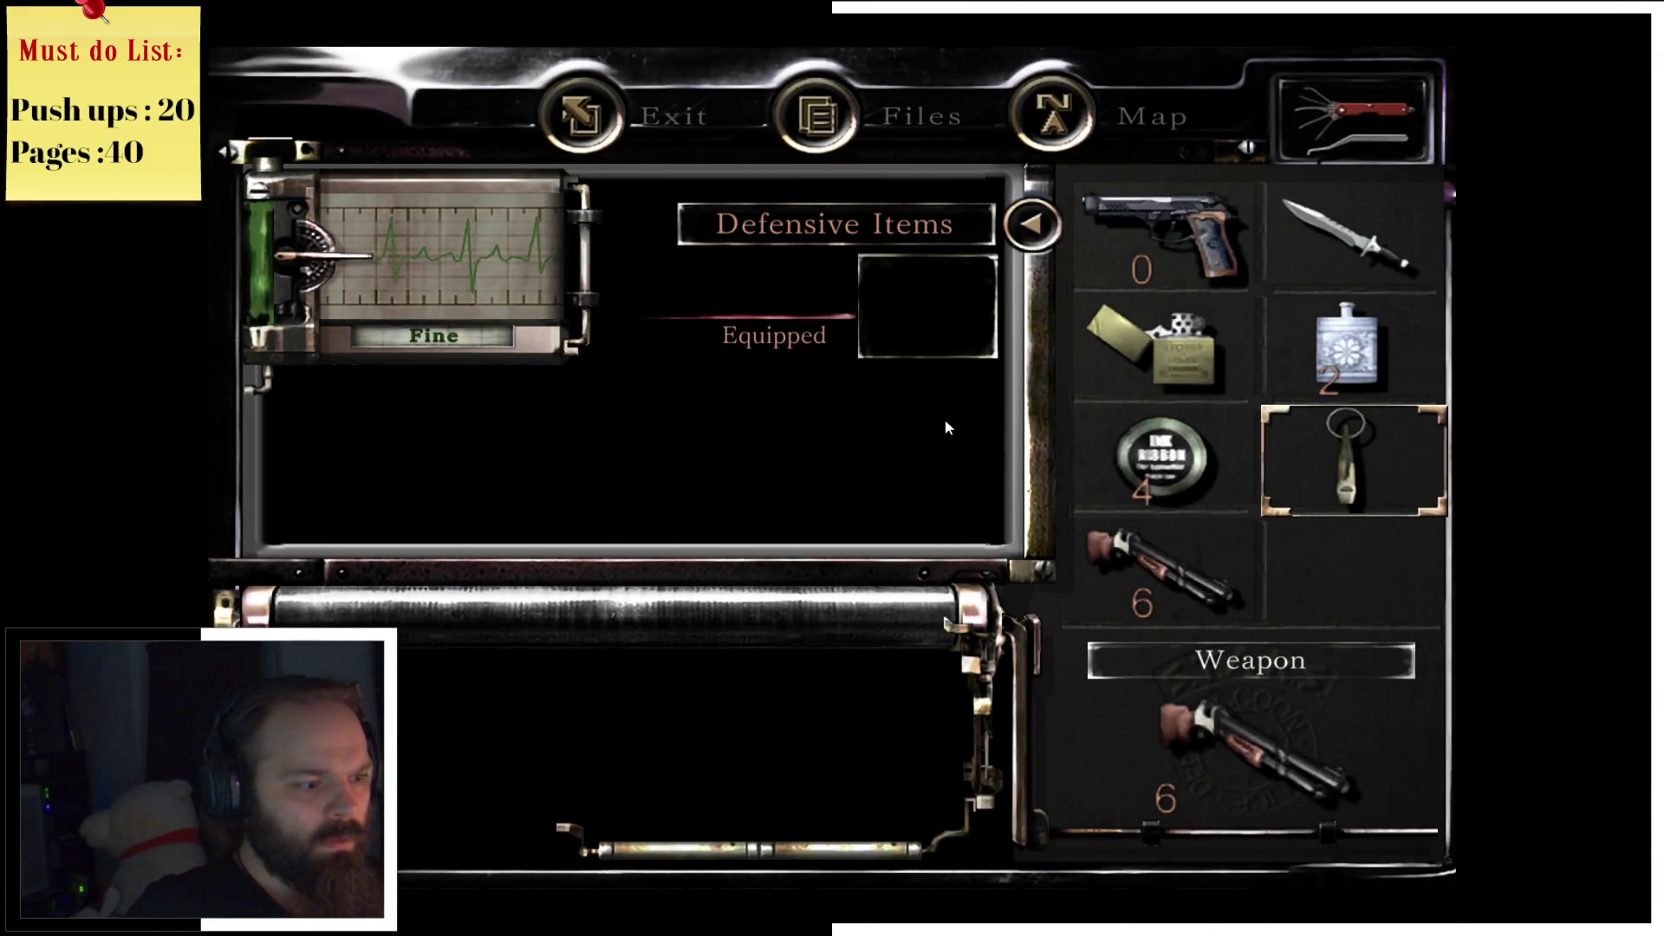
key(Tab)
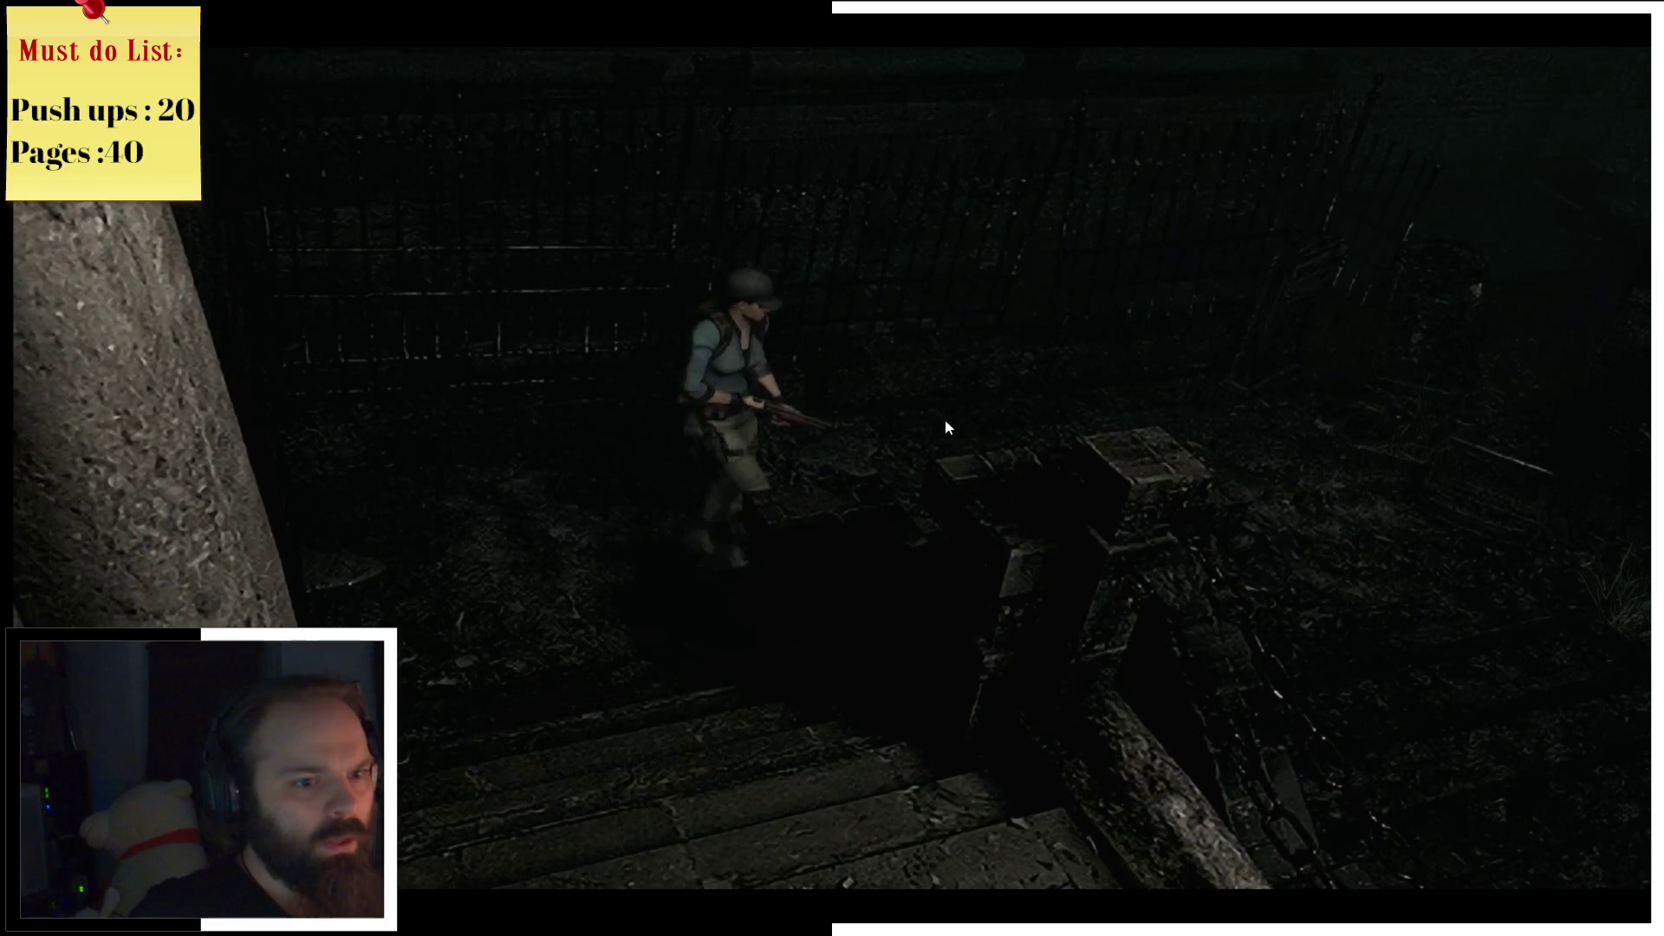
key(a)
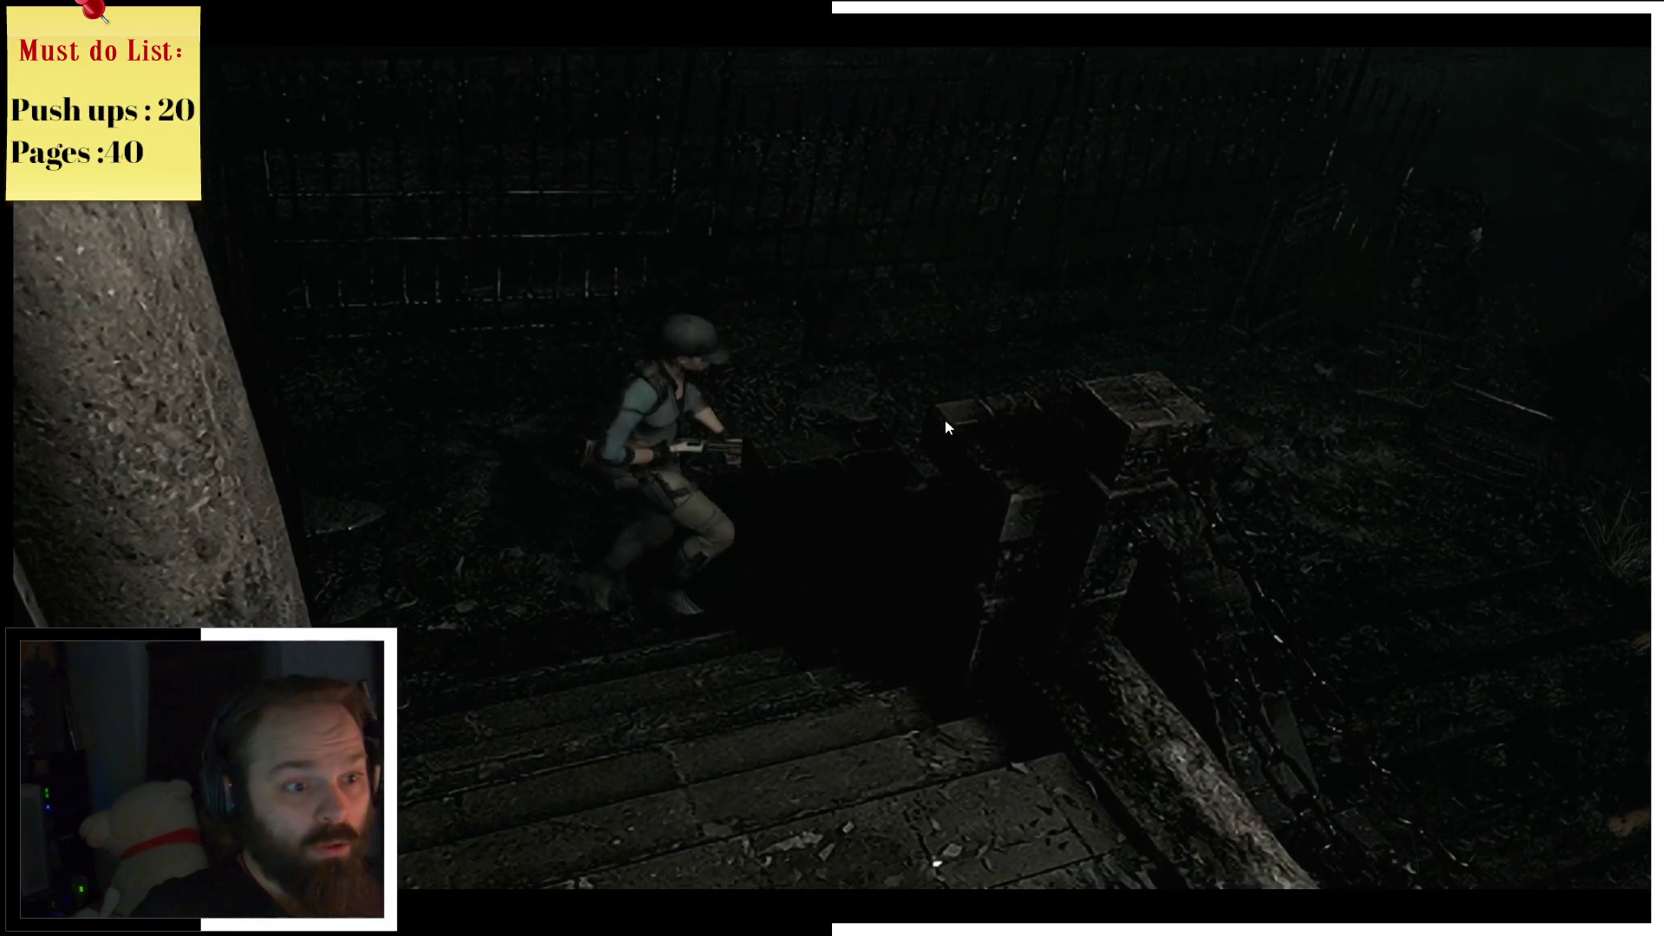
key(m)
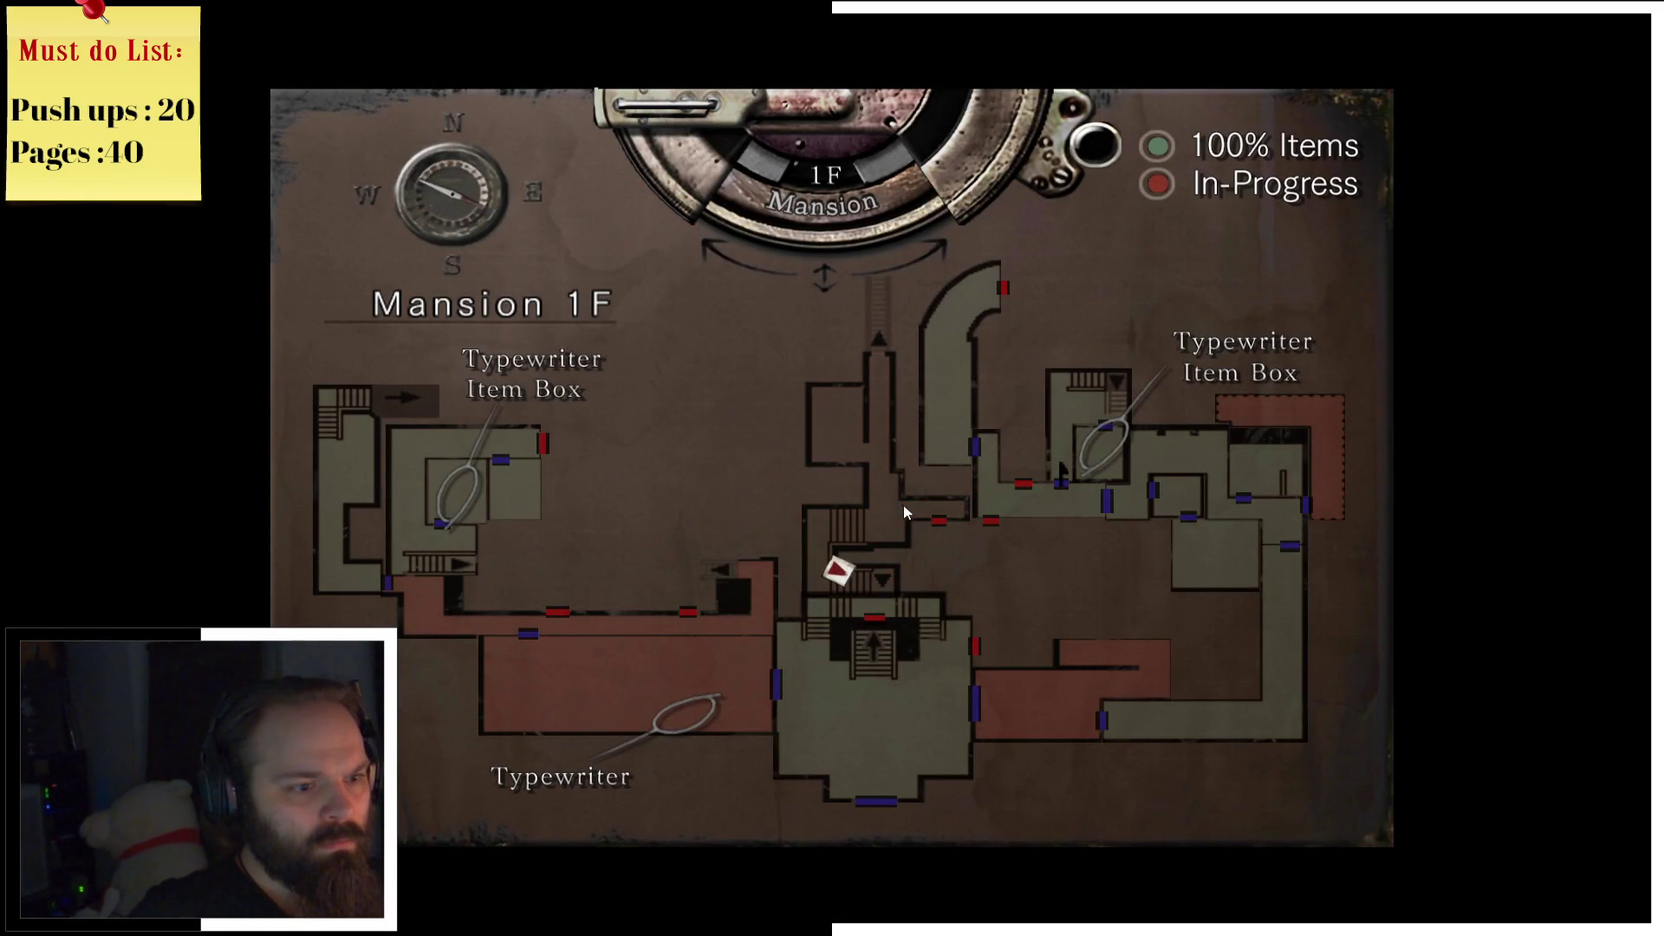
key(Escape)
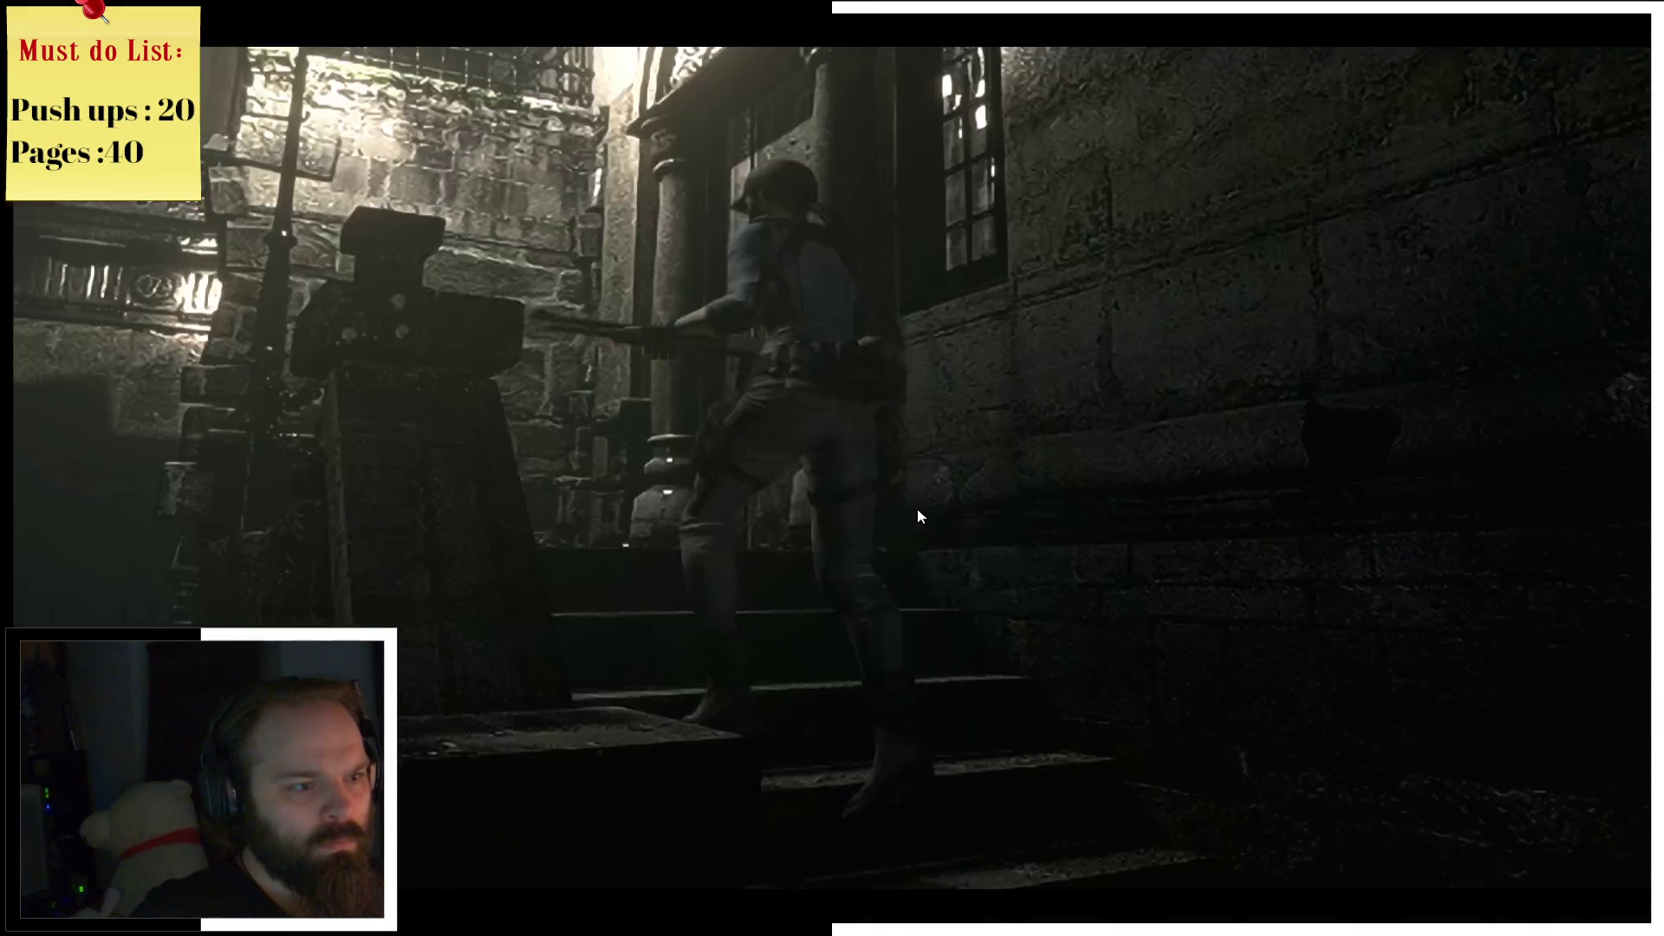
Step: Climb the stairs and go back through the mansion door into the carpeted hallway
key(w)
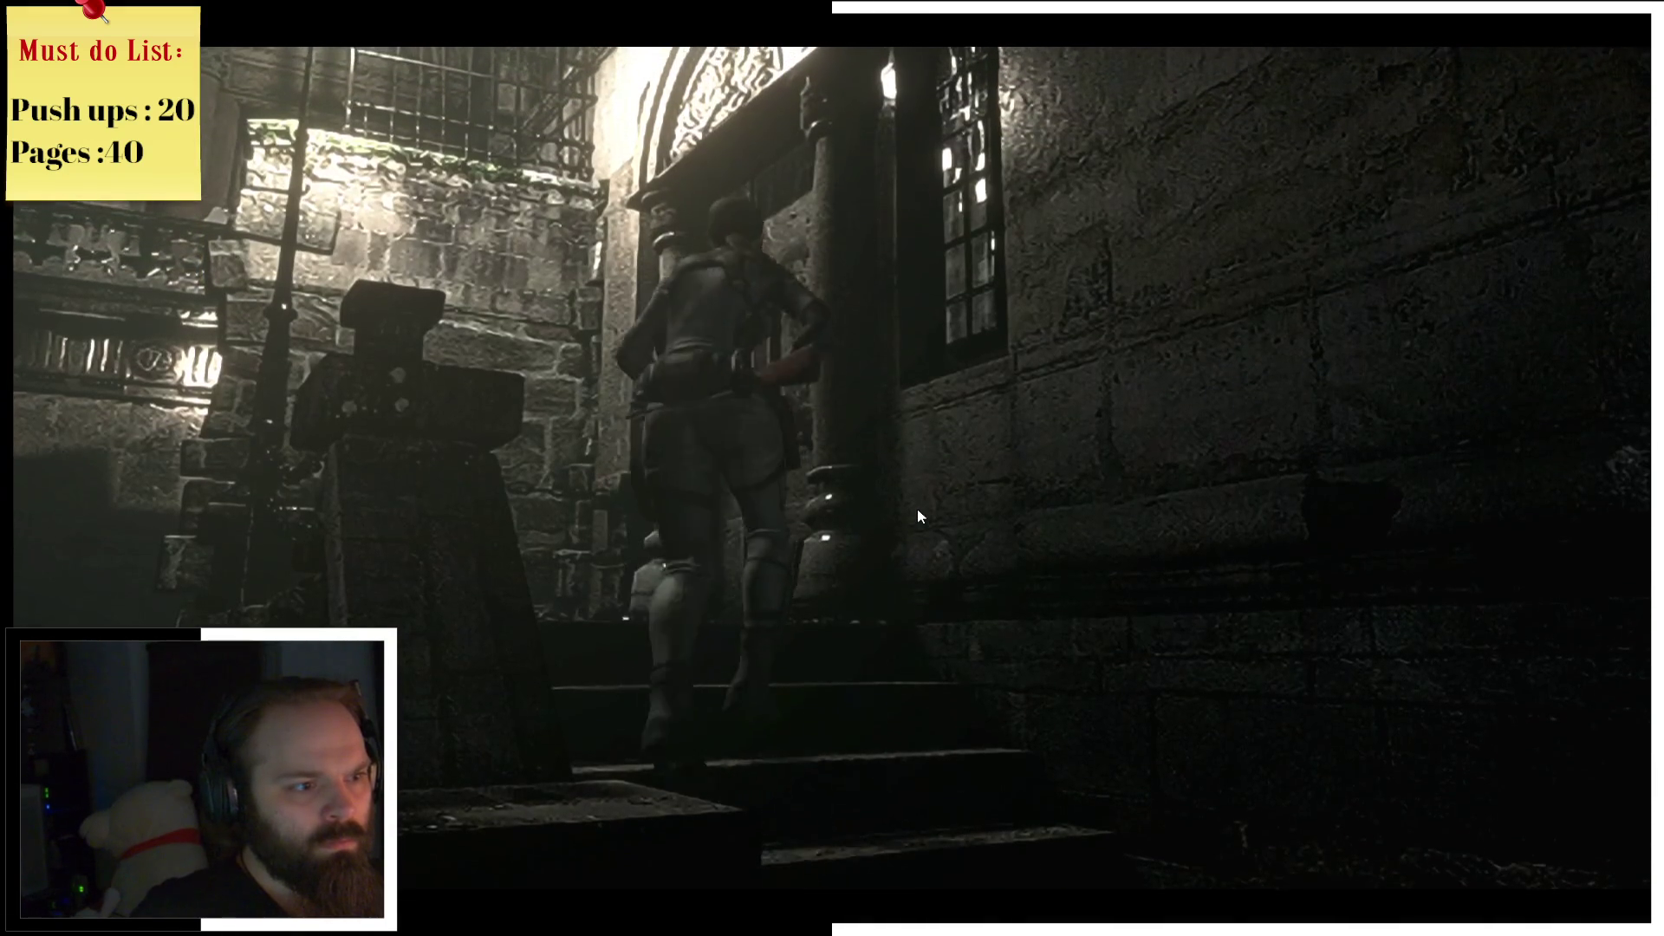
key(e)
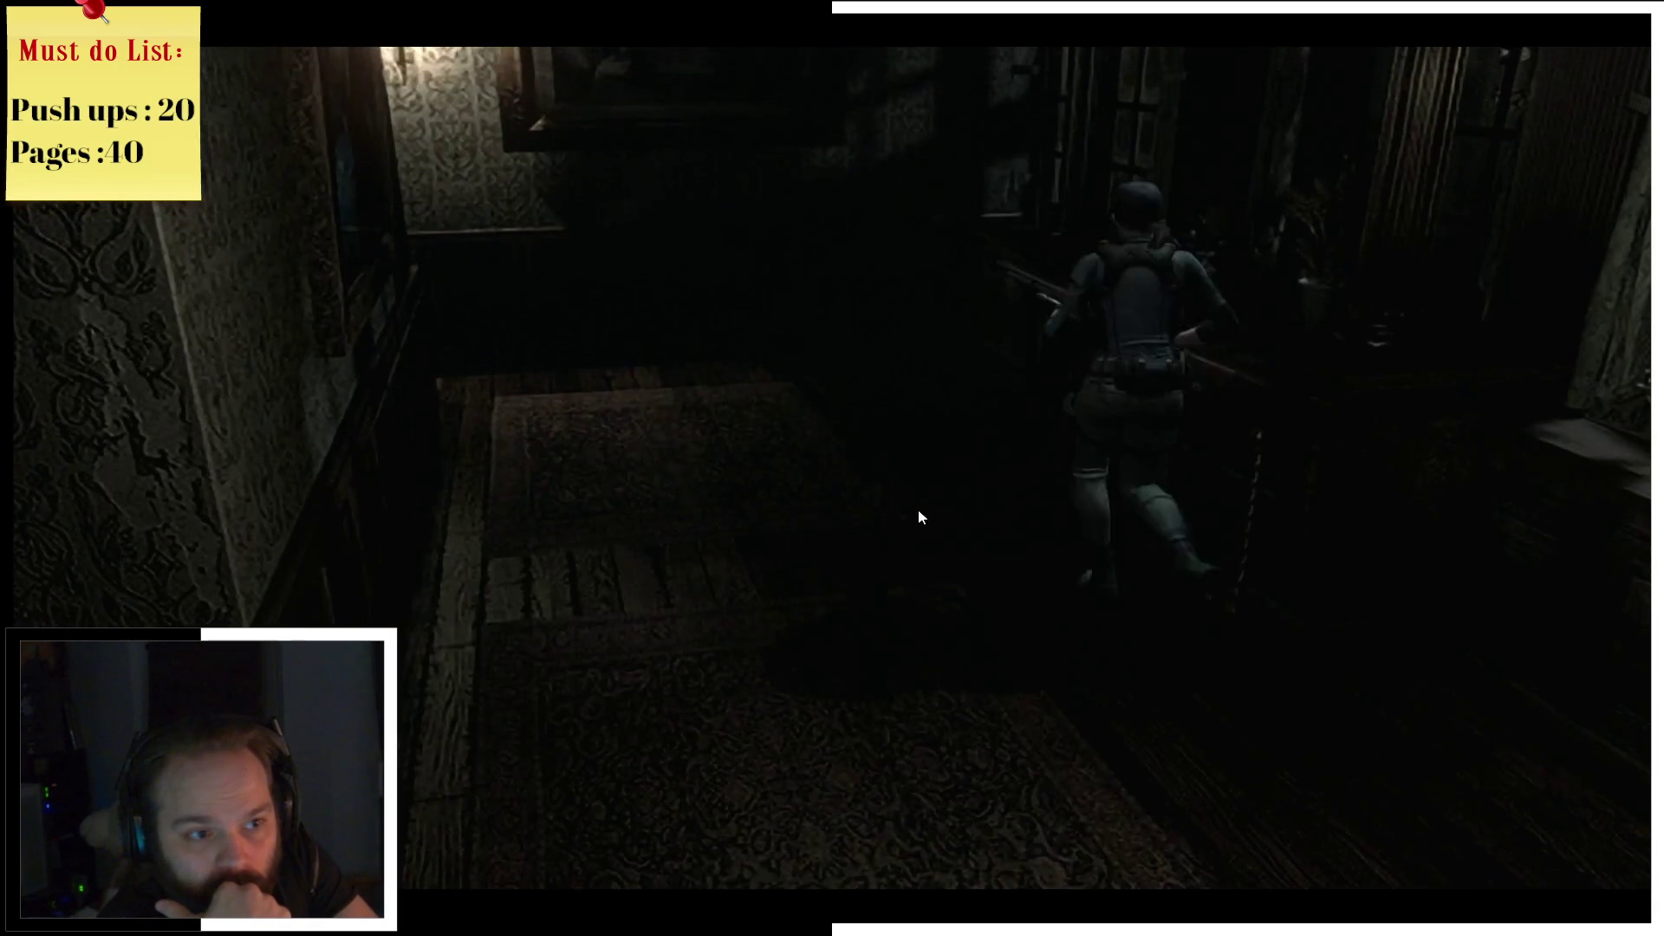
Step: Glance at the Mansion 1F map, then select the whistle in the inventory and try combining it
key(m)
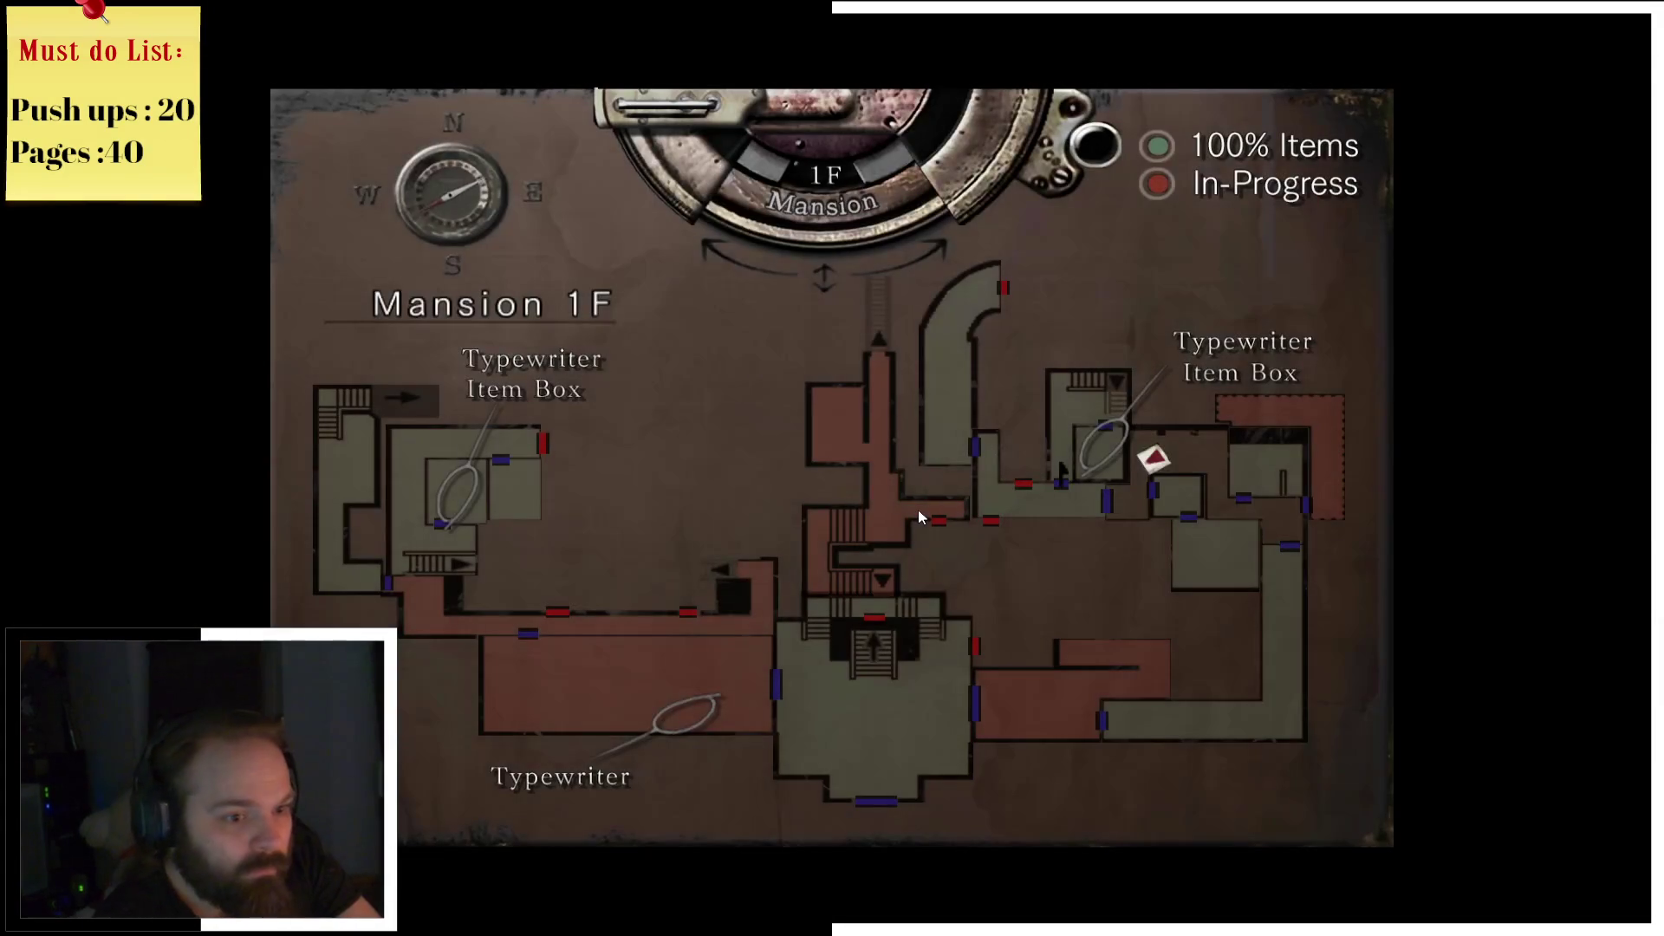
key(m)
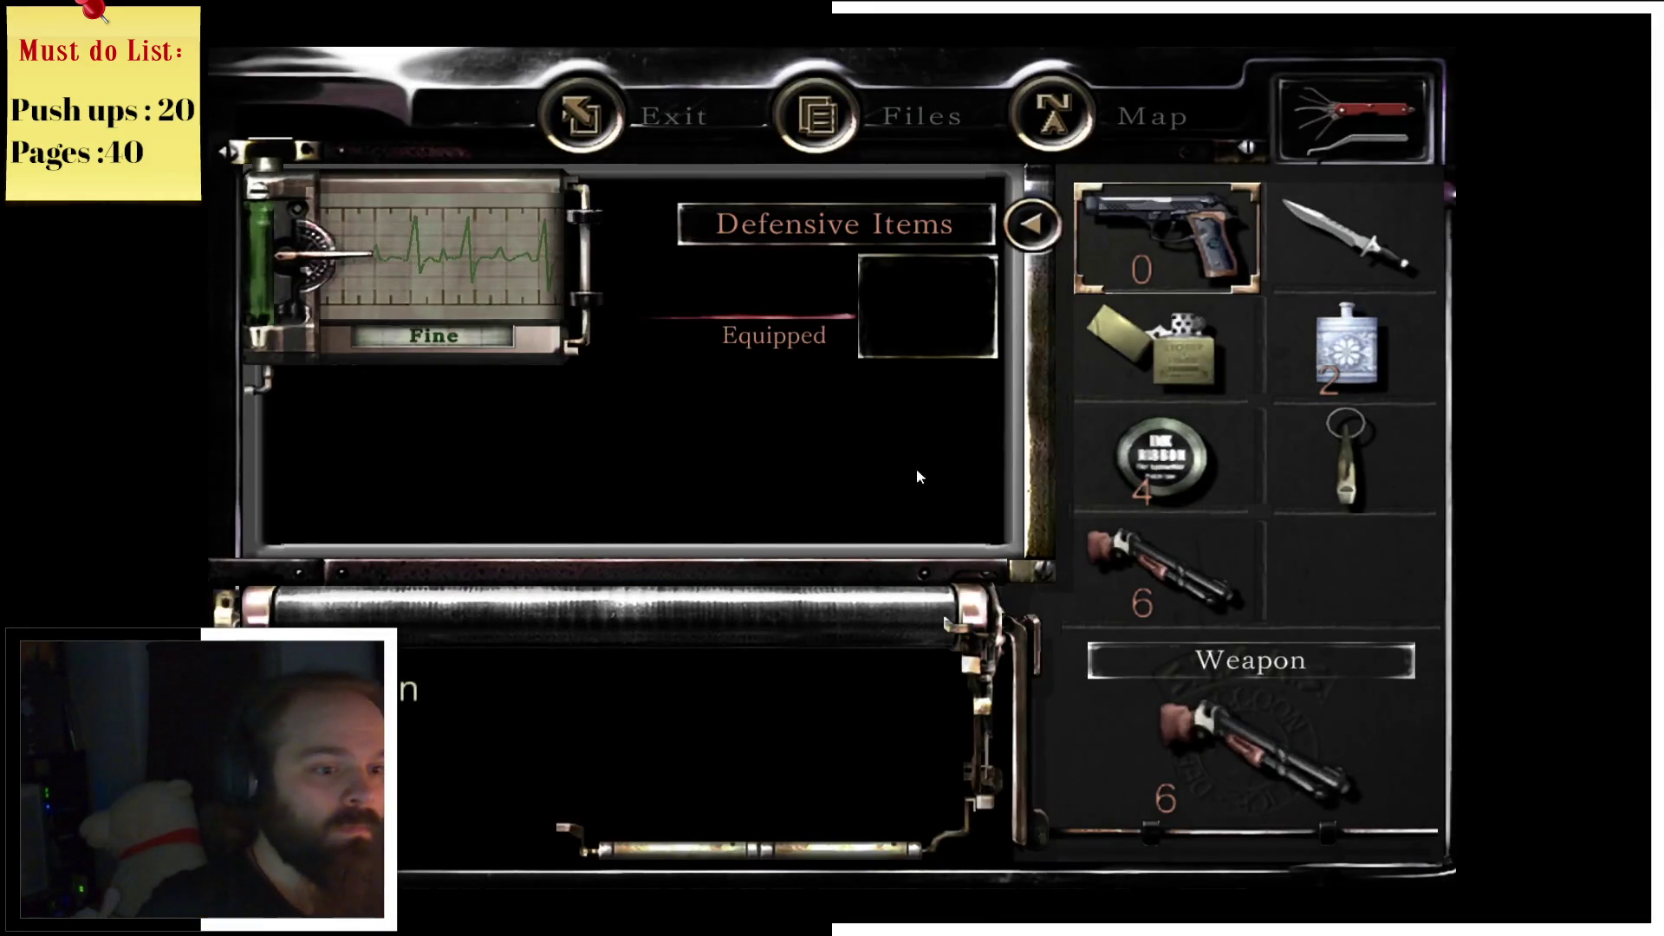
click(1361, 435)
click(924, 404)
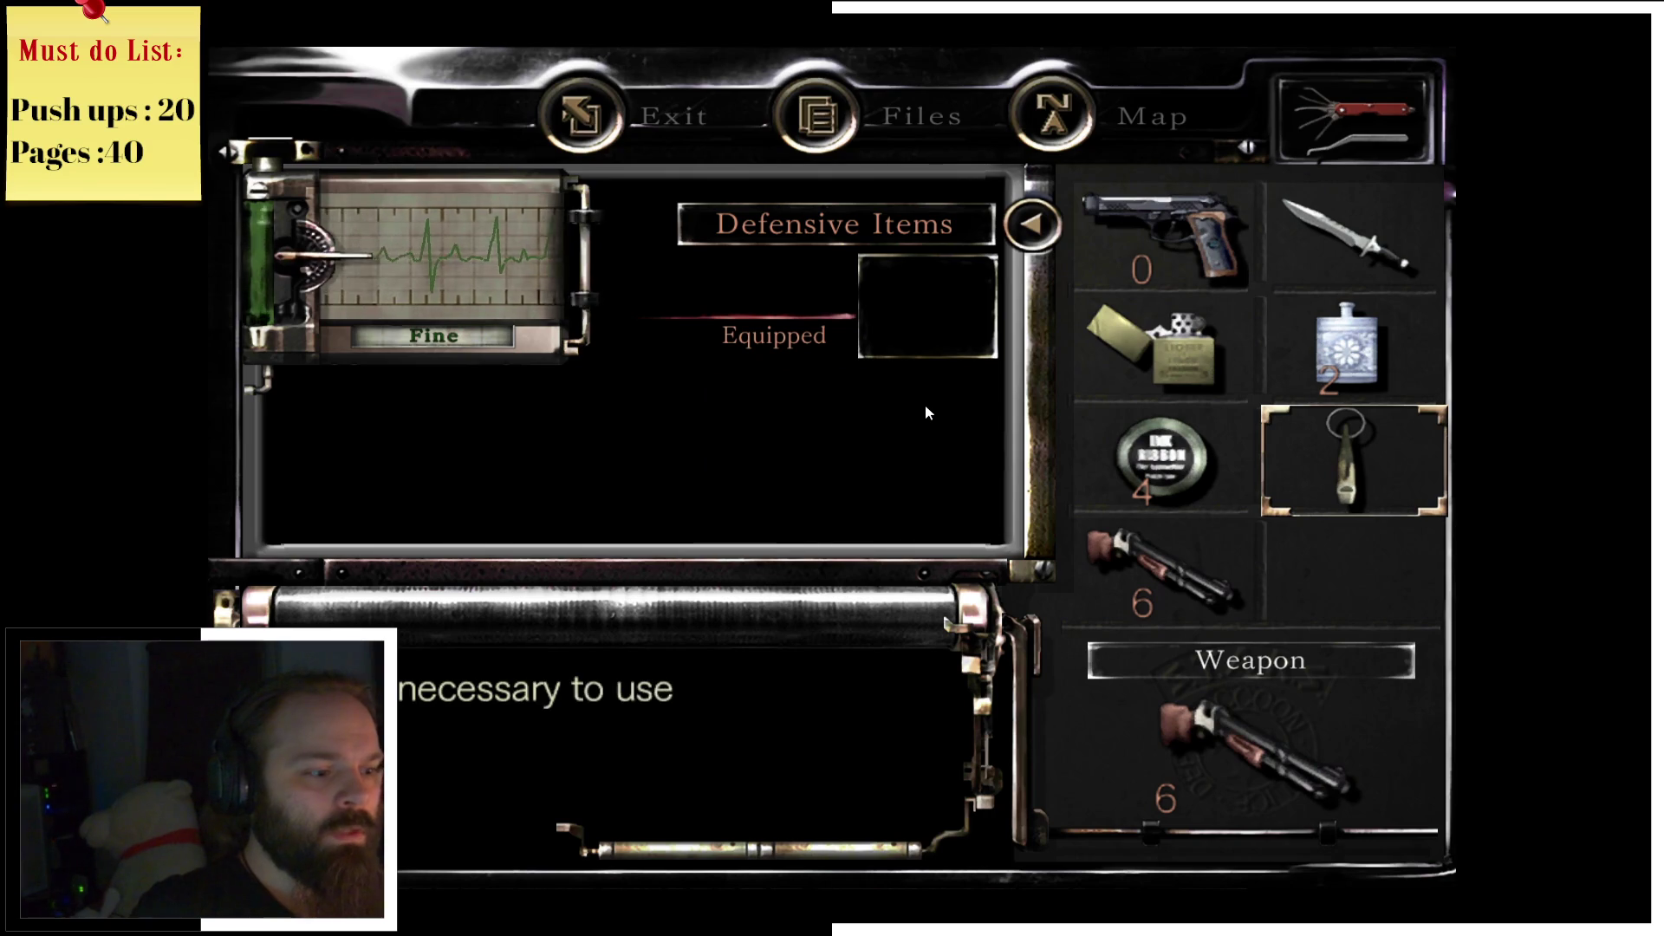
key(Escape)
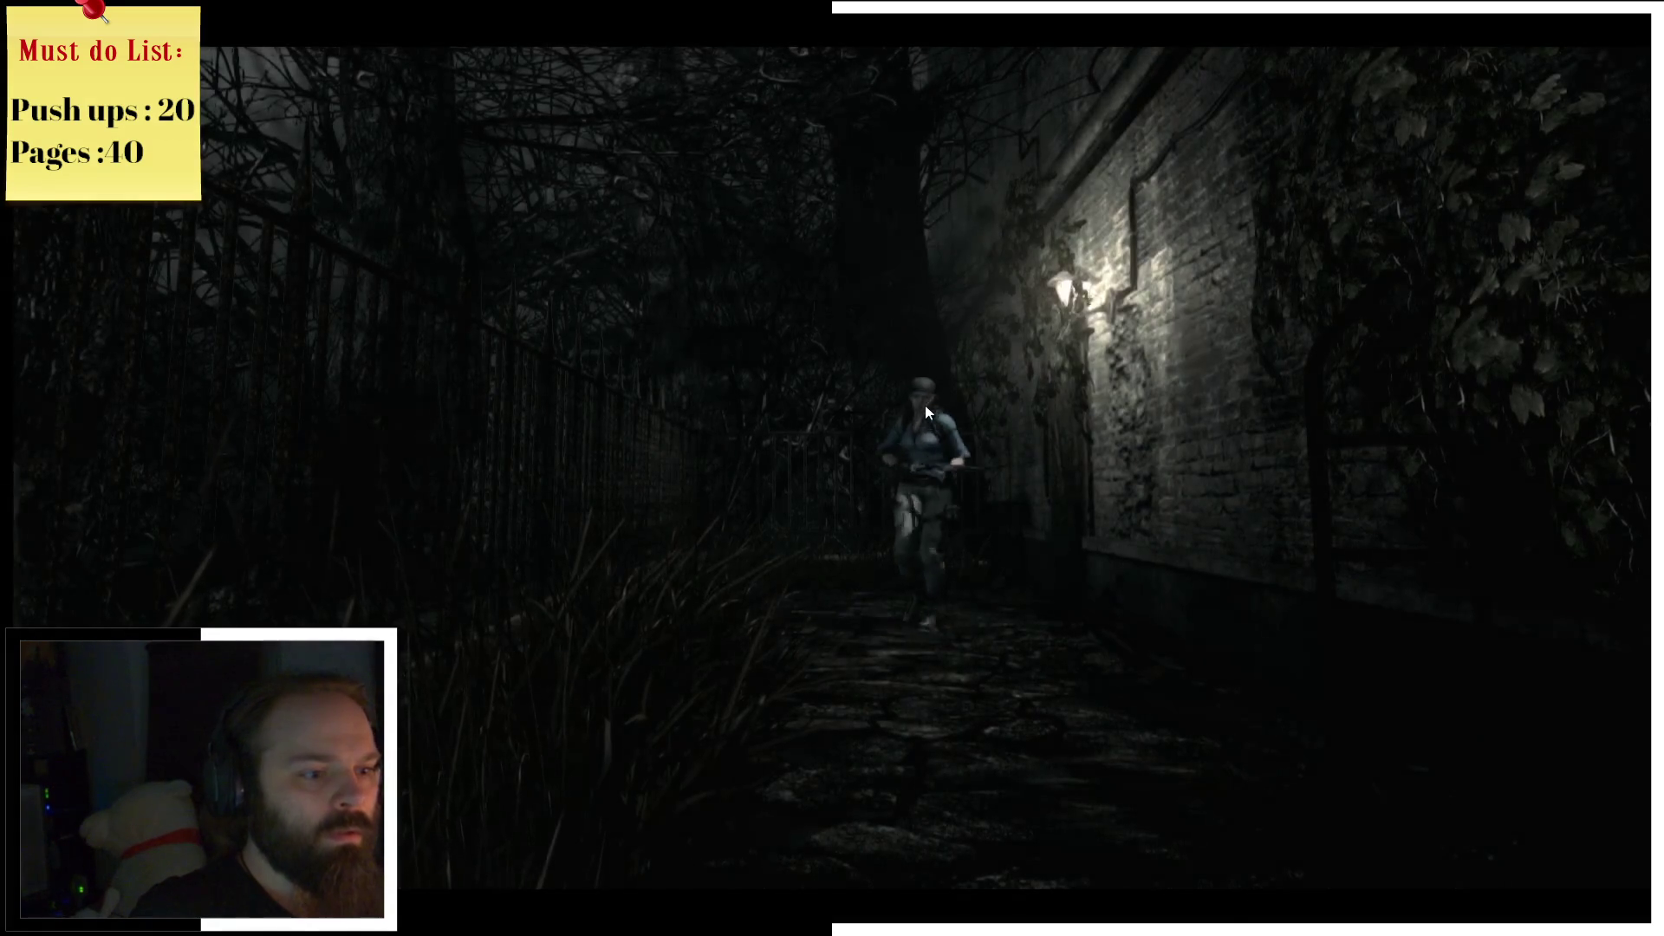
Step: Walk along the fence, examine the whistle in the inventory, then walk Jill back toward the camera
key(s)
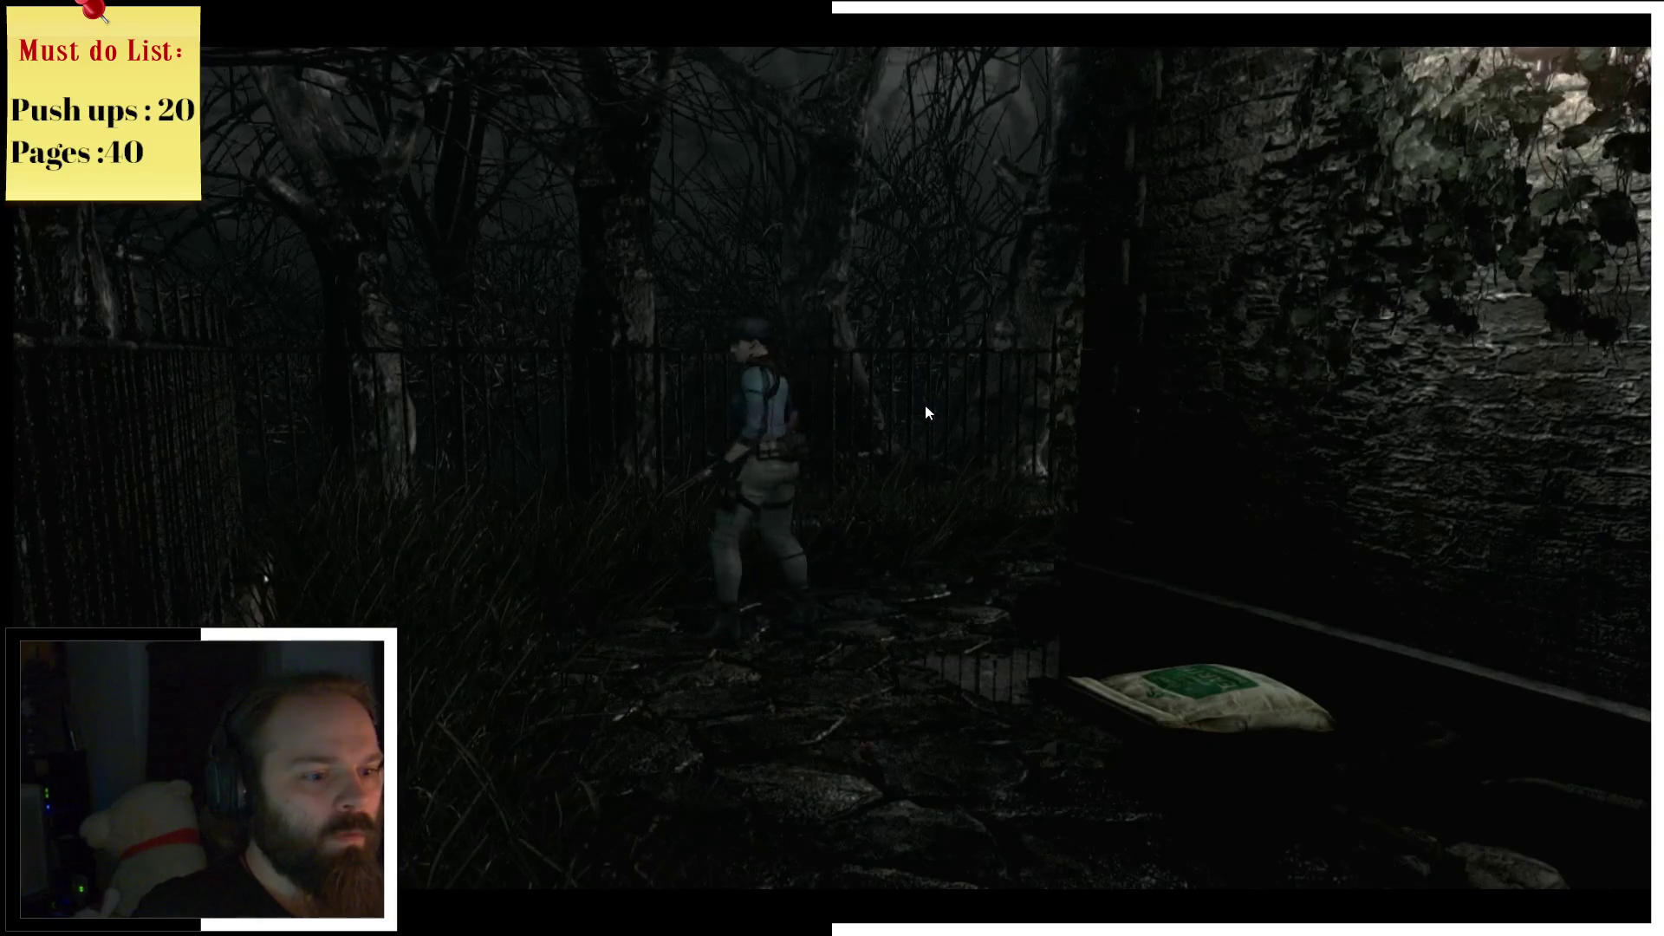
key(w)
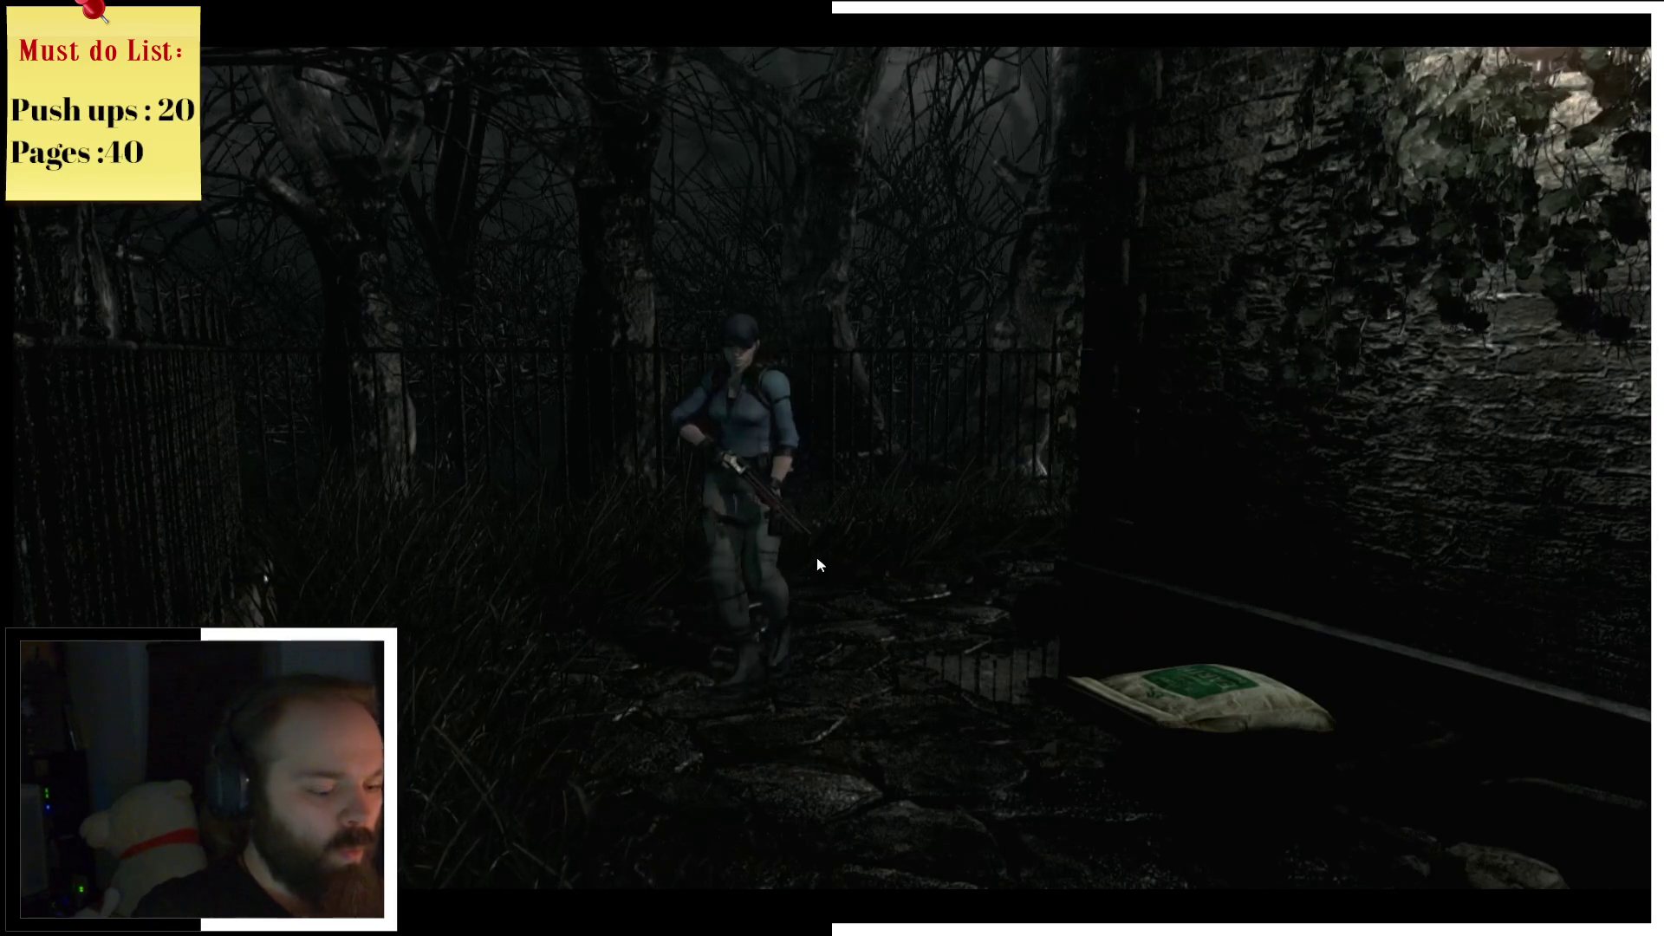
key(Tab)
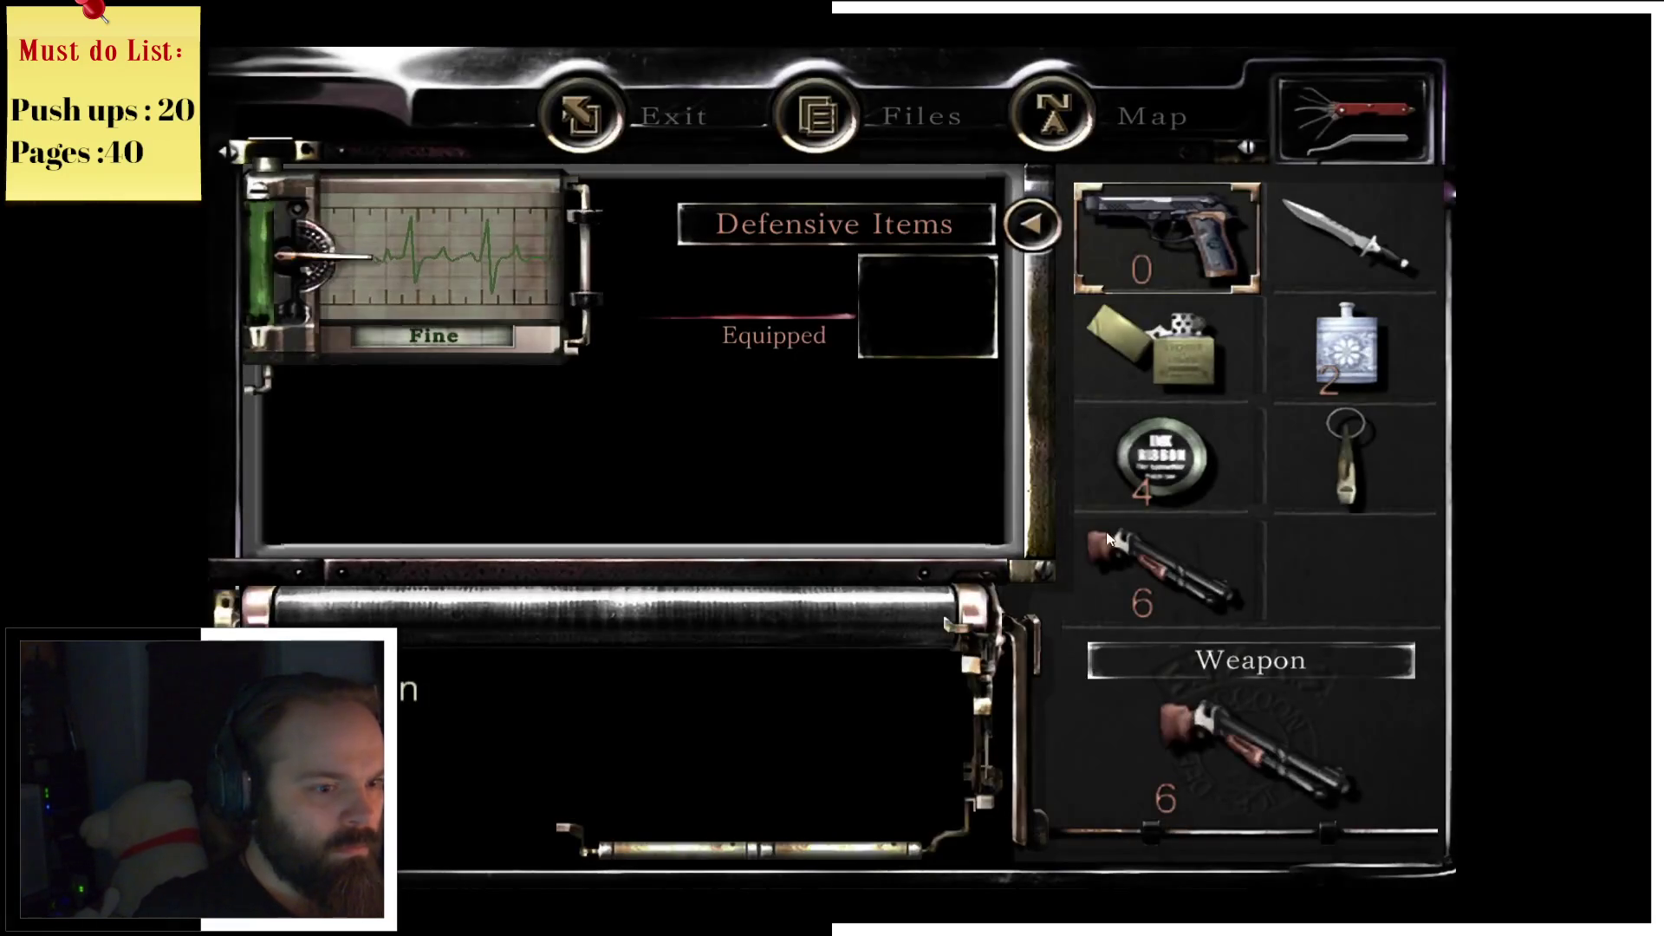
click(1317, 472)
click(901, 404)
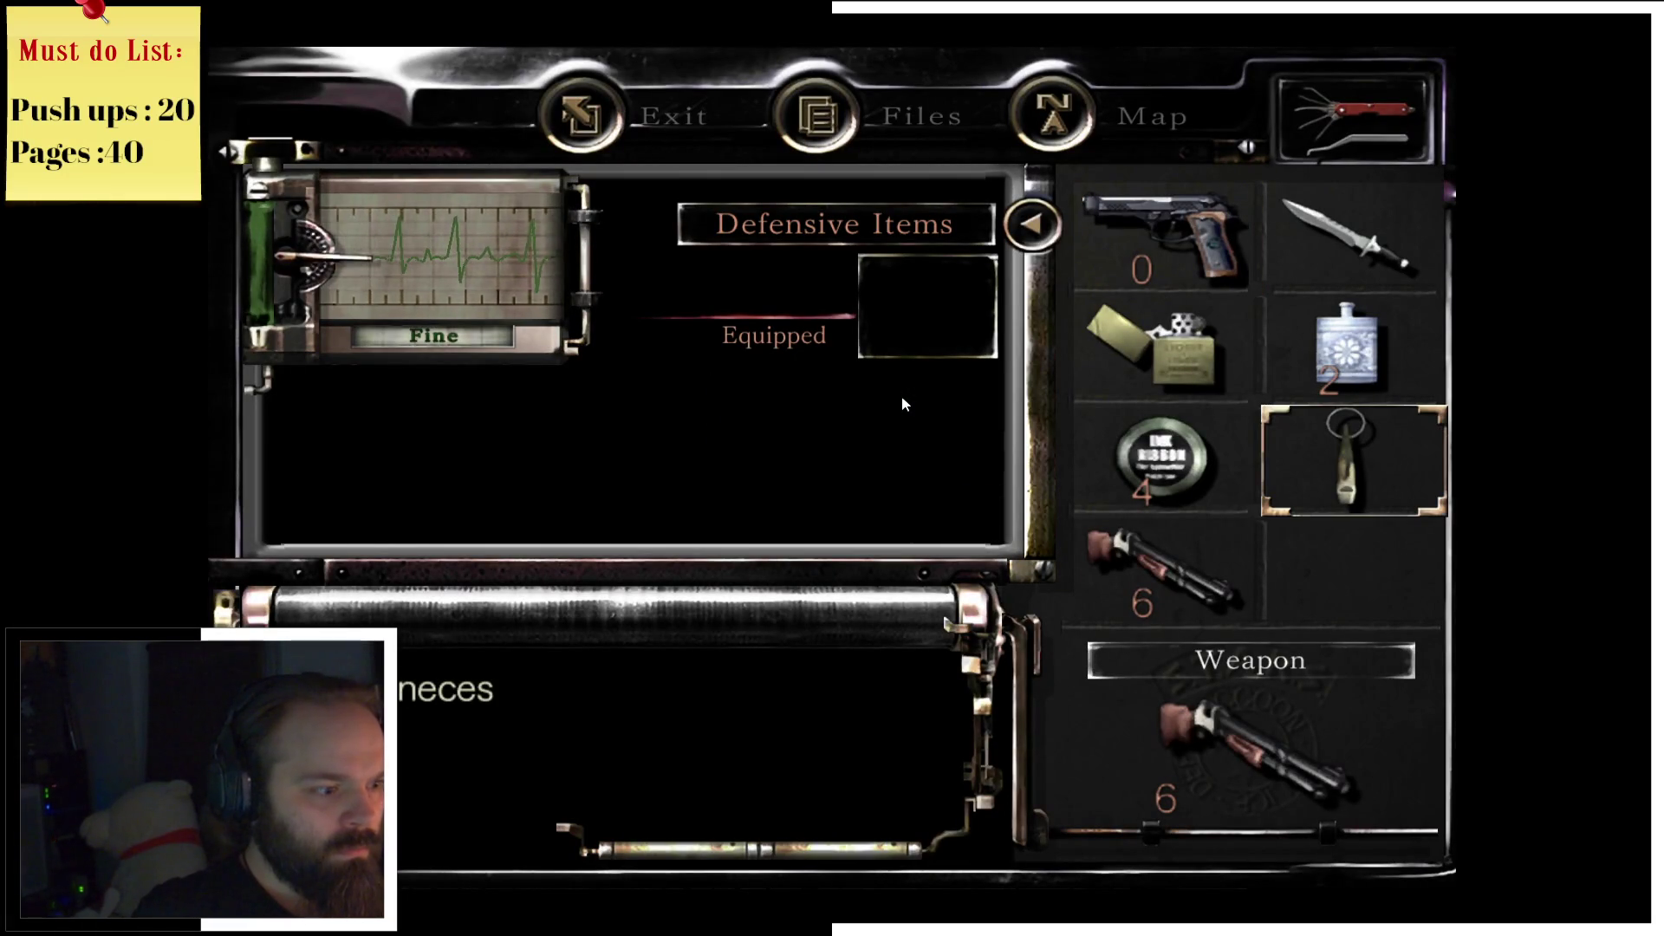
key(Tab)
key(w)
key(w)
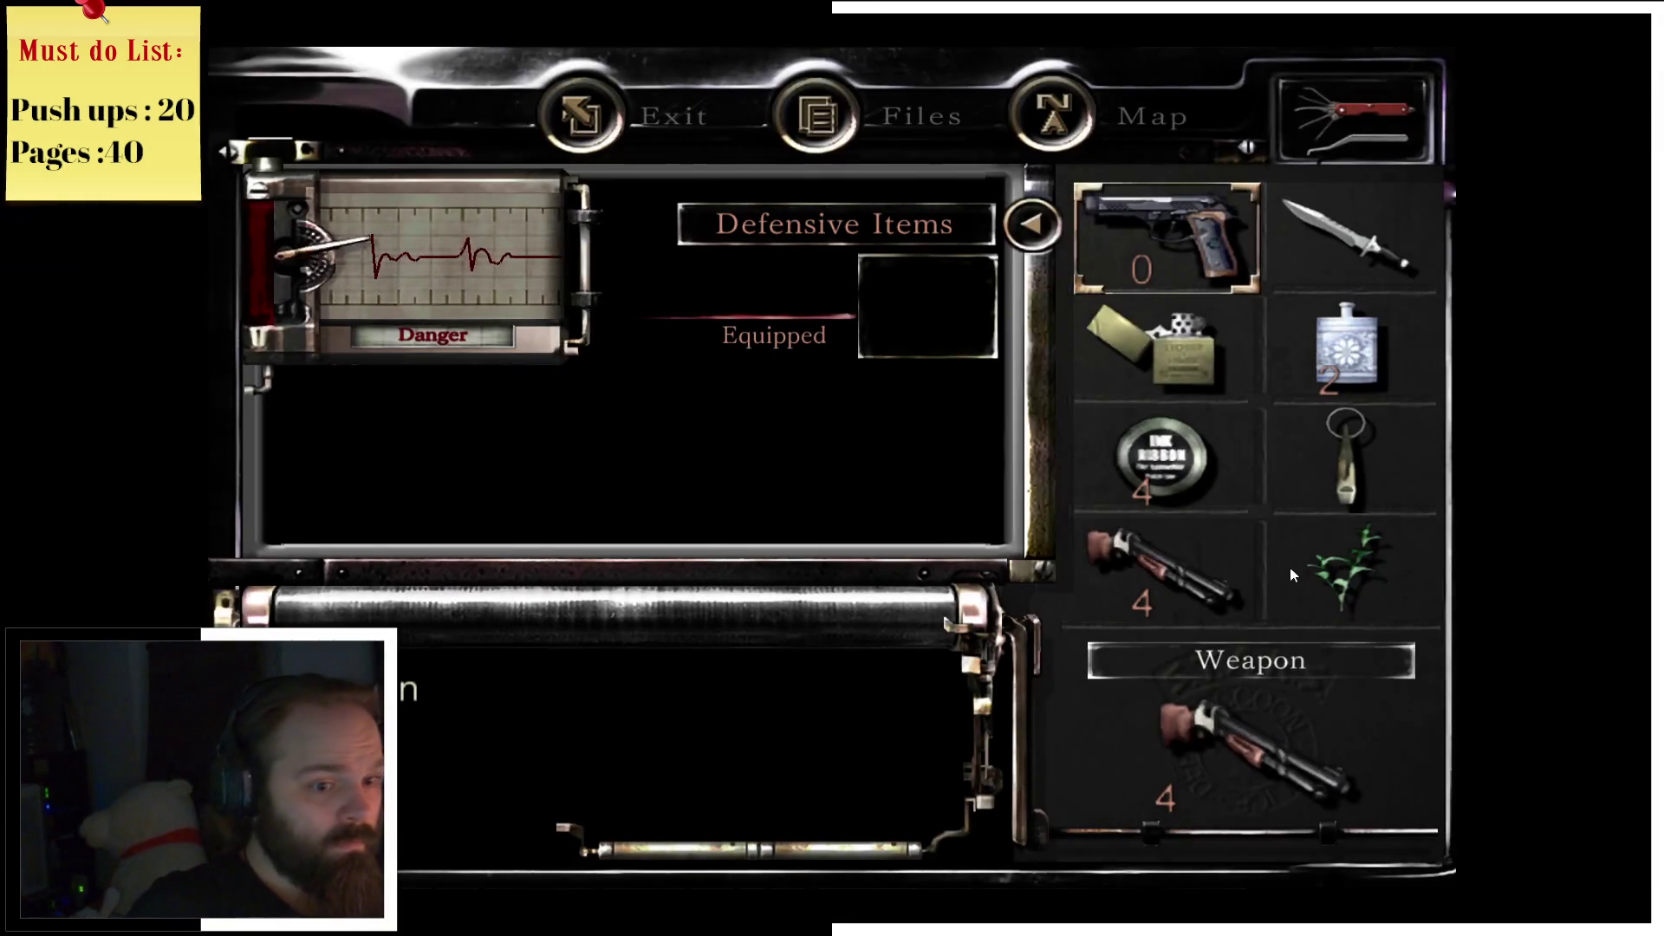
Step: Use the green herb to heal Jill from Danger to Caution
click(1292, 574)
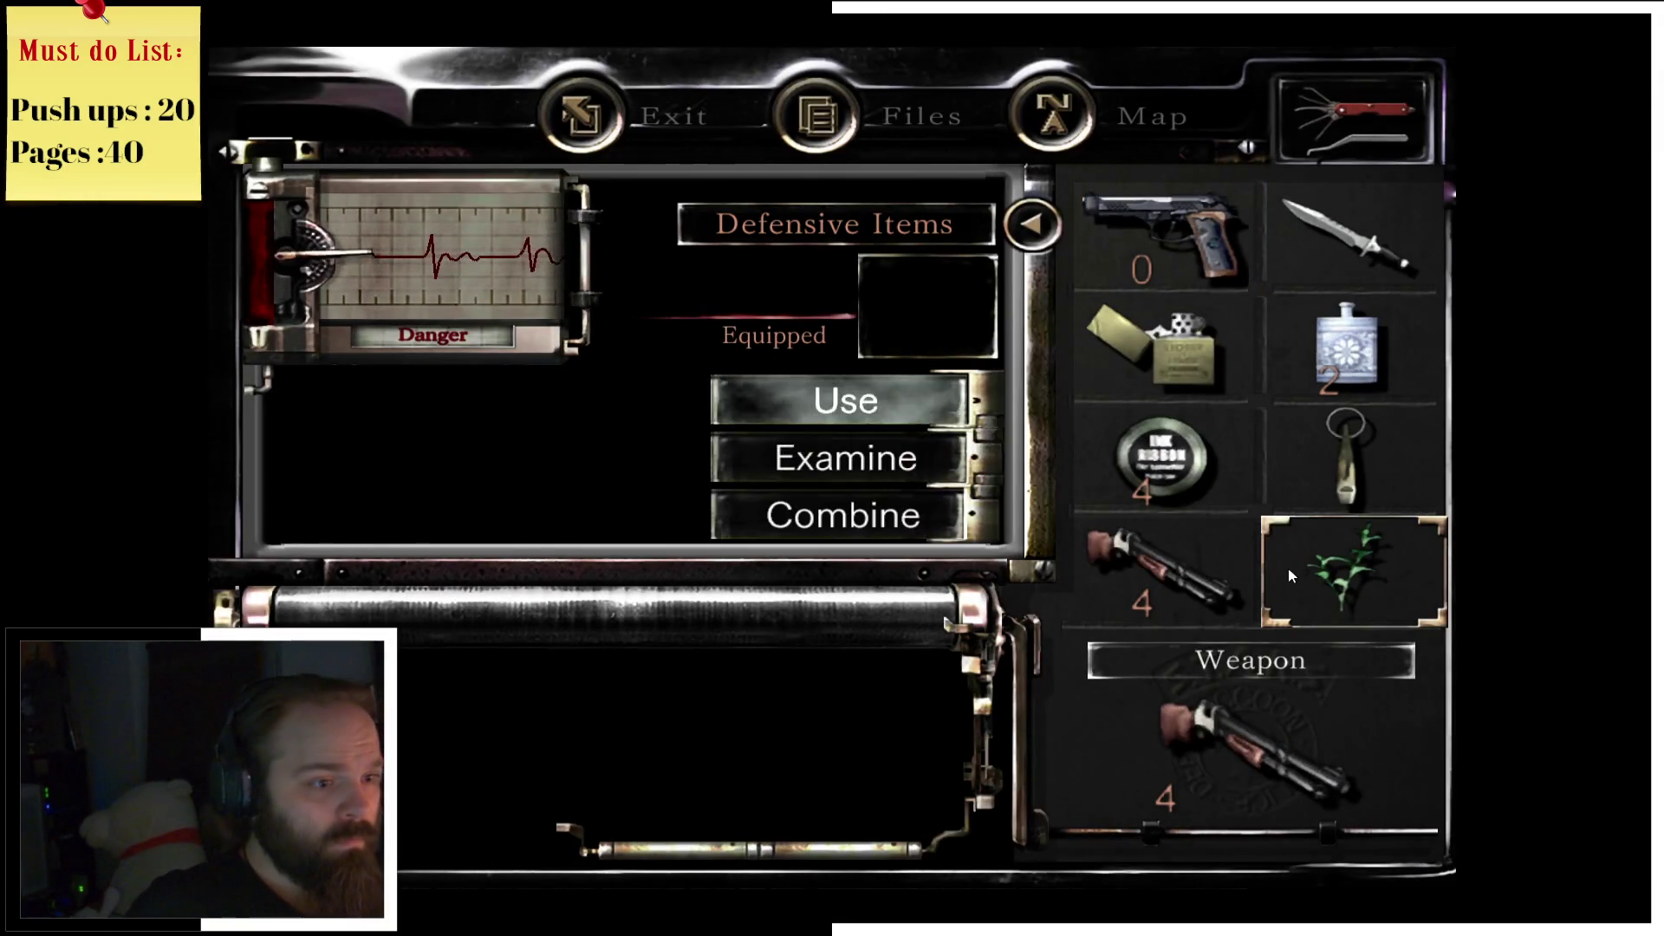
click(895, 407)
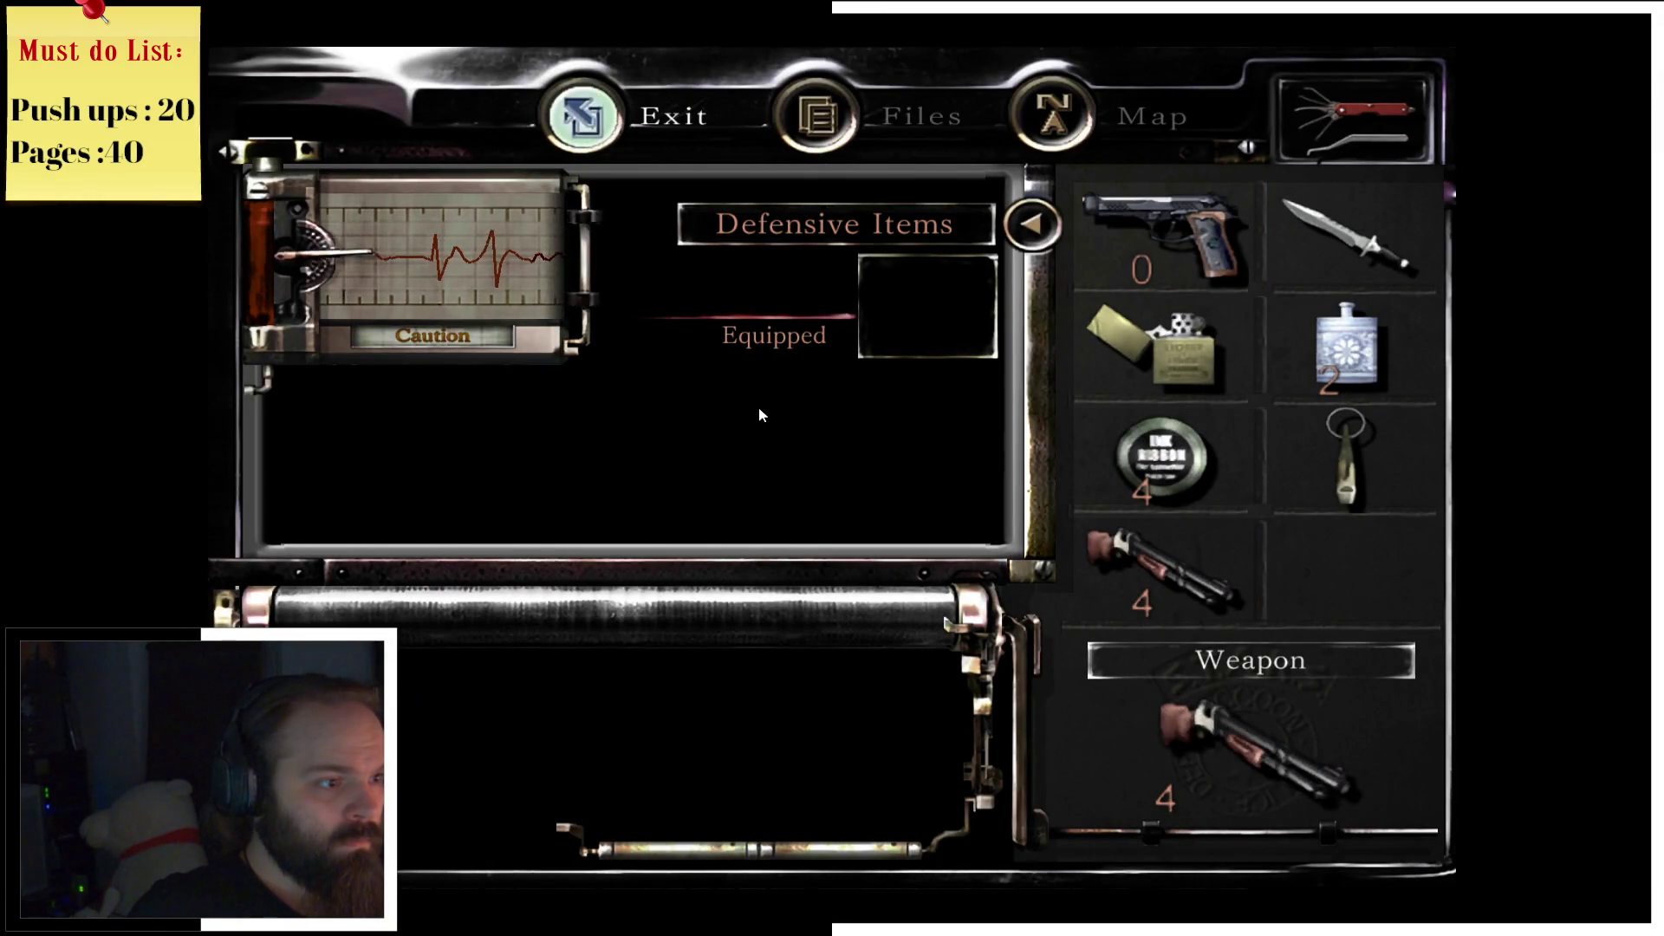
key(Tab)
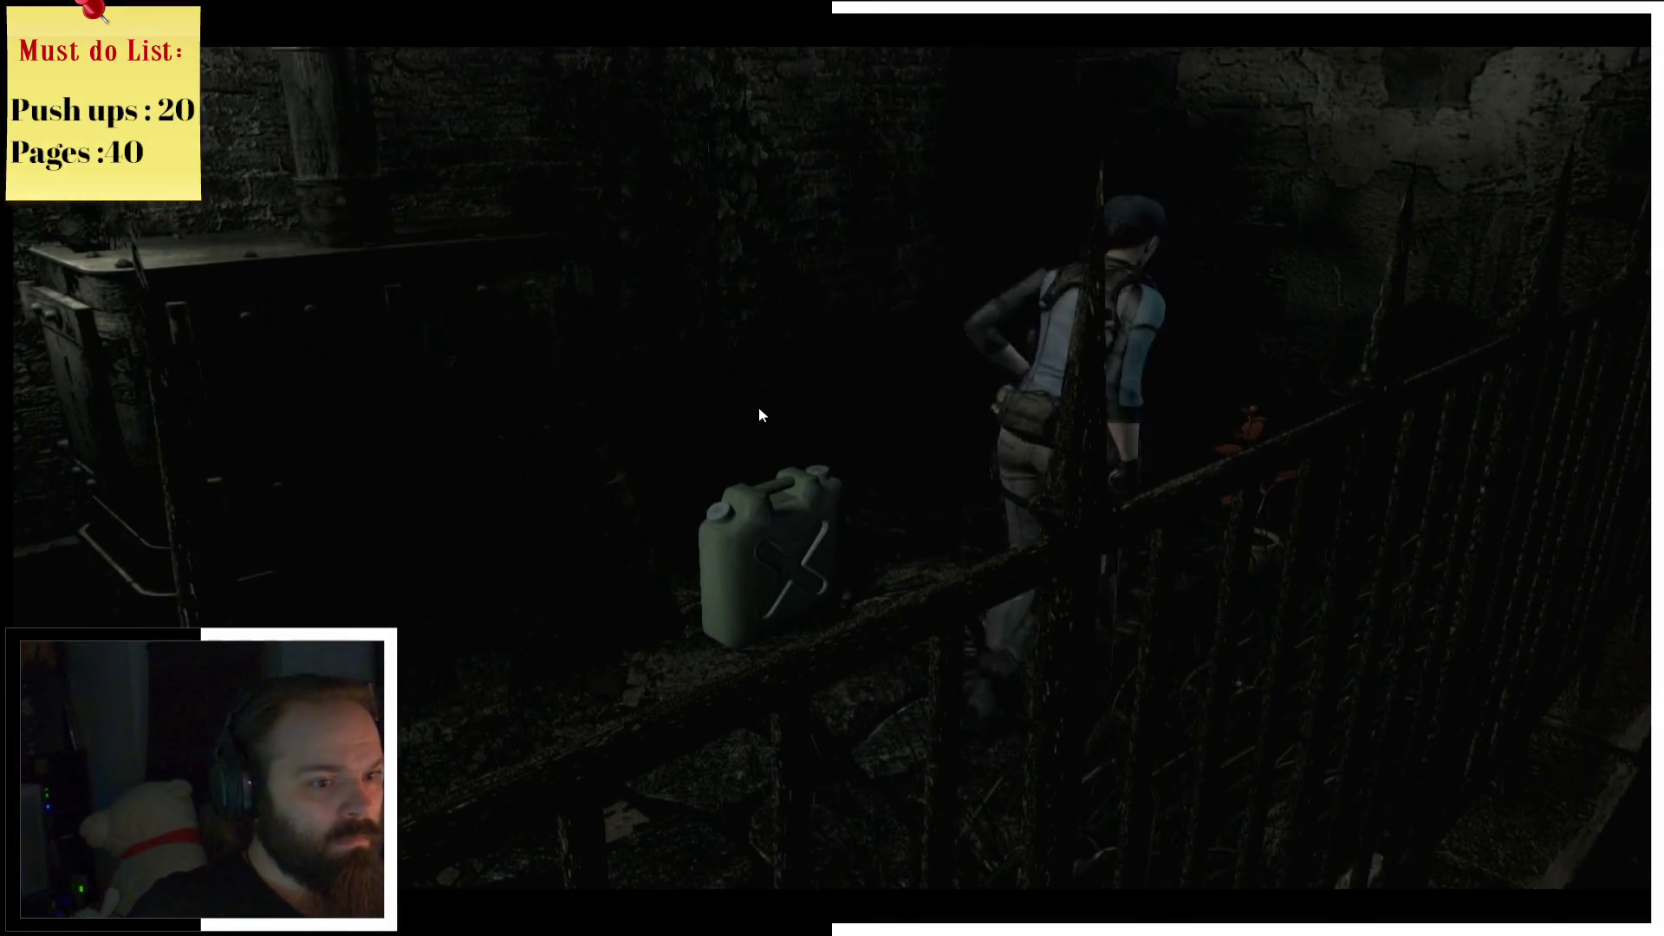
Step: Take the red herb from the walkway and try using it on its own
key(Return)
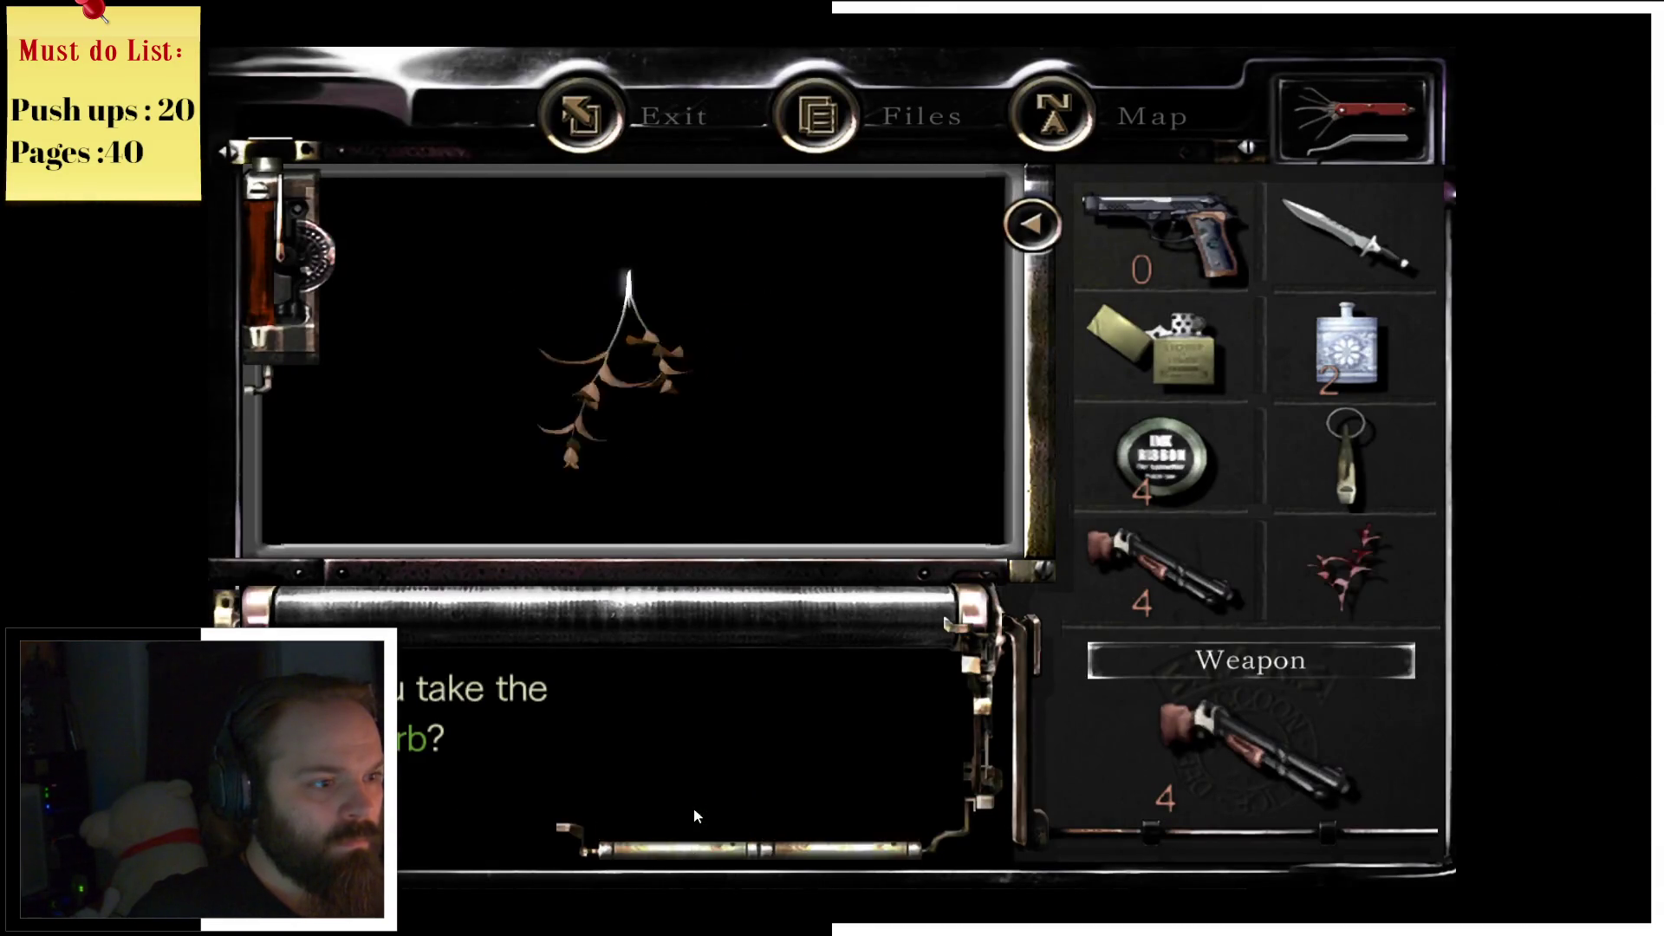
key(Return)
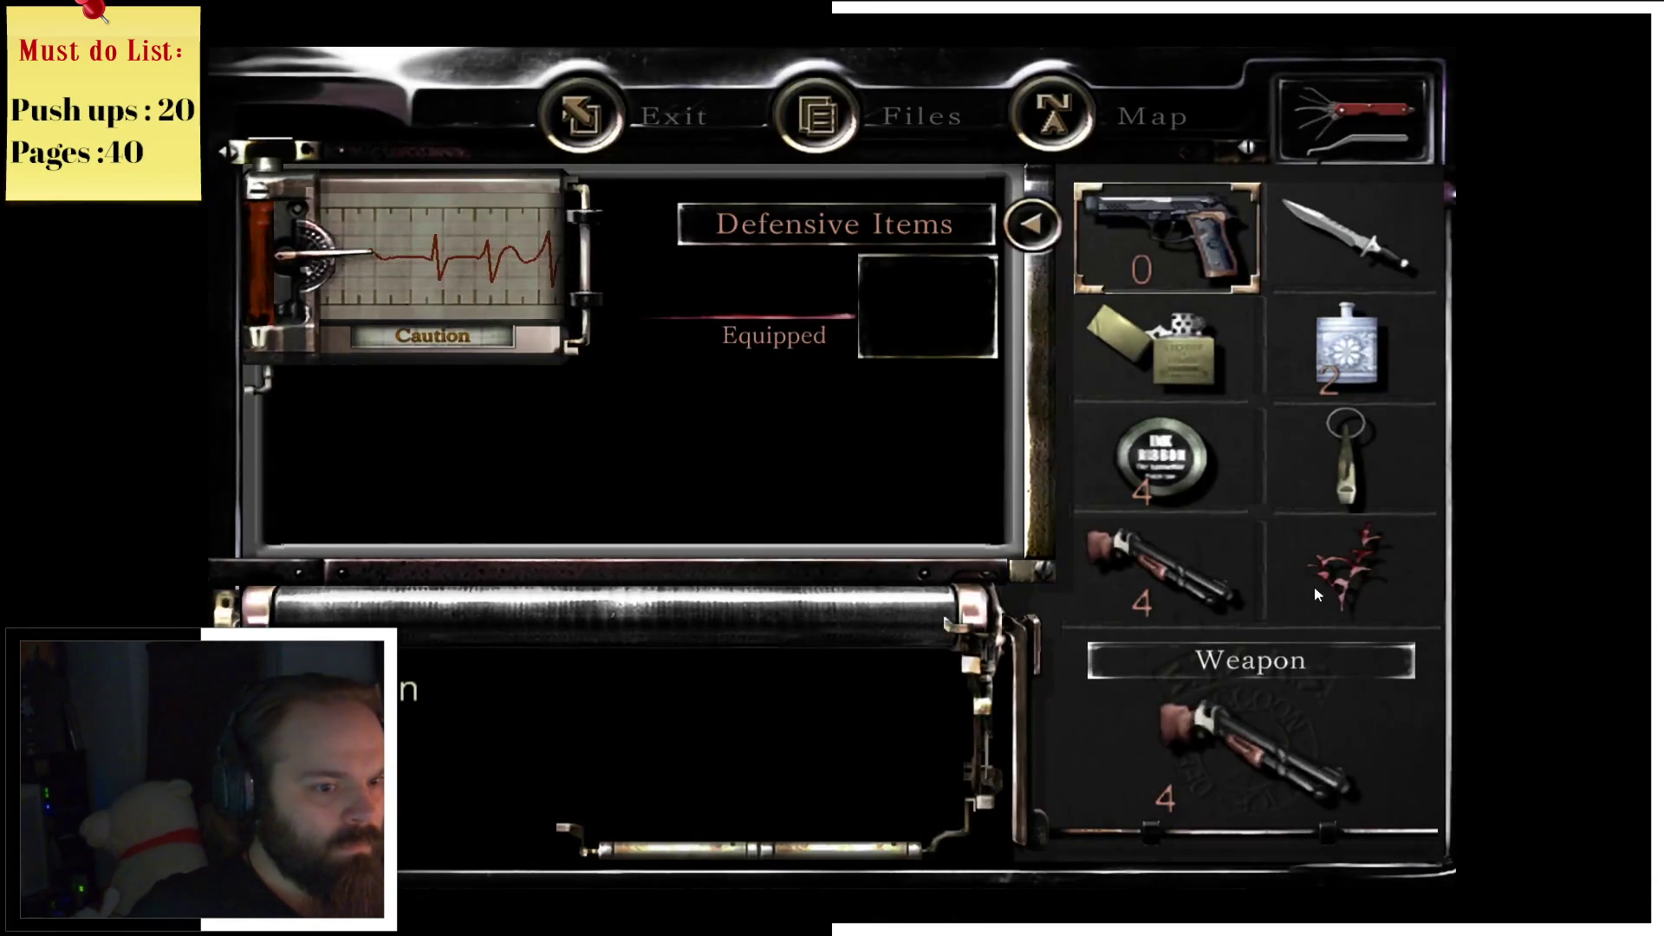
click(1314, 586)
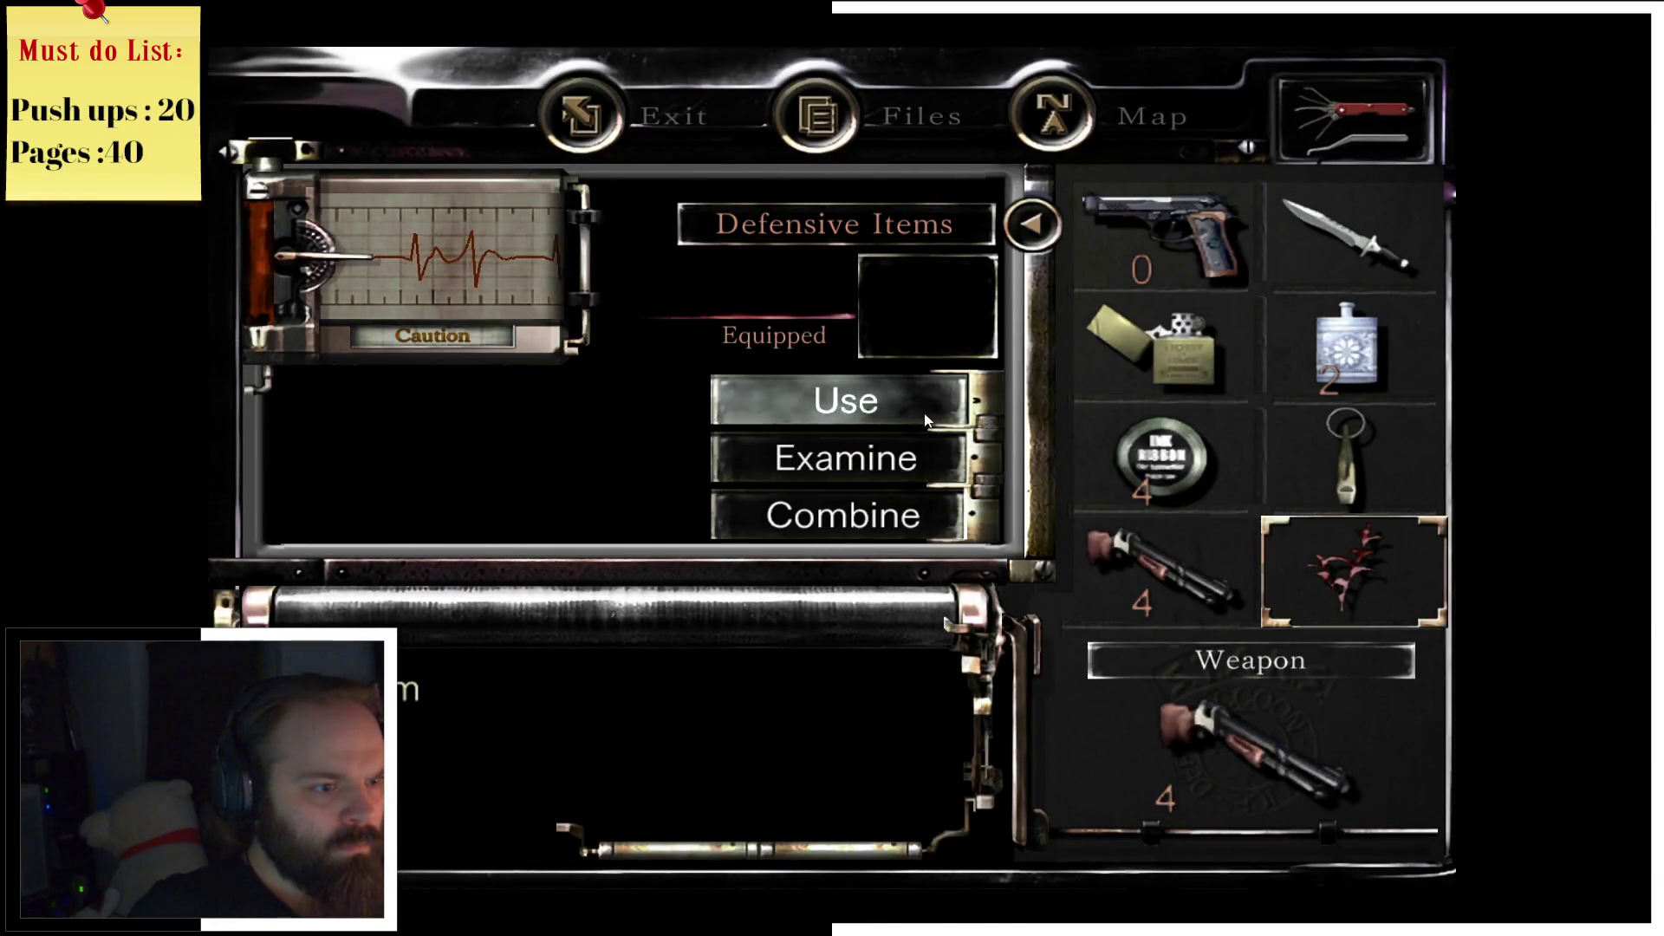
key(Escape)
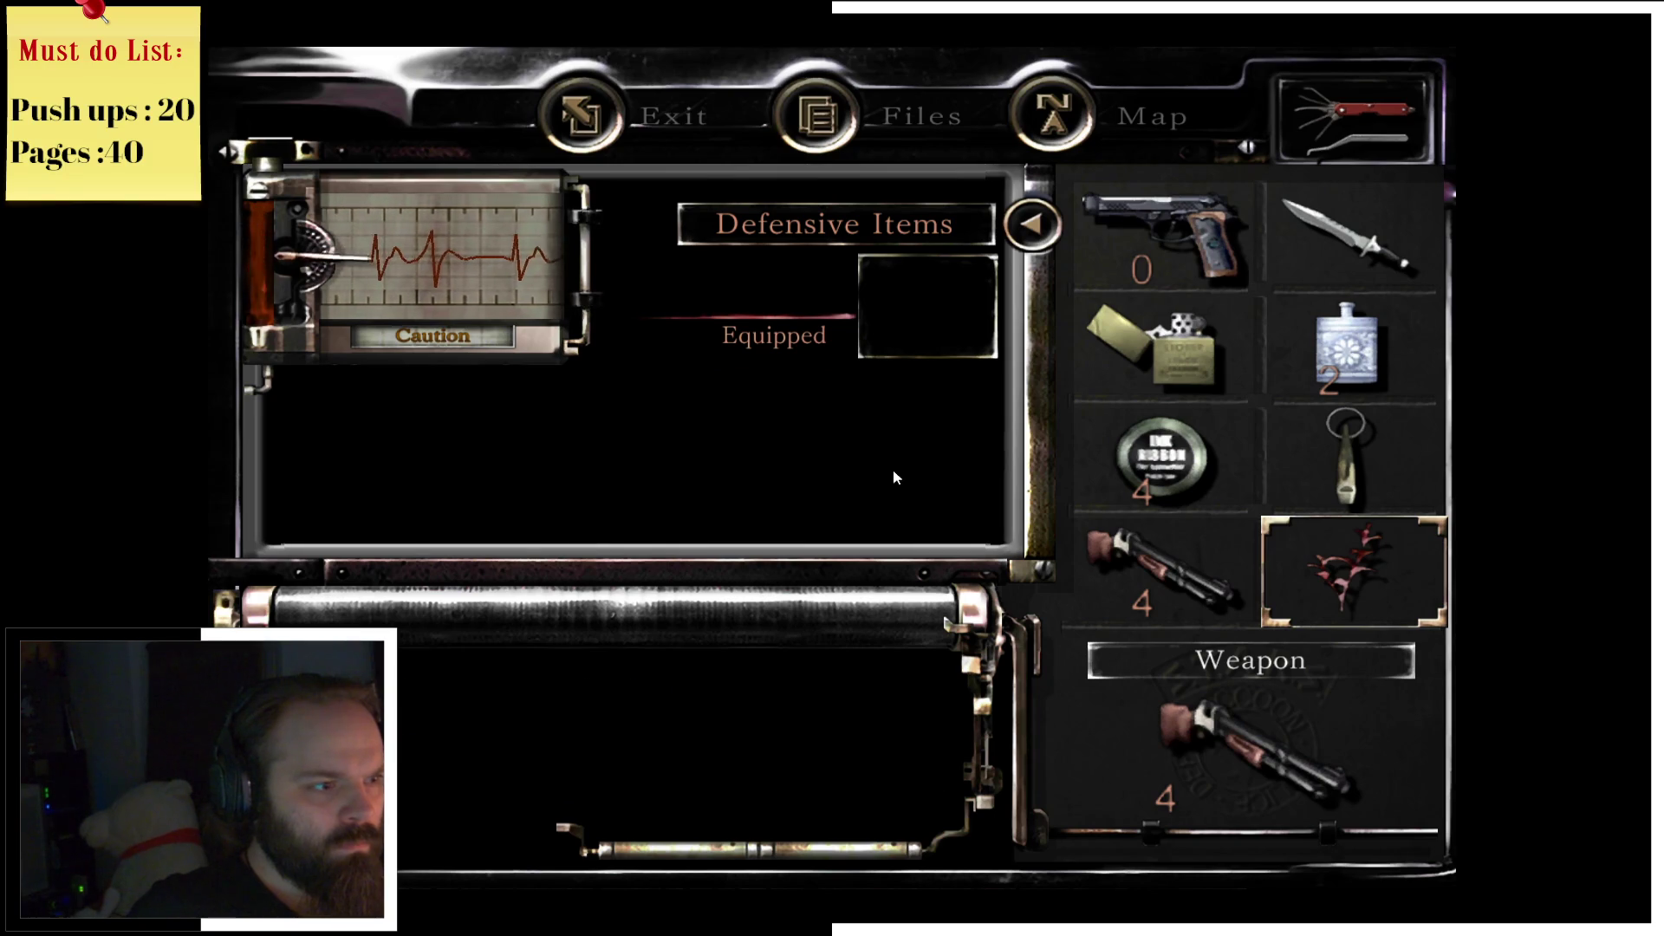
click(1343, 601)
click(905, 425)
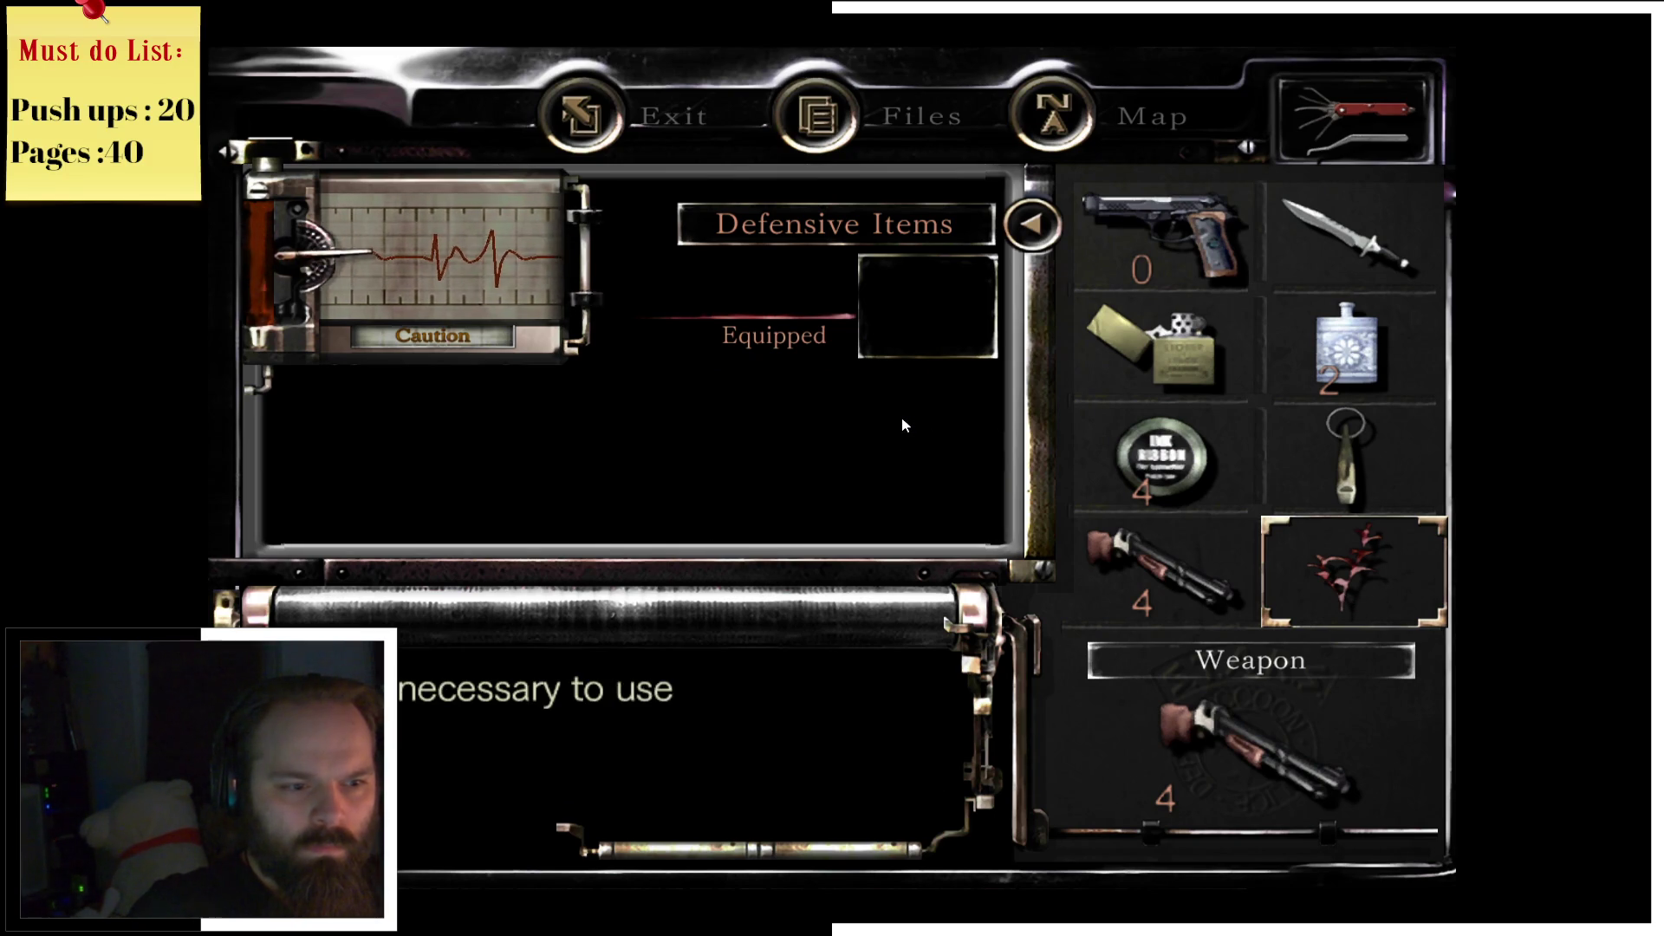
key(Escape)
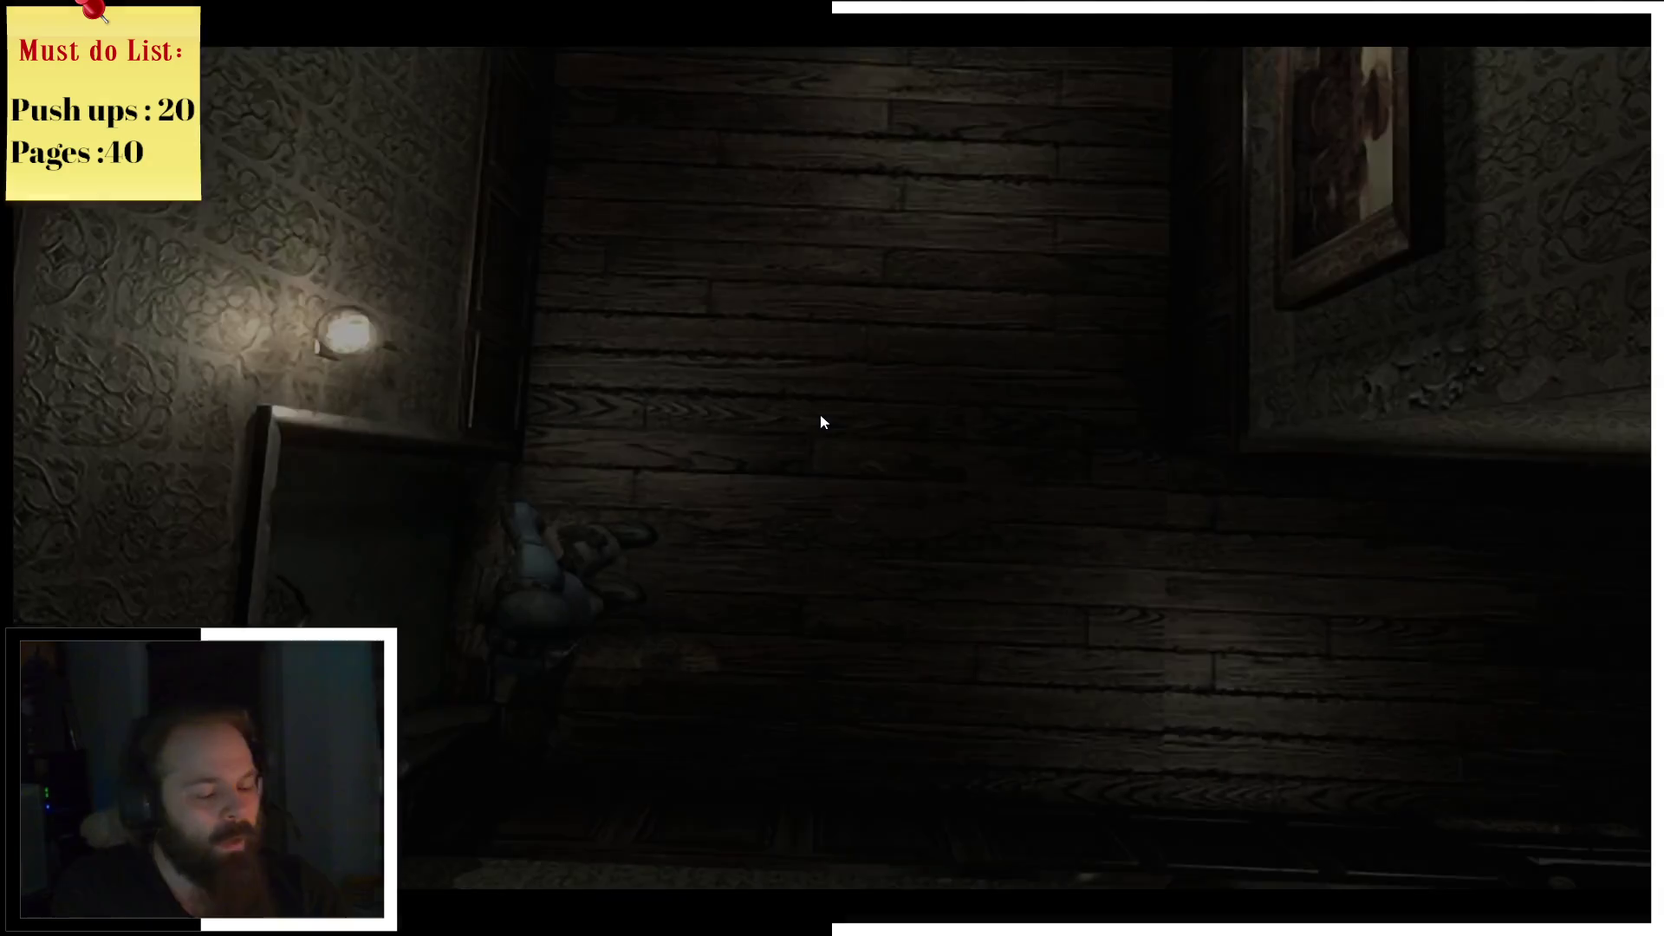
Step: Check the Mansion 1F map while crossing the hallway
key(w)
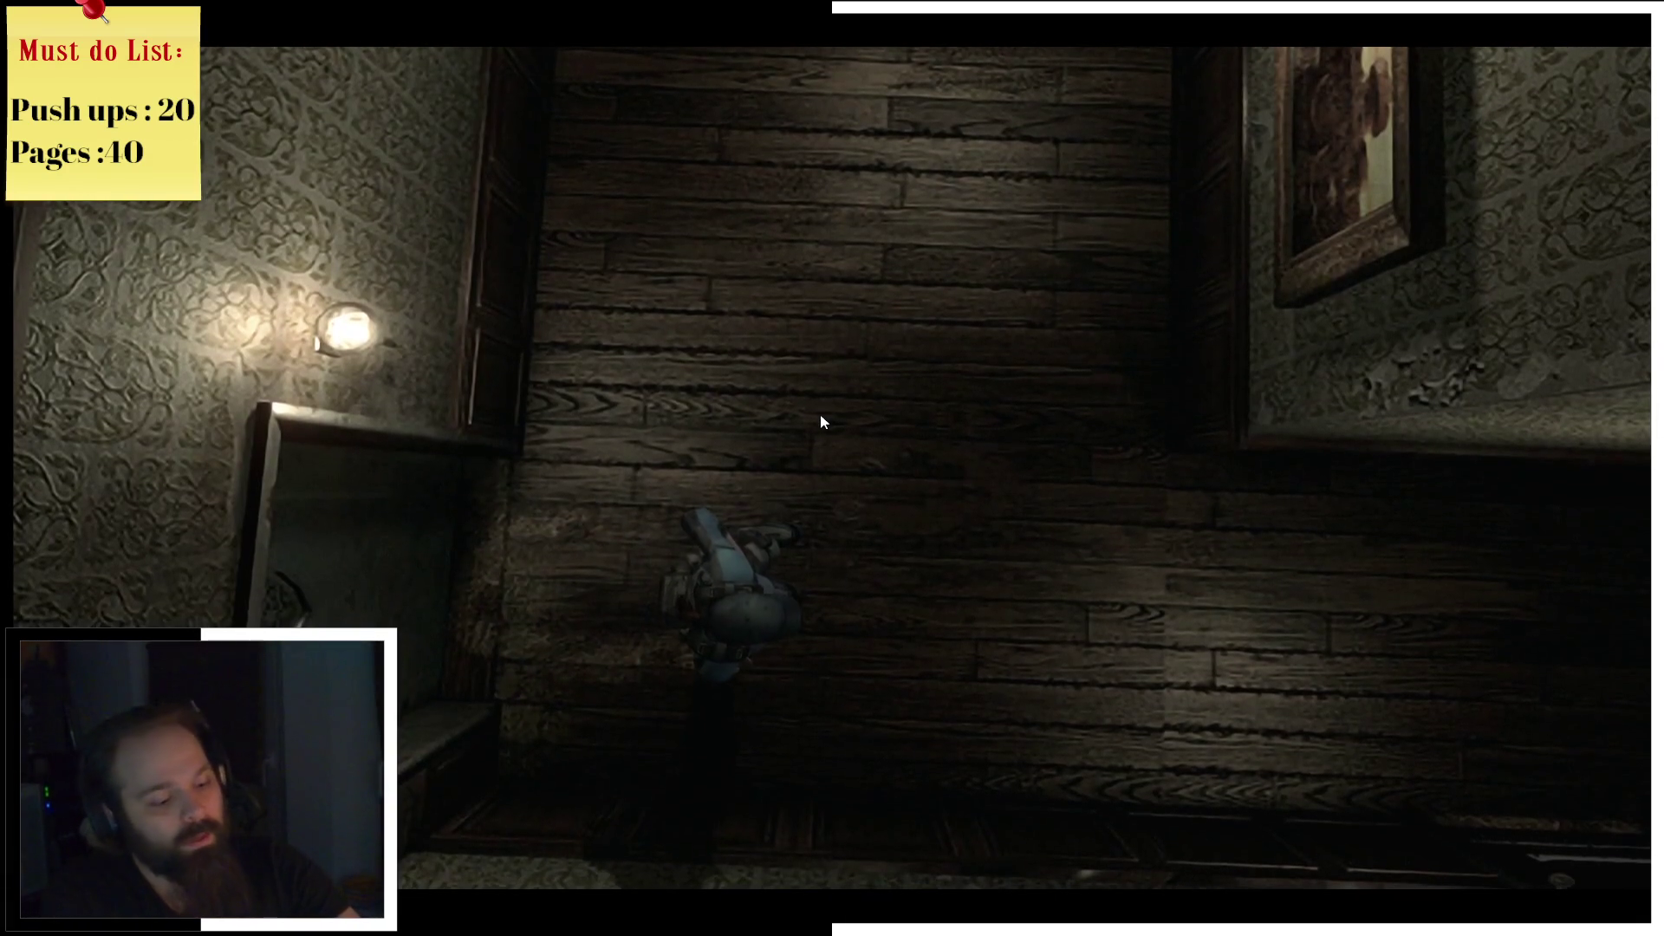
key(m)
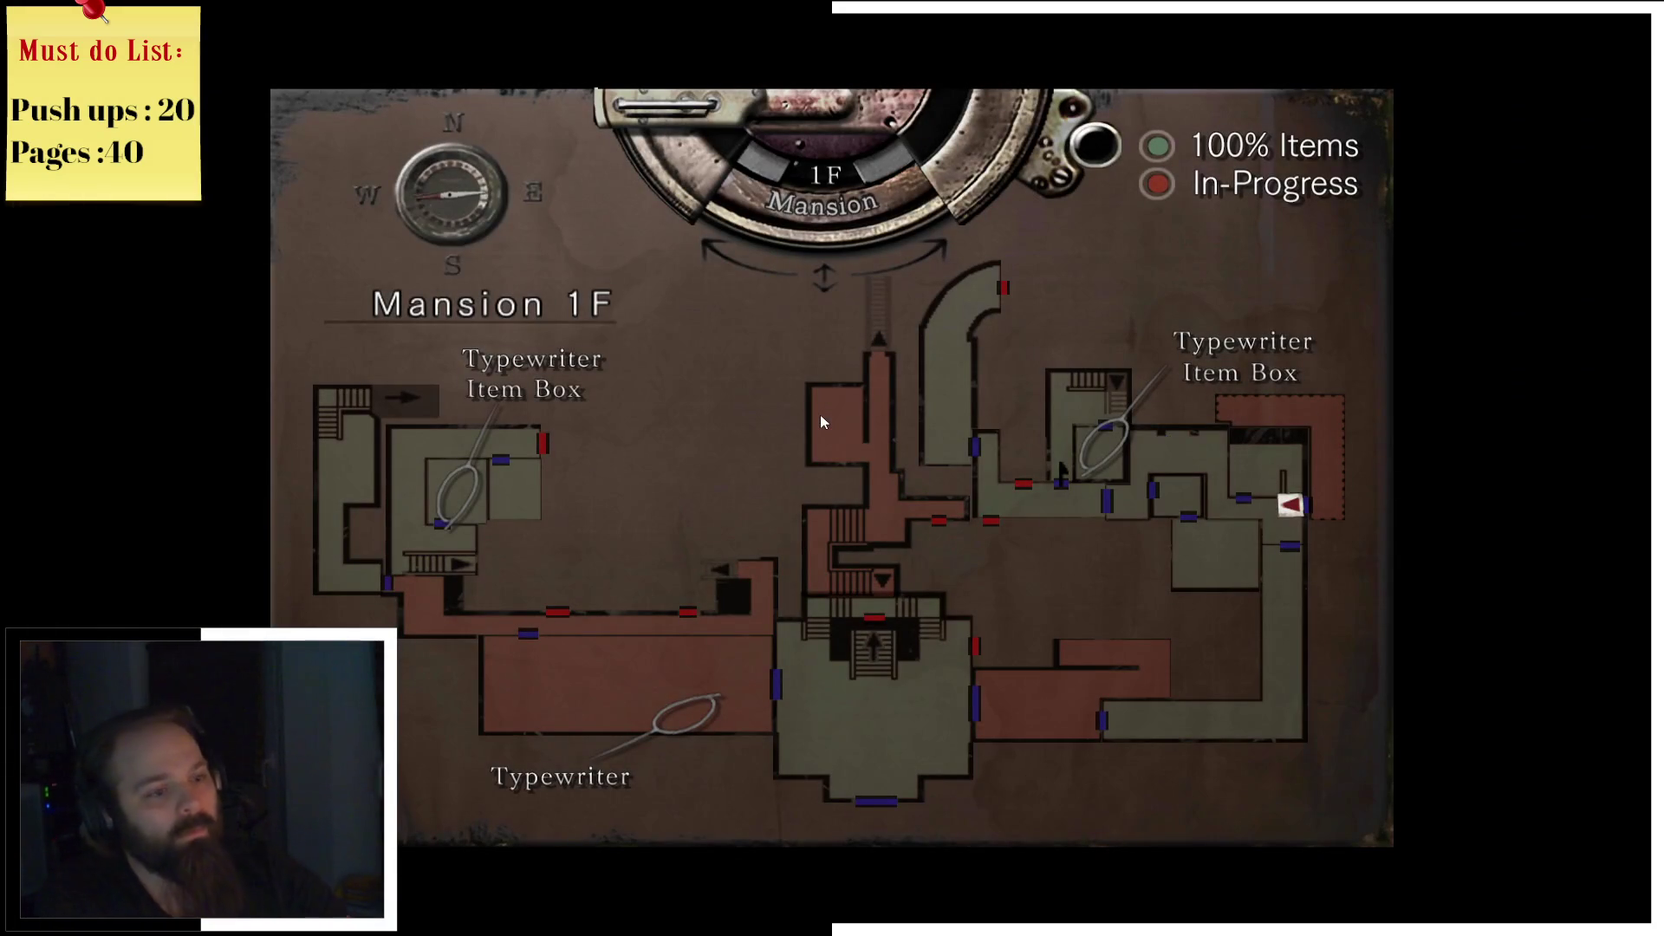
key(m)
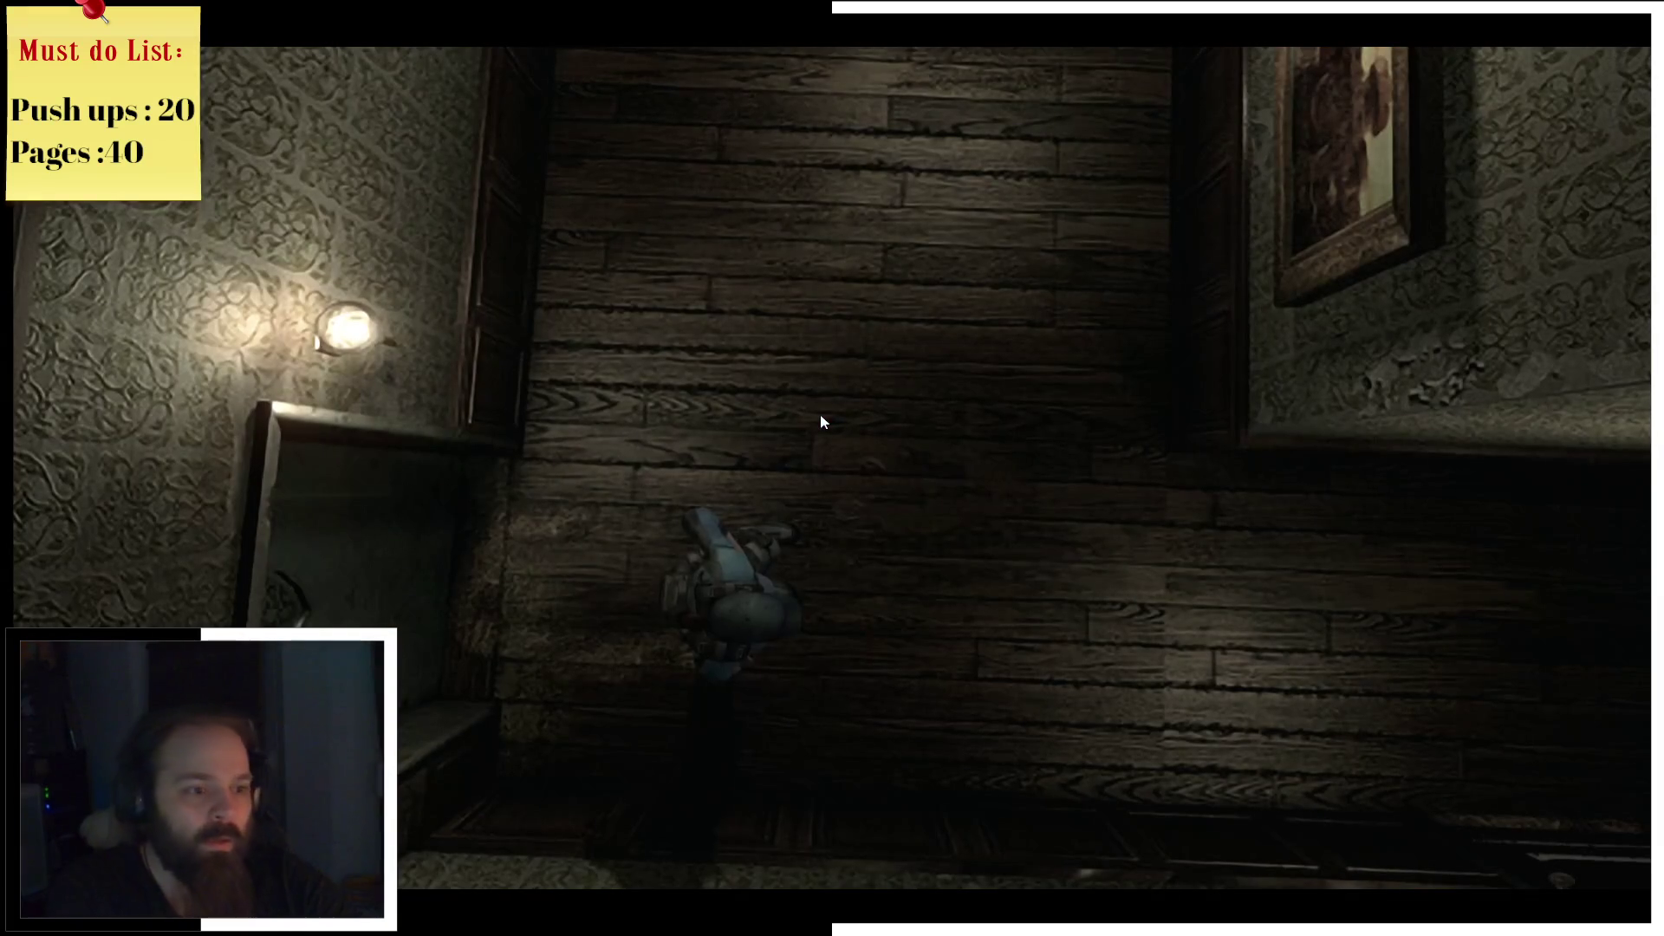
Step: Run down the corridors and open the double door at the end
key(w)
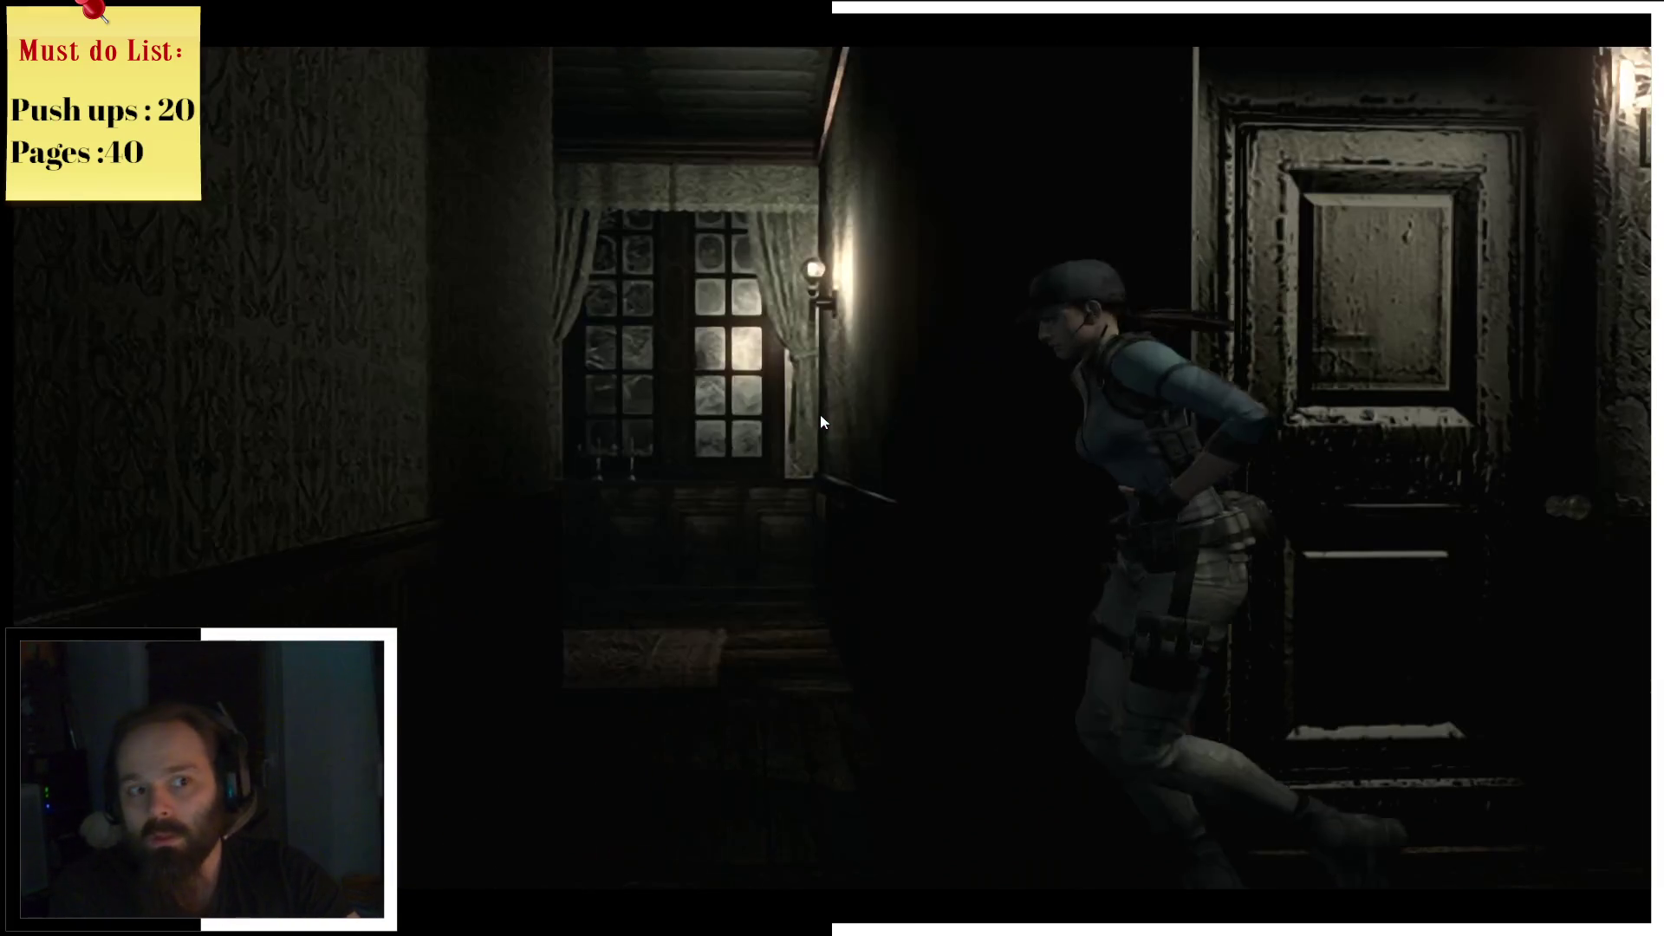
key(w)
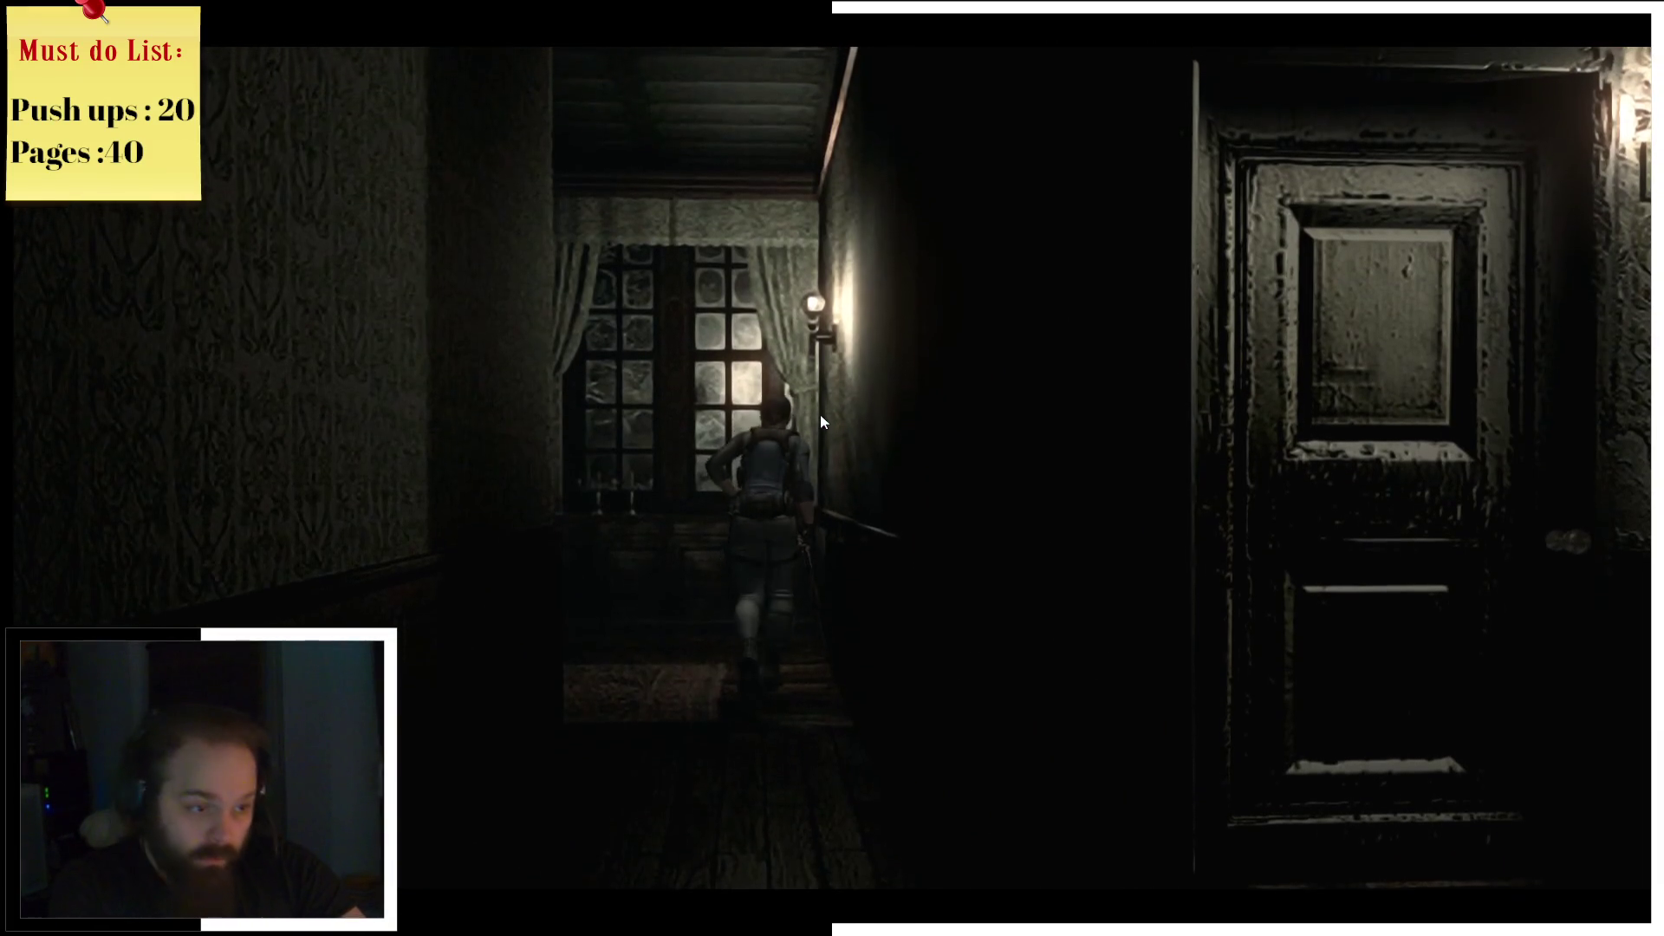
key(w)
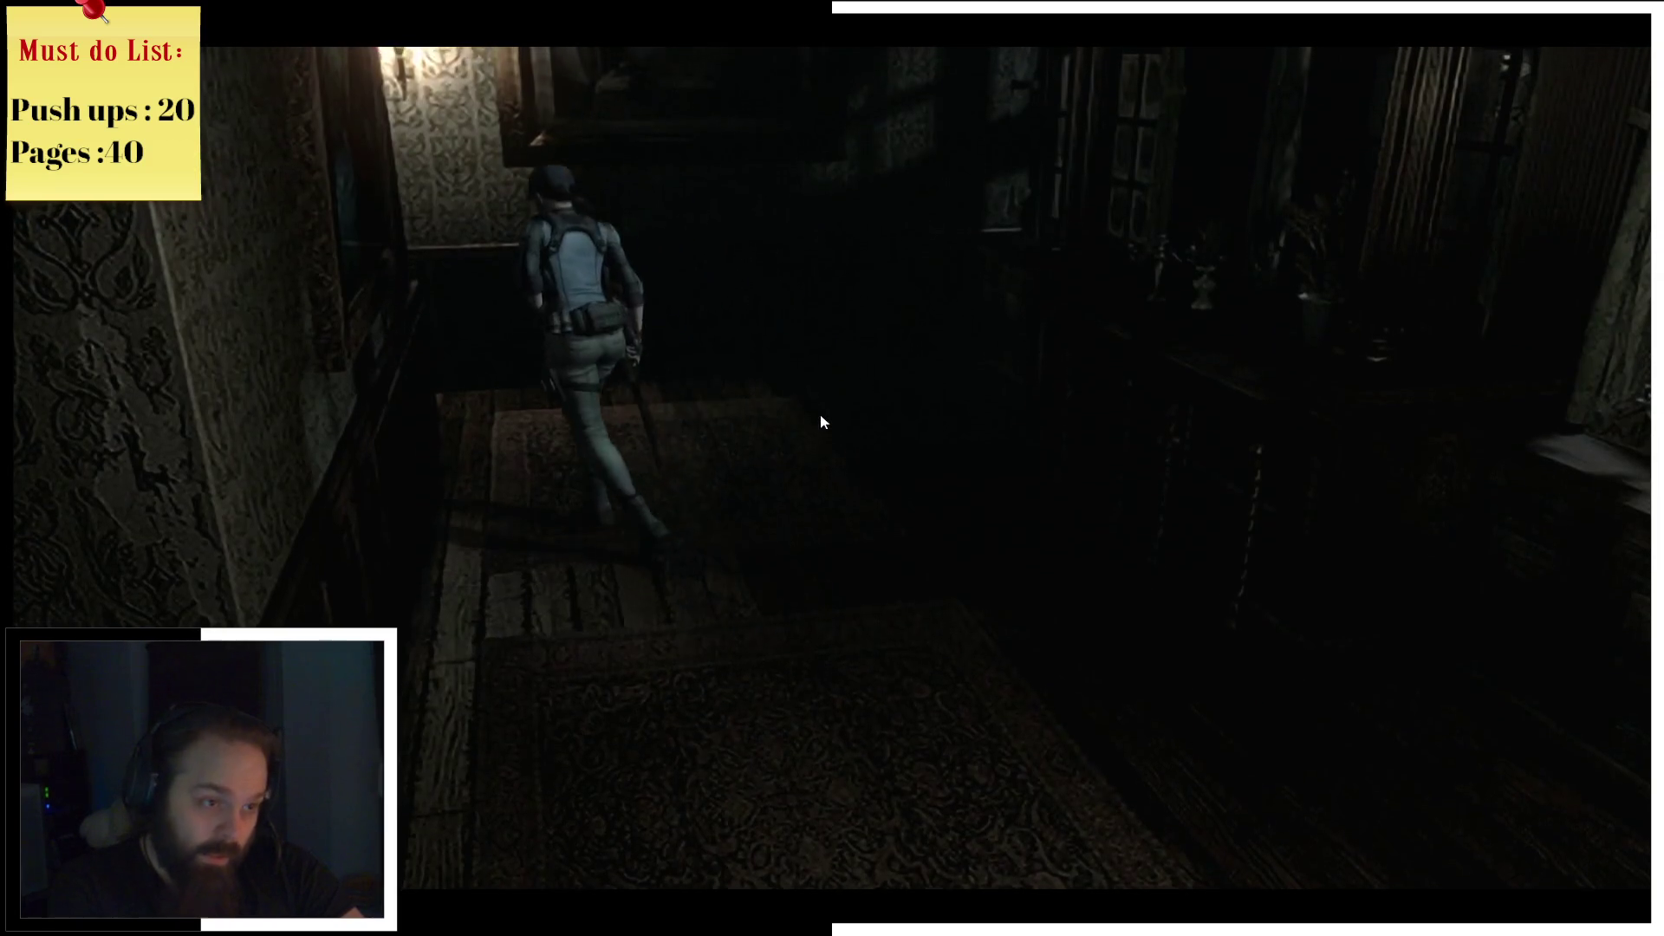
key(w)
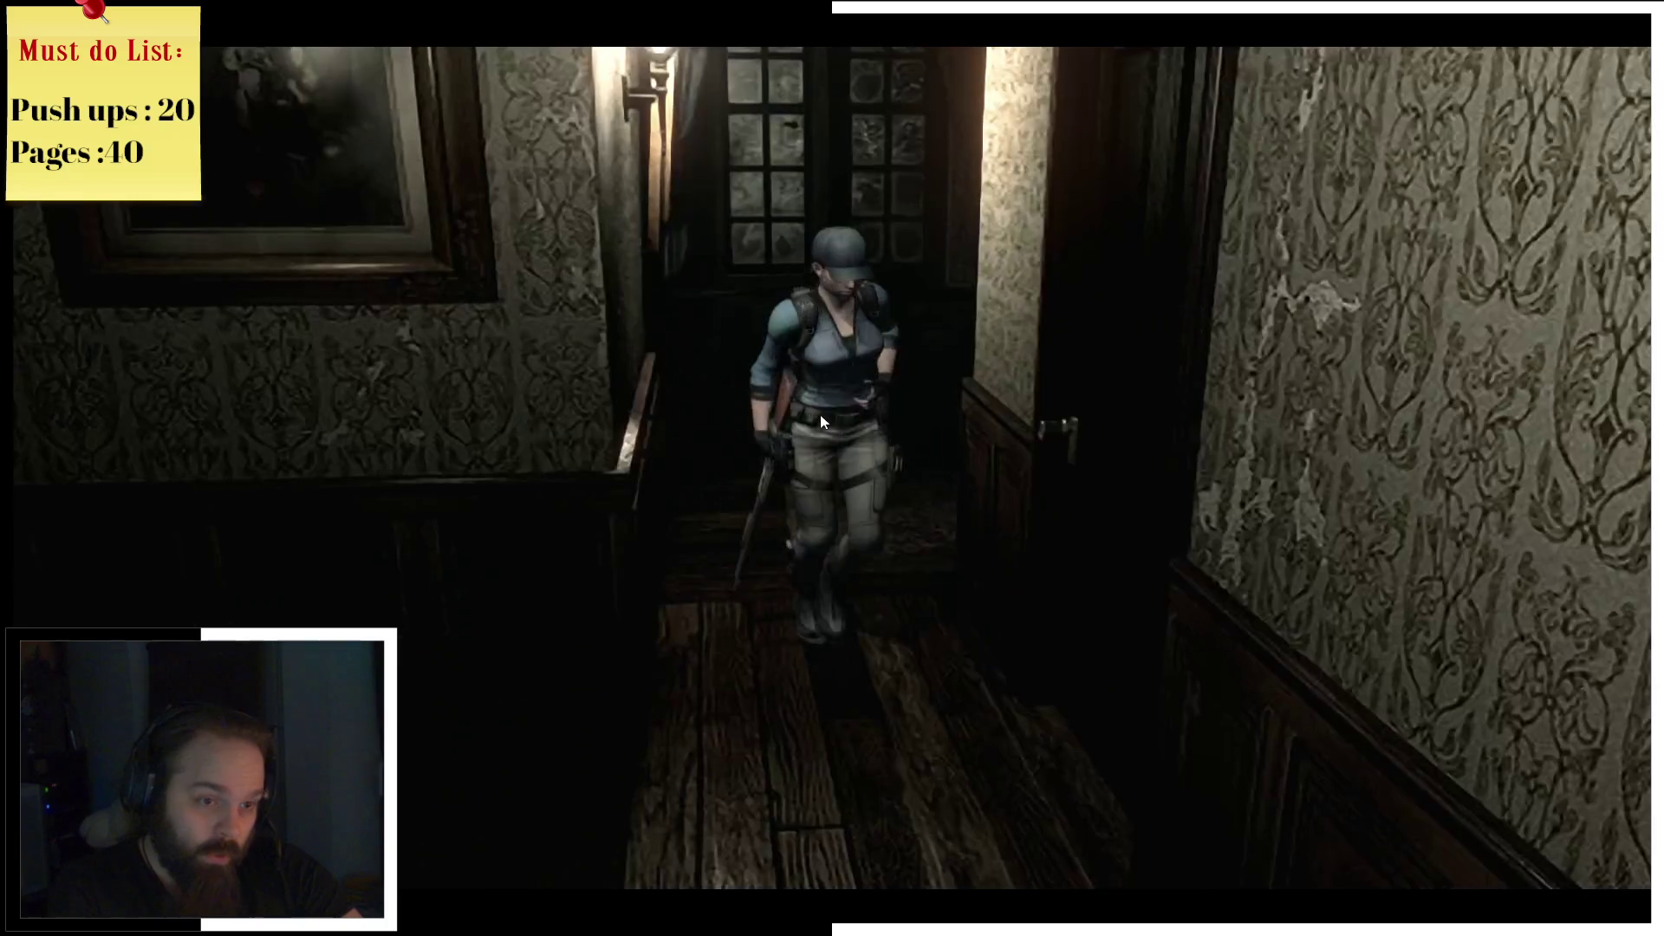
key(w)
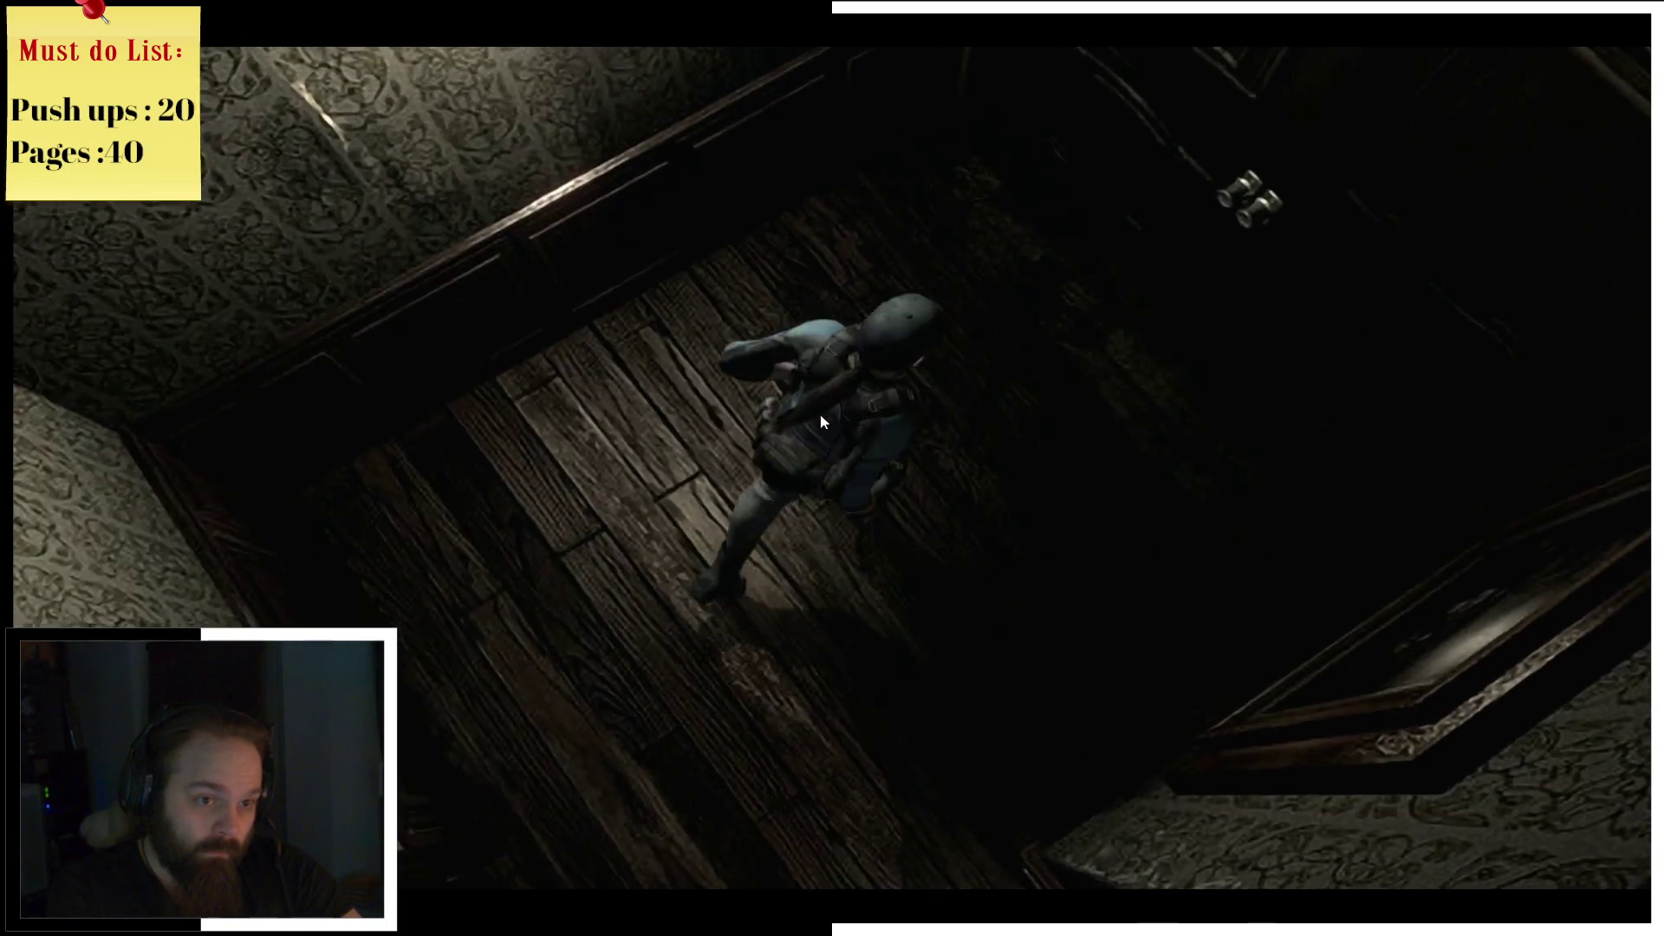
key(space)
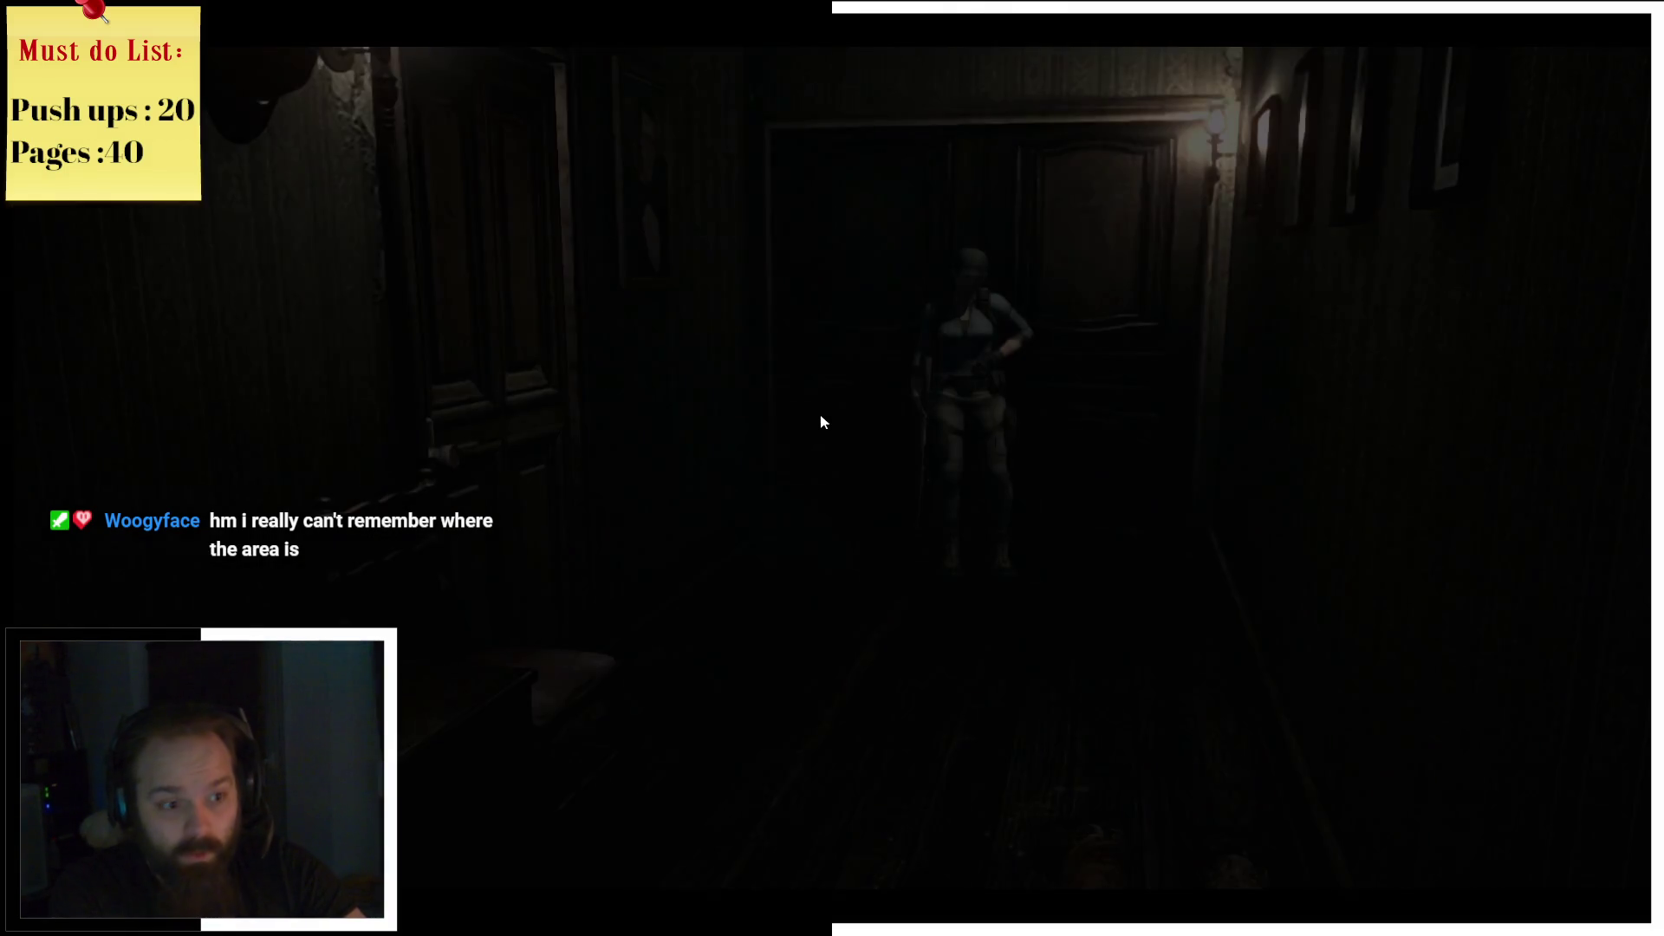
Step: View the Mansion 1F map from the inventory, then resume walking toward the cherub-statue courtyard
key(Tab)
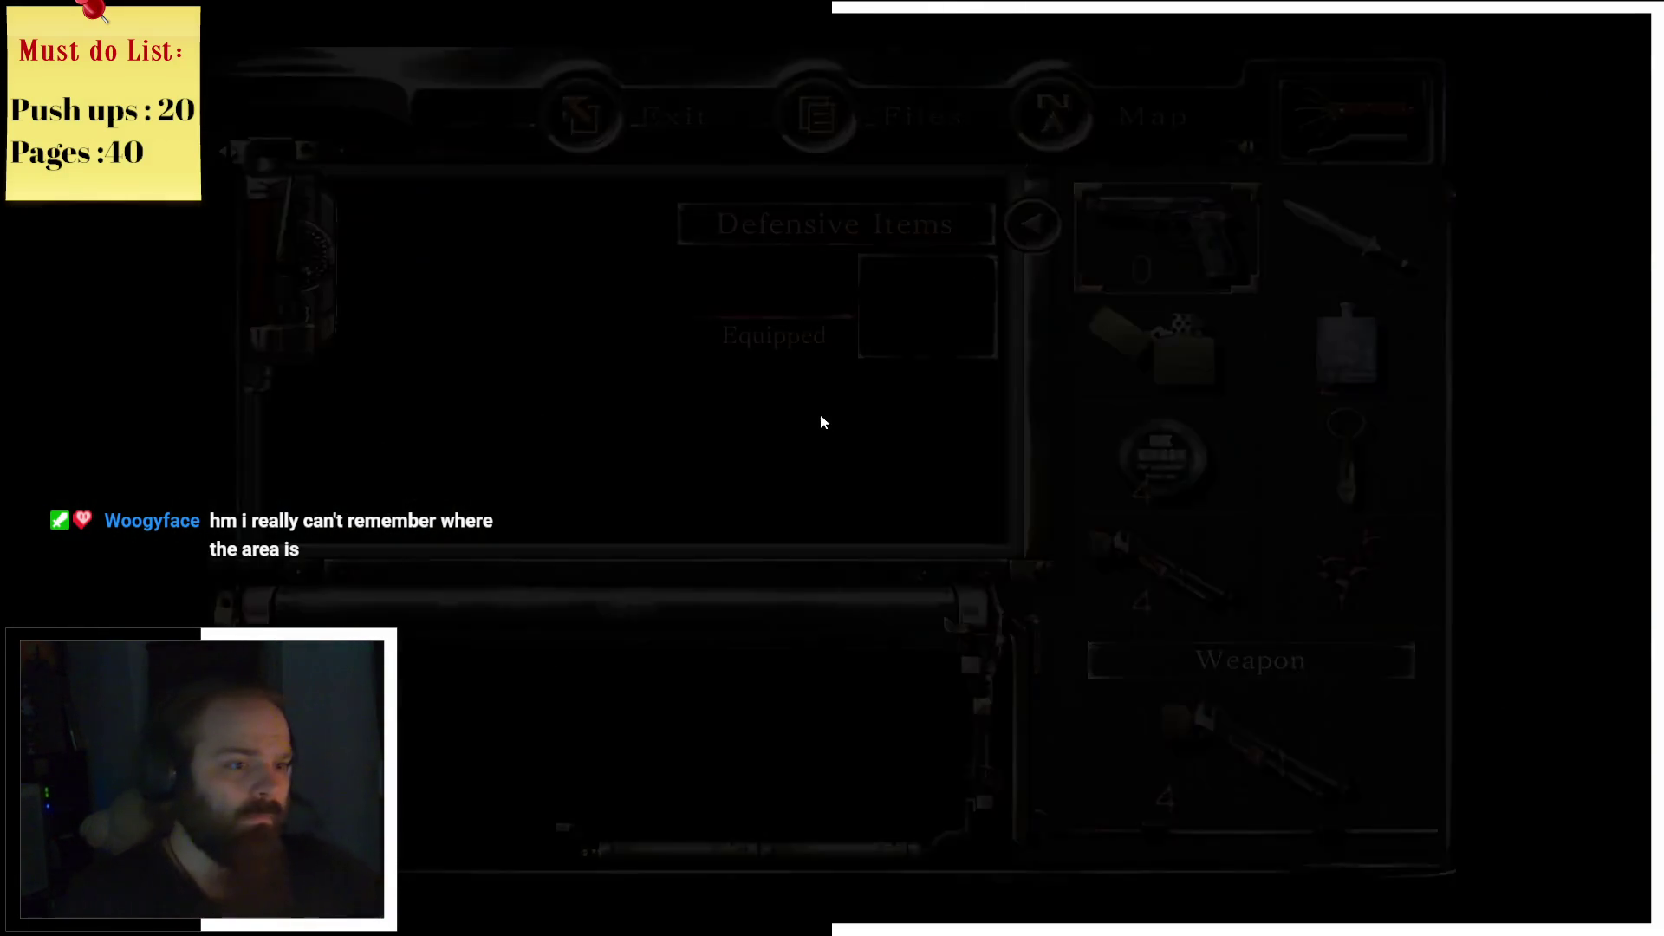
key(m)
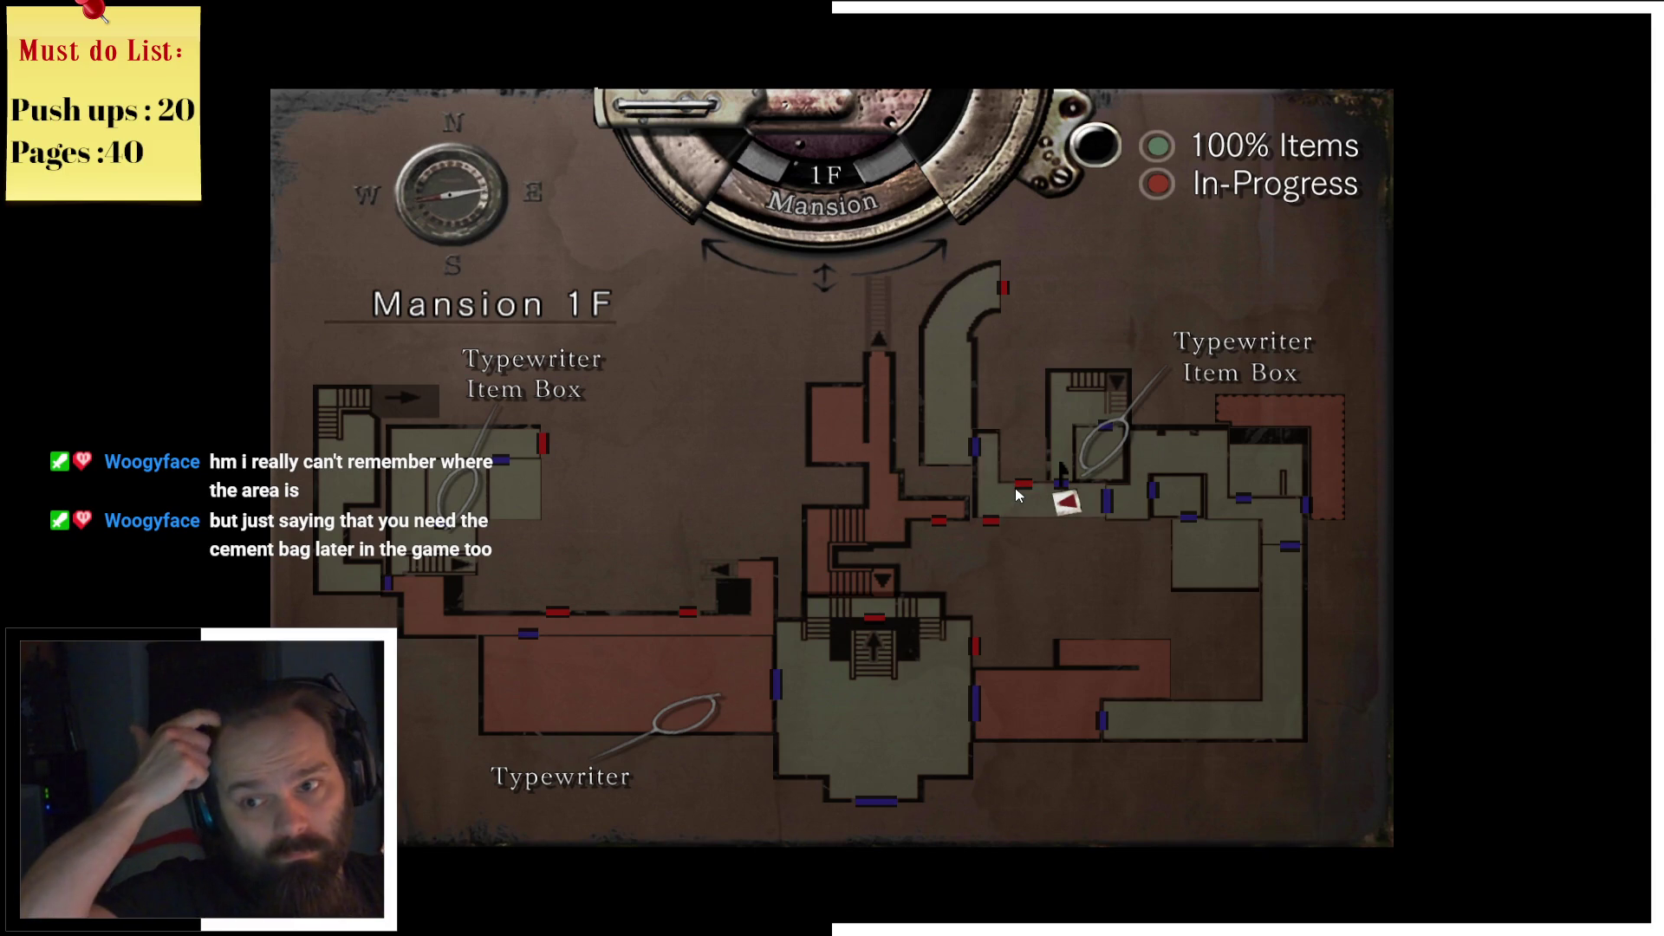
key(Escape)
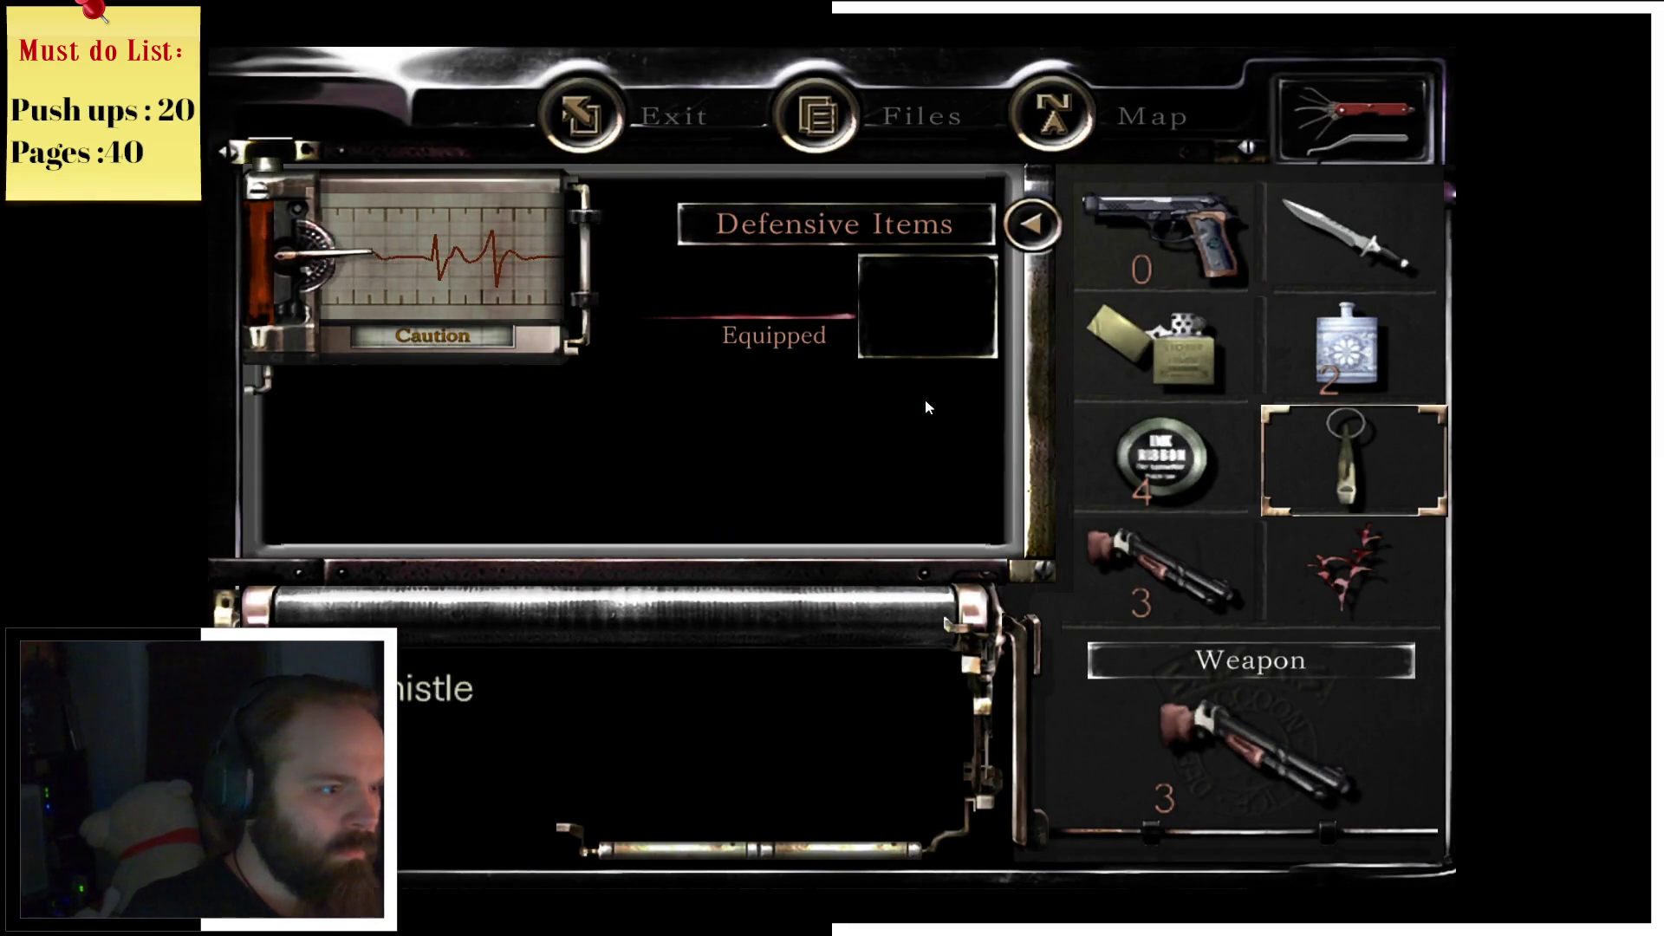
key(Escape)
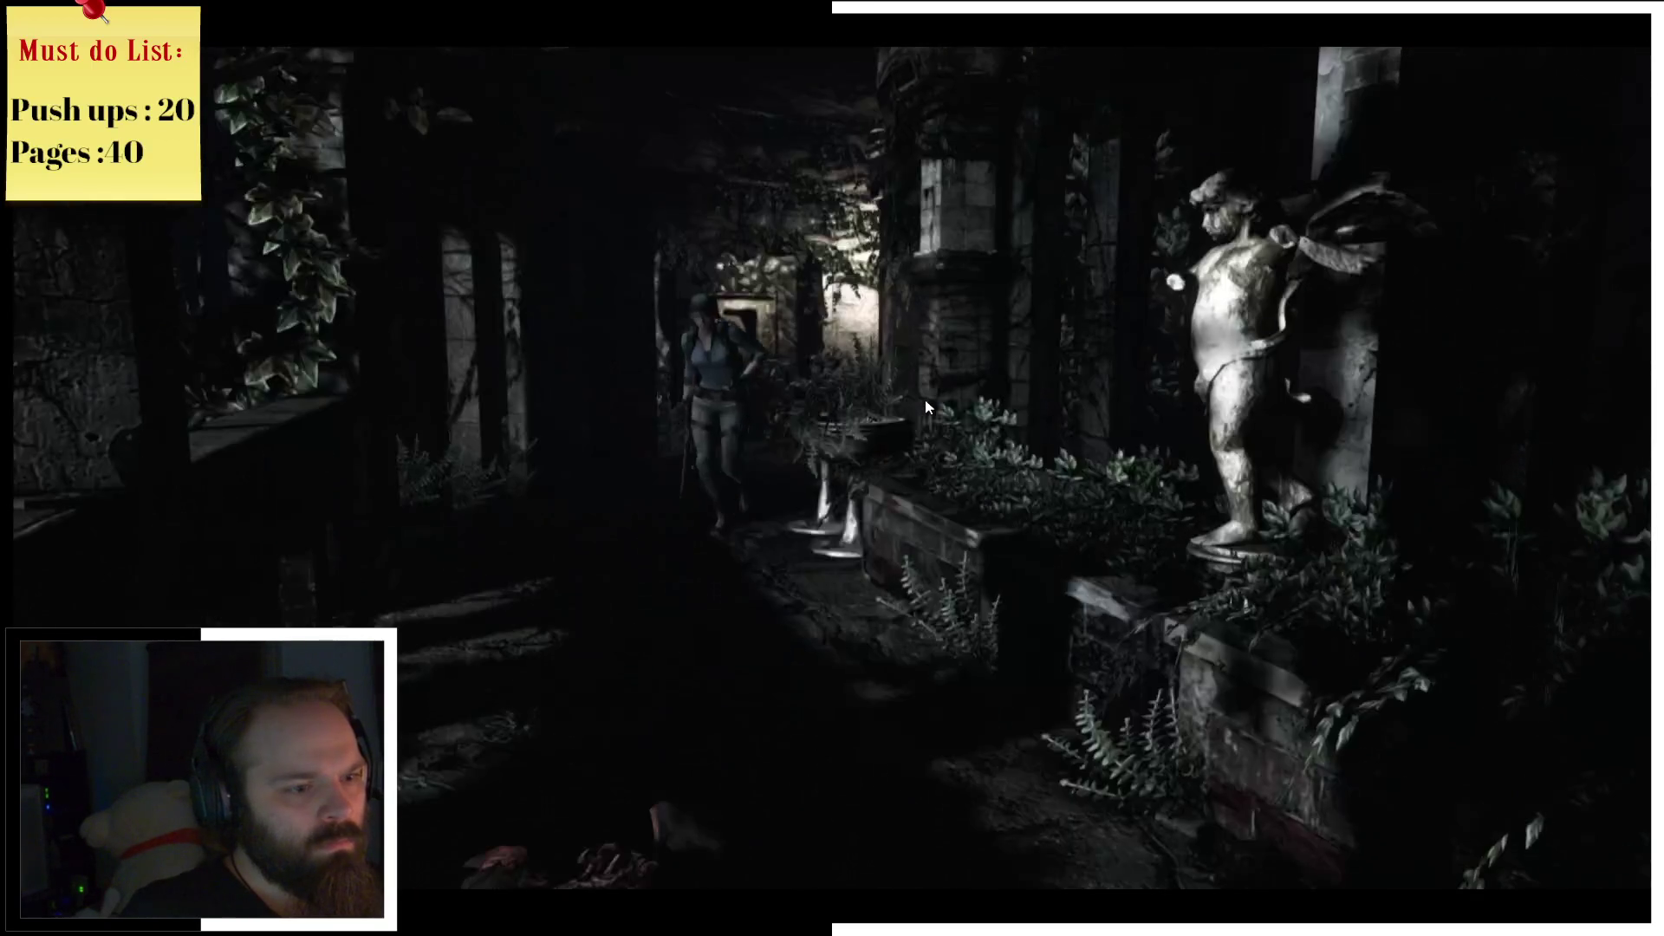
Step: Glance at the map and inventory, then go through the ornate iron gate
key(m)
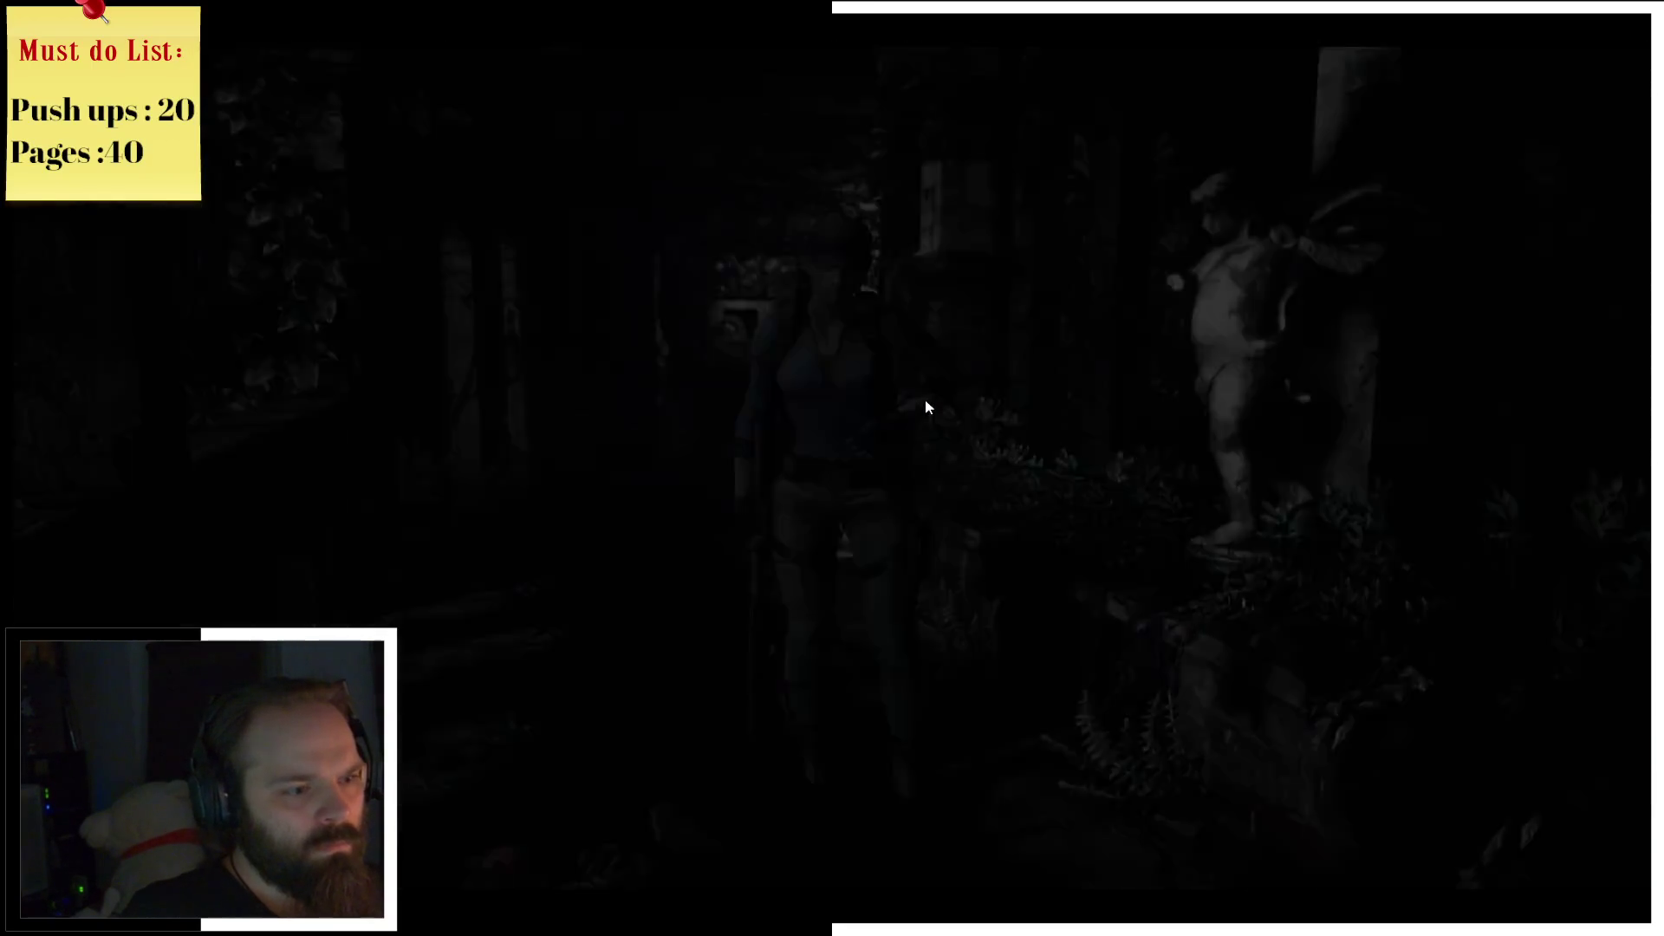
key(m)
key(Tab)
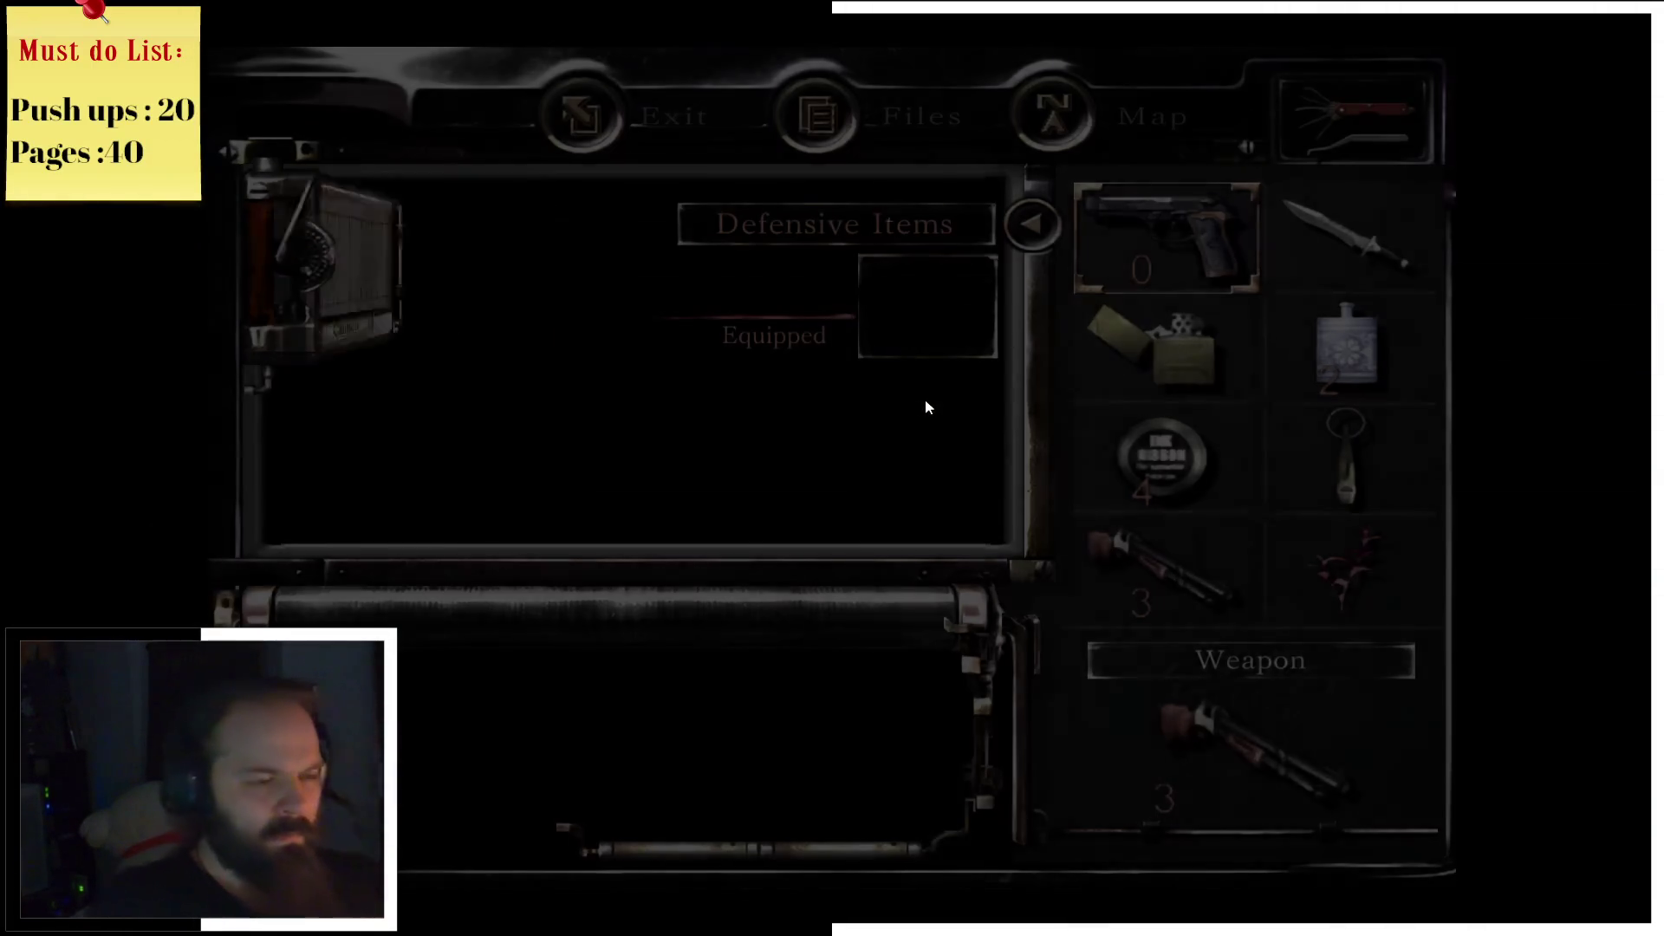
key(Tab)
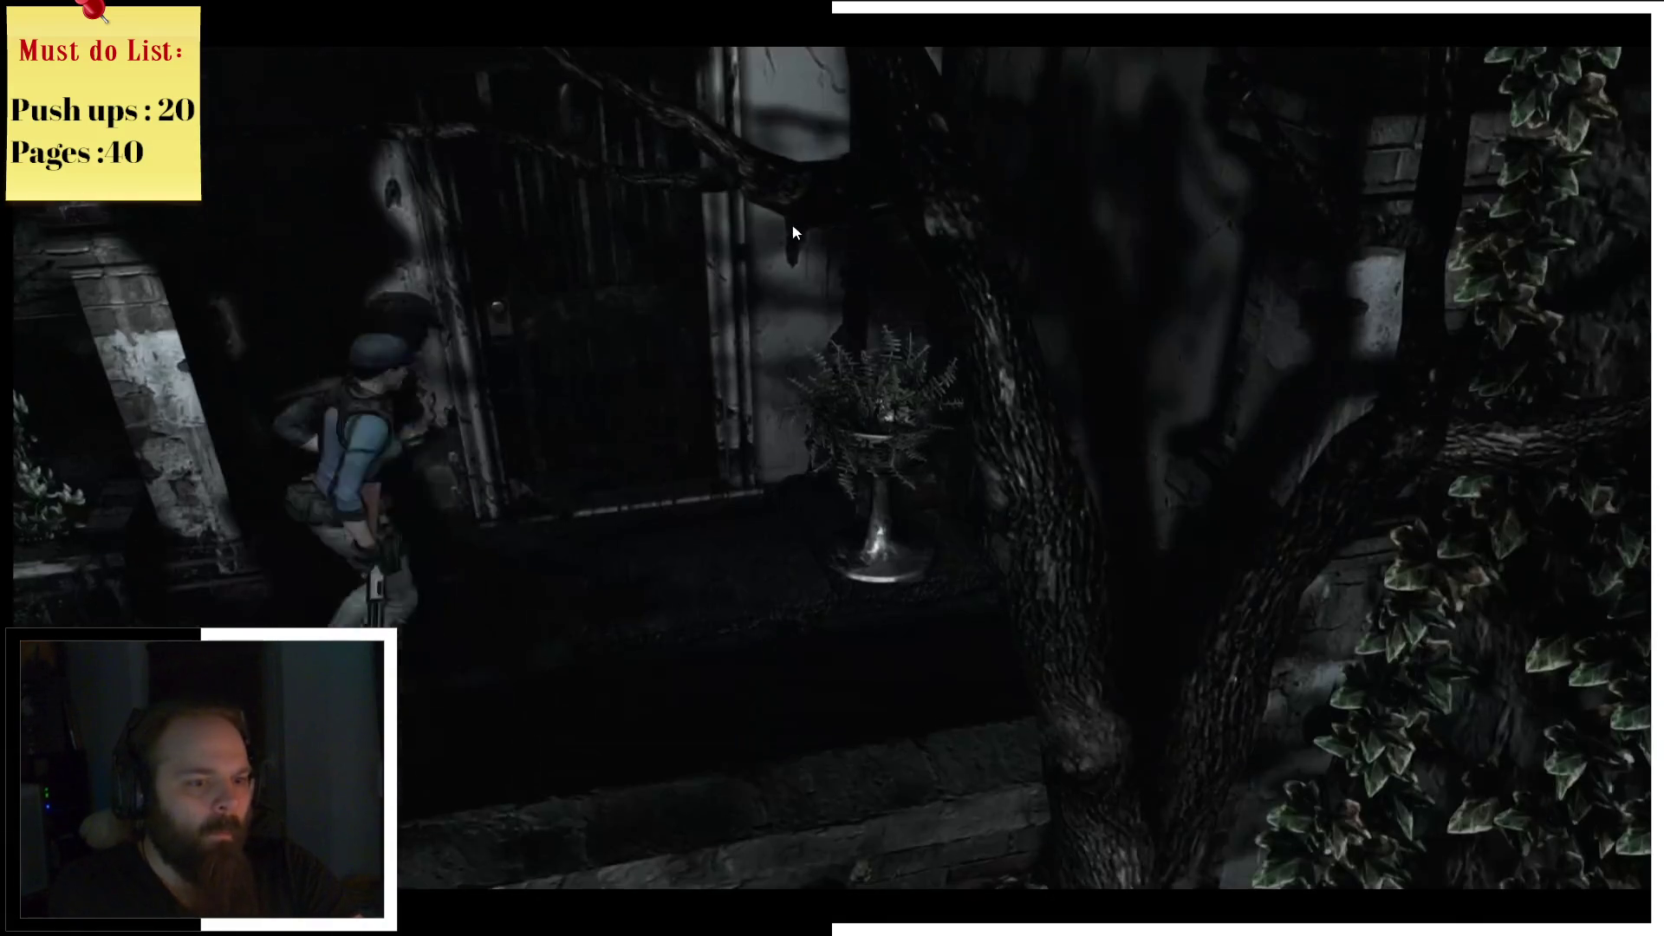
key(e)
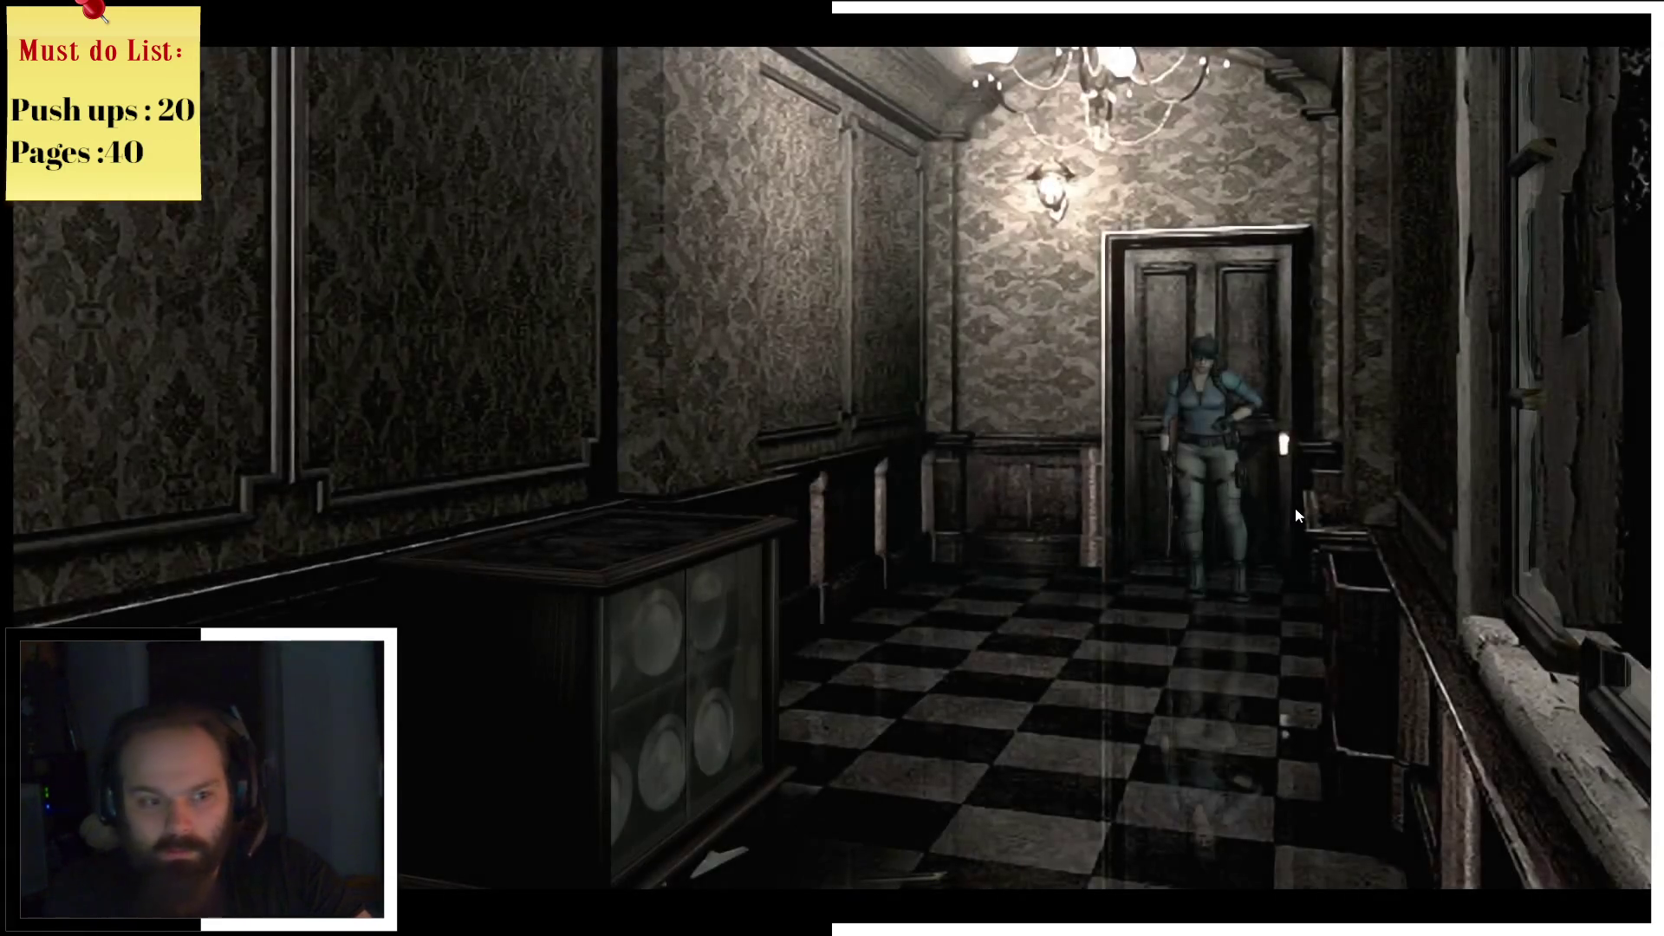
Step: Walk Jill out of the doorway and down the chandelier-lit, checkered-floor hallway
key(Up)
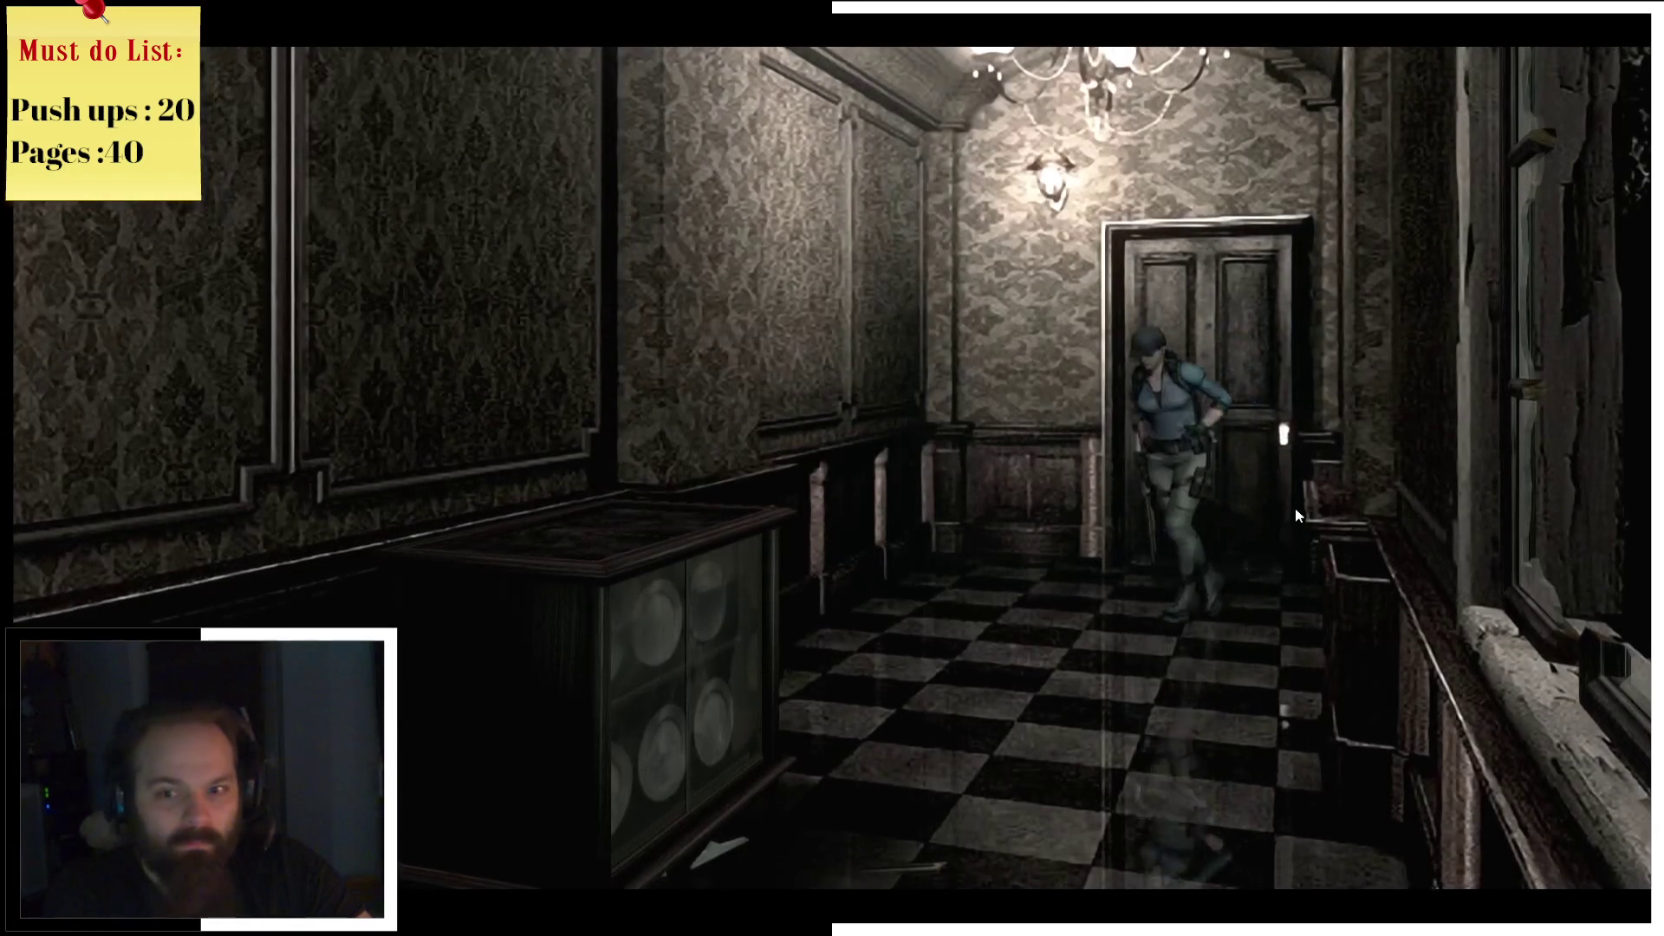
key(Left)
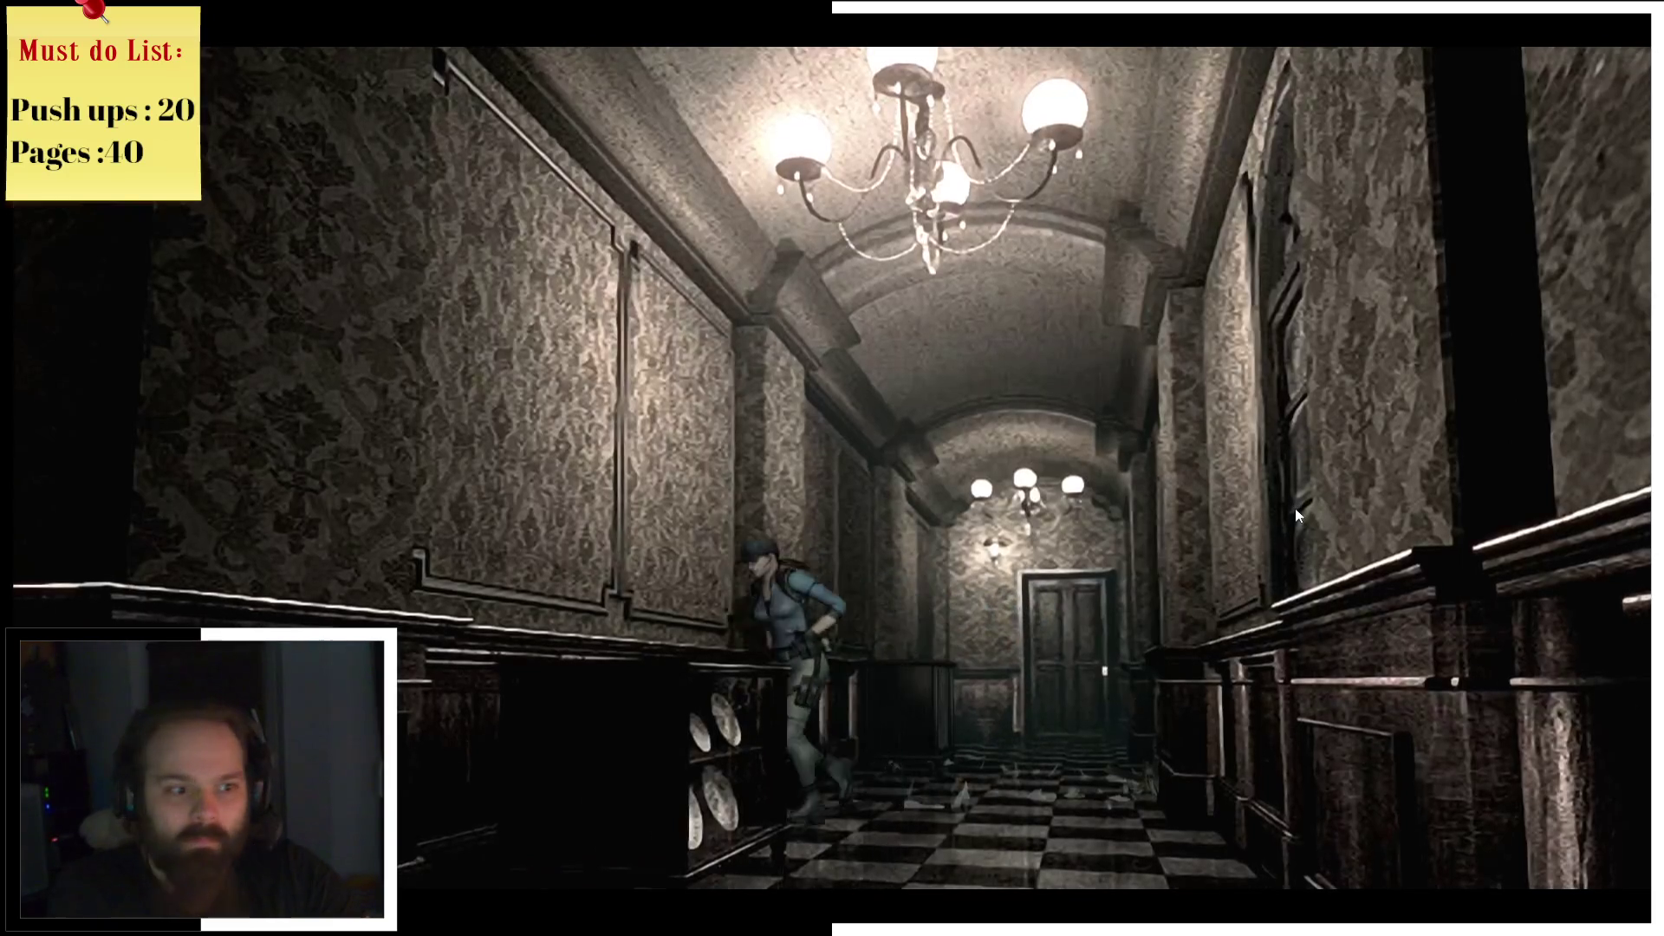
key(Up)
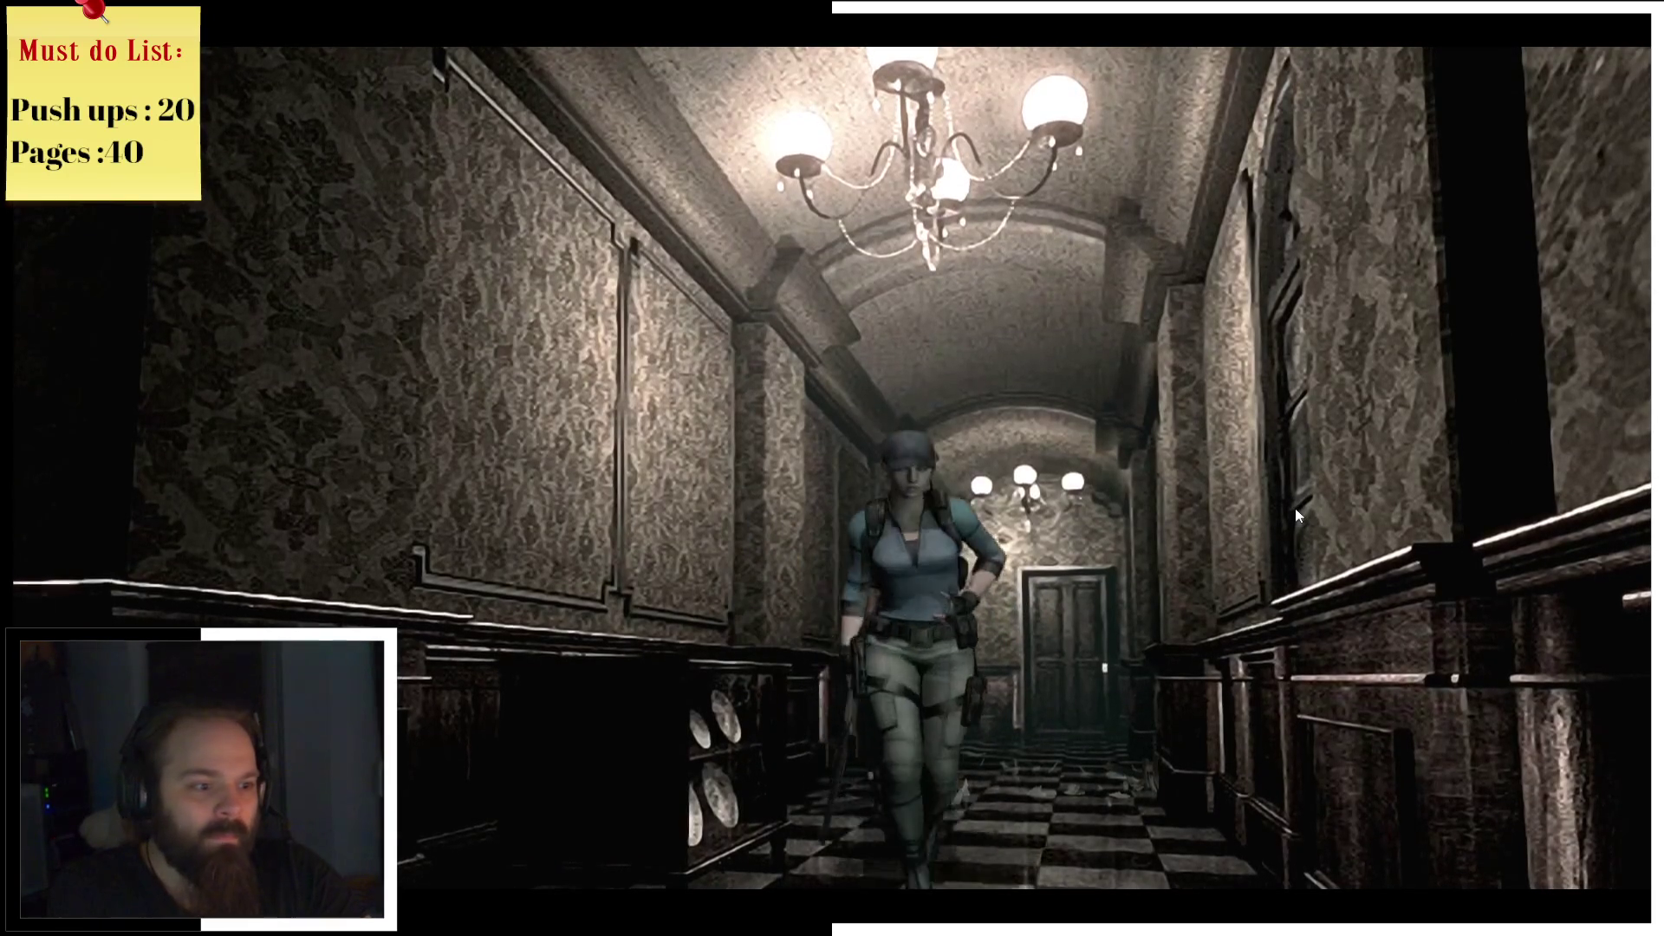